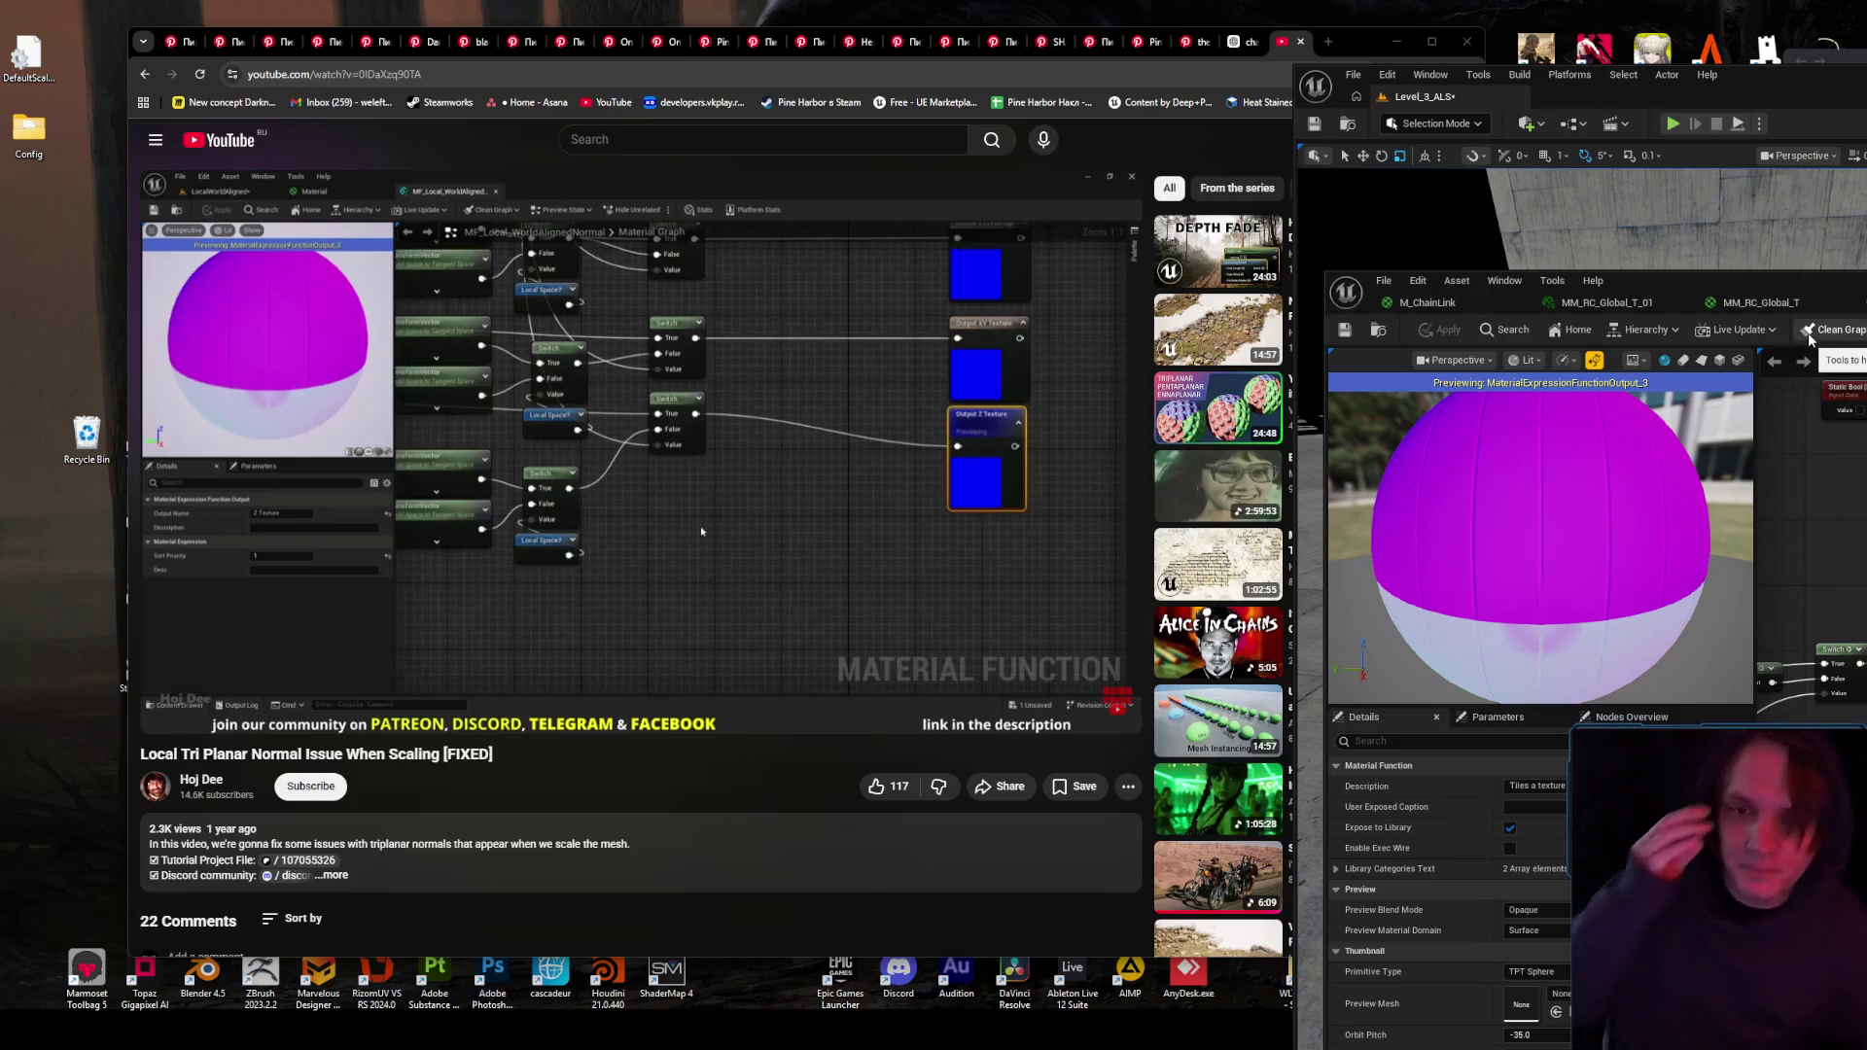
- Play the triplanar normal tutorial, rewind a few seconds, and pause just before the Pre-Skinned Local Normal node is added
left_click(853, 480)
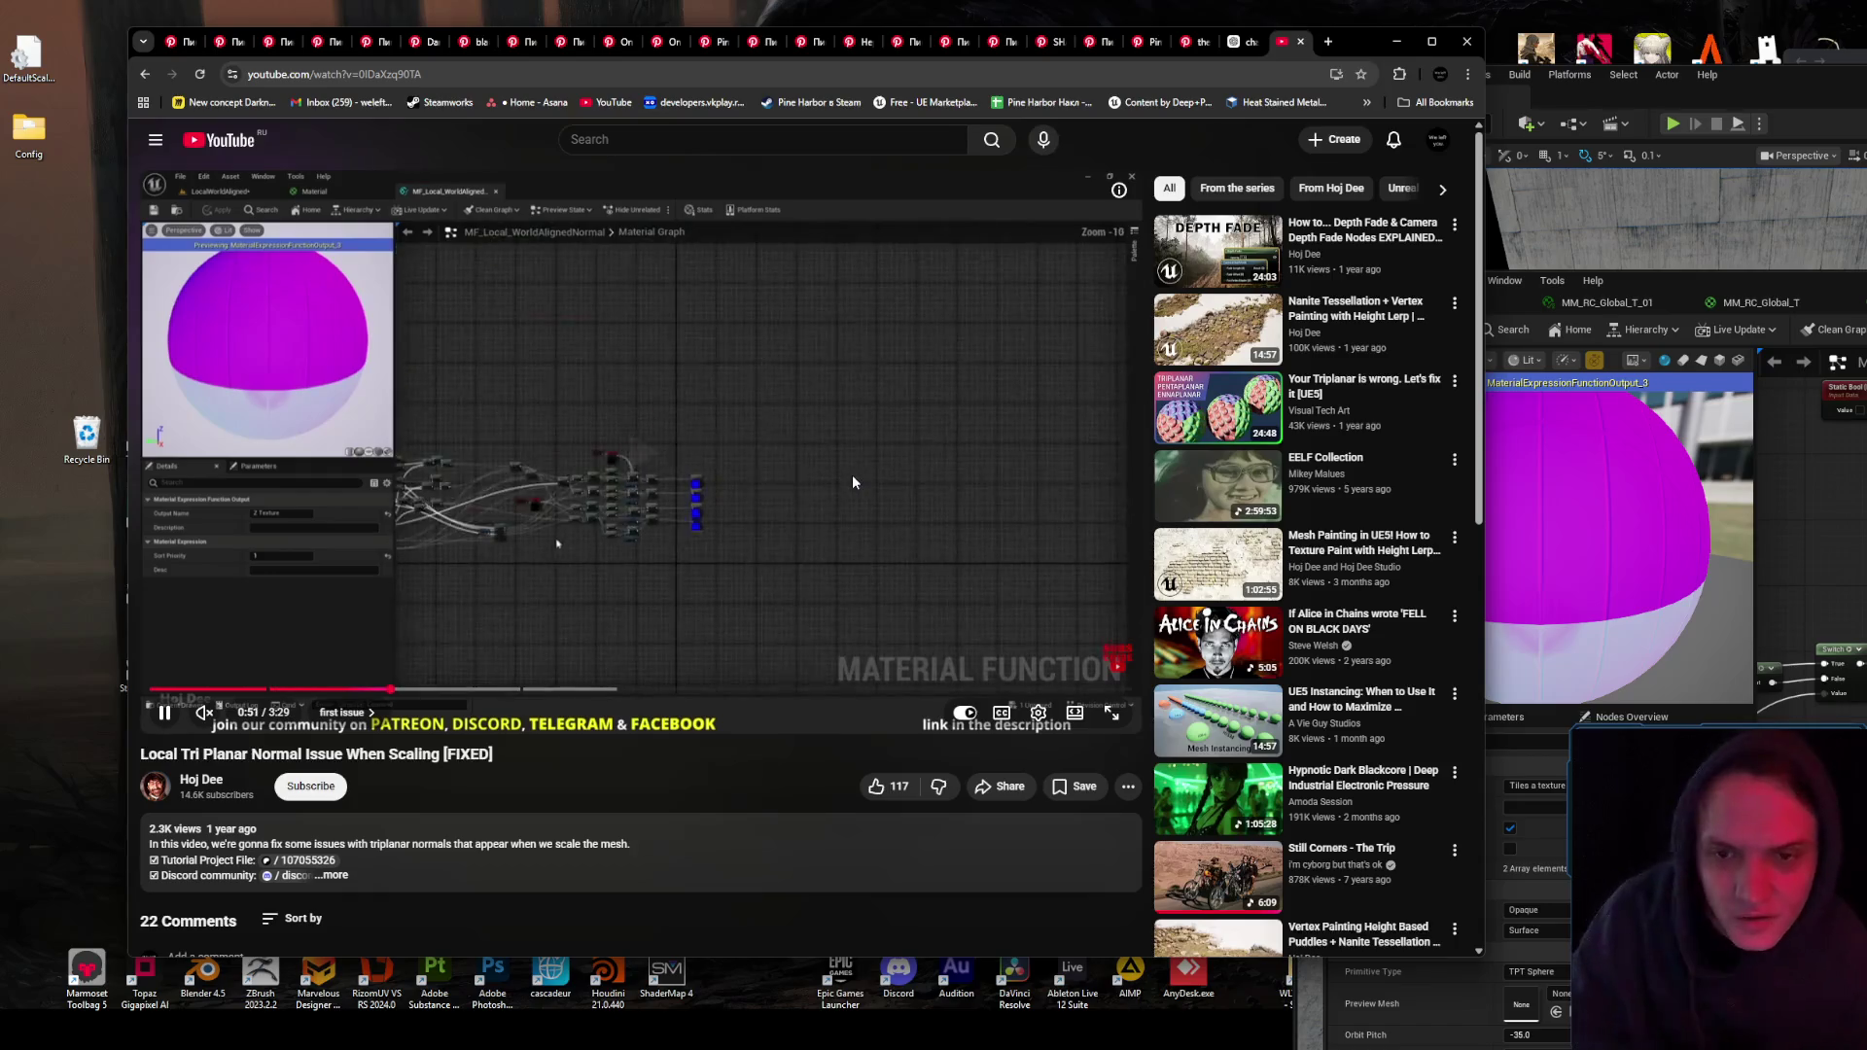
mouse_move(1222, 426)
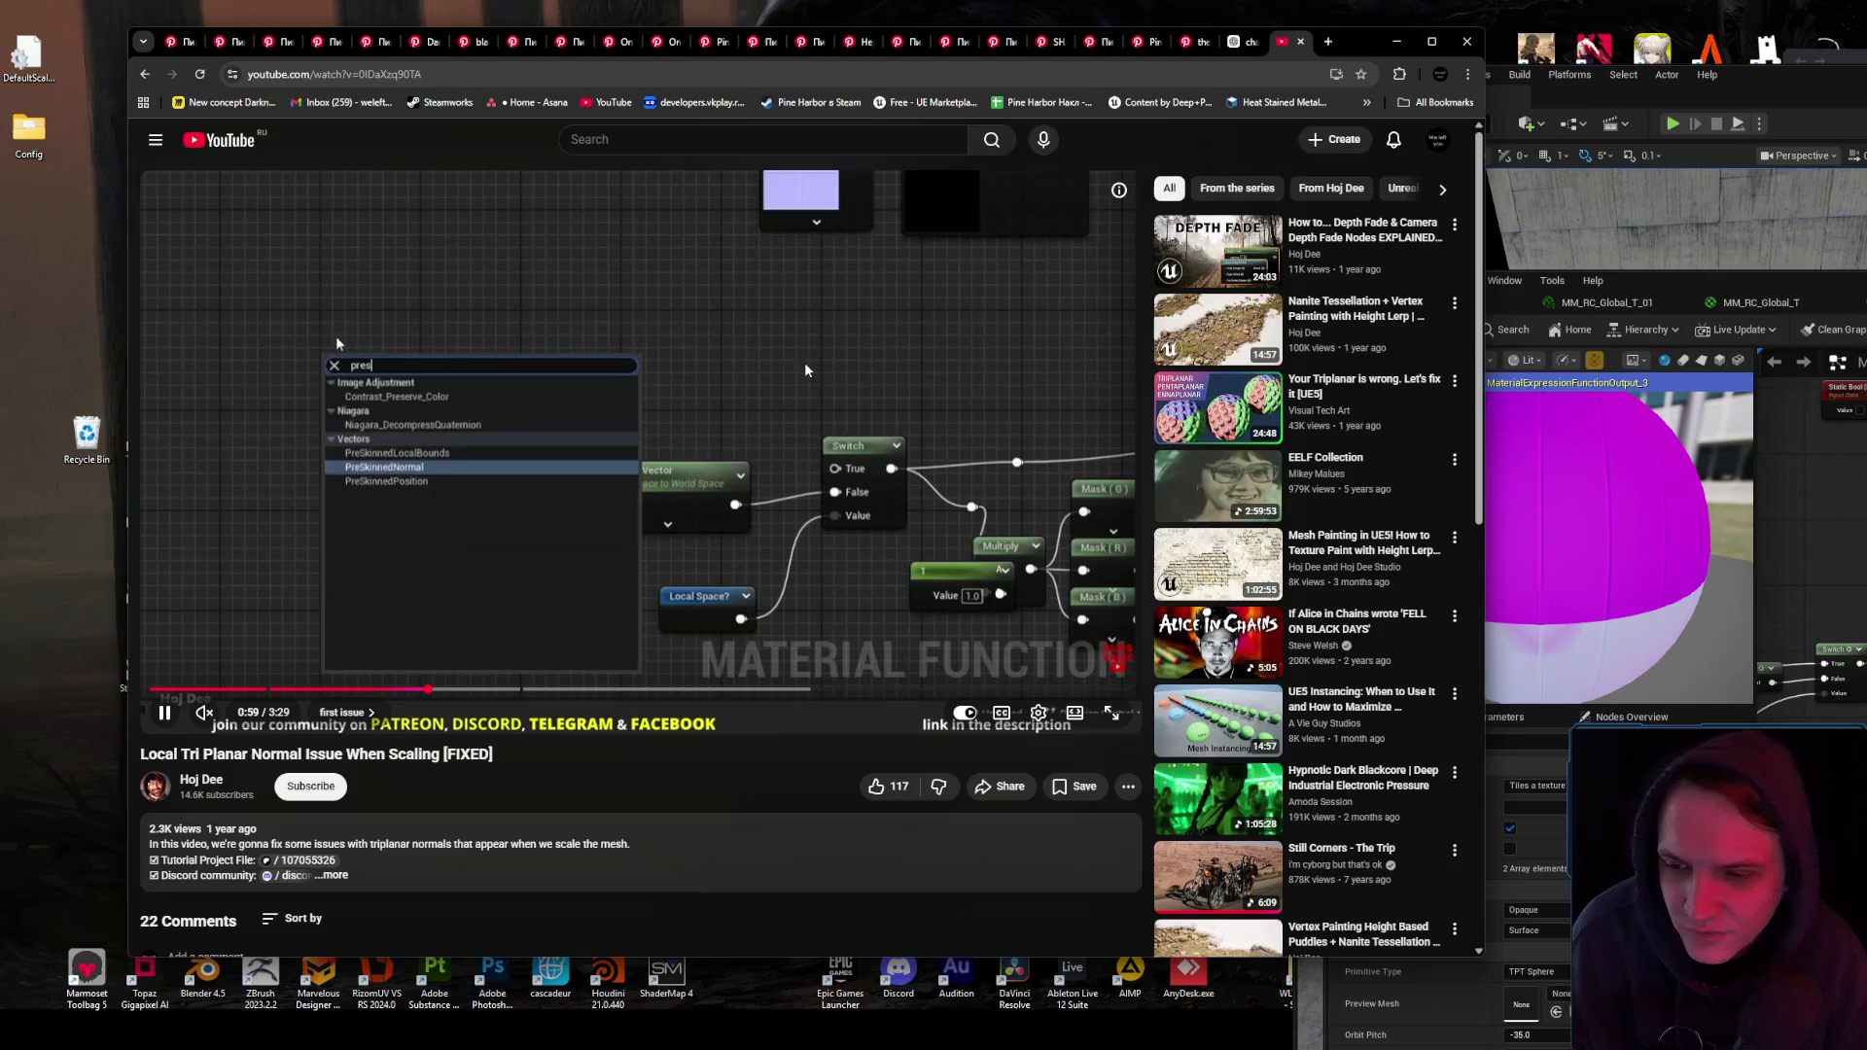
left_click(770, 376)
left_click(770, 377)
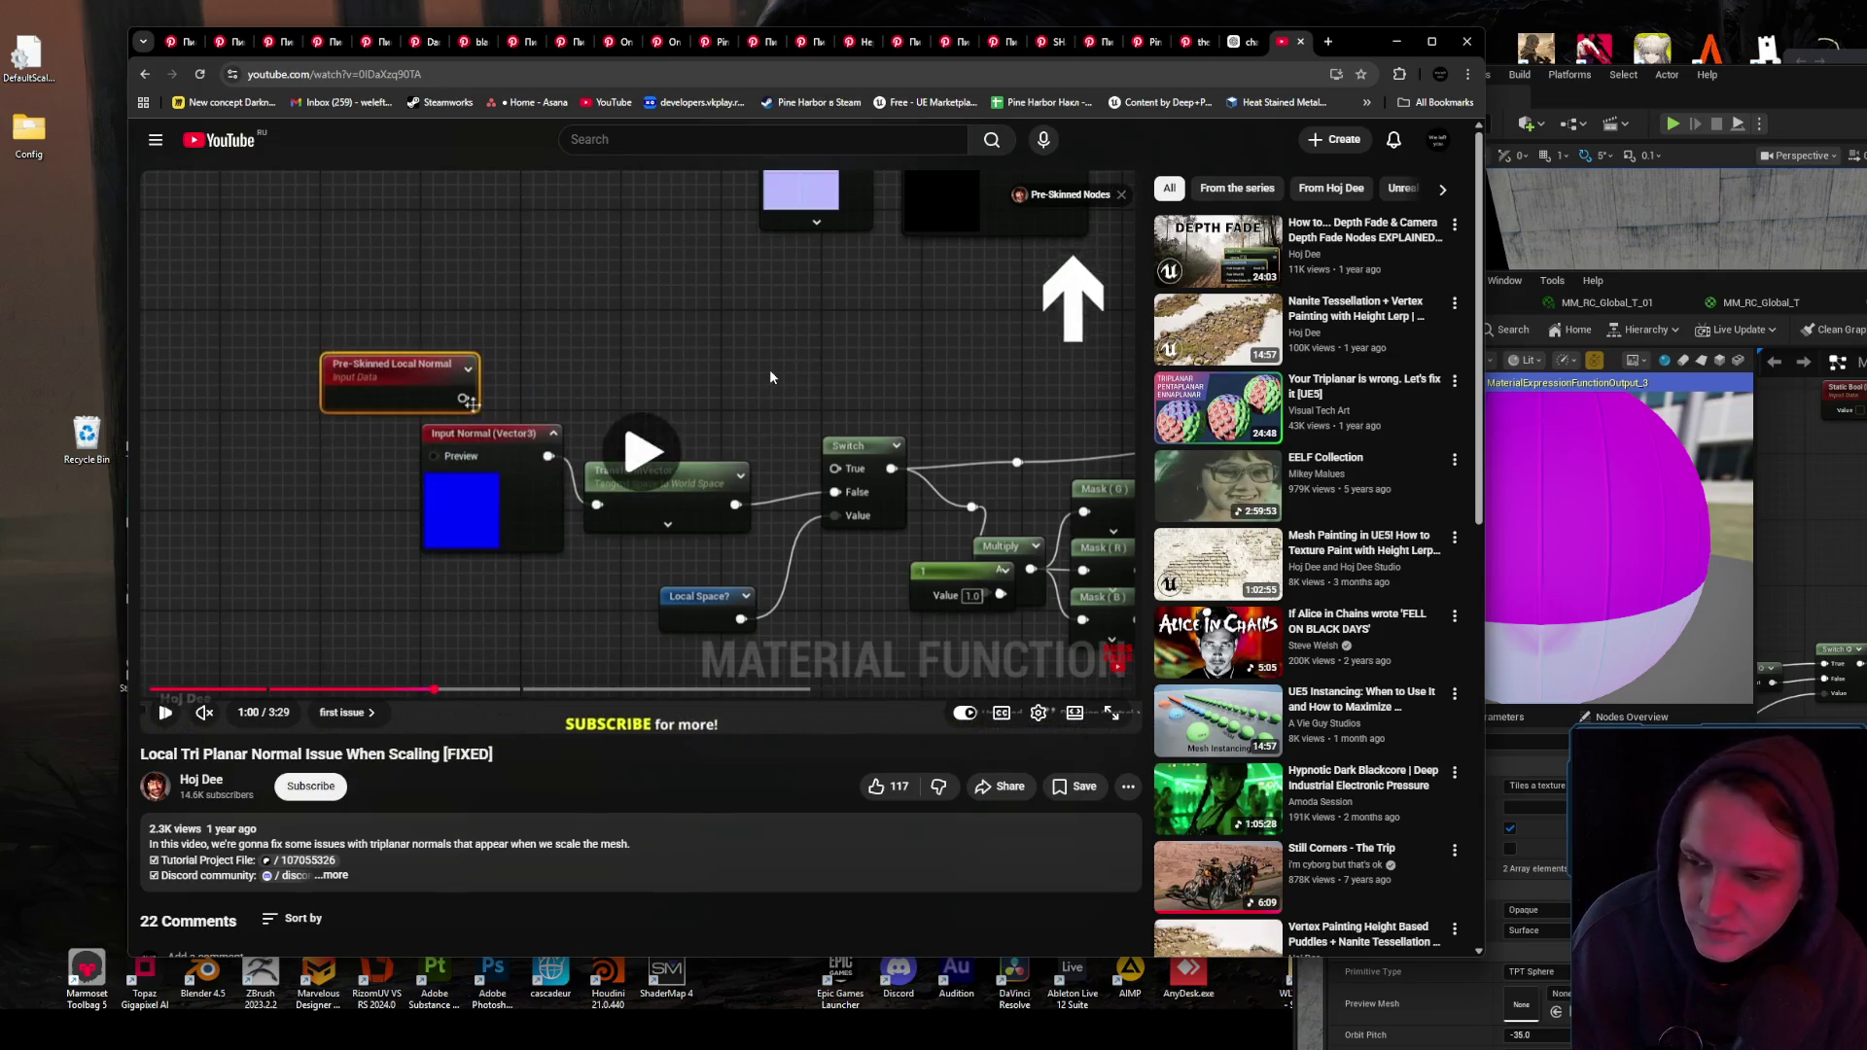
key("Left")
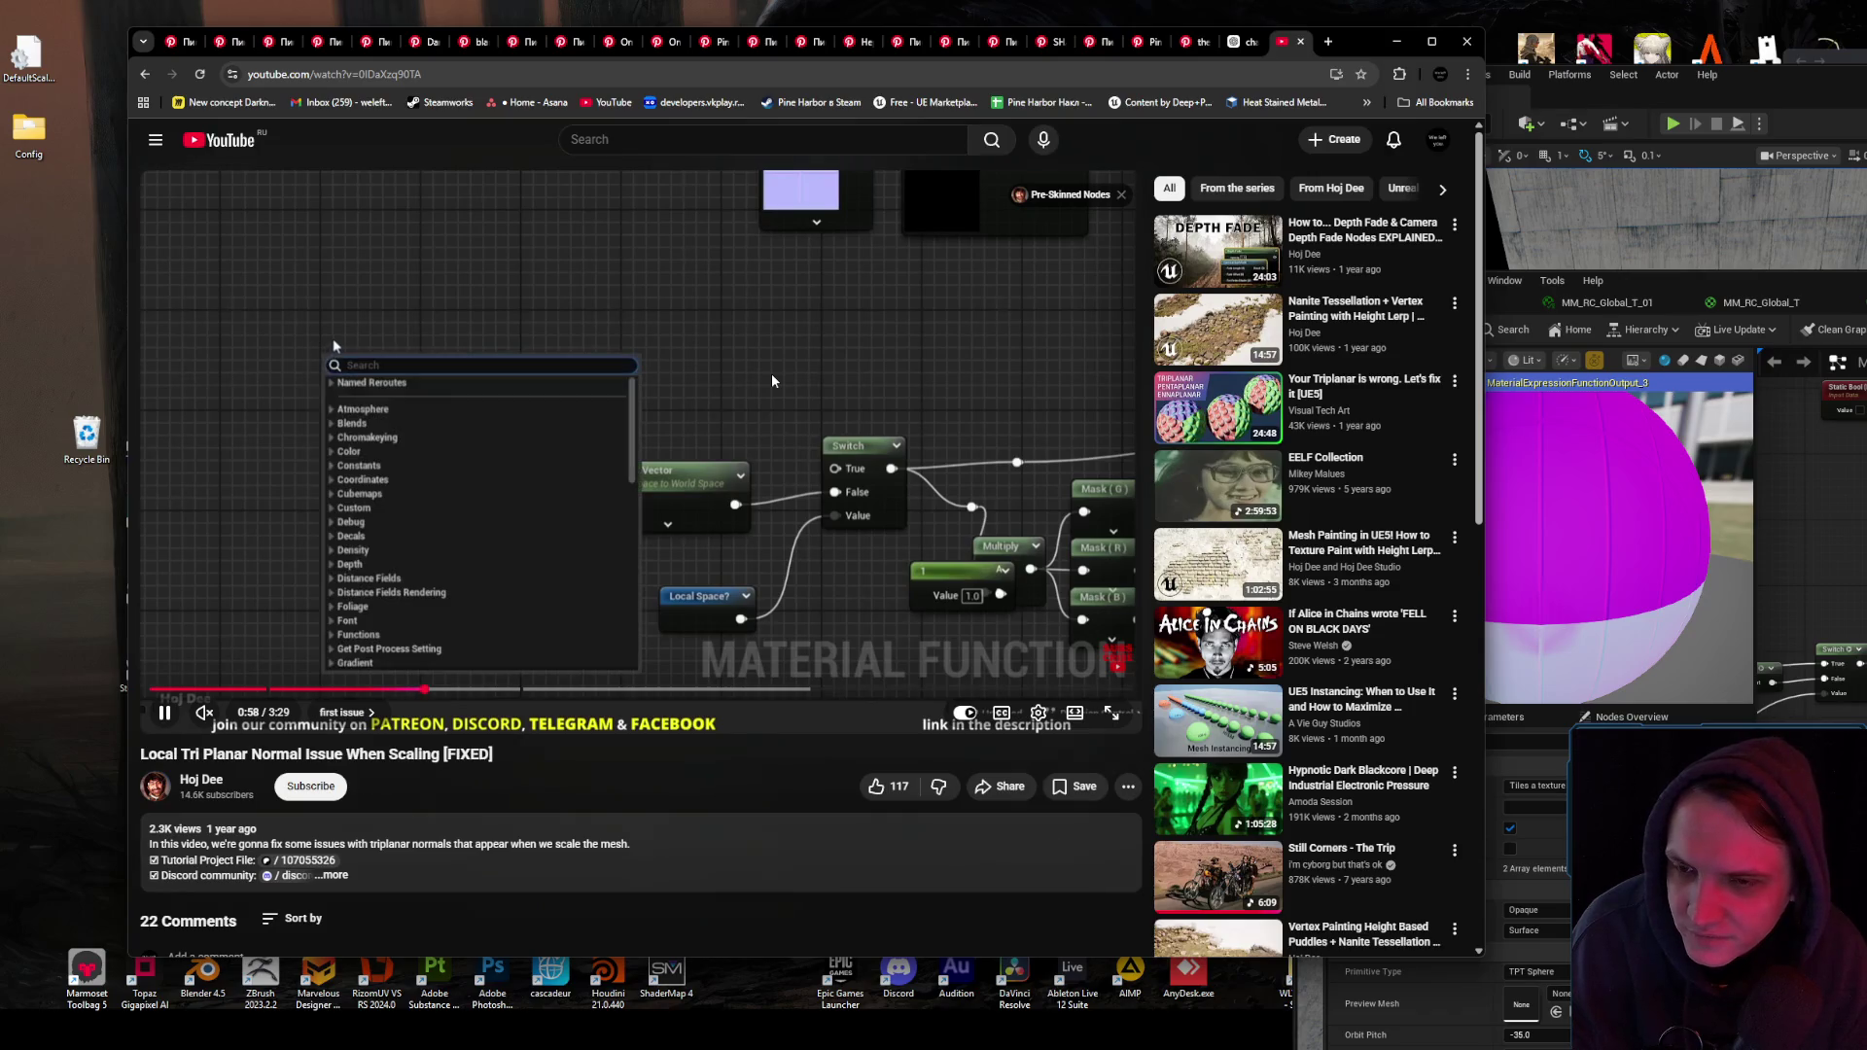
key("Left")
key("Left")
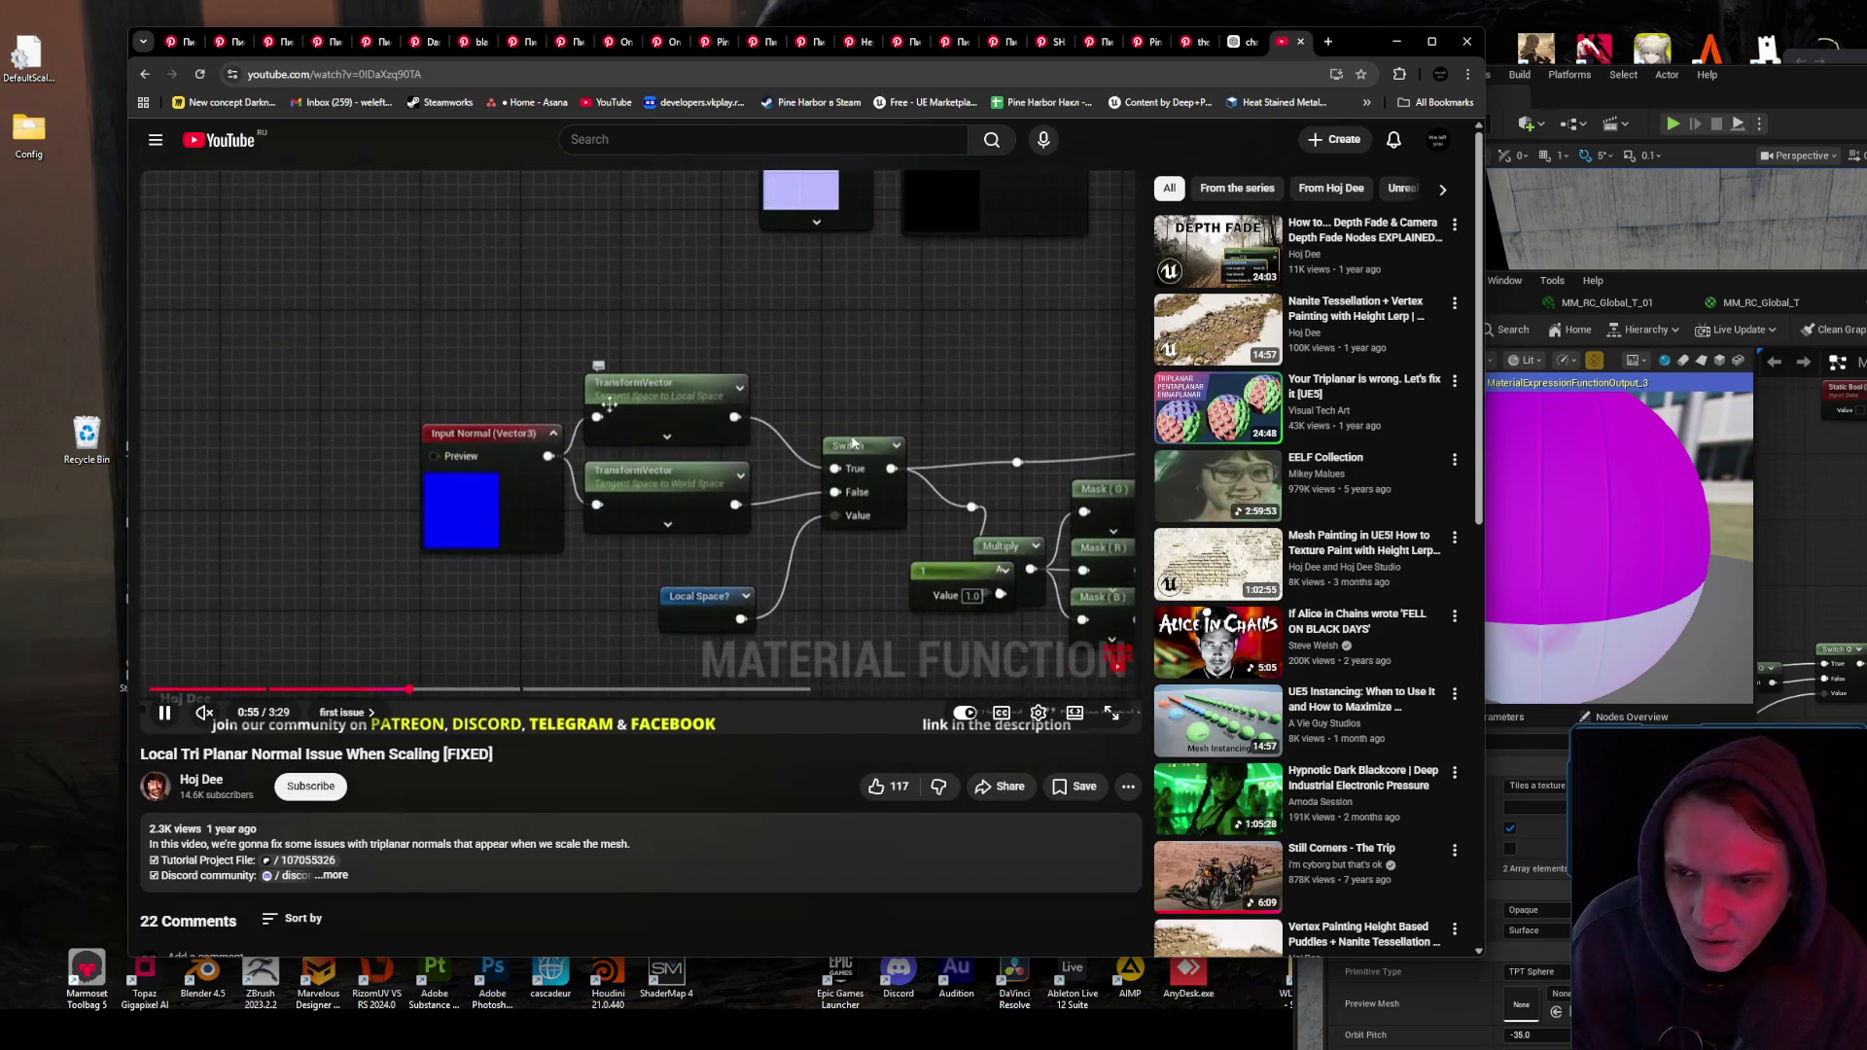
left_click(322, 356)
key("alt+Tab")
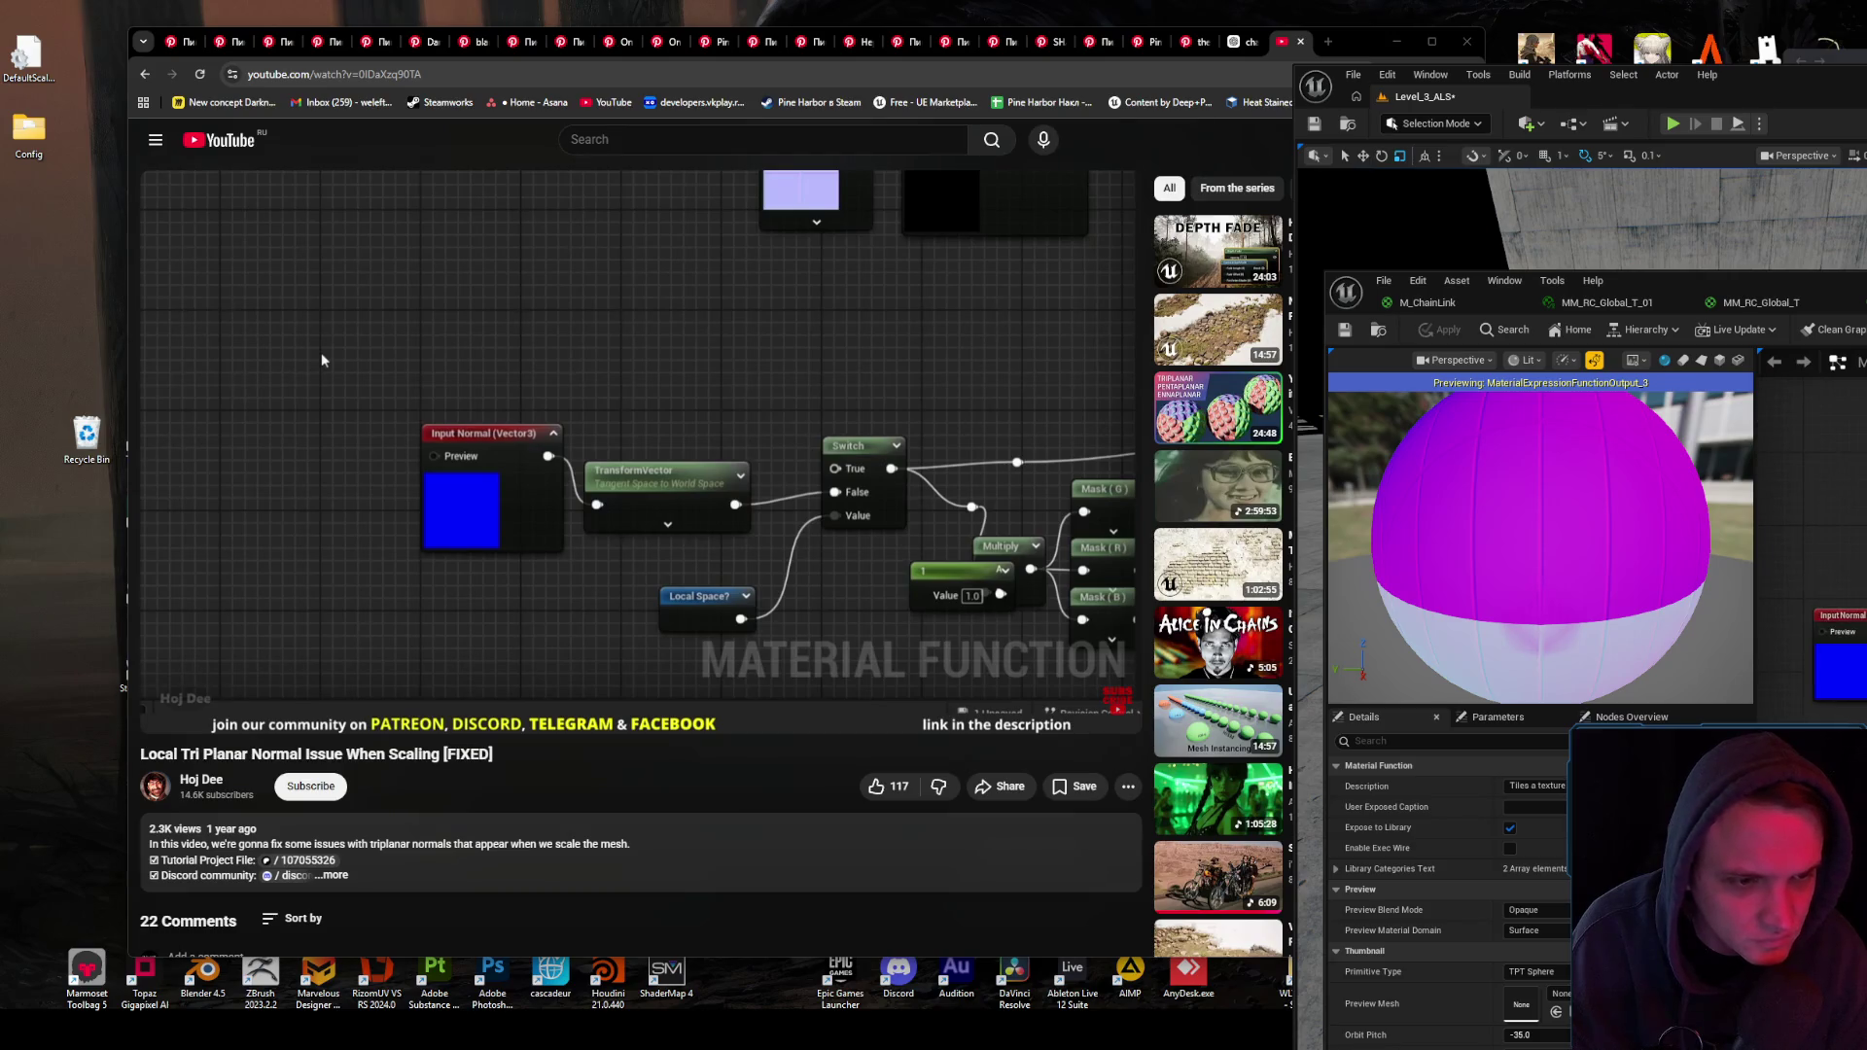
- Add a Pre-Skinned Local Normal node to the material function graph, following the tutorial
left_click(322, 358)
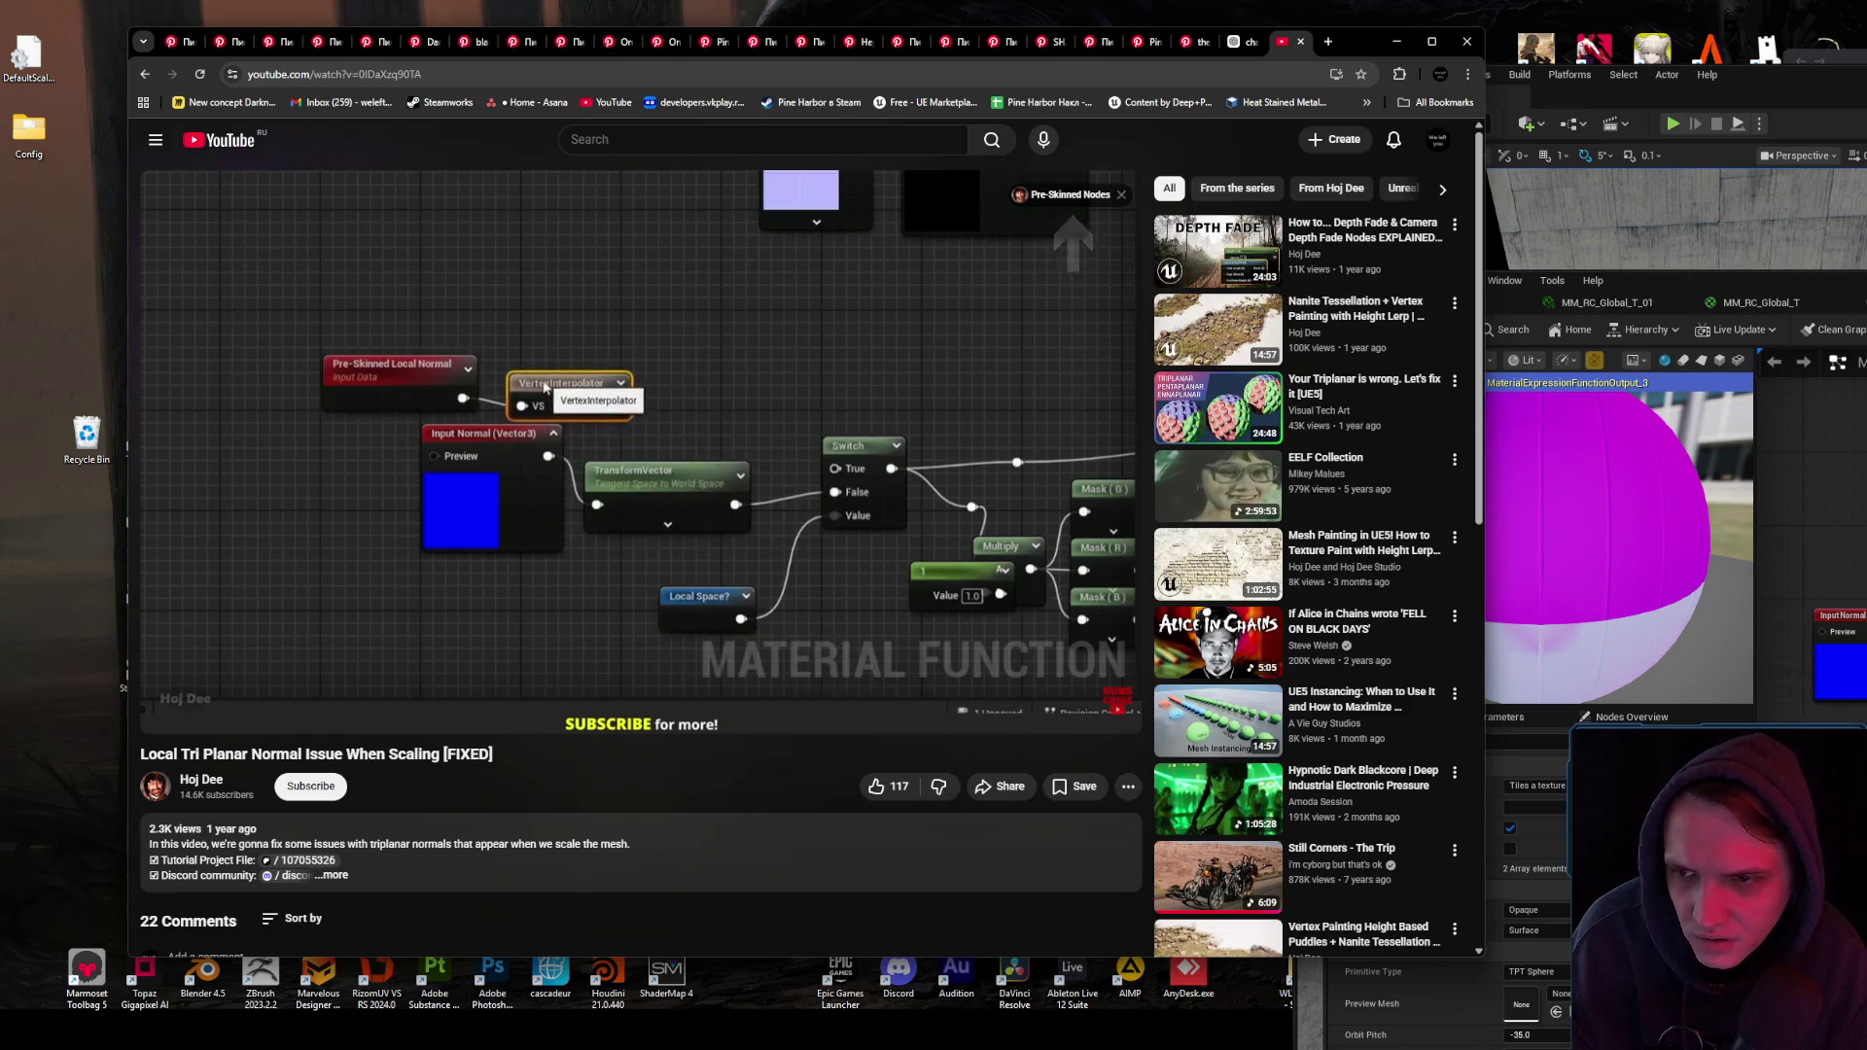
left_click(774, 448)
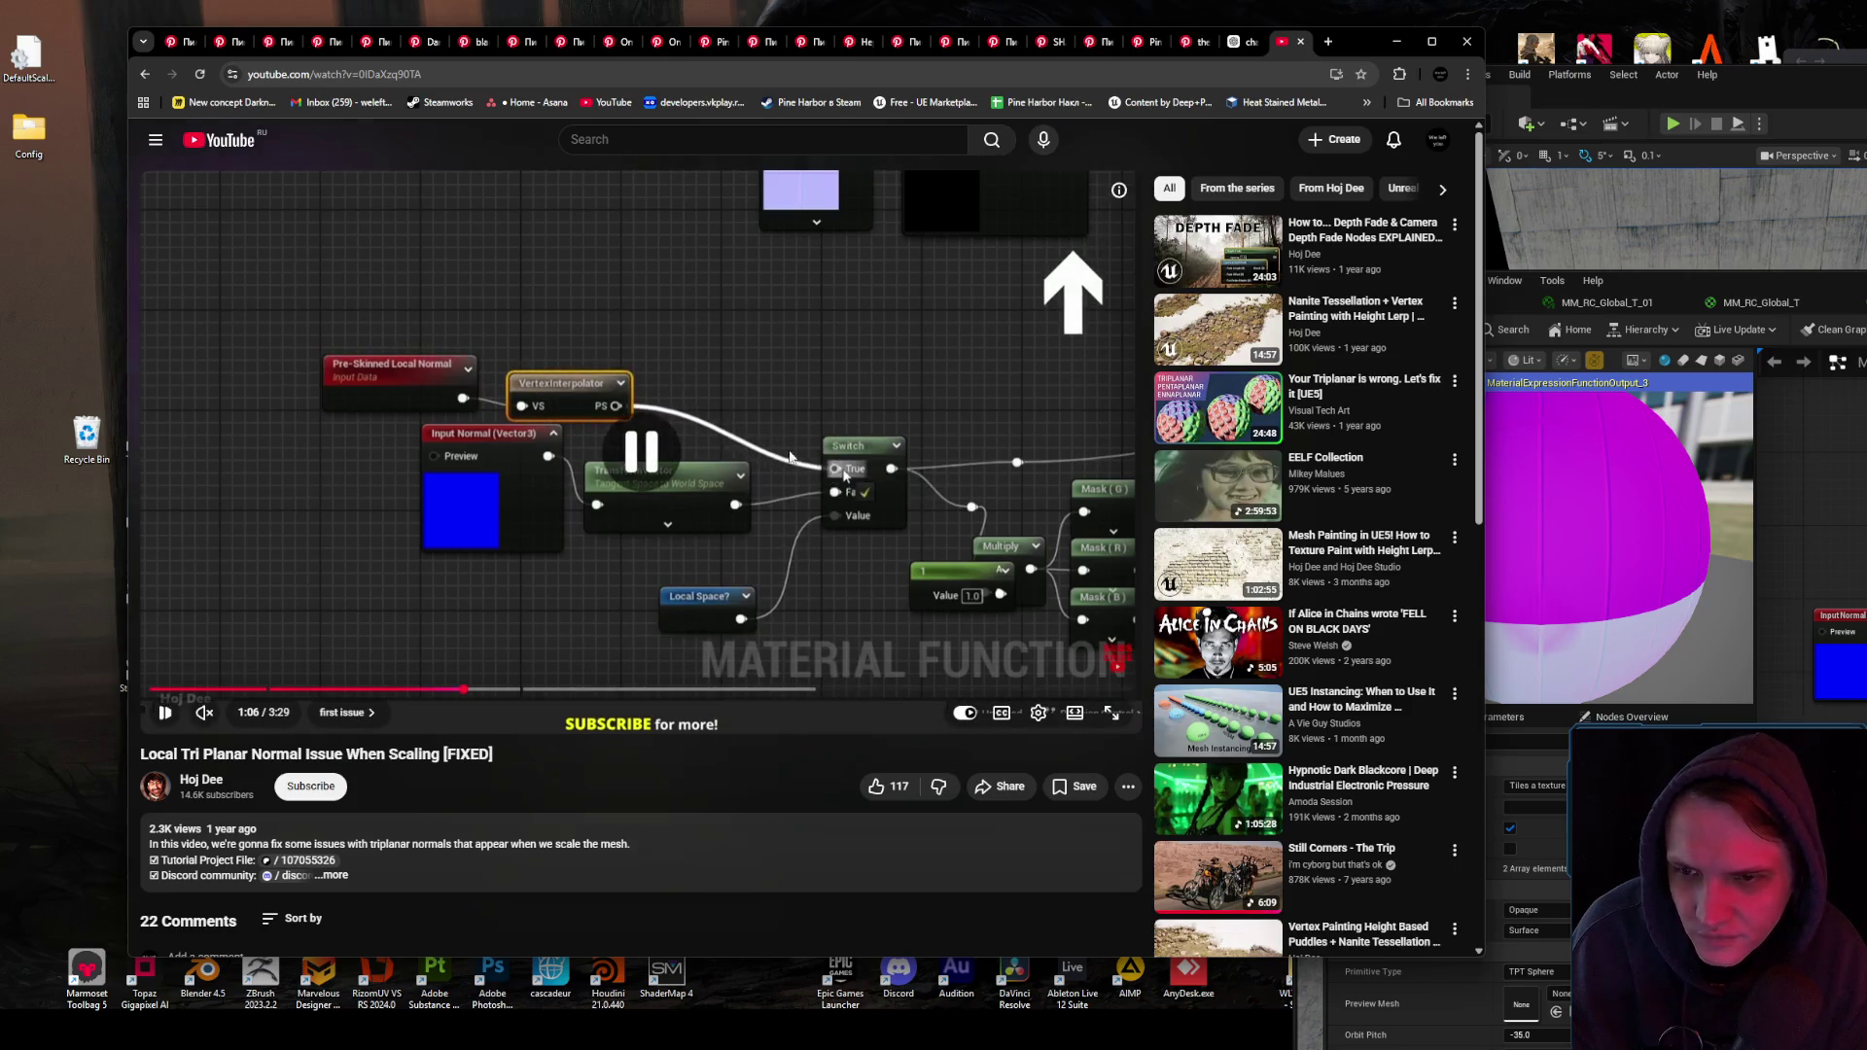
key("alt+Tab")
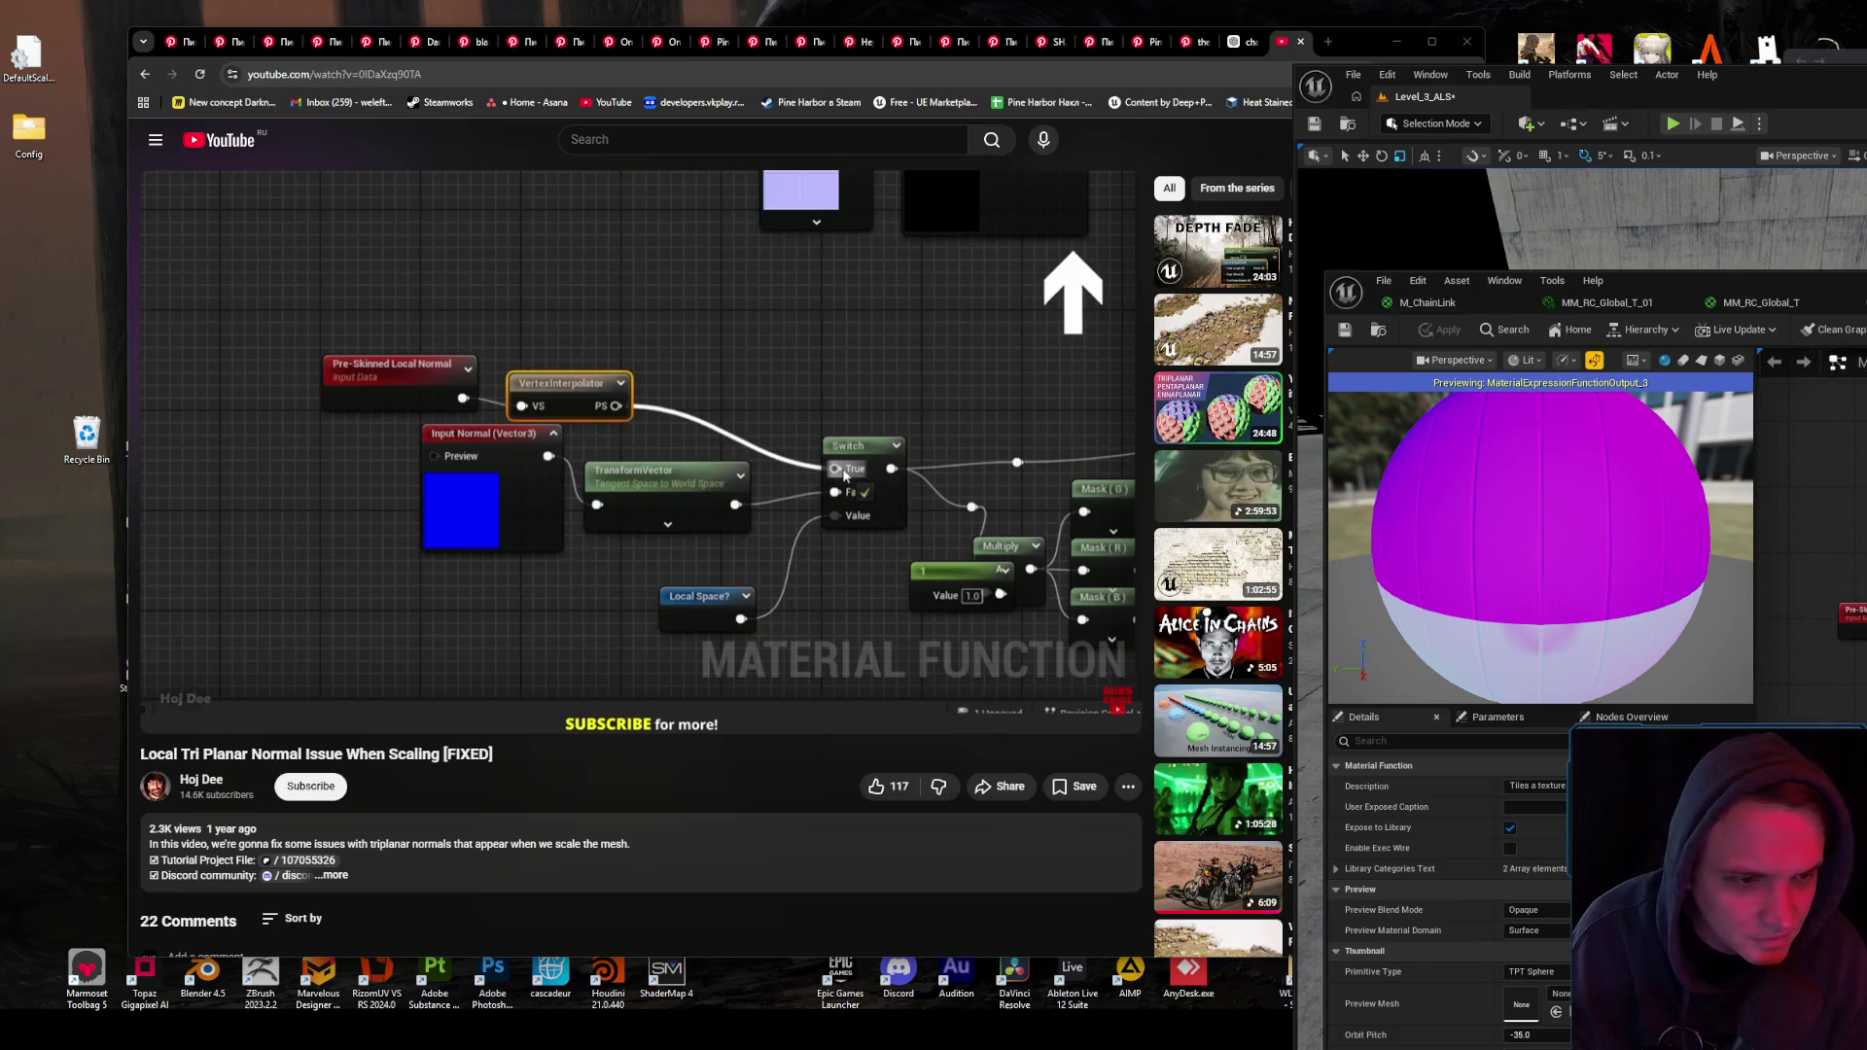
key("ctrl+v")
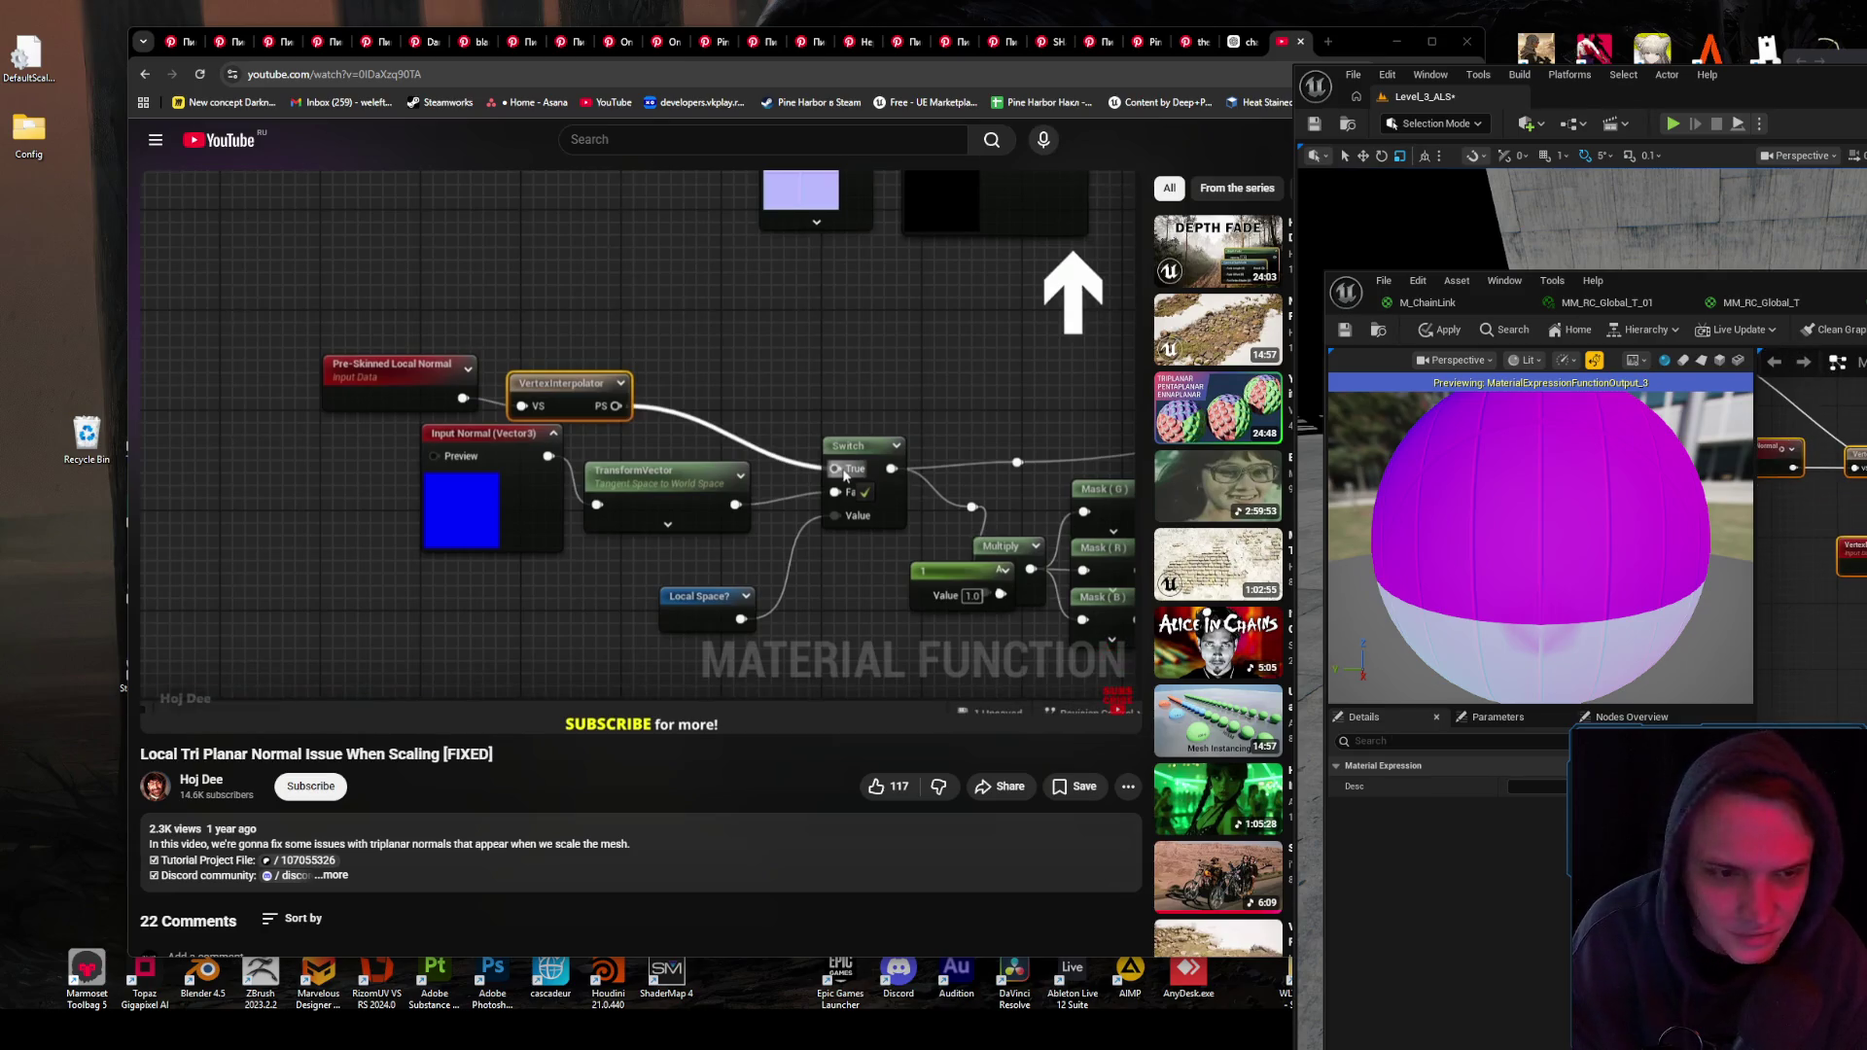
left_click(1800, 778)
- Select the new Pre-Skinned Local Normal node and pan the graph to place it beside the Switch node
left_click(829, 511)
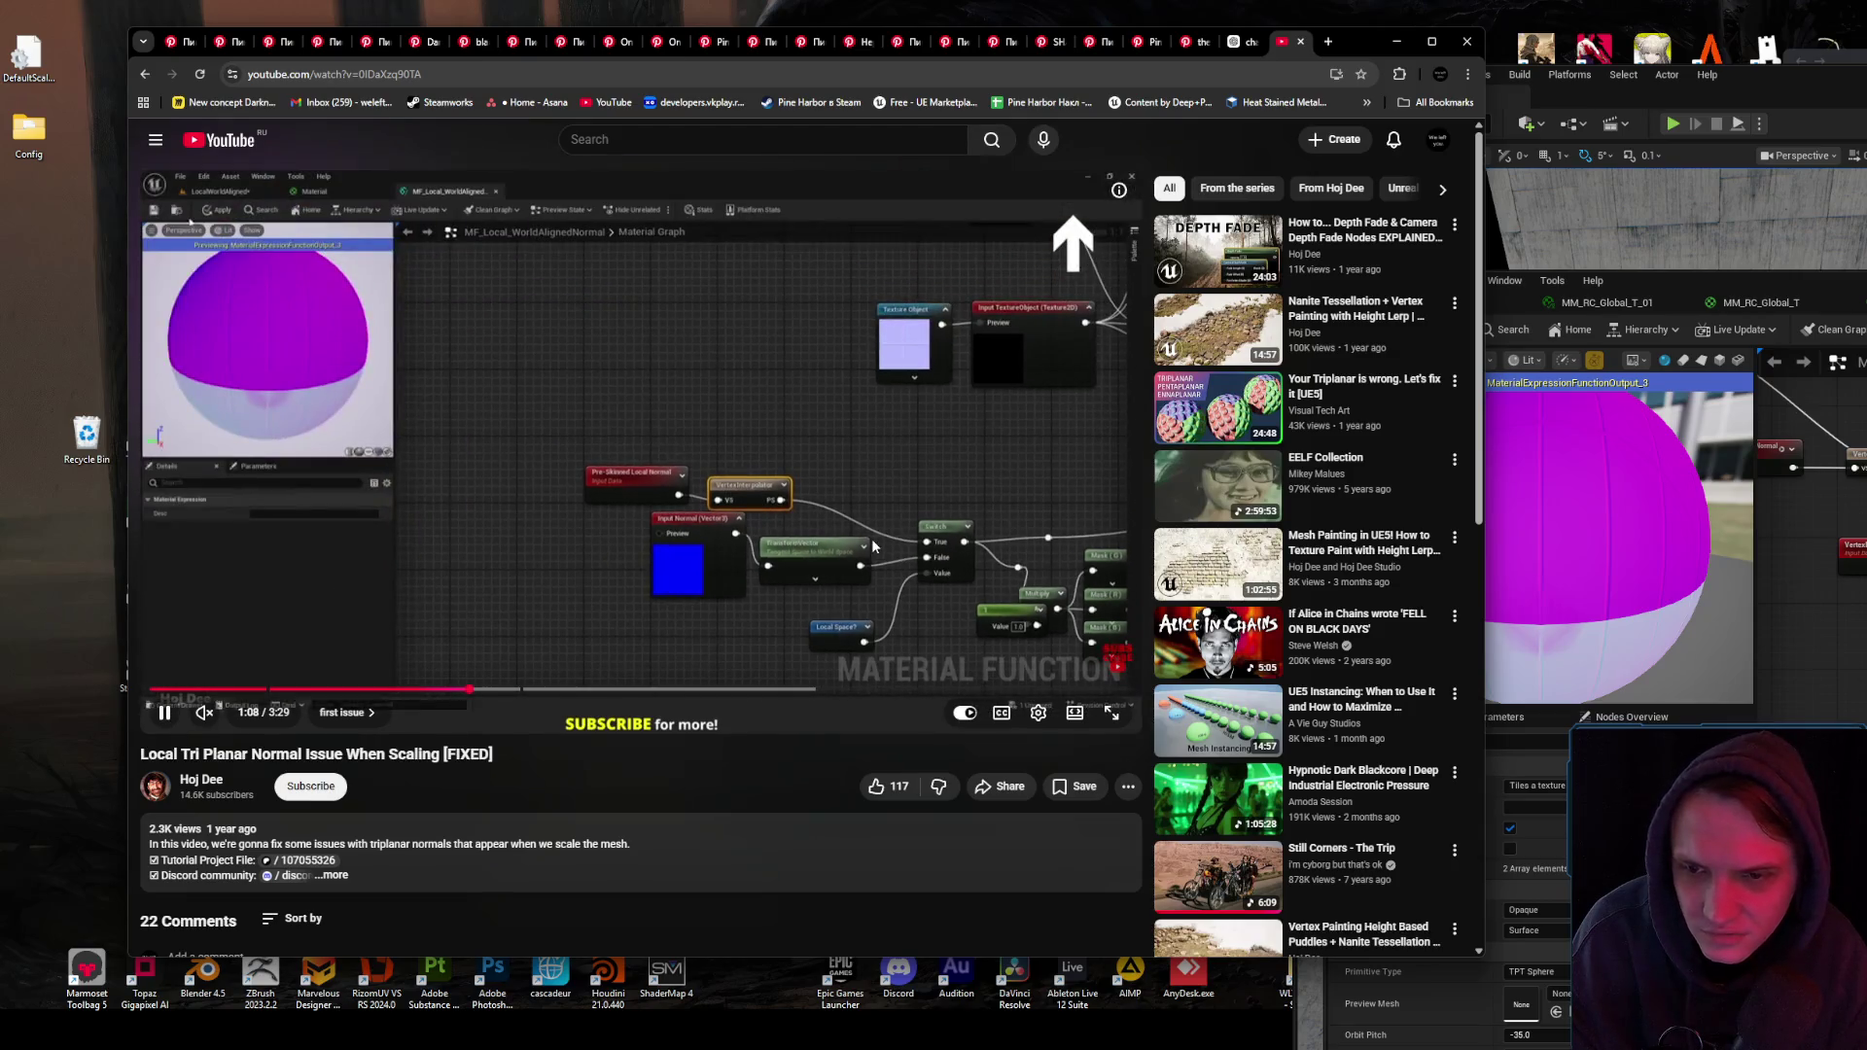
left_click(872, 546)
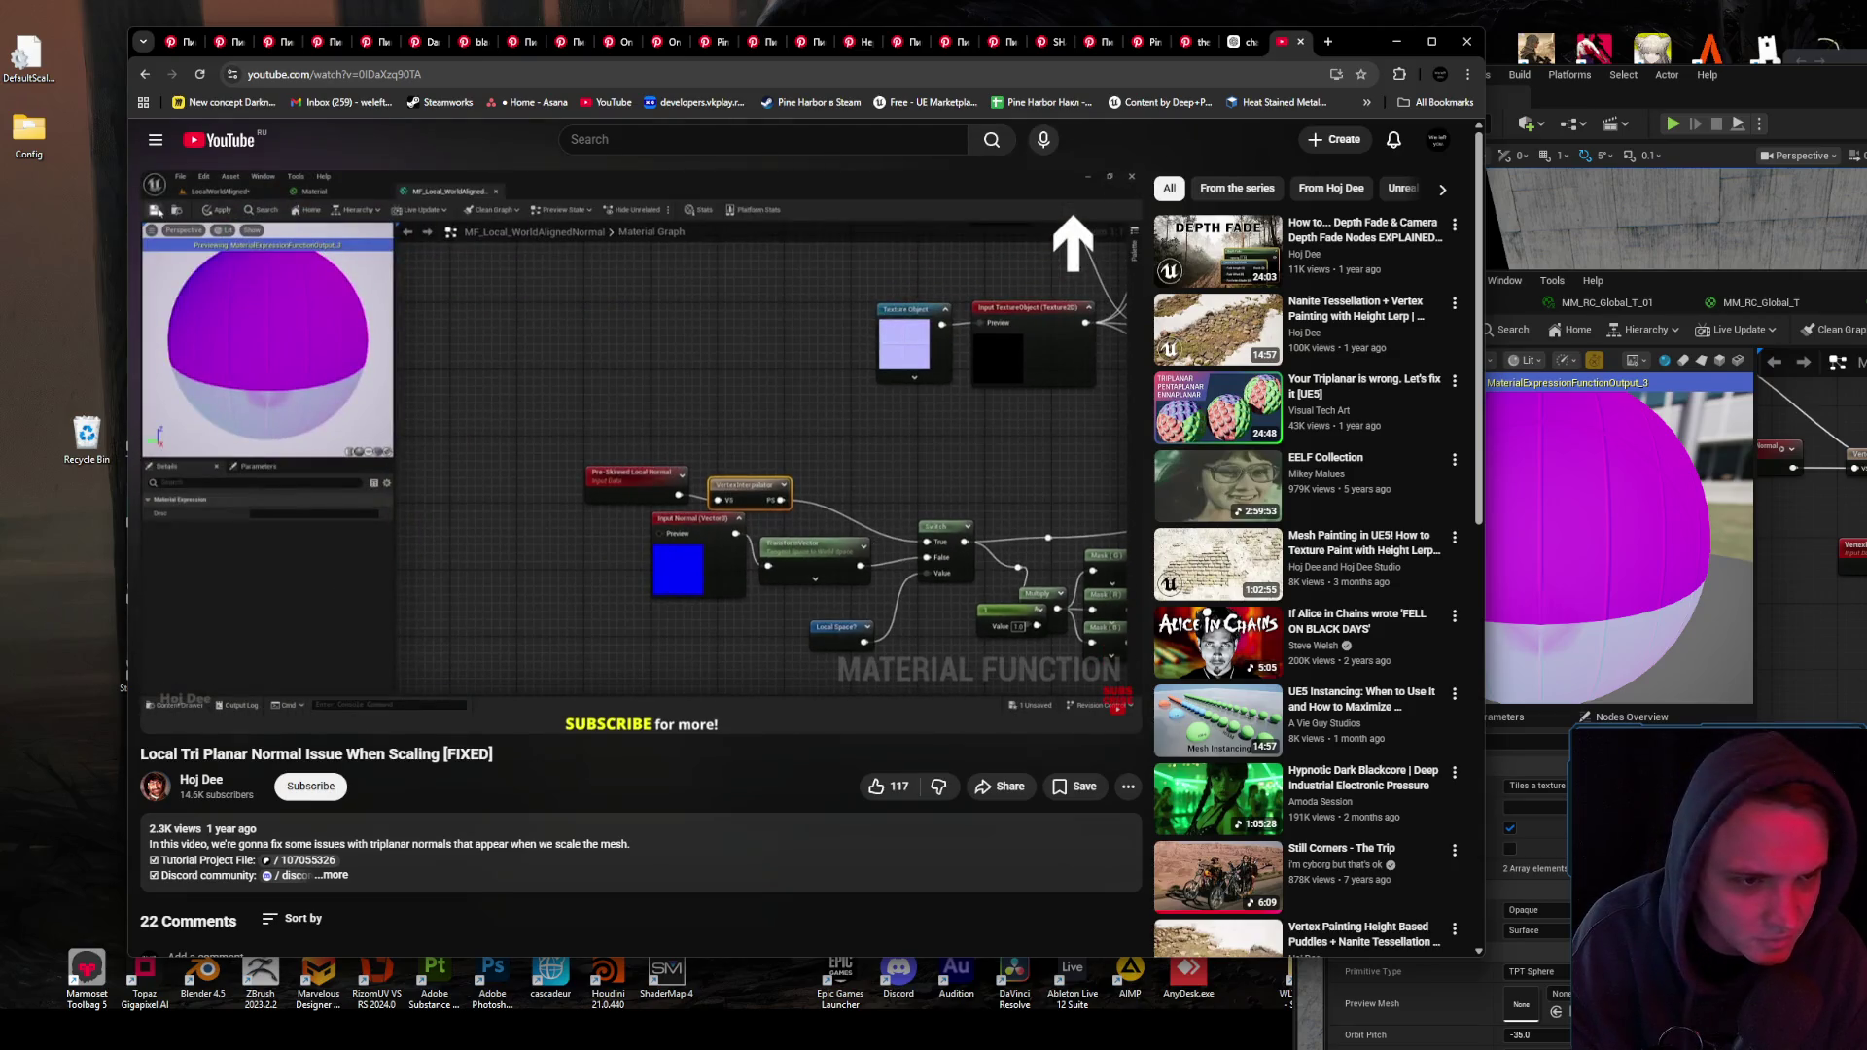
left_click(1856, 447)
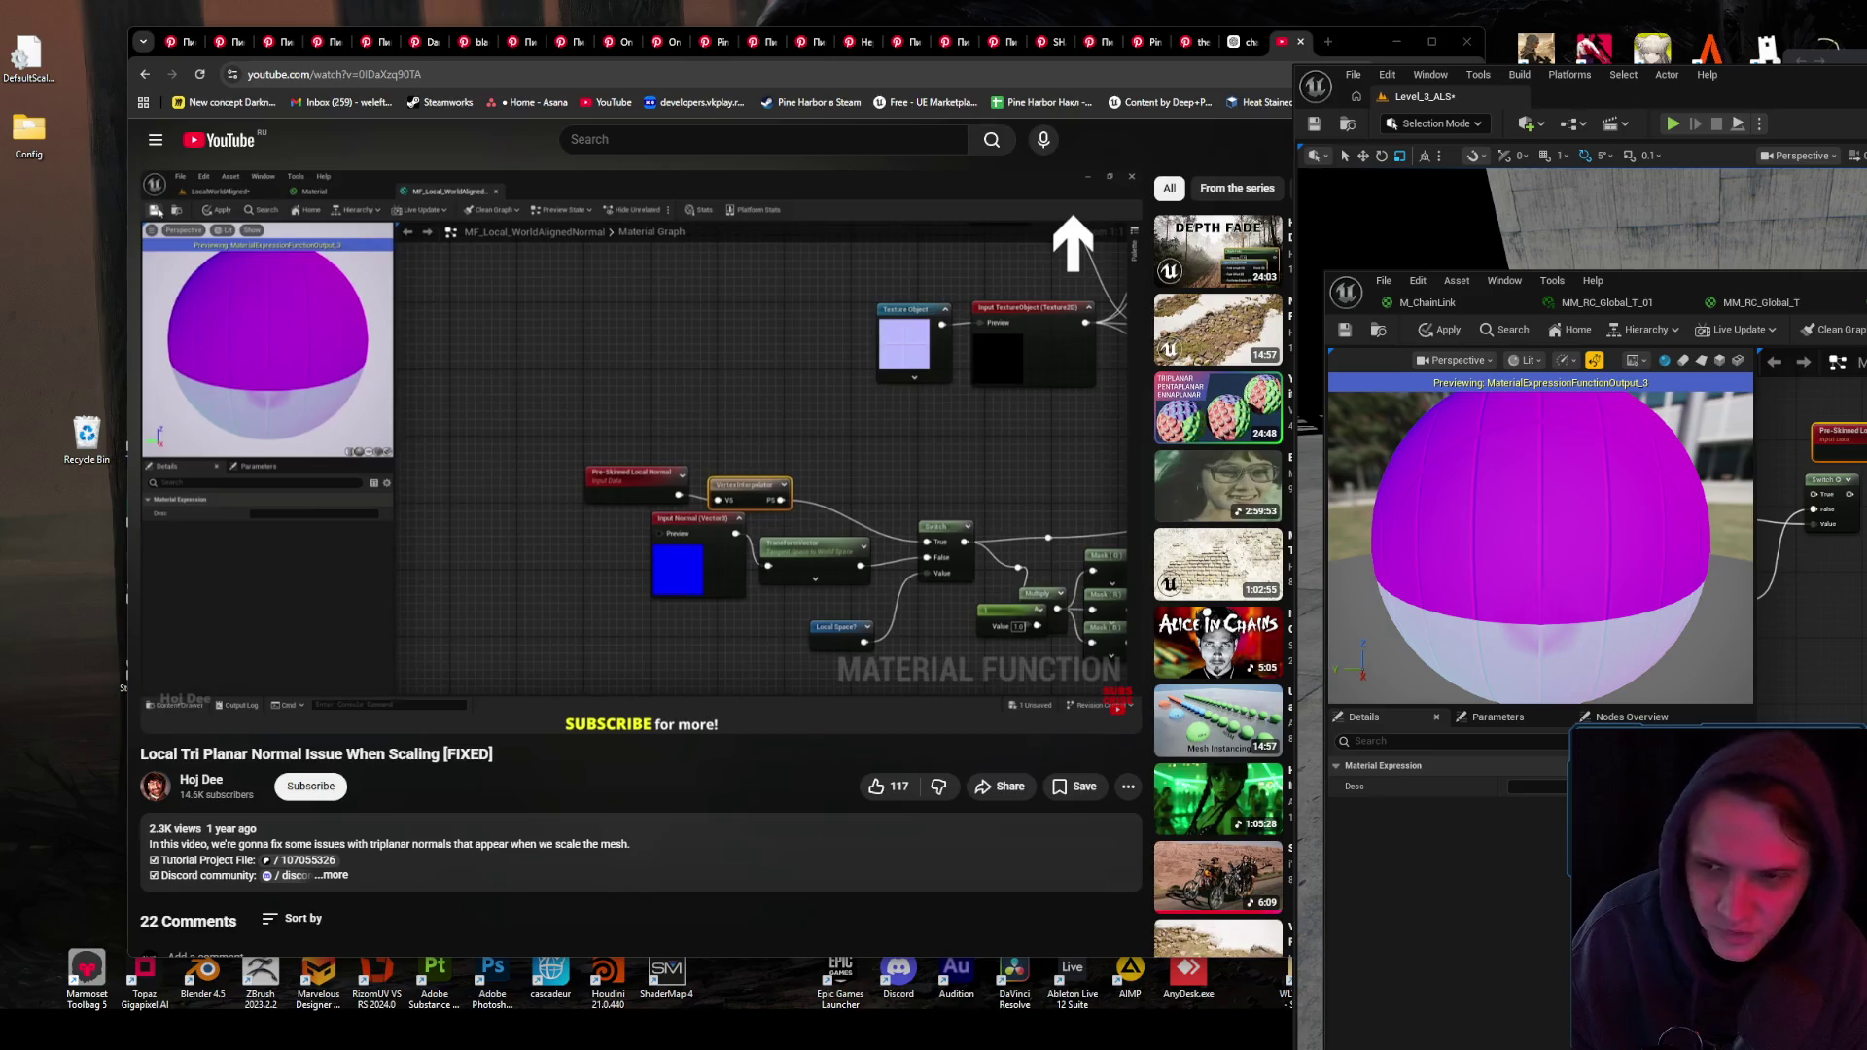
key("Escape")
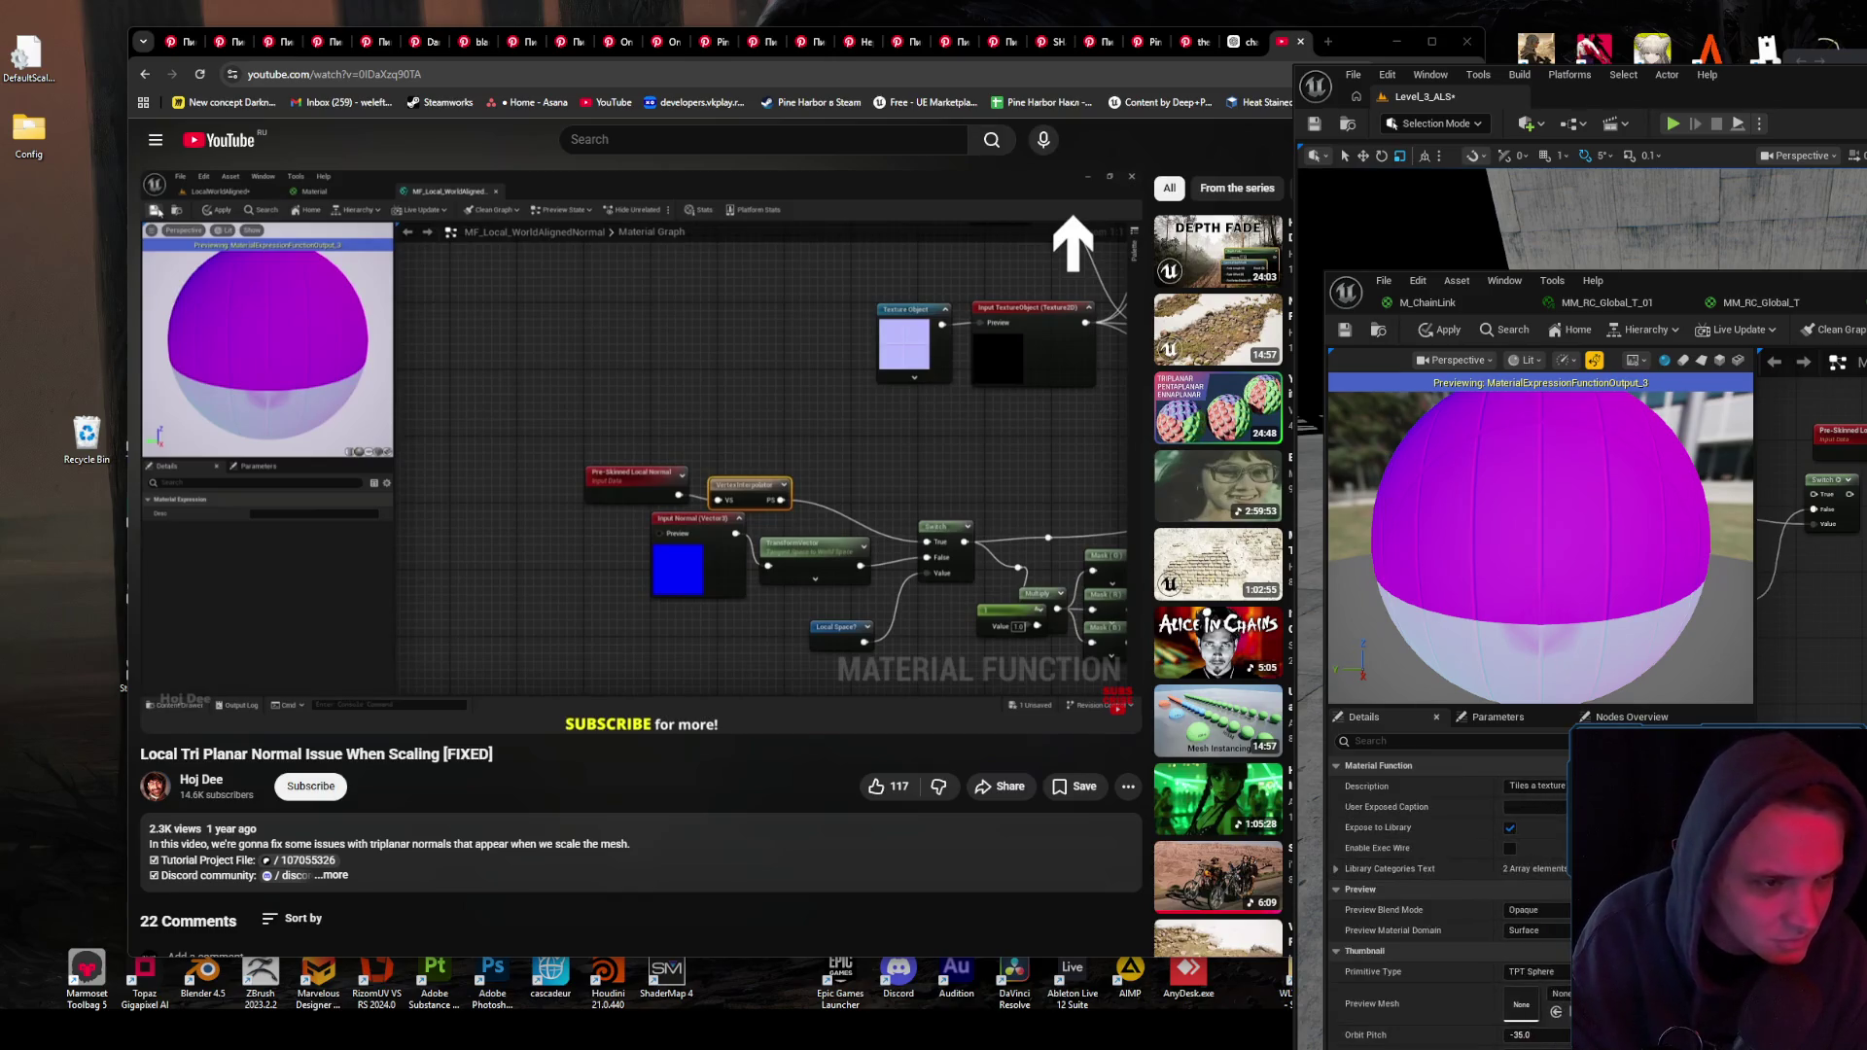
left_click(1806, 499)
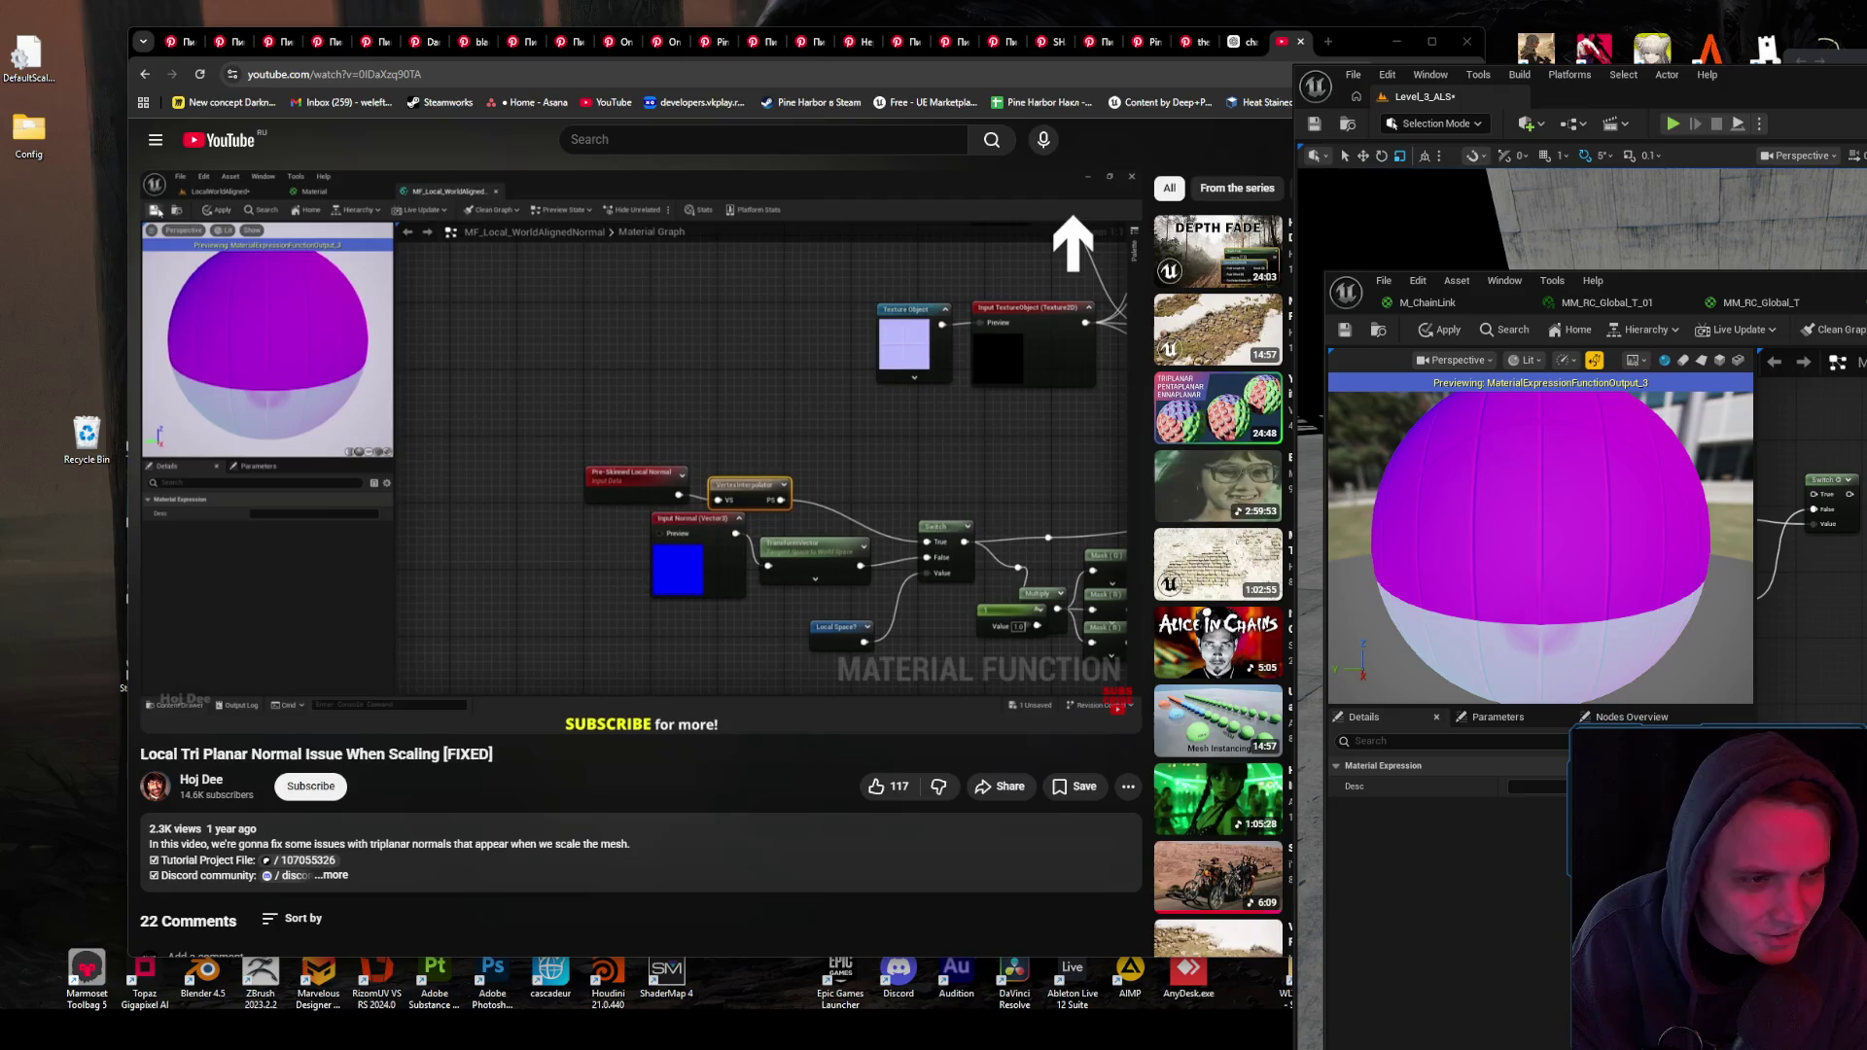
left_click_drag(1806, 499, 1866, 428)
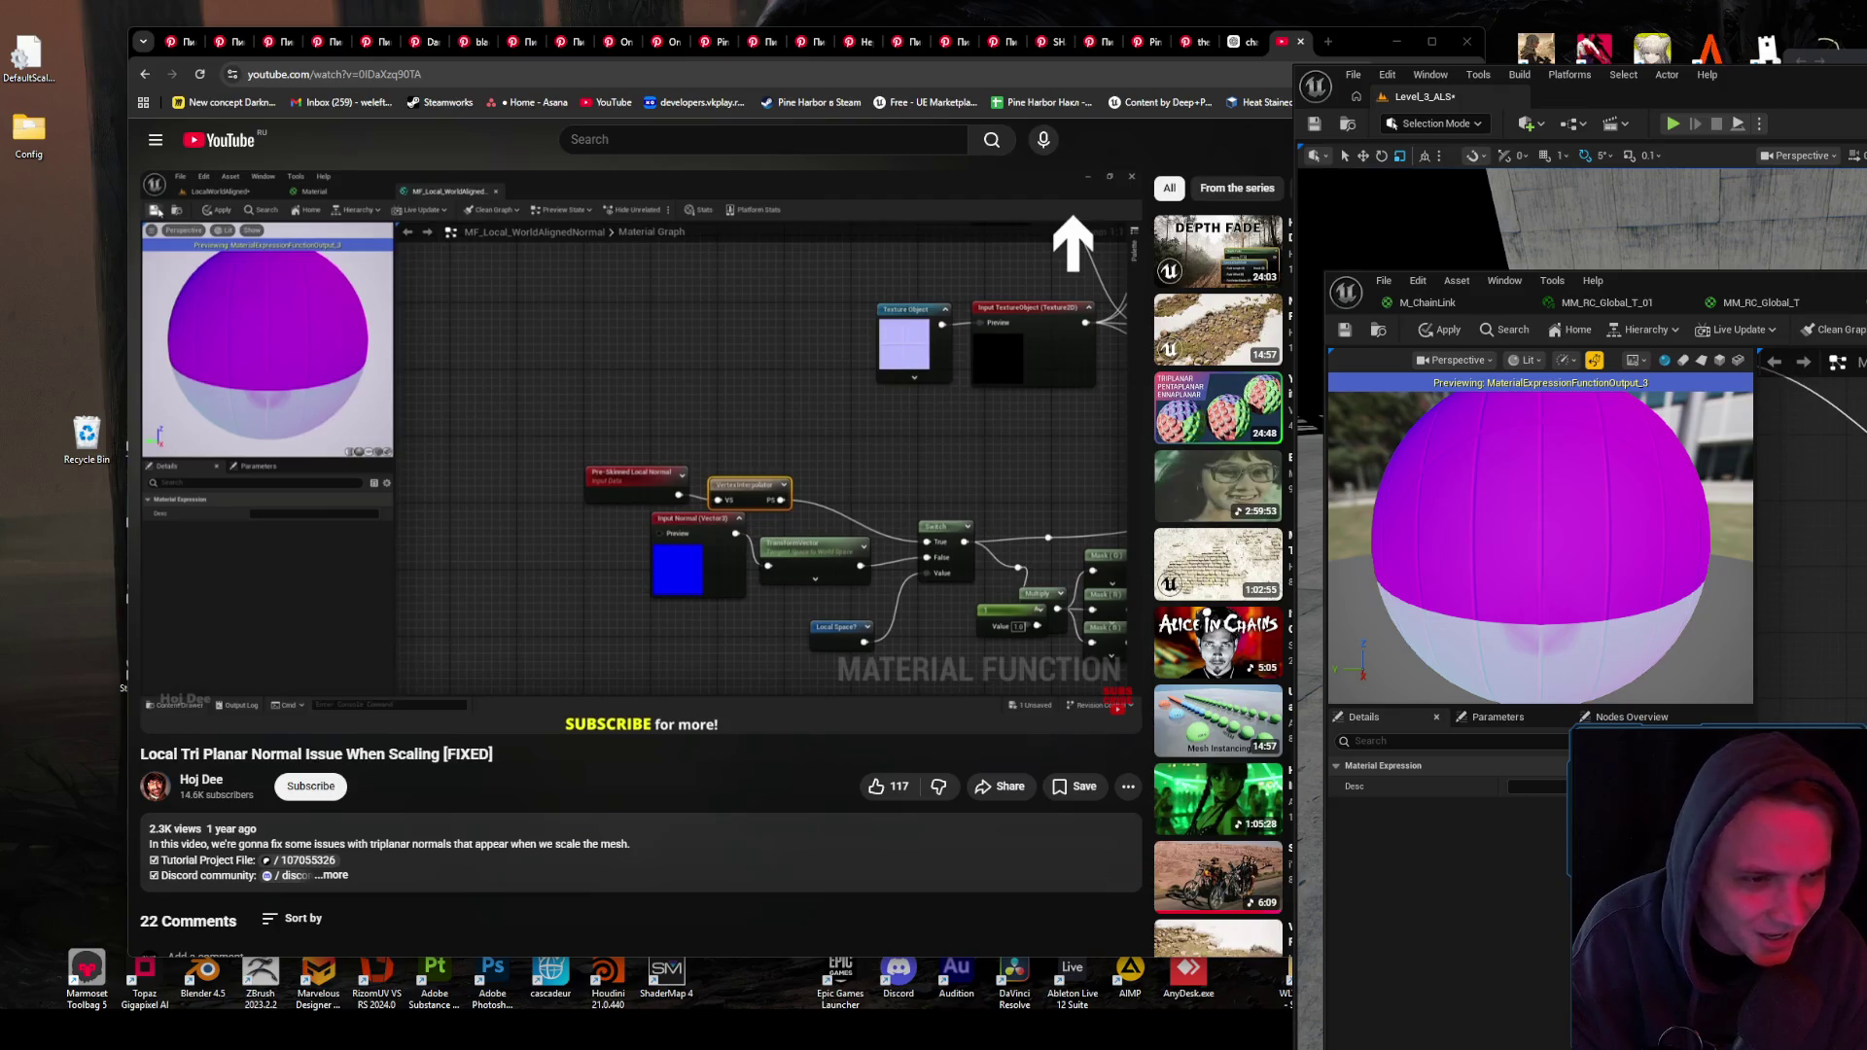
left_click(775, 502)
left_click(895, 499)
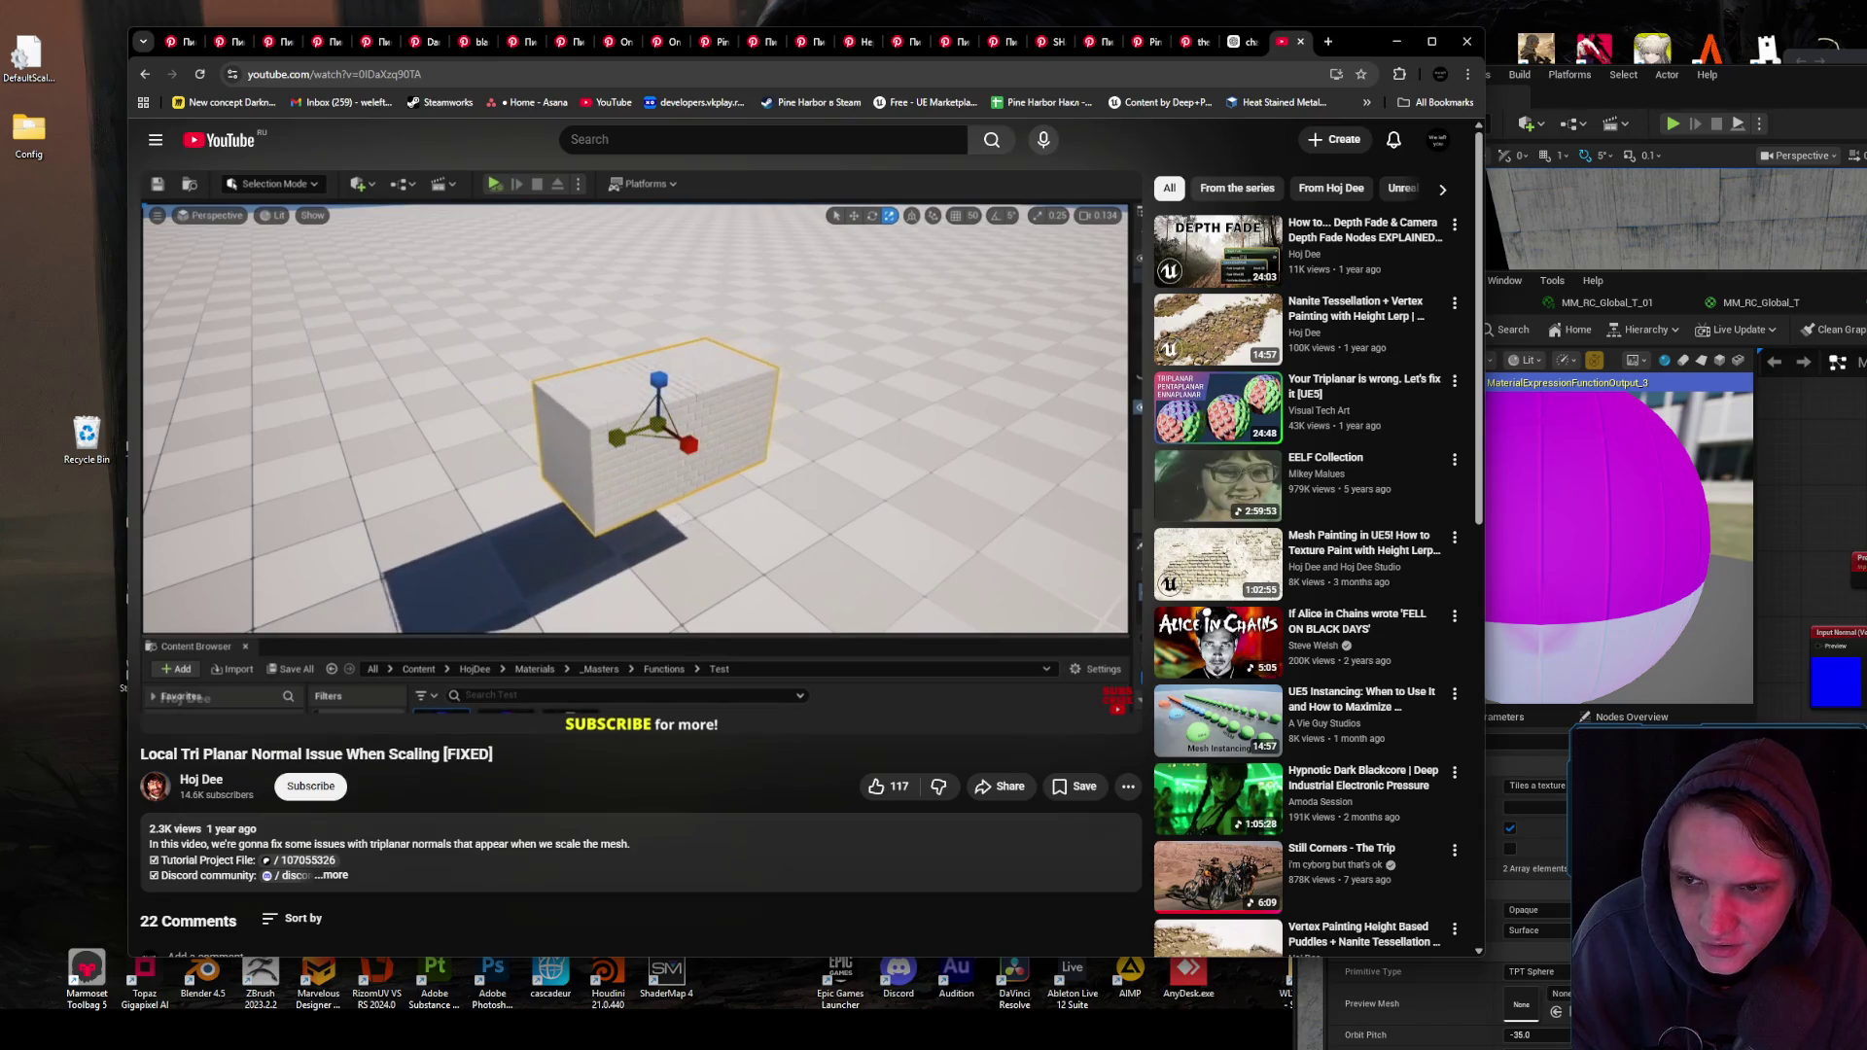
- Watch the tutorial's object-scale fix fullscreen up to the Named Reroute 'Object Scale' step
double_click(726, 453)
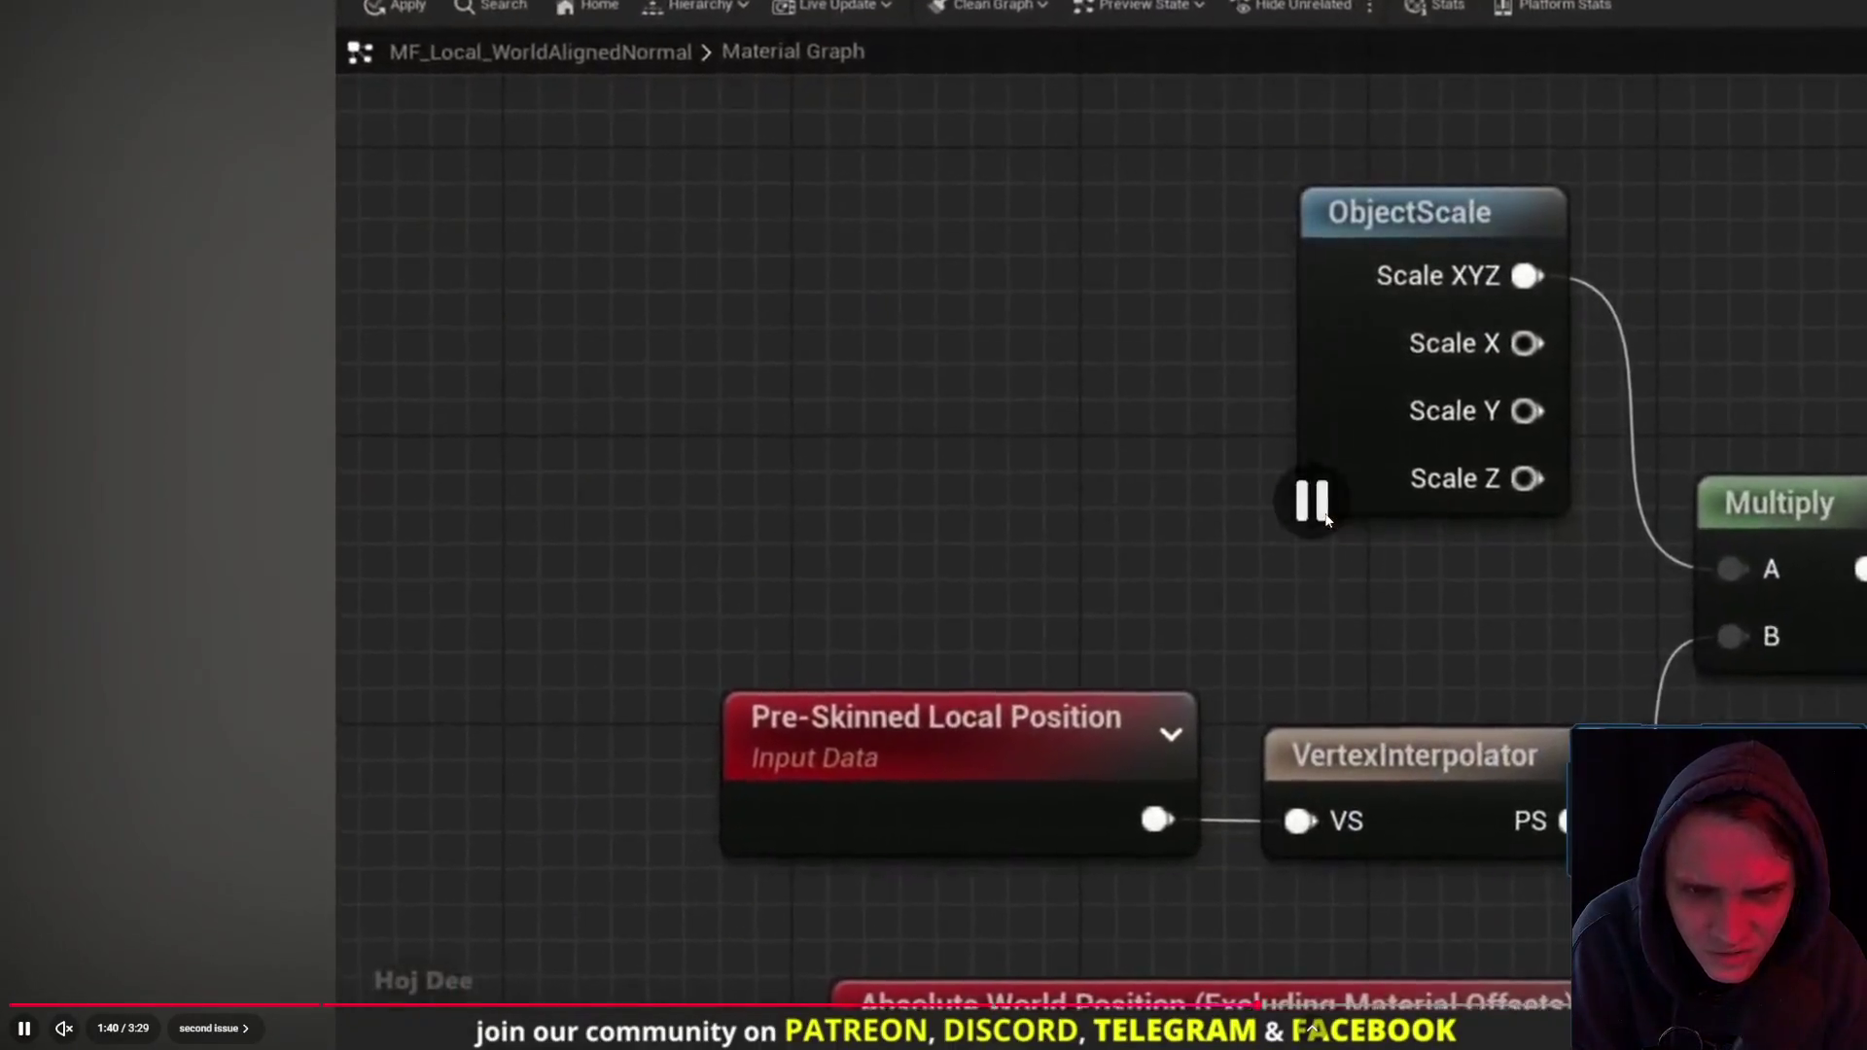
double_click(1325, 512)
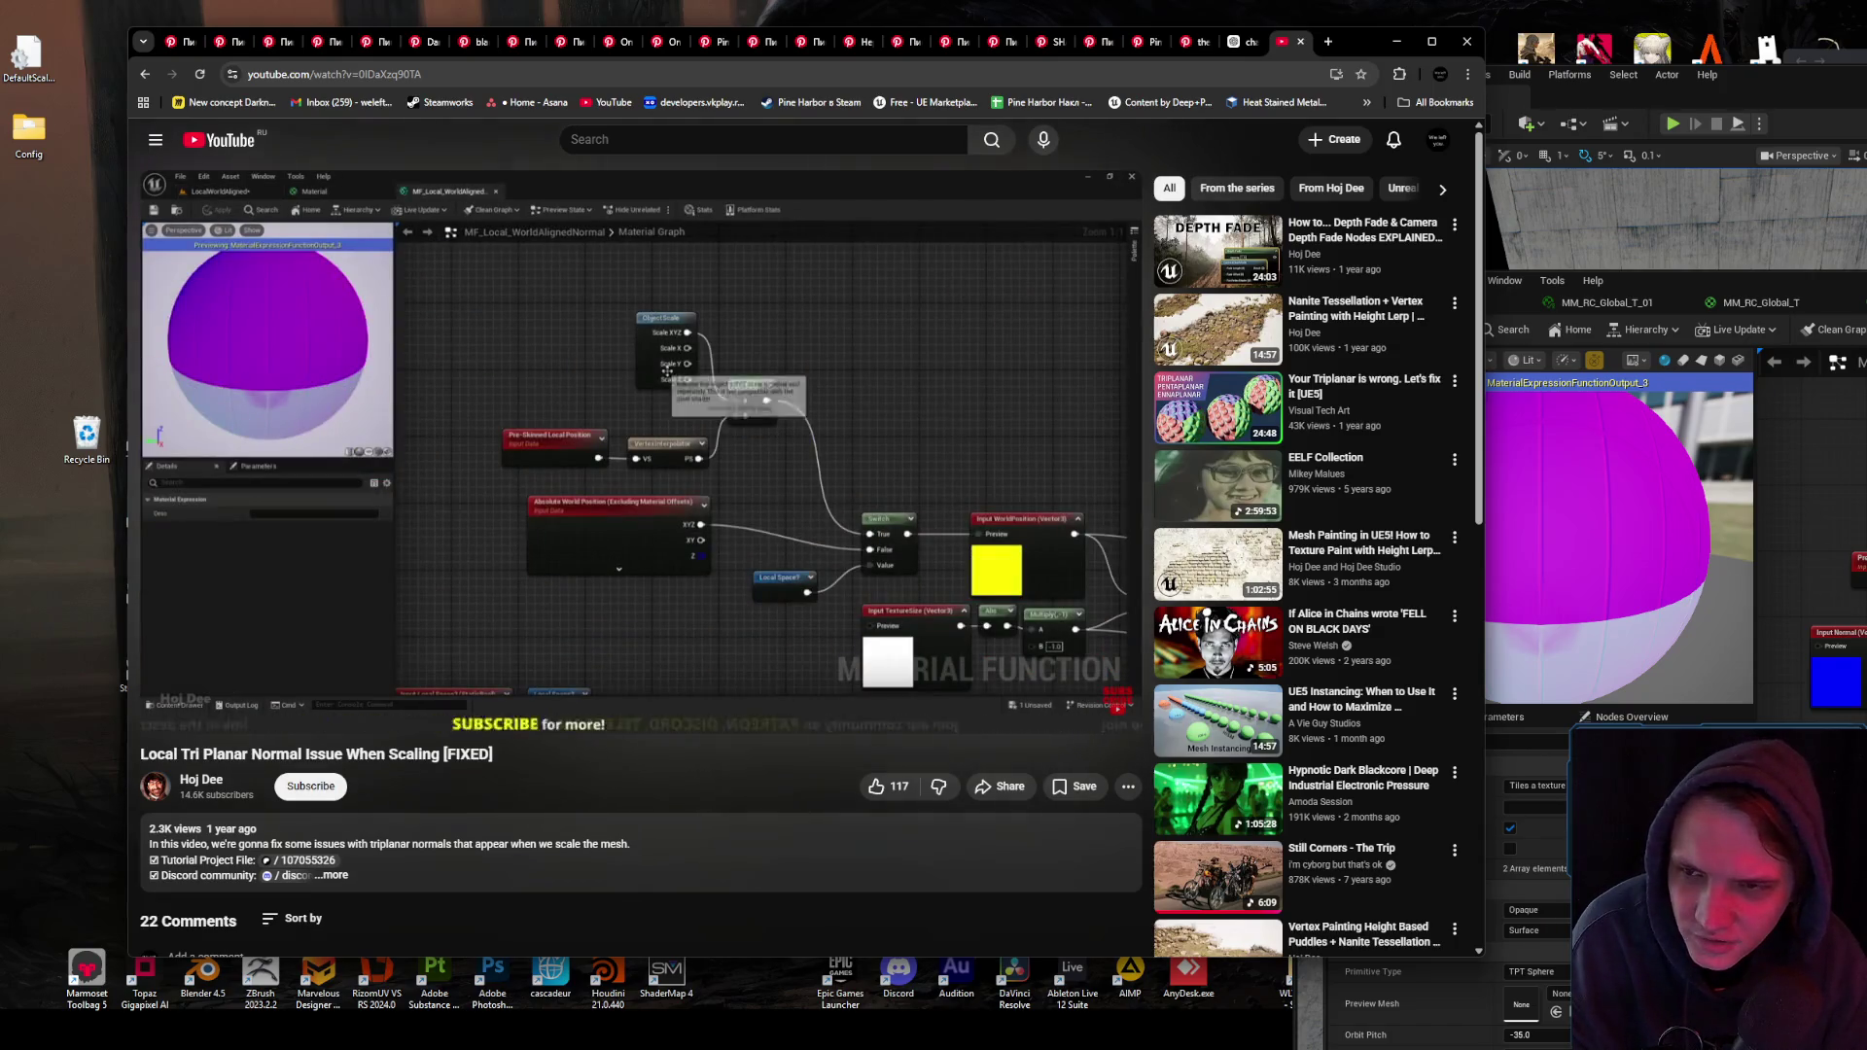
key("alt+Tab")
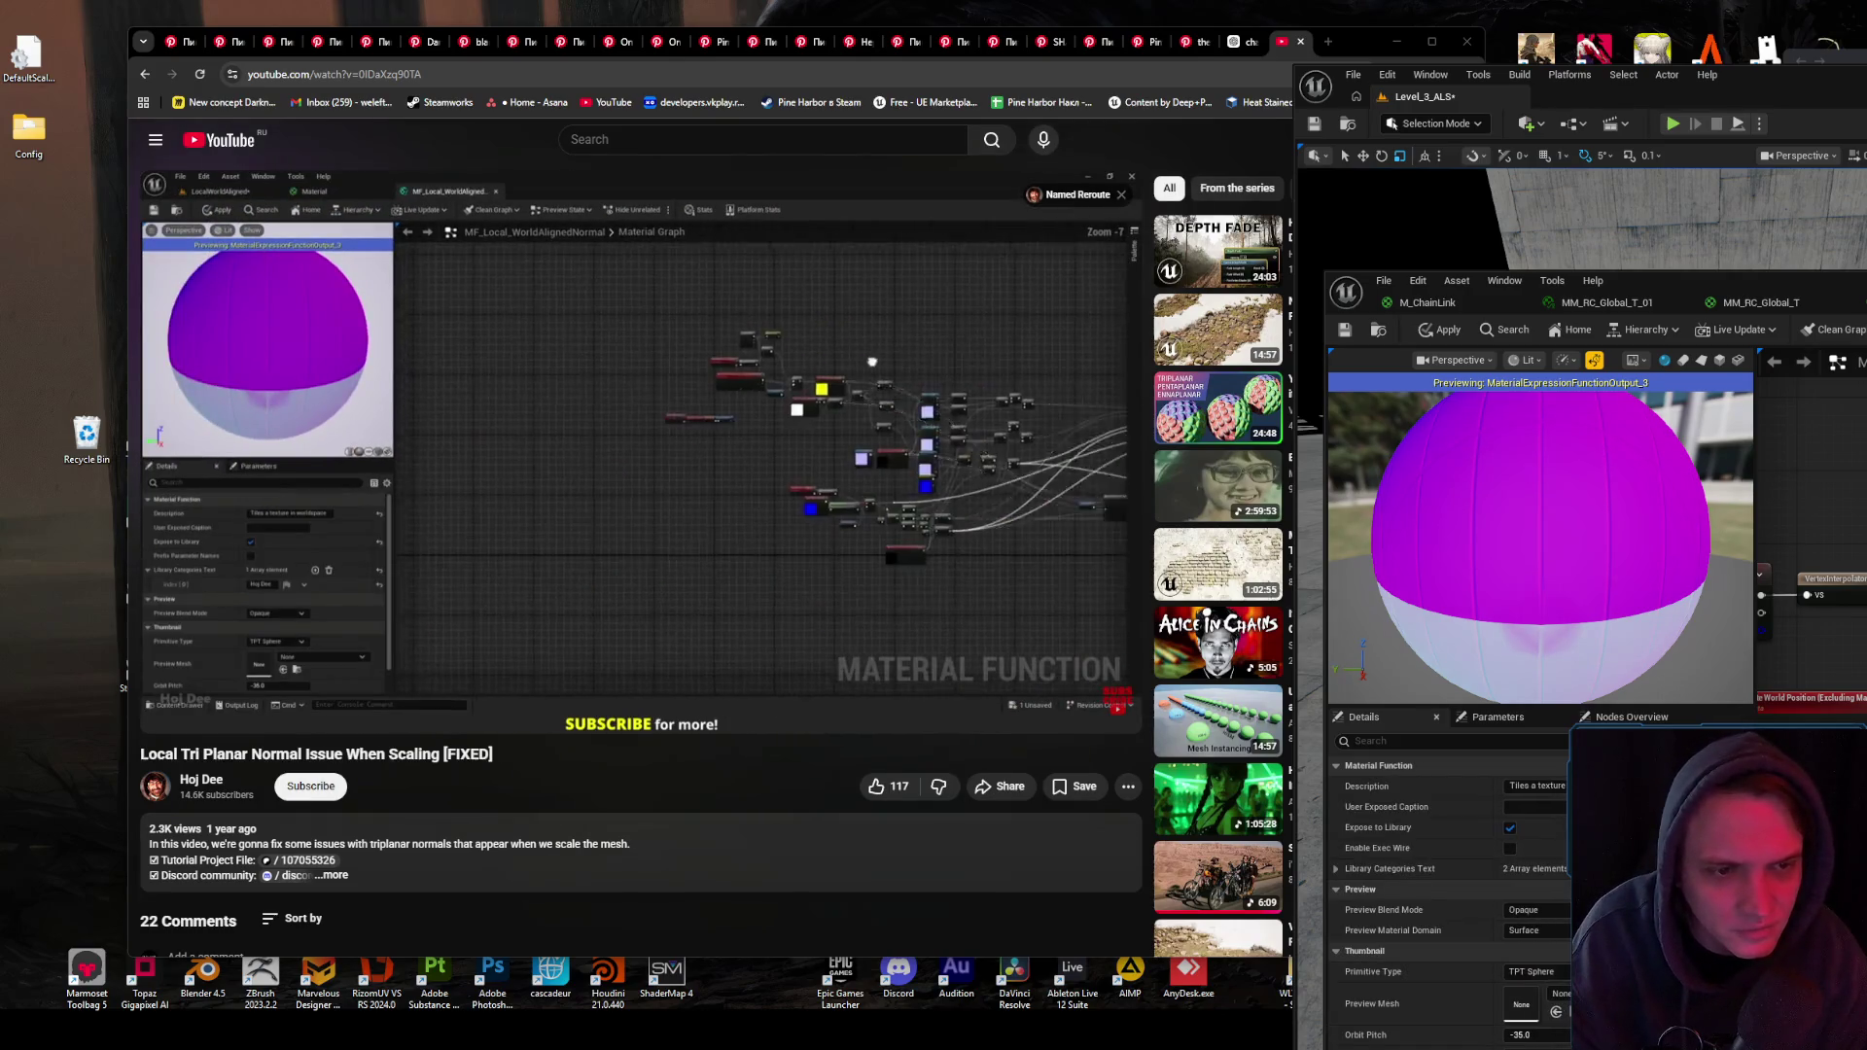
- Rename the Named Reroute Declaration to 'Object Scale' and apply the material function changes
left_click(201, 498)
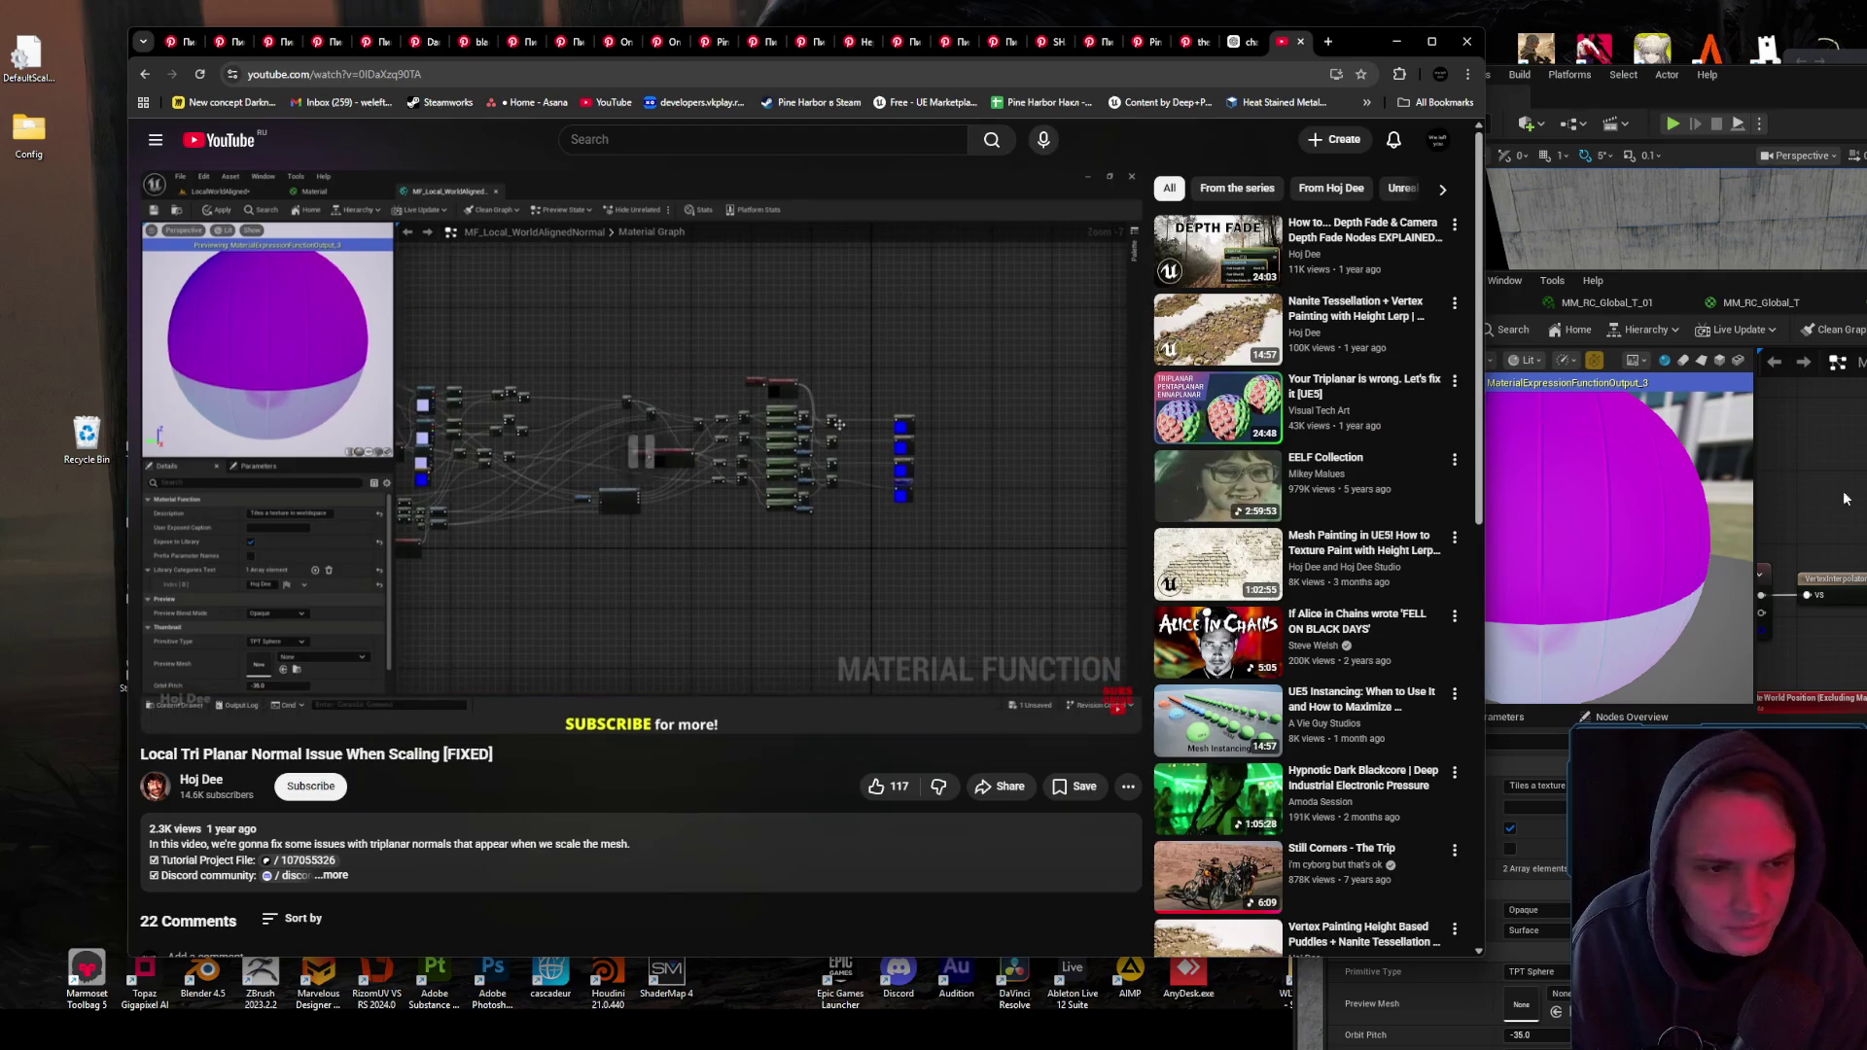
key("alt+Tab")
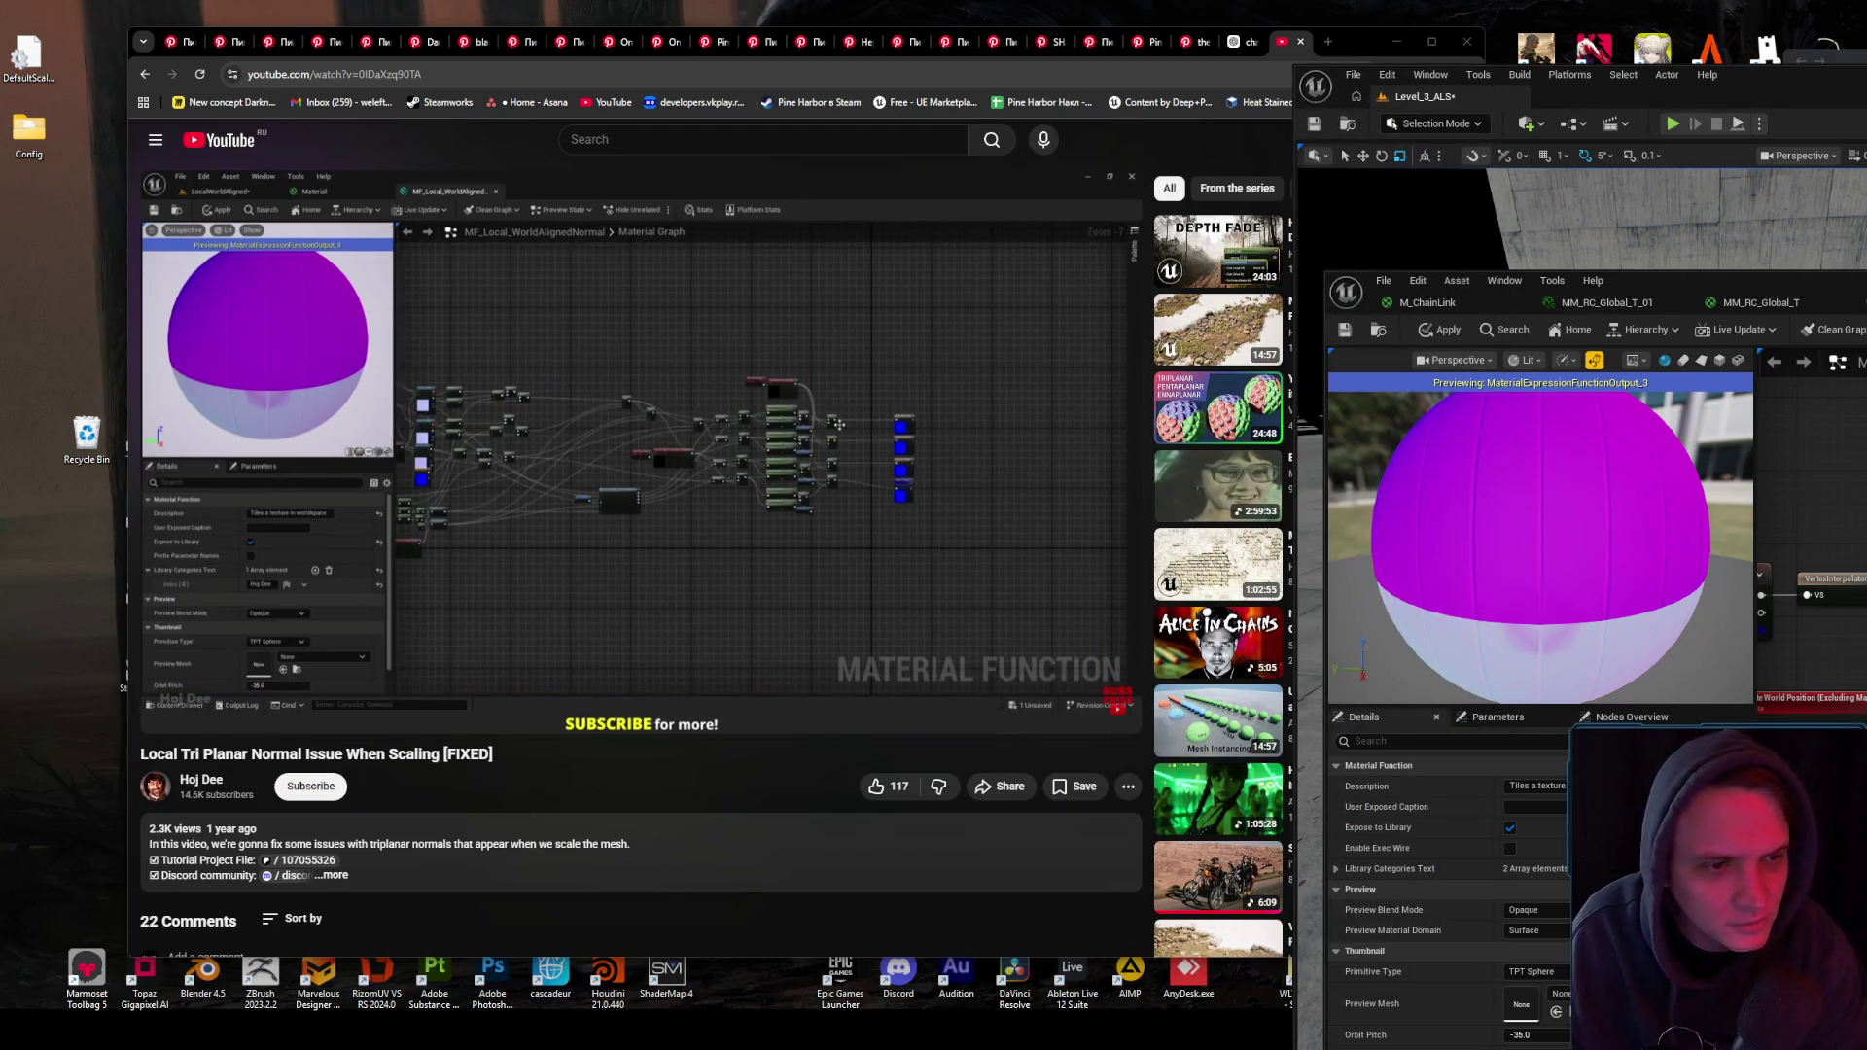
left_click(1809, 827)
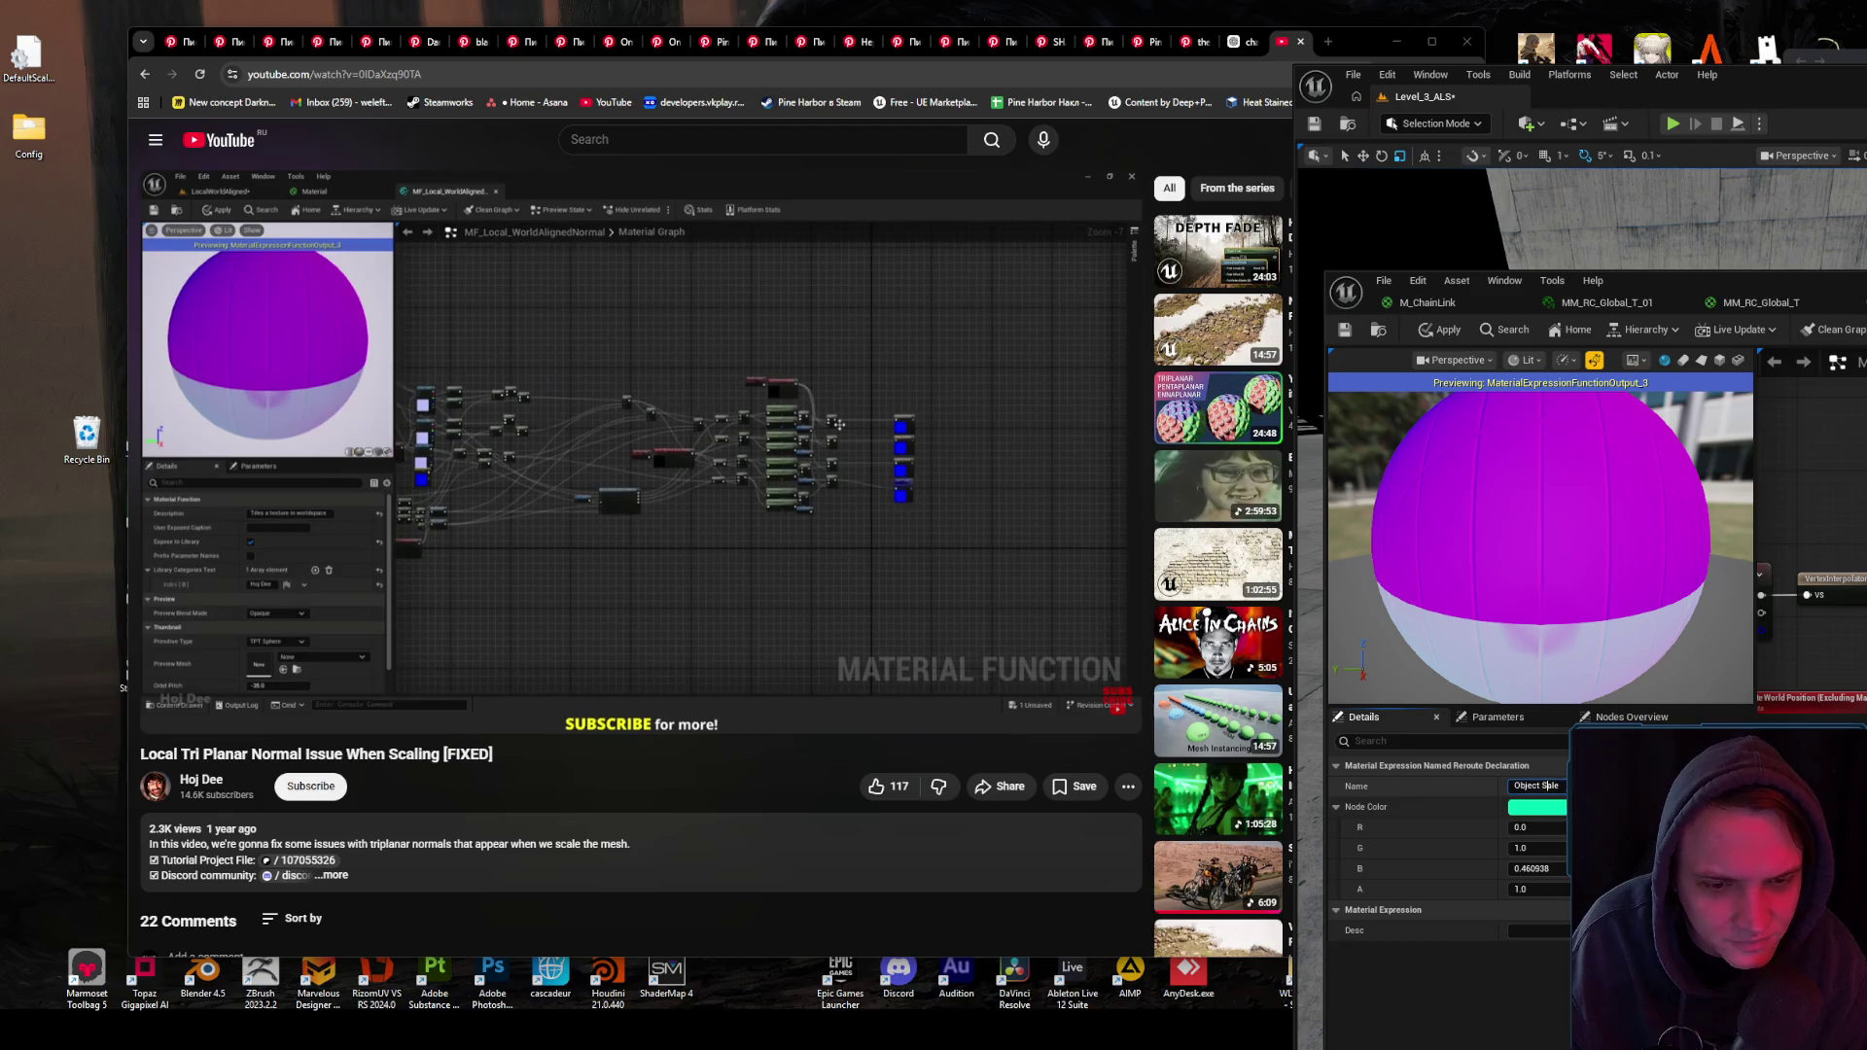
key("Return")
left_click(1449, 332)
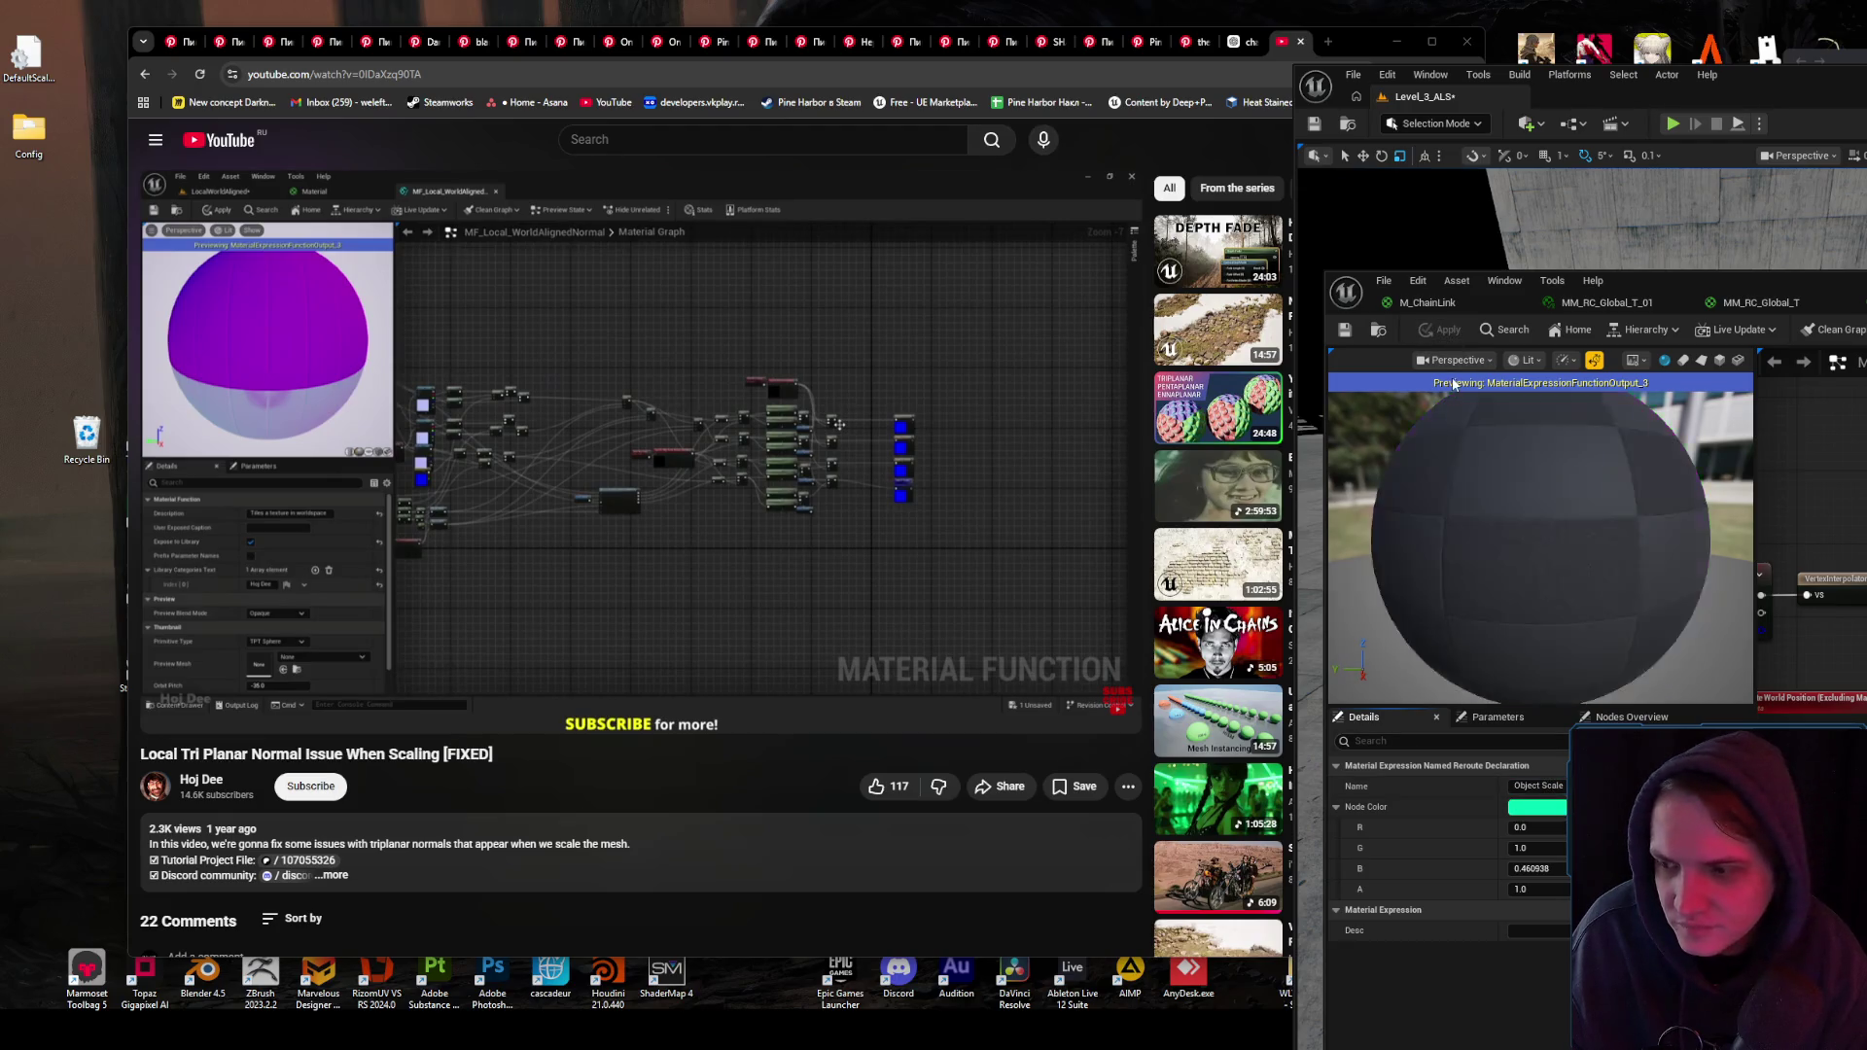
left_click(858, 376)
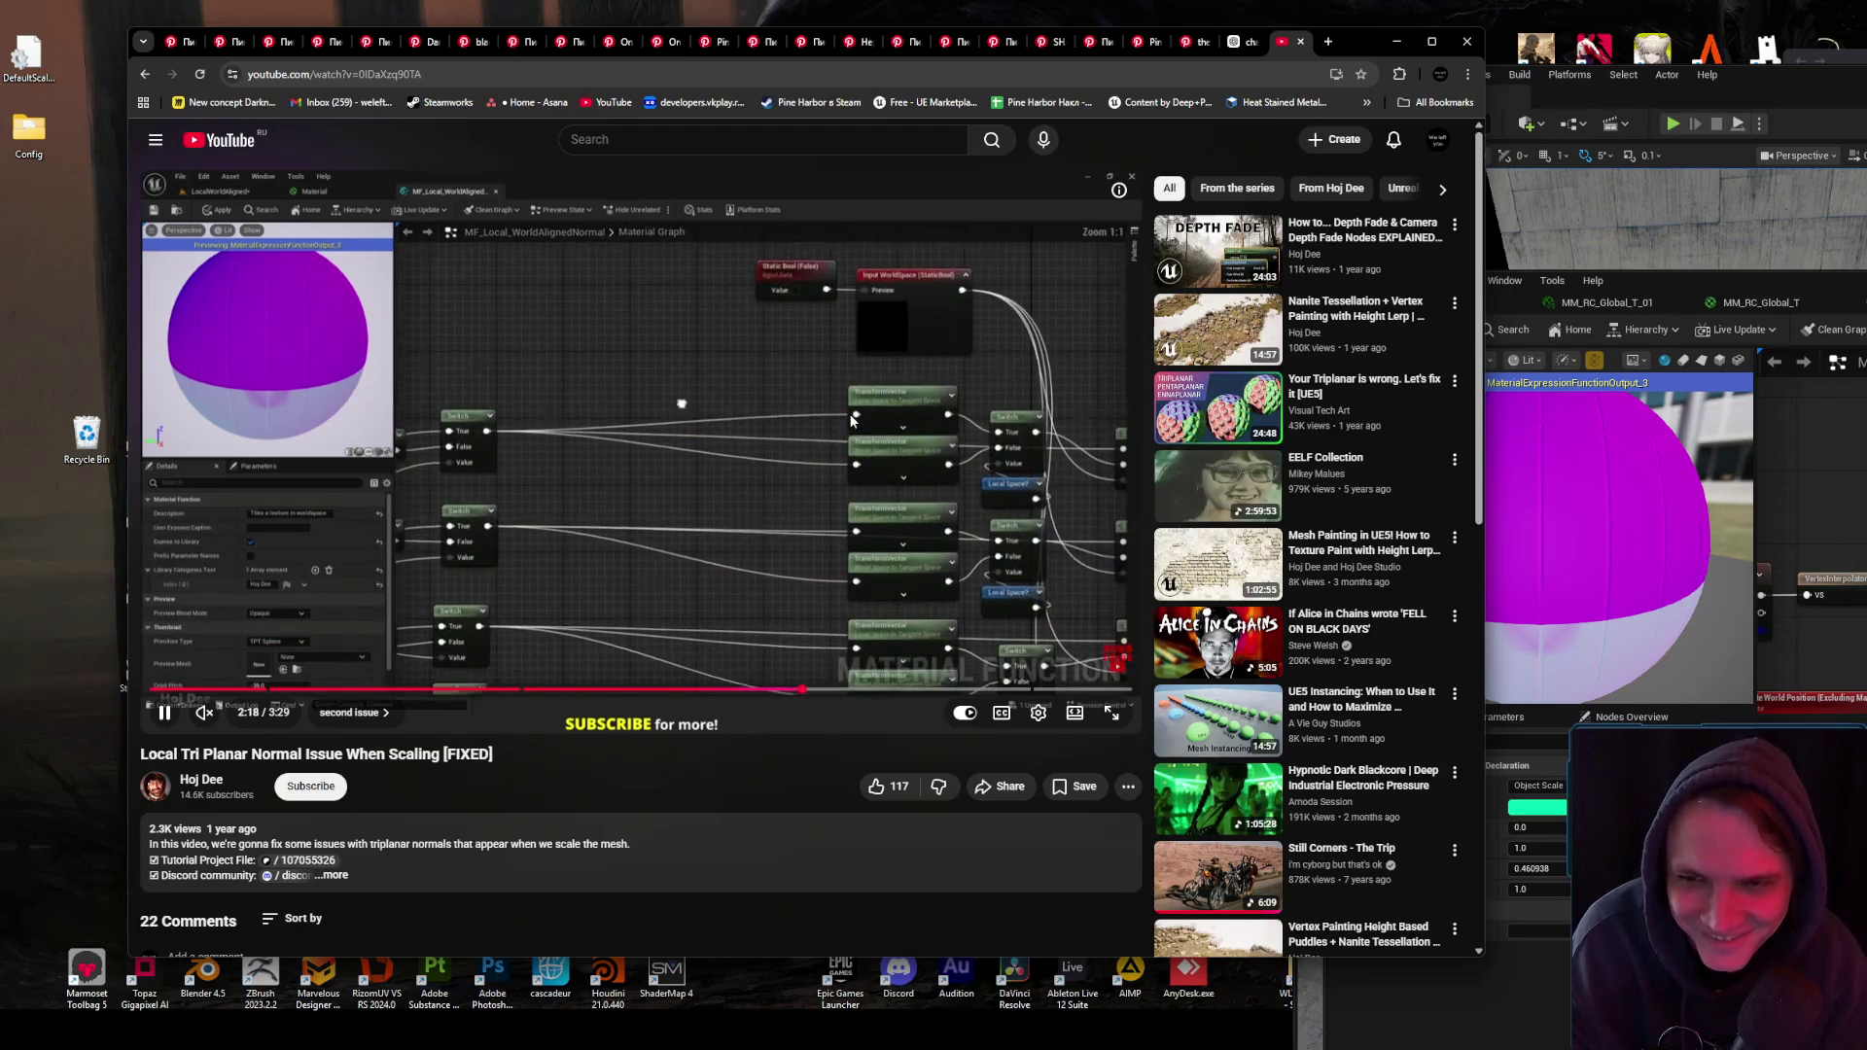
- Study the tutorial's Object Scale reroutes feeding Divide nodes before each TransformVector, pausing at 2:47
key("alt+Tab")
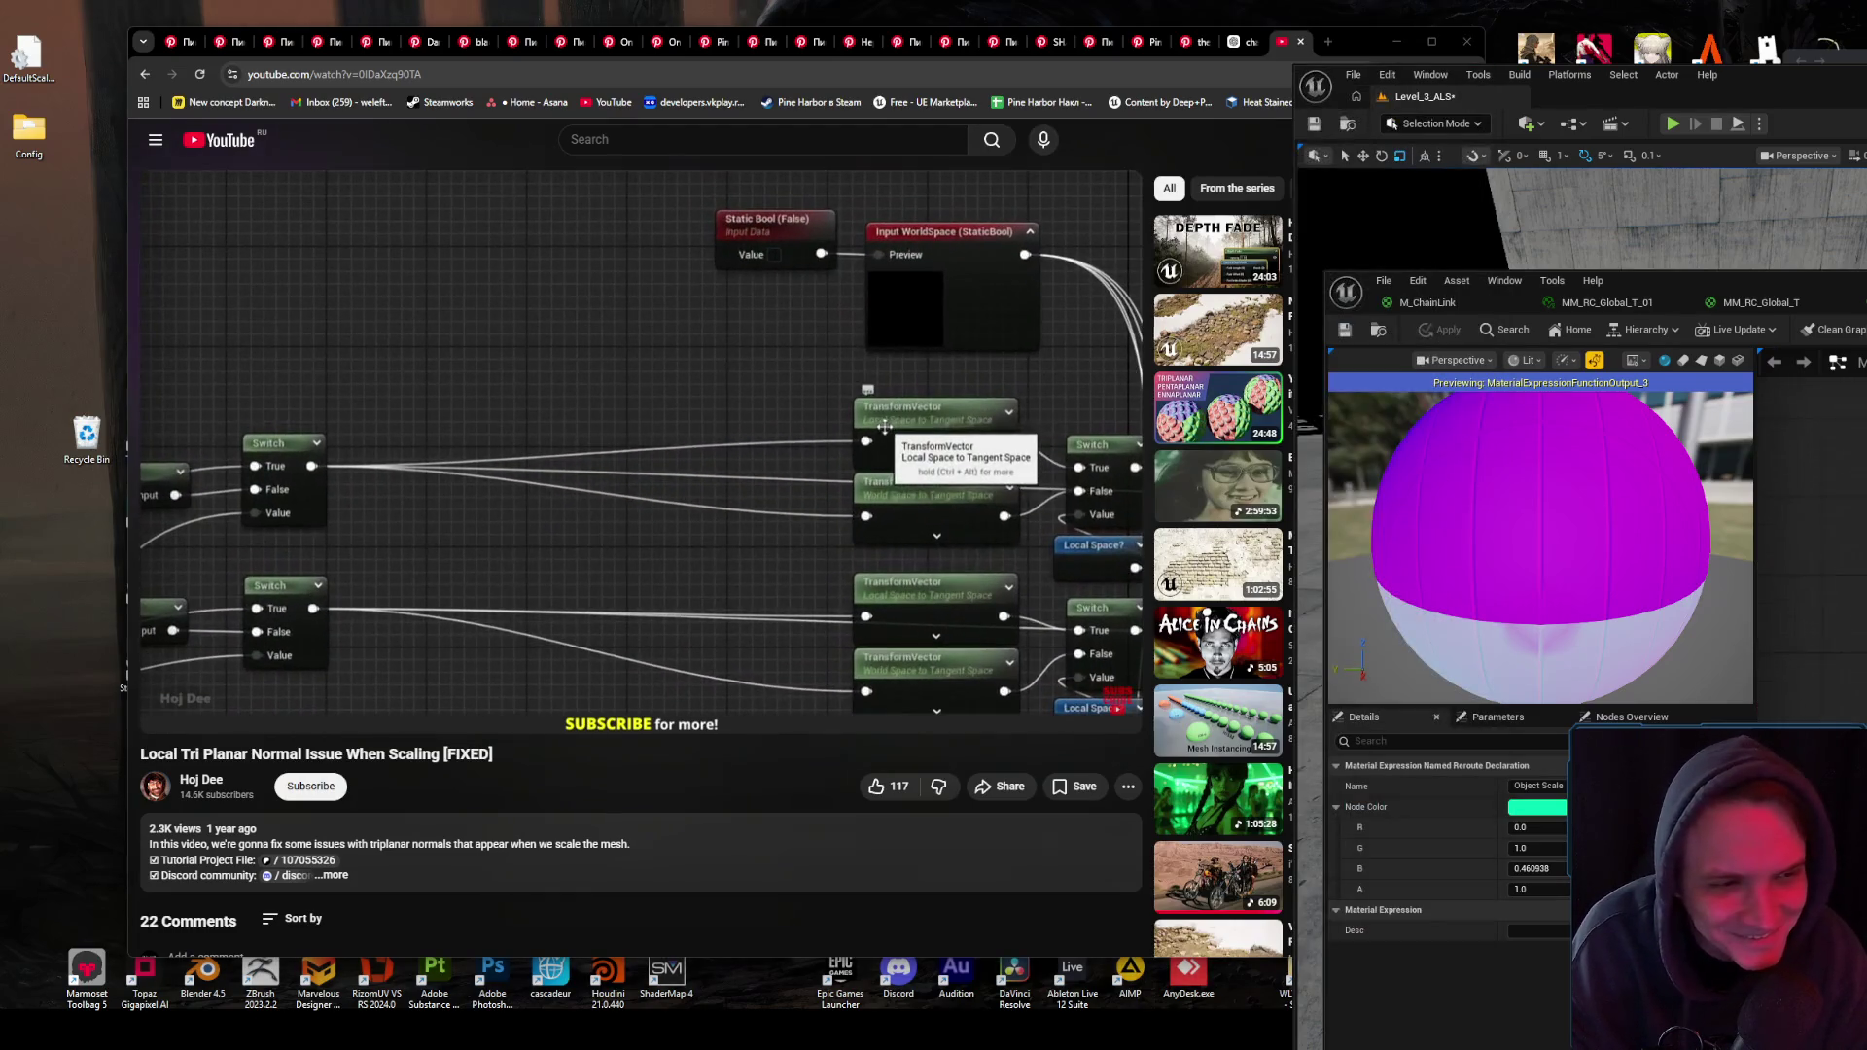
left_click(757, 459)
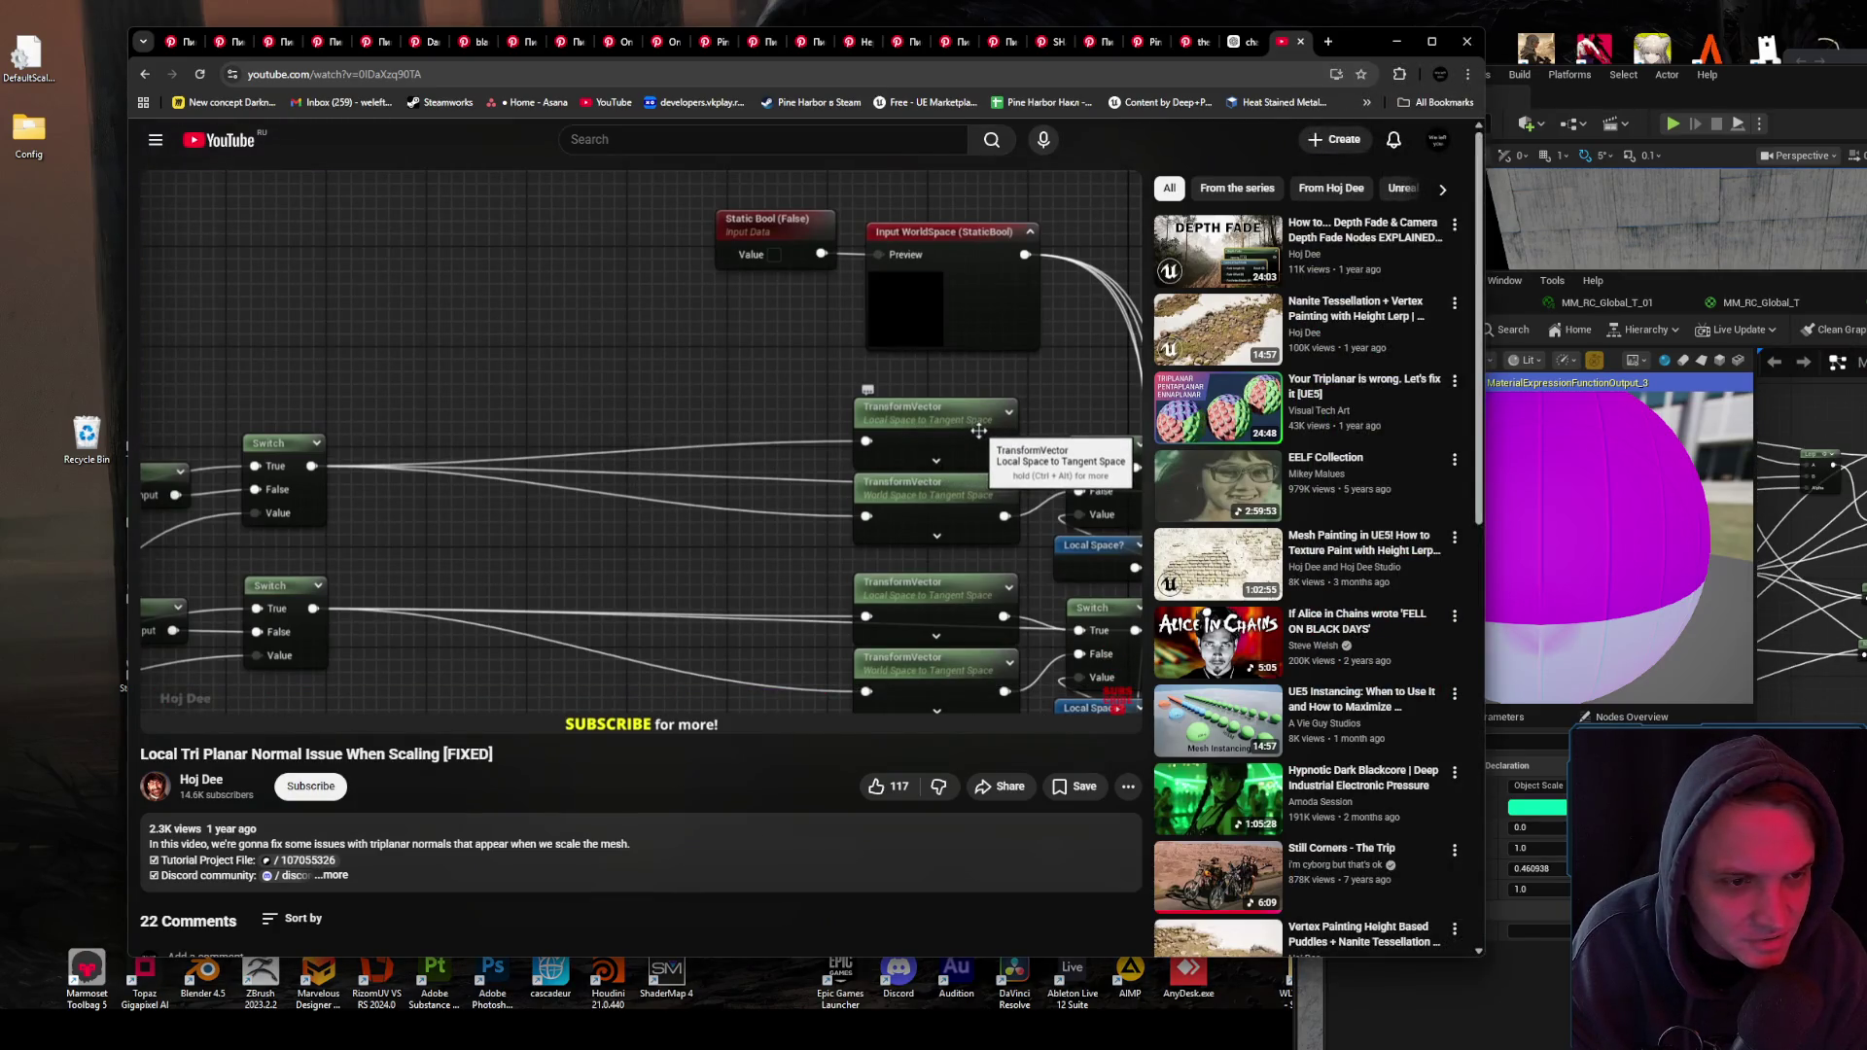
key("alt+Tab")
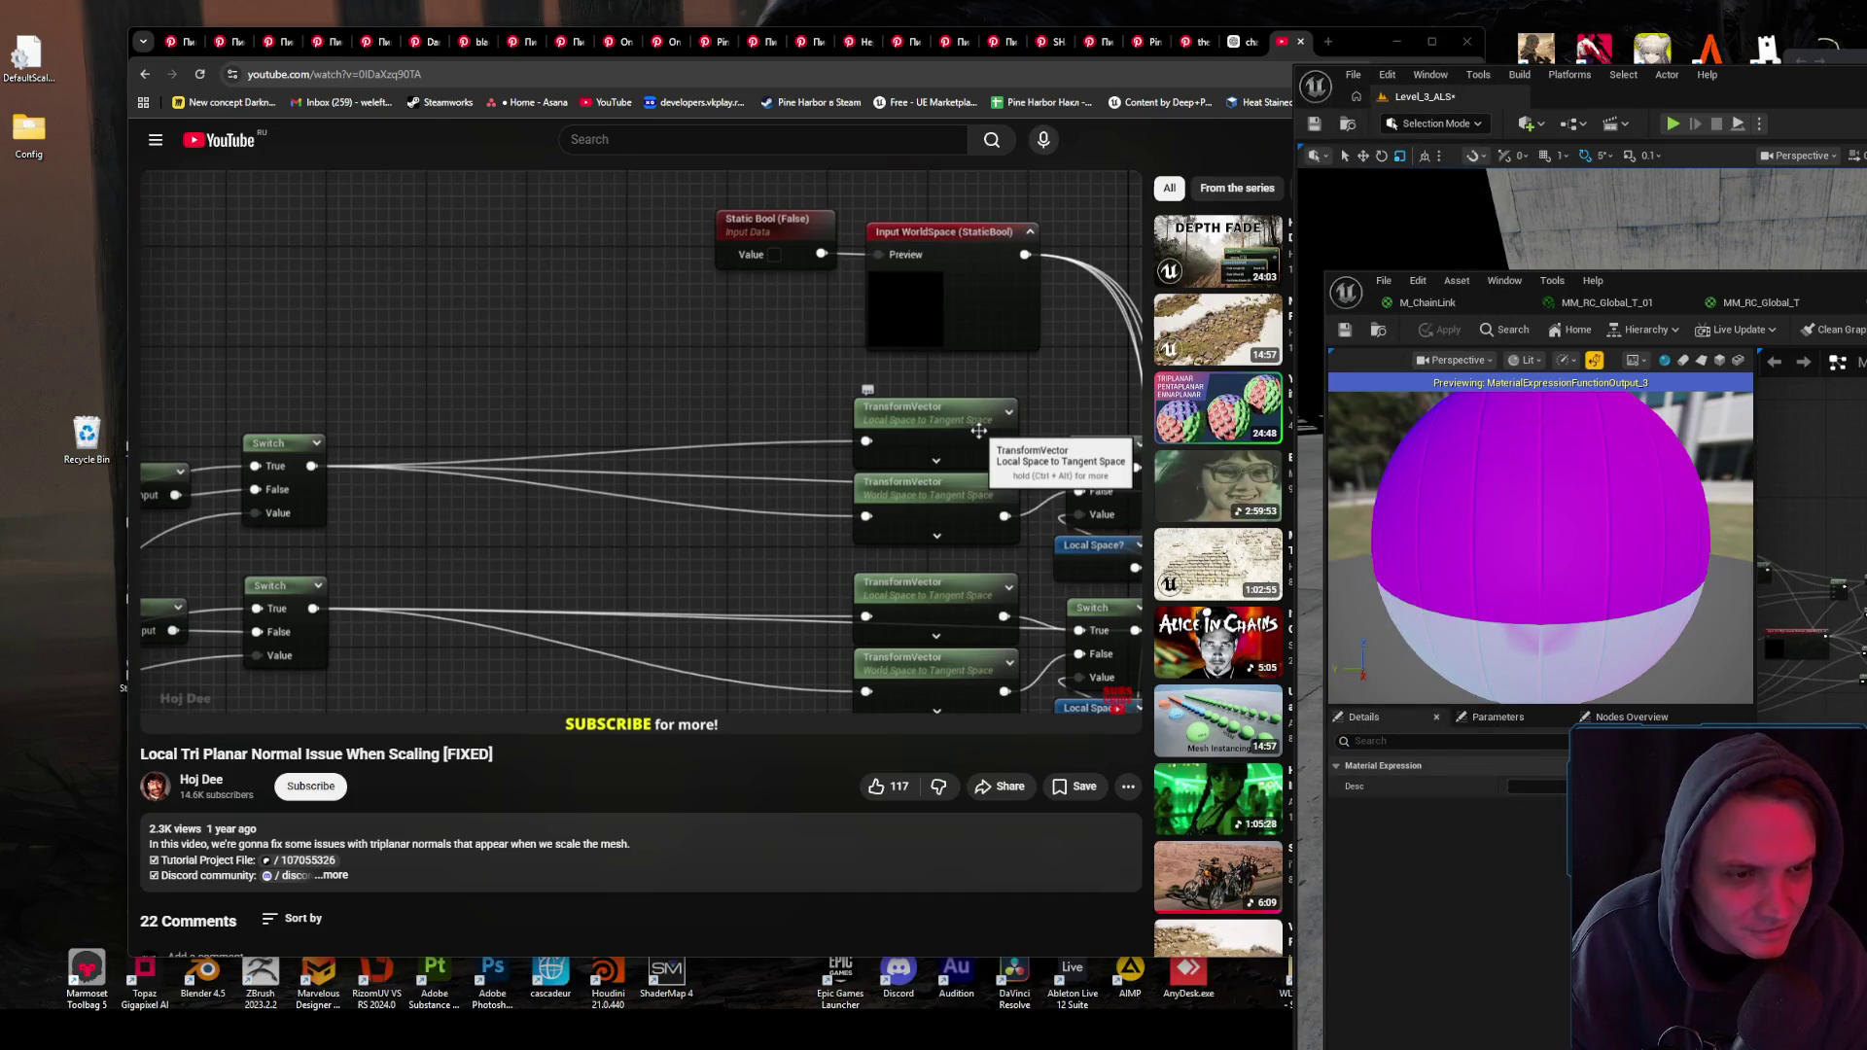
left_click(932, 489)
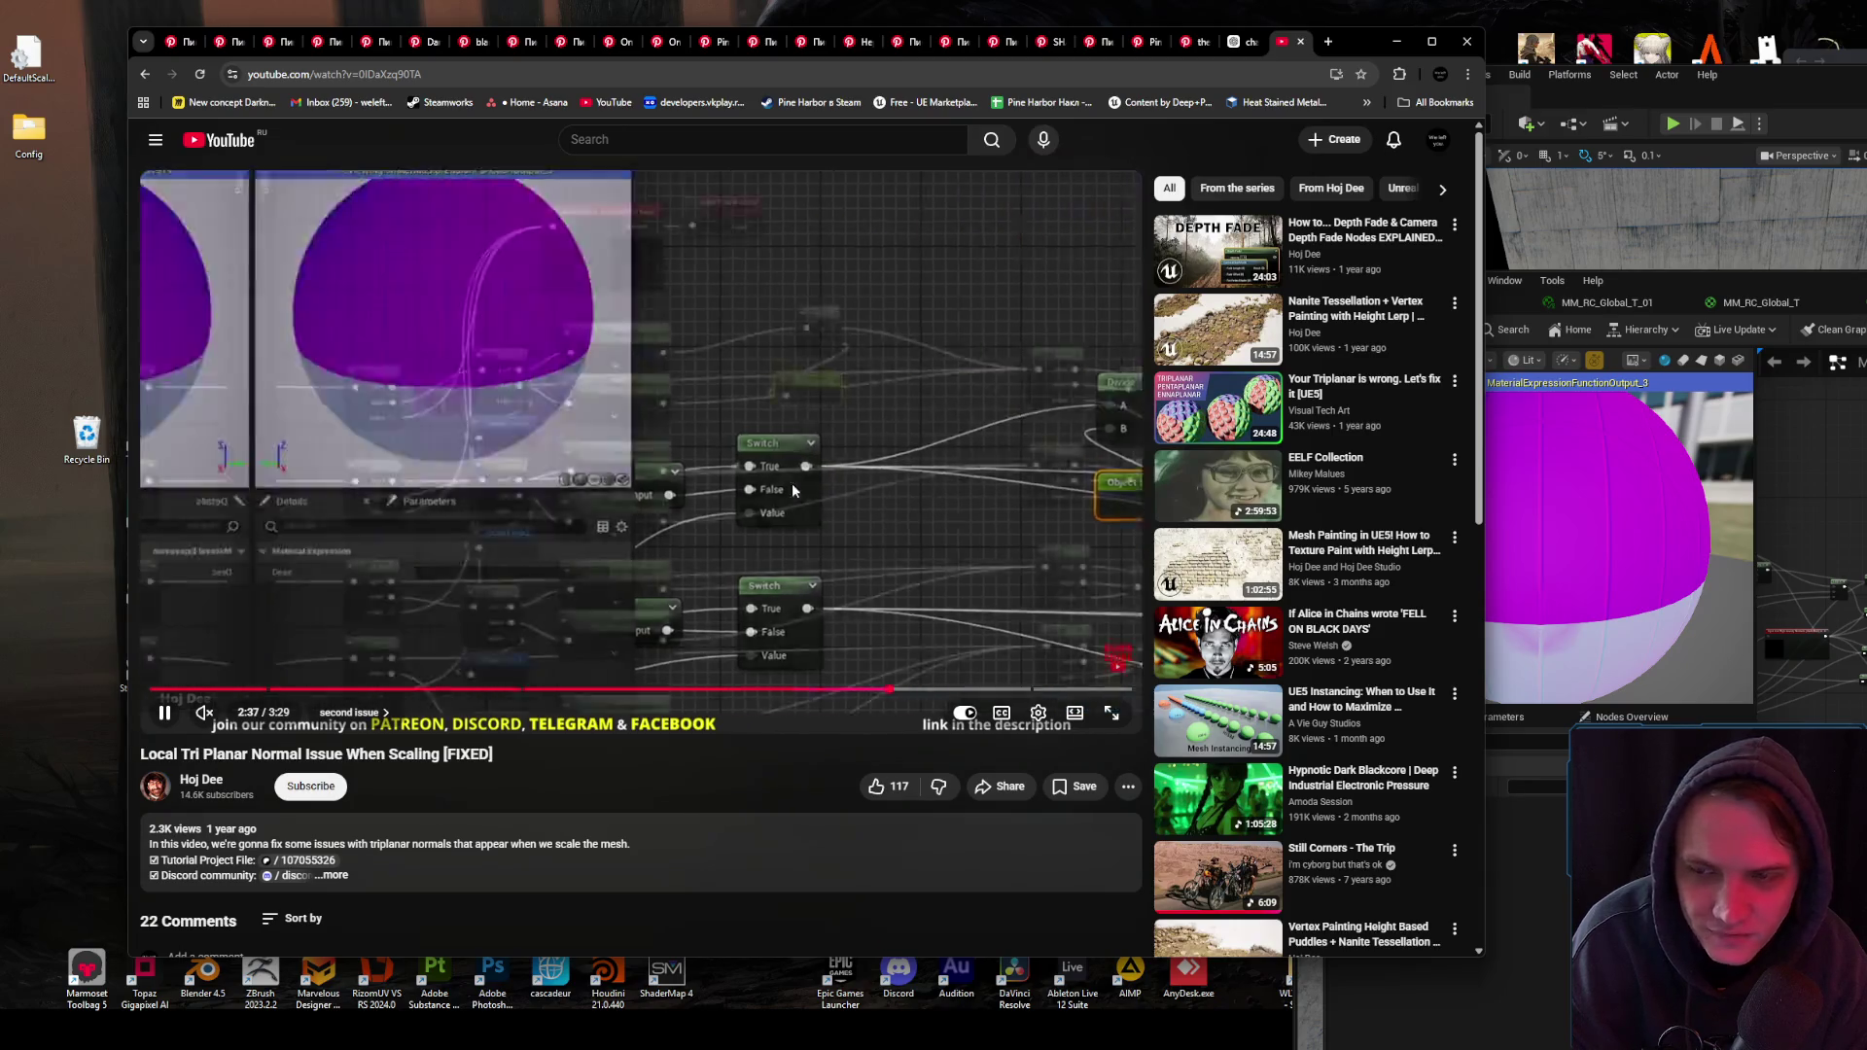
left_click(792, 482)
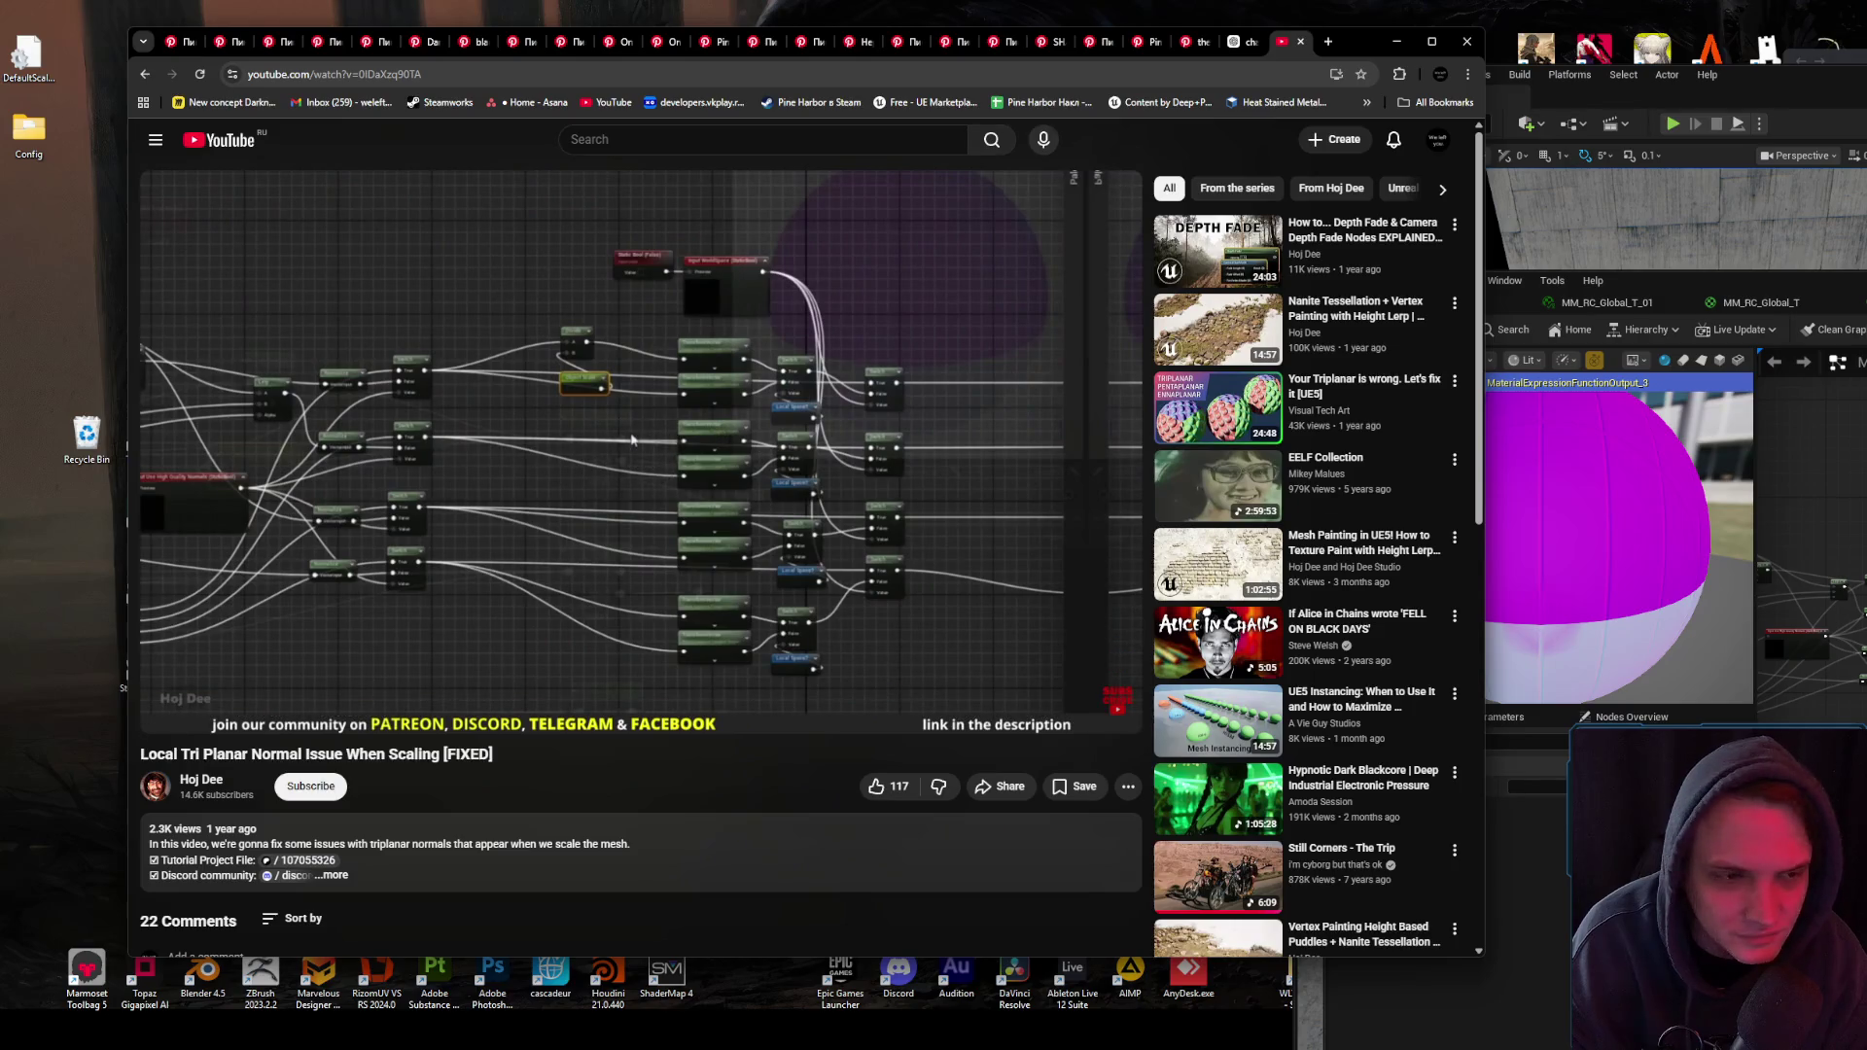
key("alt+Tab")
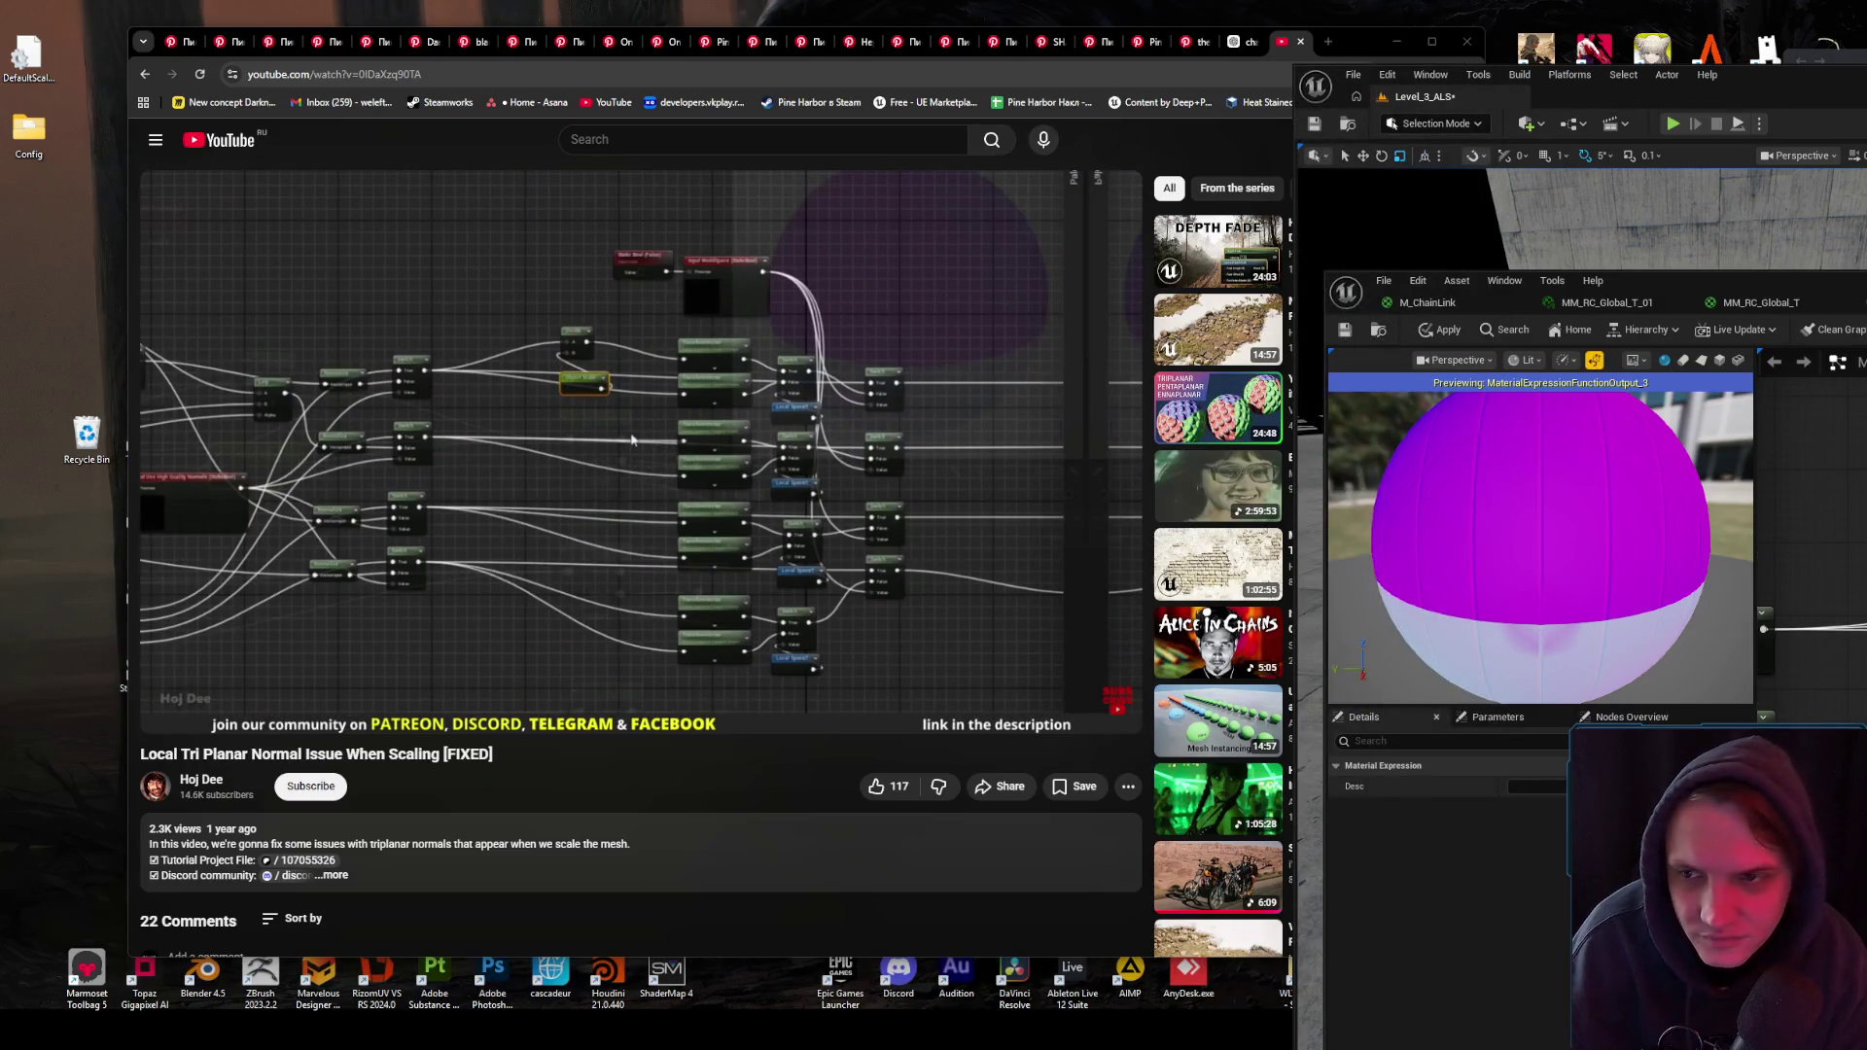
left_click(815, 433)
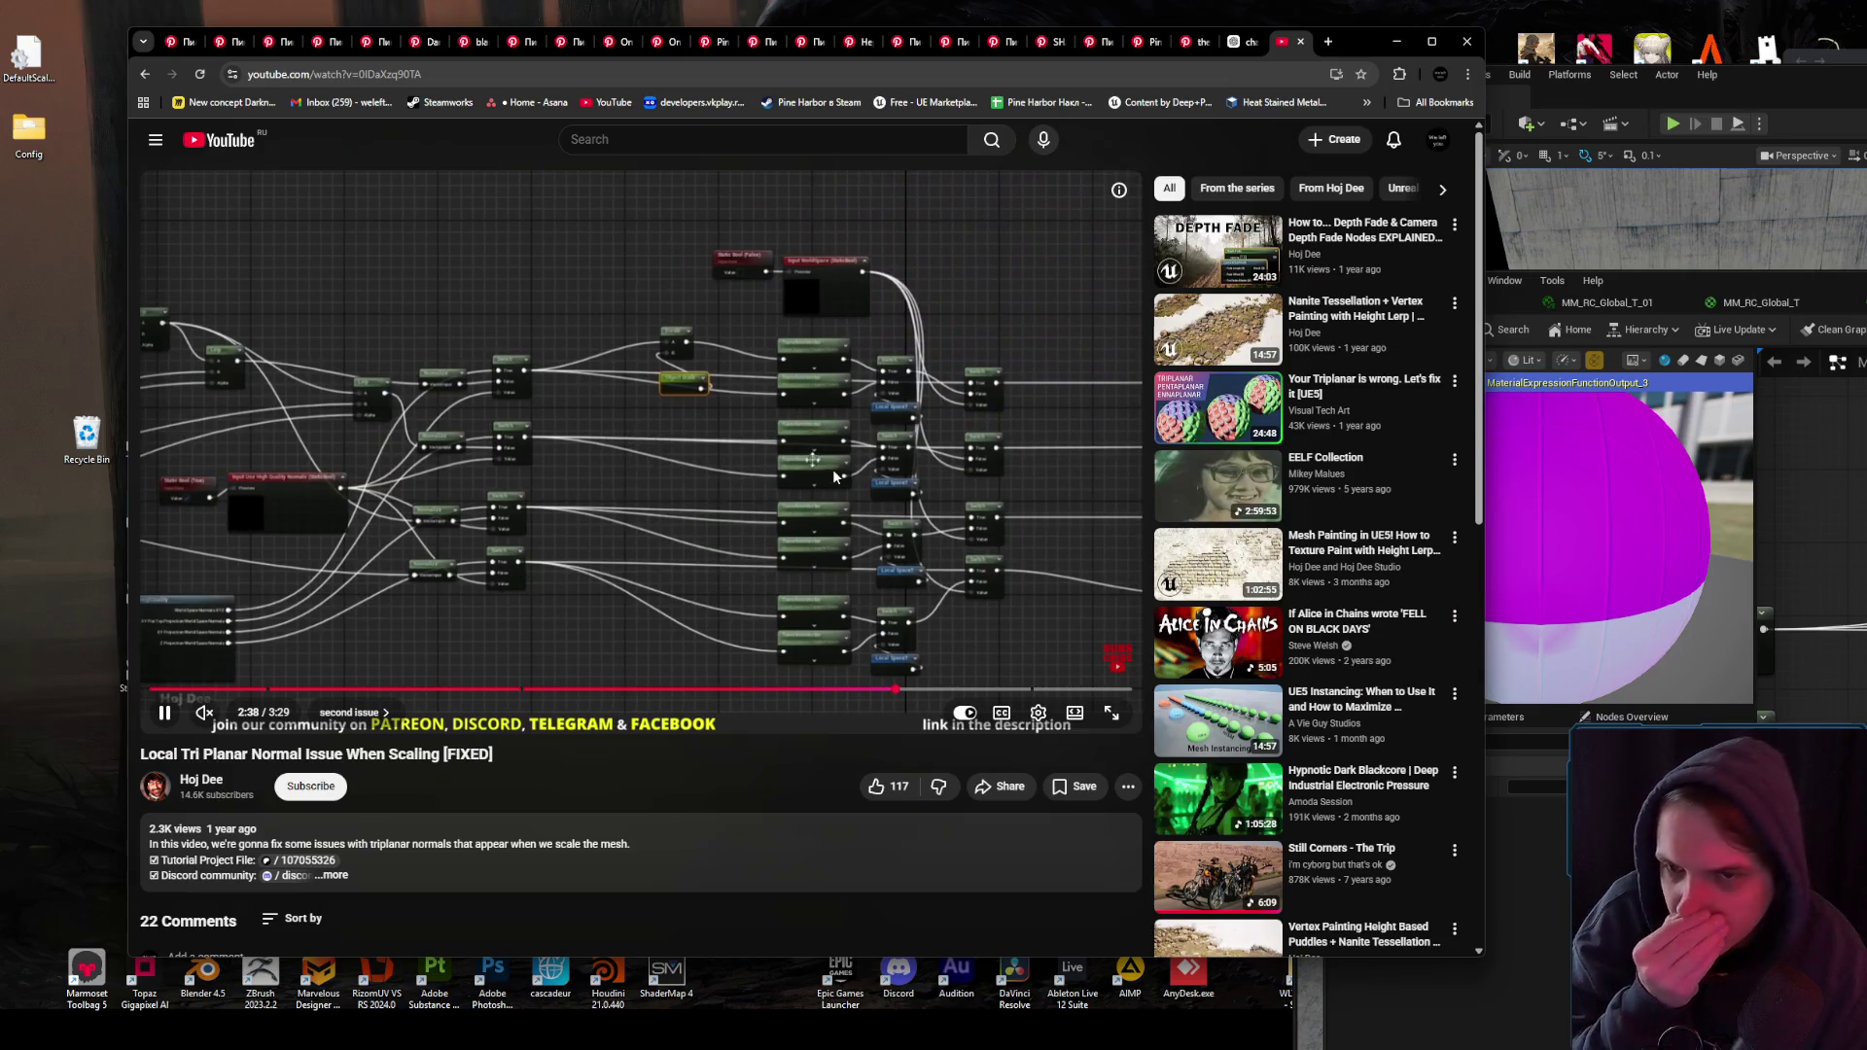
left_click(815, 433)
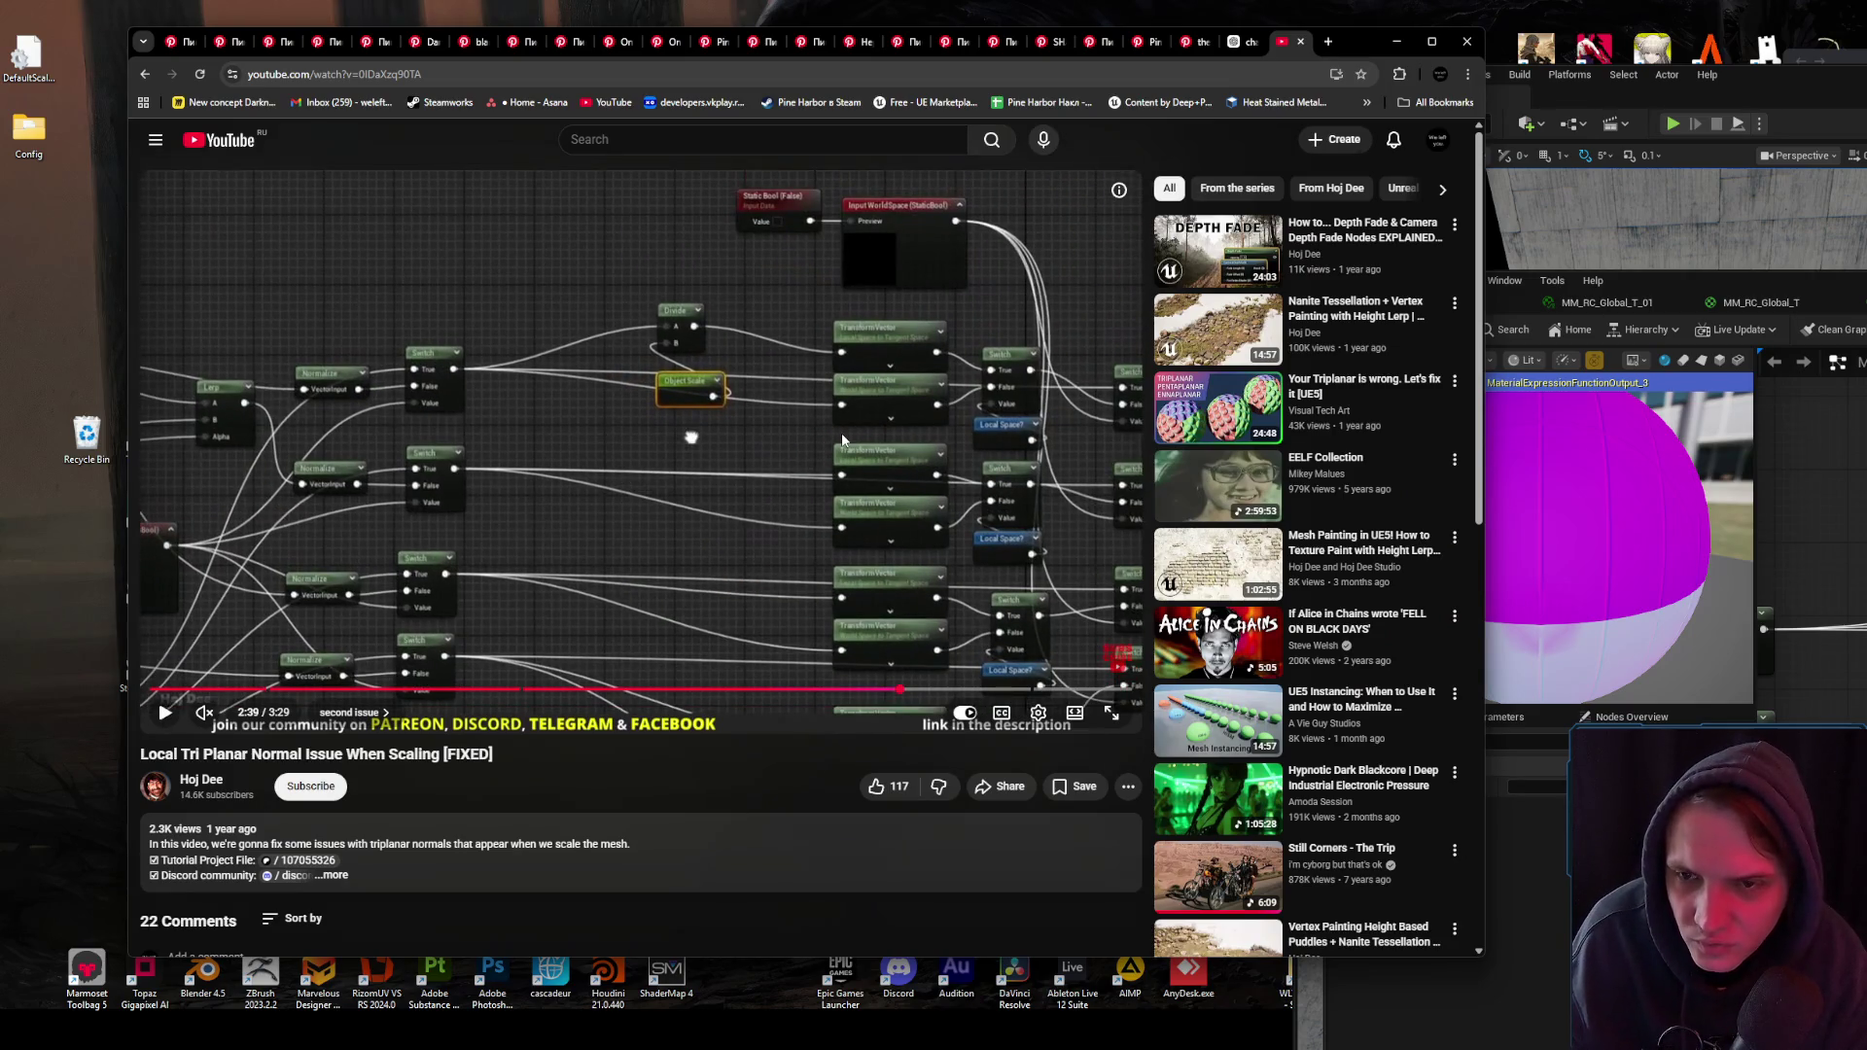
left_click(843, 439)
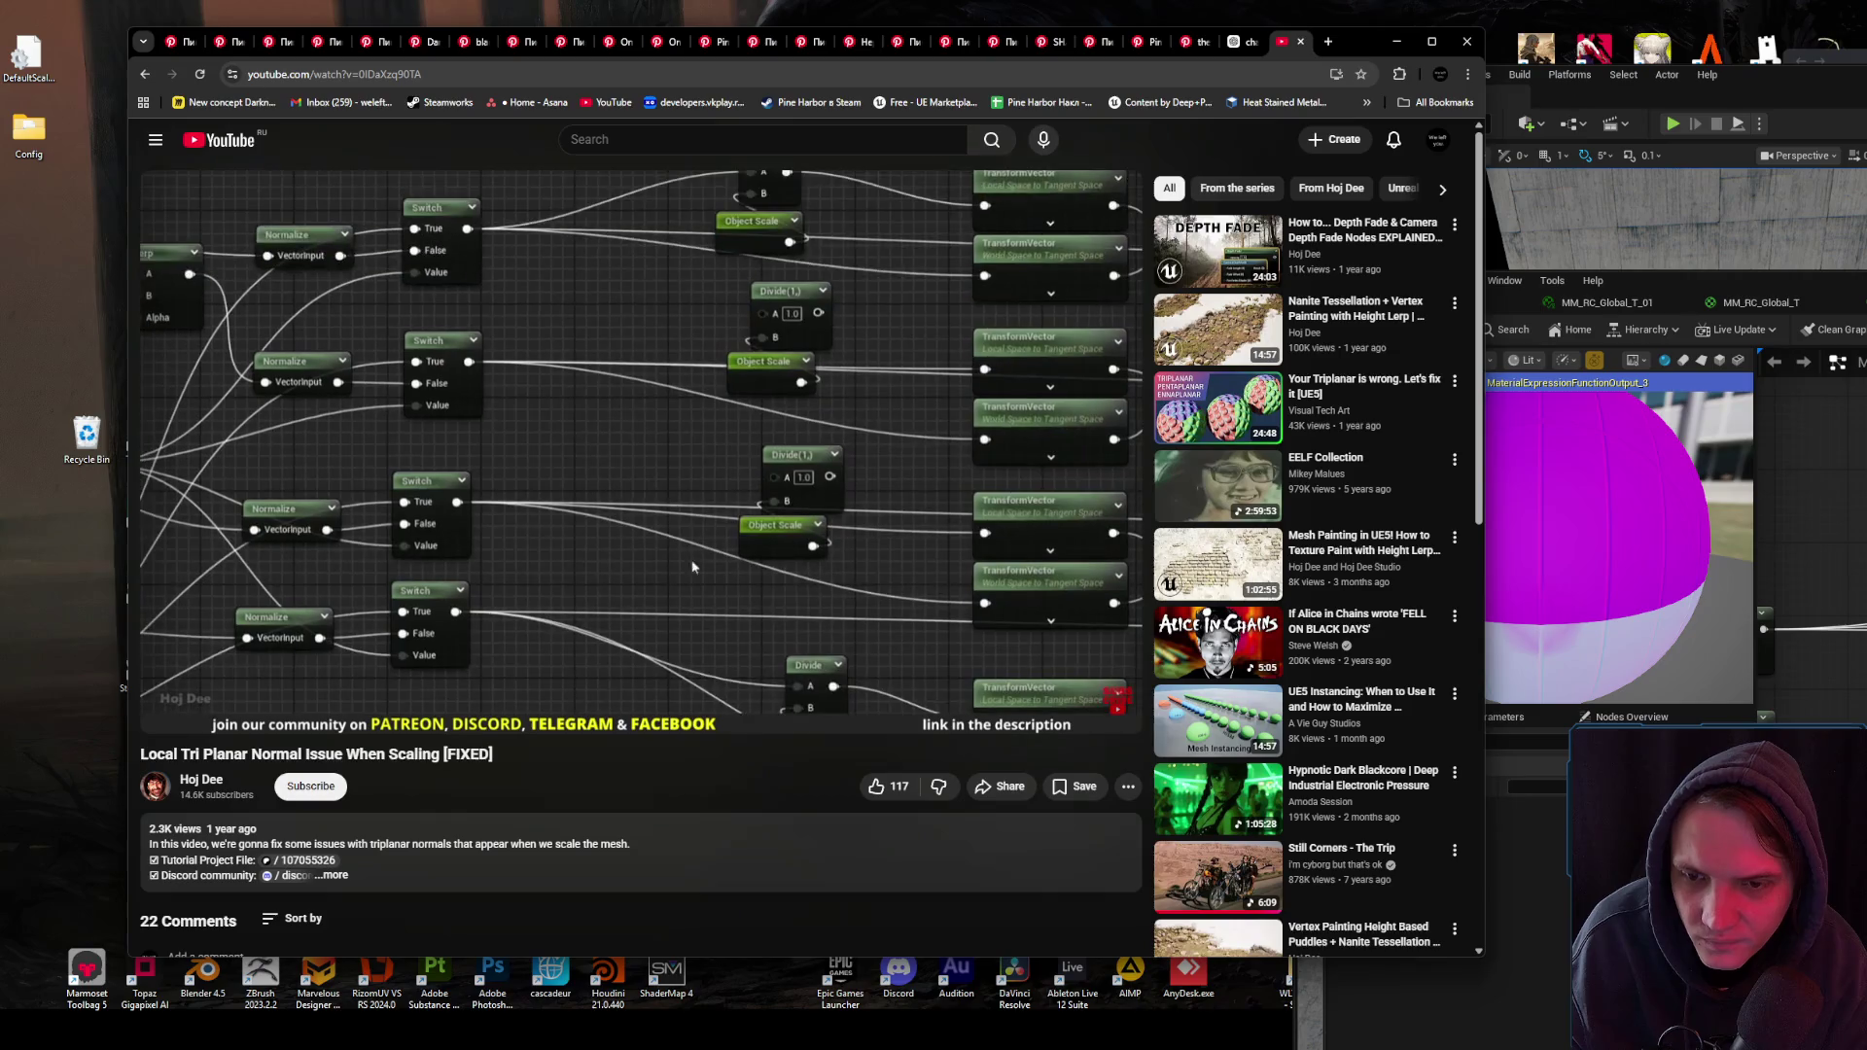
left_click(844, 463)
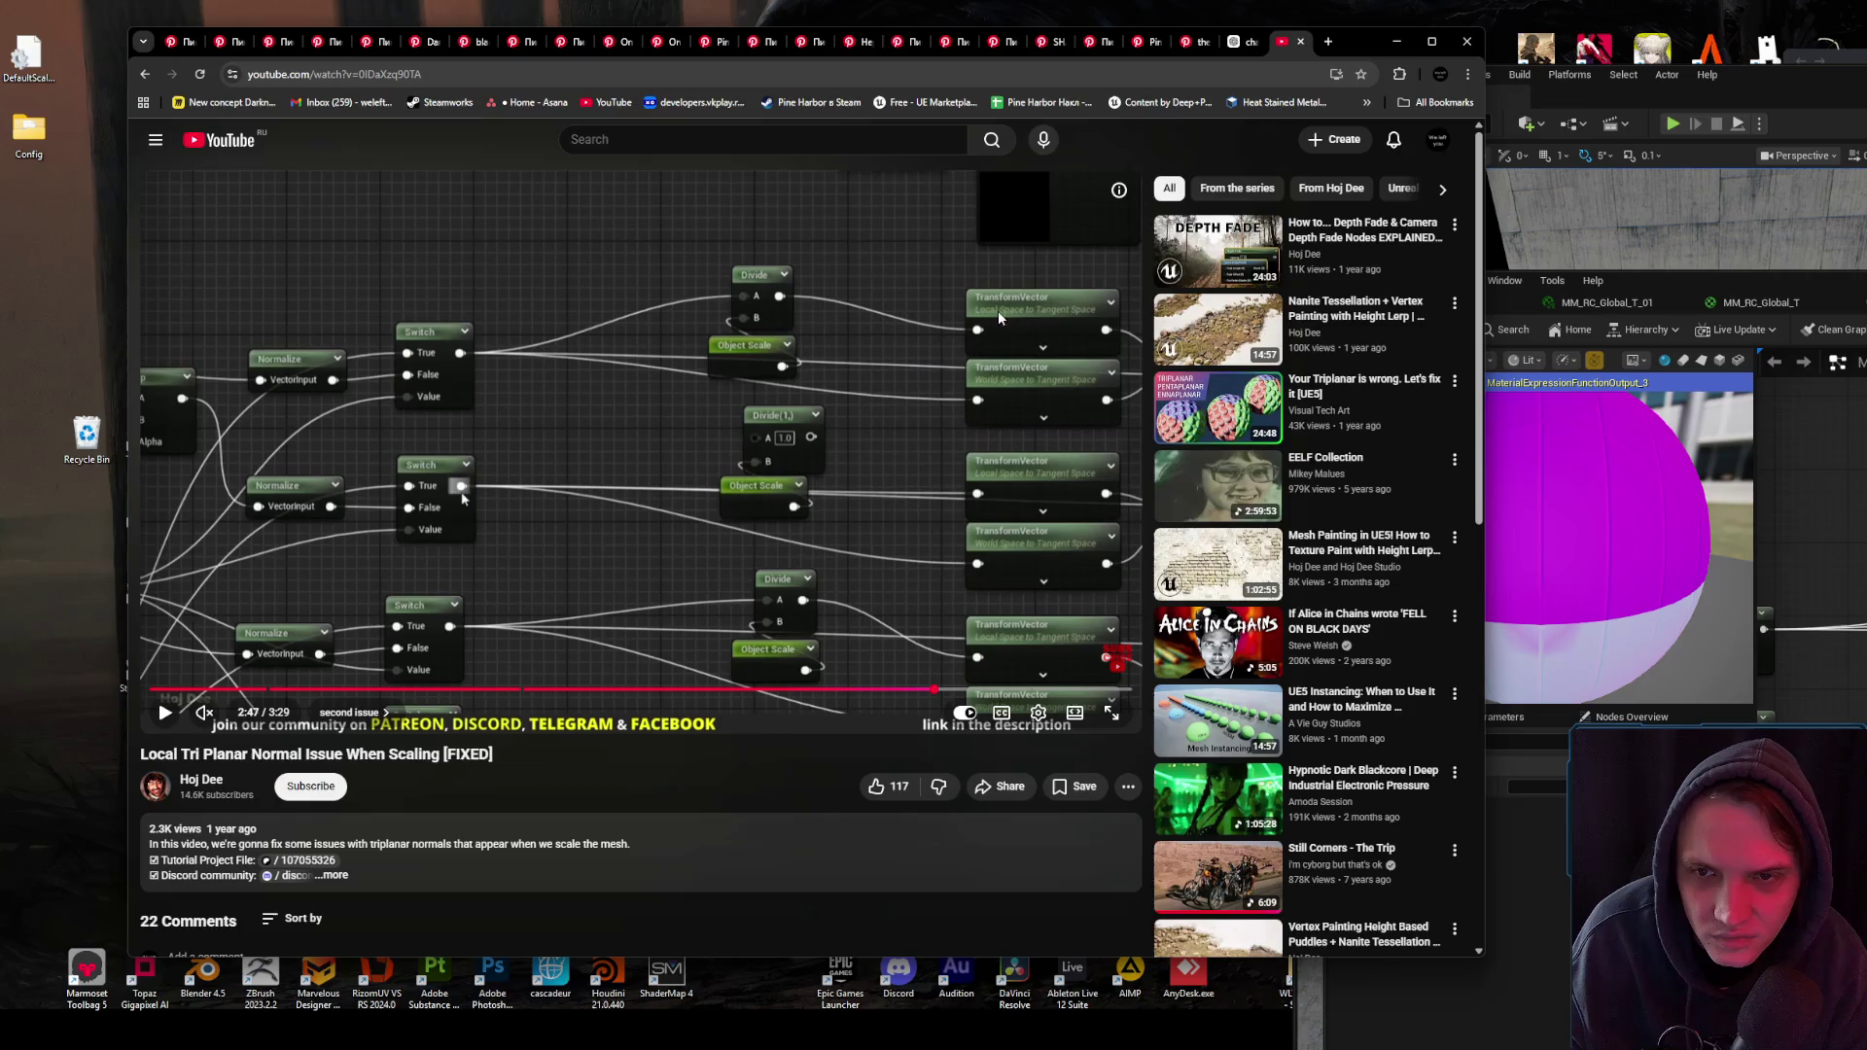
key("alt+Tab")
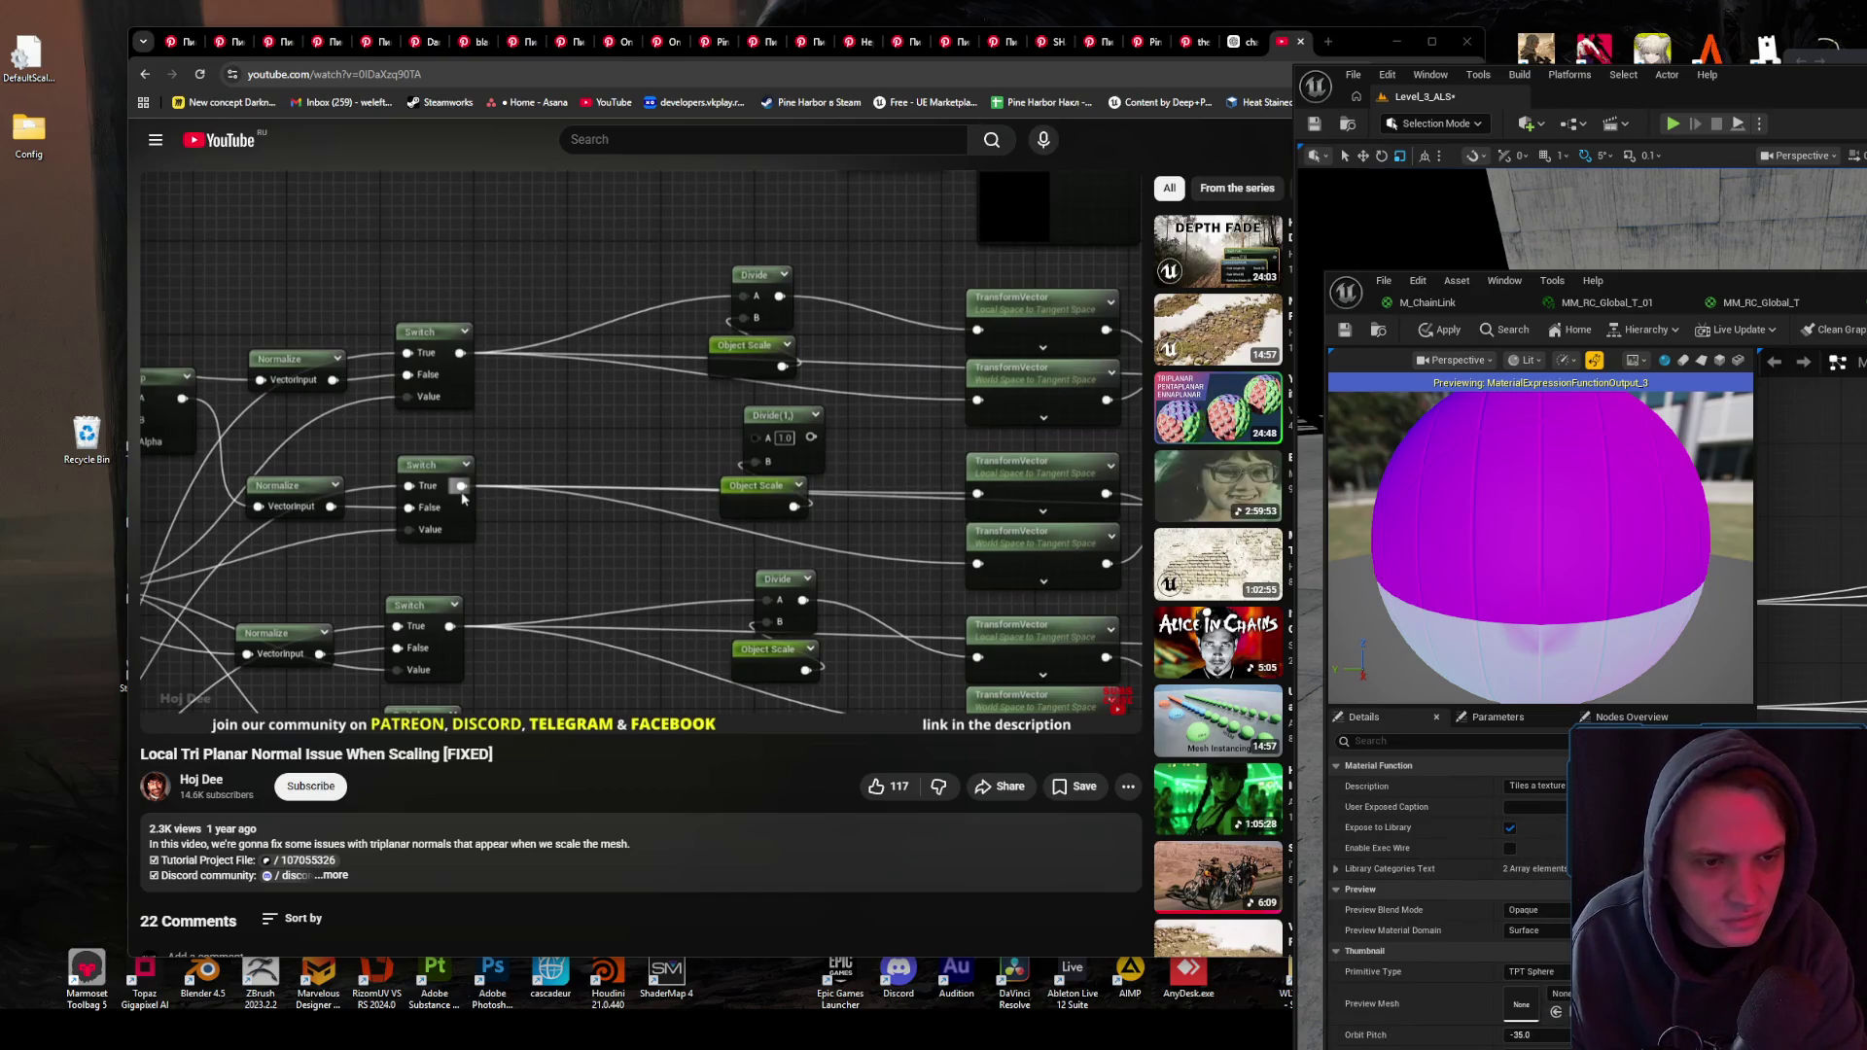
- Check node Details in the material function graph, then play the tutorial through its scaled brick-wall demo to the outro
left_click(1865, 505)
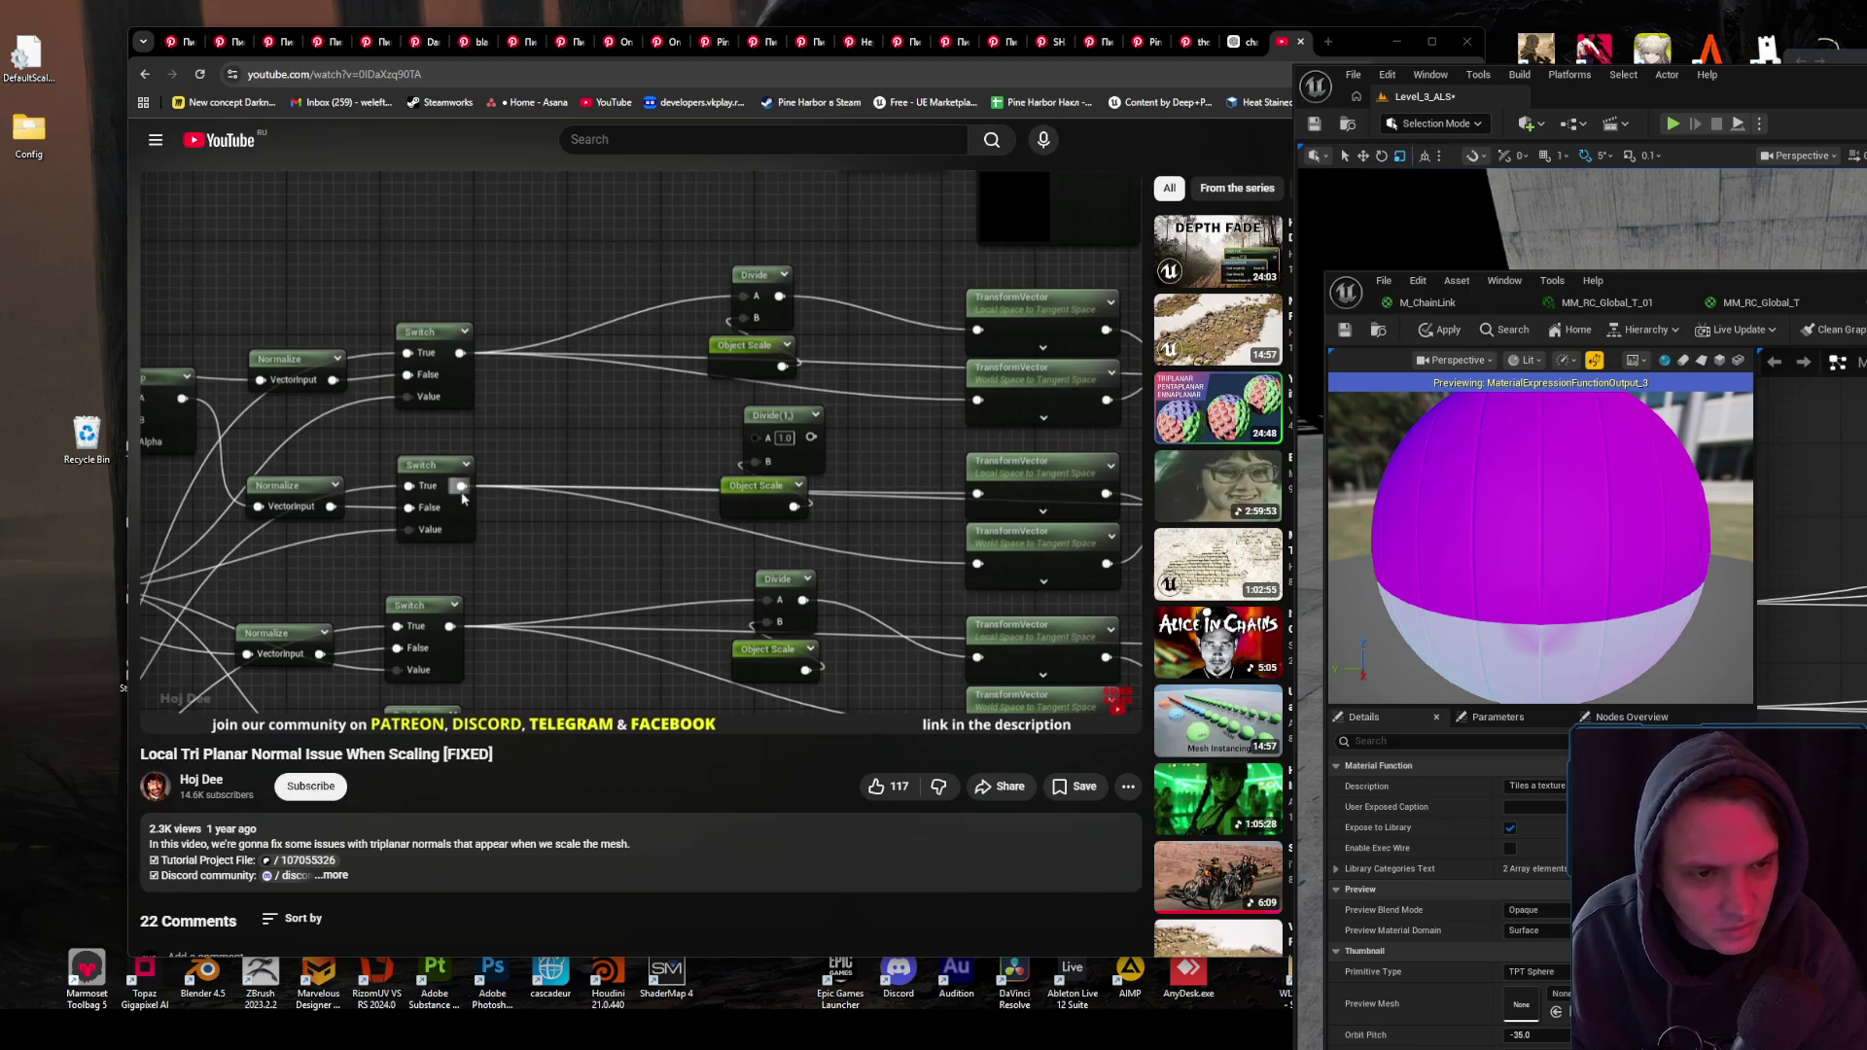
left_click(1858, 505)
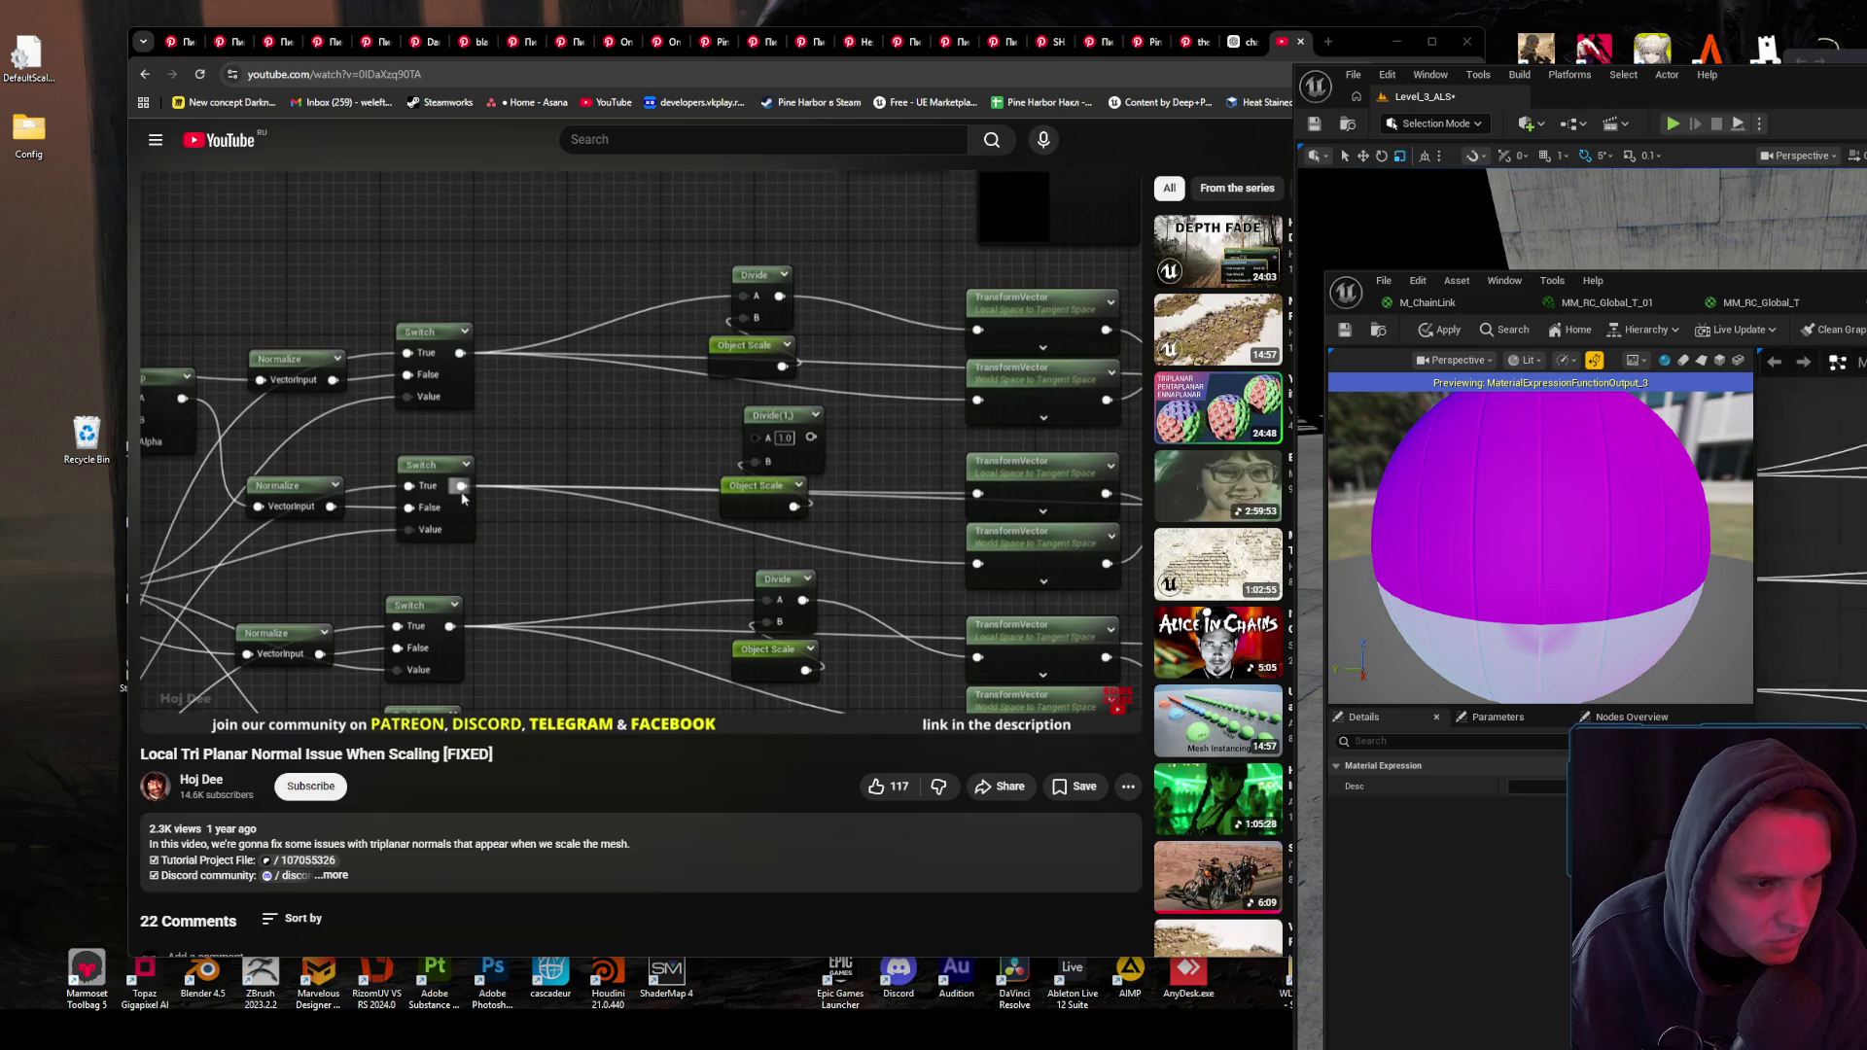
key("Escape")
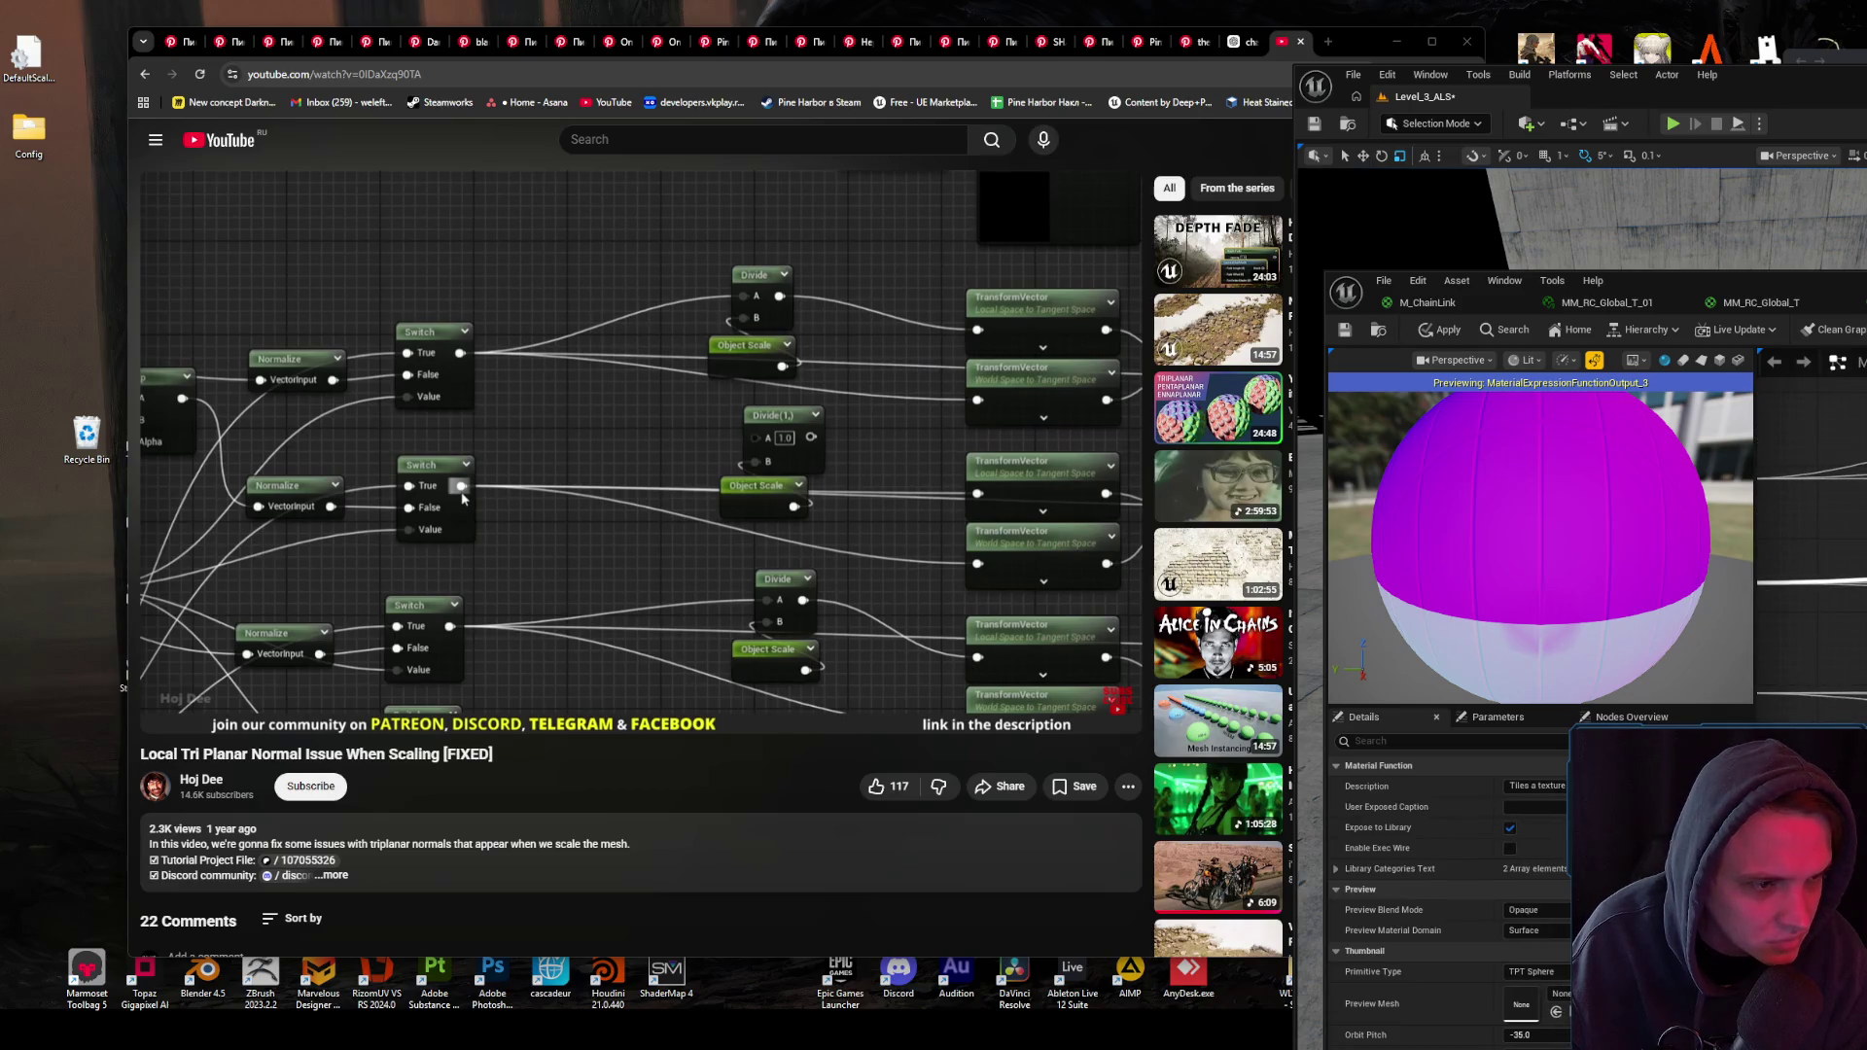
key("ctrl+z")
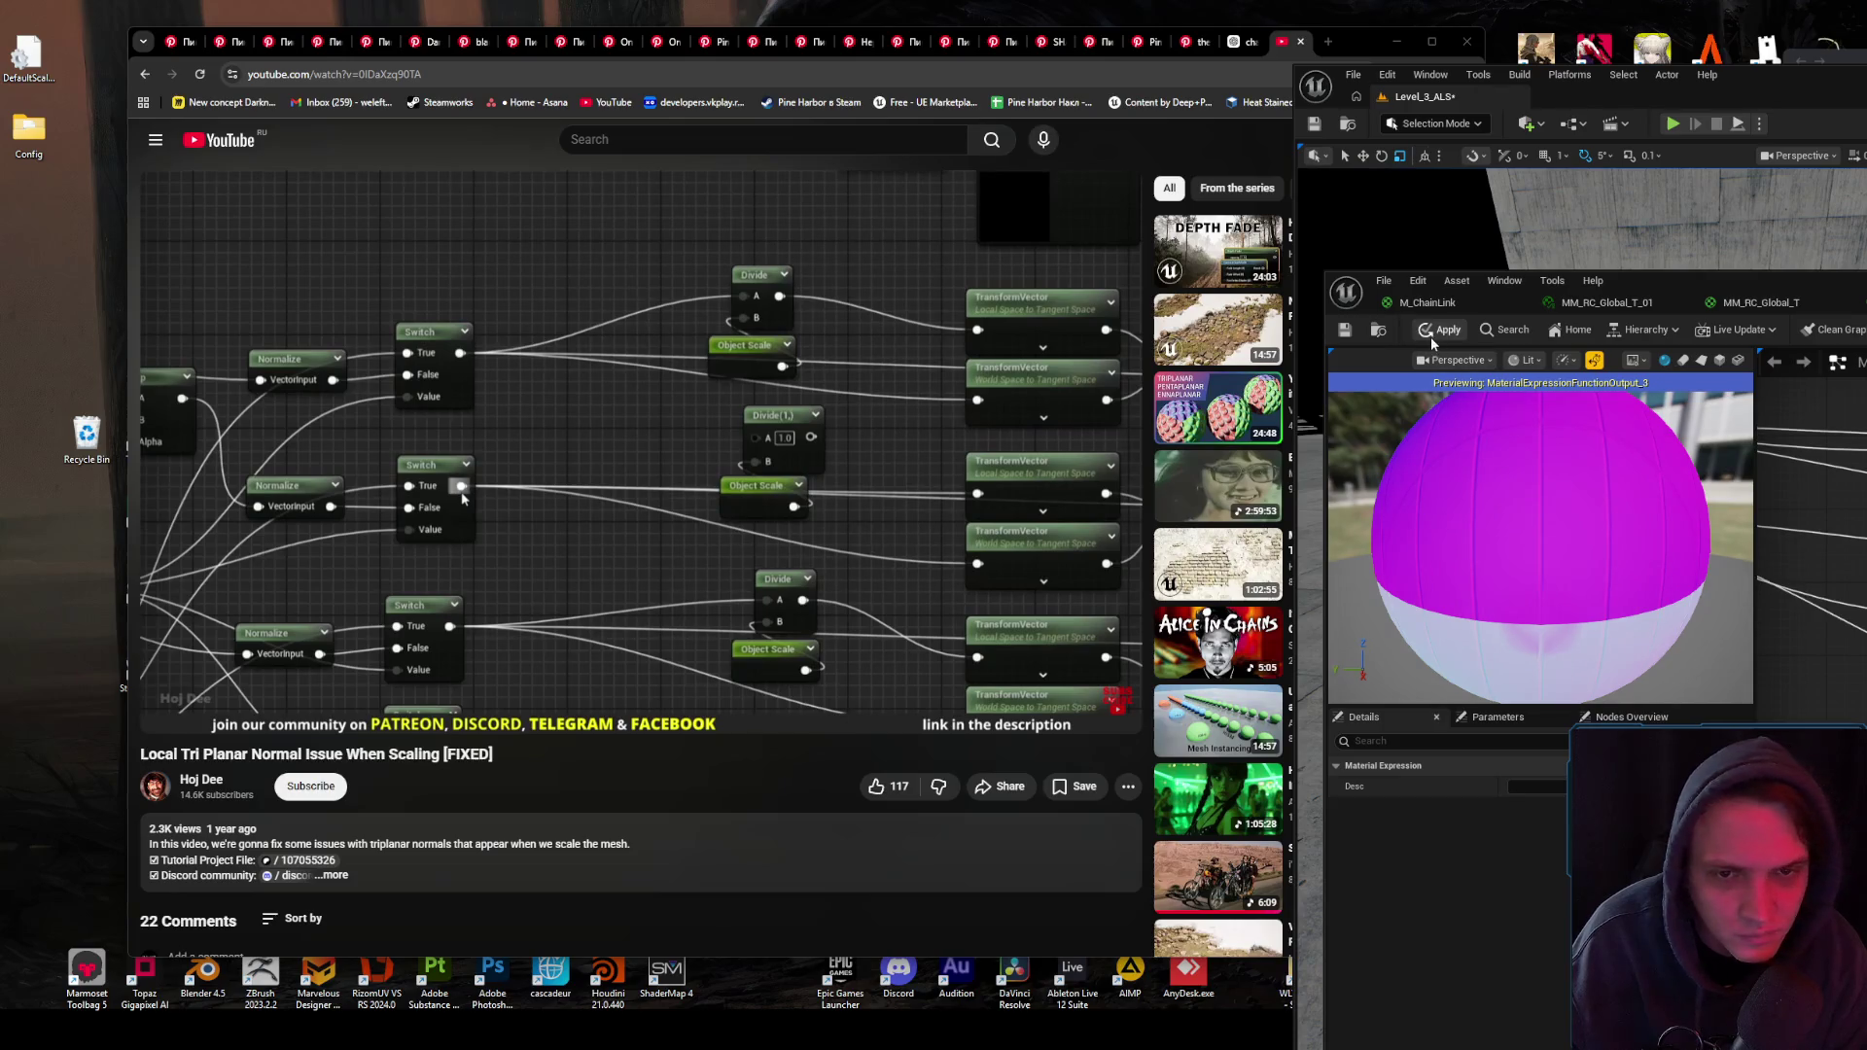
left_click(1058, 515)
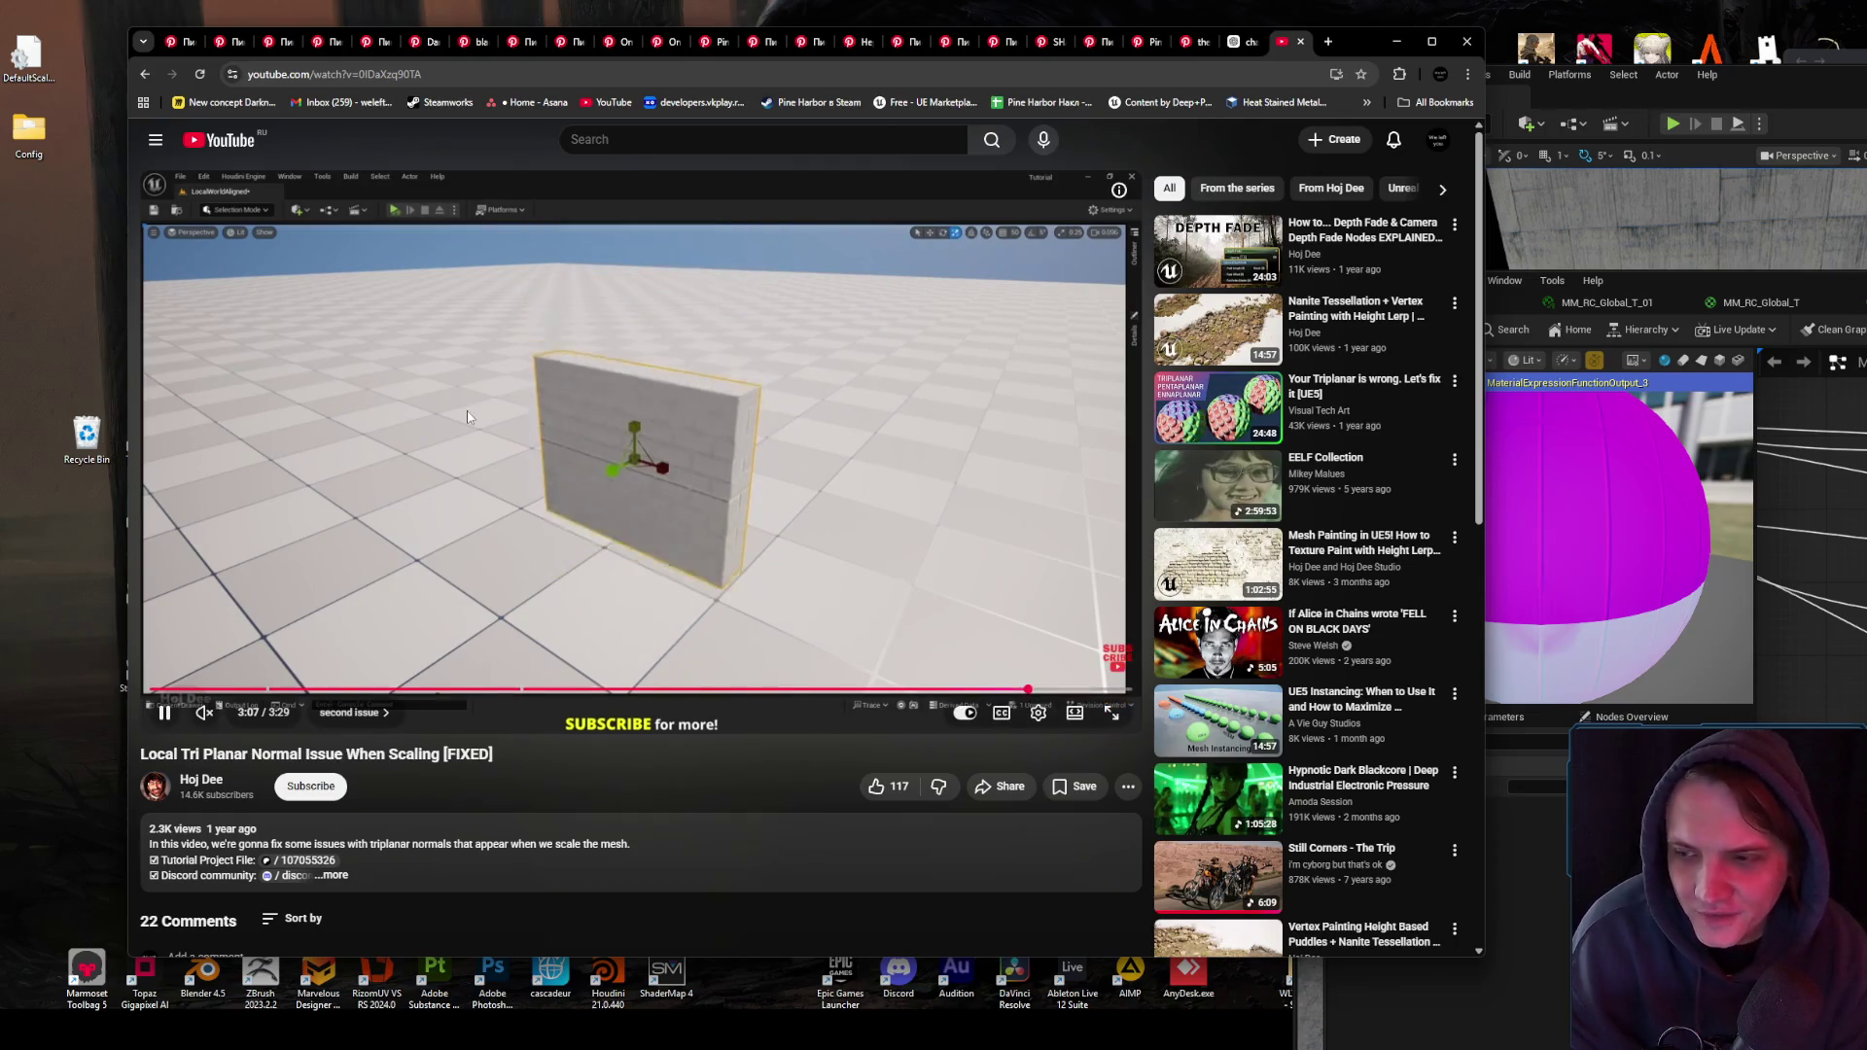
key("space")
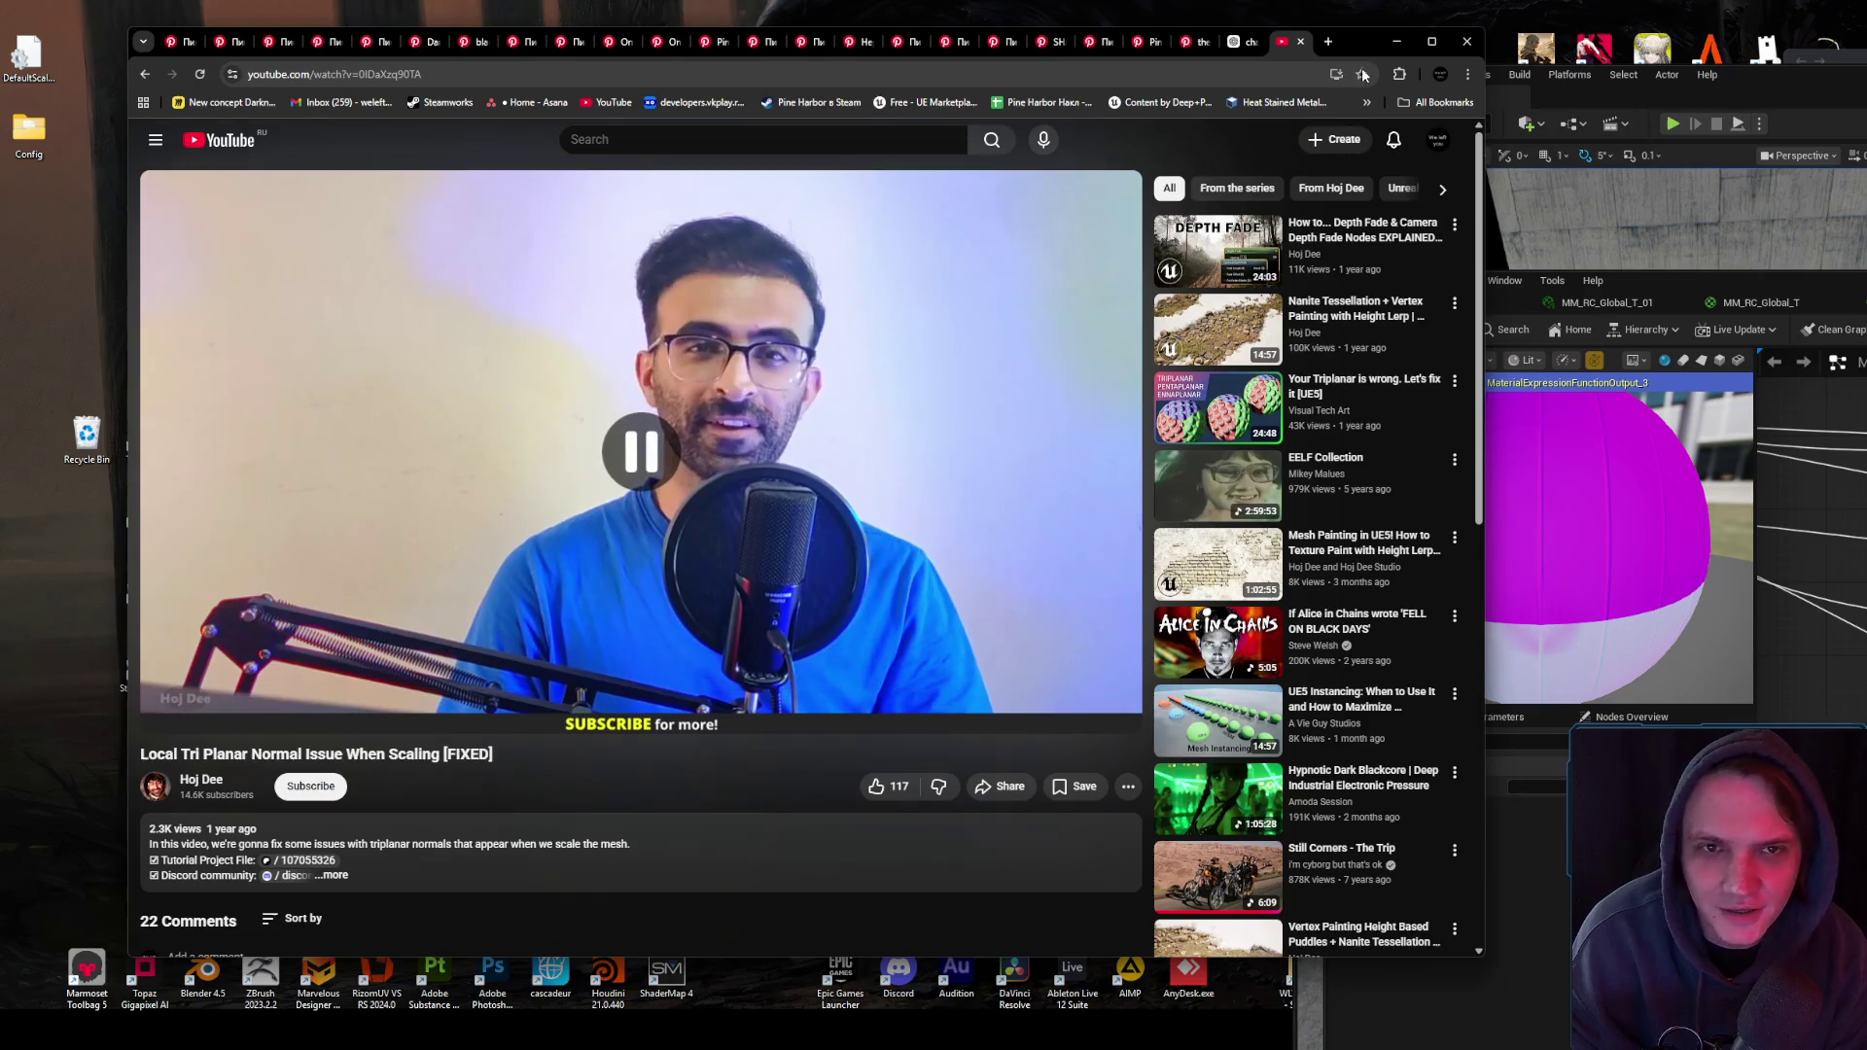
- Move the material editor left to show the MF_RC_WA_Normal graph, then return to the tutorial page
left_click(1397, 41)
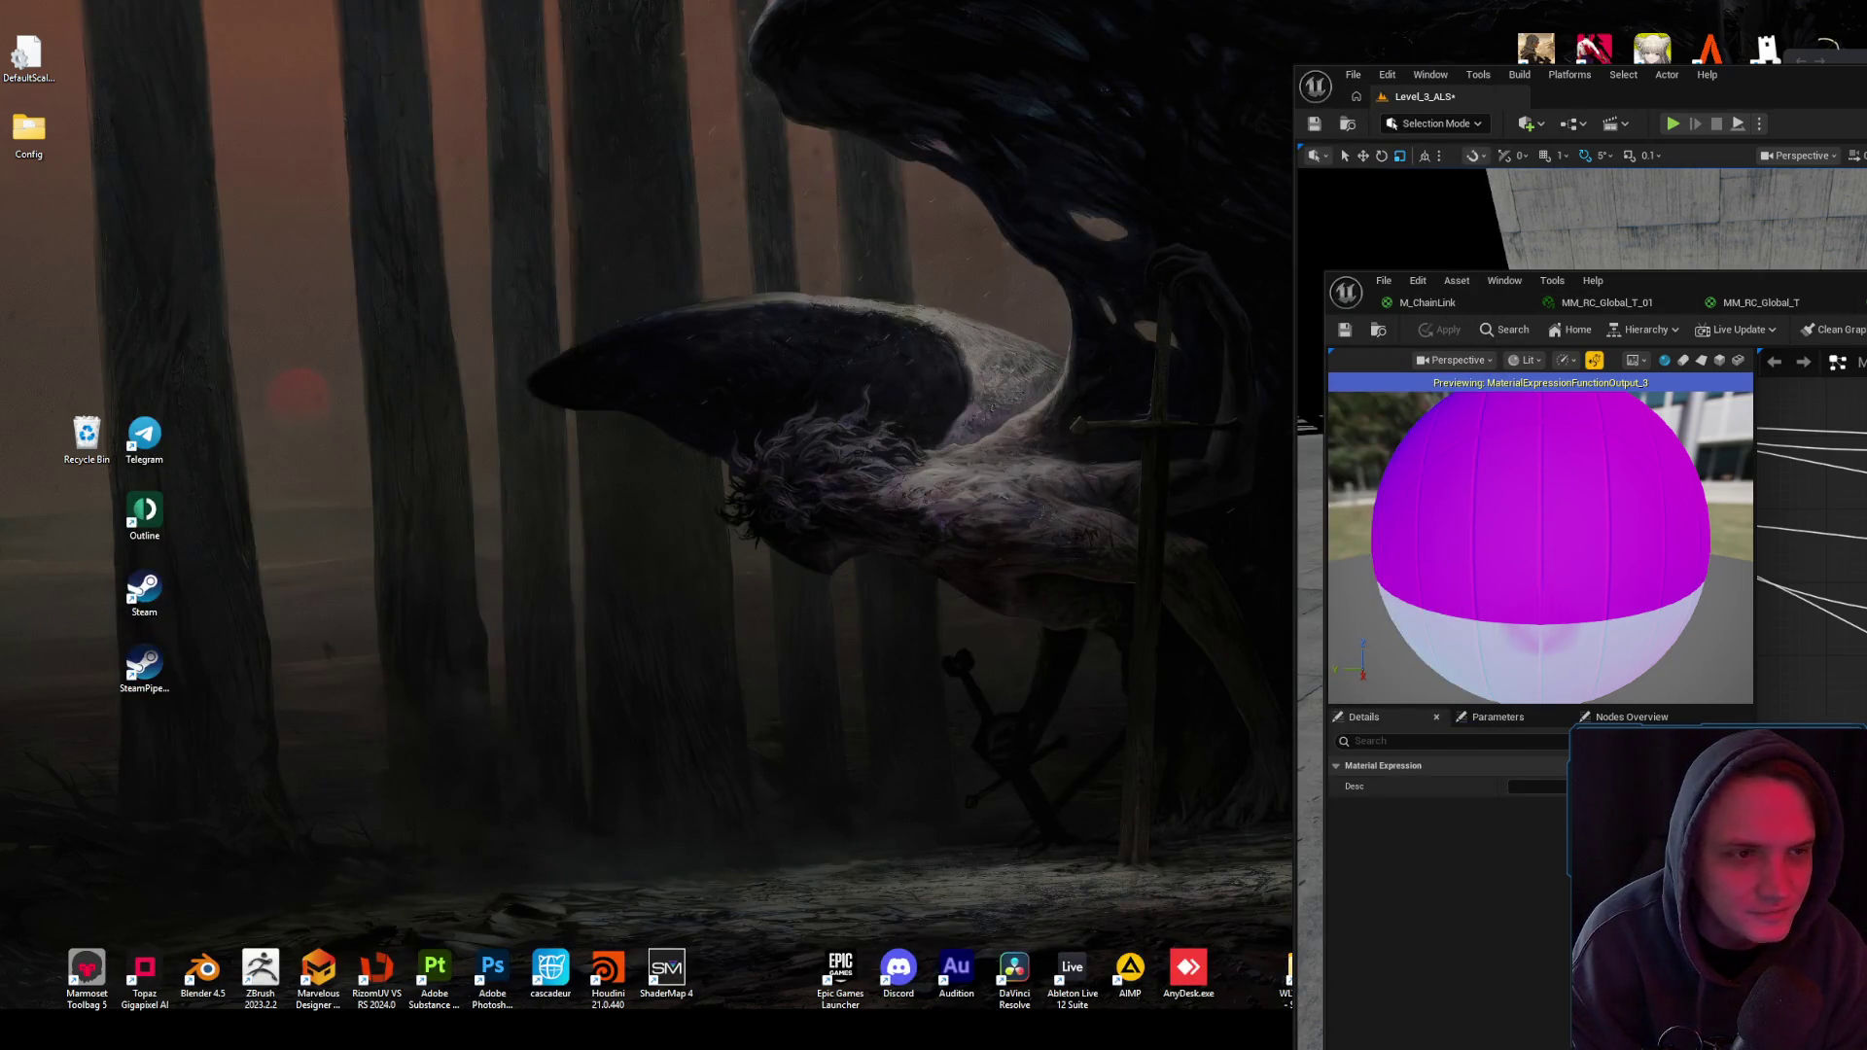
left_click_drag(1712, 280, 1156, 261)
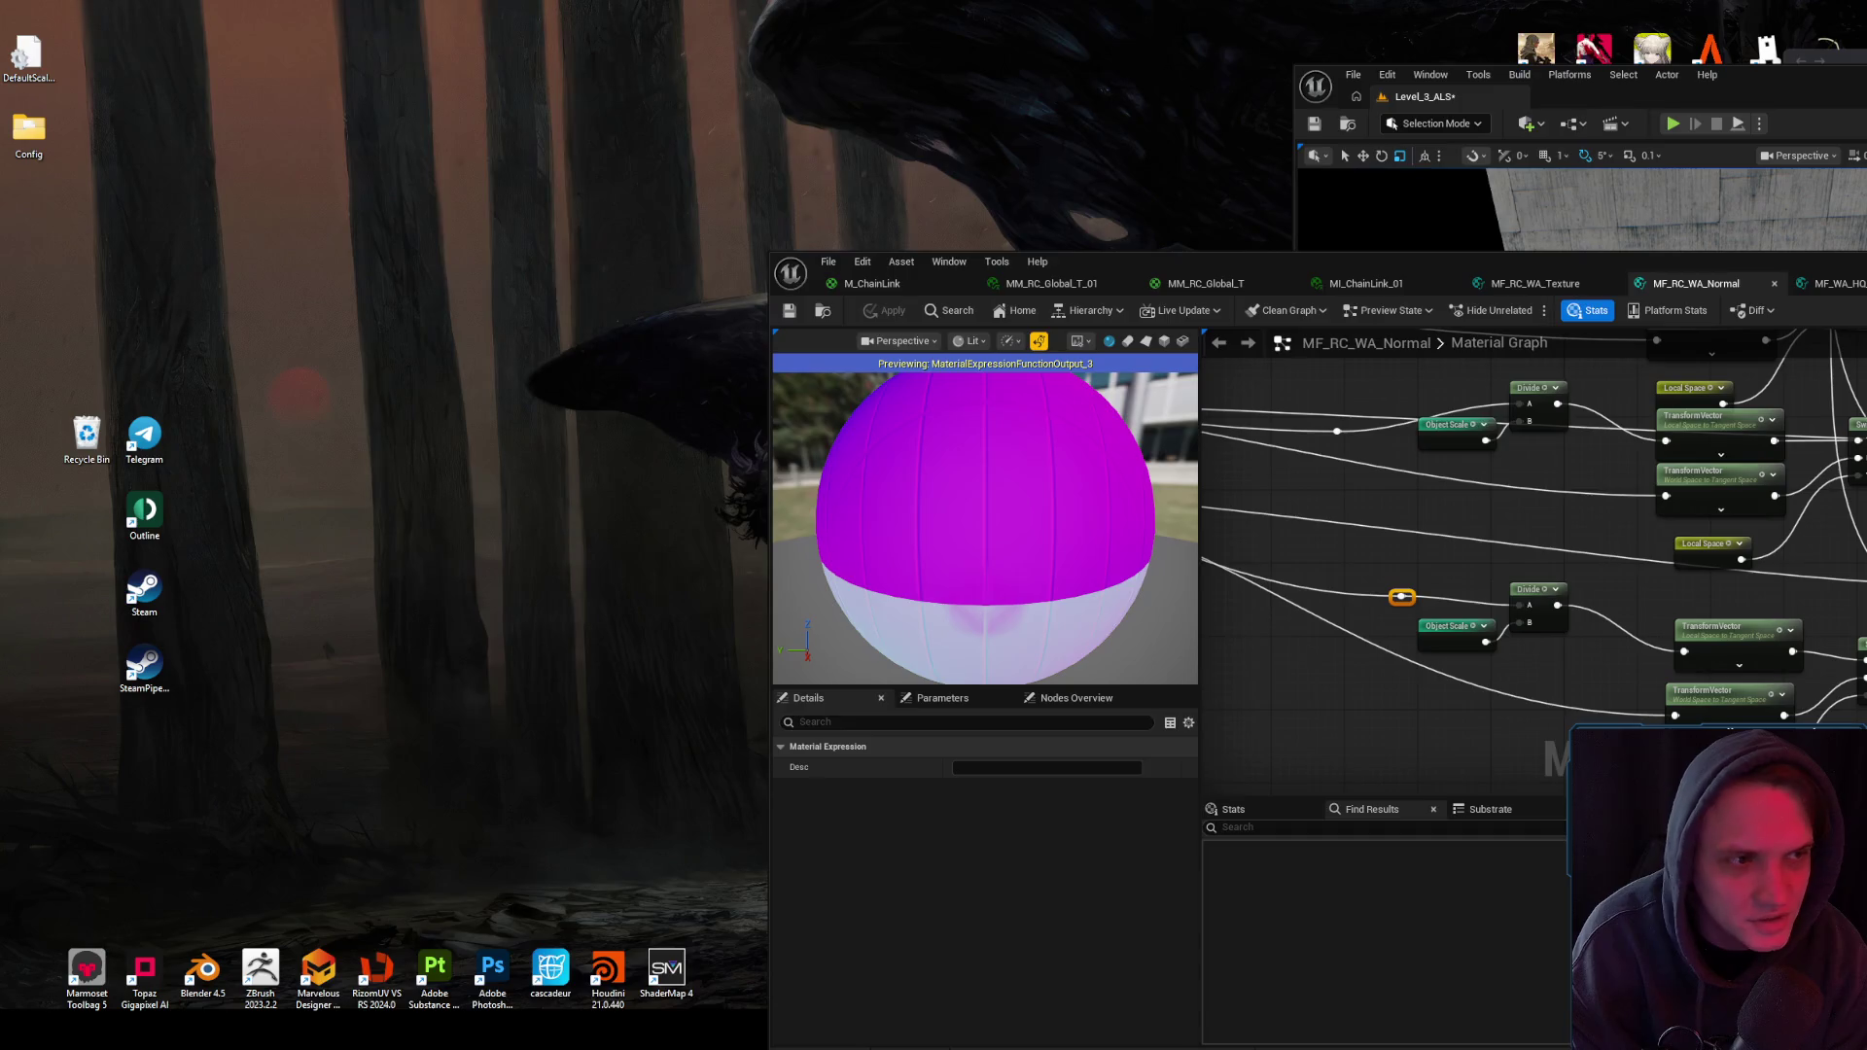
key("alt+Tab")
key("alt+Tab")
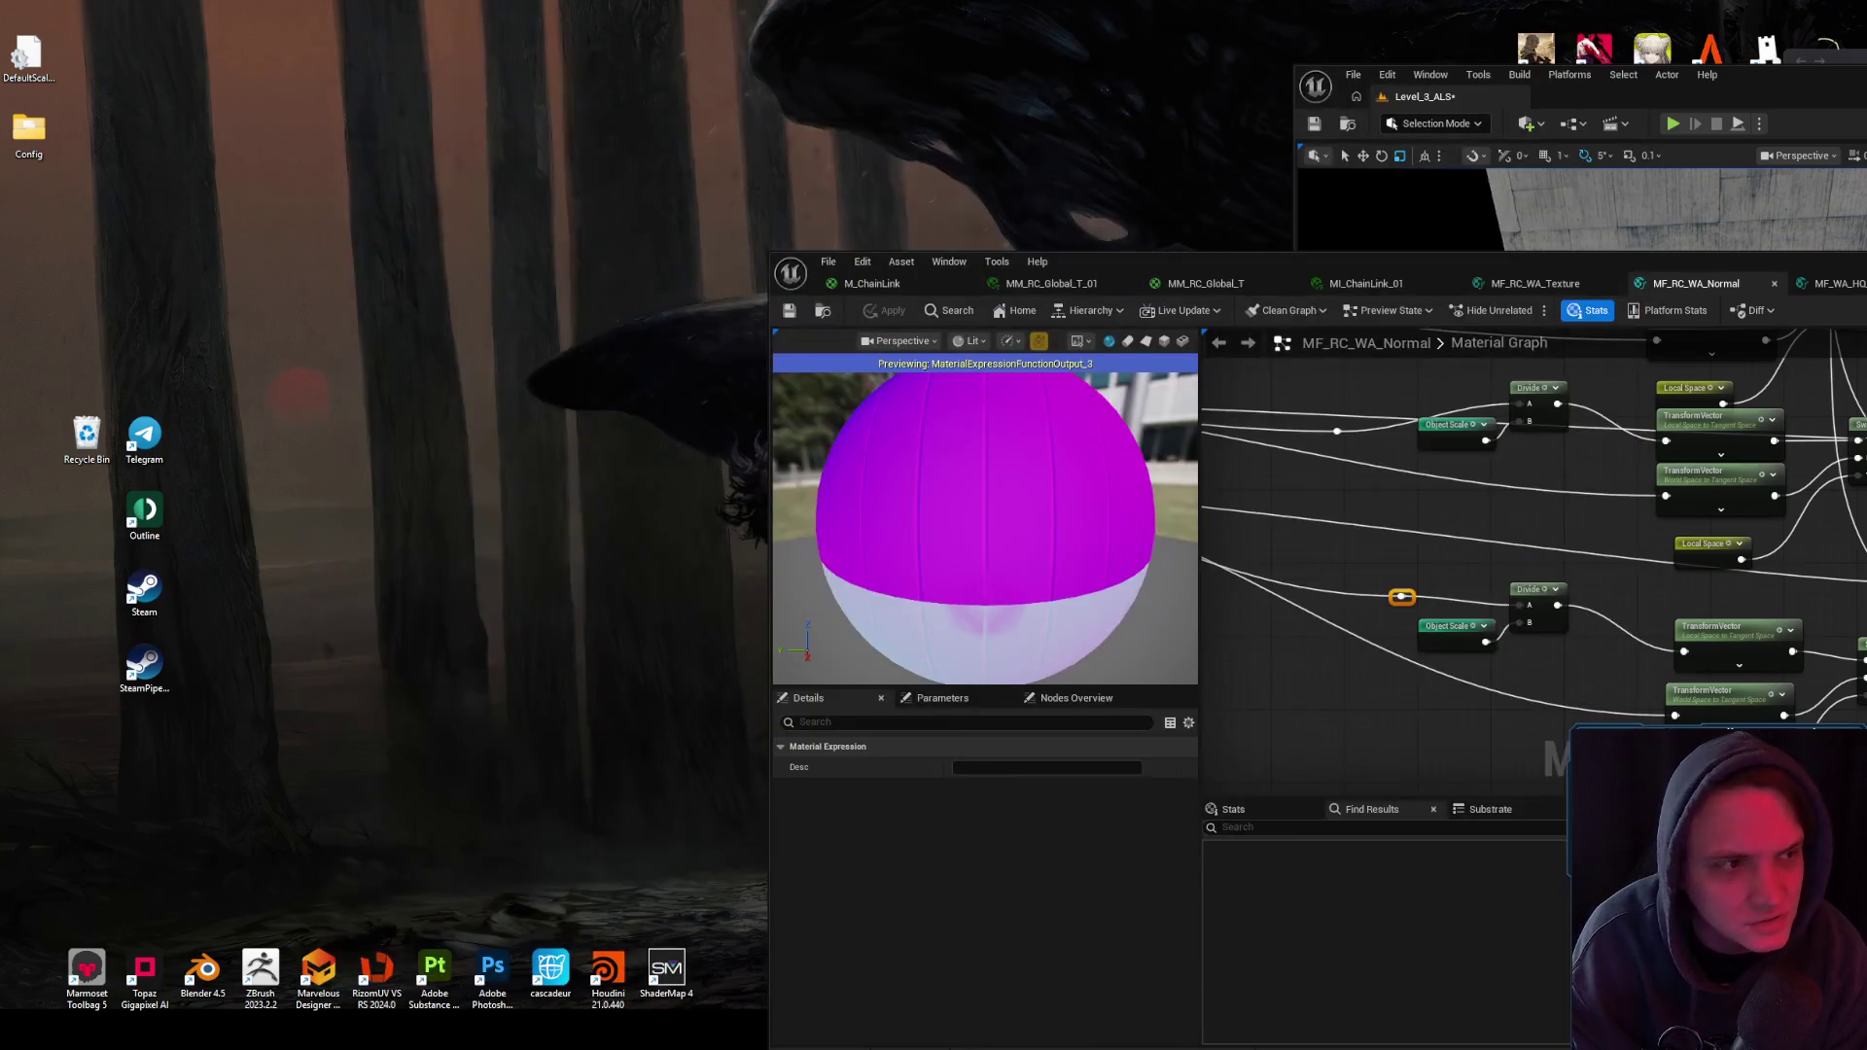
key("alt+Tab")
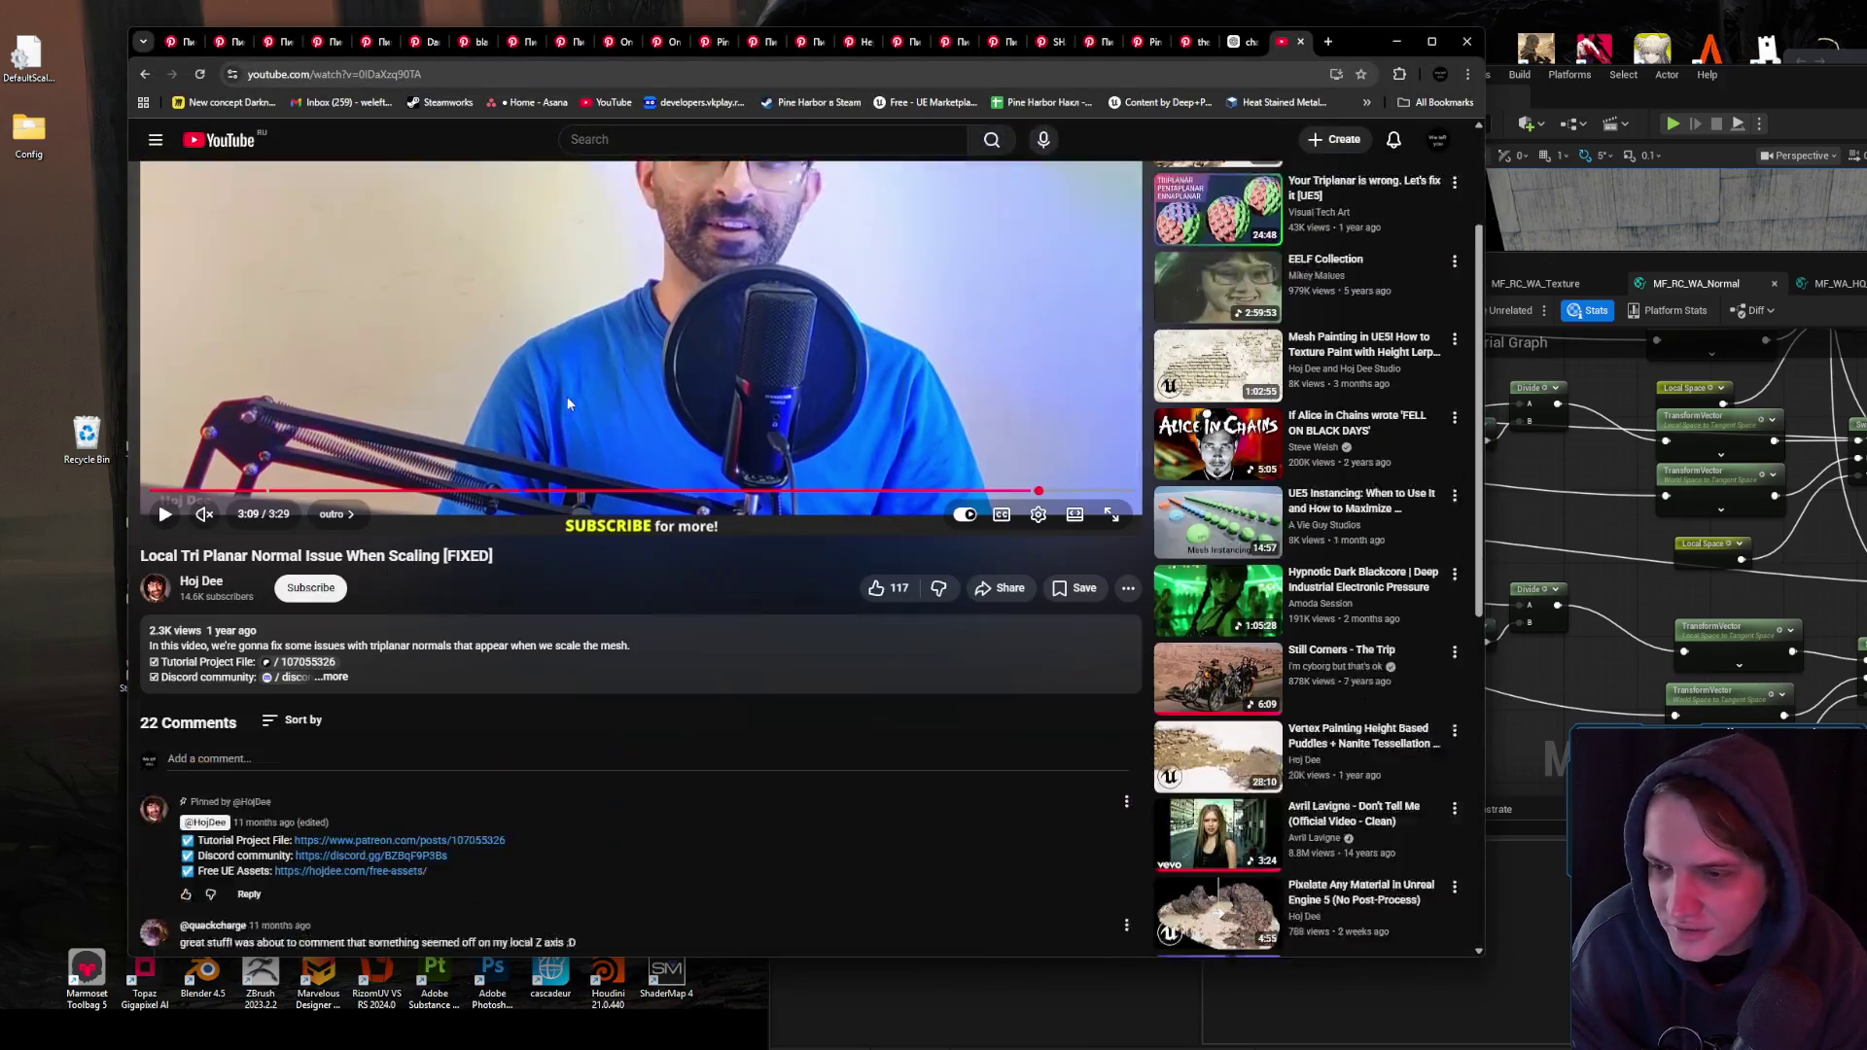
scroll(568, 402, "down", 1)
- Expand the description, go back to 'Getting the World Aligned Nodes to Work in LOCAL Space' and pause it
left_click(234, 605)
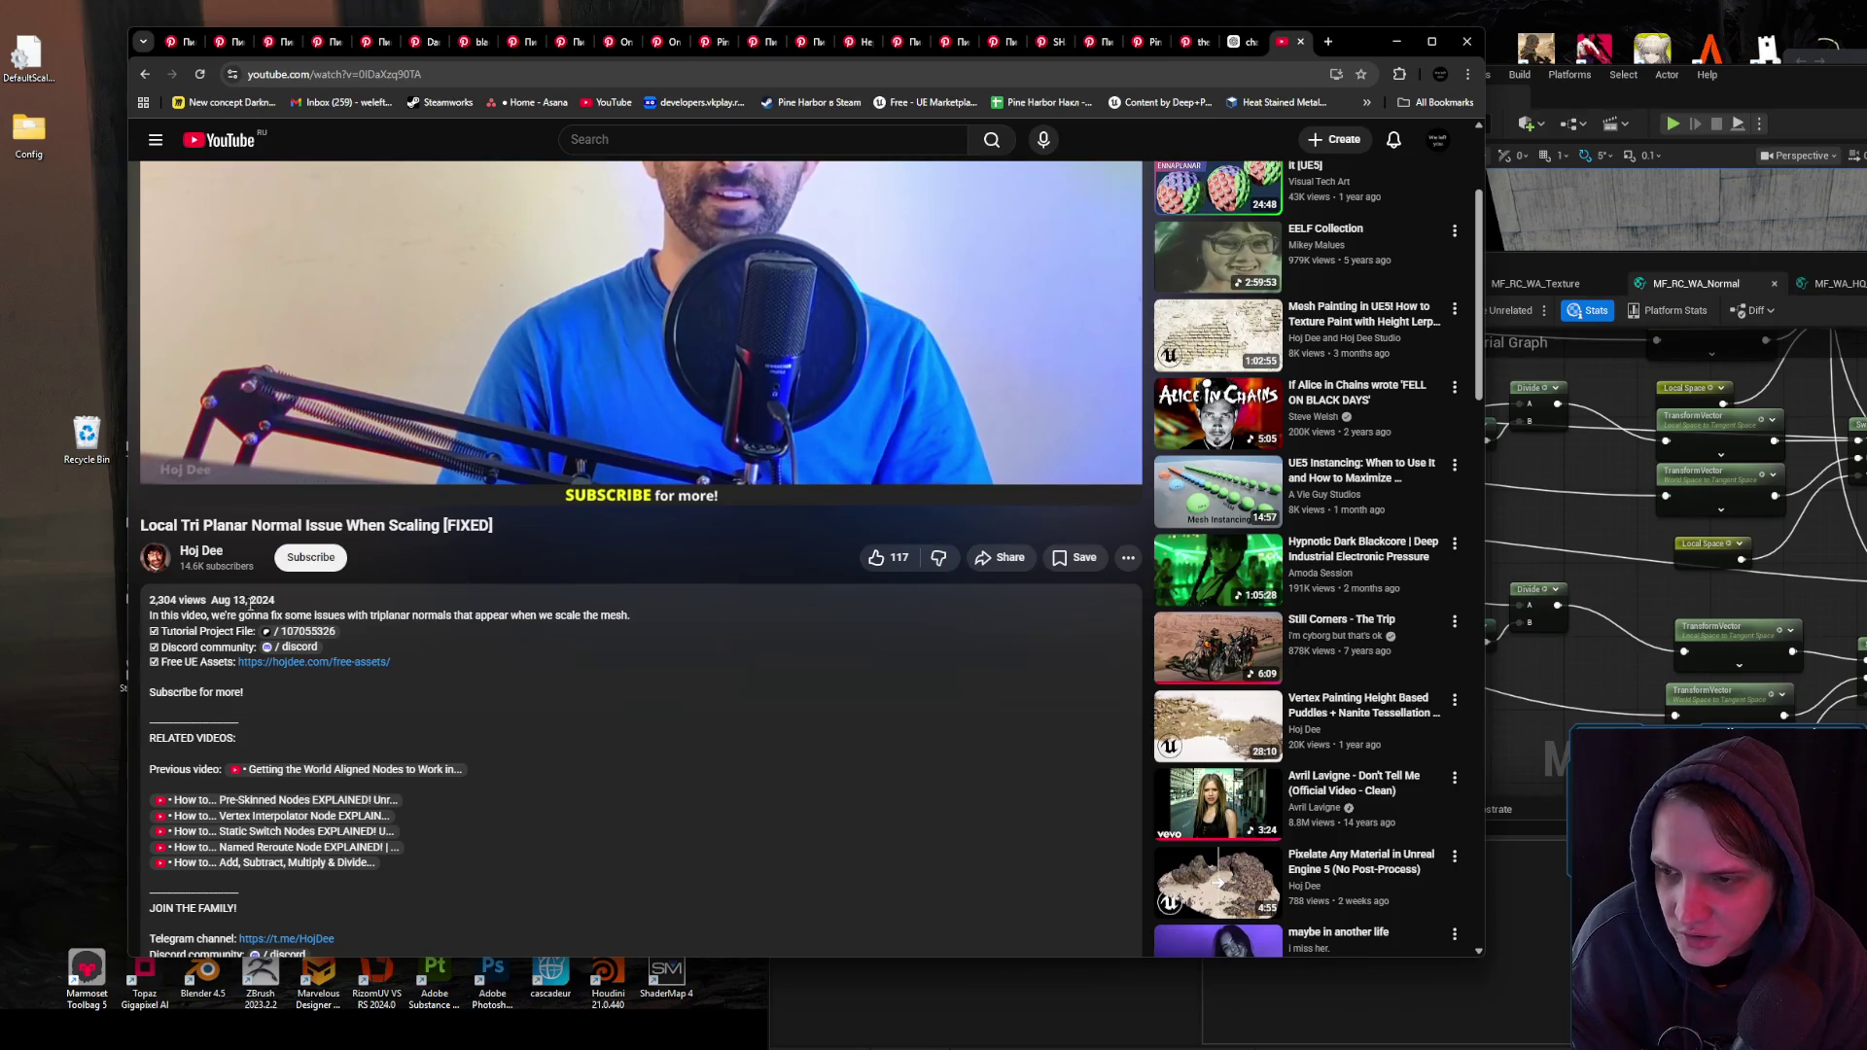
scroll(206, 605, "down", 10)
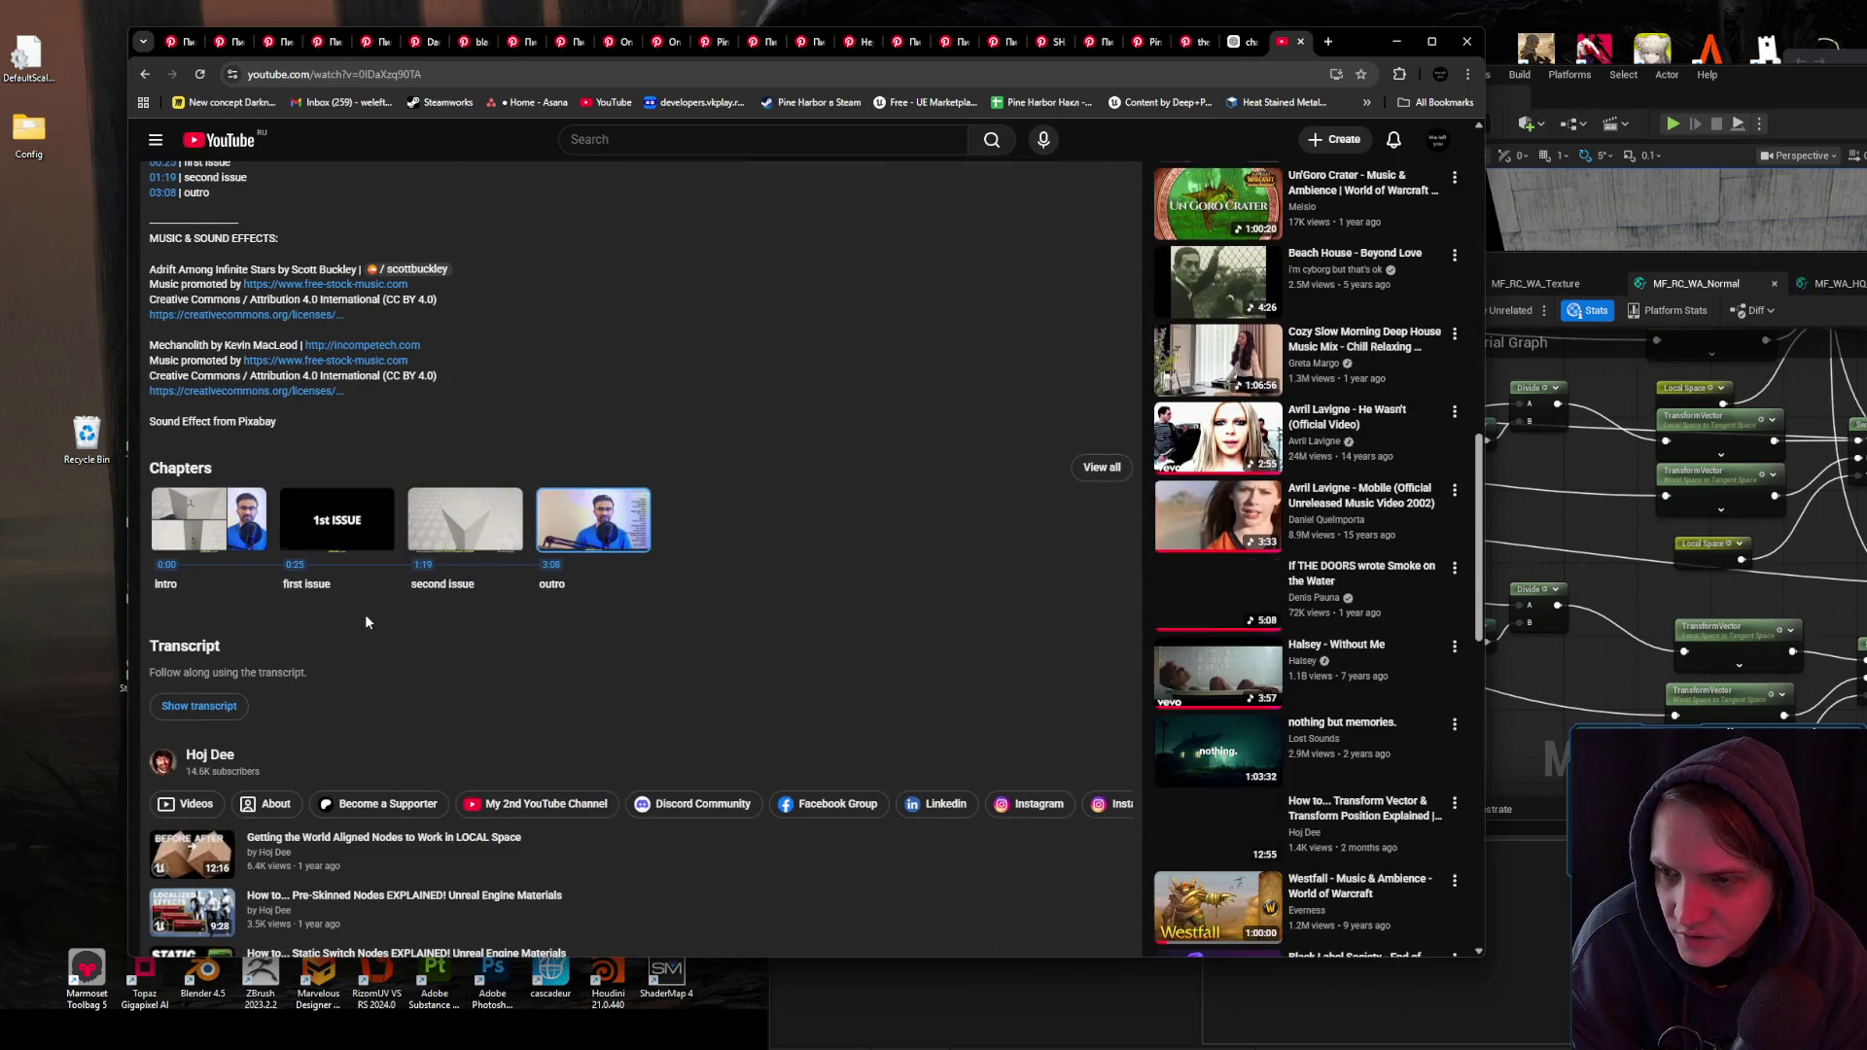
scroll(576, 457, "up", 8)
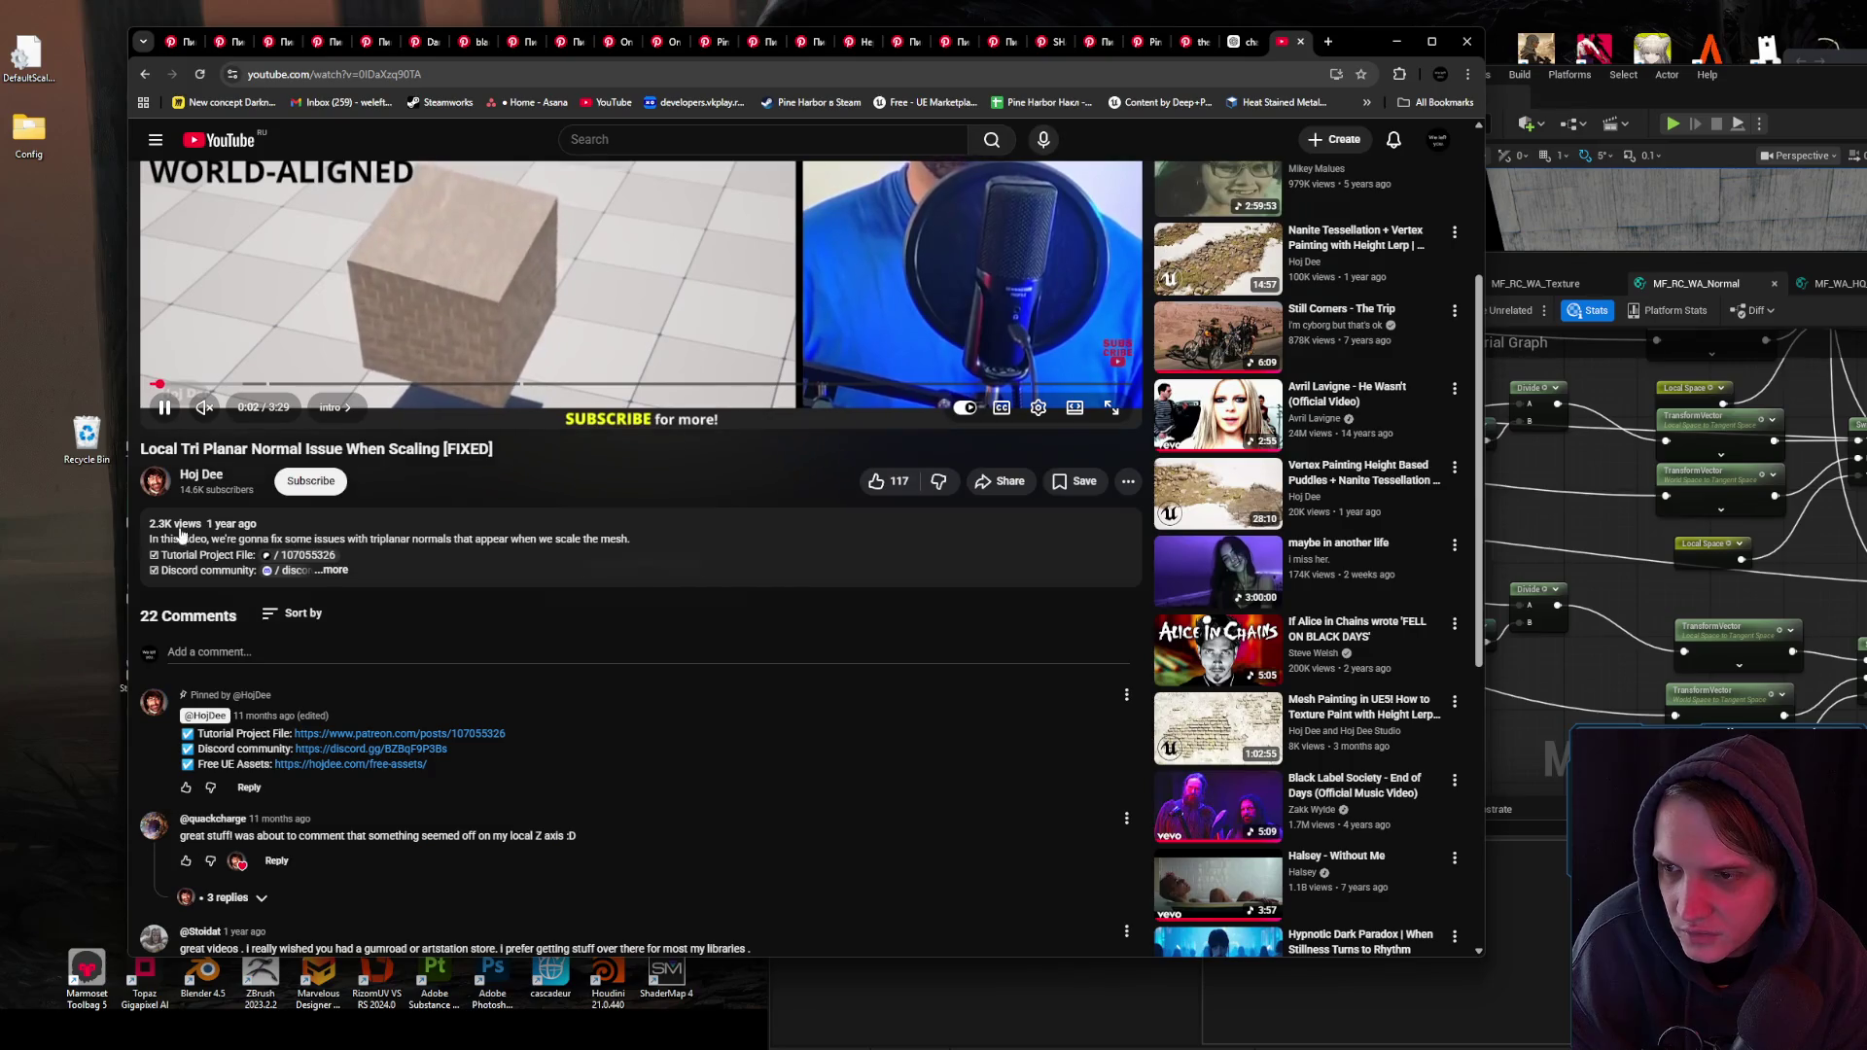
mouse_move(248, 529)
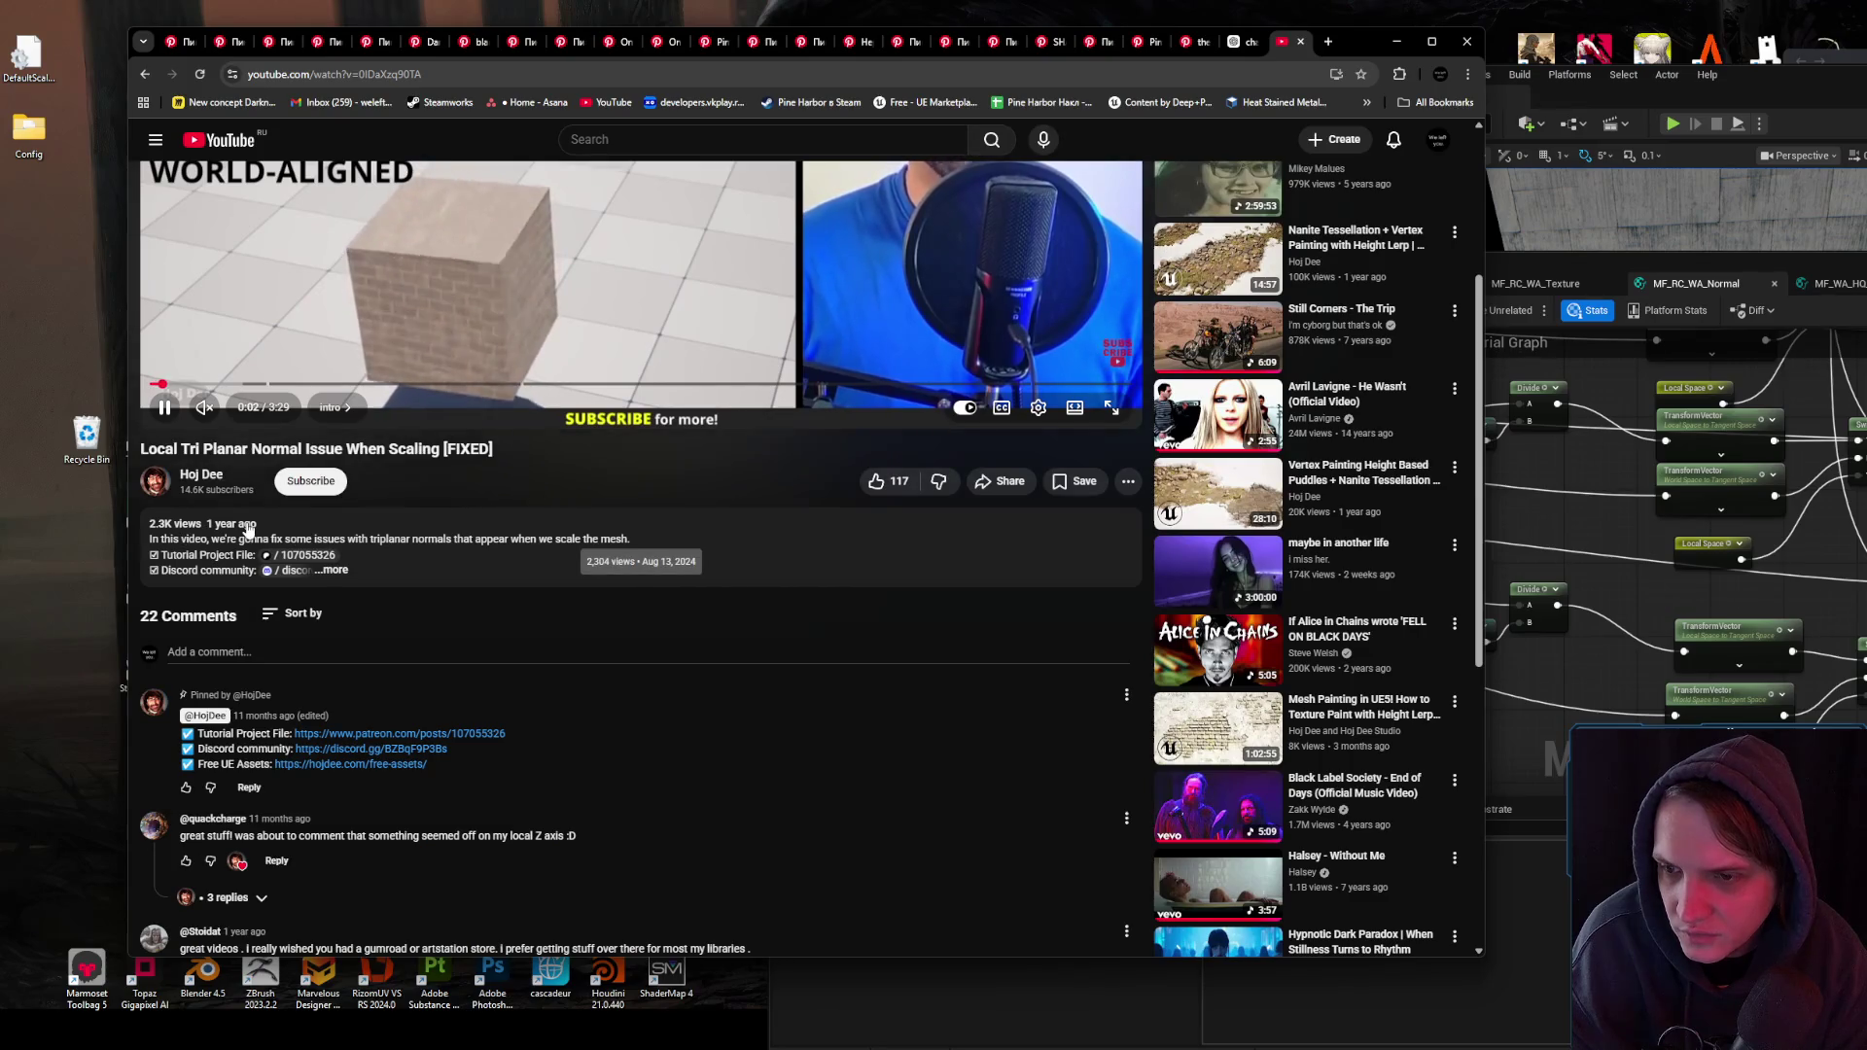
key("alt+Left")
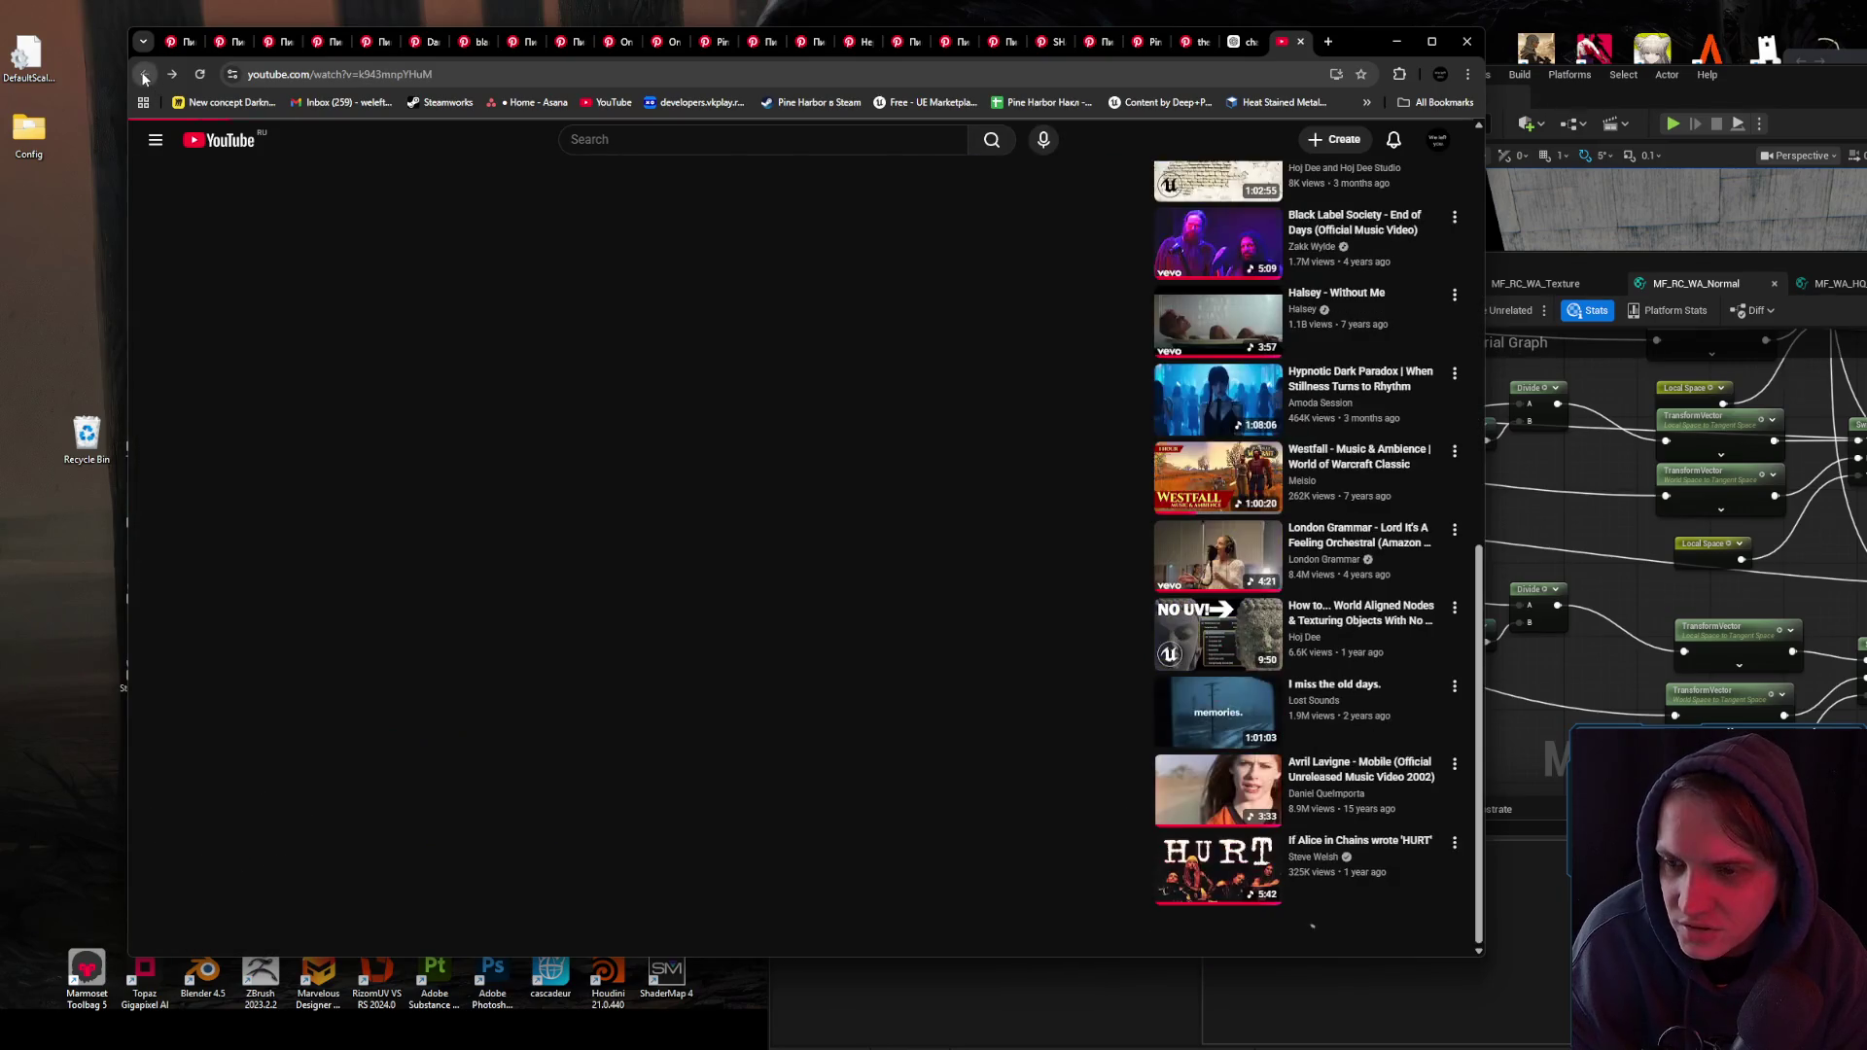
scroll(438, 516, "down", 4)
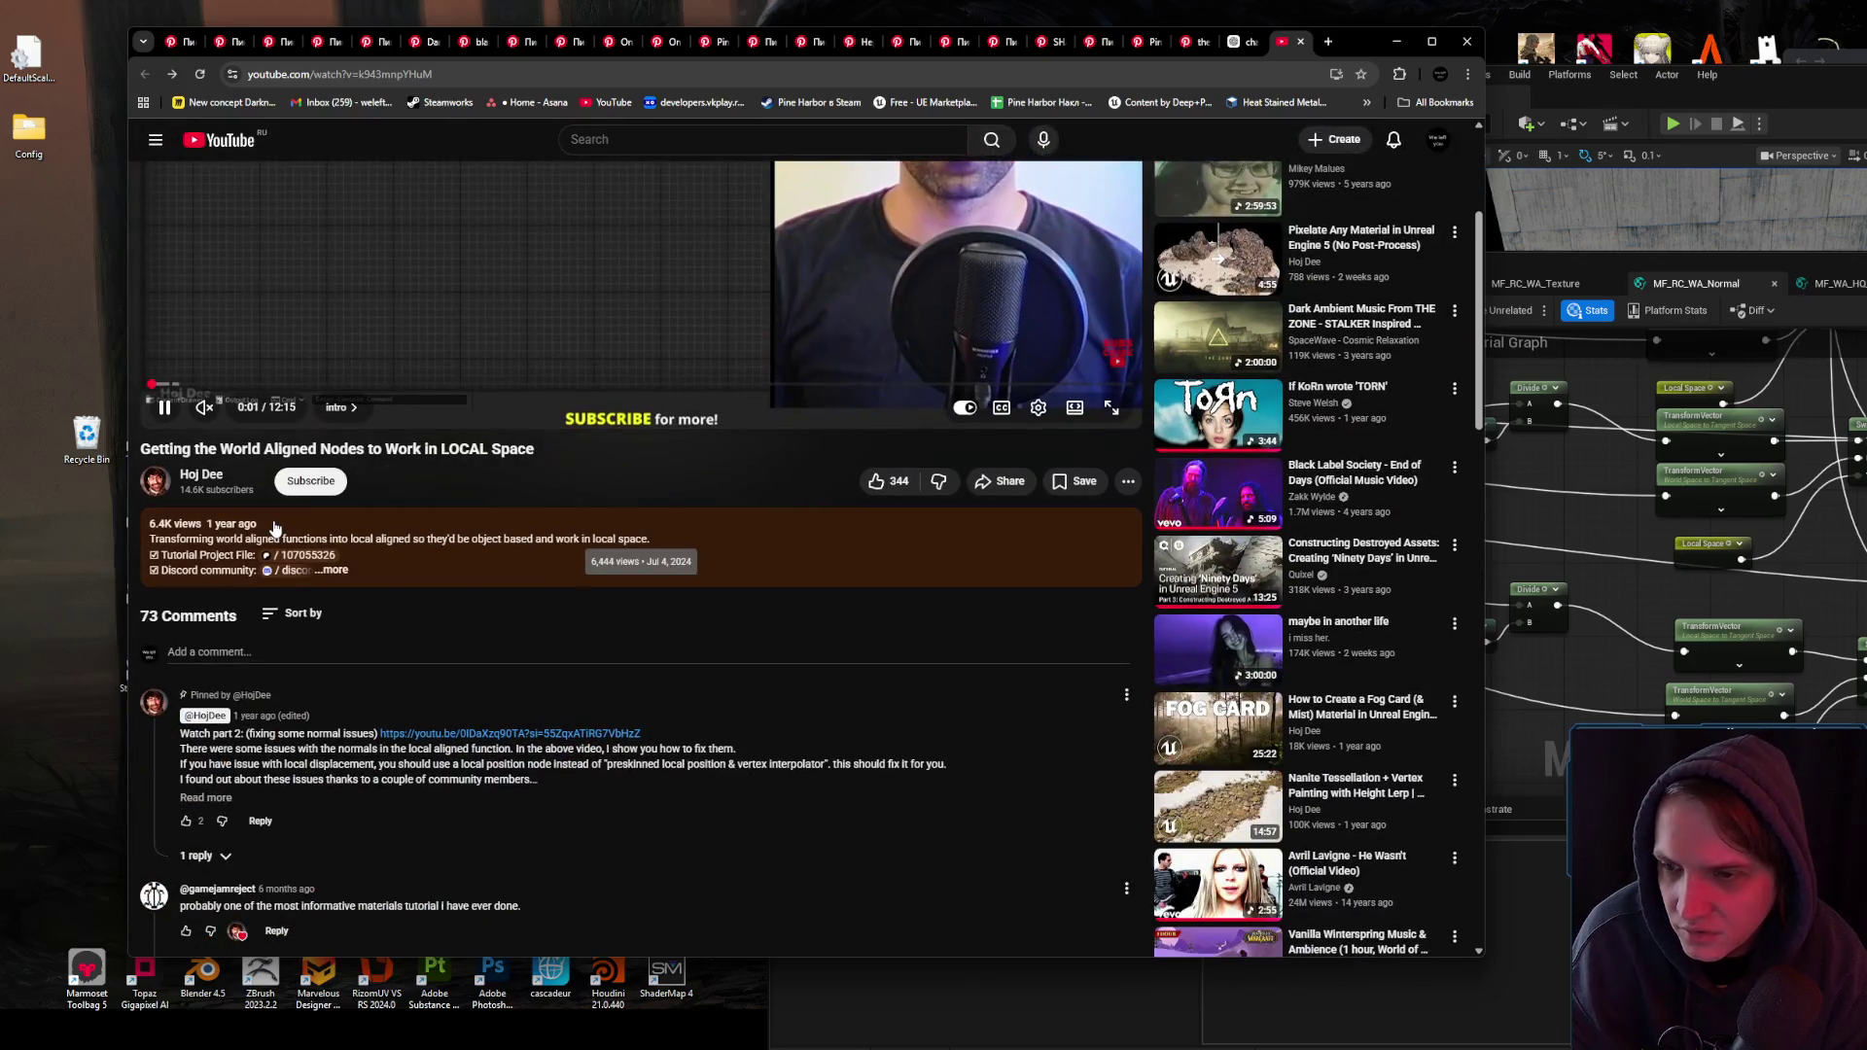
scroll(720, 468, "up", 3)
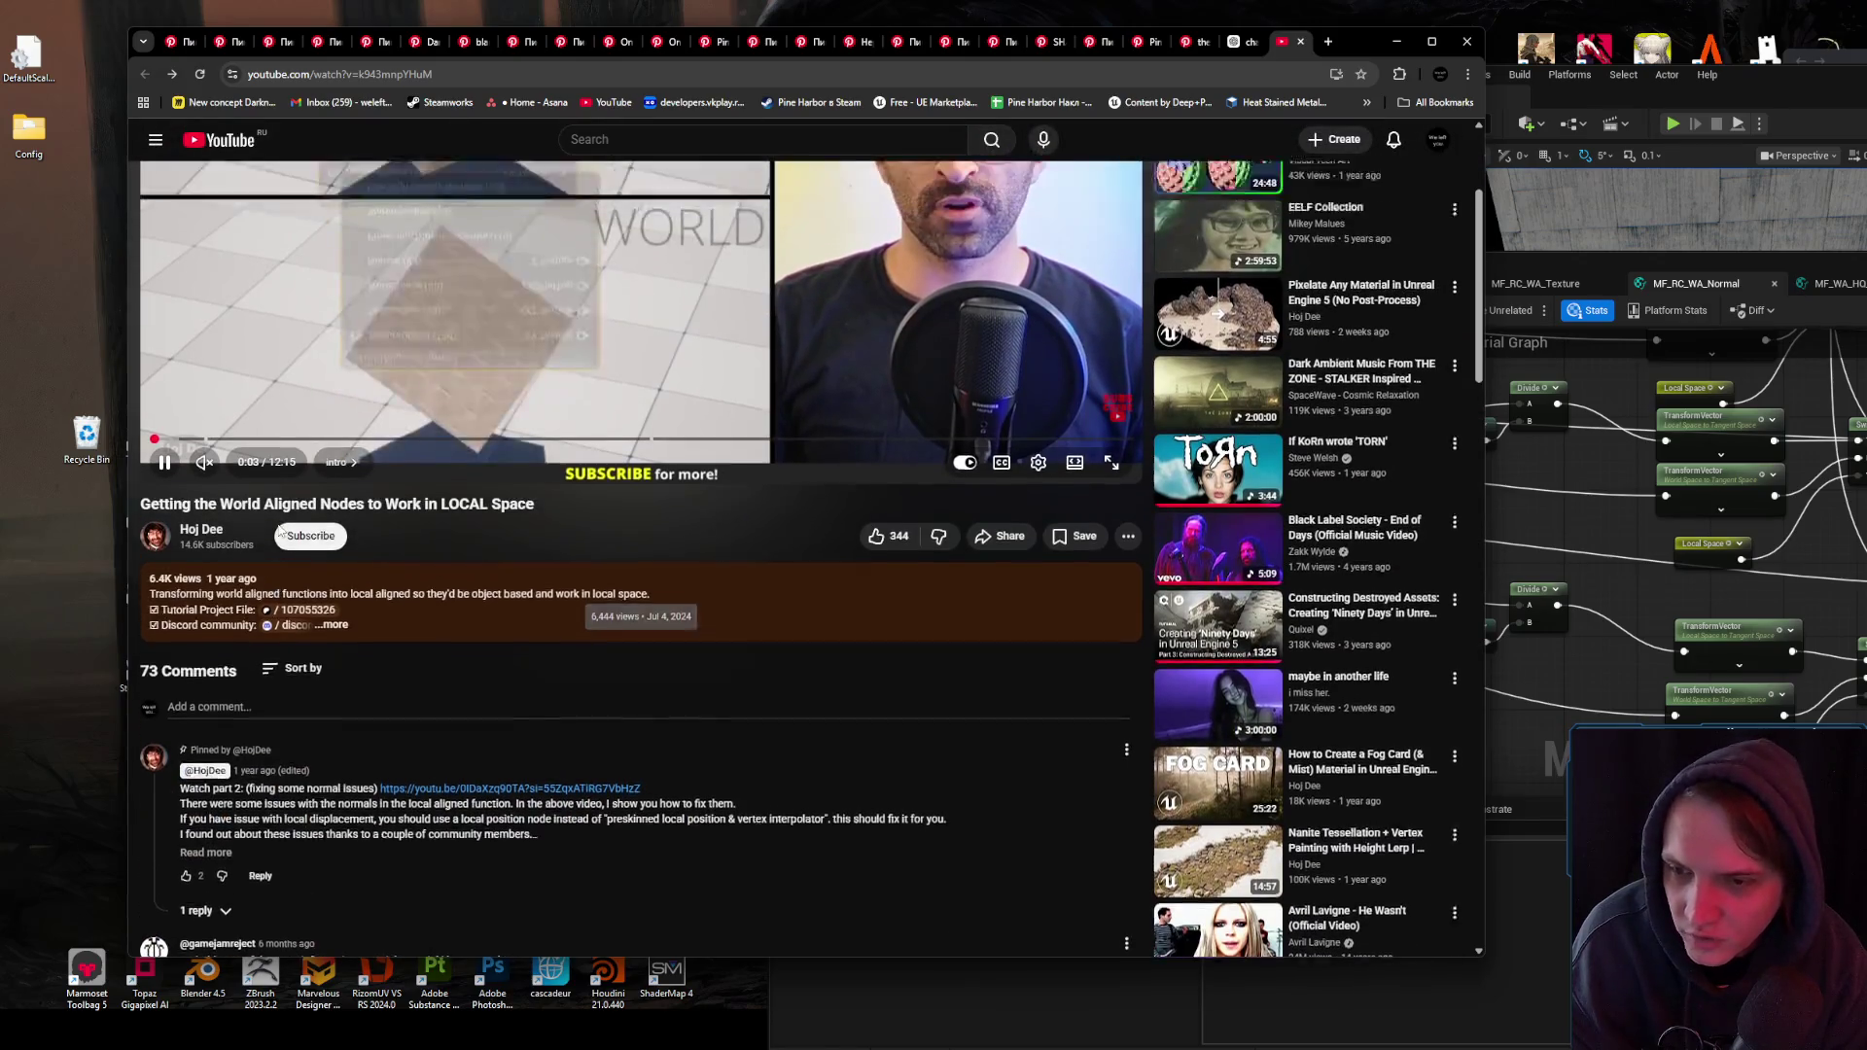
left_click(720, 468)
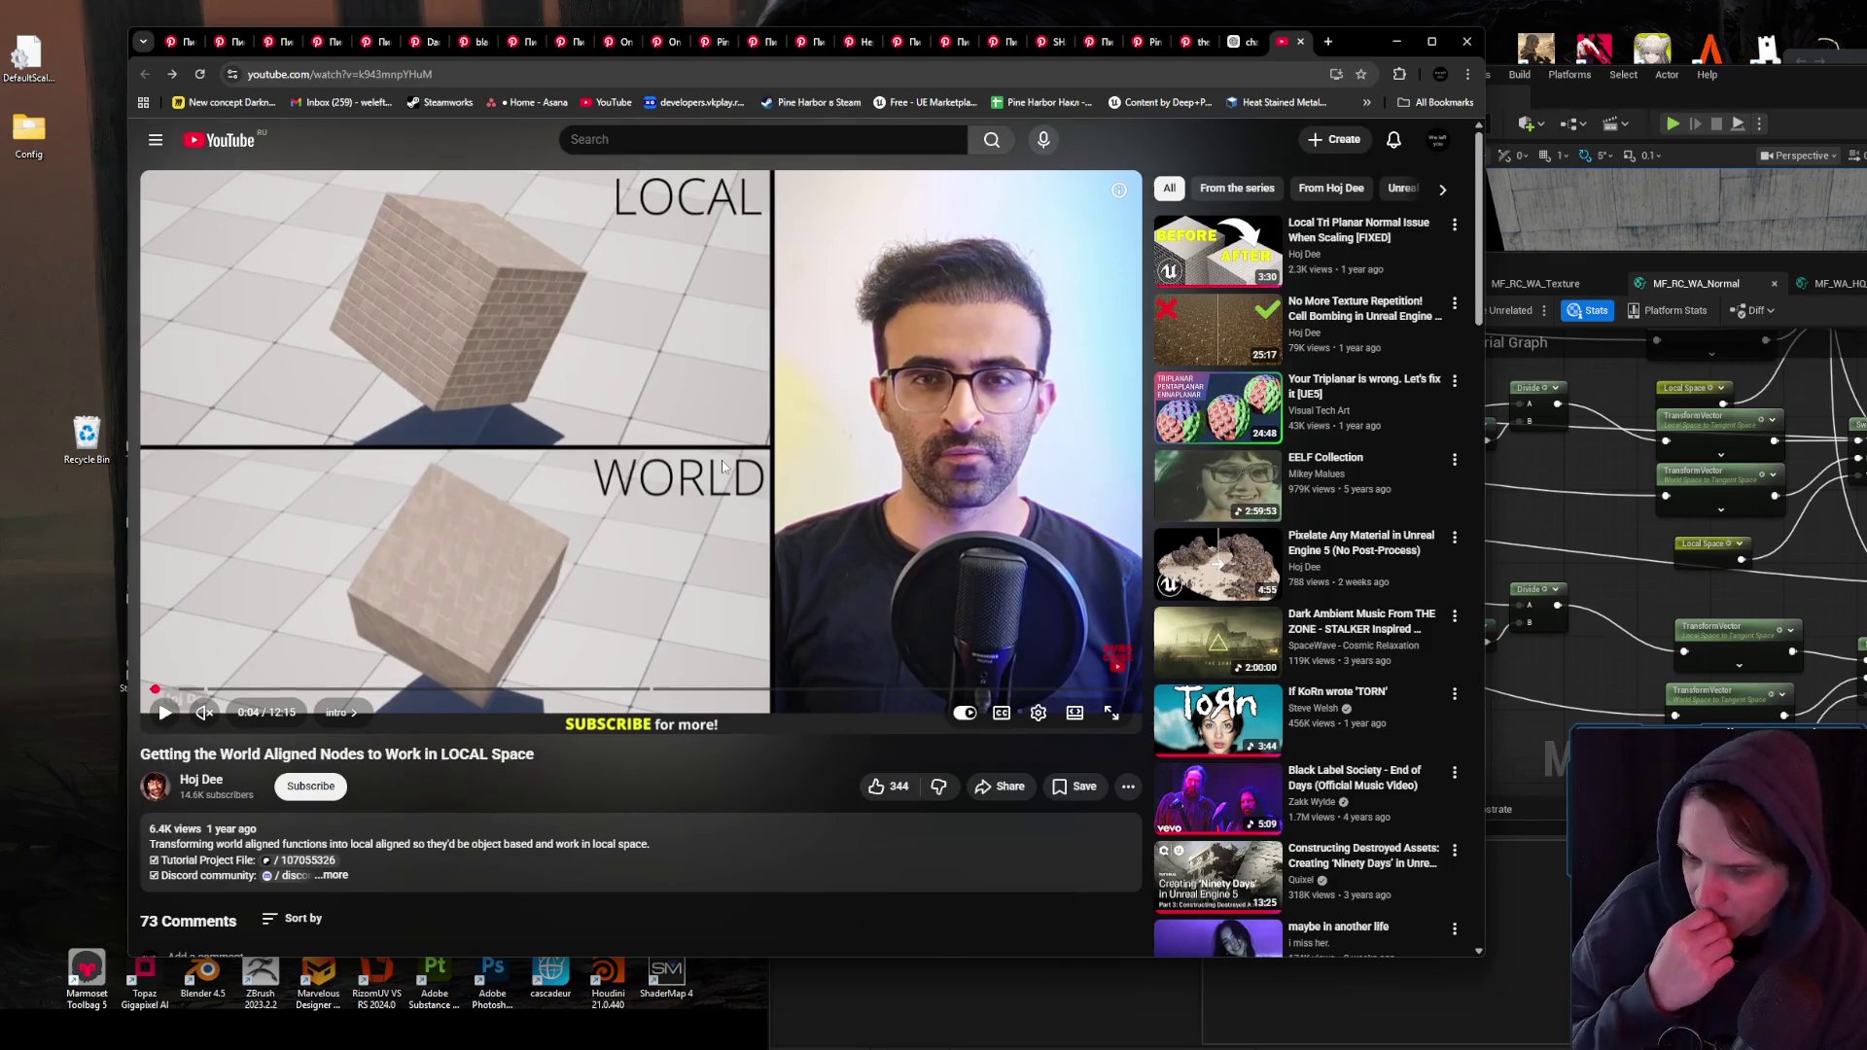
left_click(1395, 42)
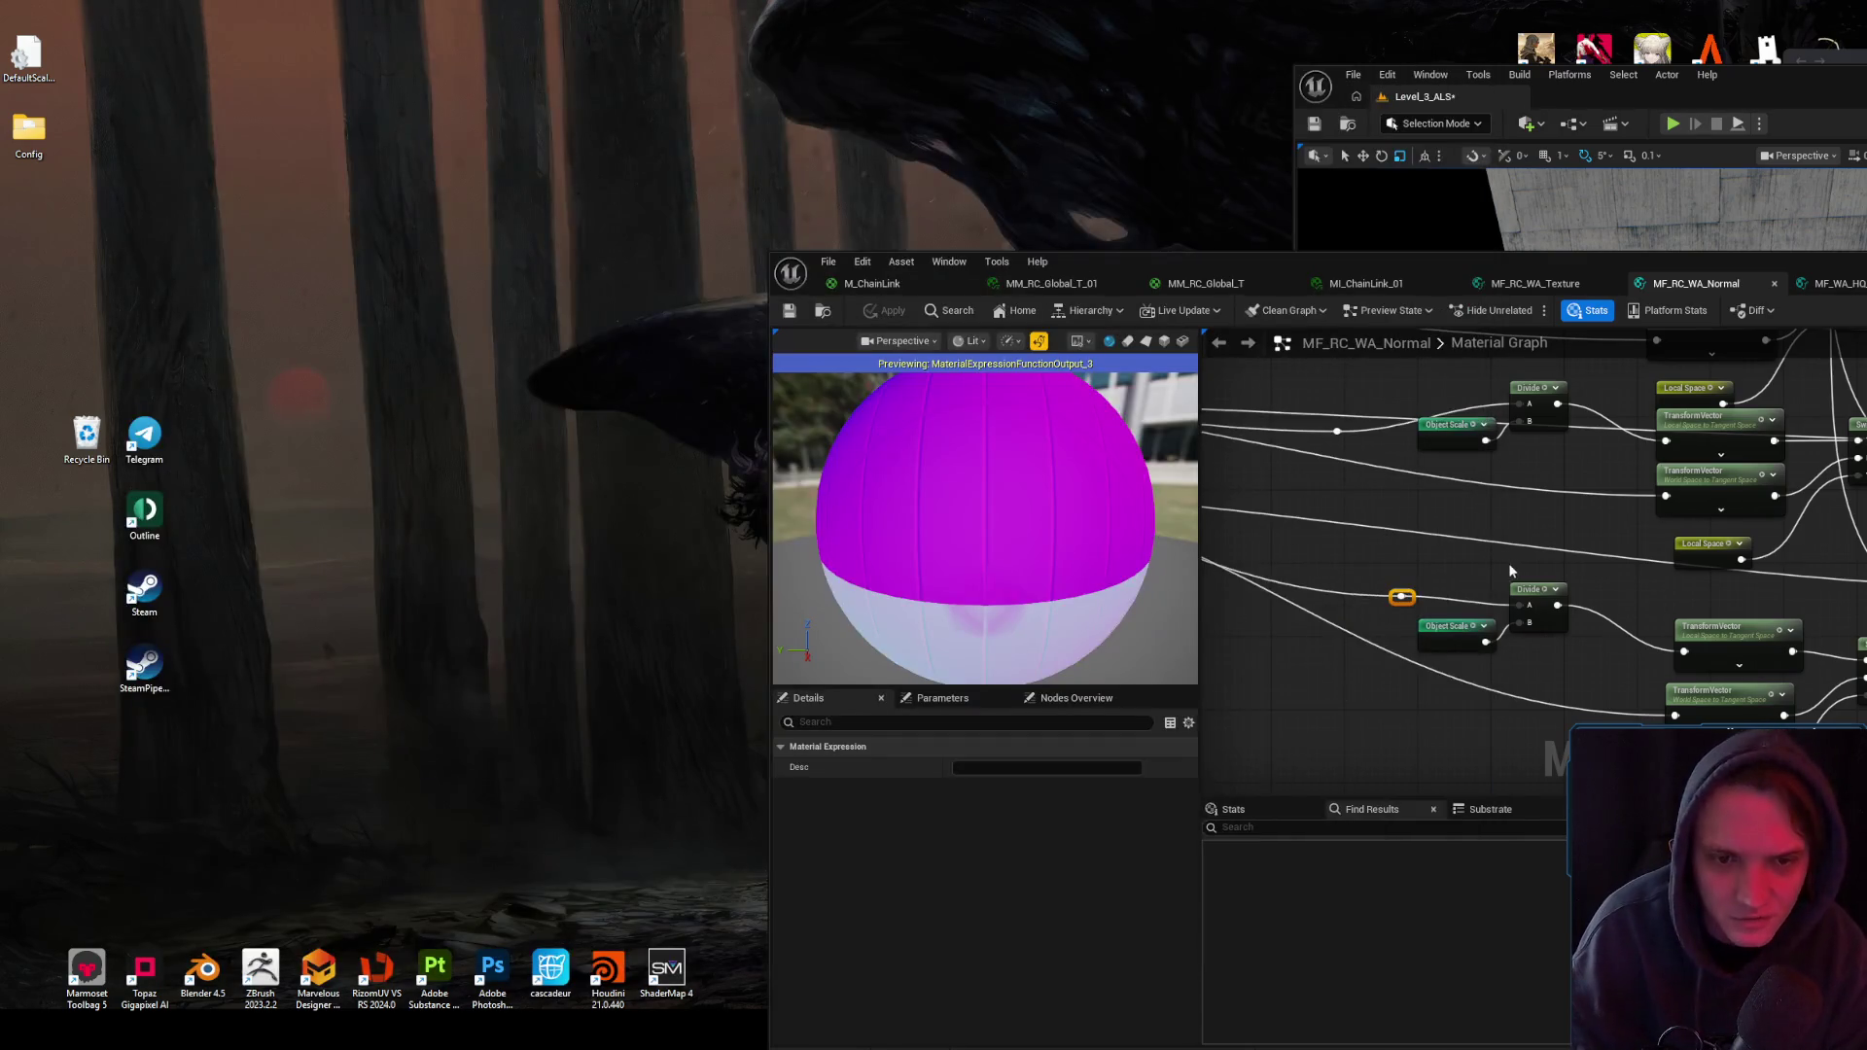
- Reposition the two reroute points beside their Object Scale and Divide nodes
mouse_move(1339, 431)
left_mouse_down()
mouse_move(1381, 389)
mouse_move(1449, 414)
left_mouse_up()
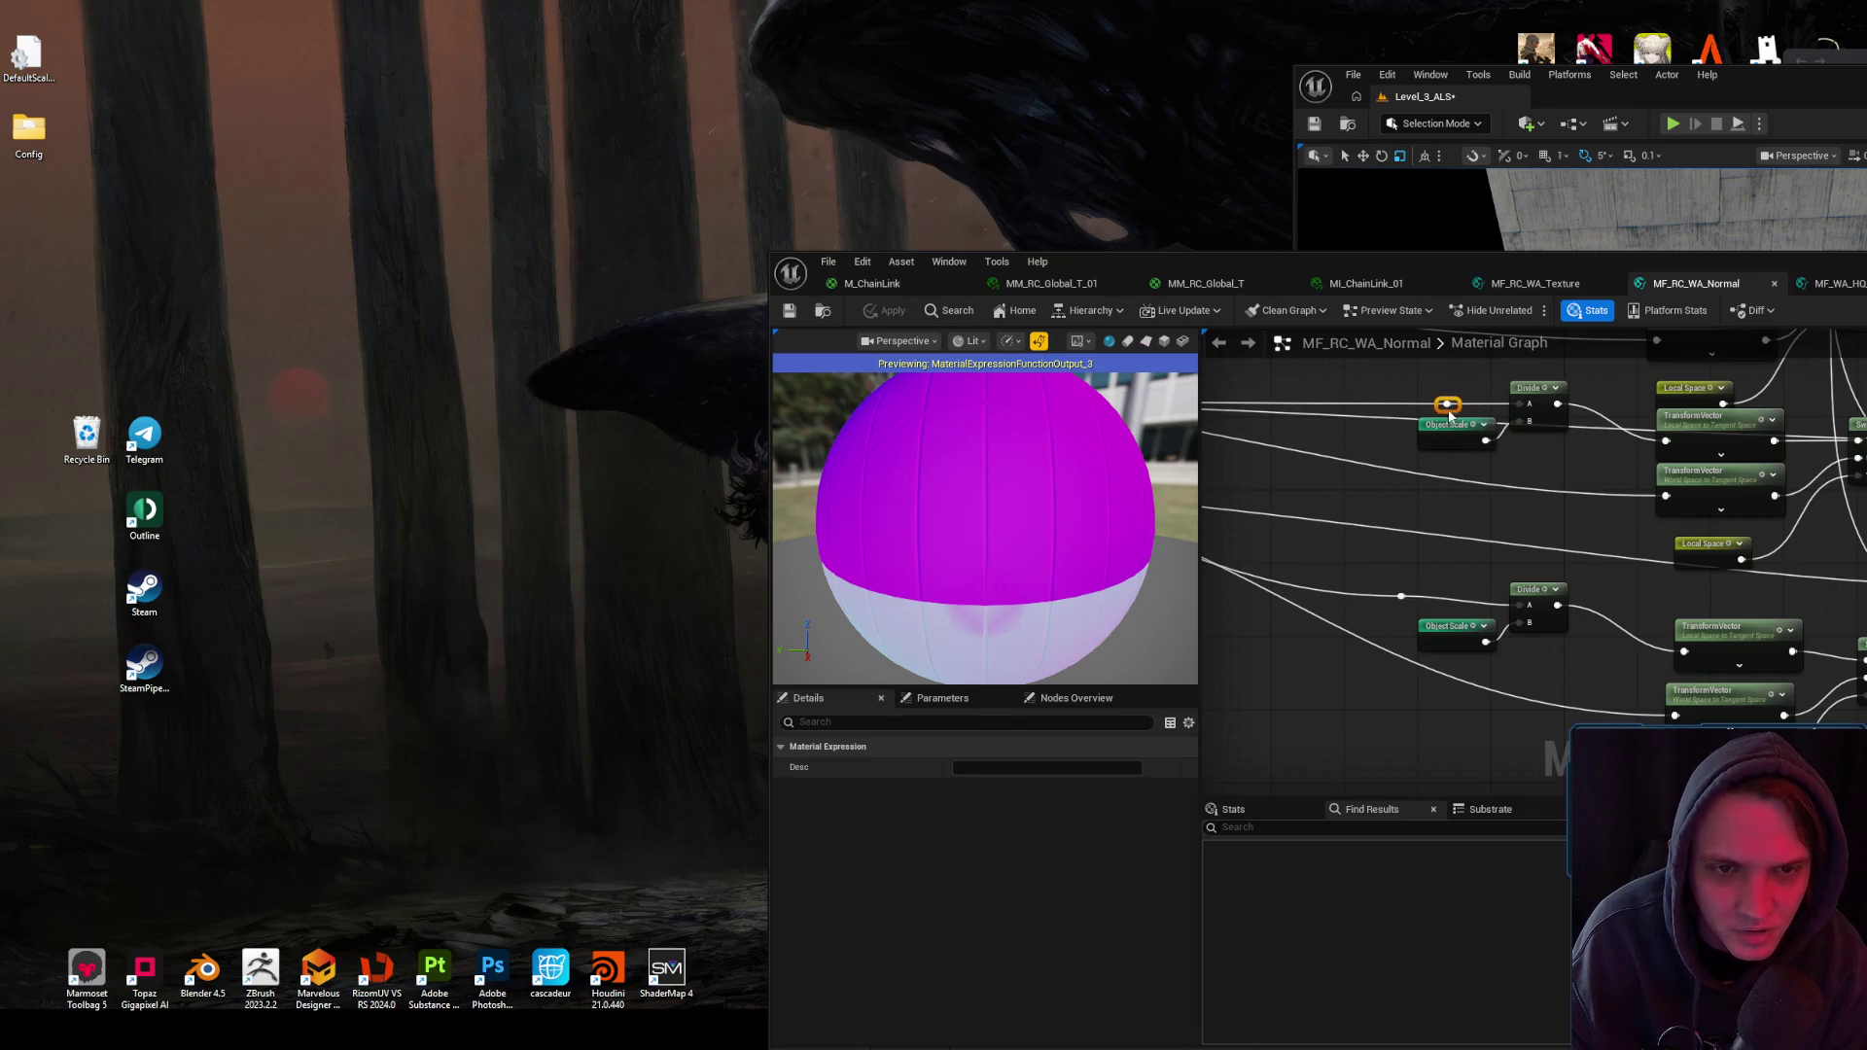
left_click_drag(1418, 610, 1472, 619)
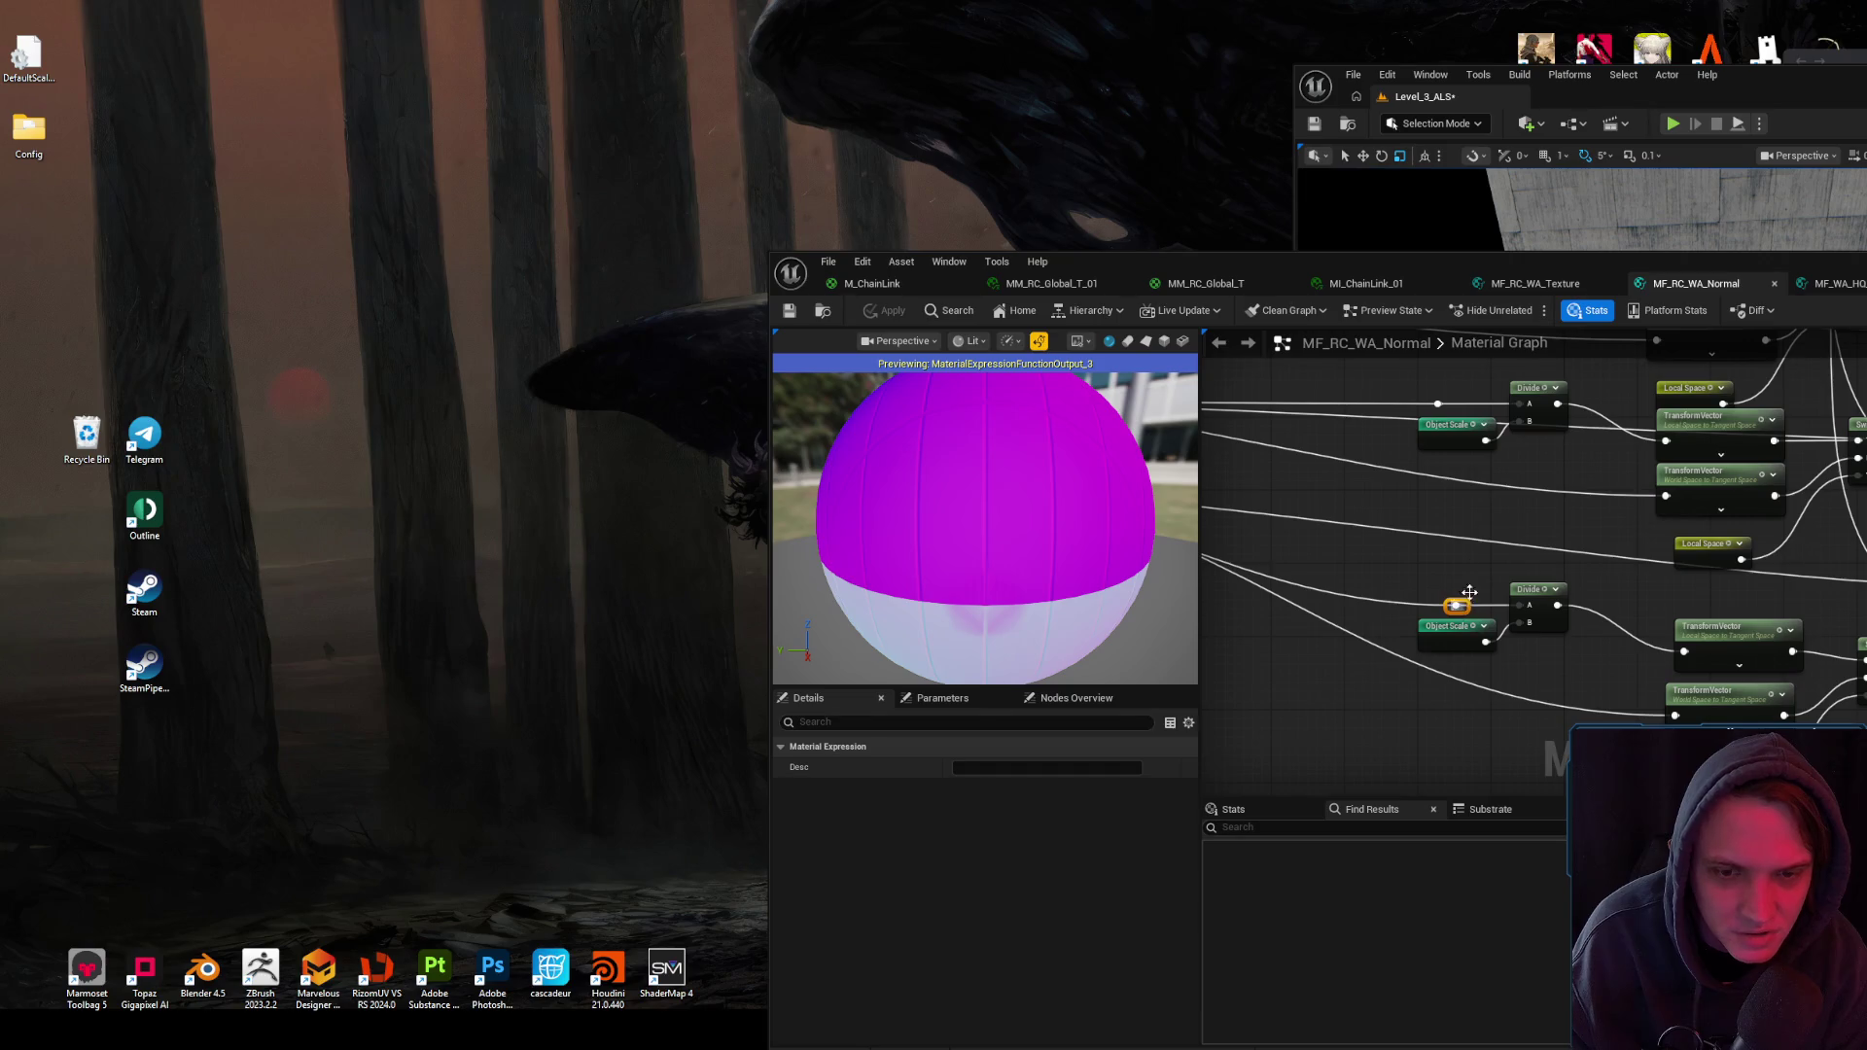
left_click(1264, 487)
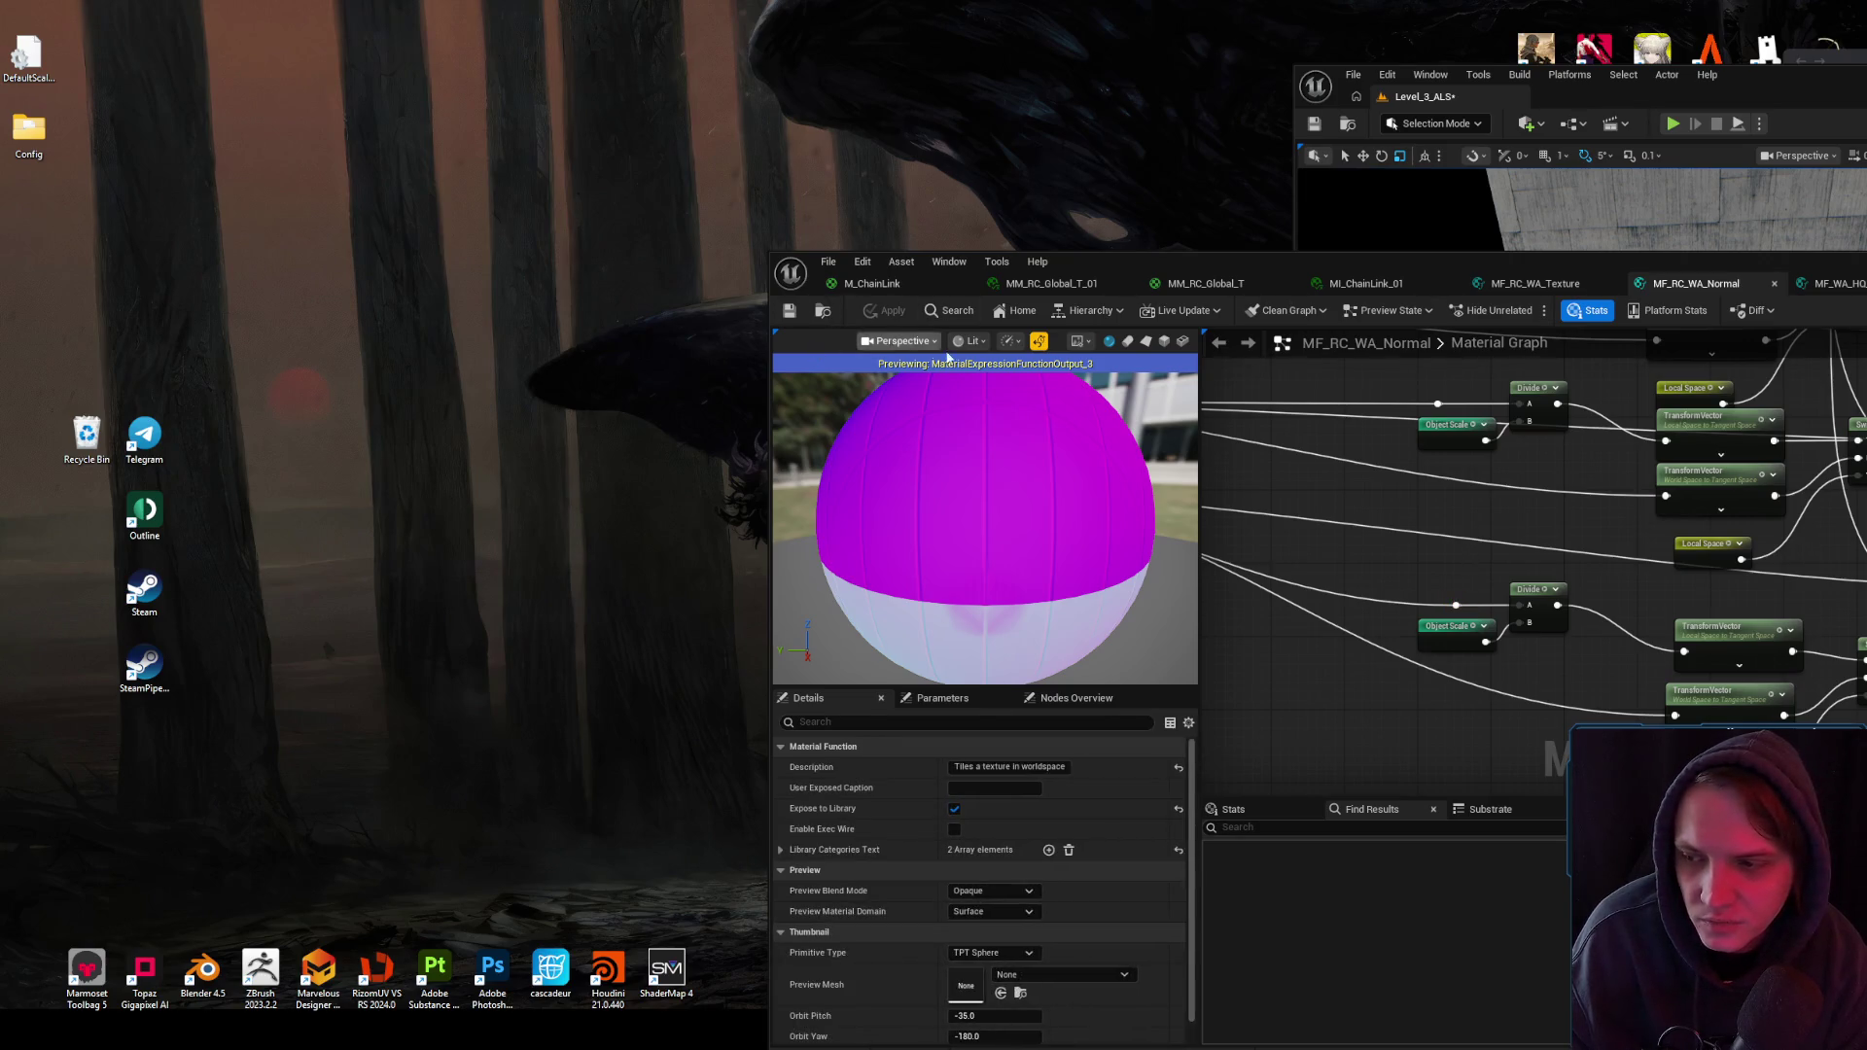
scroll(1511, 515, "down", 4)
scroll(1600, 535, "up", 2)
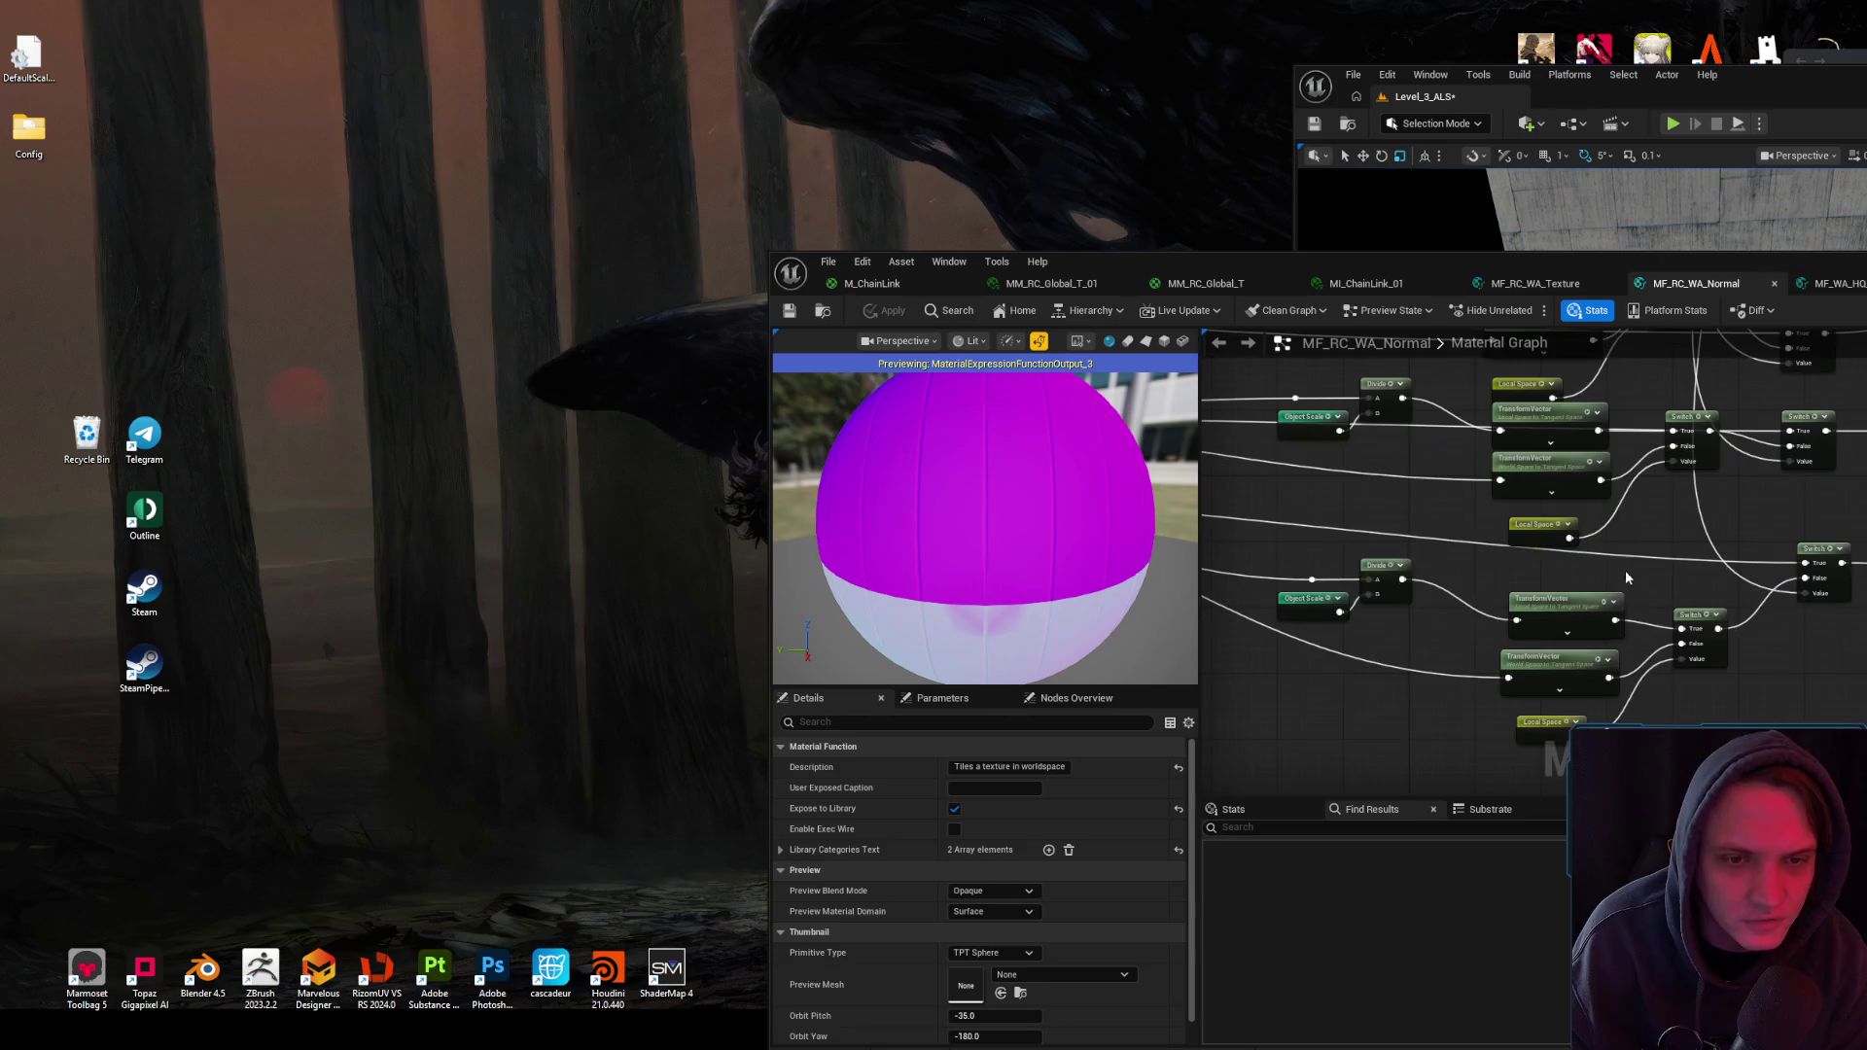
scroll(1631, 579, "down", 2)
scroll(1768, 565, "up", 4)
- Nudge the Z Texture output node slightly right and save MF_RC_WA_Normal
left_click(1607, 575)
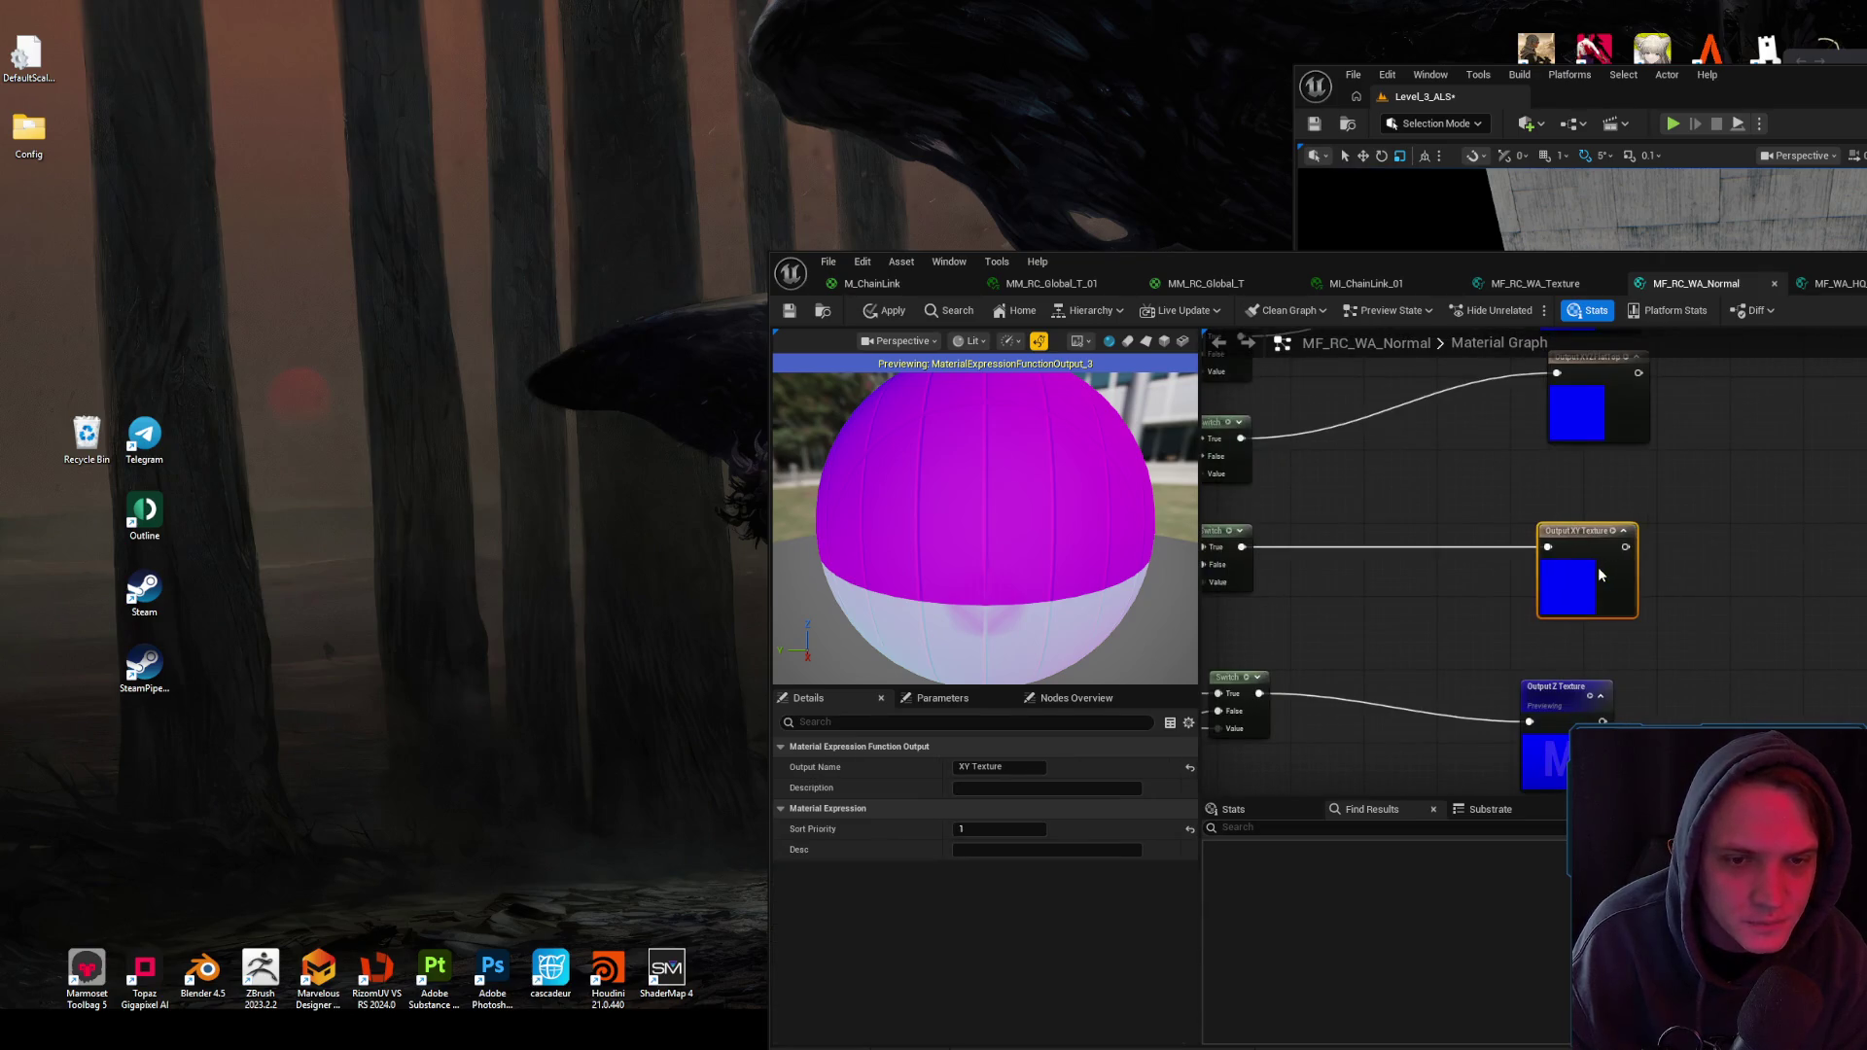
left_click_drag(1559, 731, 1595, 732)
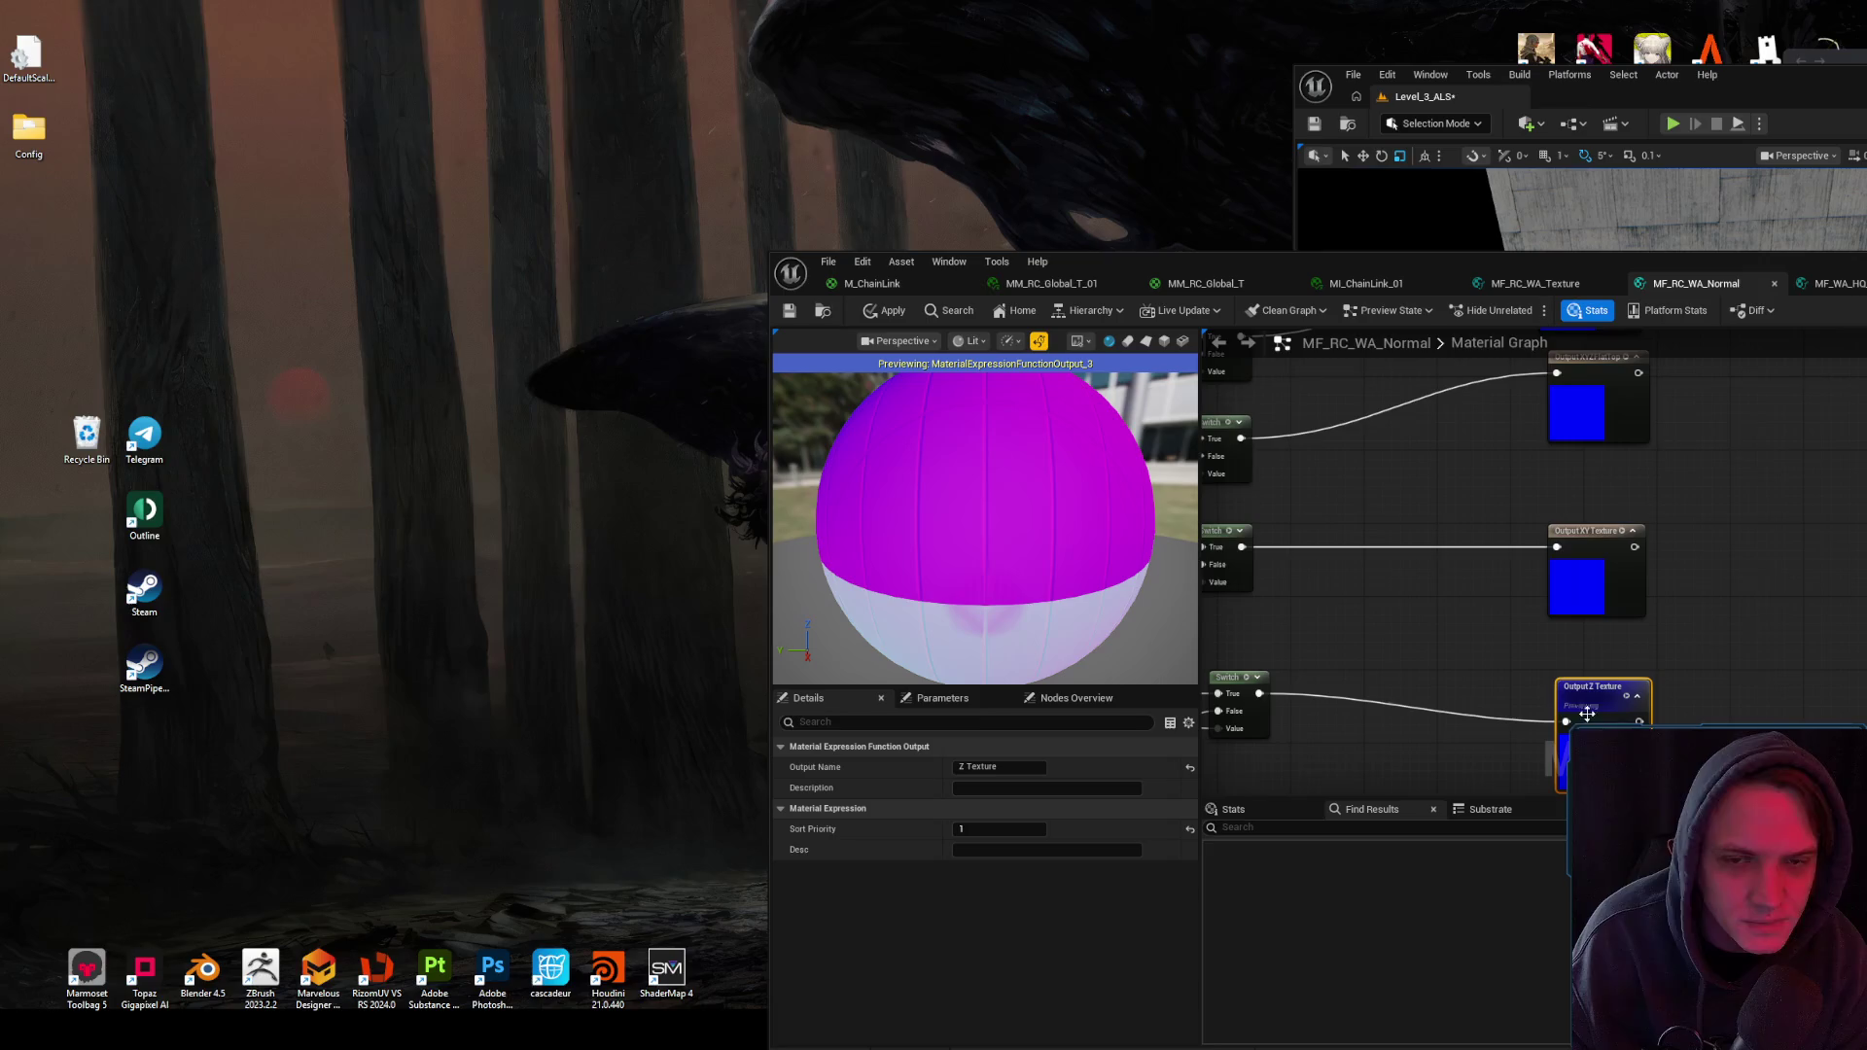
left_click(792, 311)
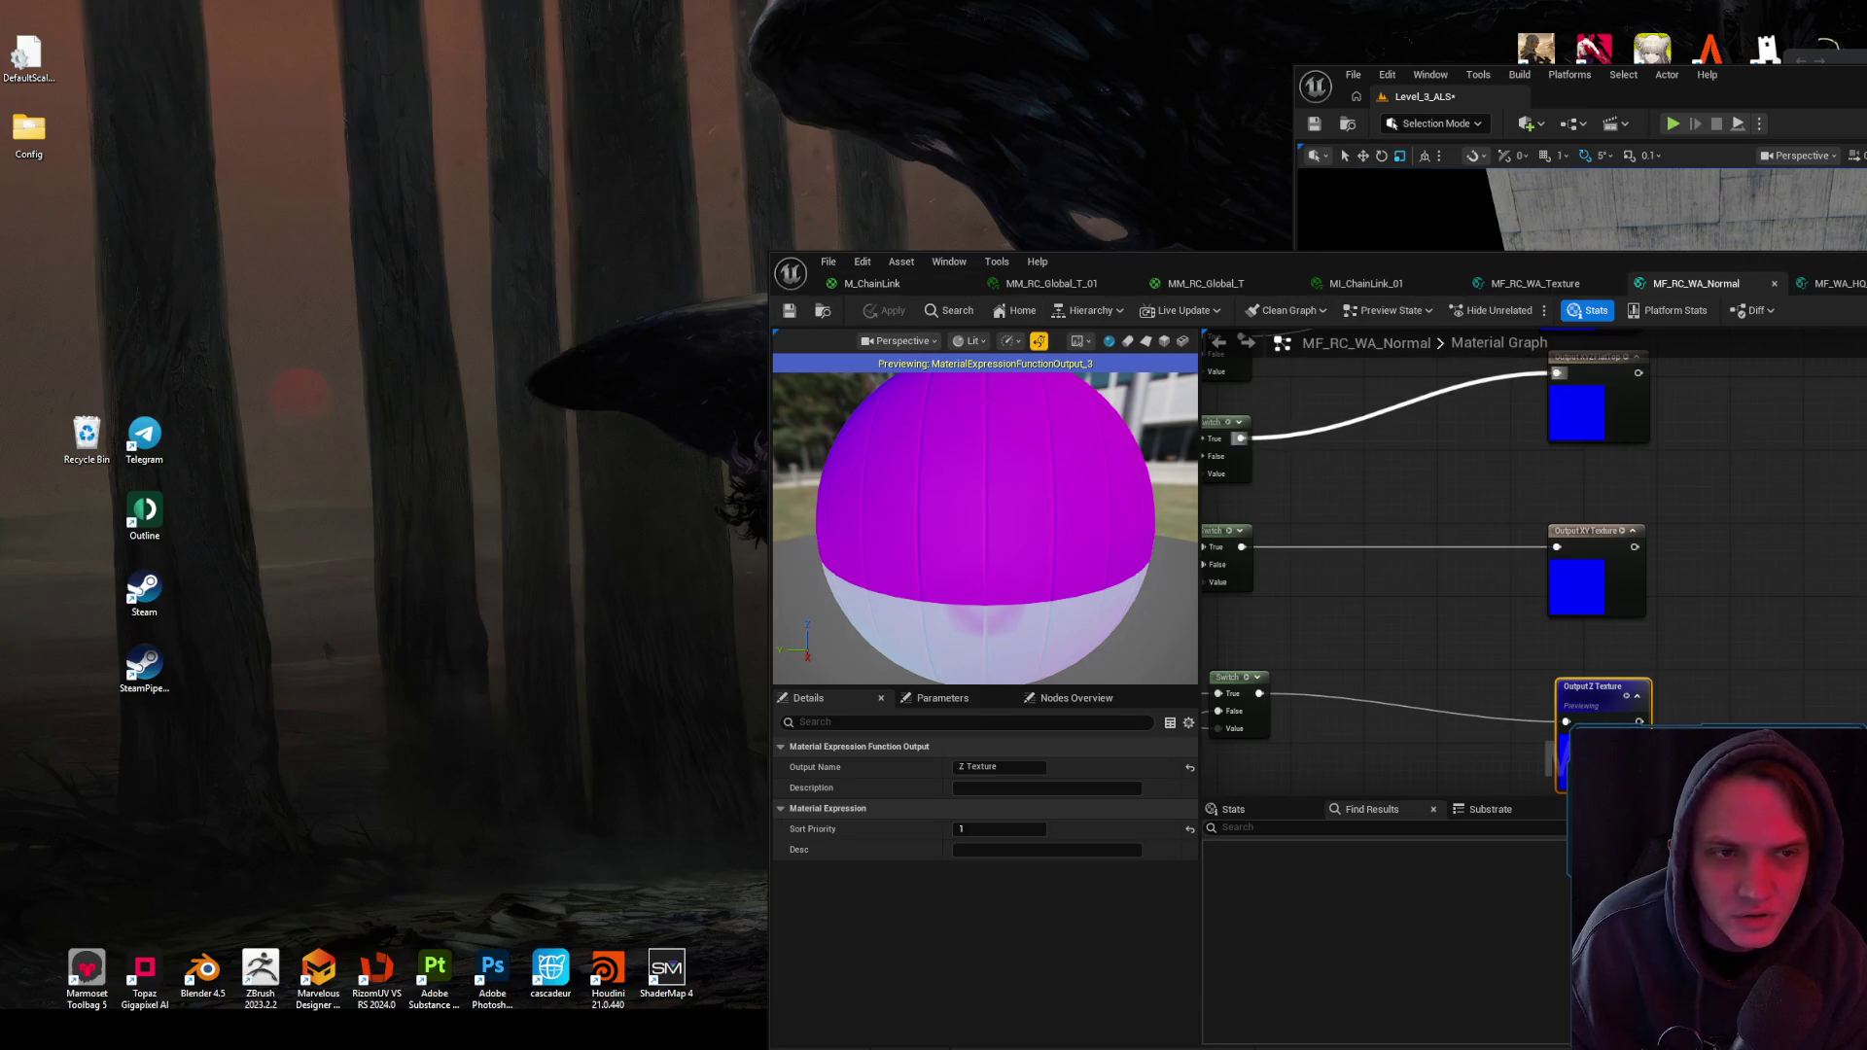
key("super+Up")
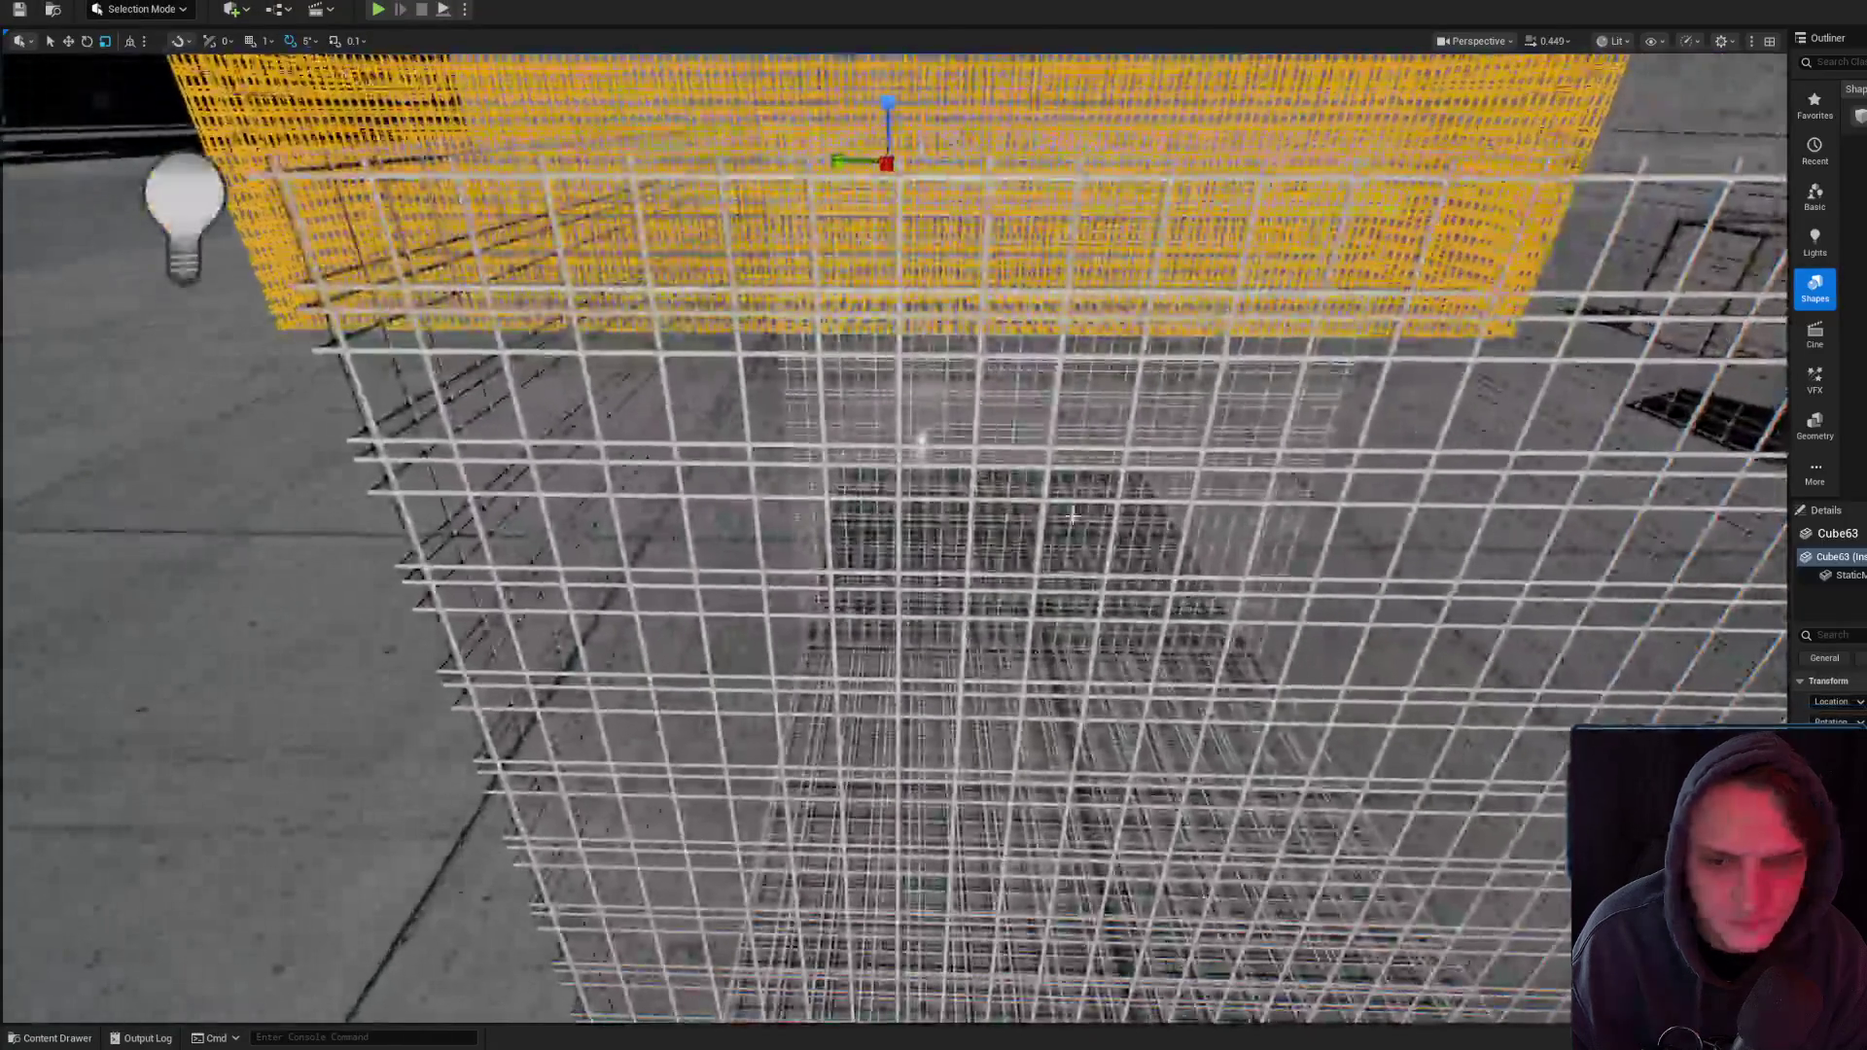
- Fly the camera around wire-grid cube Cube63, framing it and overviewing the rain-soaked floor
left_click_drag(1073, 515, 1073, 516)
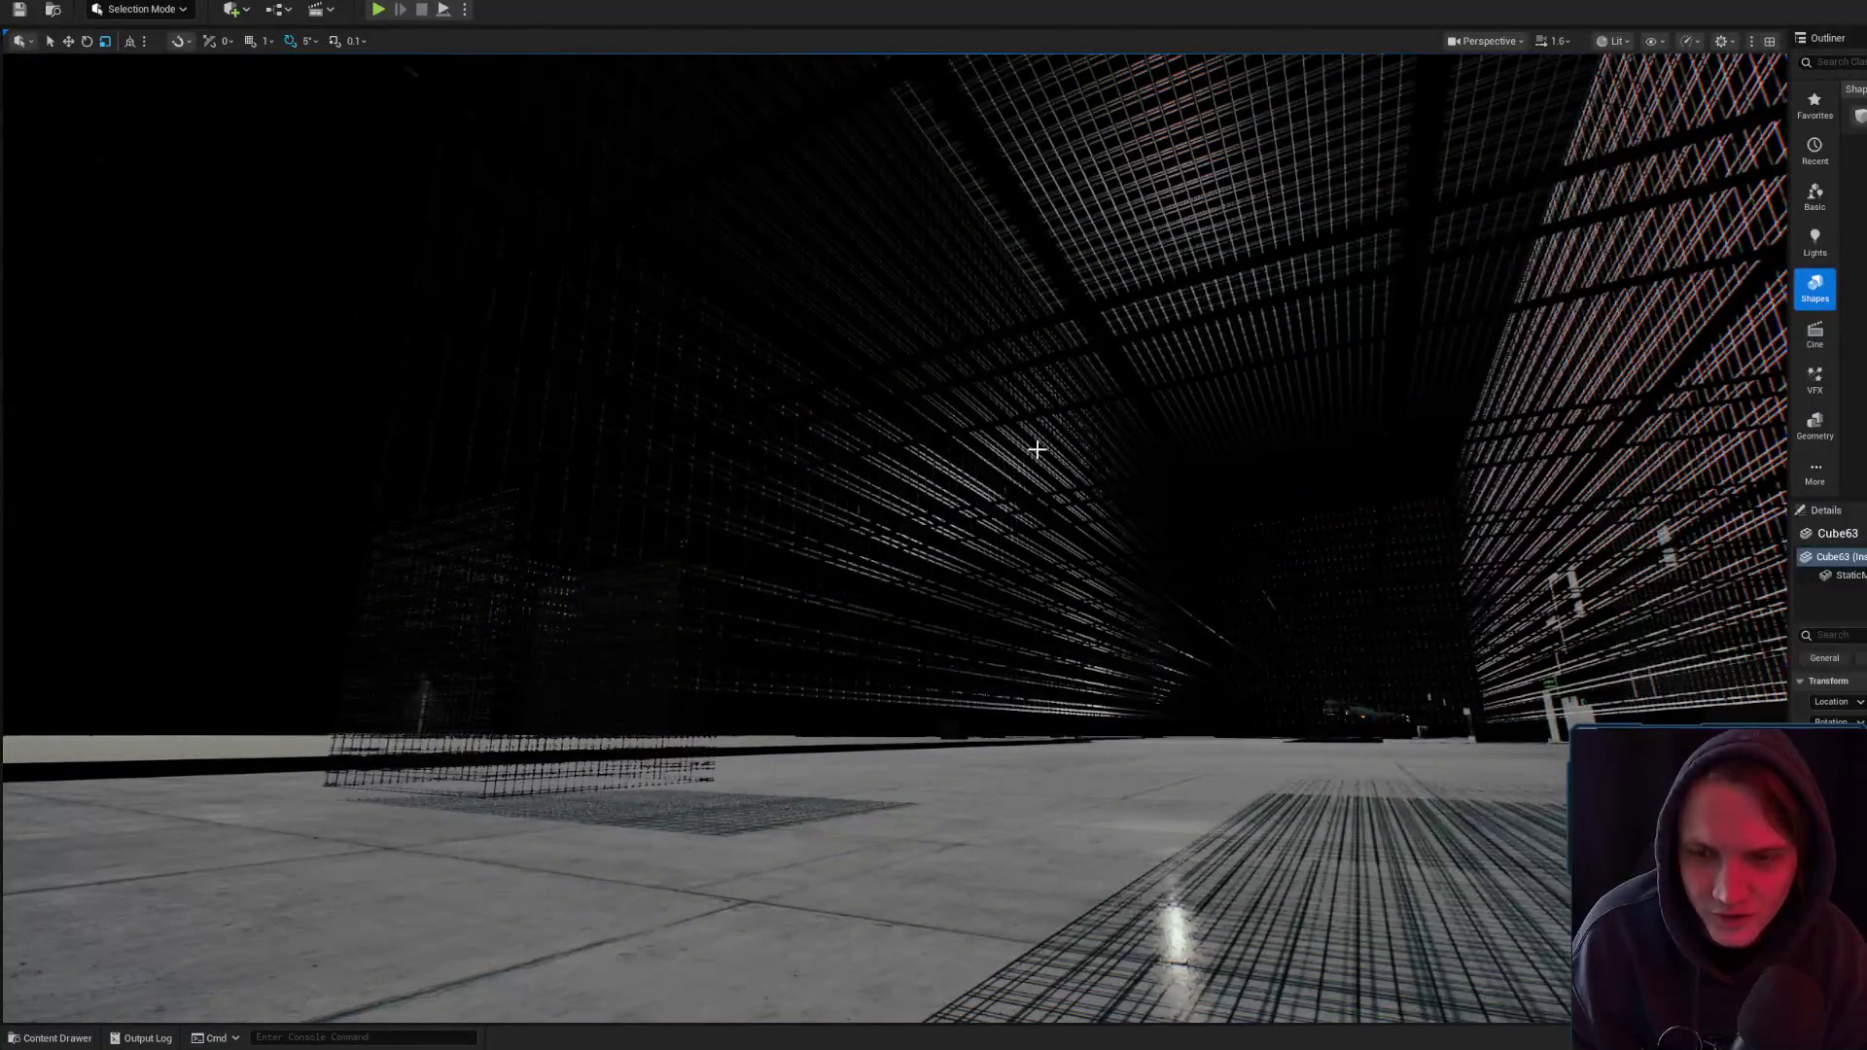
key("f")
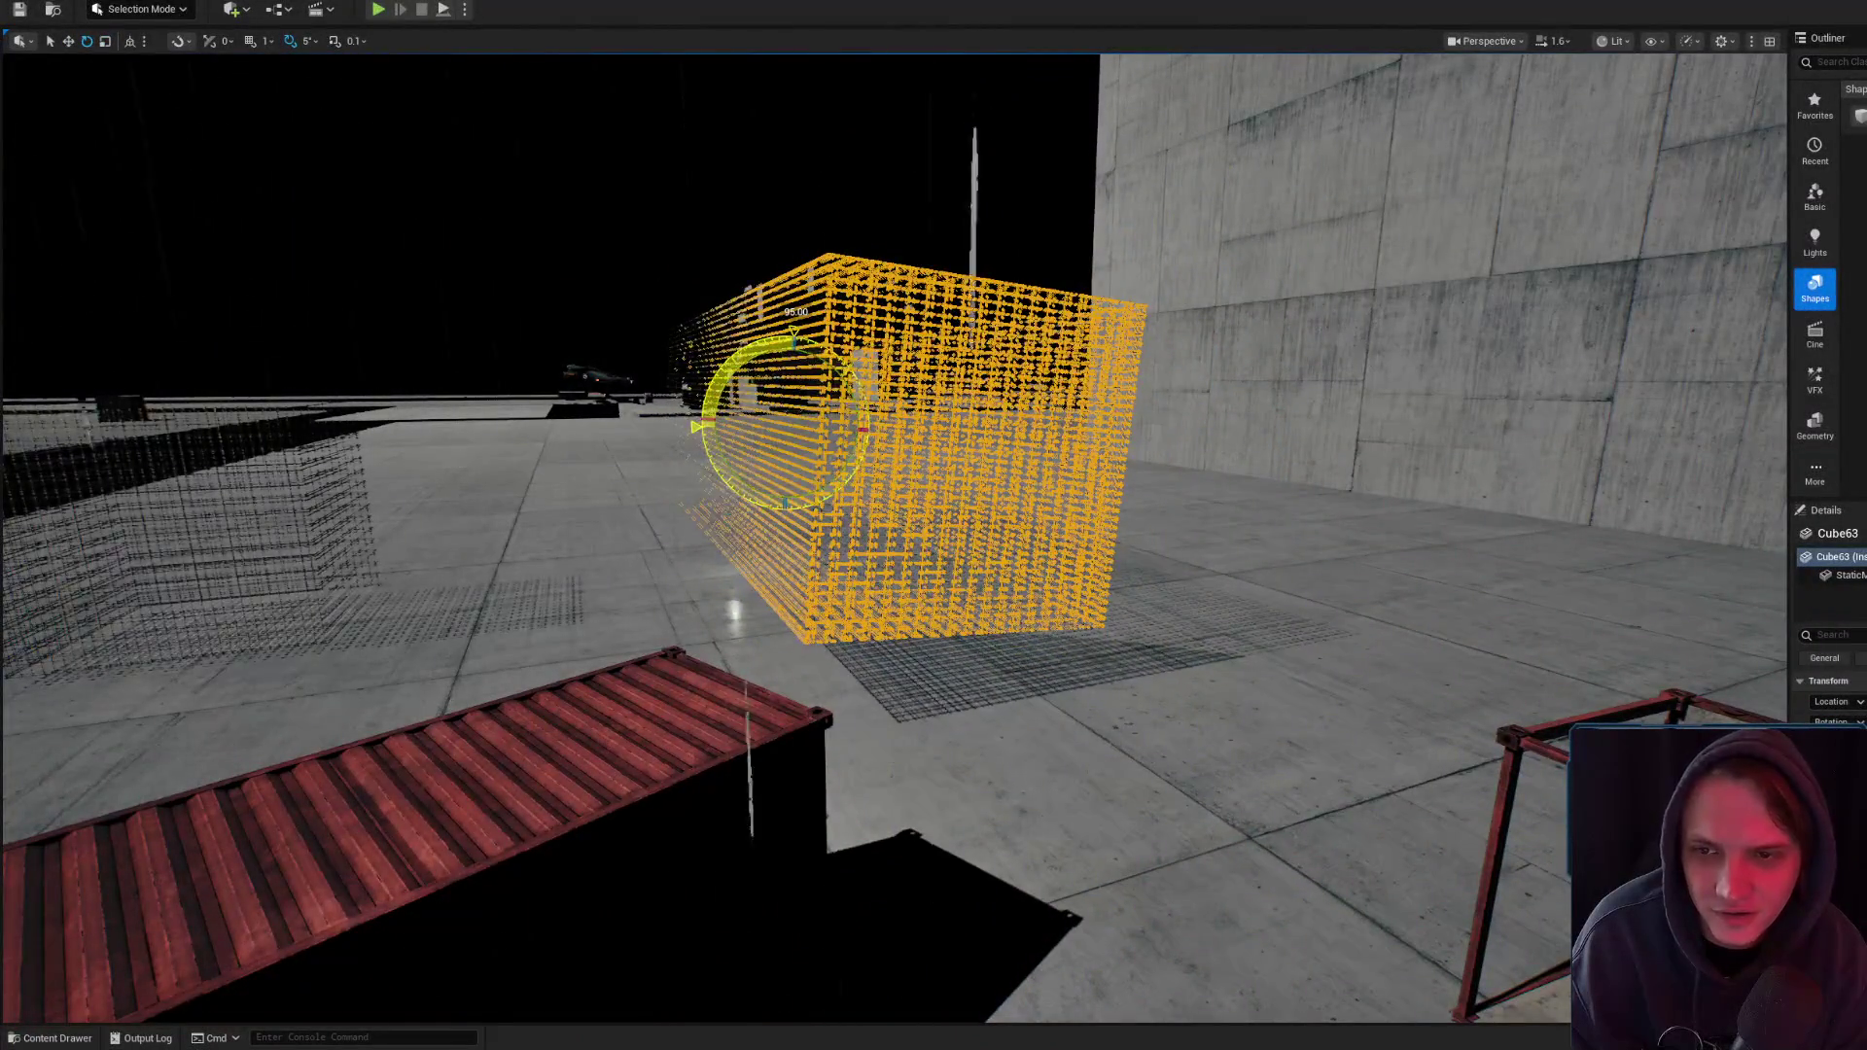
key("w")
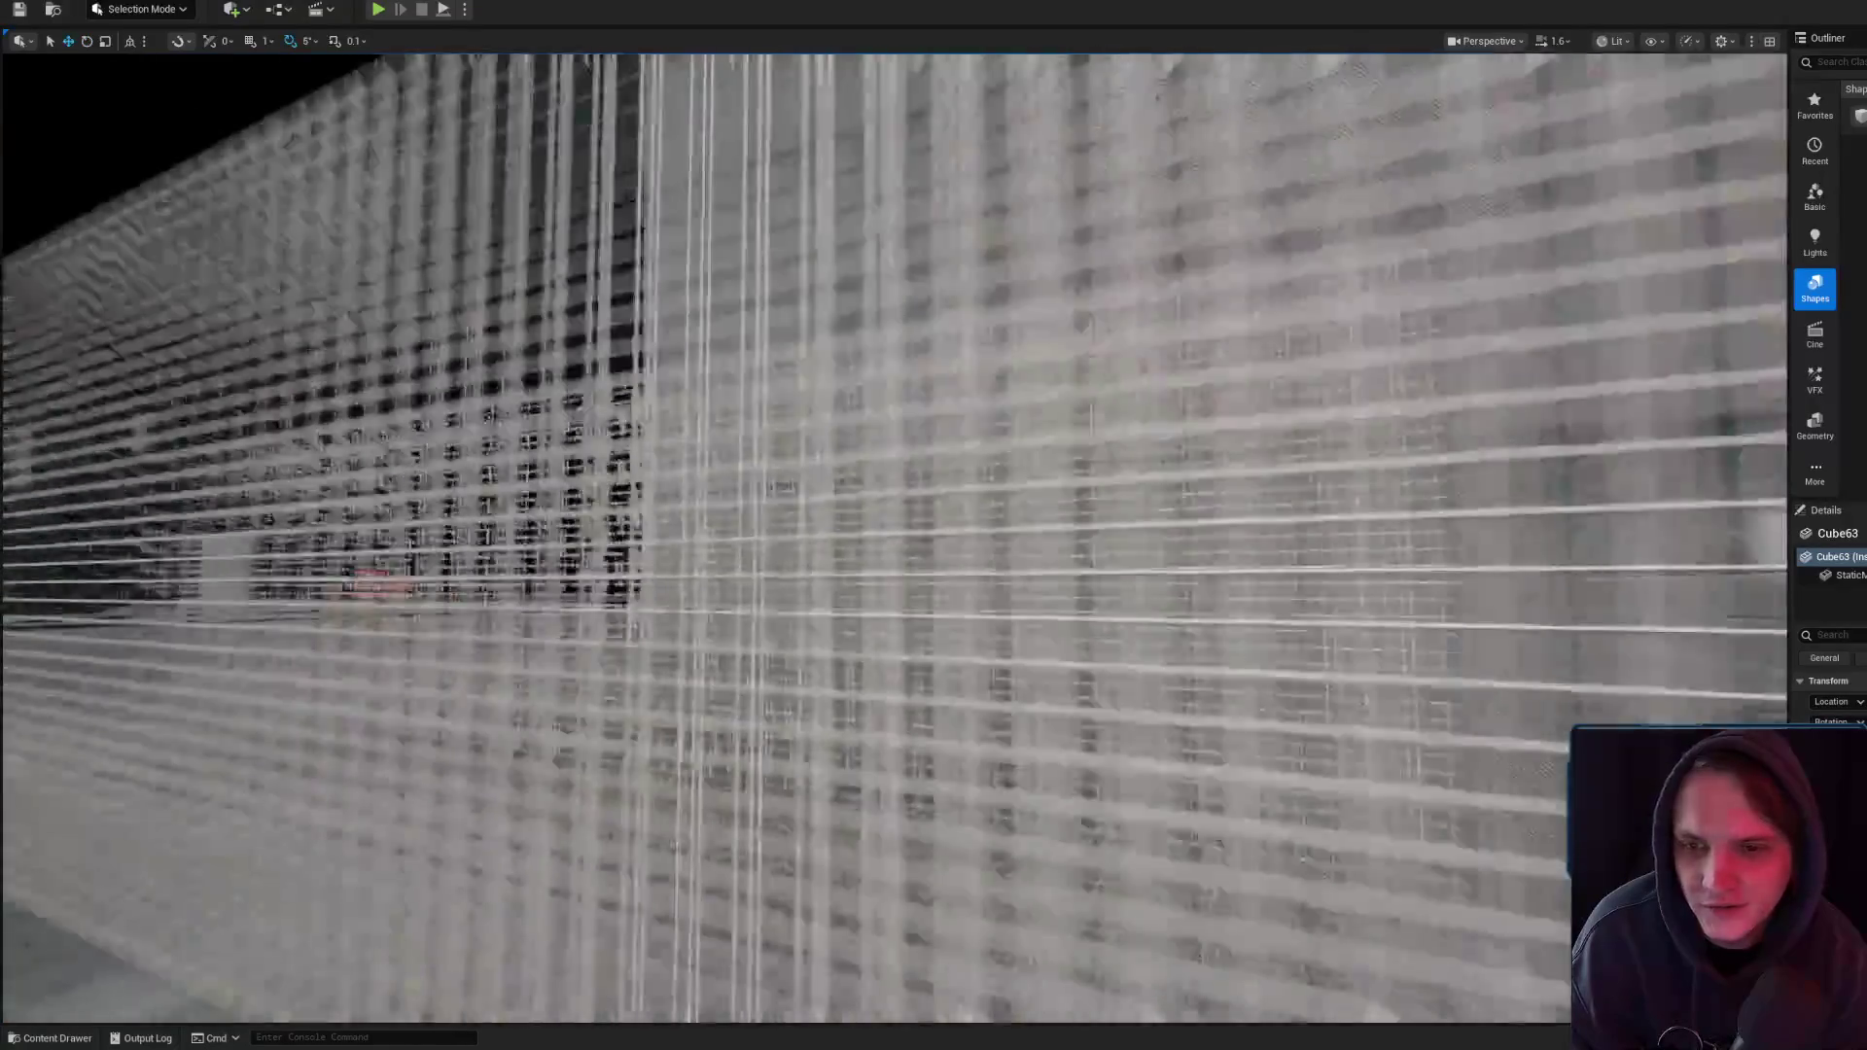
key("s")
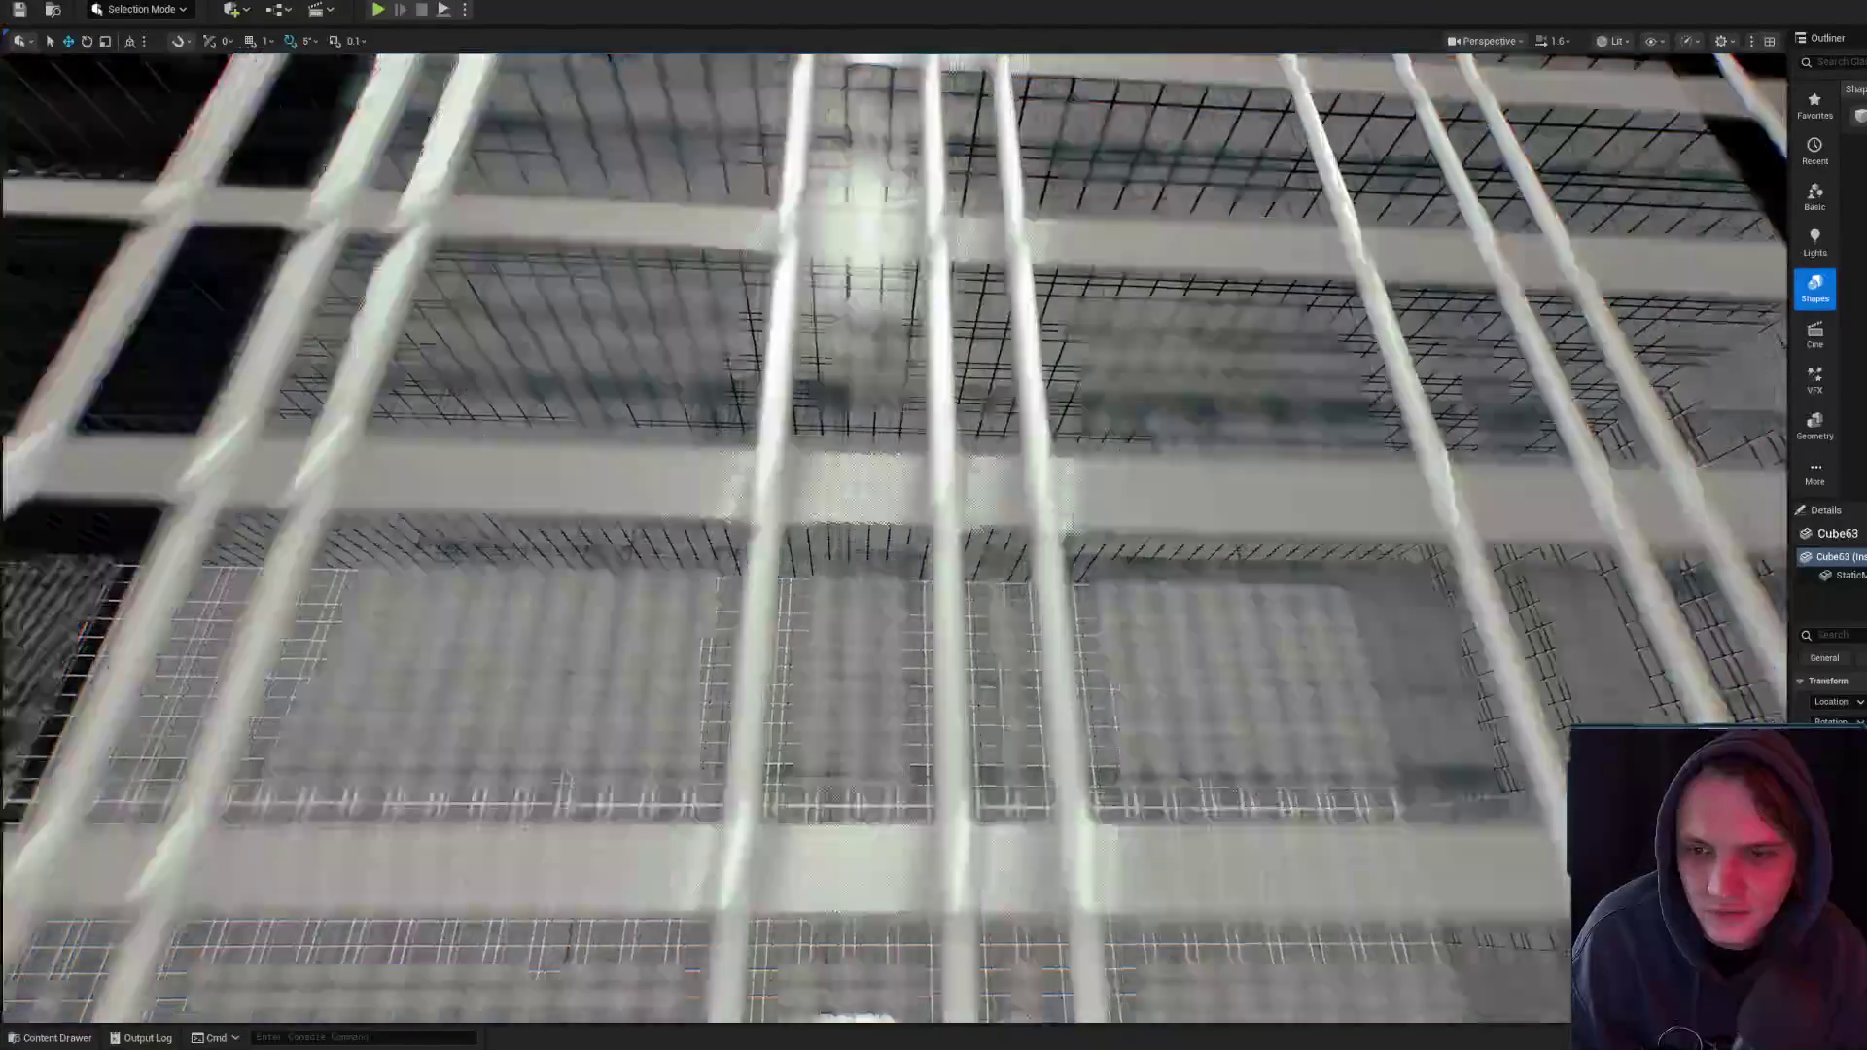
scroll(894, 534, "up", 1)
key("w")
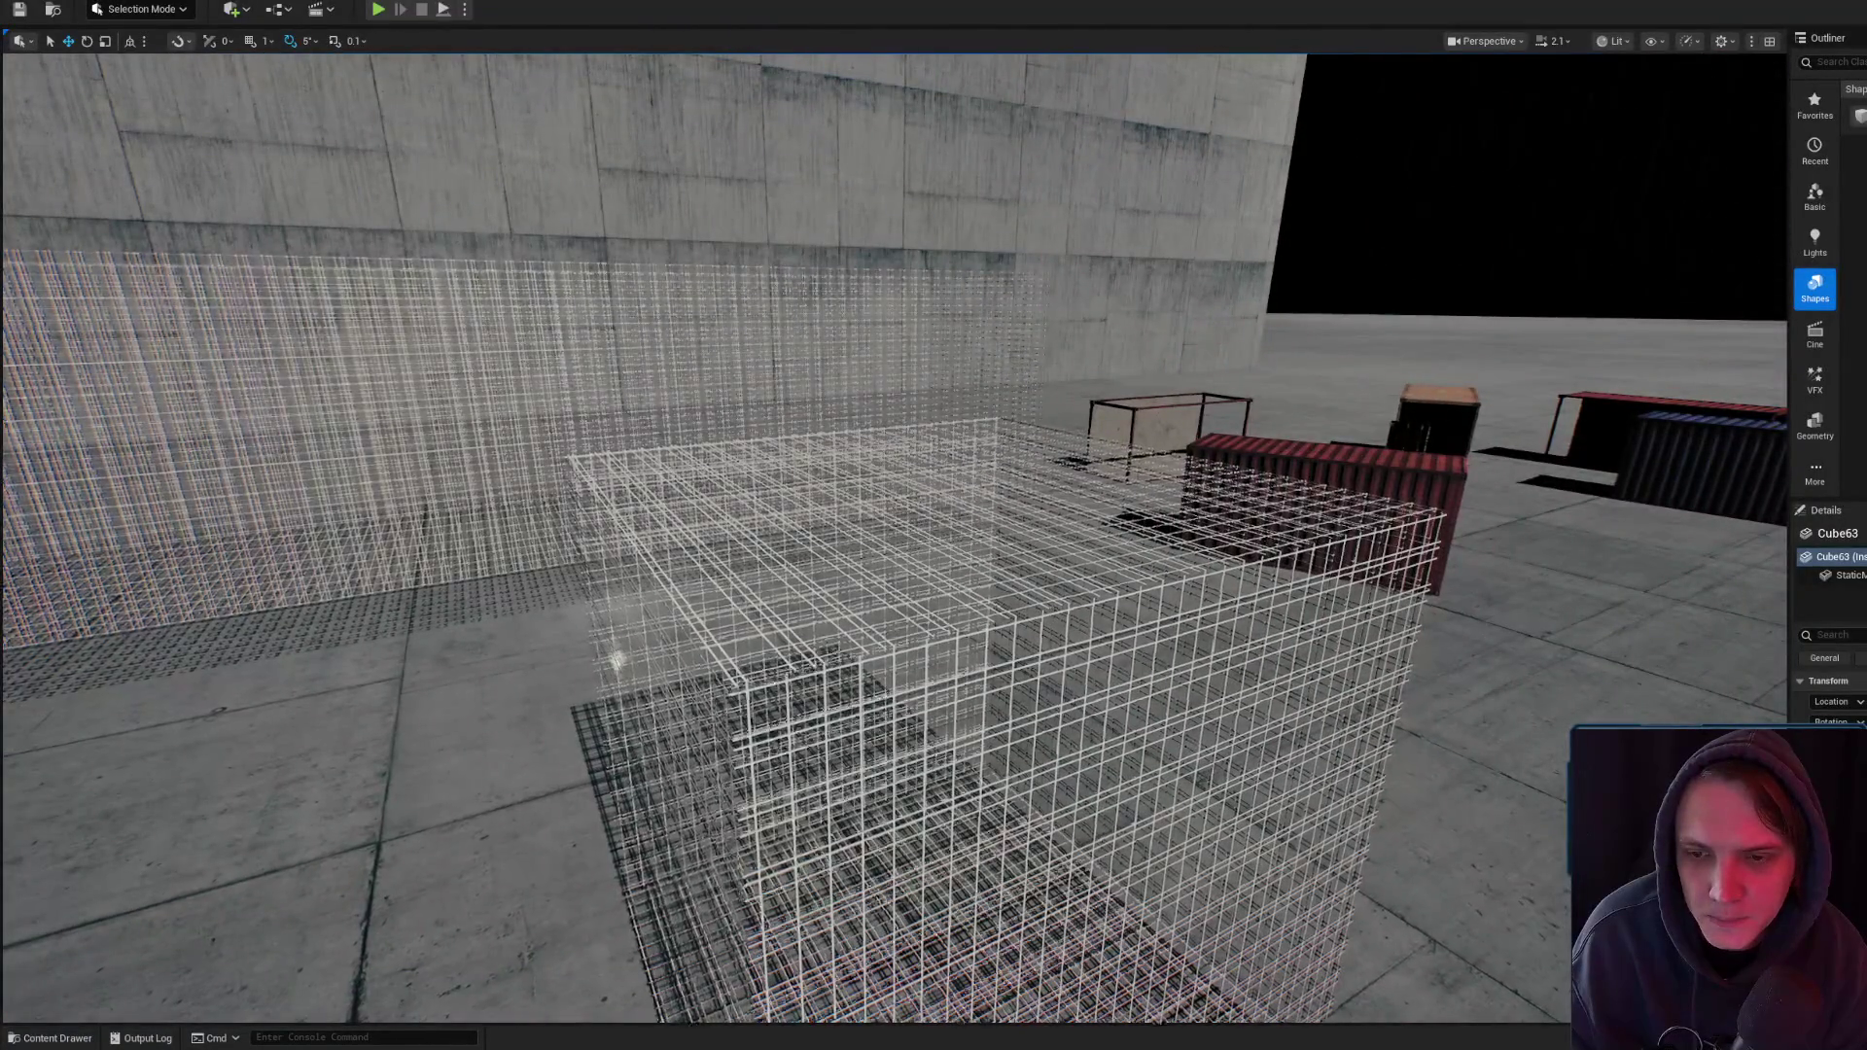
- Select wireframe wall Cube51 and concrete wall Cube60, fly close, then return to MM_RC_Global_T
left_click(818, 681)
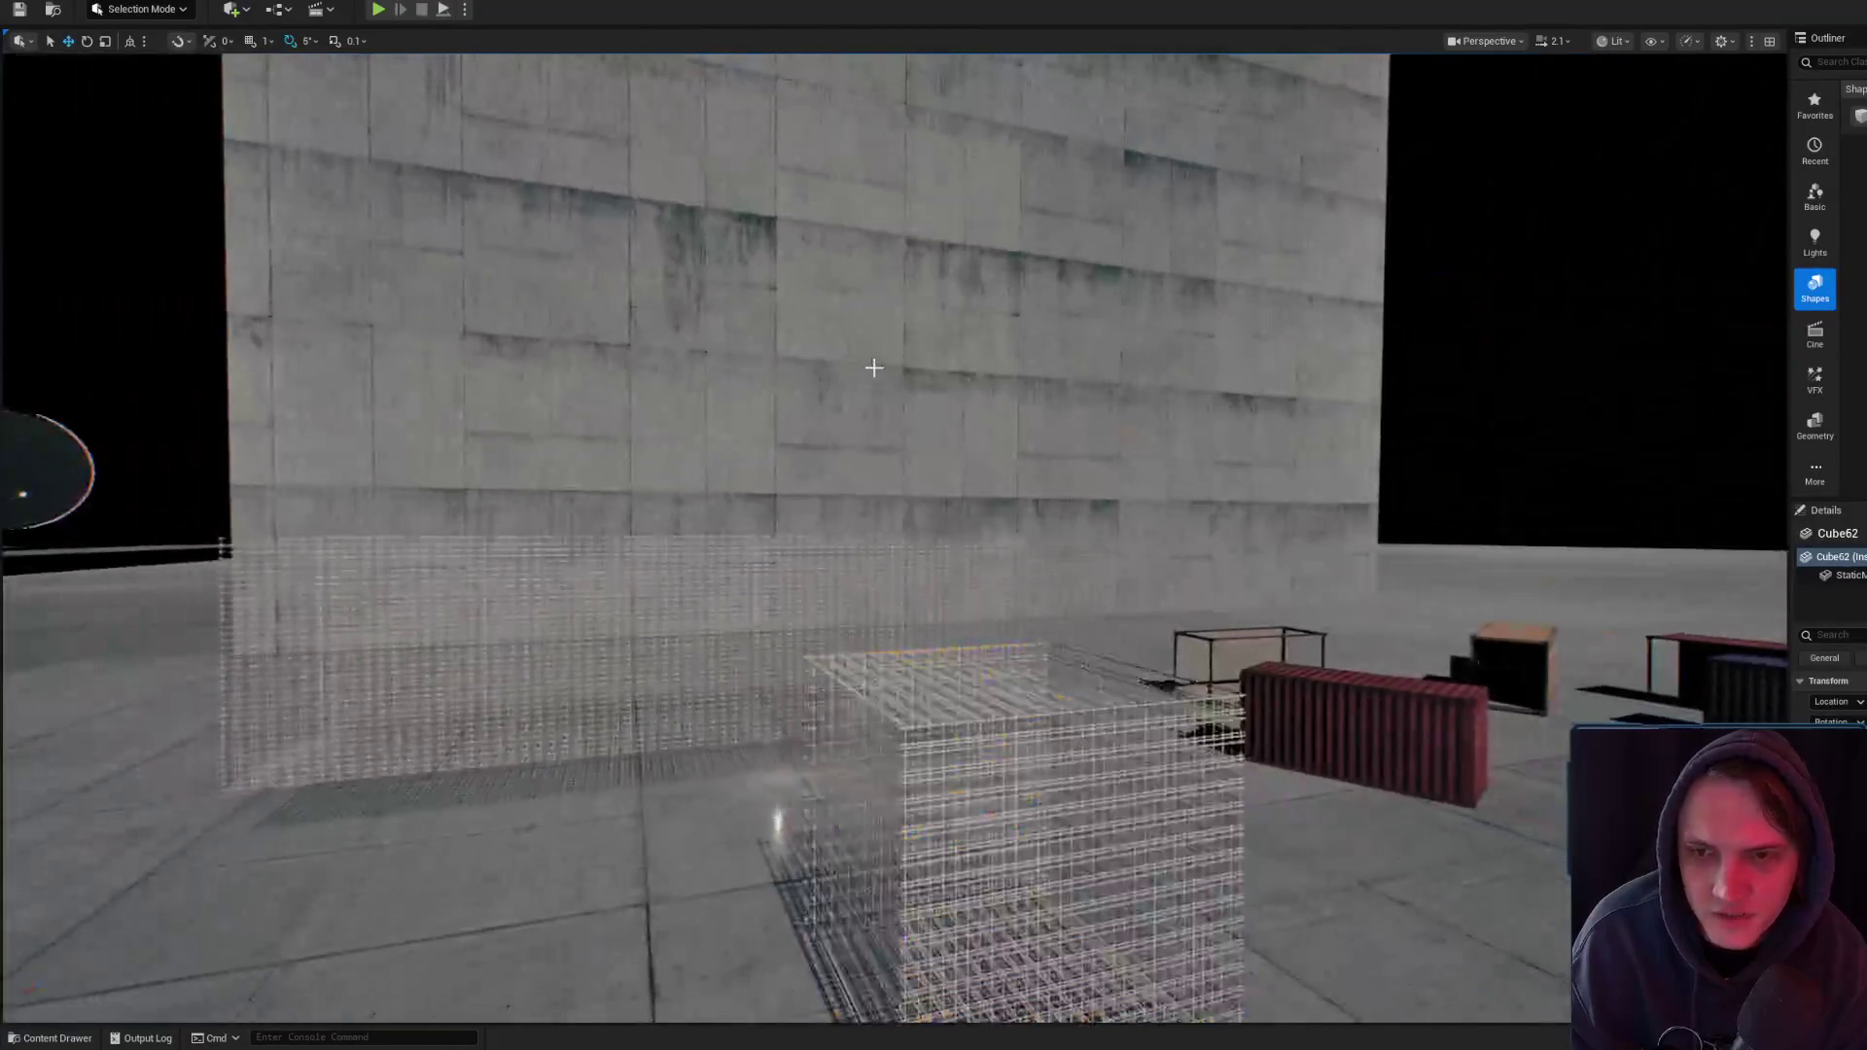
left_click(875, 367)
scroll(875, 367, "up", 3)
key("w")
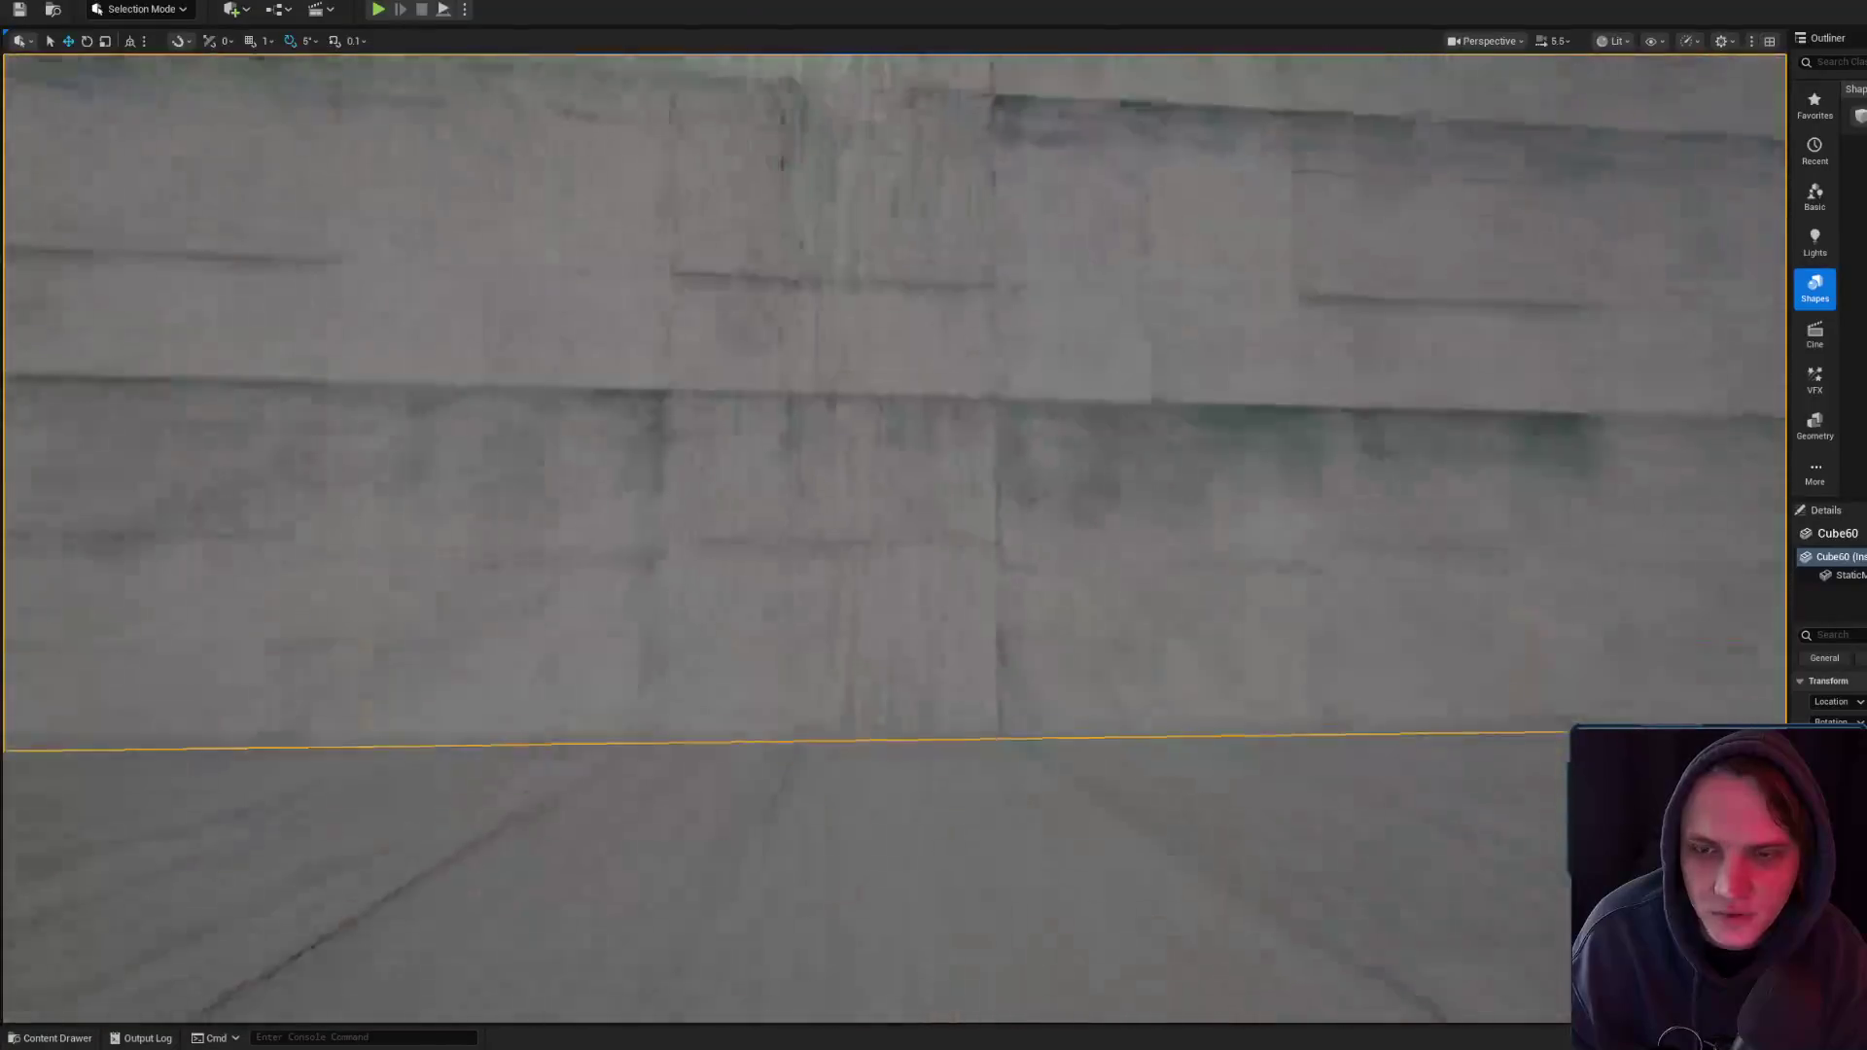
scroll(894, 535, "down", 2)
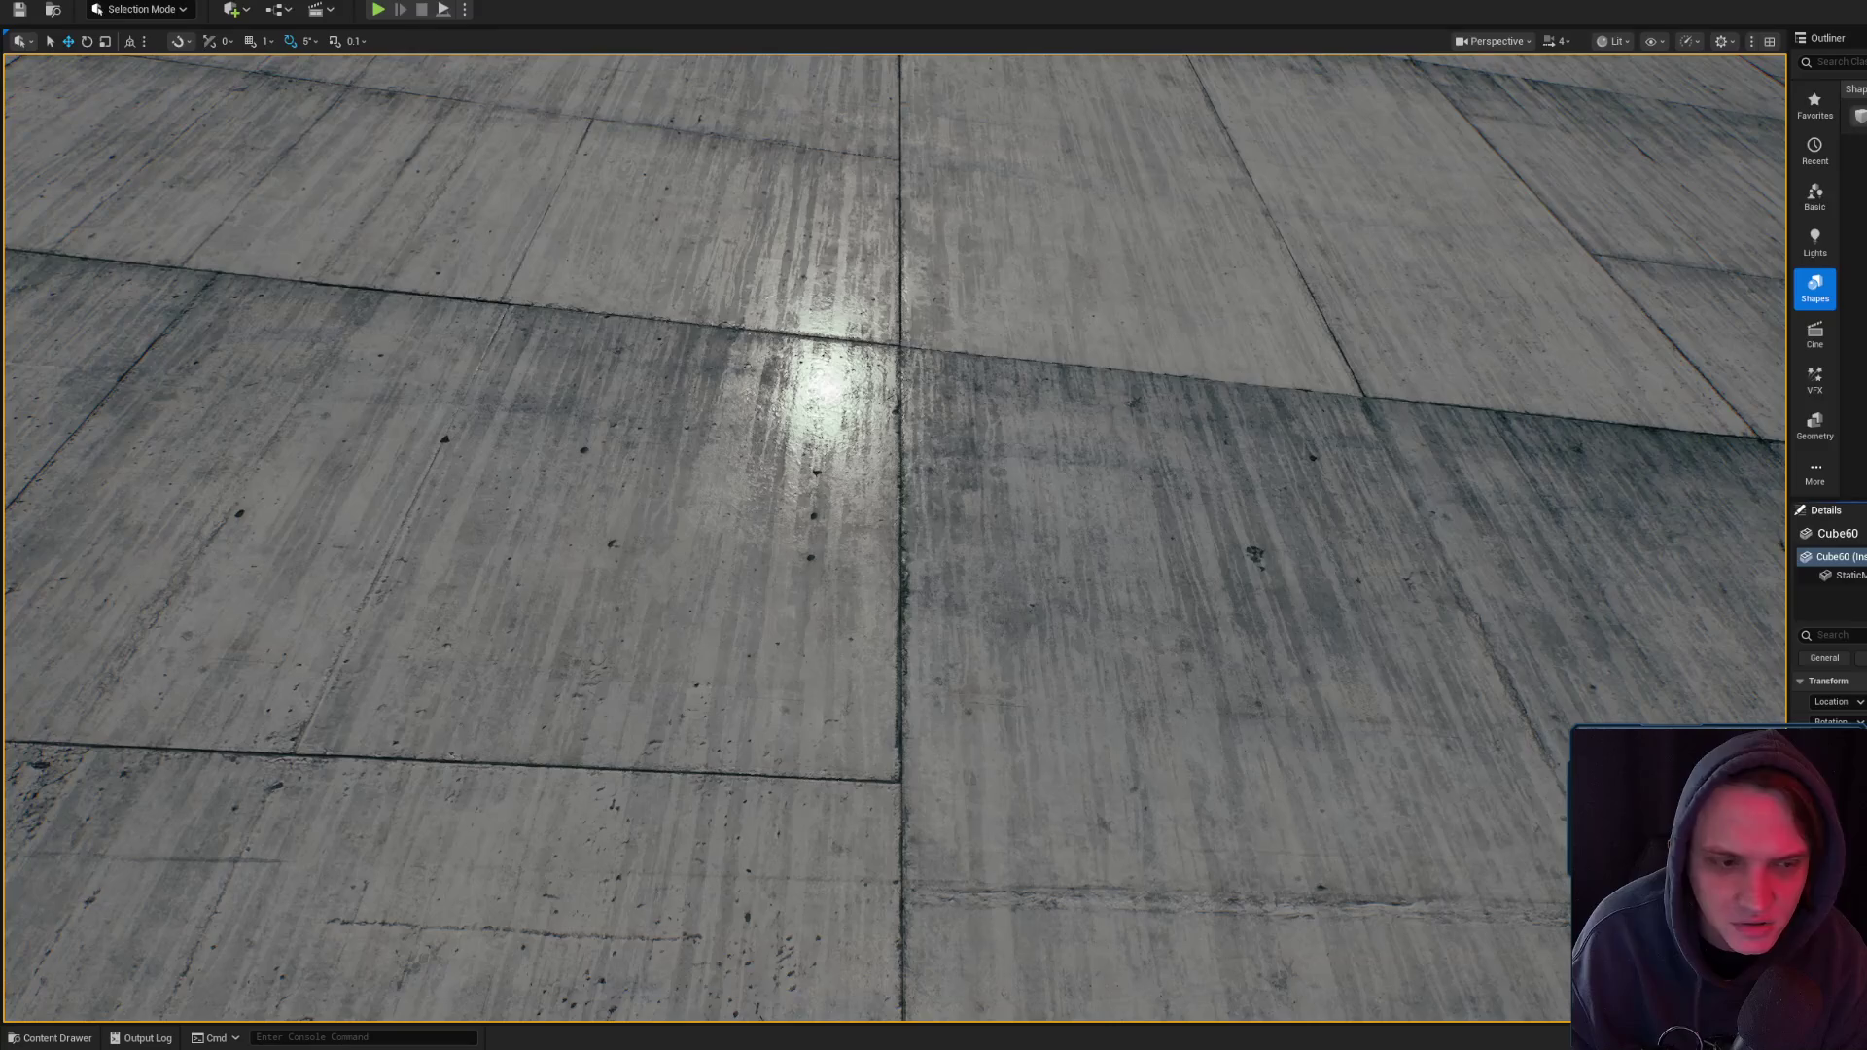
key("alt+Tab")
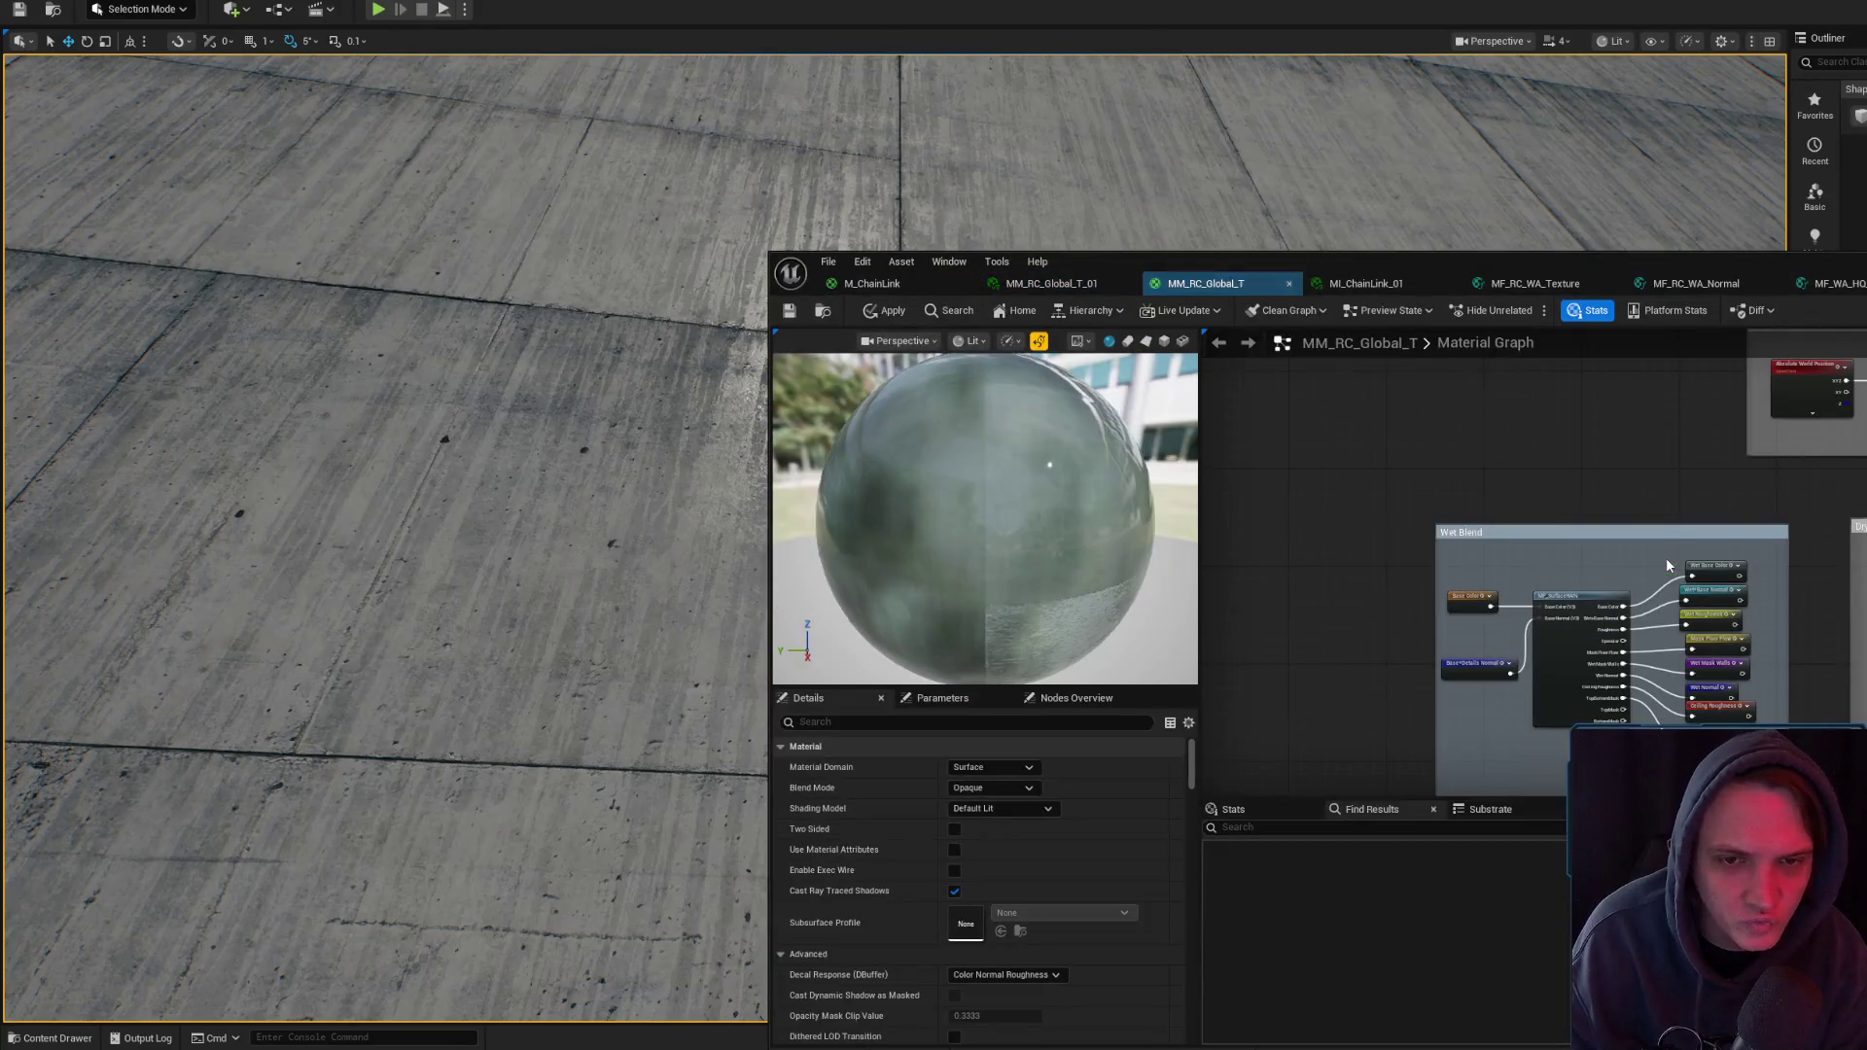
- Select the WorldAlignedTexture node and apply the edits to MM_RC_Global_T
scroll(1663, 550, "down", 4)
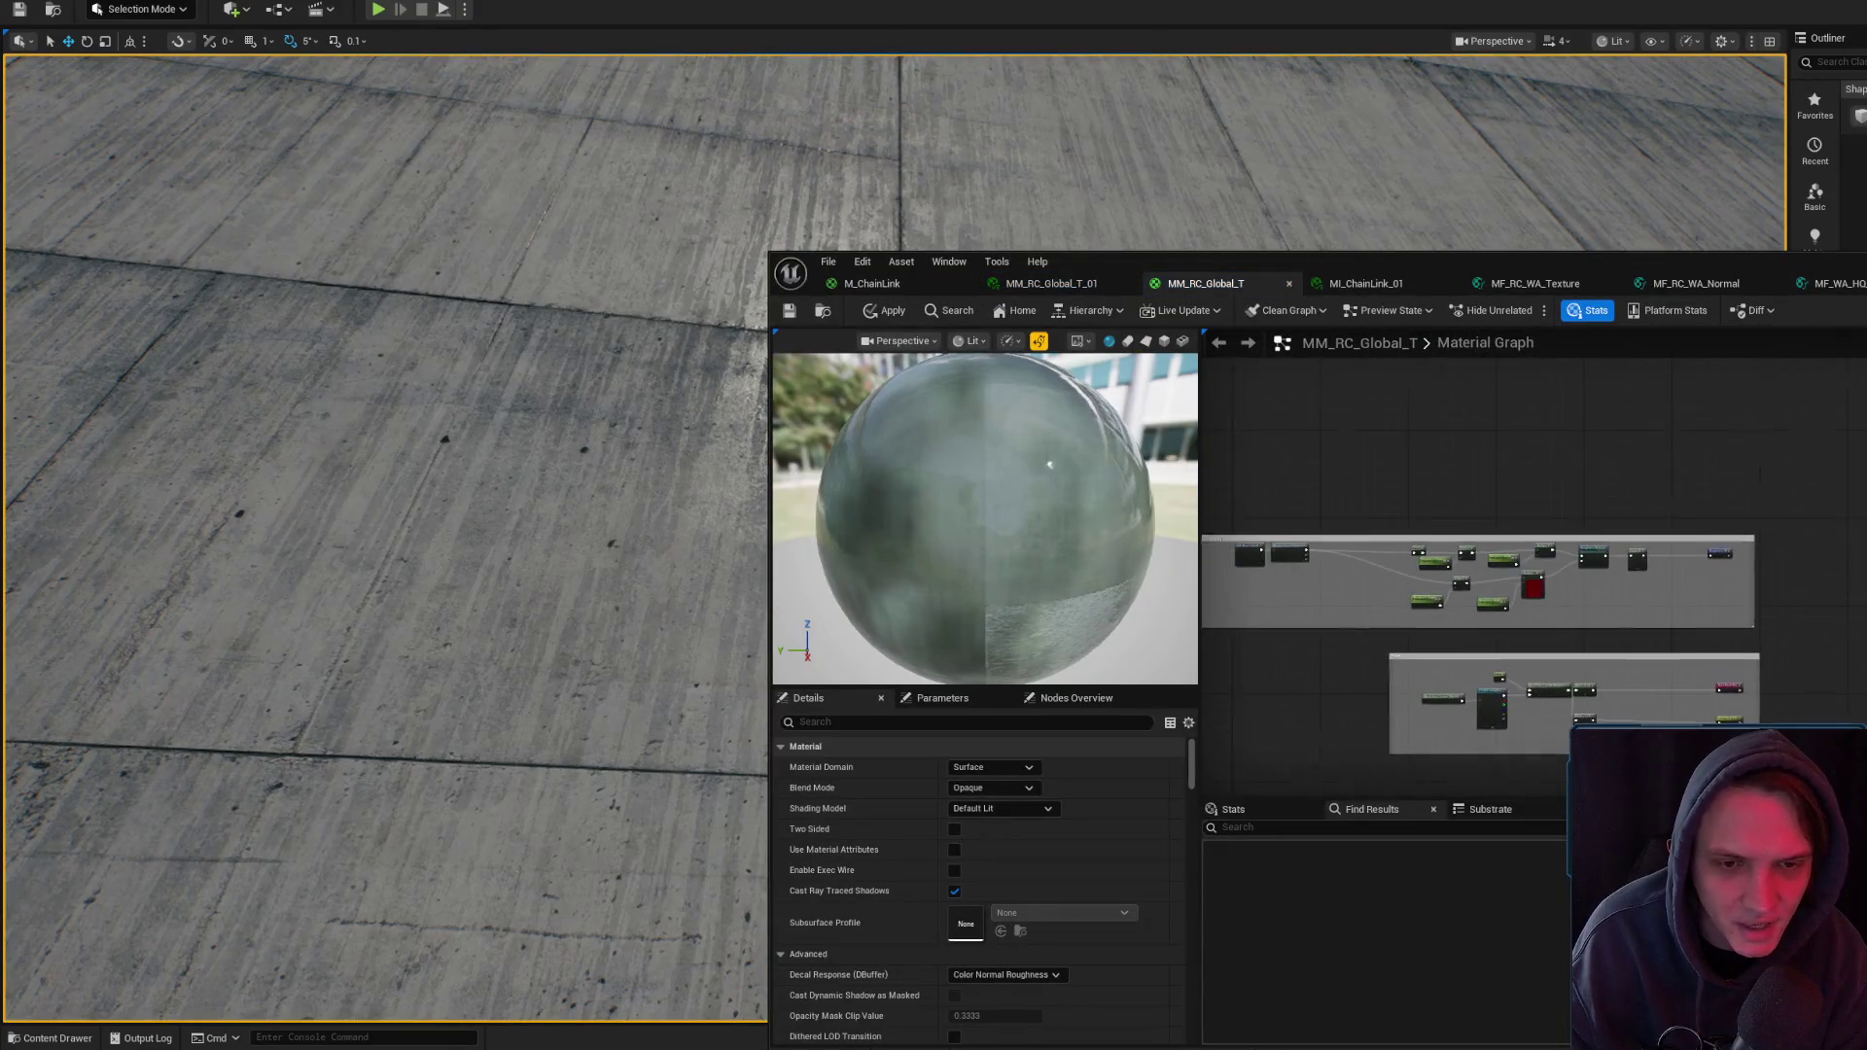
scroll(1320, 773, "up", 3)
scroll(1453, 637, "up", 5)
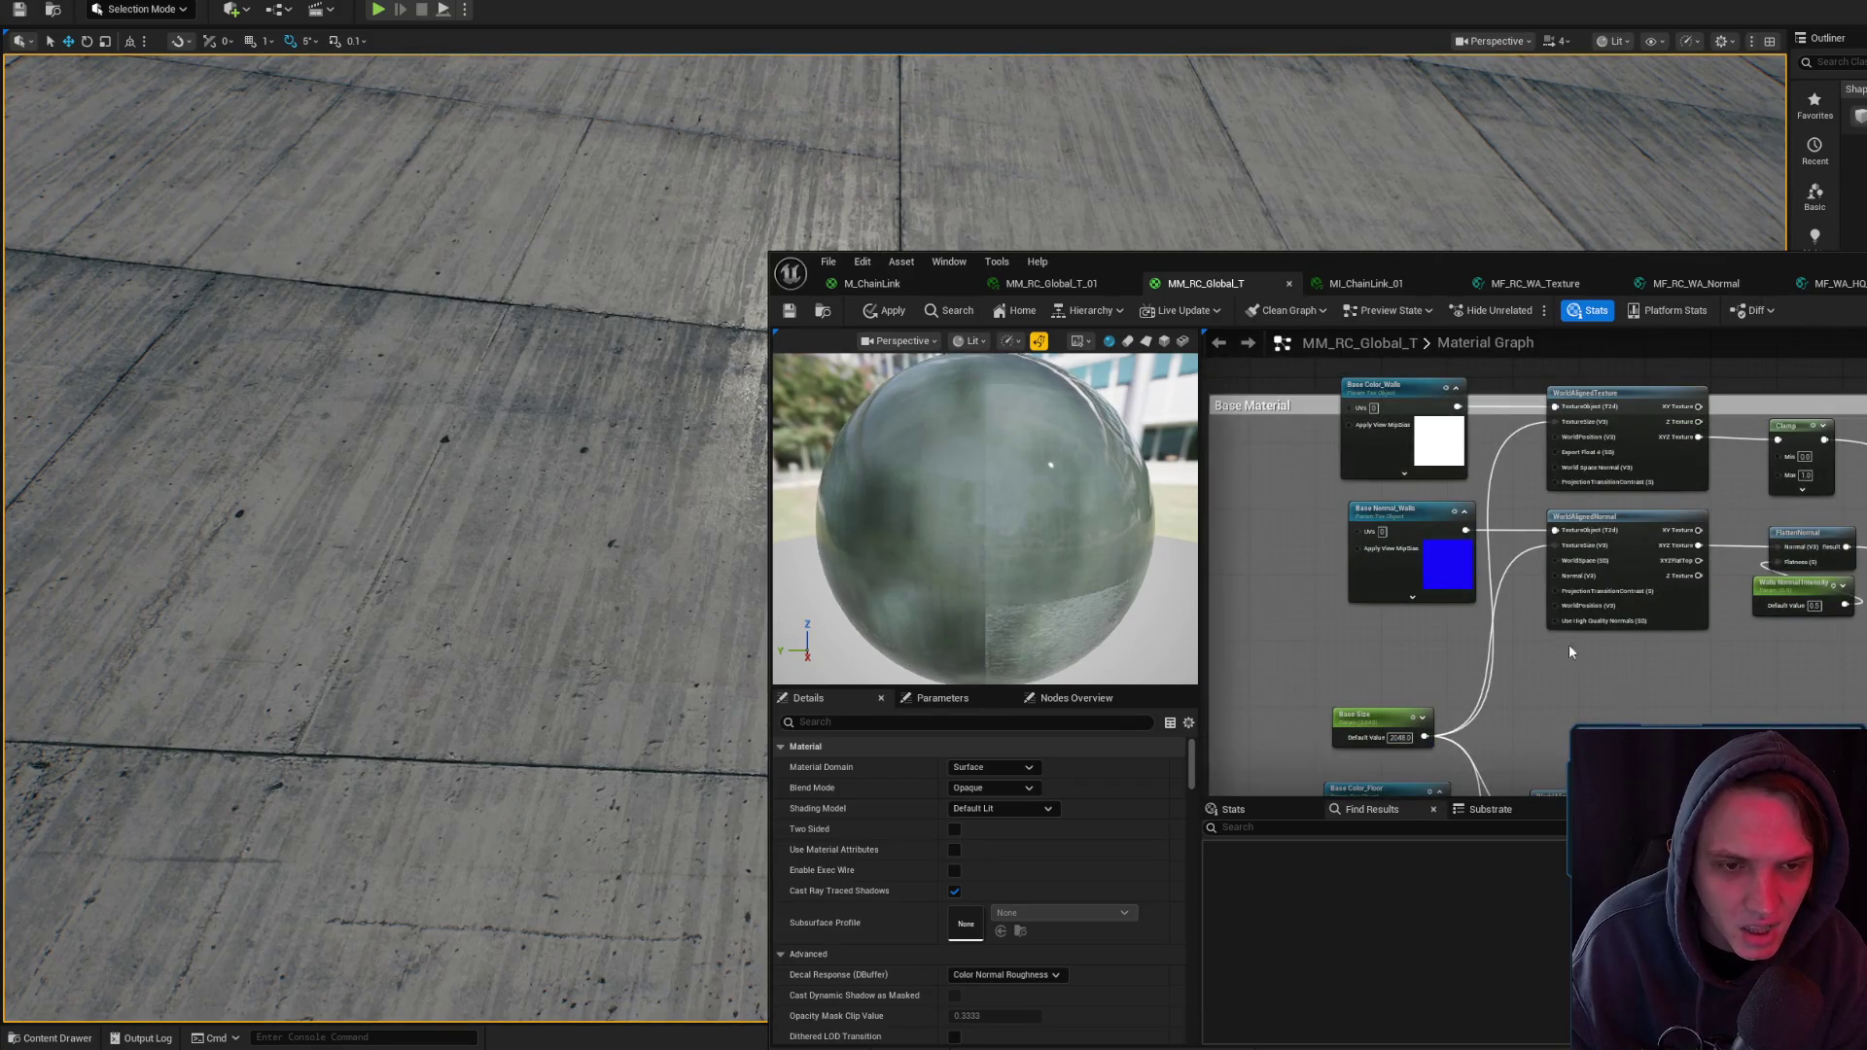
left_click_drag(1624, 695, 1465, 665)
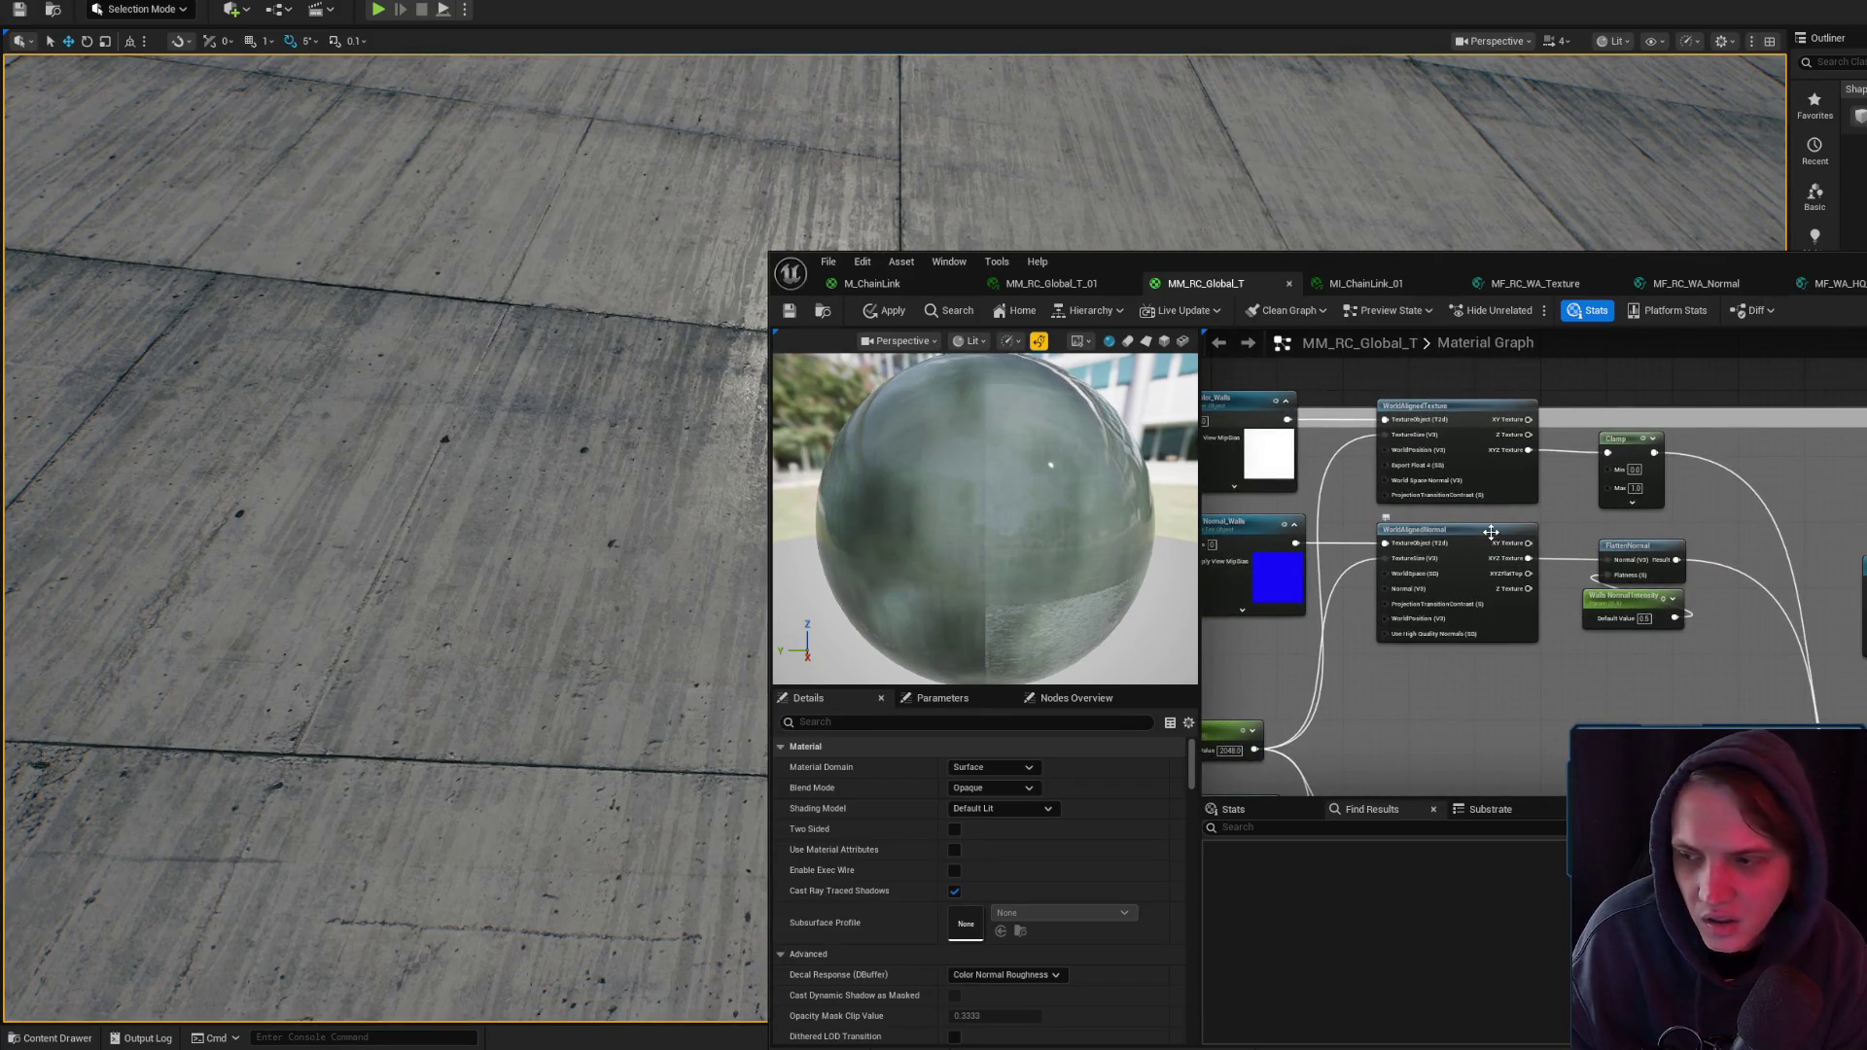
left_click(1493, 500)
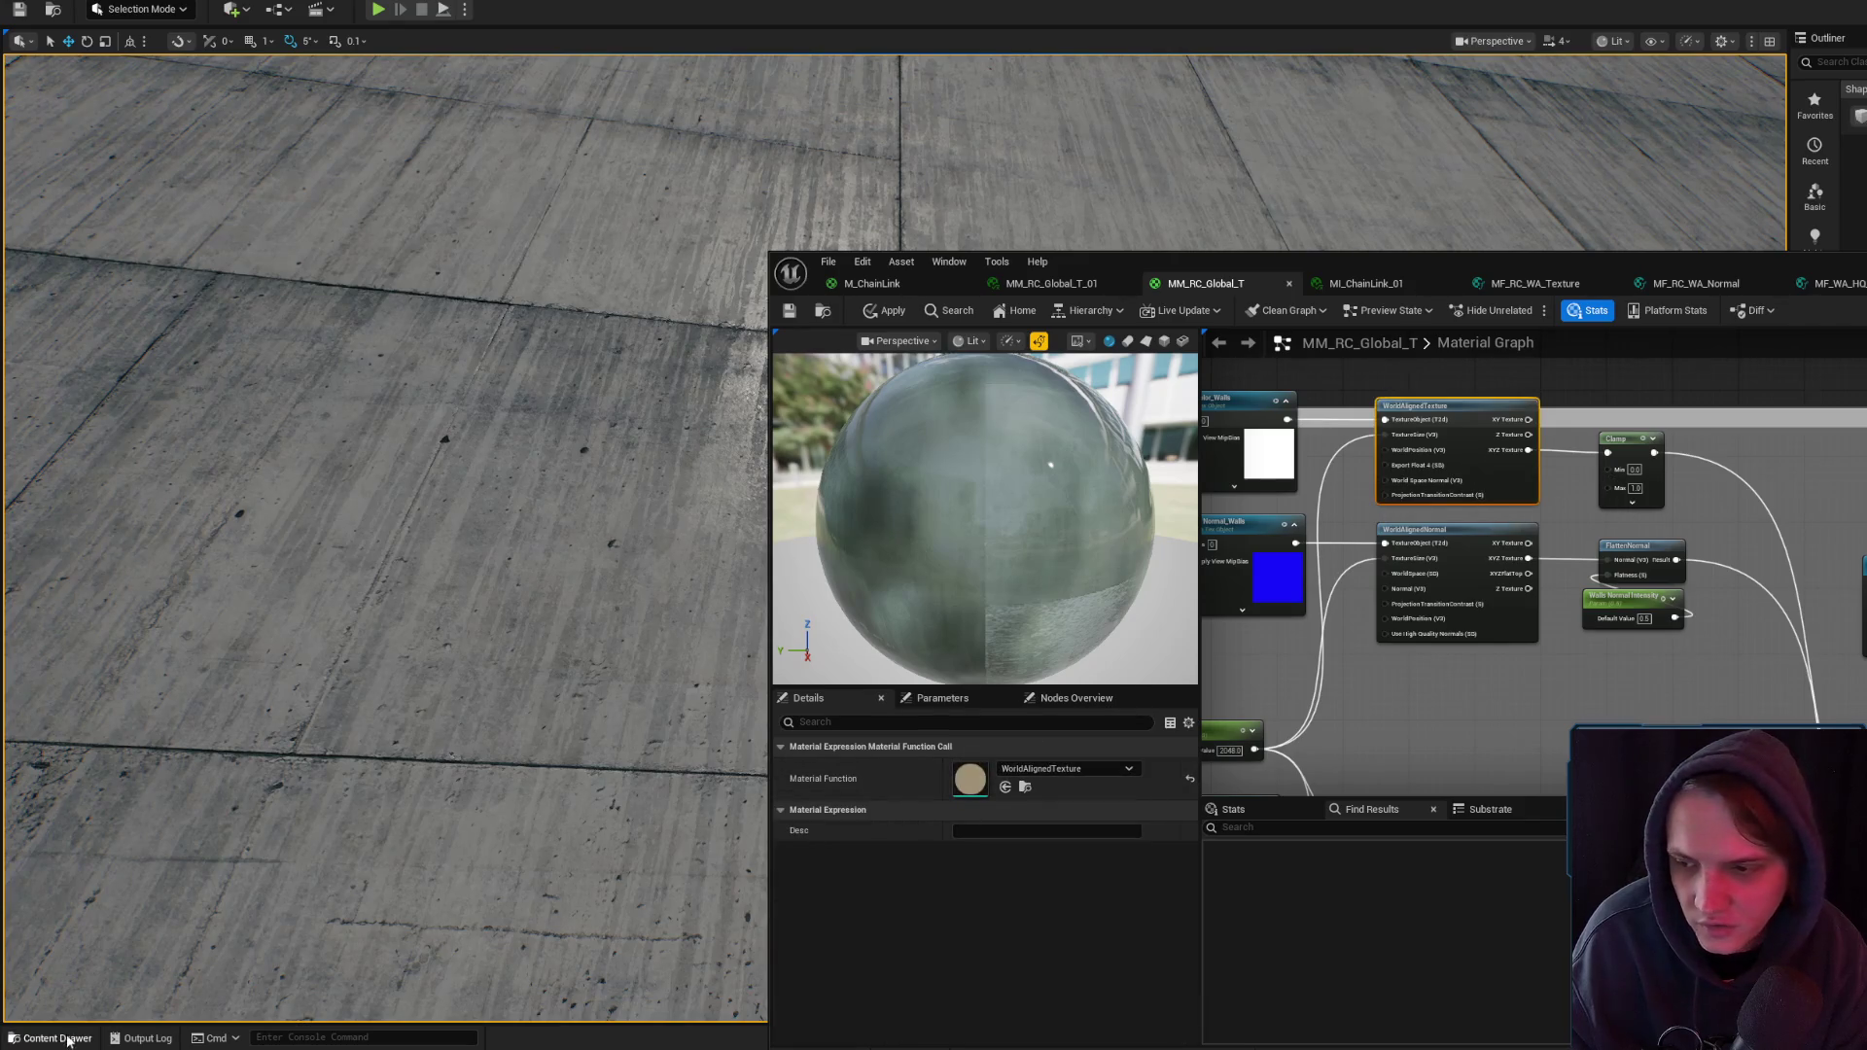
left_click(53, 1038)
mouse_move(1299, 284)
left_mouse_down()
mouse_move(1782, 150)
mouse_move(1555, 179)
left_mouse_up()
left_click(1133, 205)
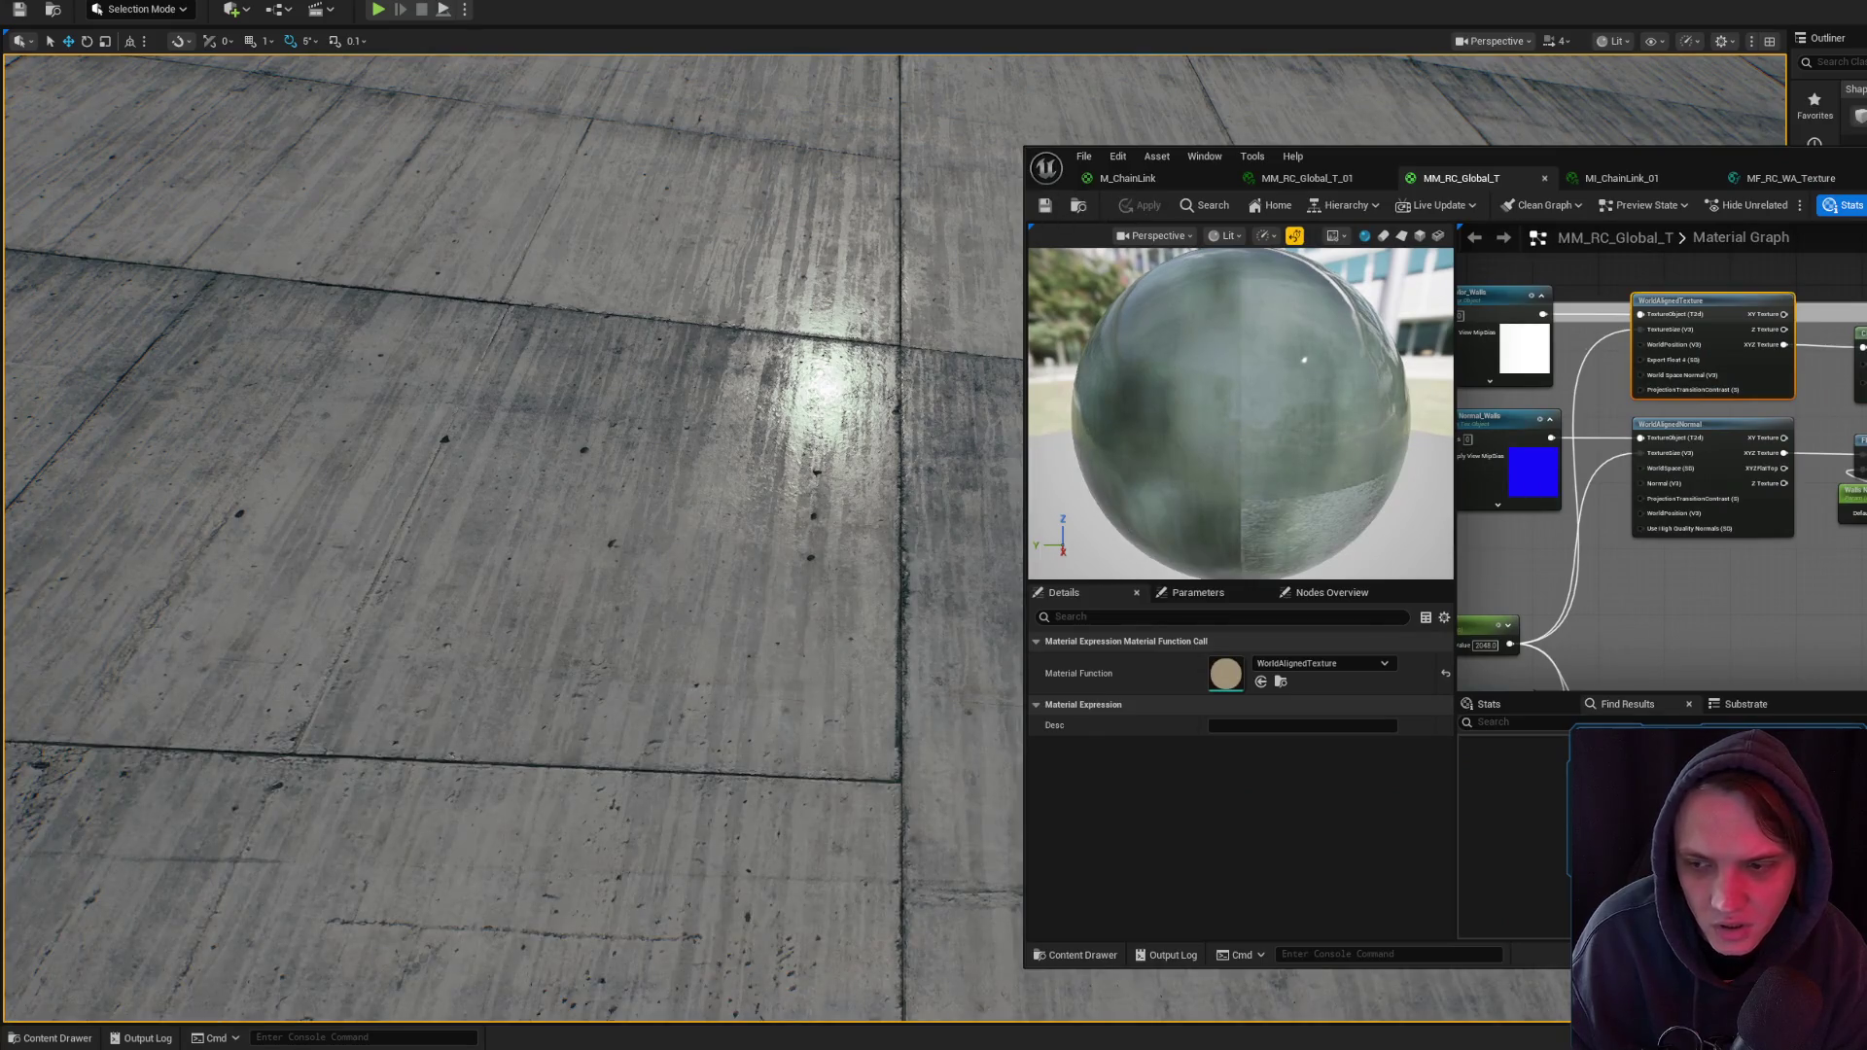
- Reopen the Content Drawer on Materials > Functions, listing MF_RC_WA_Normal and MF_RC_WA_Texture
left_click(49, 1038)
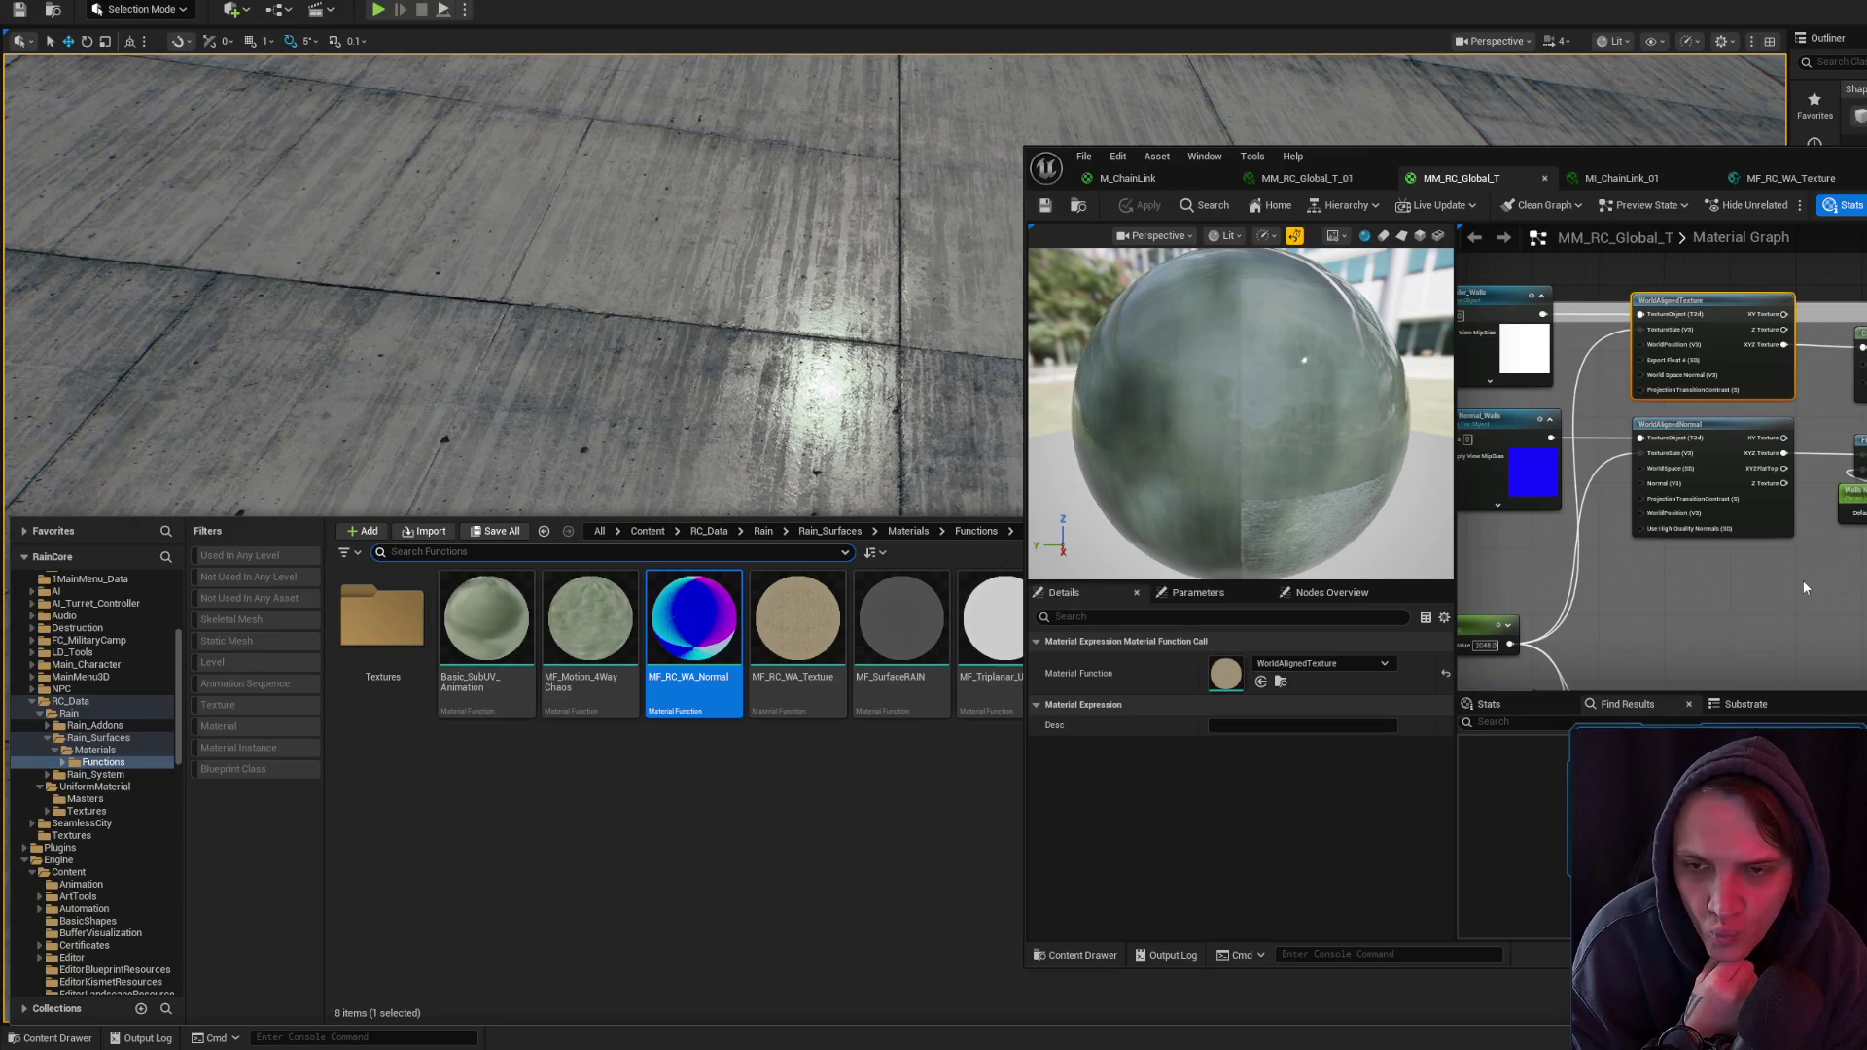
mouse_move(1362, 155)
left_mouse_down()
mouse_move(1655, 185)
mouse_move(1571, 164)
mouse_move(1509, 185)
mouse_move(1524, 198)
mouse_move(1479, 192)
left_mouse_up()
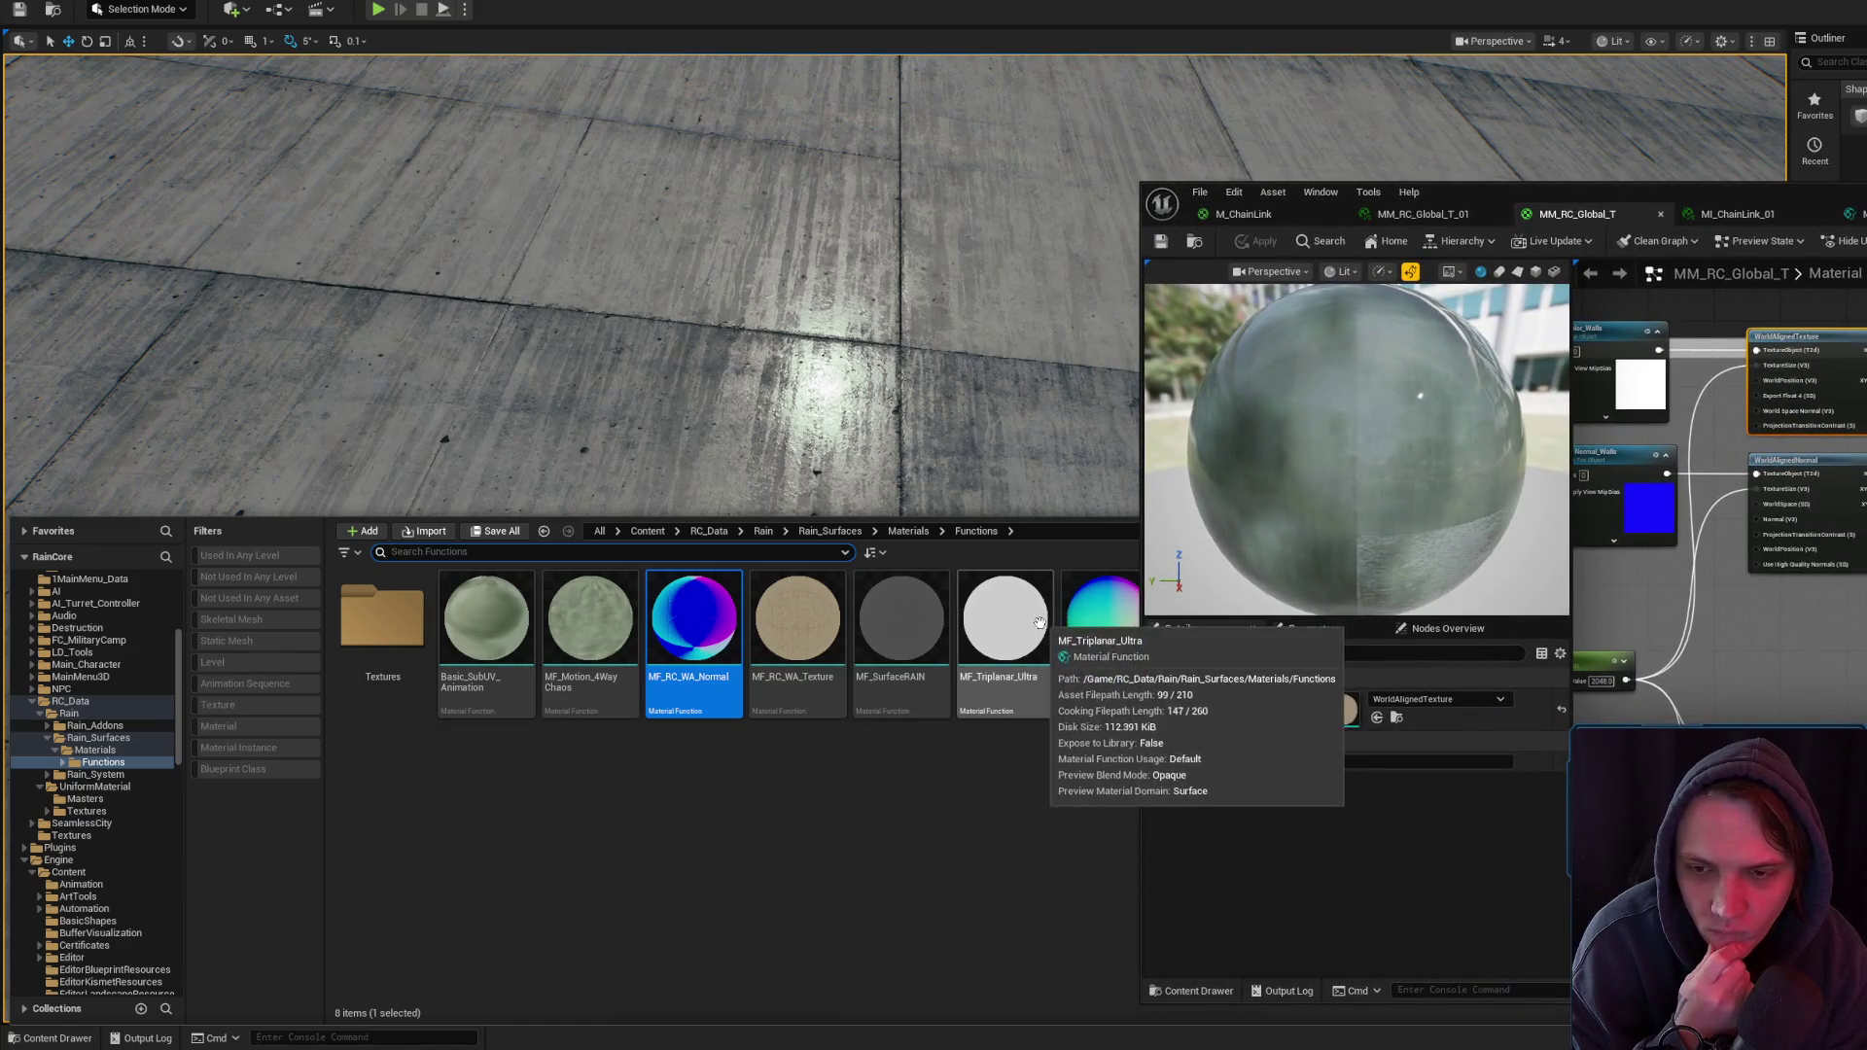
mouse_move(709, 642)
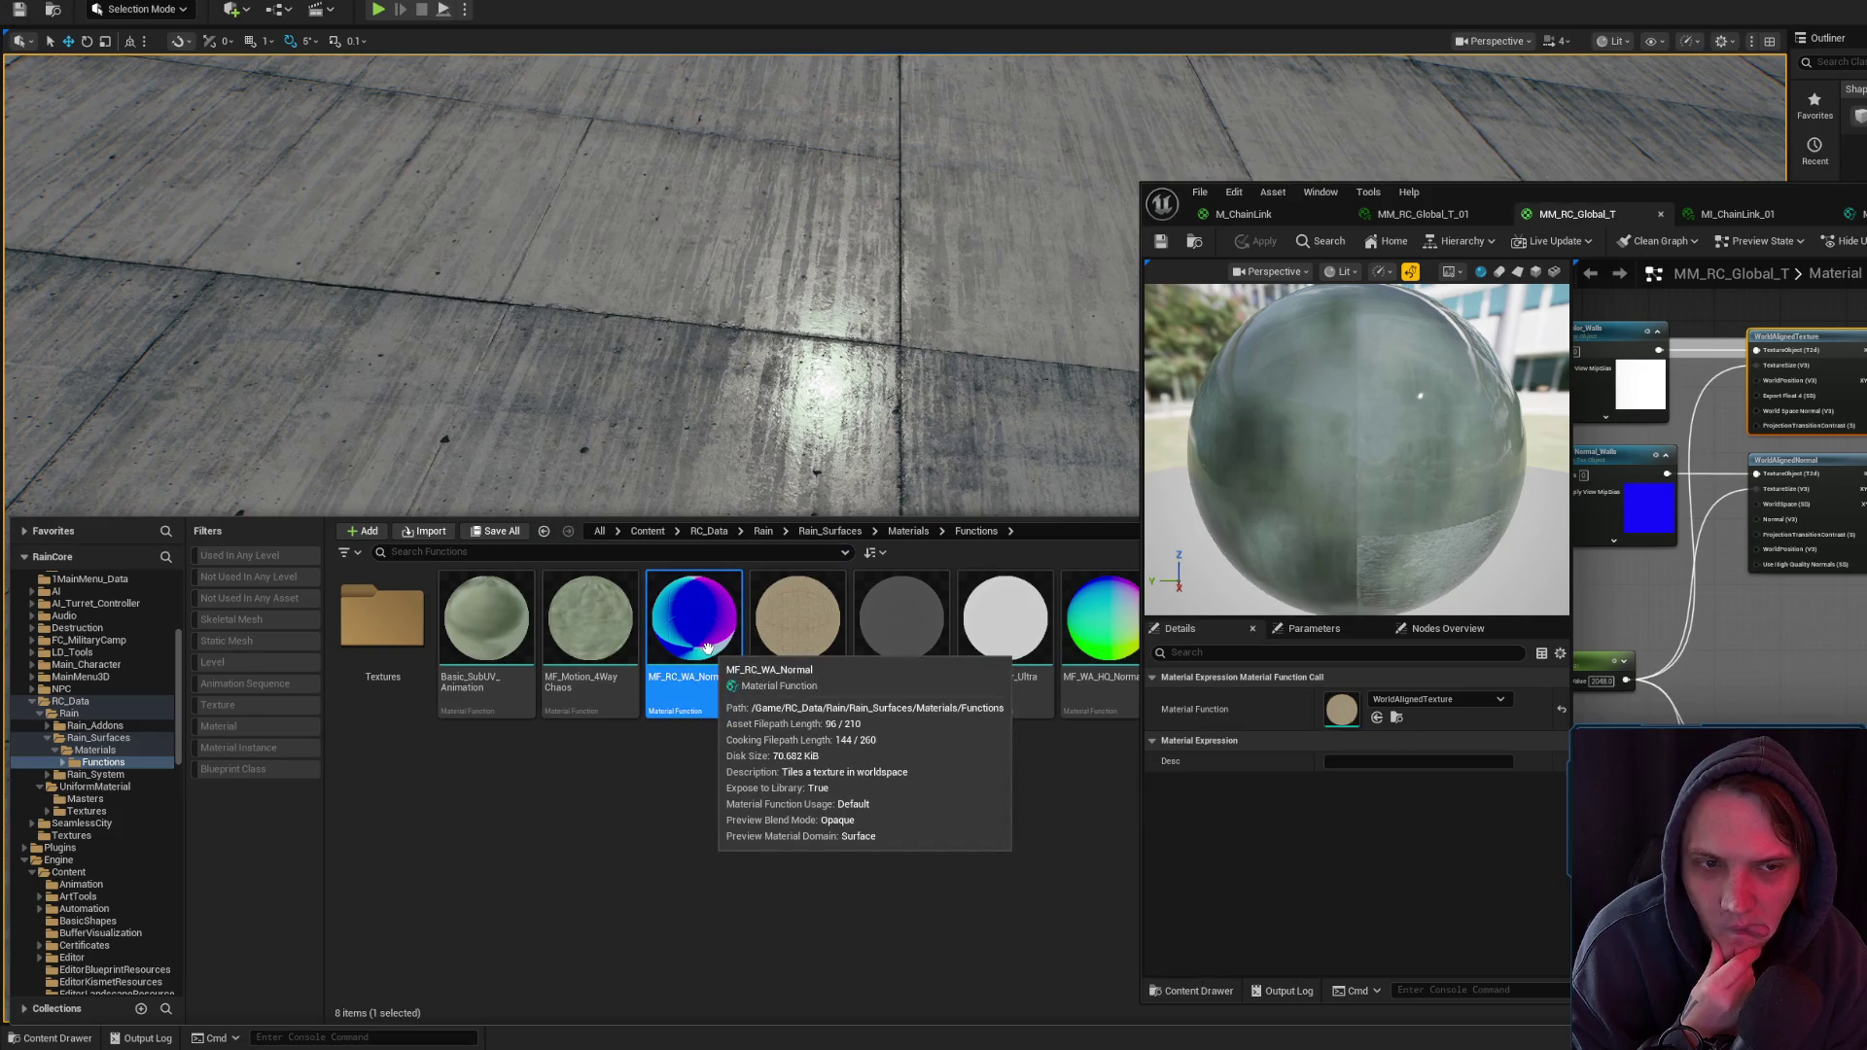
- Switch the wall WorldAlignedNormal and WorldAlignedTexture nodes to MF_RC_WA_Normal and MF_RC_WA_Texture
left_click(1377, 717)
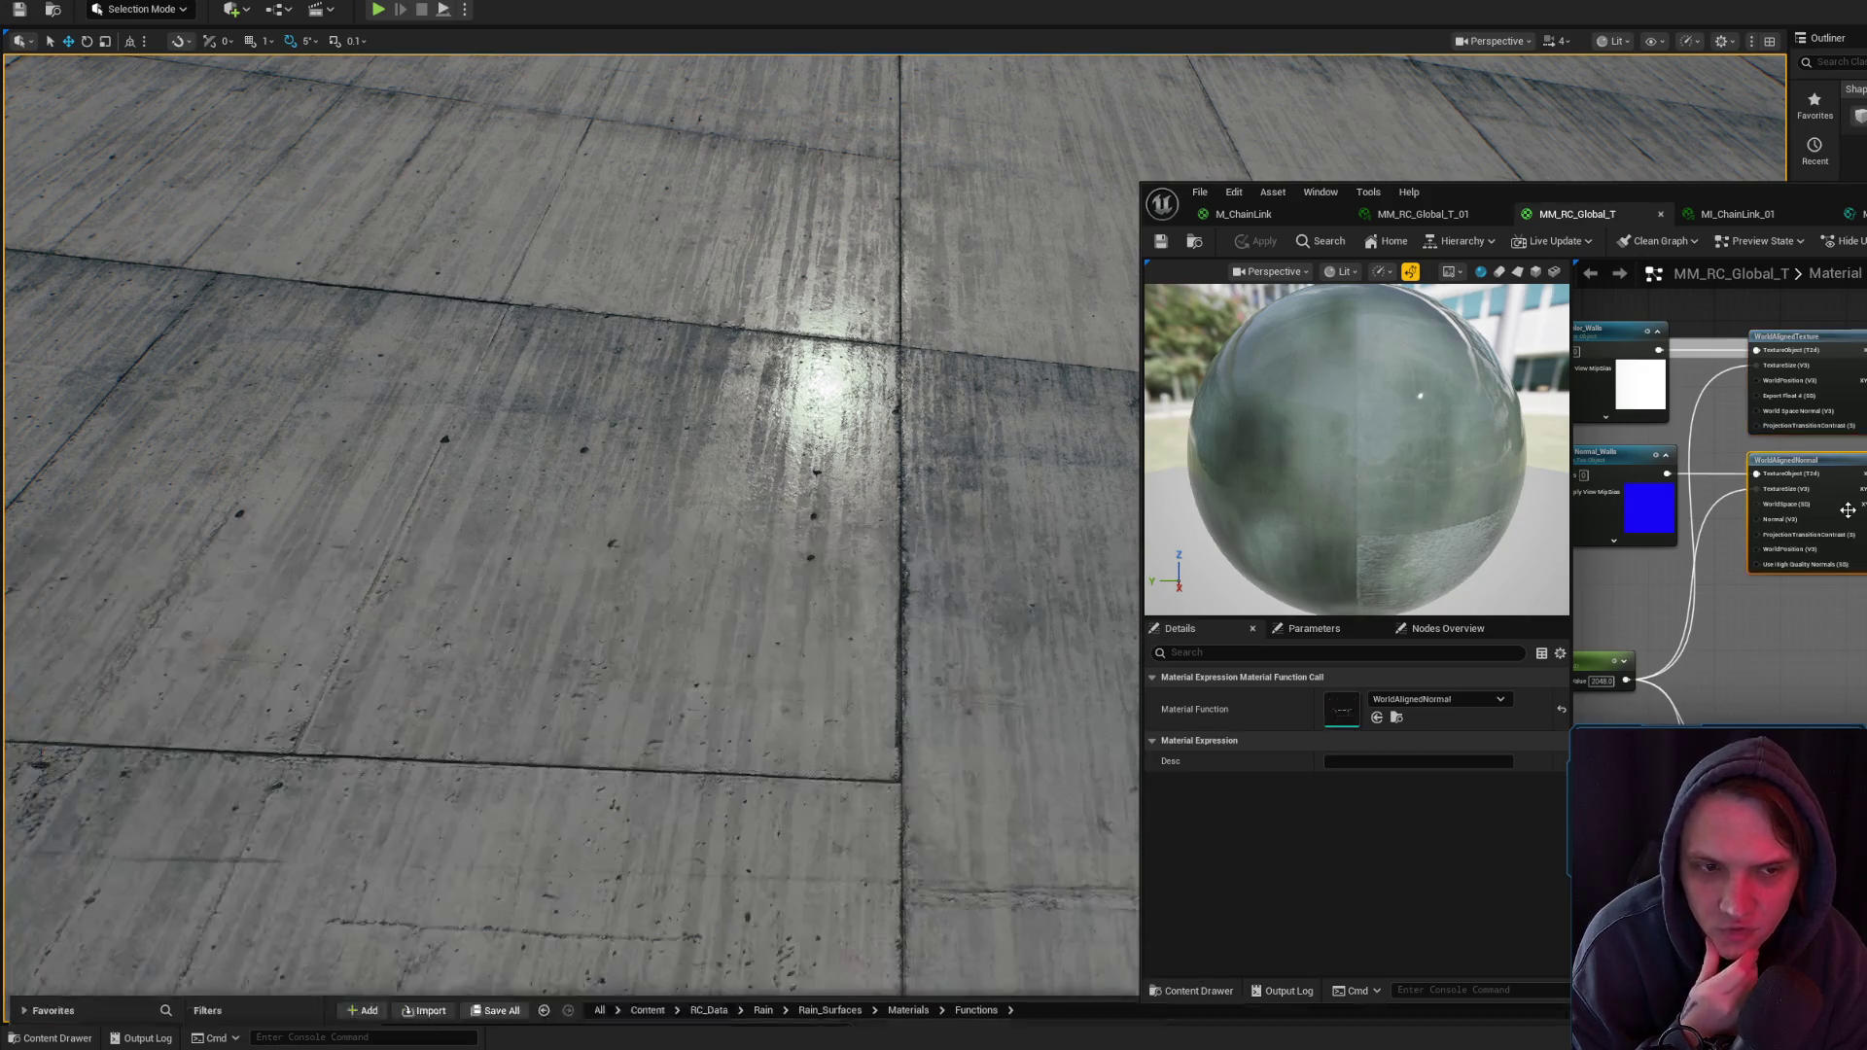
left_click(1378, 720)
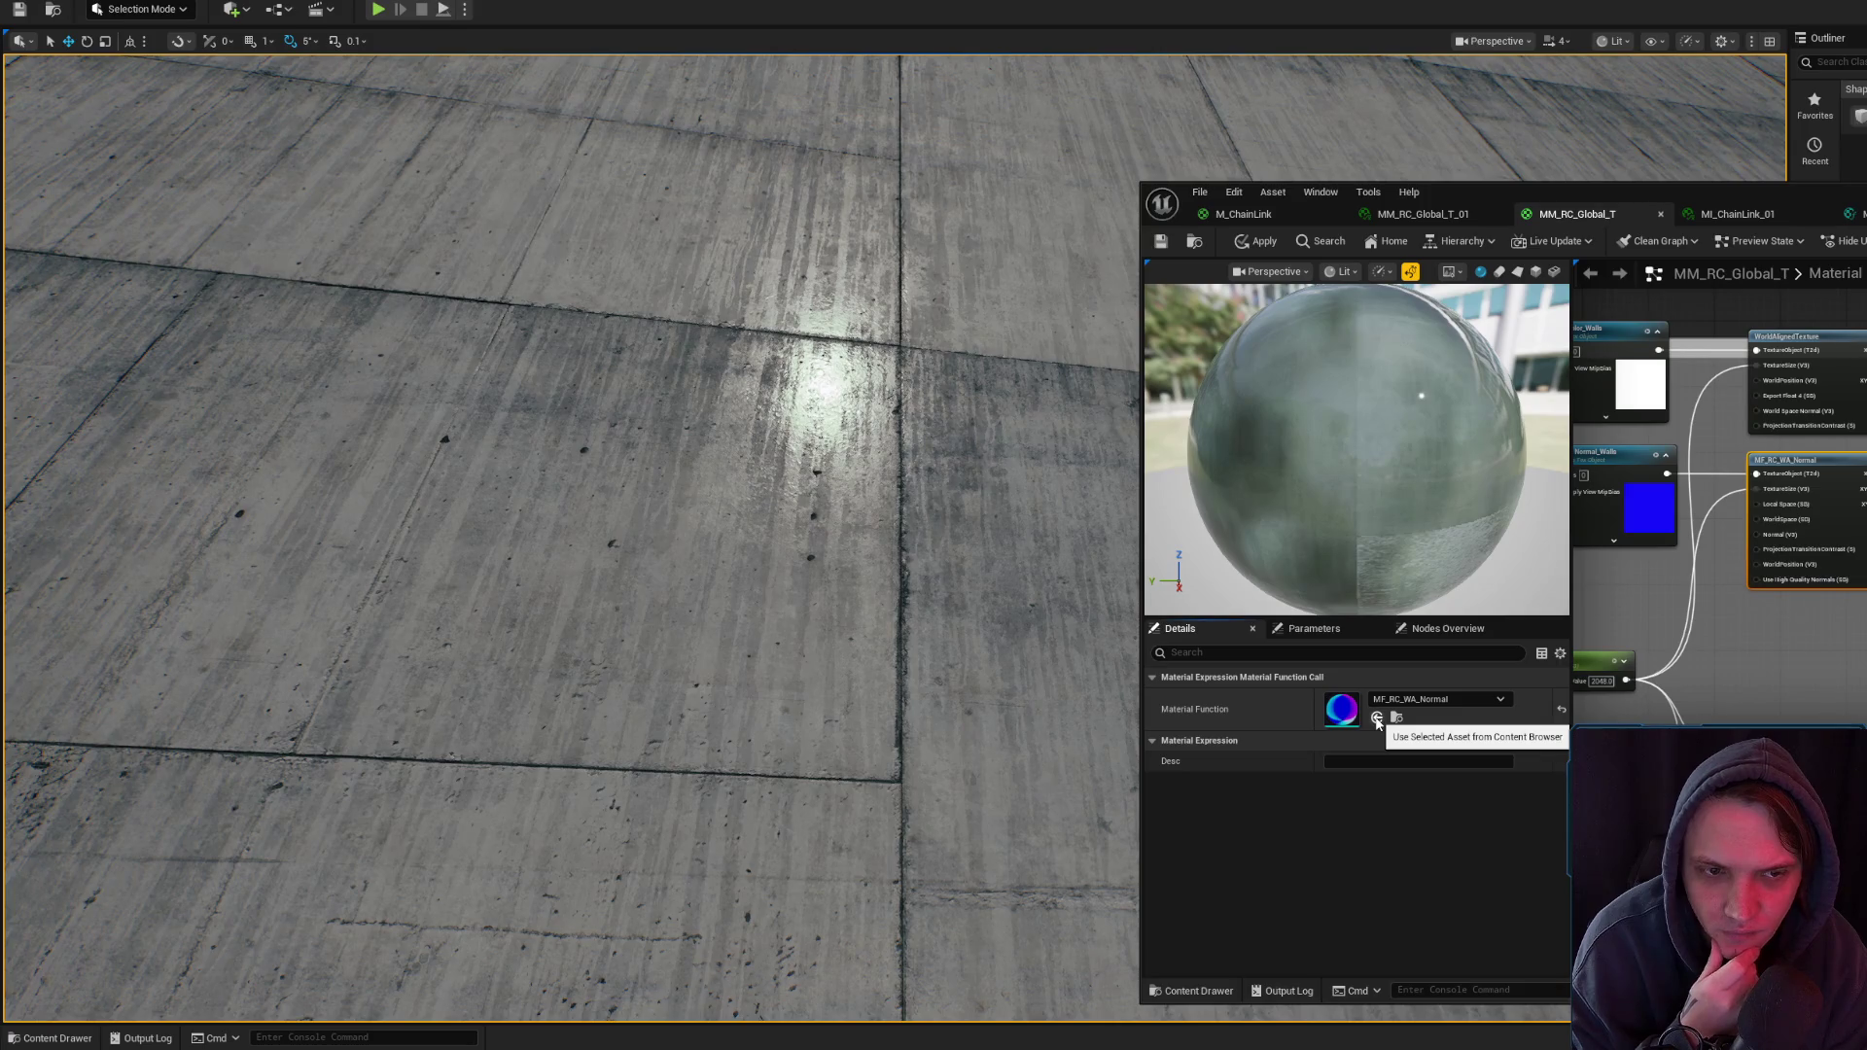
left_click(43, 1039)
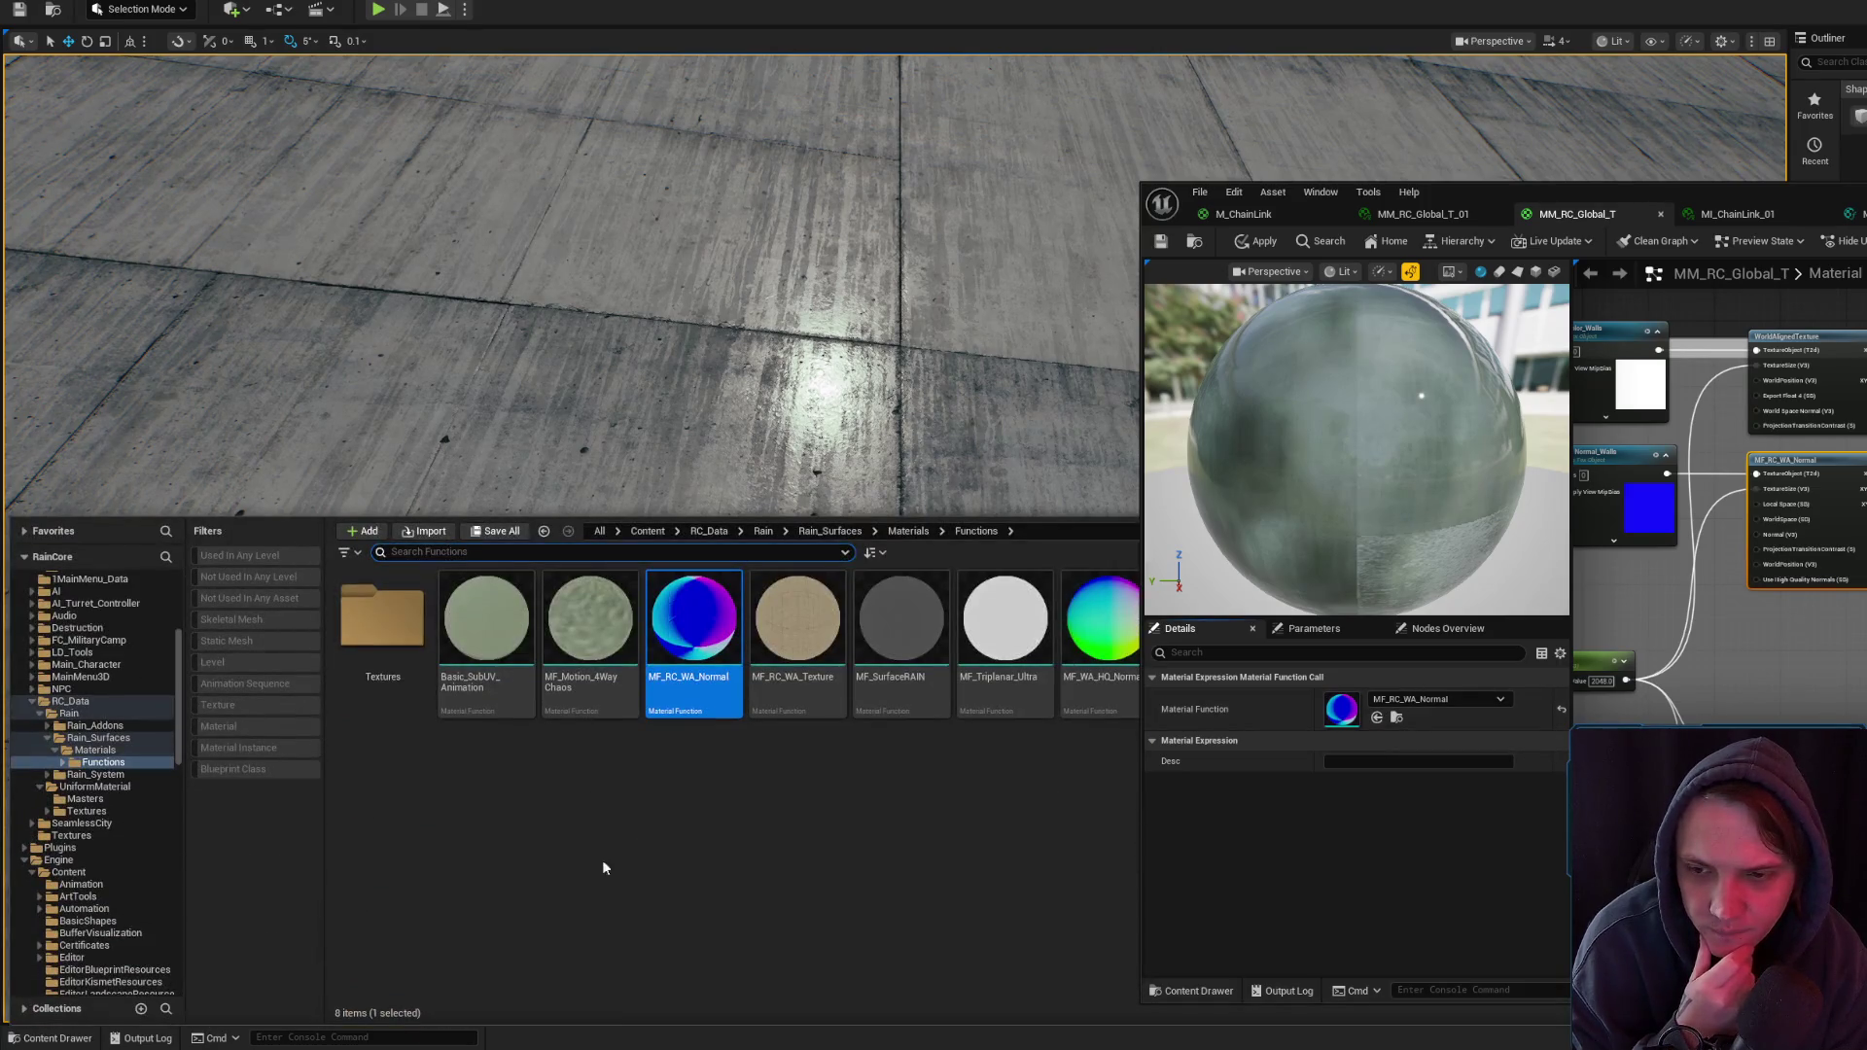
left_click(806, 658)
left_click(1840, 391)
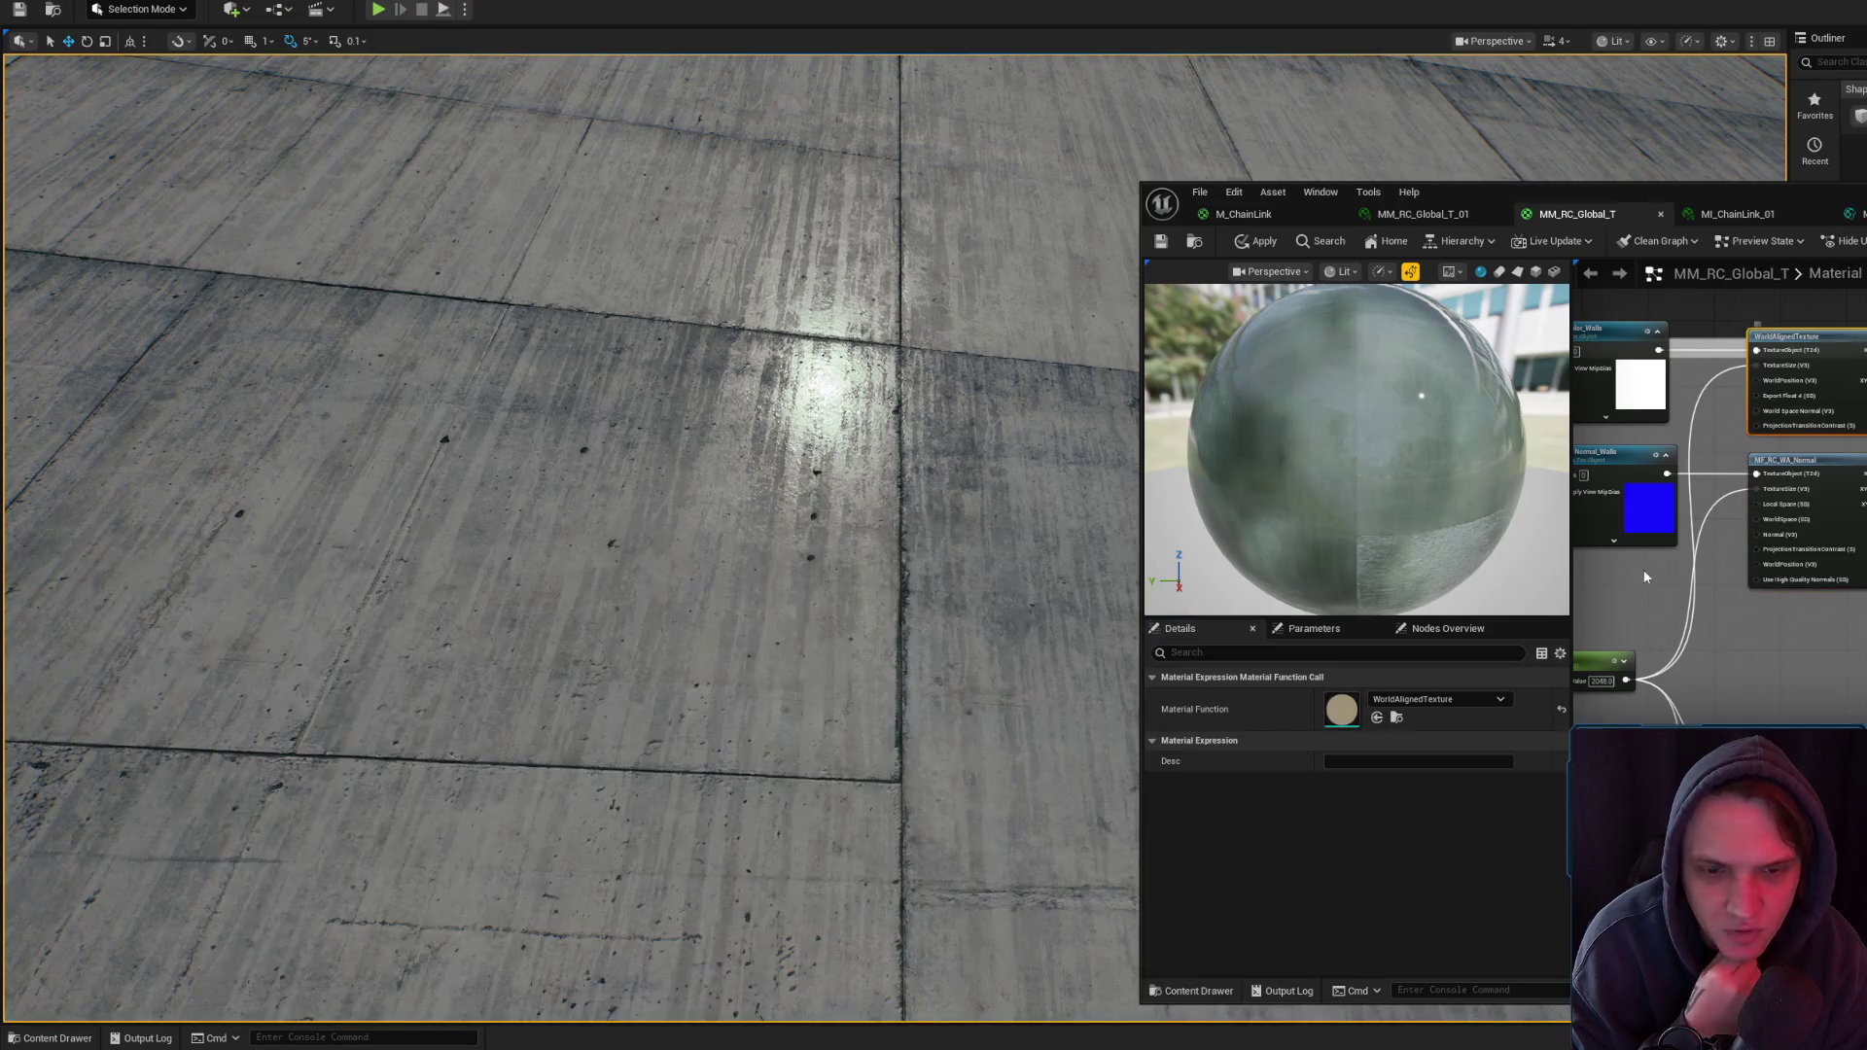
left_click(1378, 719)
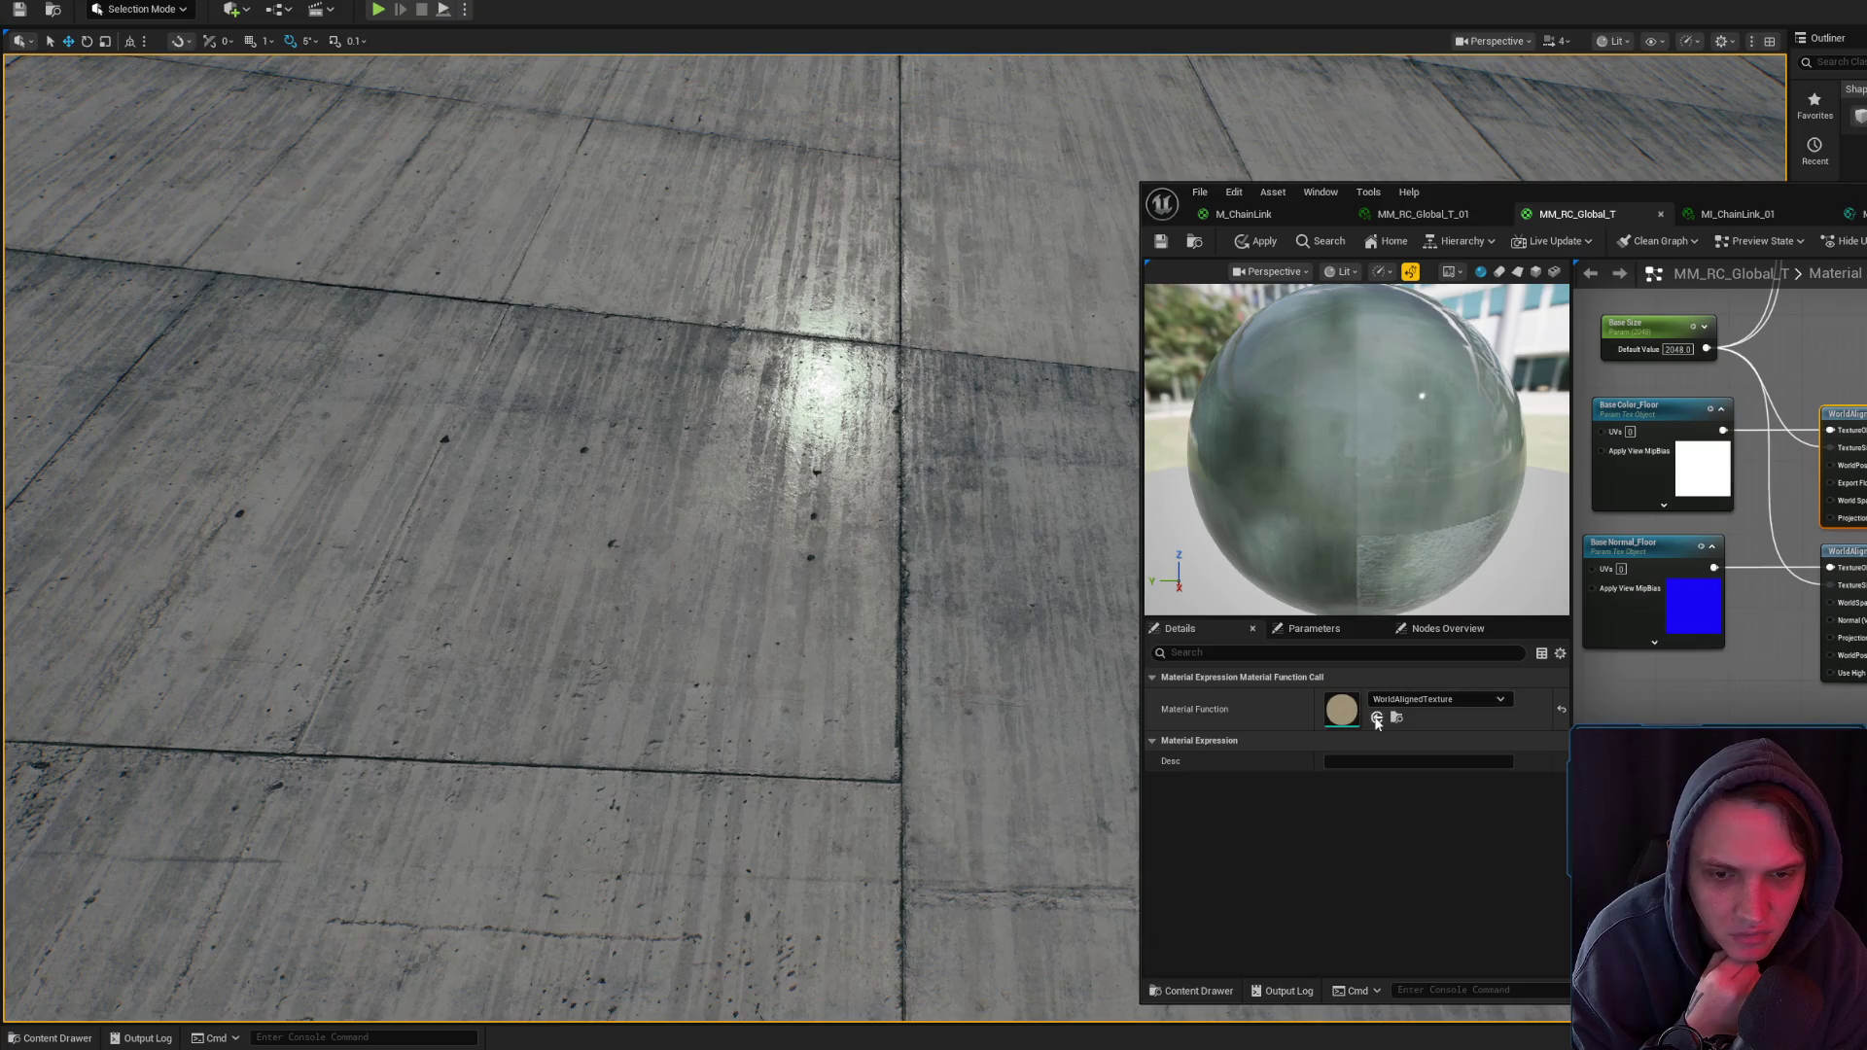
- Swap the floor's WorldAlignedNormal node function to MF_RC_WA_Normal
left_click_drag(1851, 681, 1779, 627)
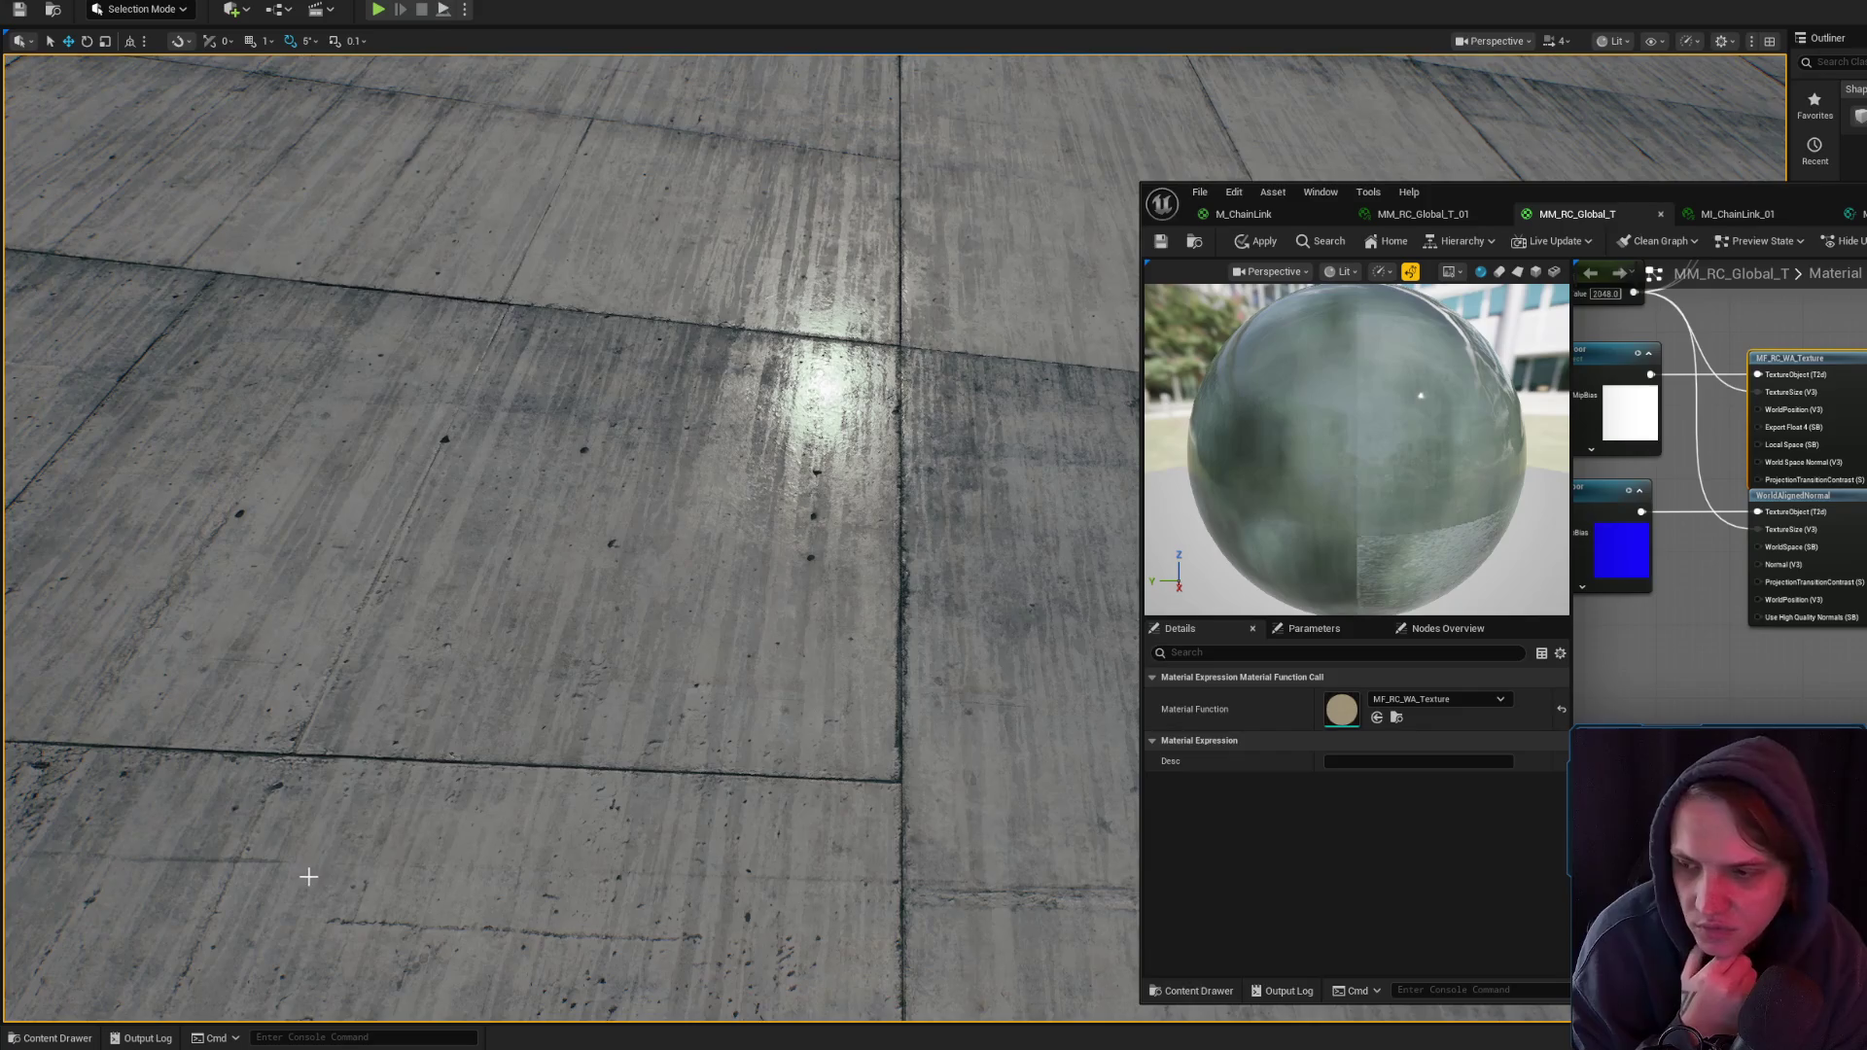
left_click(50, 1038)
left_click(694, 622)
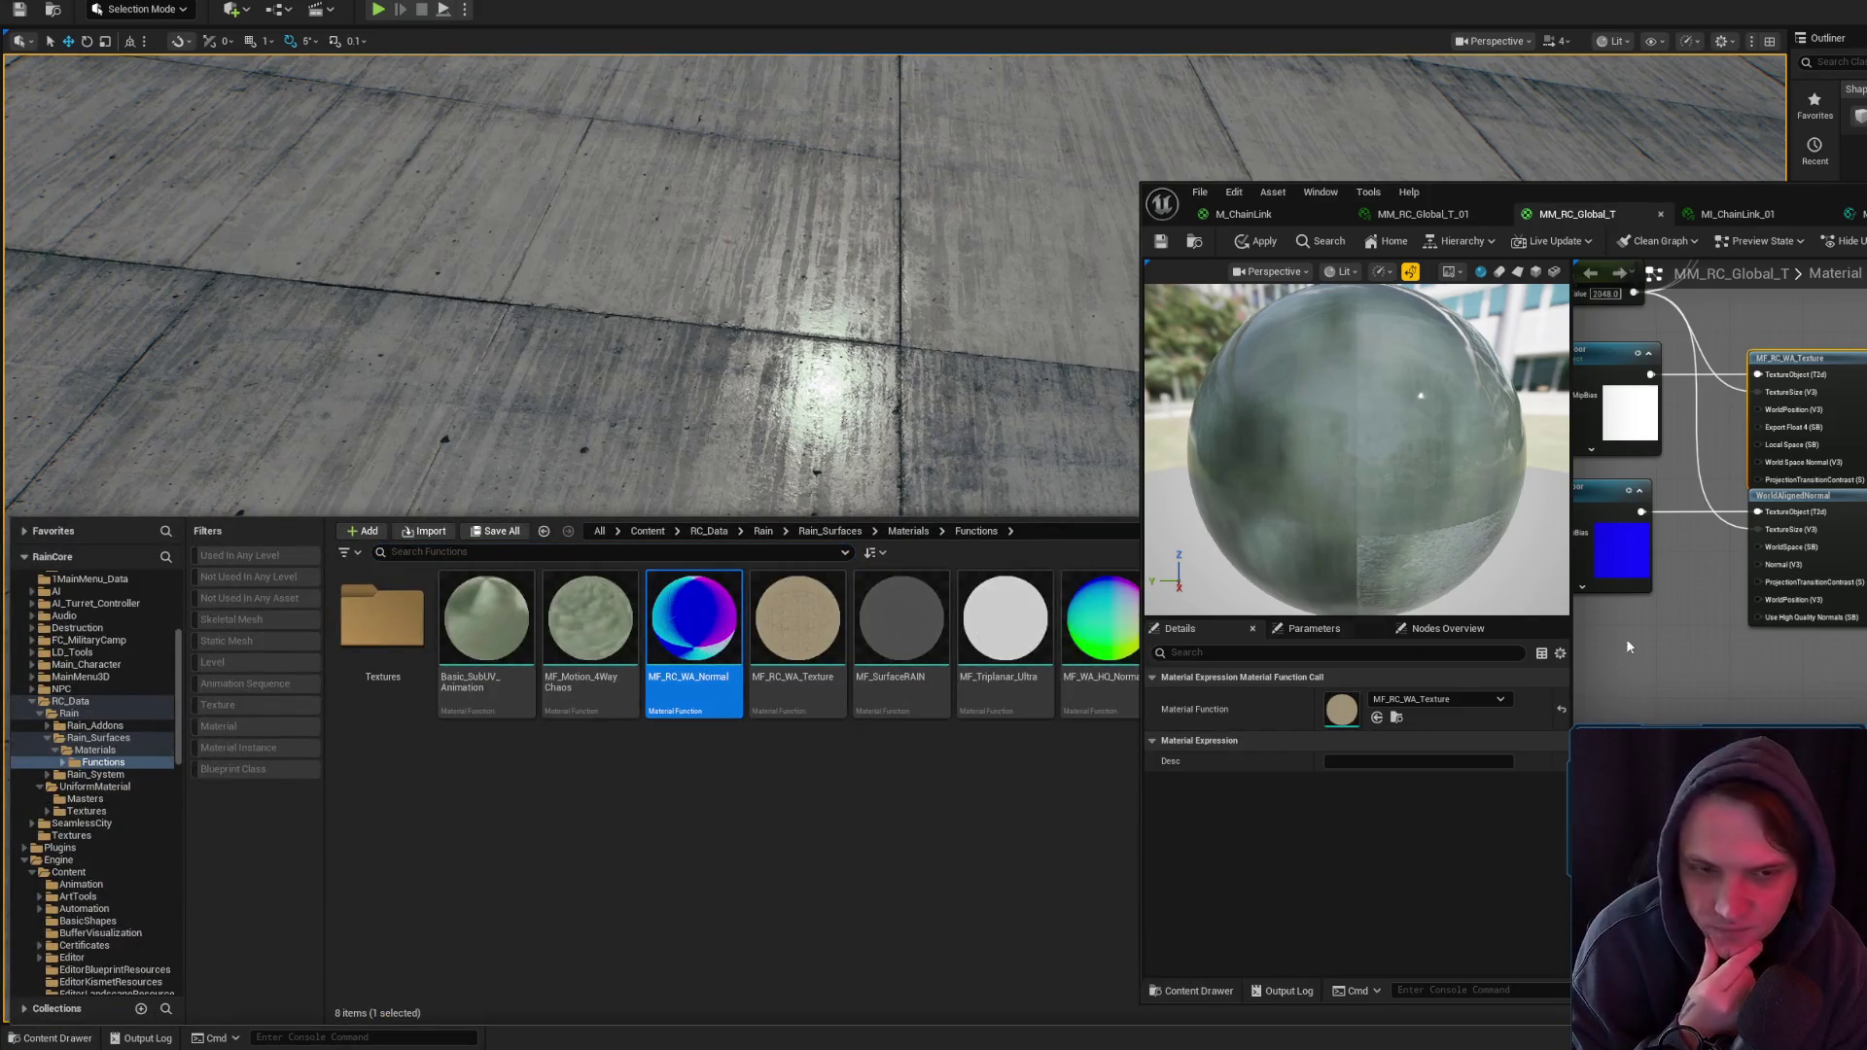
left_click(1848, 581)
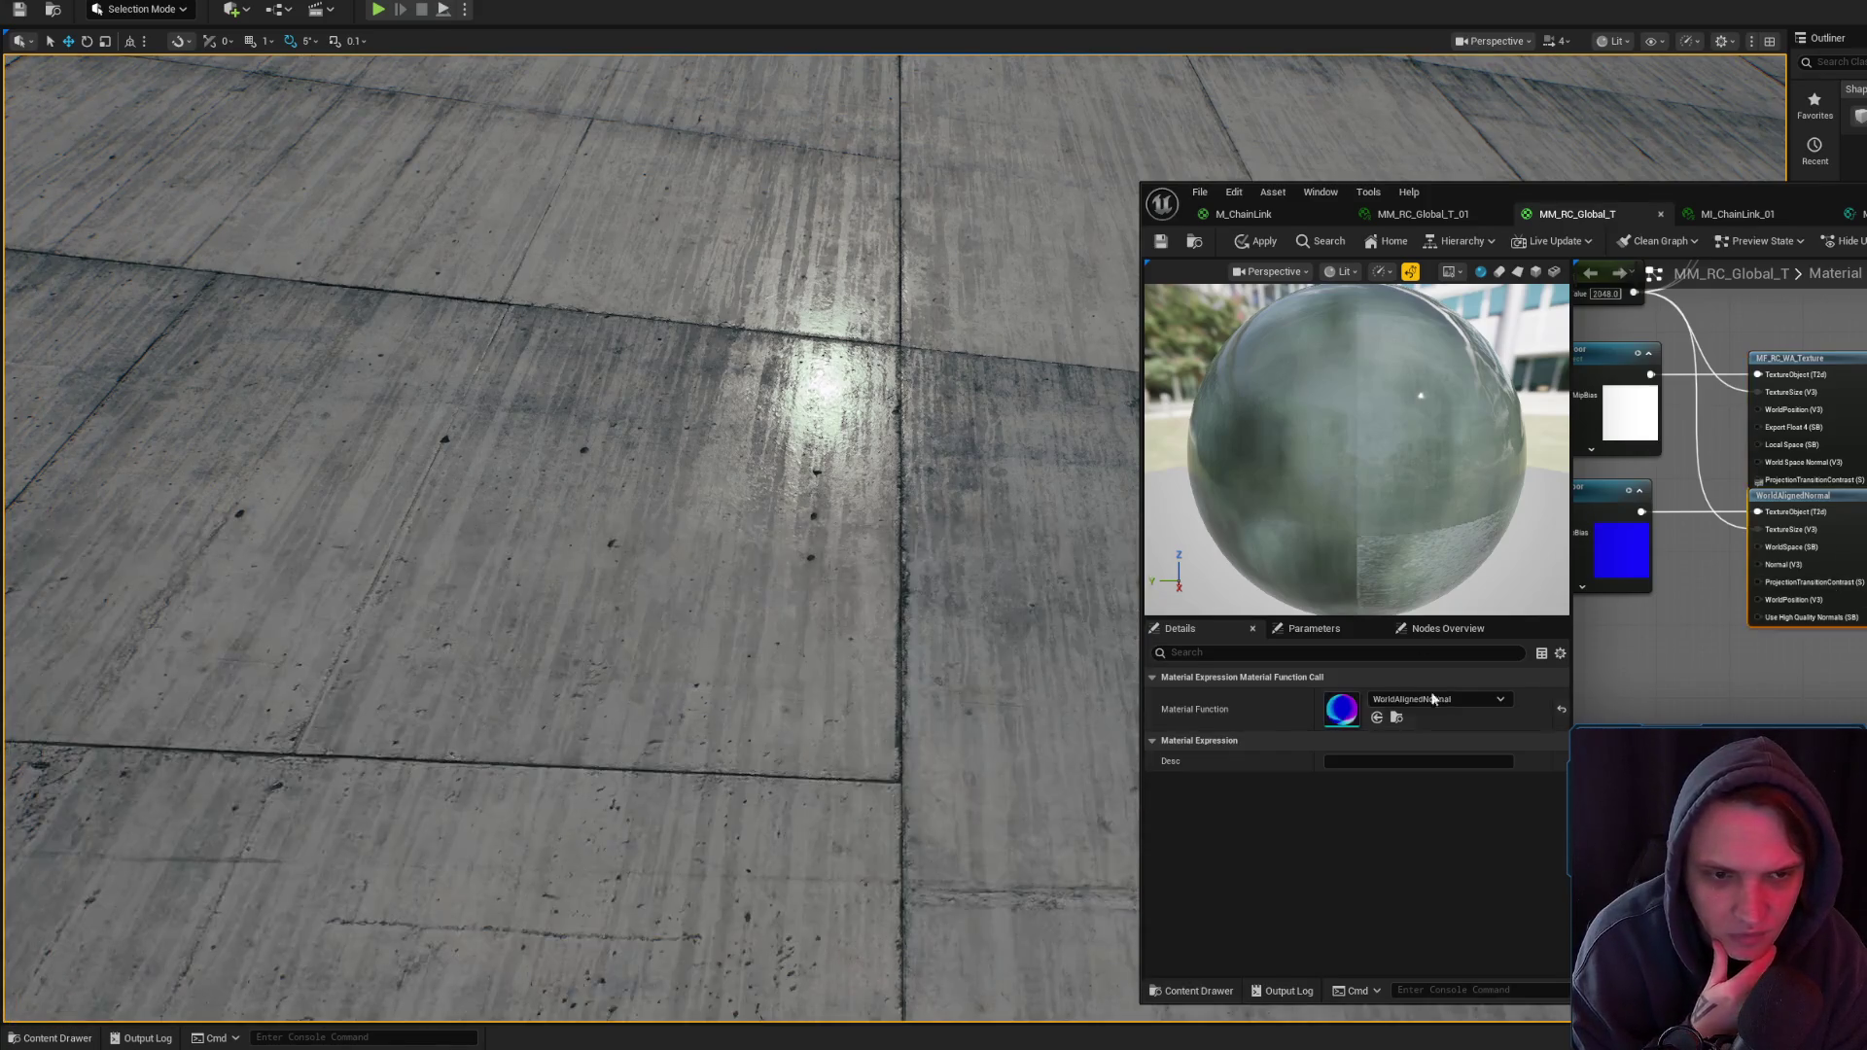
left_click(1377, 718)
key("alt+Tab")
key("alt+Tab")
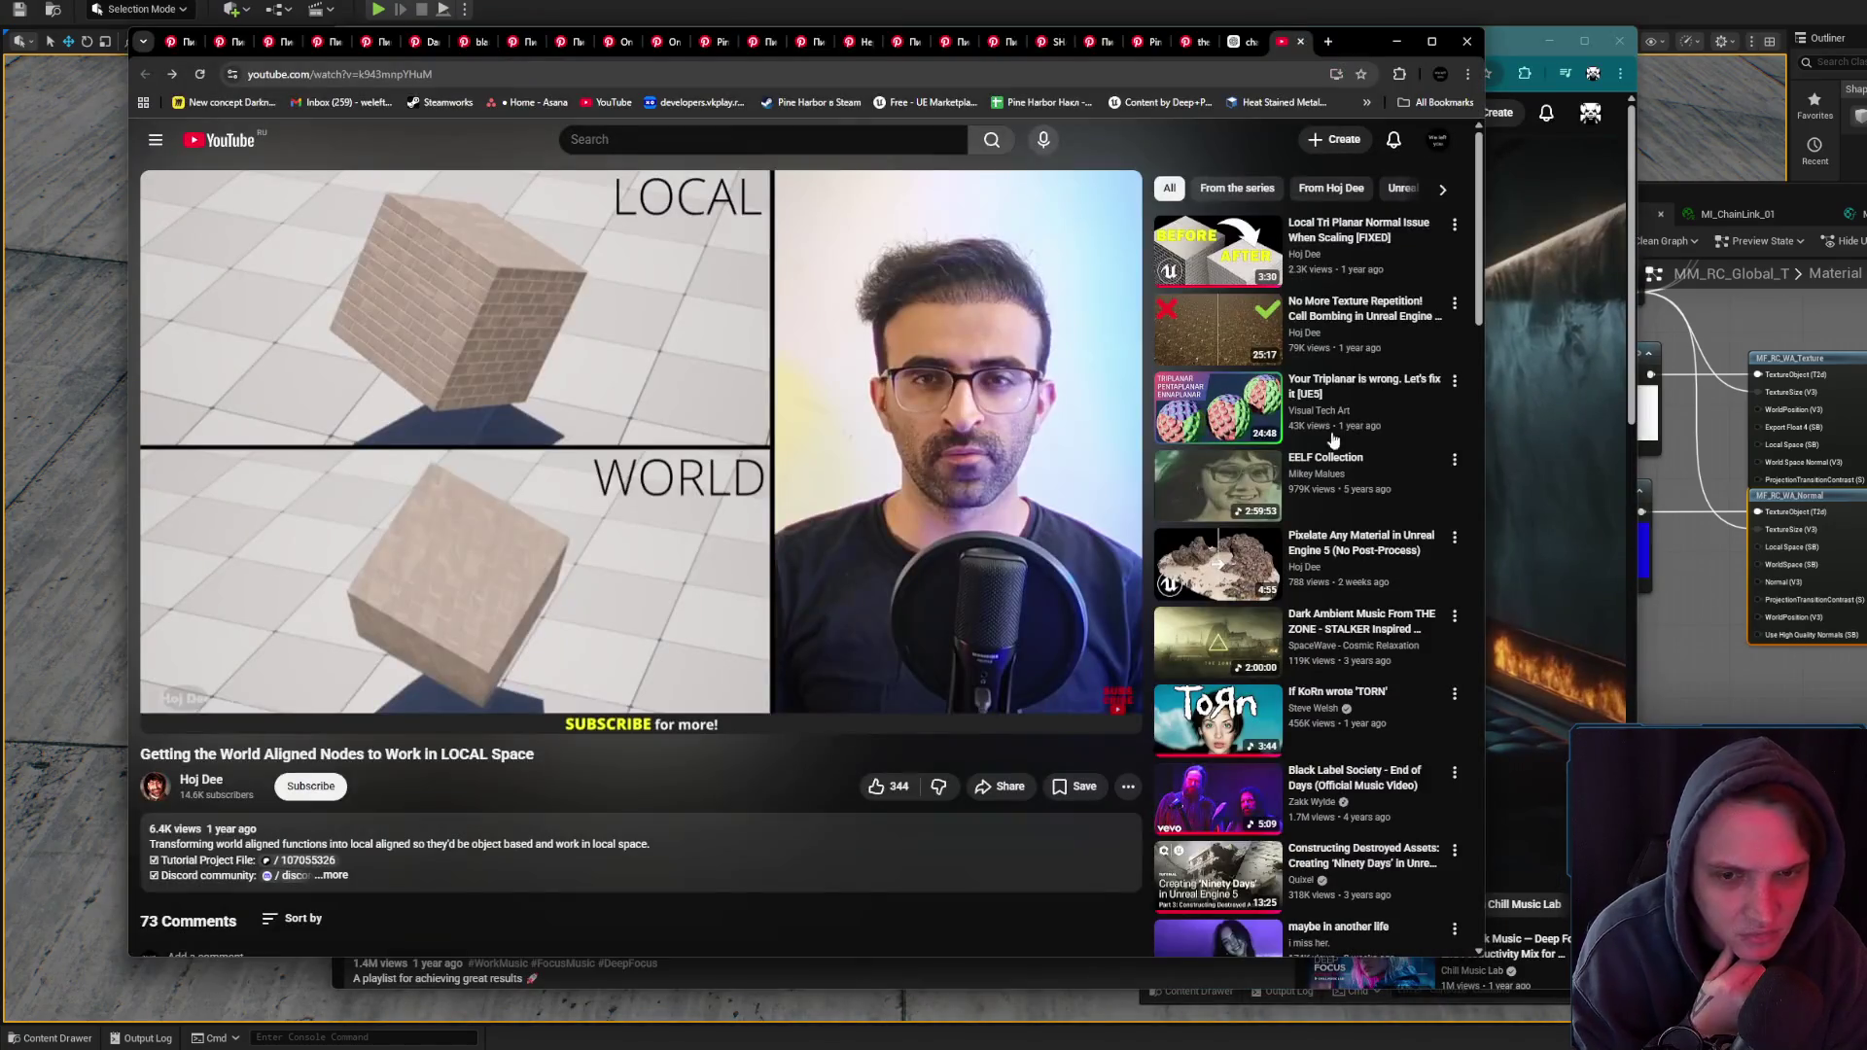
- Like the tri-planar fix video, subscribe to its channel, pause it and minimize Chrome
left_click(888, 785)
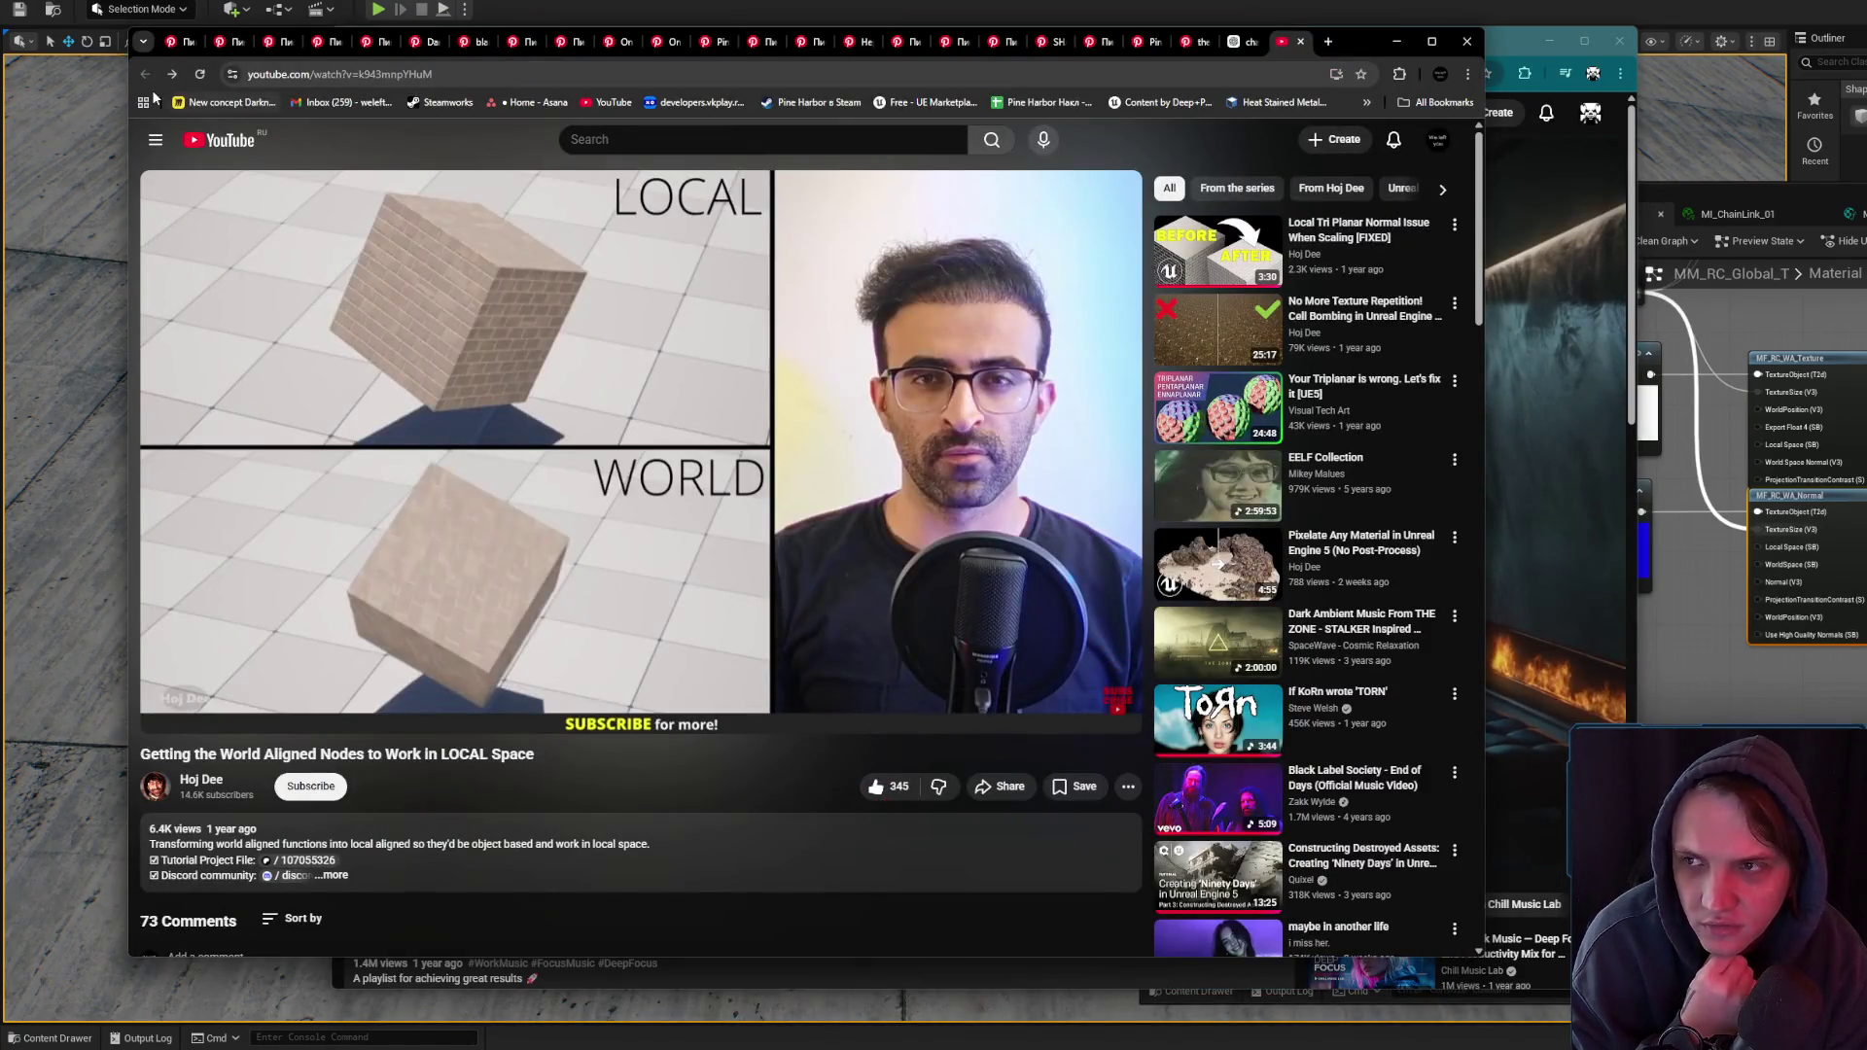
scroll(681, 465, "down", 3)
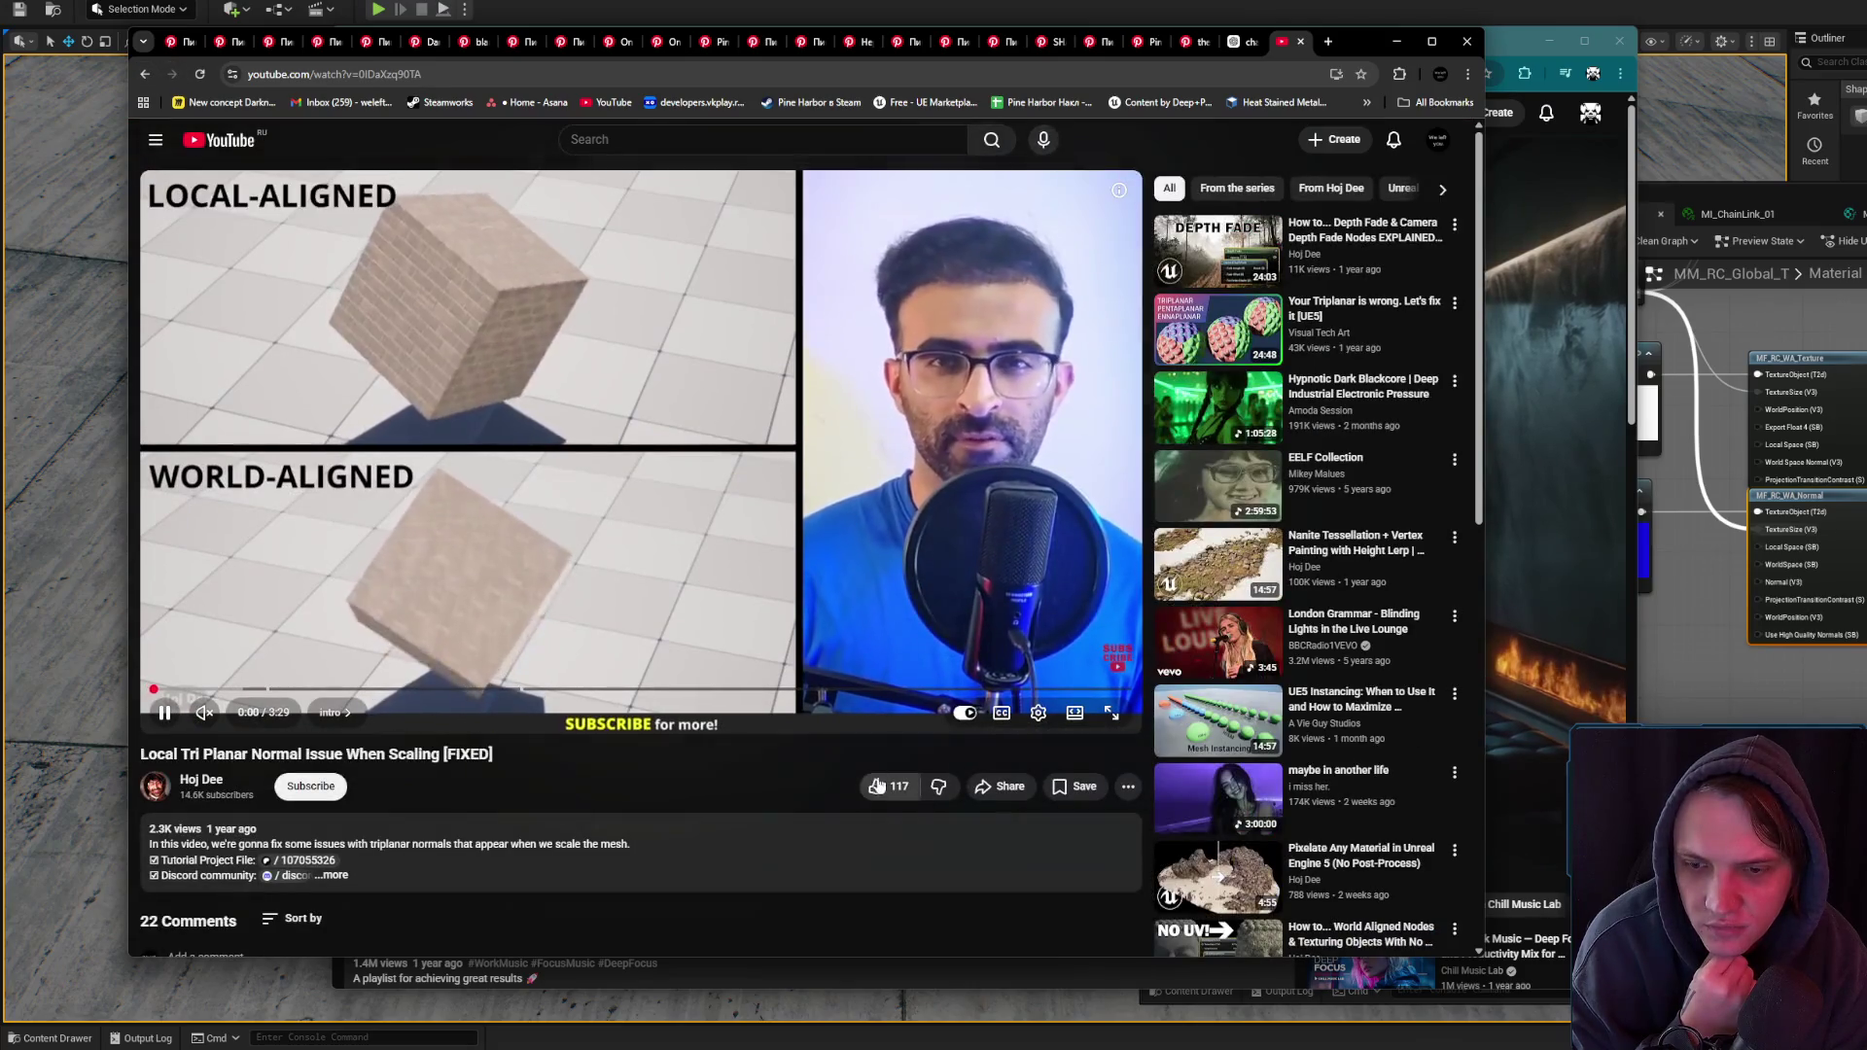
left_click(310, 786)
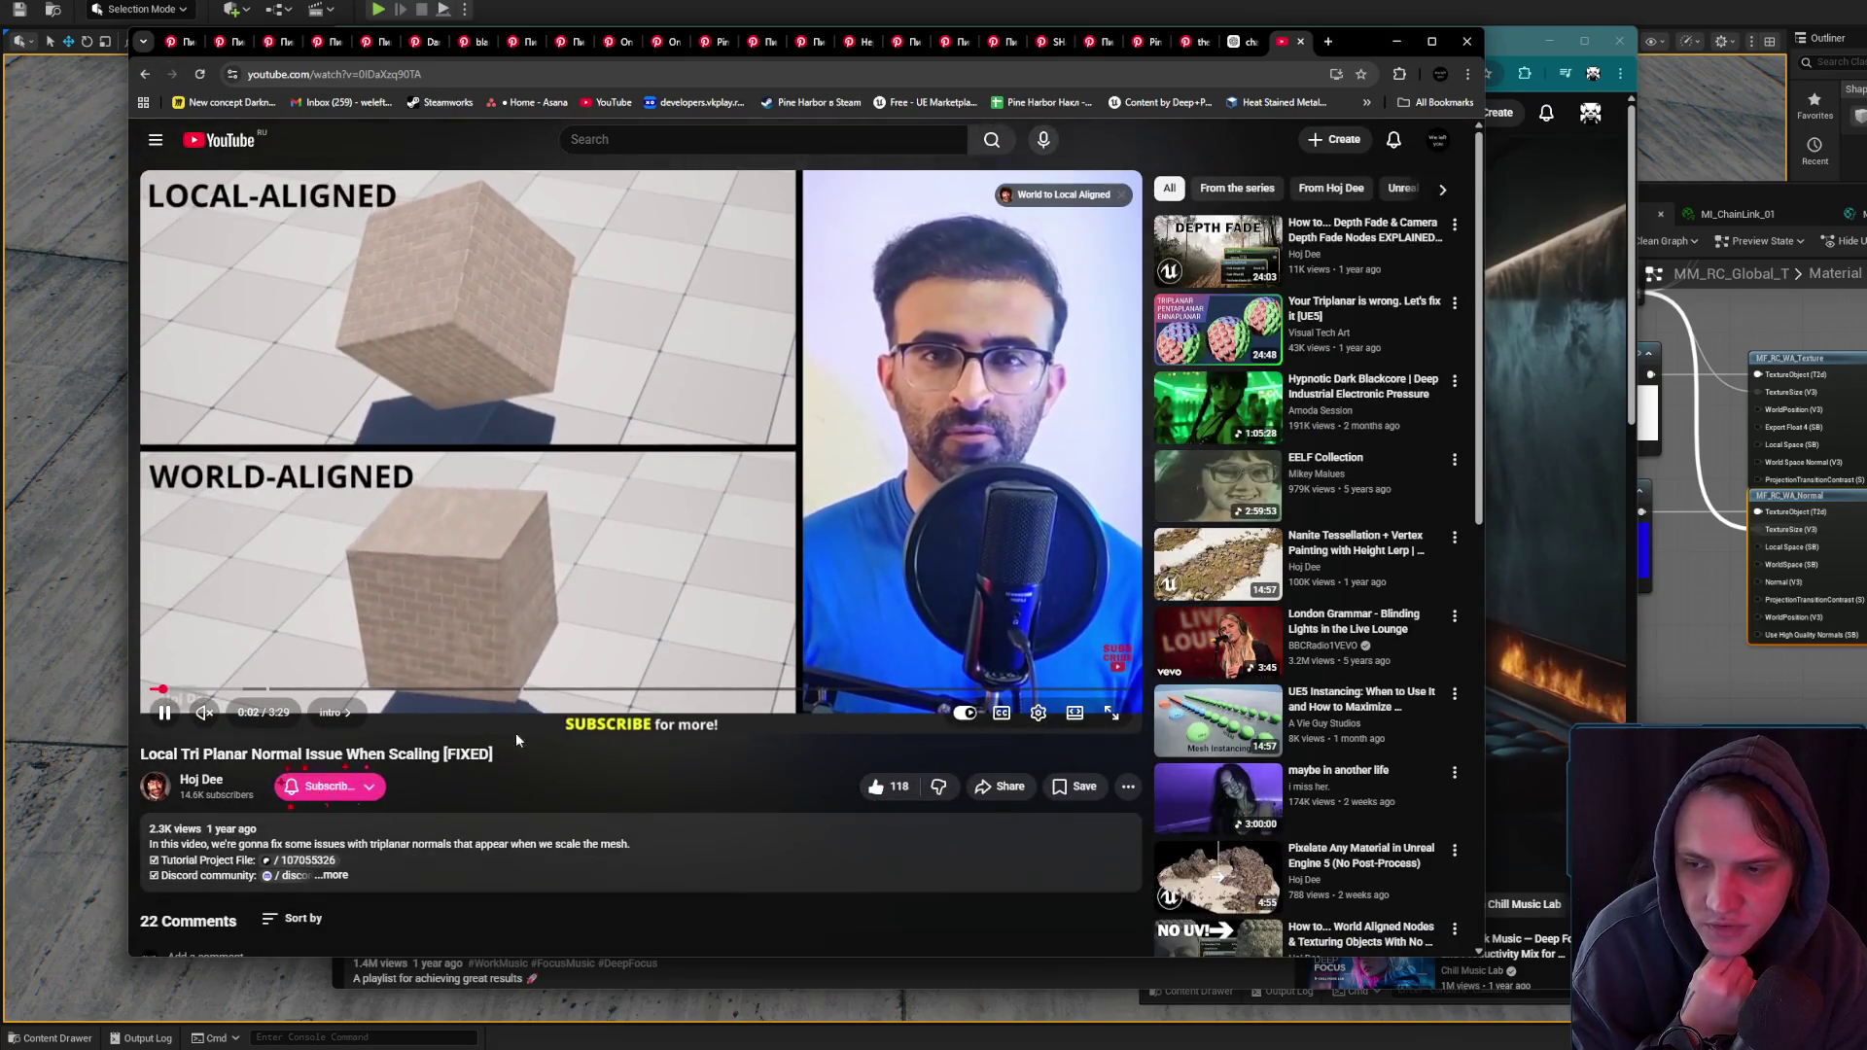
left_click(984, 367)
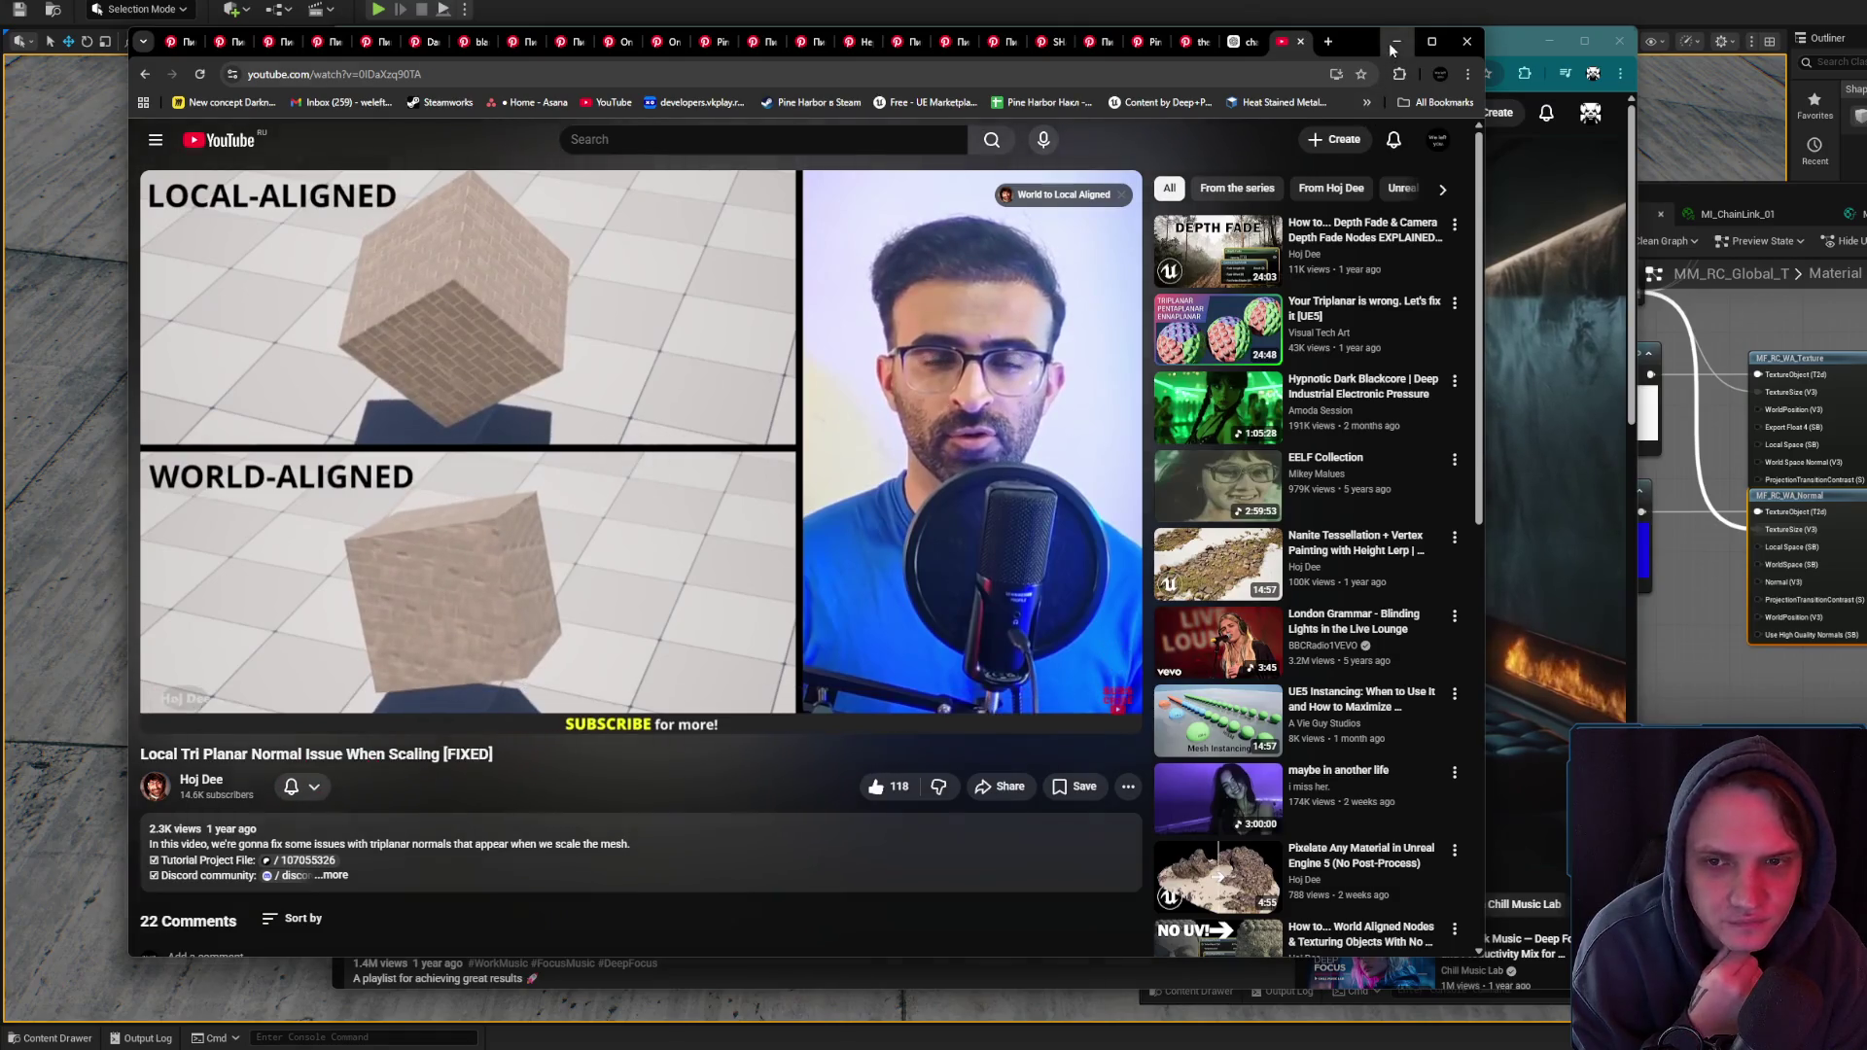
left_click(1396, 41)
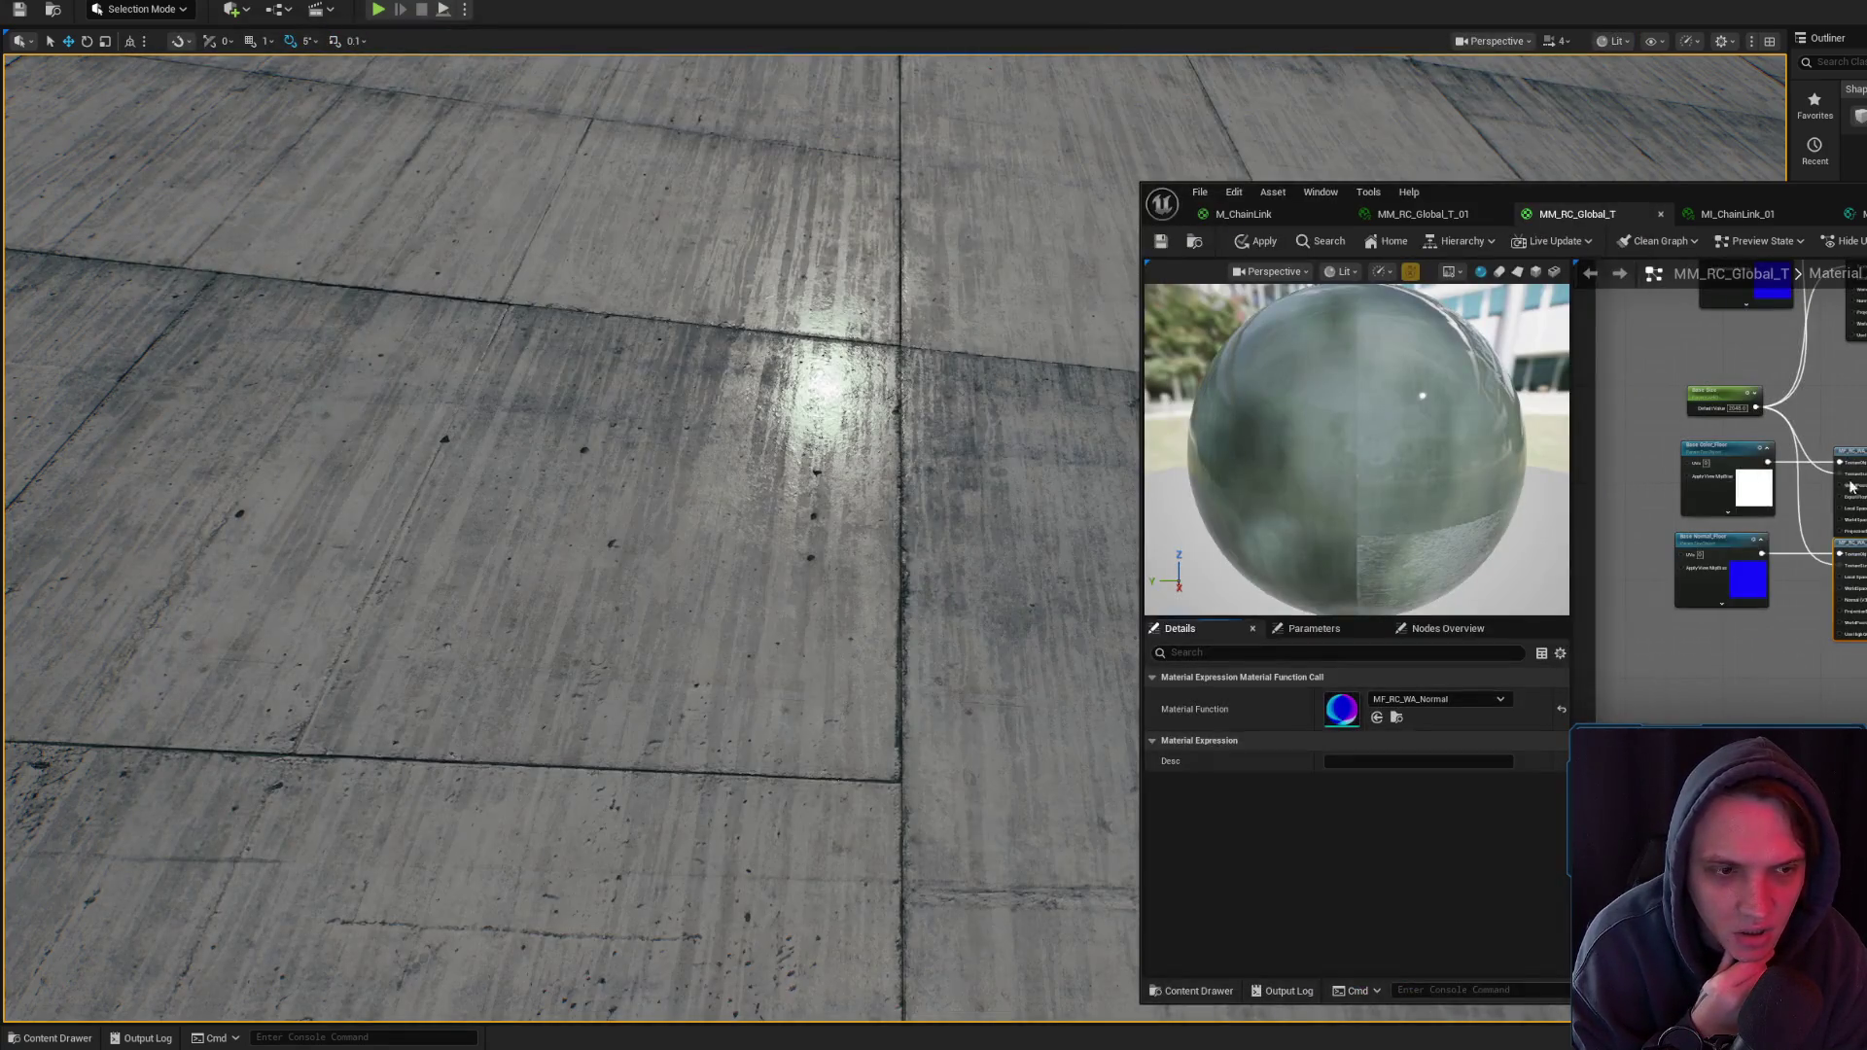
- Assign MF_RC_WA_Normal to the remaining WorldAlignedNormal node in MM_RC_Global_T
left_click(1549, 41)
scroll(1702, 558, "up", 3)
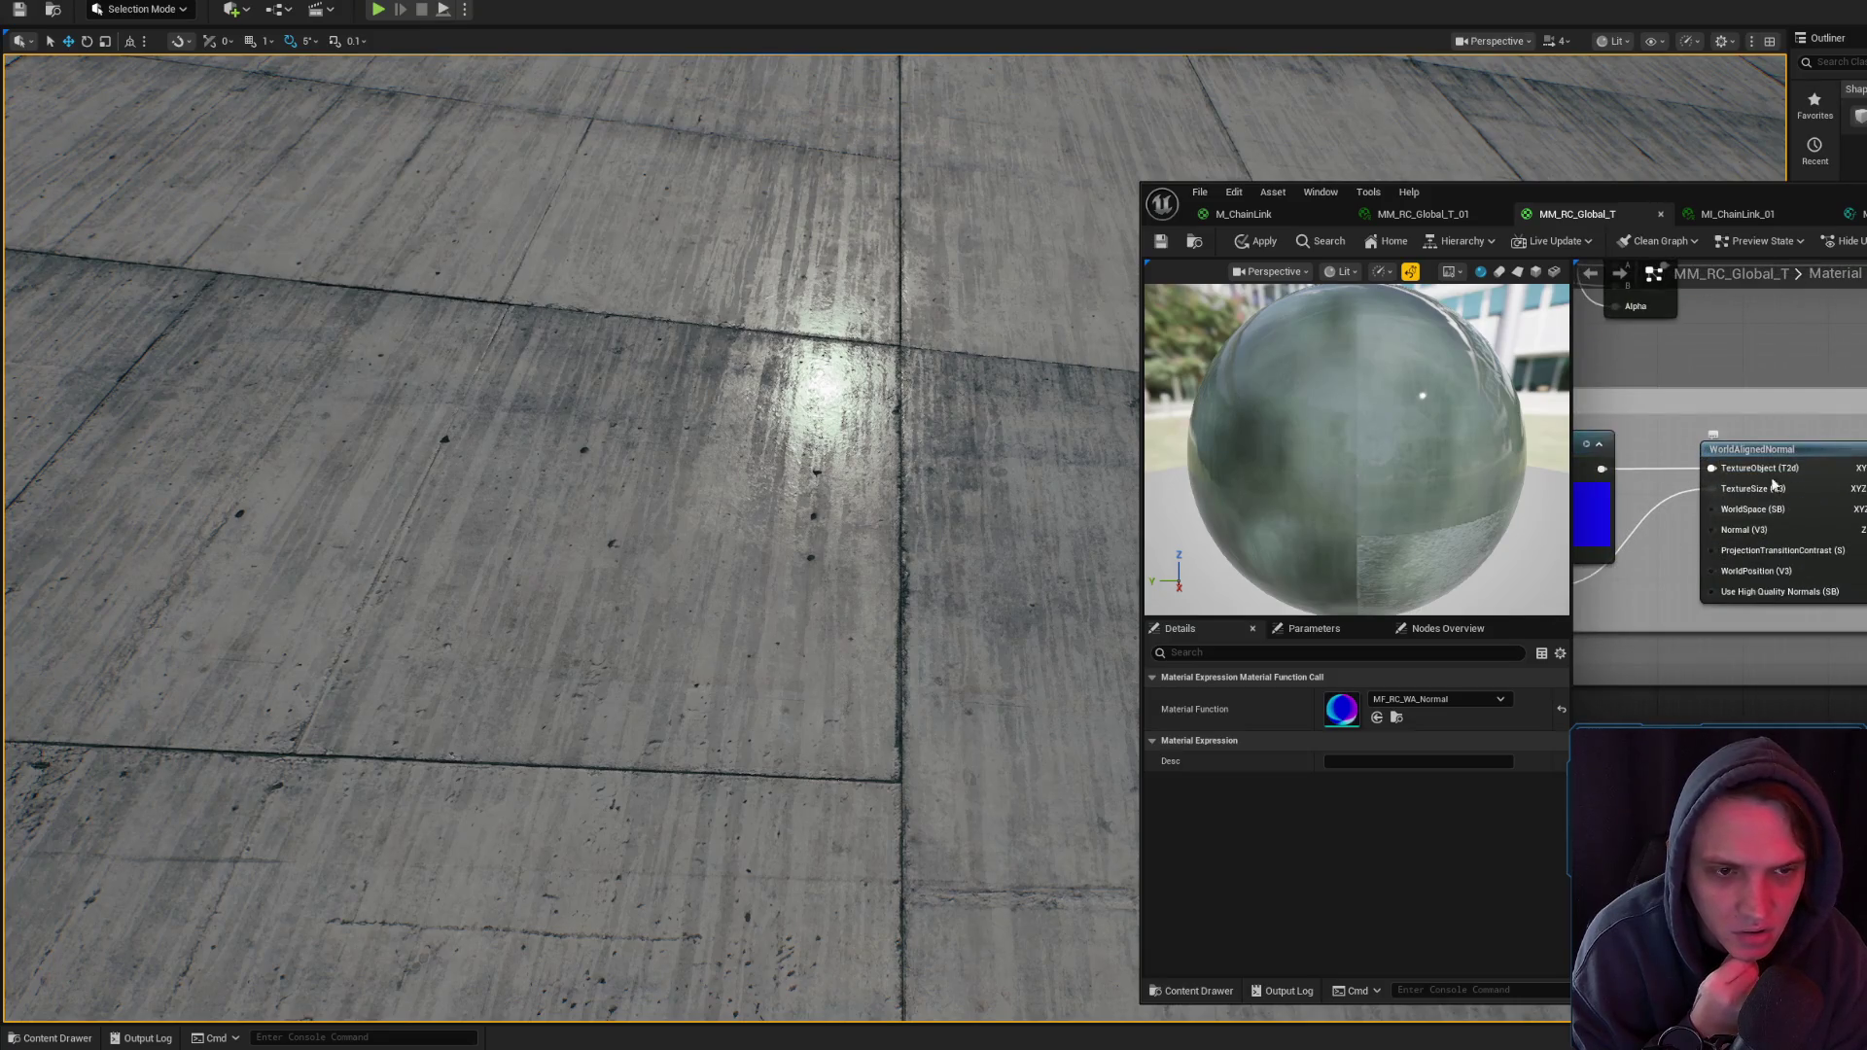
left_click_drag(1776, 493, 1831, 389)
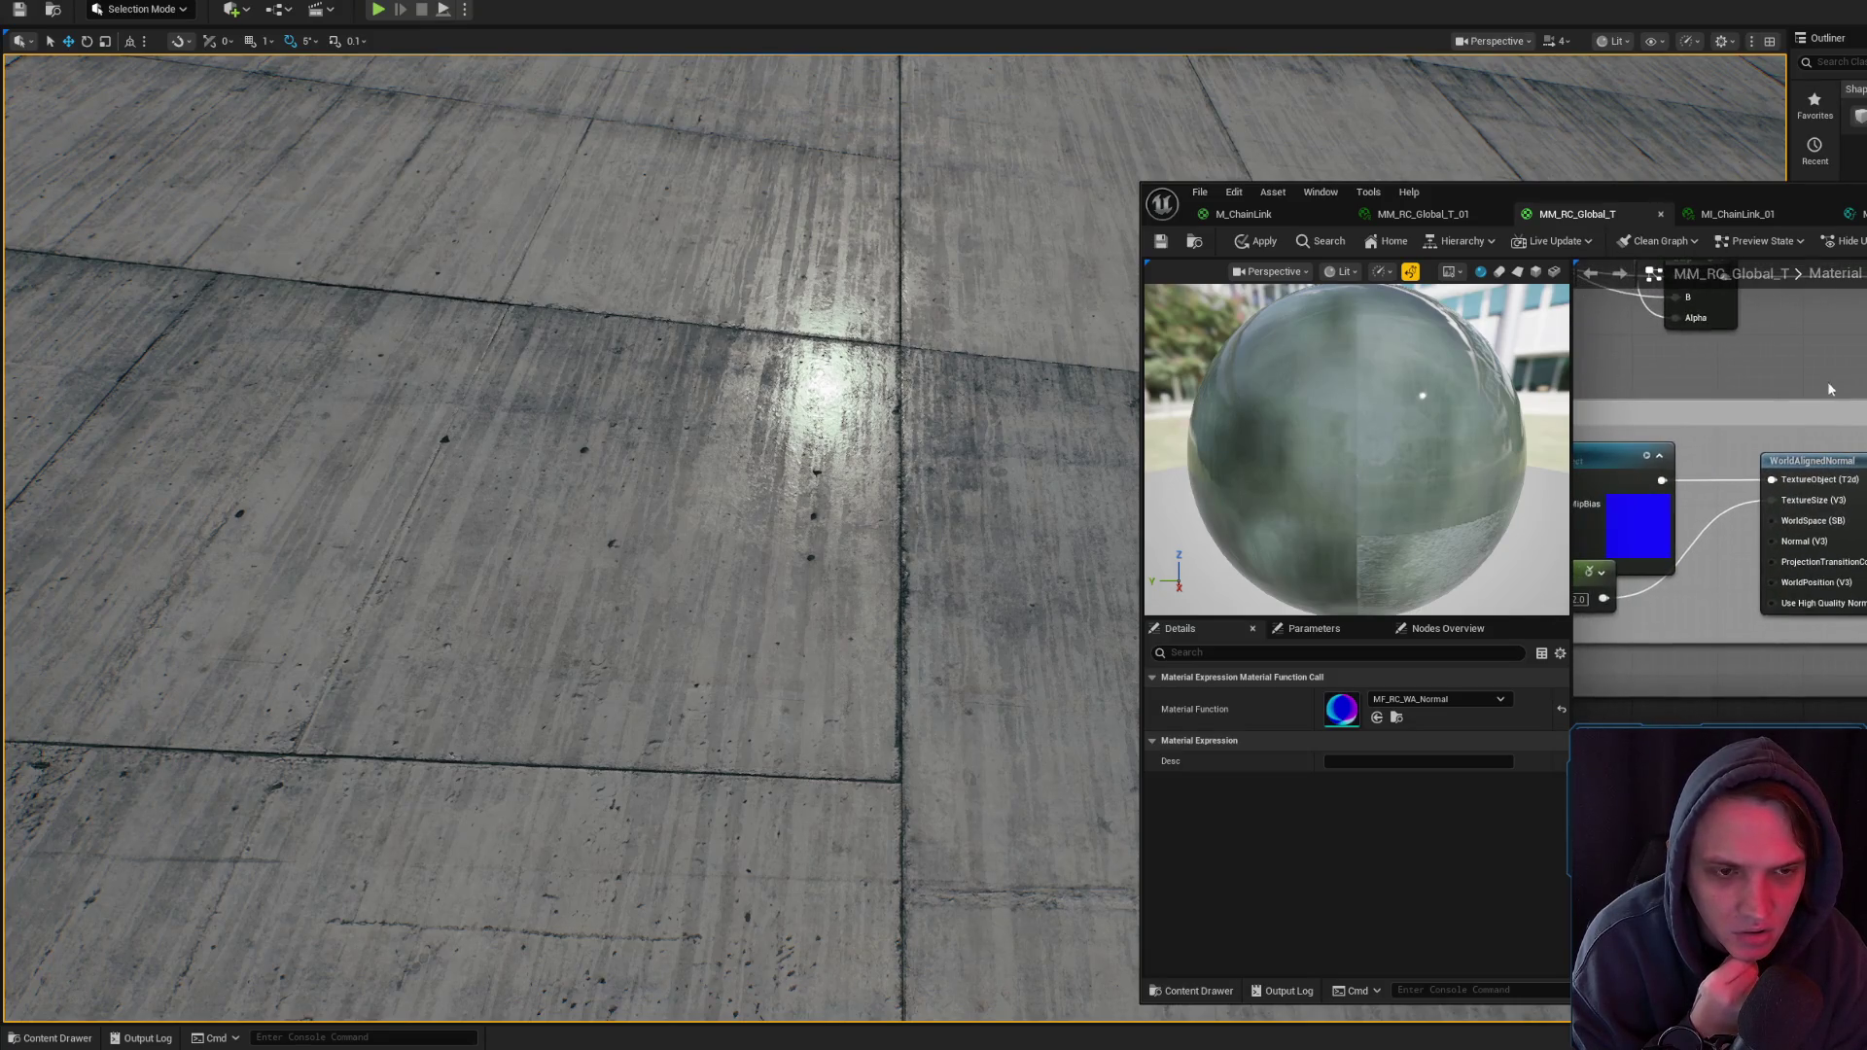
left_click(1377, 719)
scroll(1721, 486, "down", 3)
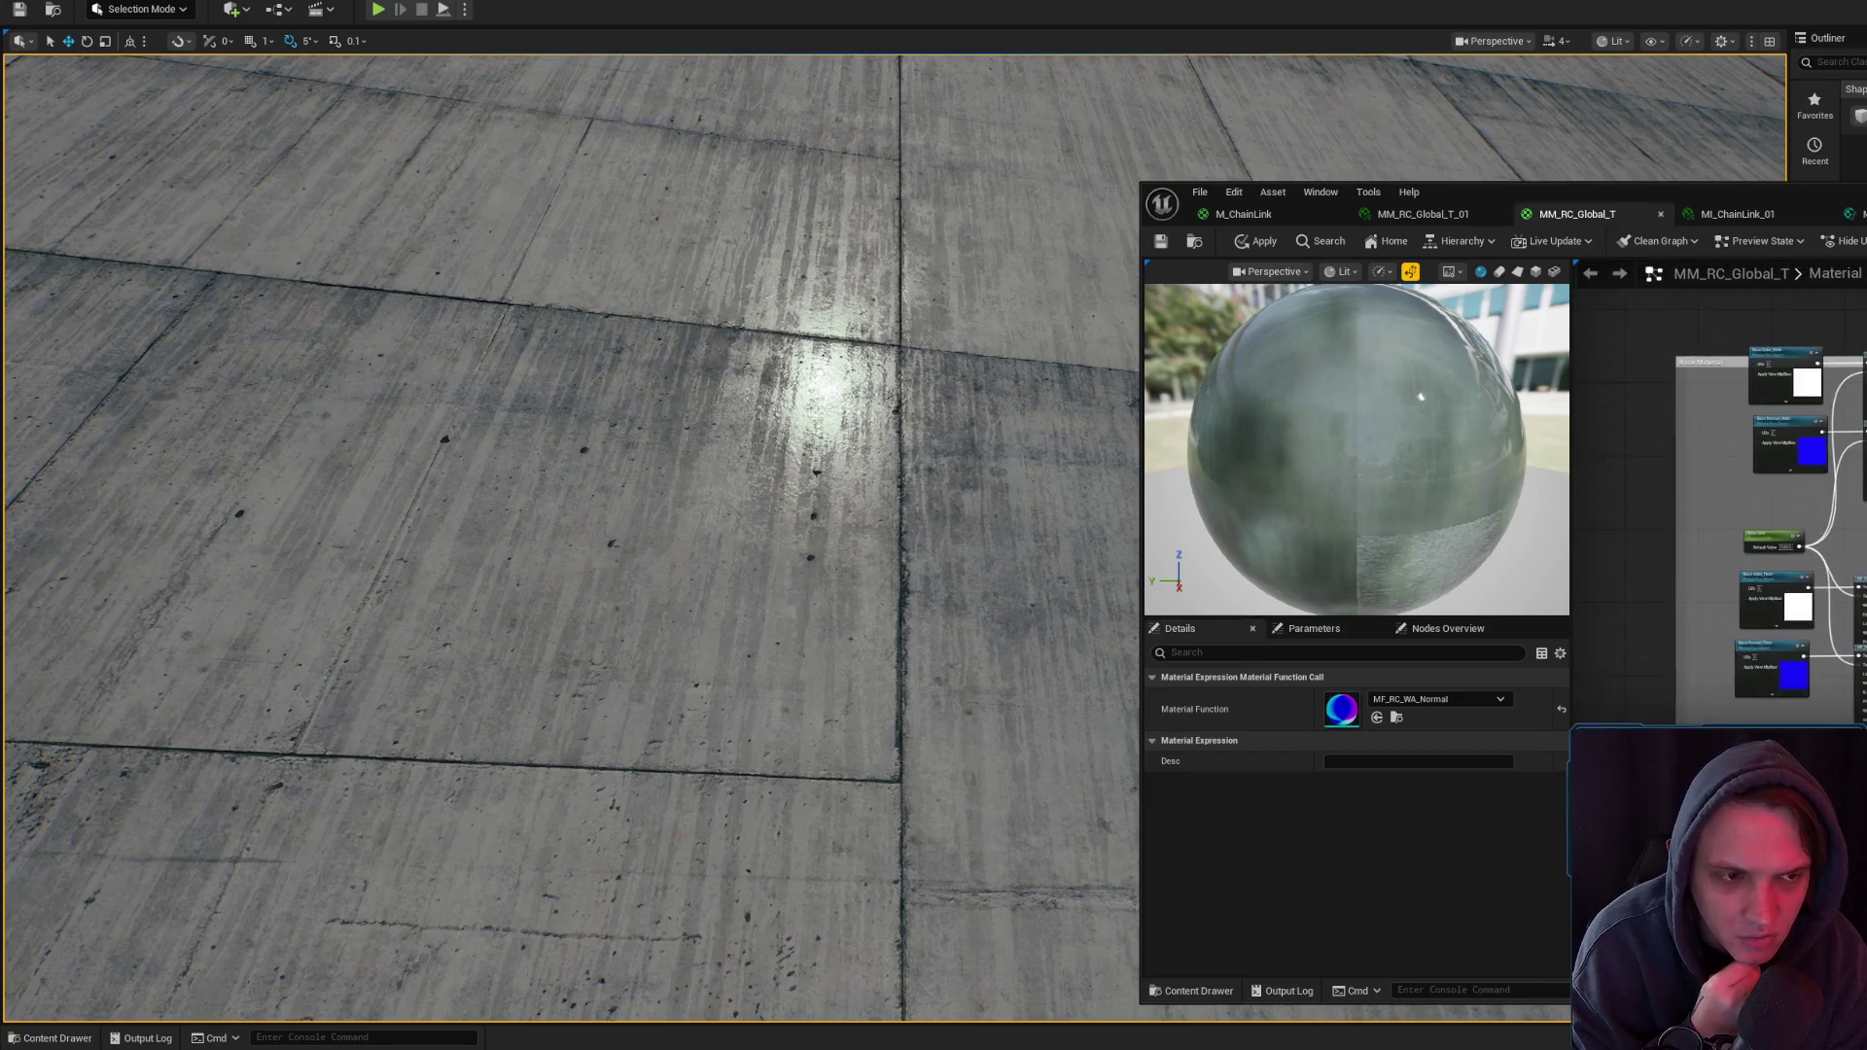
scroll(1815, 493, "up", 4)
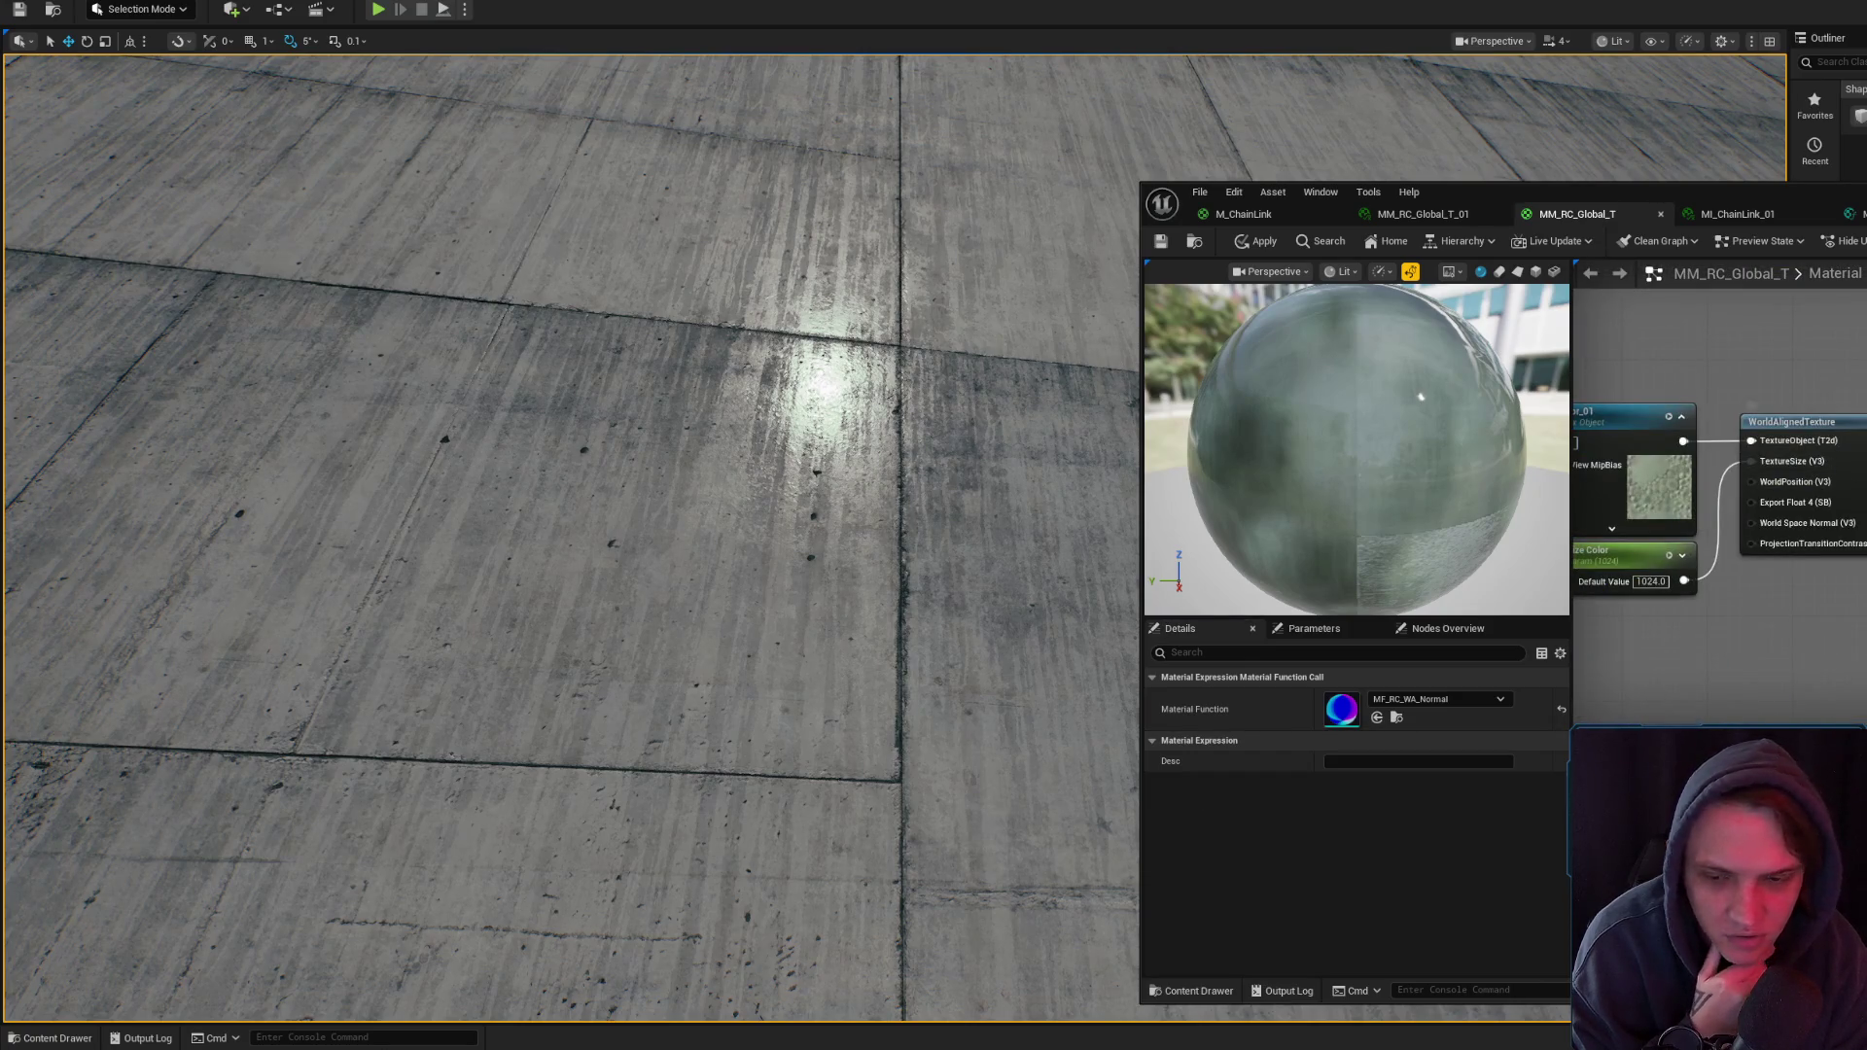
left_click(56, 1038)
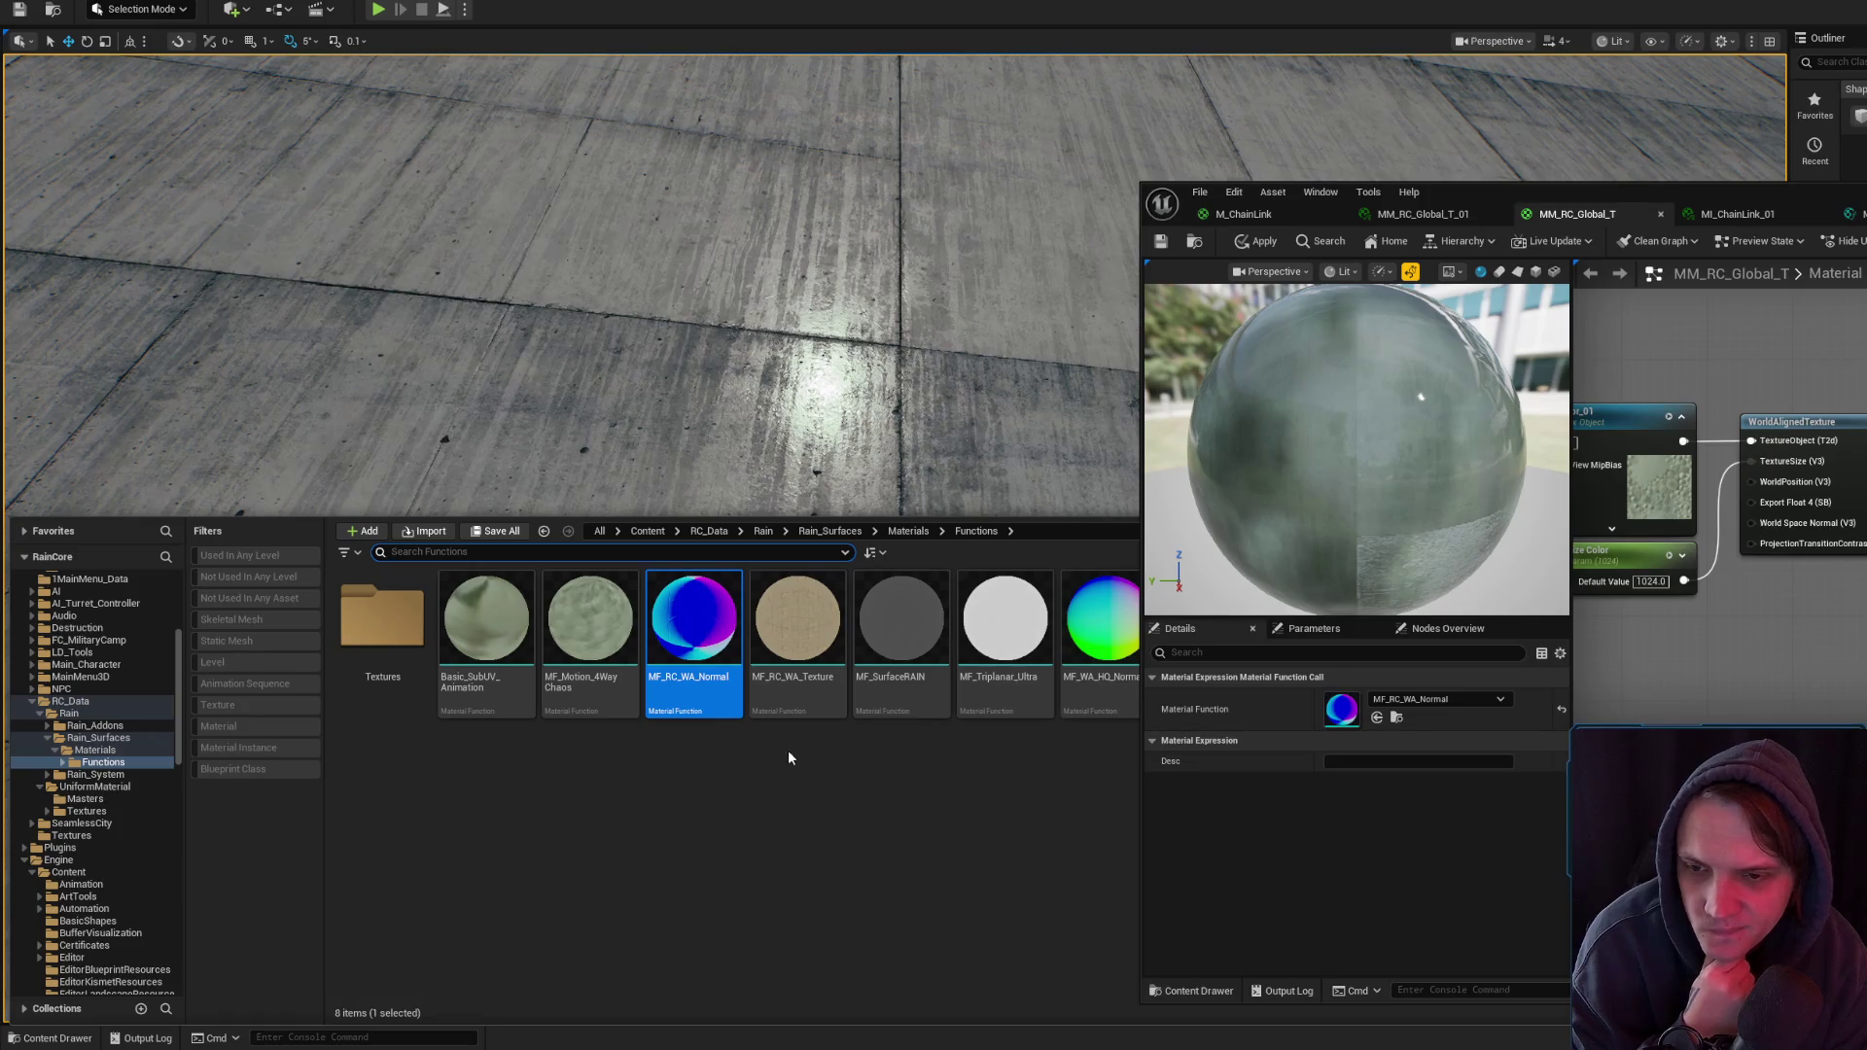
key("ctrl+space")
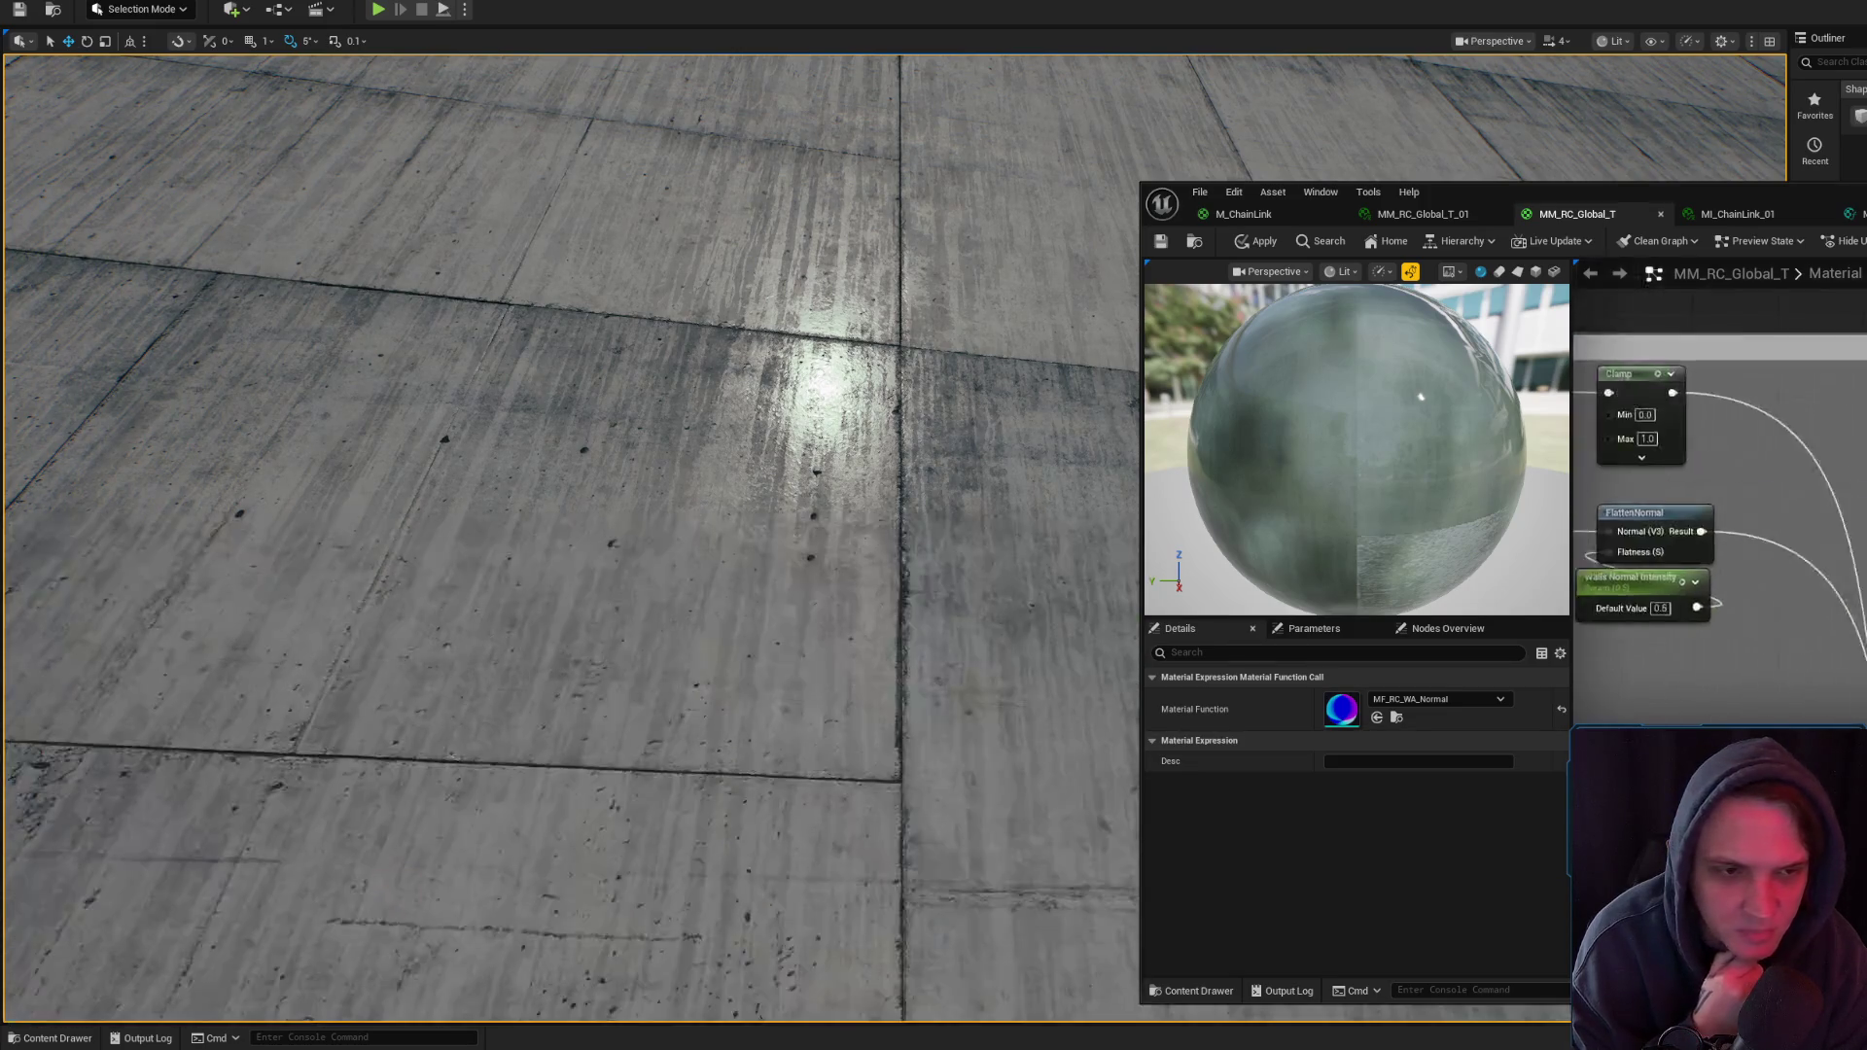
- Review the wall nodes and inspect the Base Color_Walls parameter settings
scroll(1719, 505, "down", 4)
left_click_drag(1730, 351, 1625, 377)
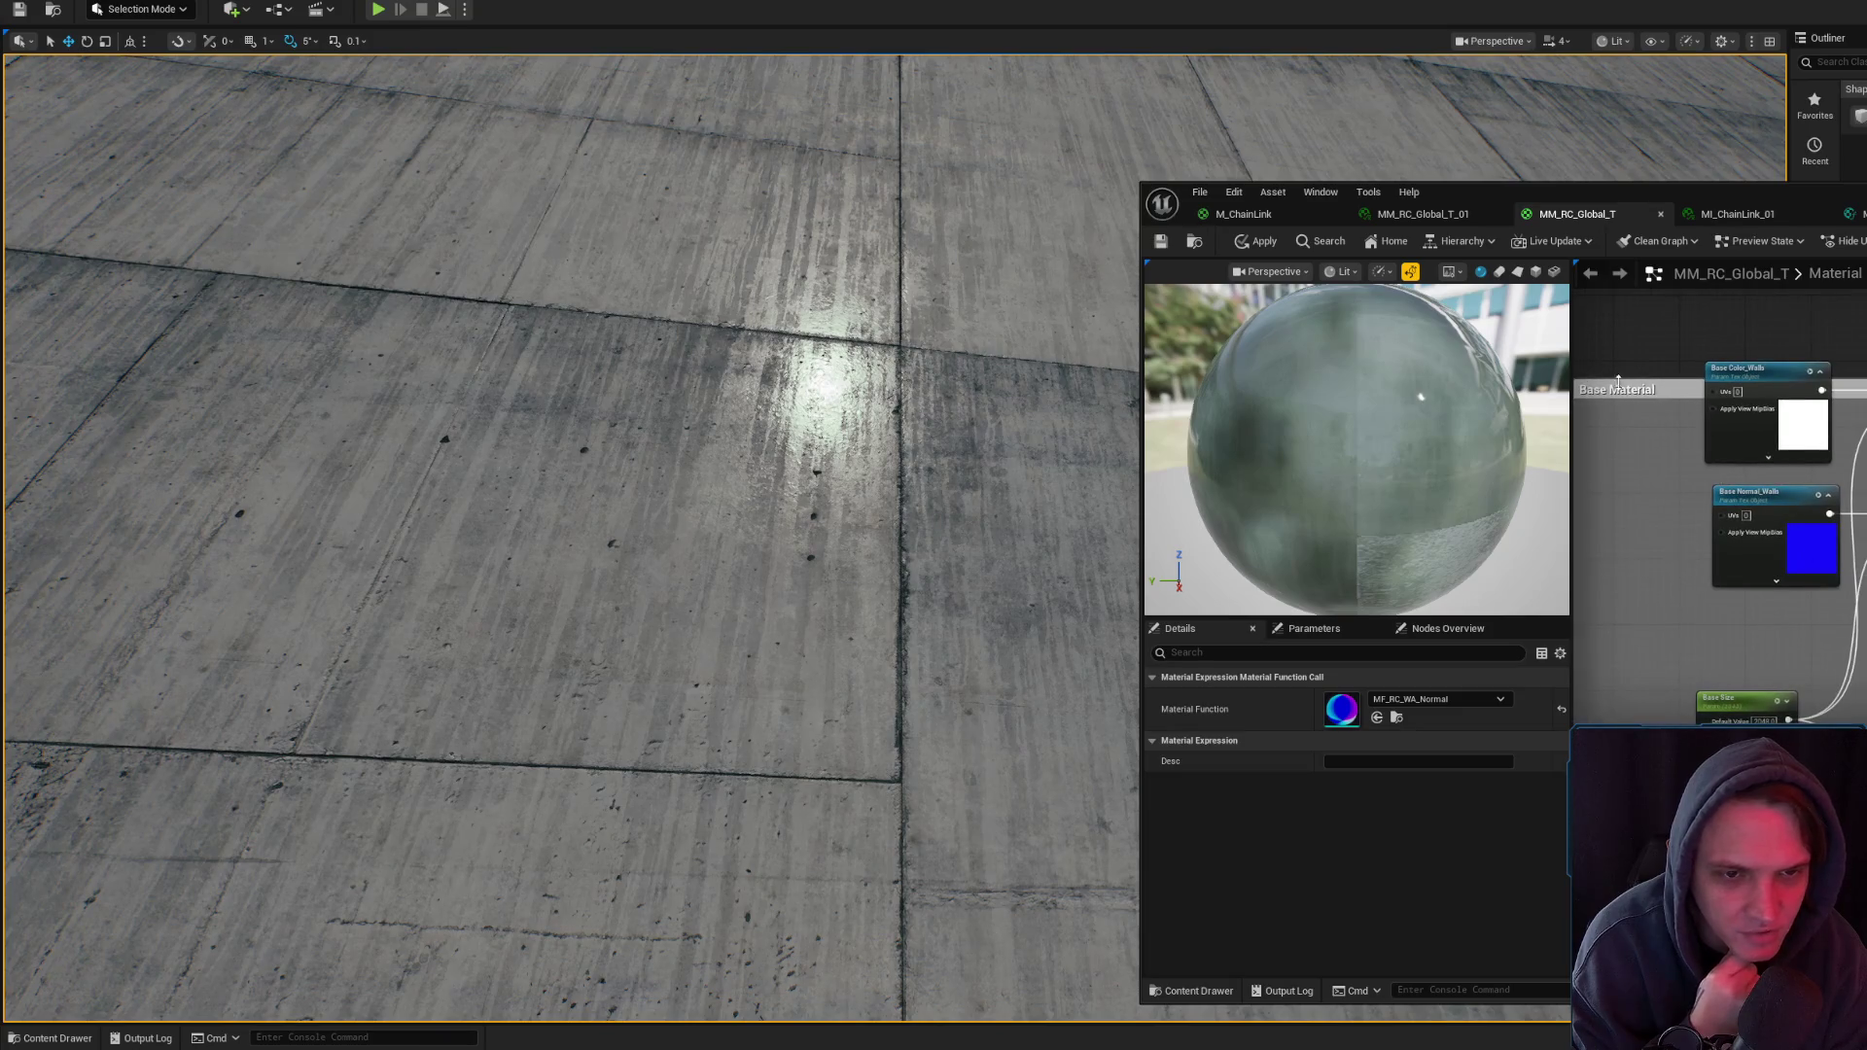
scroll(1625, 377, "up", 2)
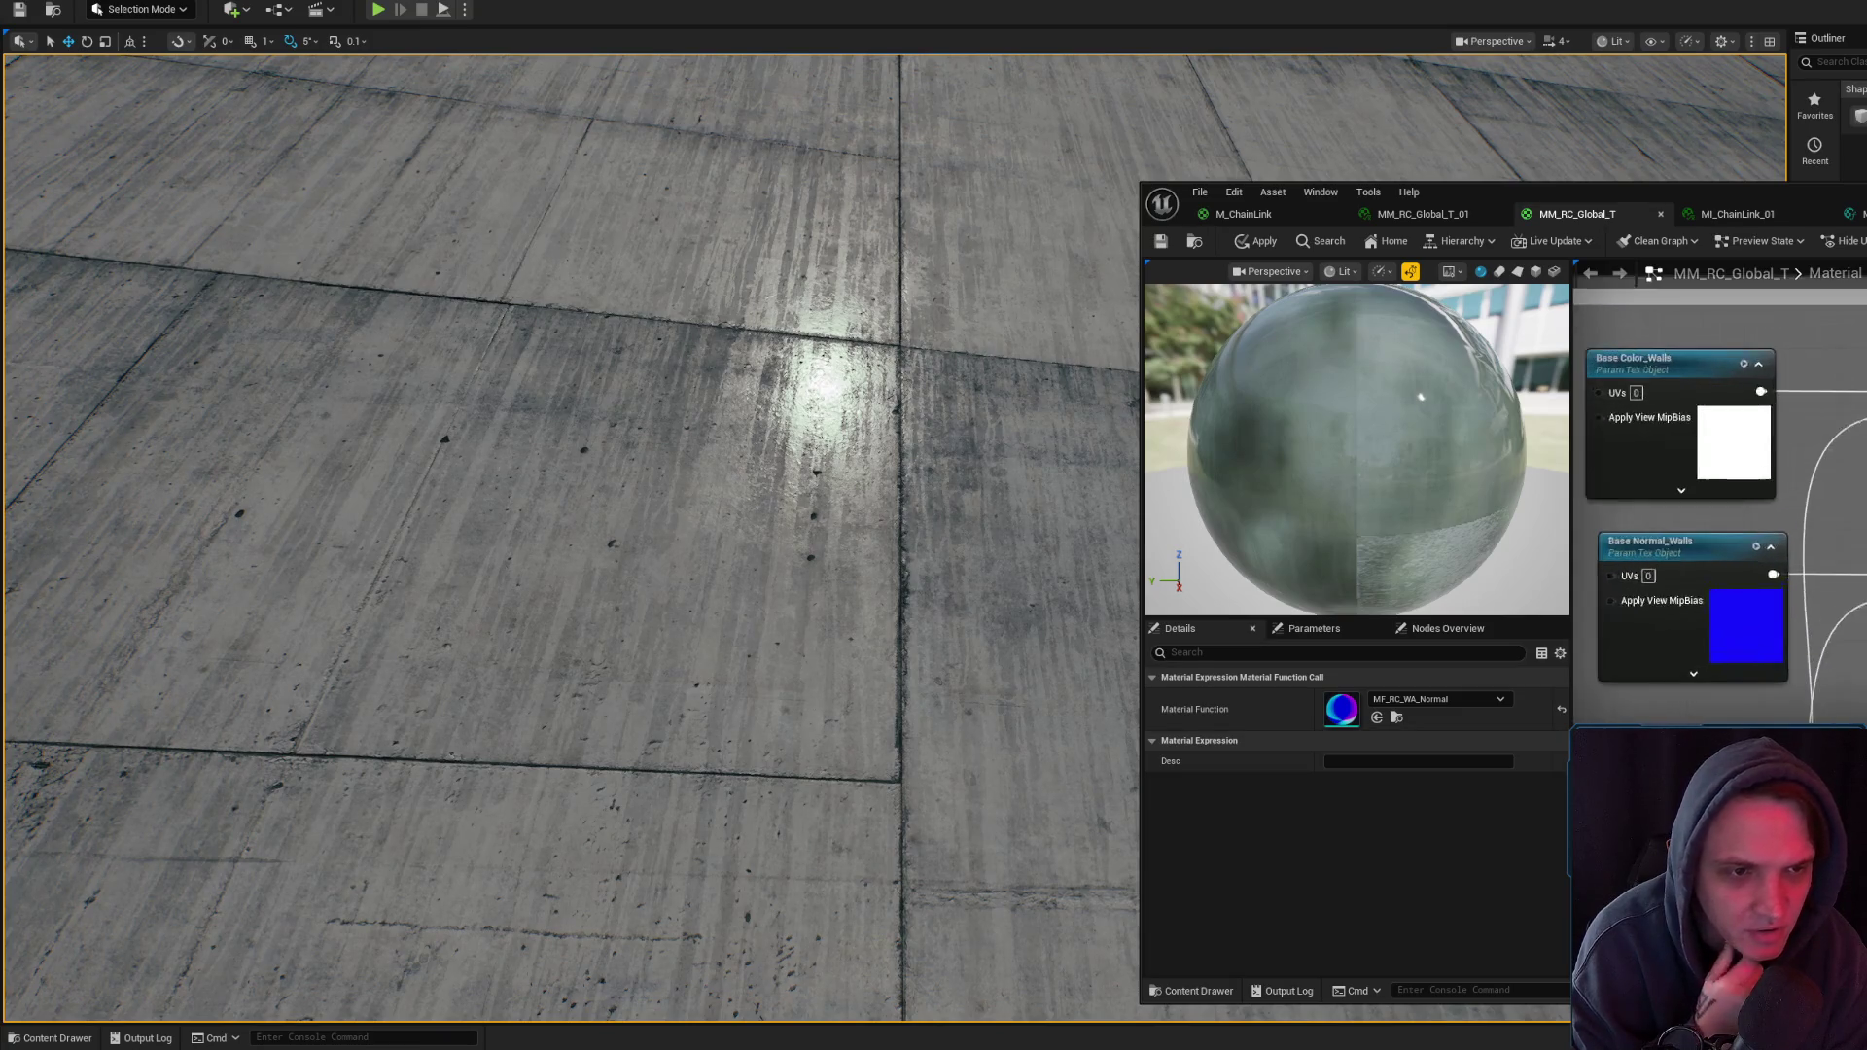
left_click_drag(1828, 418, 1634, 399)
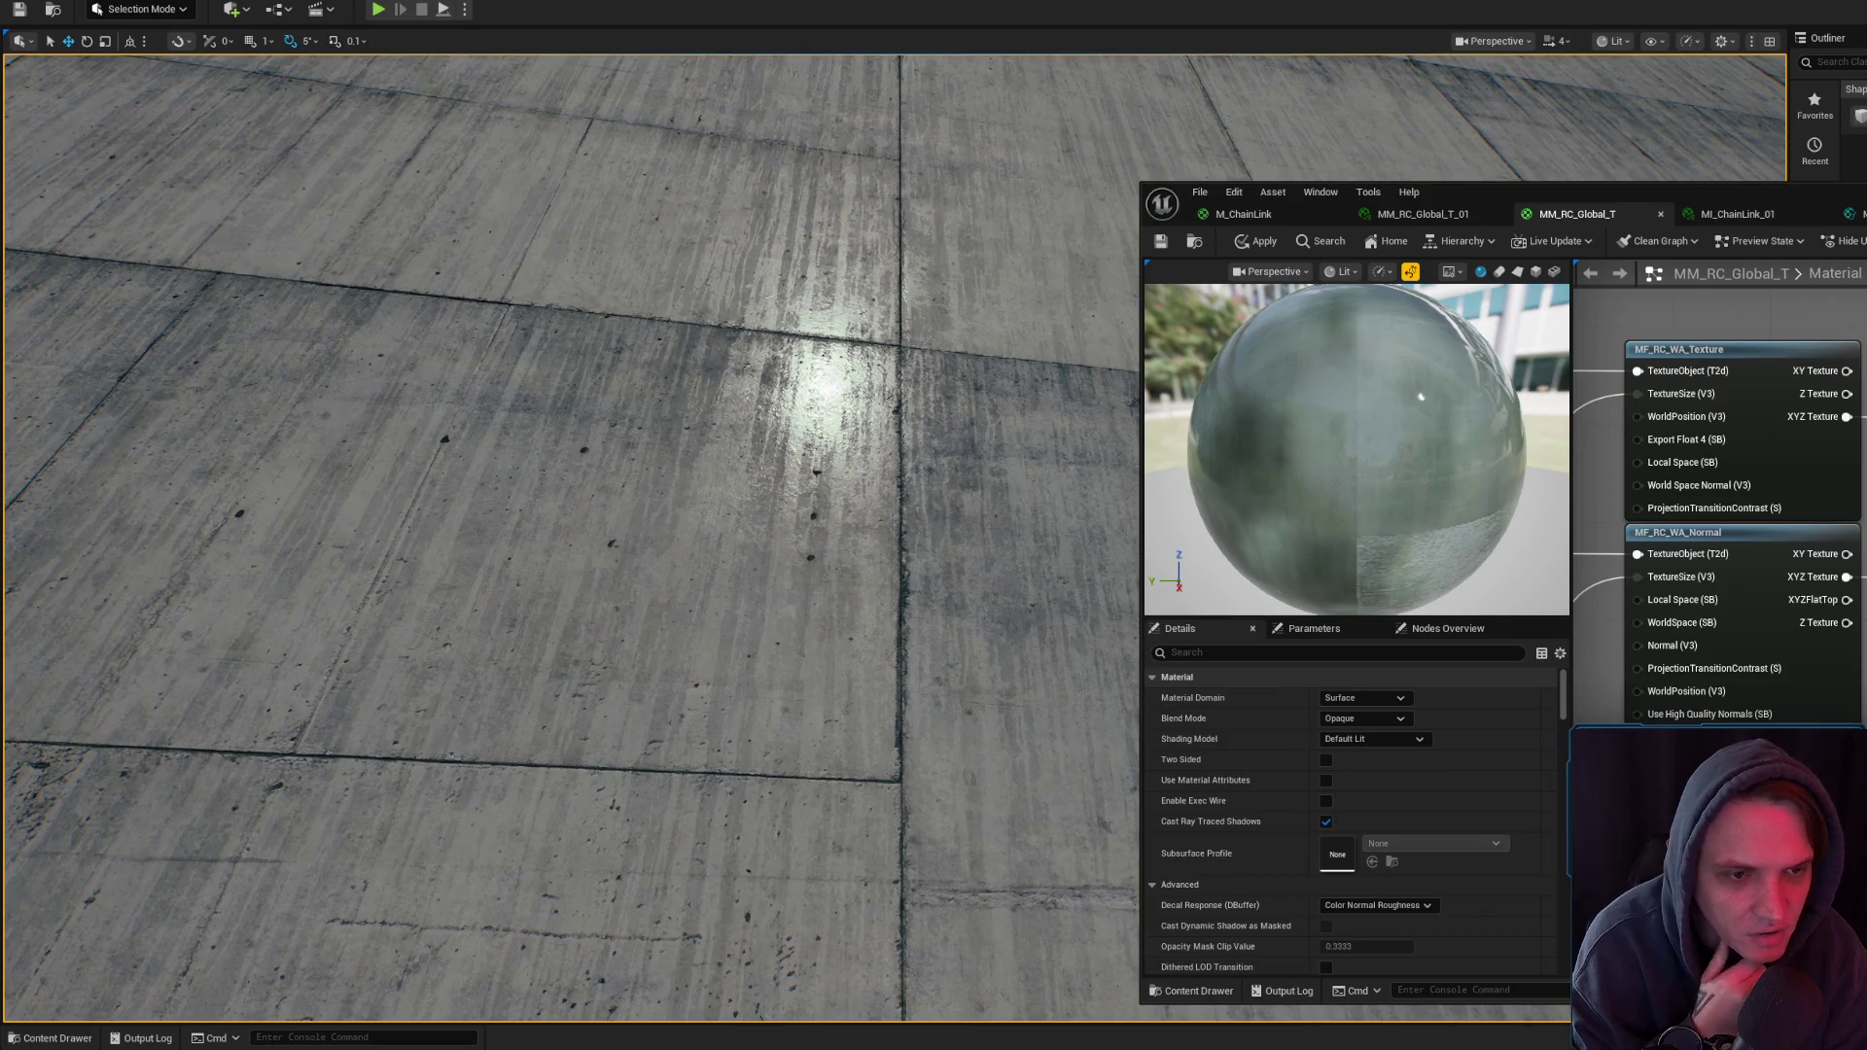
left_click_drag(1648, 321, 1863, 464)
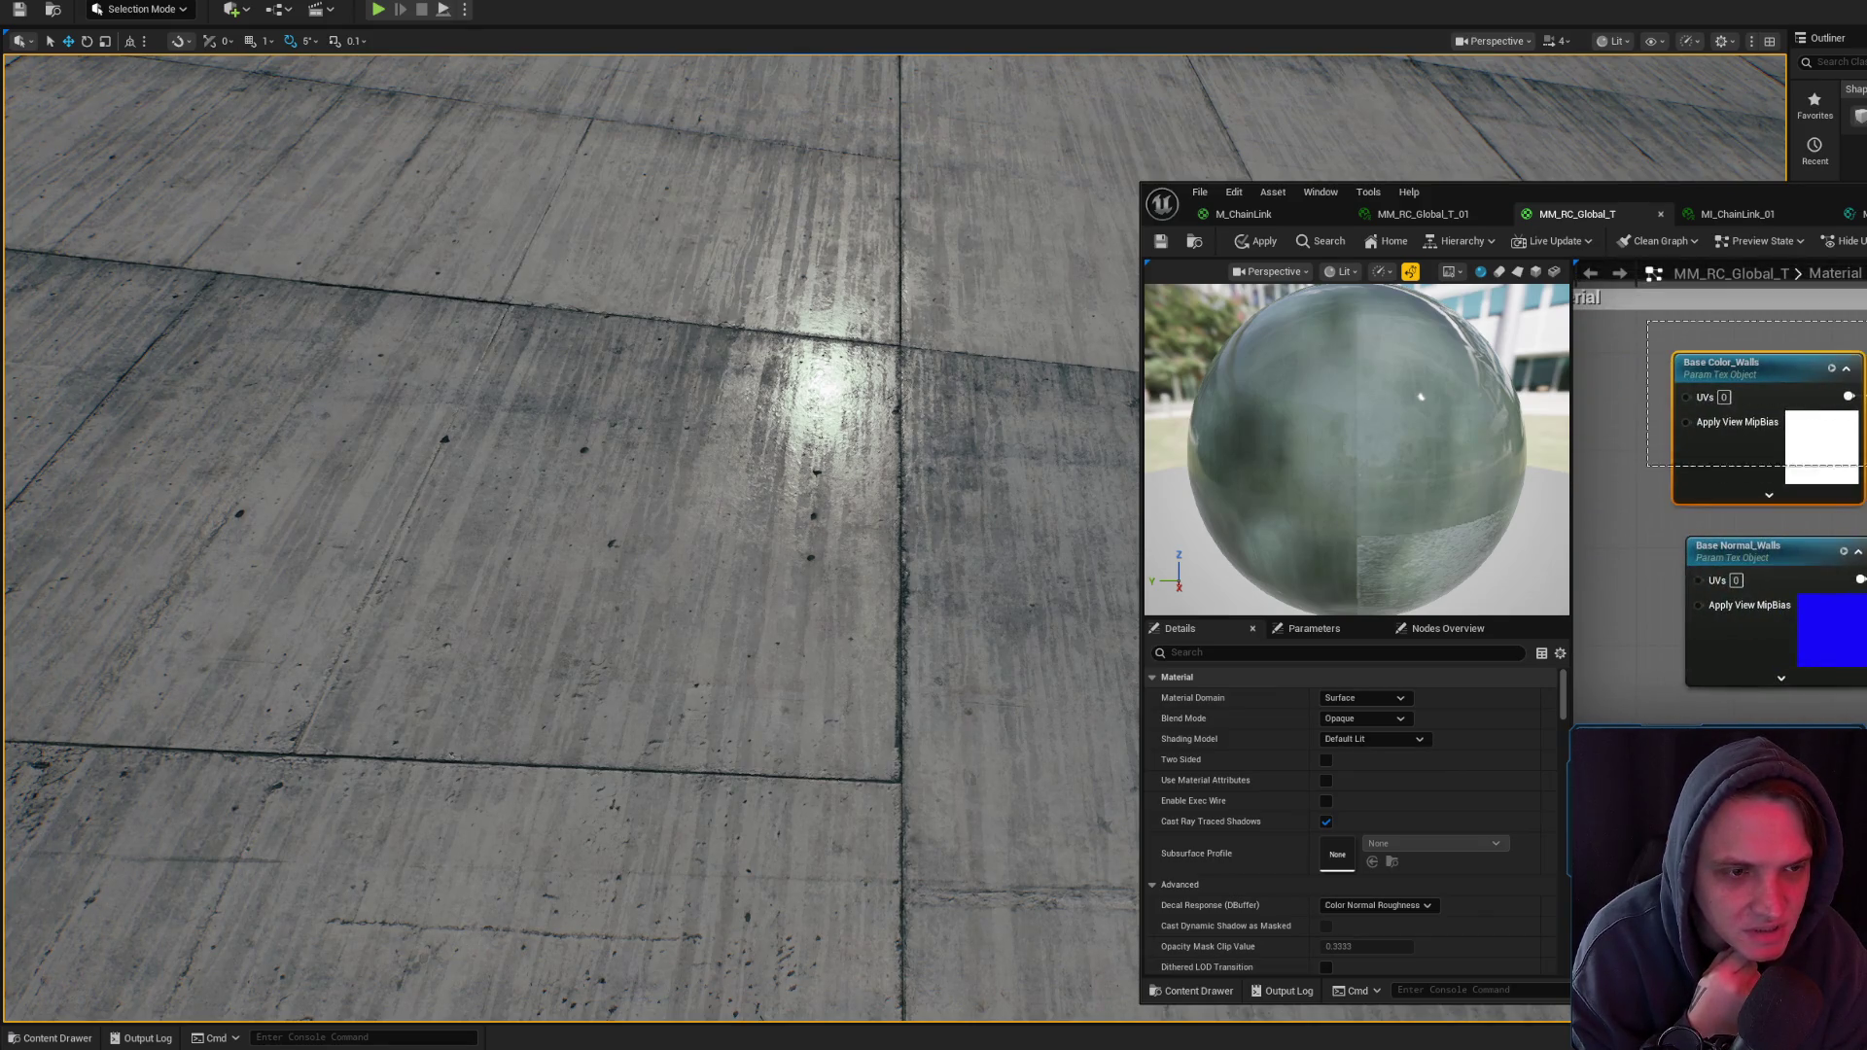
scroll(1831, 410, "down", 3)
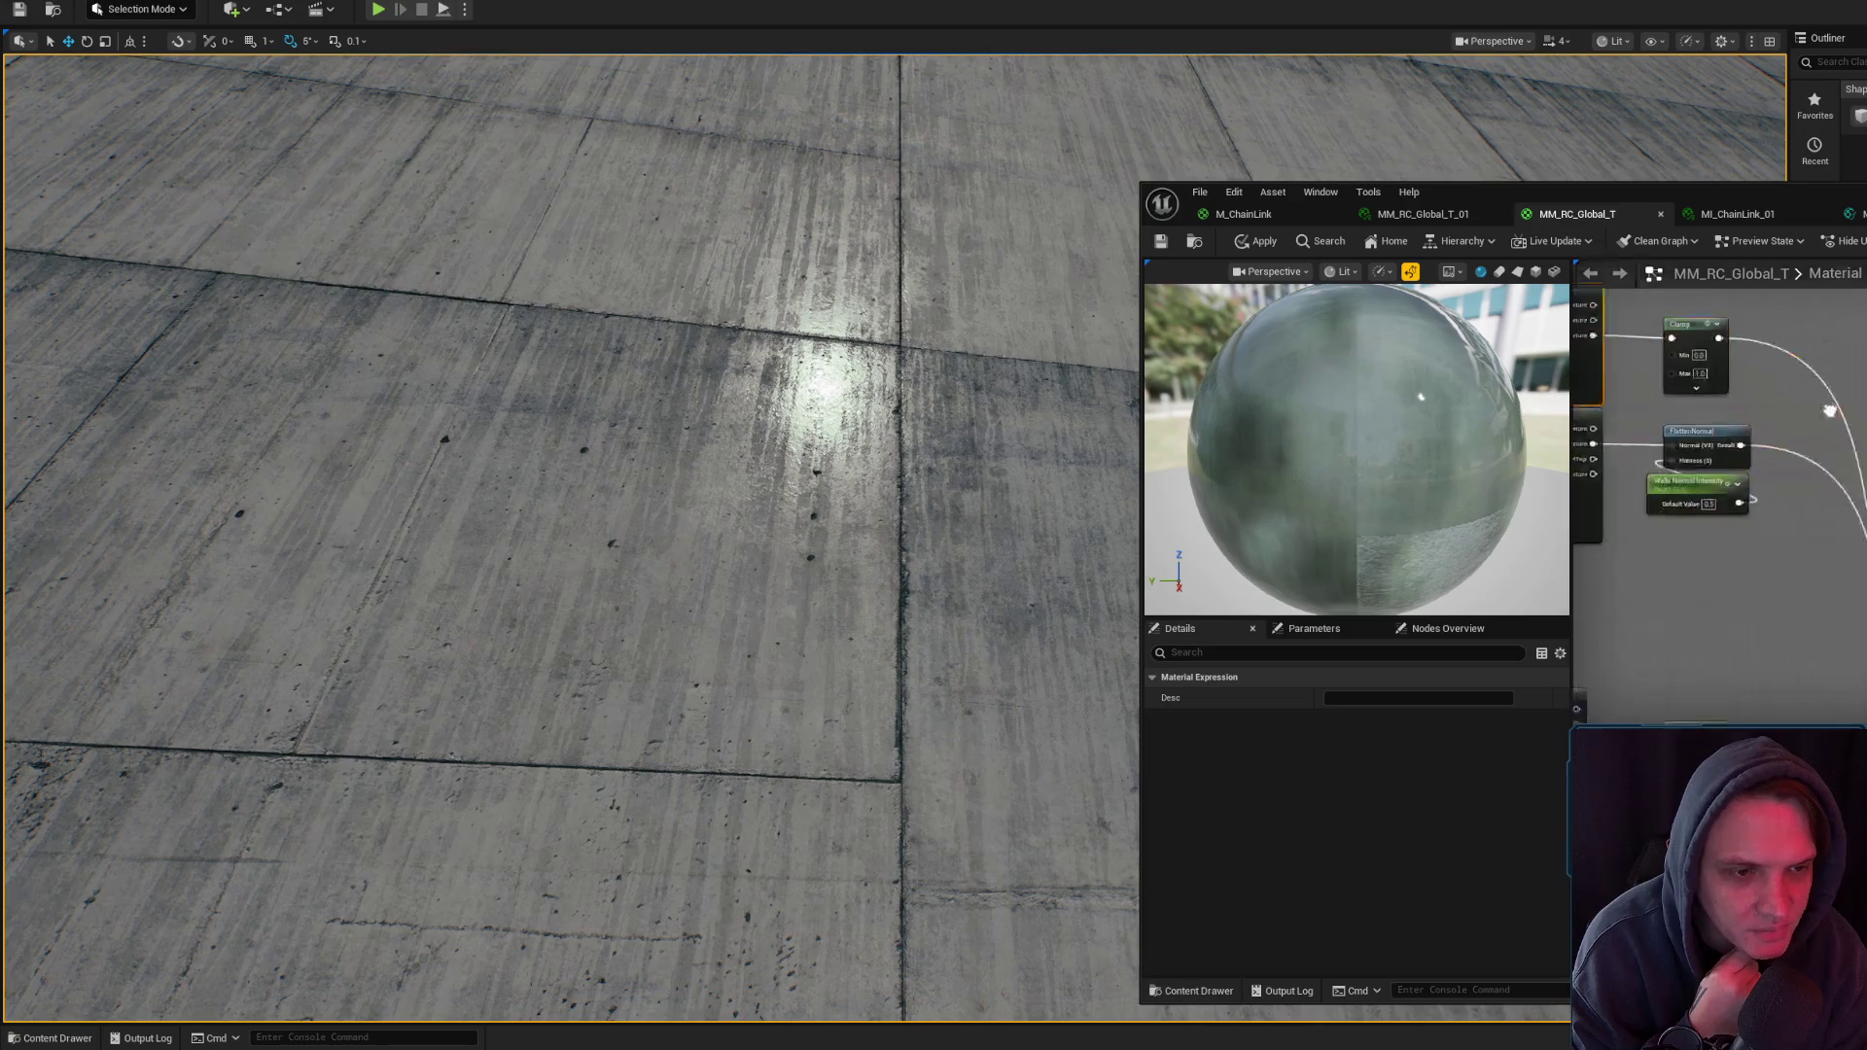
left_click_drag(1830, 411, 1751, 434)
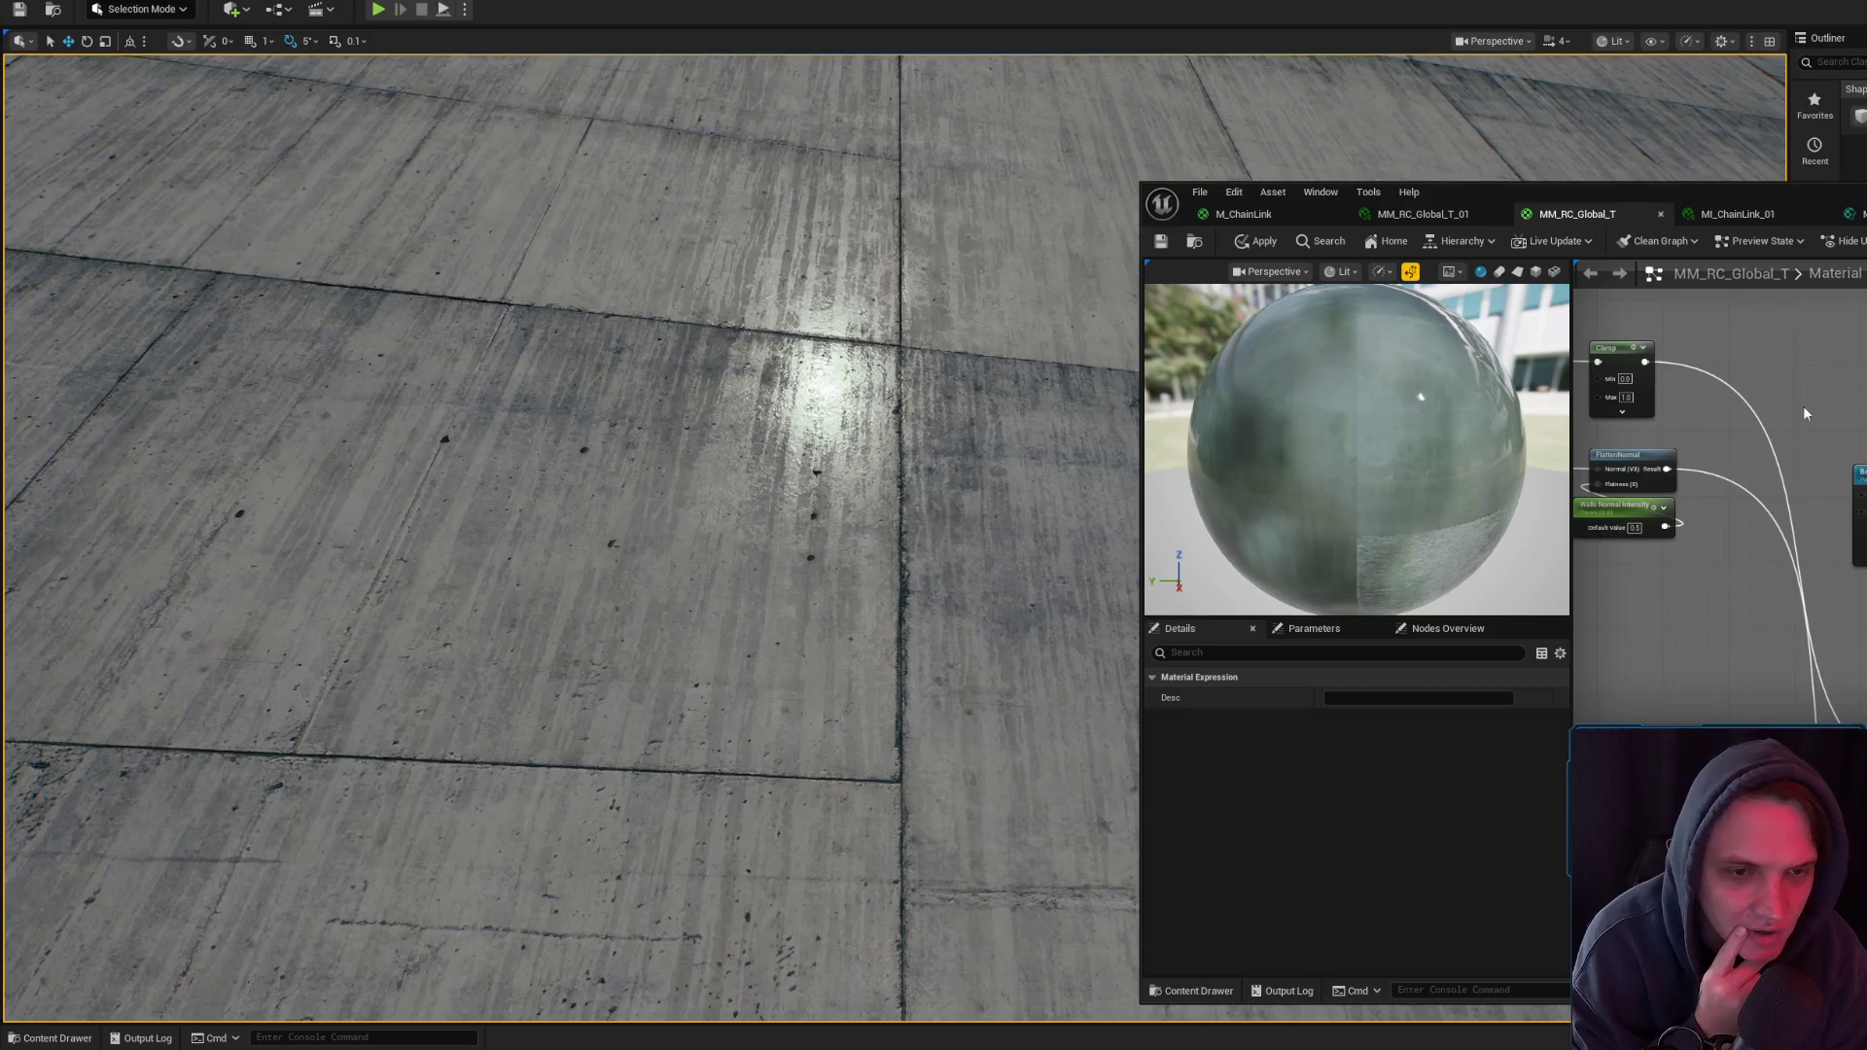
key("Home")
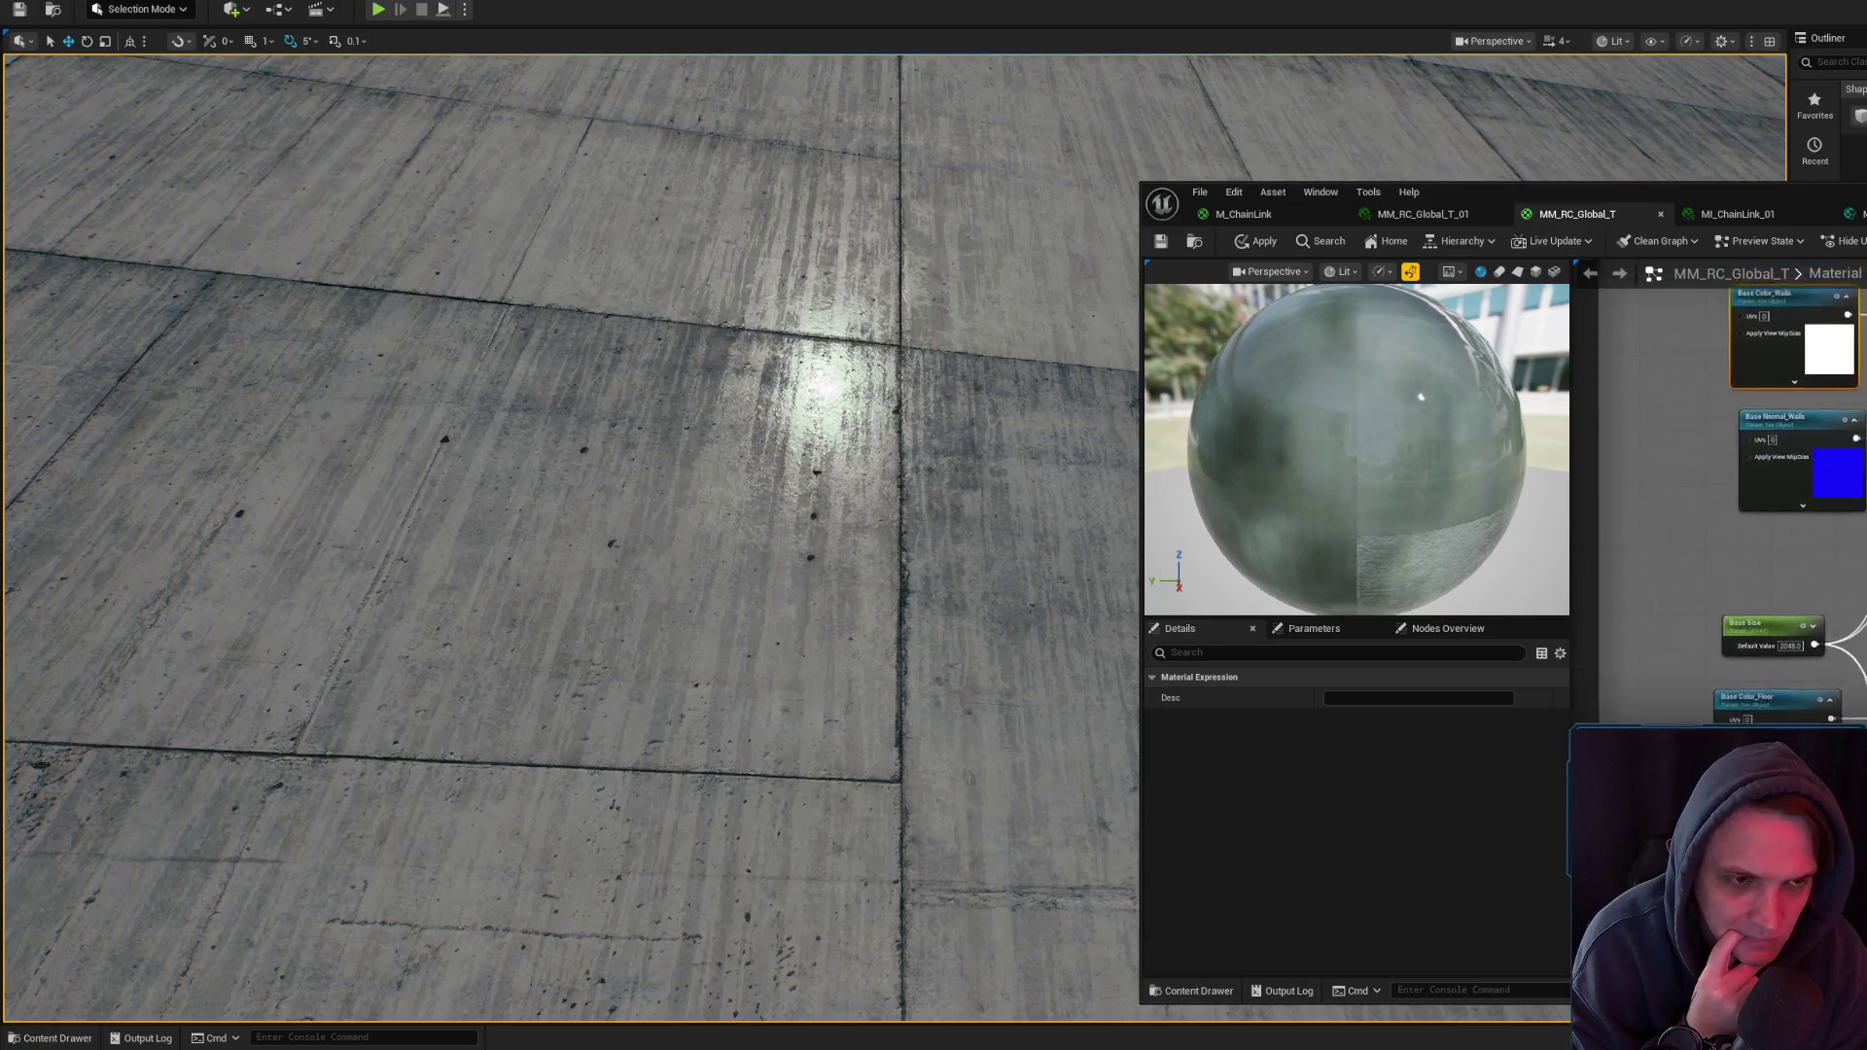
left_click(1780, 459)
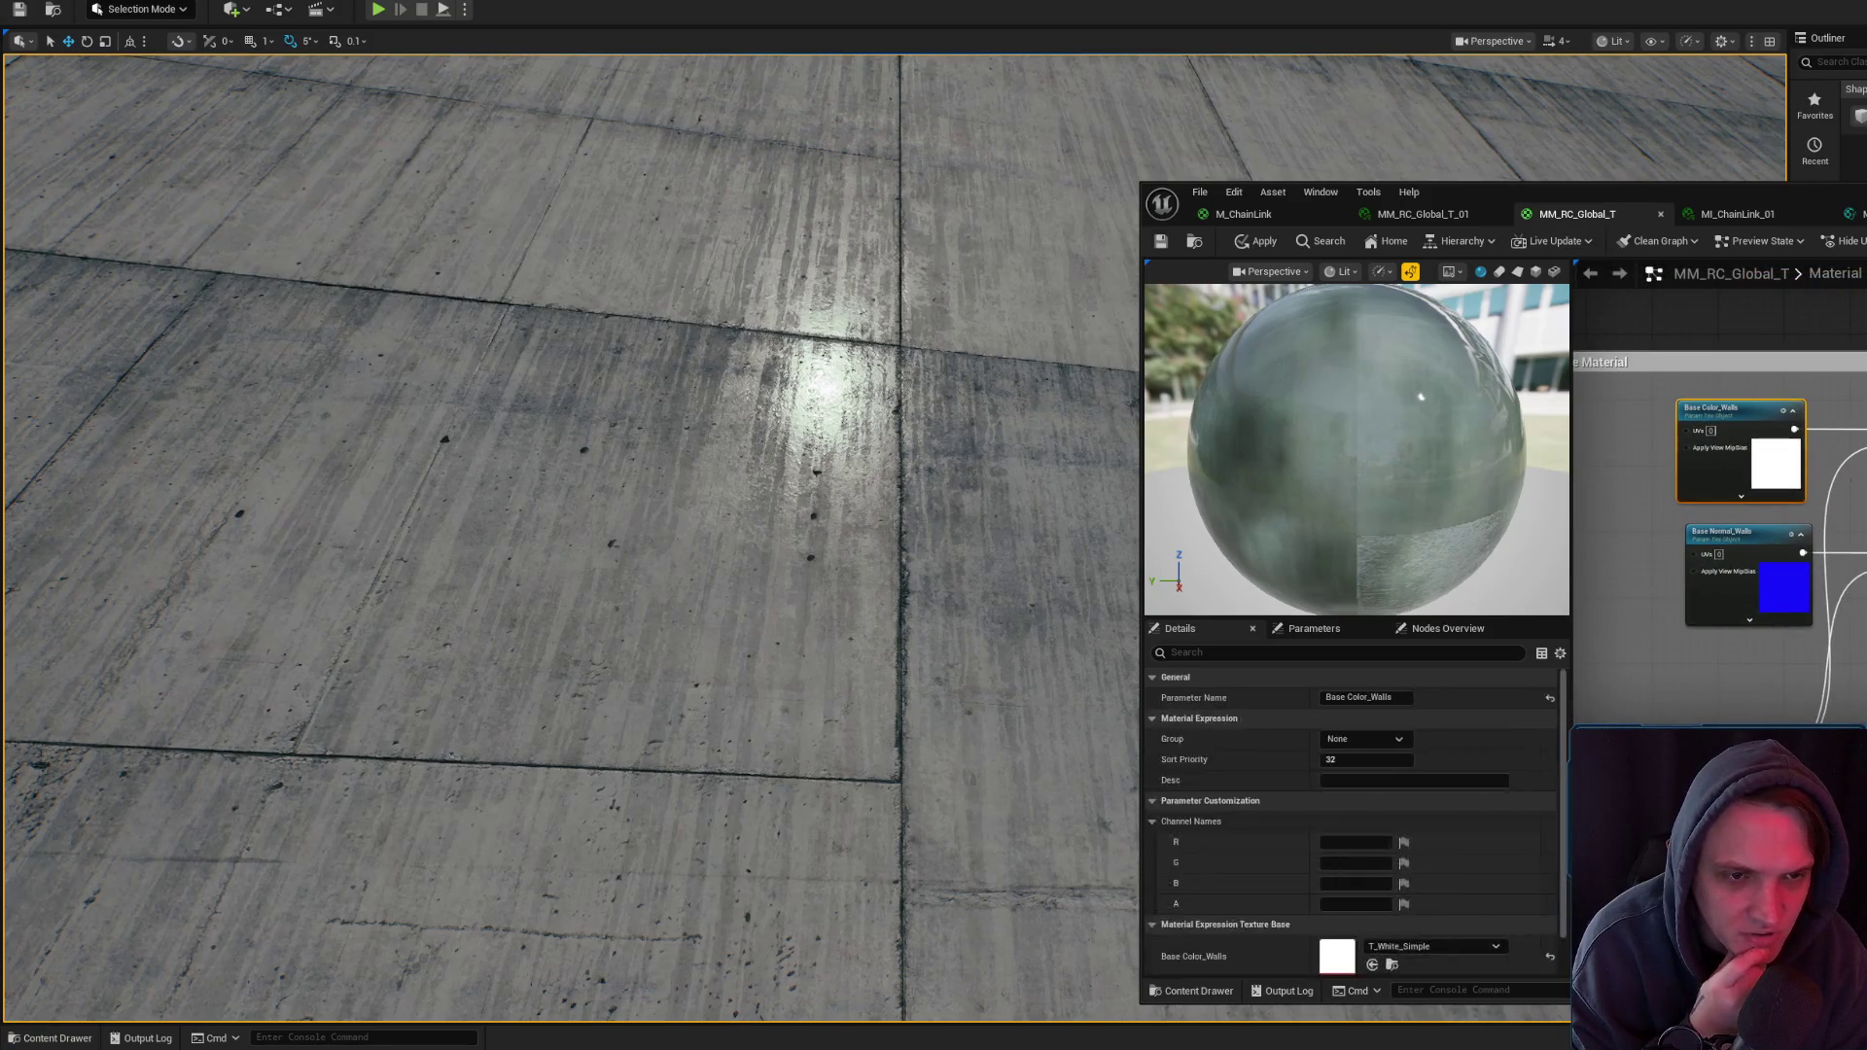
- Select the WorldAlignedTexture node fed by the Base Color_01 texture
scroll(1741, 447, "up", 2)
left_click_drag(1788, 479, 1866, 523)
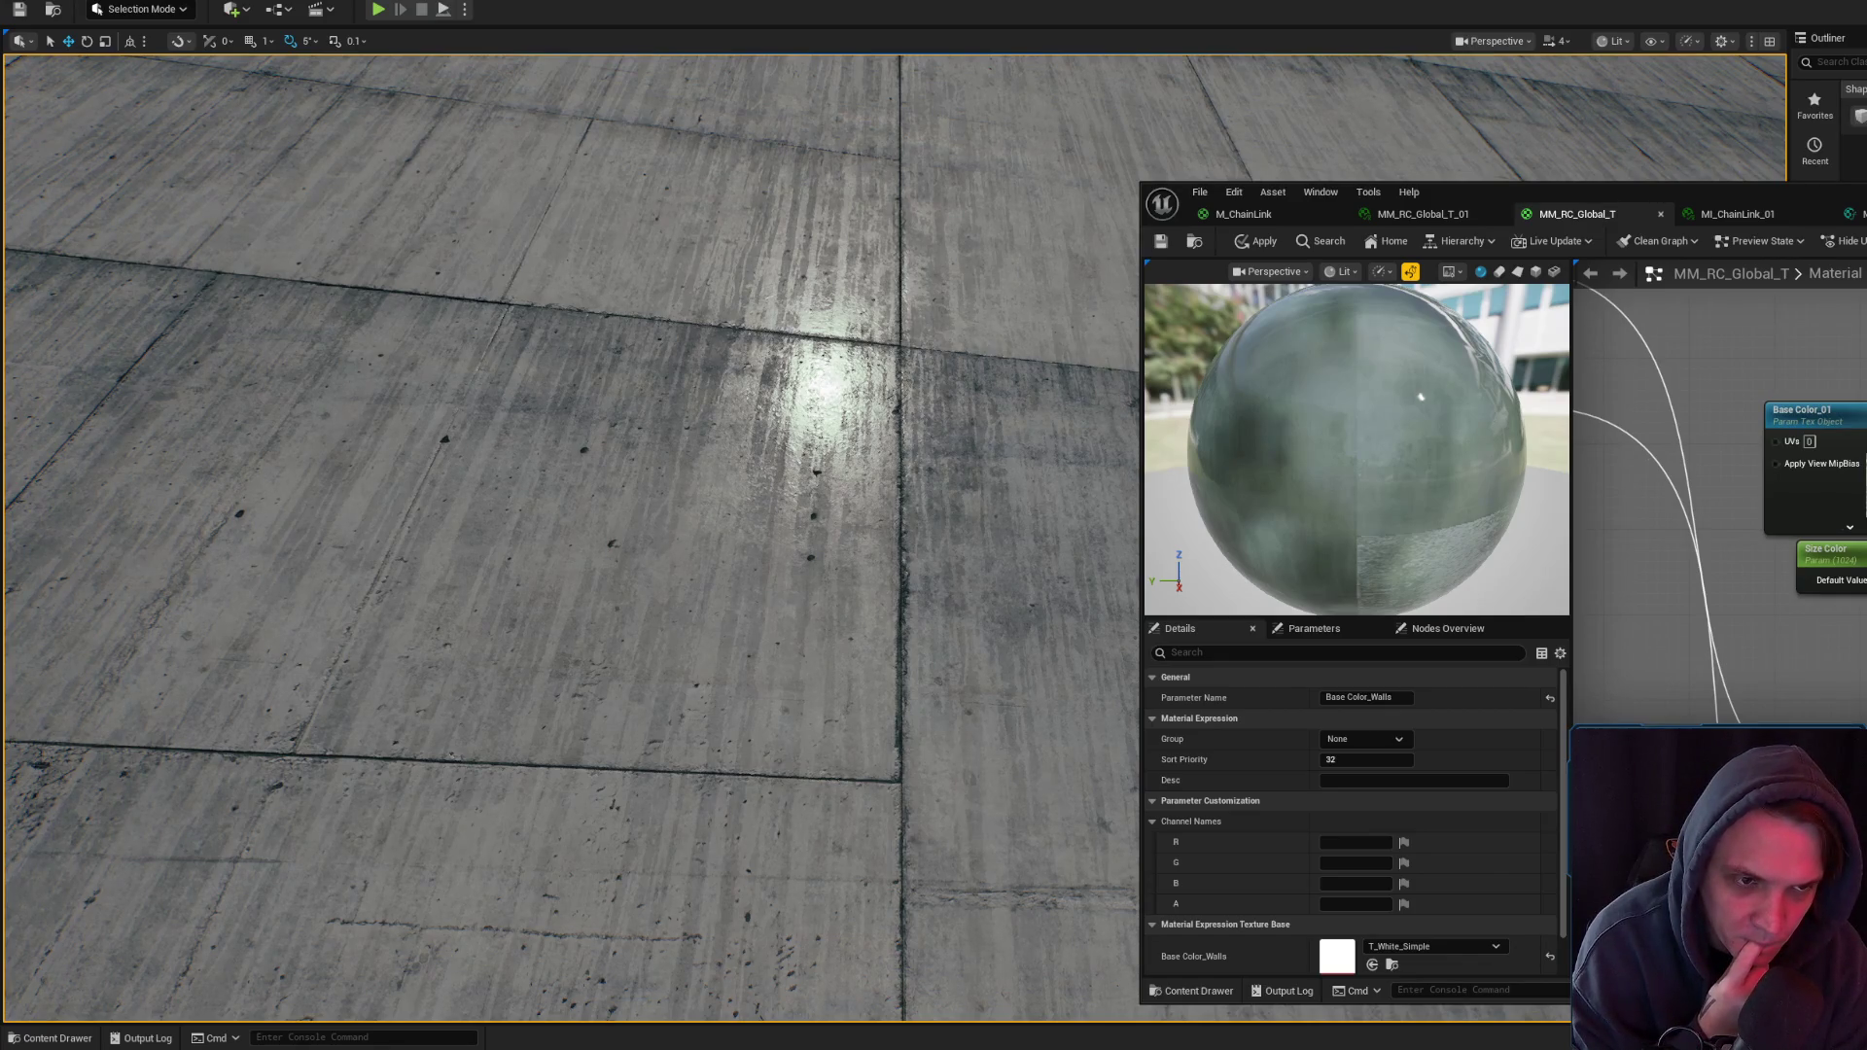
left_click_drag(1866, 544, 1832, 564)
left_click(1841, 396)
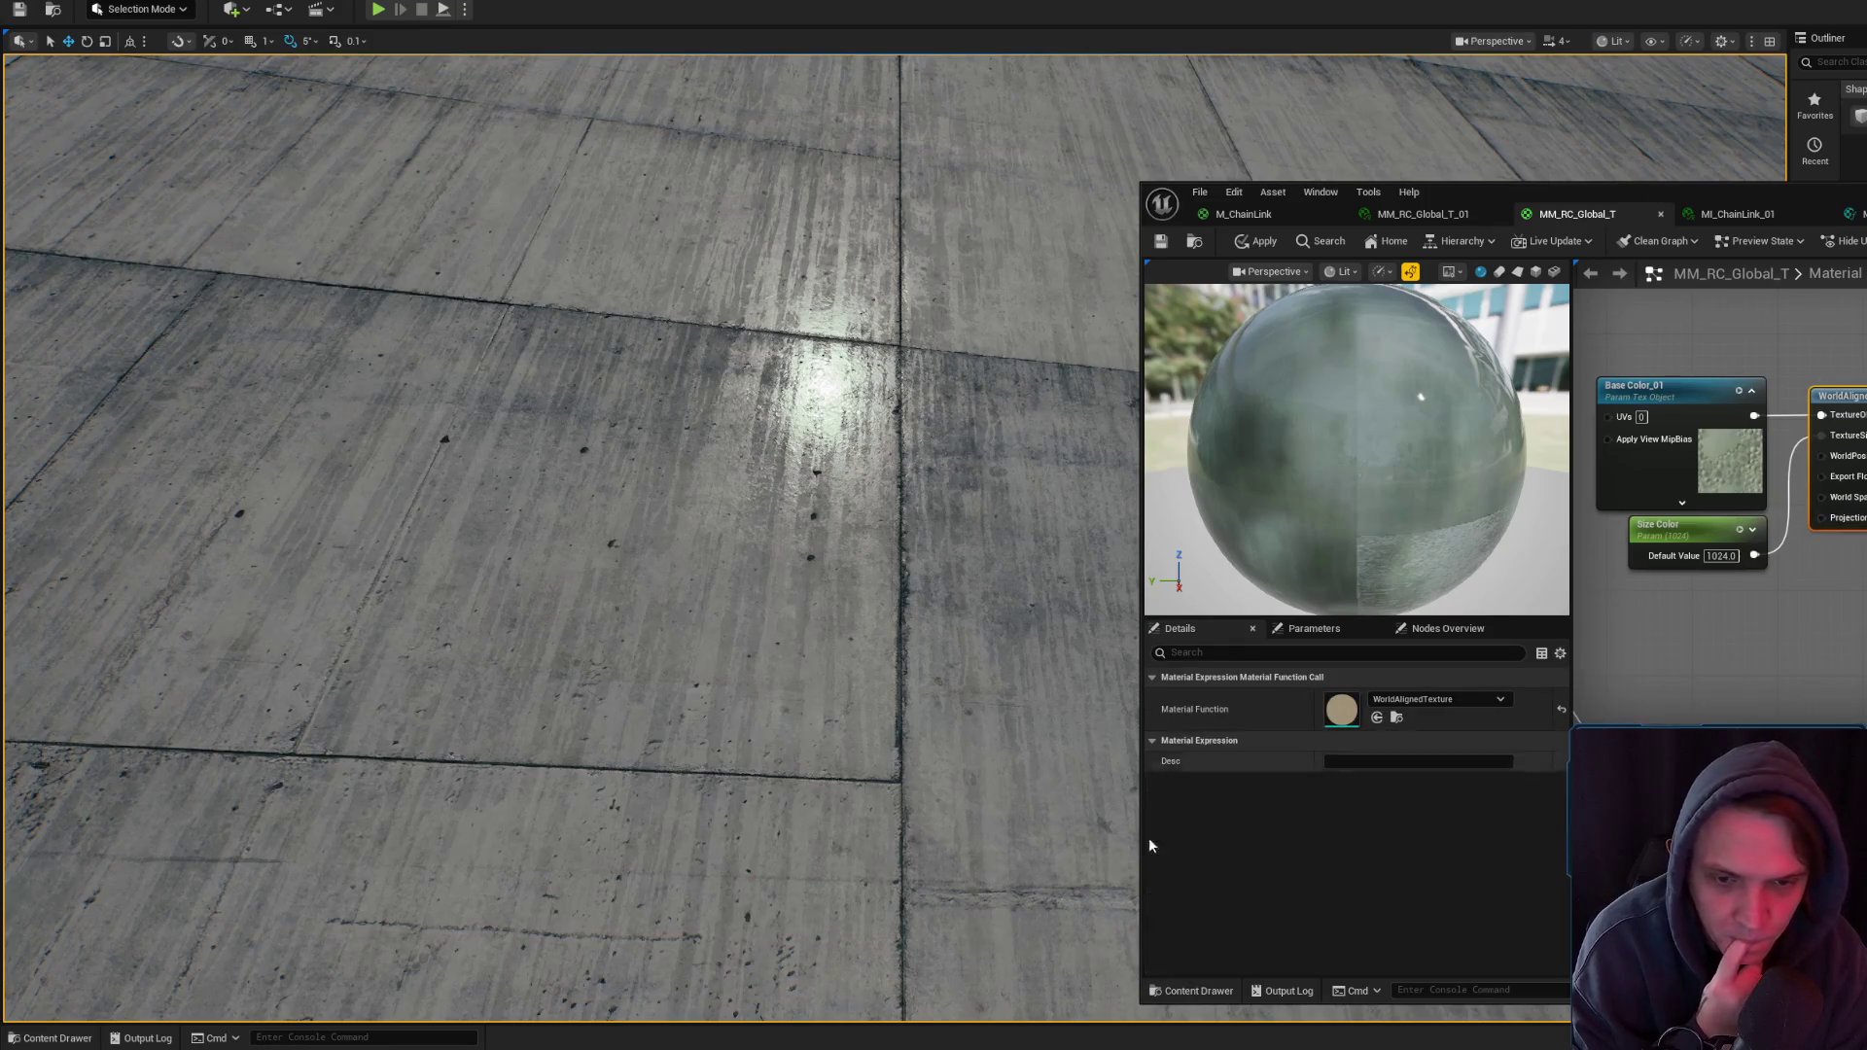
- Assign MF_RC_WA_Texture to the Base Color_01 texture node's function call
left_click(56, 1038)
left_click(797, 609)
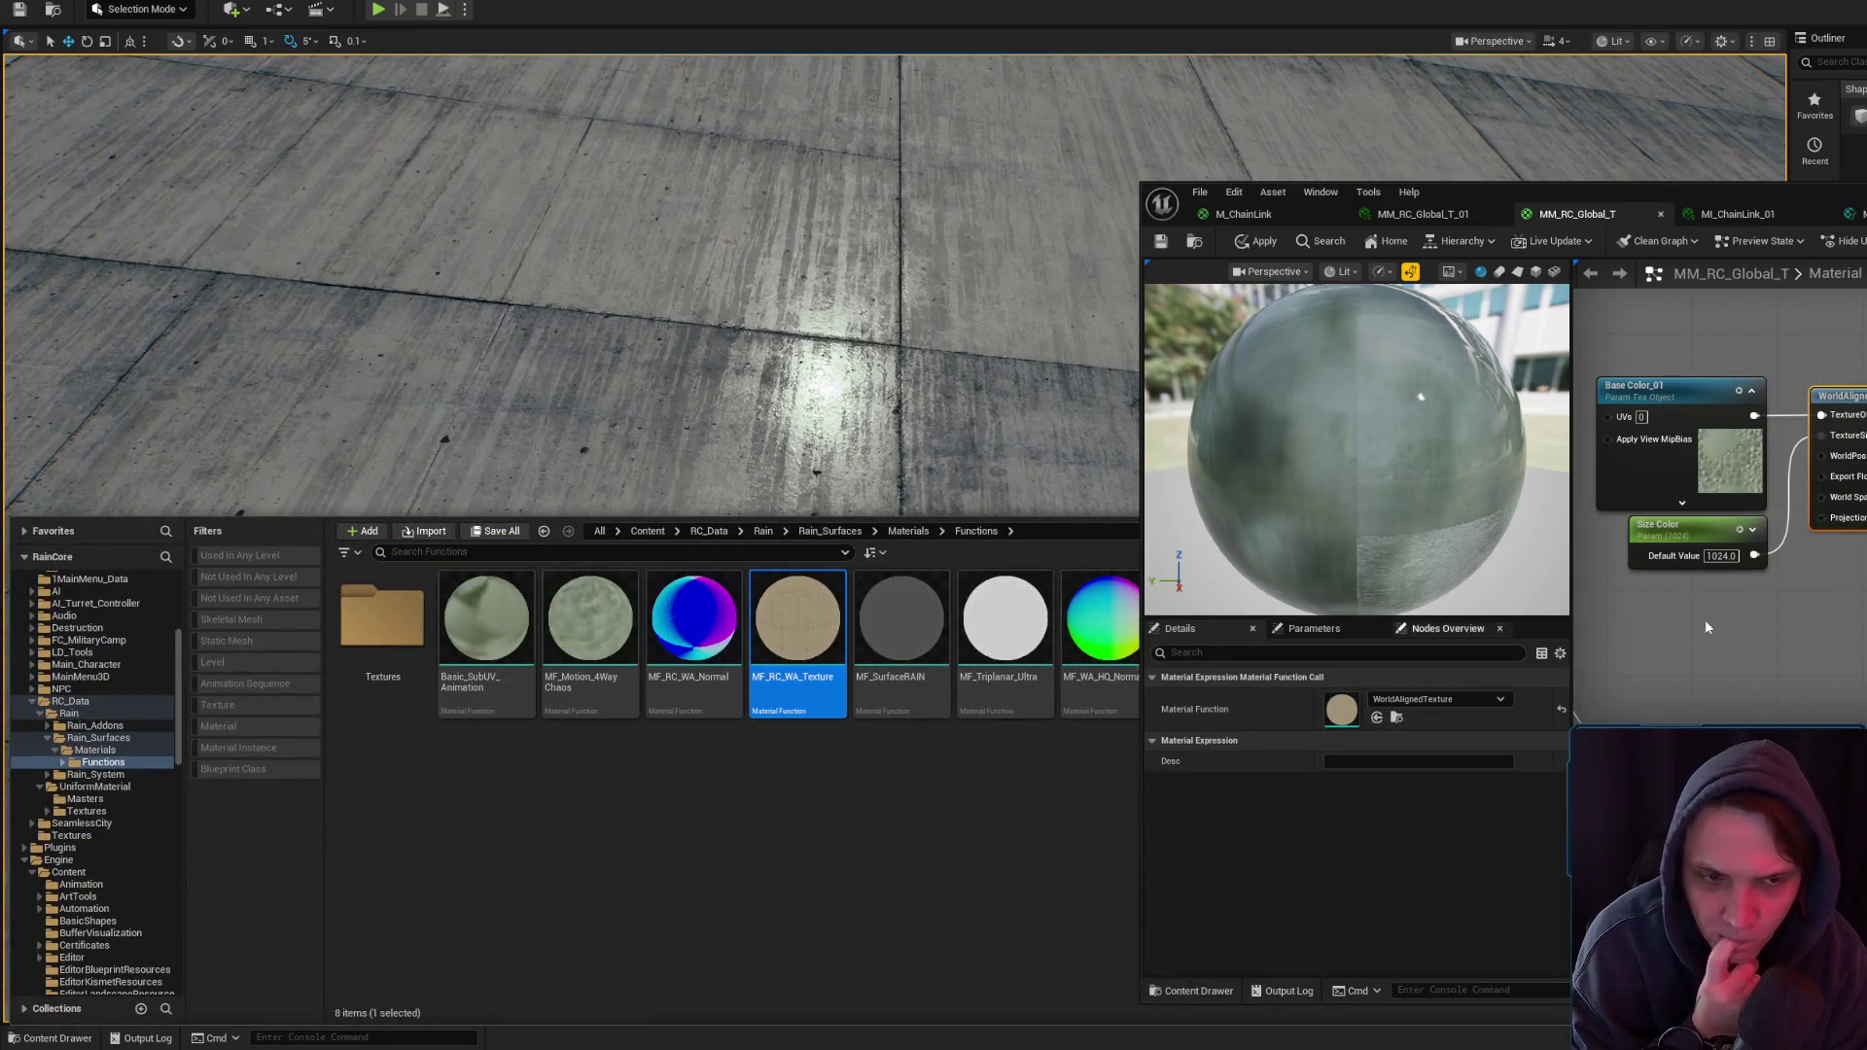
left_click(1377, 719)
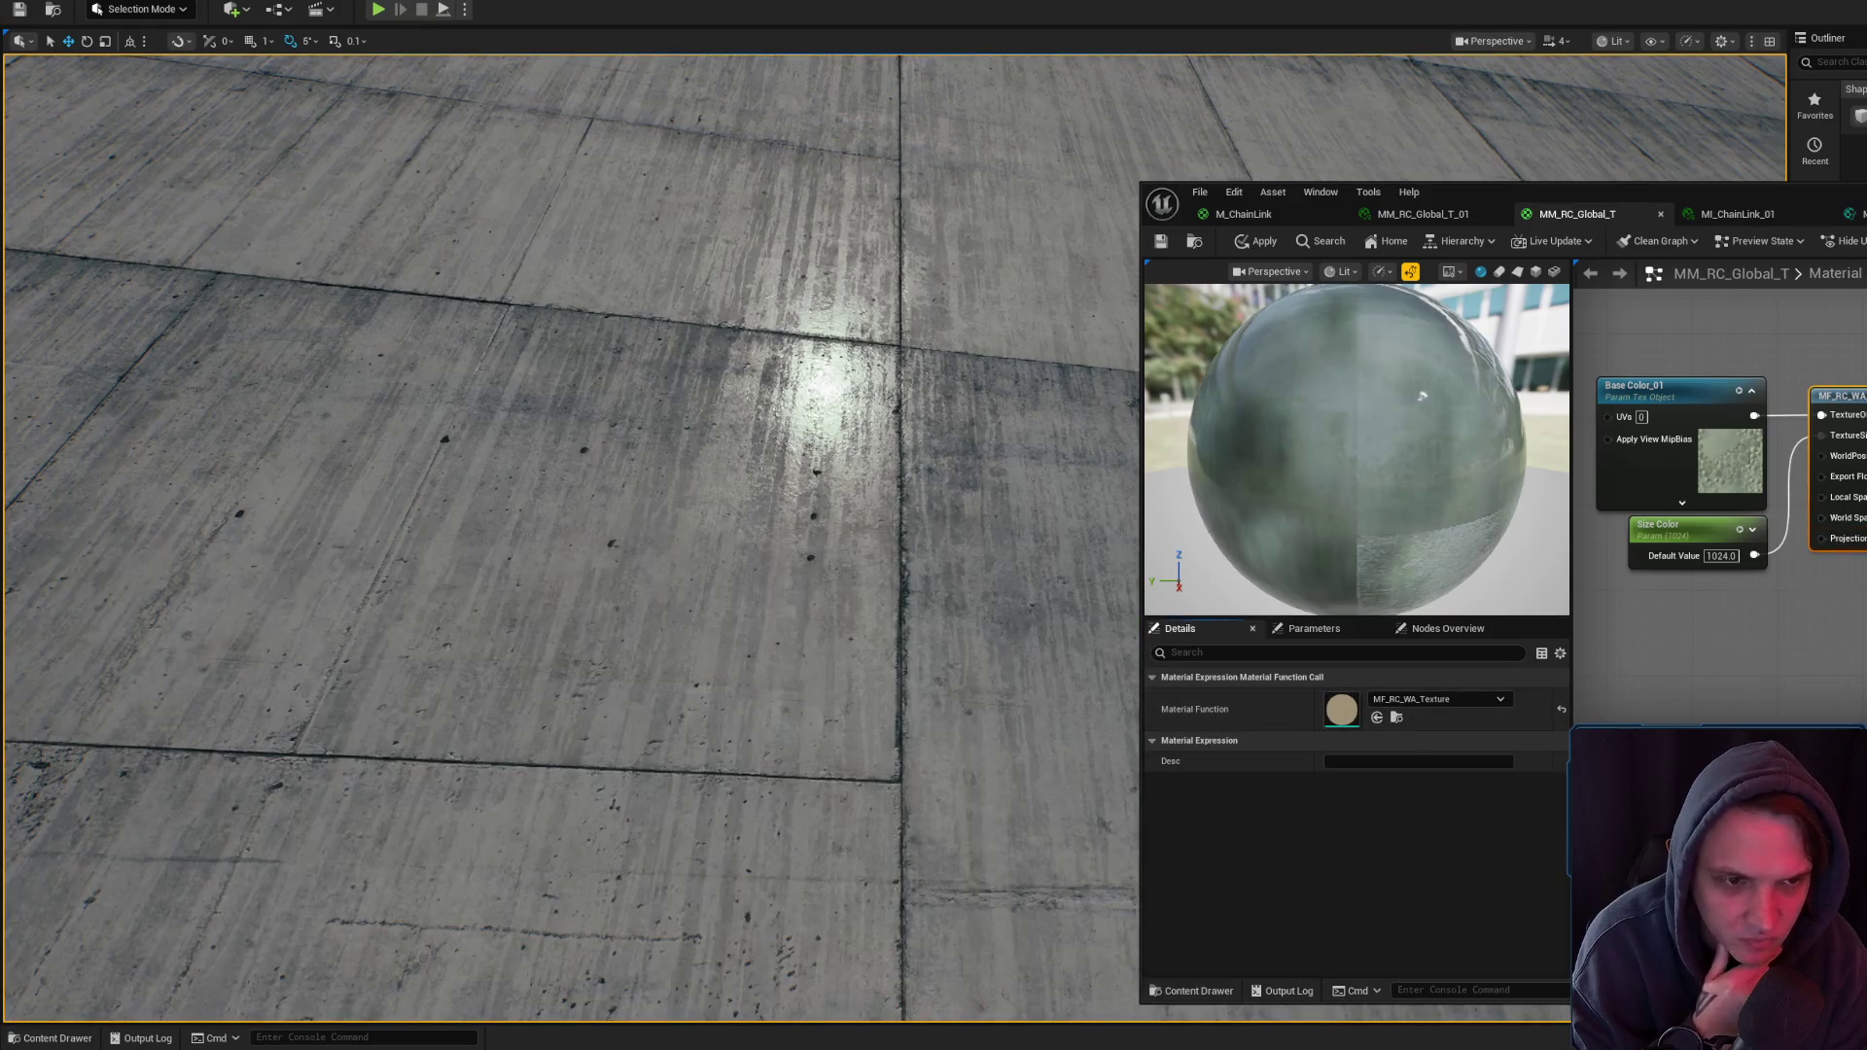
left_click_drag(1805, 569, 1669, 524)
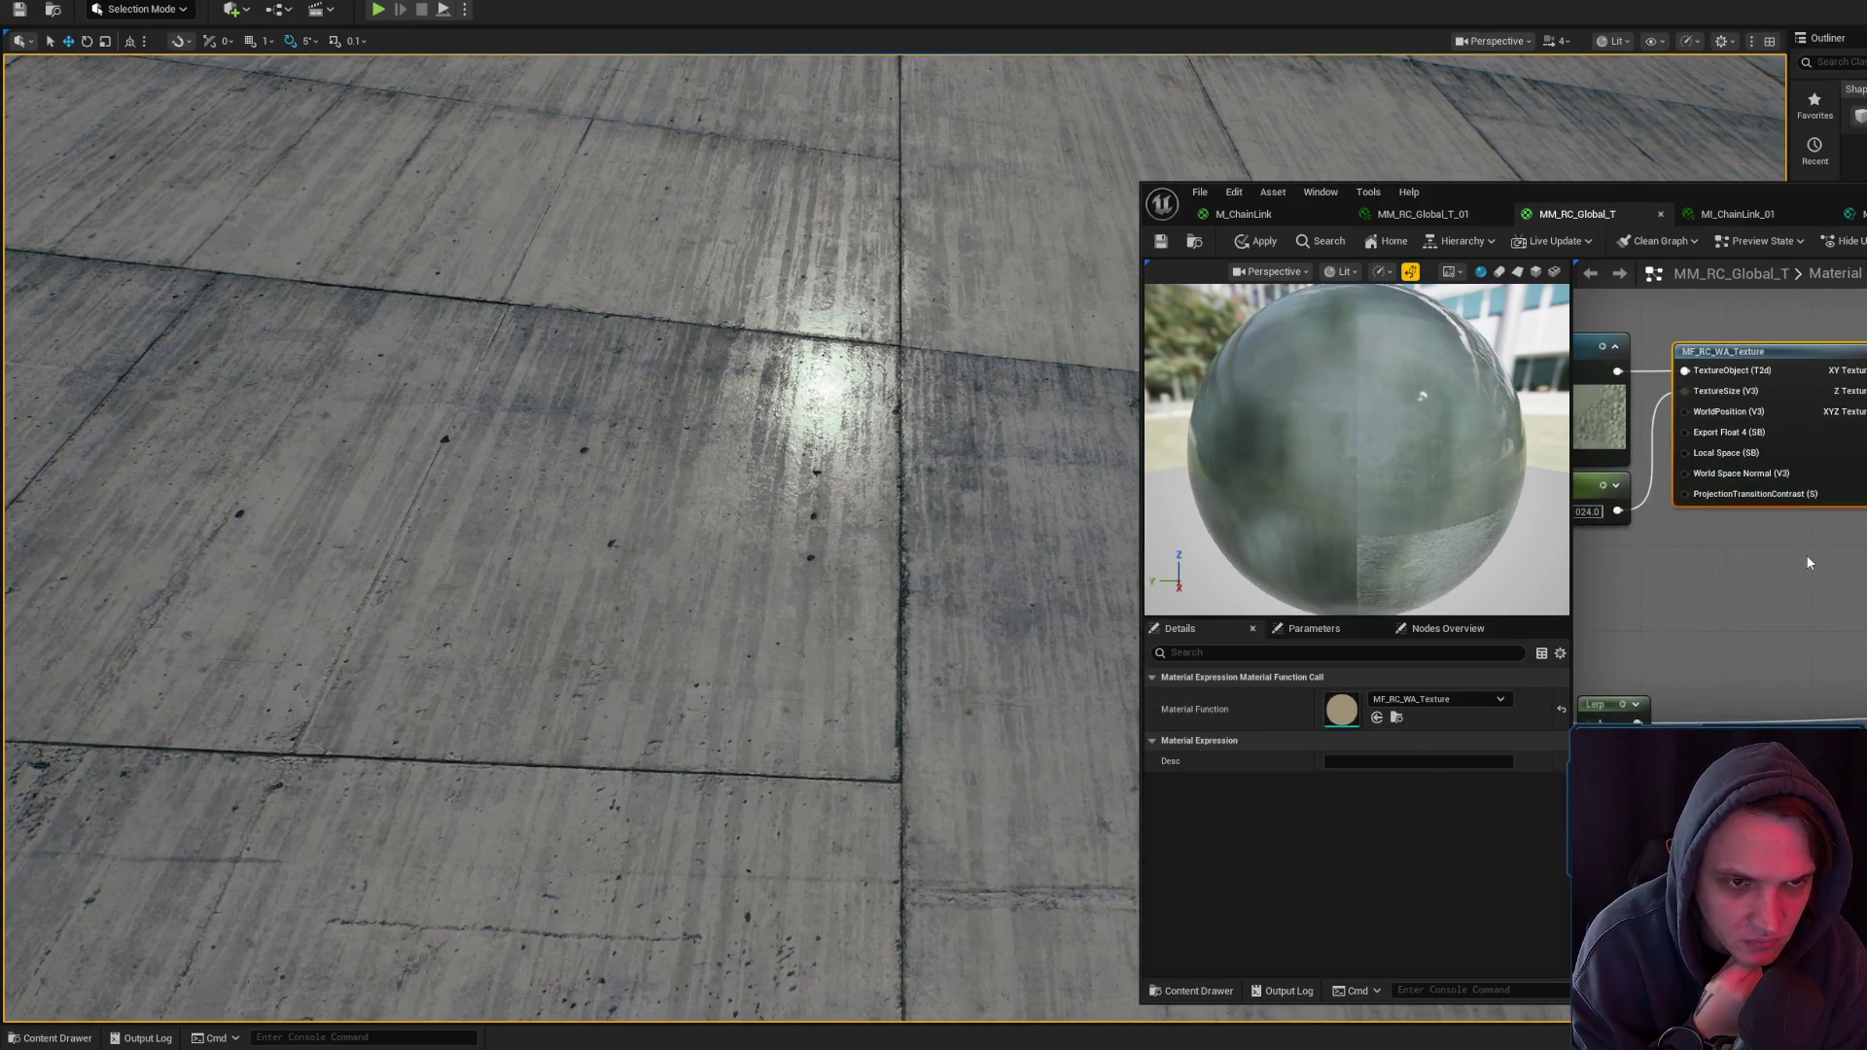
- Review the updated graph and apply the changes to MM_RC_Global_T
scroll(1806, 554, "down", 5)
scroll(1835, 467, "up", 4)
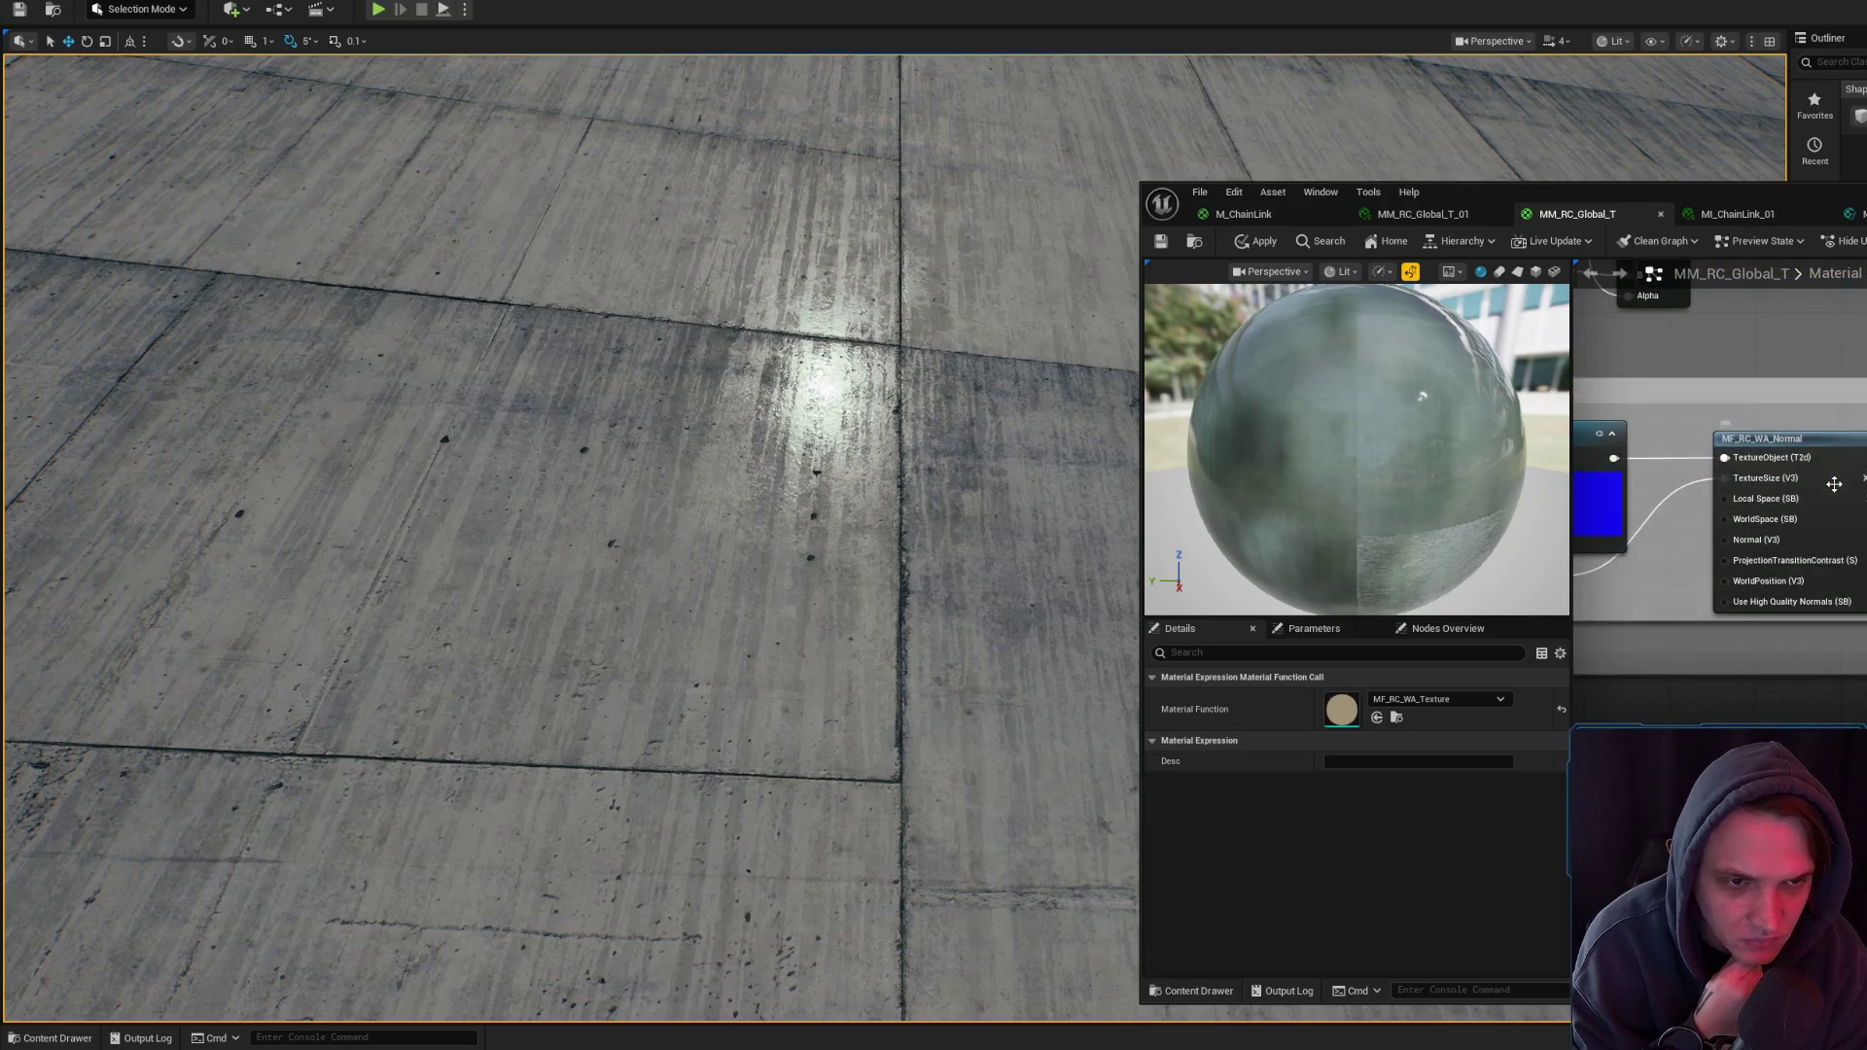
scroll(1818, 519, "down", 5)
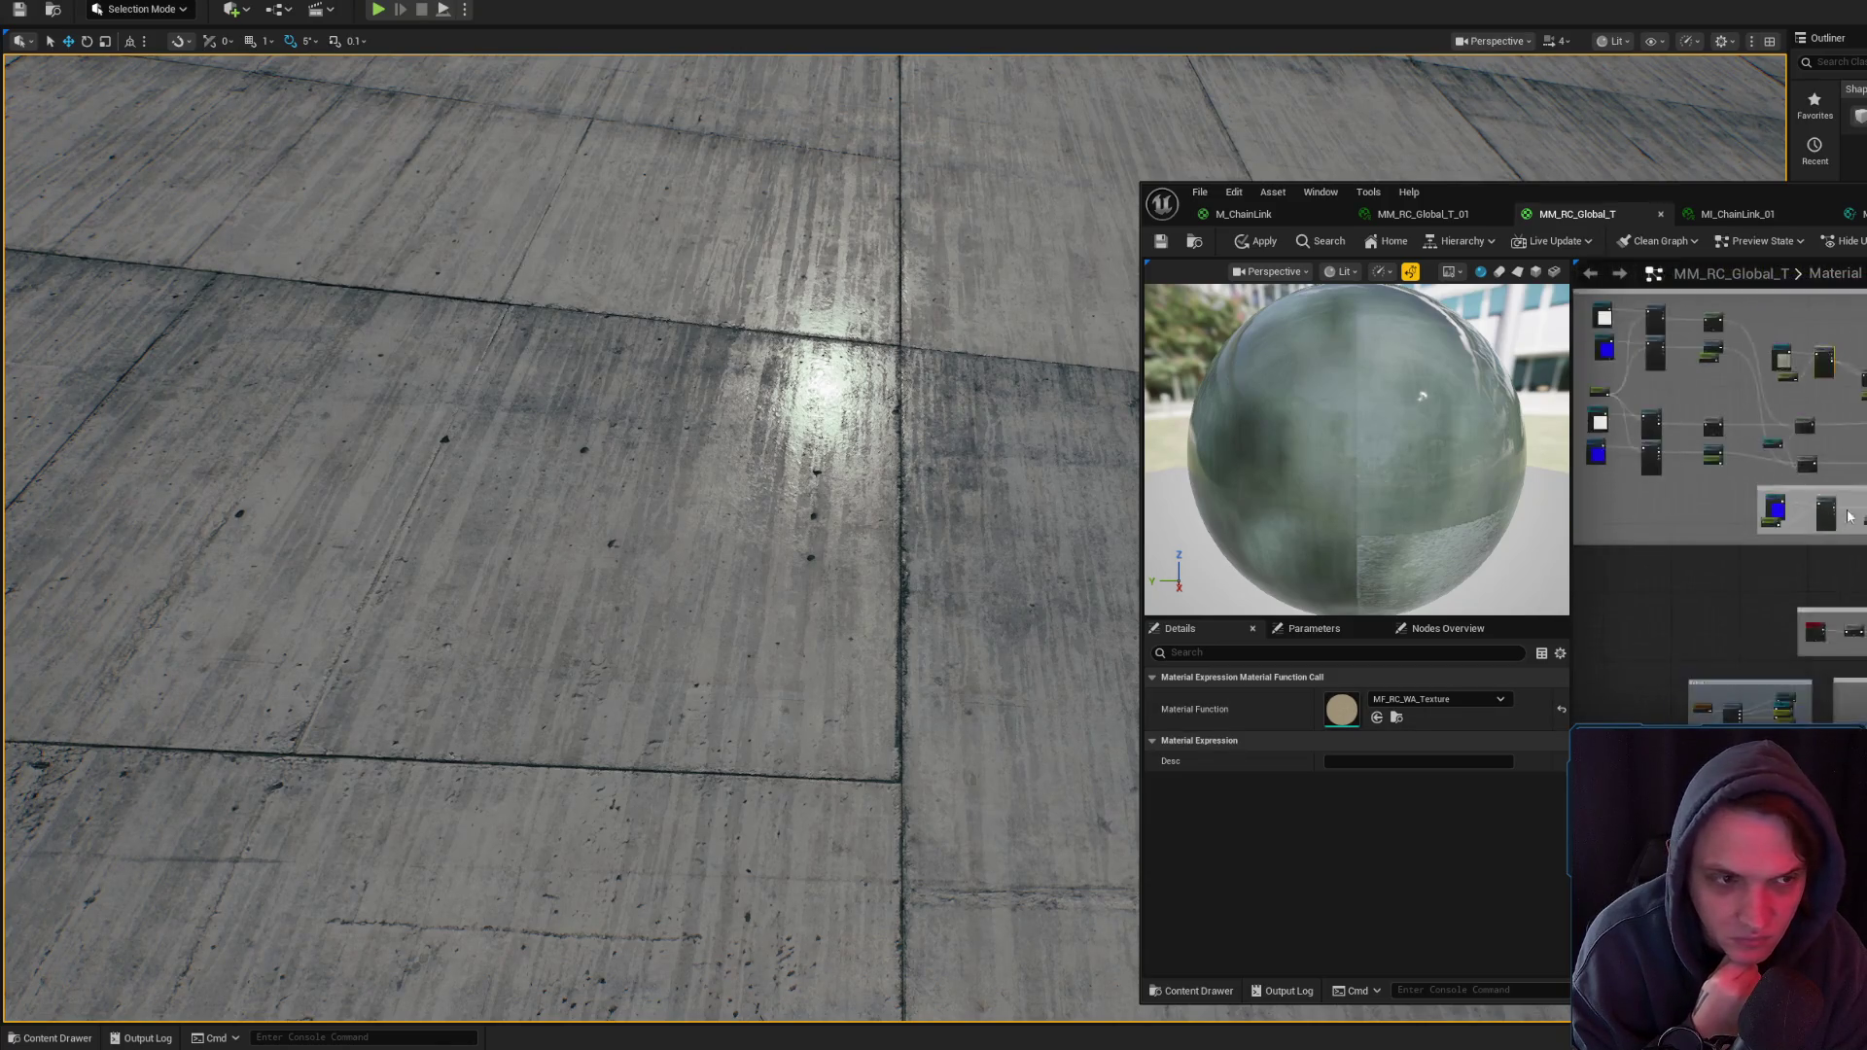
scroll(1721, 476, "up", 4)
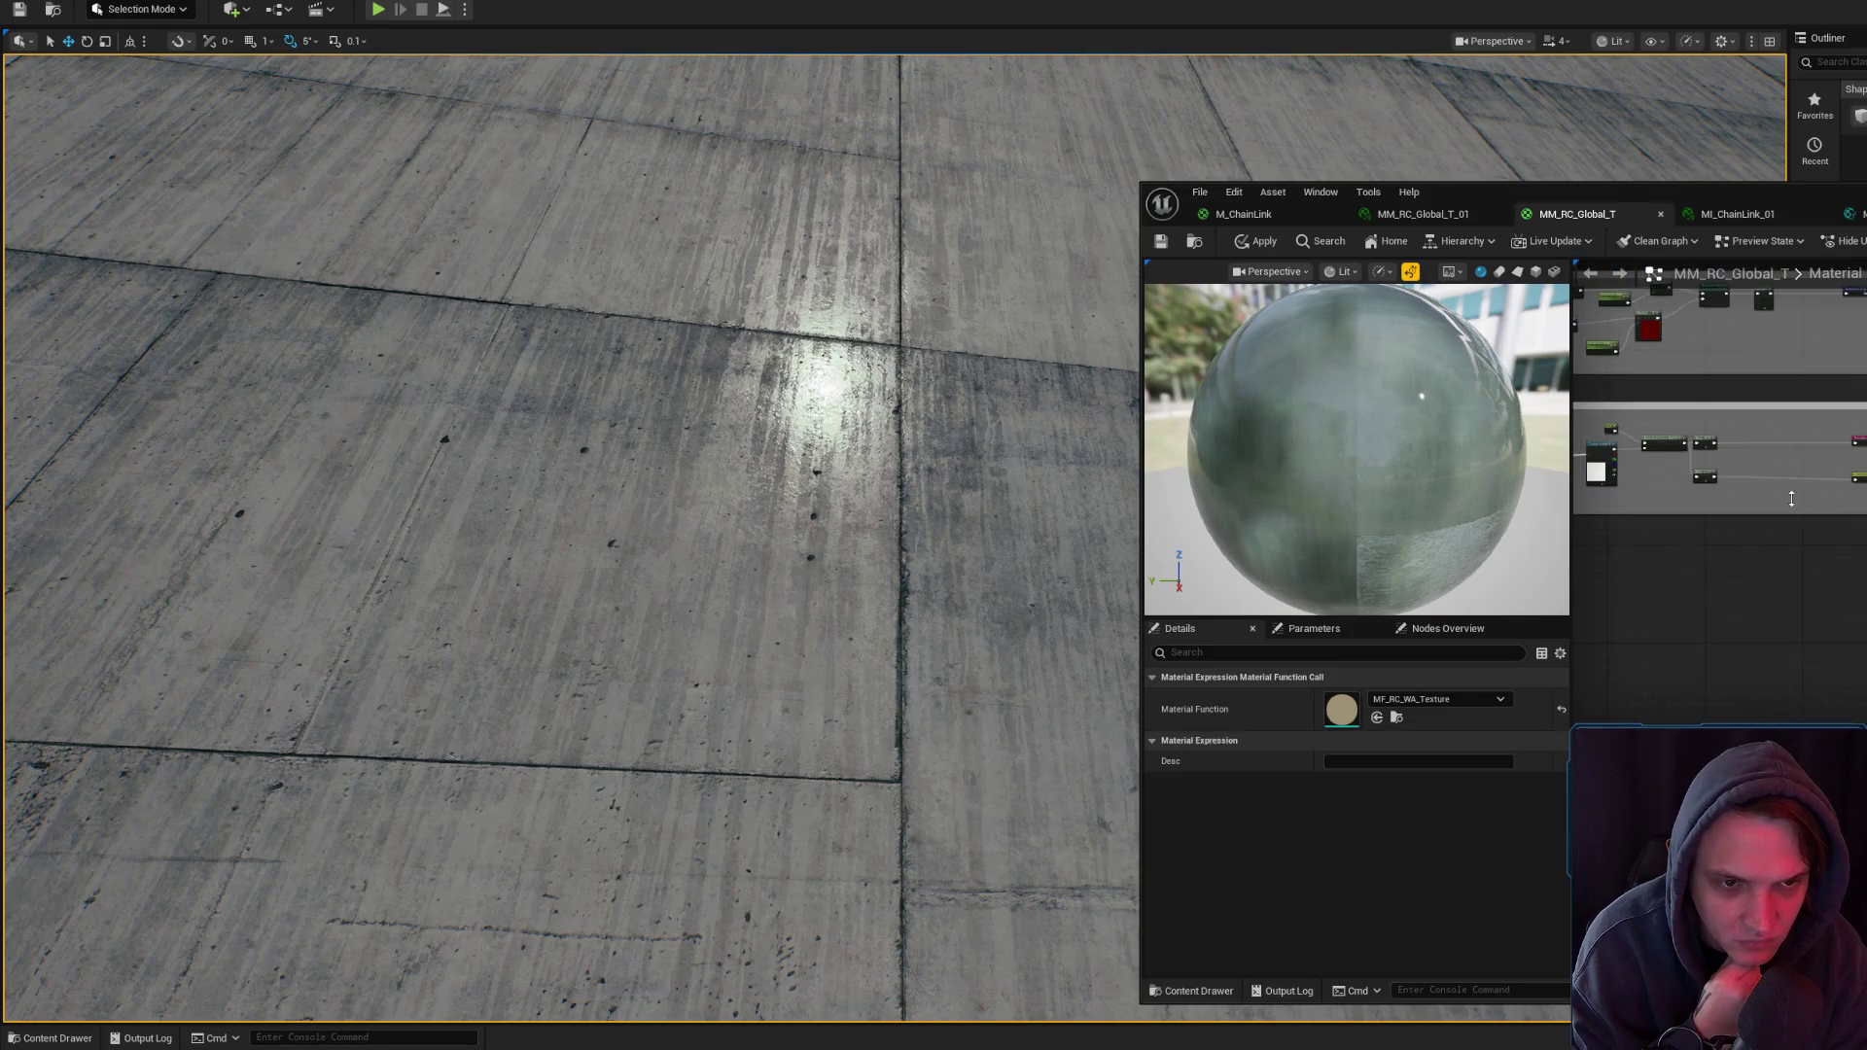
scroll(1721, 477, "down", 5)
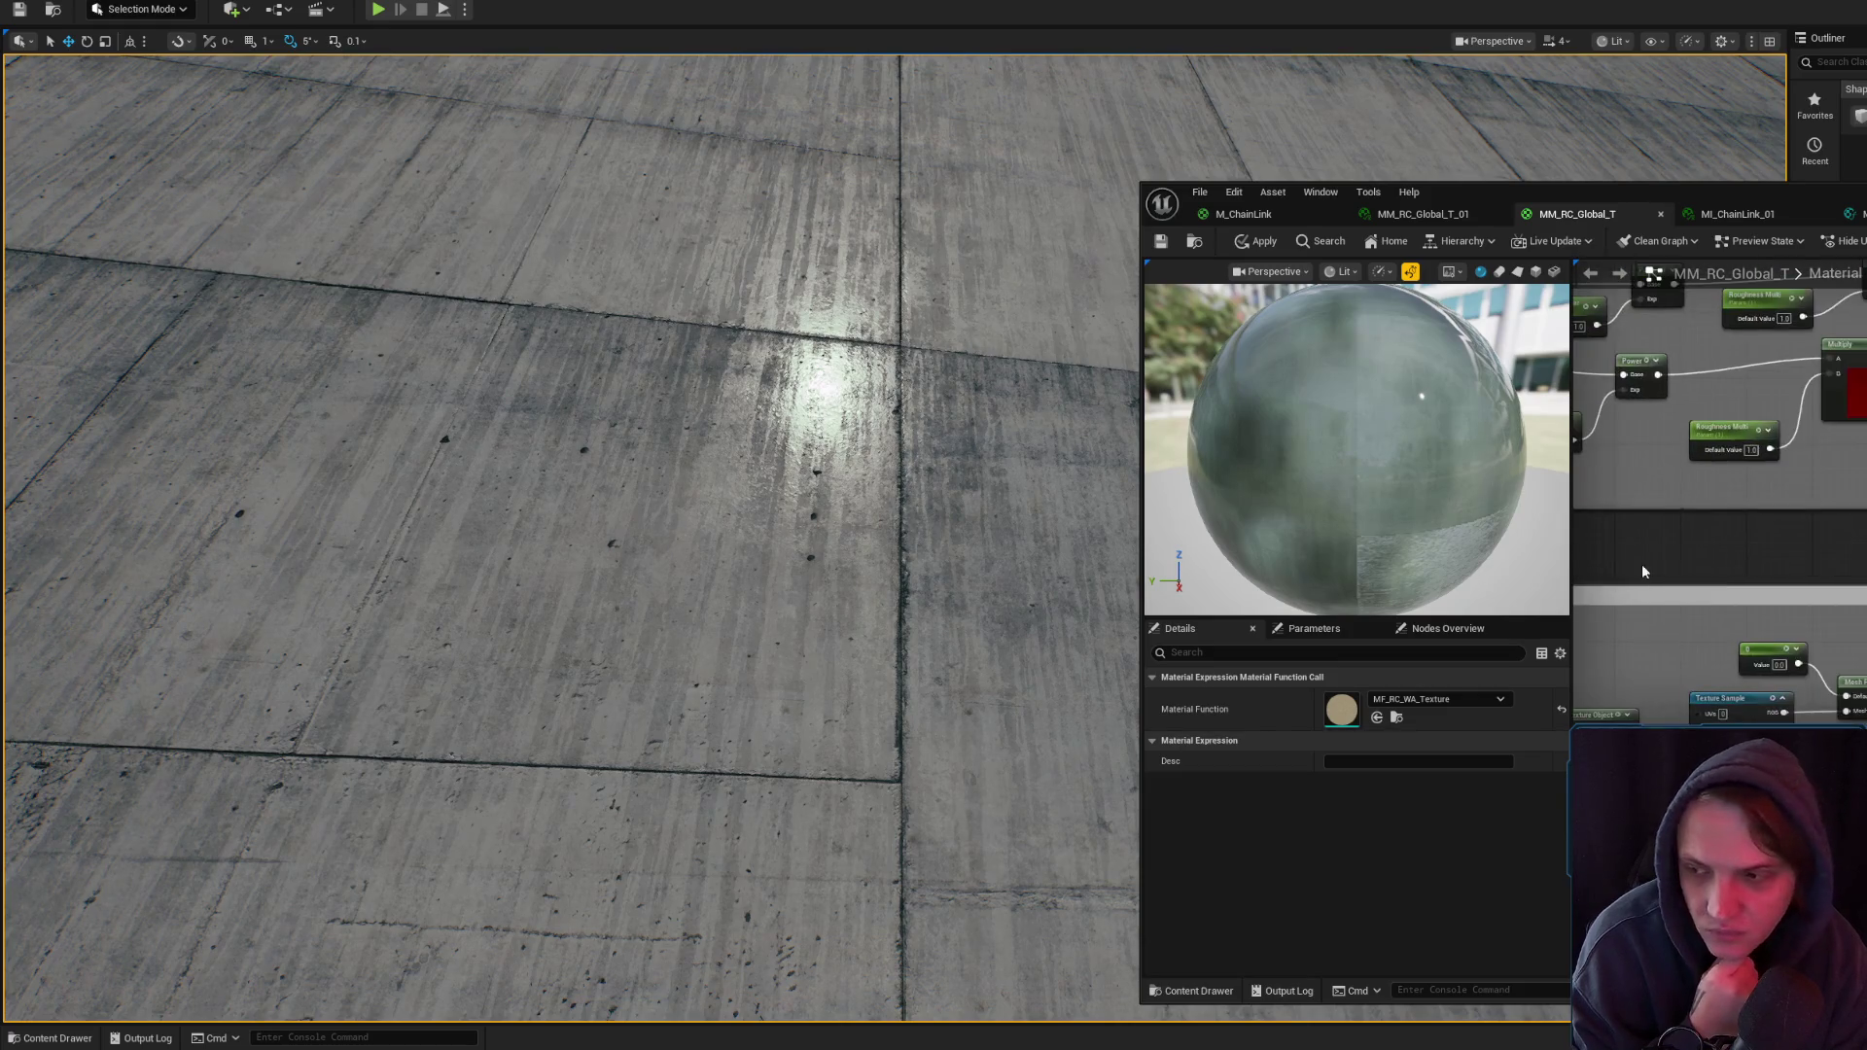
scroll(1721, 486, "up", 4)
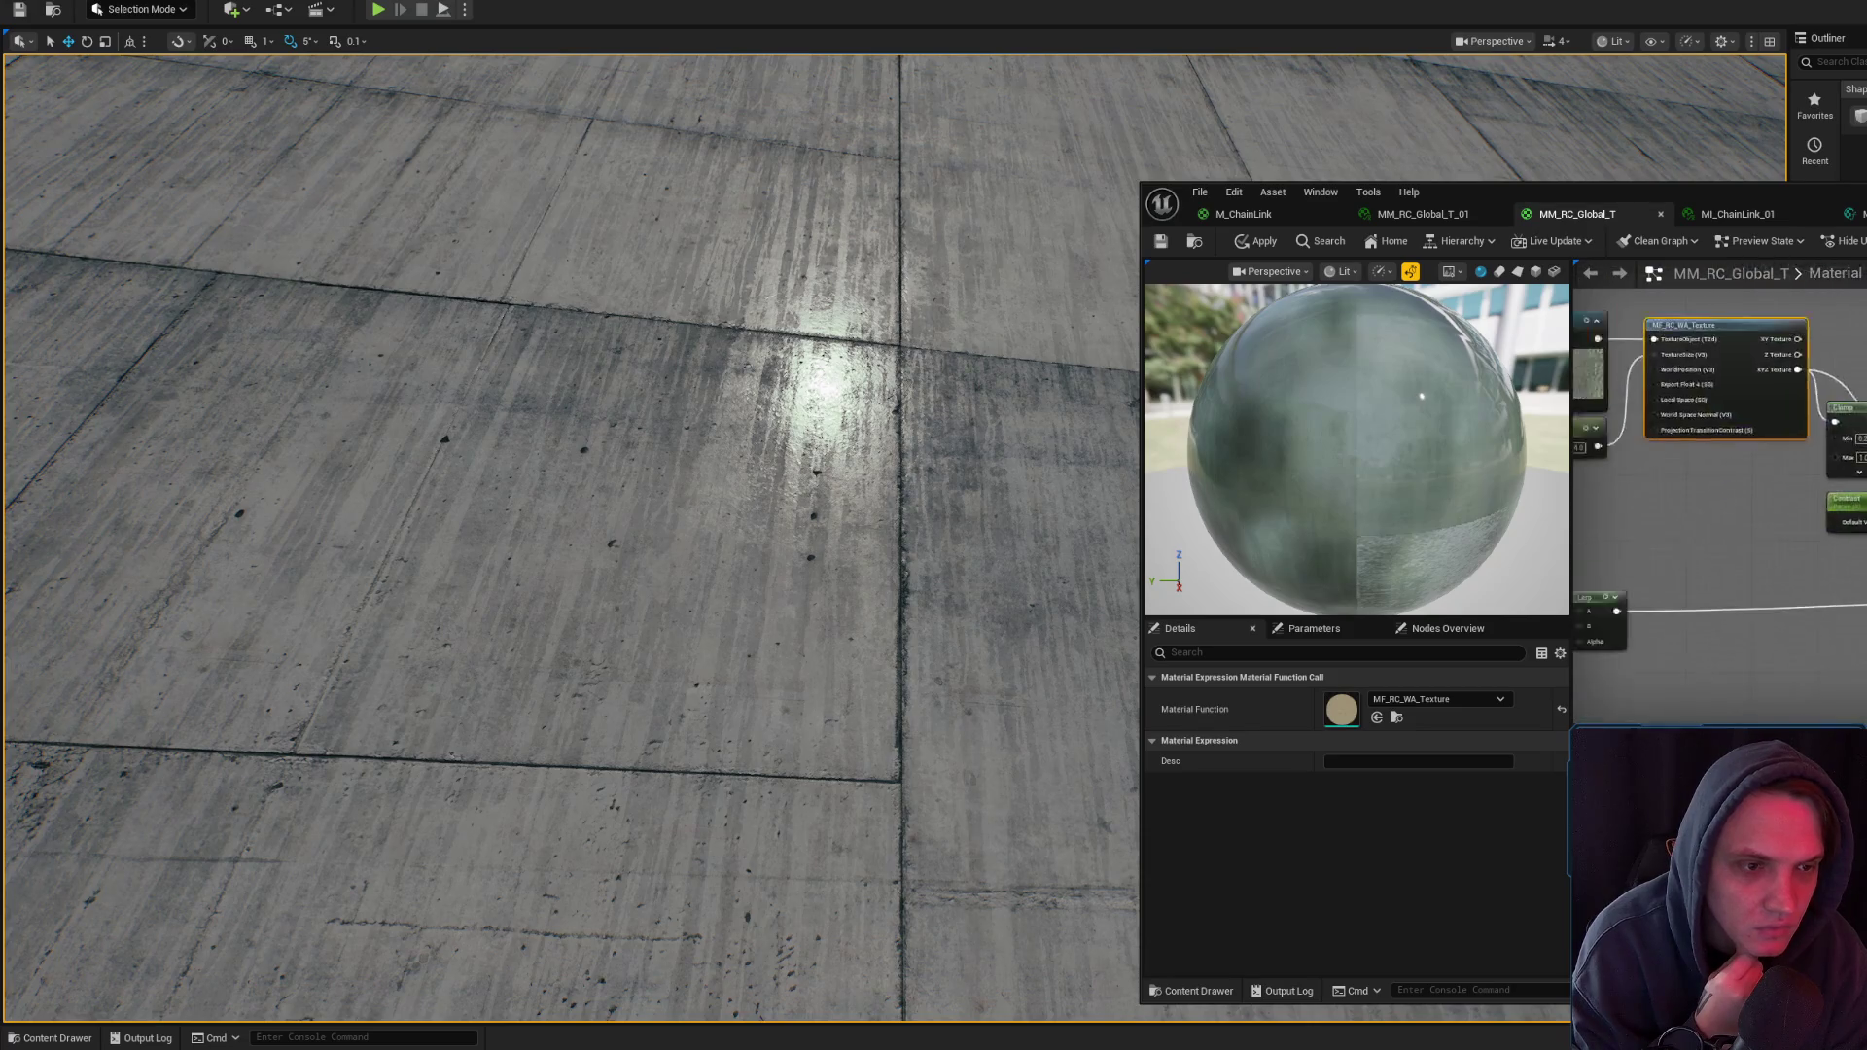
scroll(1722, 487, "down", 4)
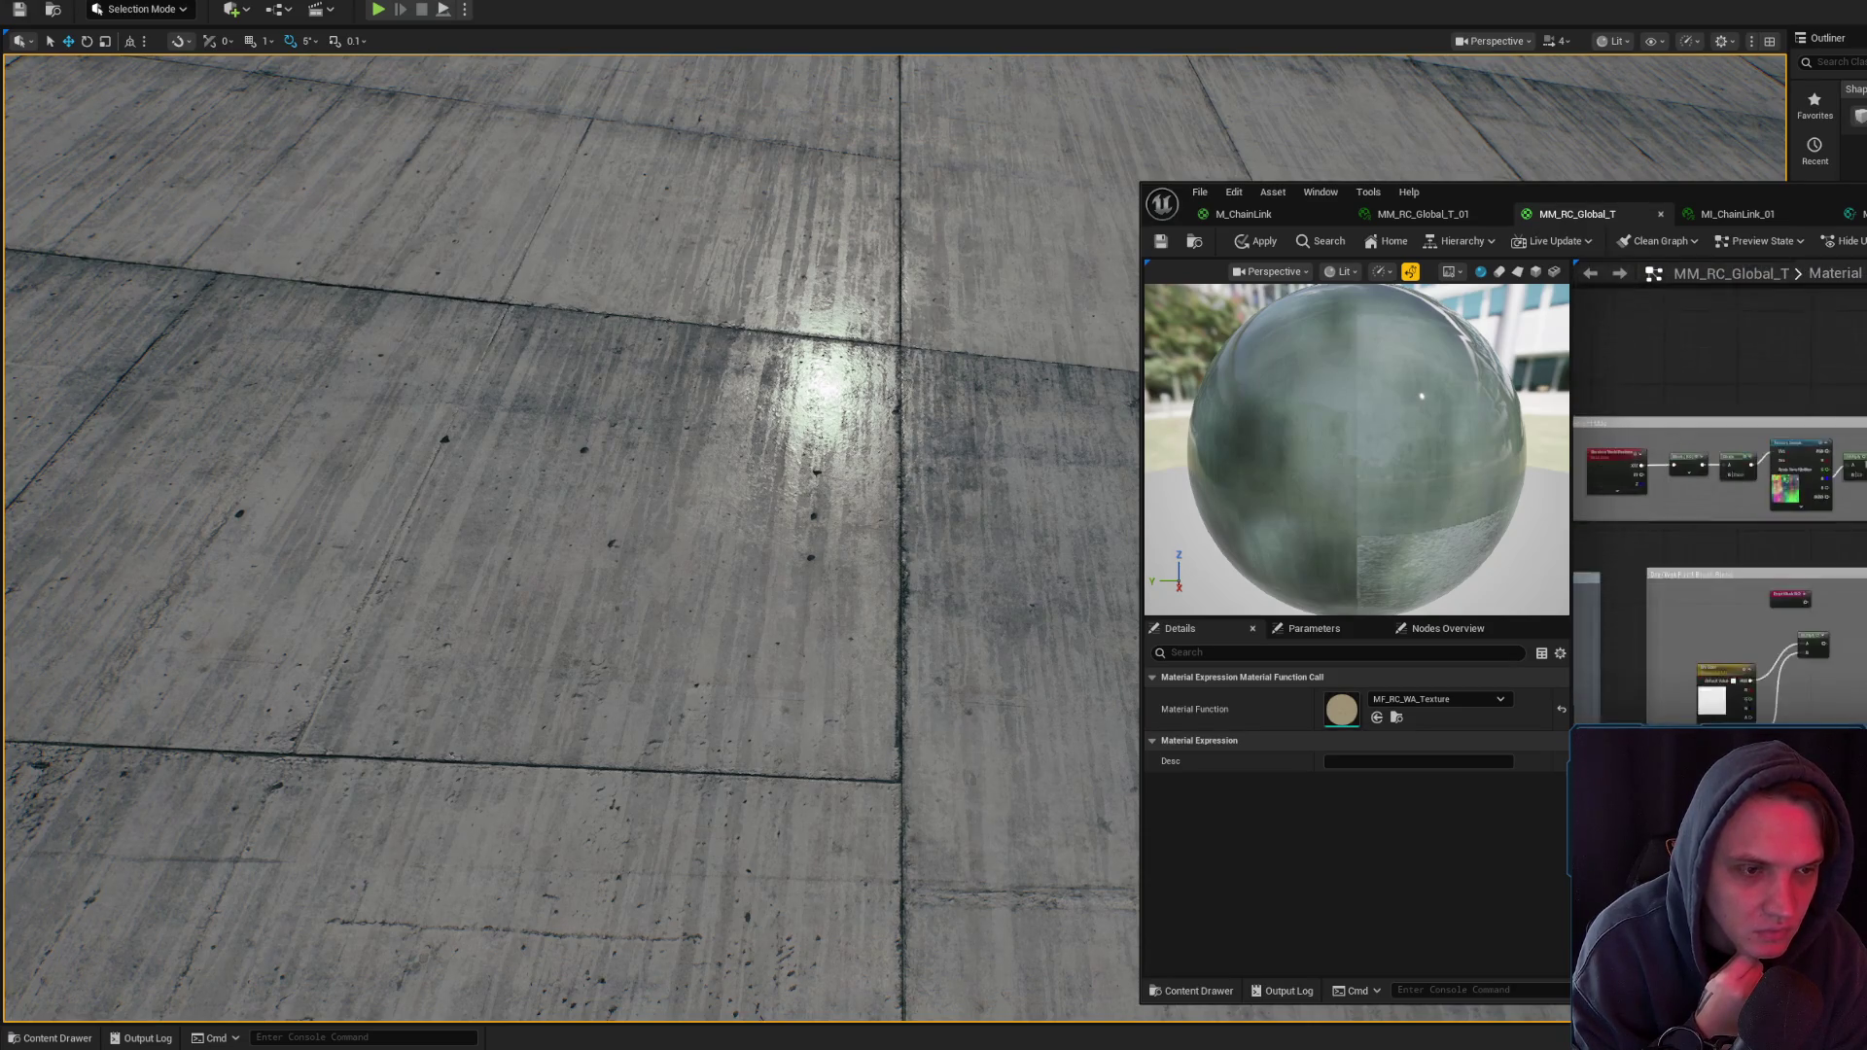
scroll(1722, 486, "up", 4)
scroll(1721, 486, "down", 5)
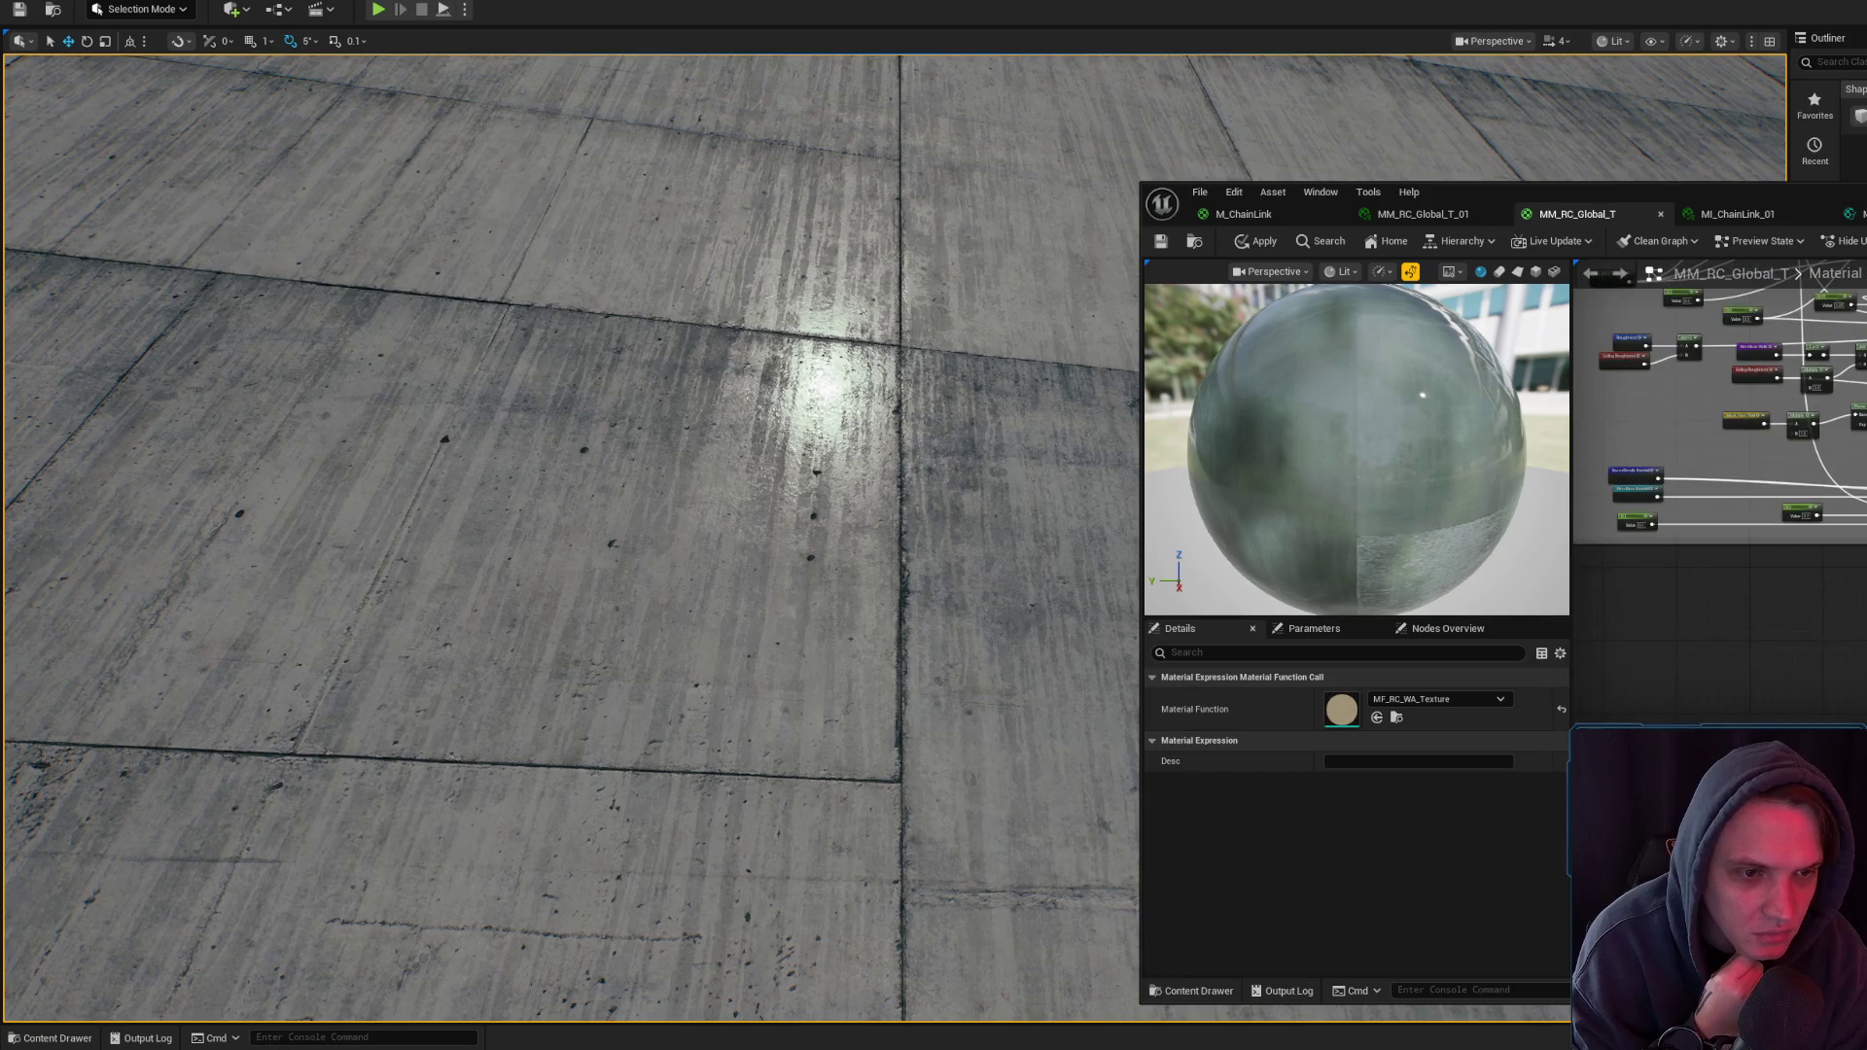
scroll(1756, 576, "up", 5)
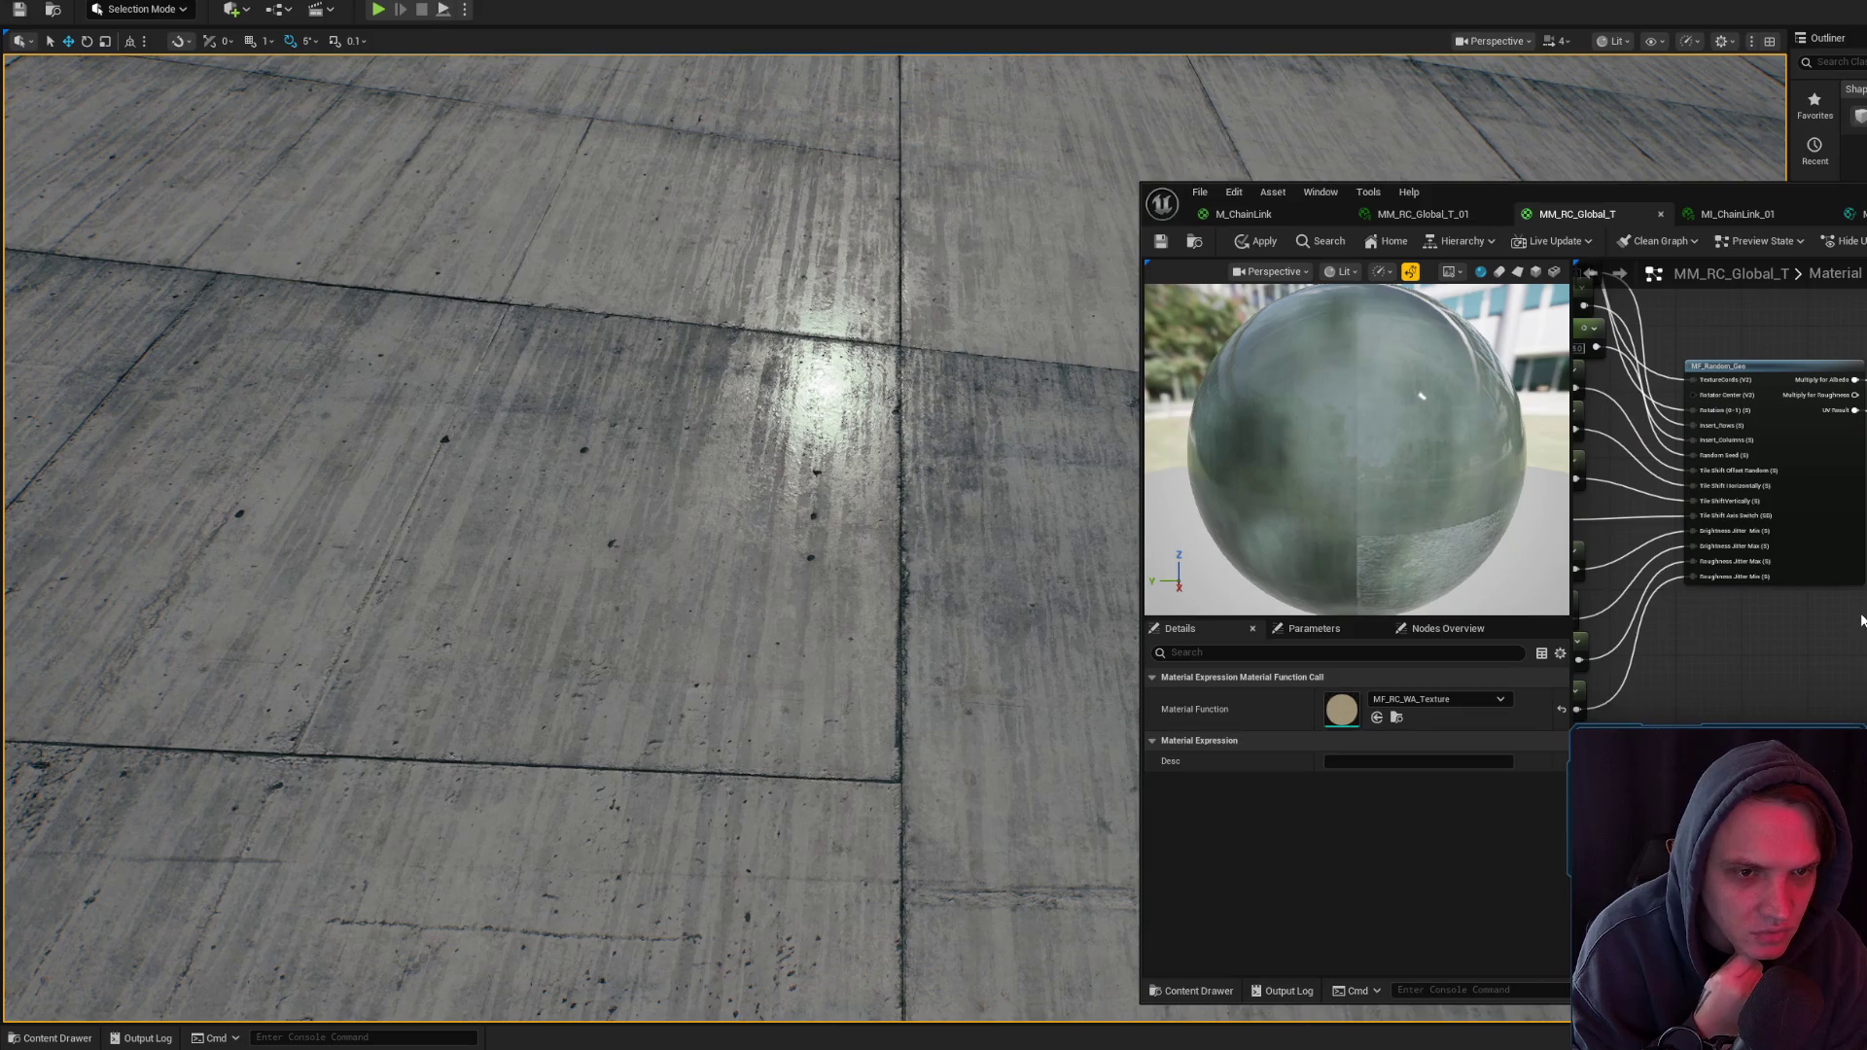
scroll(1861, 620, "down", 3)
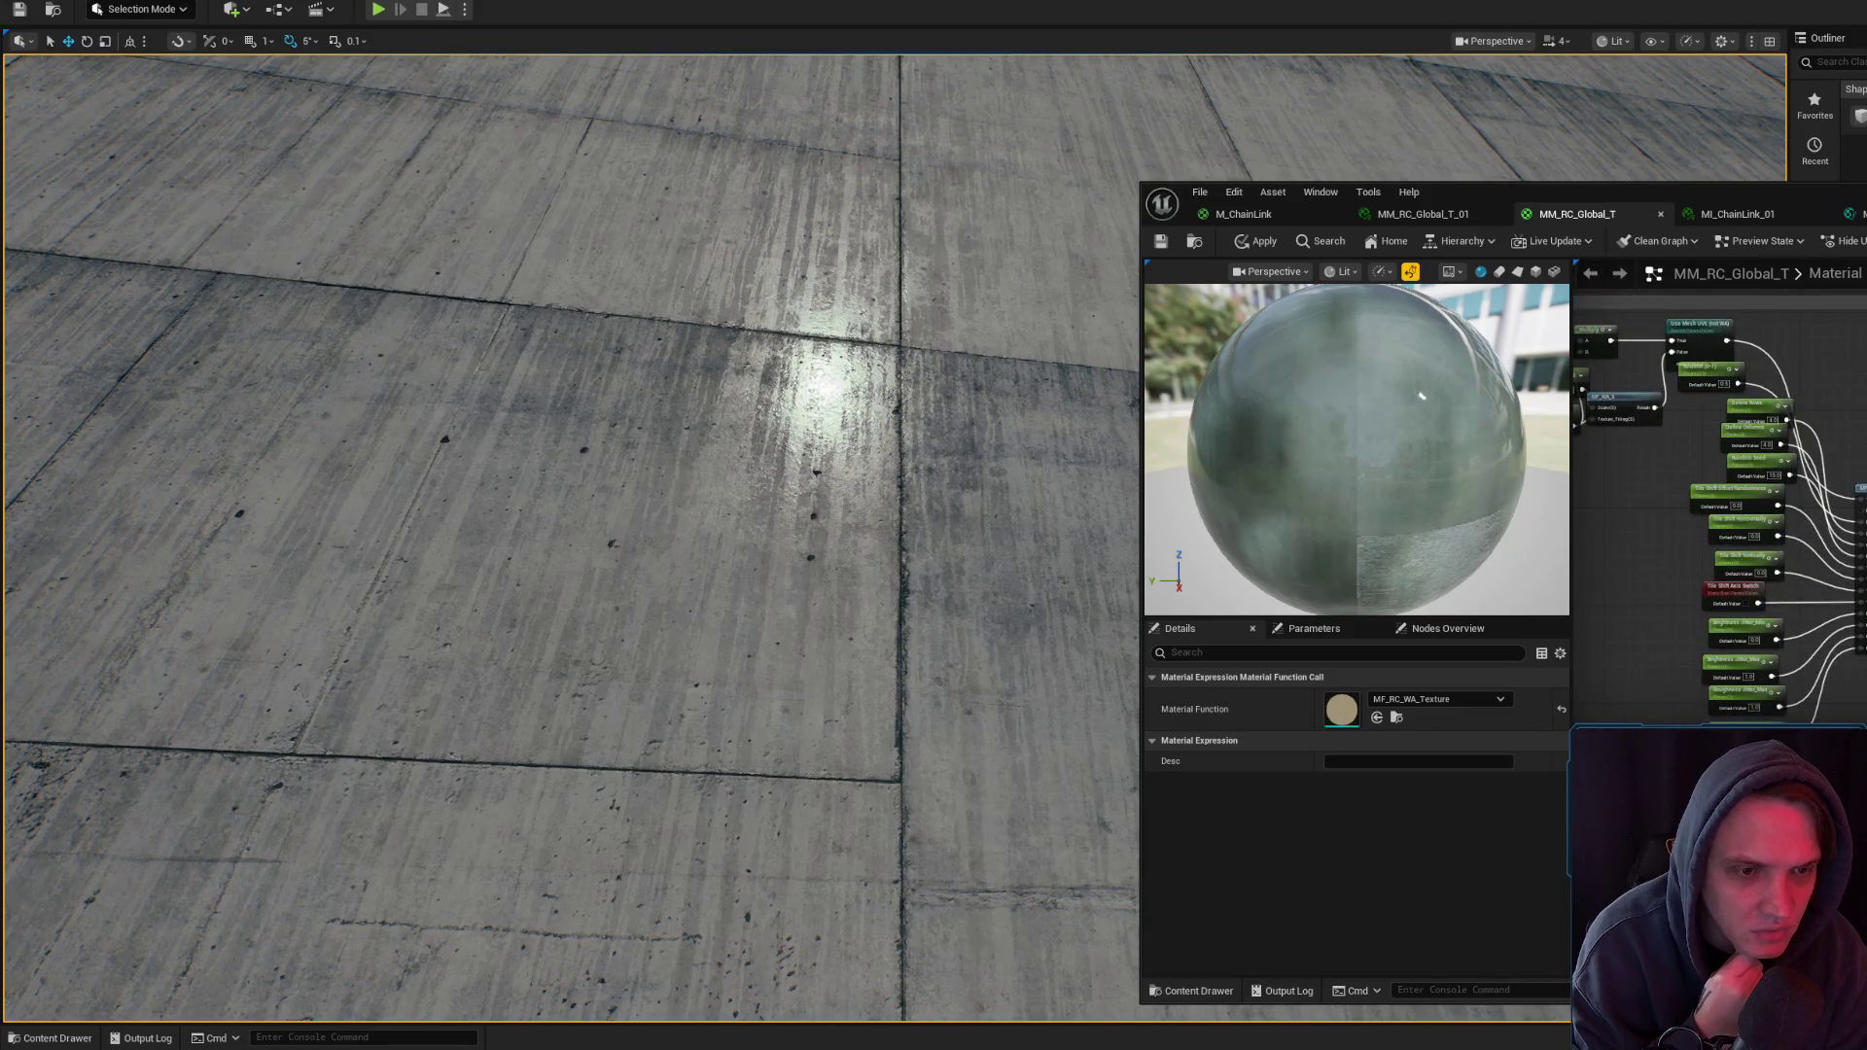
scroll(1751, 583, "down", 5)
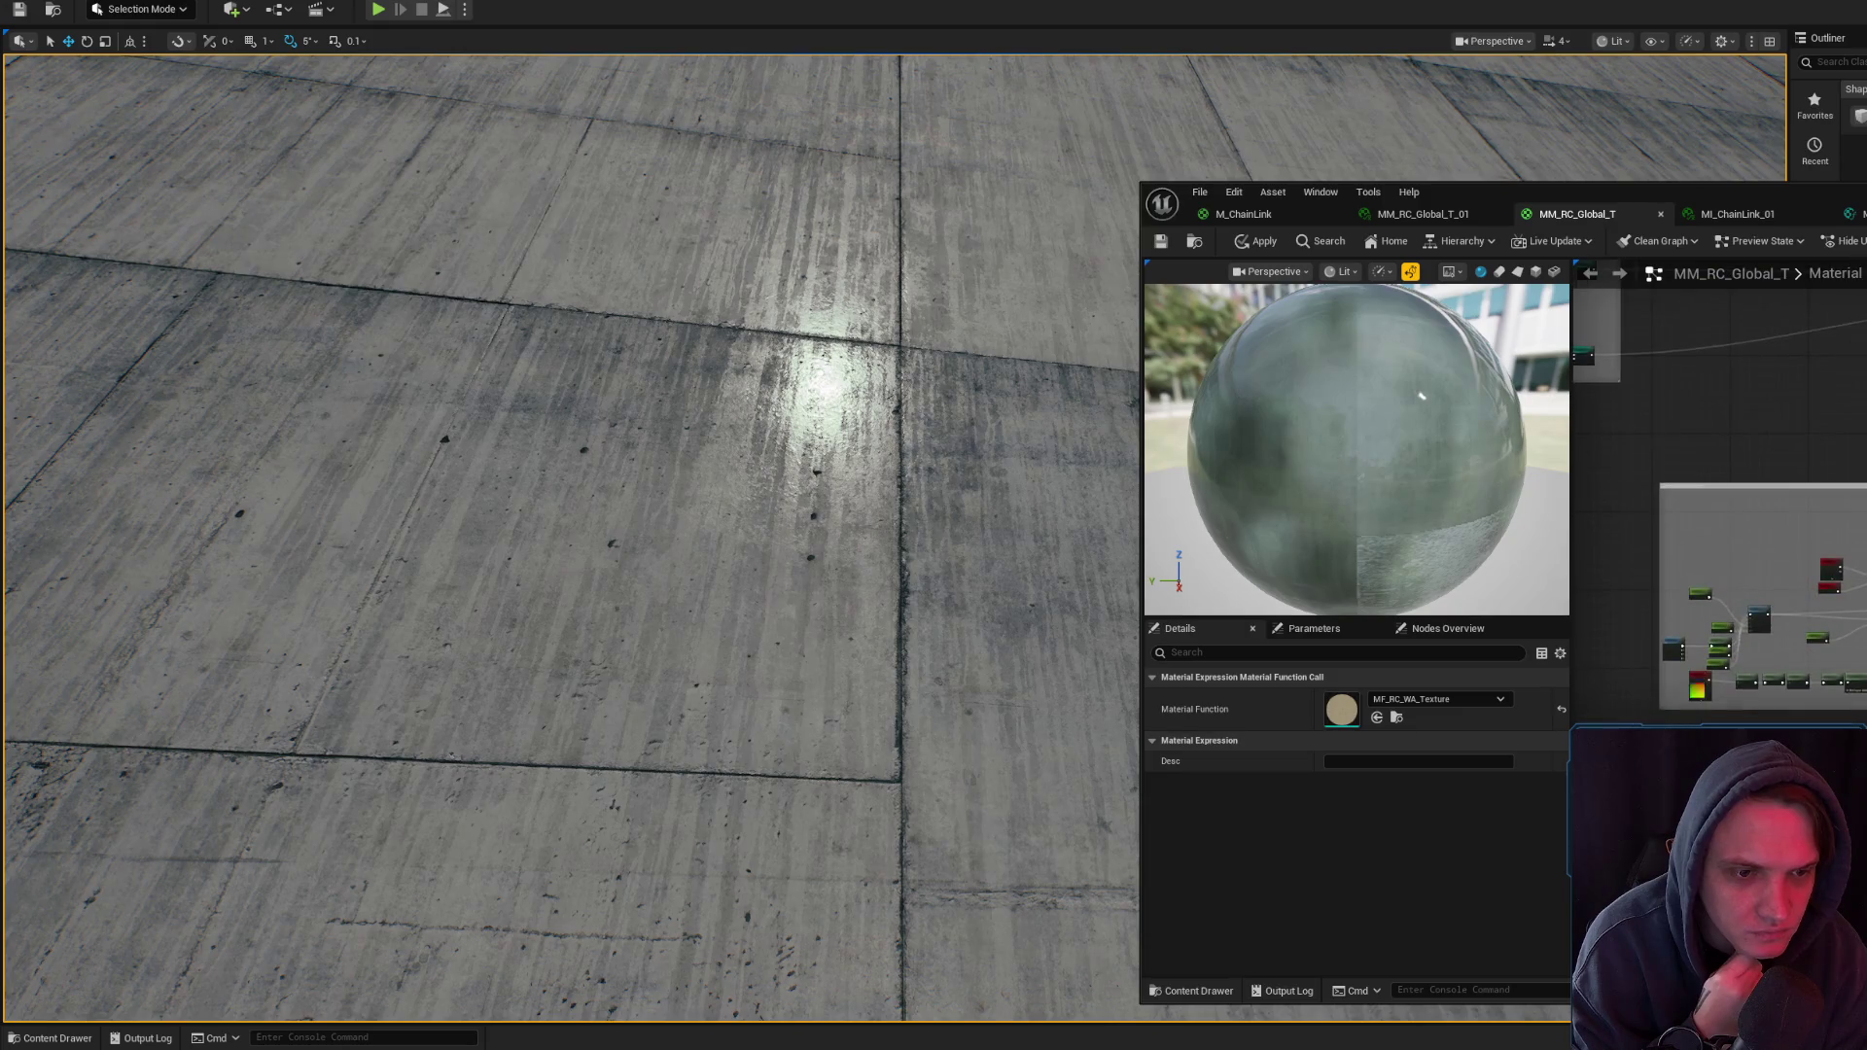
scroll(1712, 470, "up", 3)
scroll(1780, 466, "down", 5)
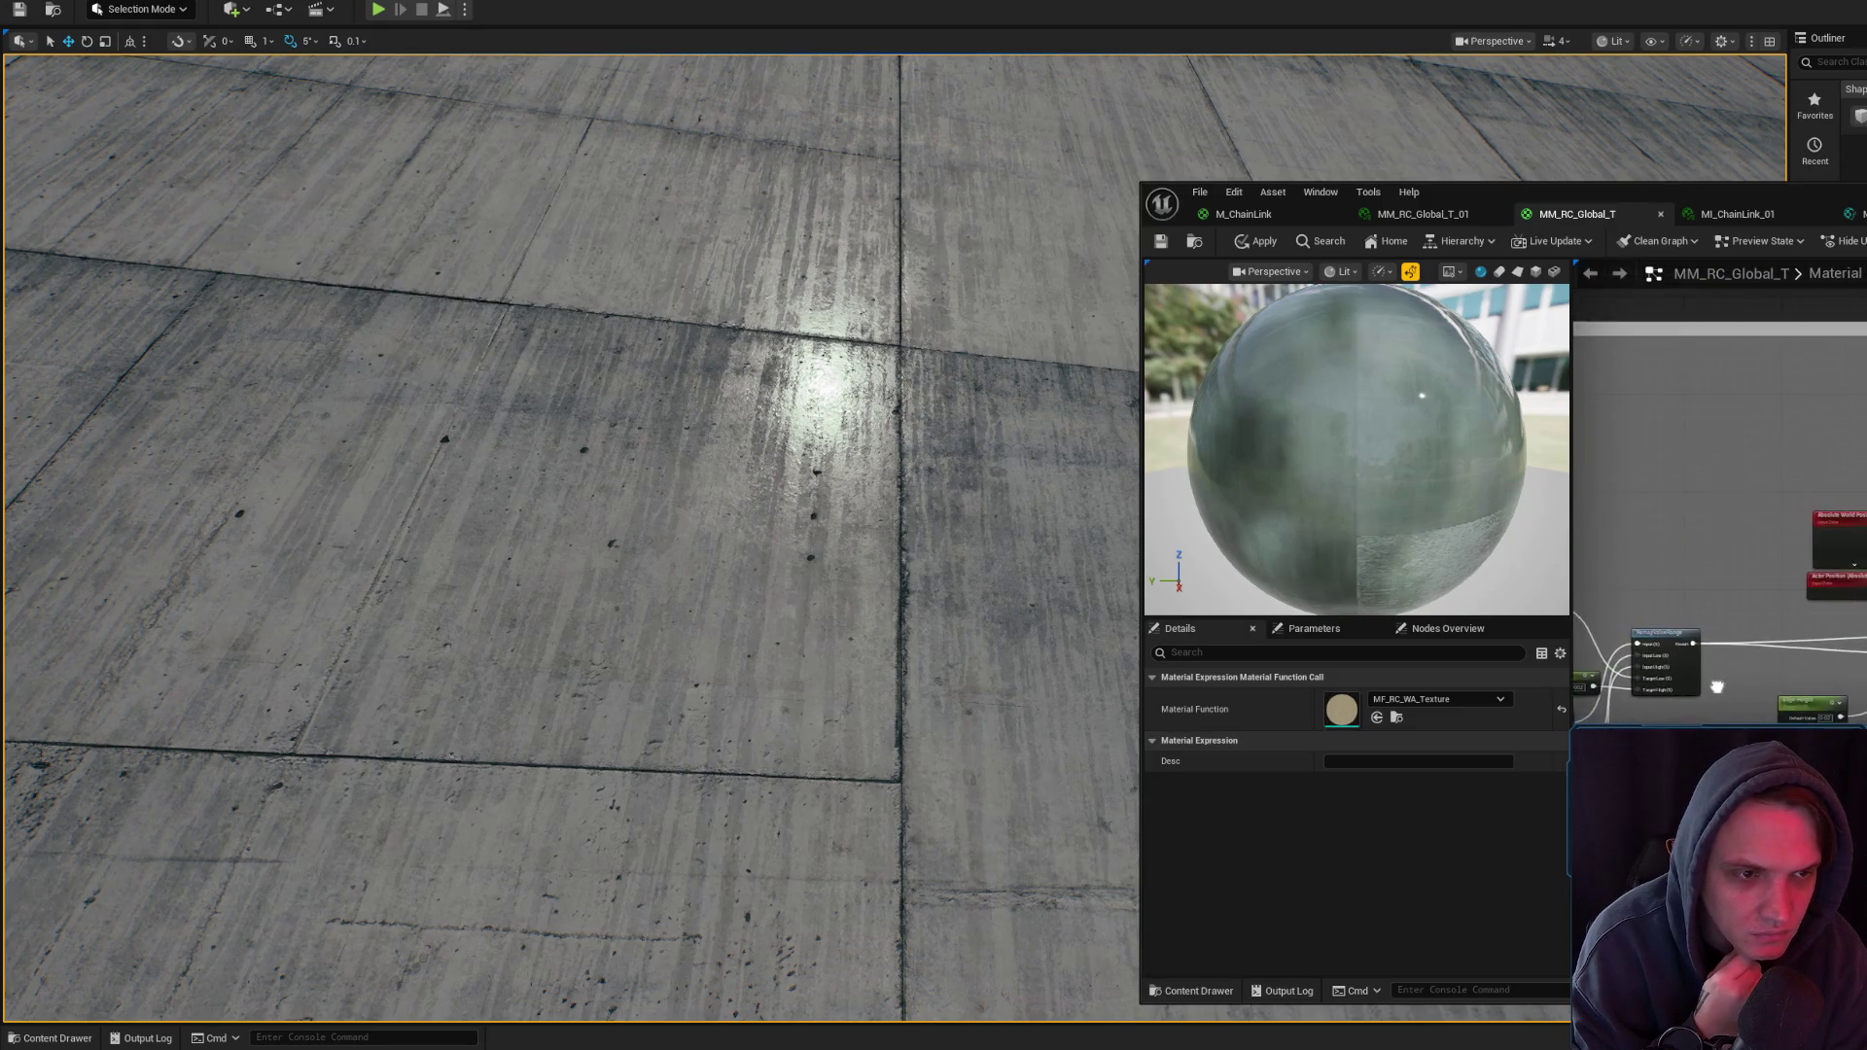
left_click(1245, 237)
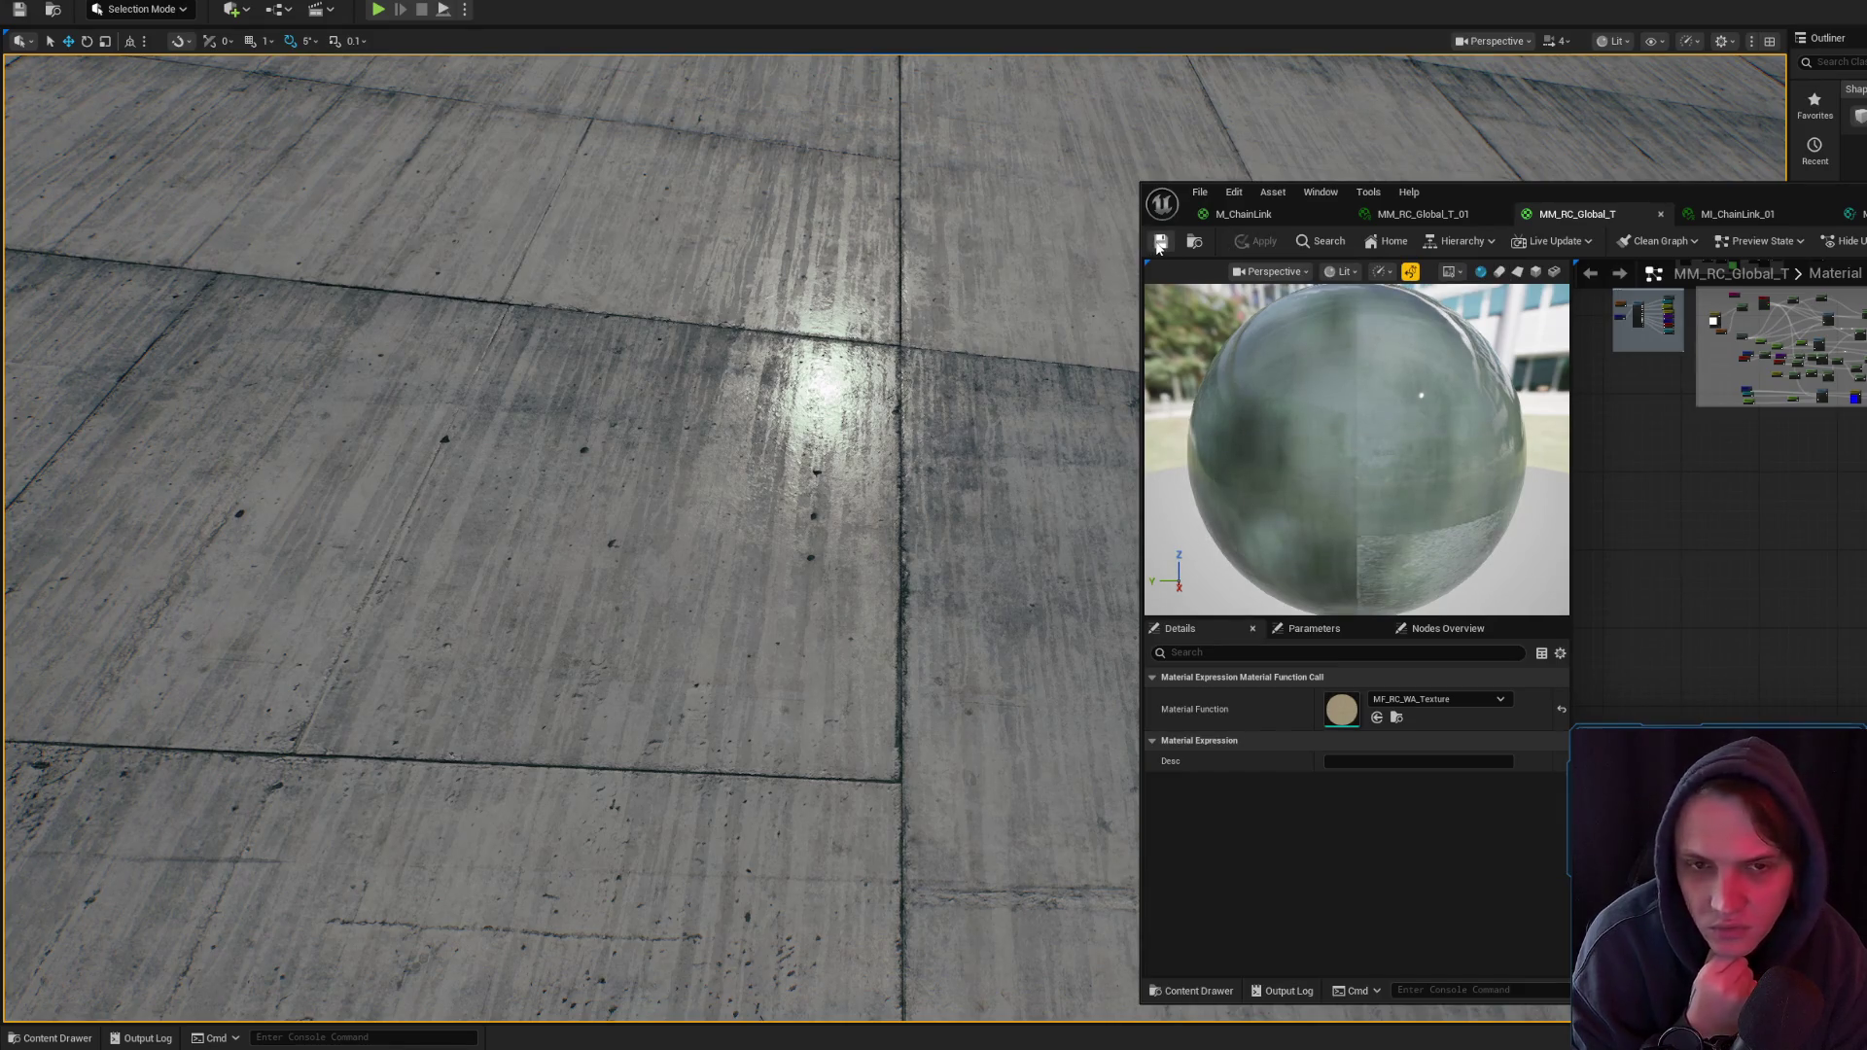
- Open the MM_RC_Objects master material from the Masters folder
scroll(1761, 515, "up", 2)
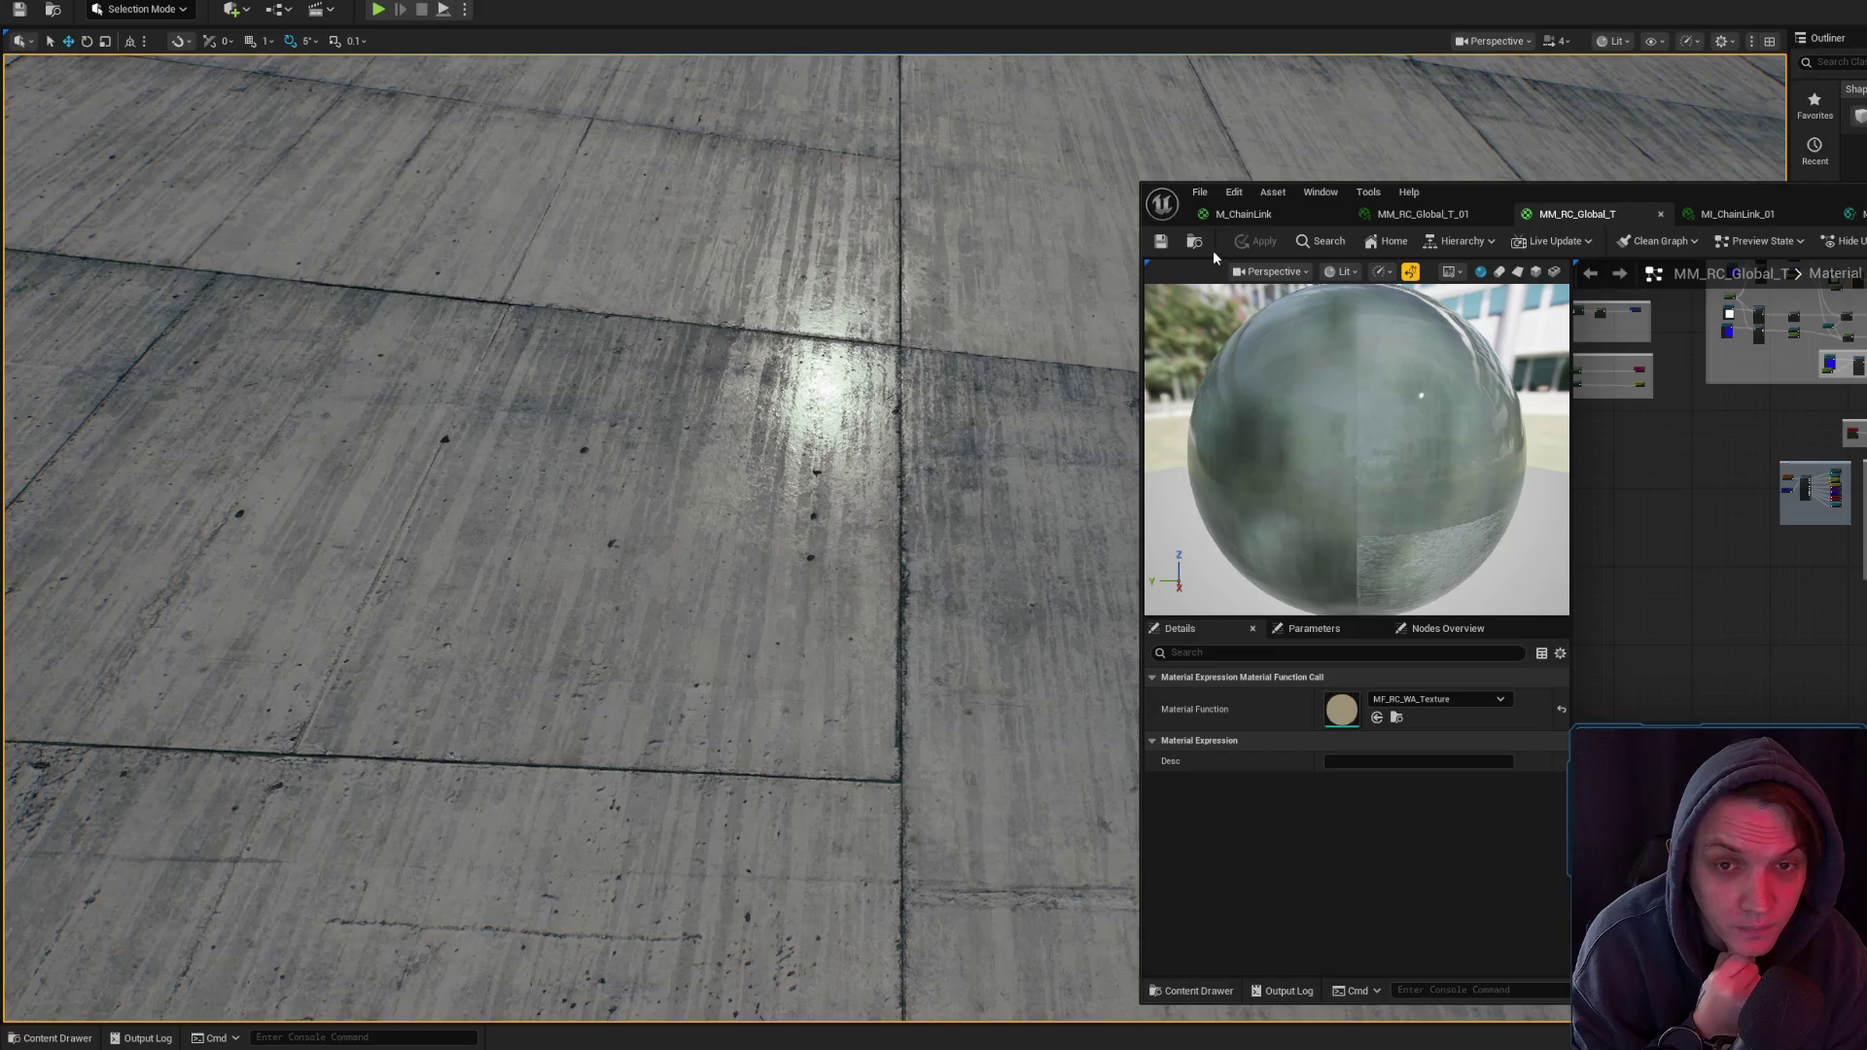
key("ctrl+space")
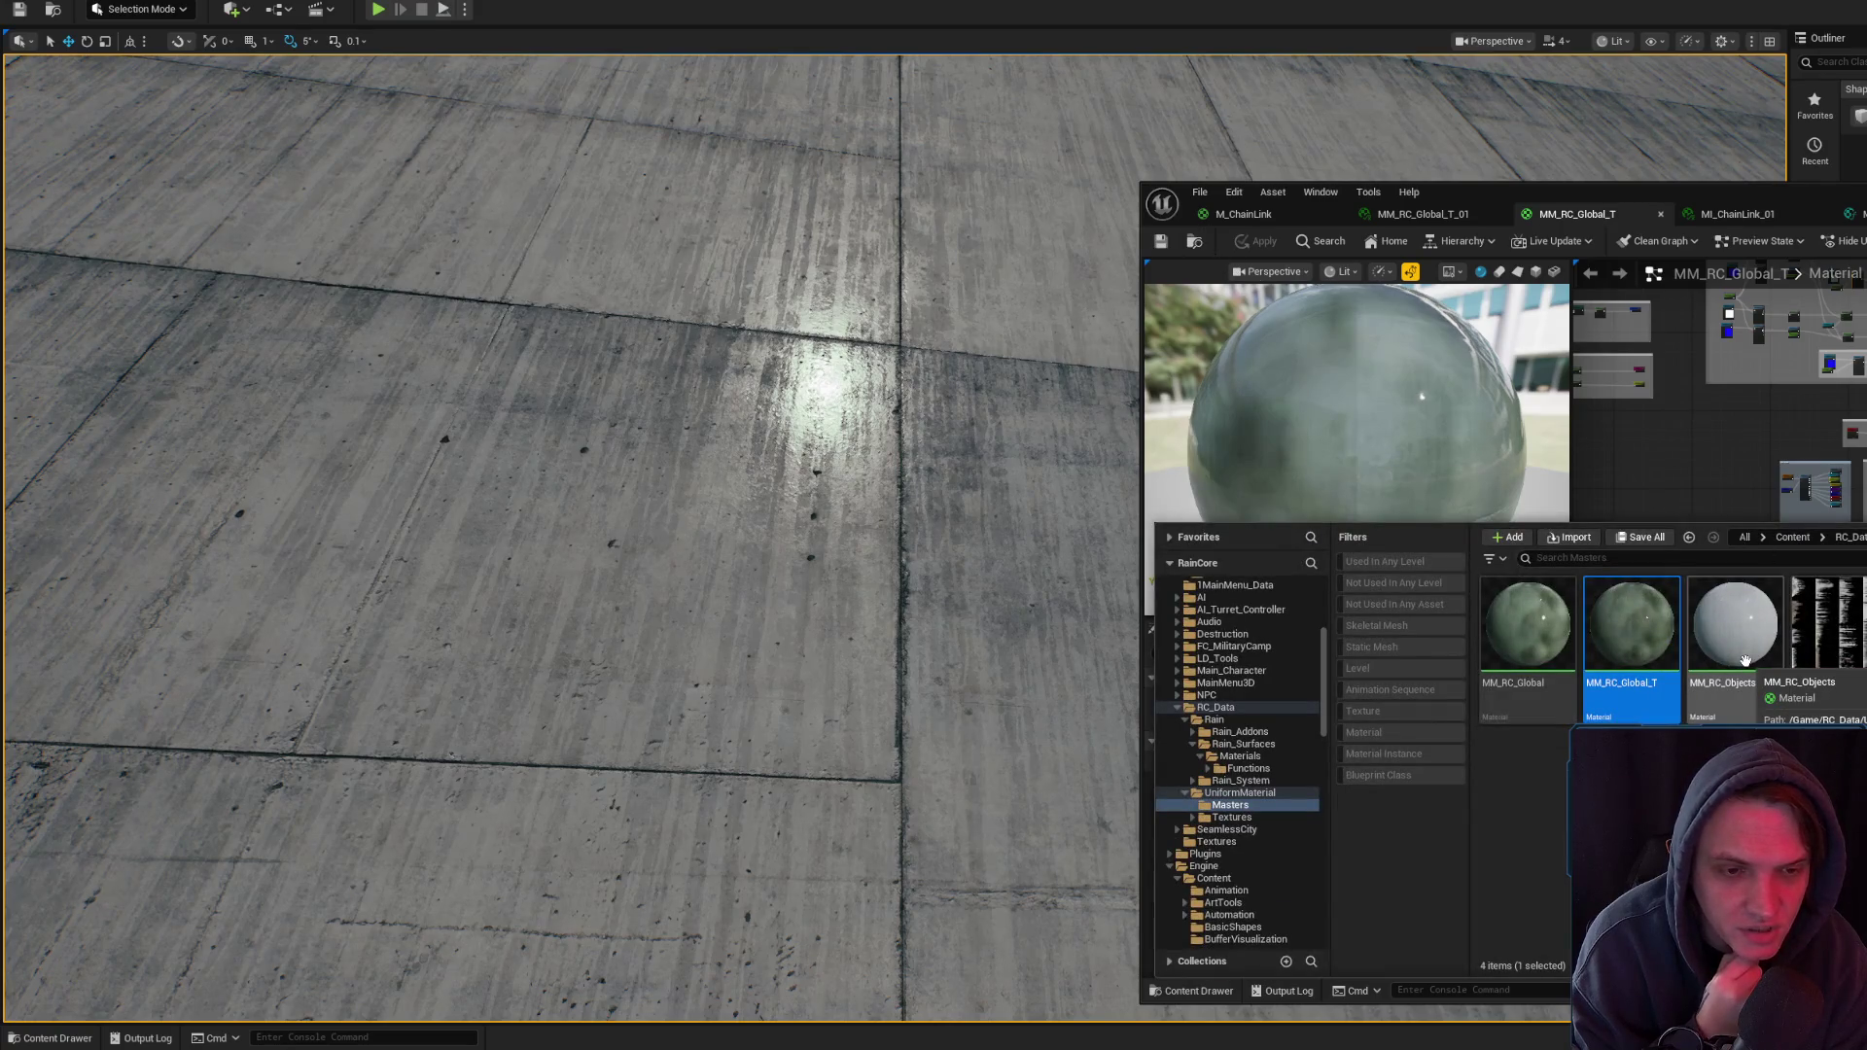
double_click(1746, 662)
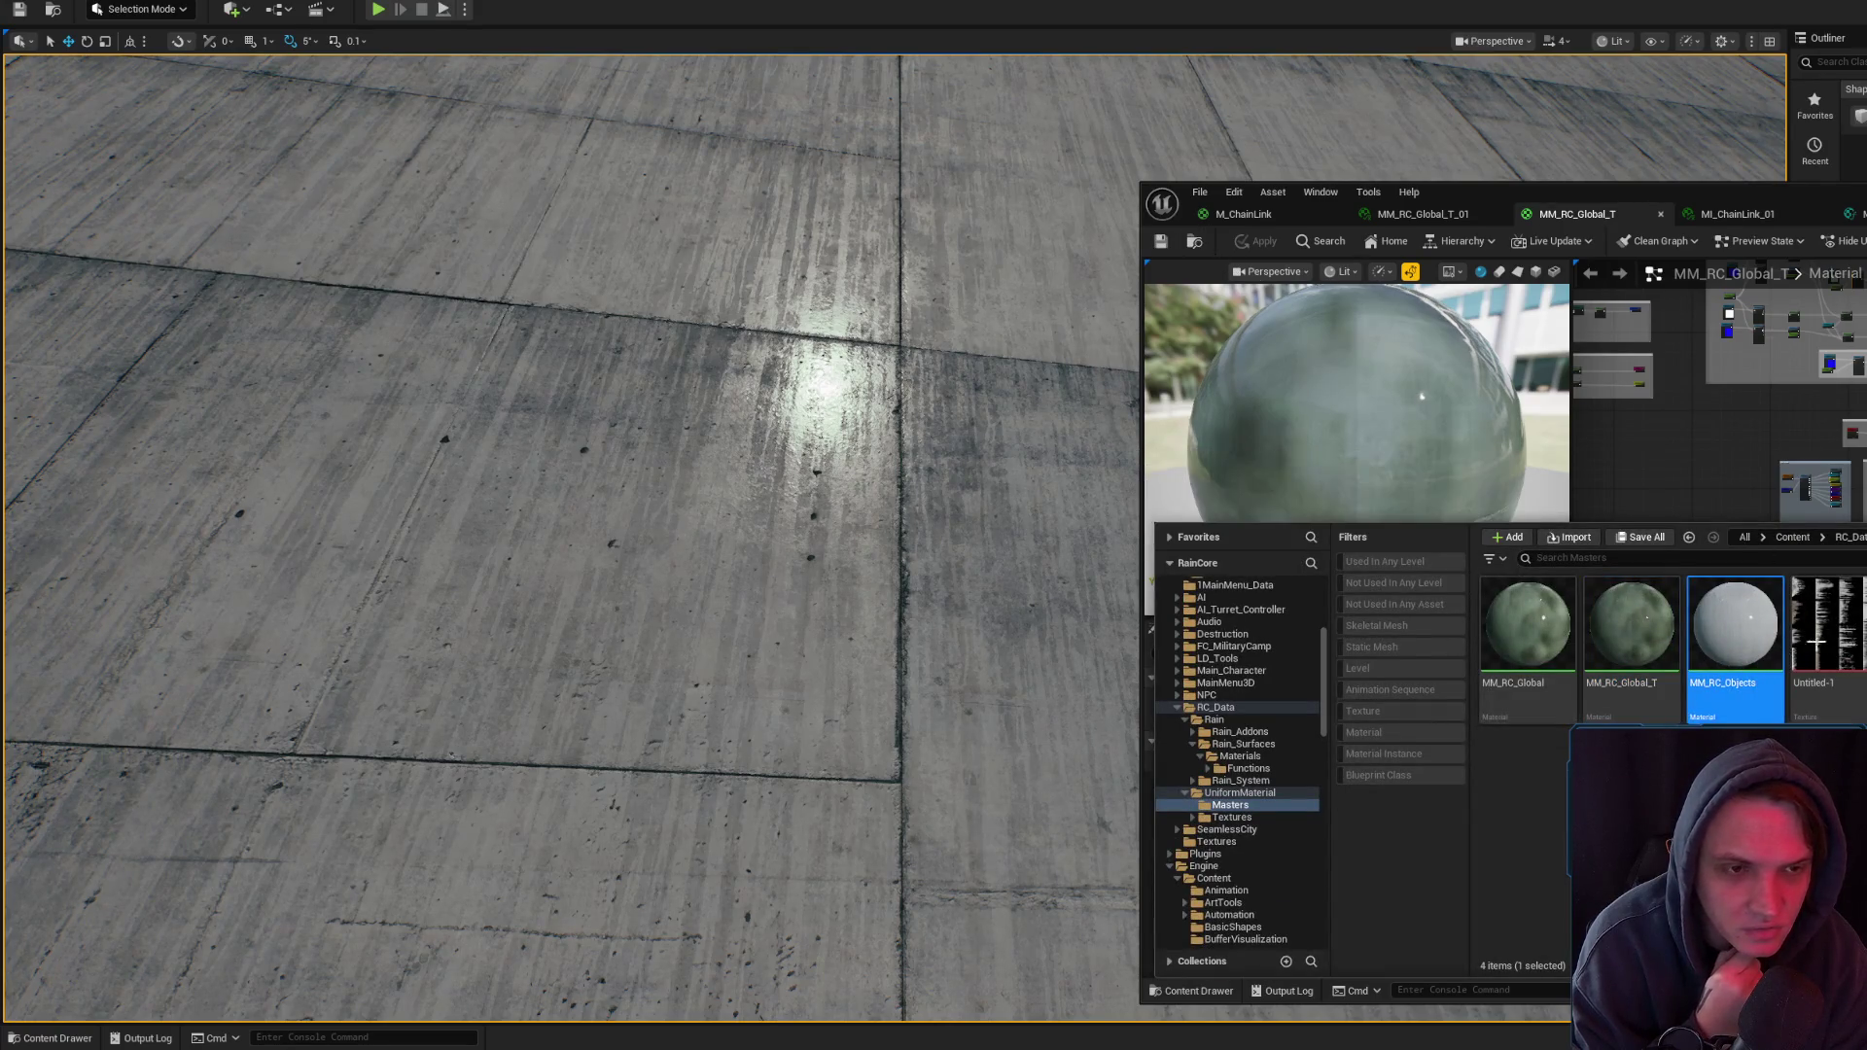
left_click(1194, 243)
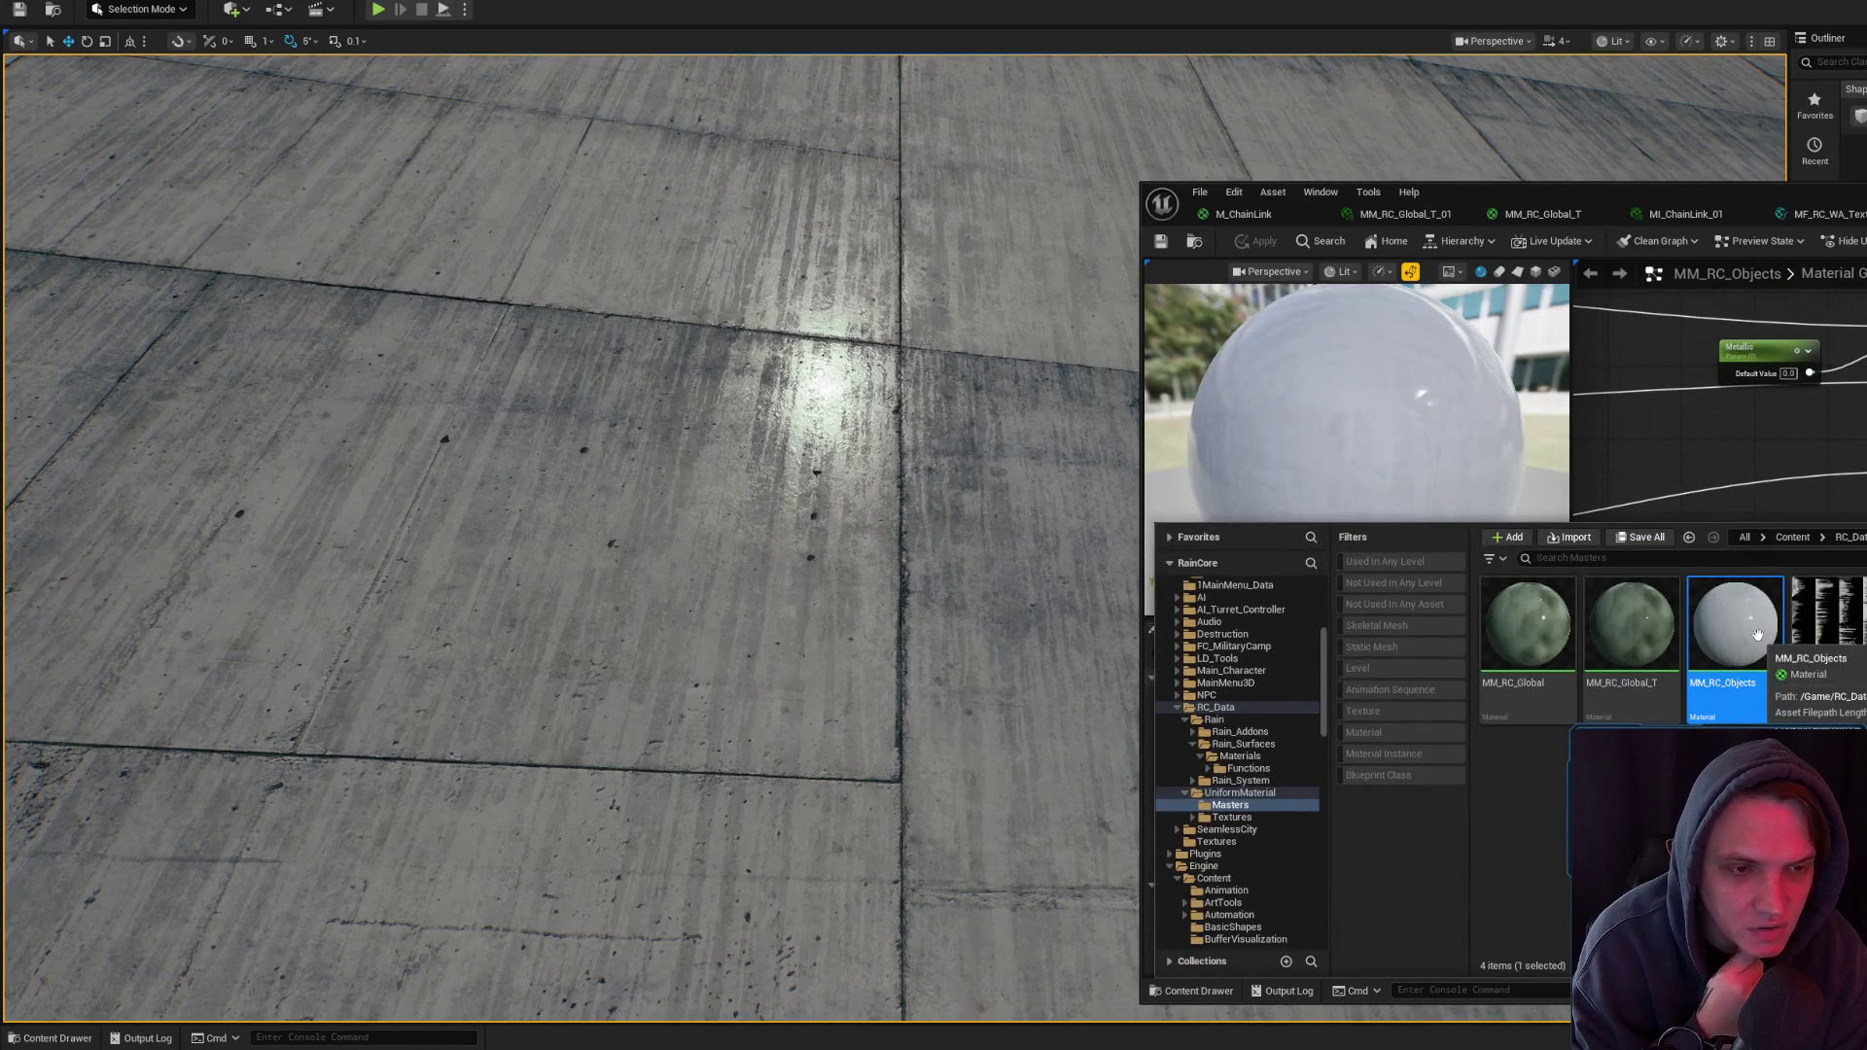
double_click(1756, 637)
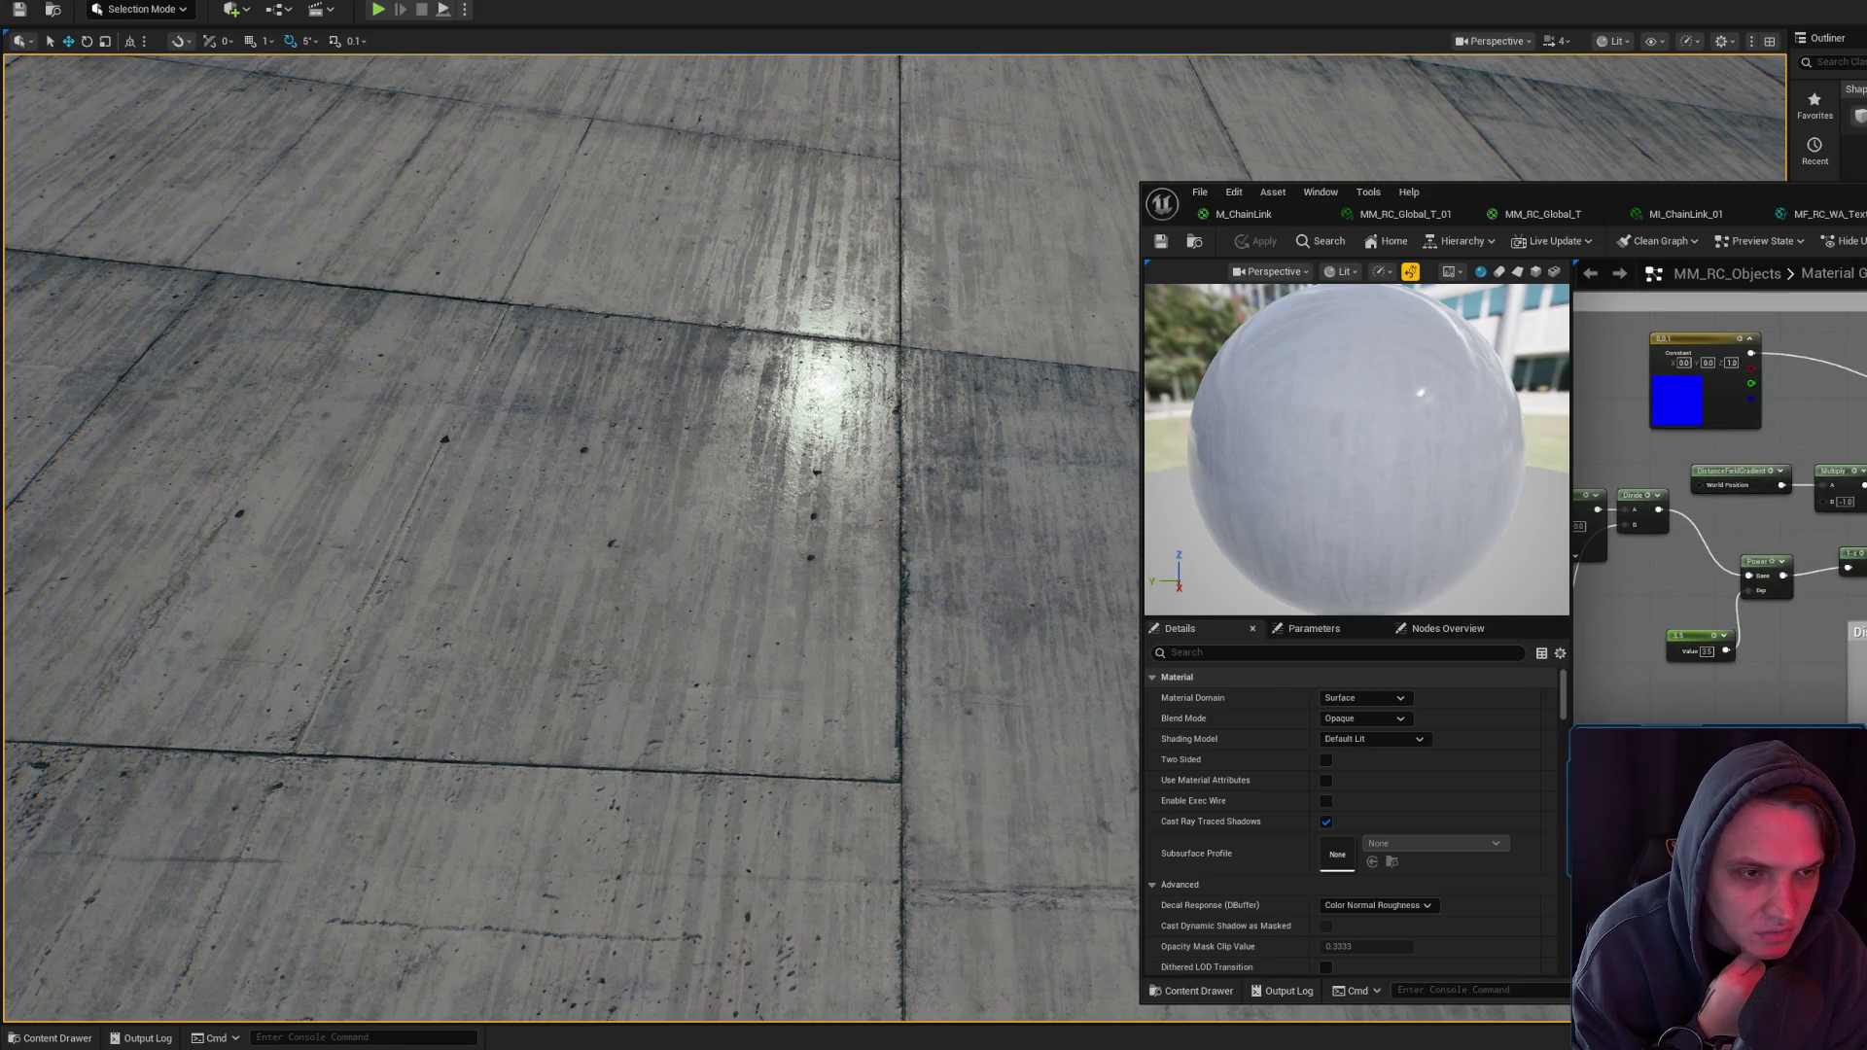
- Preview the Linear Interpolate node's output and orbit the preview box
key("space")
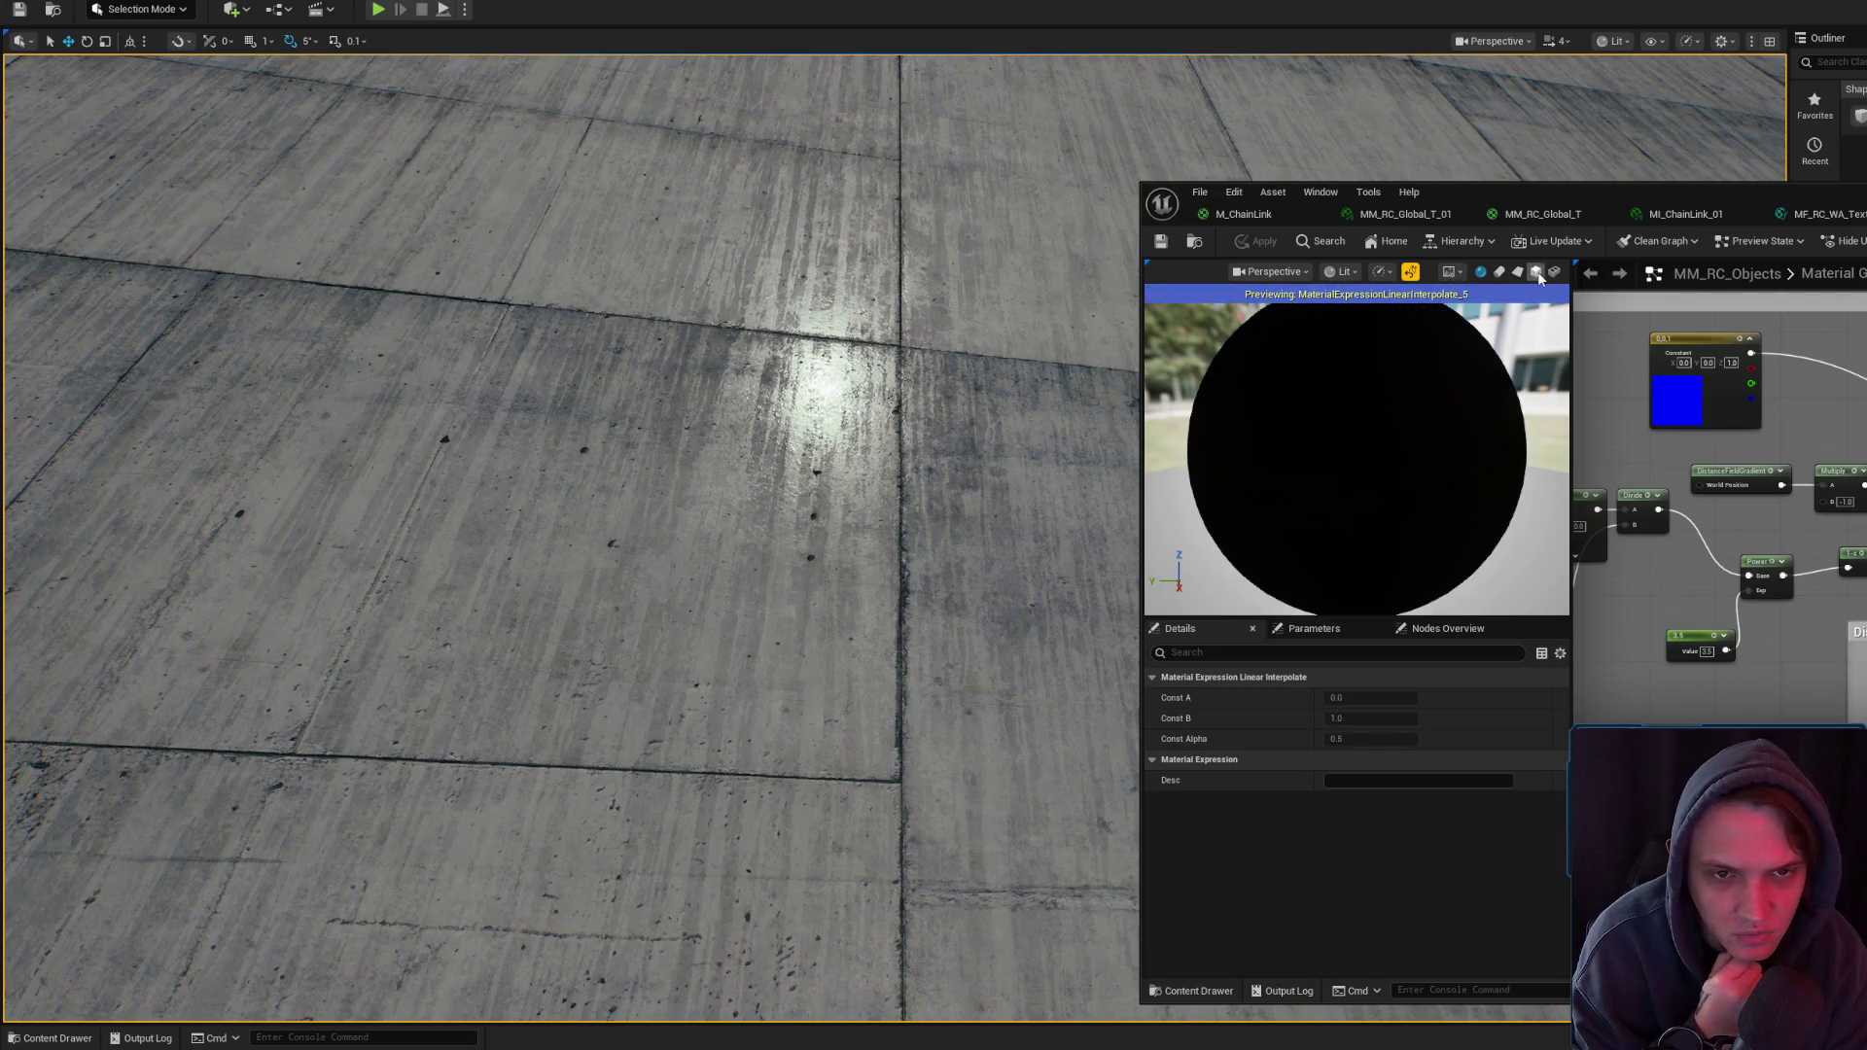
scroll(1398, 423, "down", 3)
mouse_move(1399, 423)
left_mouse_down()
mouse_move(1231, 487)
mouse_move(1216, 520)
left_mouse_up()
scroll(1361, 448, "up", 4)
scroll(1357, 457, "down", 3)
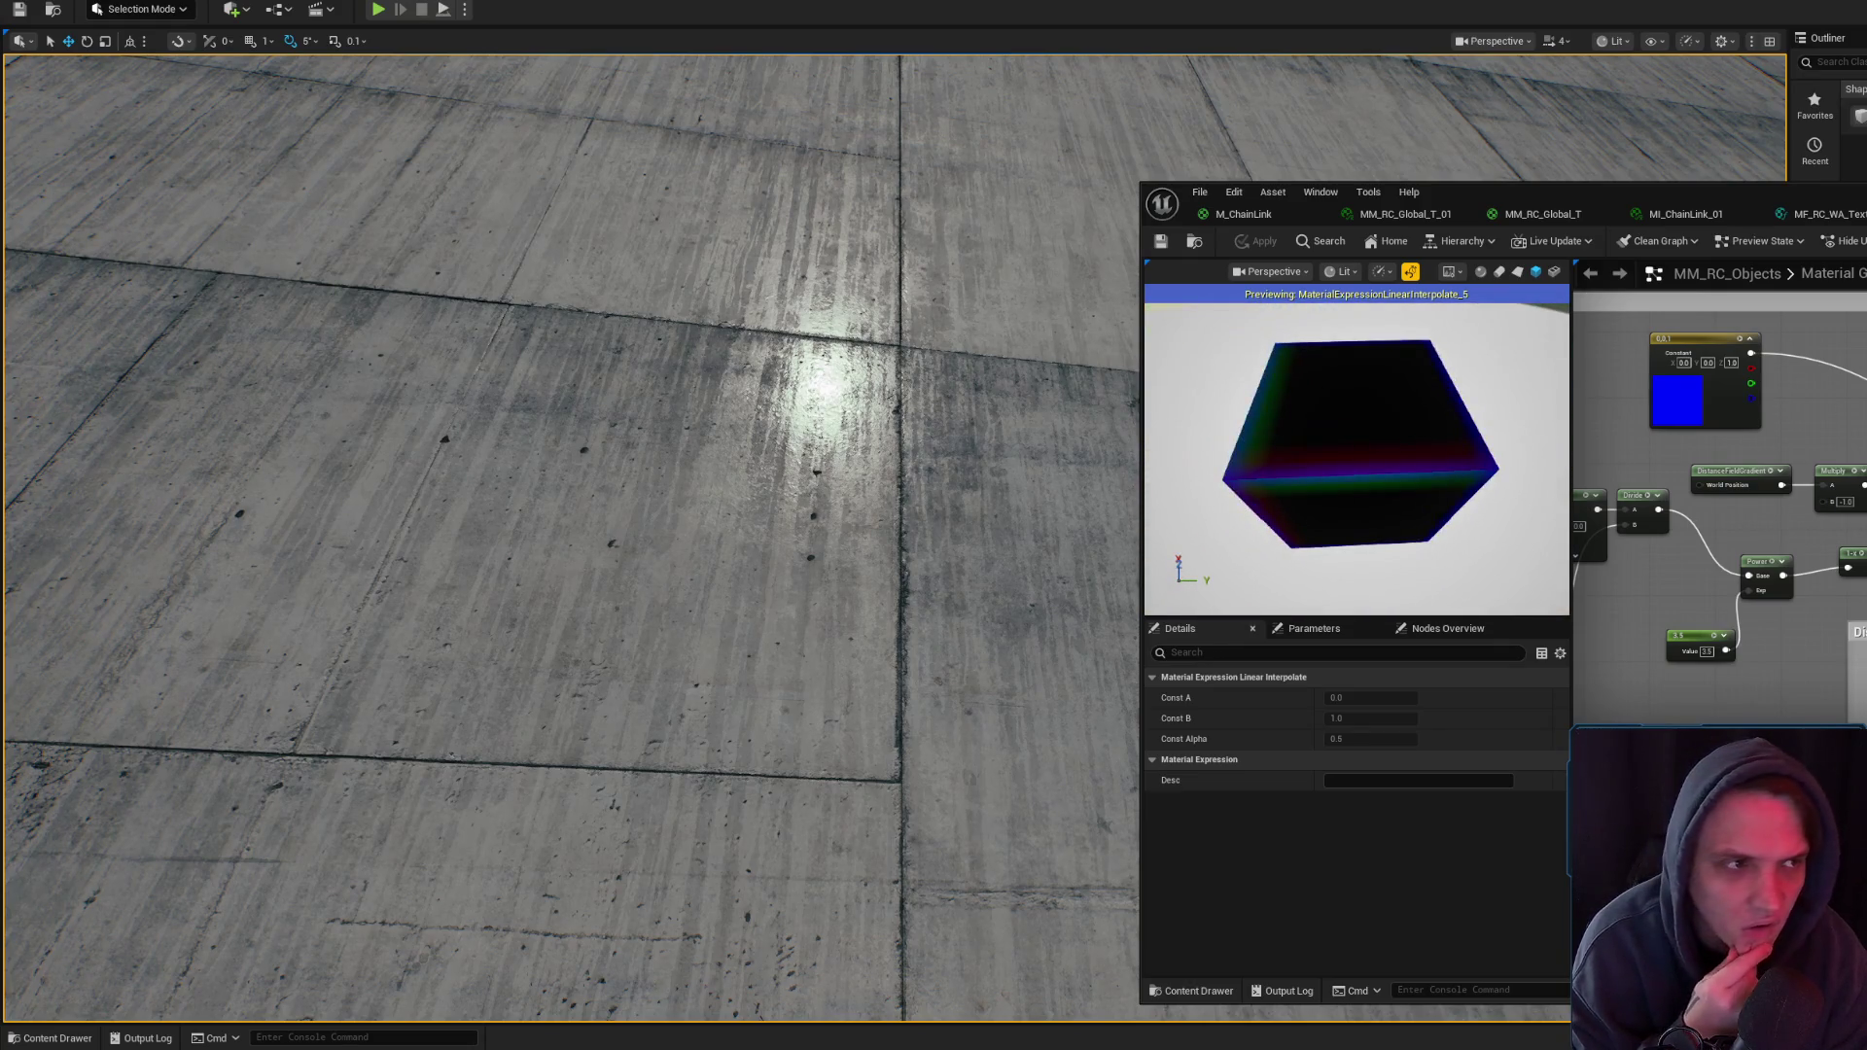
key("alt+Tab")
key("alt+Tab")
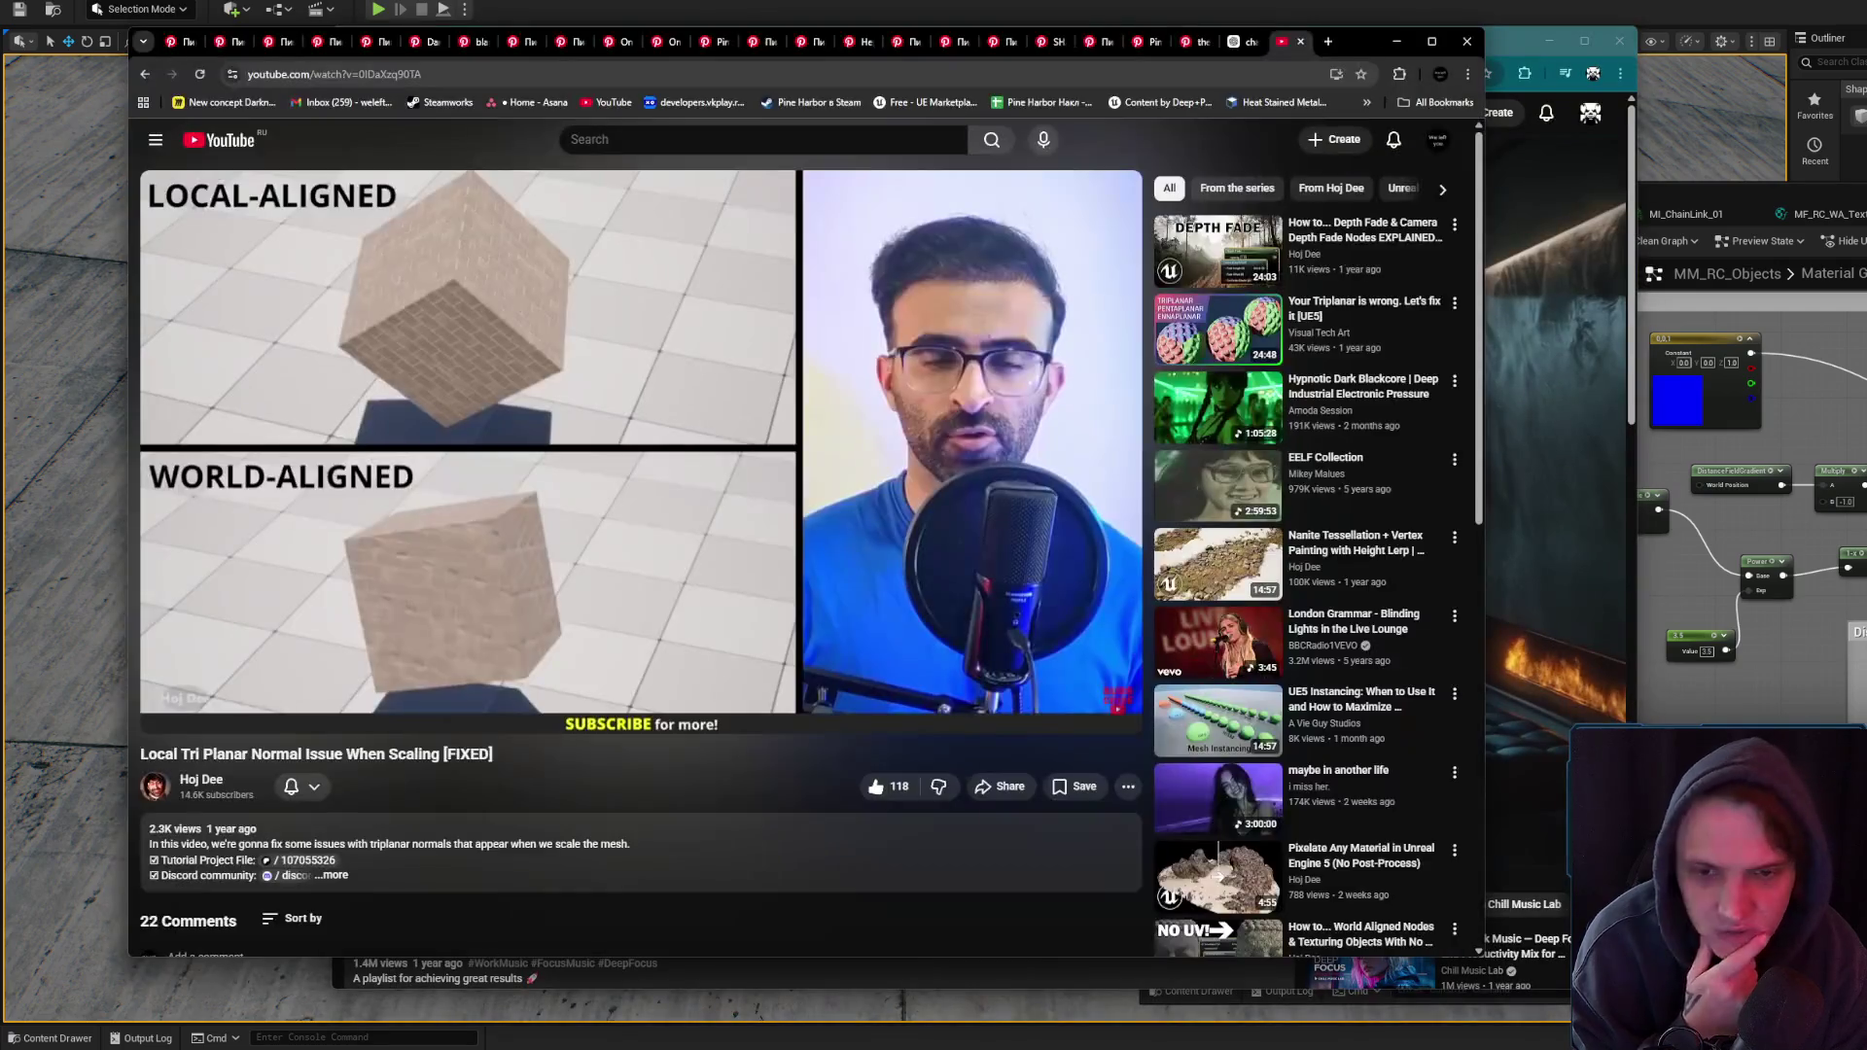
- Go to the tutorial author's channel and show its full Videos list
middle_click(171, 797)
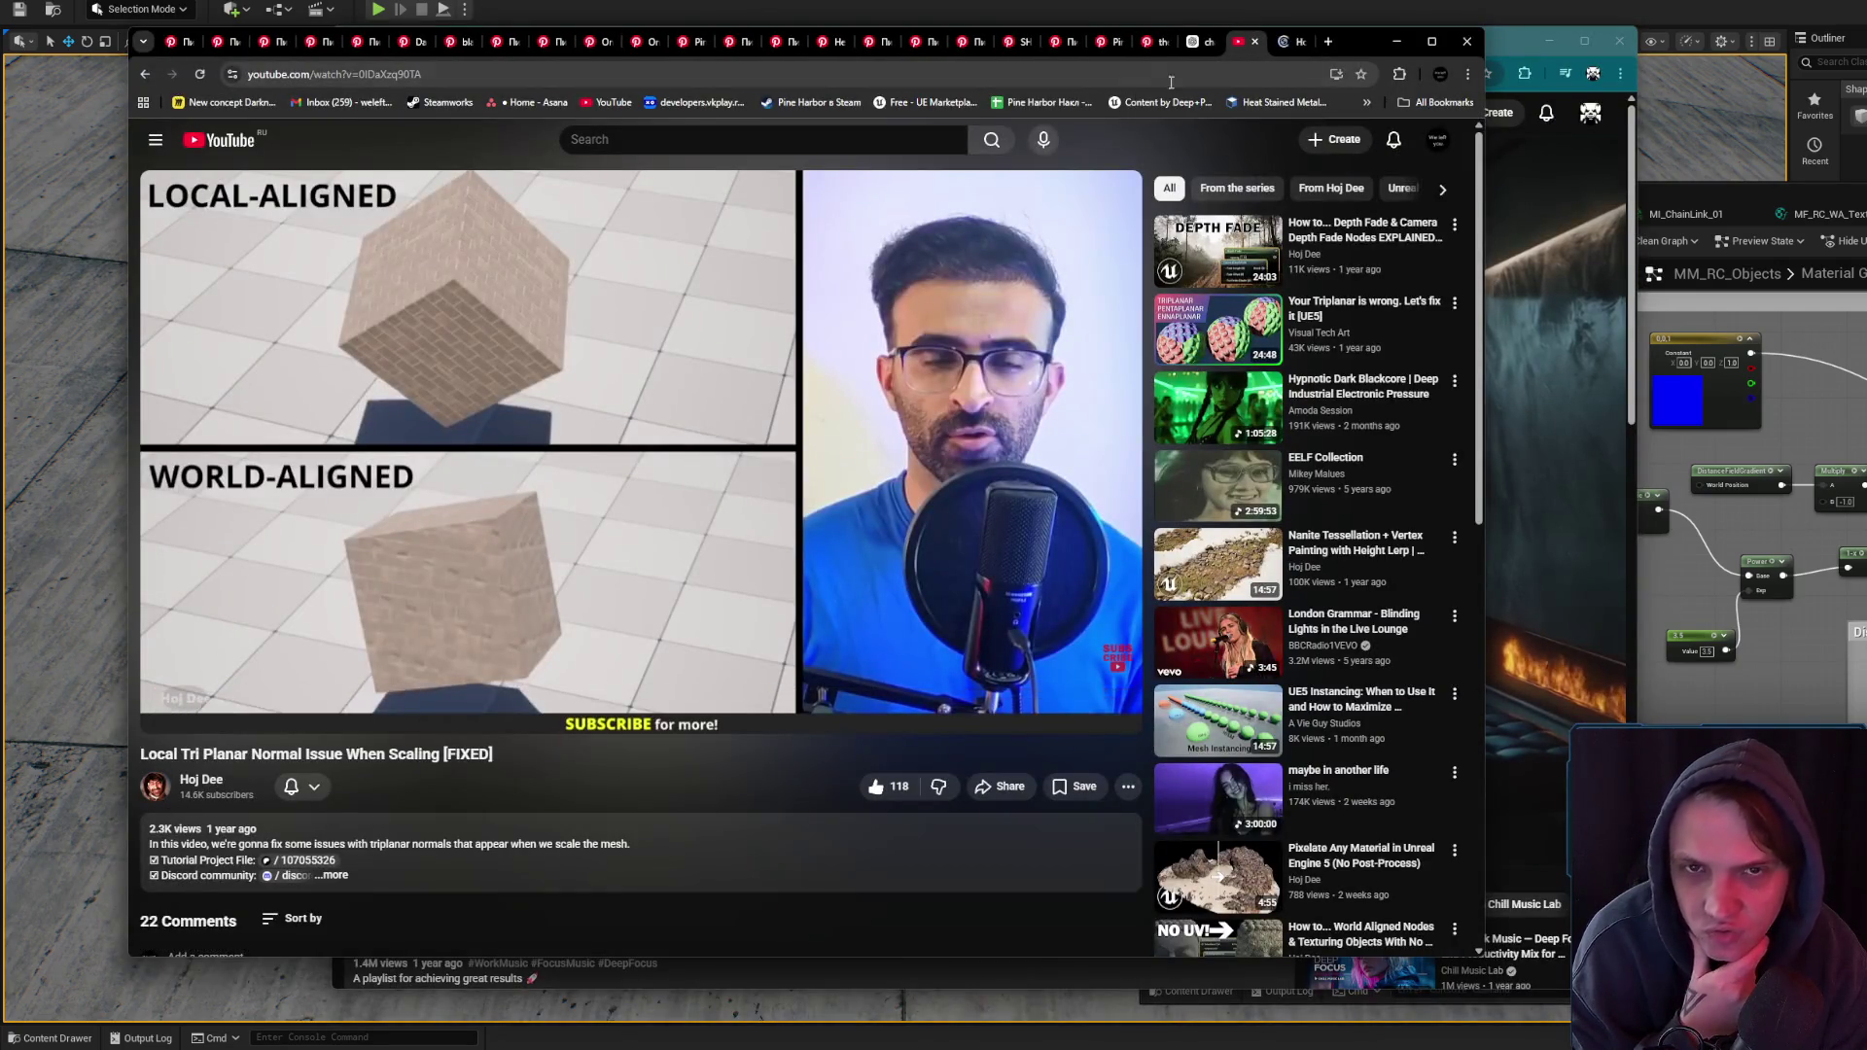
key("ctrl+w")
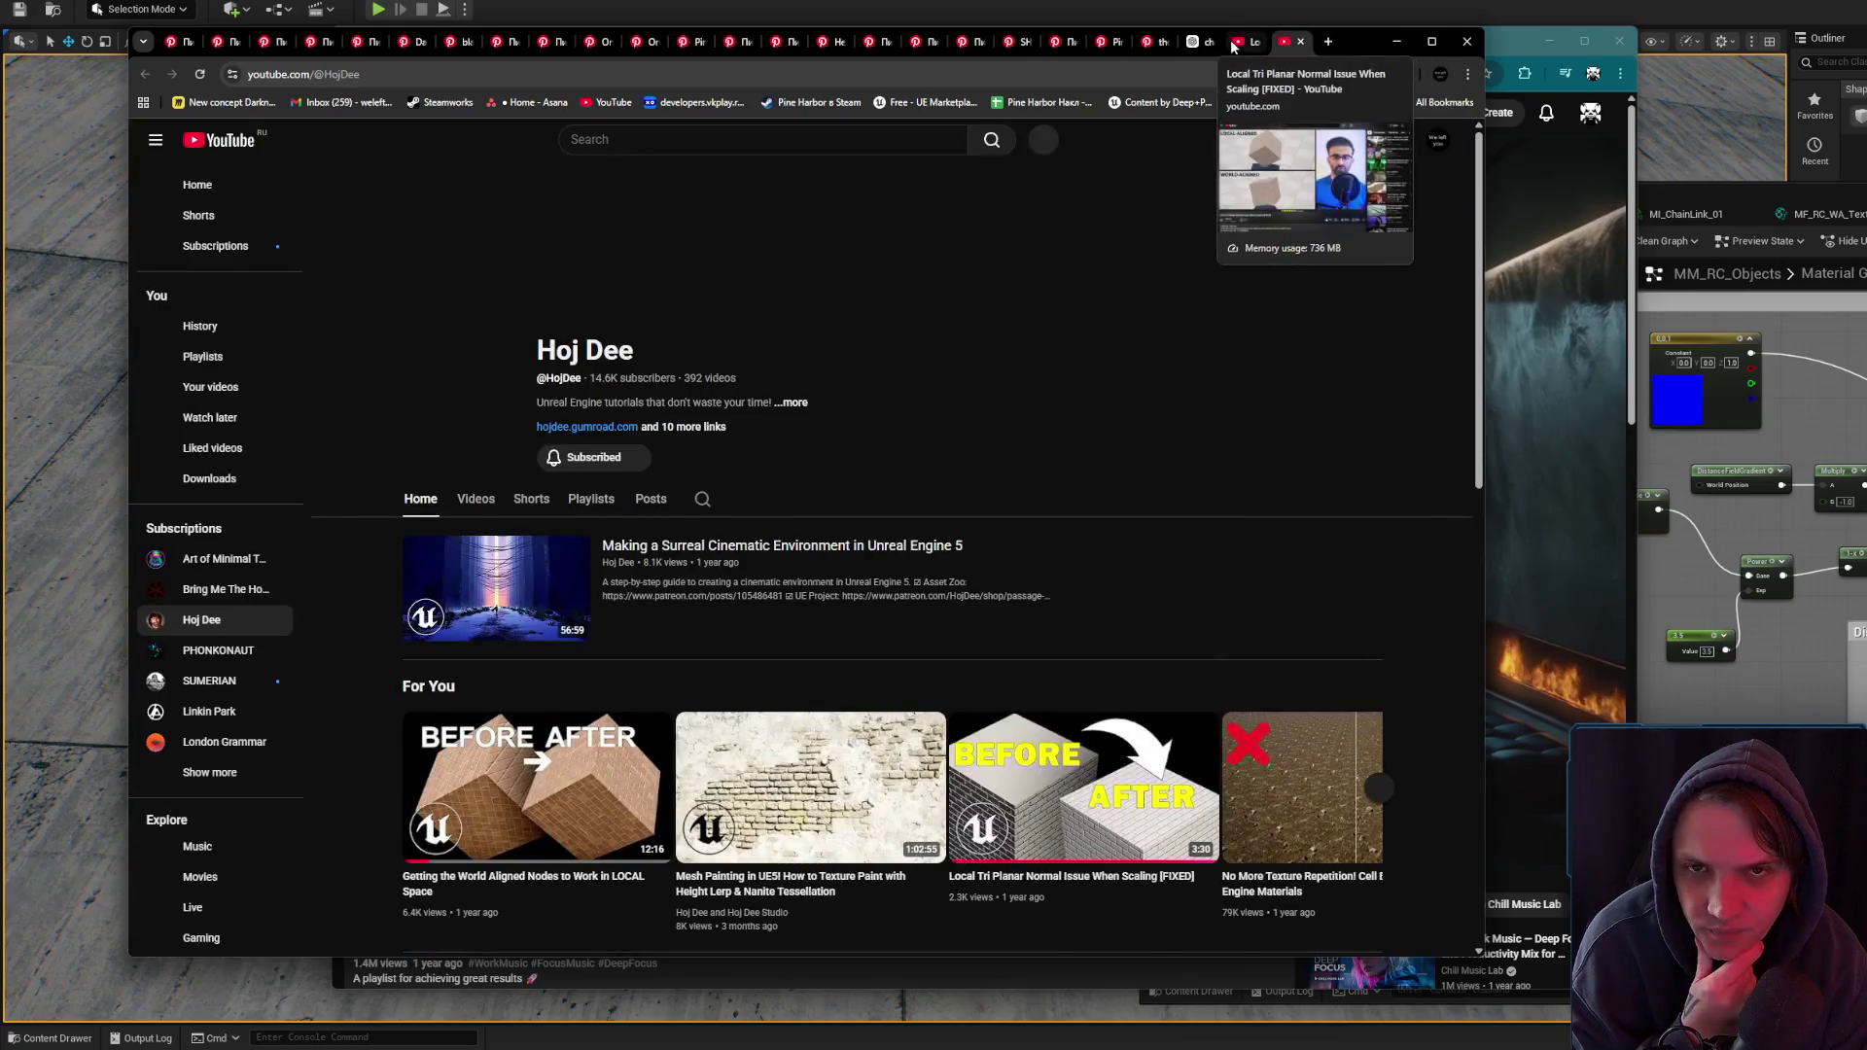
scroll(883, 390, "down", 1)
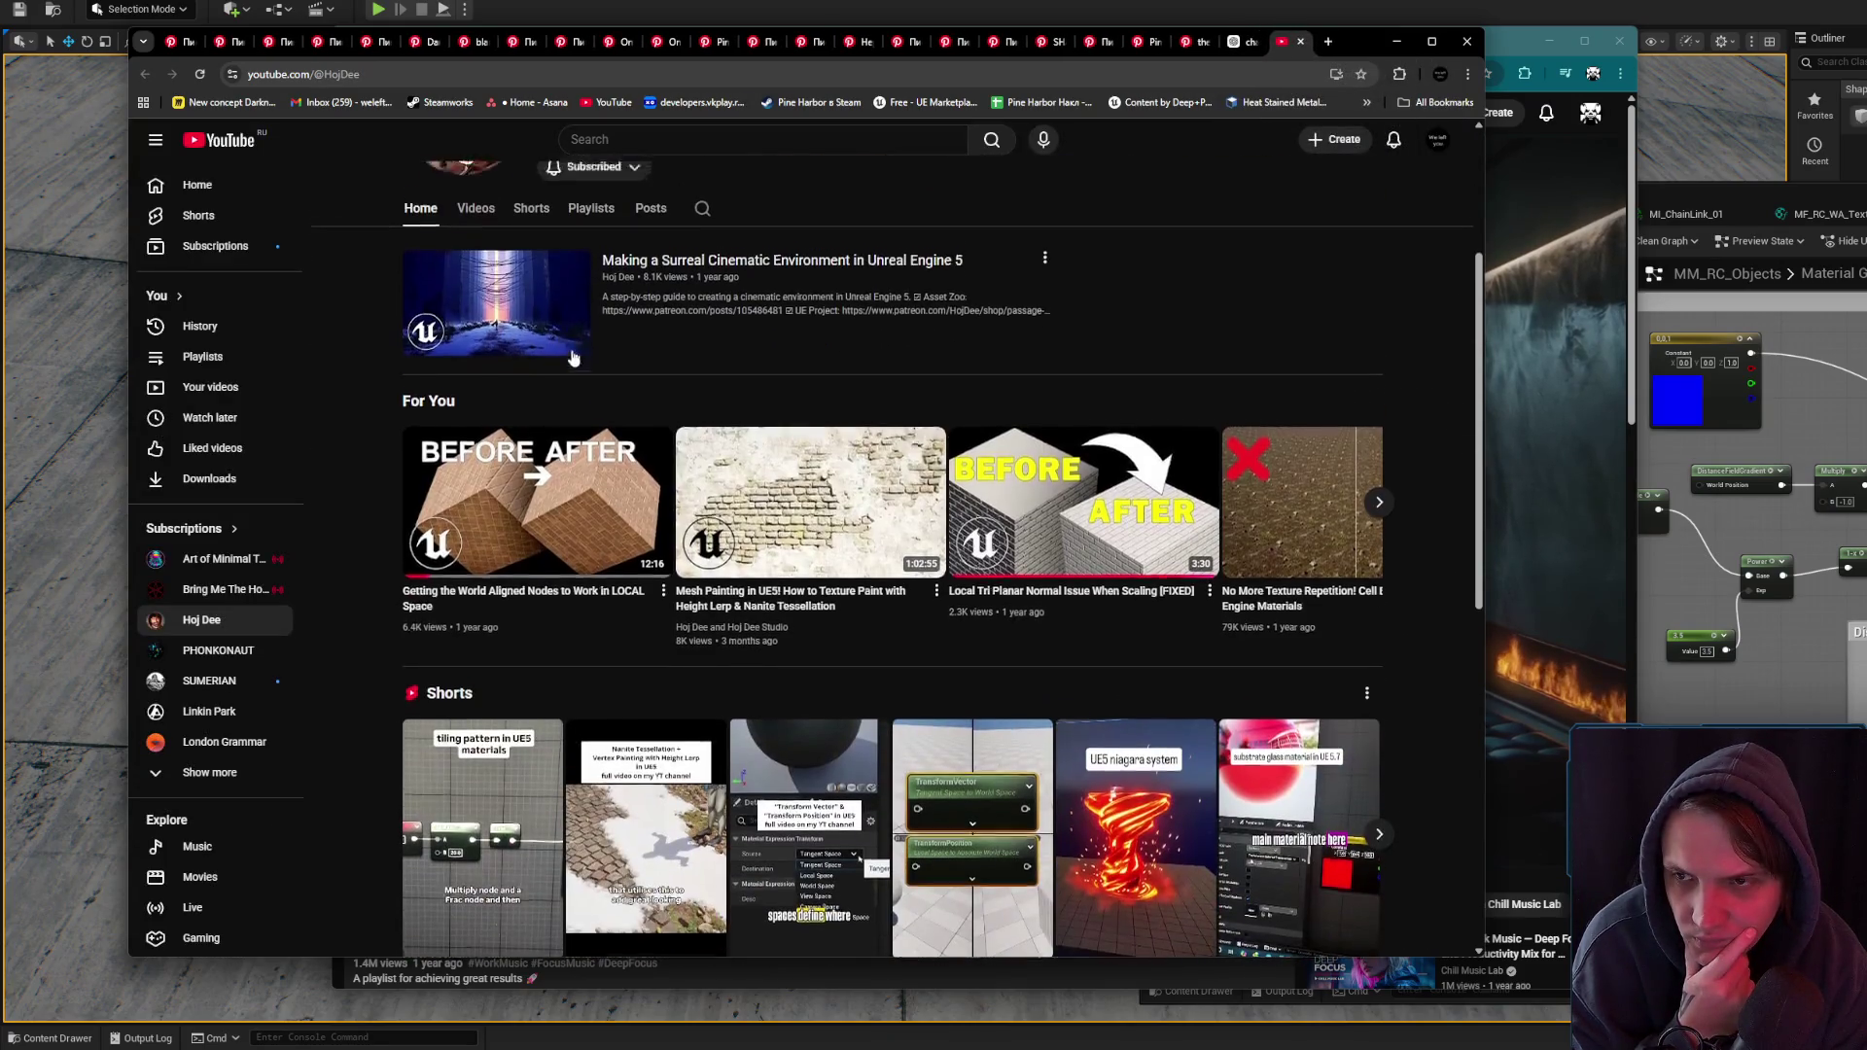
scroll(584, 311, "up", 1)
left_click(476, 272)
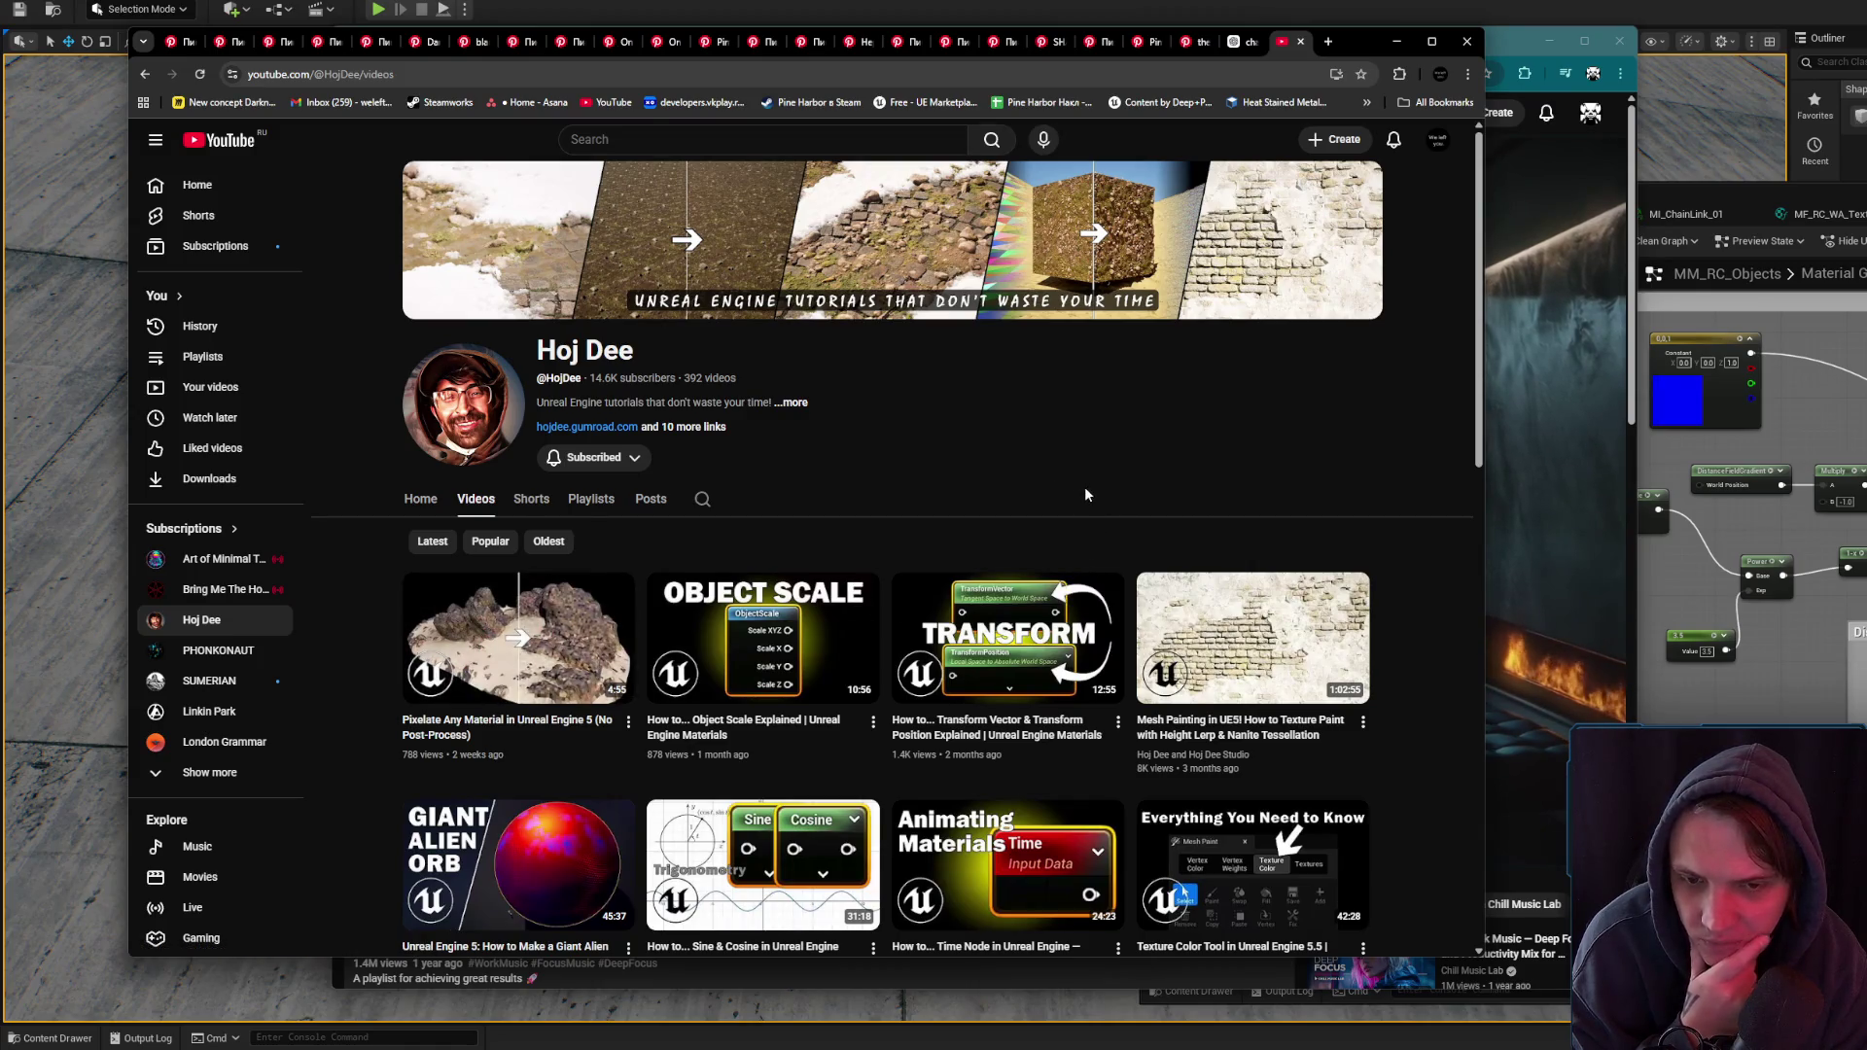
- Scroll through the channel's Unreal Engine material tutorials, including Lerp, UV size and Texture Coordinate
scroll(1085, 494, "down", 3)
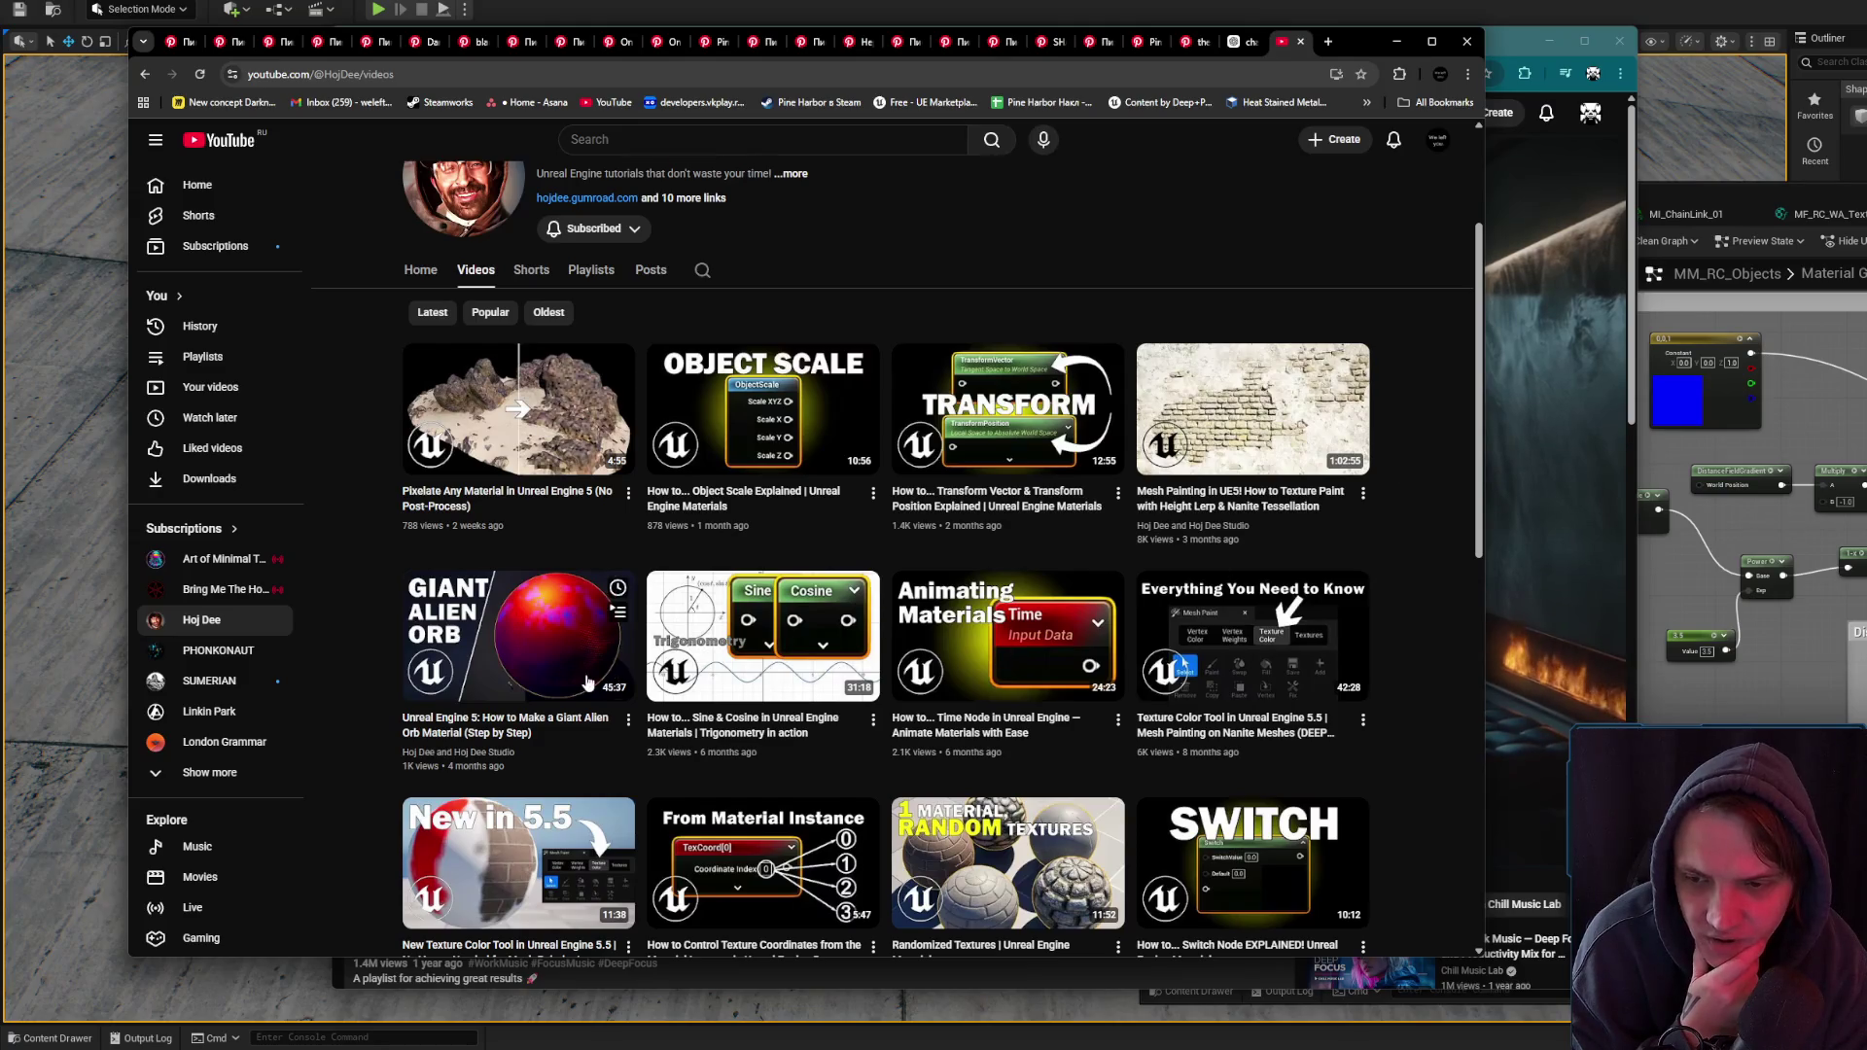
mouse_move(556, 691)
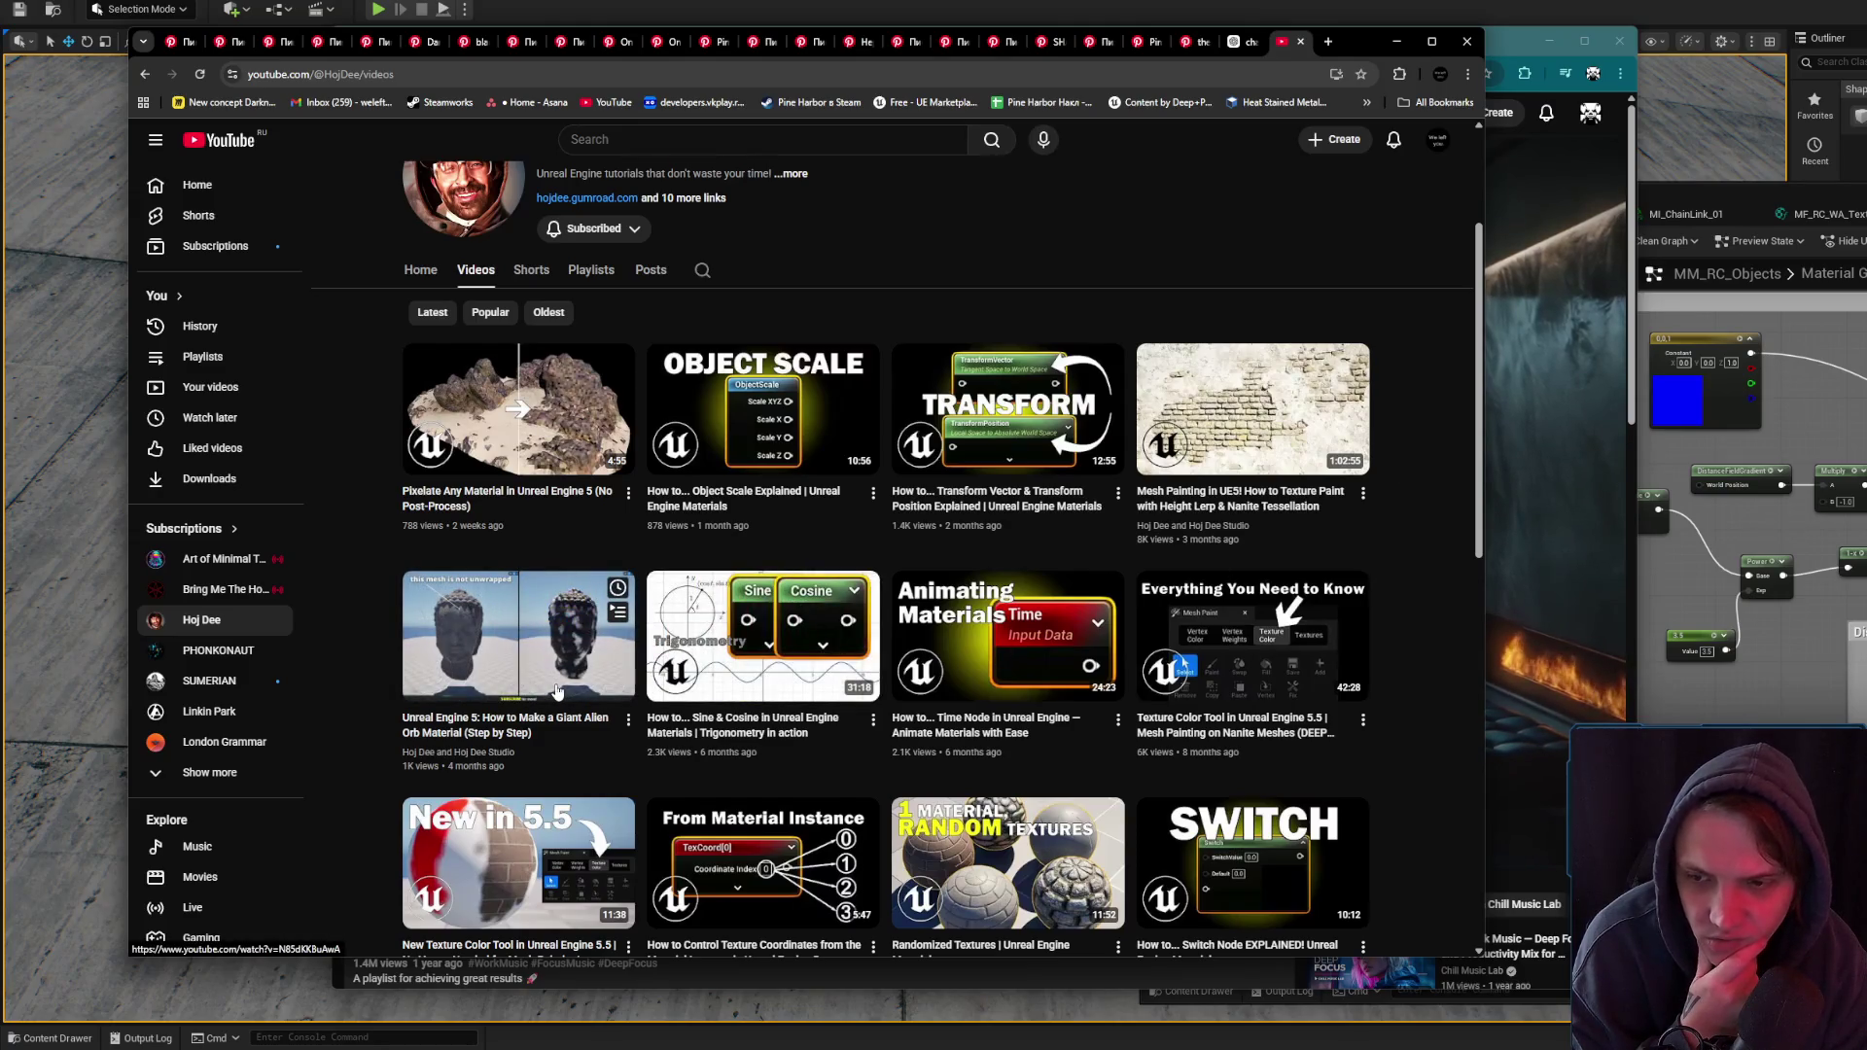
scroll(574, 687, "down", 1)
scroll(591, 685, "down", 1)
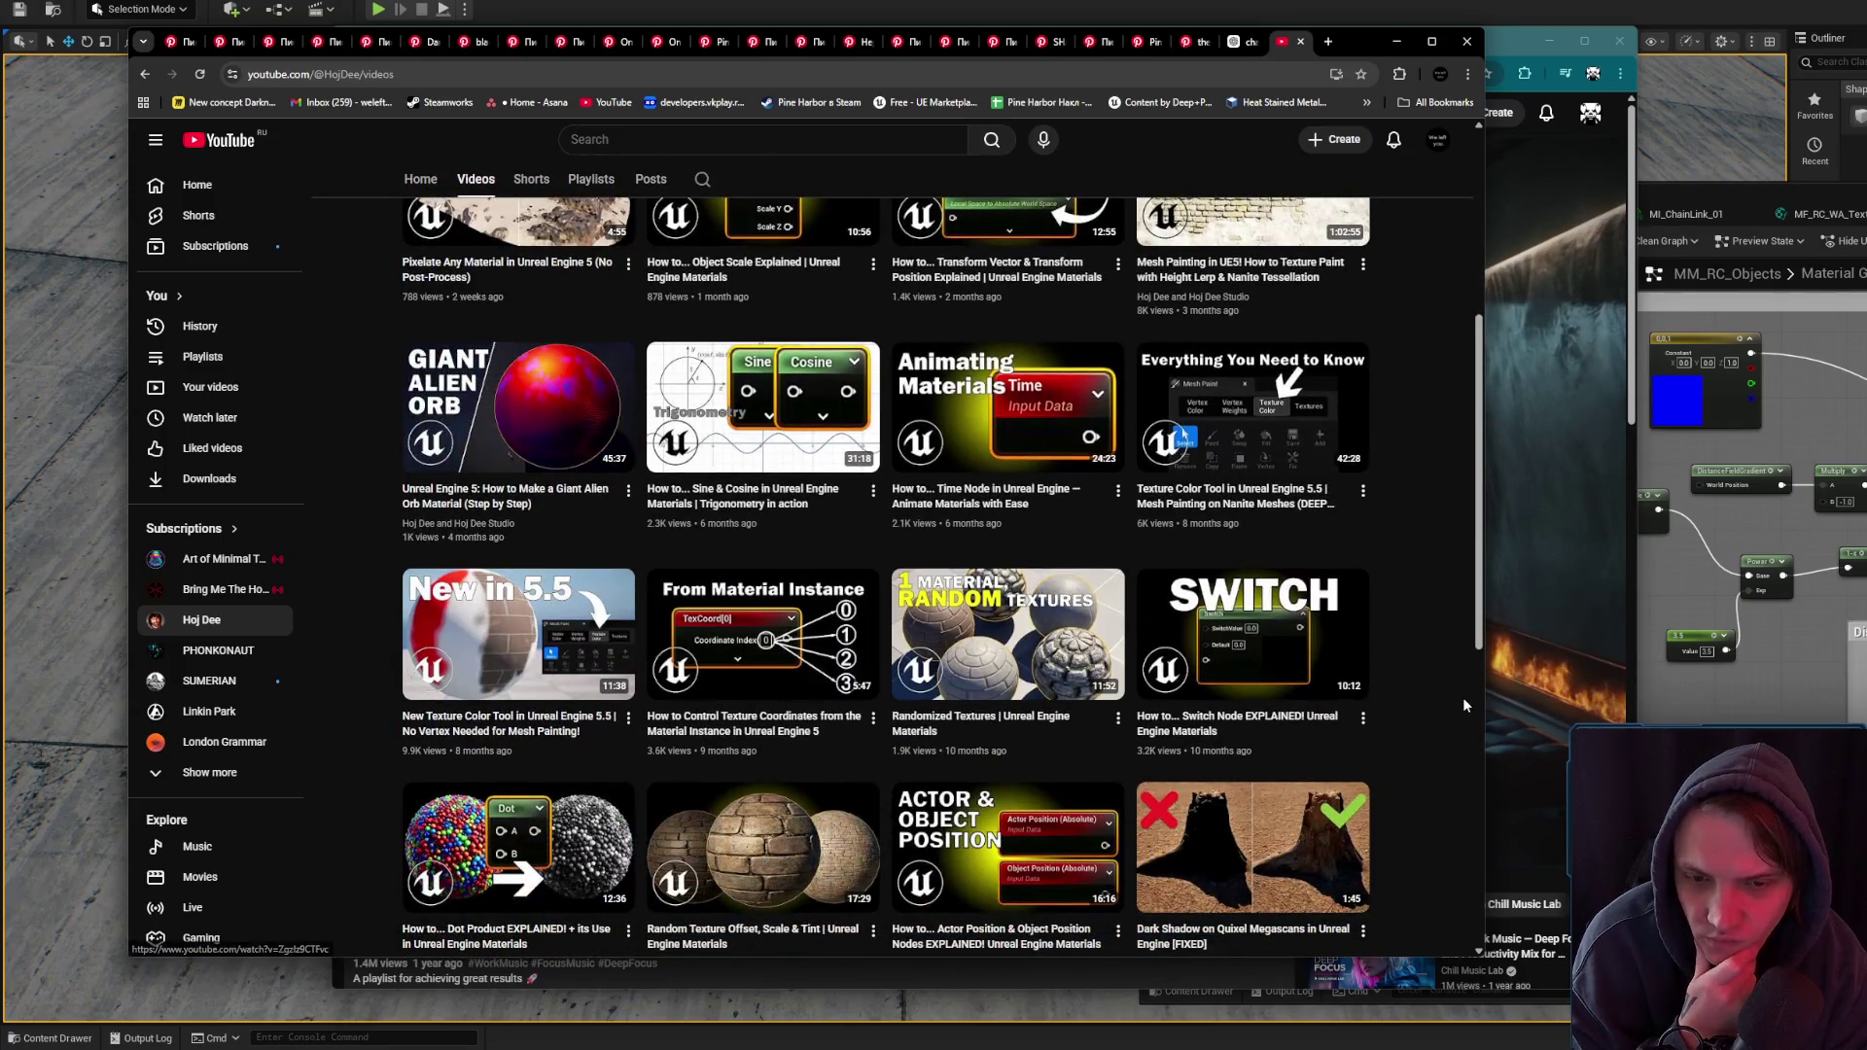
scroll(1463, 698, "down", 1)
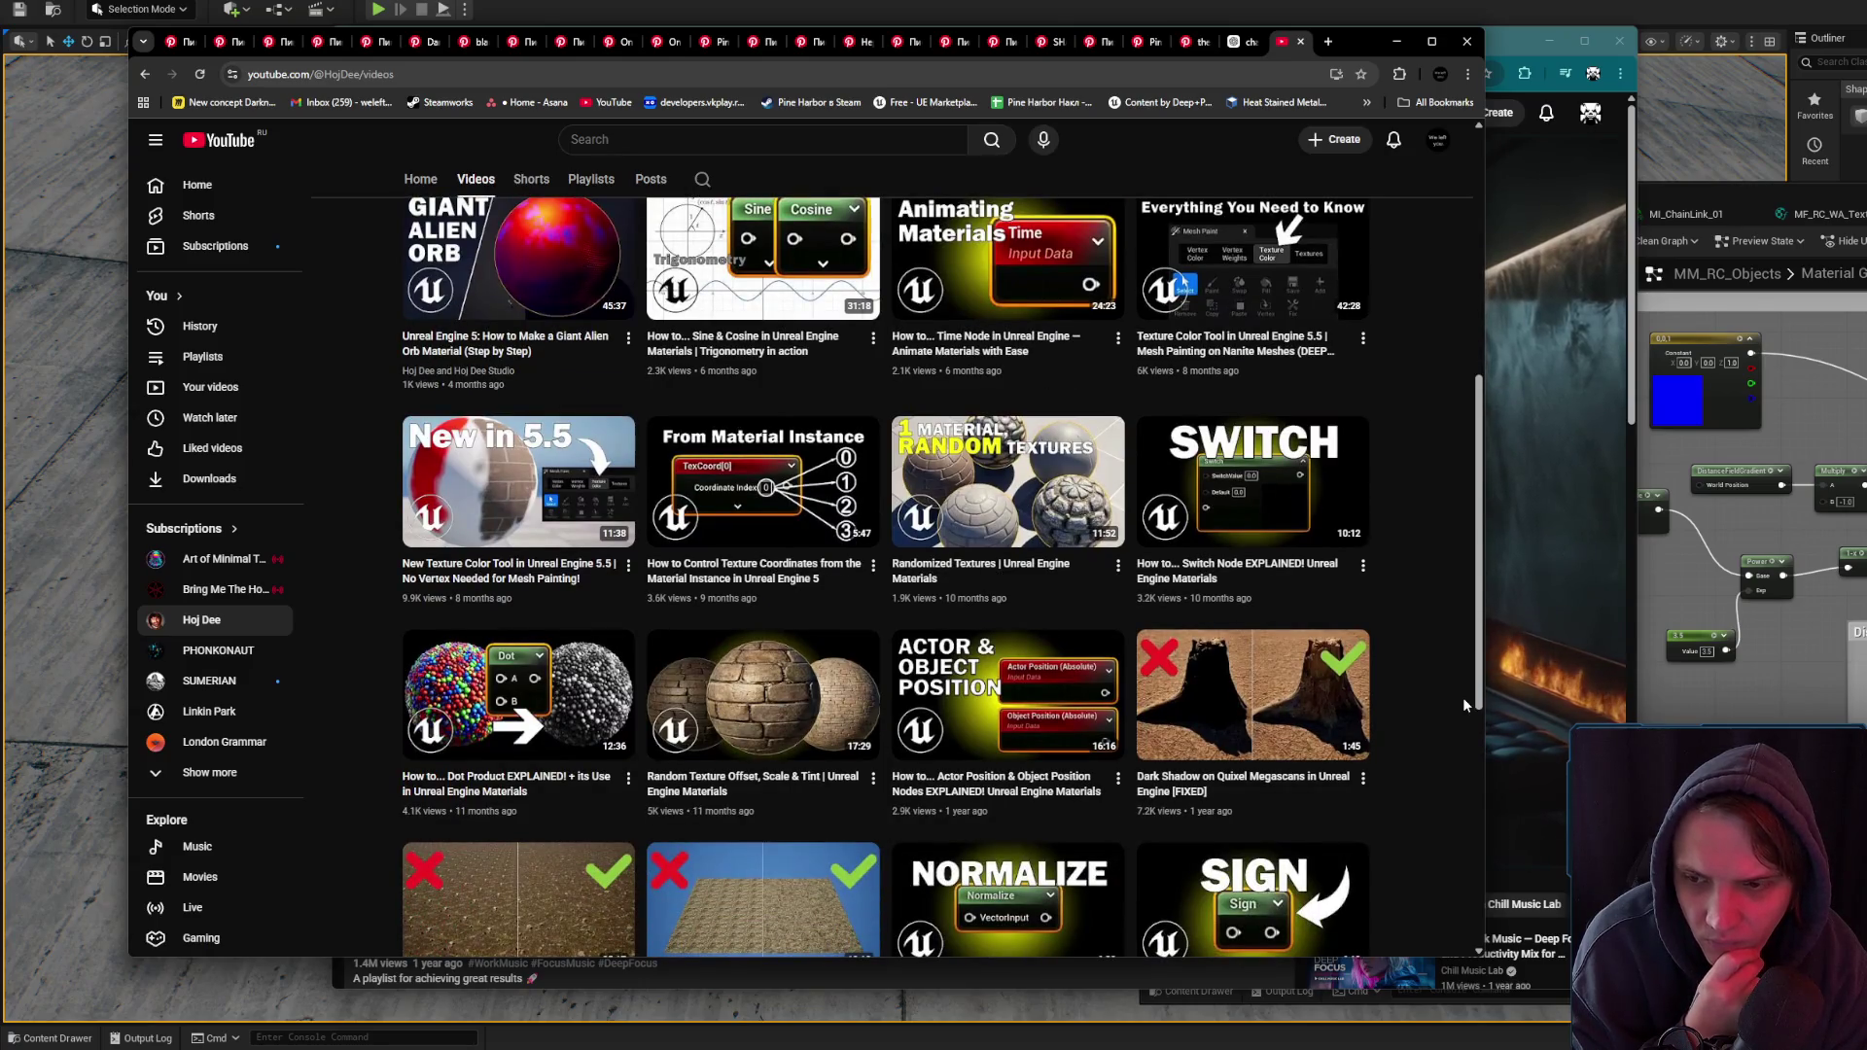
scroll(1453, 697, "down", 1)
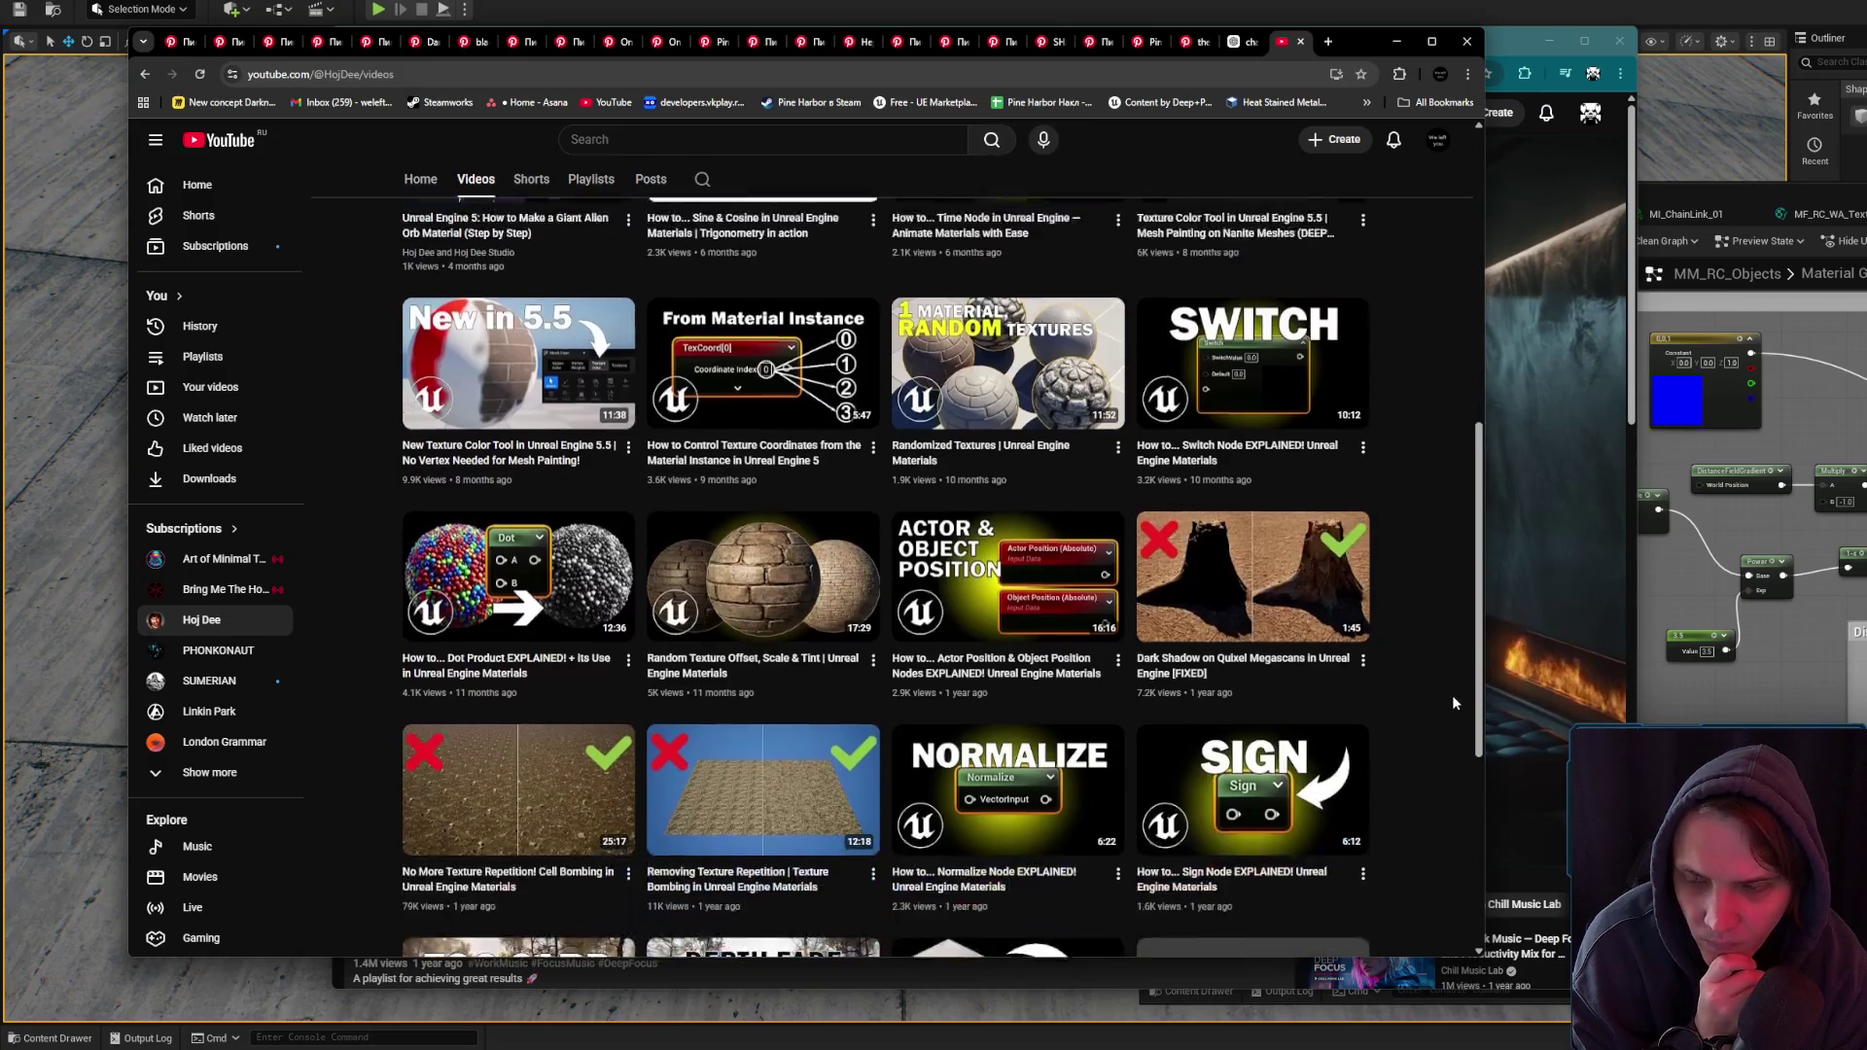
scroll(1453, 701, "down", 2)
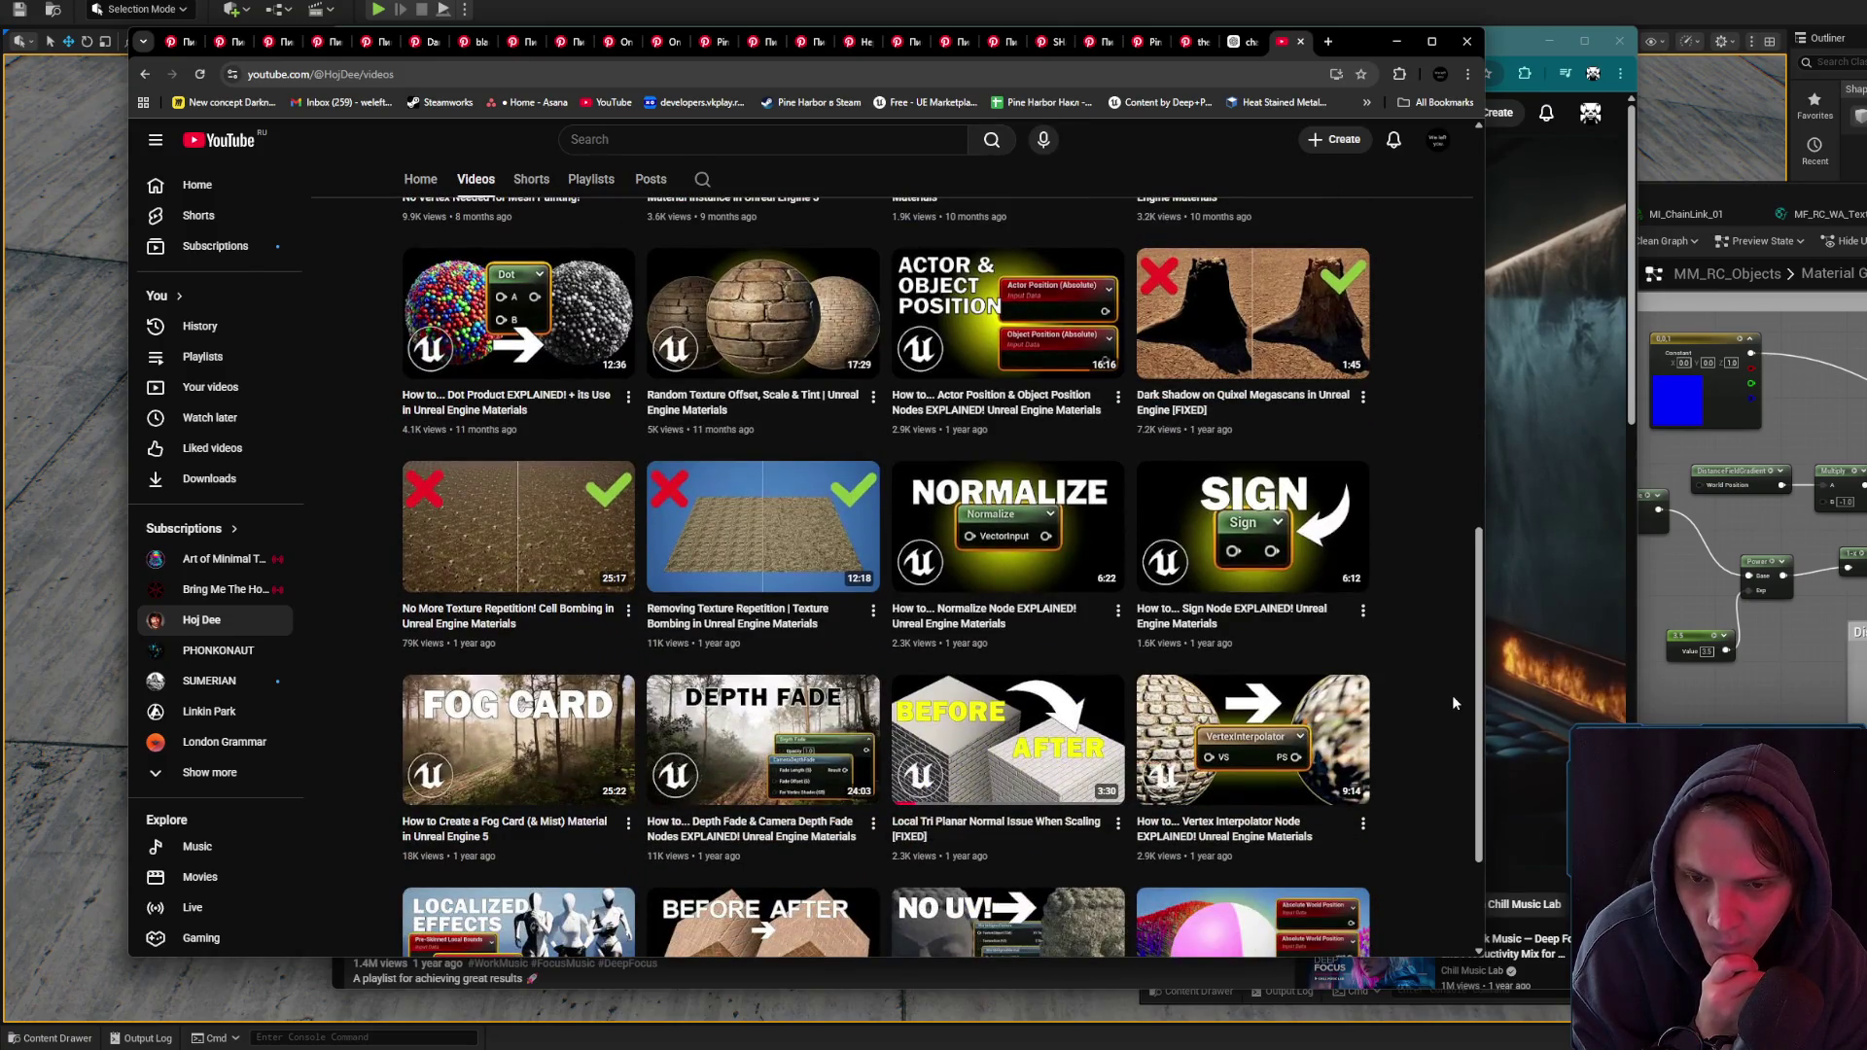
scroll(1453, 701, "down", 1)
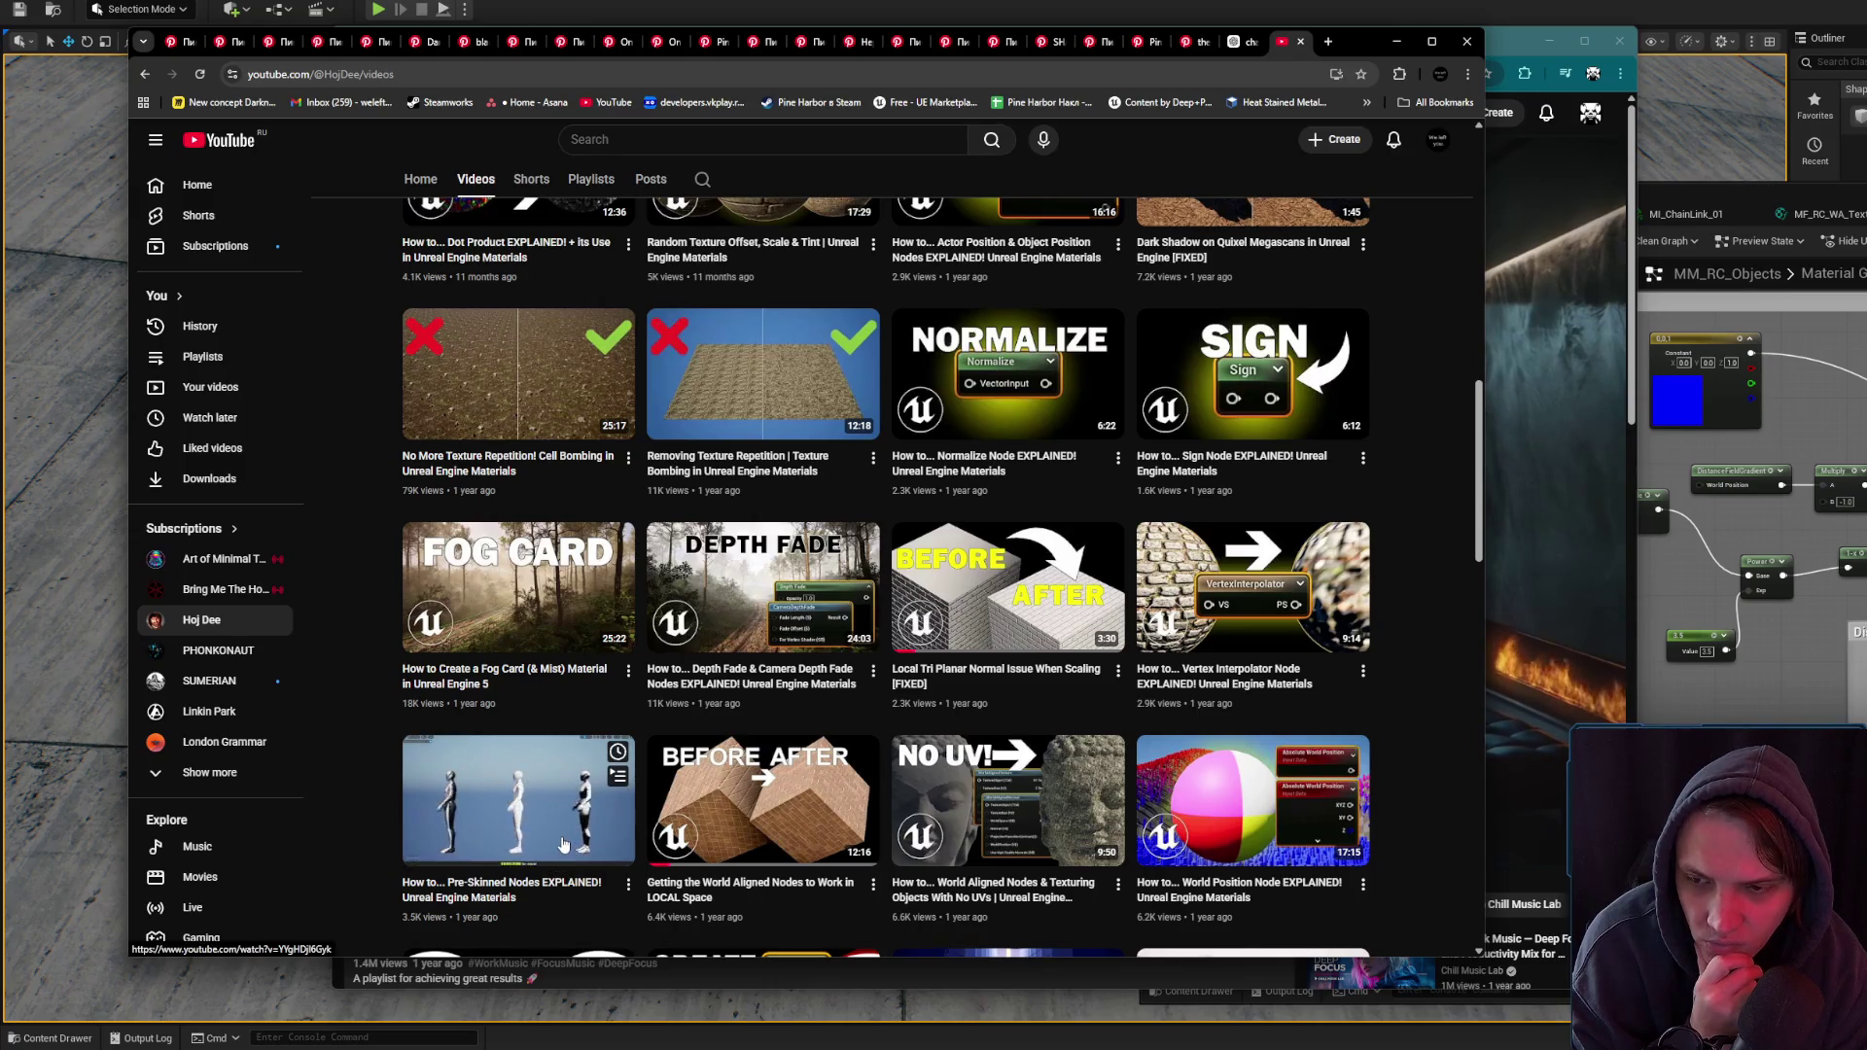
scroll(1430, 739, "down", 2)
scroll(1439, 715, "down", 1)
scroll(1417, 716, "down", 3)
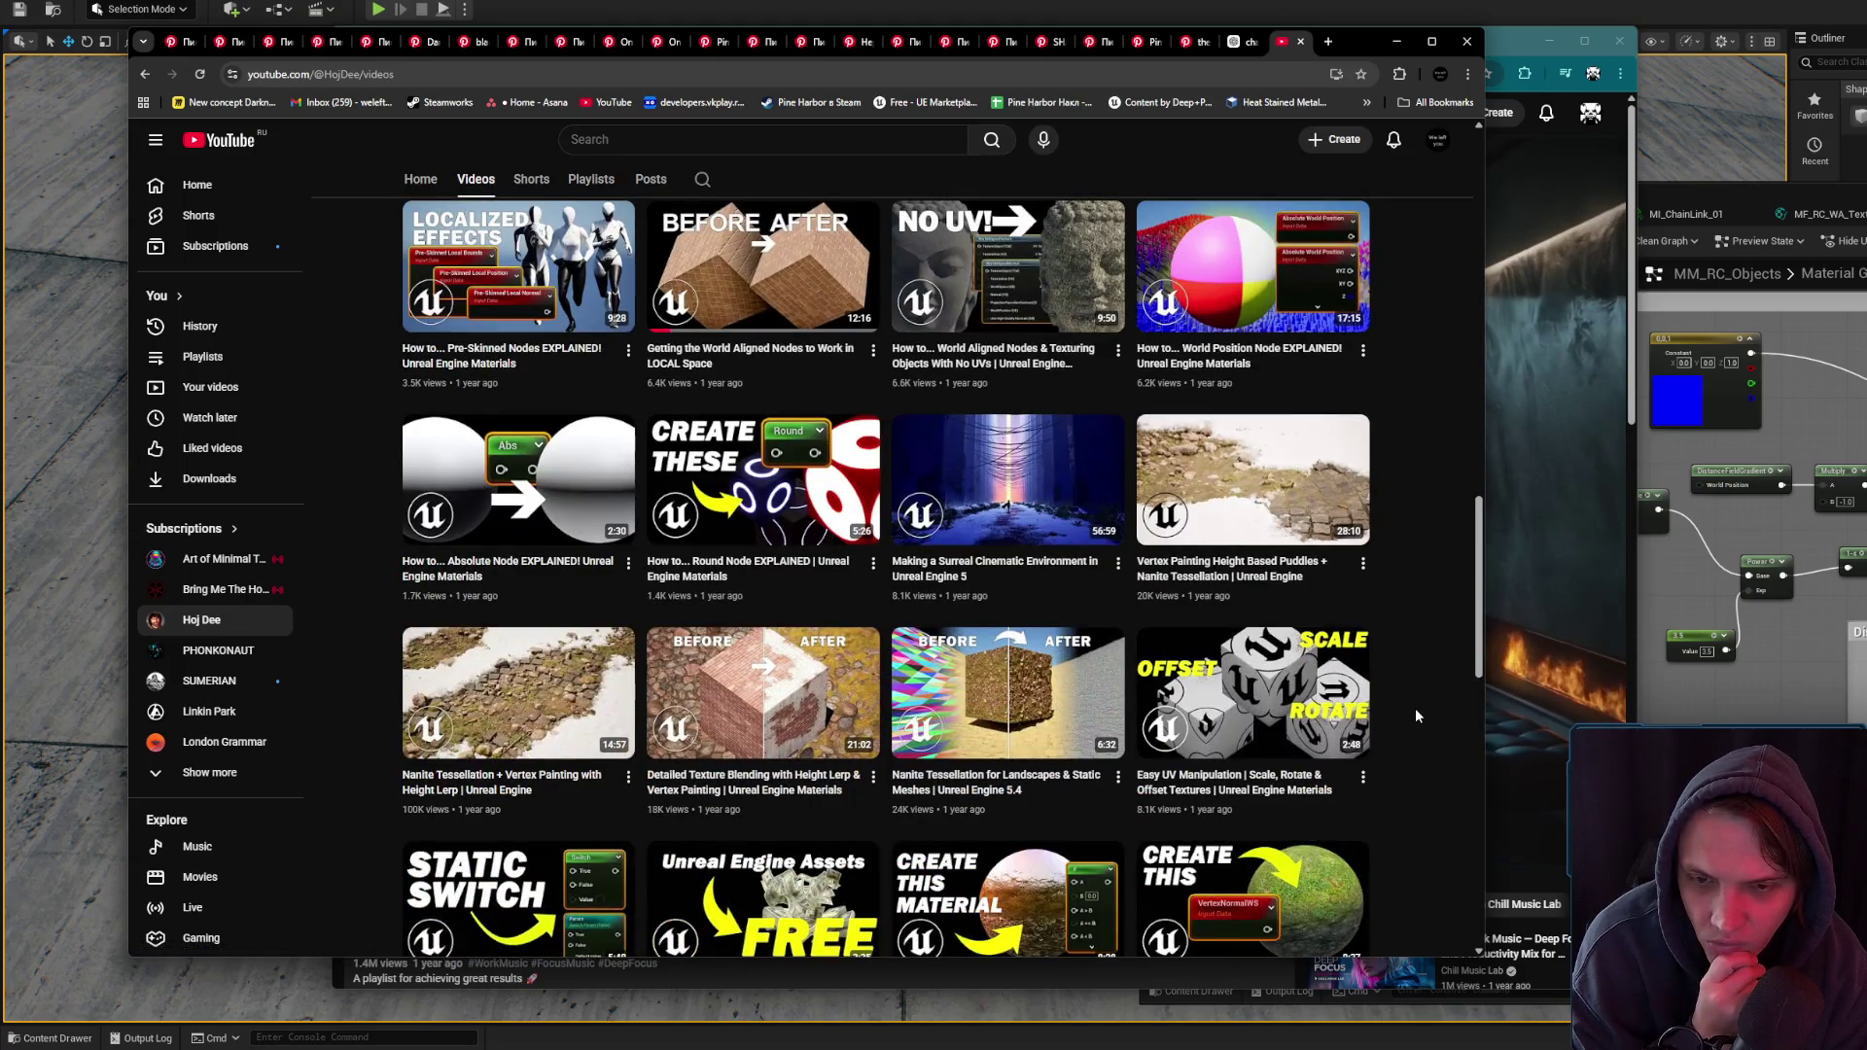
scroll(1416, 715, "down", 2)
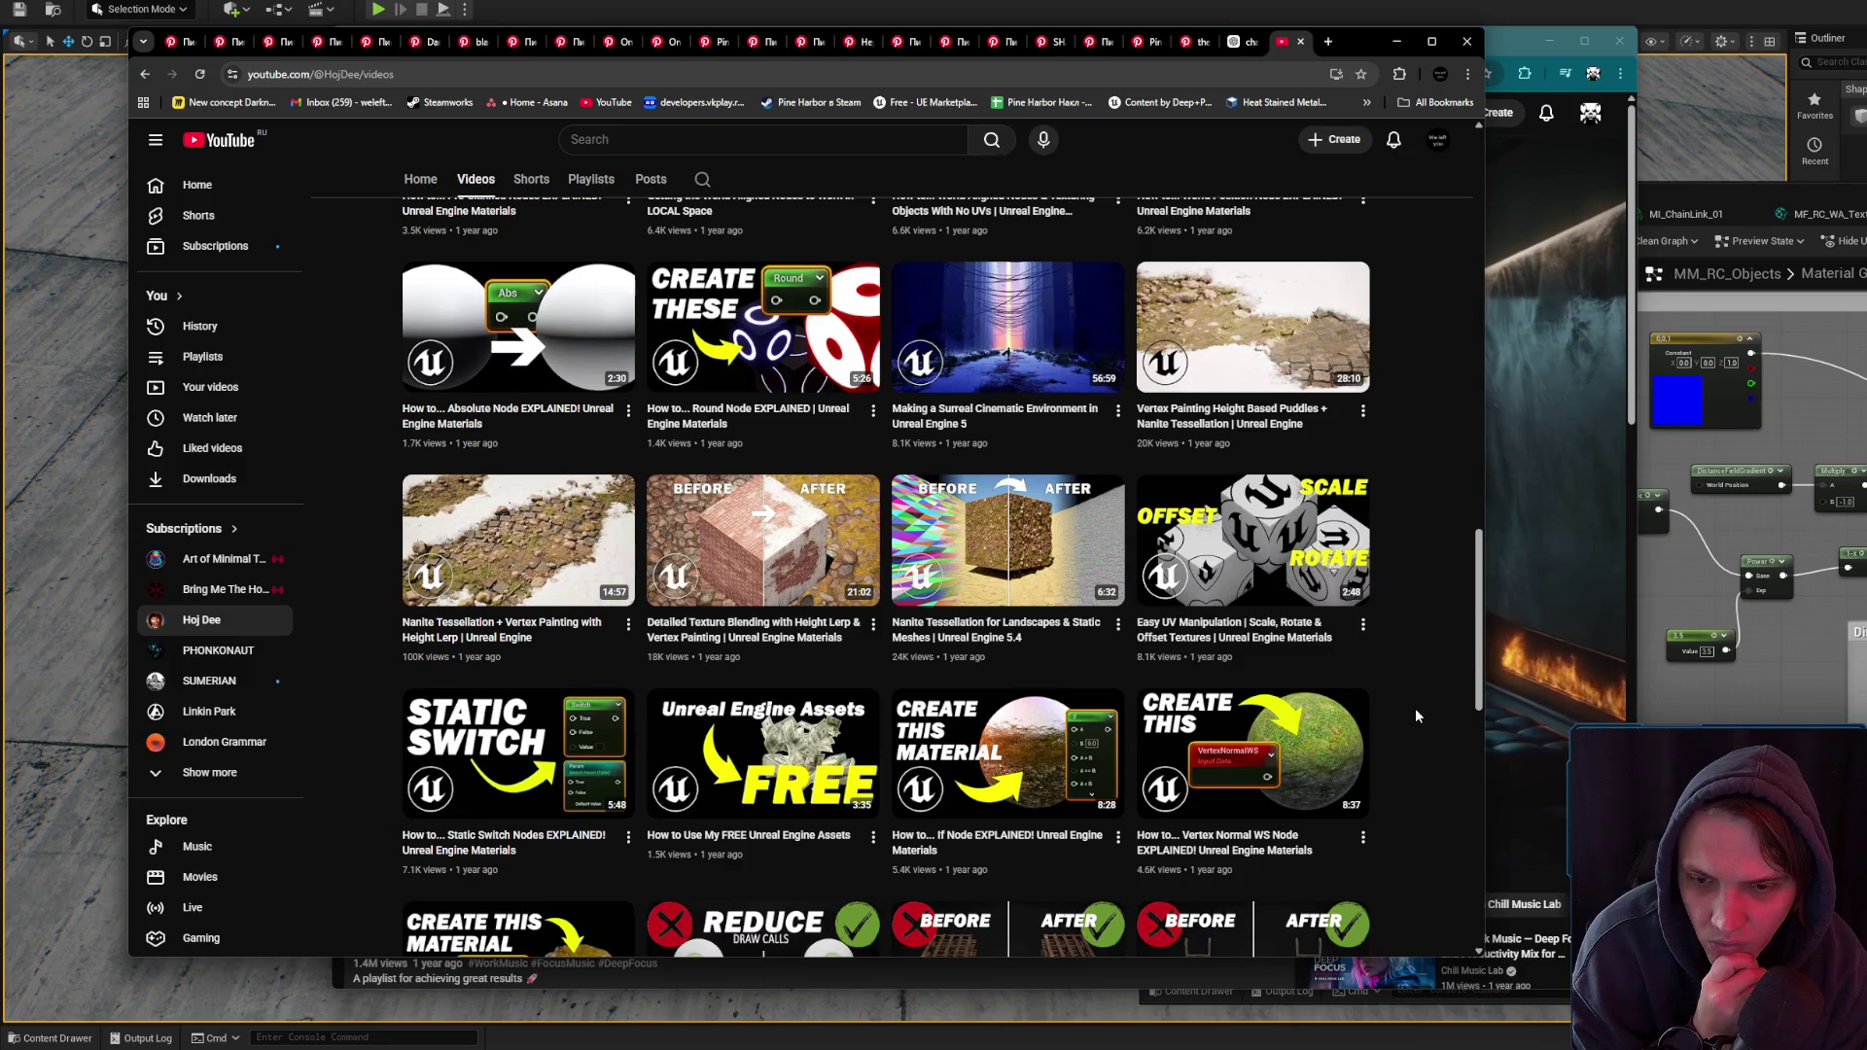
scroll(1416, 716, "down", 2)
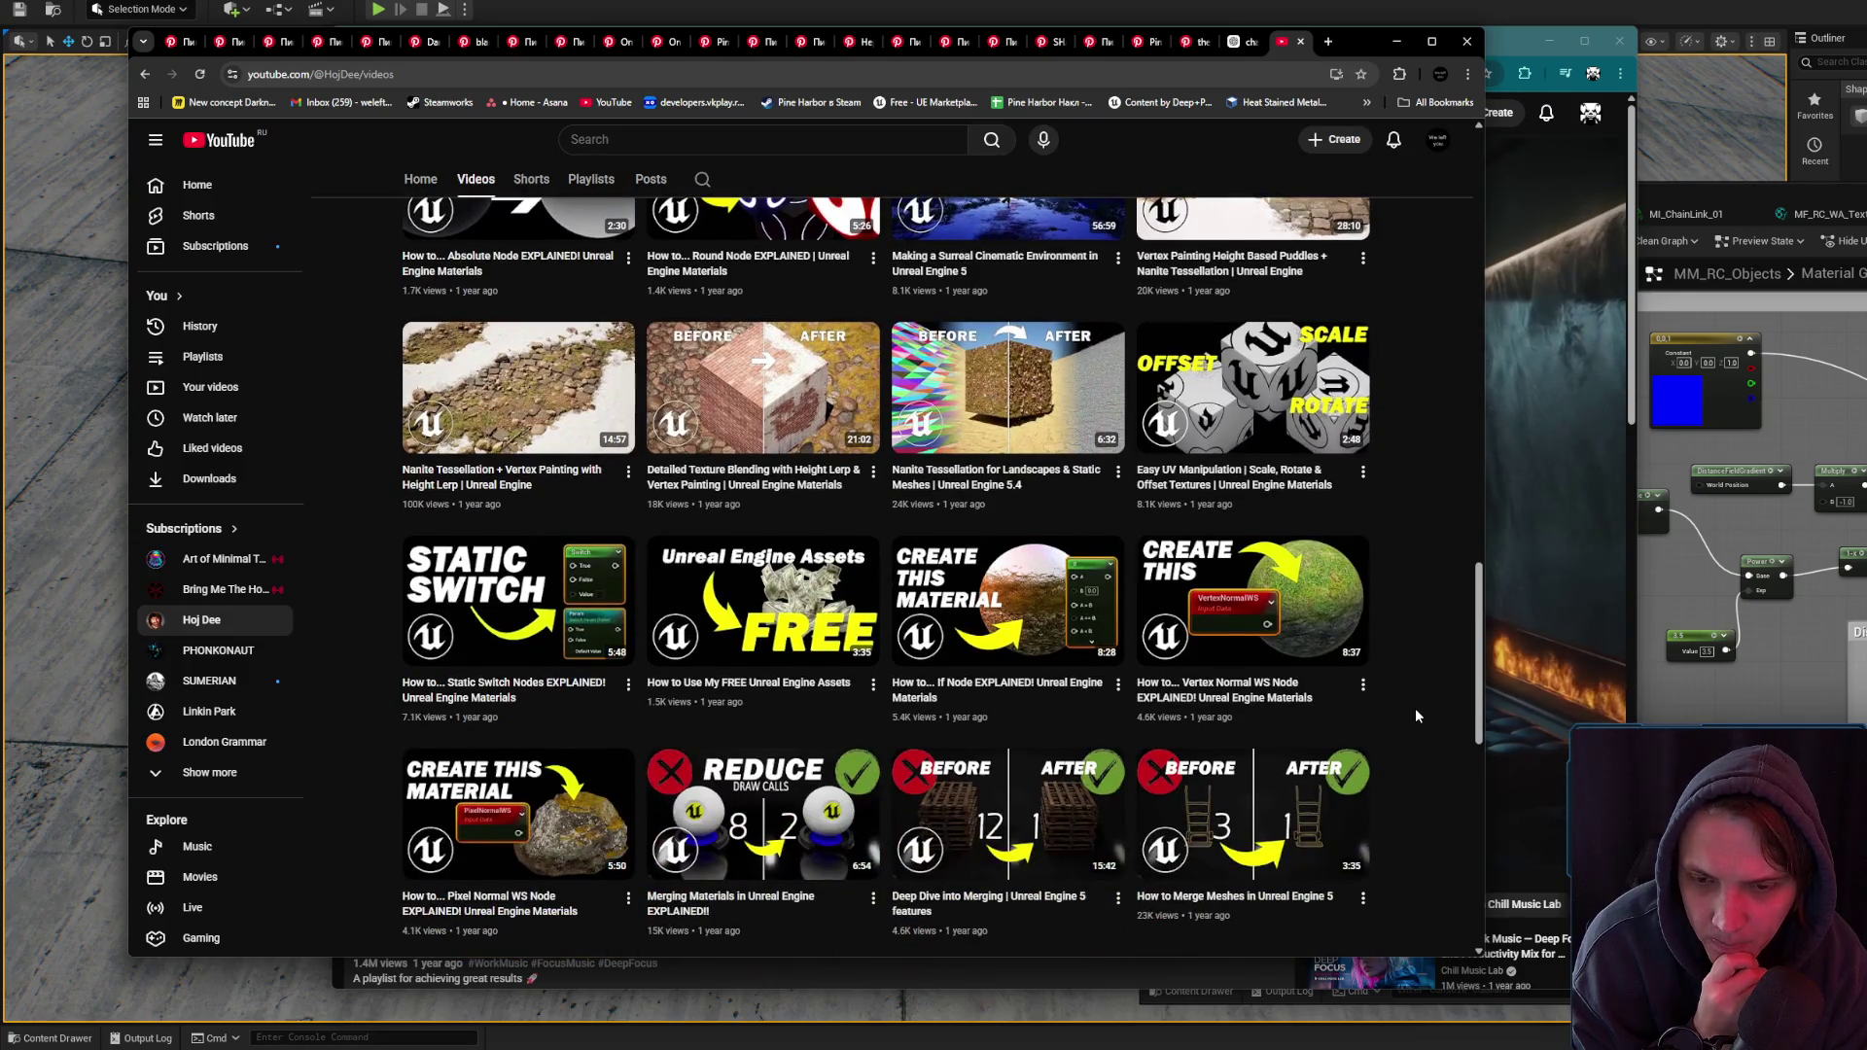
scroll(1416, 716, "down", 4)
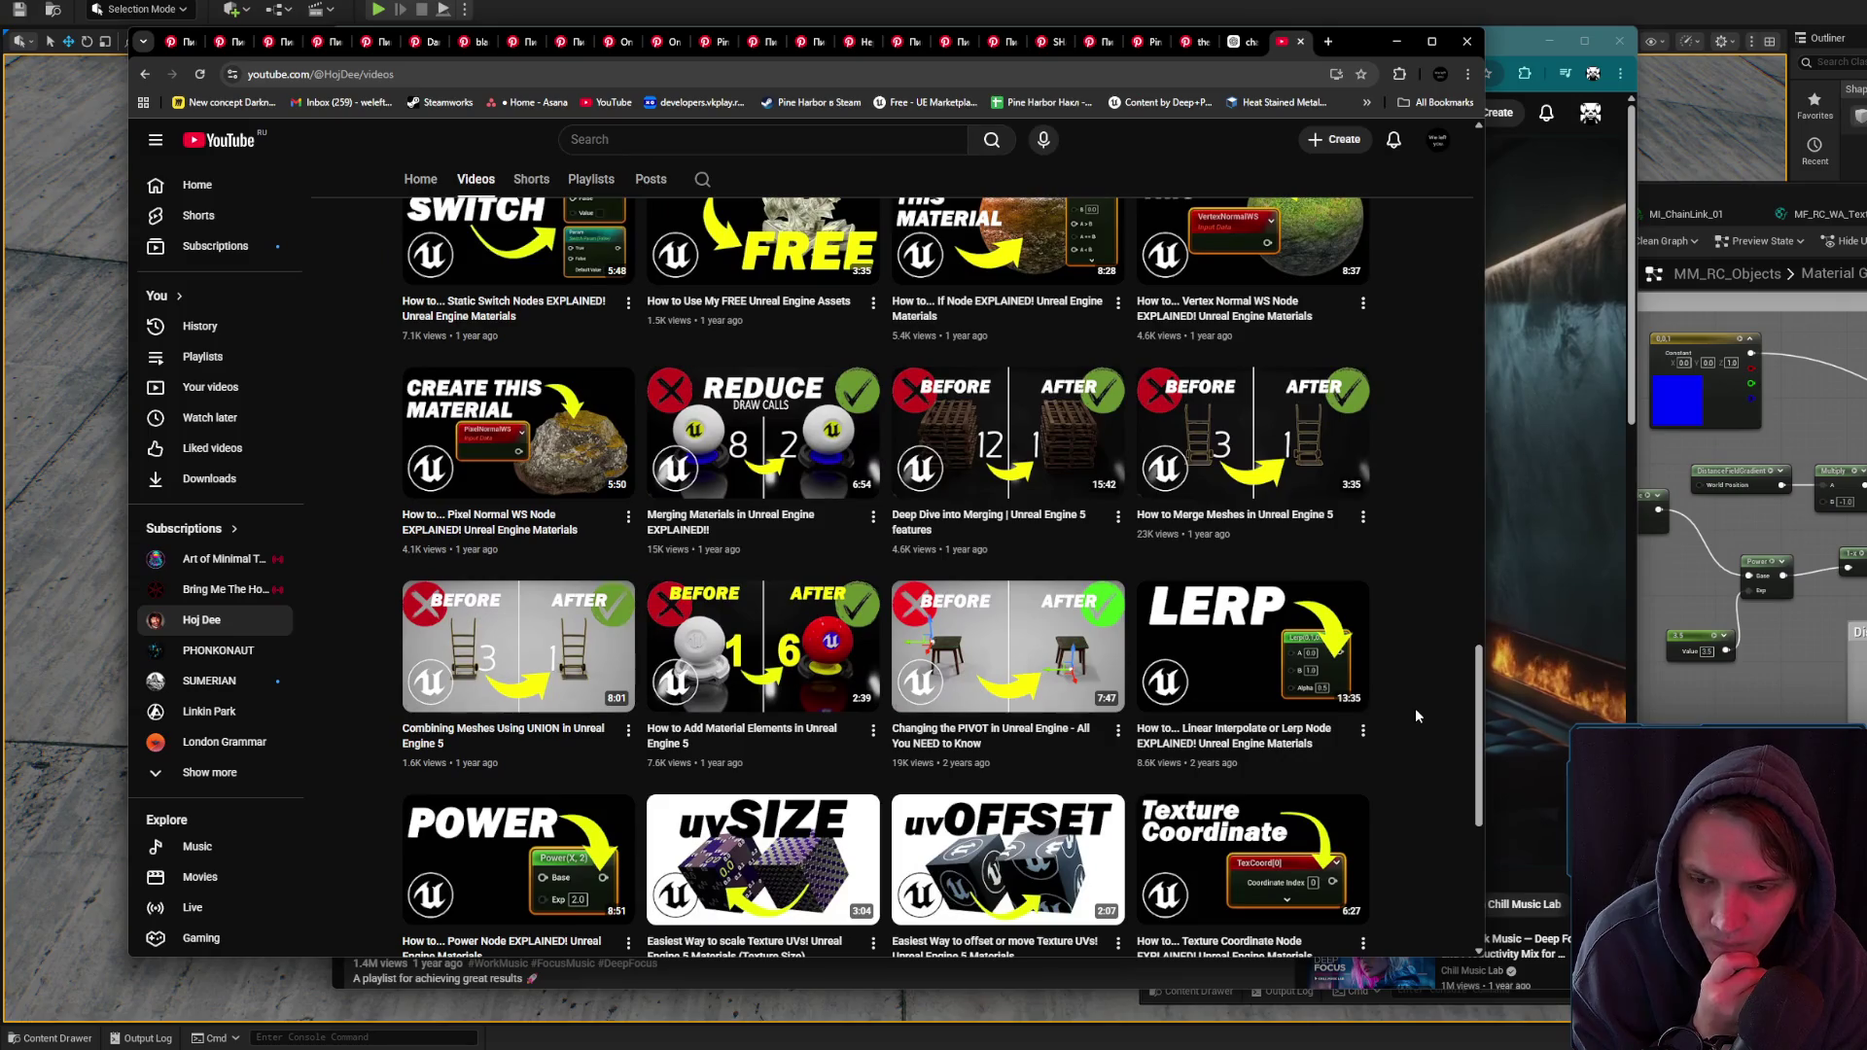
key("Home")
left_click(701, 499)
- Search the channel's videos for 'edge', browse the results, then minimize Chrome
type("edge")
key("Return")
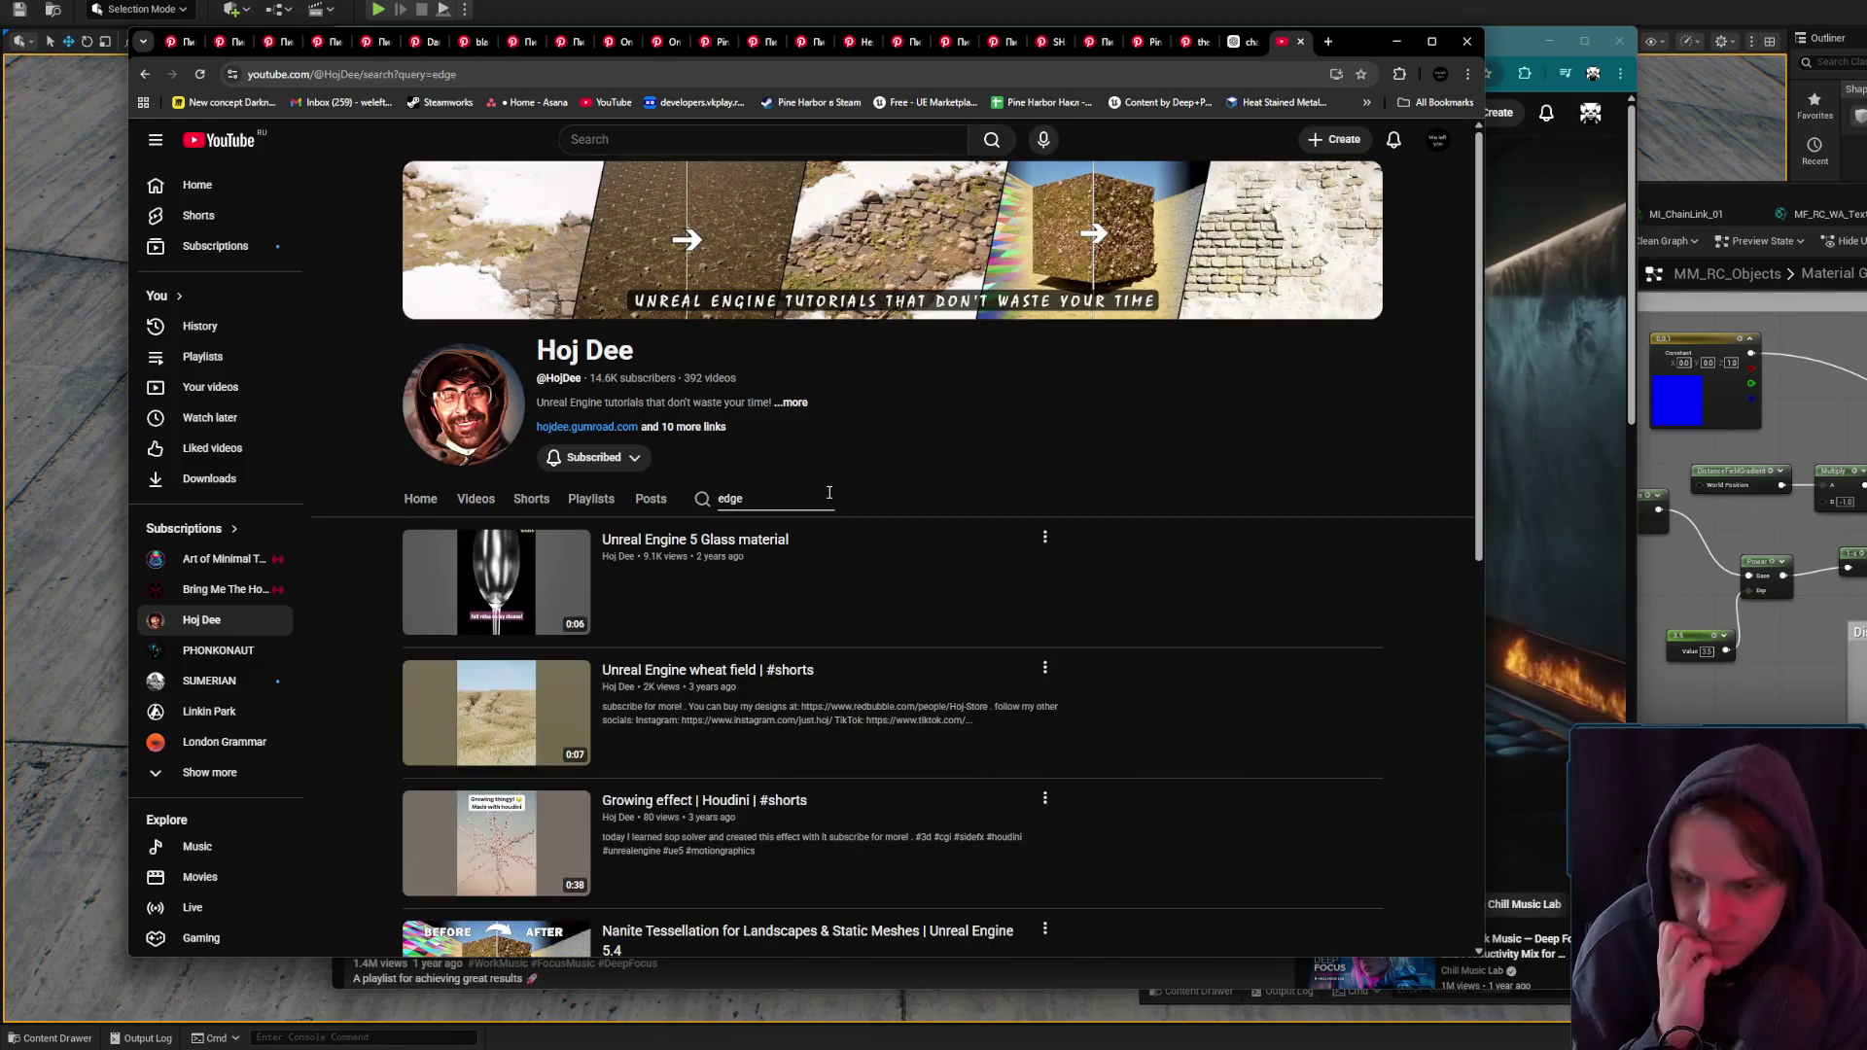
scroll(940, 463, "down", 3)
scroll(988, 448, "down", 4)
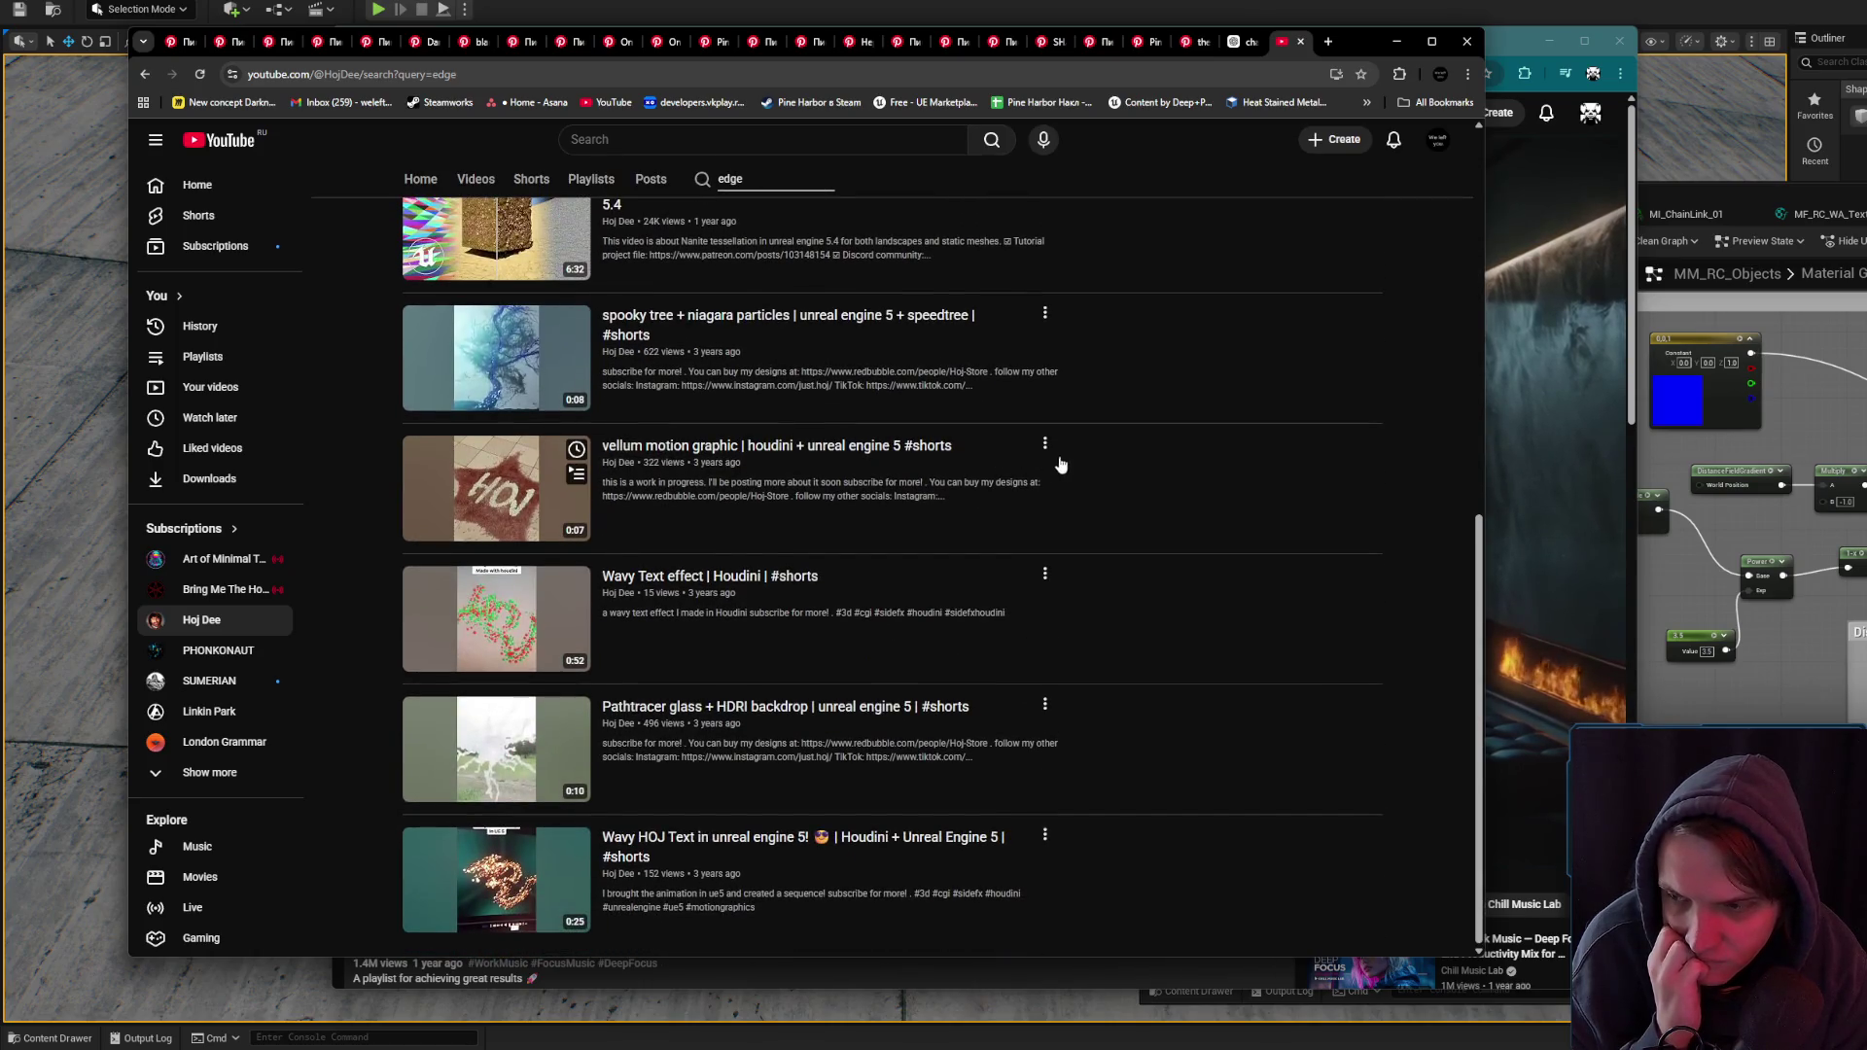
scroll(1309, 522, "up", 3)
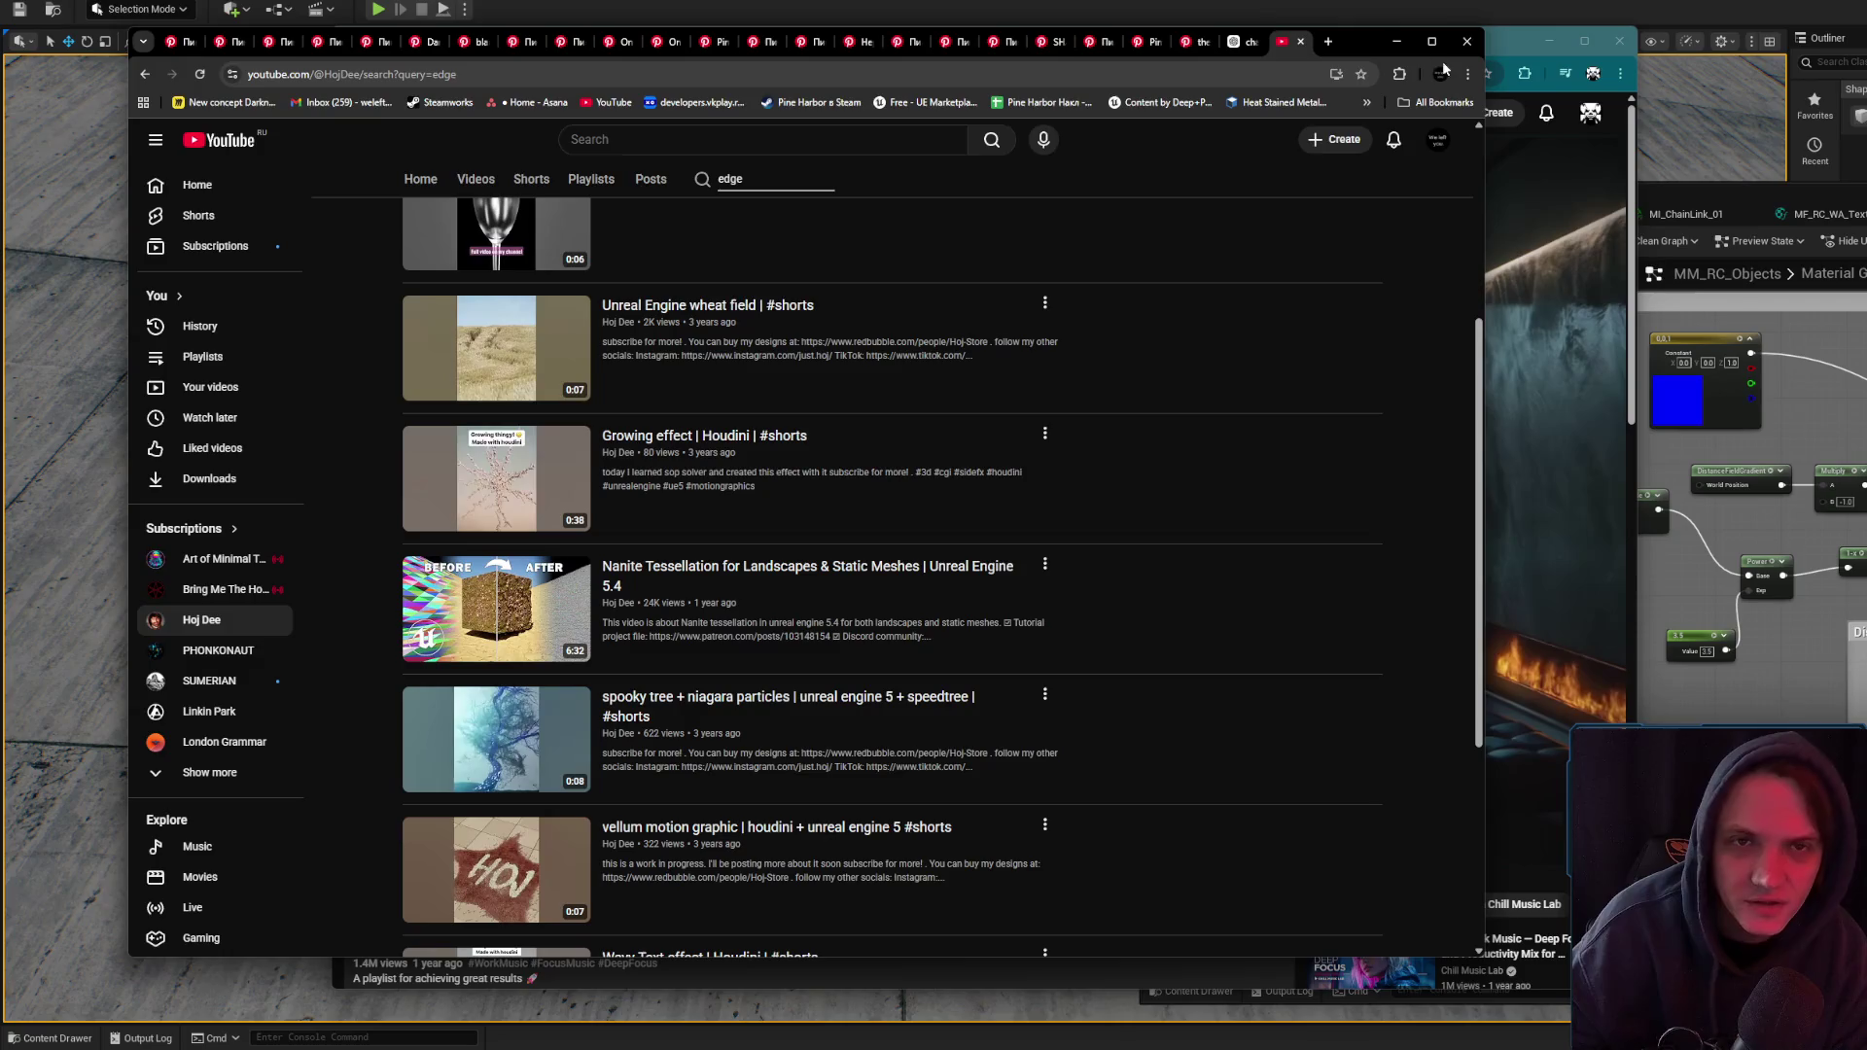
key("alt+Tab")
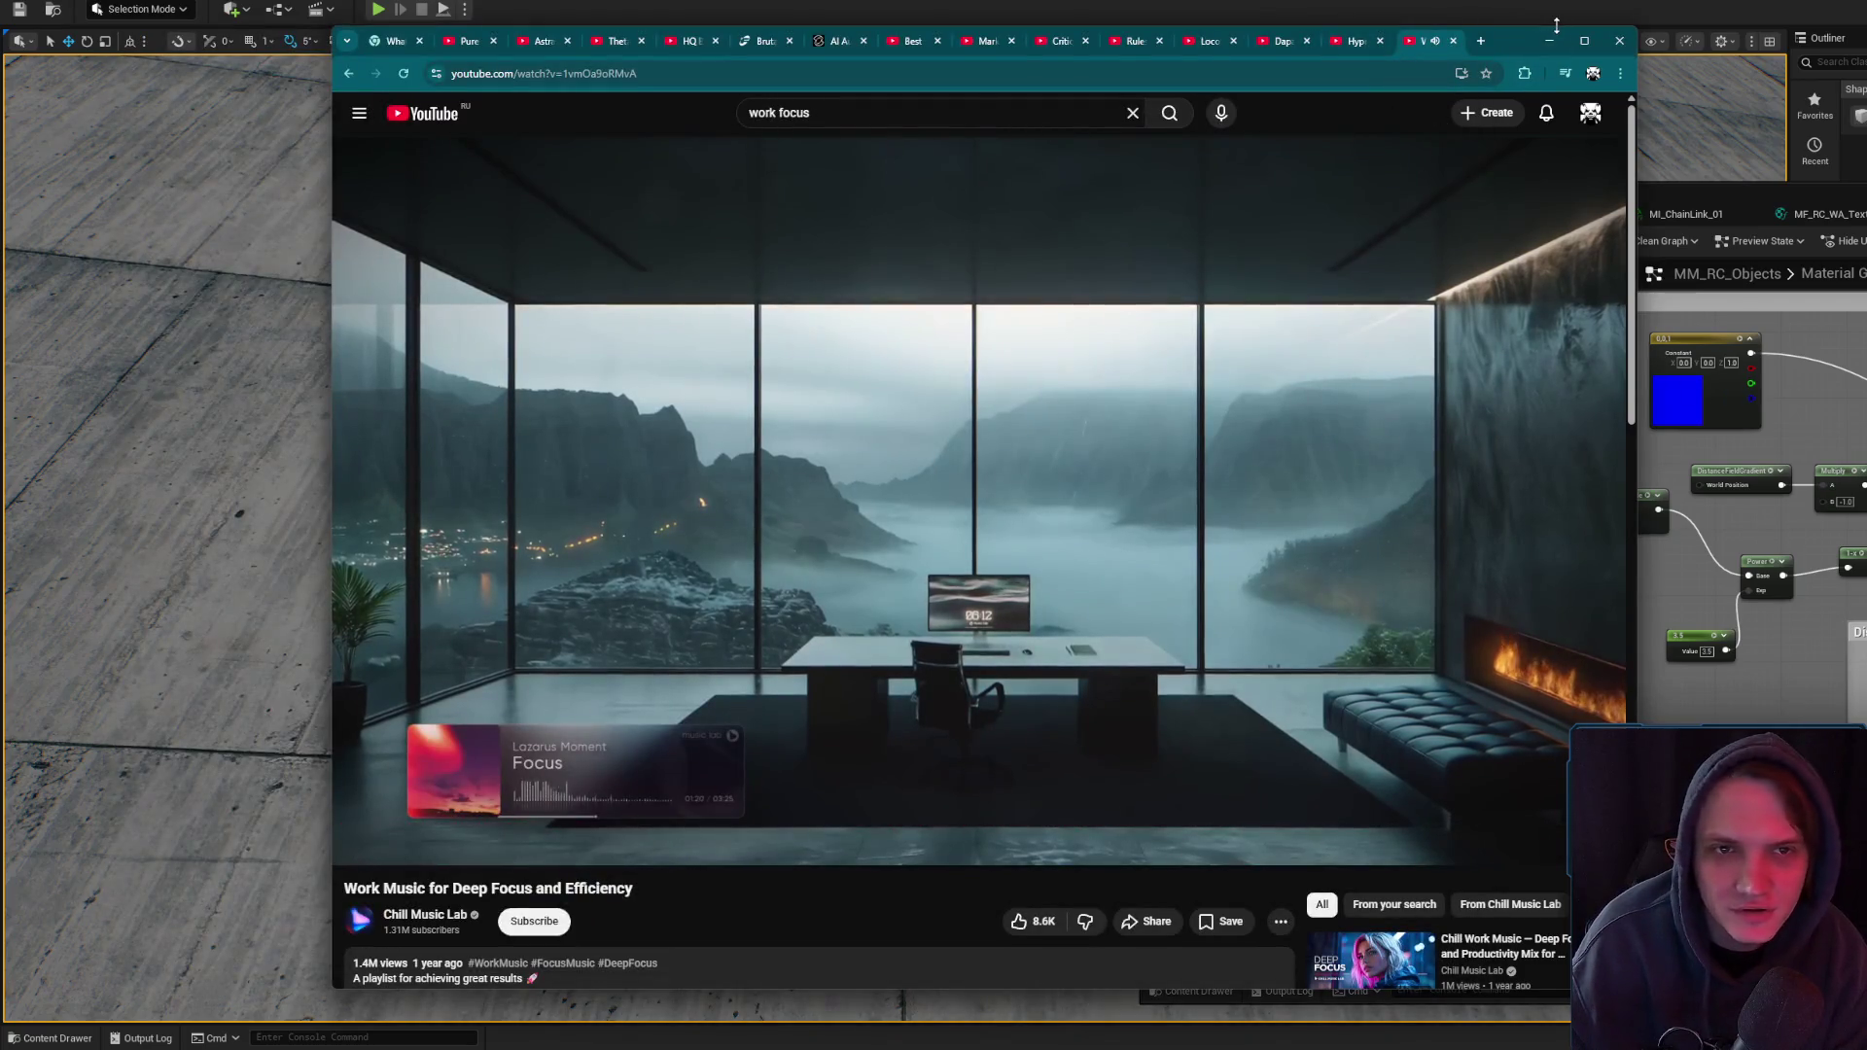
left_click(1550, 40)
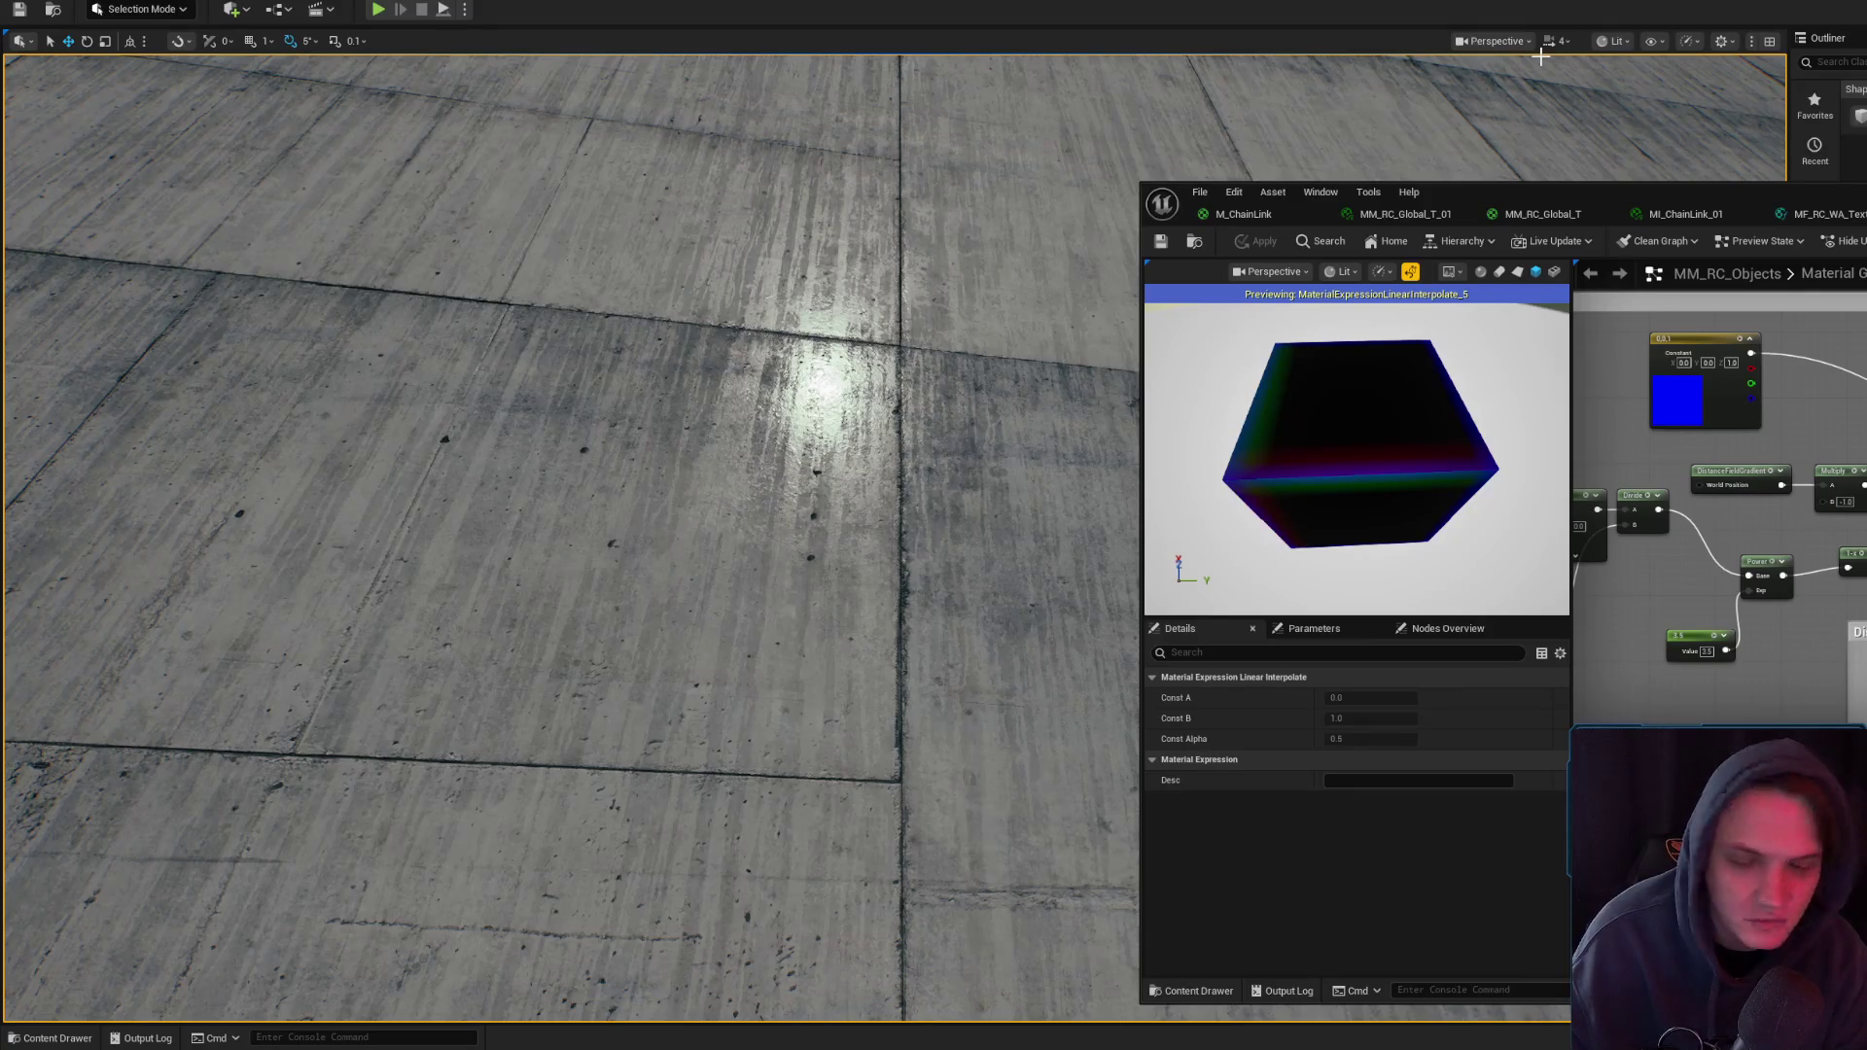
- Pan to the MASK EDGES and DF Multi groups and preview Multiply_14's output
mouse_move(1722, 506)
left_mouse_down()
mouse_move(1644, 457)
mouse_move(1665, 469)
left_mouse_up()
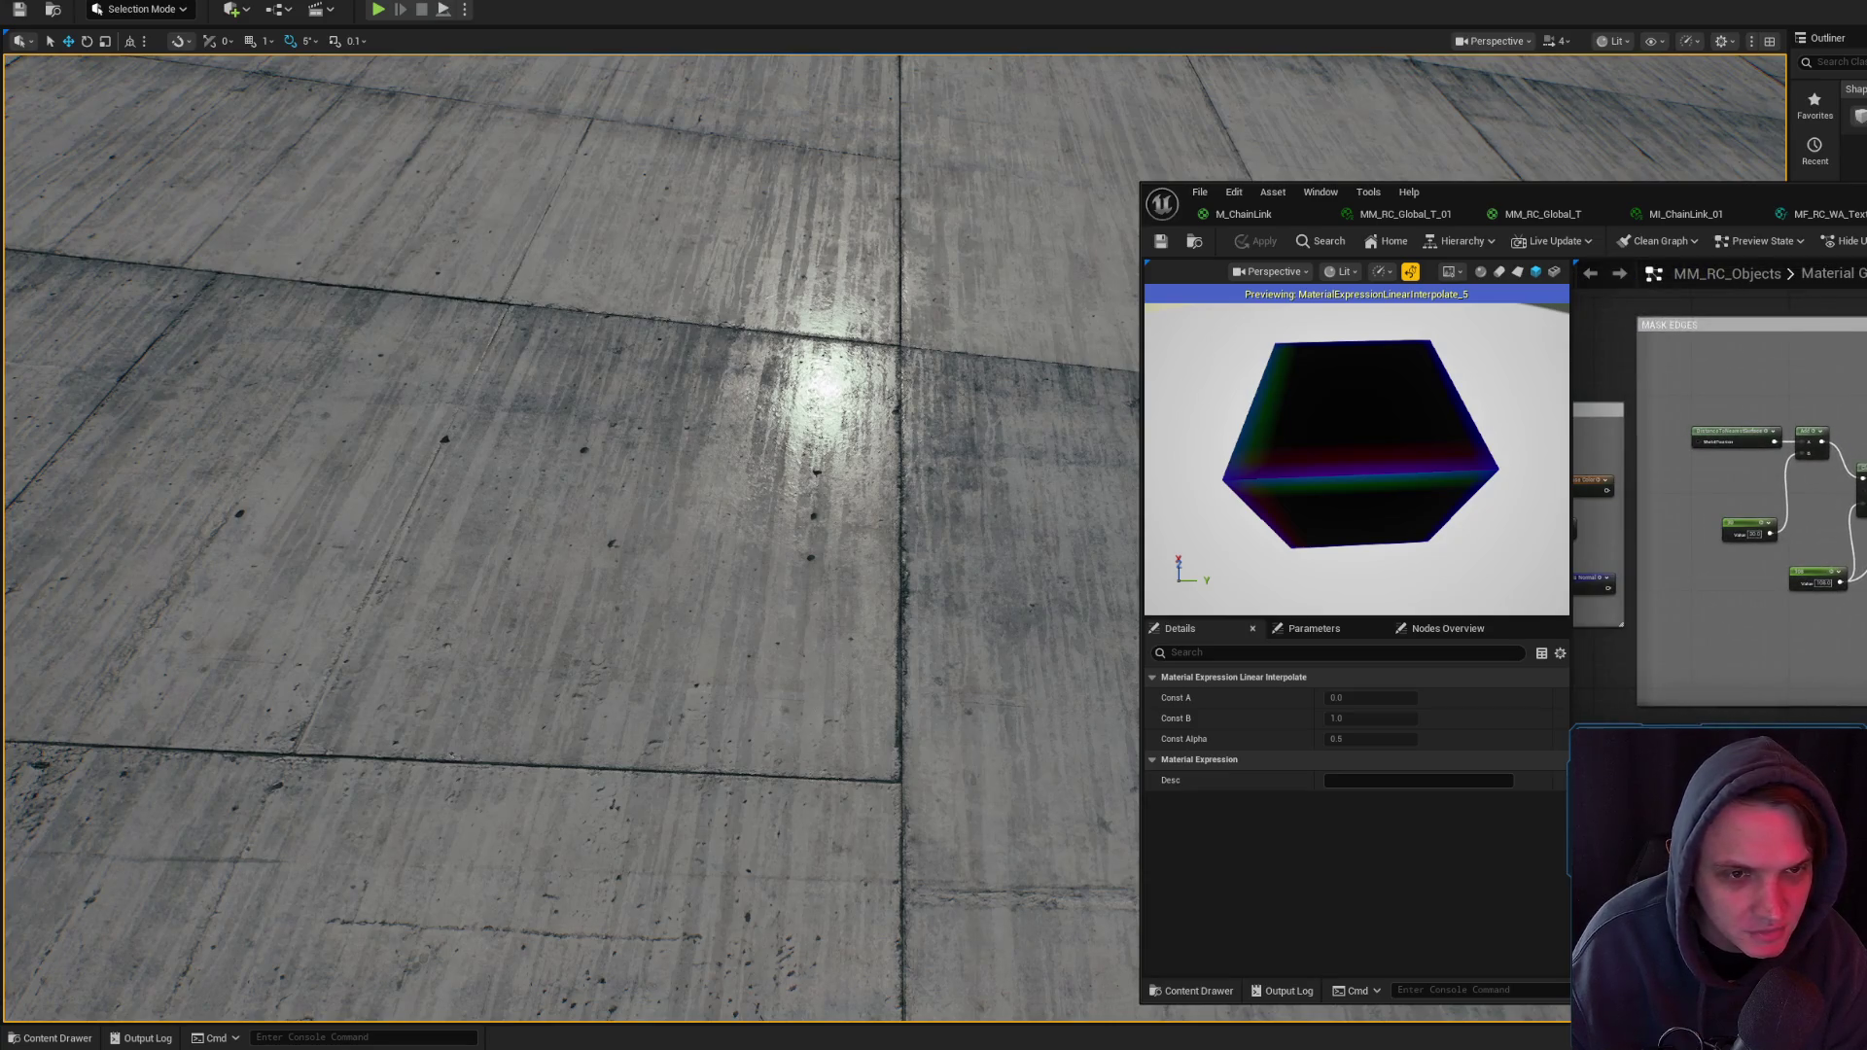
scroll(1722, 486, "down", 2)
scroll(1721, 487, "up", 4)
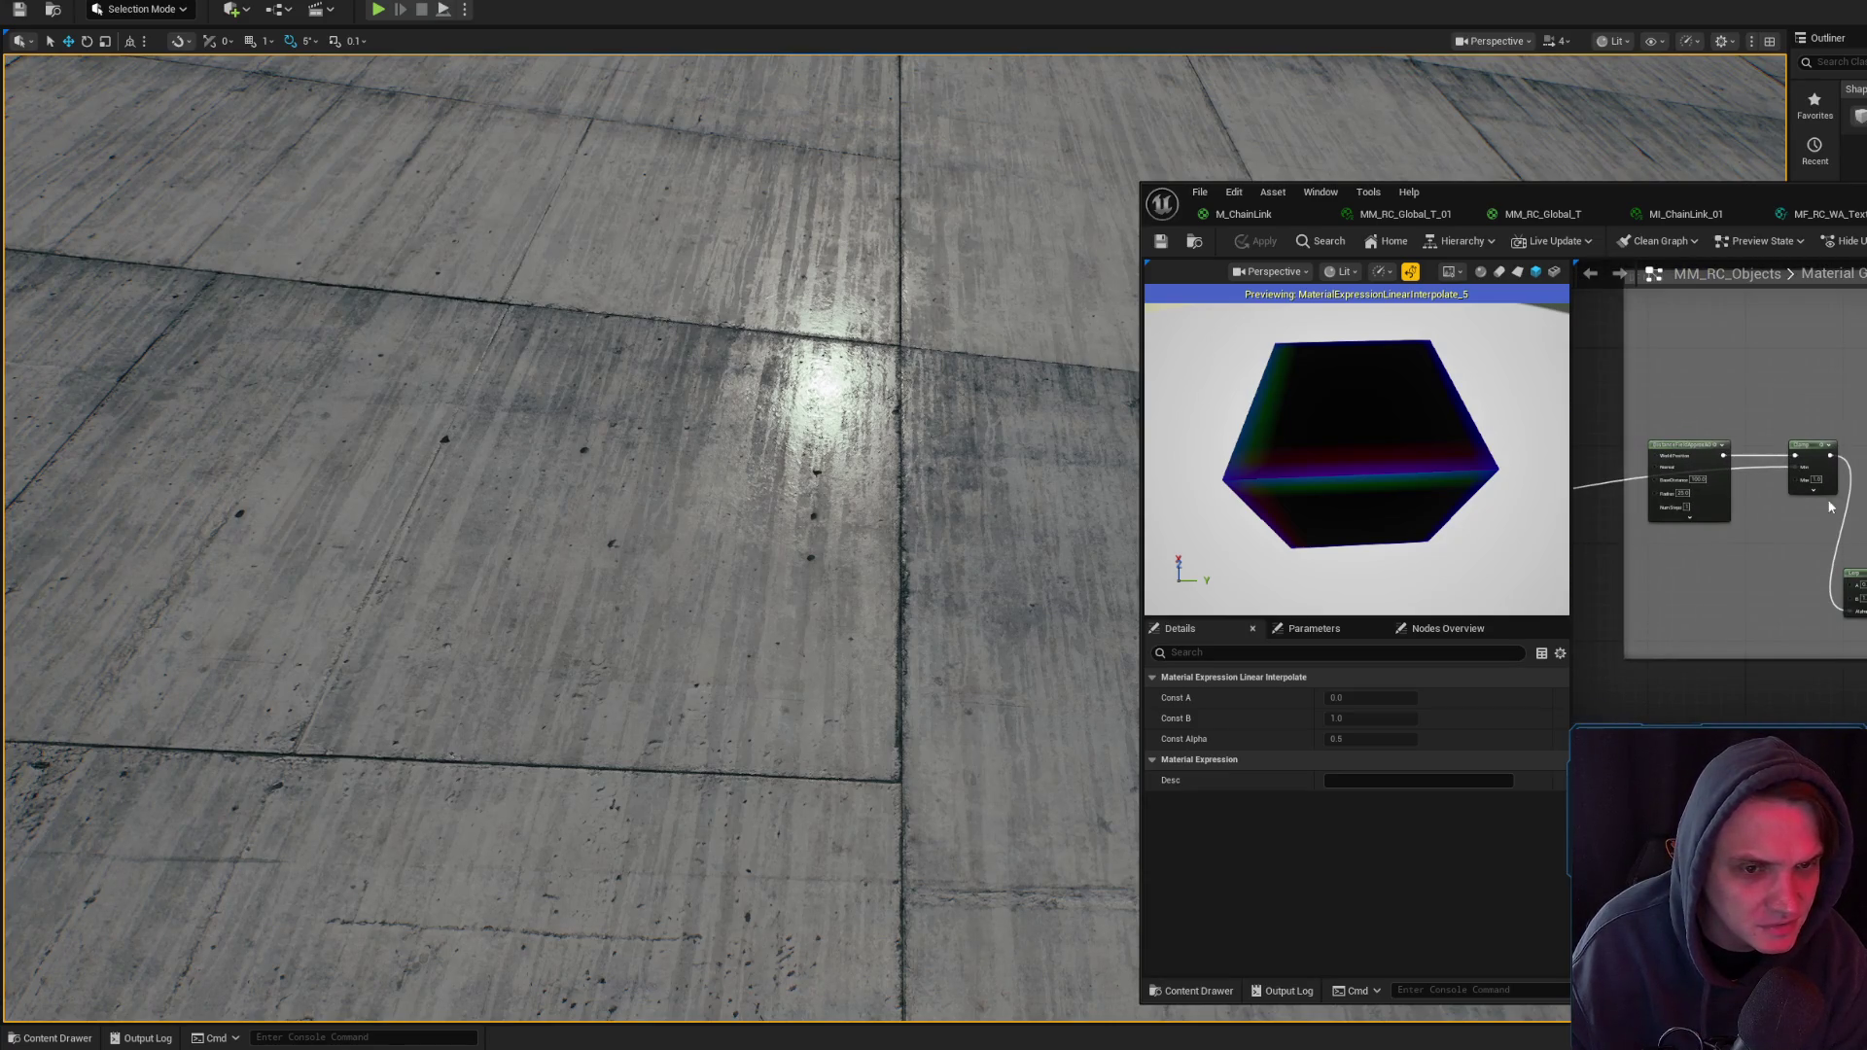
mouse_move(1856, 544)
left_mouse_down()
mouse_move(1731, 408)
mouse_move(1654, 409)
mouse_move(1566, 166)
mouse_move(1654, 160)
left_mouse_up()
key("space")
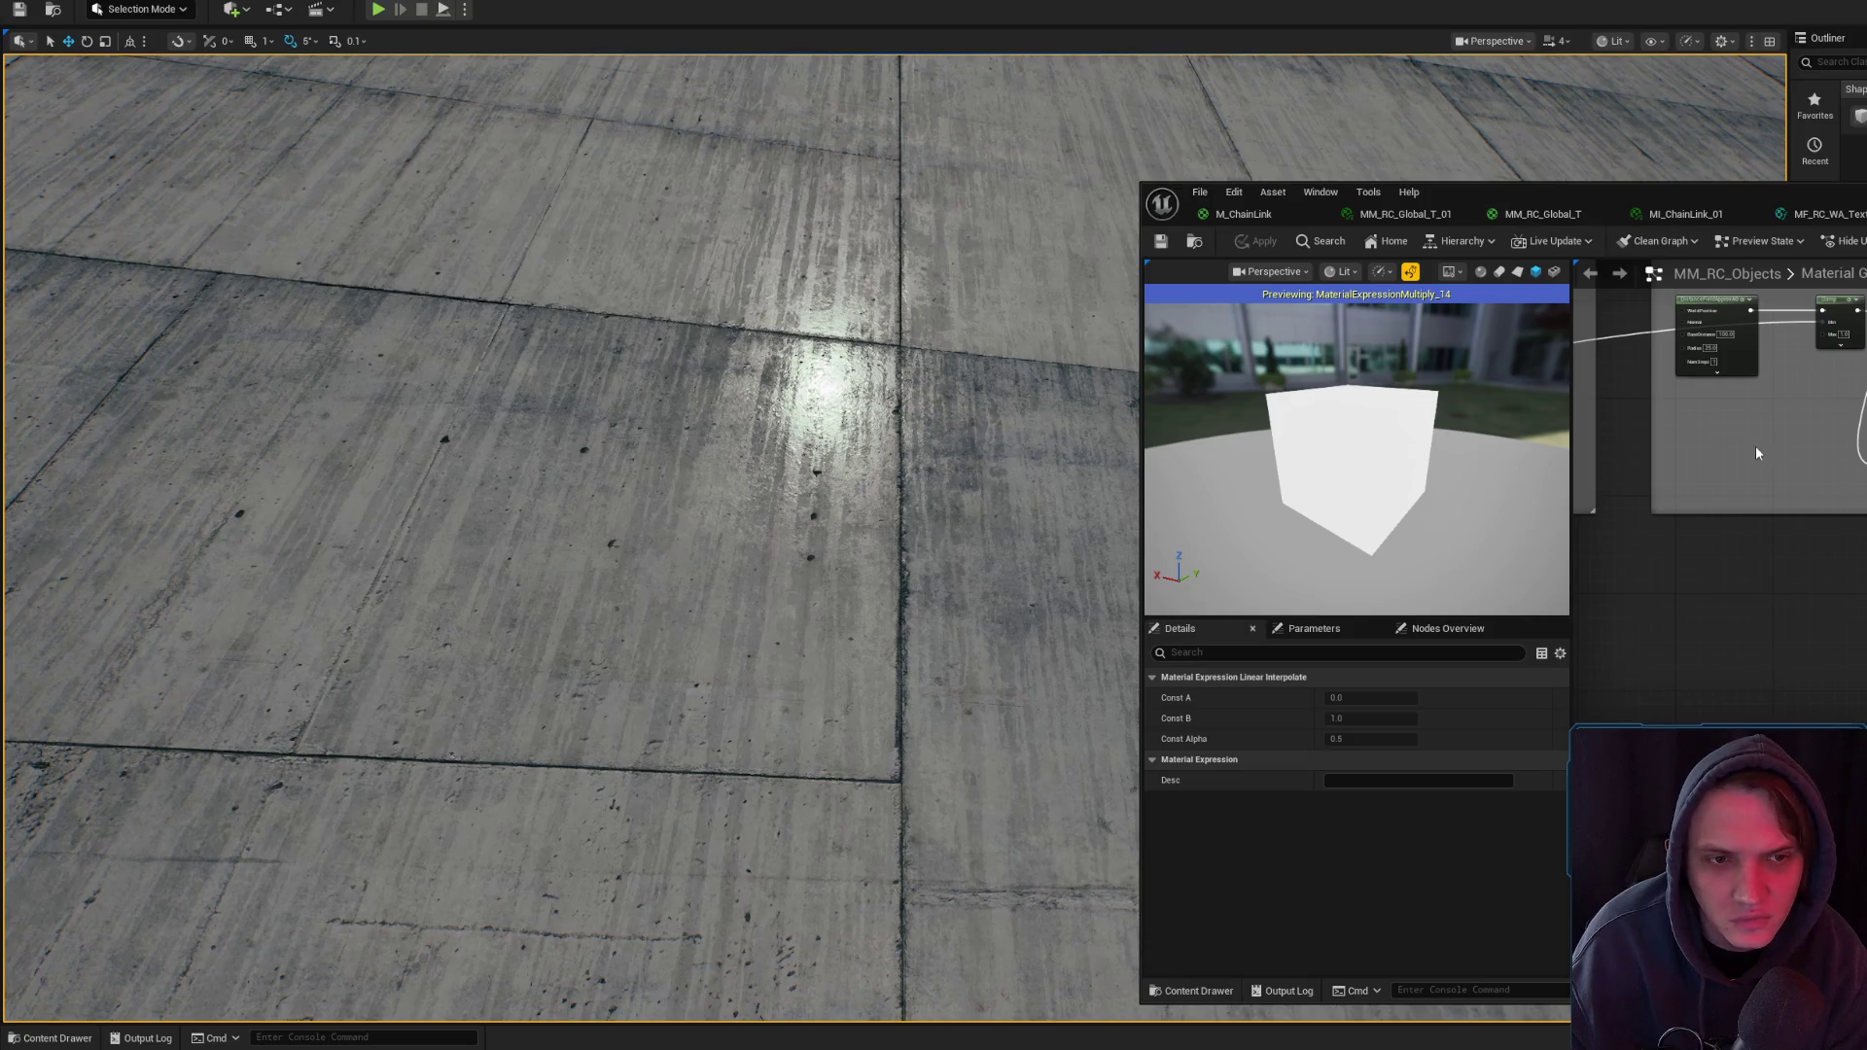
left_click_drag(1755, 445, 1800, 584)
left_click(1518, 216)
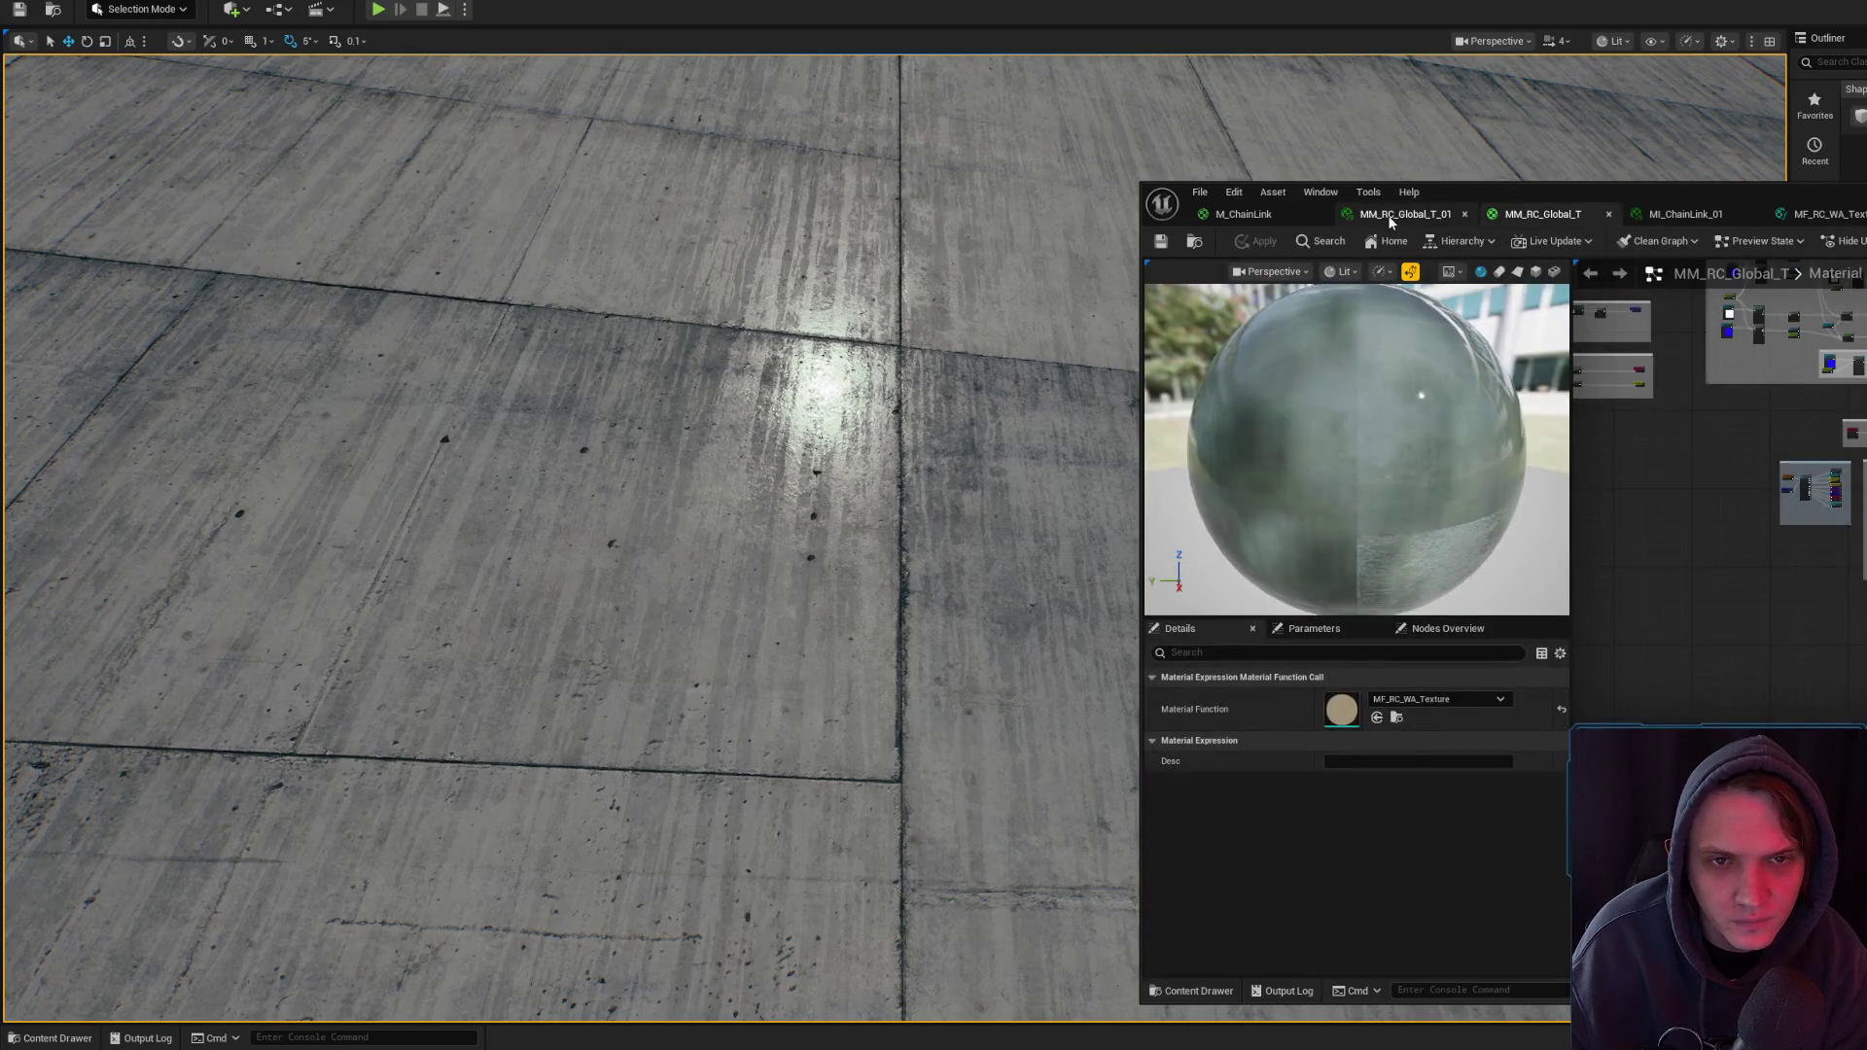
- Check MM_RC_Global_T_01, then return to MM_RC_Global_T and pan across its graph
left_click(1406, 214)
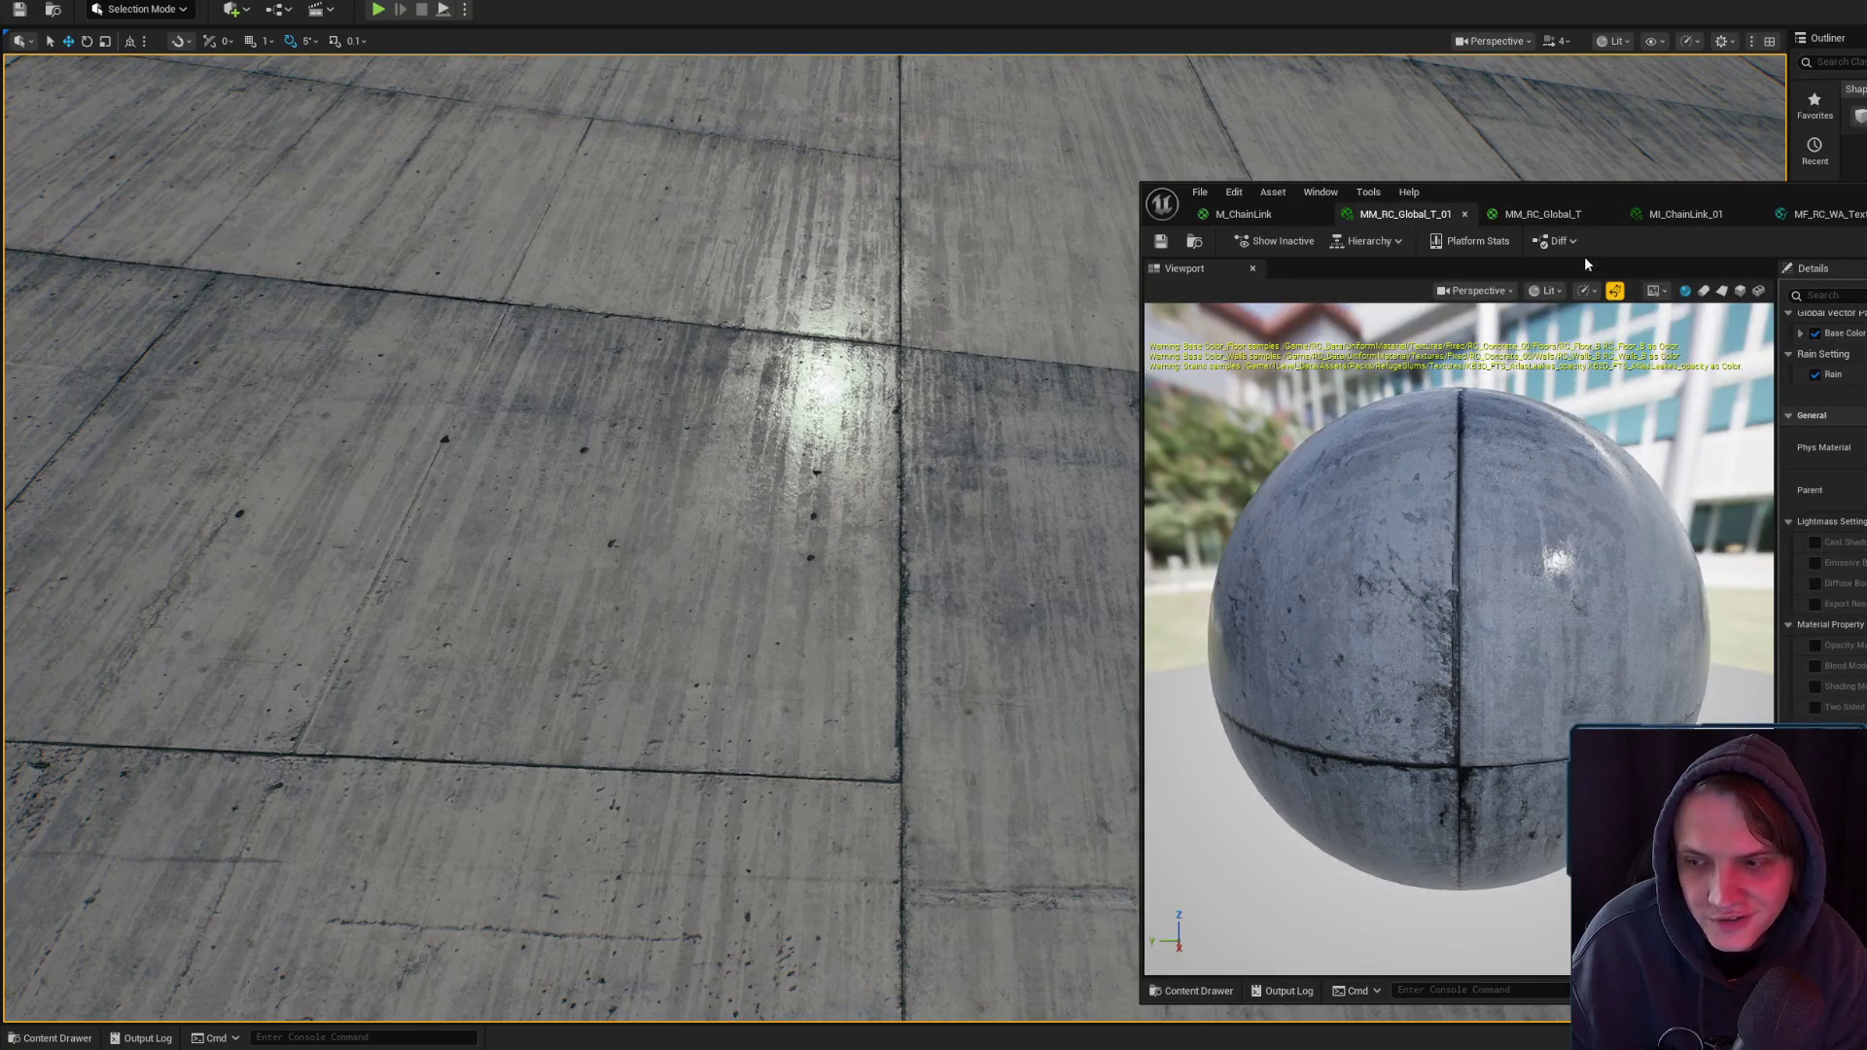
left_click(1570, 216)
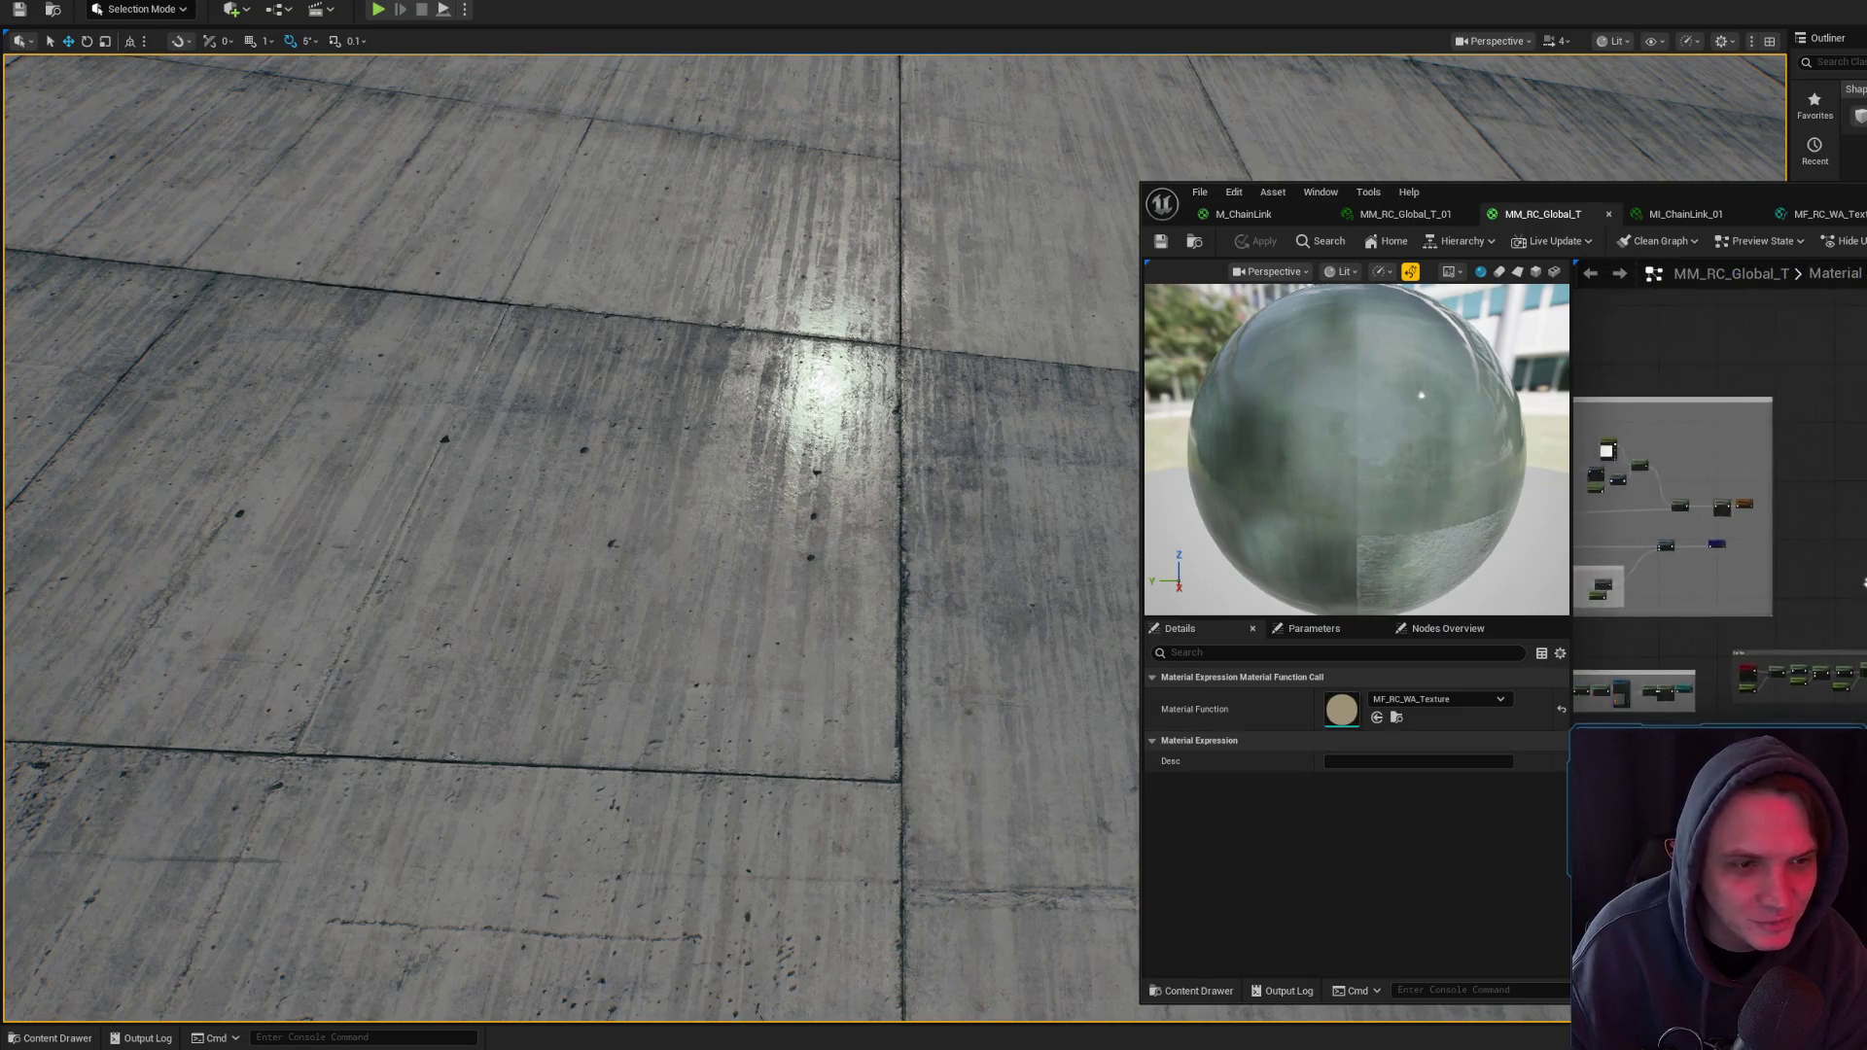
mouse_move(1595, 545)
left_mouse_down()
mouse_move(1766, 551)
mouse_move(1702, 491)
mouse_move(1750, 560)
mouse_move(1806, 413)
left_mouse_up()
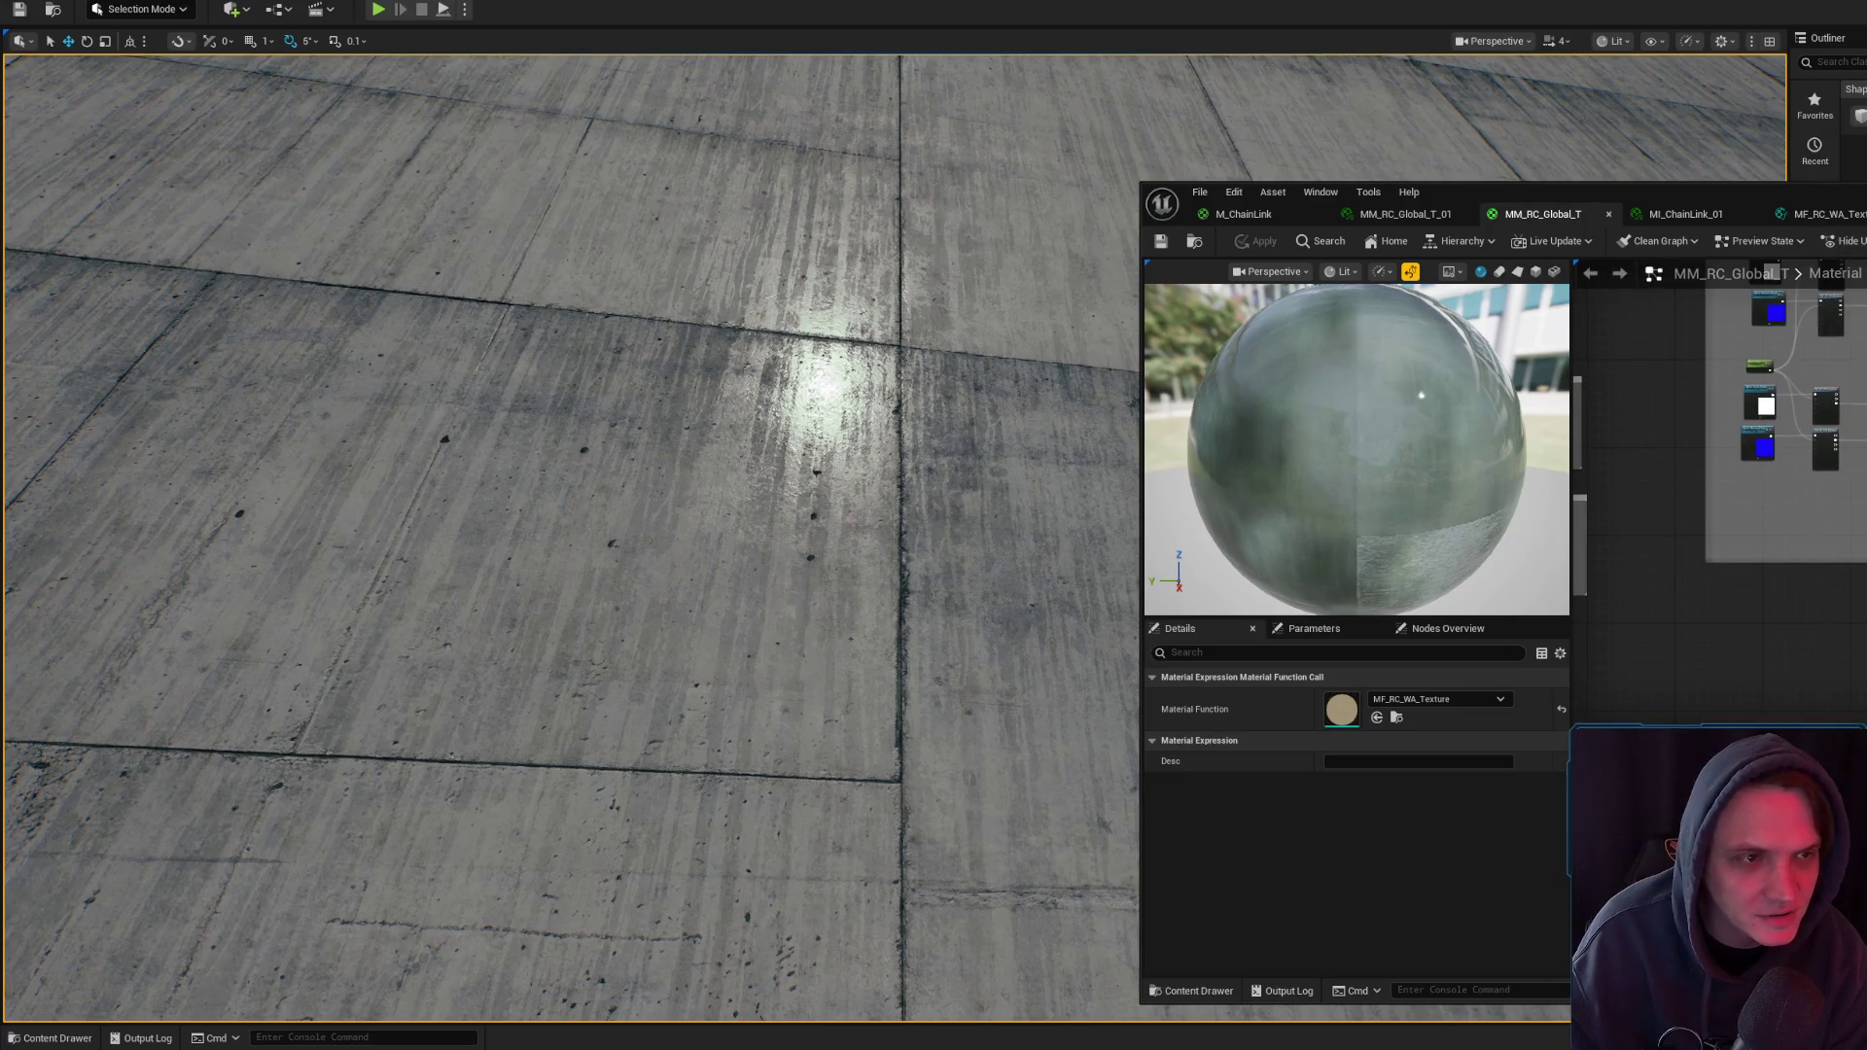
- Compare the Rain and Roughness groups in MM_RC_Objects, then go back to the MM_RC_Global_T graph
key("ctrl+Tab")
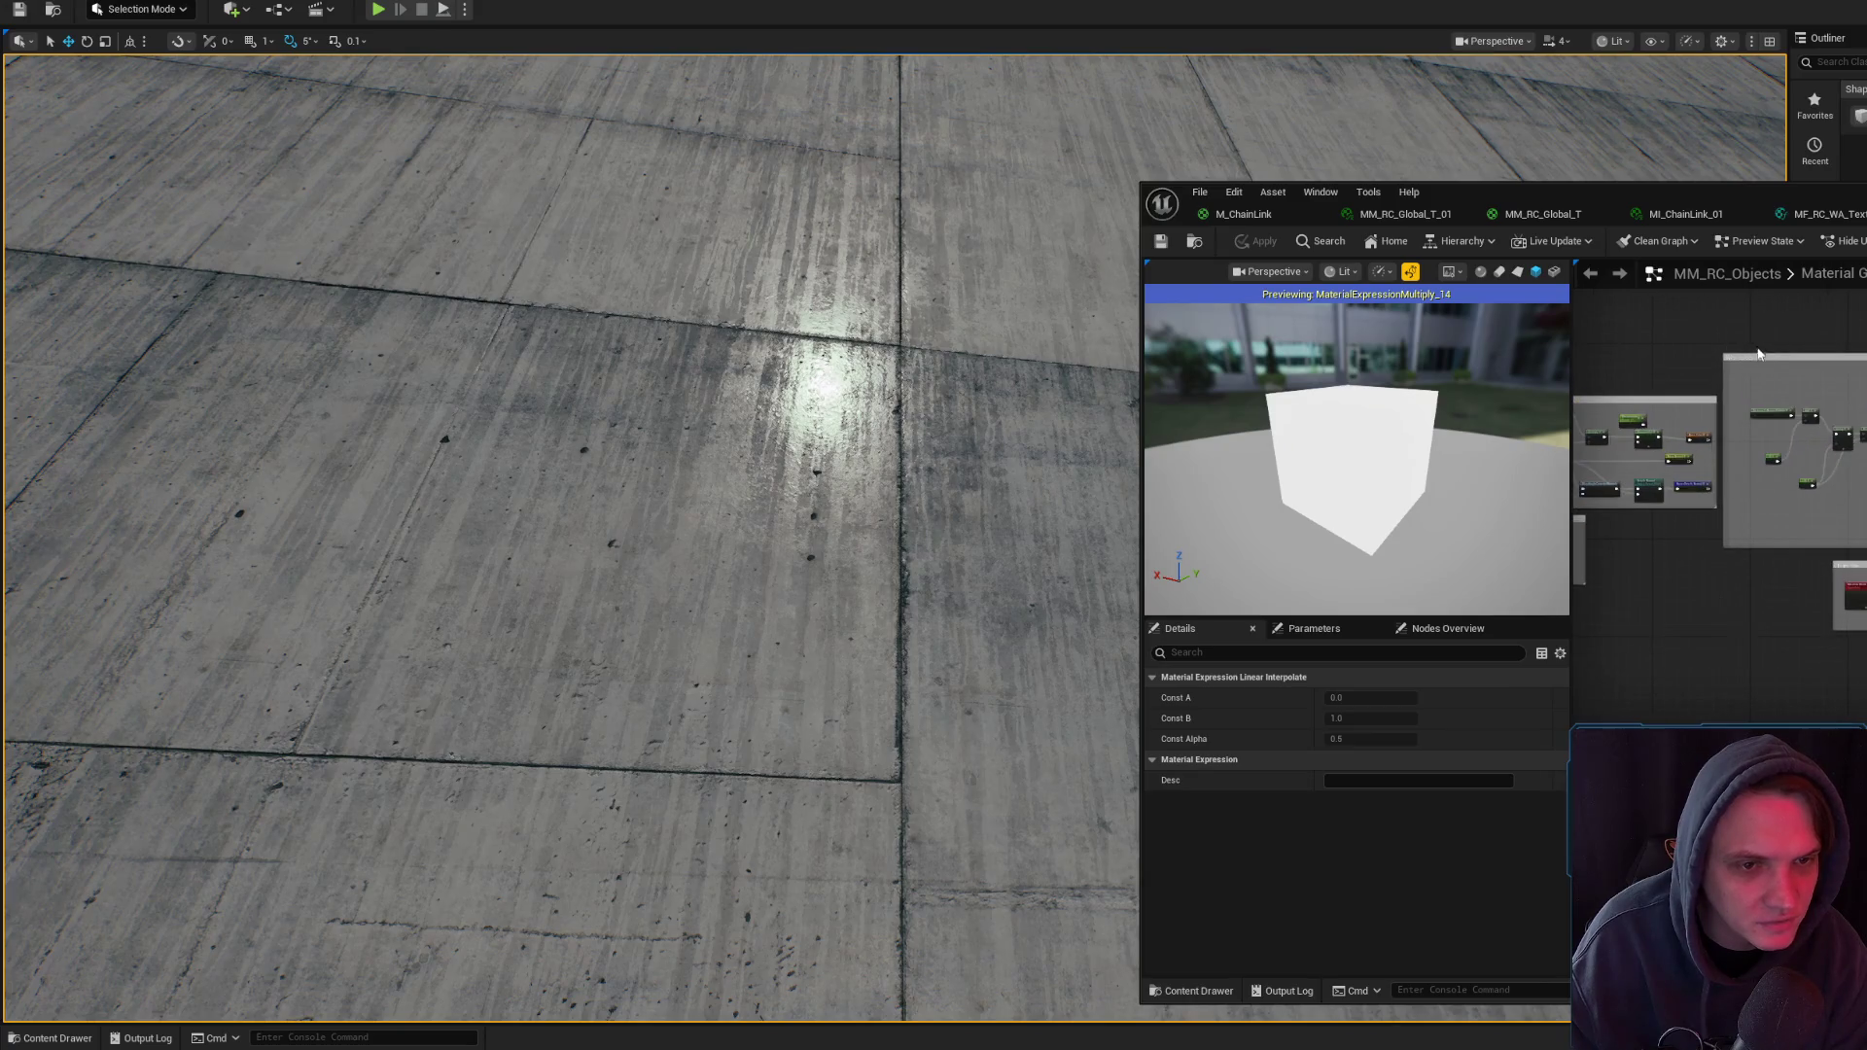
scroll(1733, 387, "up", 4)
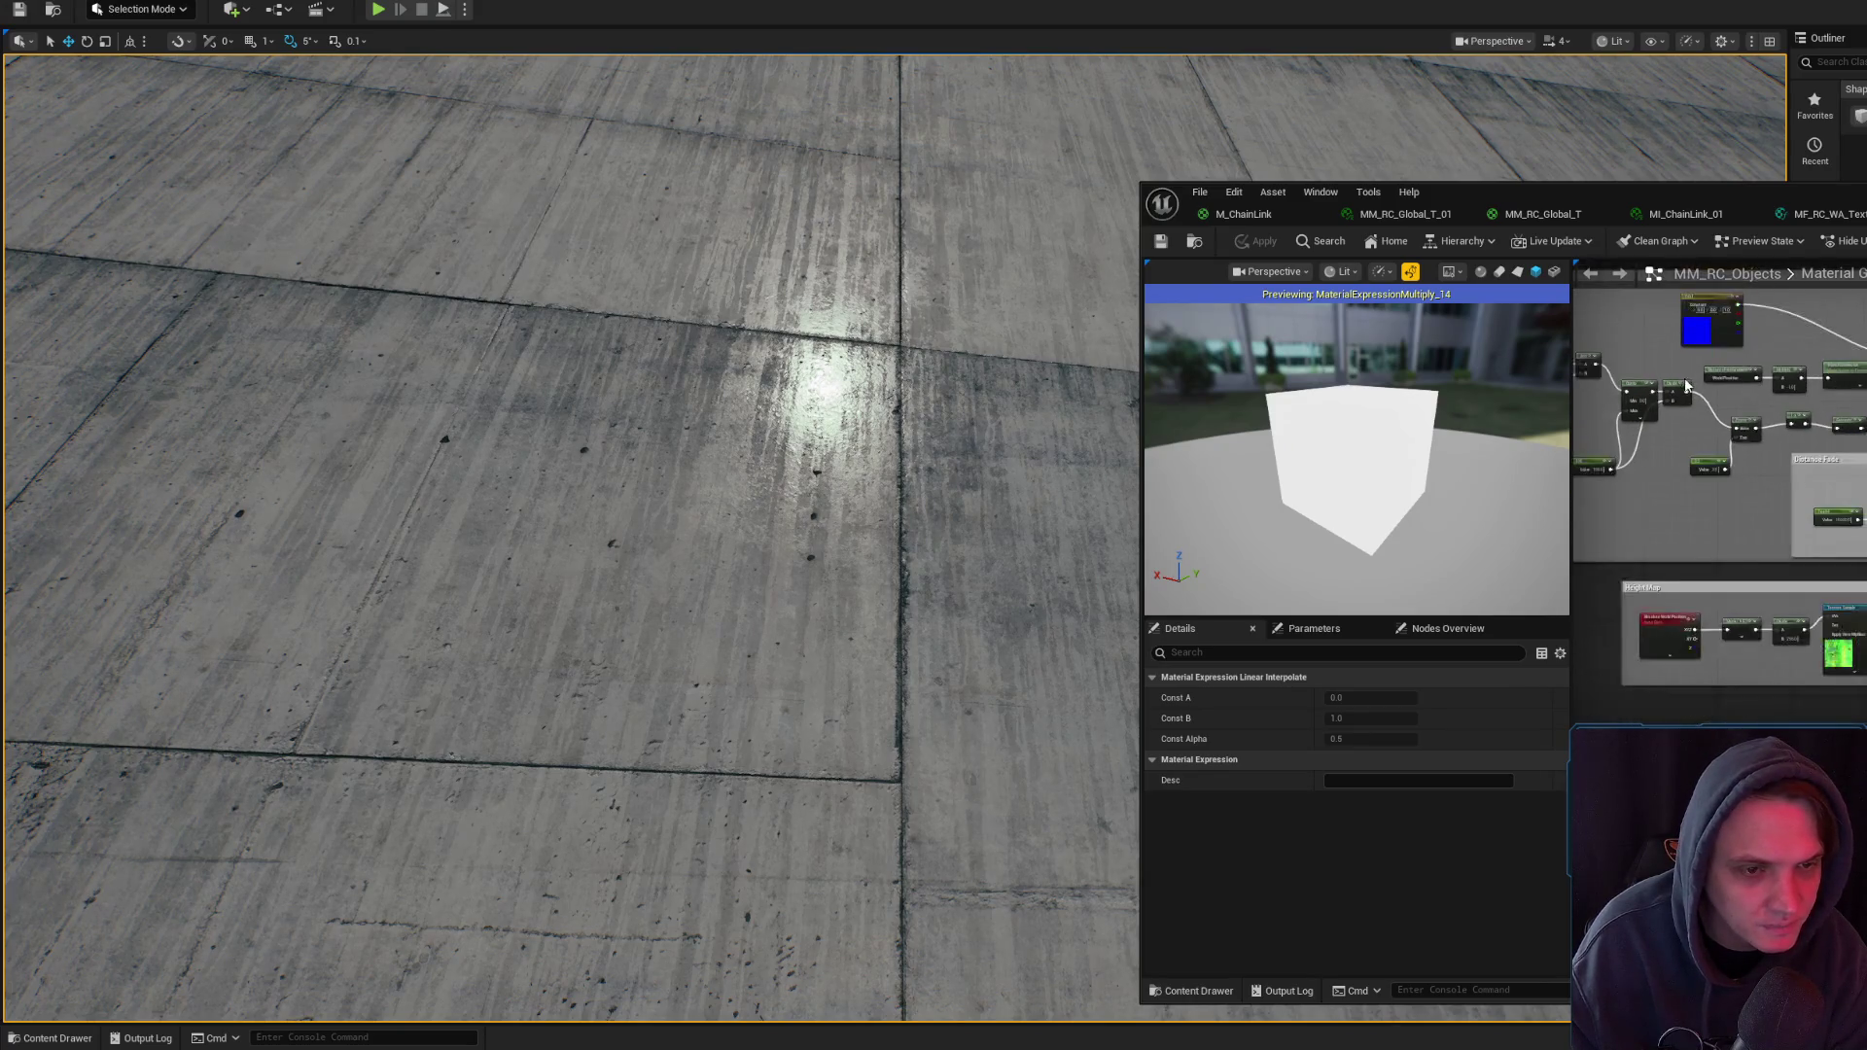
scroll(1807, 462, "down", 4)
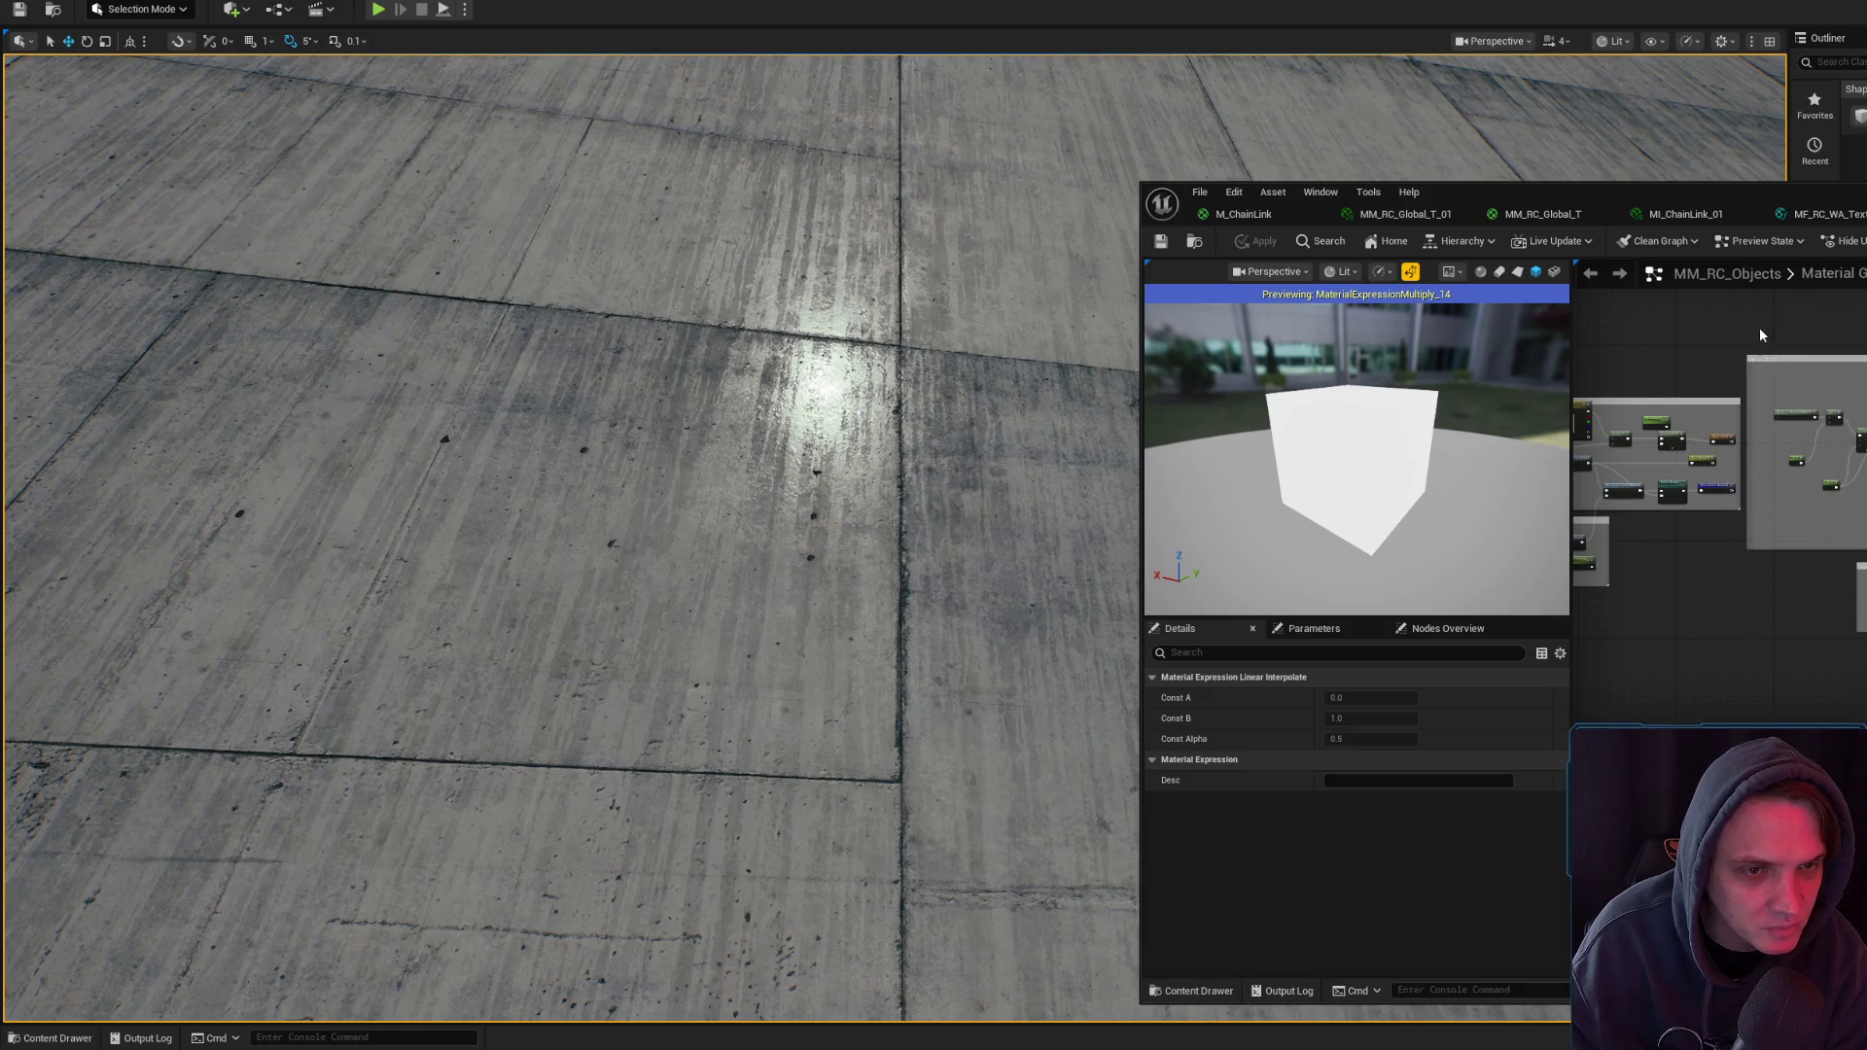
scroll(1720, 506, "up", 5)
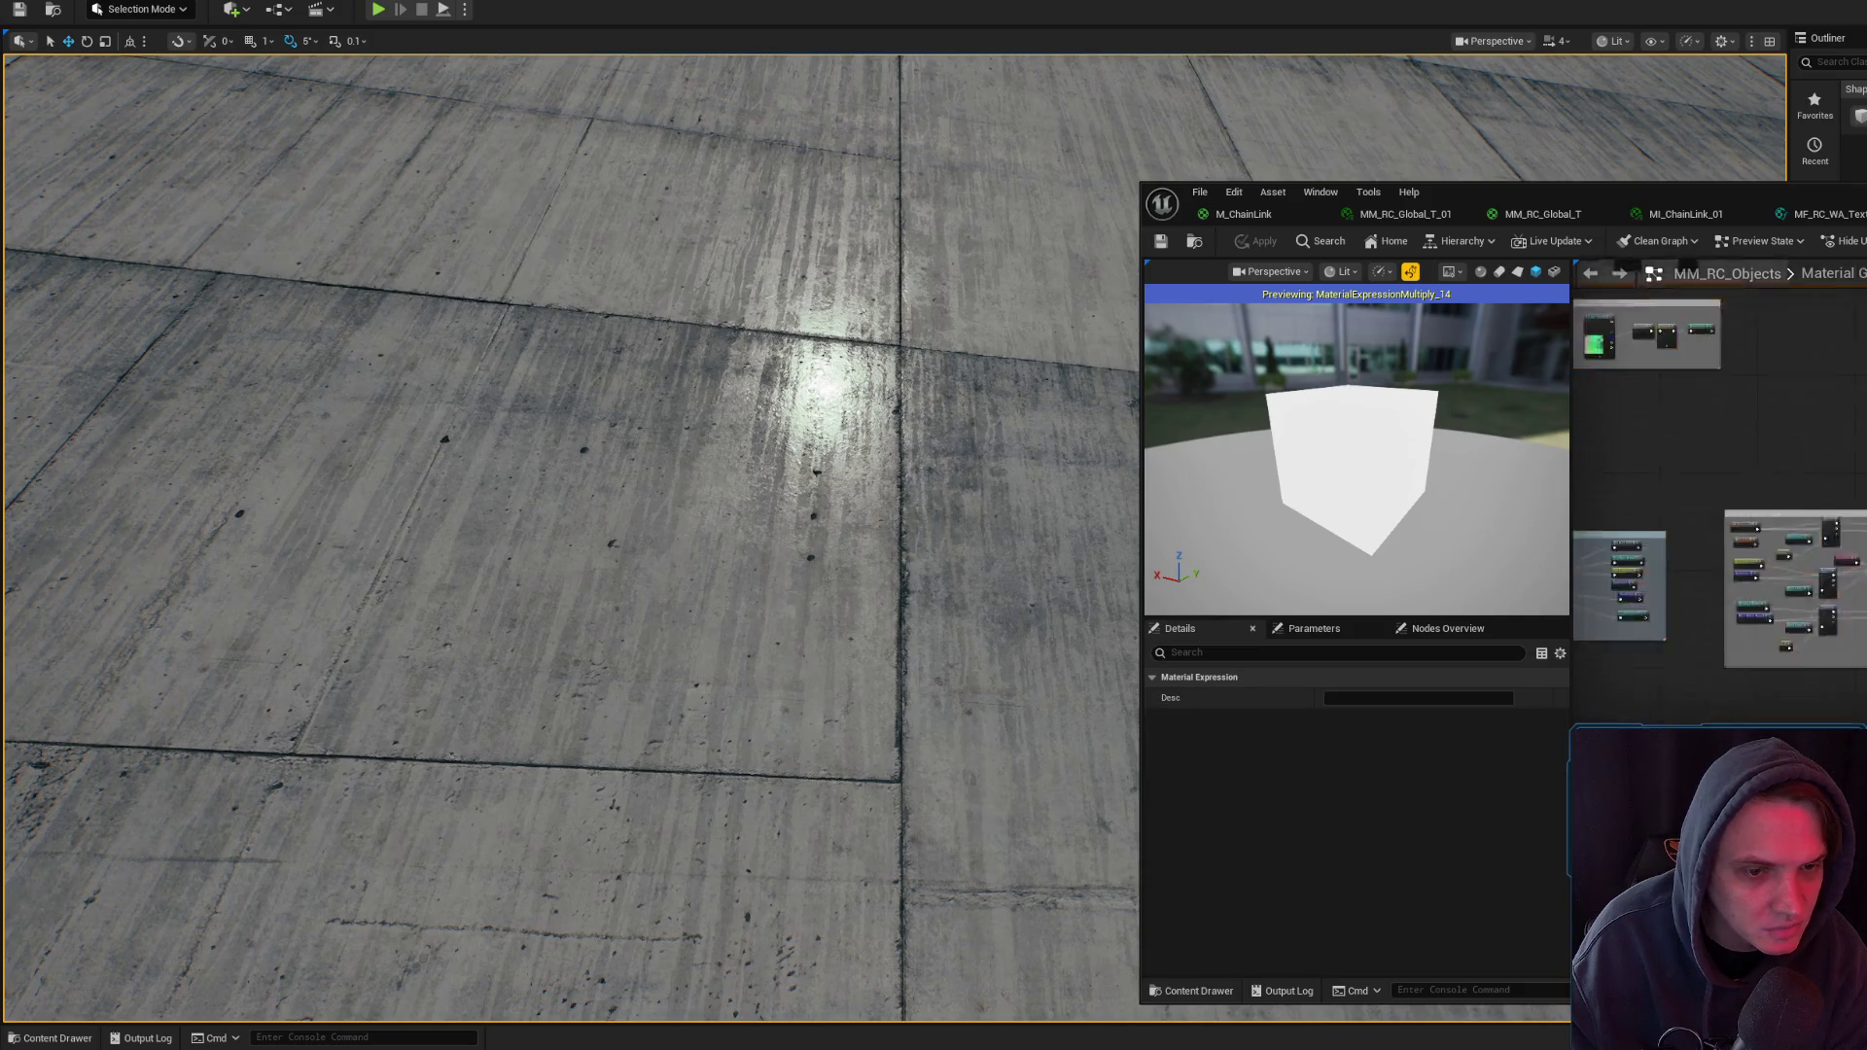
scroll(1717, 505, "down", 5)
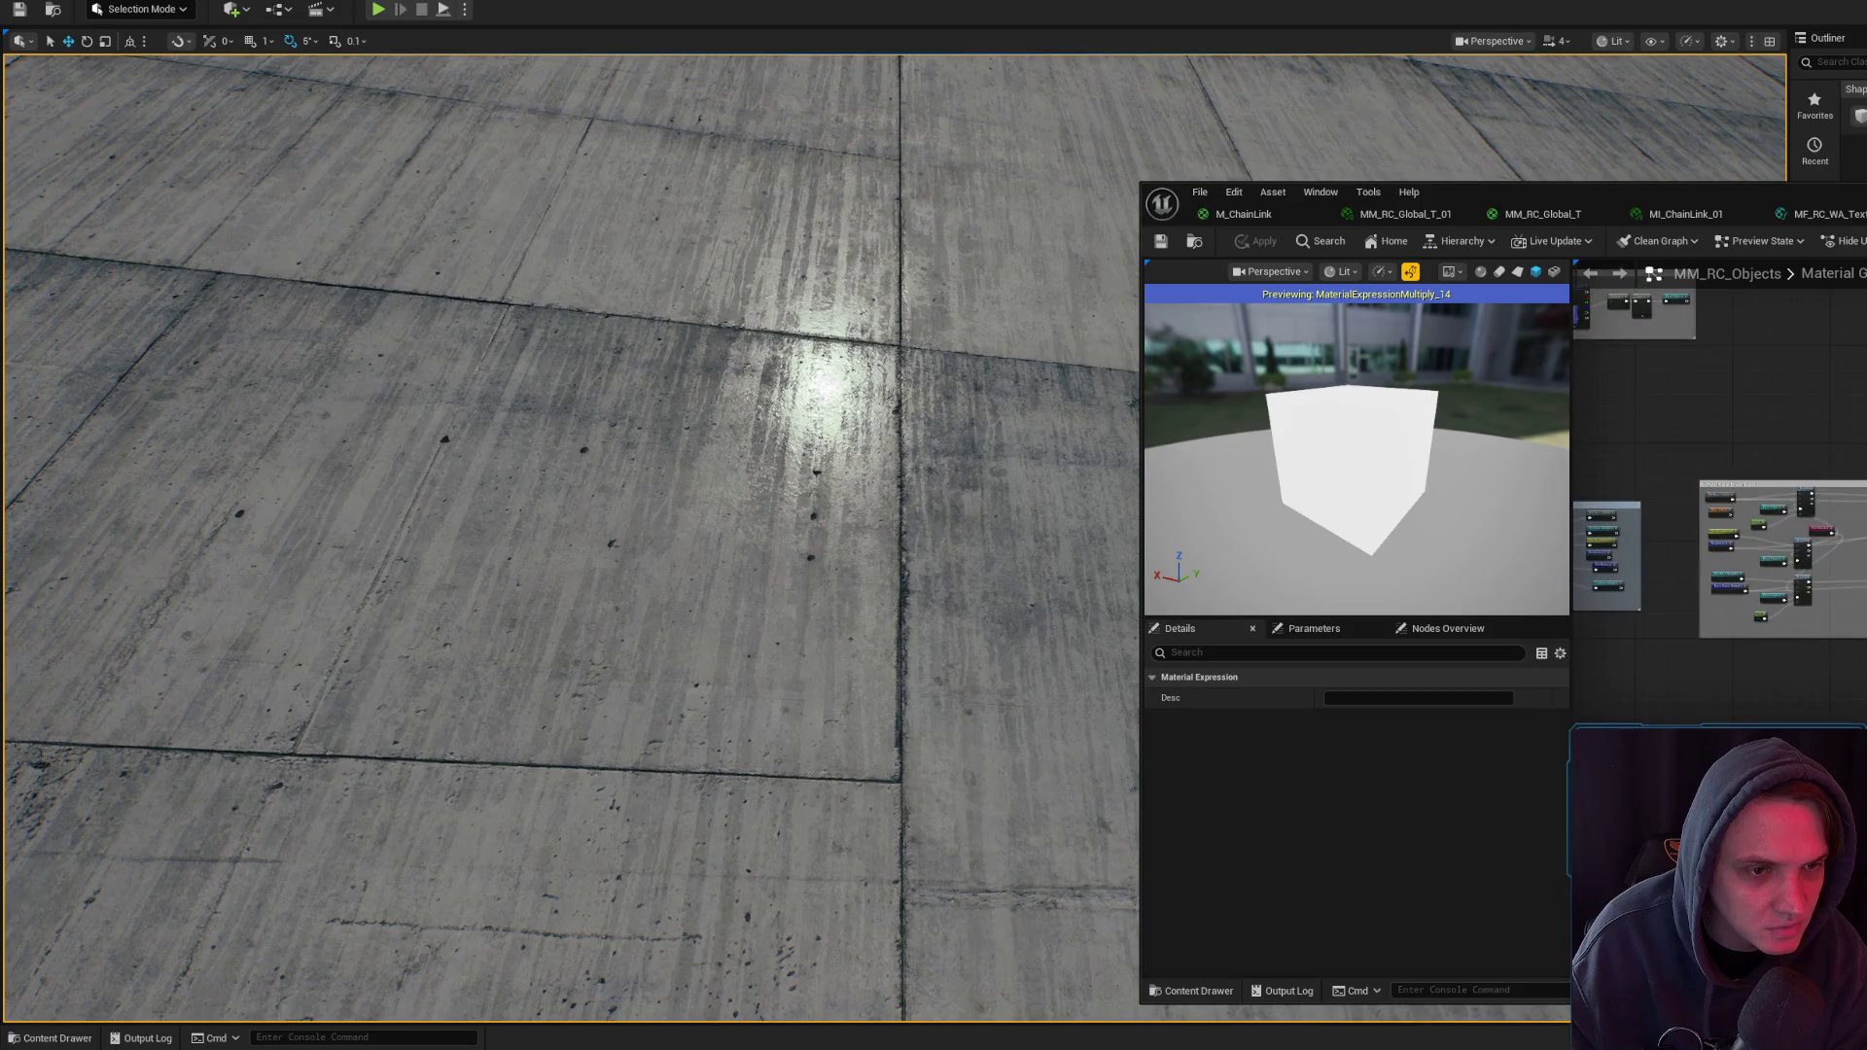
scroll(1717, 506, "up", 3)
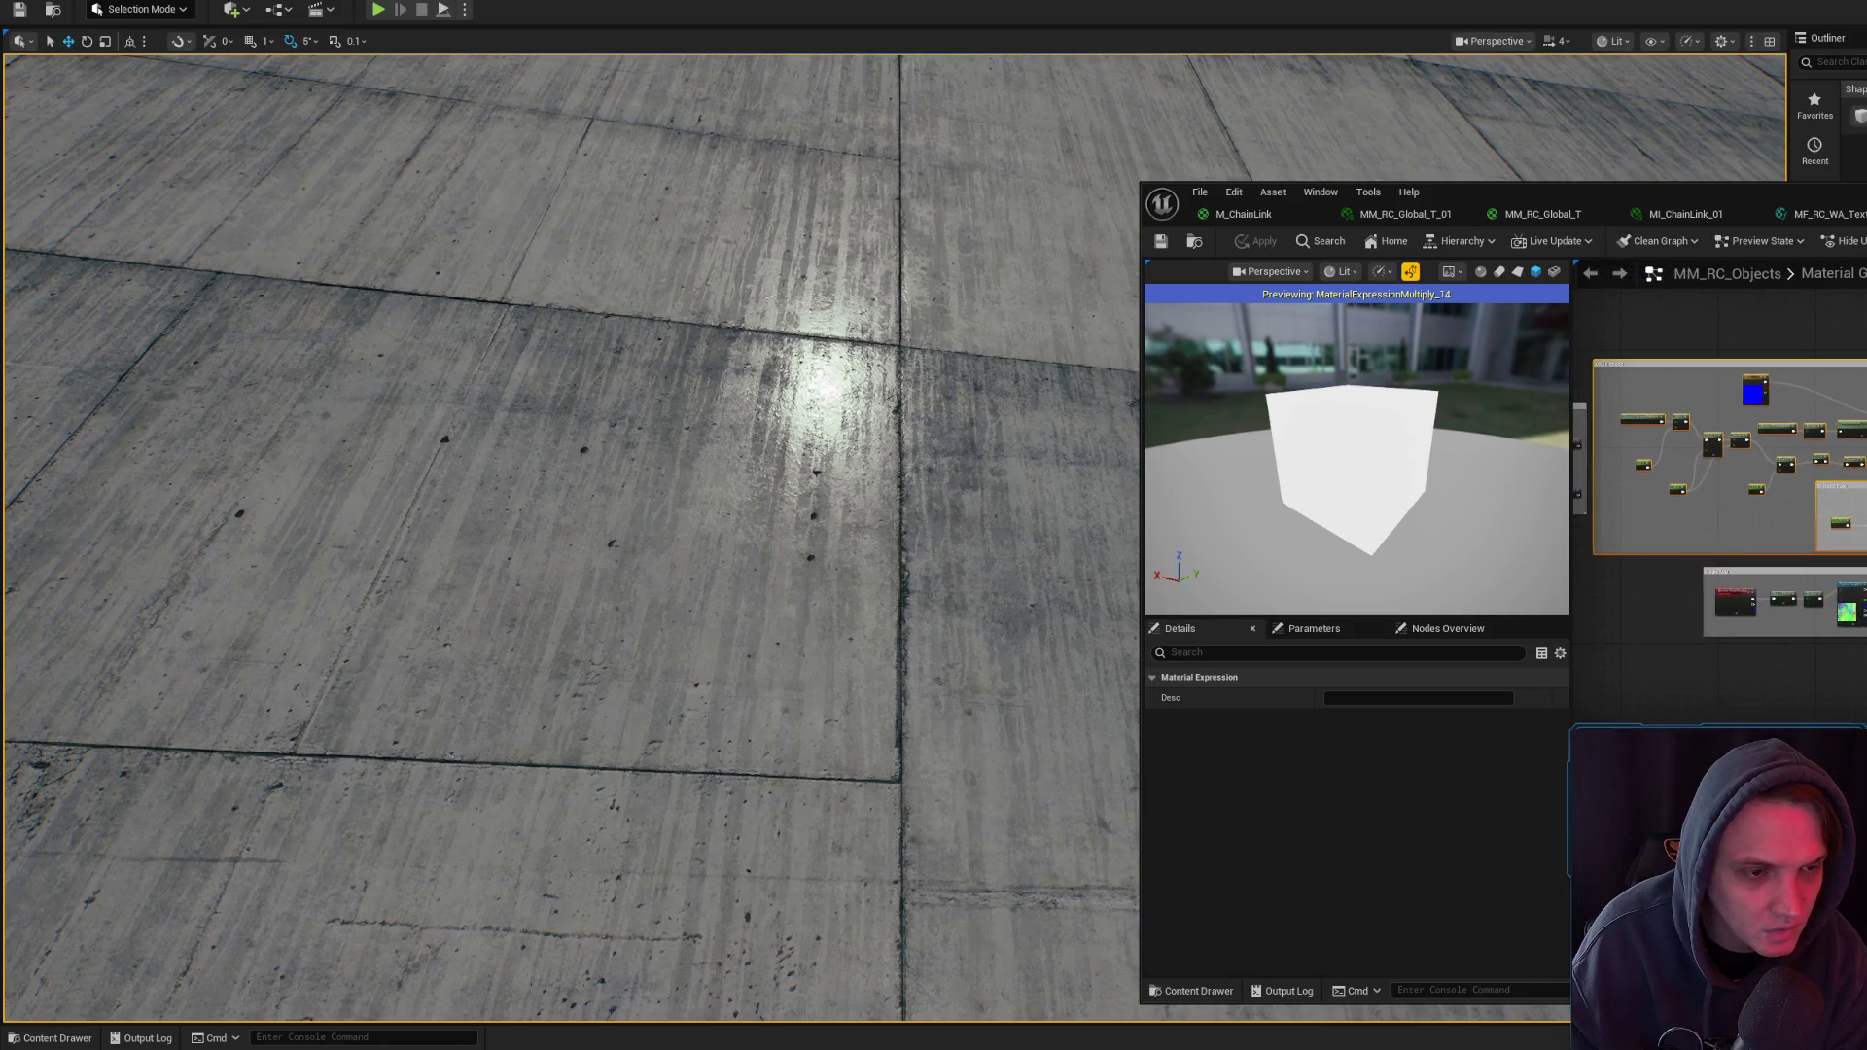
scroll(1718, 505, "up", 3)
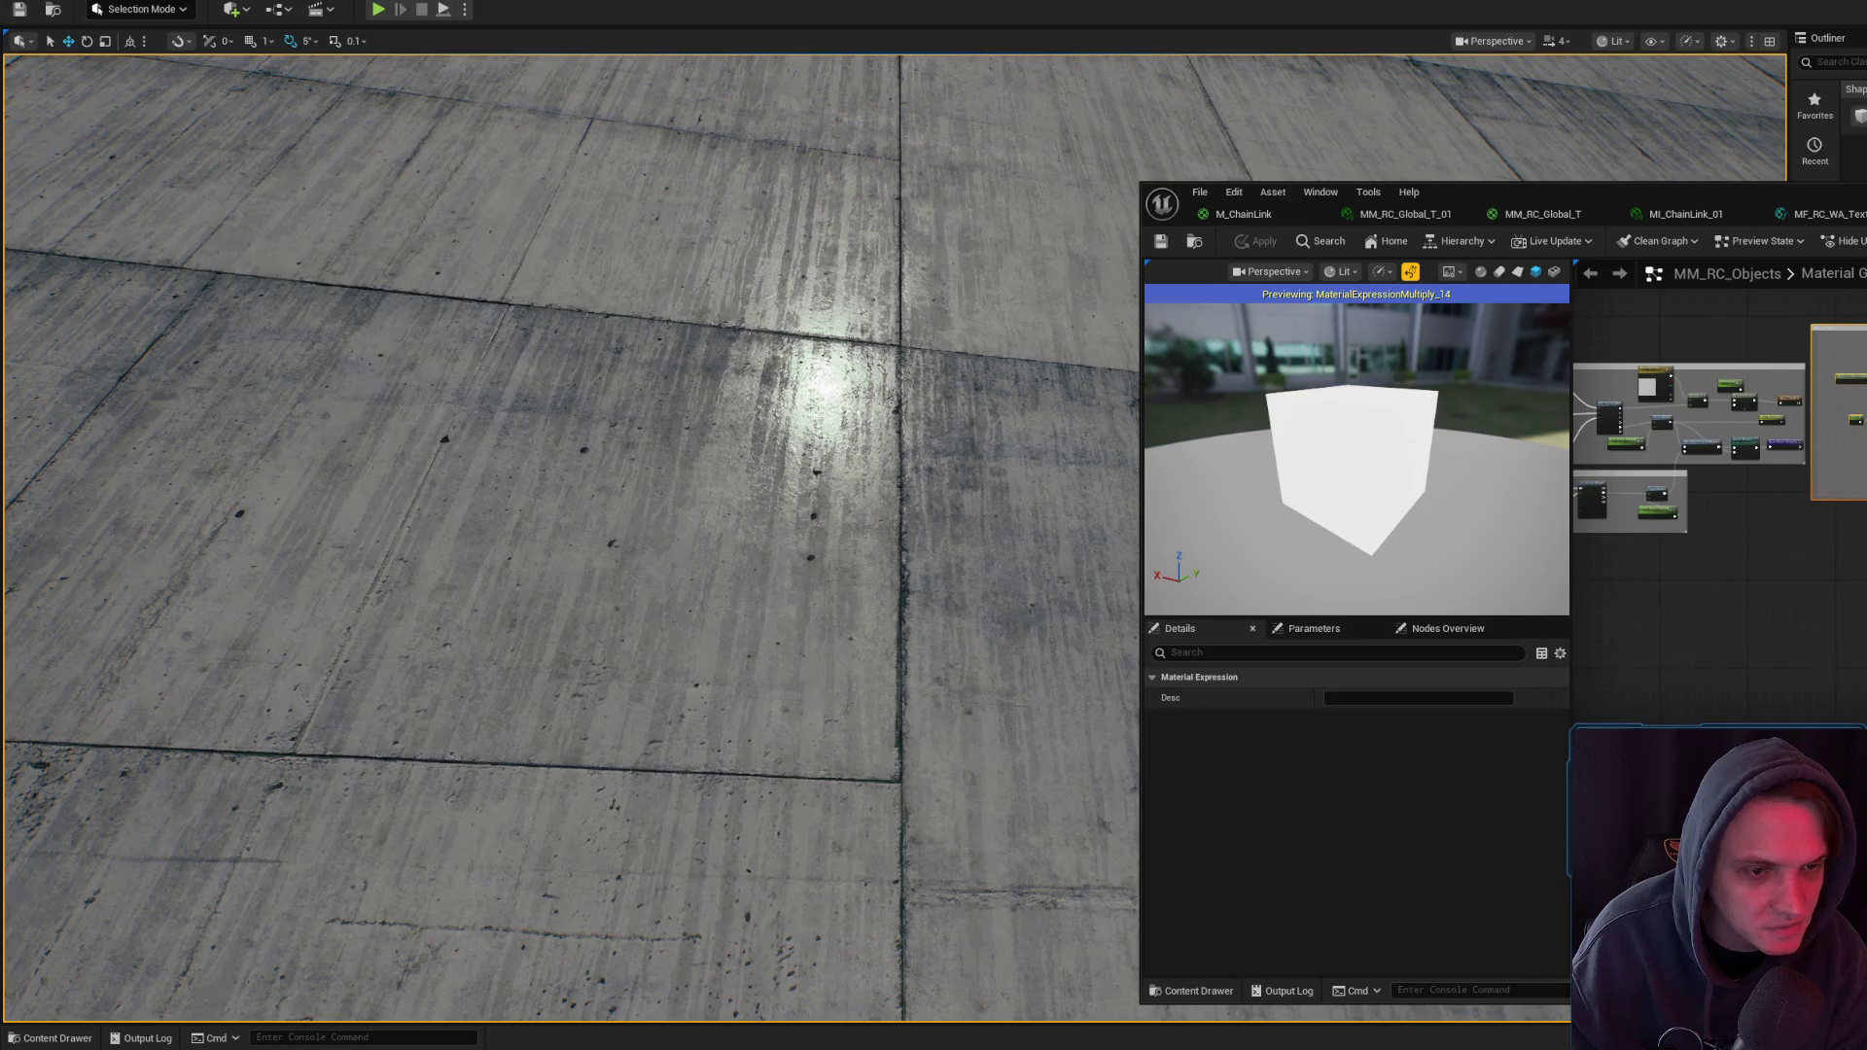
scroll(1718, 408, "up", 4)
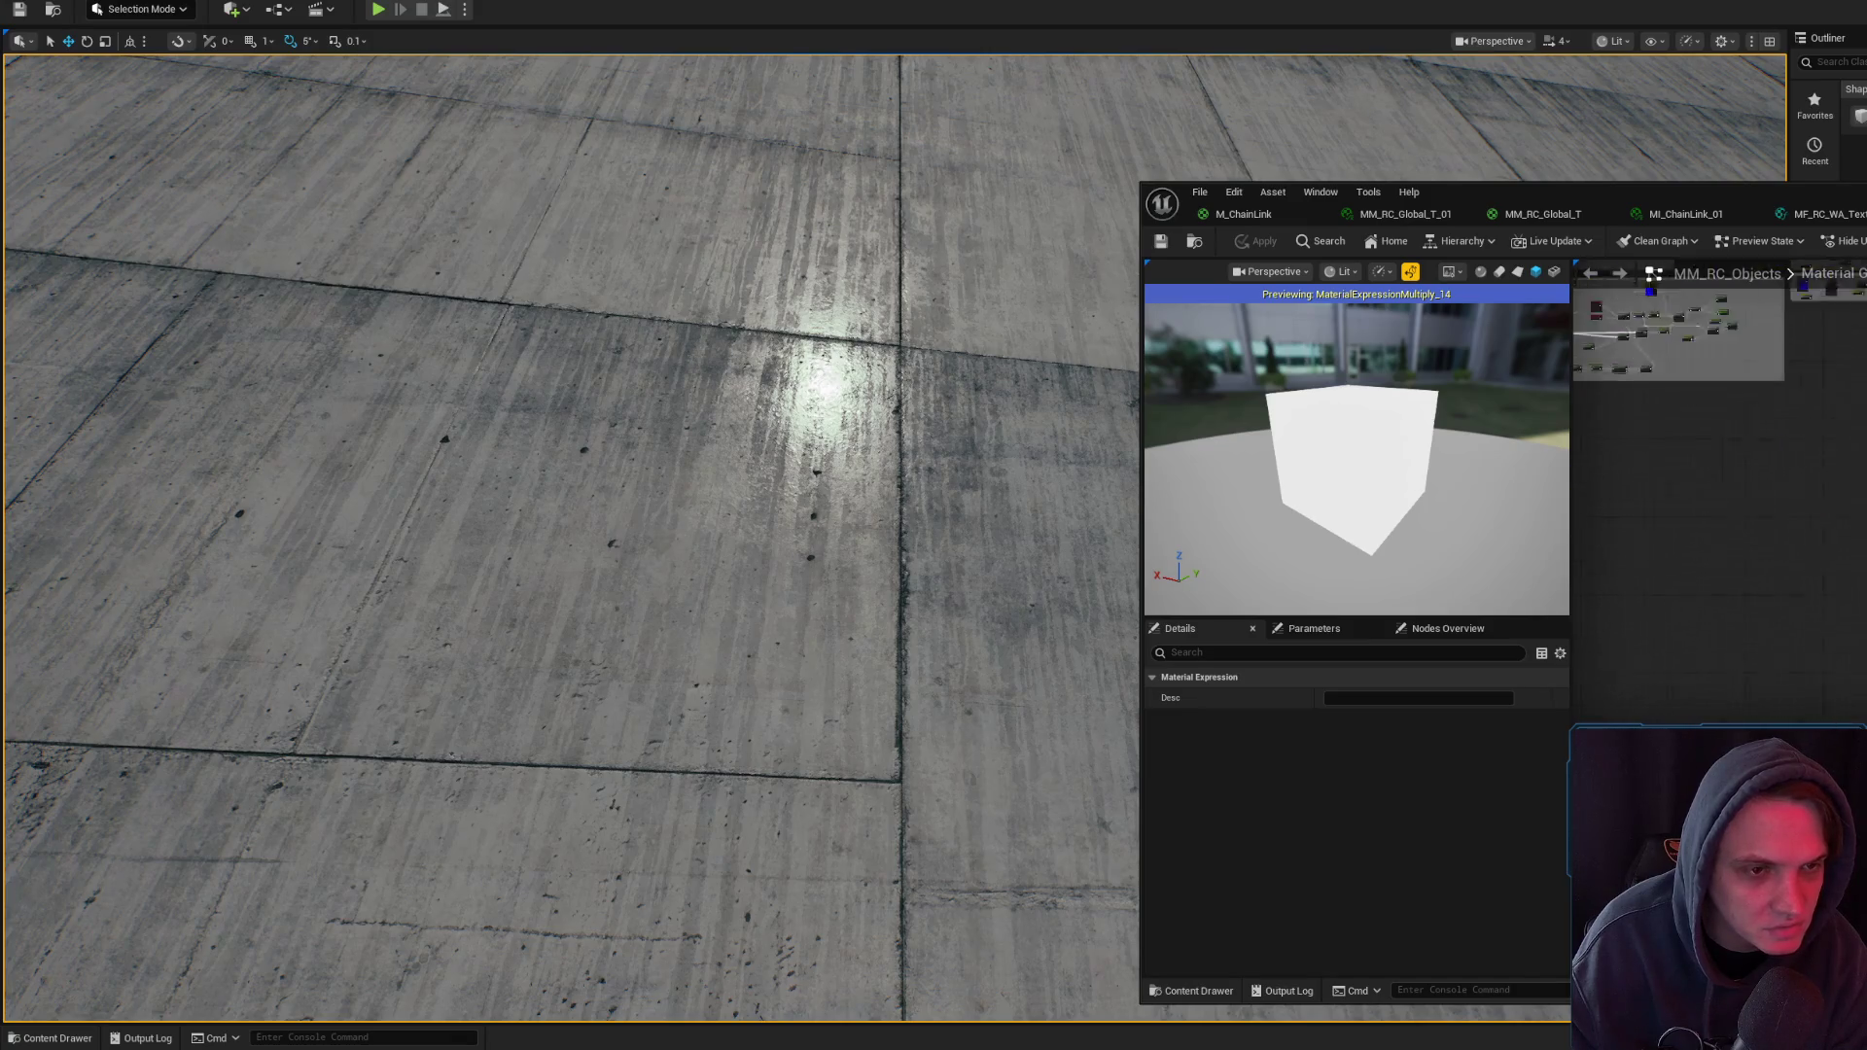
scroll(1828, 438, "up", 5)
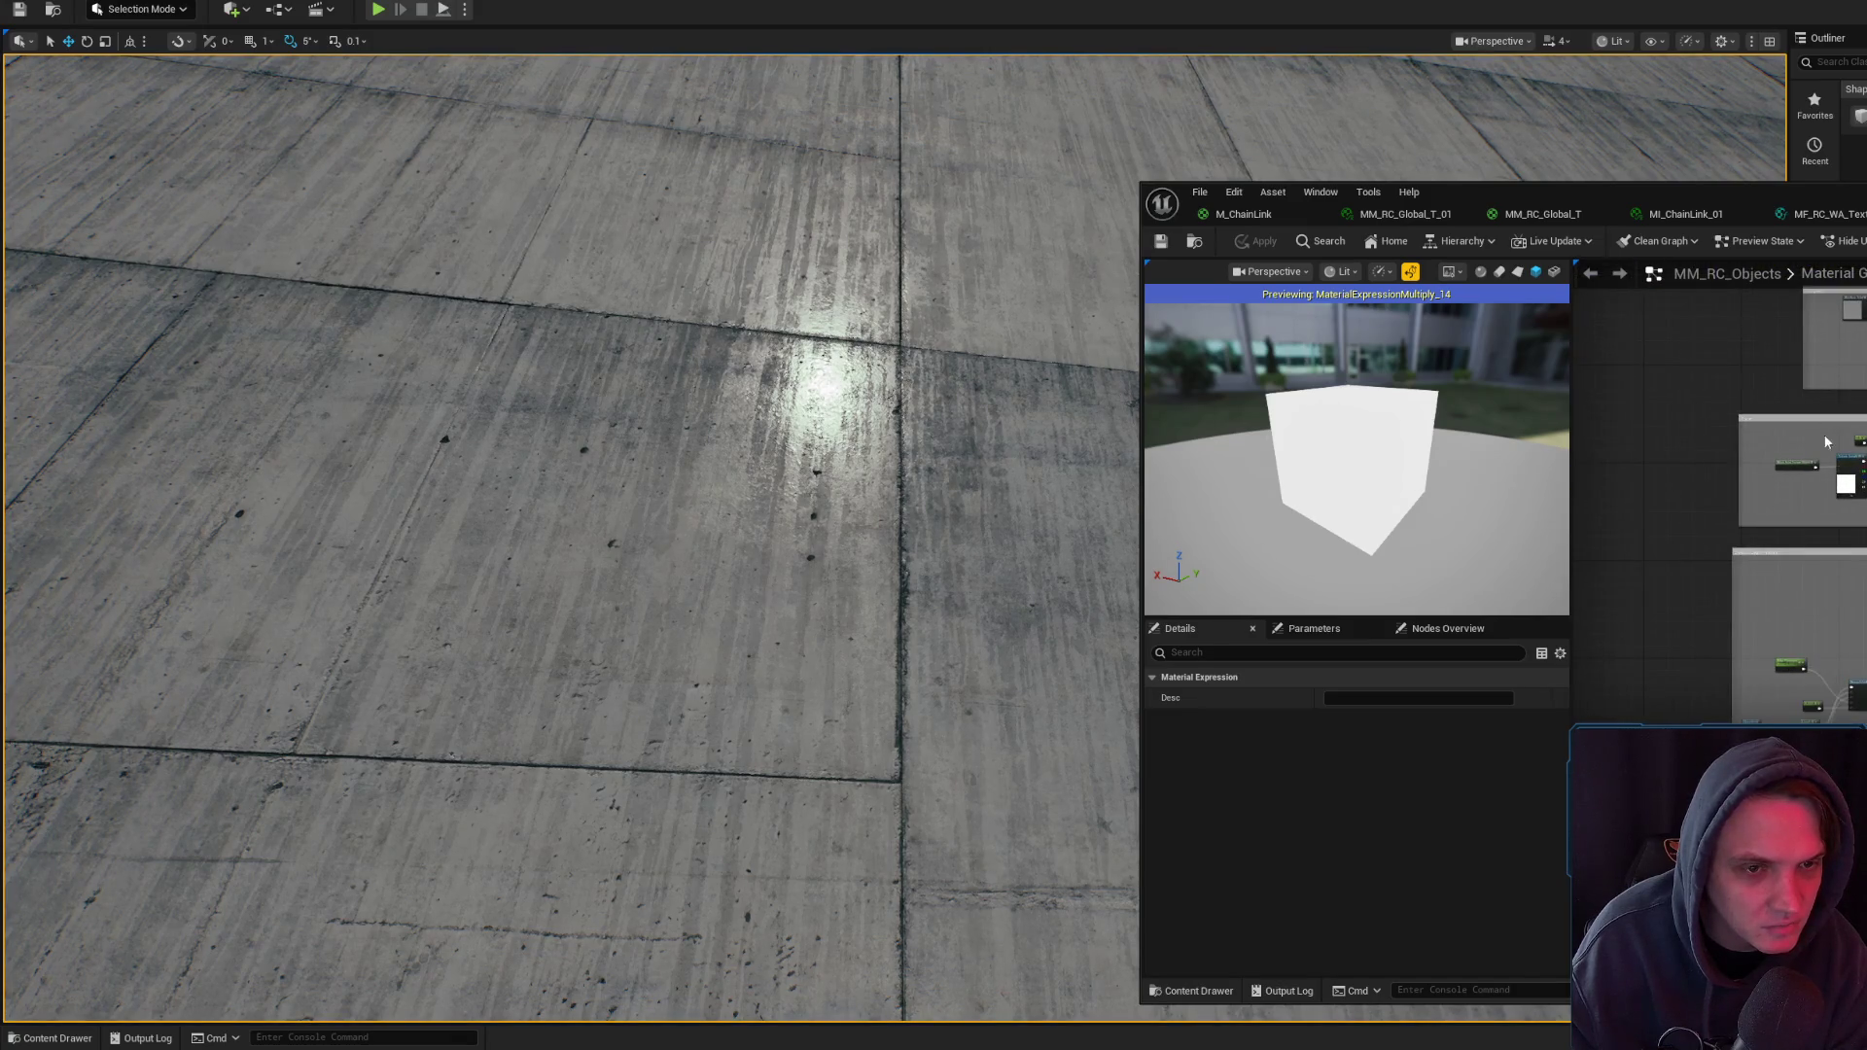
scroll(1848, 477, "up", 5)
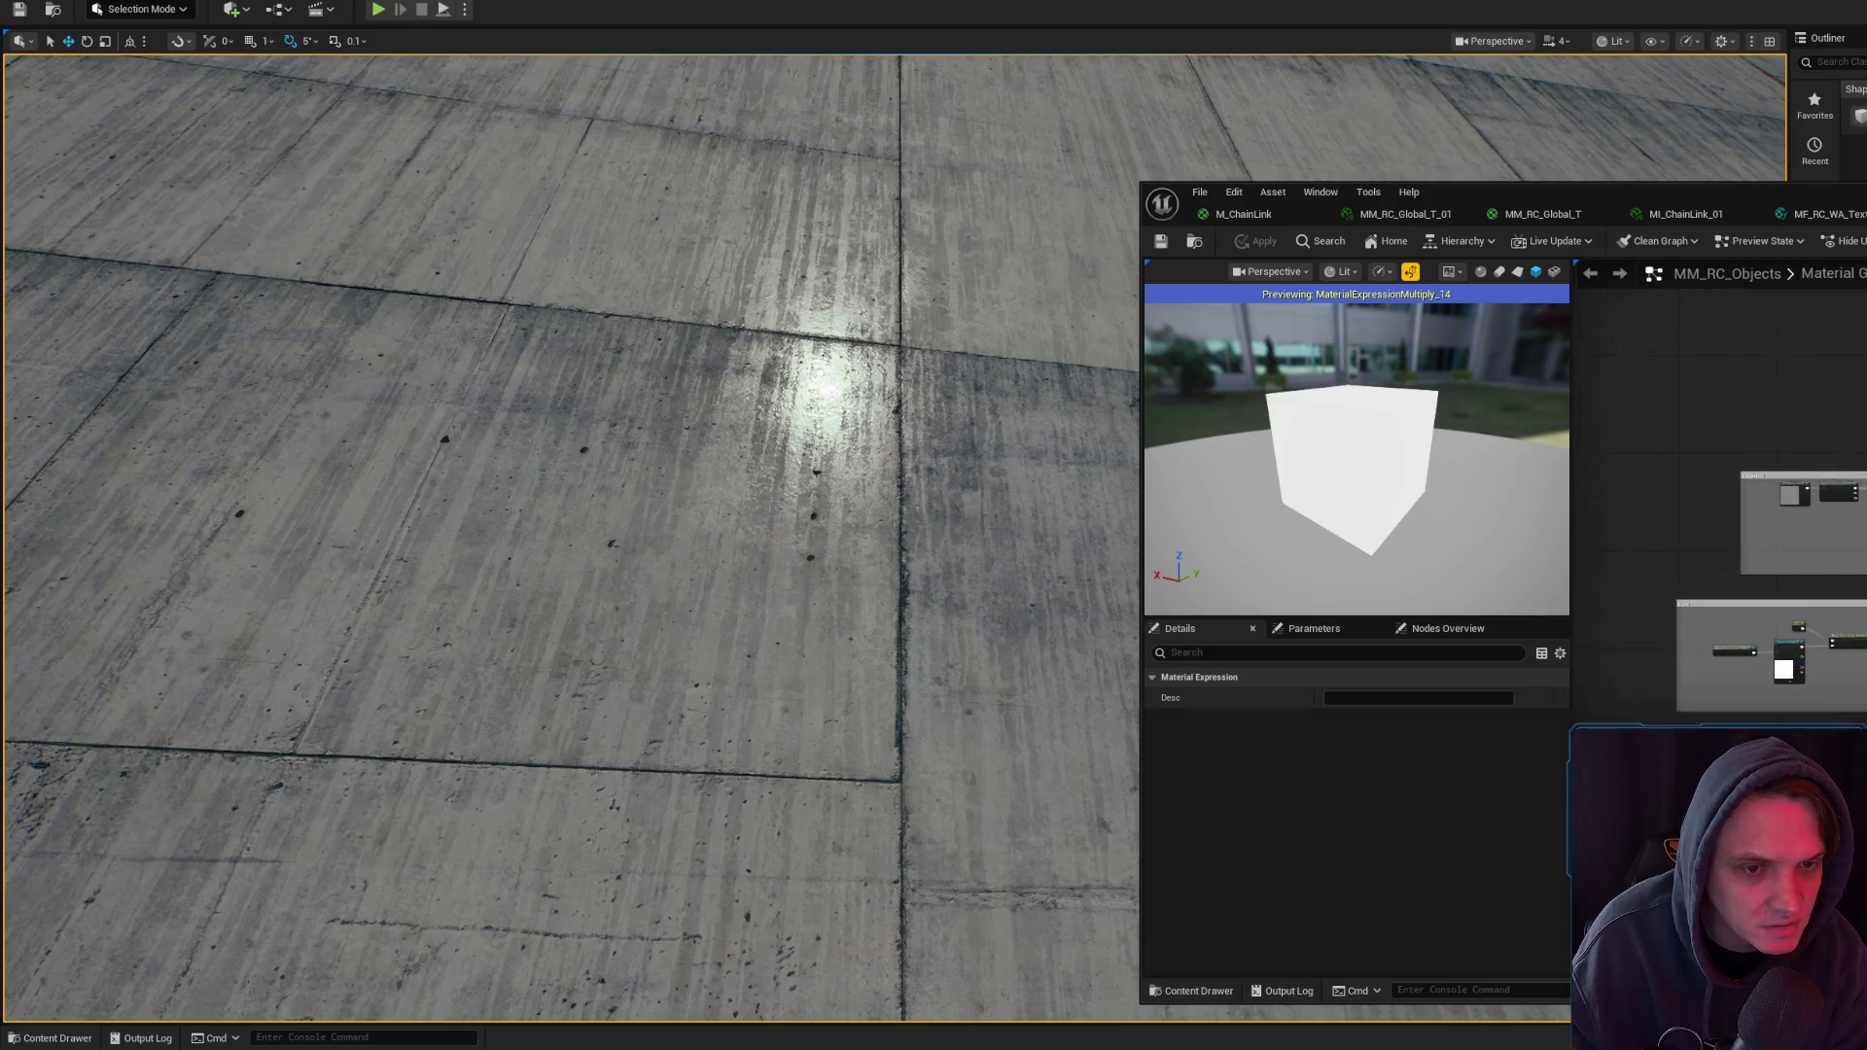
left_click(1551, 215)
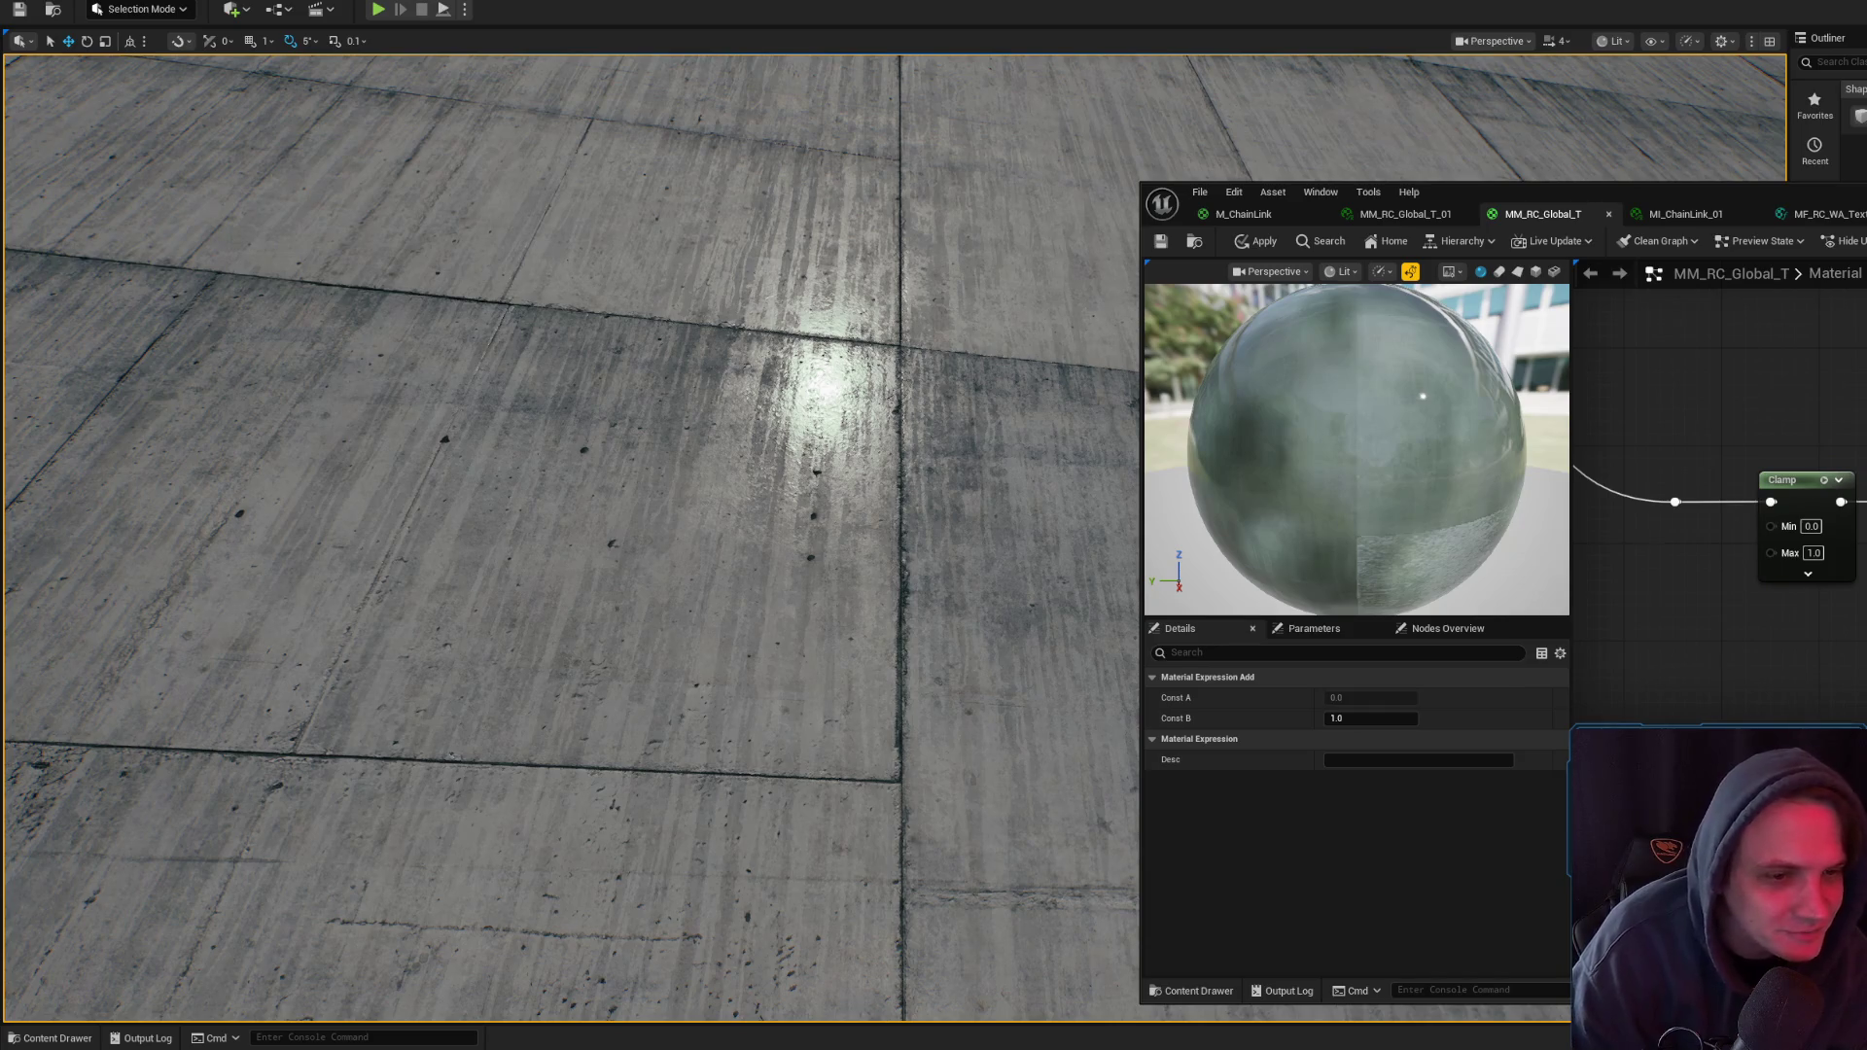
- Frame and inspect the Macro Noise node group in the MM_RC_Global_T graph
scroll(1841, 331, "down", 5)
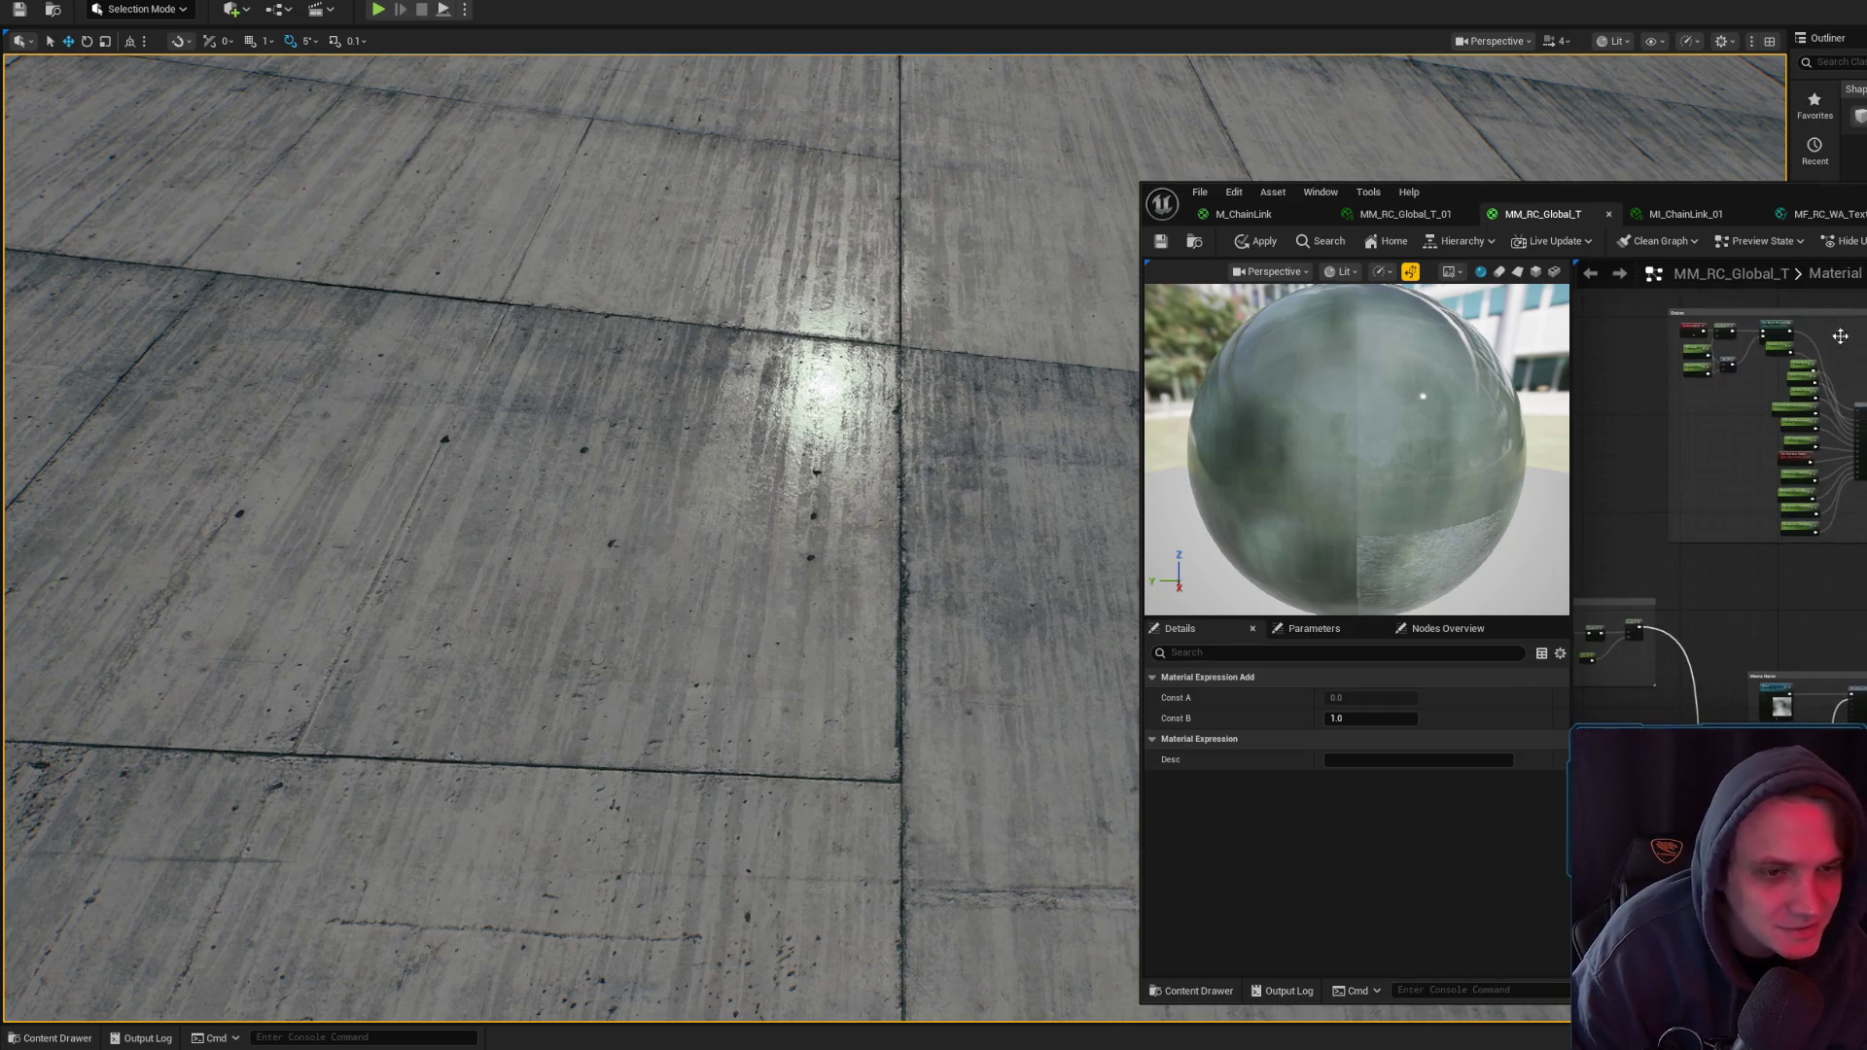
scroll(1711, 545, "up", 4)
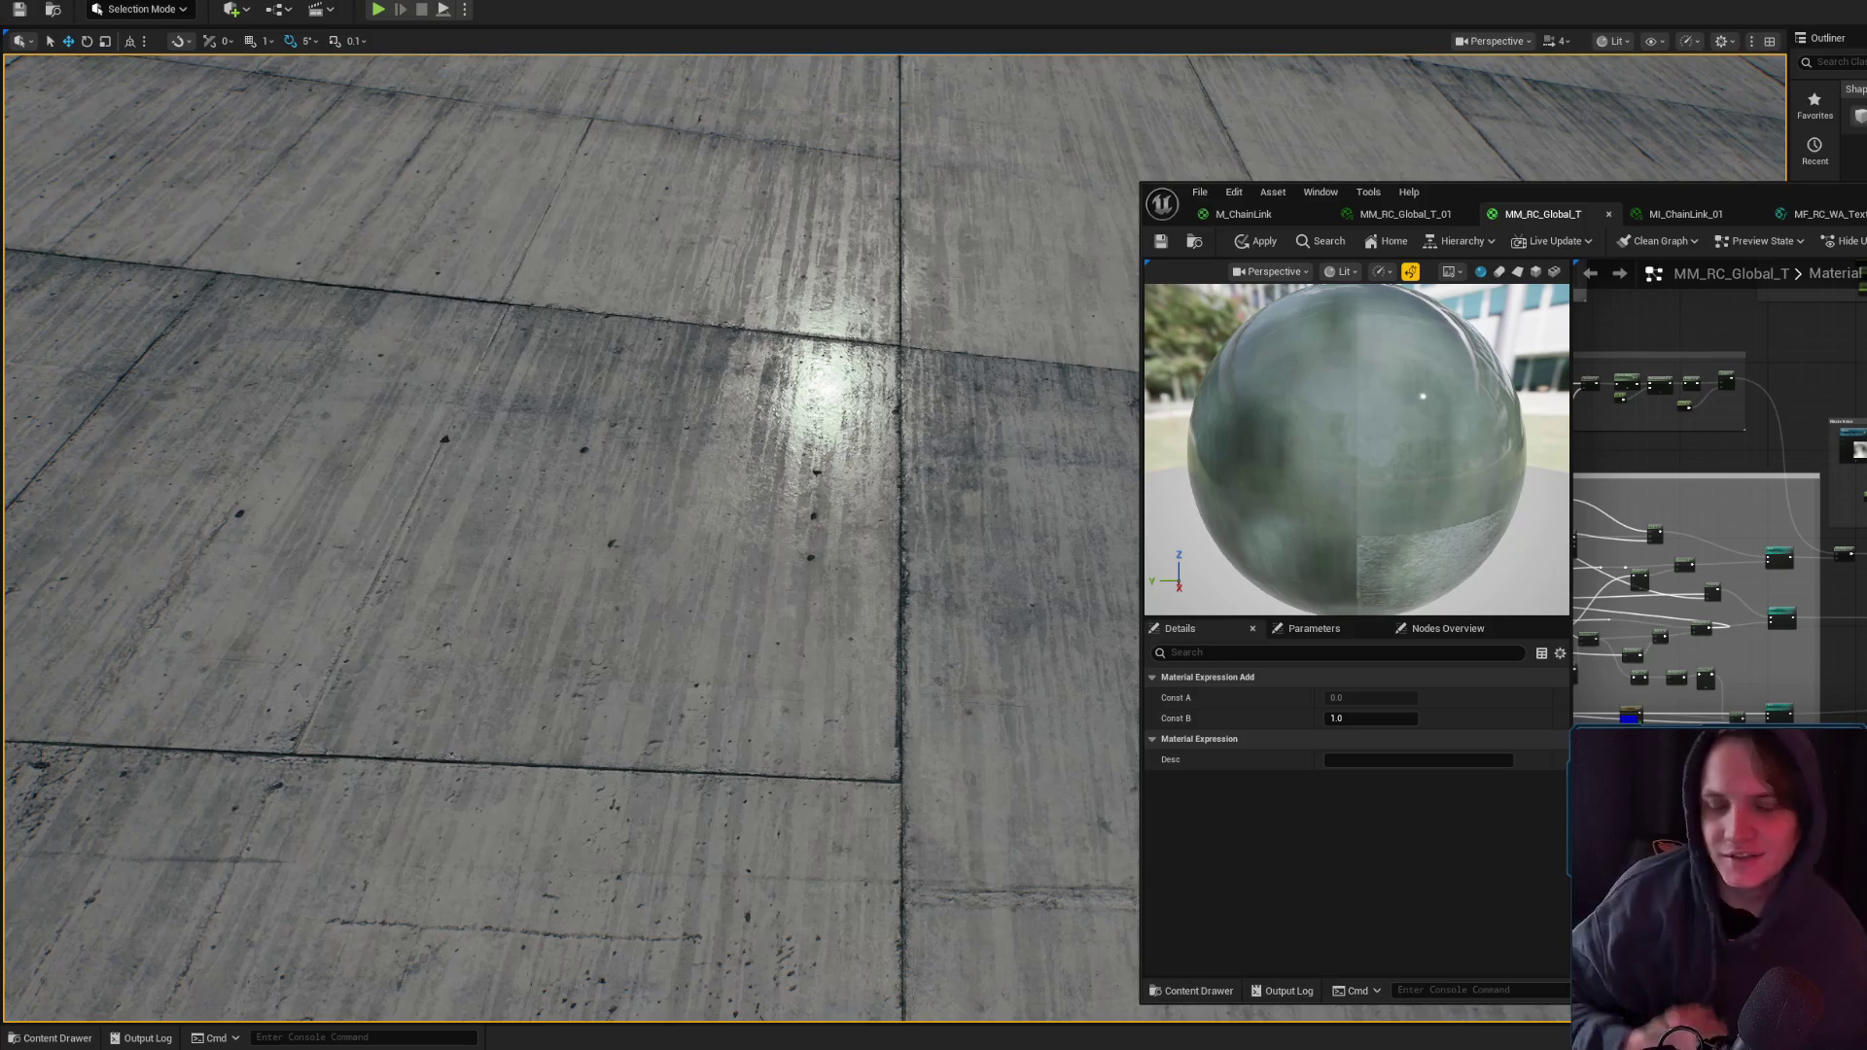
scroll(1829, 468, "up", 3)
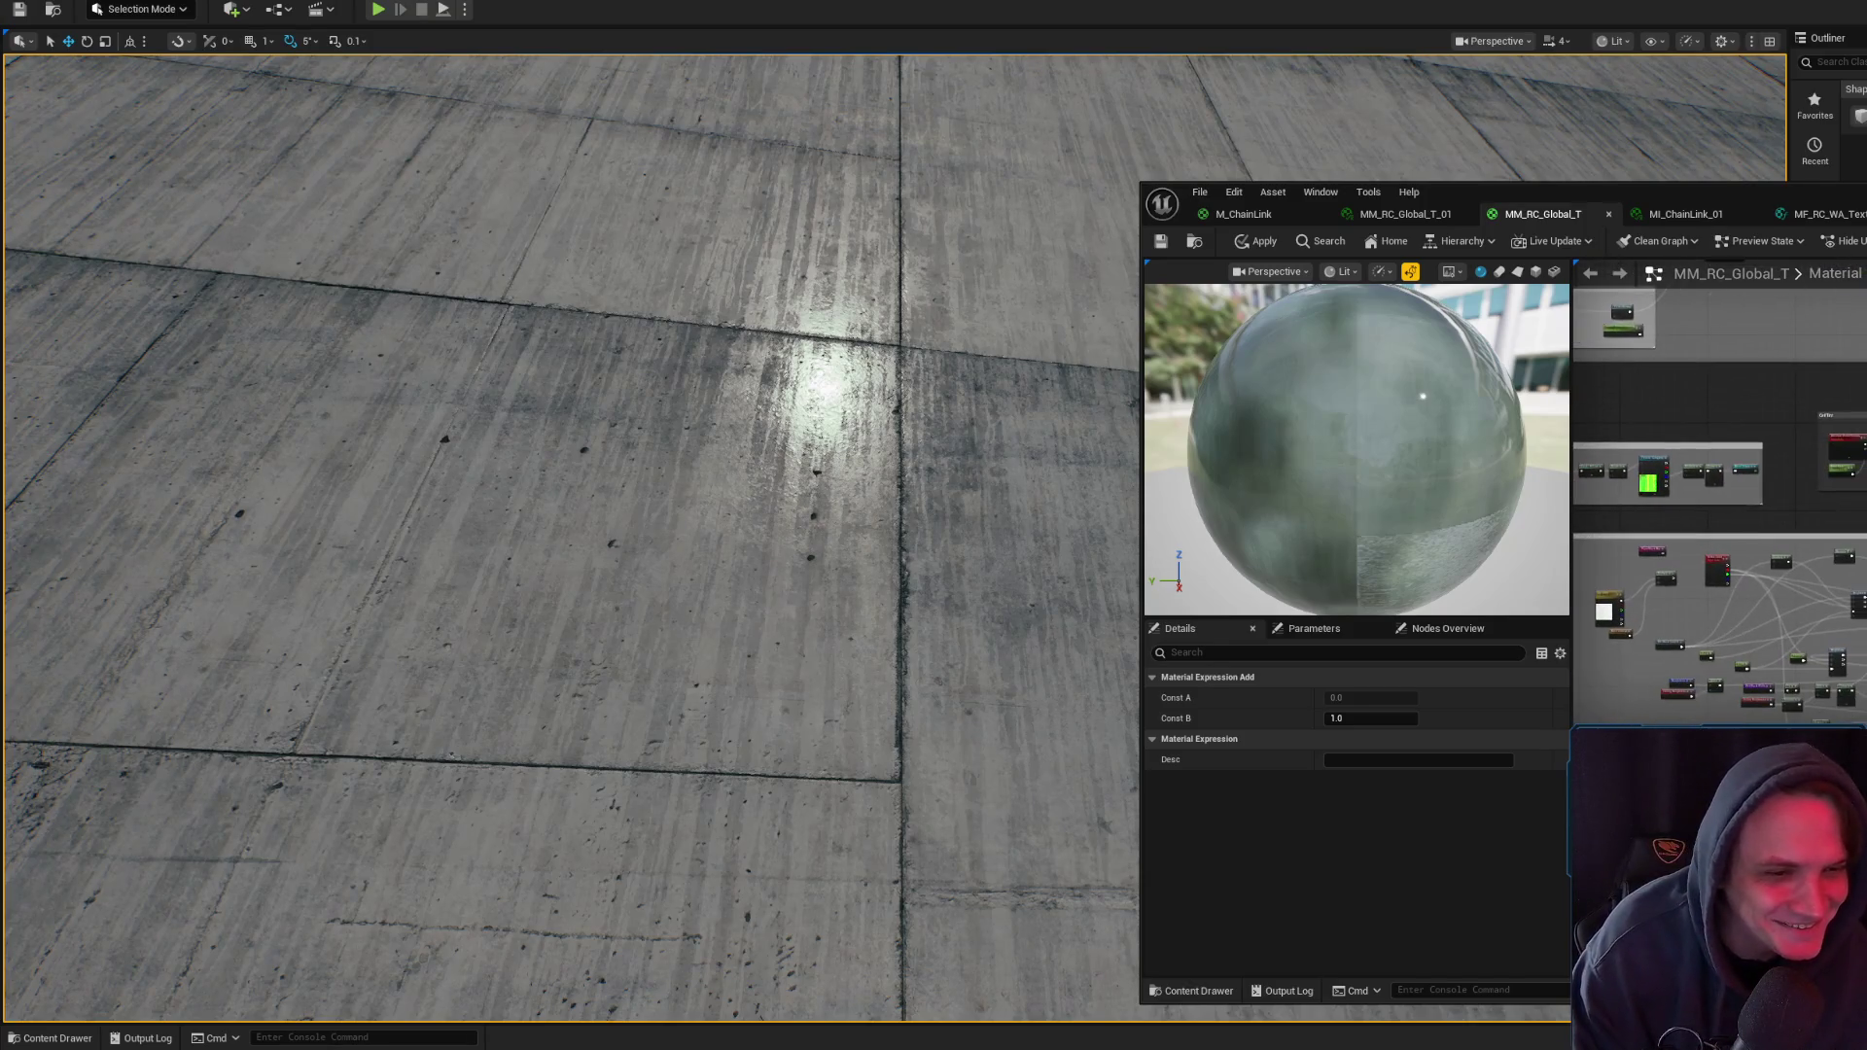
left_click_drag(1829, 468, 1830, 506)
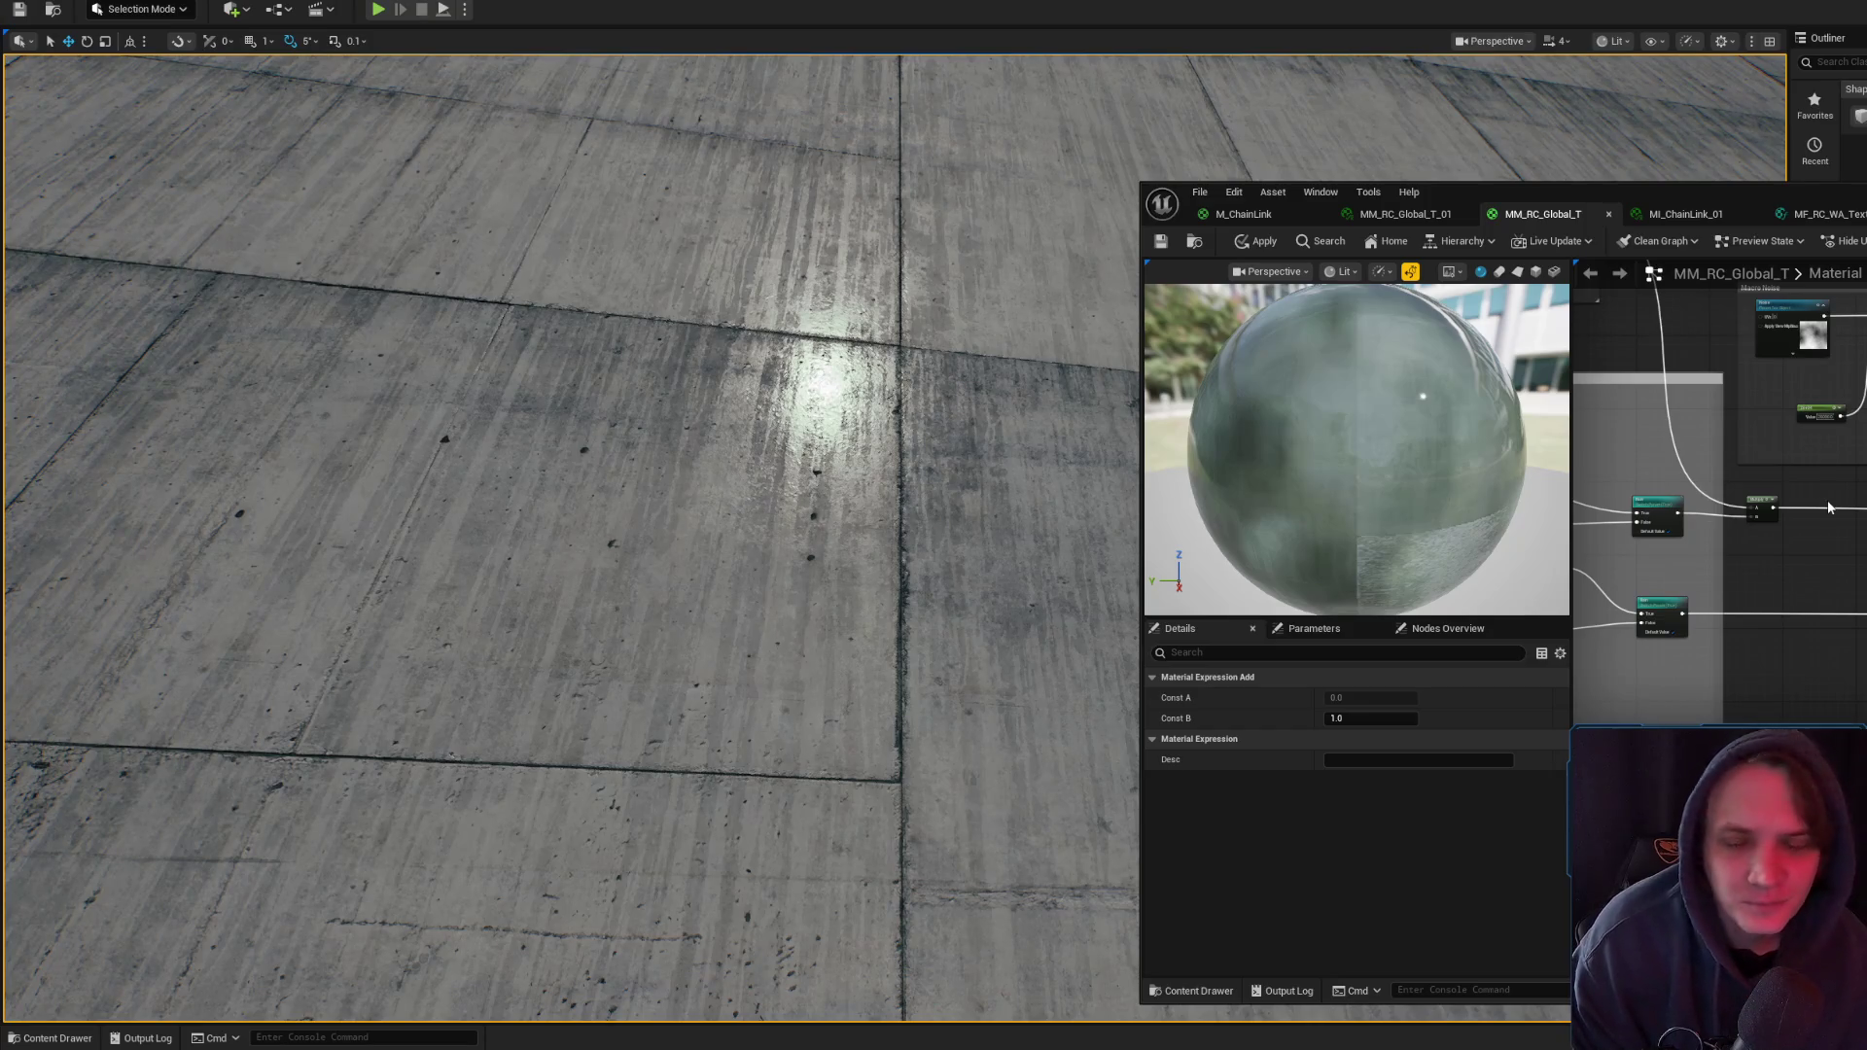
scroll(1819, 467, "down", 5)
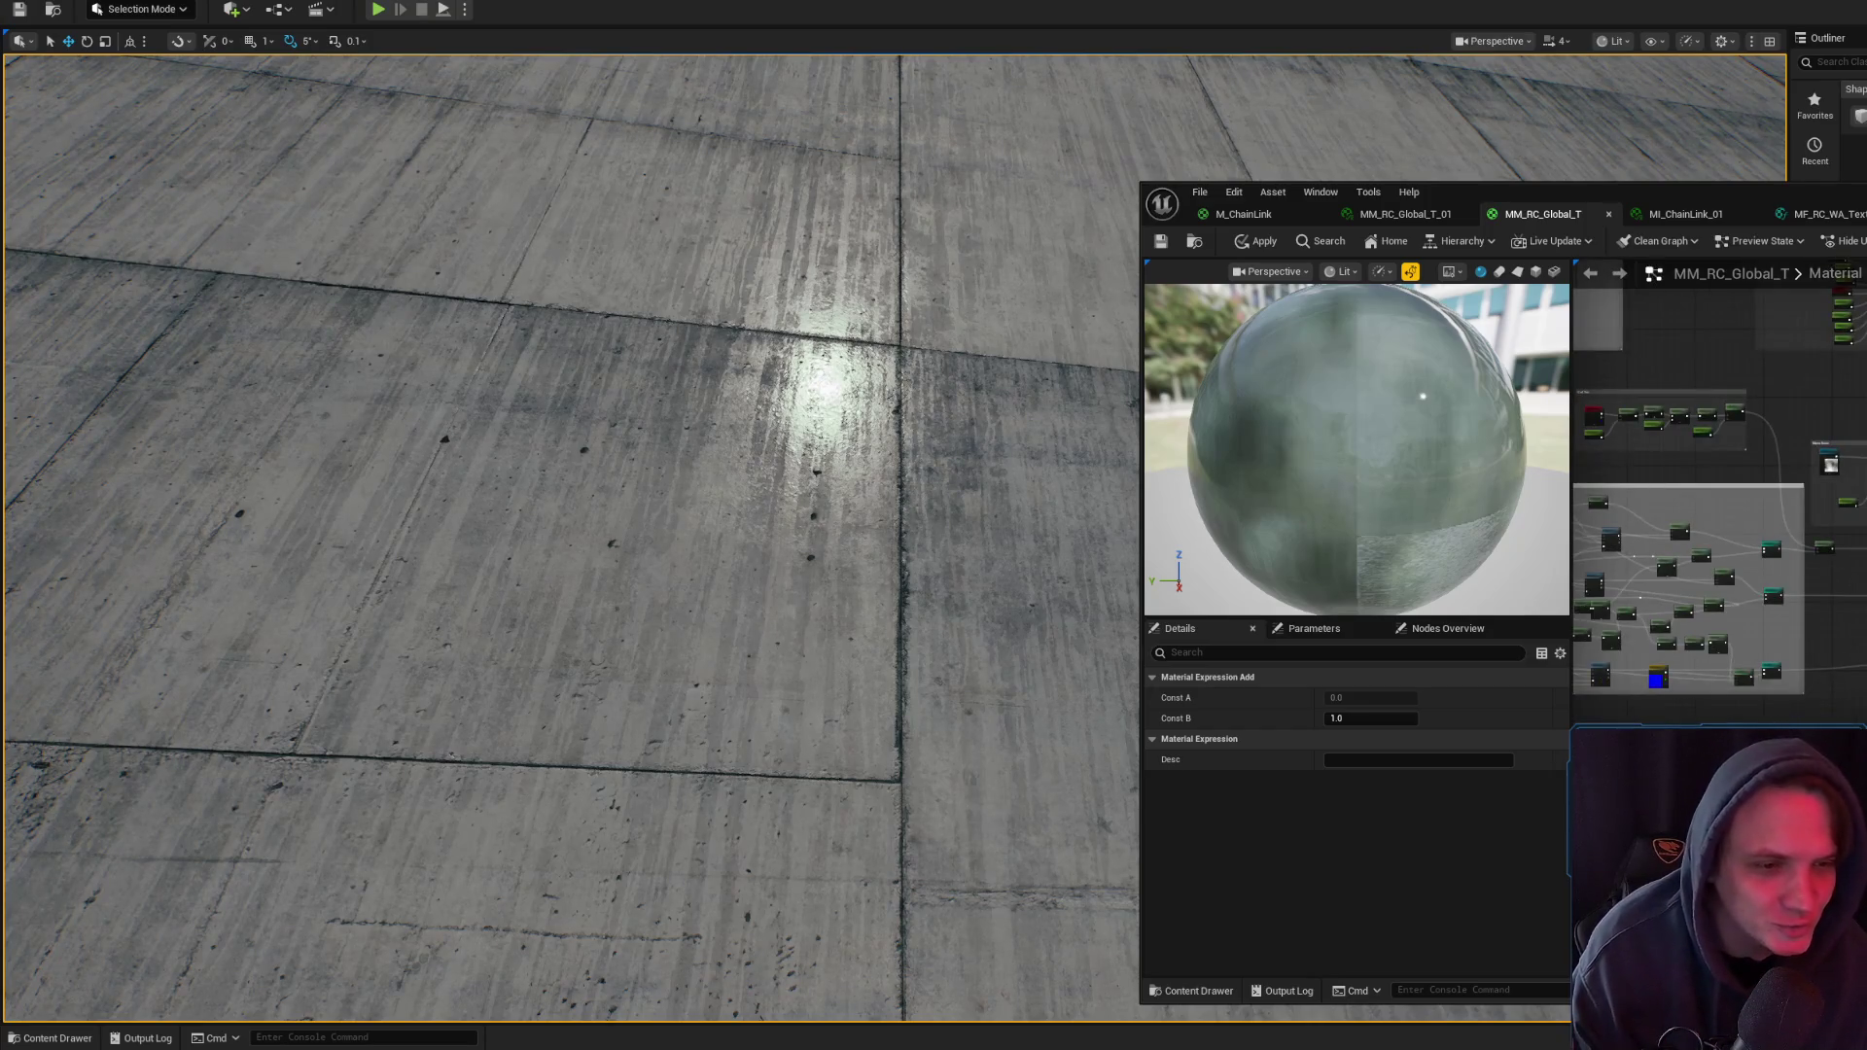
left_click(1818, 466)
scroll(1843, 526, "up", 5)
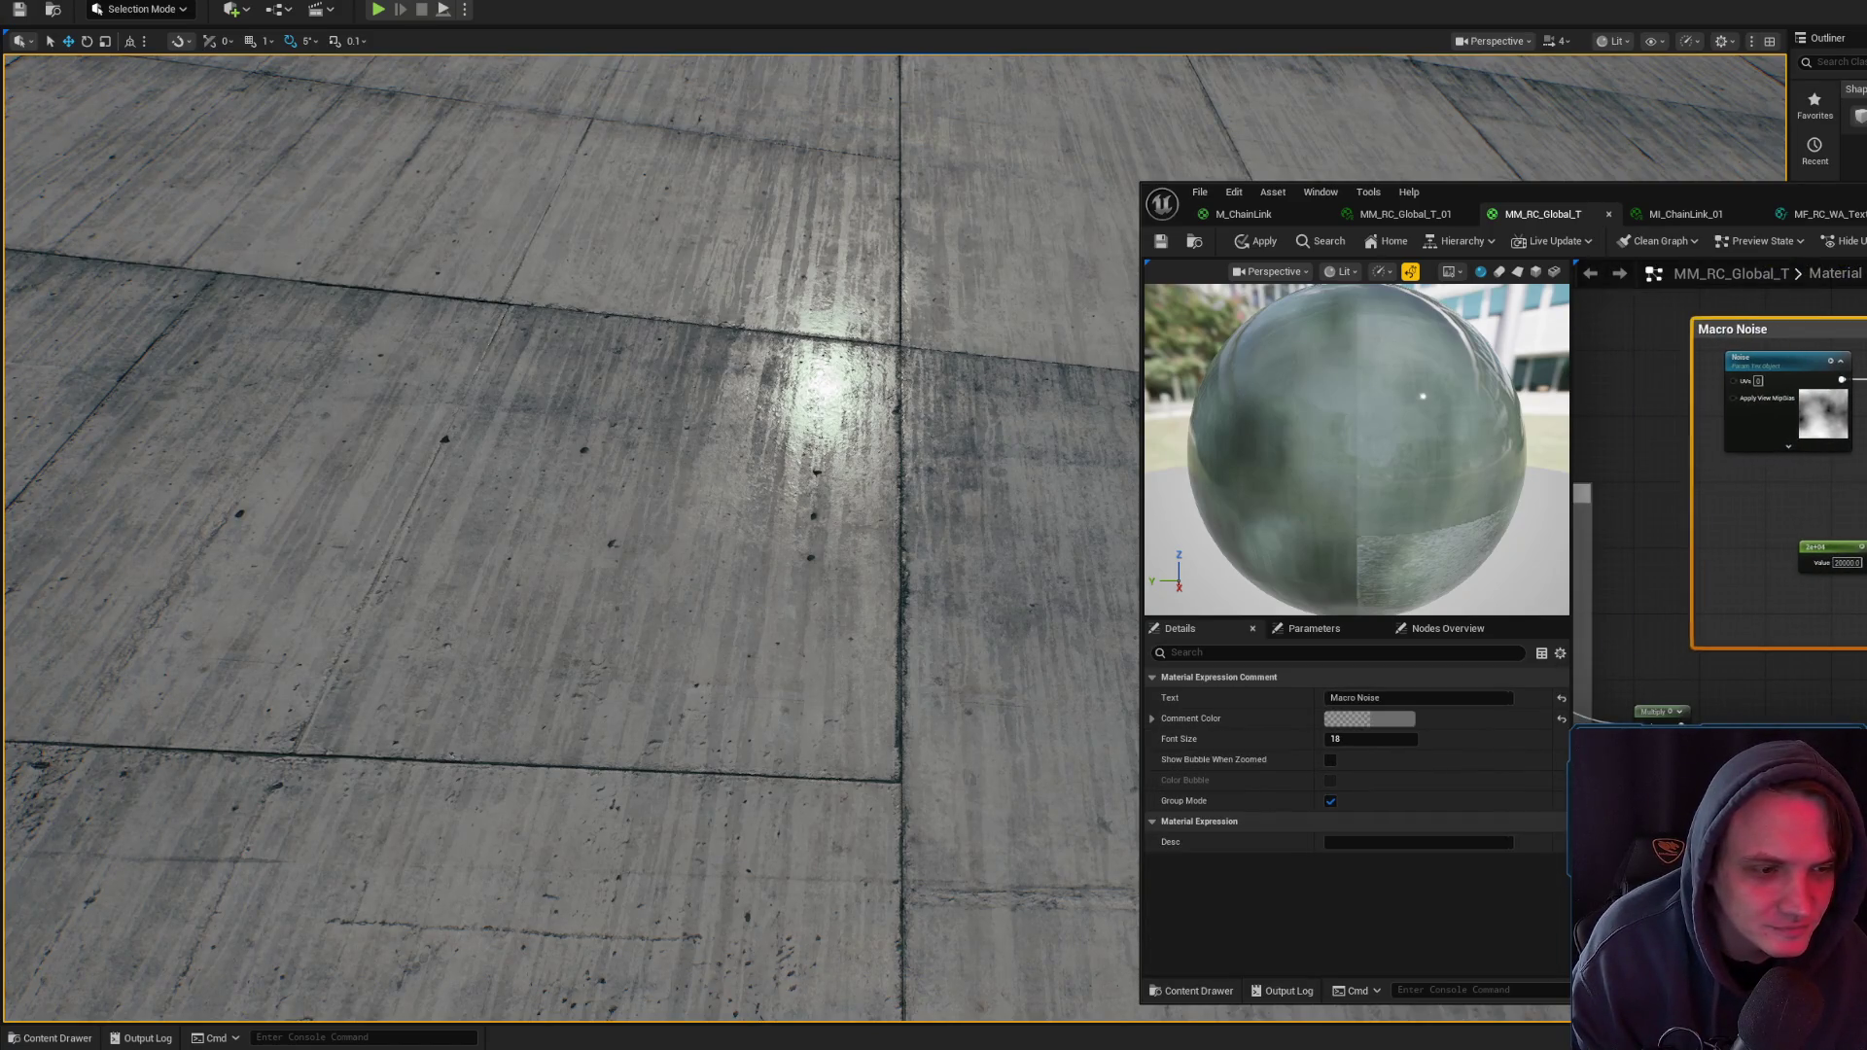
left_click_drag(1799, 467, 1709, 433)
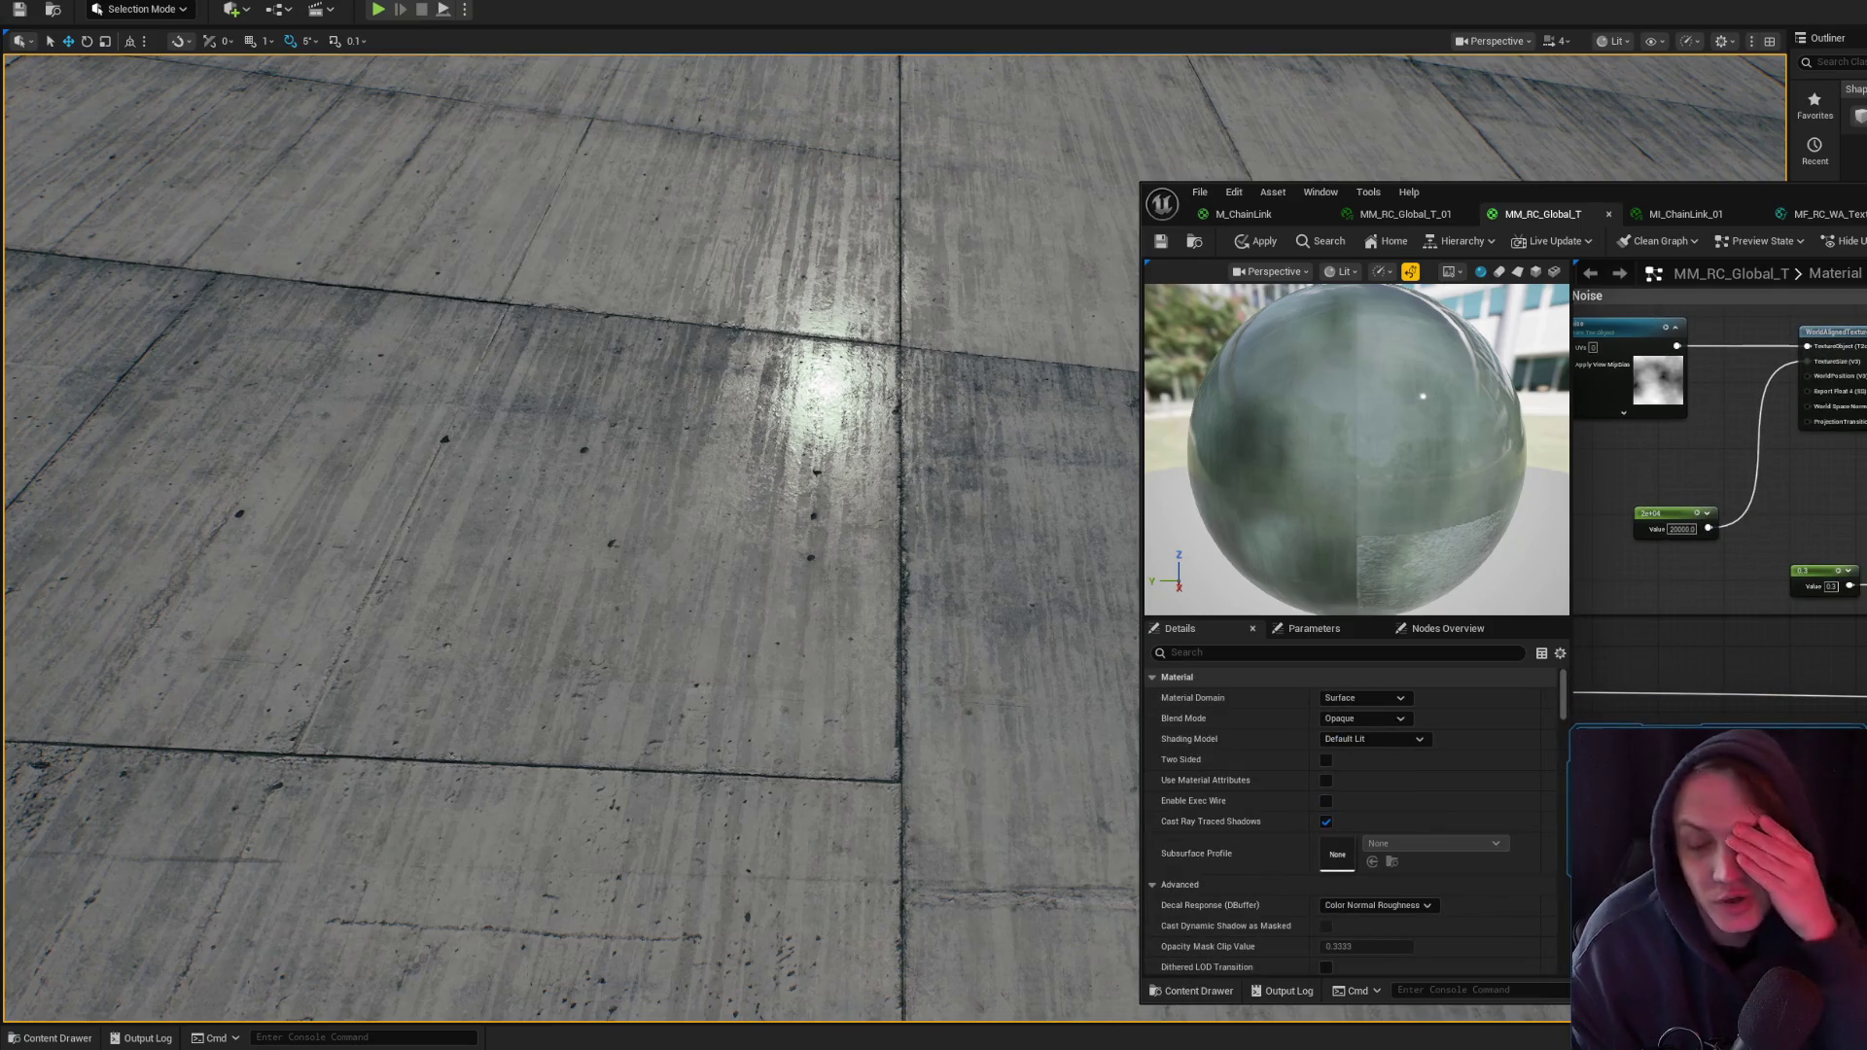
scroll(1721, 486, "down", 5)
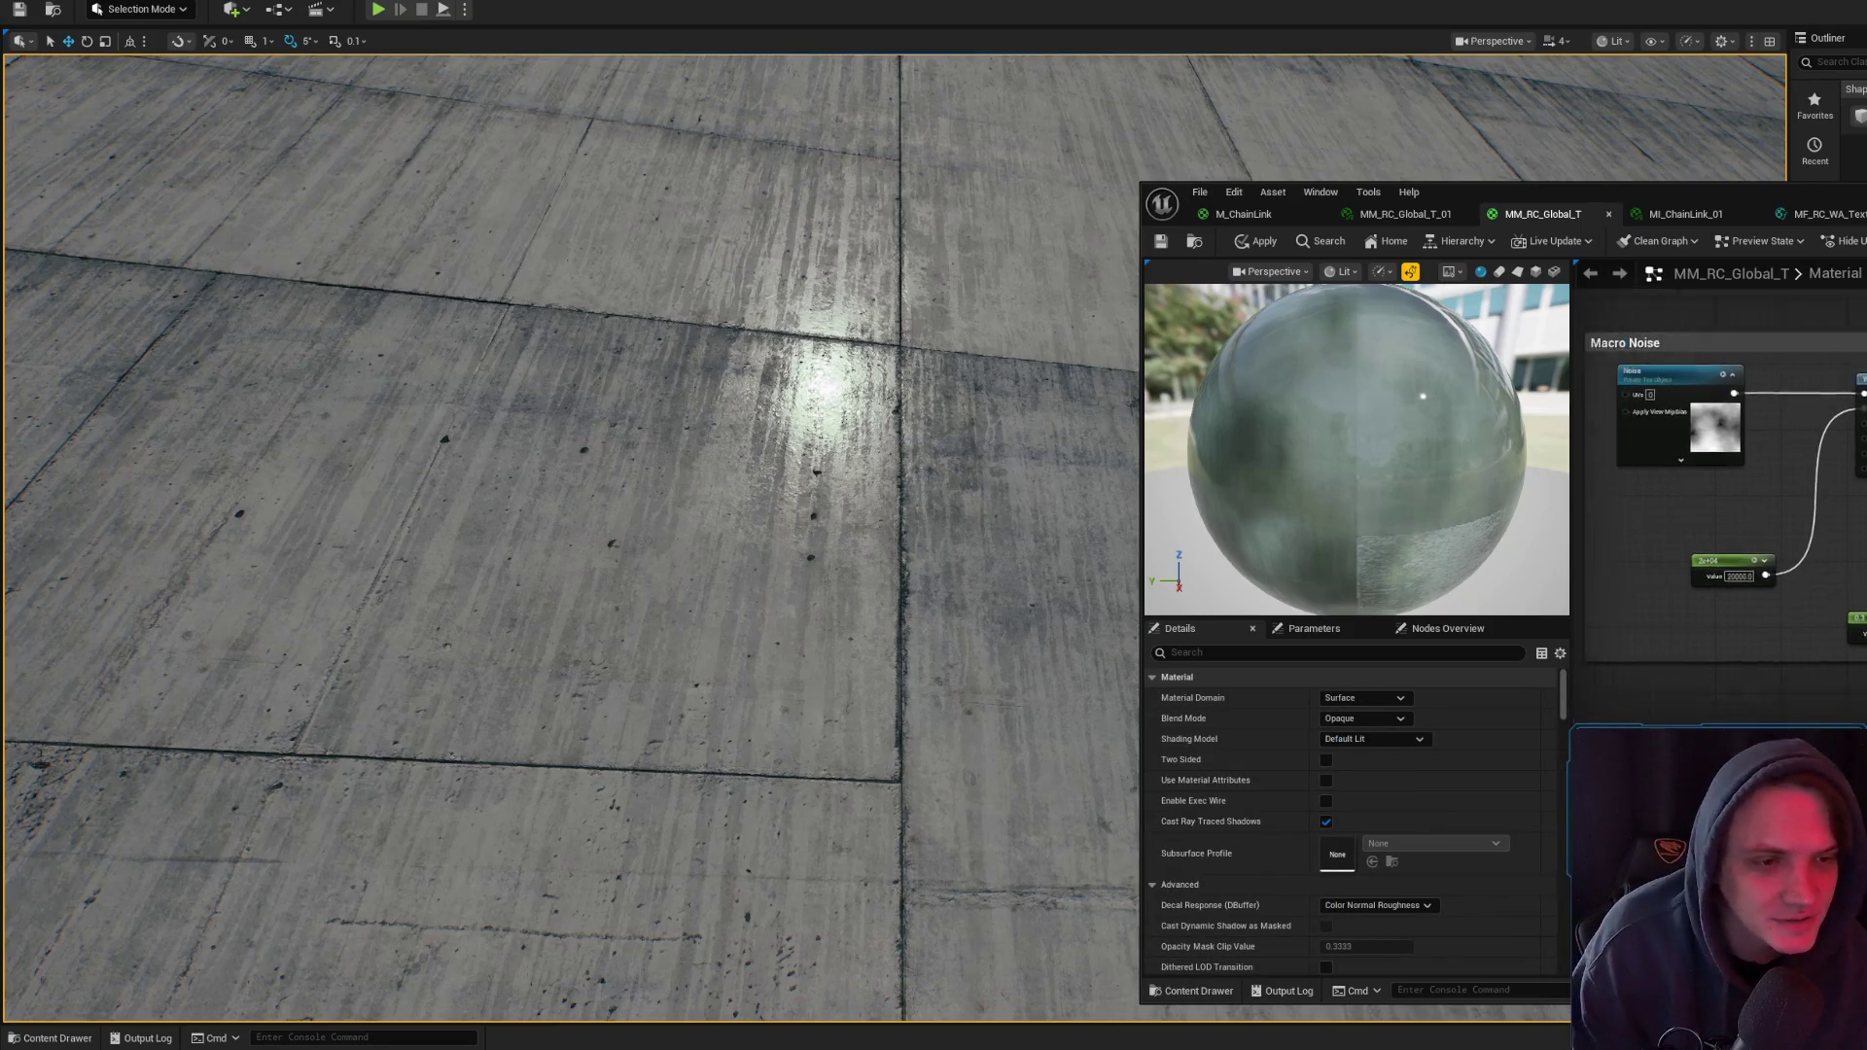
scroll(1825, 447, "up", 6)
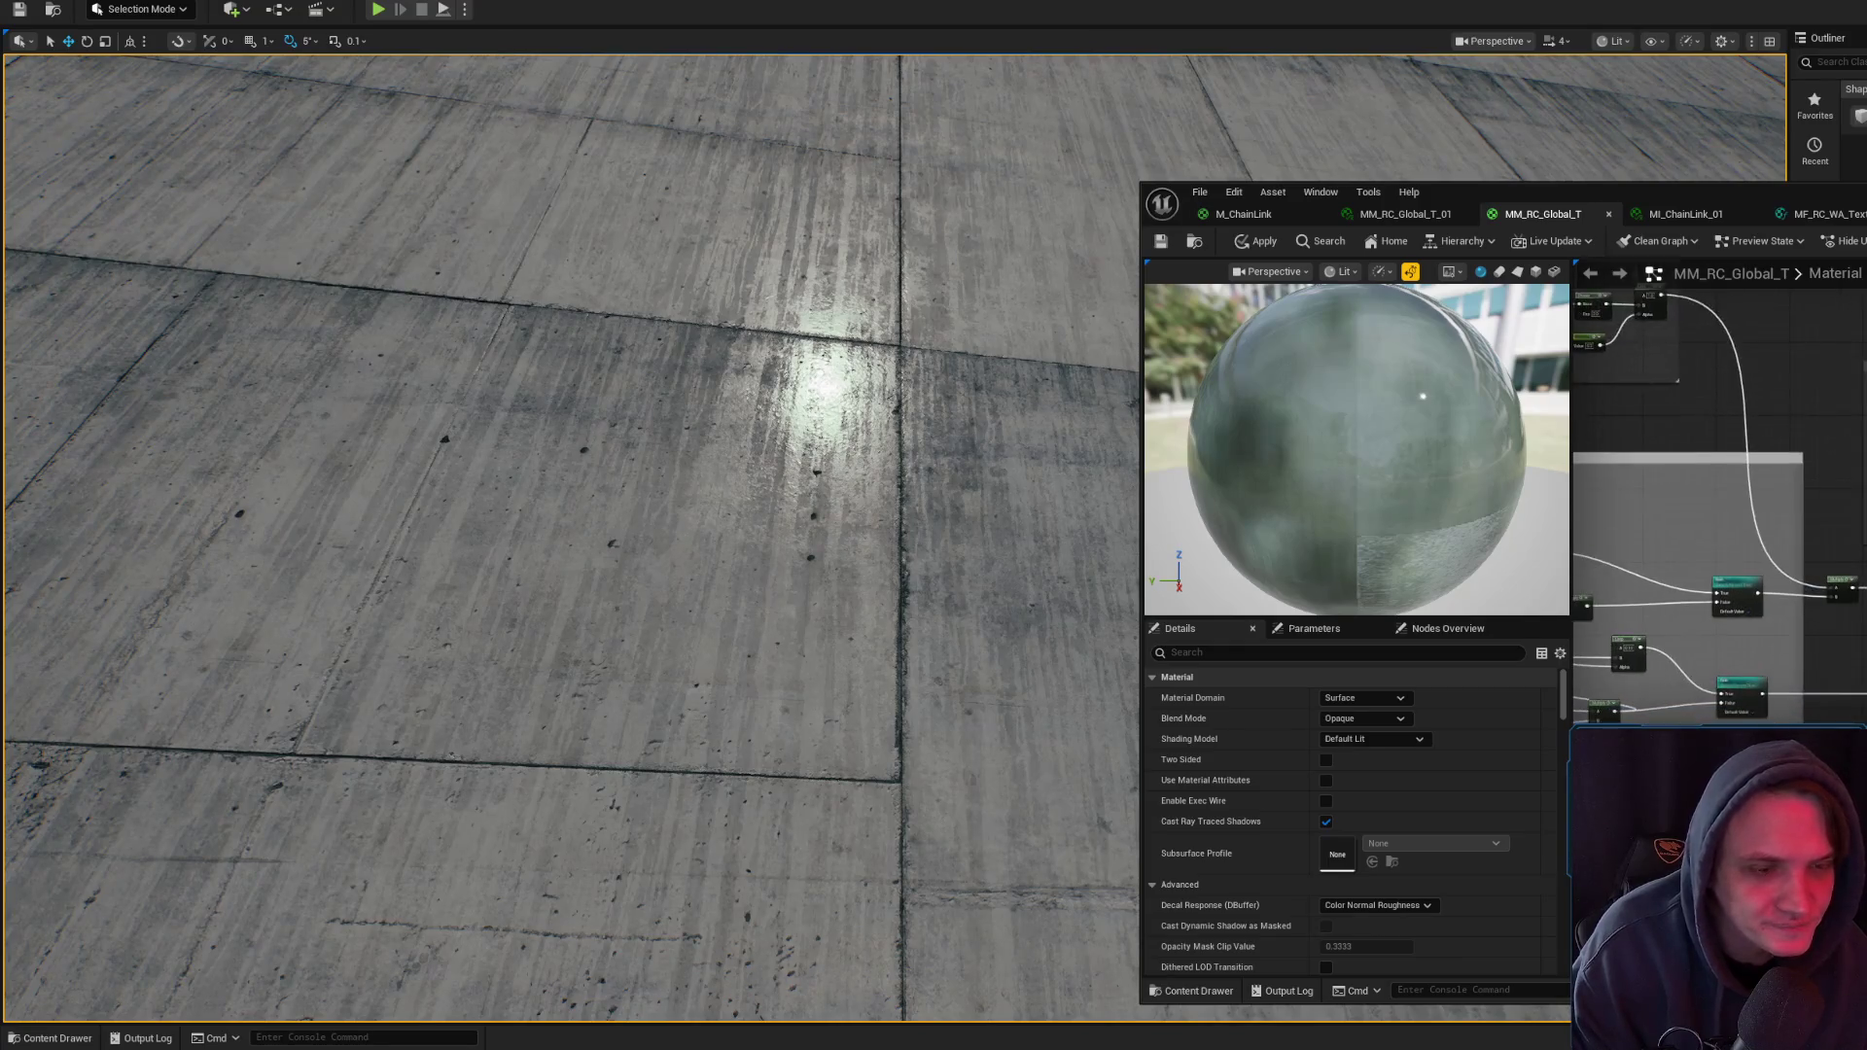
left_click_drag(1866, 477, 1866, 481)
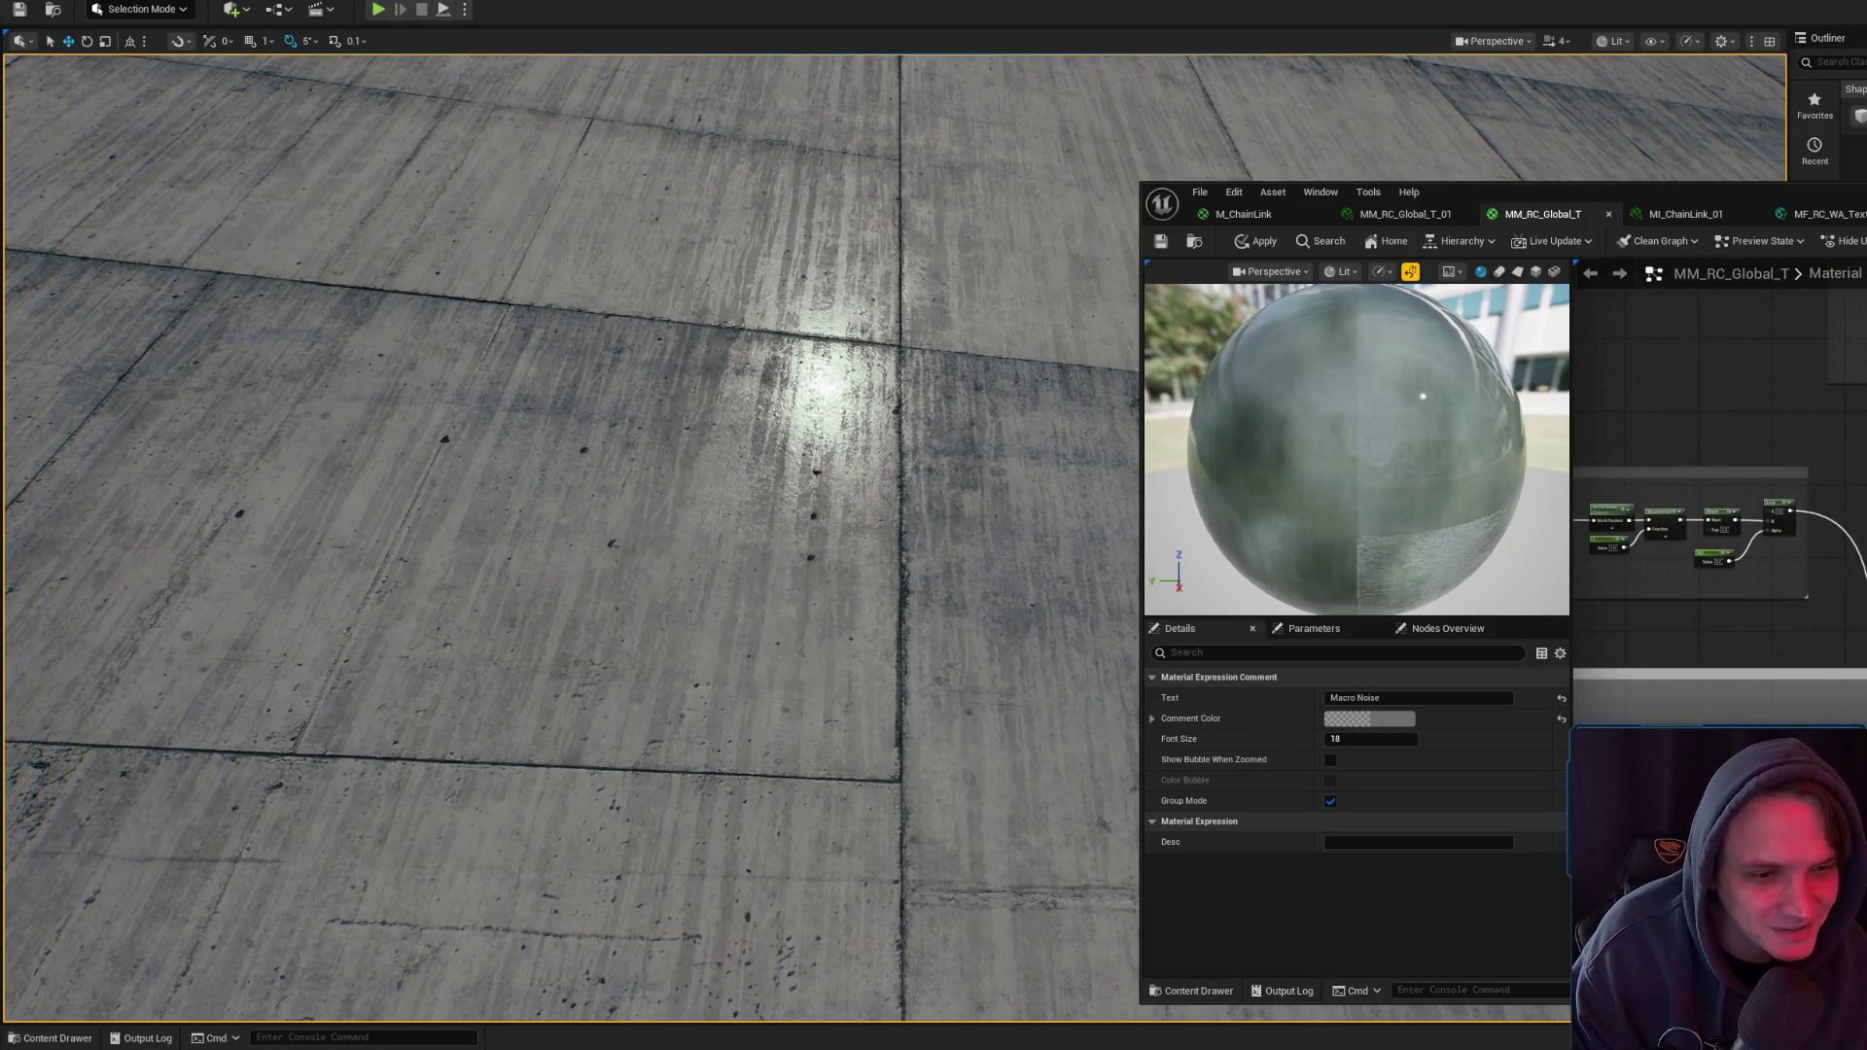
left_click(1866, 481)
left_click_drag(1866, 482, 1866, 457)
- Check the TopBottomMask, Clamp and Lerp nodes, then recompile MM_RC_Global_T to update the level
scroll(1719, 505, "down", 5)
scroll(1863, 491, "up", 2)
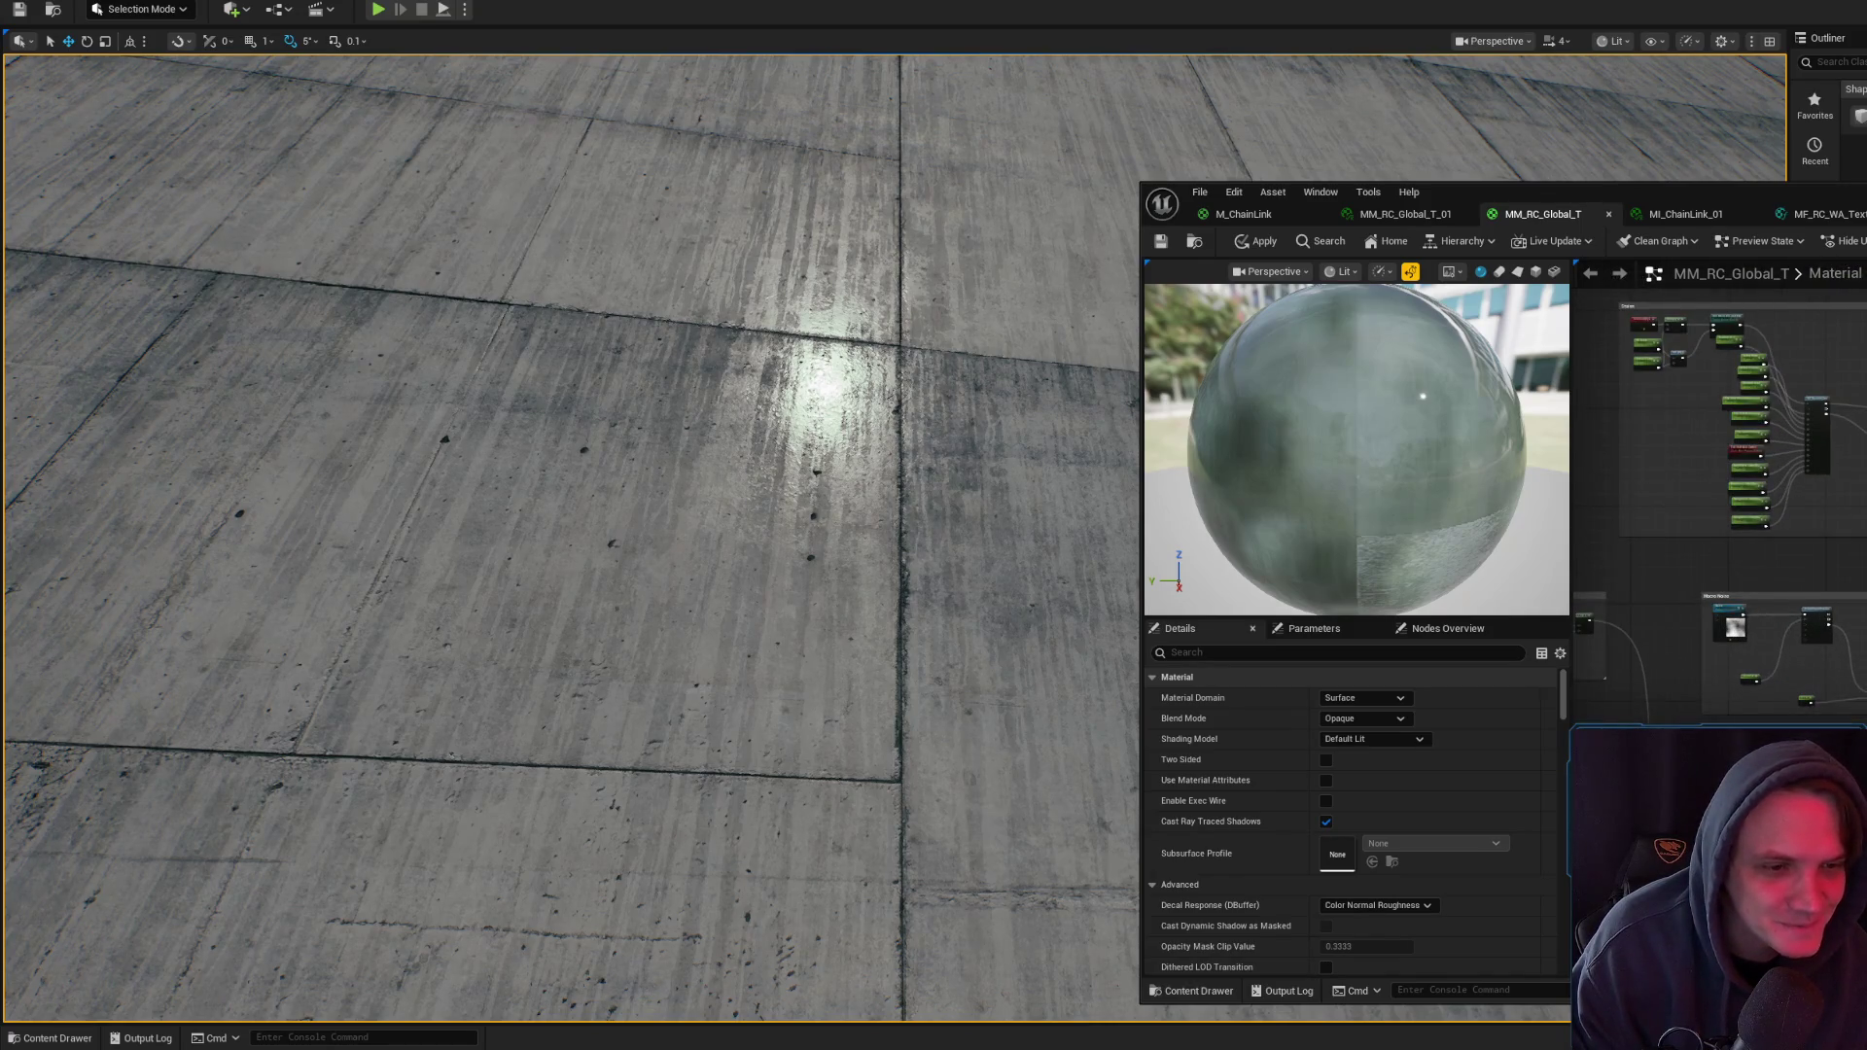
scroll(1862, 491, "up", 3)
left_click(1682, 484)
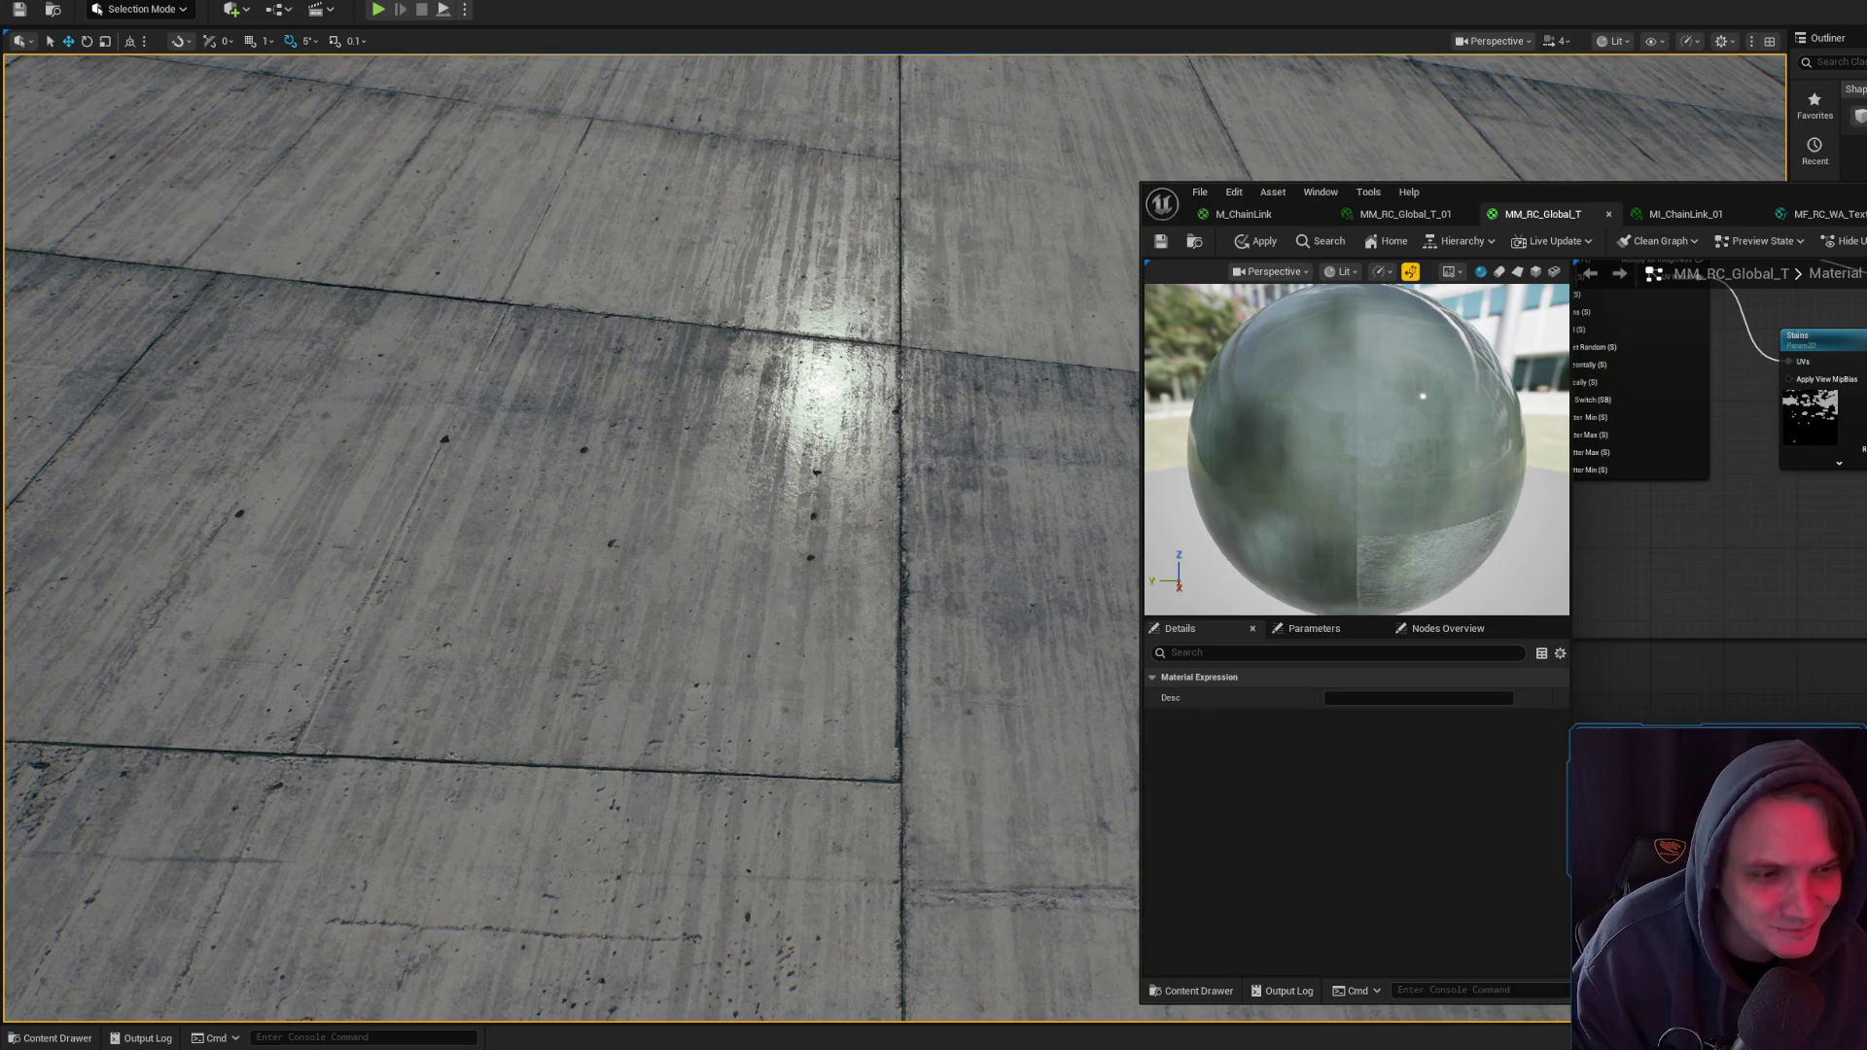
scroll(1719, 487, "down", 3)
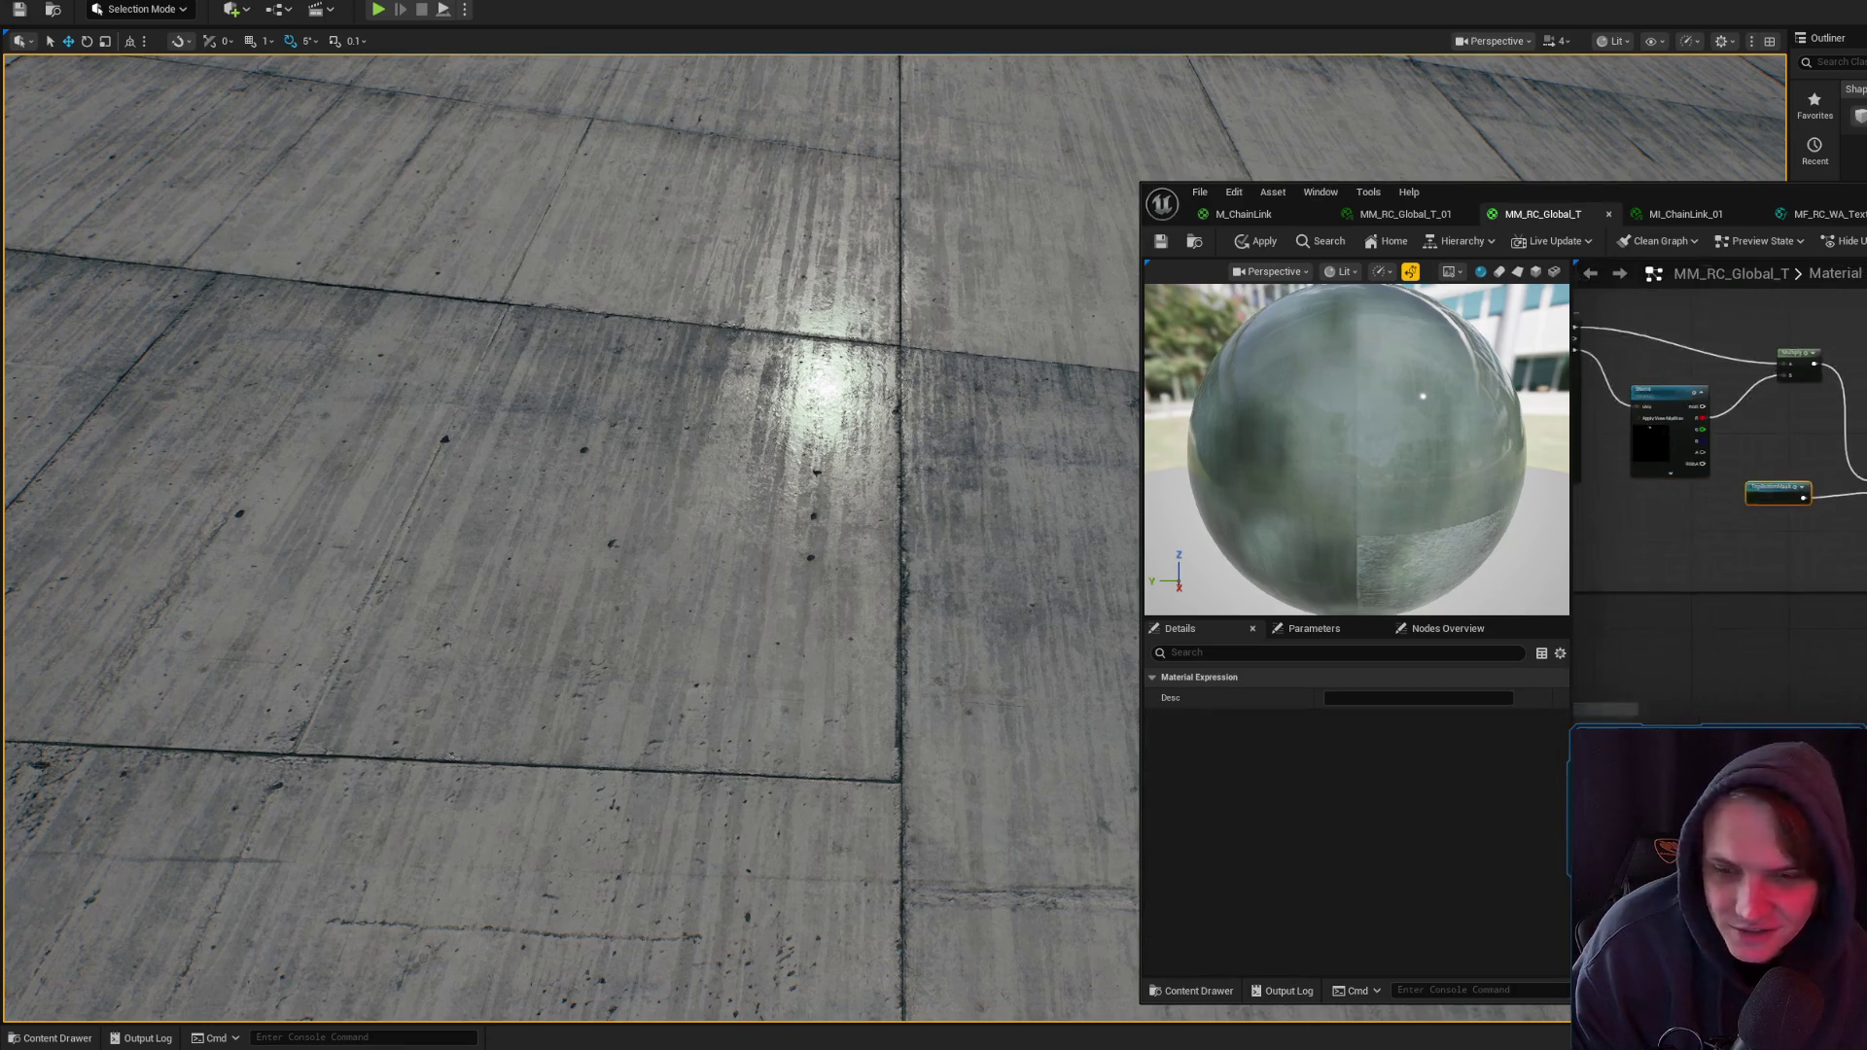
scroll(1719, 467, "up", 2)
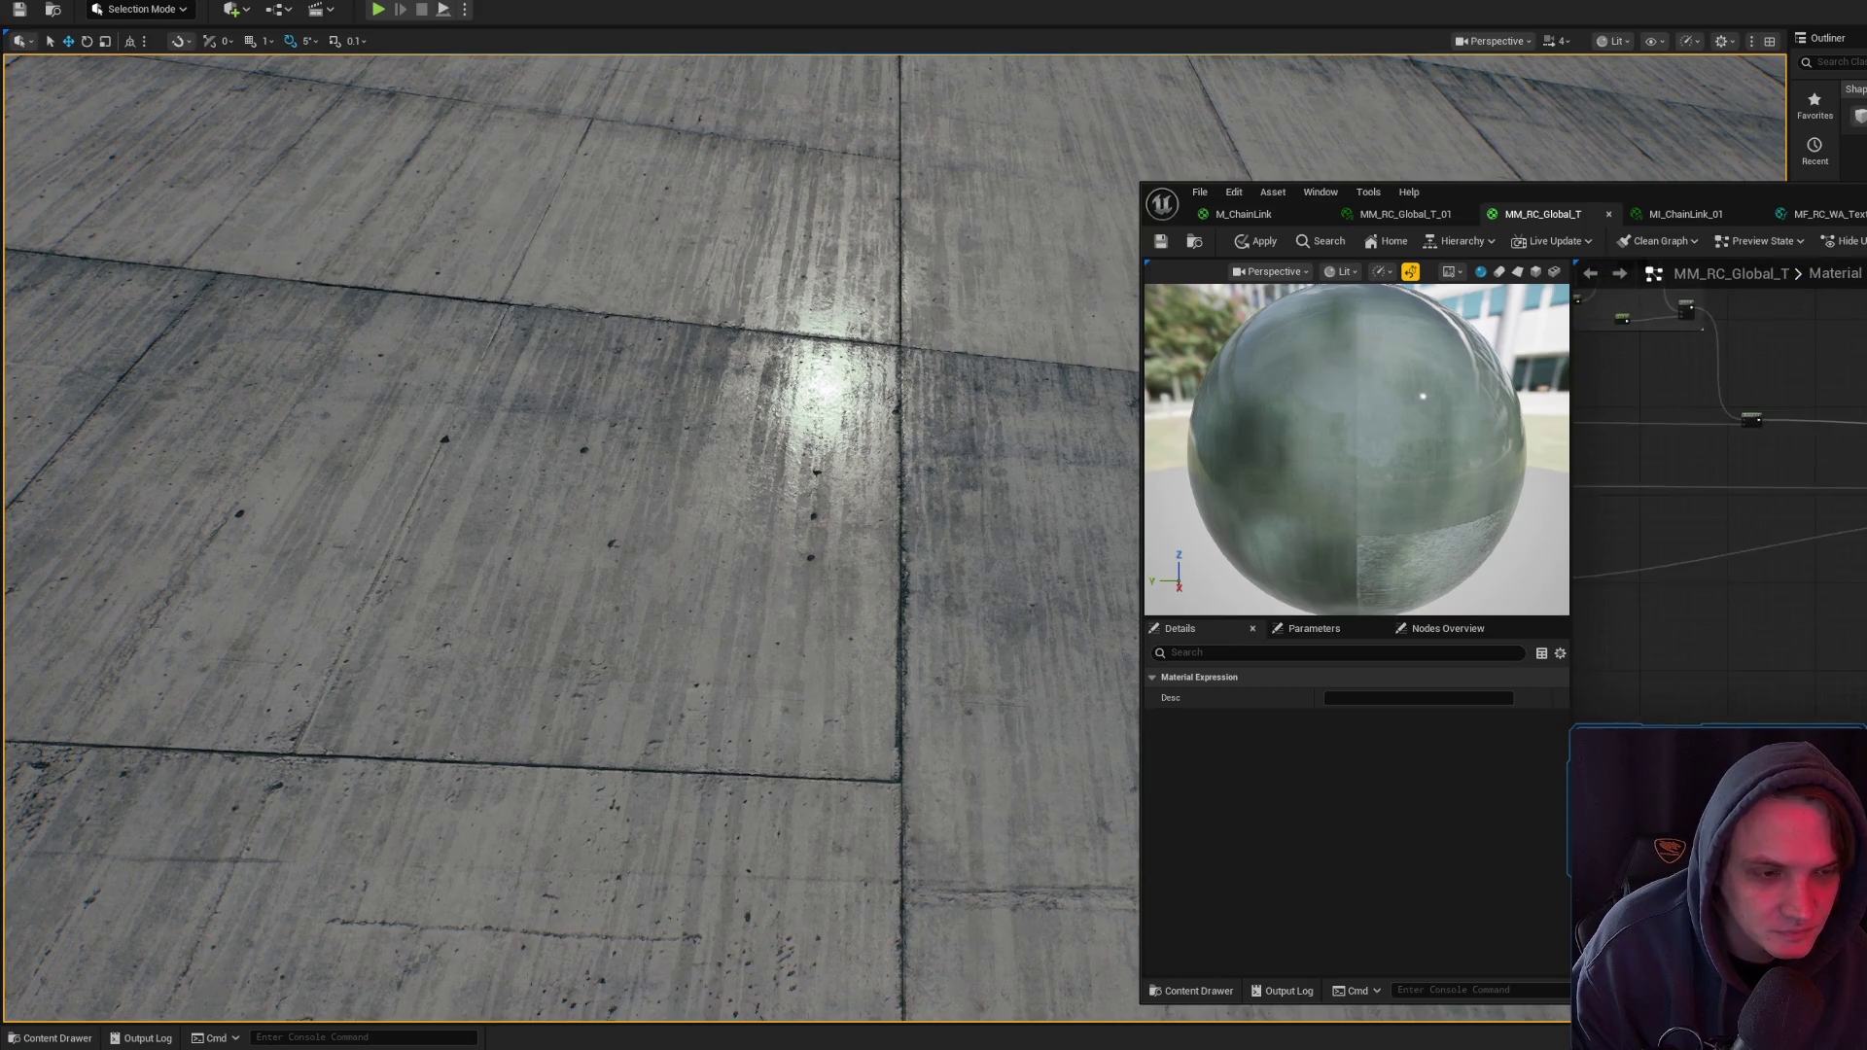
scroll(1720, 466, "down", 2)
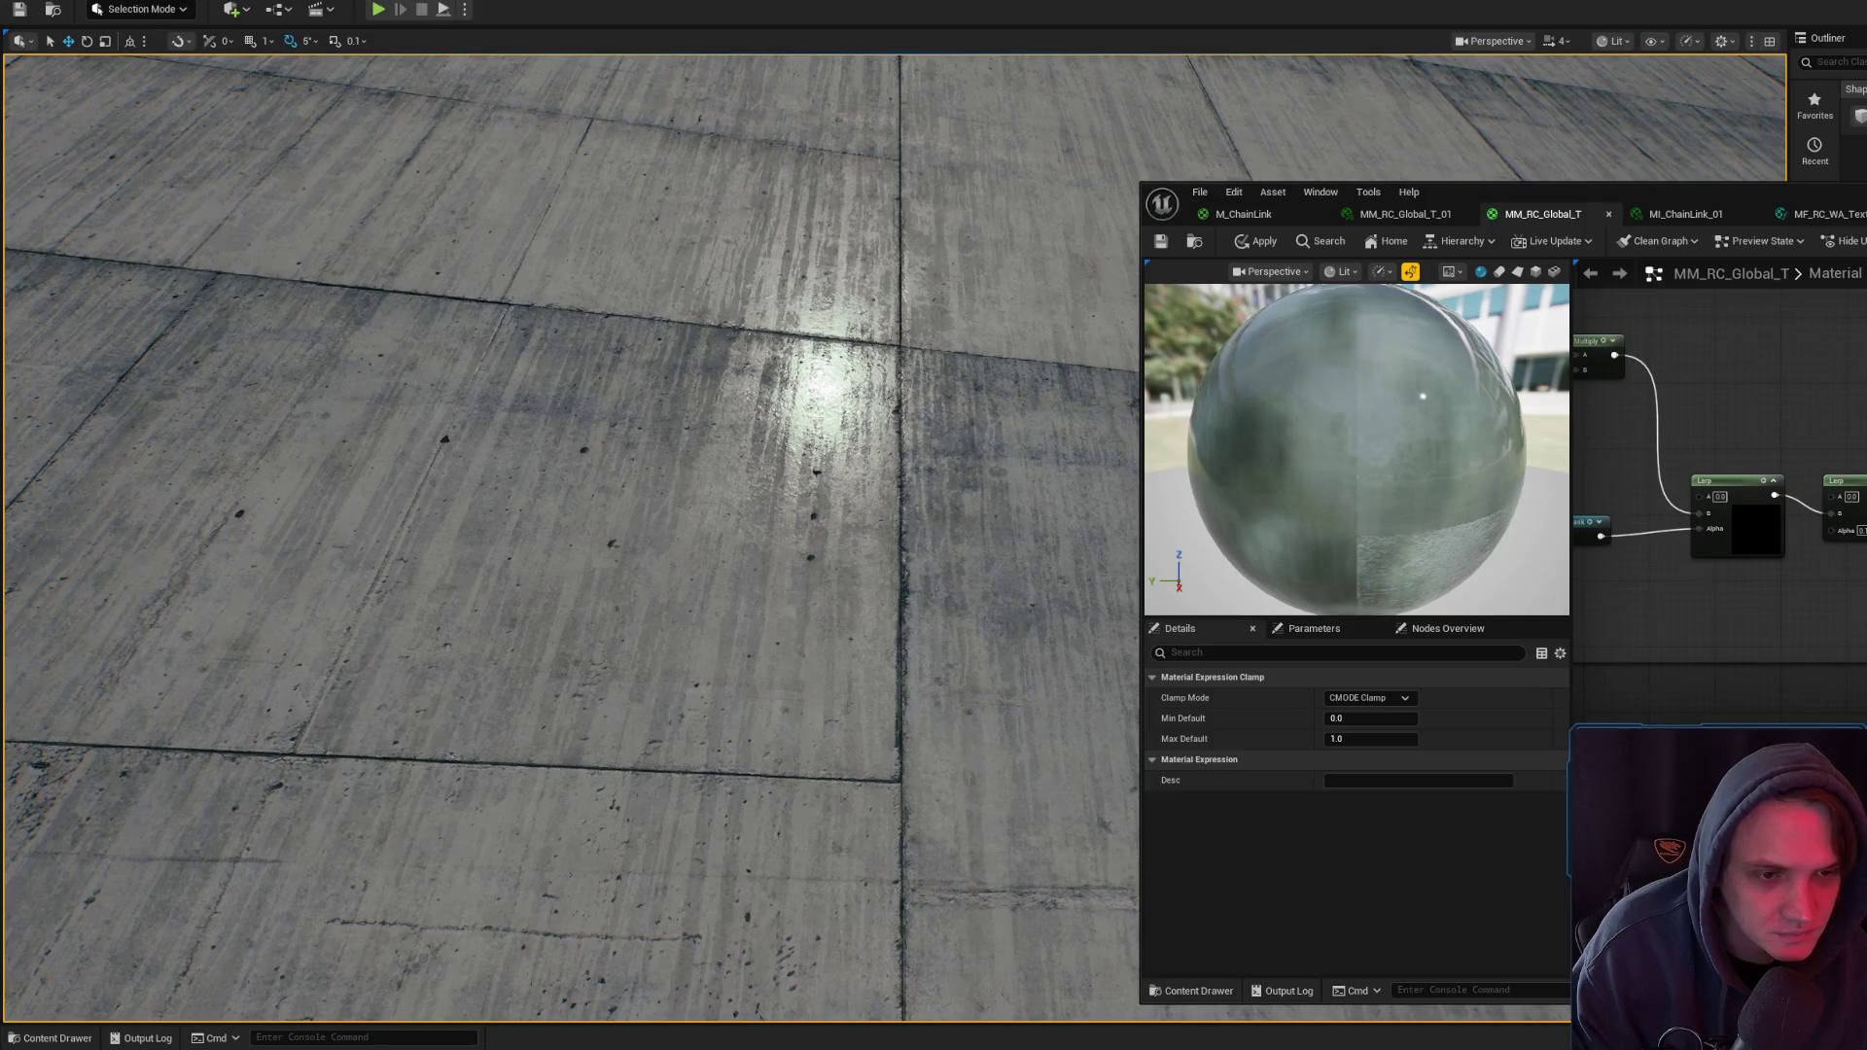
left_click(1712, 603)
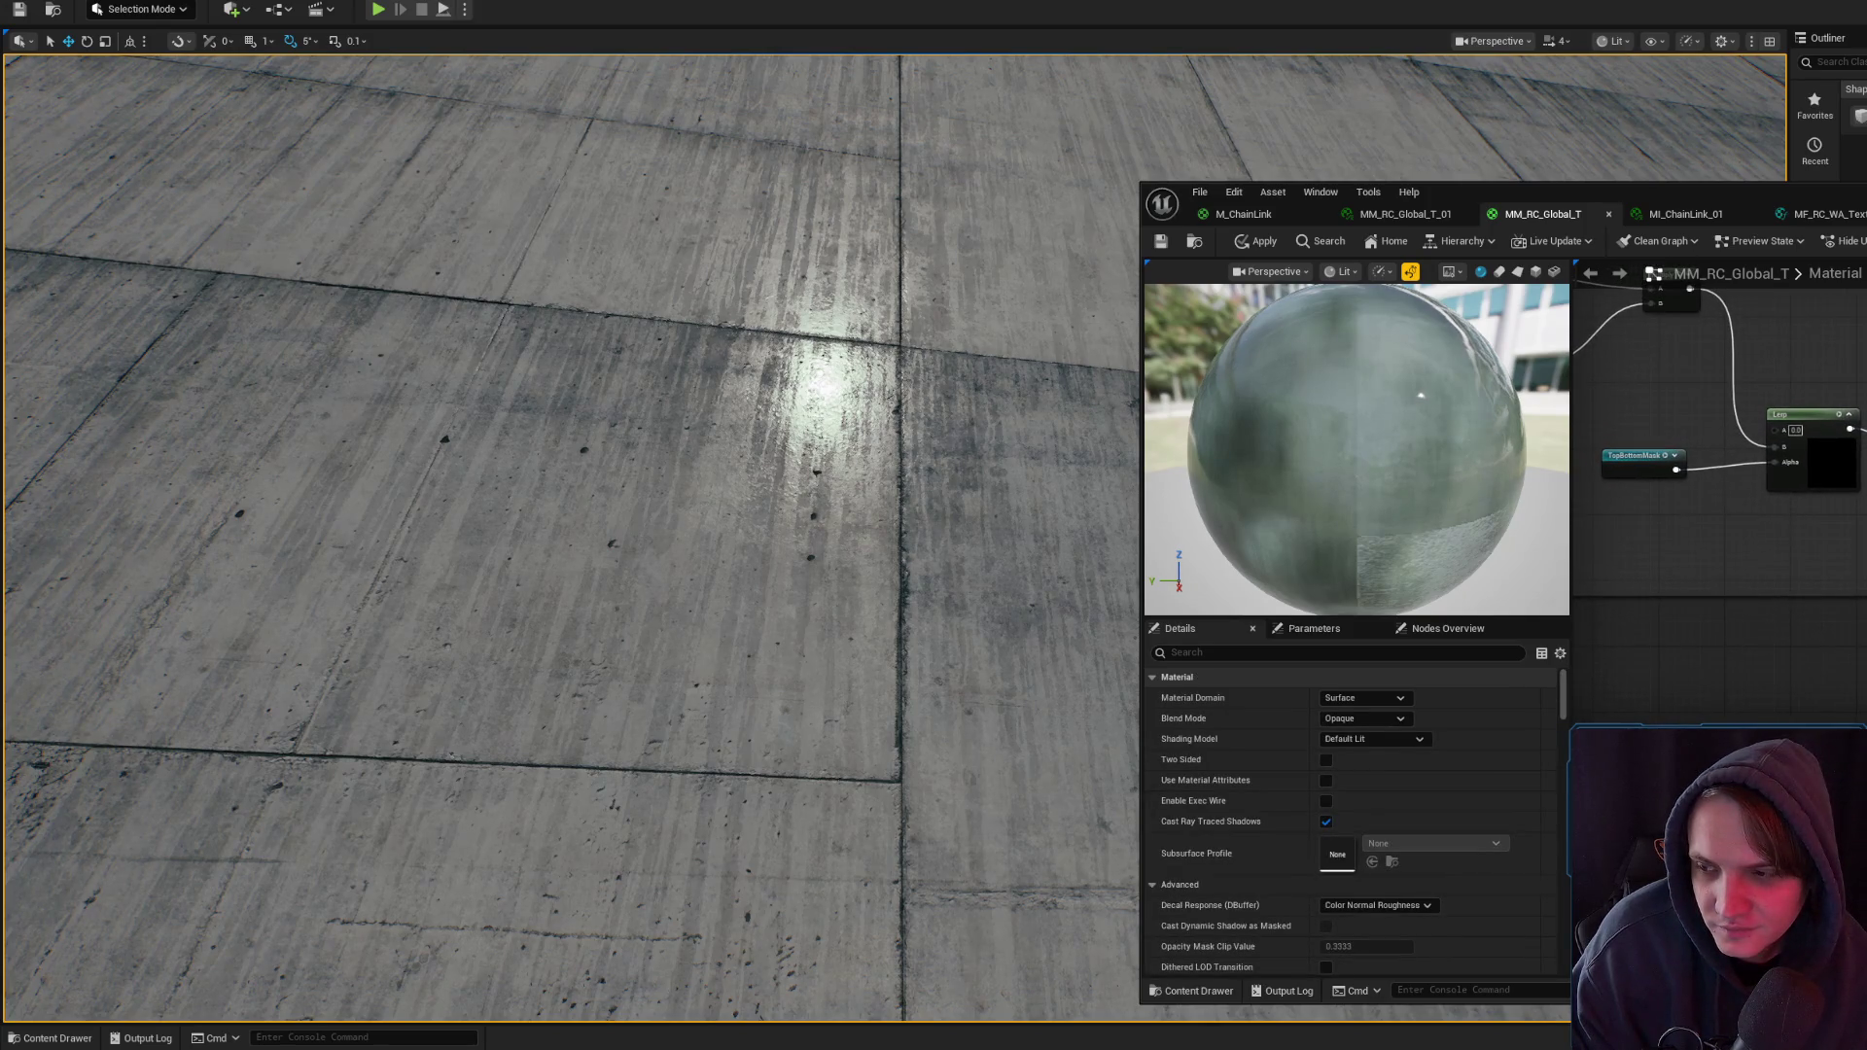
left_click(1799, 414)
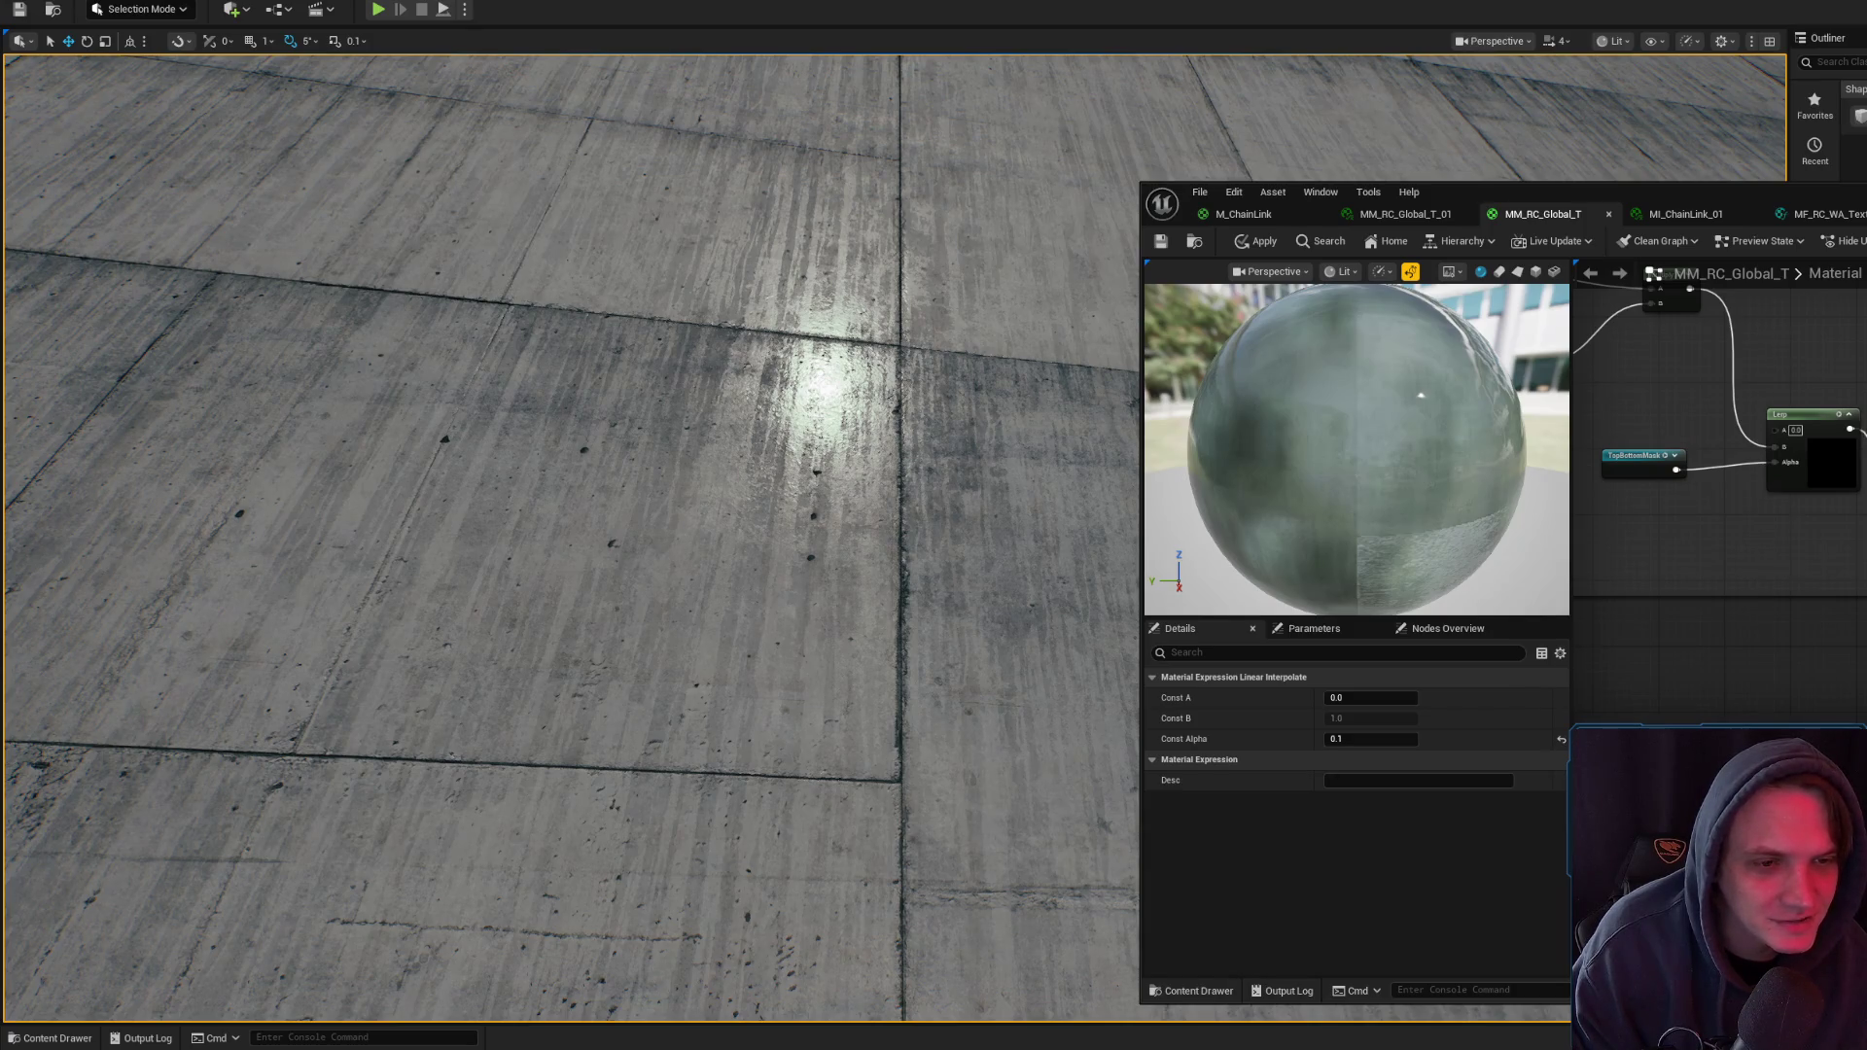
left_click(1239, 249)
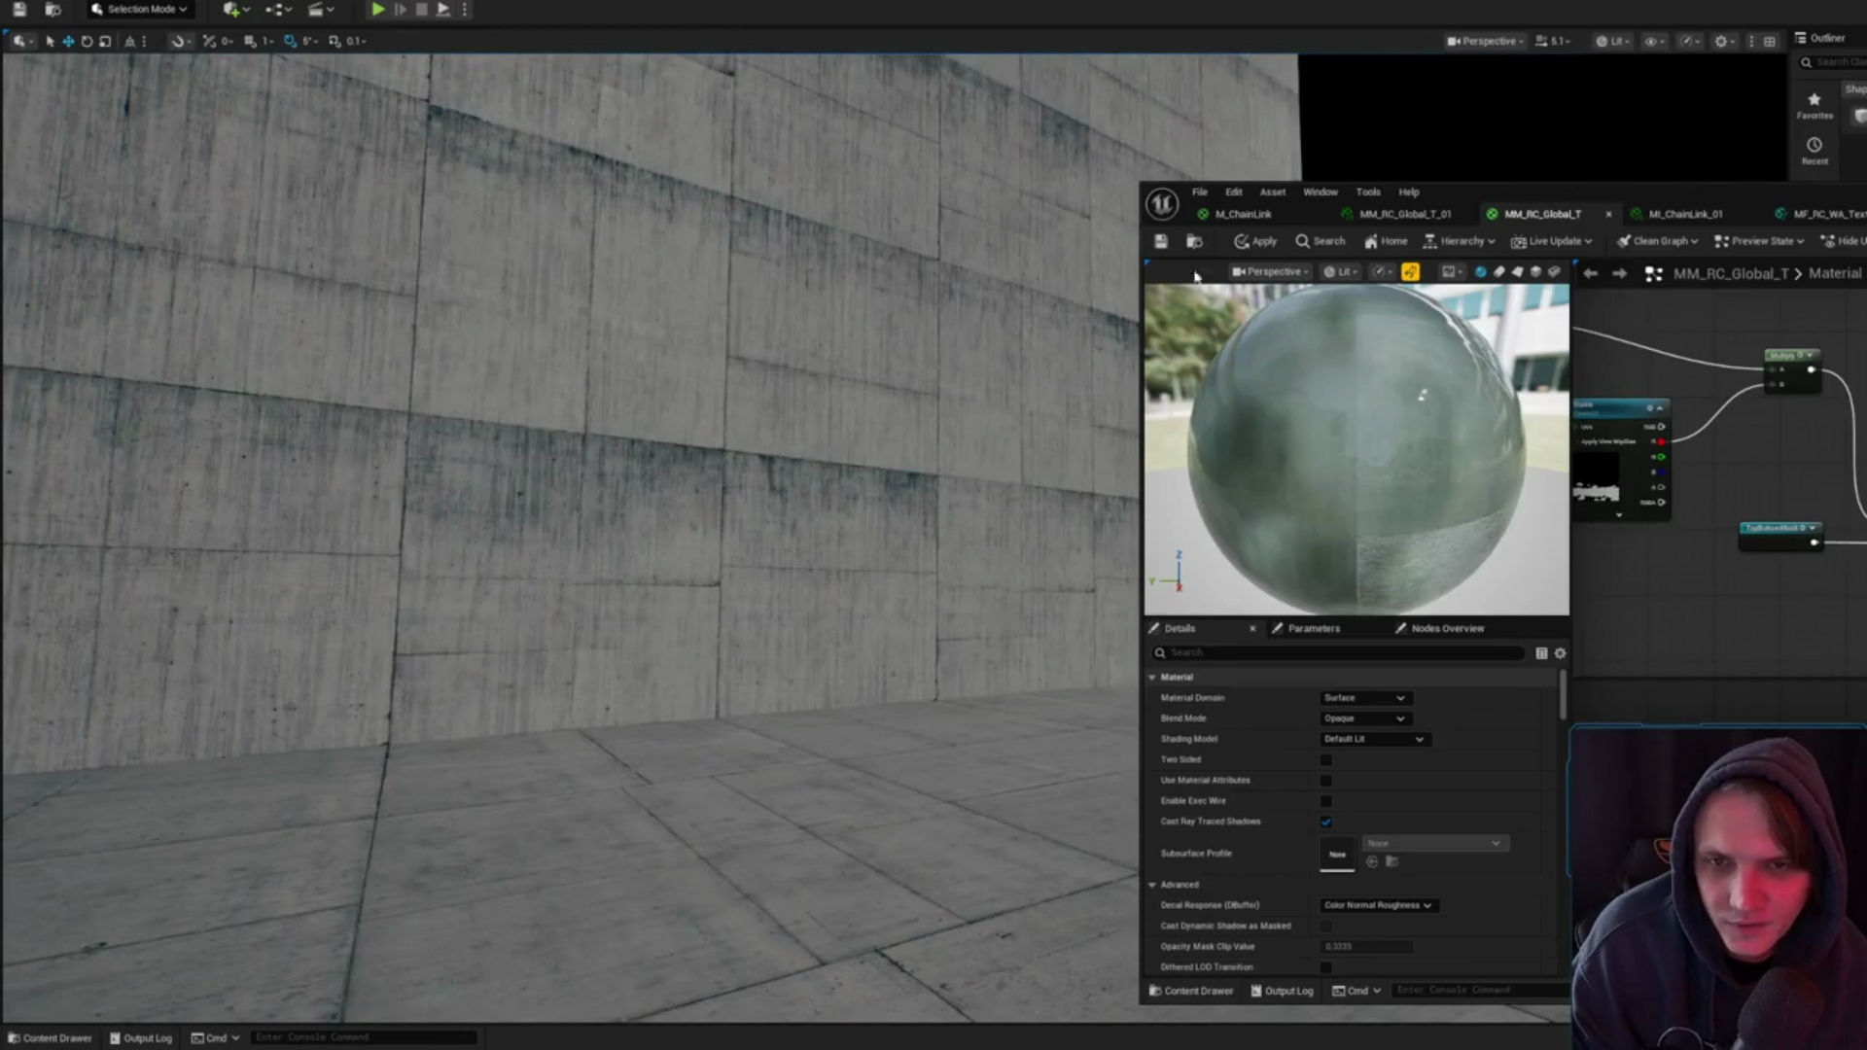
- Apply the MM_RC_Global_T changes and cycle through the material tabs back to MM_RC_Global_T_01
left_click(1160, 243)
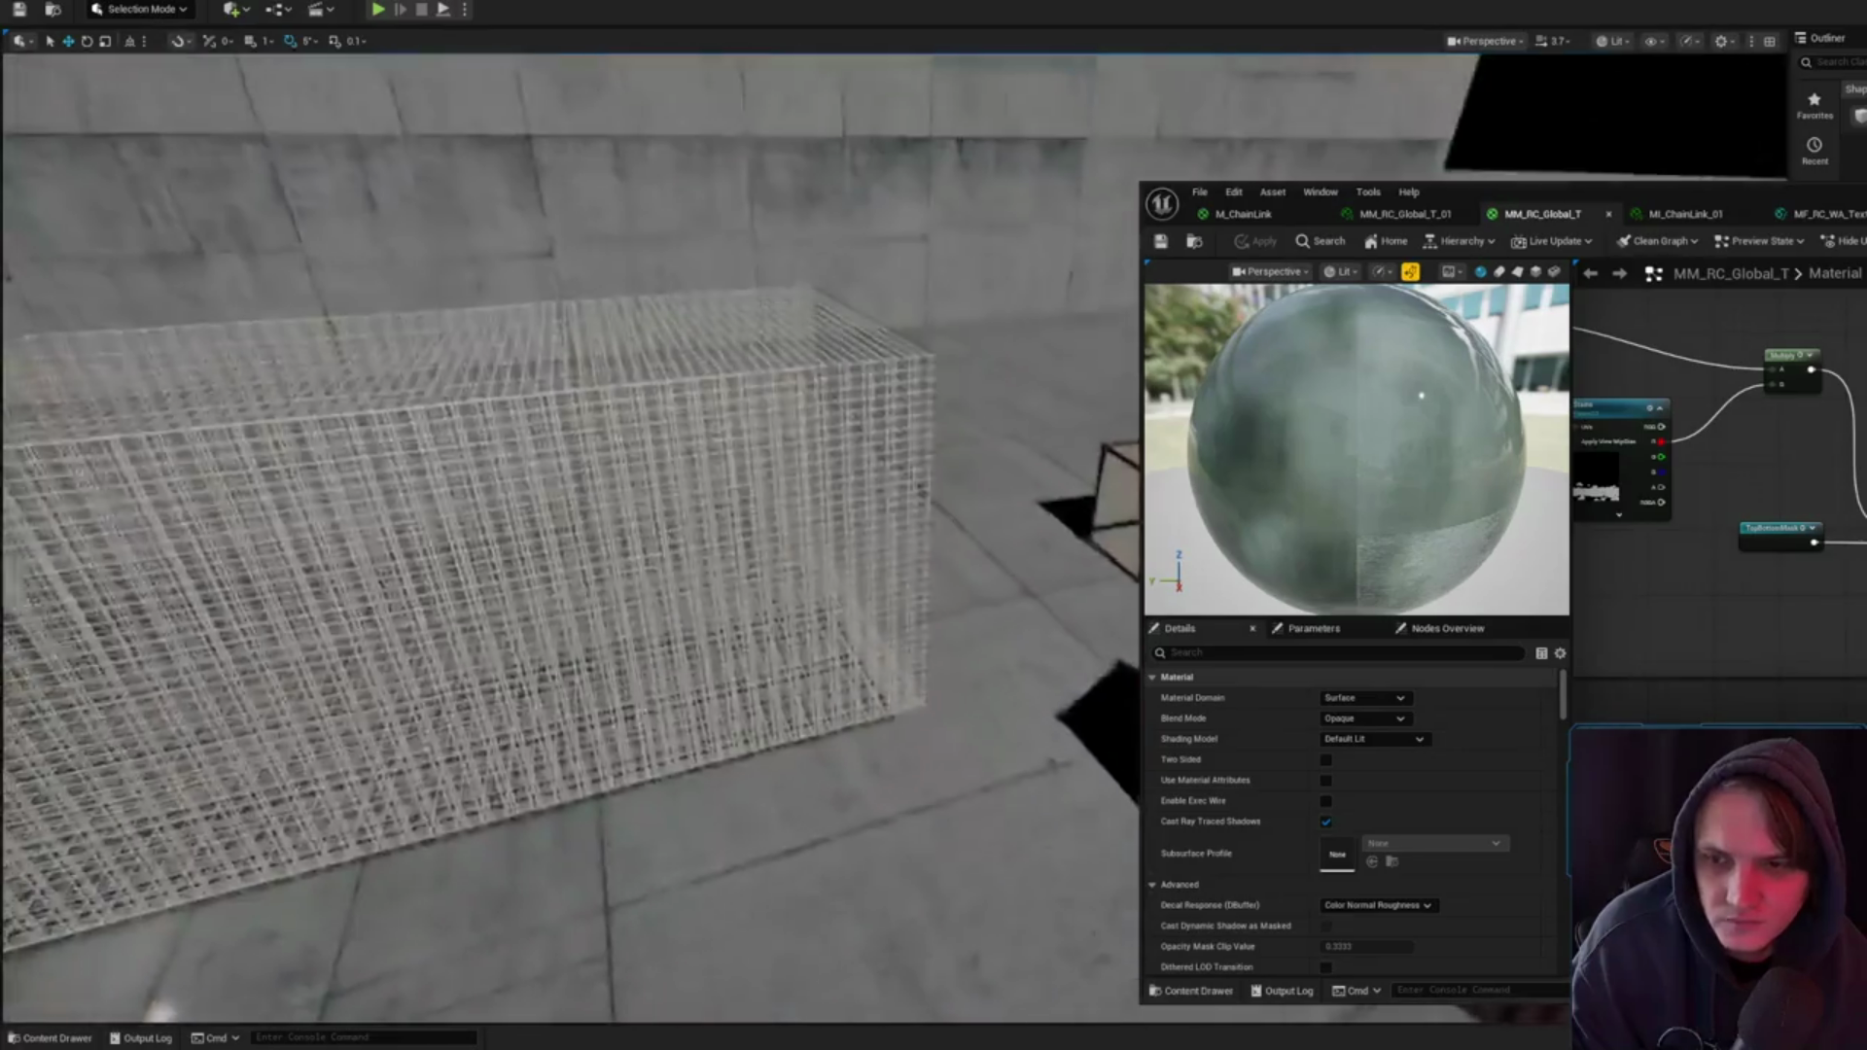
scroll(1720, 457, "down", 5)
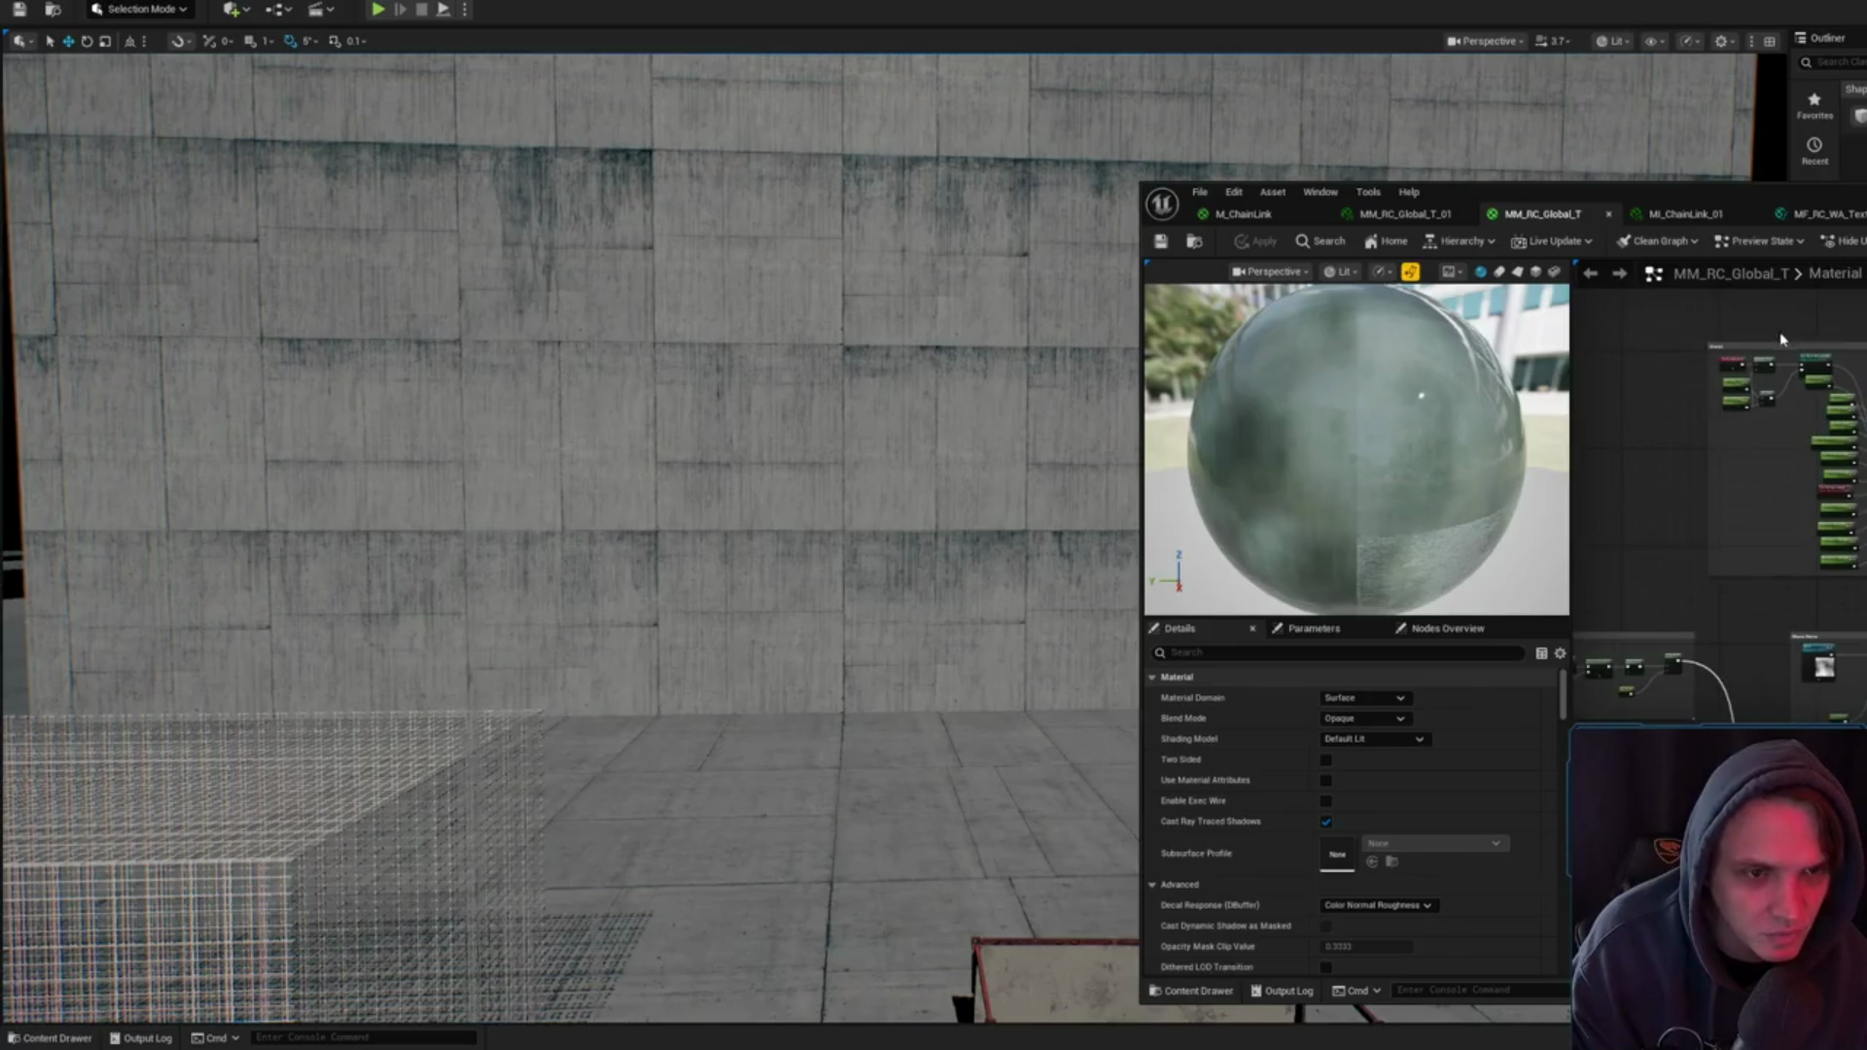
left_click(1438, 216)
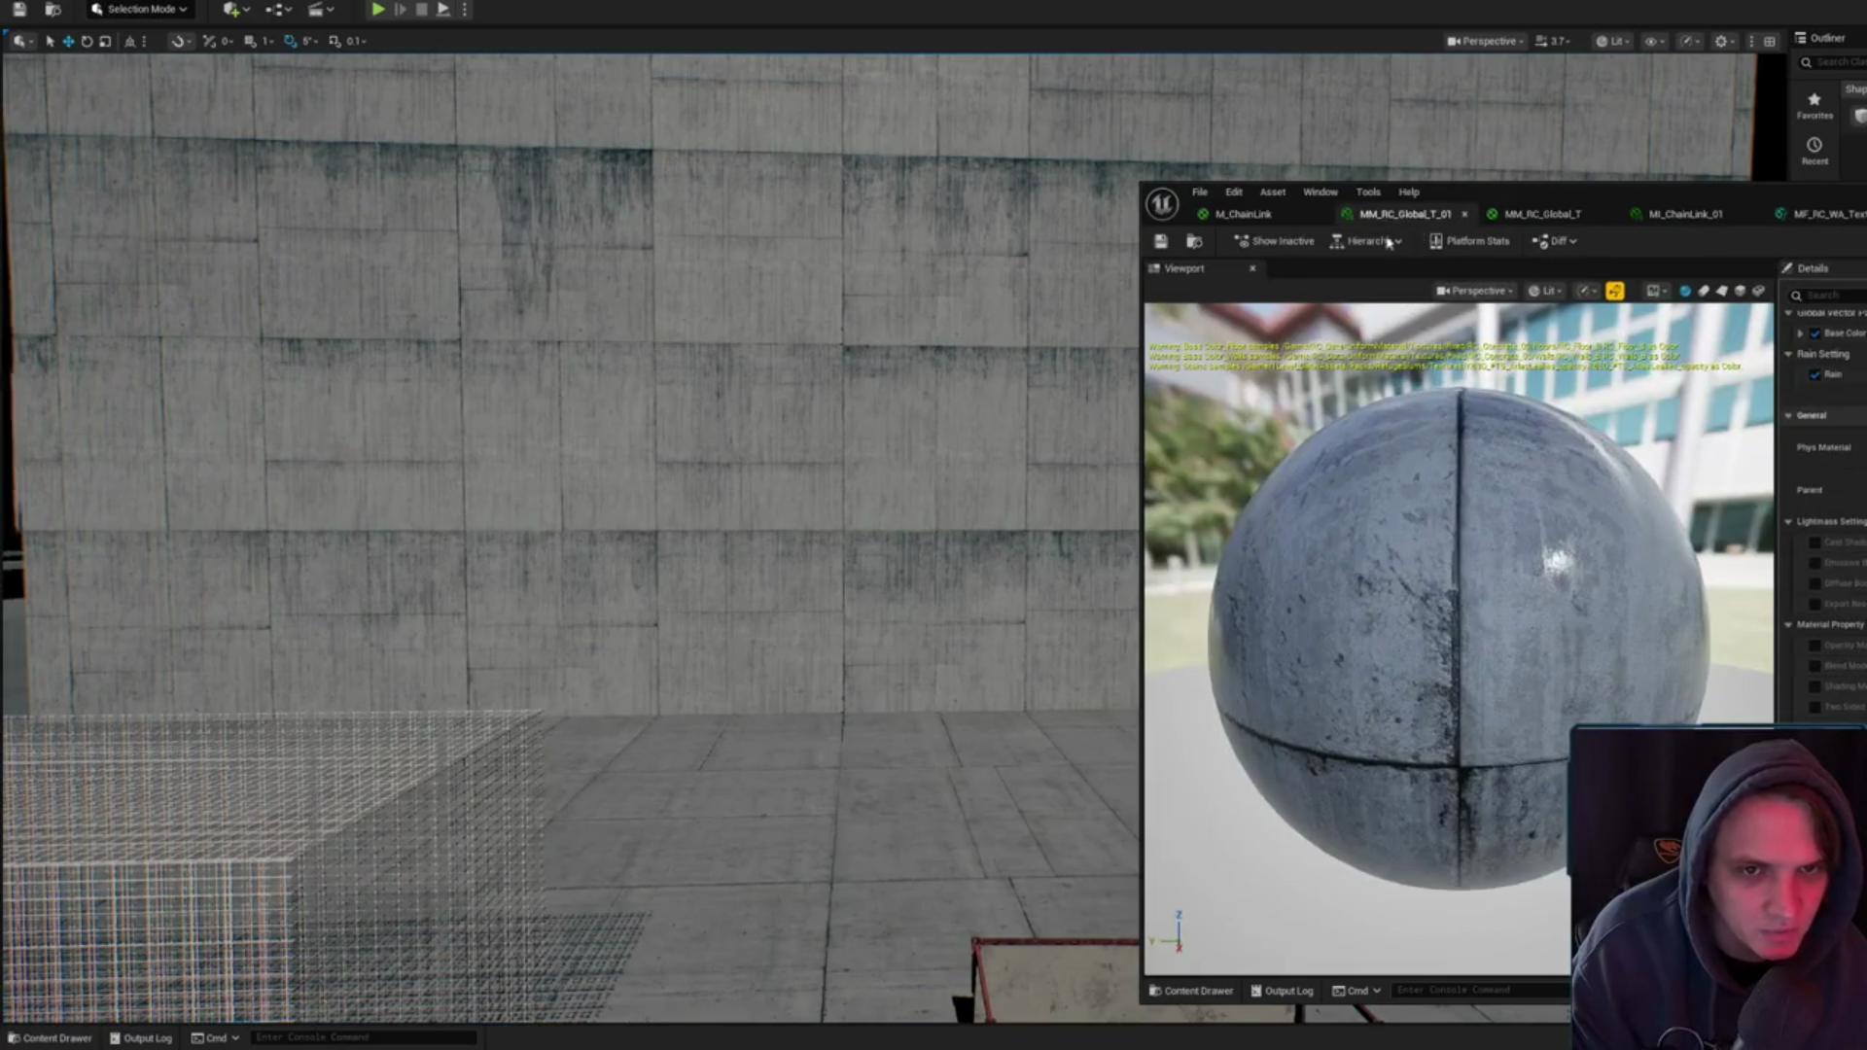
key("ctrl+space")
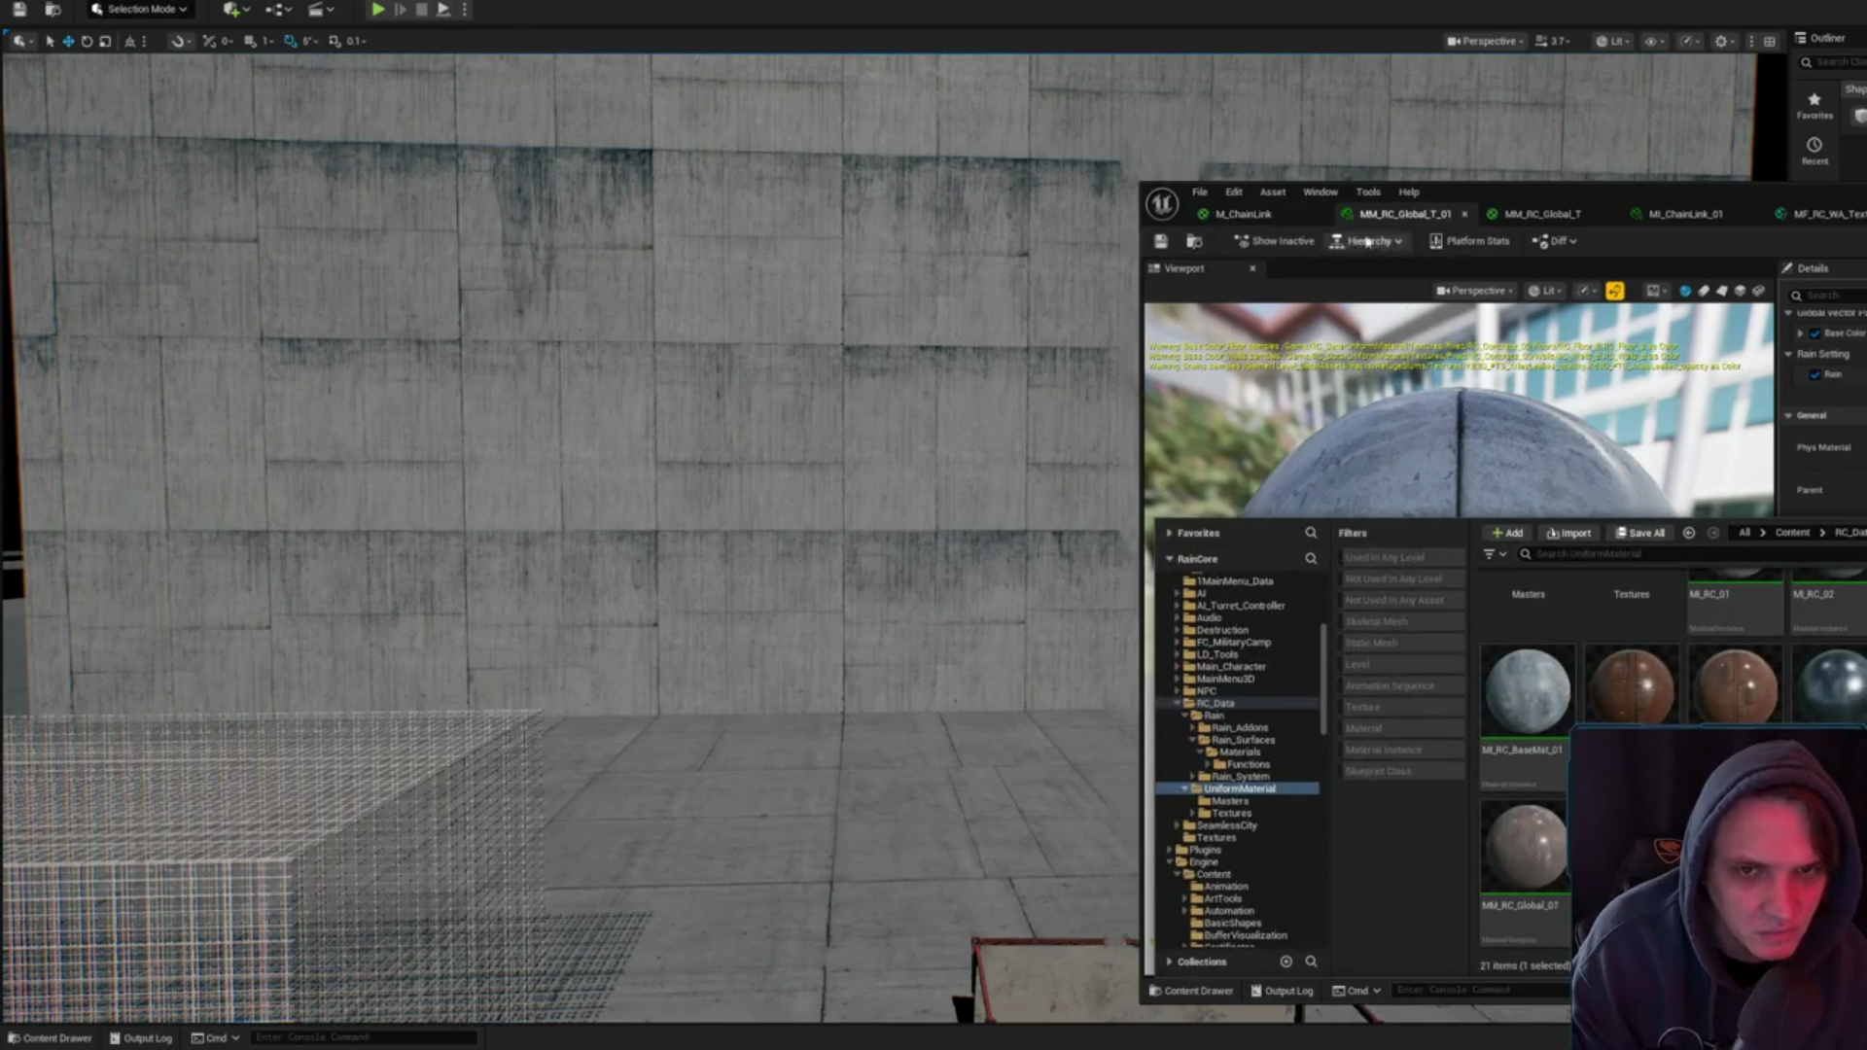
left_click(1244, 214)
left_click(1541, 214)
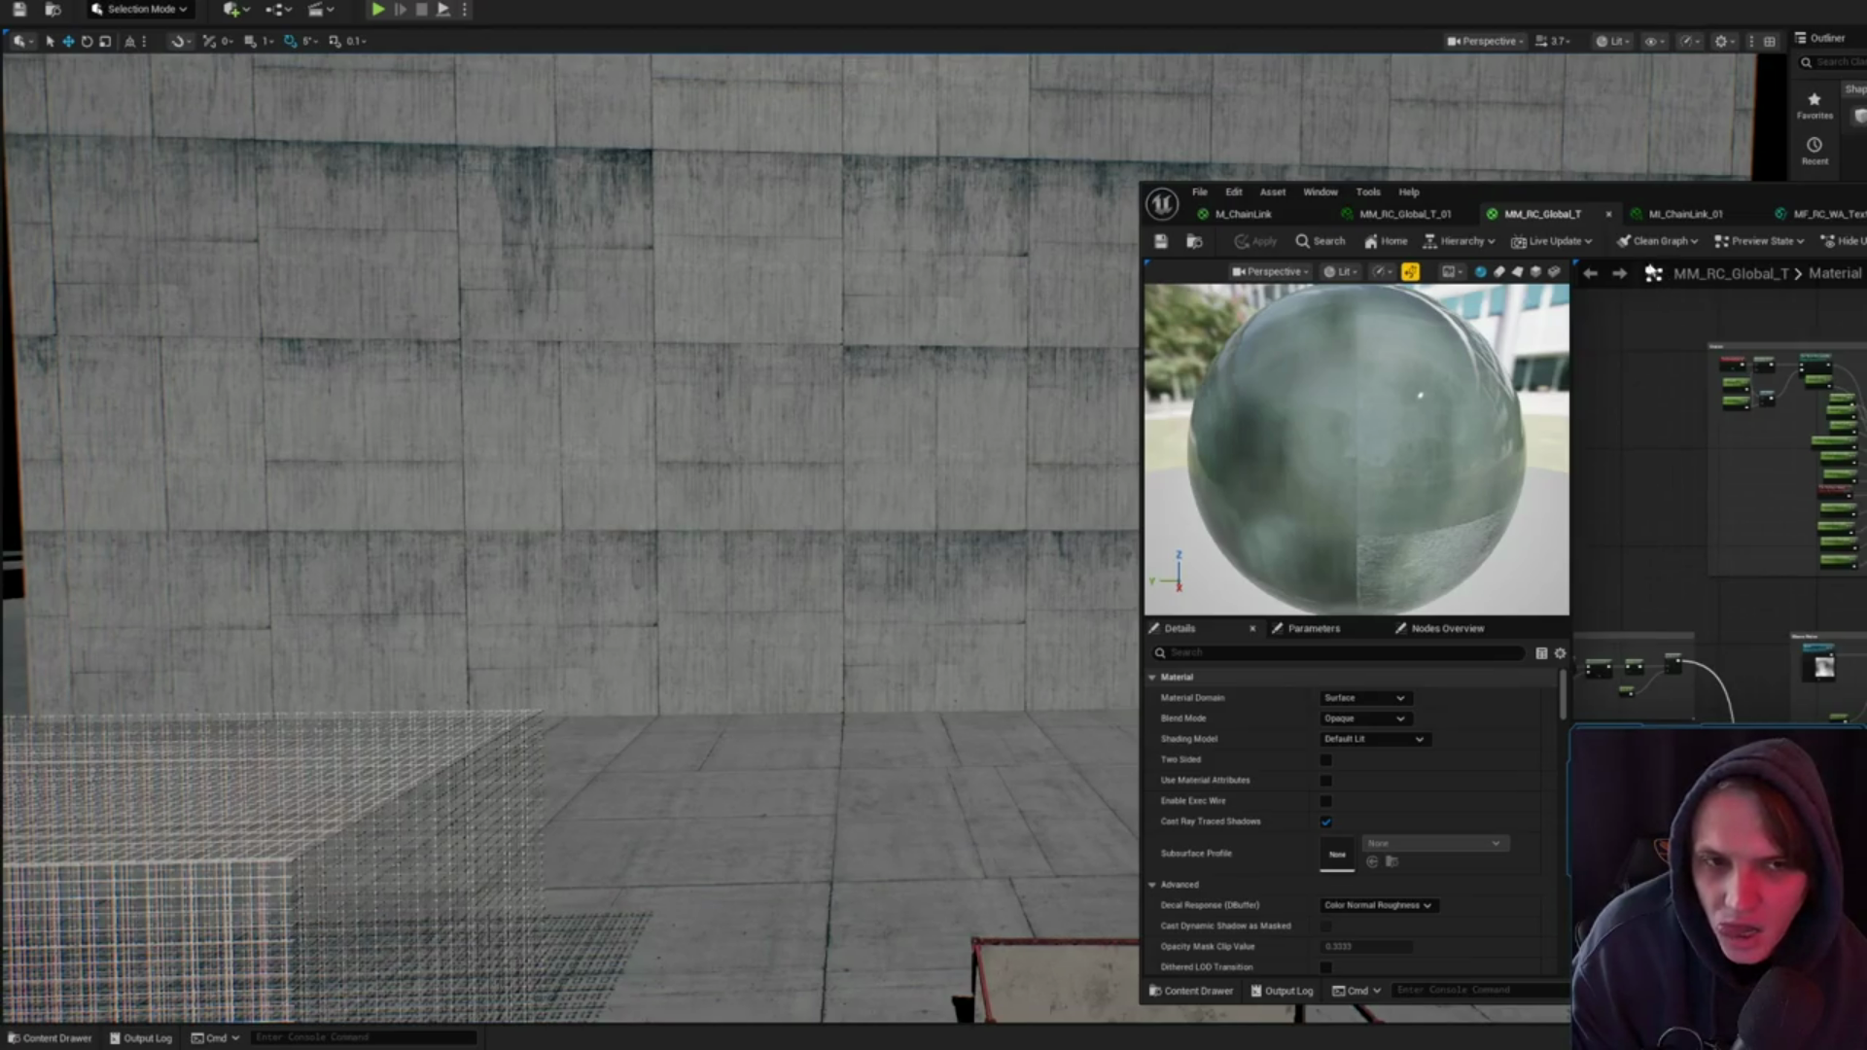
left_click(1405, 214)
- Inspect the wet MM_RC_Global_T_01 preview sphere, save the instance, and switch to YouTube
left_click_drag(1496, 431, 1595, 435)
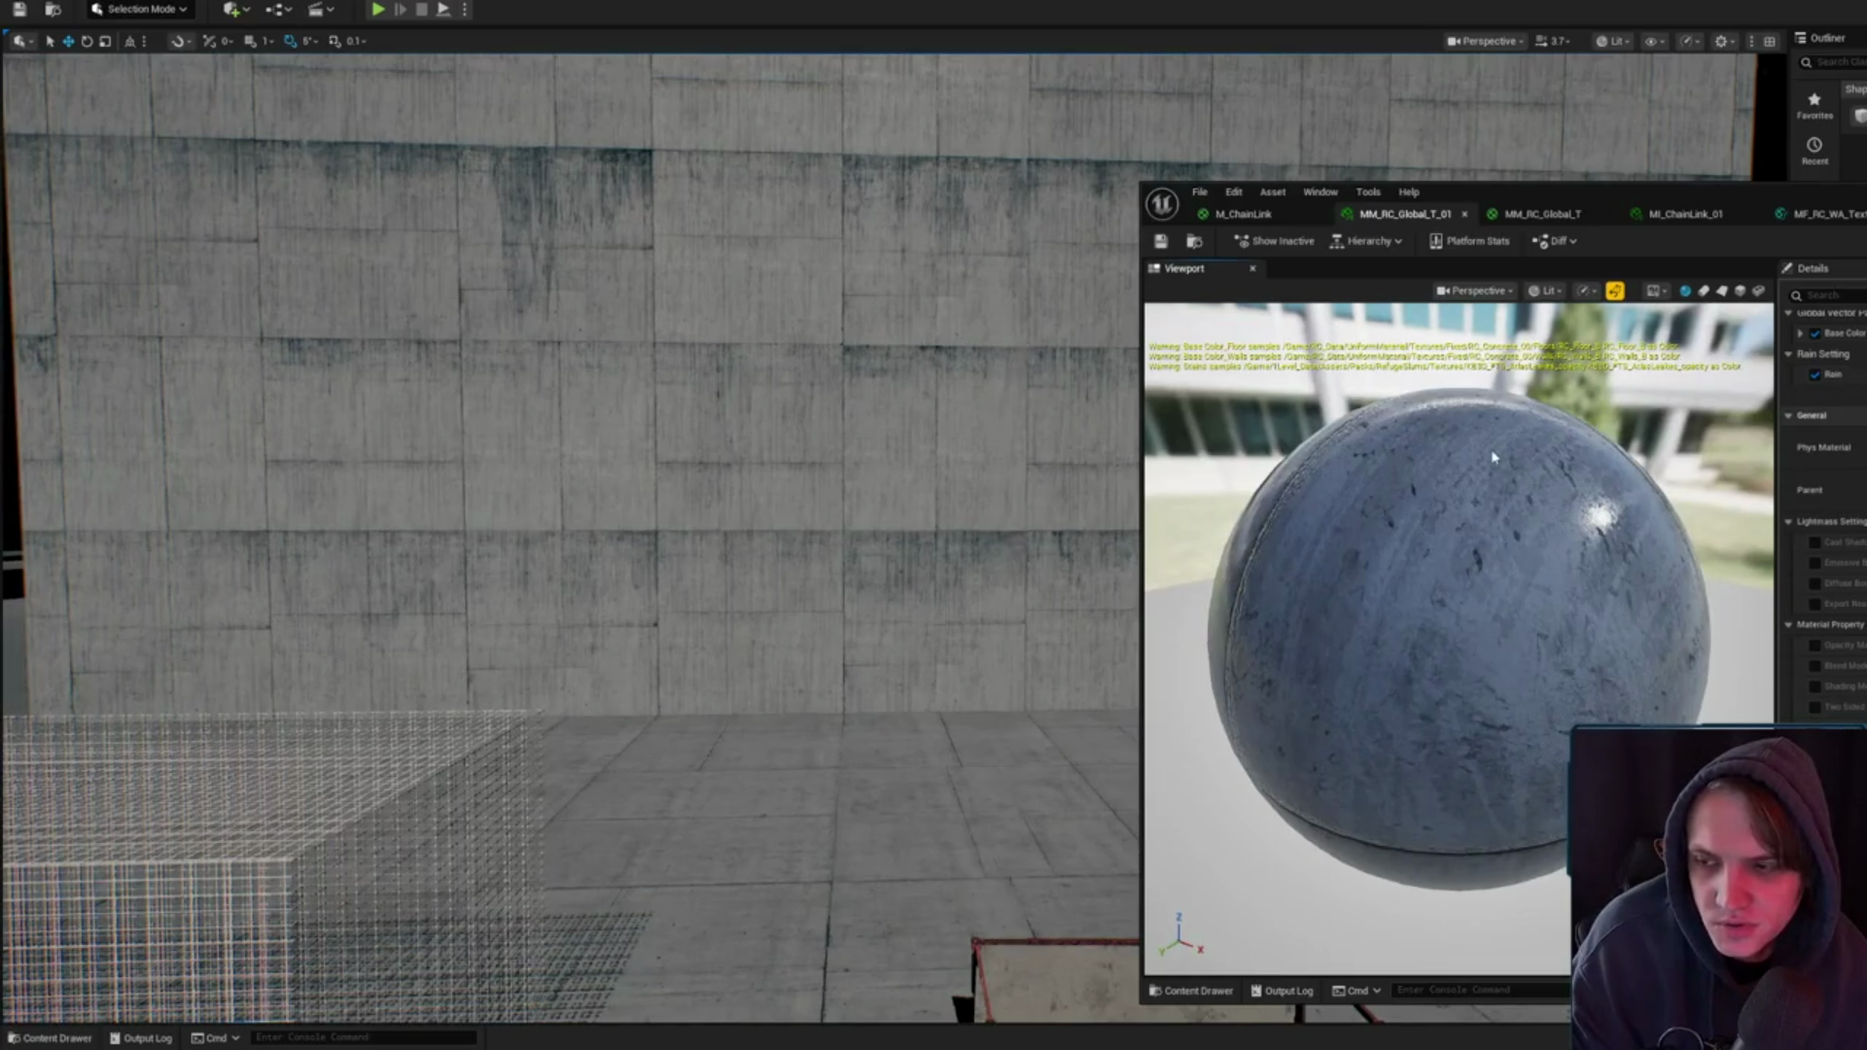
mouse_move(1494, 457)
left_mouse_down()
mouse_move(1400, 525)
mouse_move(1478, 486)
mouse_move(1498, 448)
left_mouse_up()
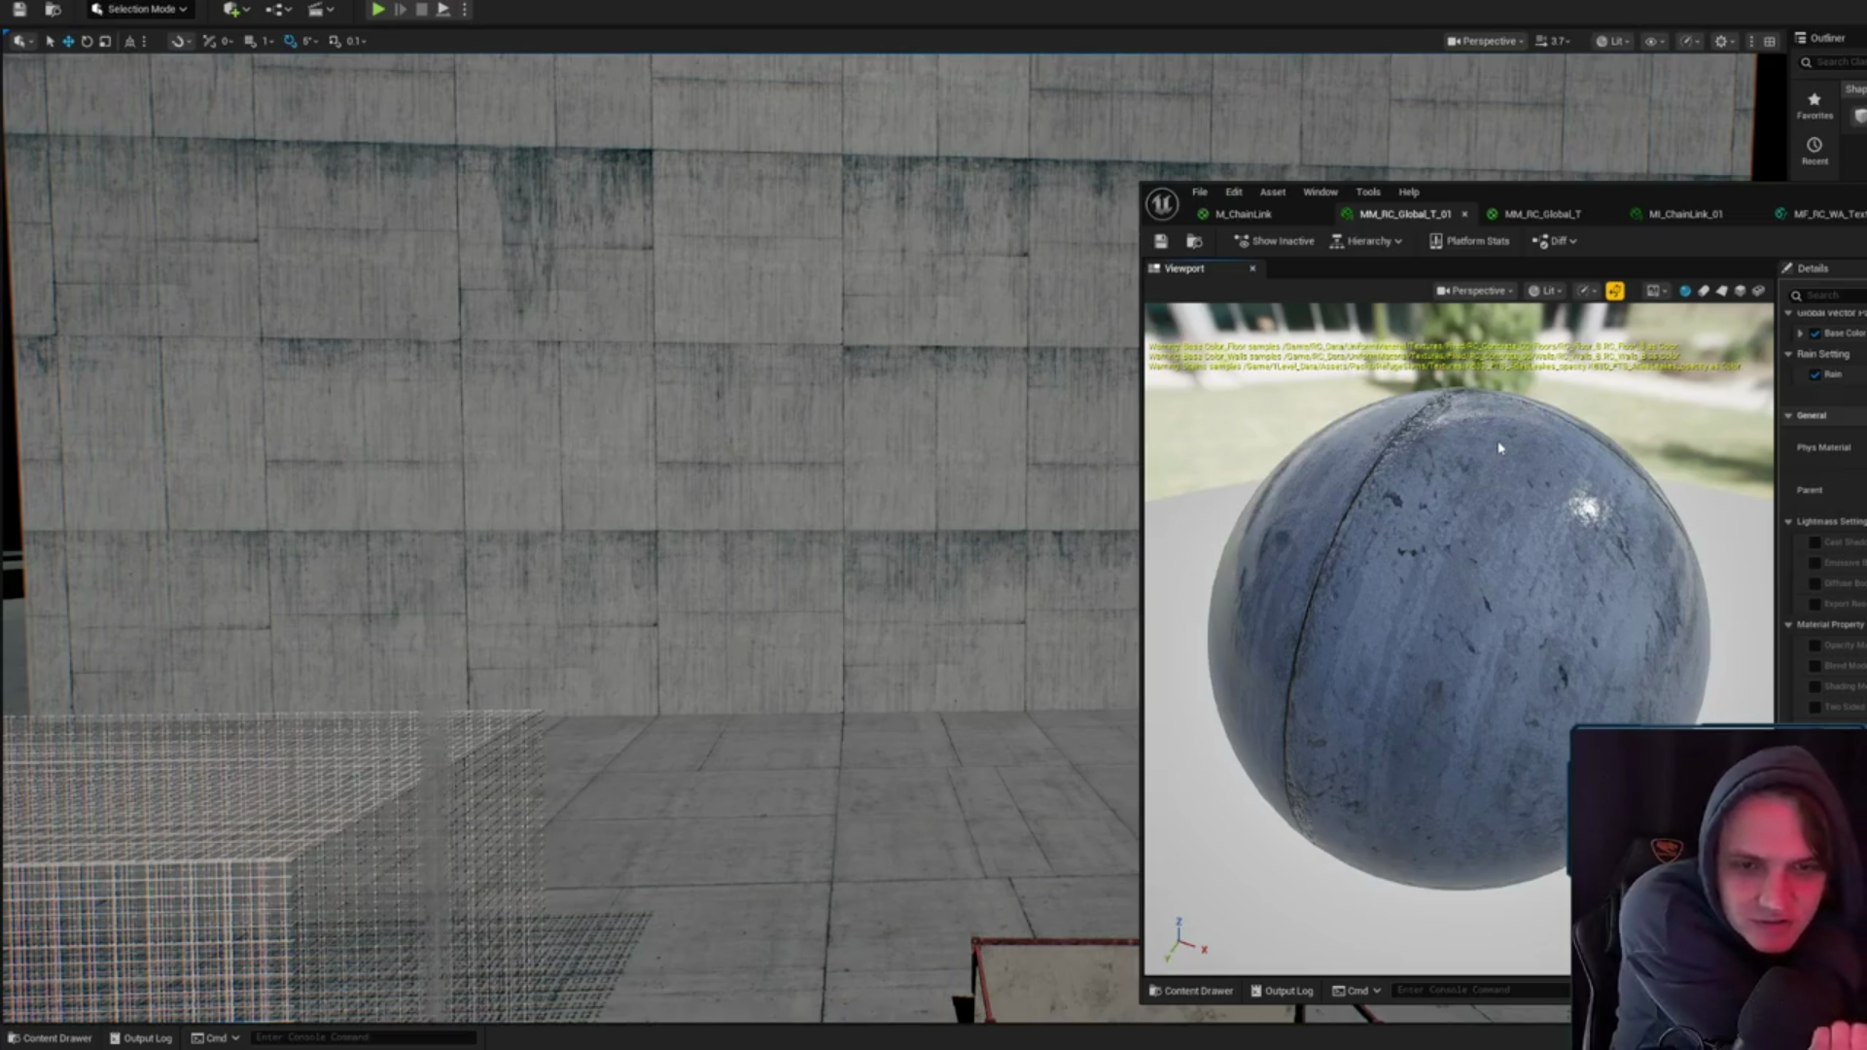
mouse_move(1498, 448)
left_mouse_down()
mouse_move(1556, 449)
mouse_move(1498, 452)
mouse_move(1536, 457)
mouse_move(1575, 667)
mouse_move(1536, 623)
mouse_move(1459, 593)
mouse_move(1653, 609)
mouse_move(1450, 598)
mouse_move(1374, 431)
left_mouse_up()
left_click(1157, 241)
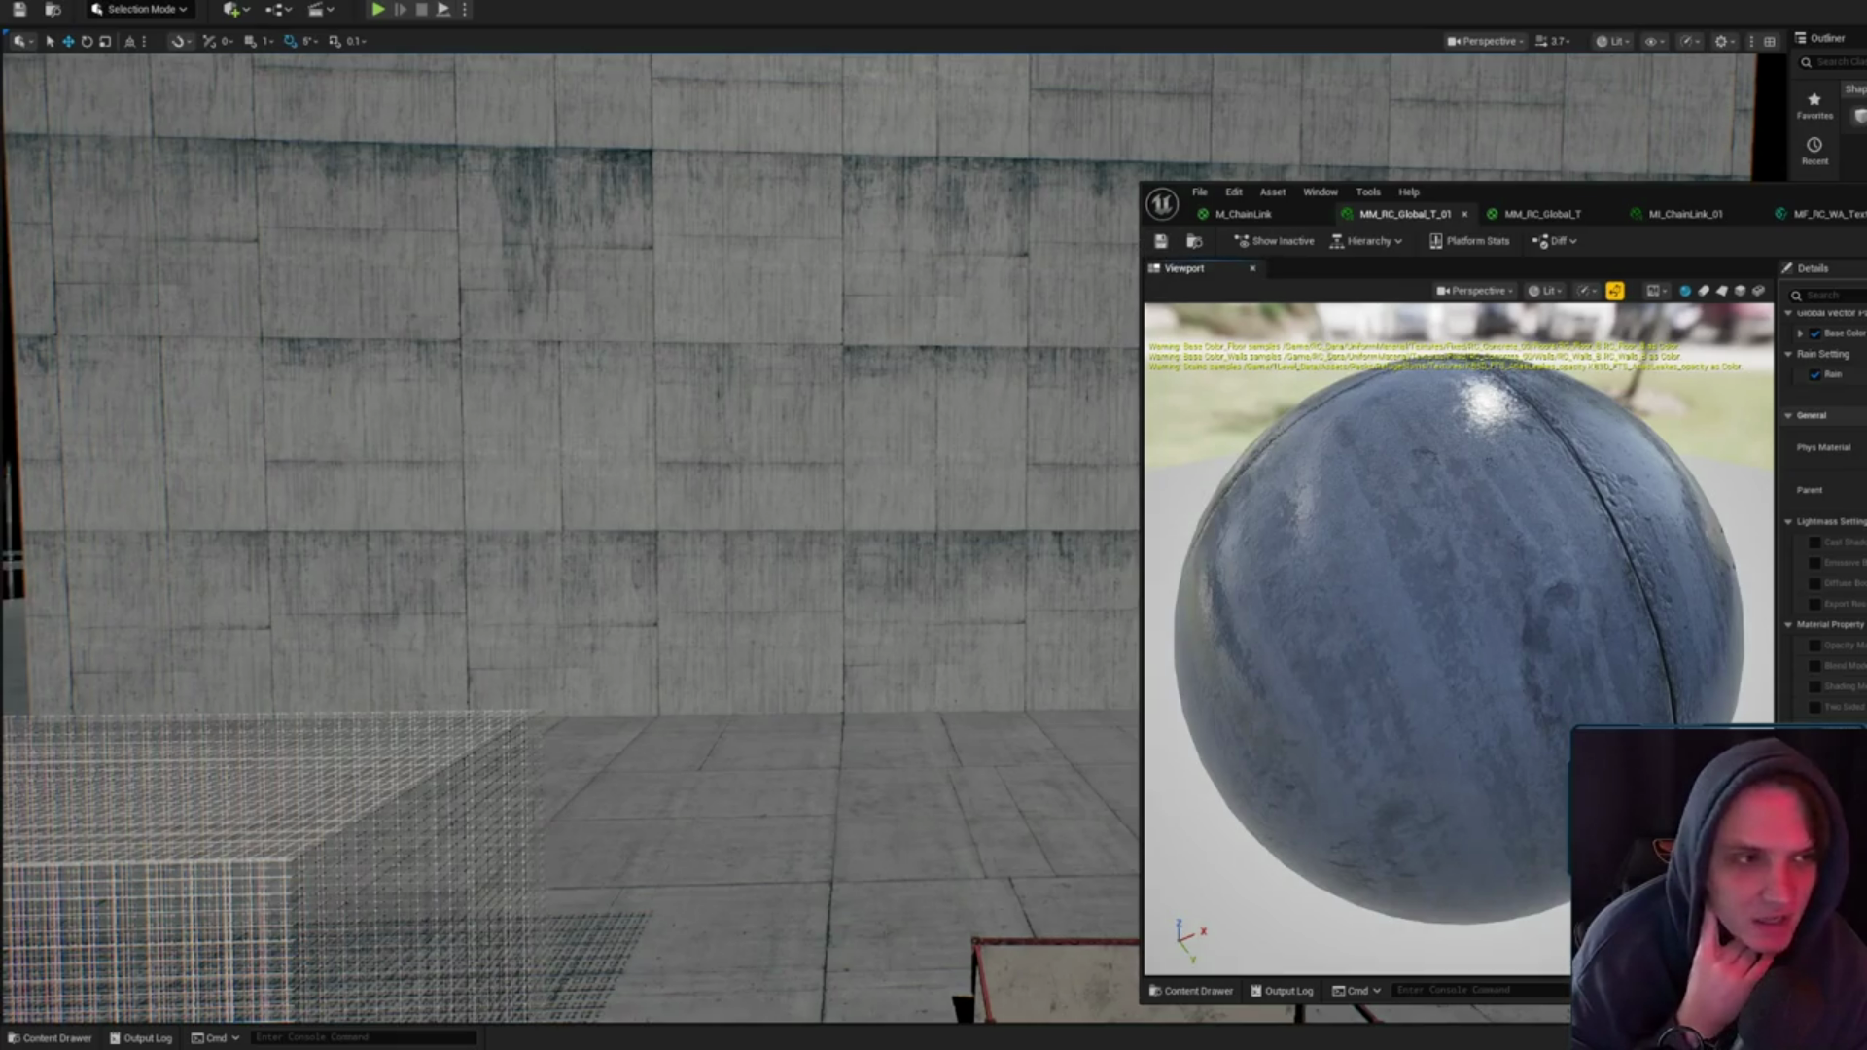
key("alt+Tab")
scroll(891, 624, "down", 3)
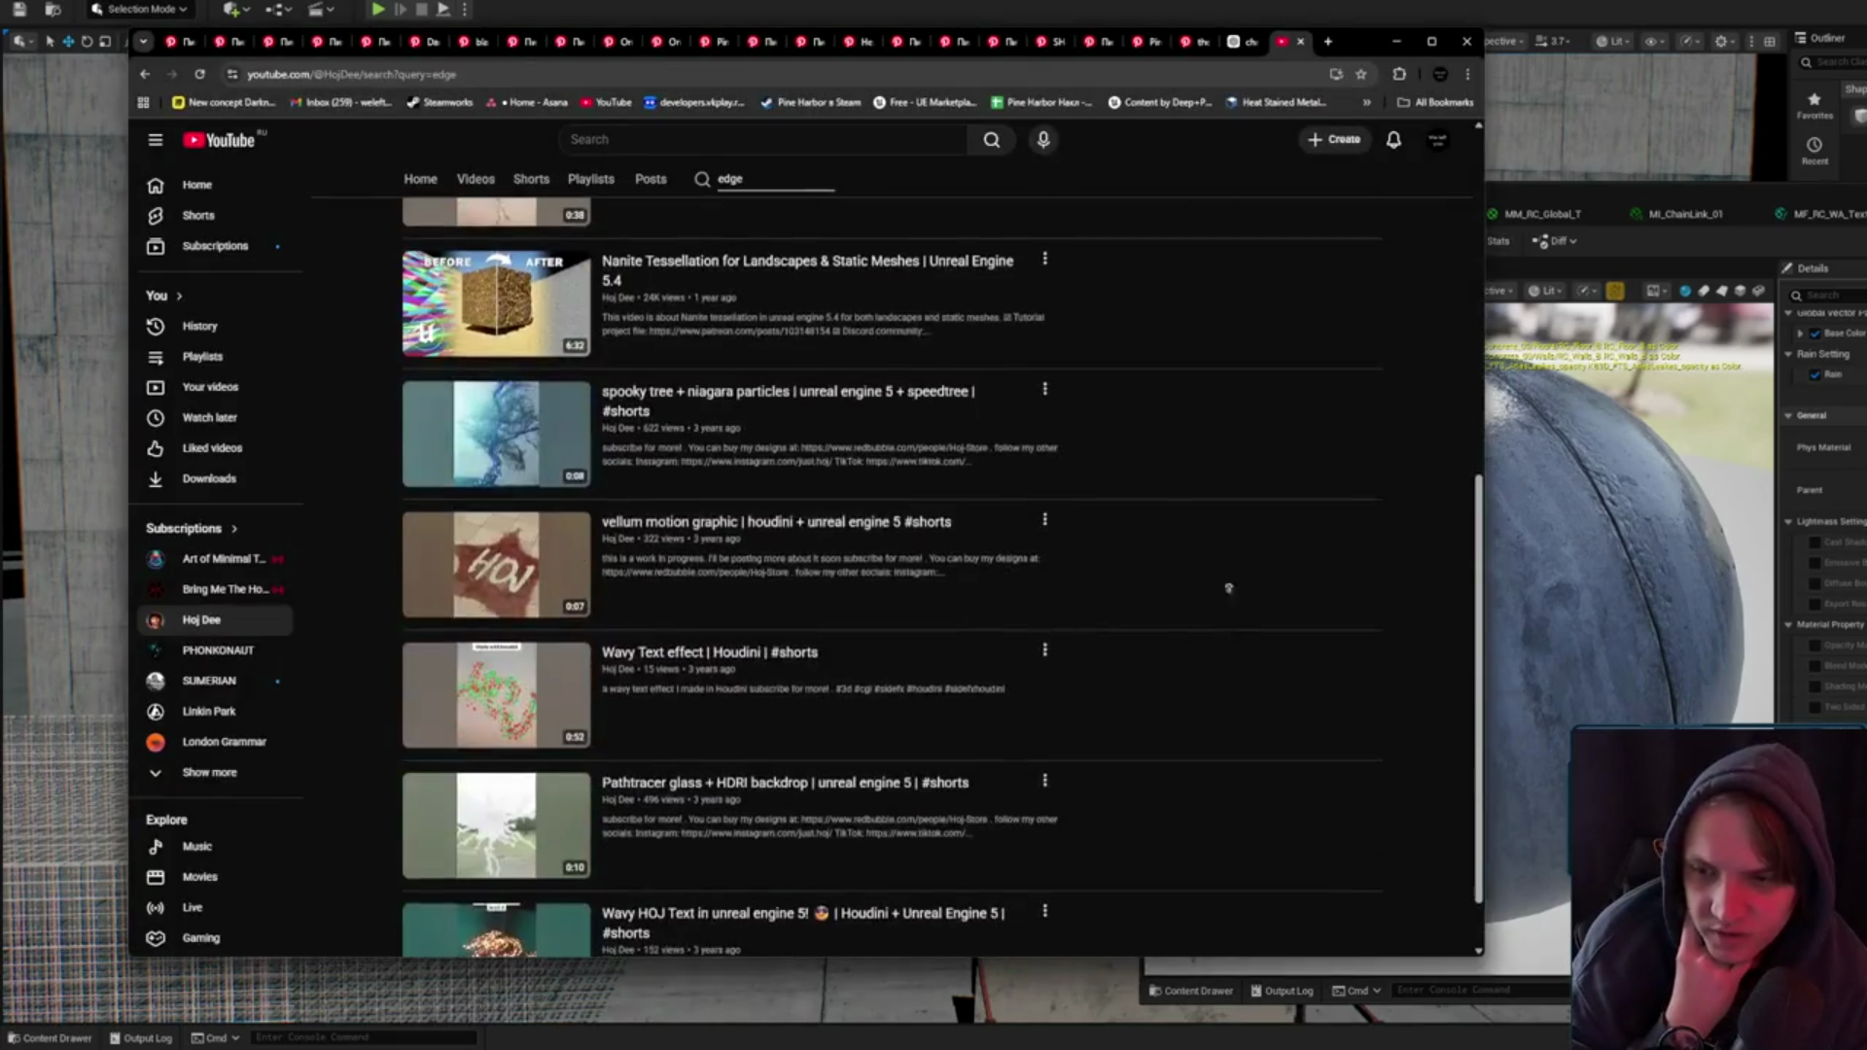
- Browse the channel's full Videos list, then minimize the browser to return to Unreal Editor
scroll(630, 298, "up", 6)
left_click(474, 498)
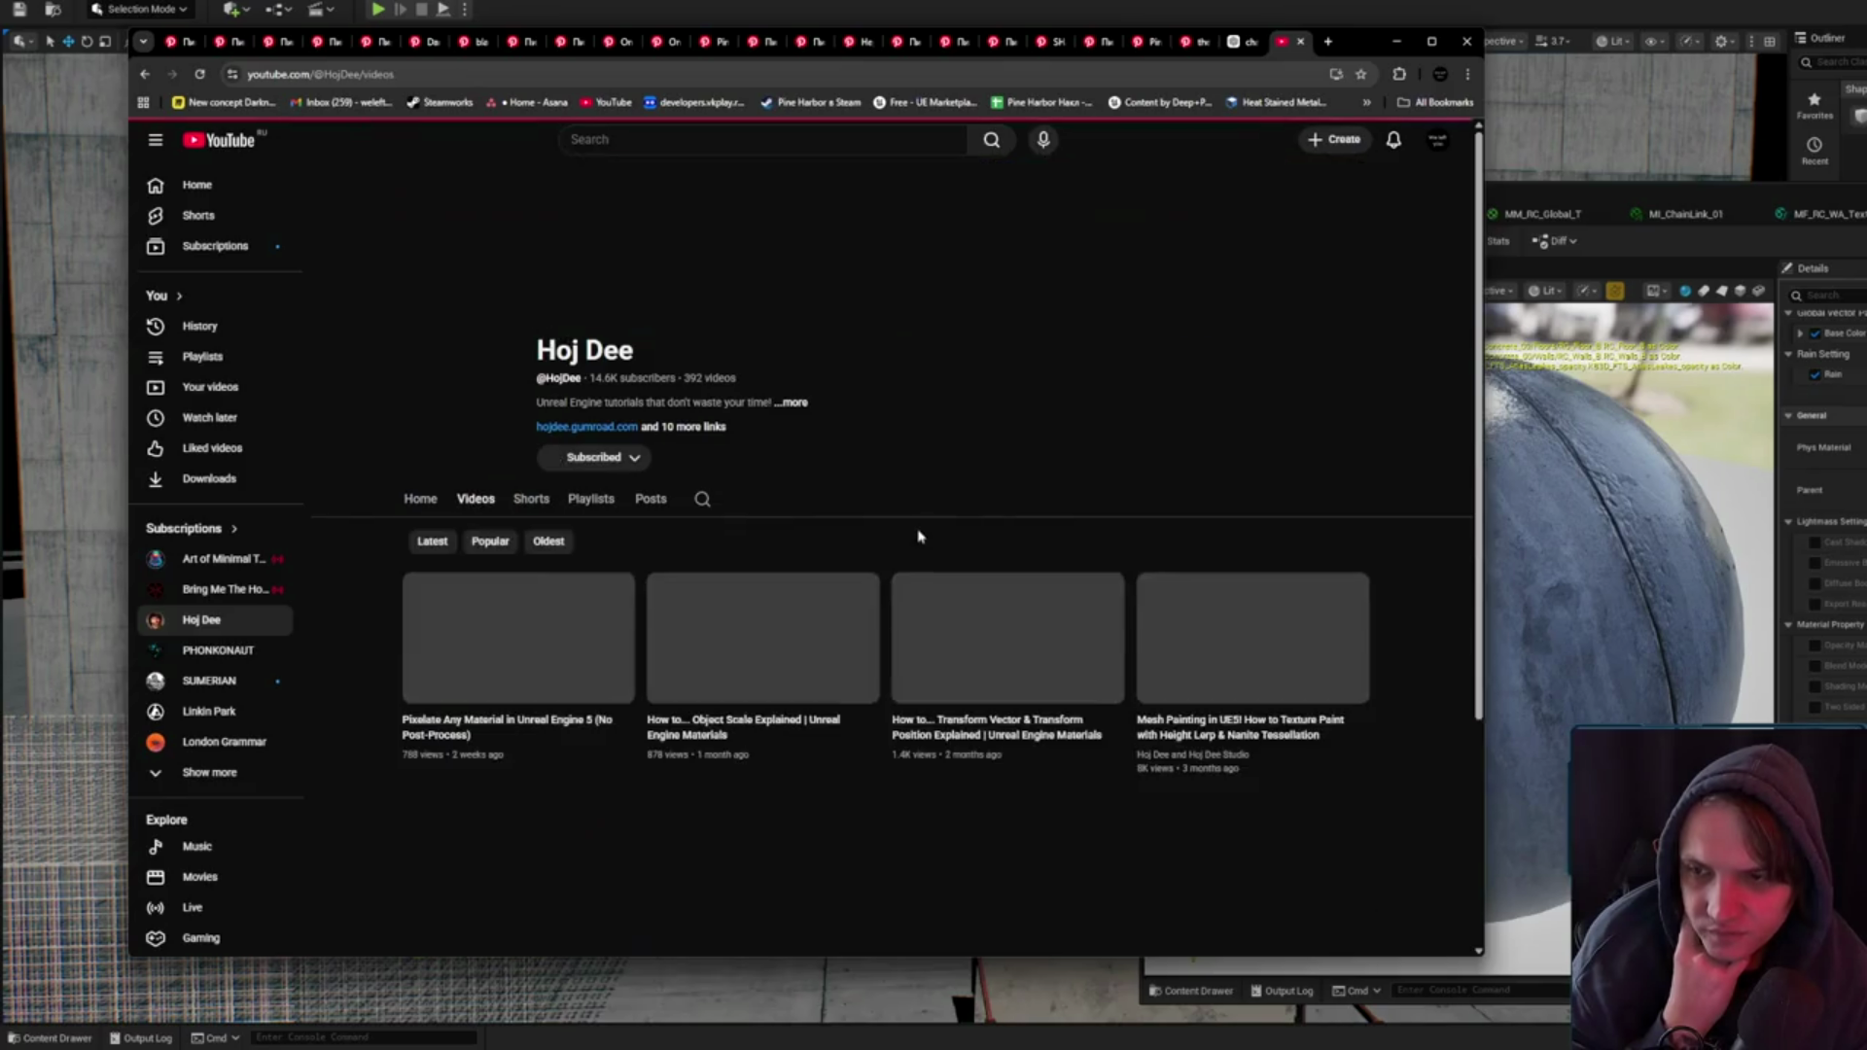
scroll(1086, 633, "down", 10)
scroll(1086, 633, "down", 5)
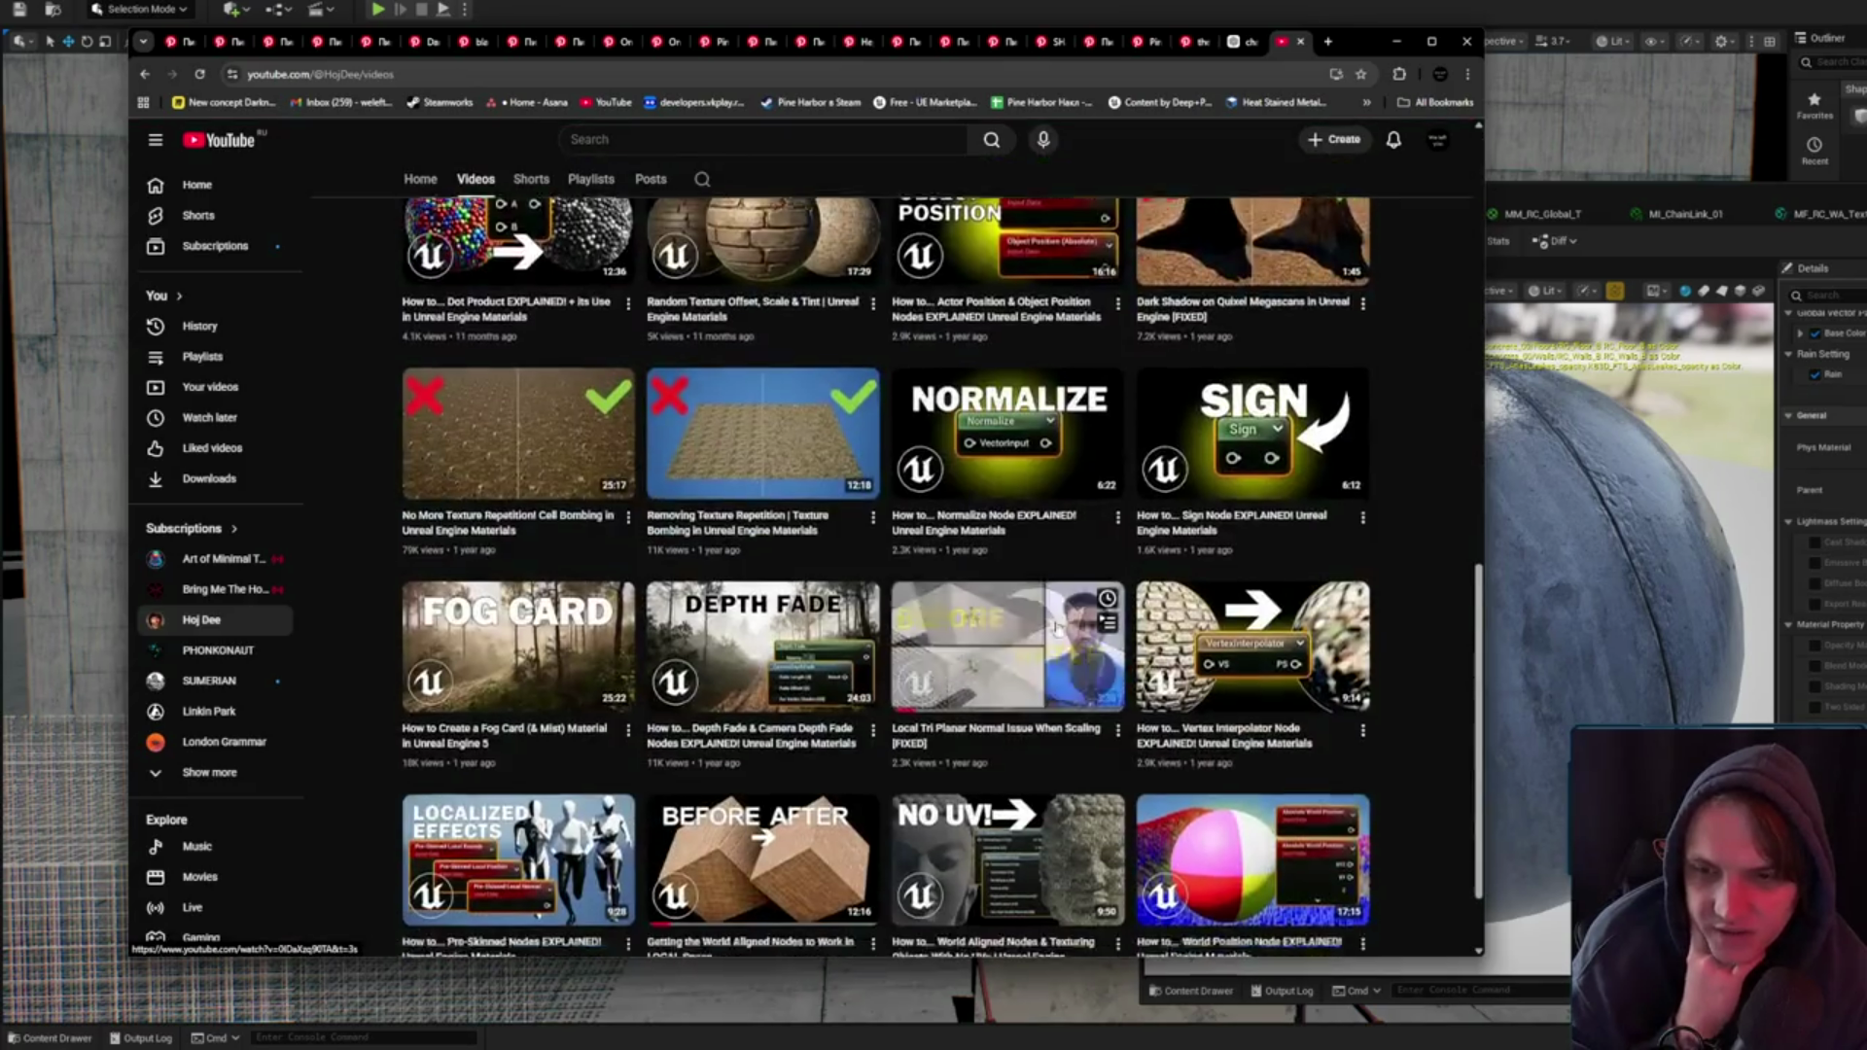
scroll(1058, 630, "down", 4)
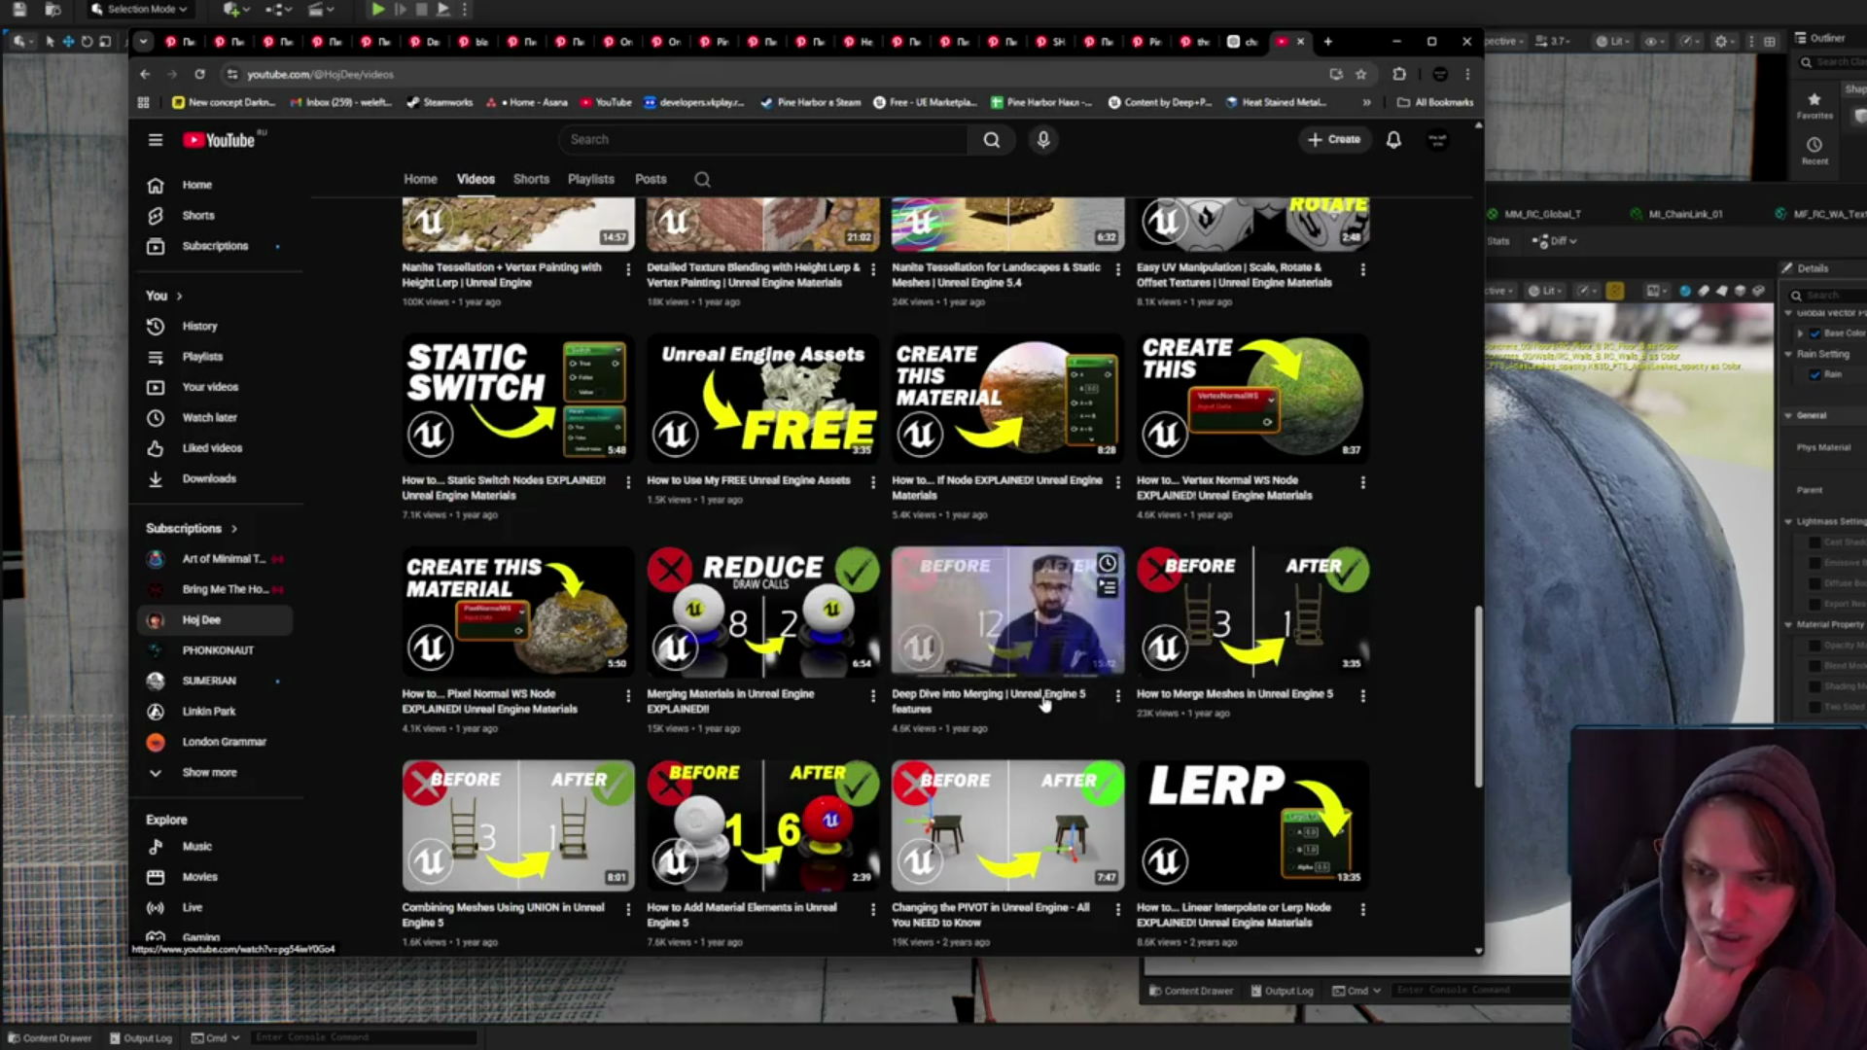
scroll(1046, 704, "down", 5)
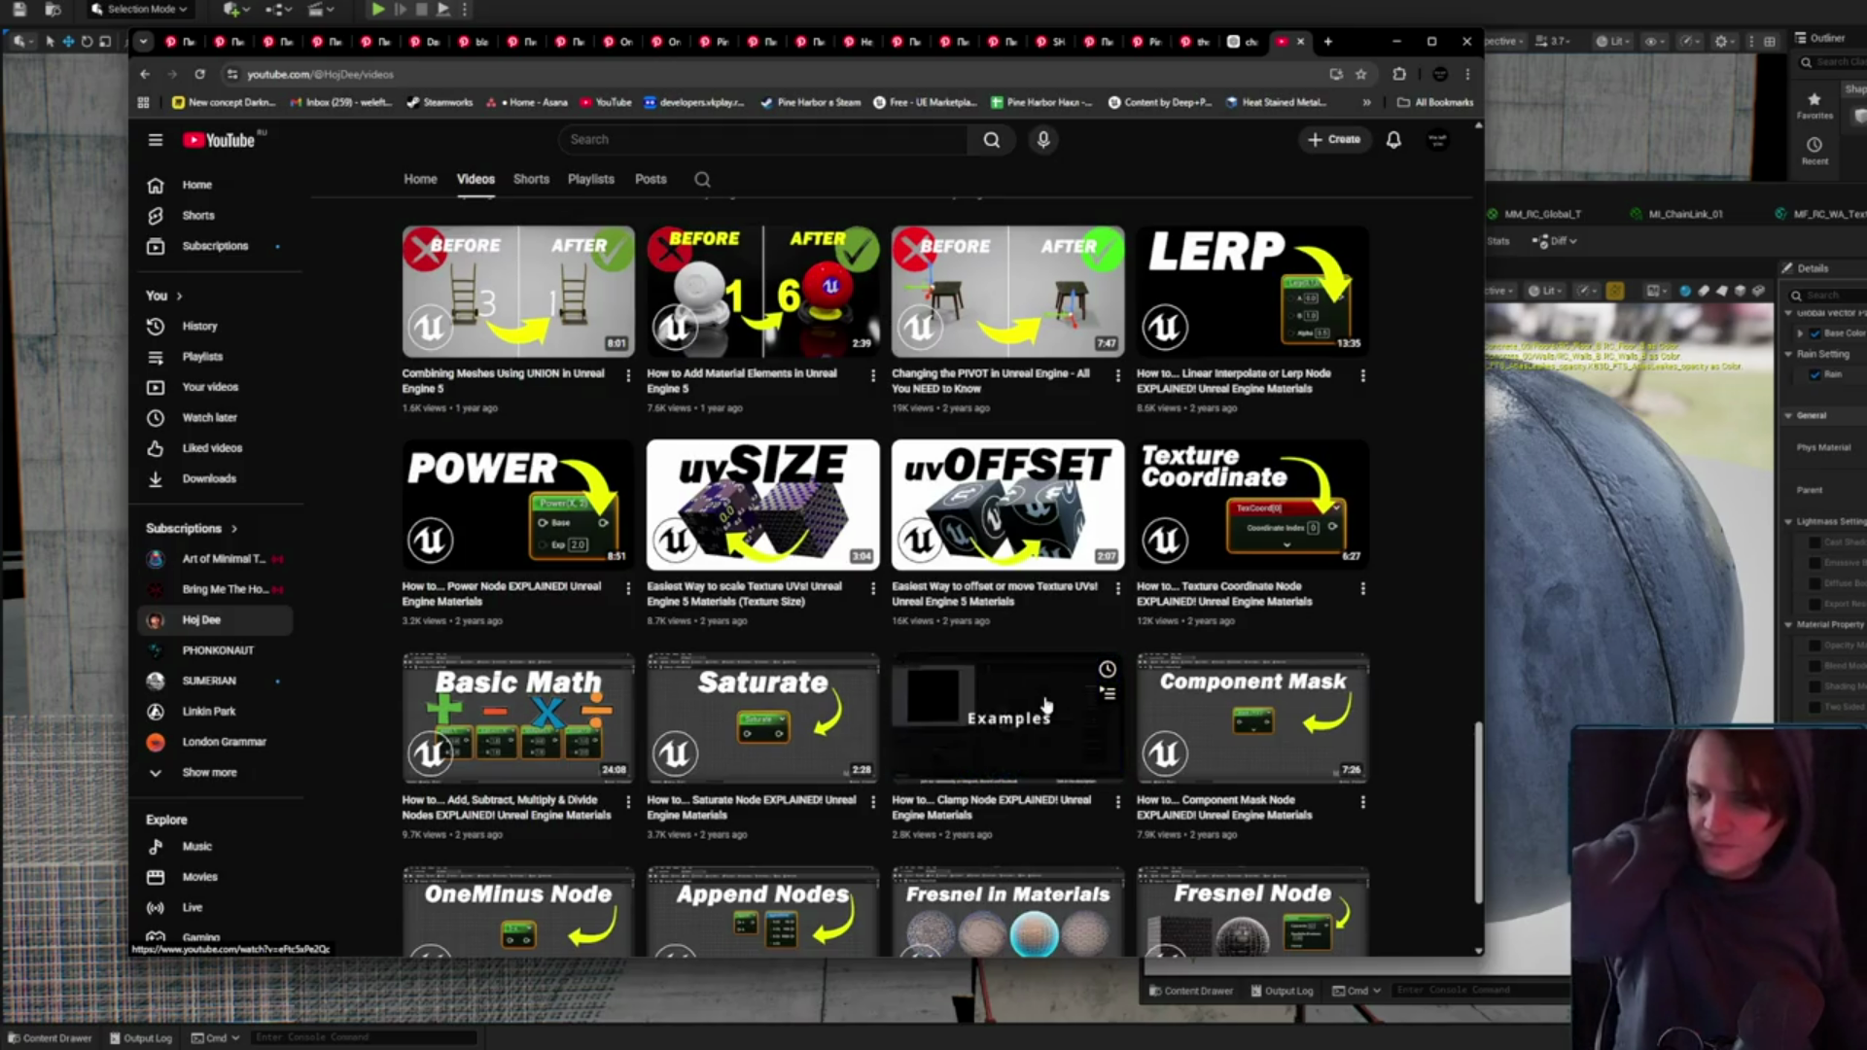
scroll(1046, 704, "down", 2)
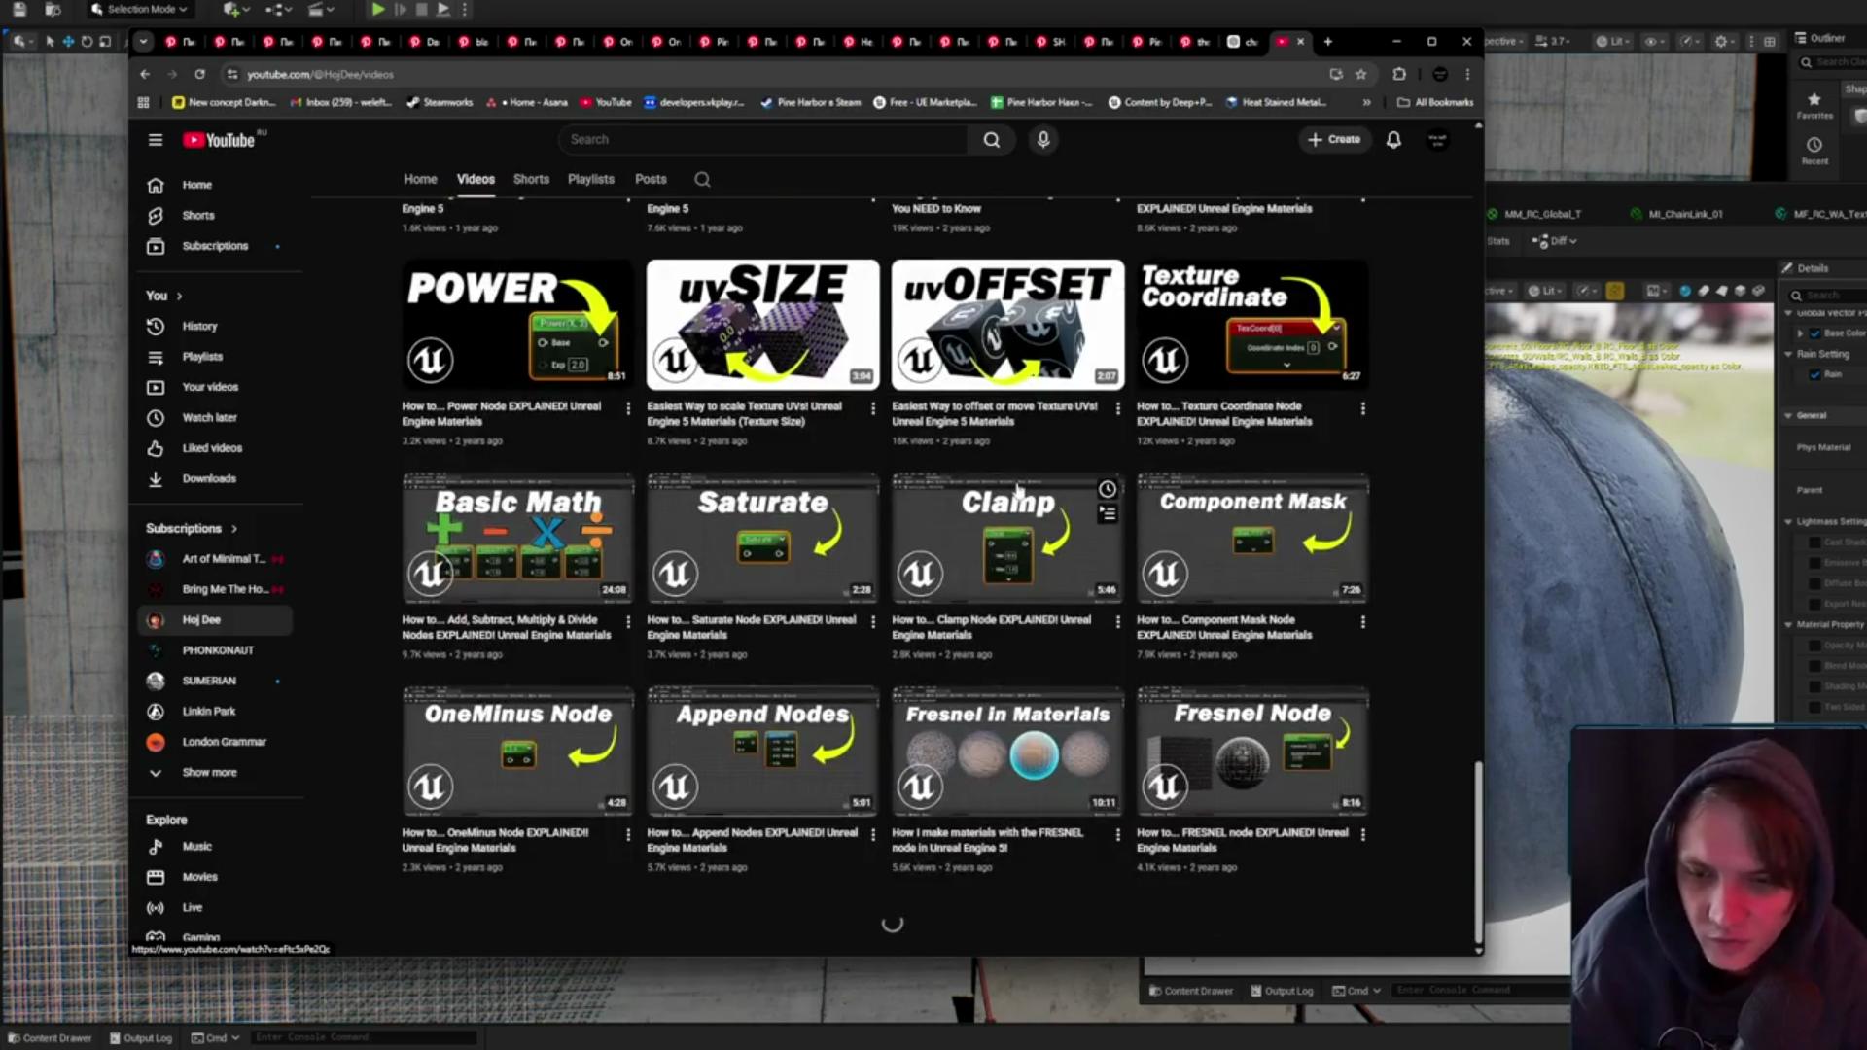
scroll(1210, 633, "down", 5)
scroll(1210, 632, "down", 10)
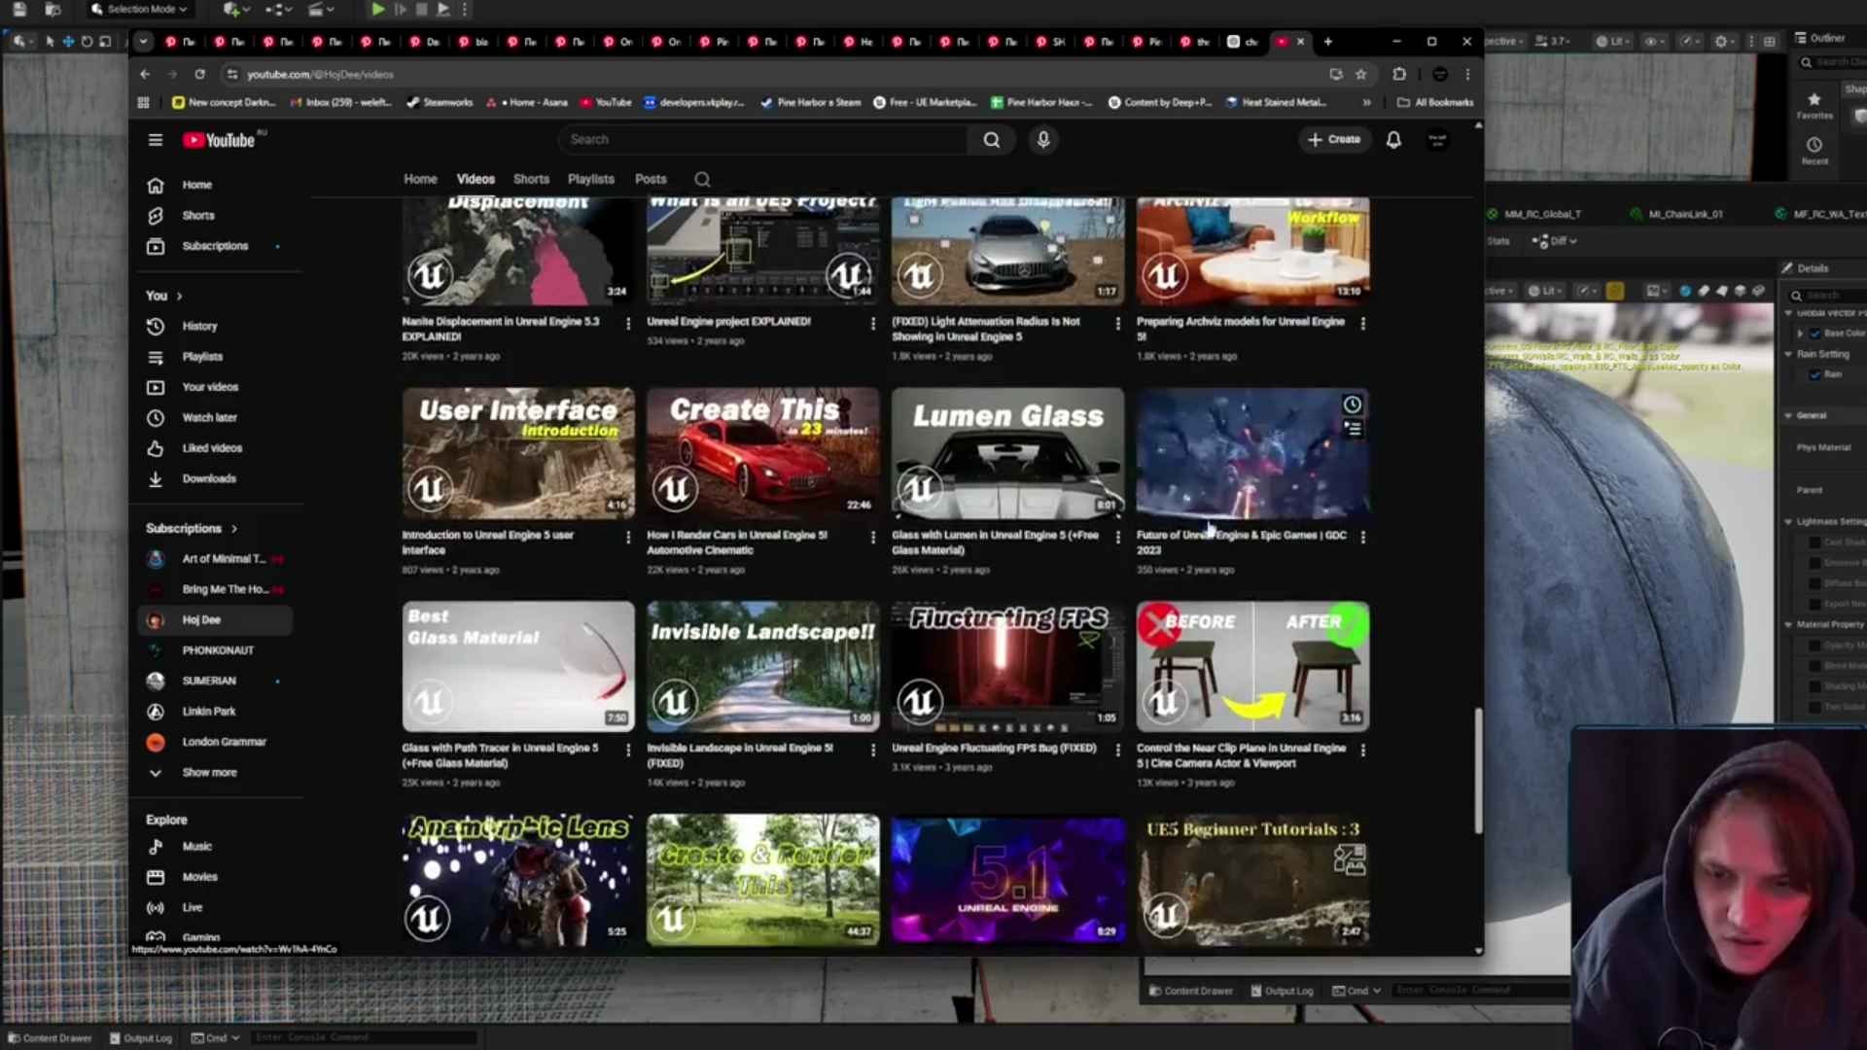
scroll(1141, 526, "up", 10)
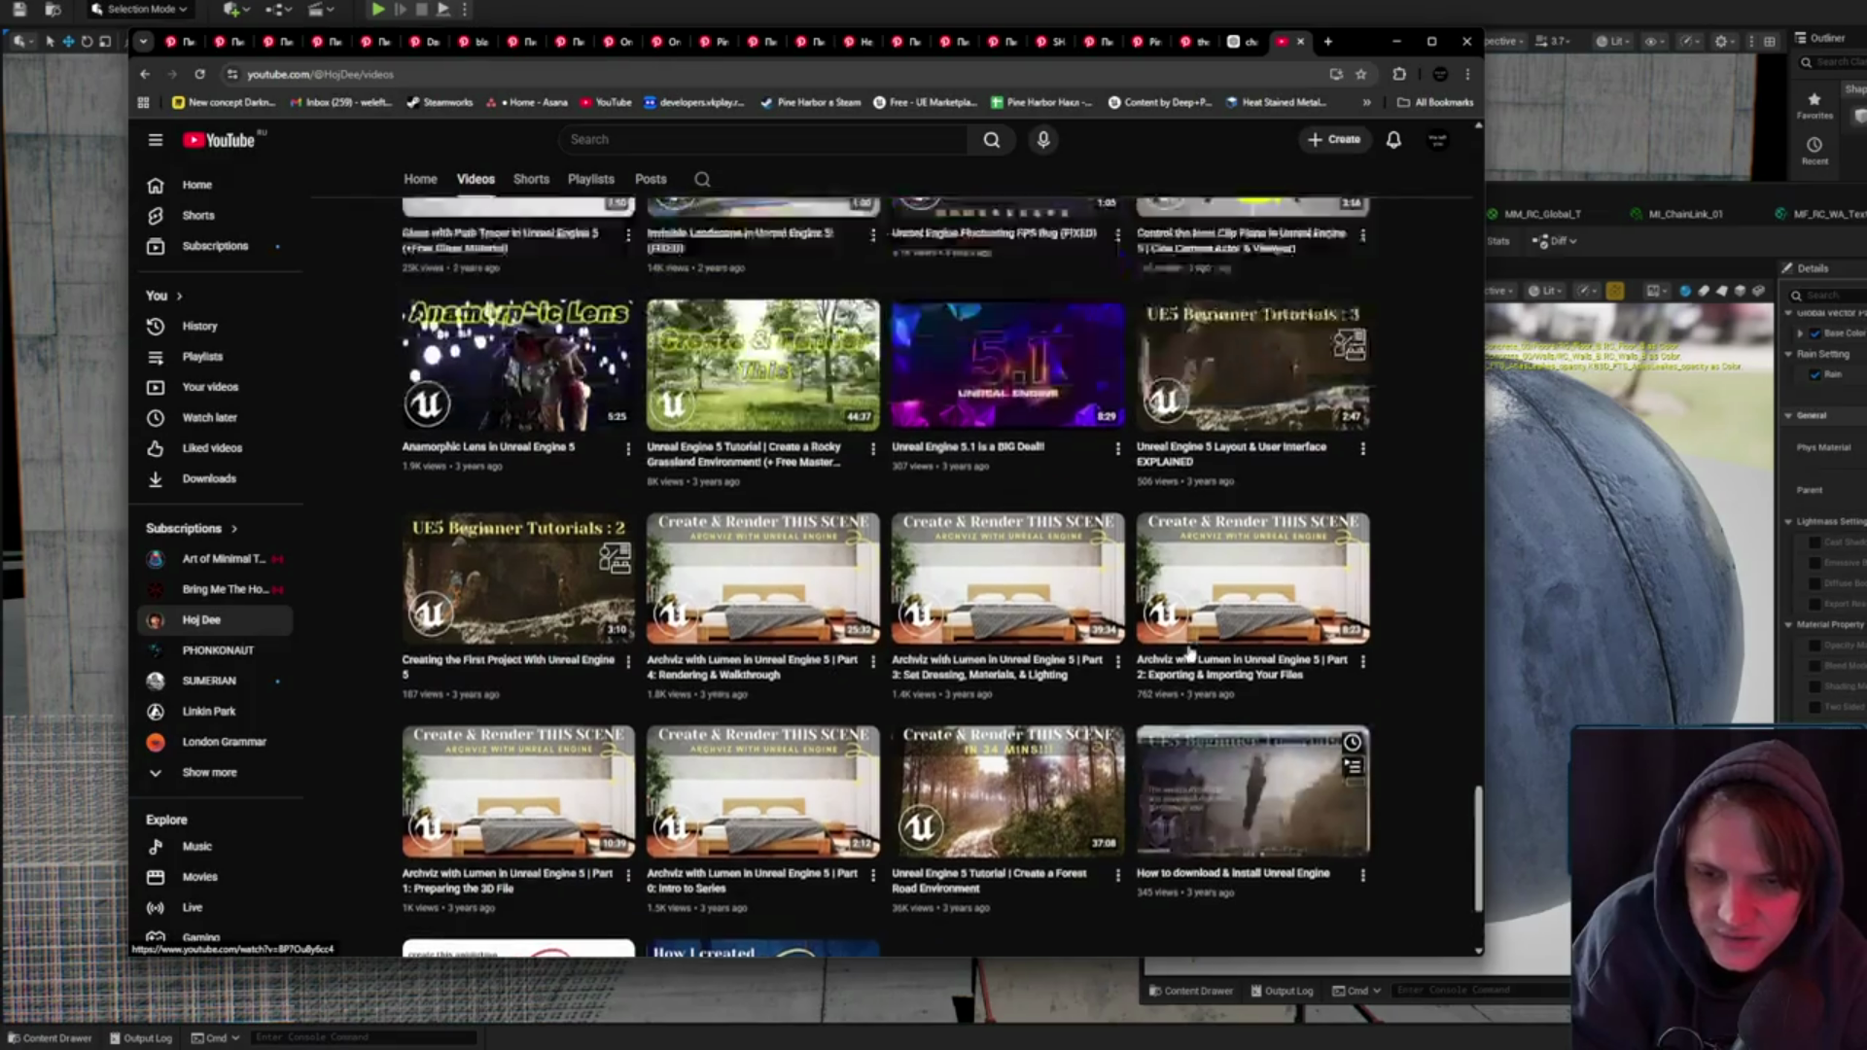
scroll(963, 660, "up", 3)
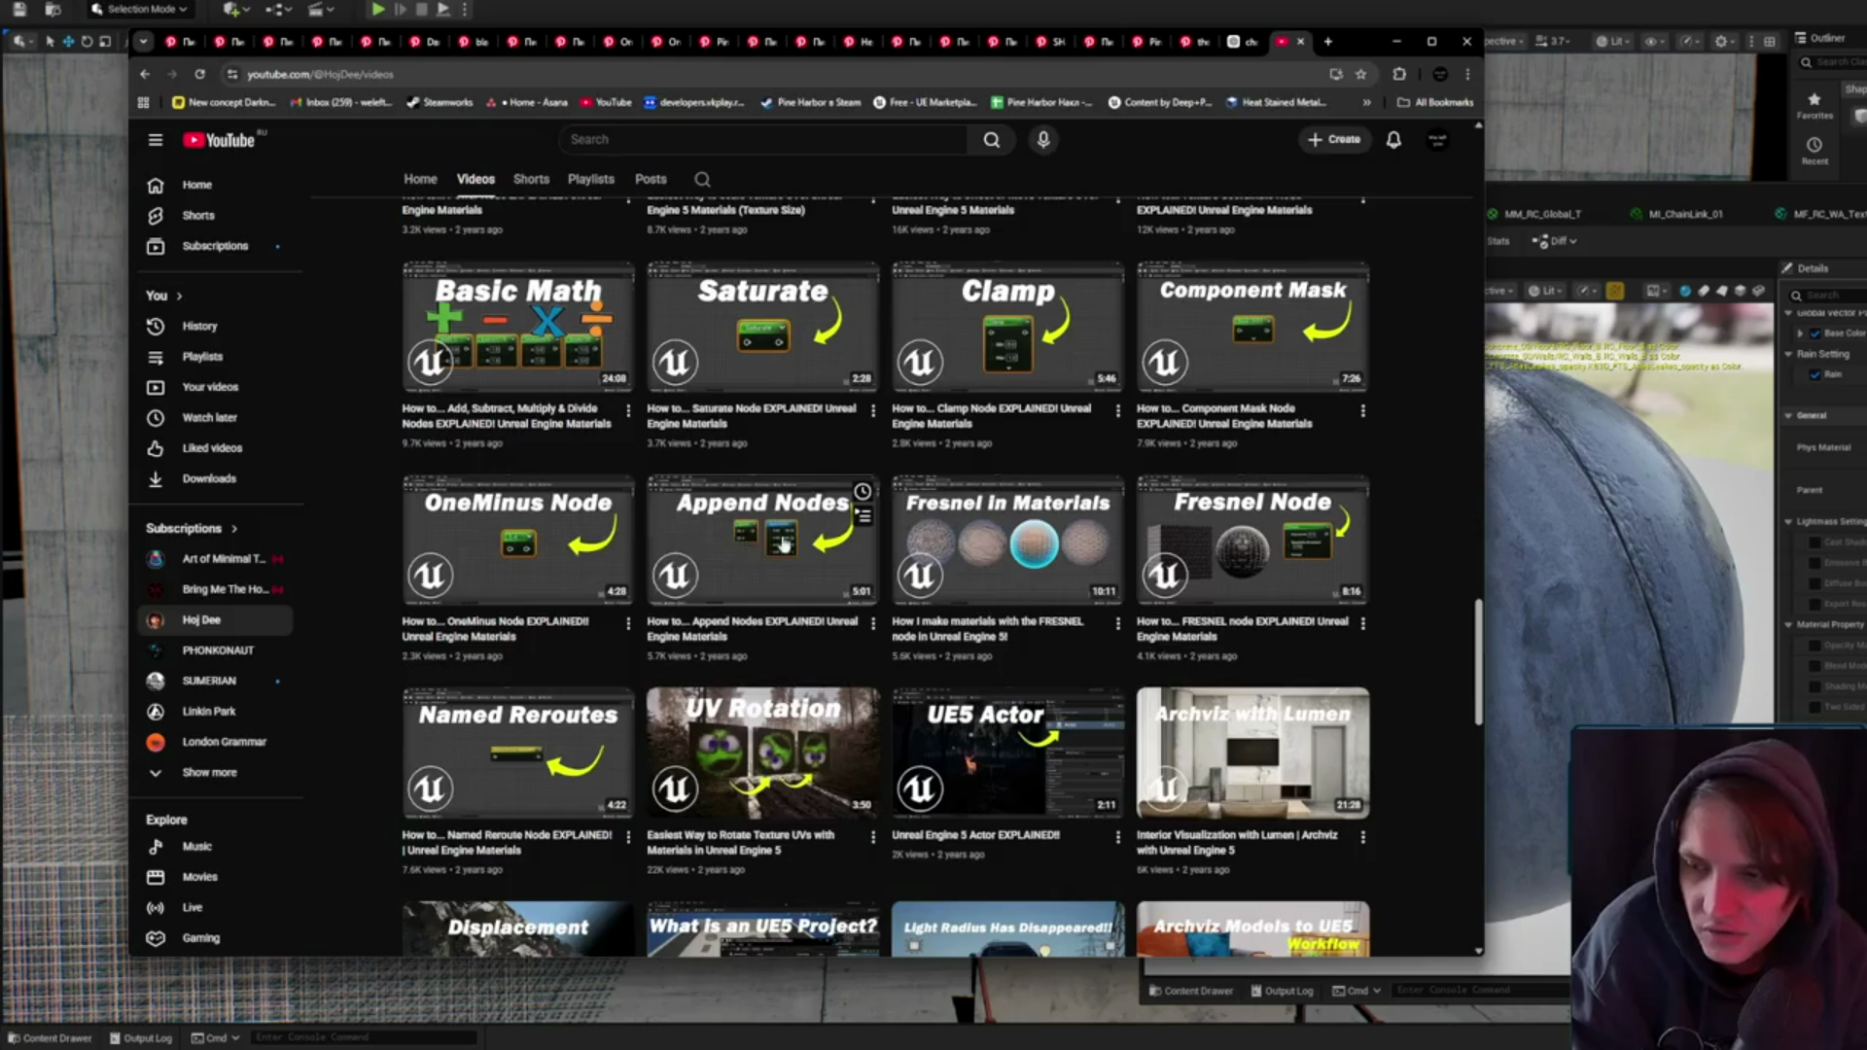
scroll(858, 551, "up", 2)
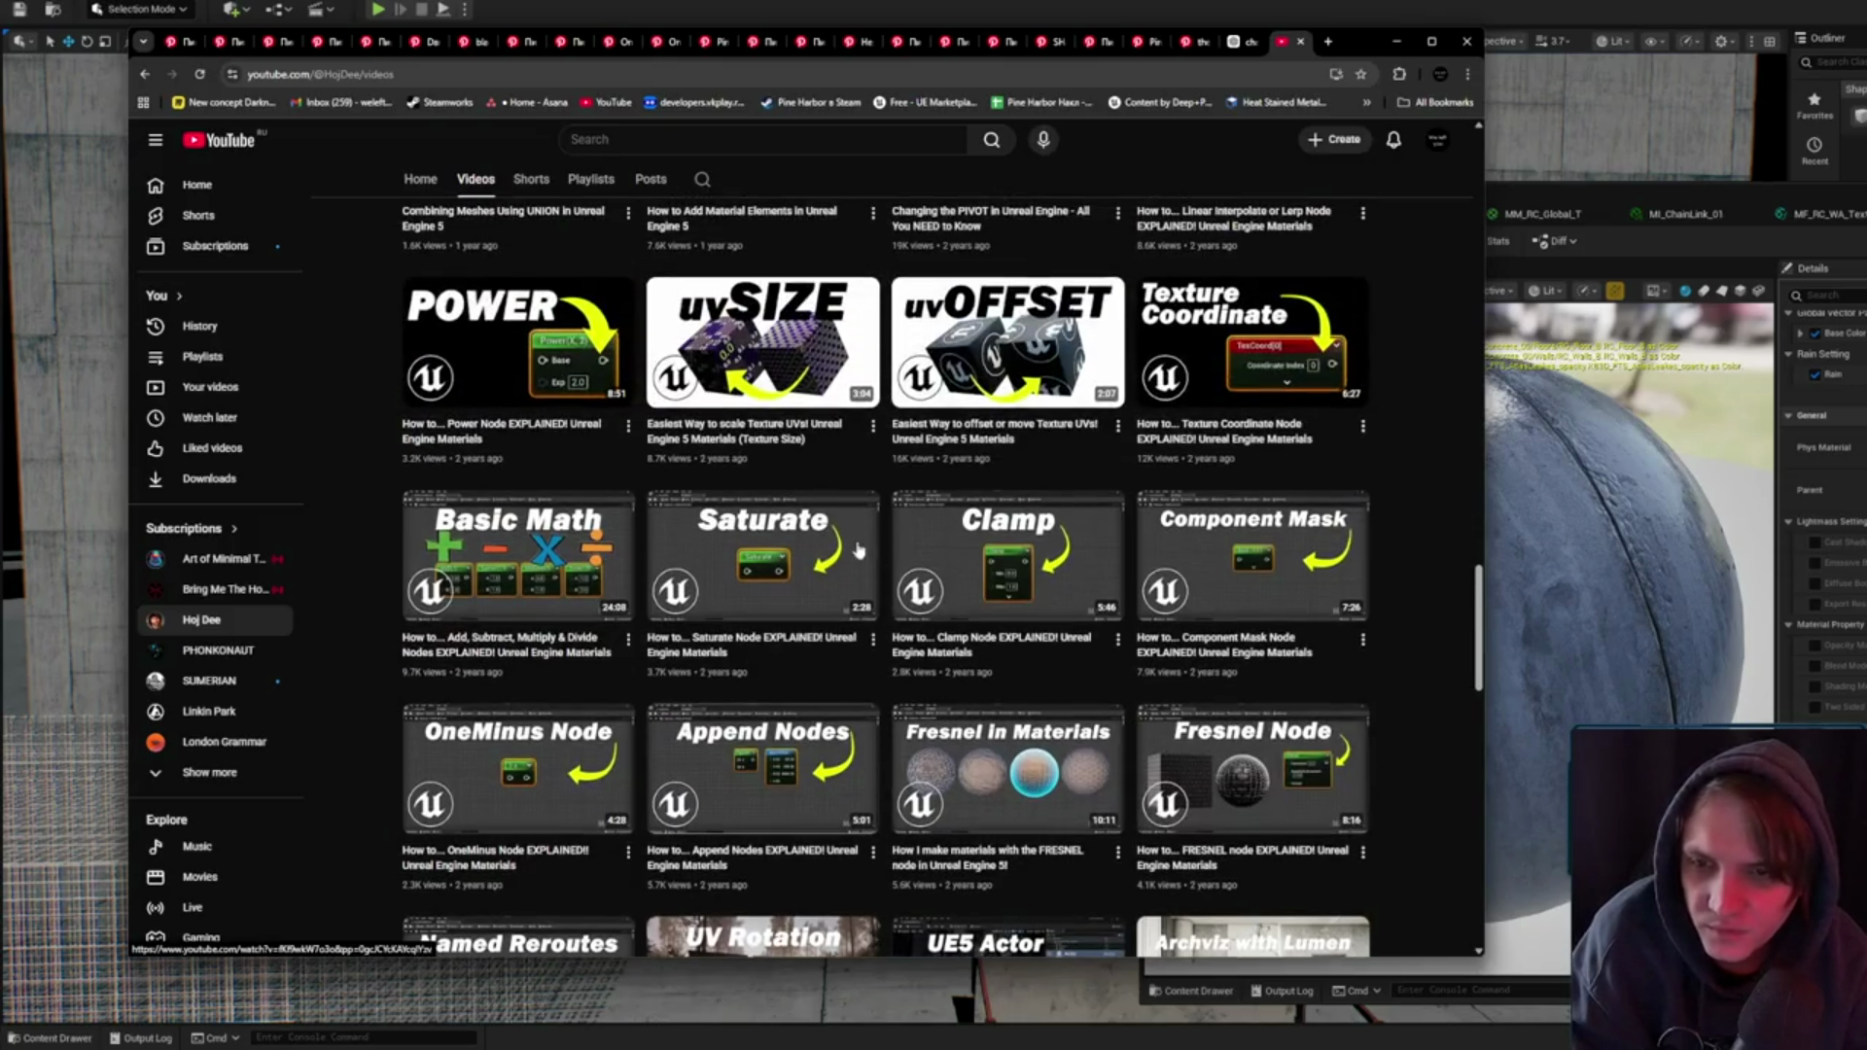
scroll(1299, 567, "up", 1)
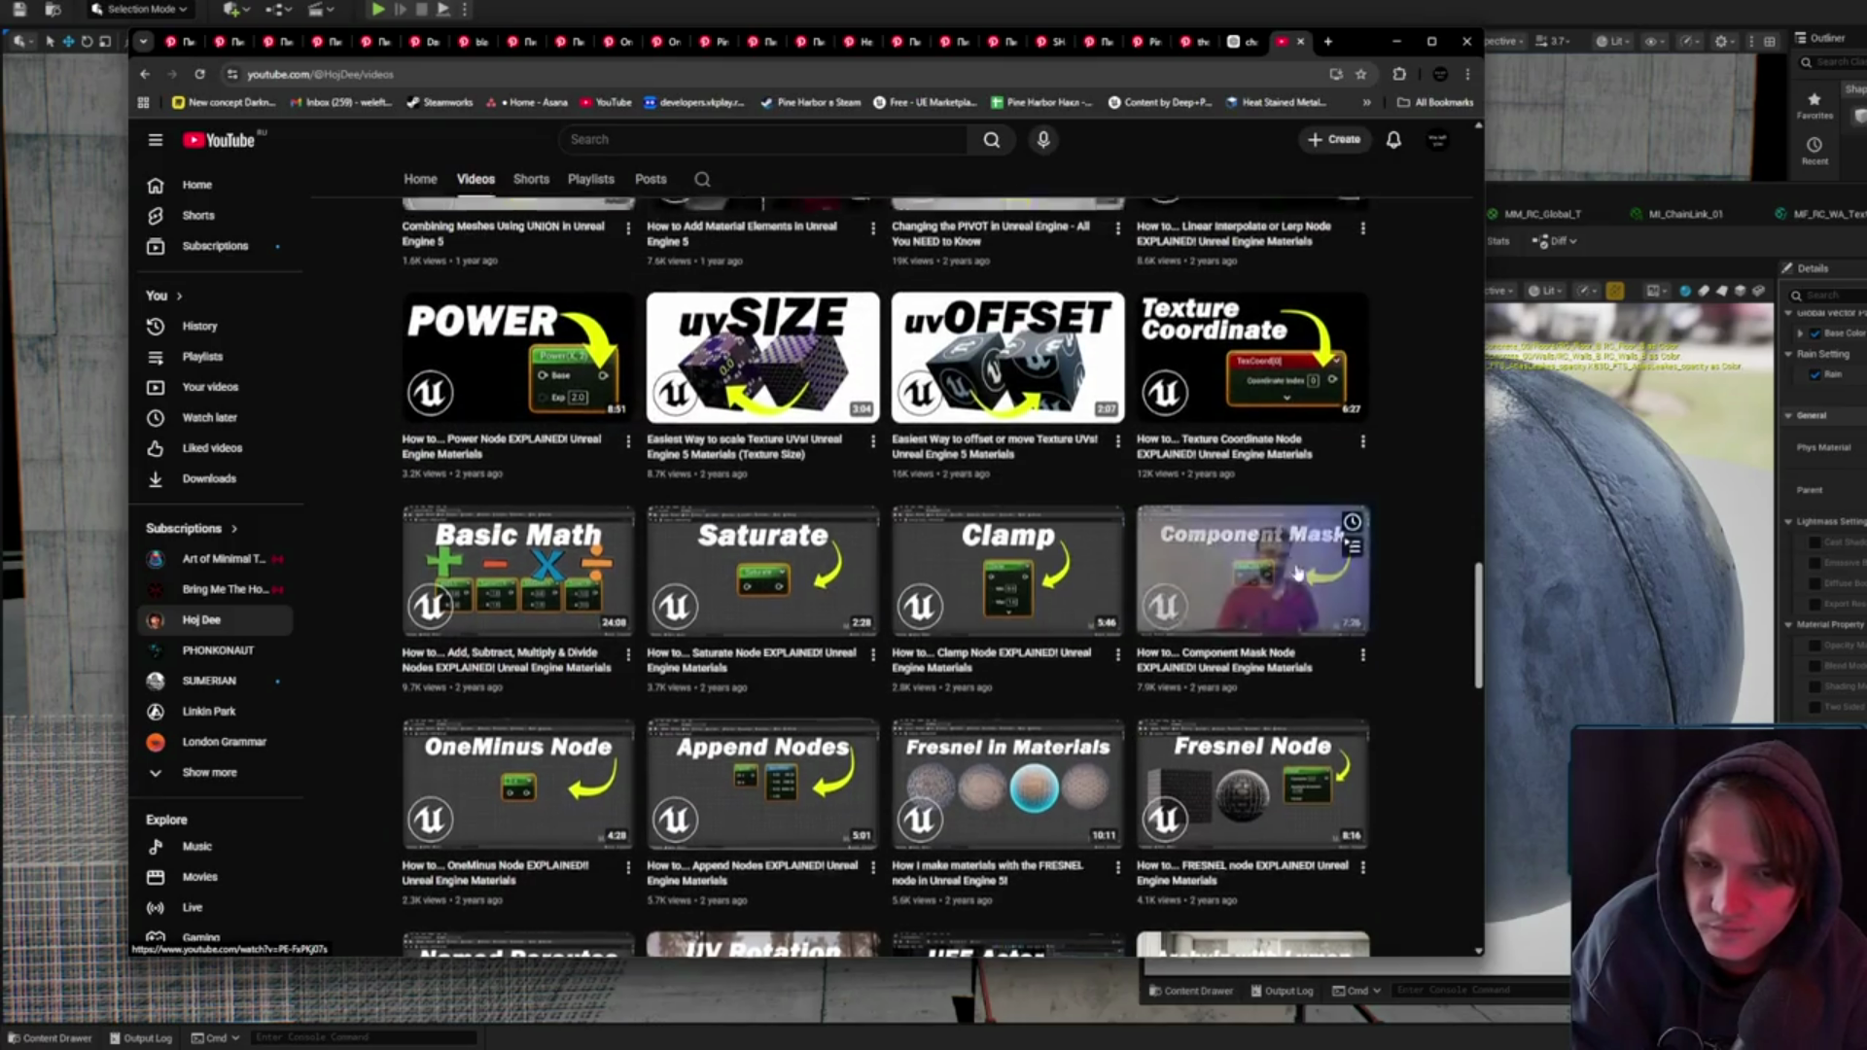
scroll(1396, 616, "up", 3)
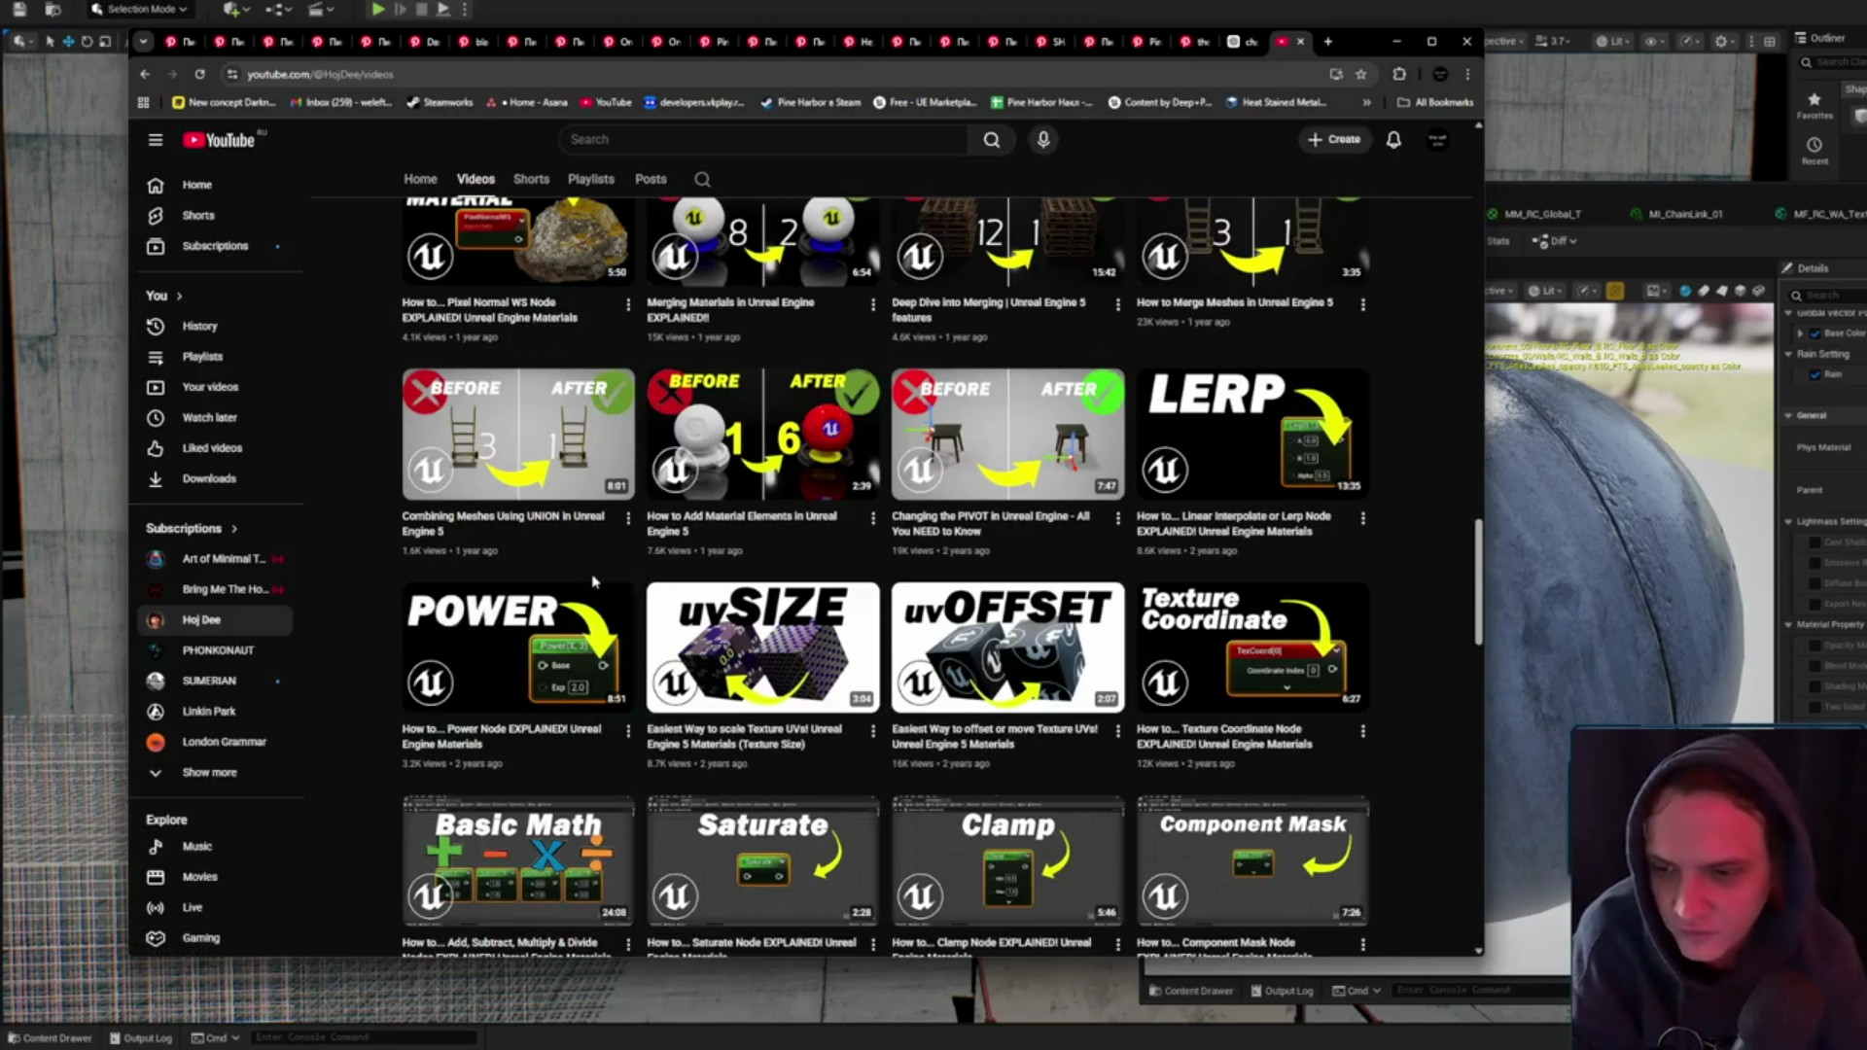
scroll(593, 580, "up", 4)
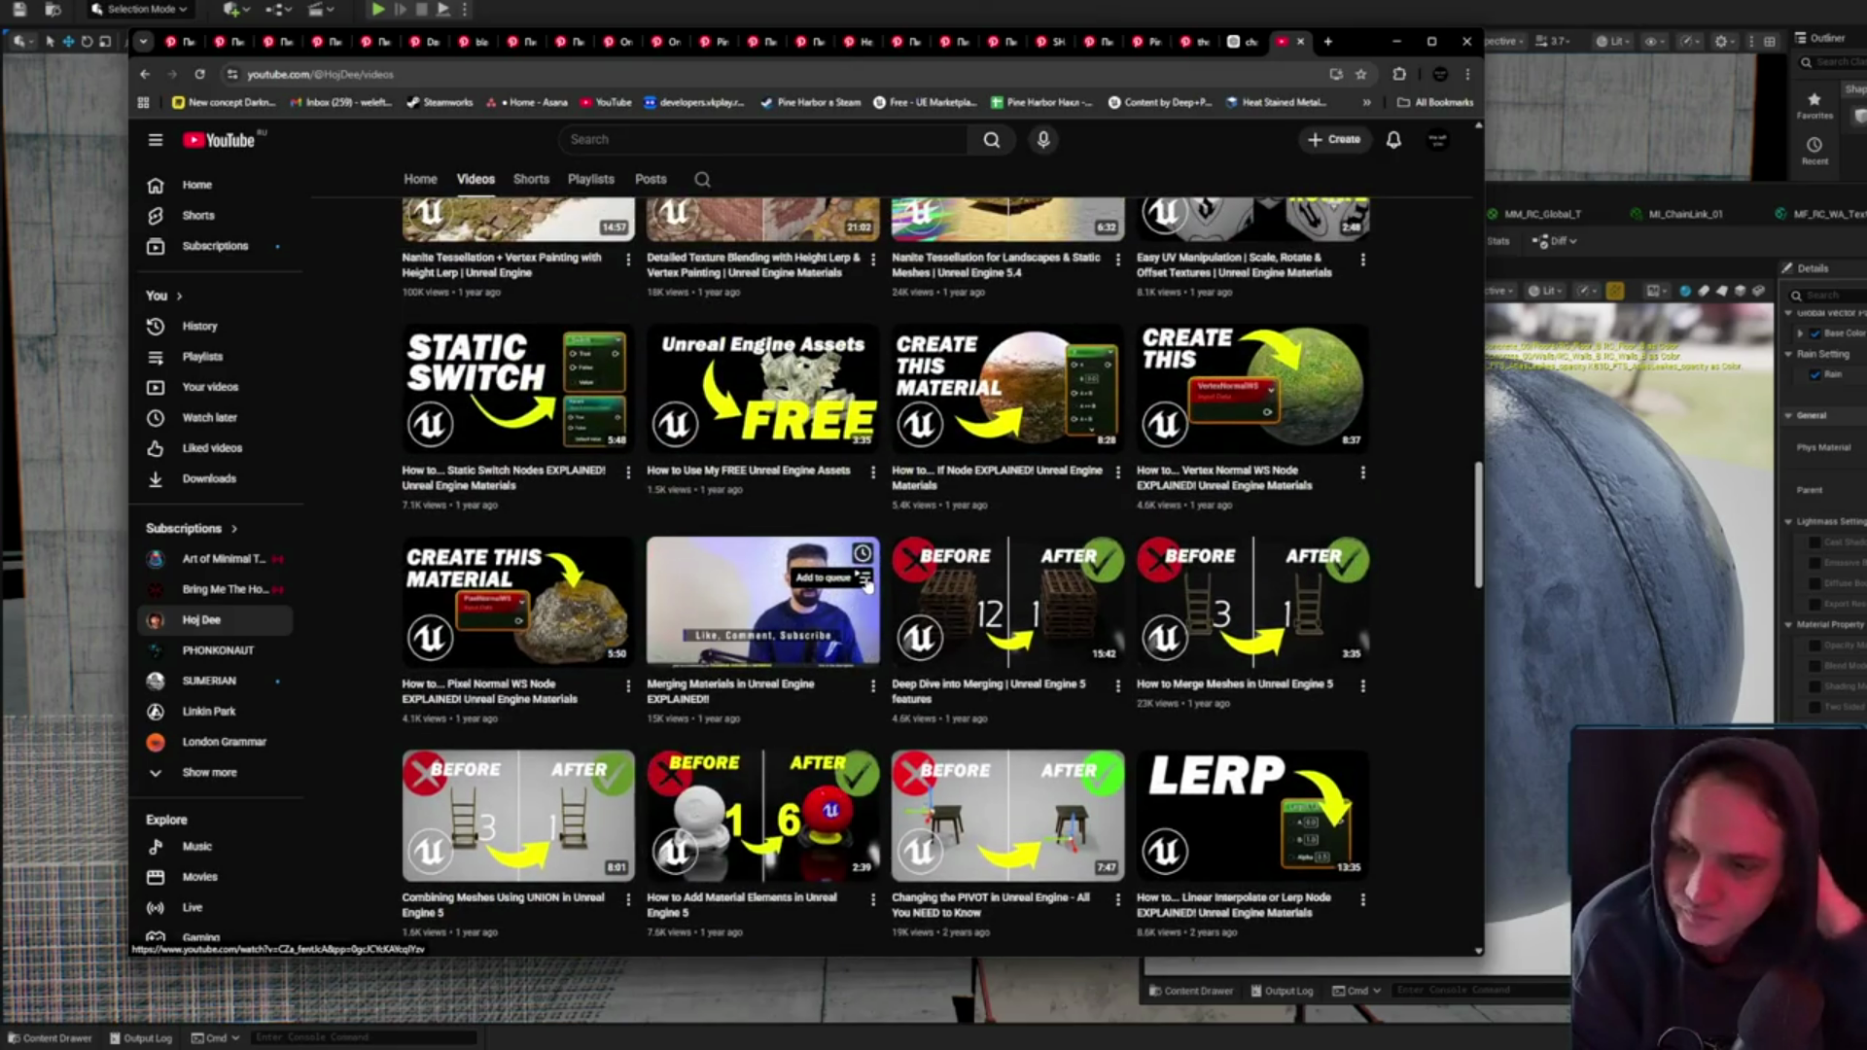
scroll(1167, 486, "down", 9)
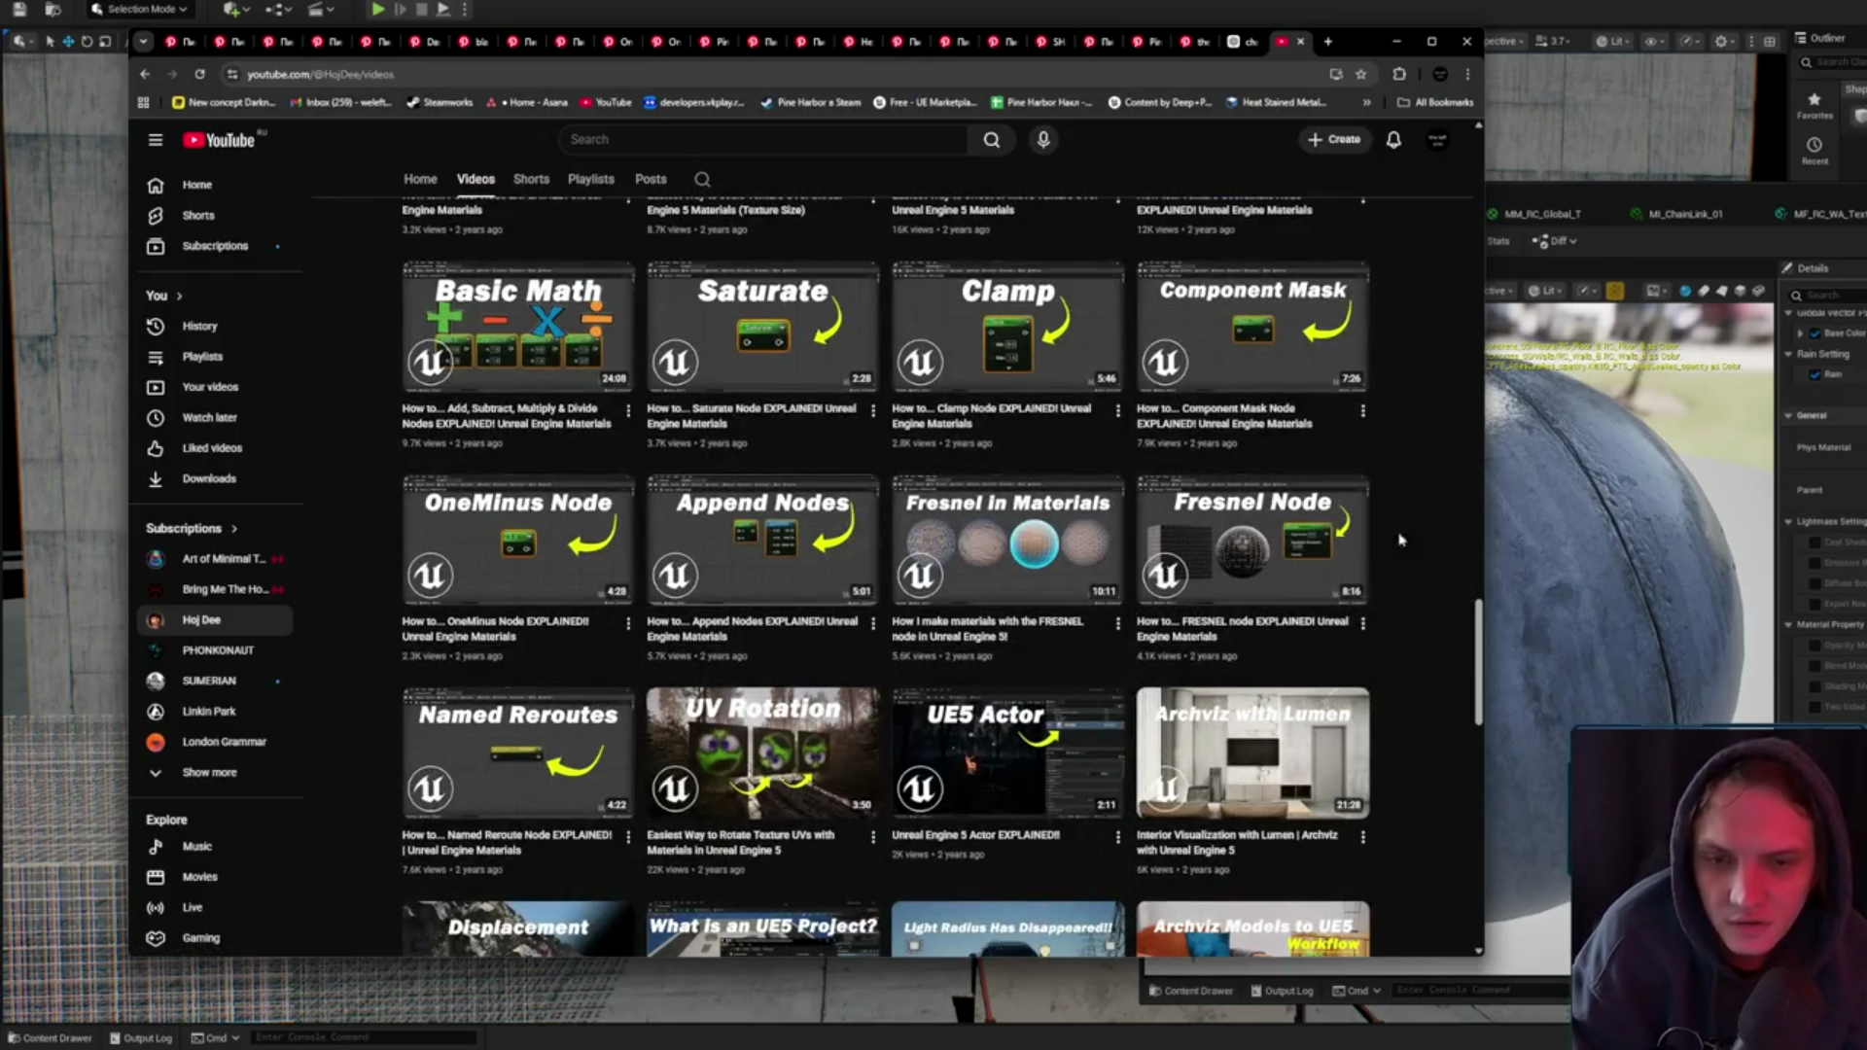
left_click(1397, 42)
- In the Content Drawer, look over the MM_RC_Objects, MM_RC_Global_T and MM_RC_Global master materials
mouse_move(1470, 493)
left_mouse_down()
mouse_move(1333, 617)
mouse_move(1410, 623)
mouse_move(1556, 583)
left_mouse_up()
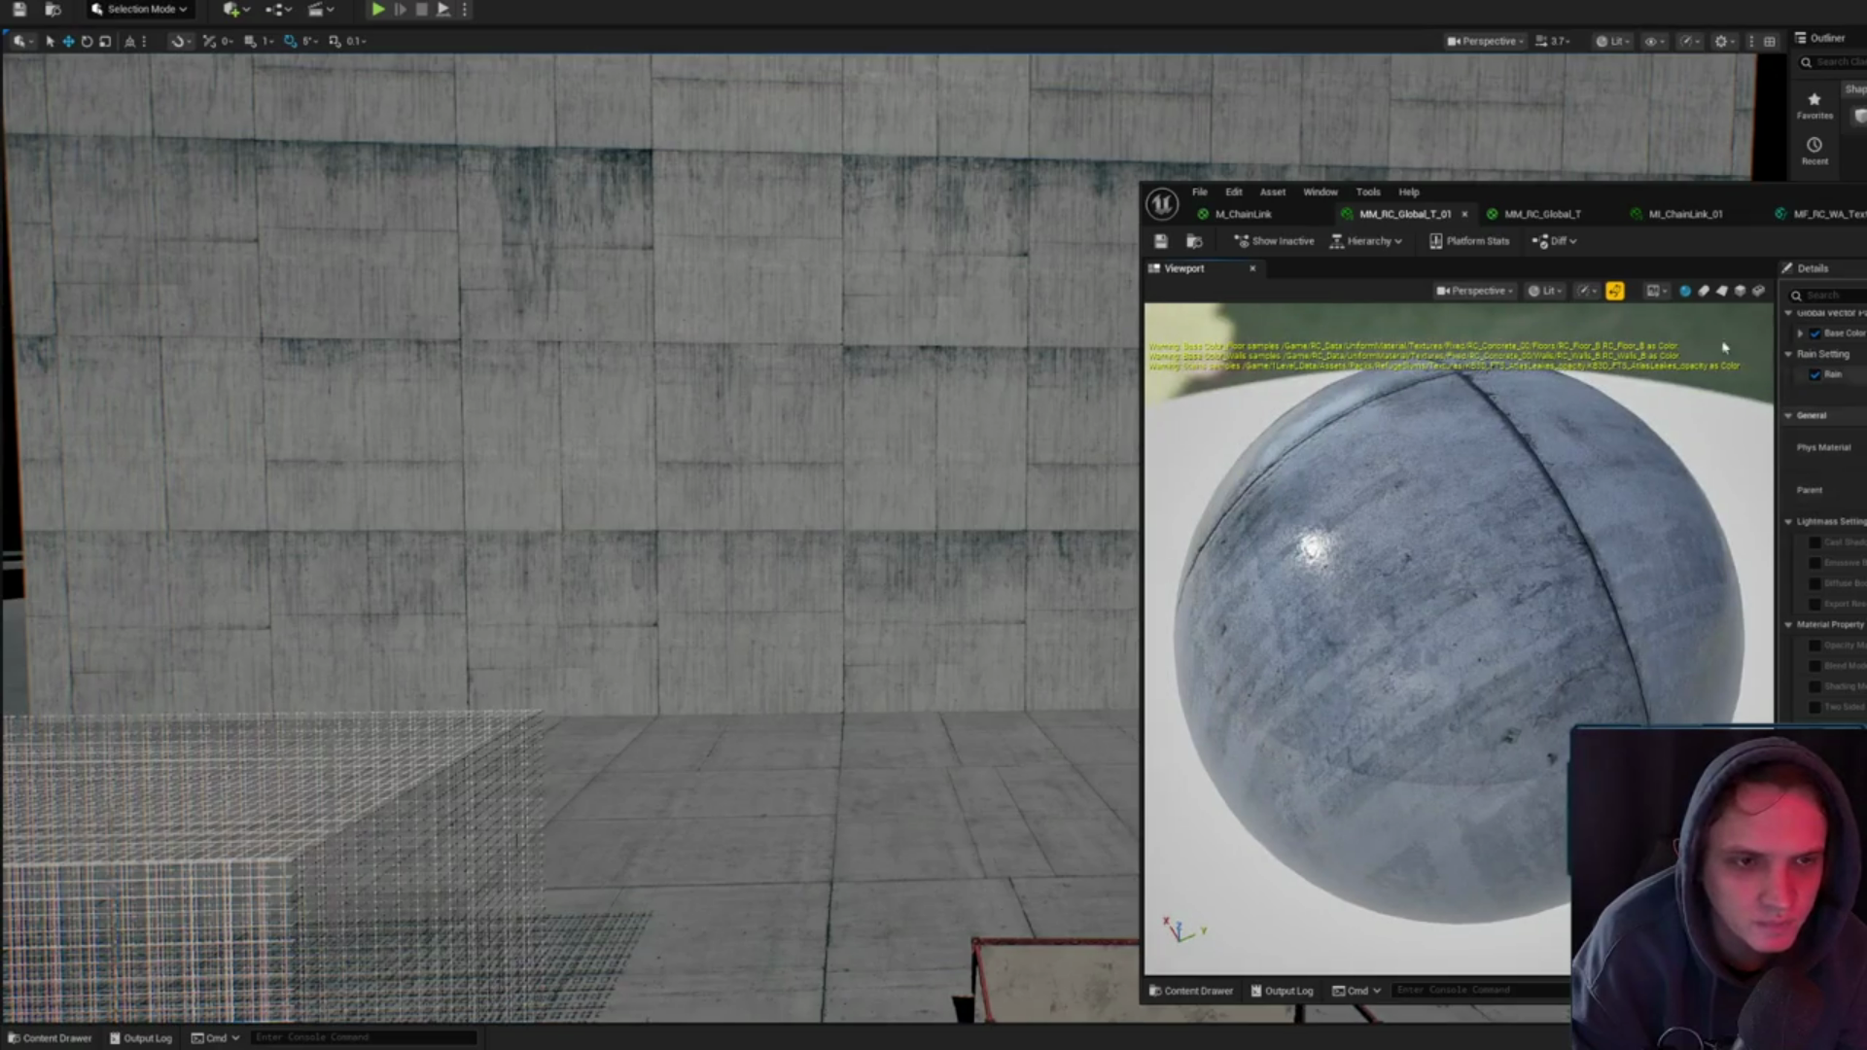
left_click(1194, 241)
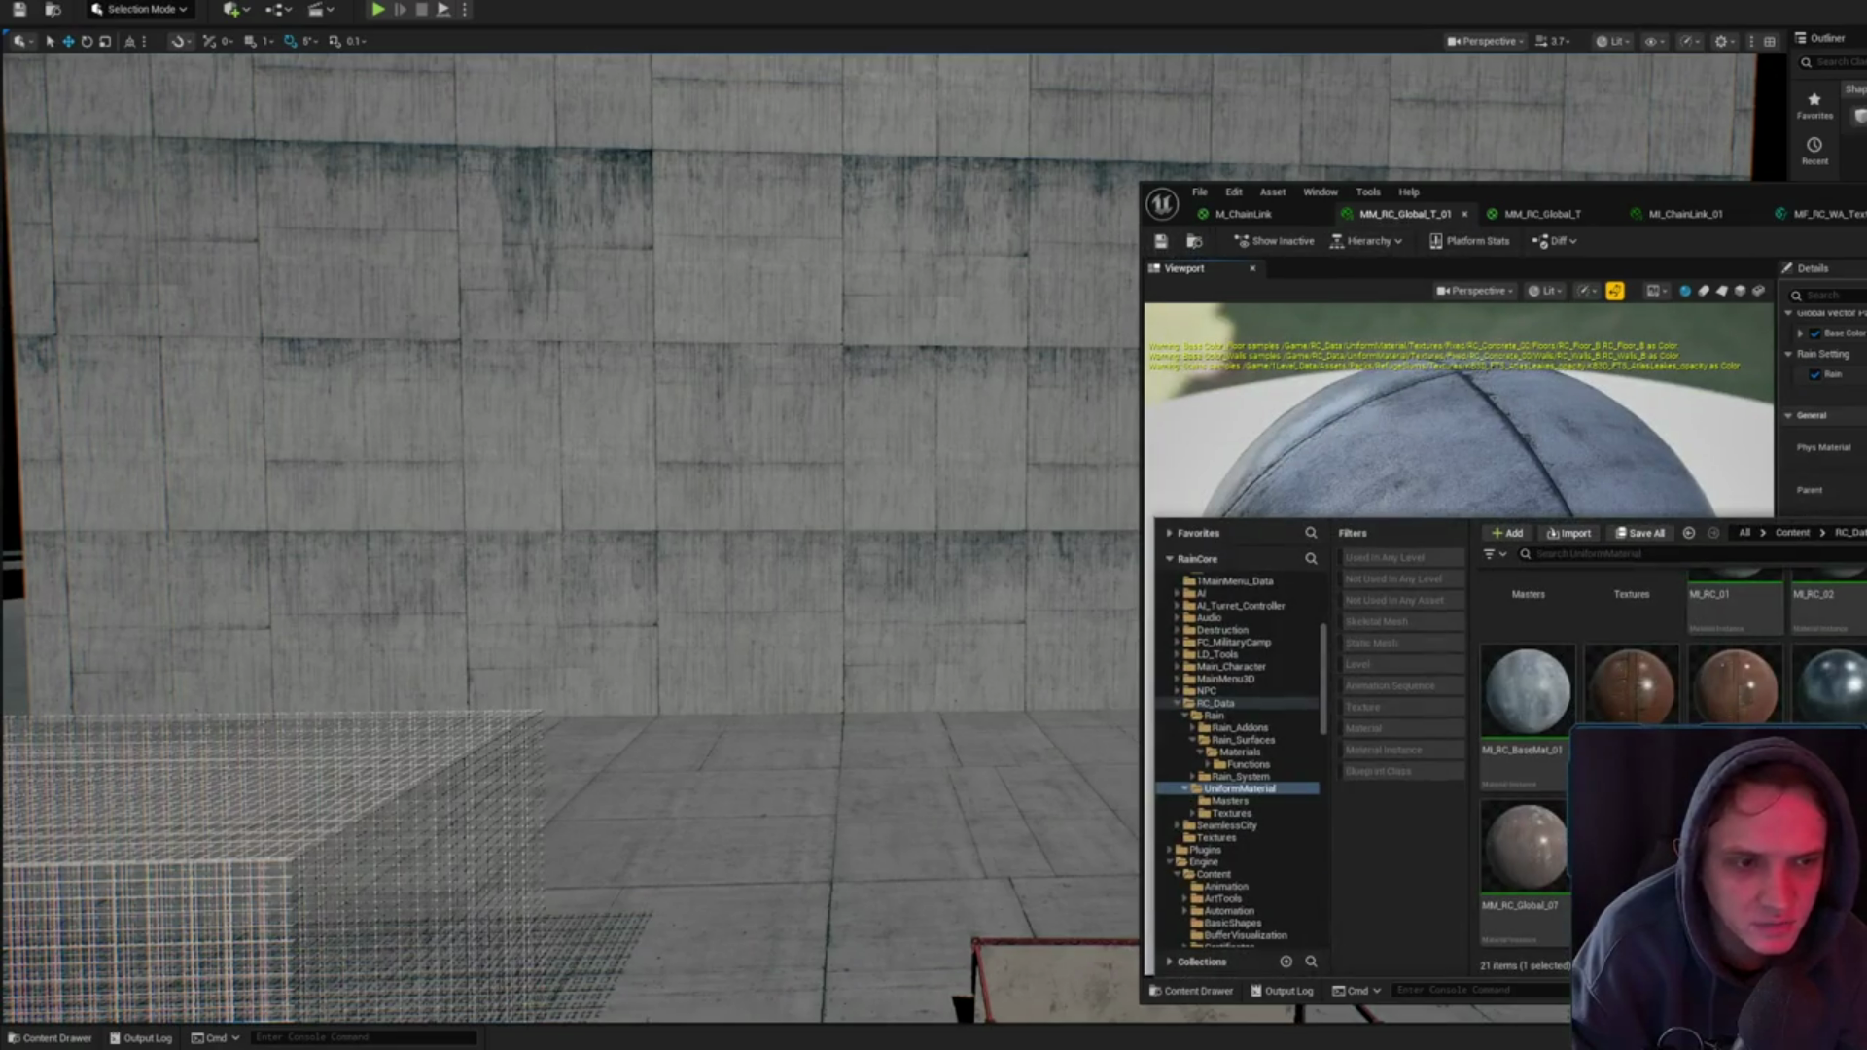
key("ctrl+space")
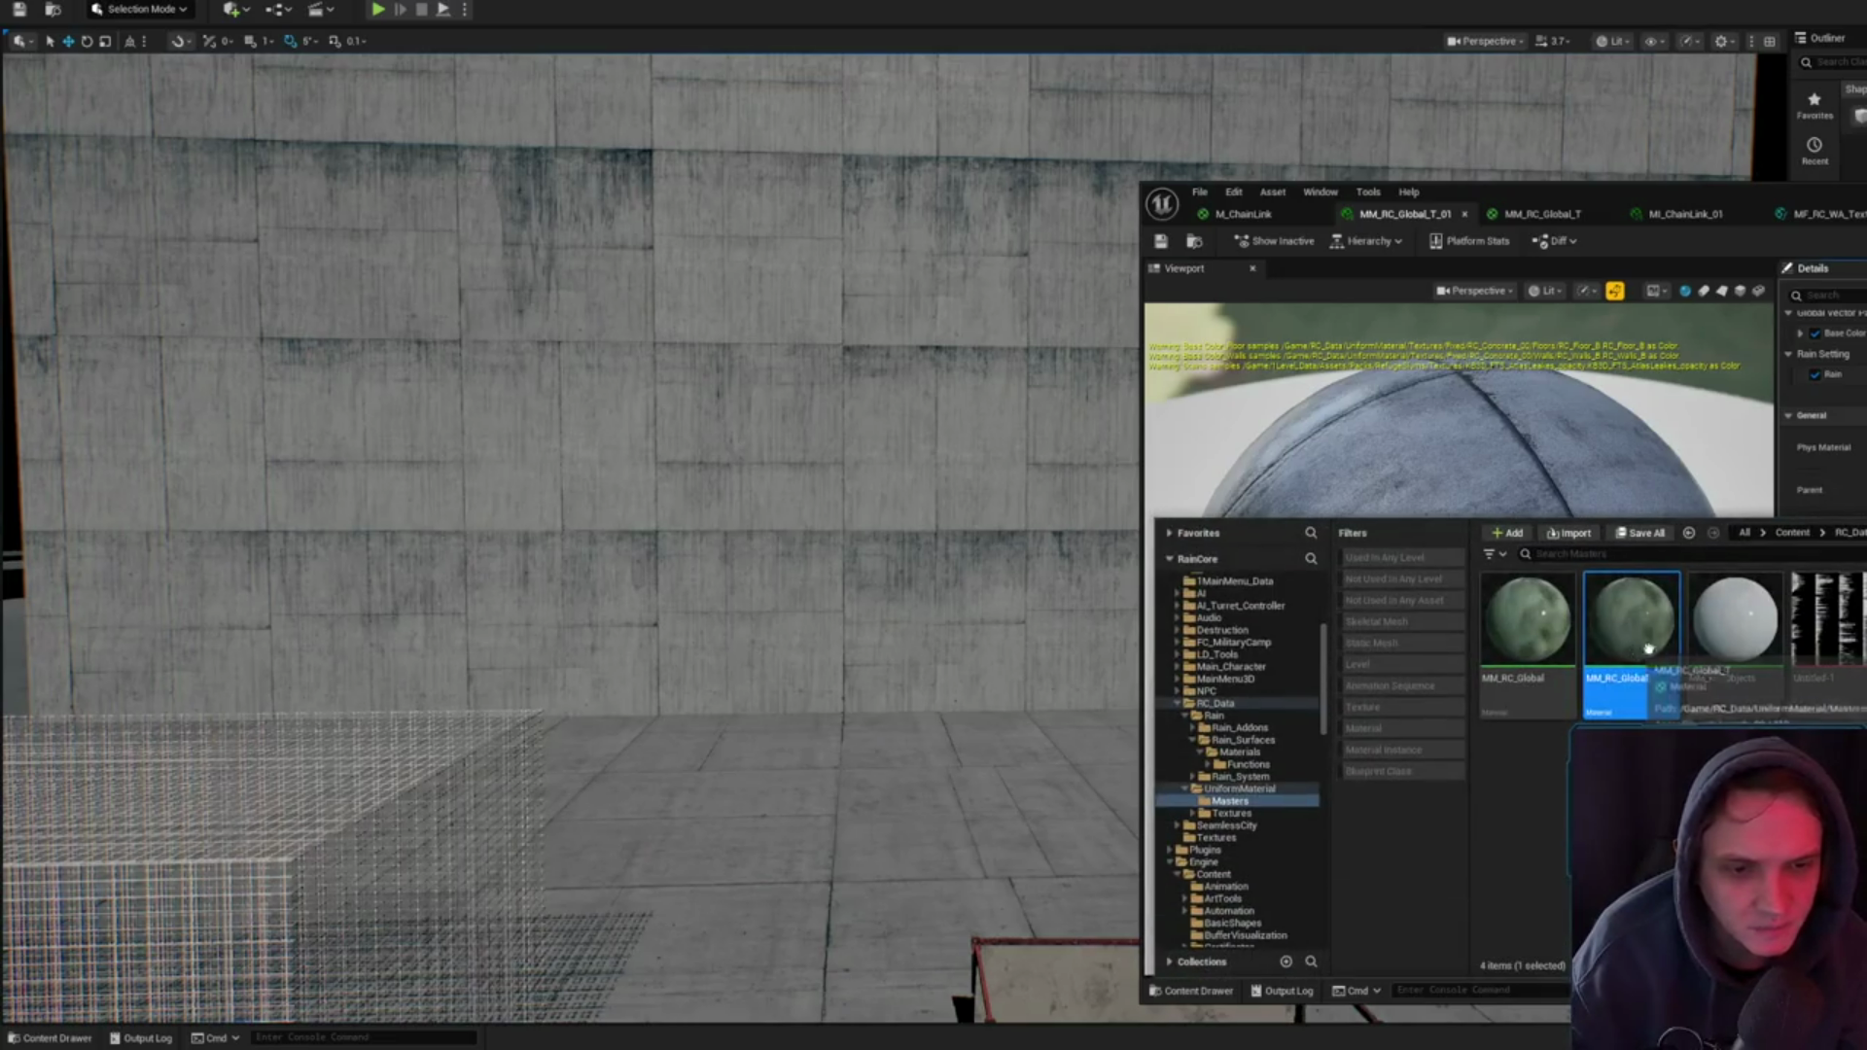
left_click(1746, 616)
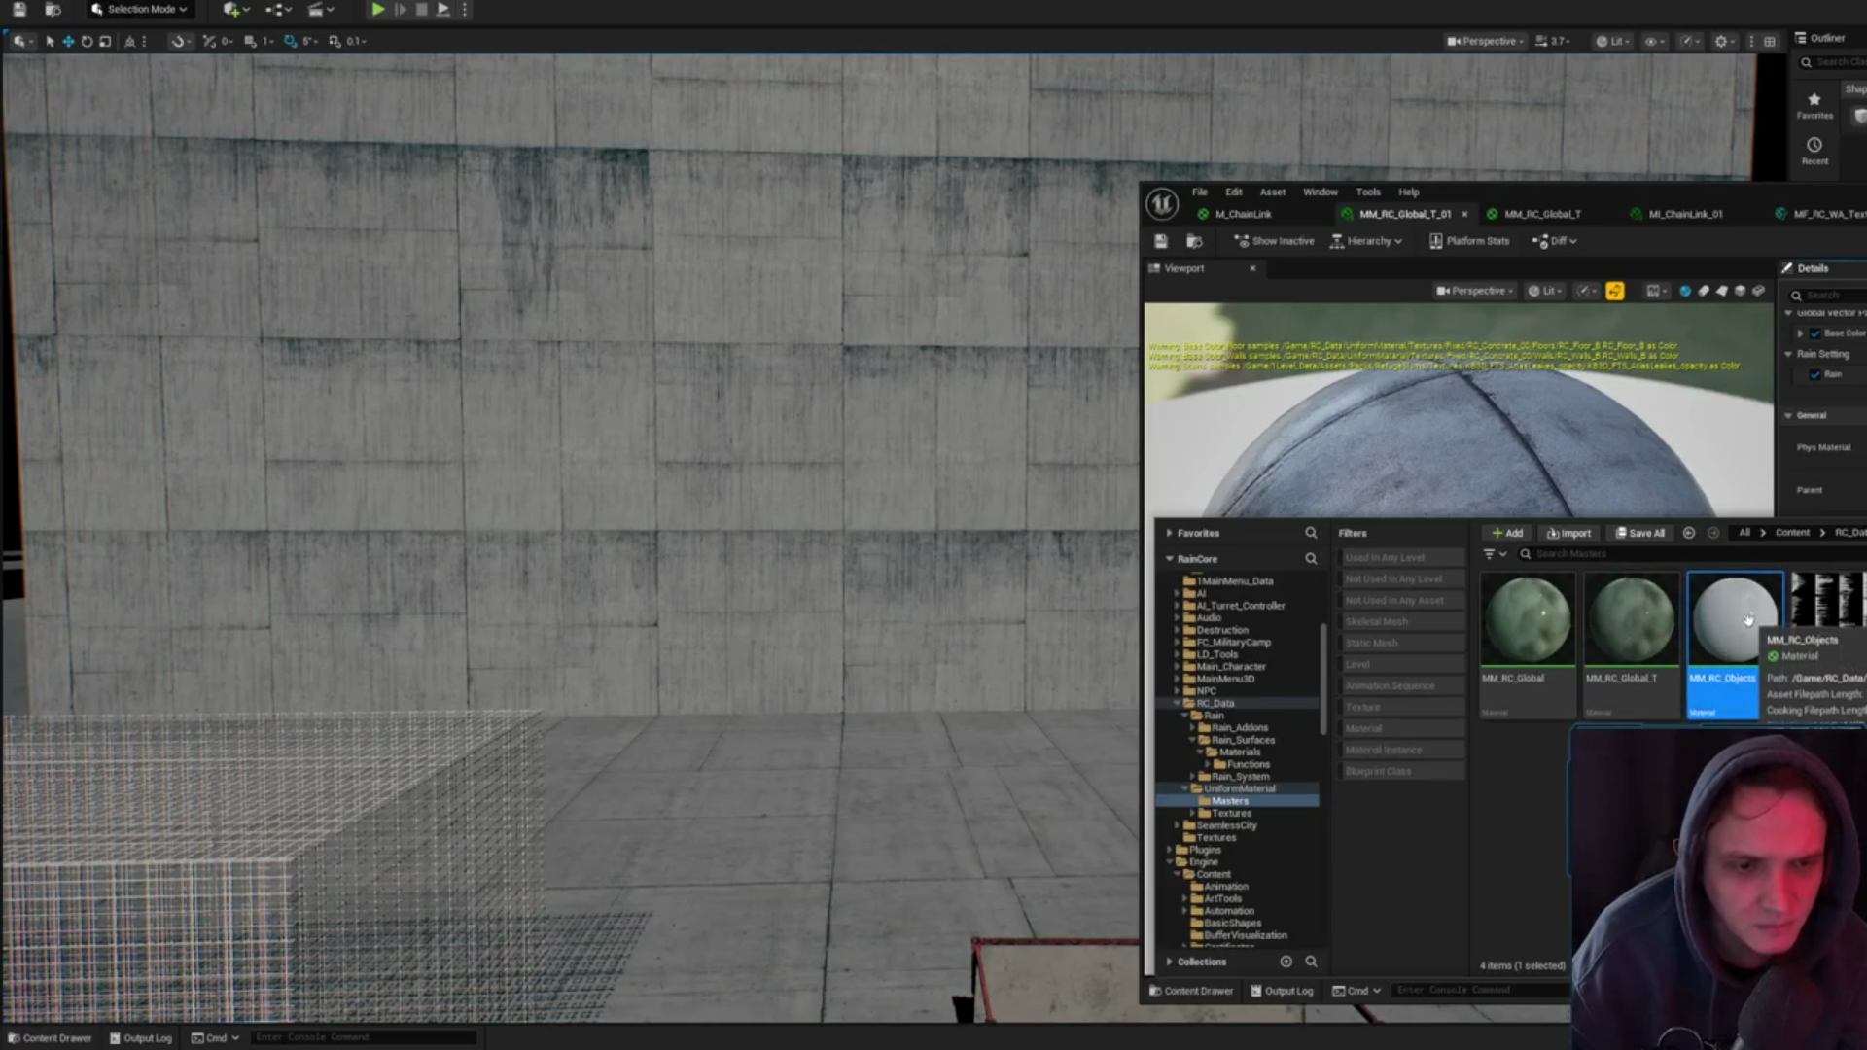
left_click(1622, 678)
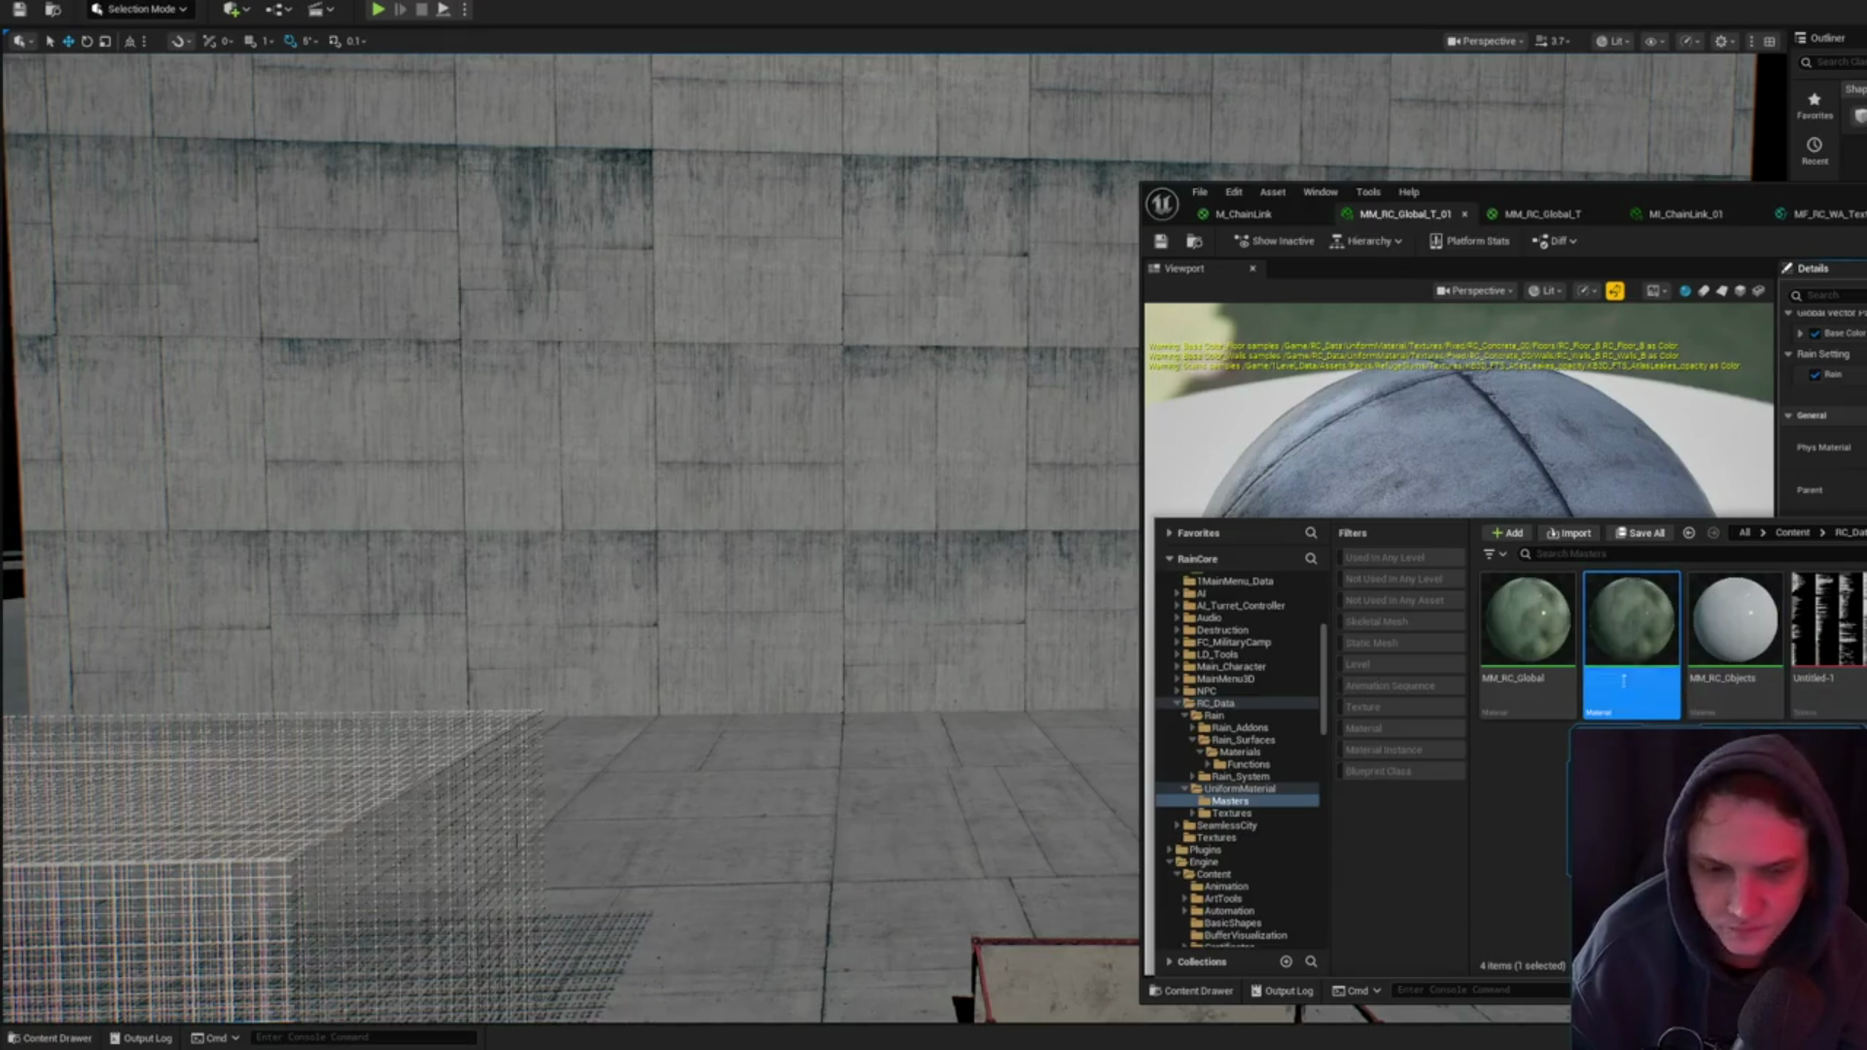
left_click(1634, 778)
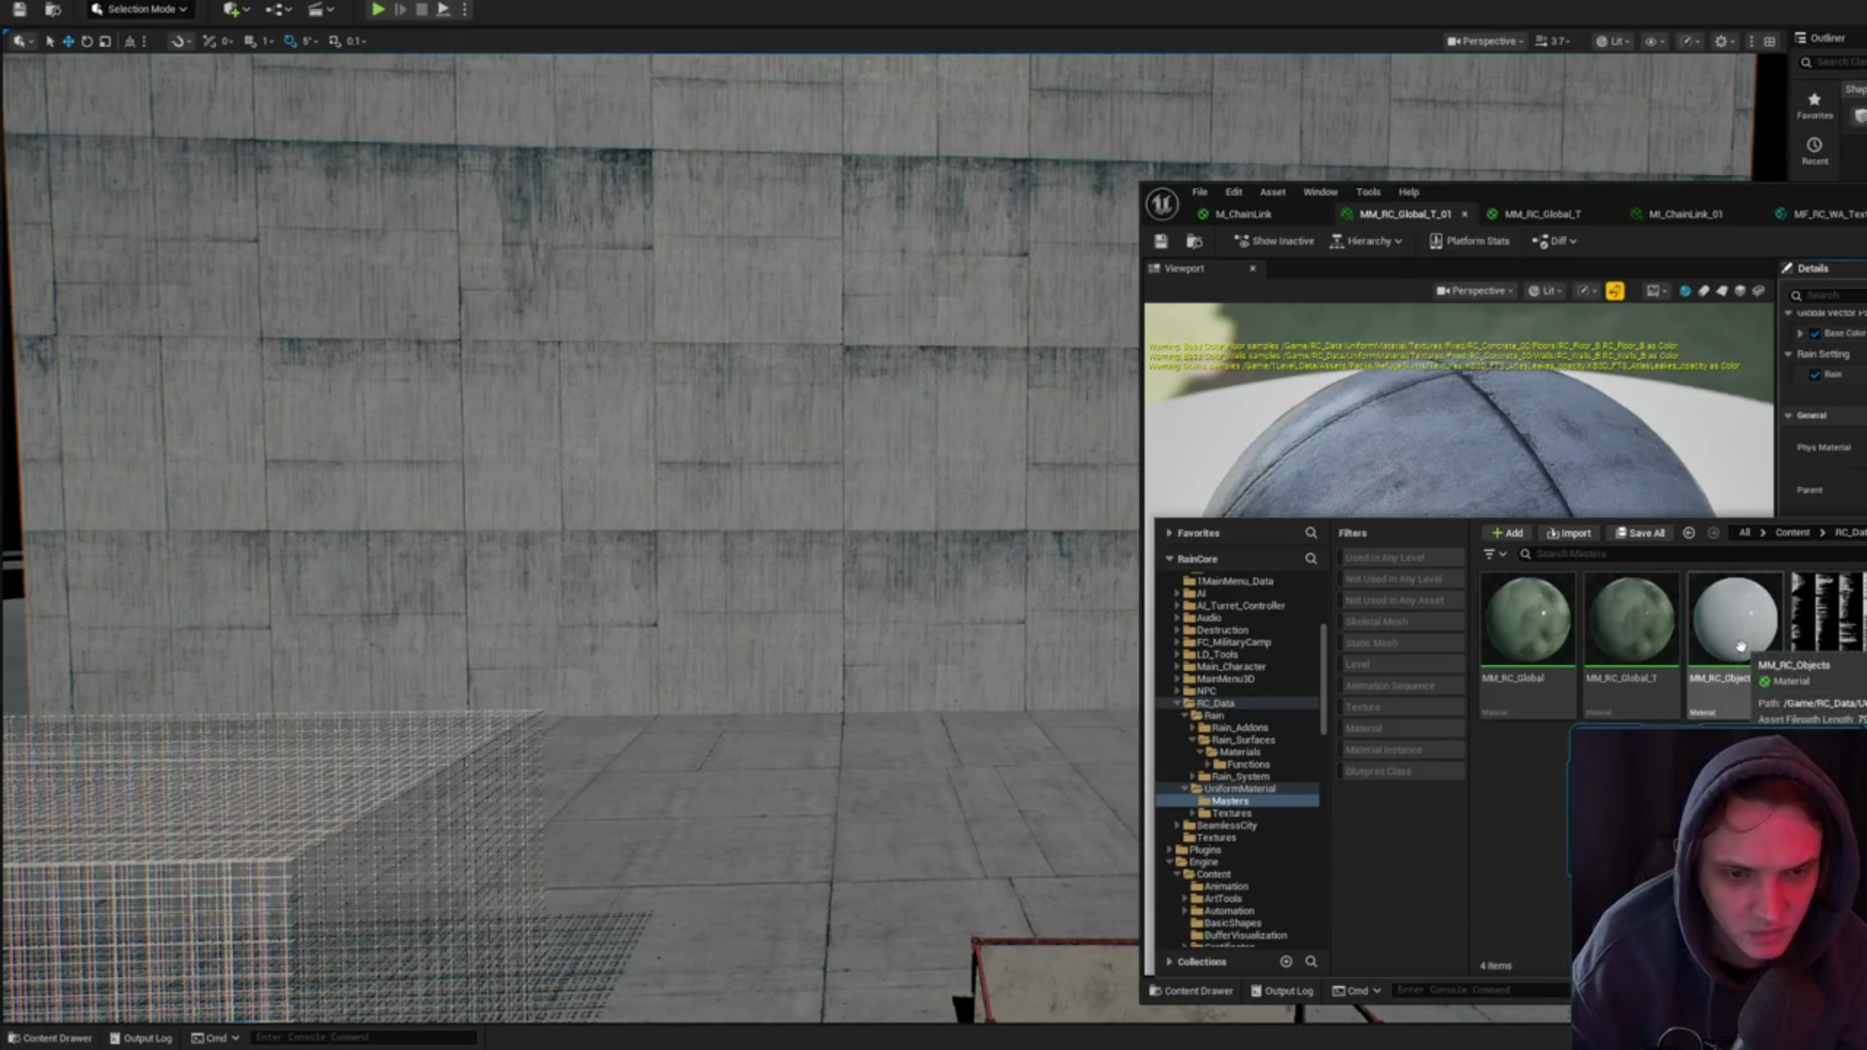
left_click(1525, 657)
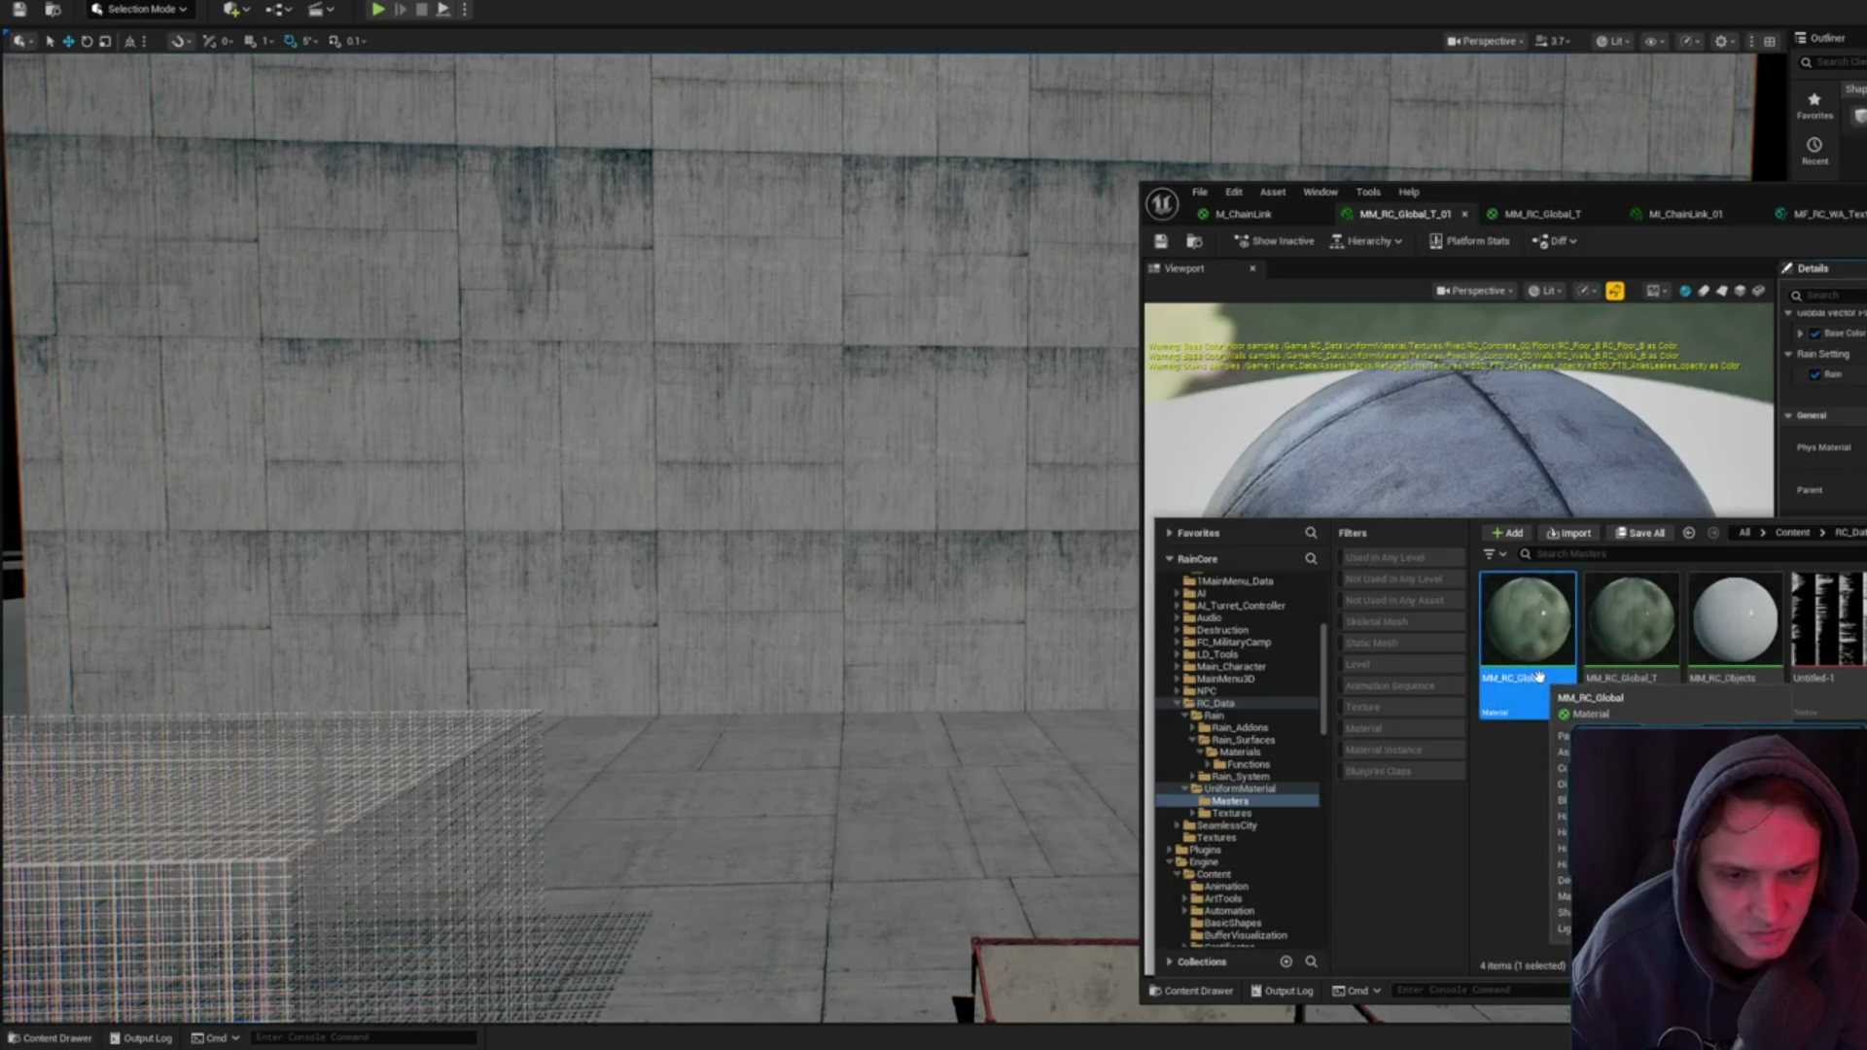
left_click(1642, 640)
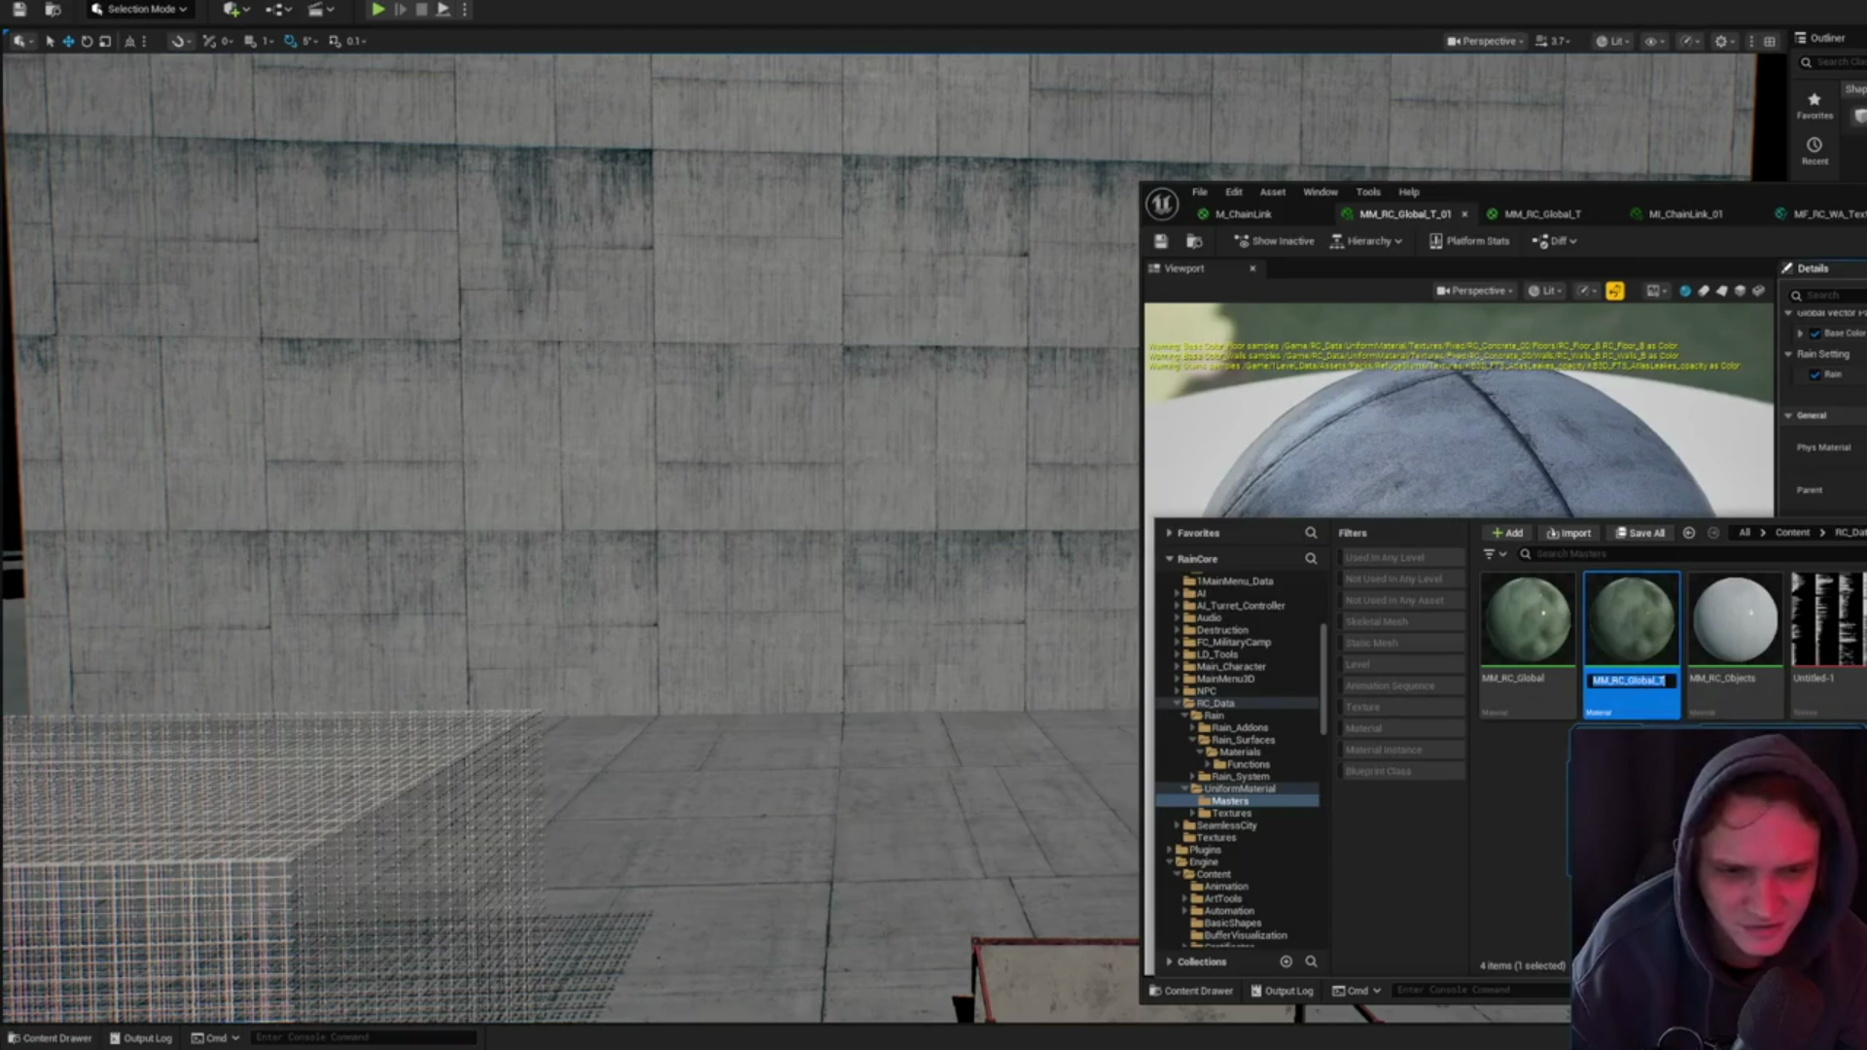
- Delete MM_RC_Global, redirecting its references to a replacement master, and open MM_RC_Global_T
left_click(1524, 627)
key("Delete")
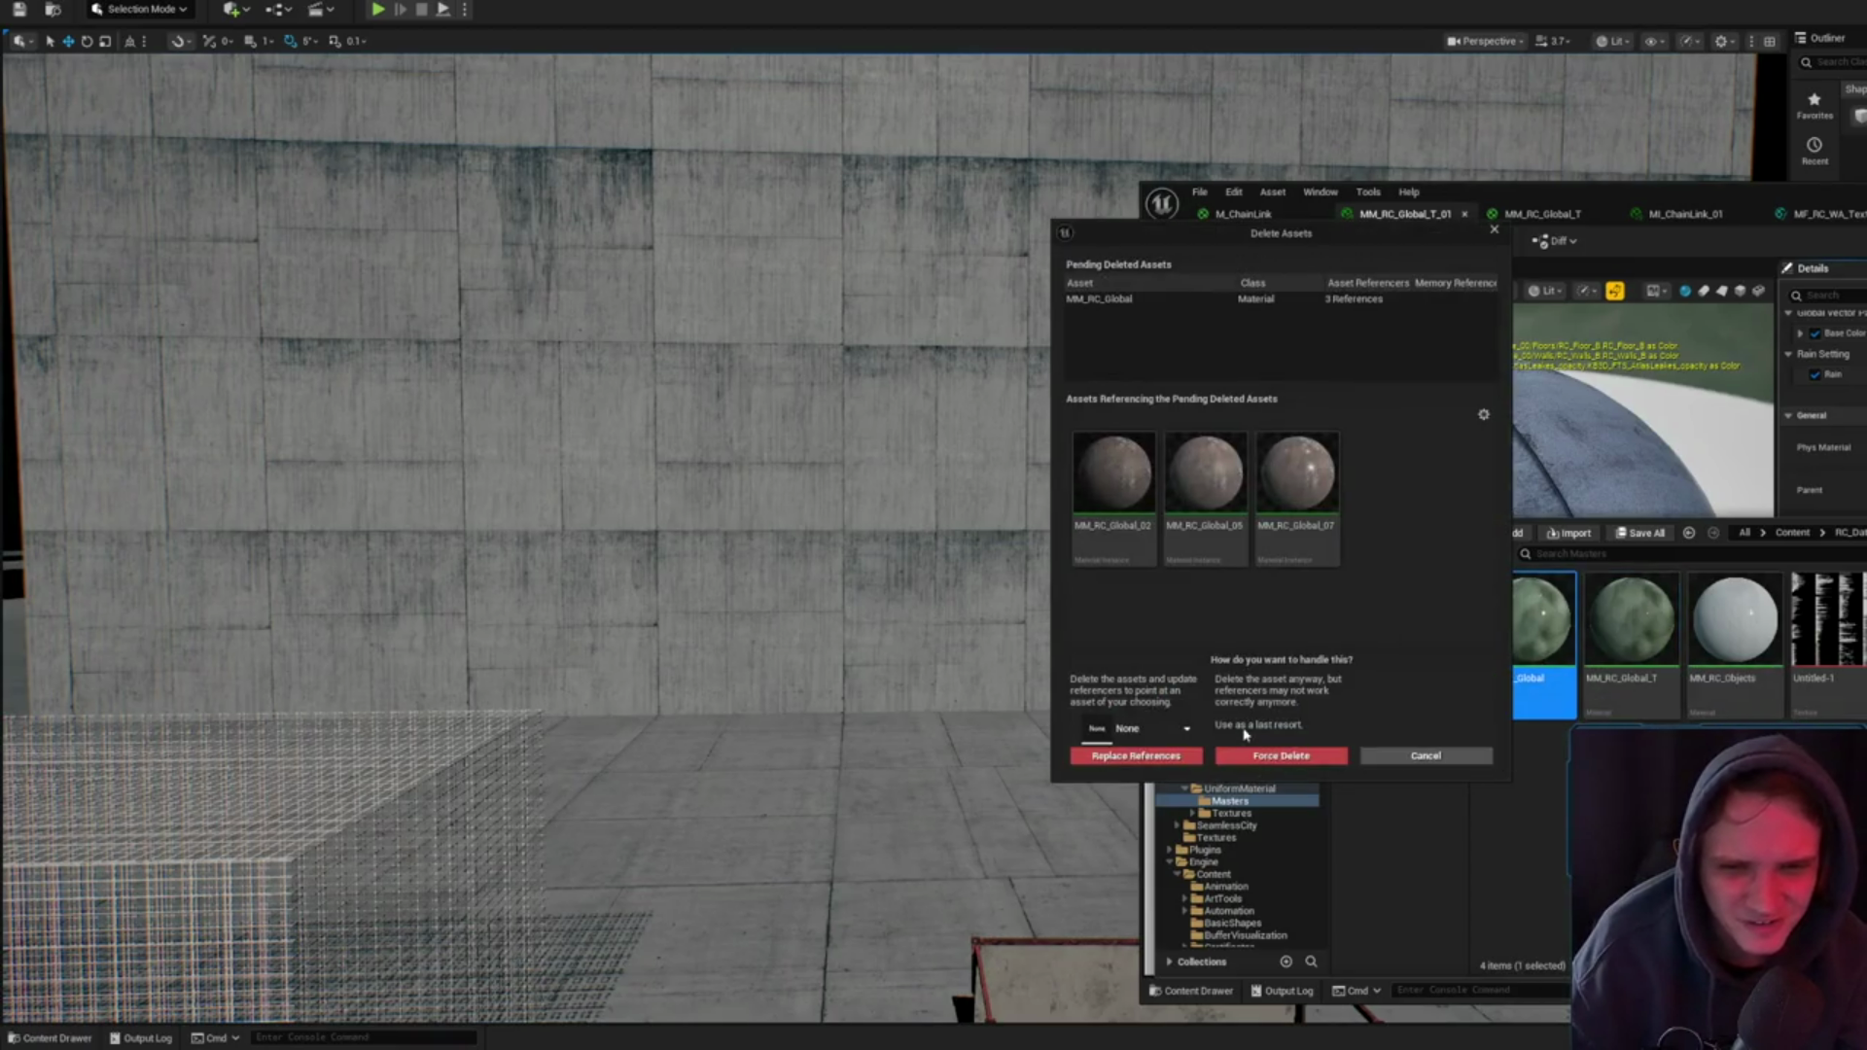
left_click(1186, 728)
left_click(1175, 815)
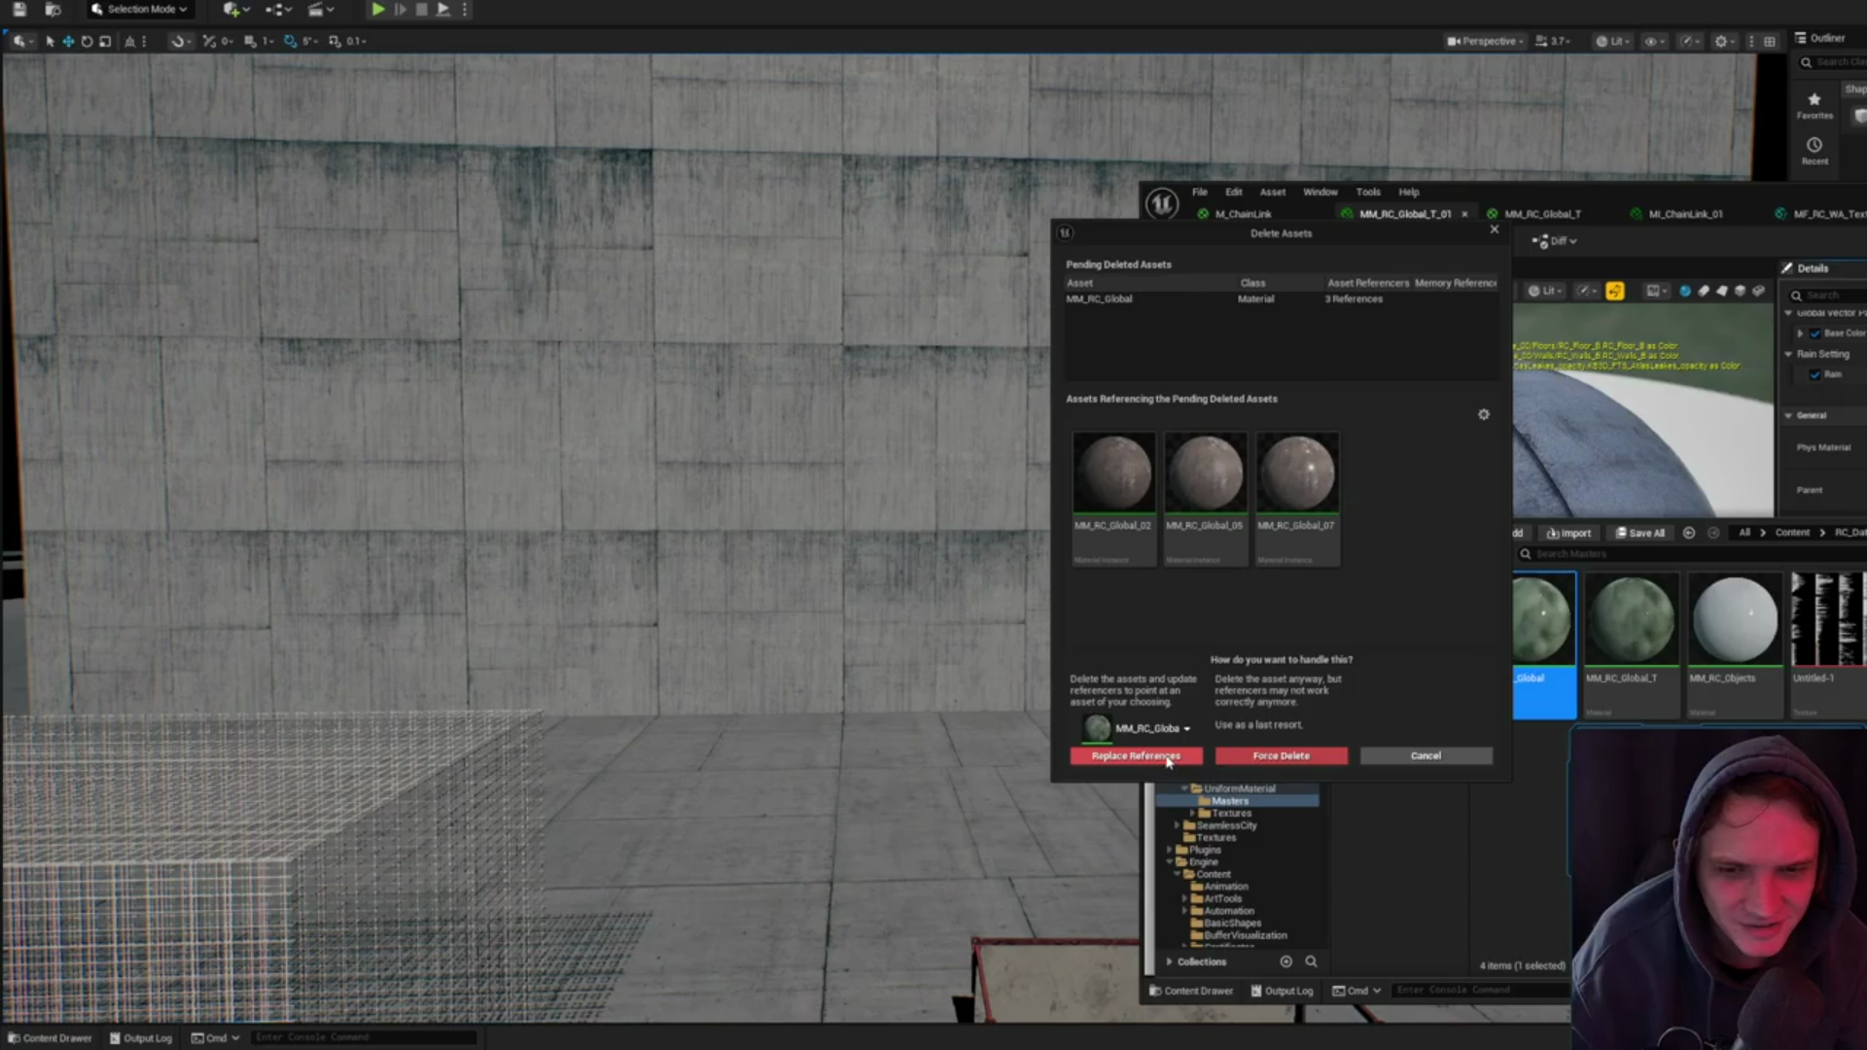
left_click(1169, 757)
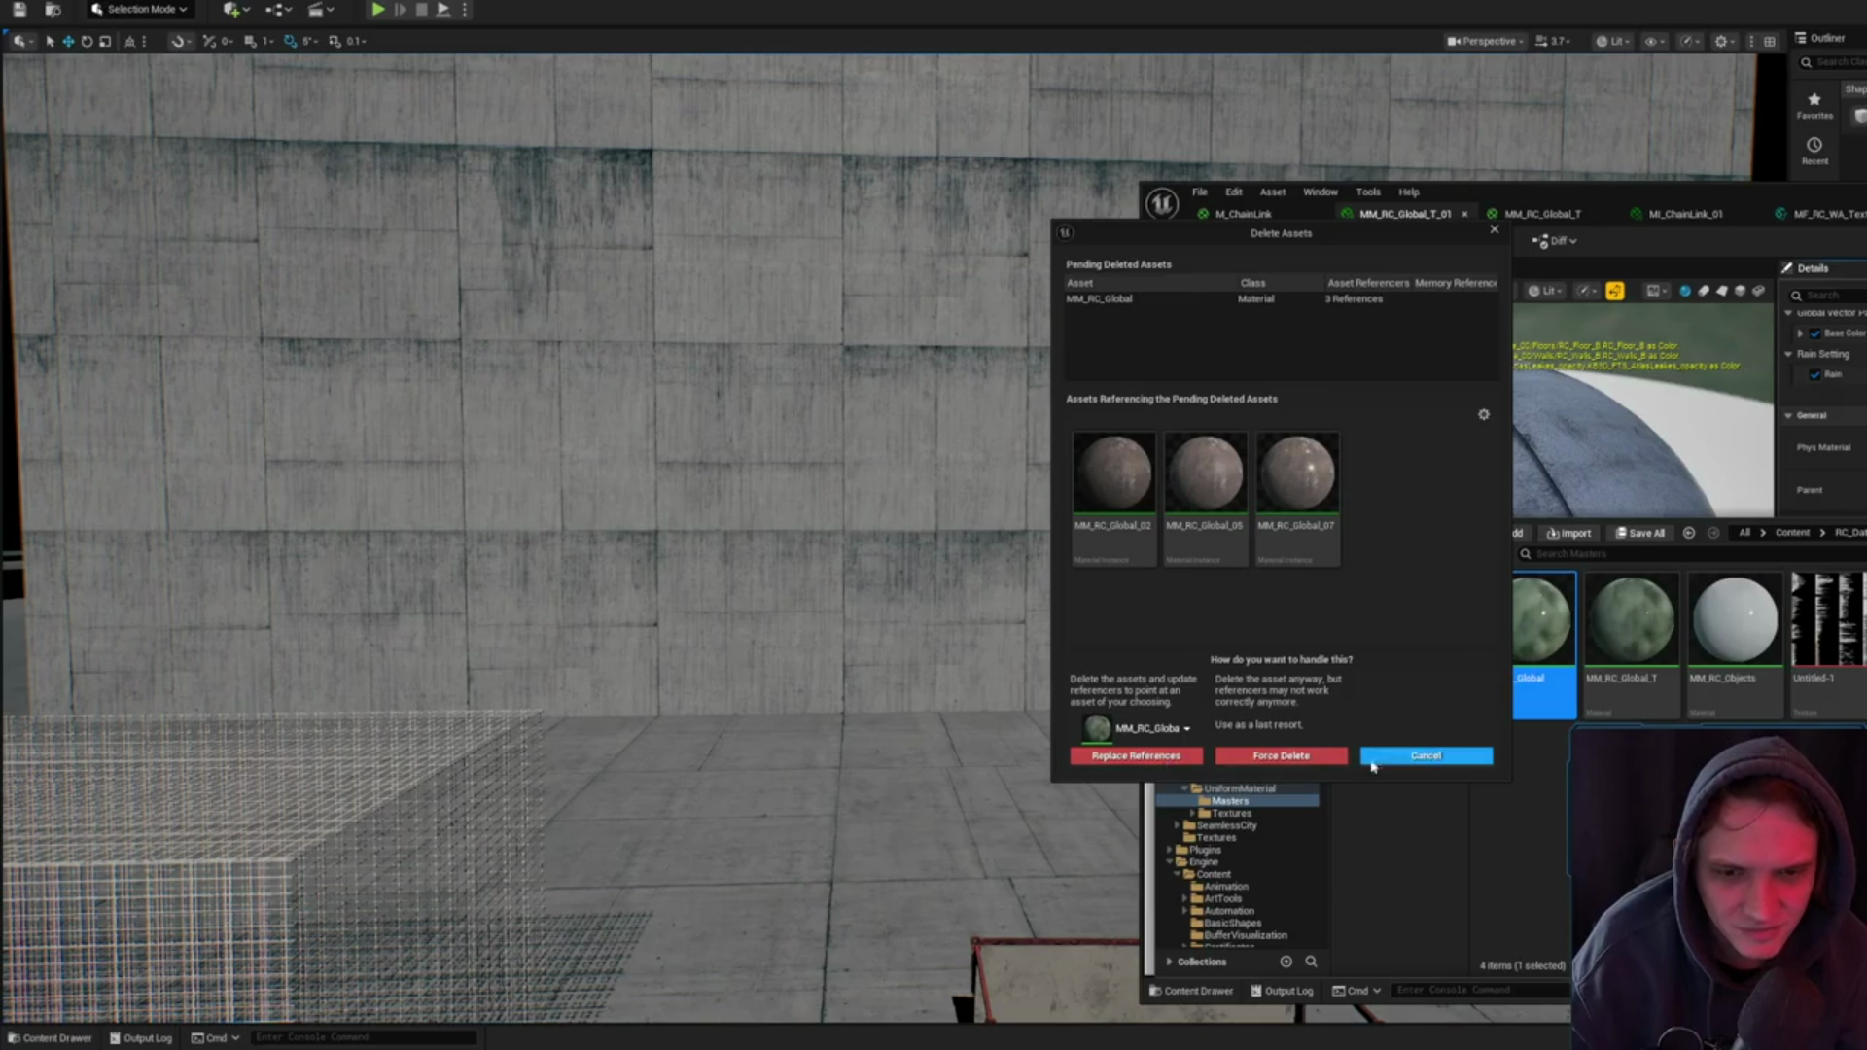
double_click(1634, 623)
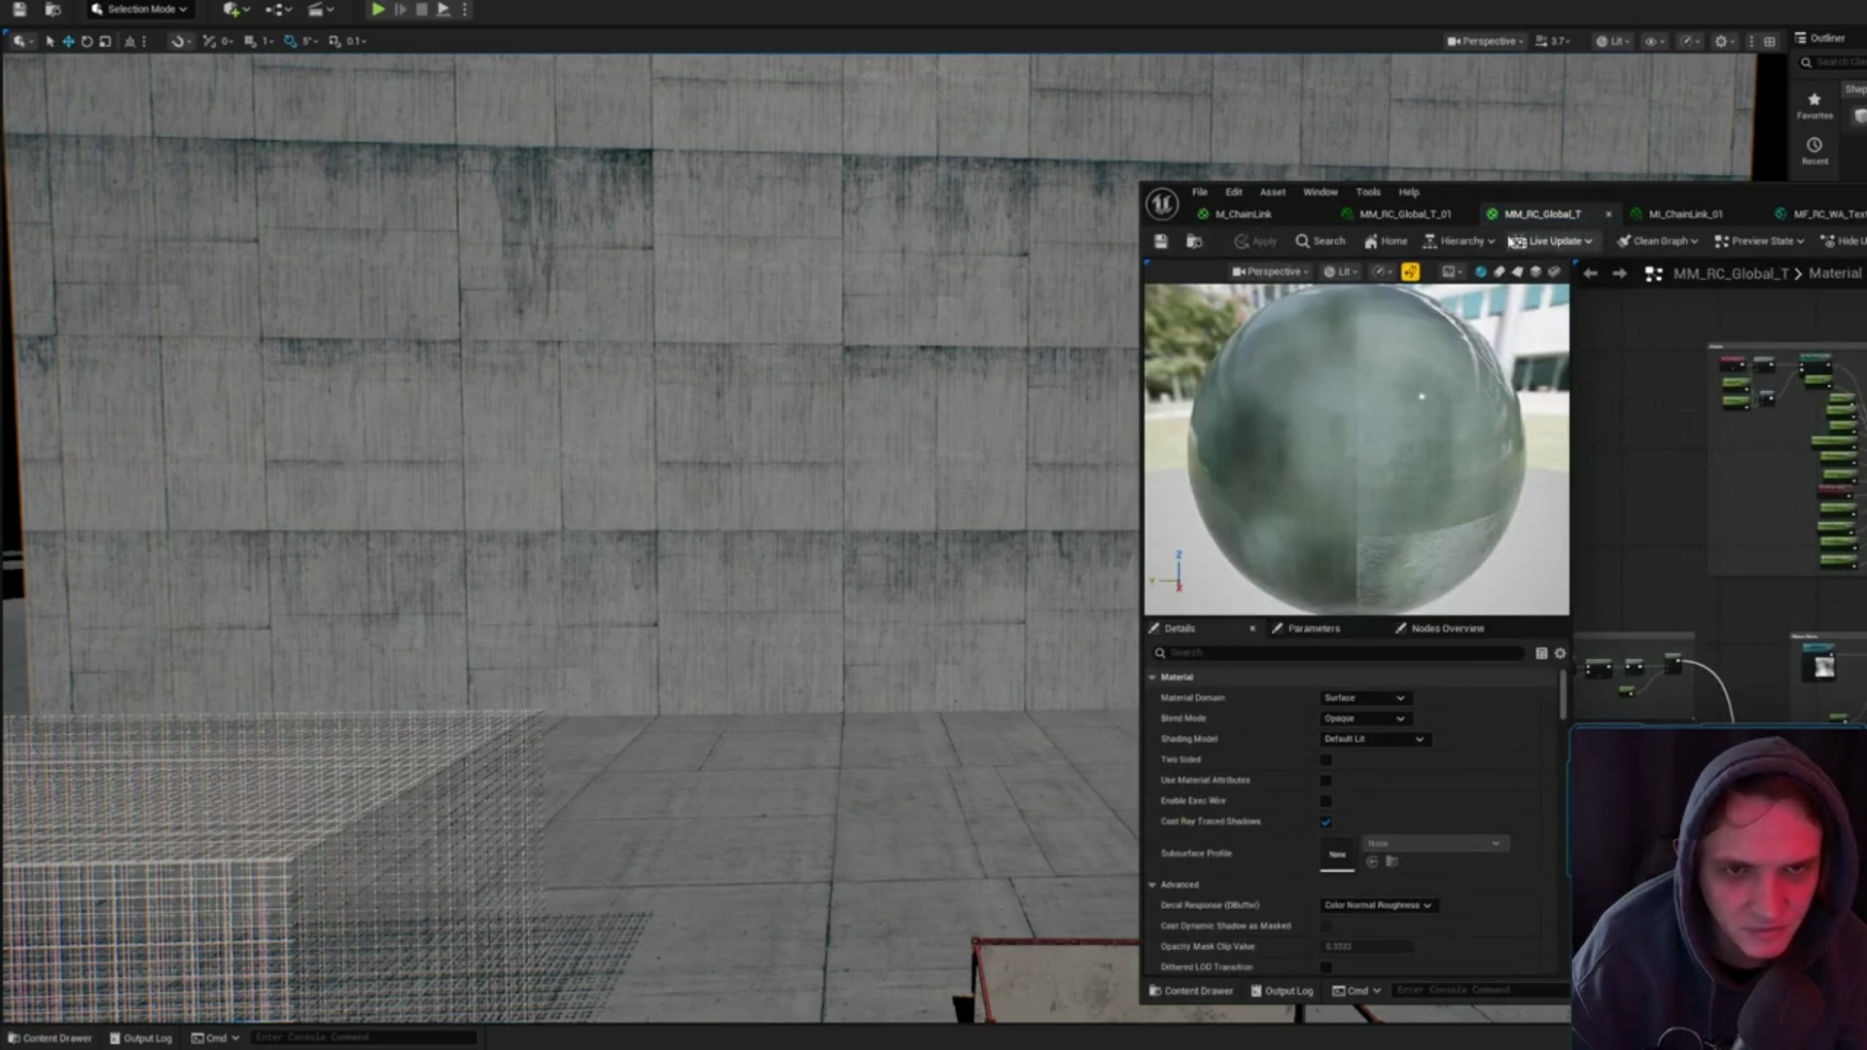
- Check the Add node, apply the MM_RC_Global_T edits, and open the wall's MM_RC_Global_T_01 instance
scroll(1690, 459, "up", 4)
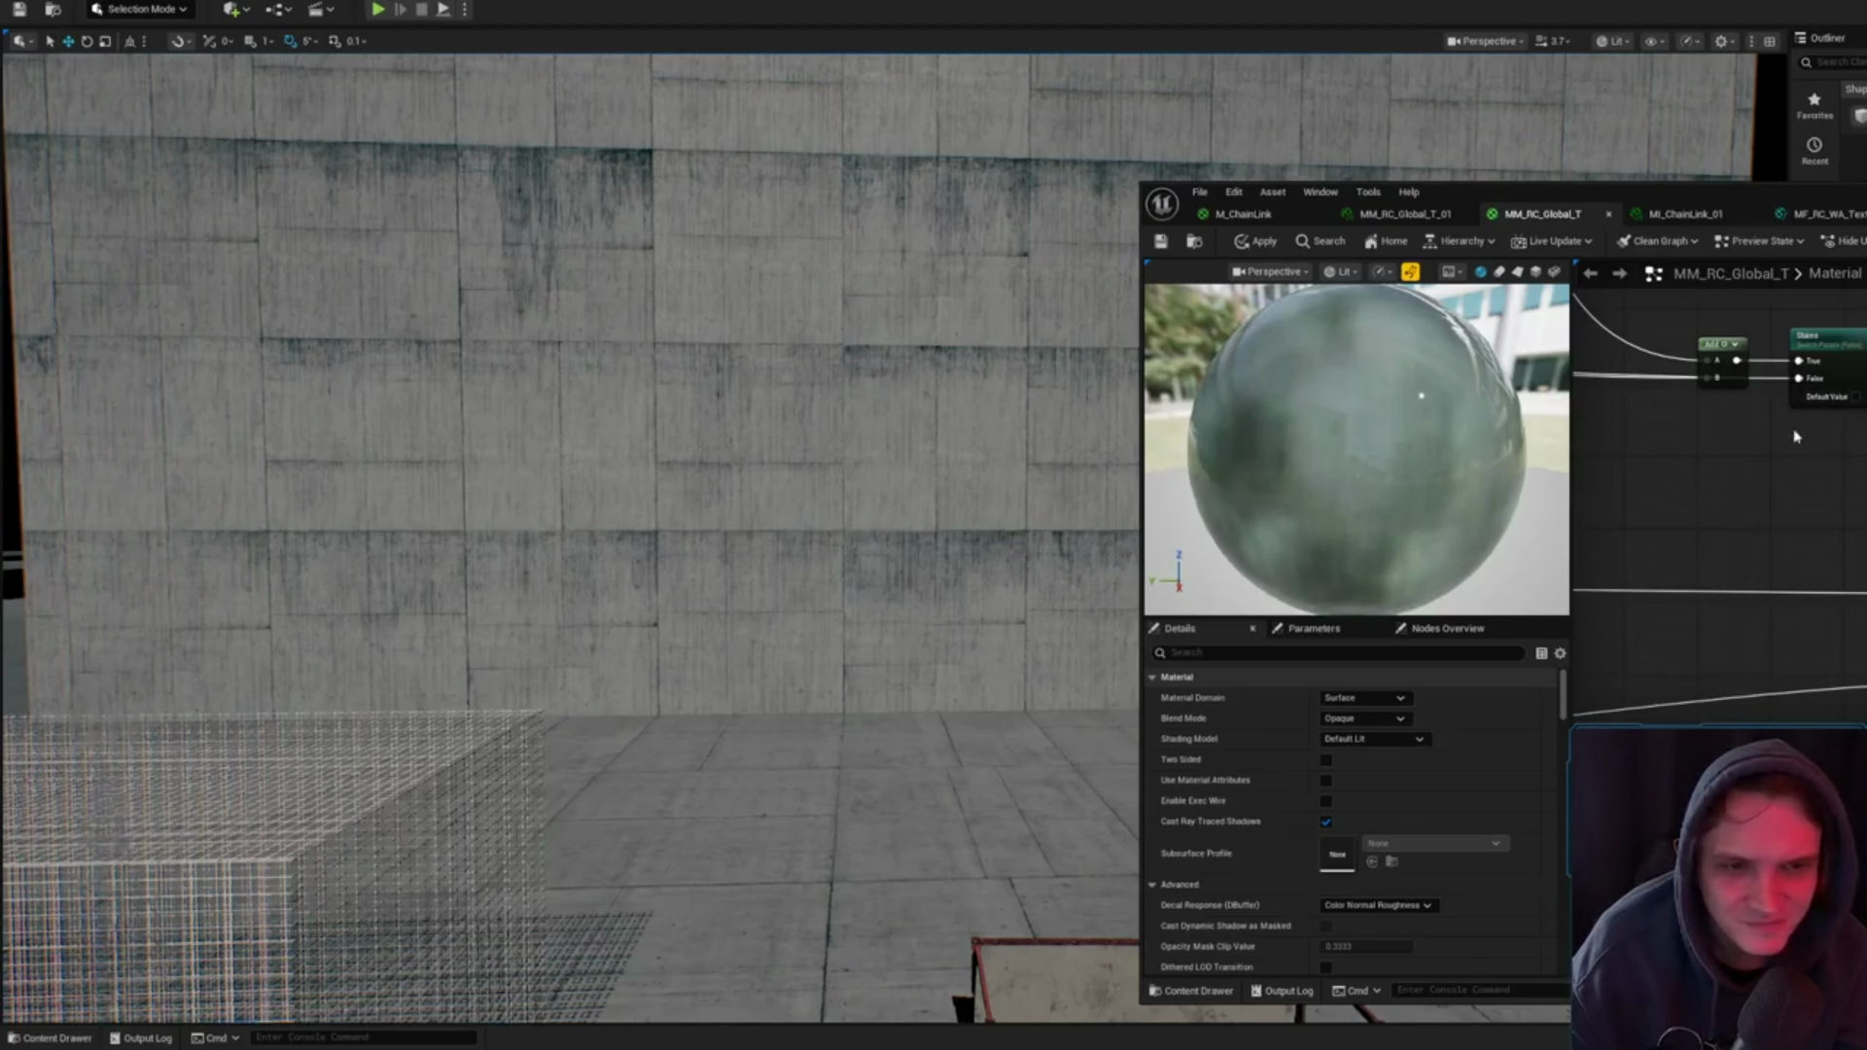
left_click_drag(1857, 401, 1866, 489)
left_click(1863, 433)
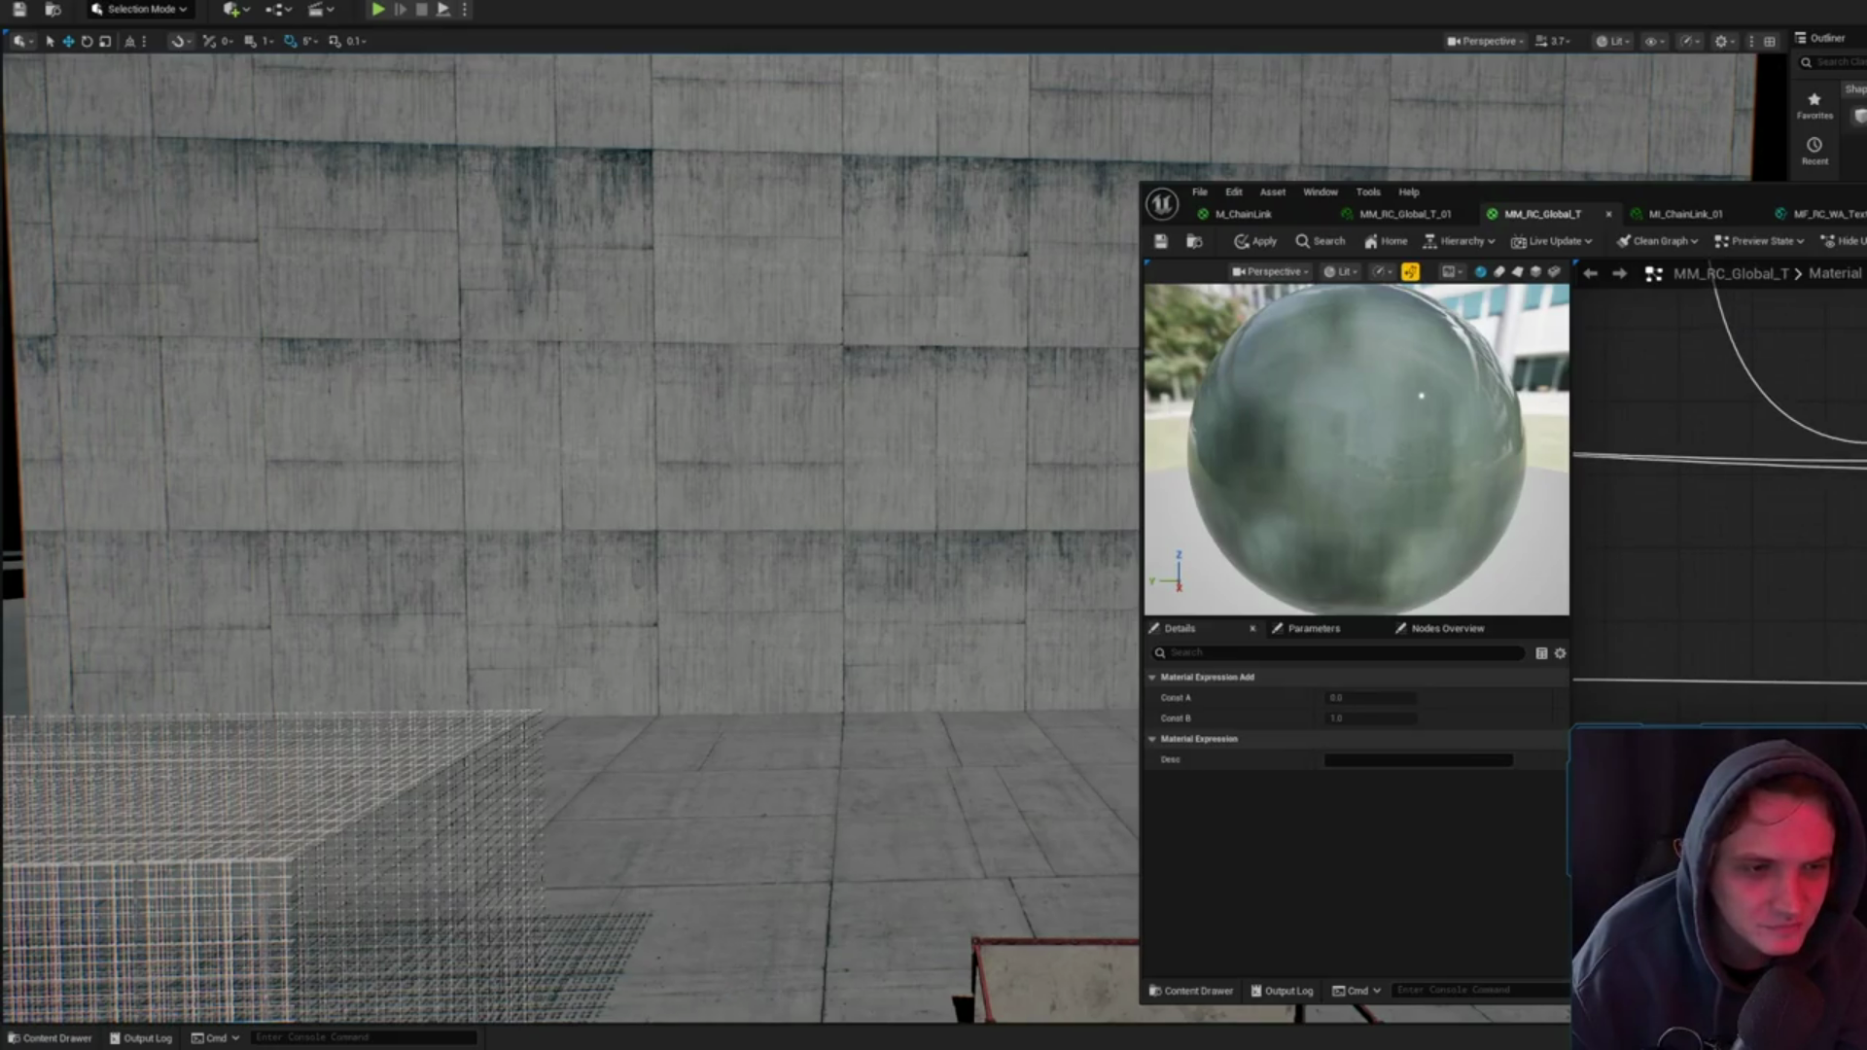
left_click(1255, 241)
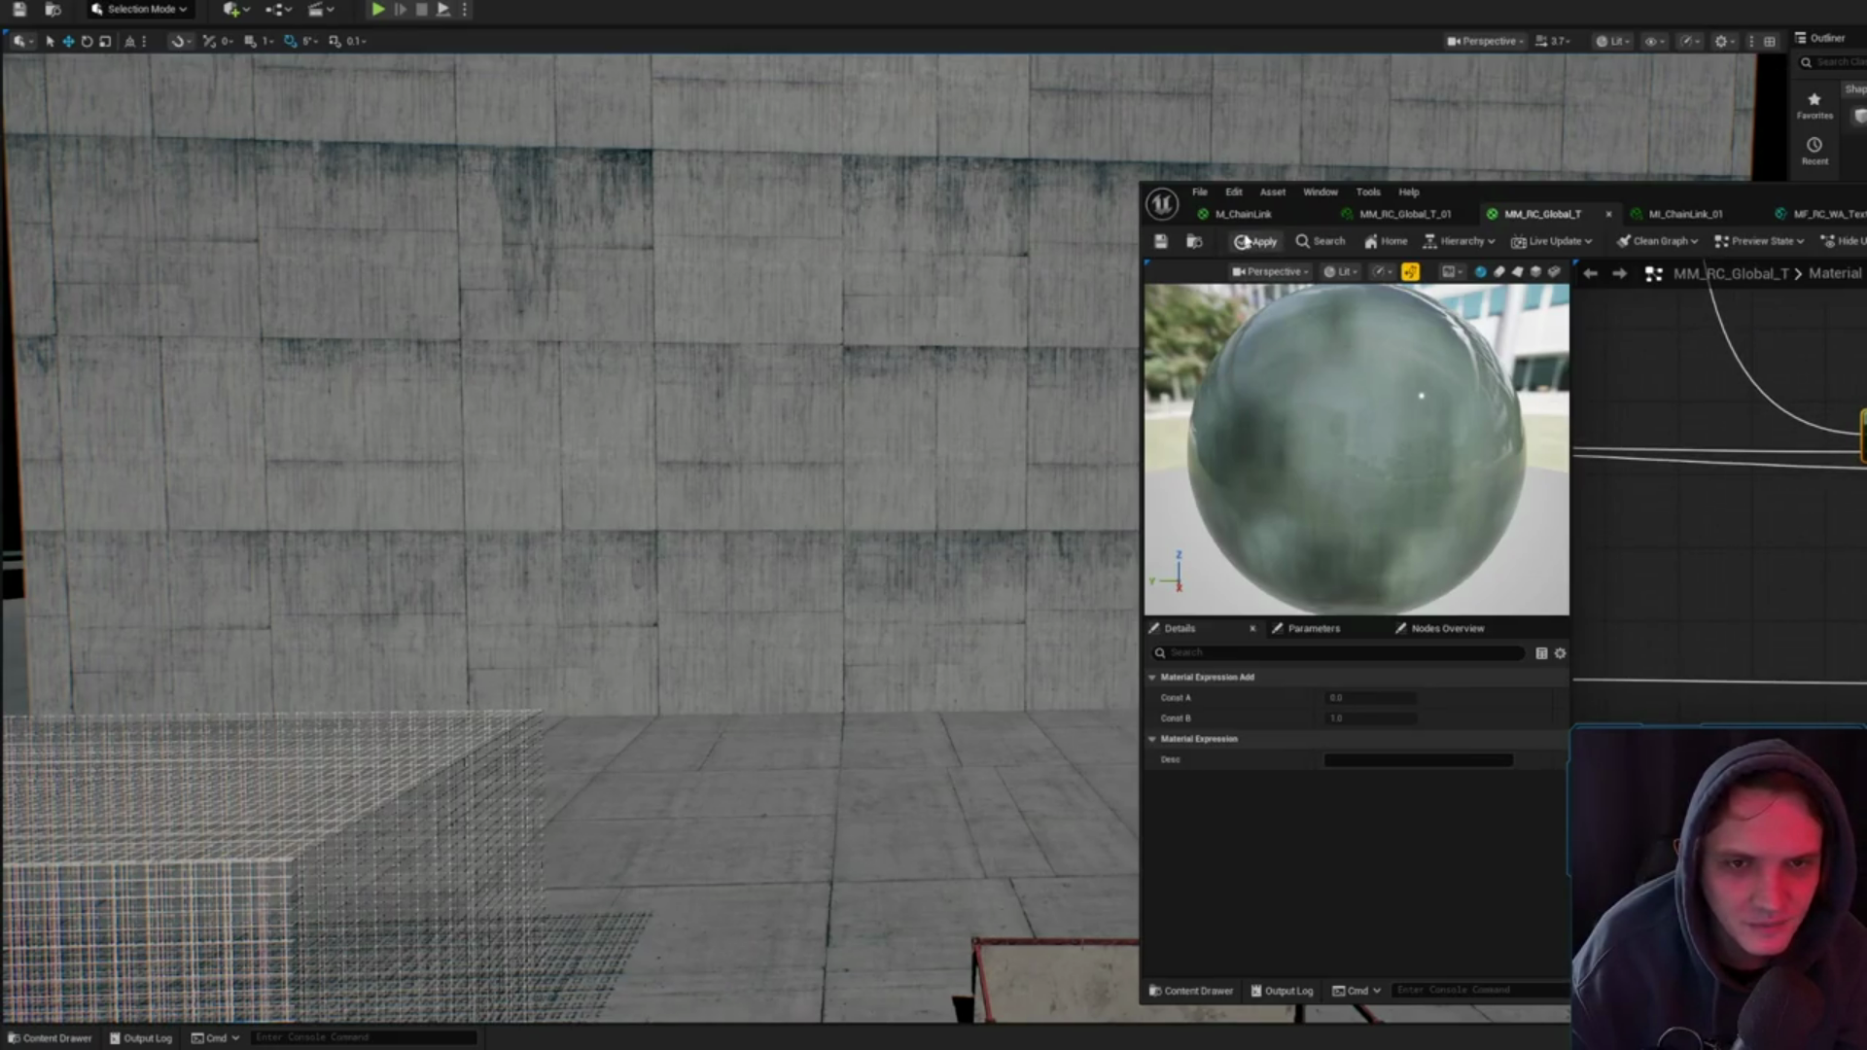
left_click(893, 277)
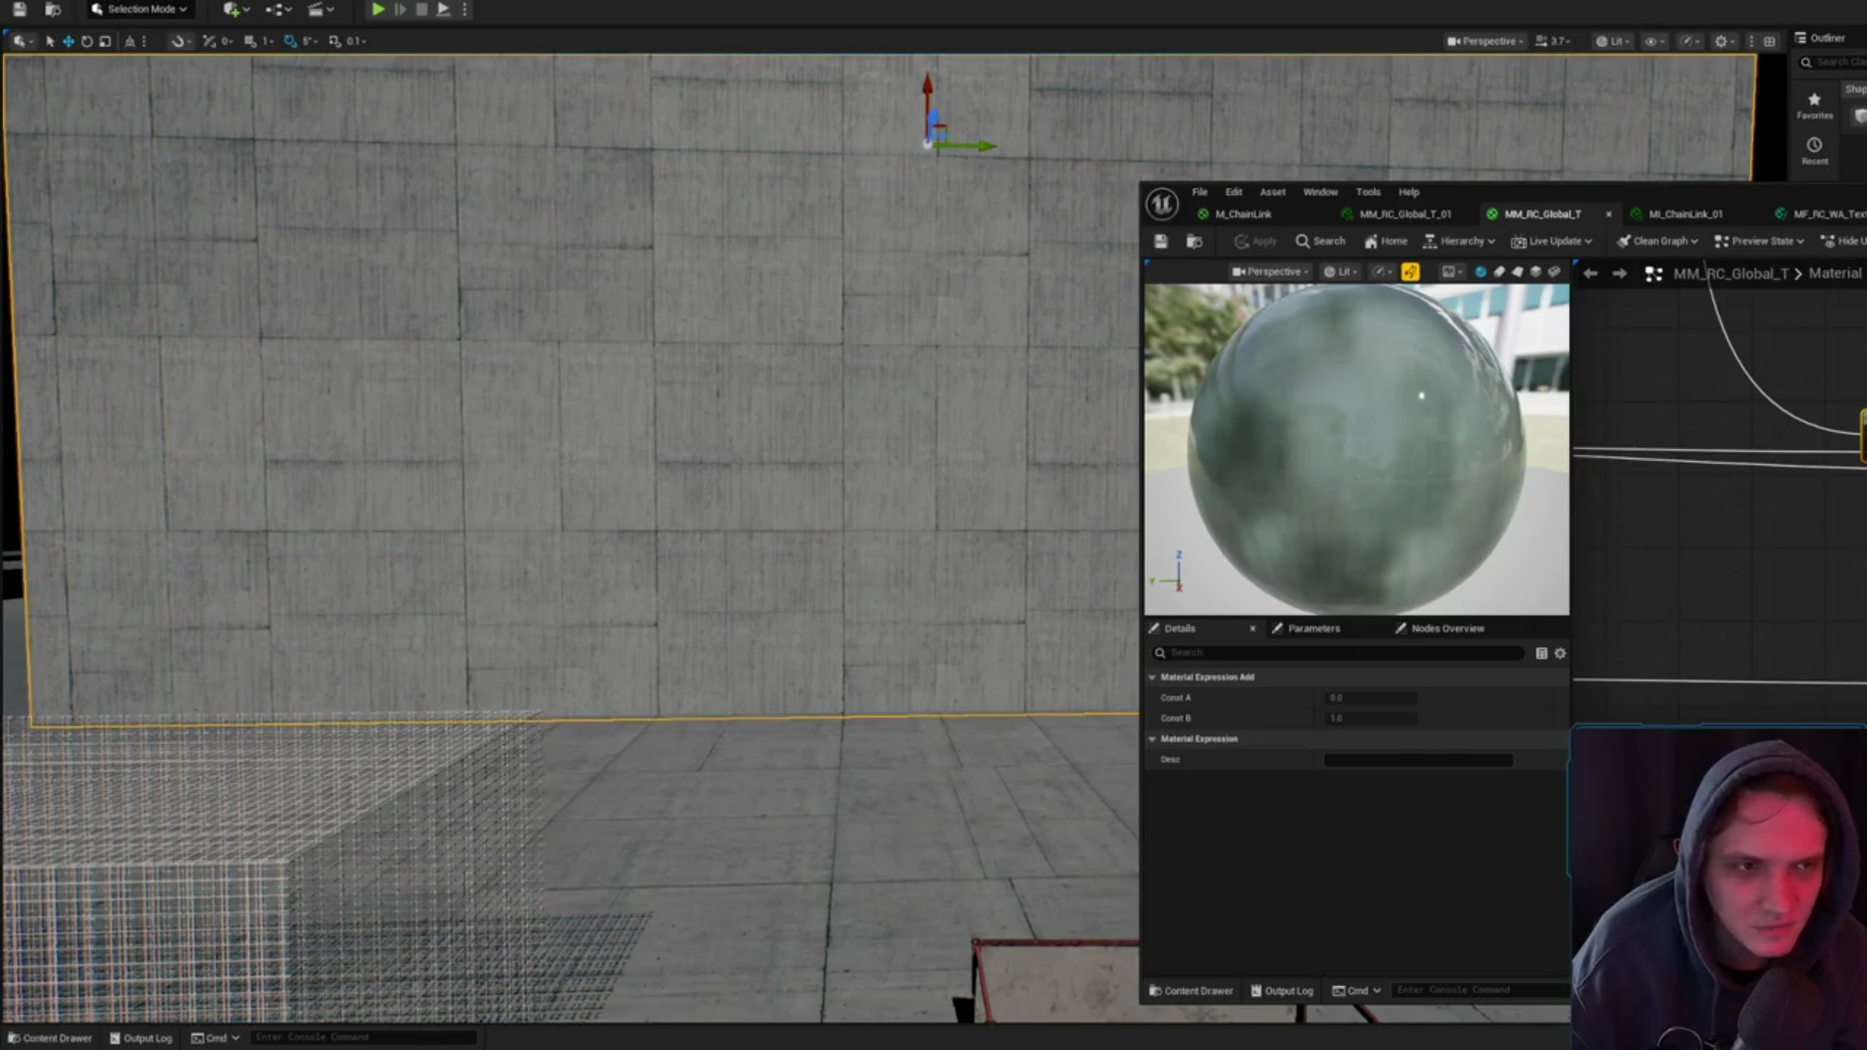
double_click(1822, 283)
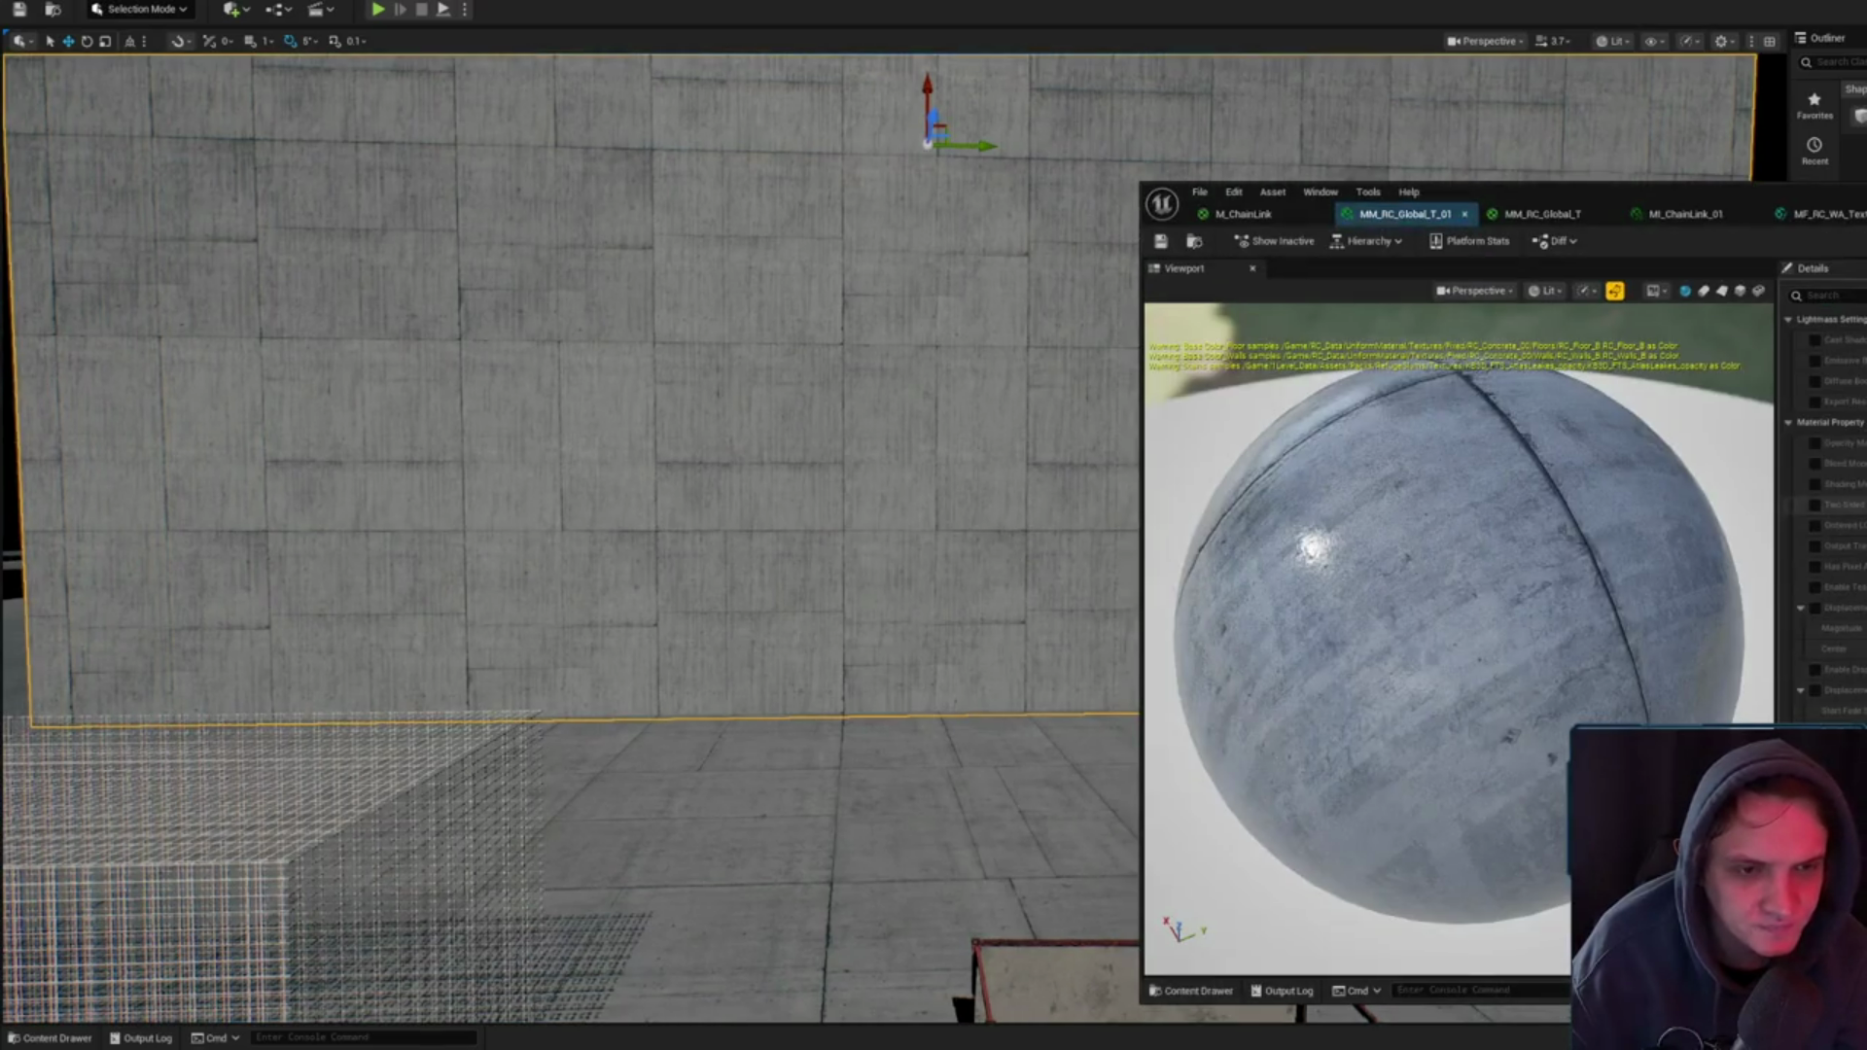
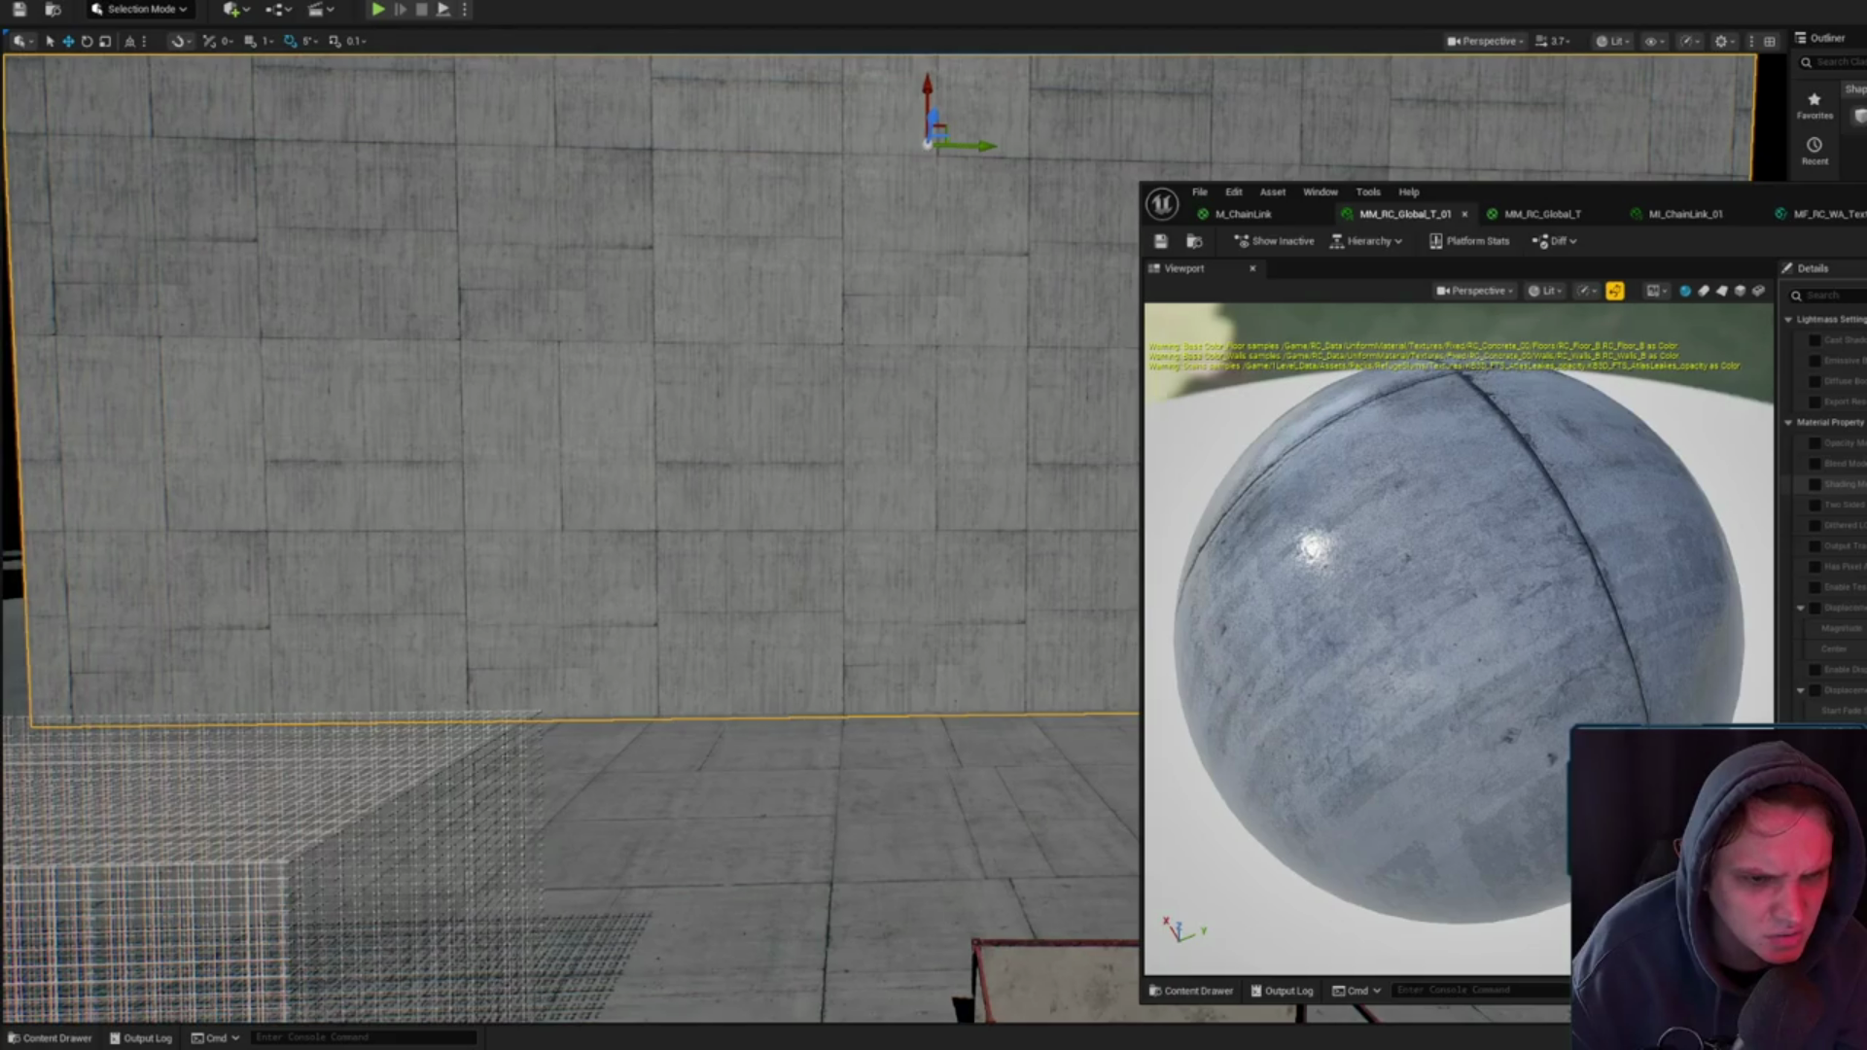
- Save the MM_RC_Global_T_01 material instance
scroll(1827, 486, "down", 10)
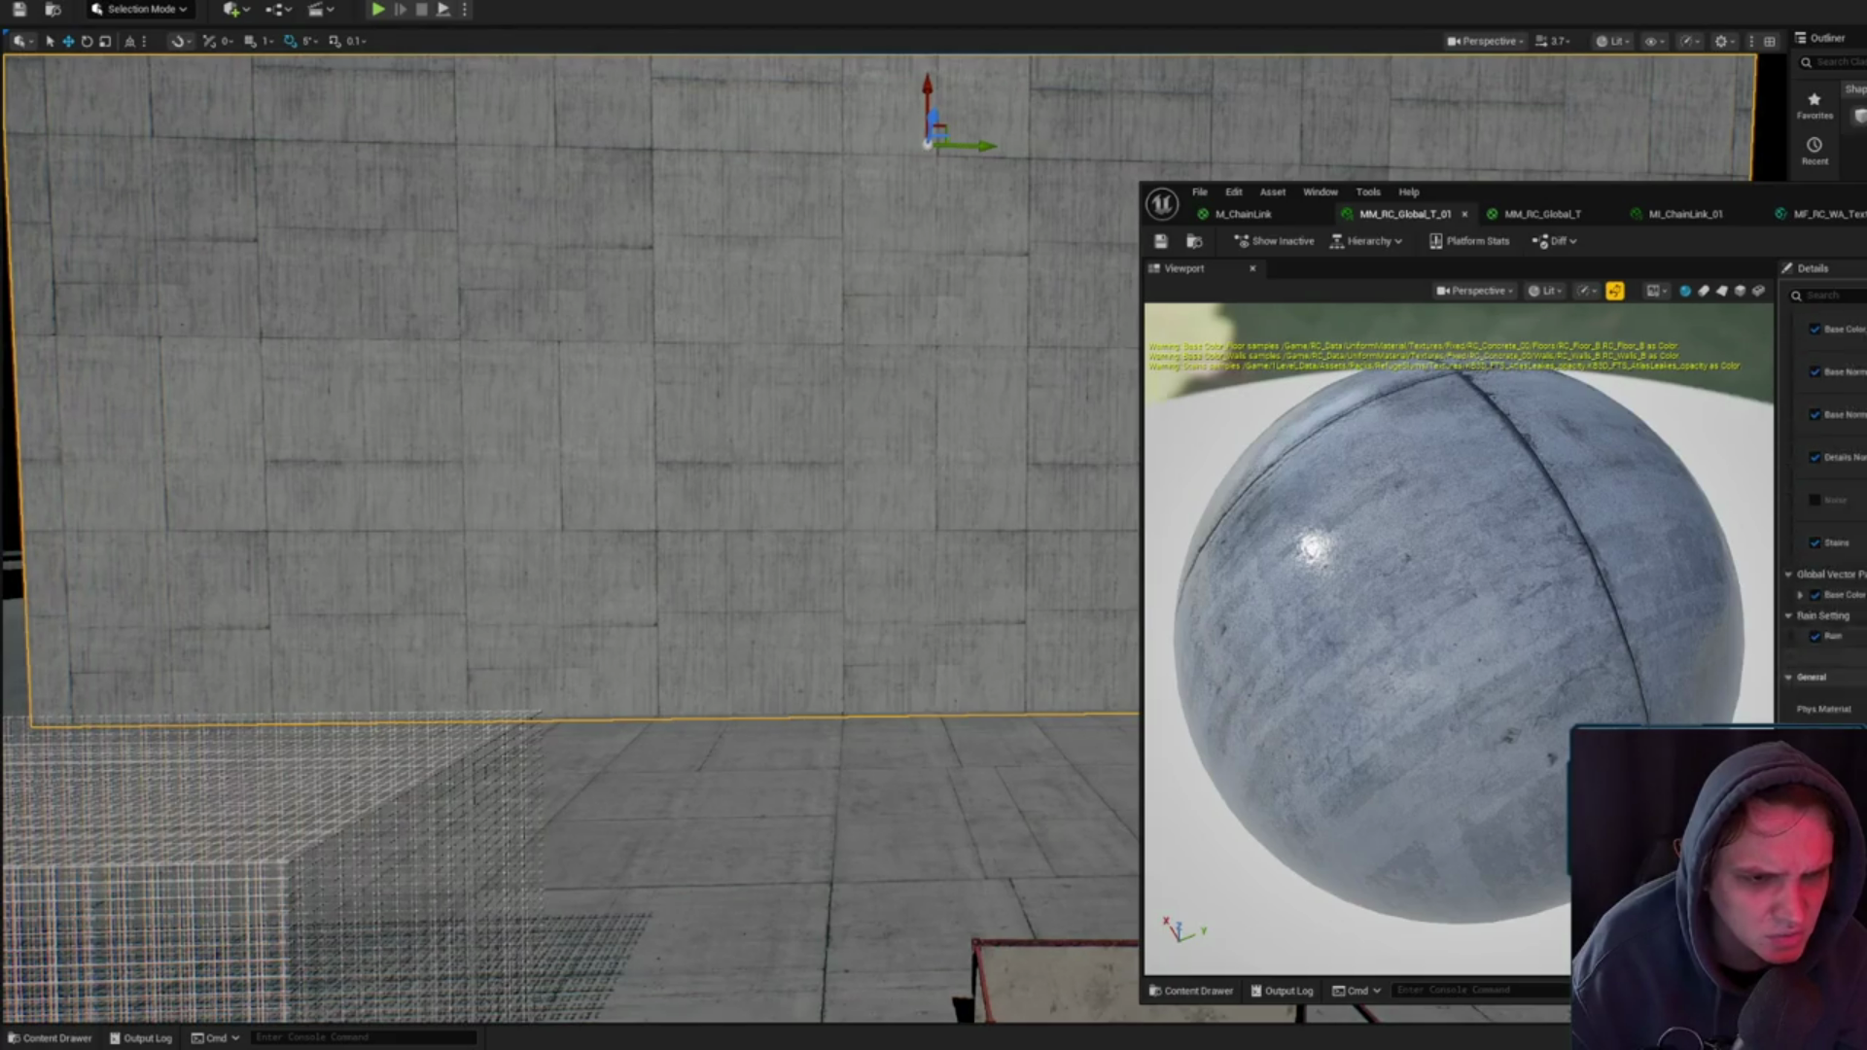
scroll(1835, 555, "up", 3)
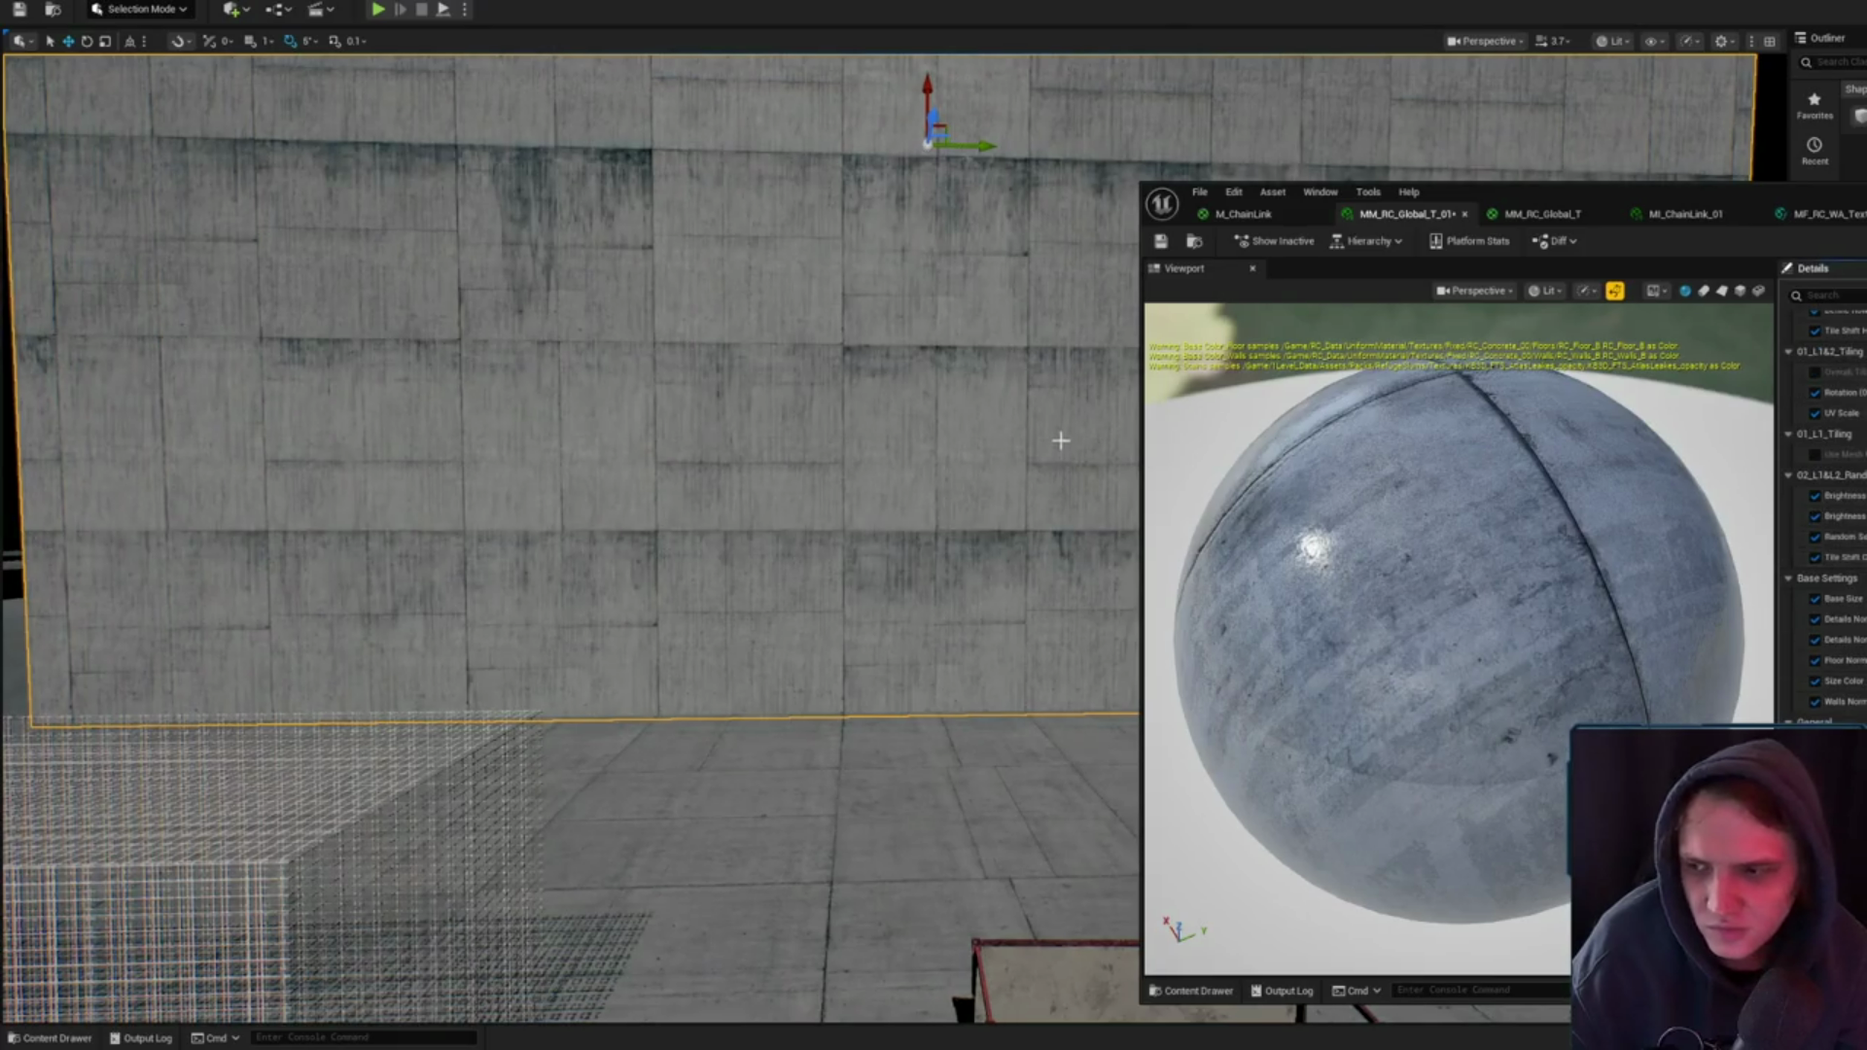
scroll(1063, 434, "up", 2)
left_click(1160, 243)
- Open a material instance from the Content Drawer and enable its Stains global static switch
key("ctrl+space")
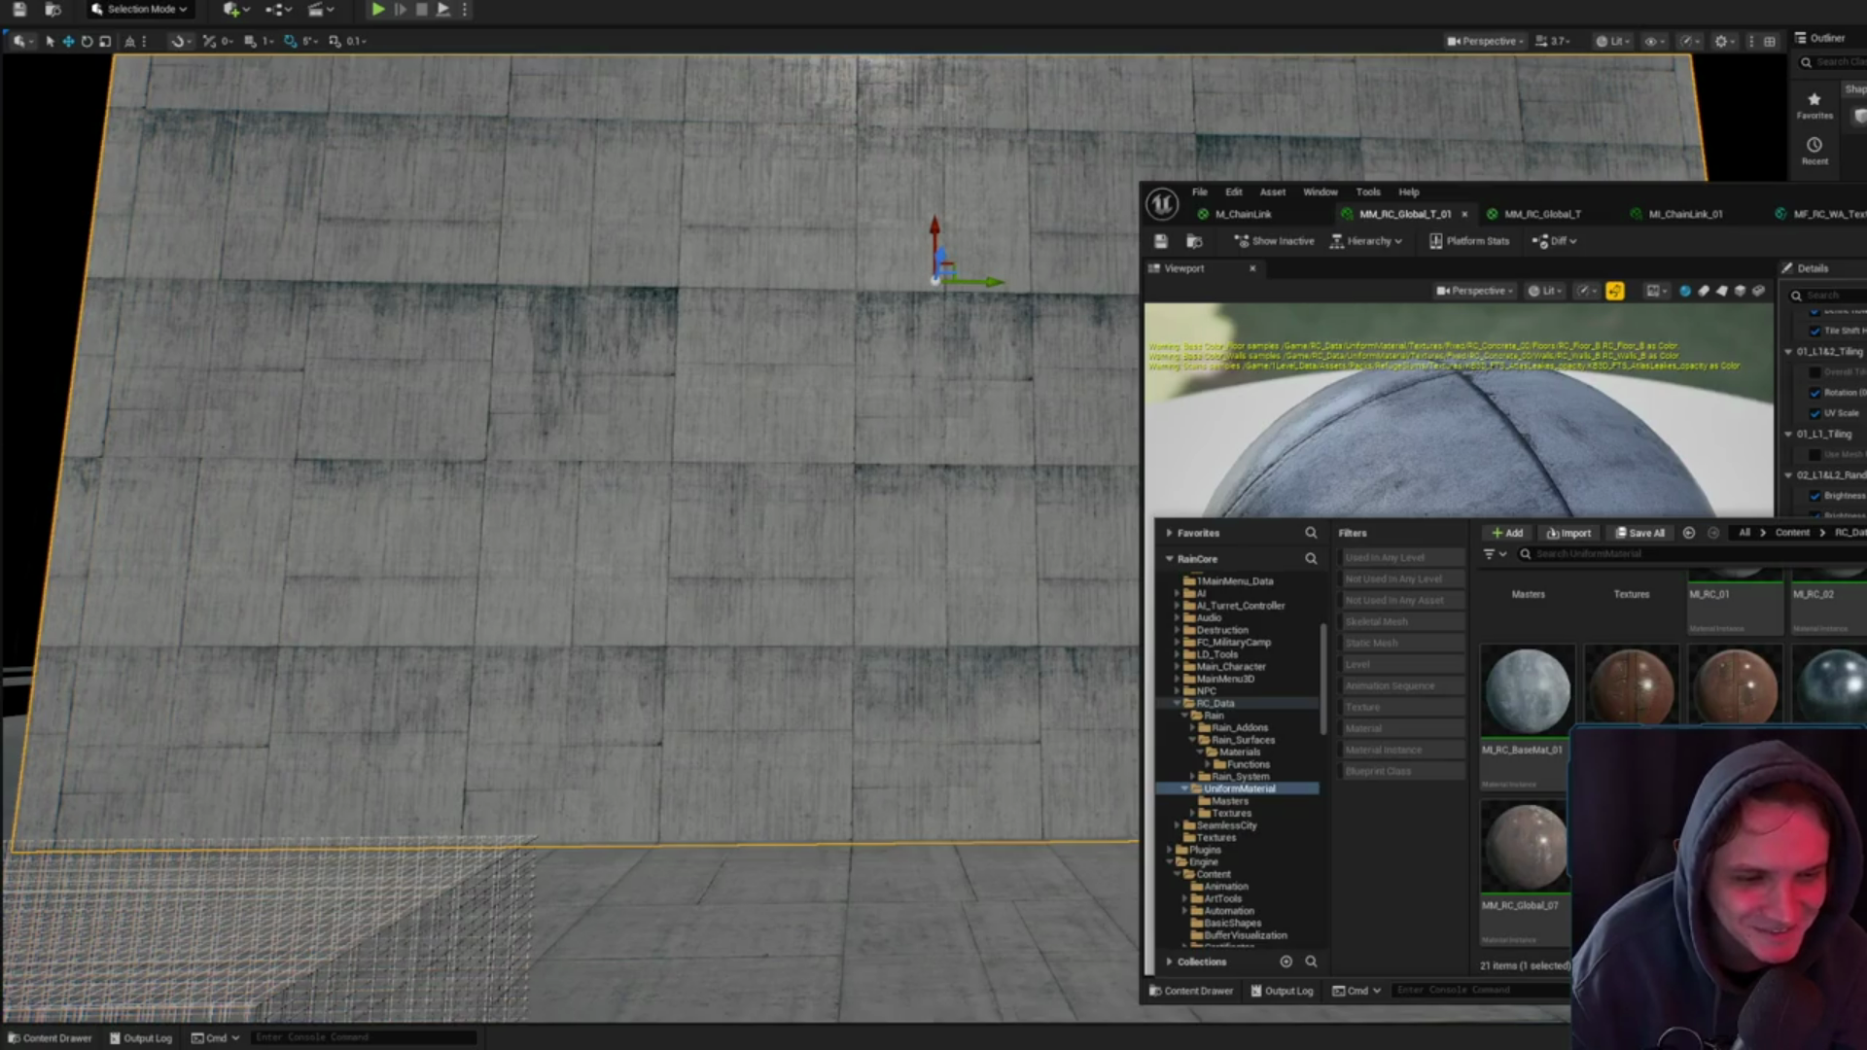
double_click(1527, 690)
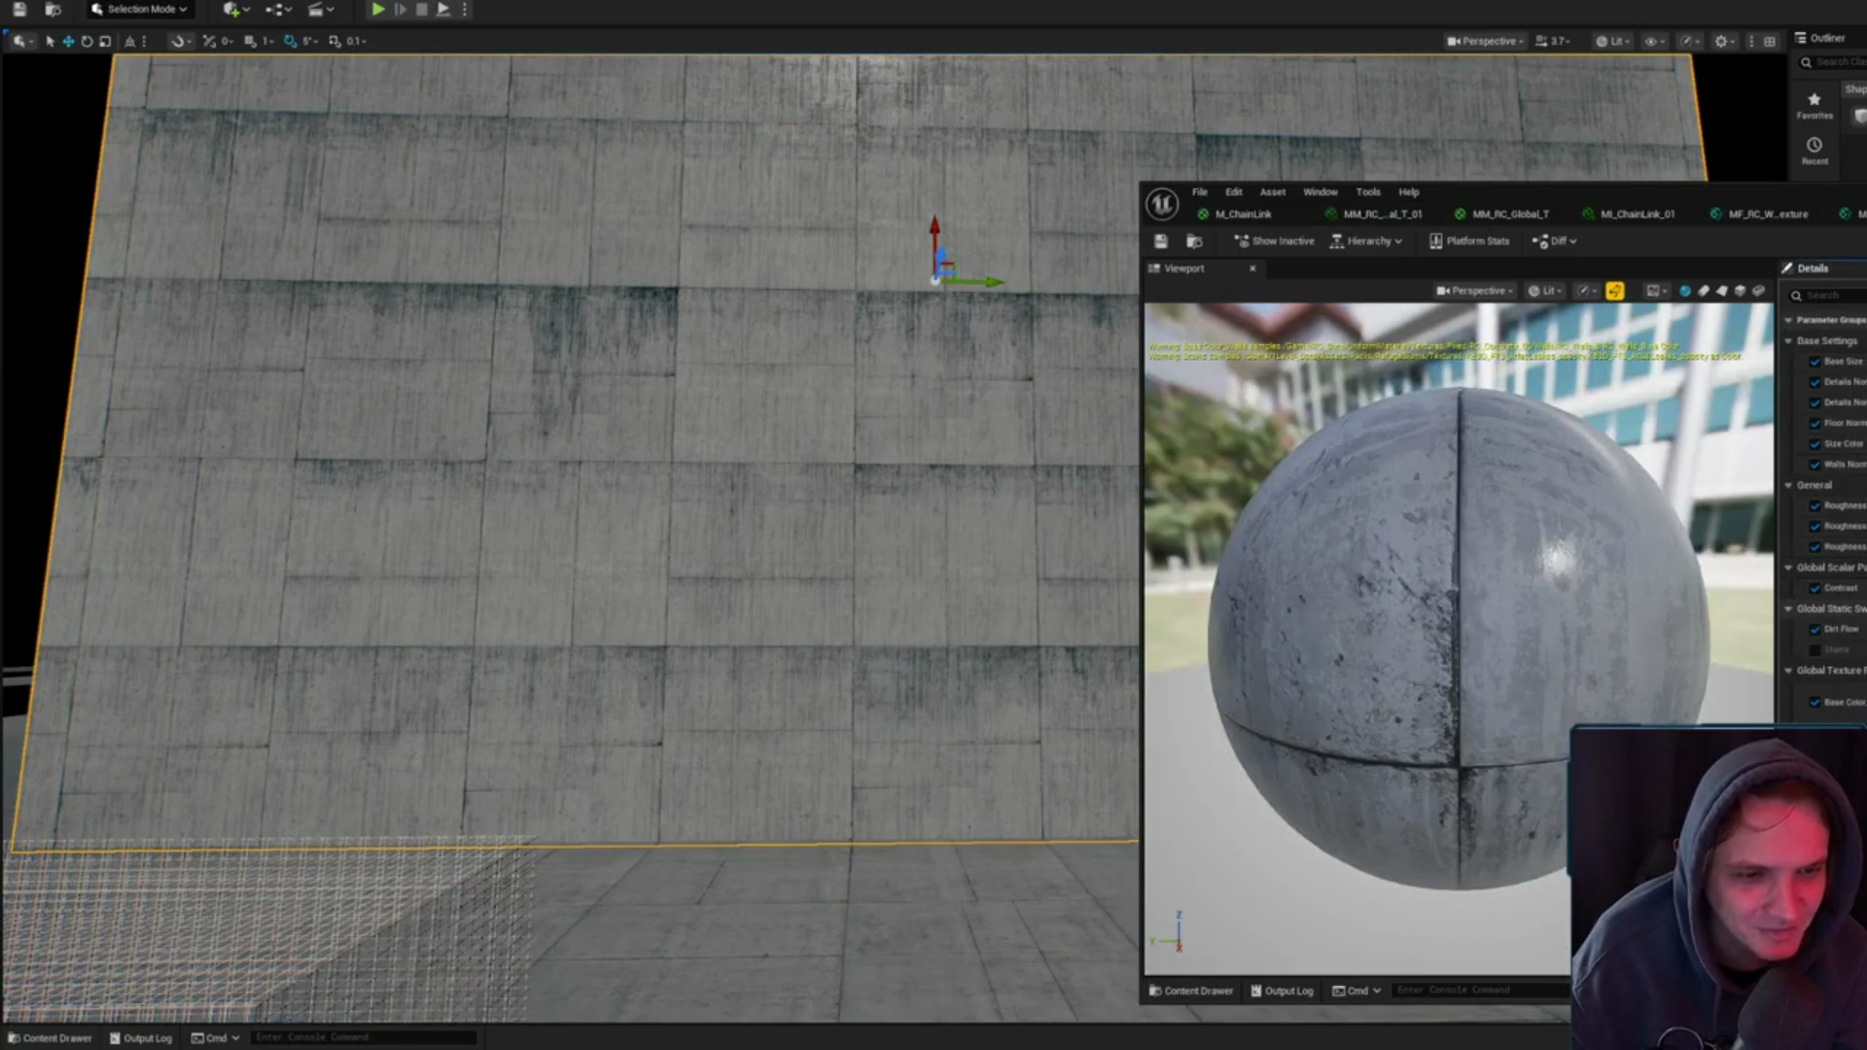
left_click(1816, 651)
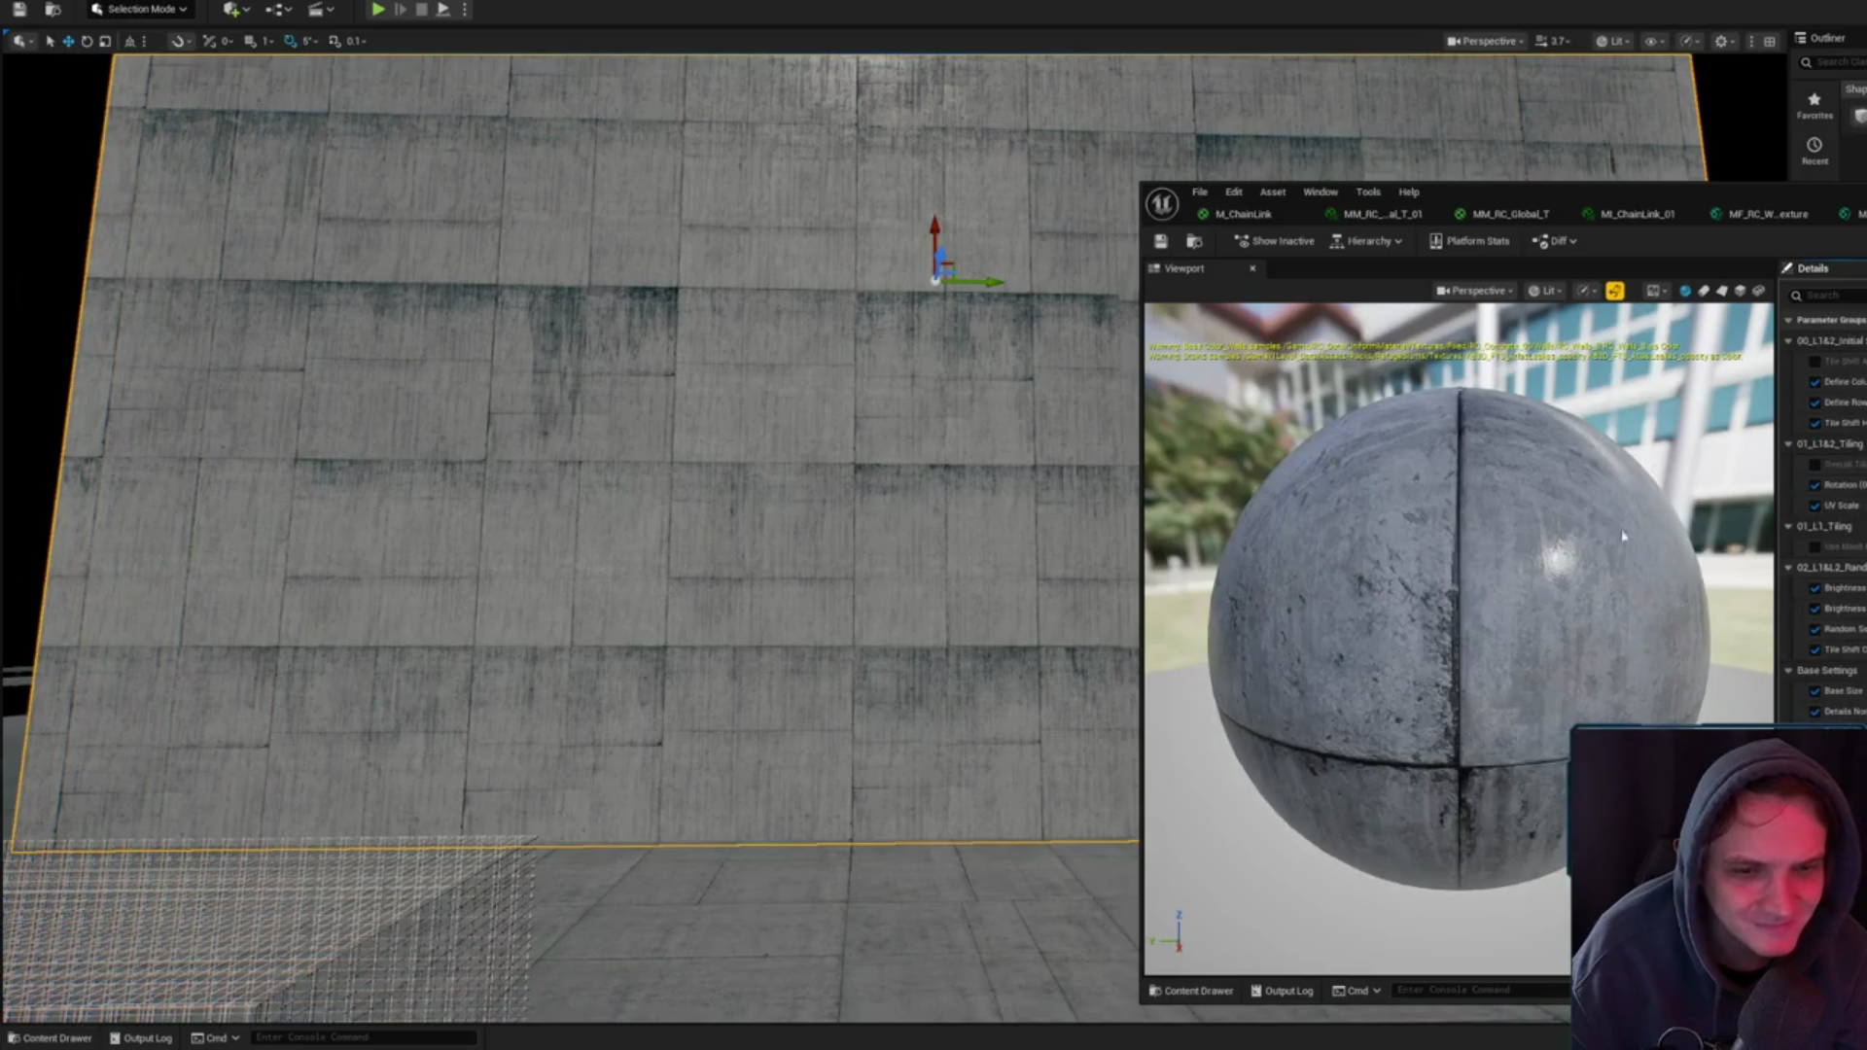
- Save the material, then open the MM_RC_Objects master material graph
left_click(1195, 240)
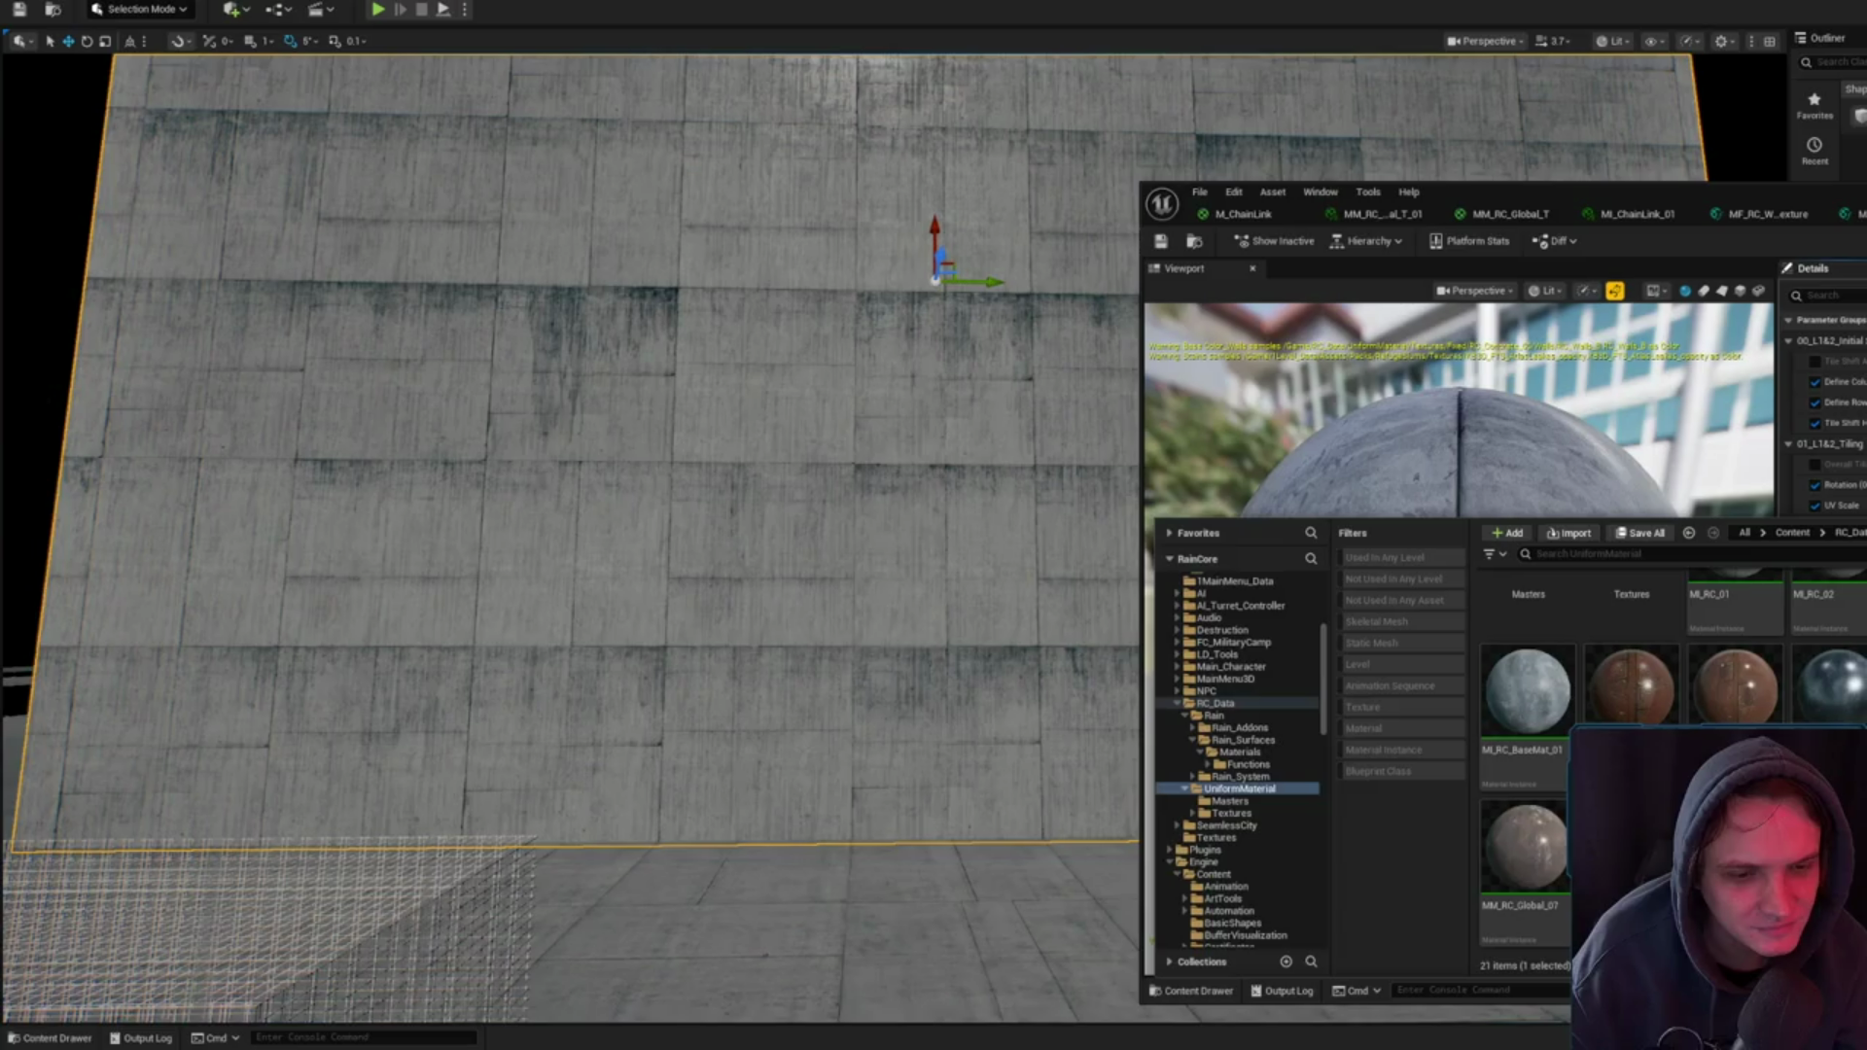
key("Return")
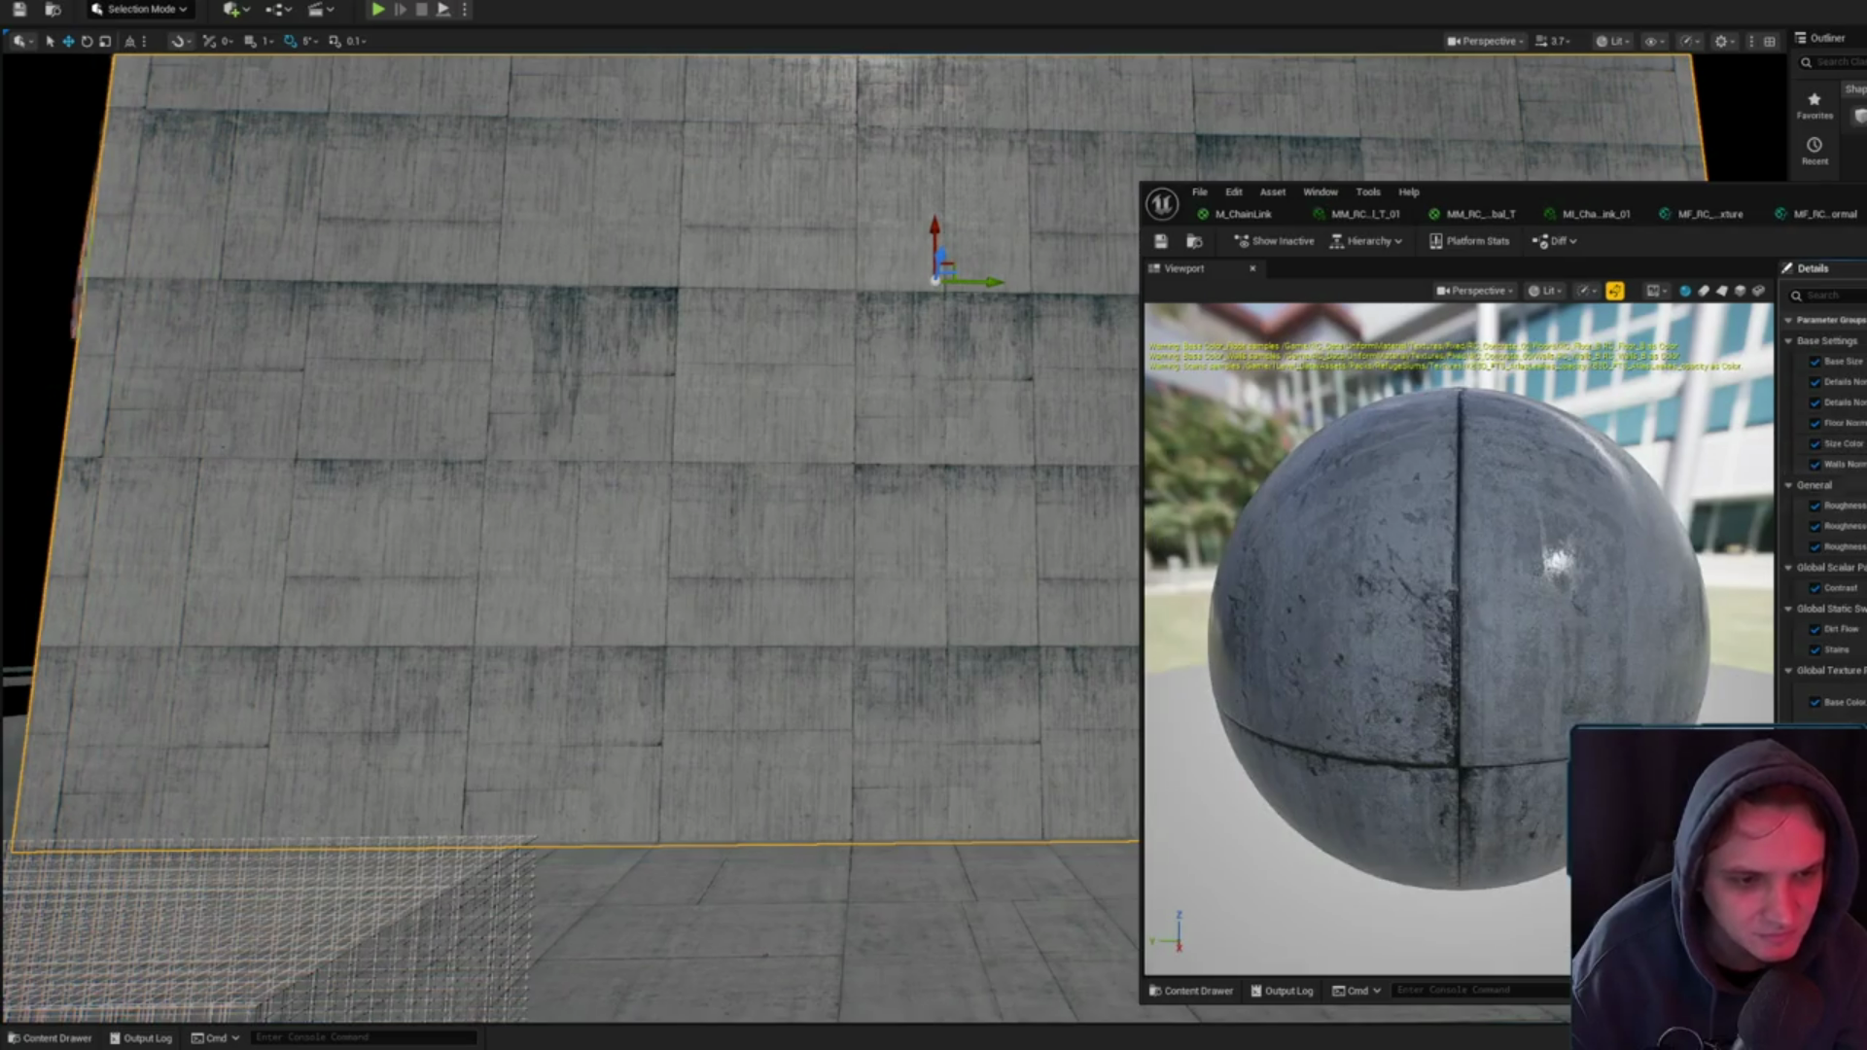
left_click(1160, 240)
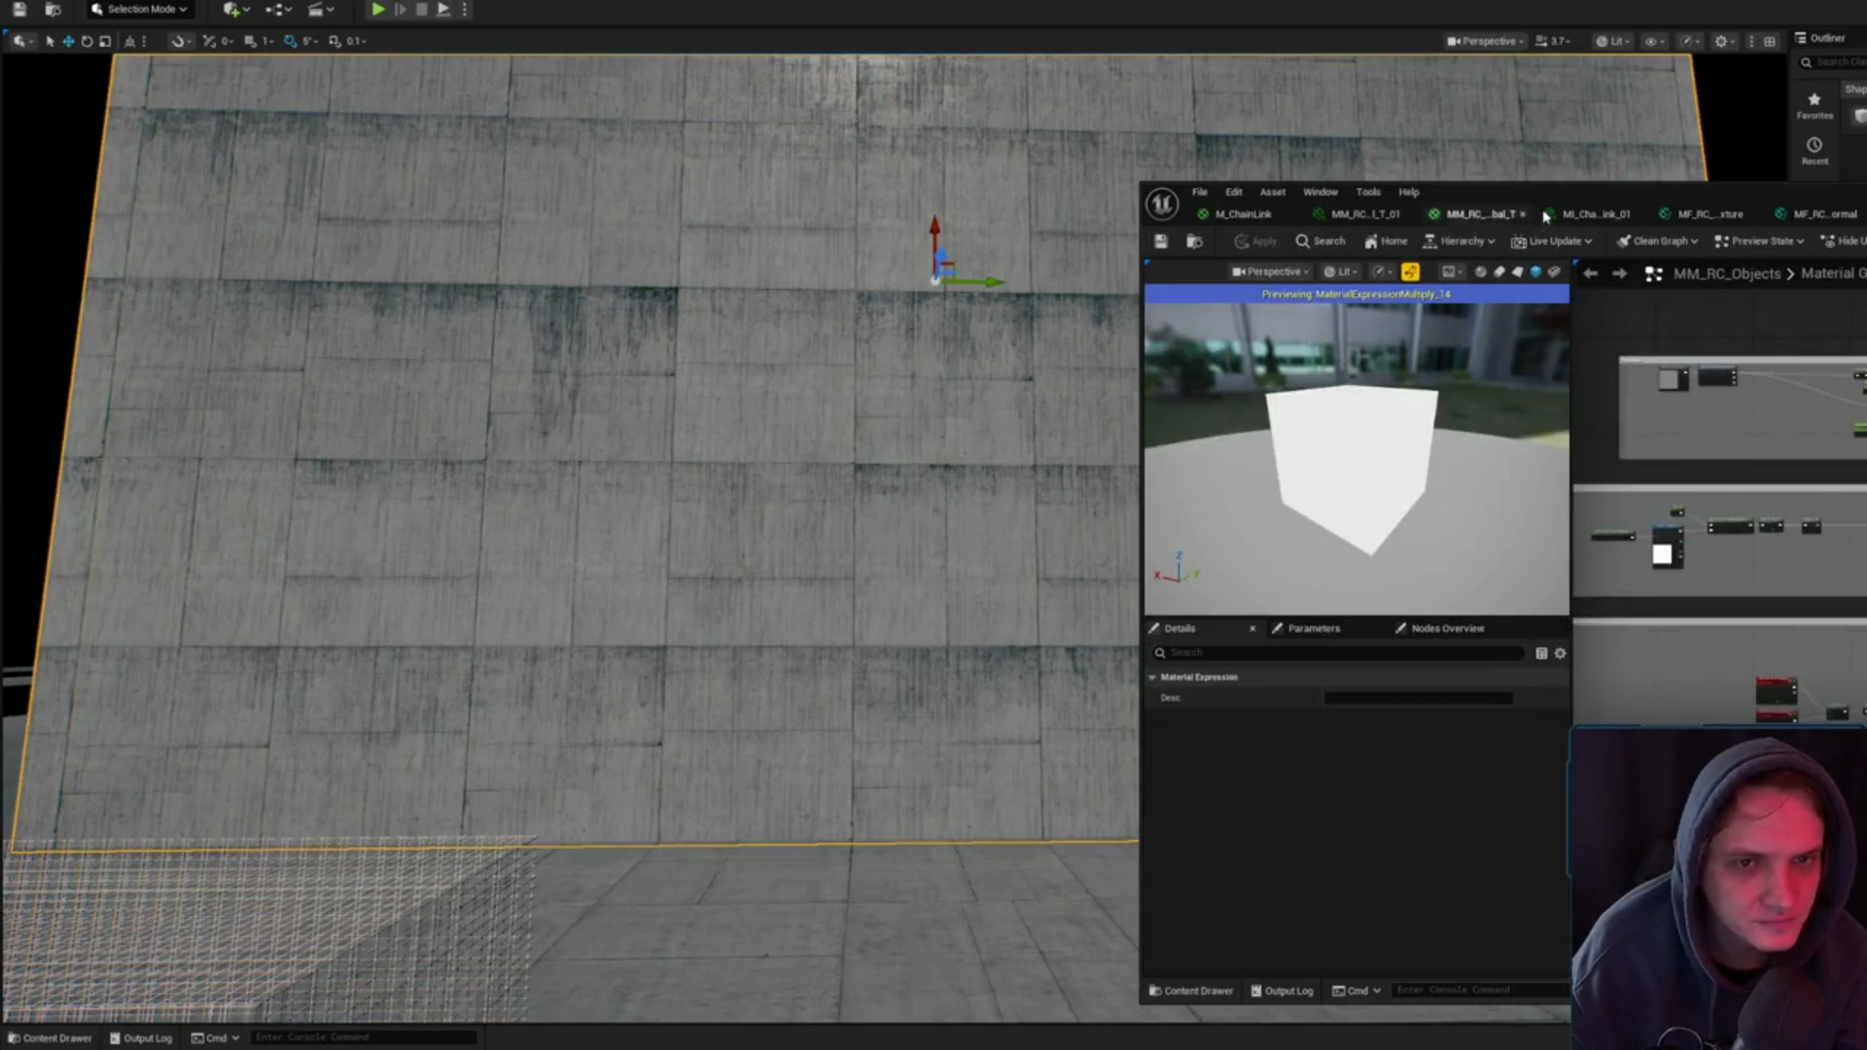
- Inspect the M_ChainLink graph: its fence normal texture samples and base material settings
left_click(1456, 213)
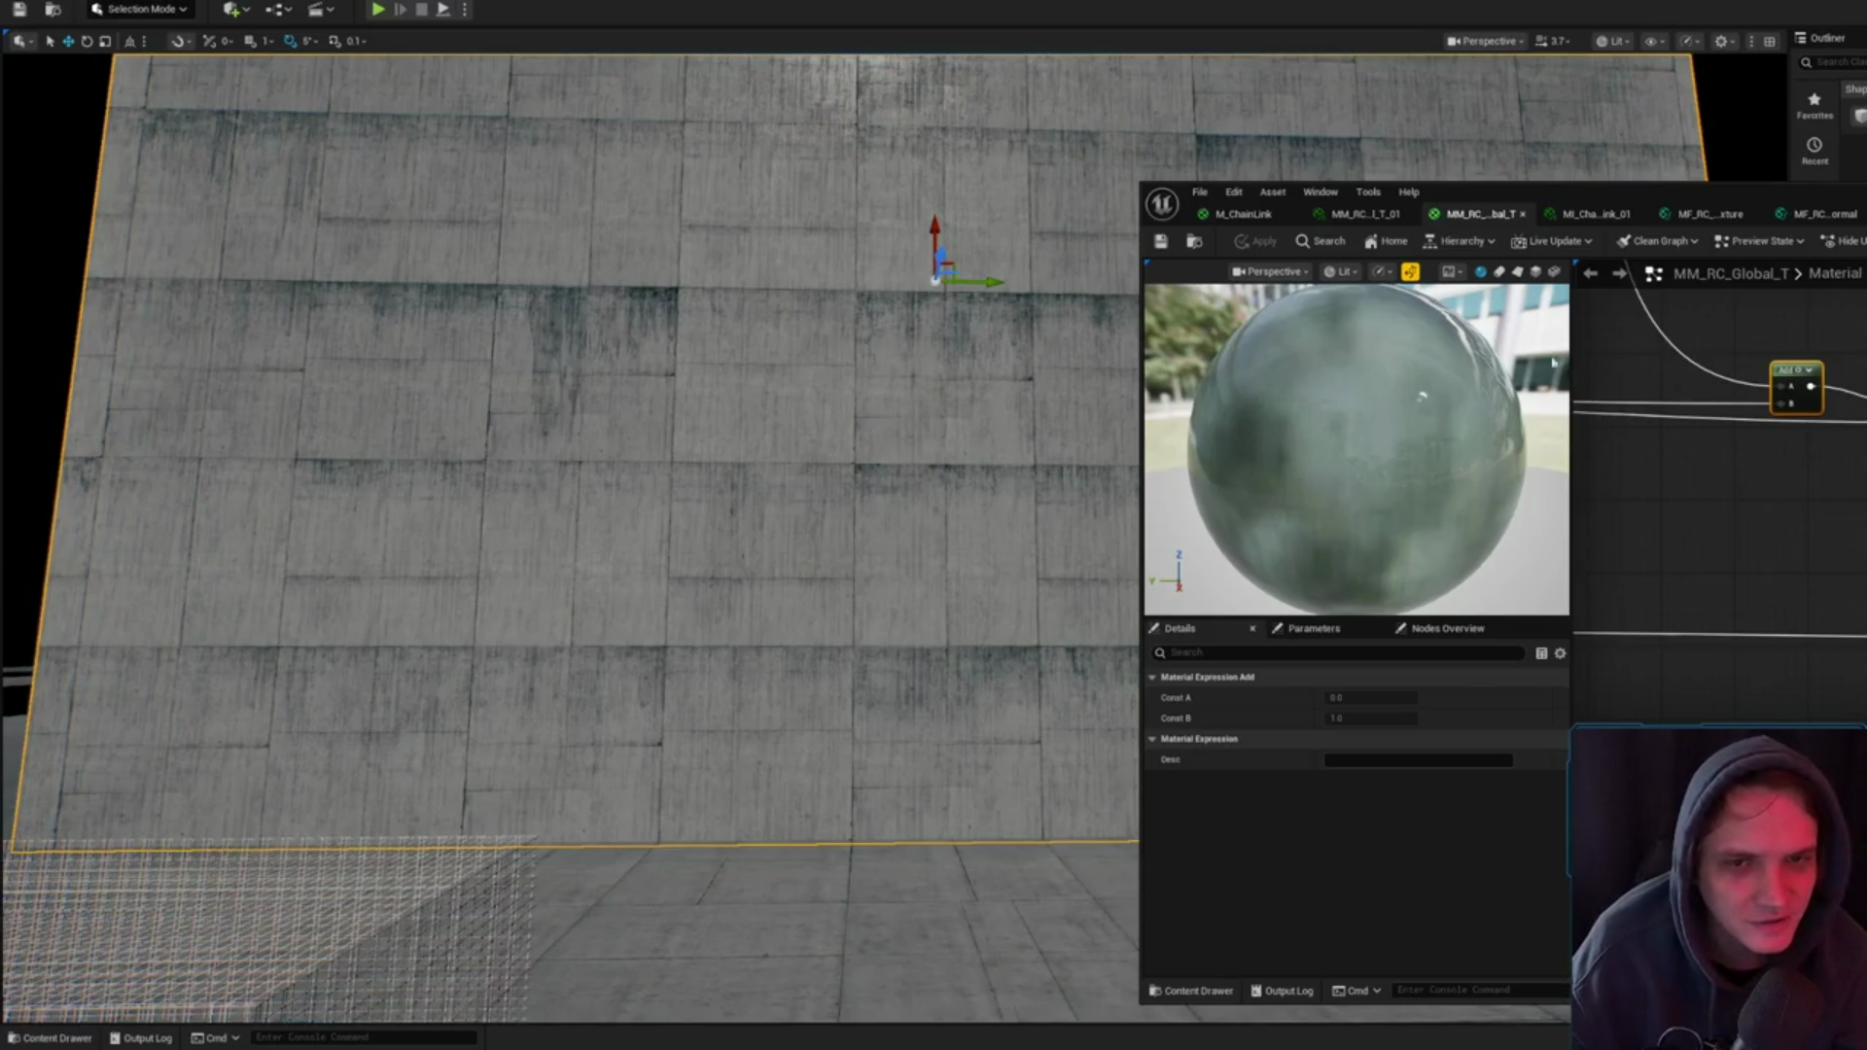
left_click(1267, 220)
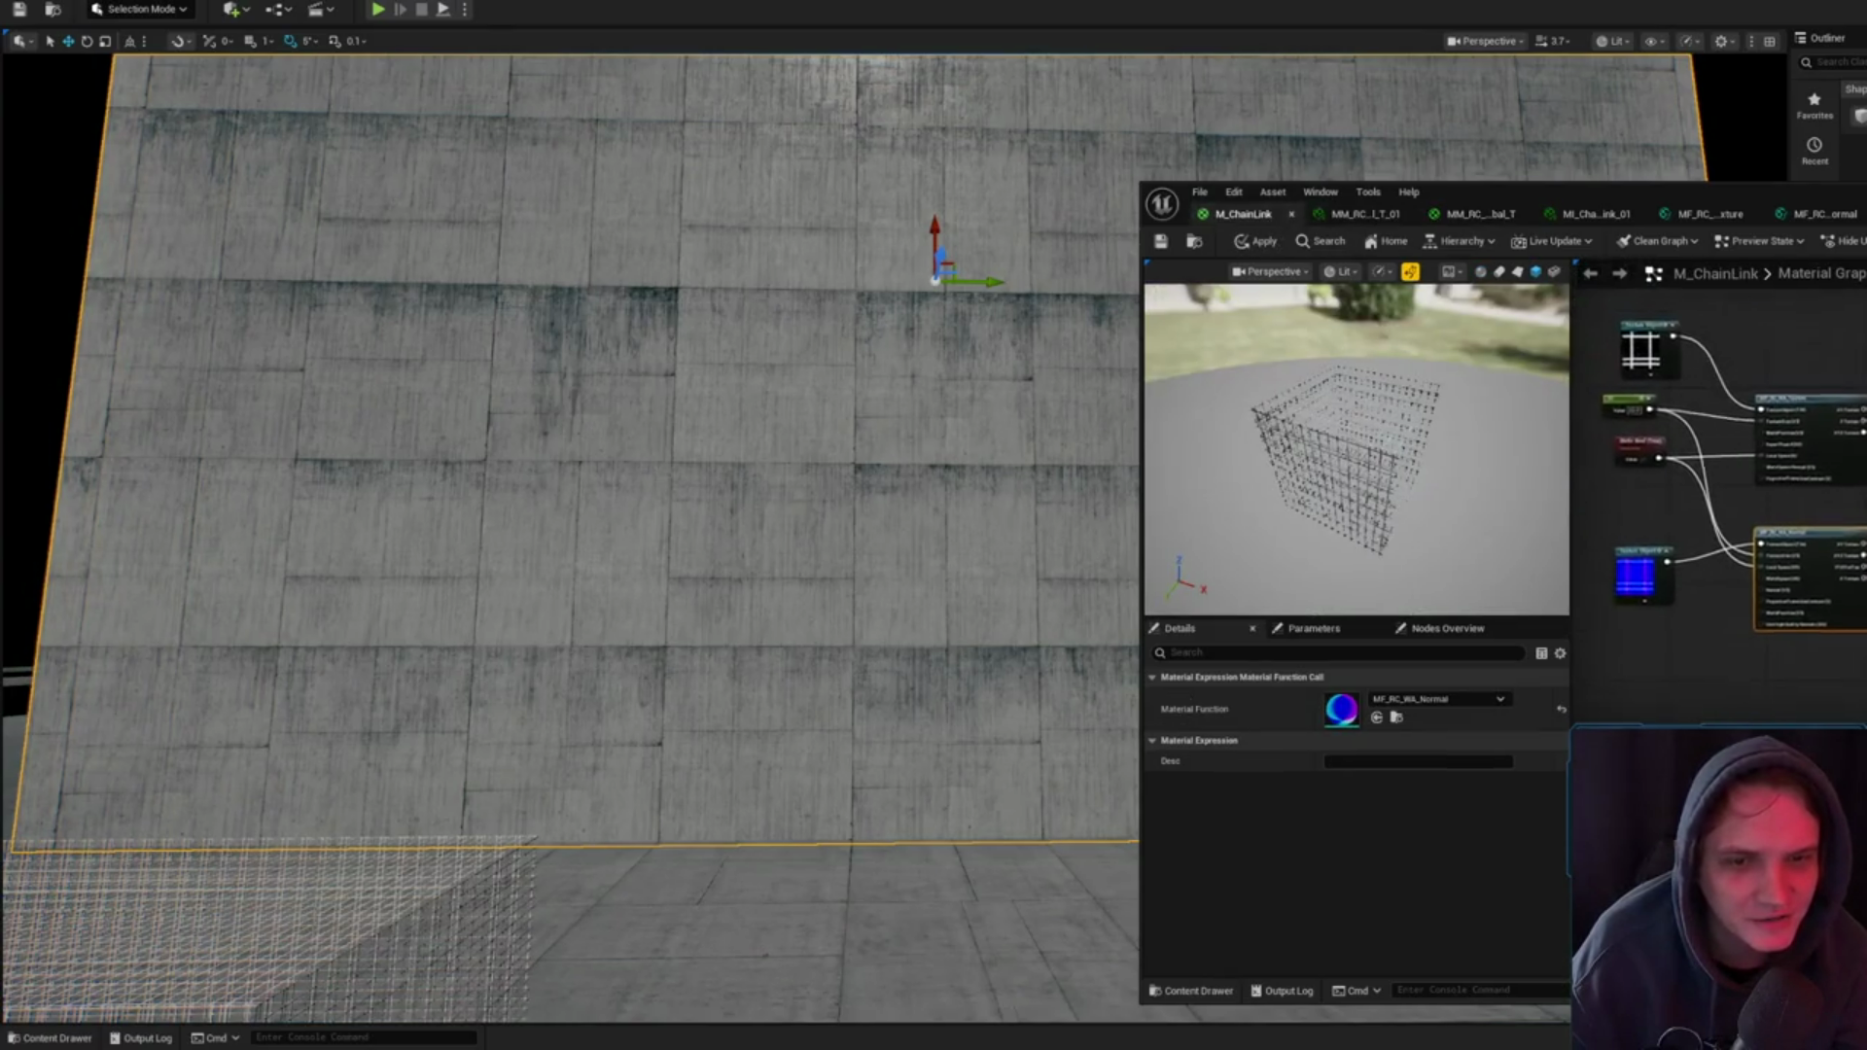
scroll(1356, 447, "up", 10)
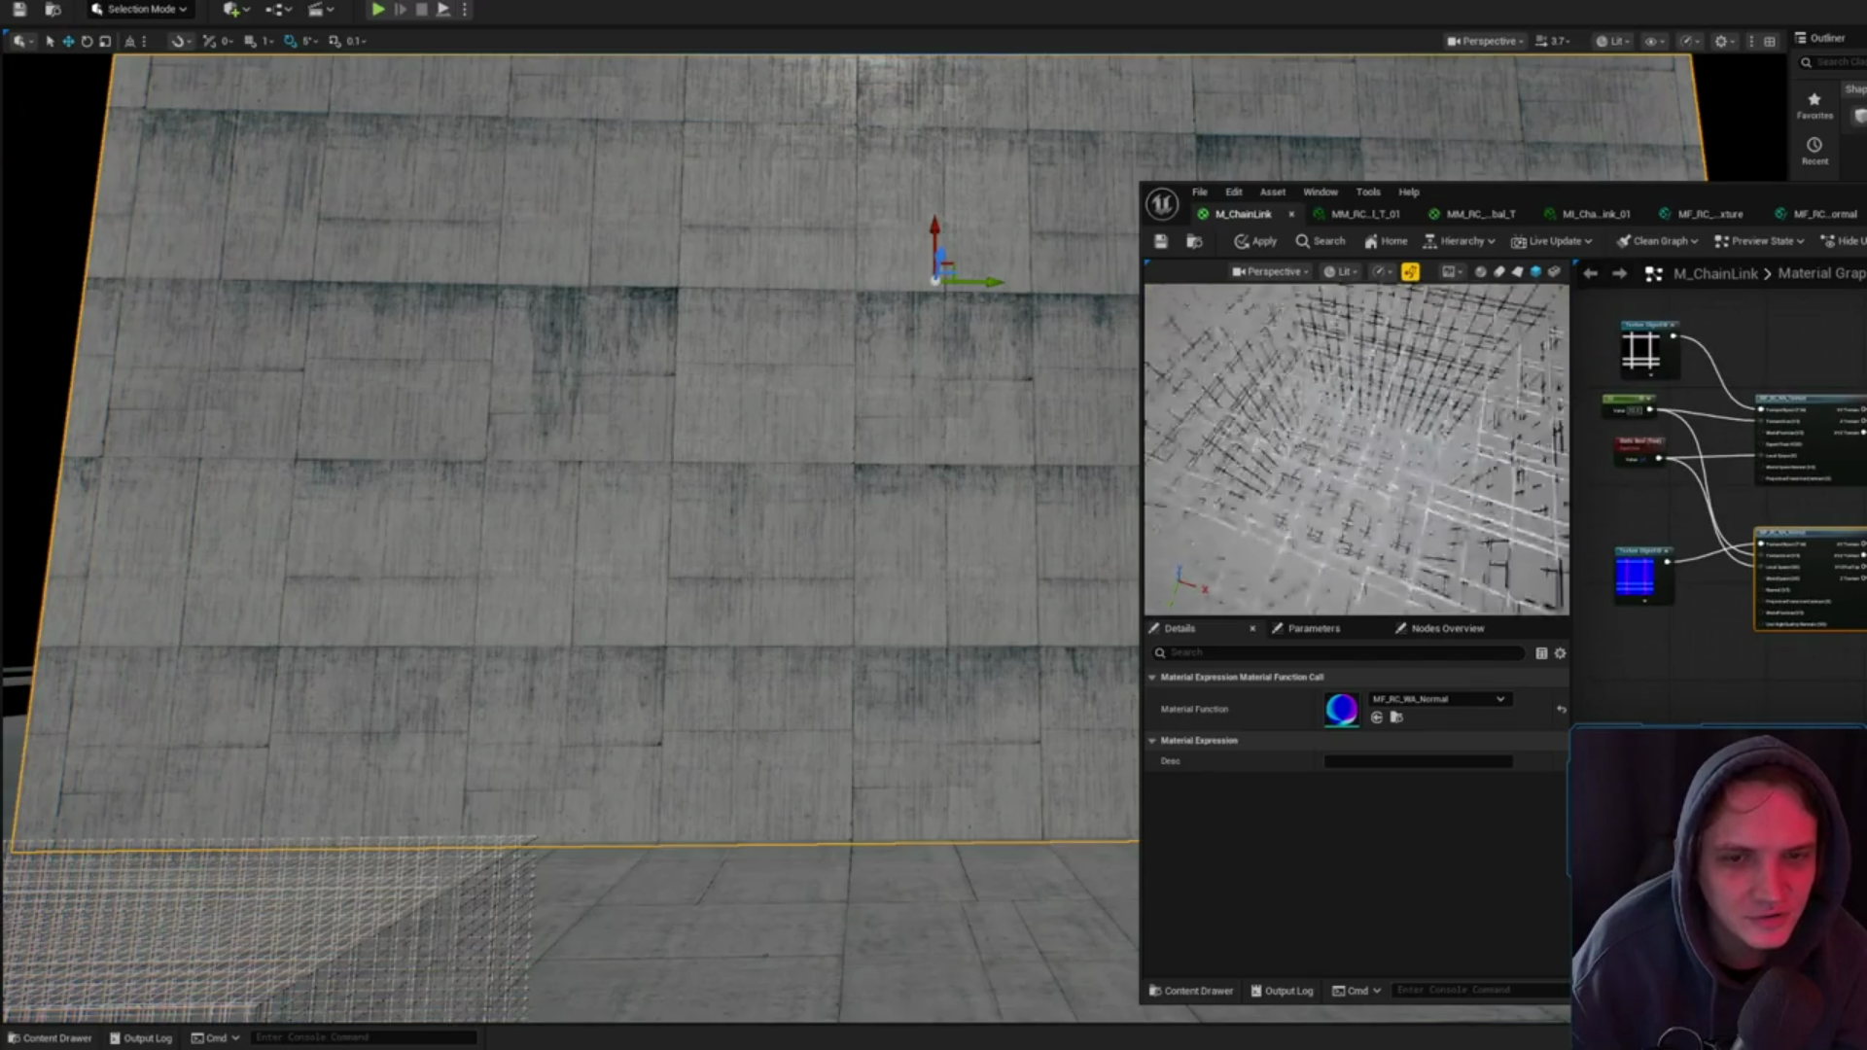
left_click_drag(1356, 447, 1400, 423)
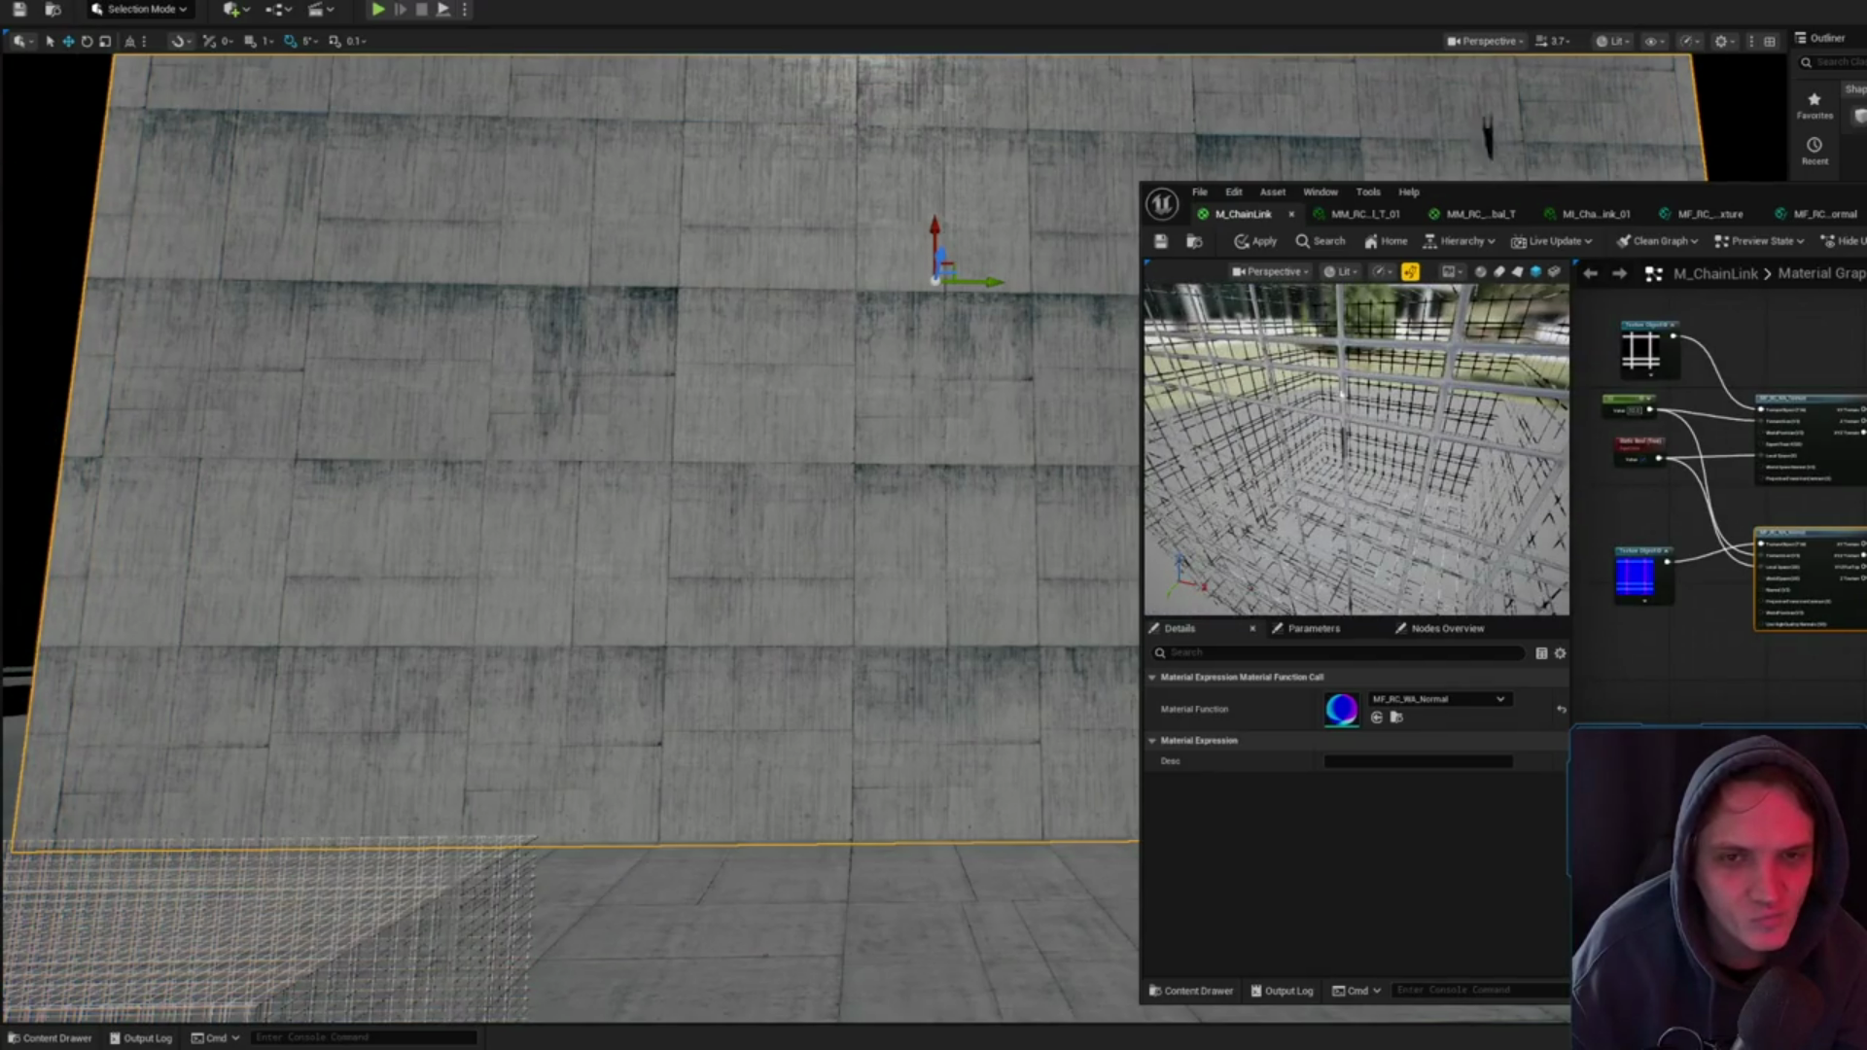
left_click(1640, 452)
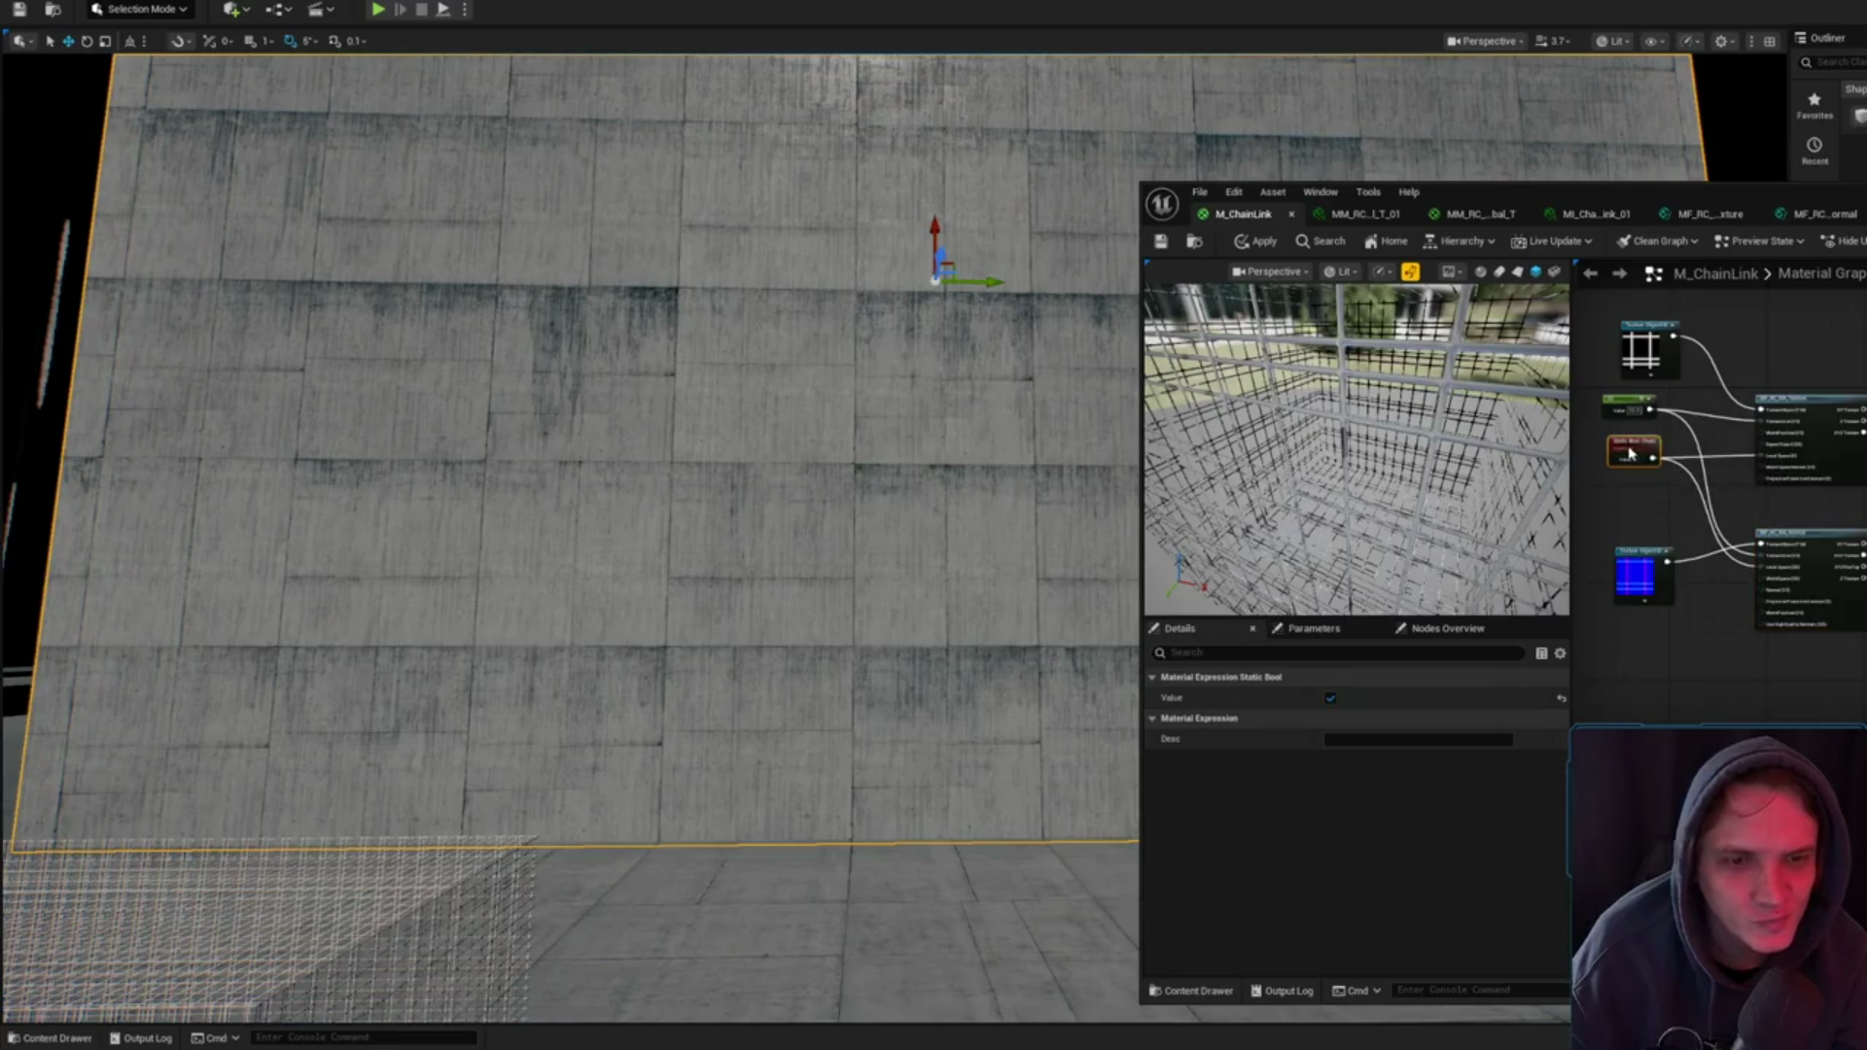
left_click(1633, 574)
left_click(1613, 501)
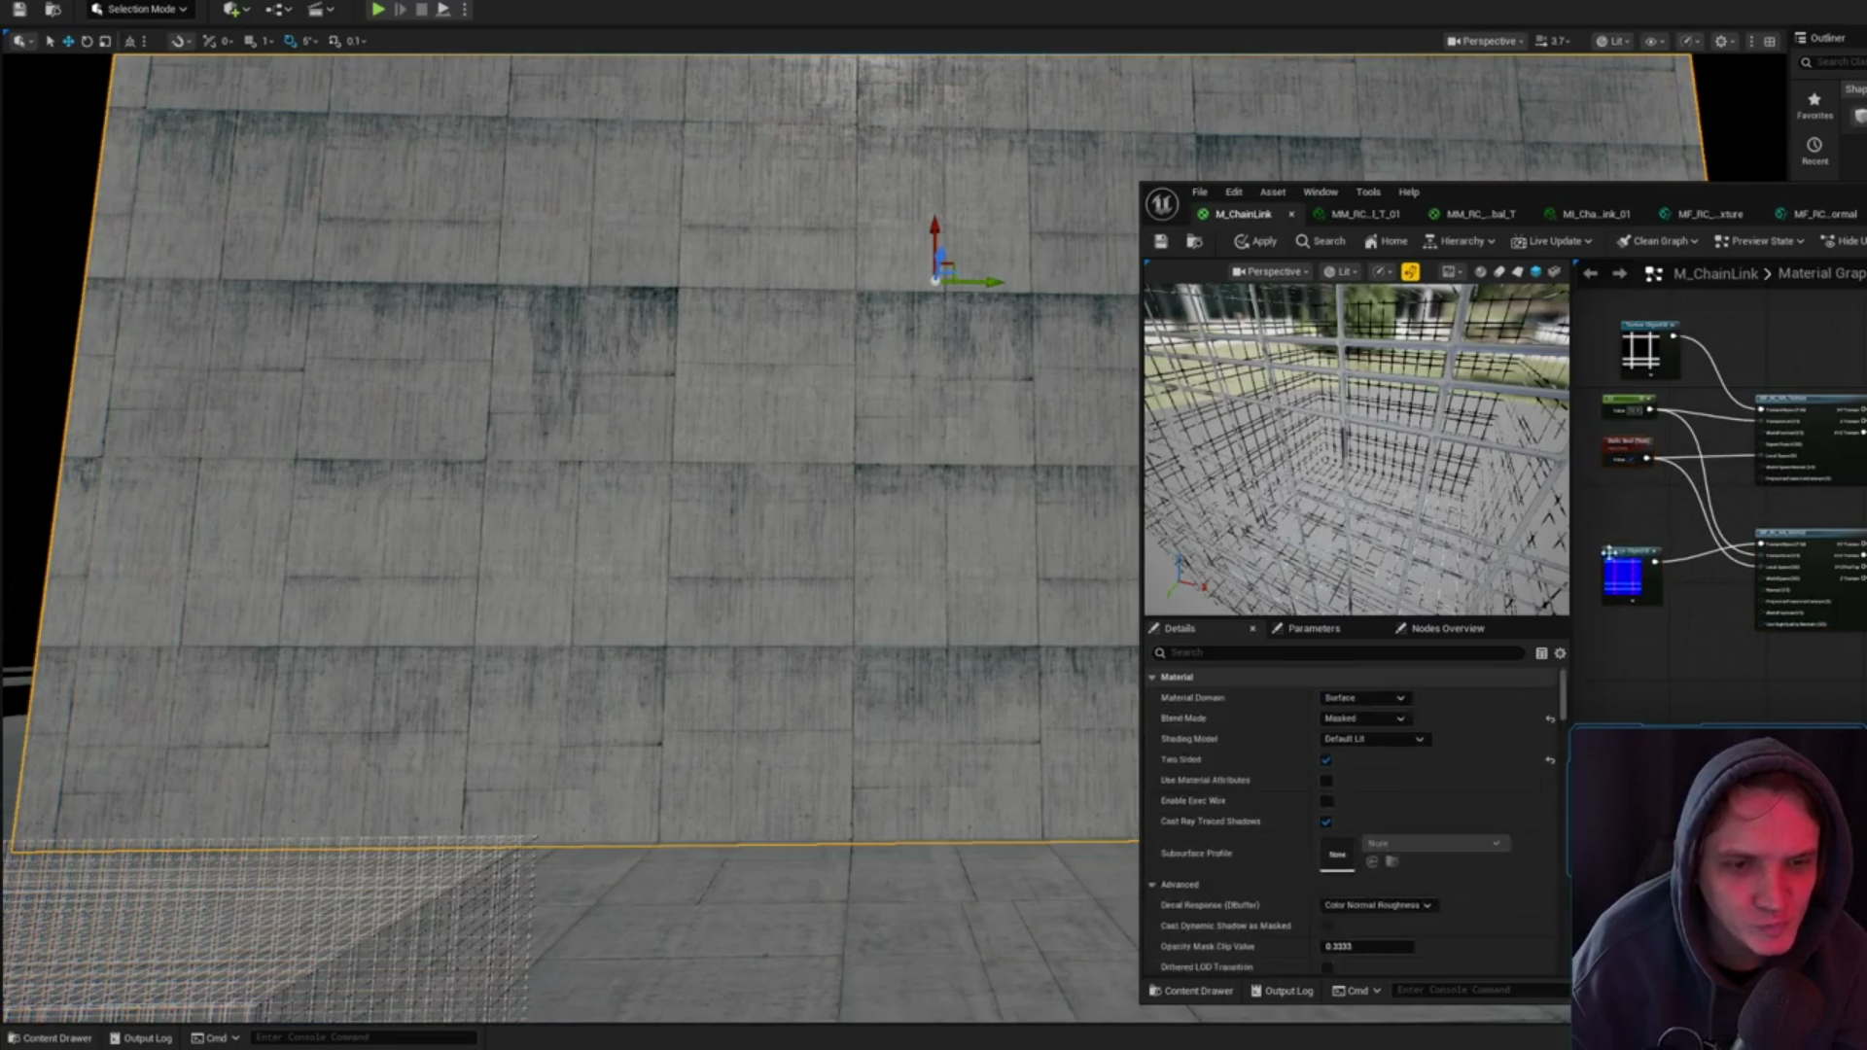
- Compare the MI_ChainLink_01 sphere preview against the MM_RC_Global_T master graph
left_click(1473, 214)
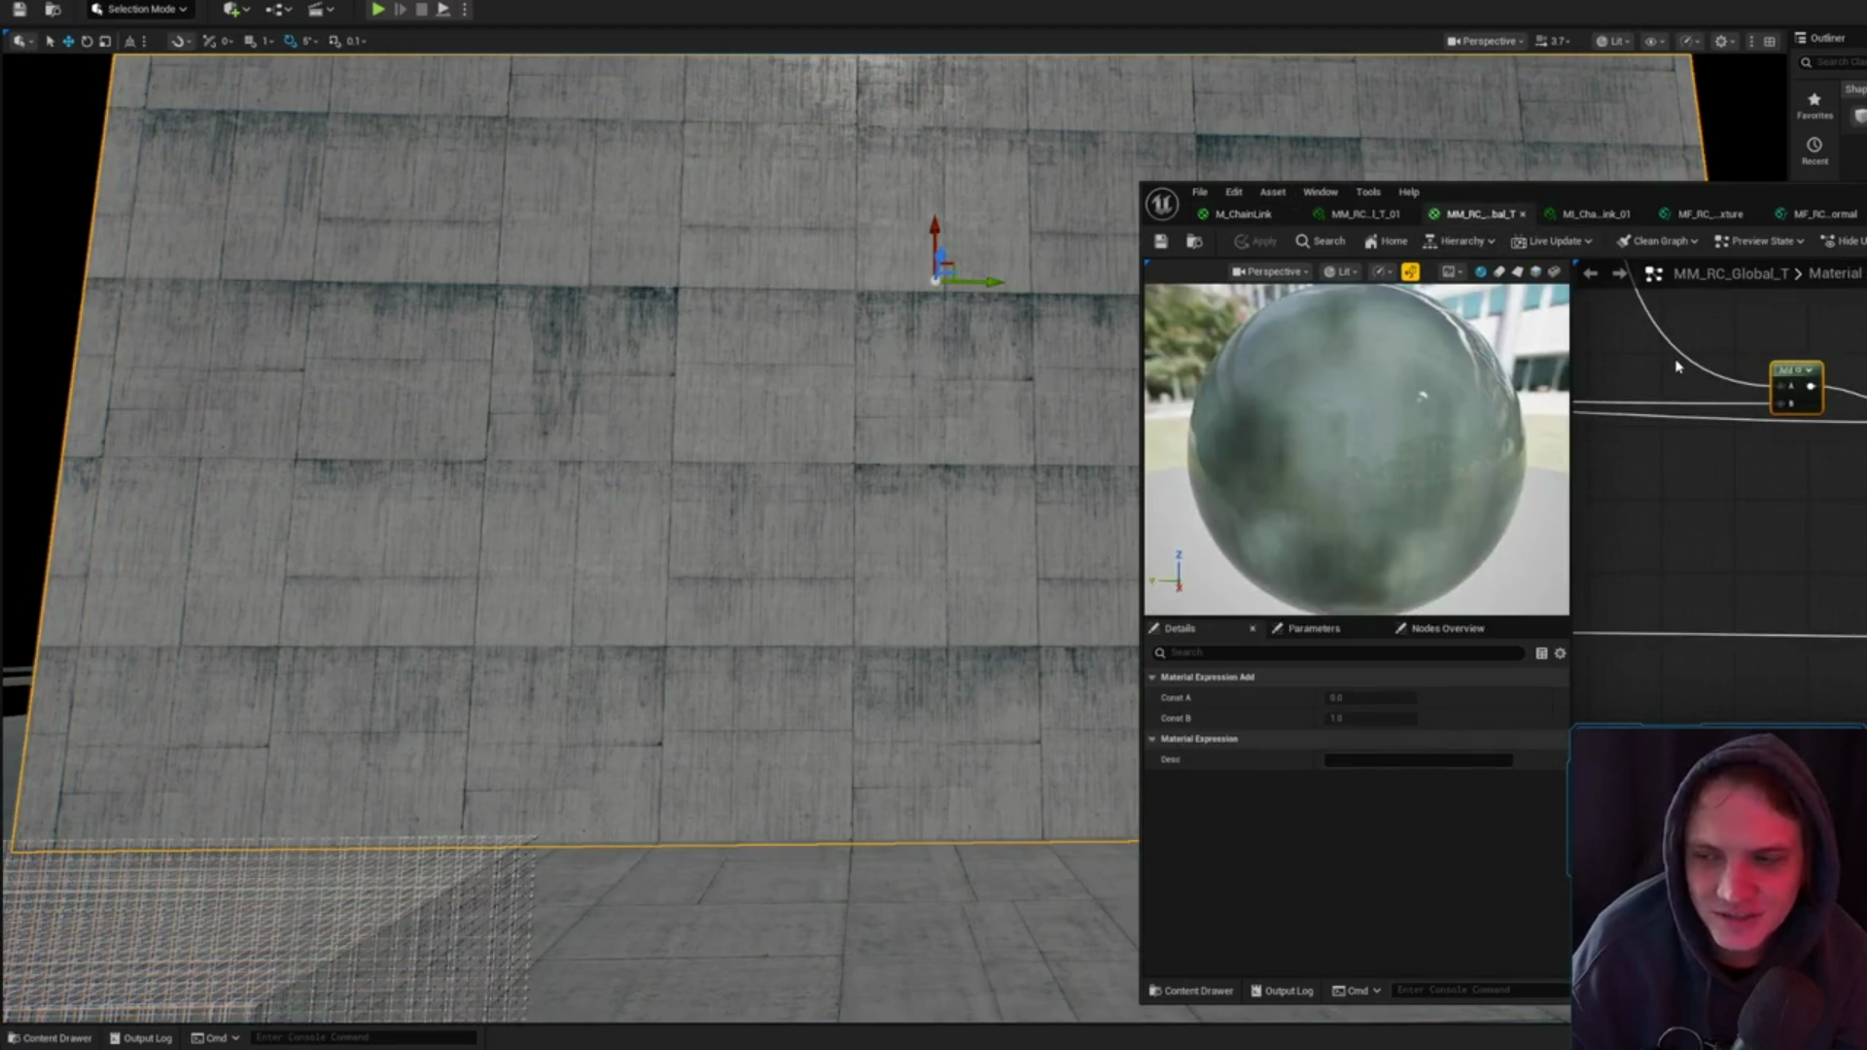
left_click(1595, 214)
left_click(1489, 214)
left_click(1596, 214)
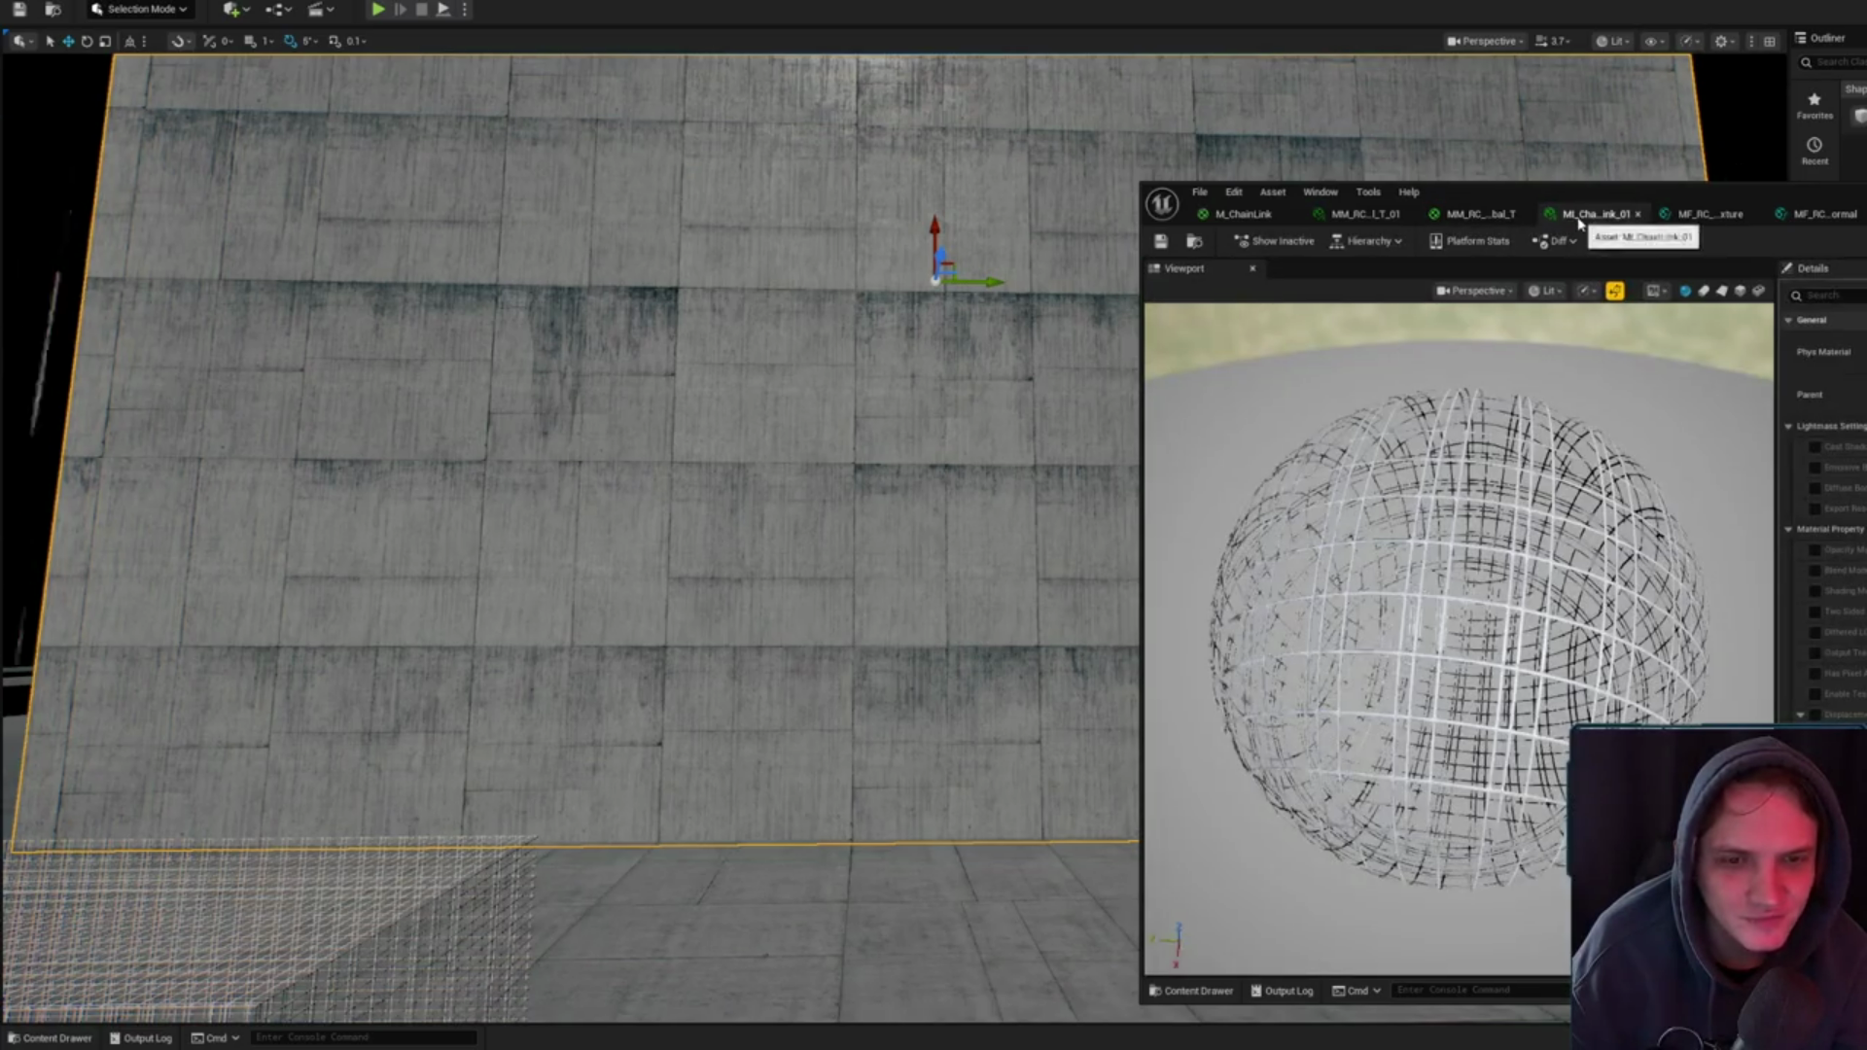
scroll(1459, 639, "up", 3)
mouse_move(1448, 608)
left_mouse_down()
mouse_move(1479, 584)
mouse_move(1447, 607)
left_mouse_up()
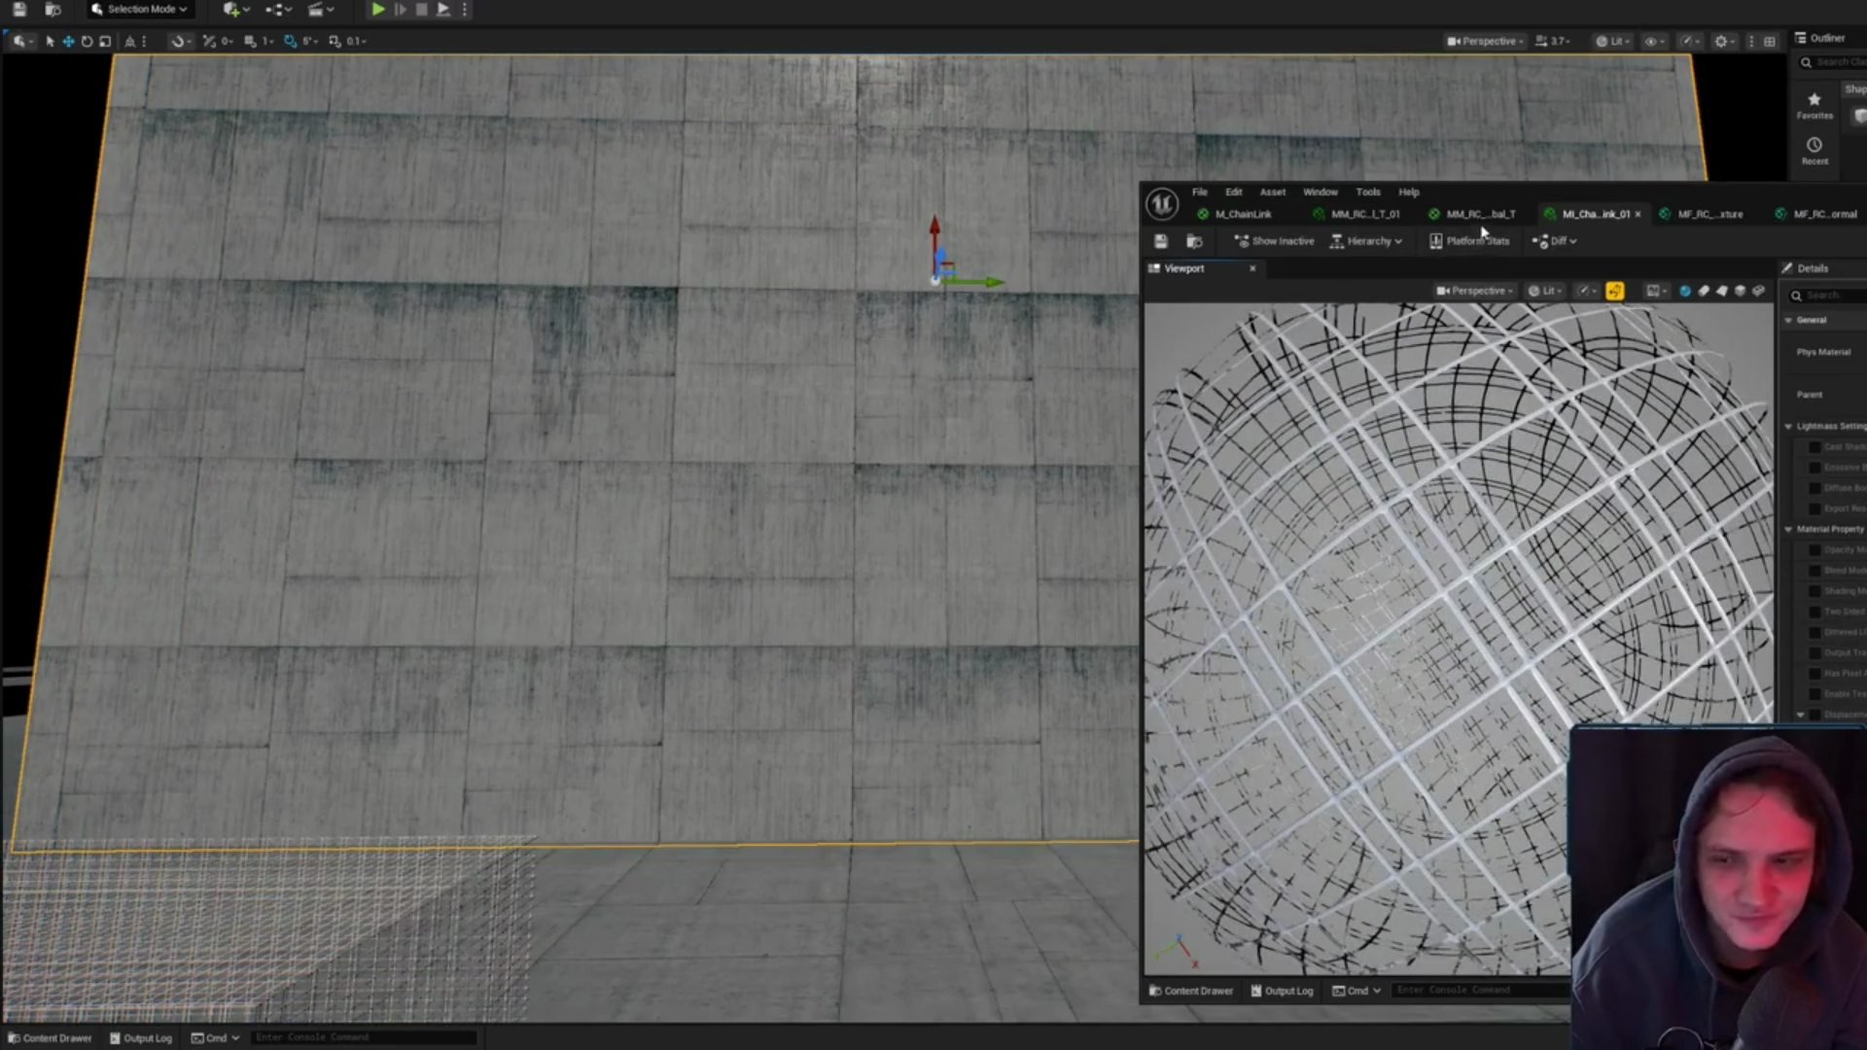
left_click(1481, 218)
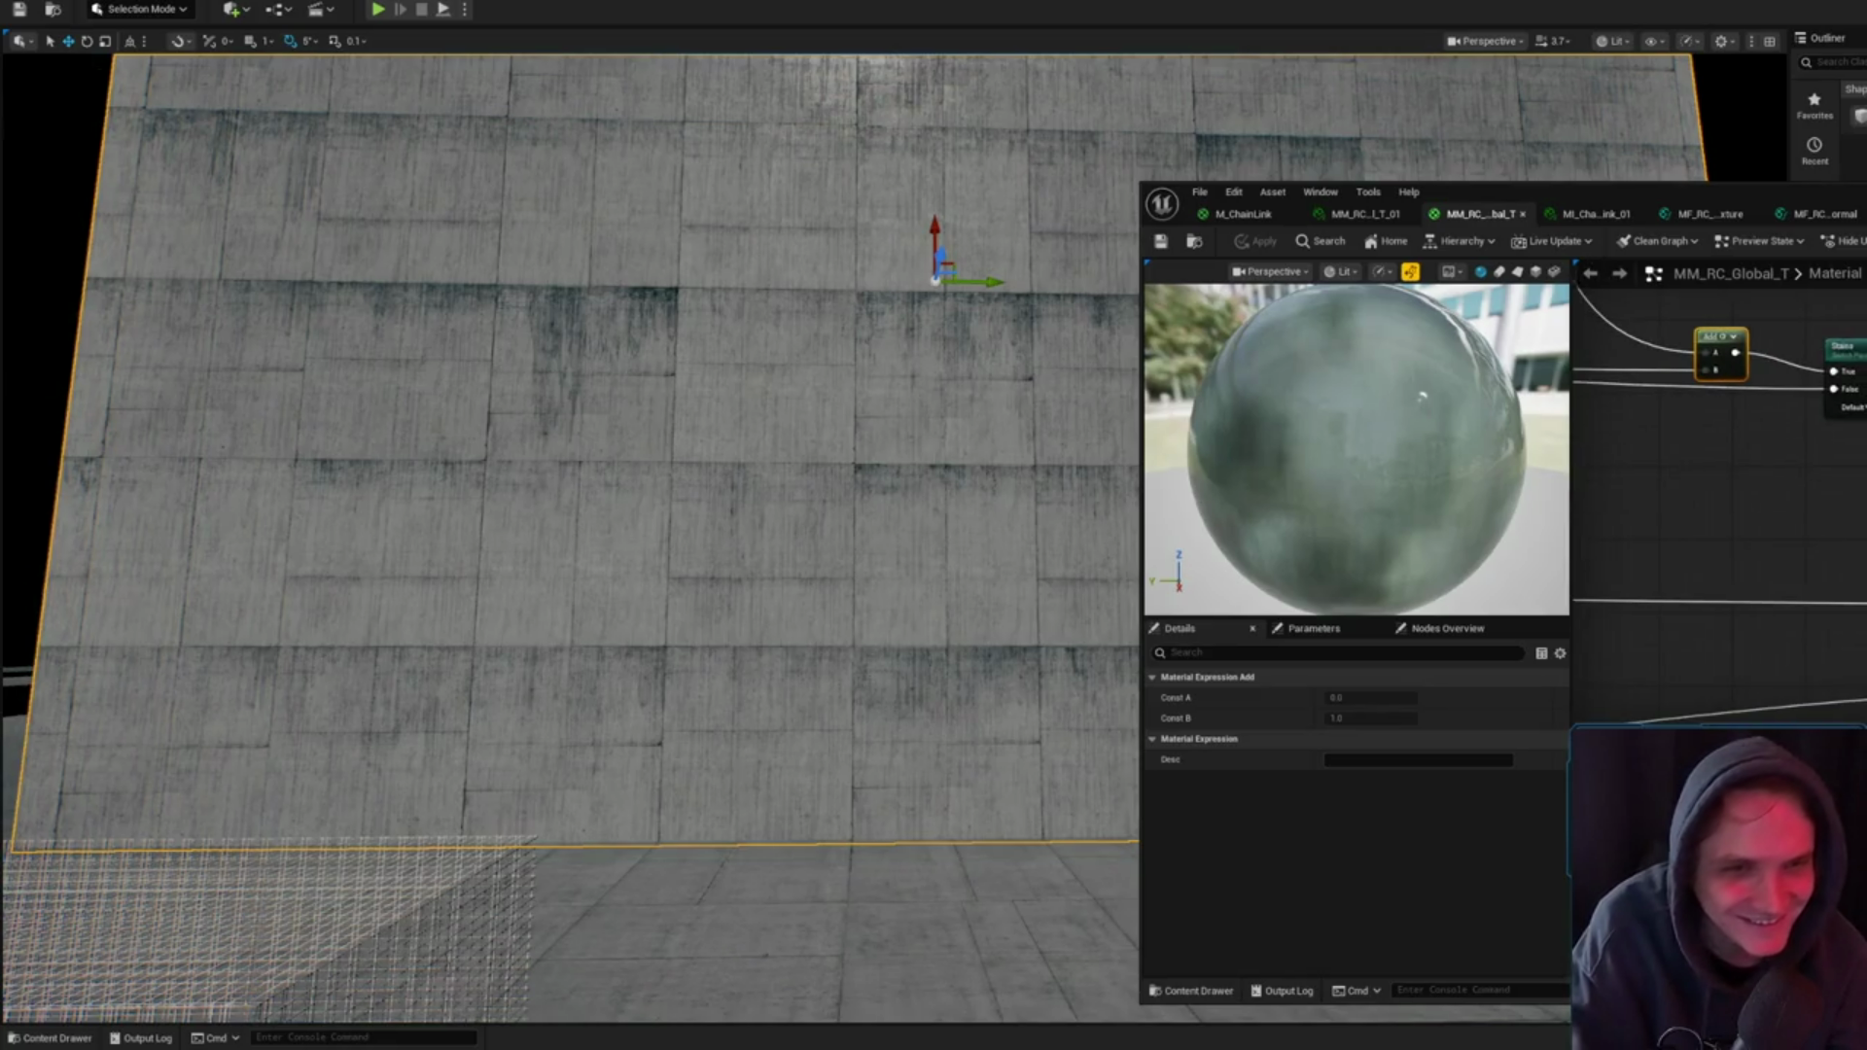
- Close the material function editors and browse the Masters folder in the Content Drawer
left_click(1757, 214)
left_click(1756, 214)
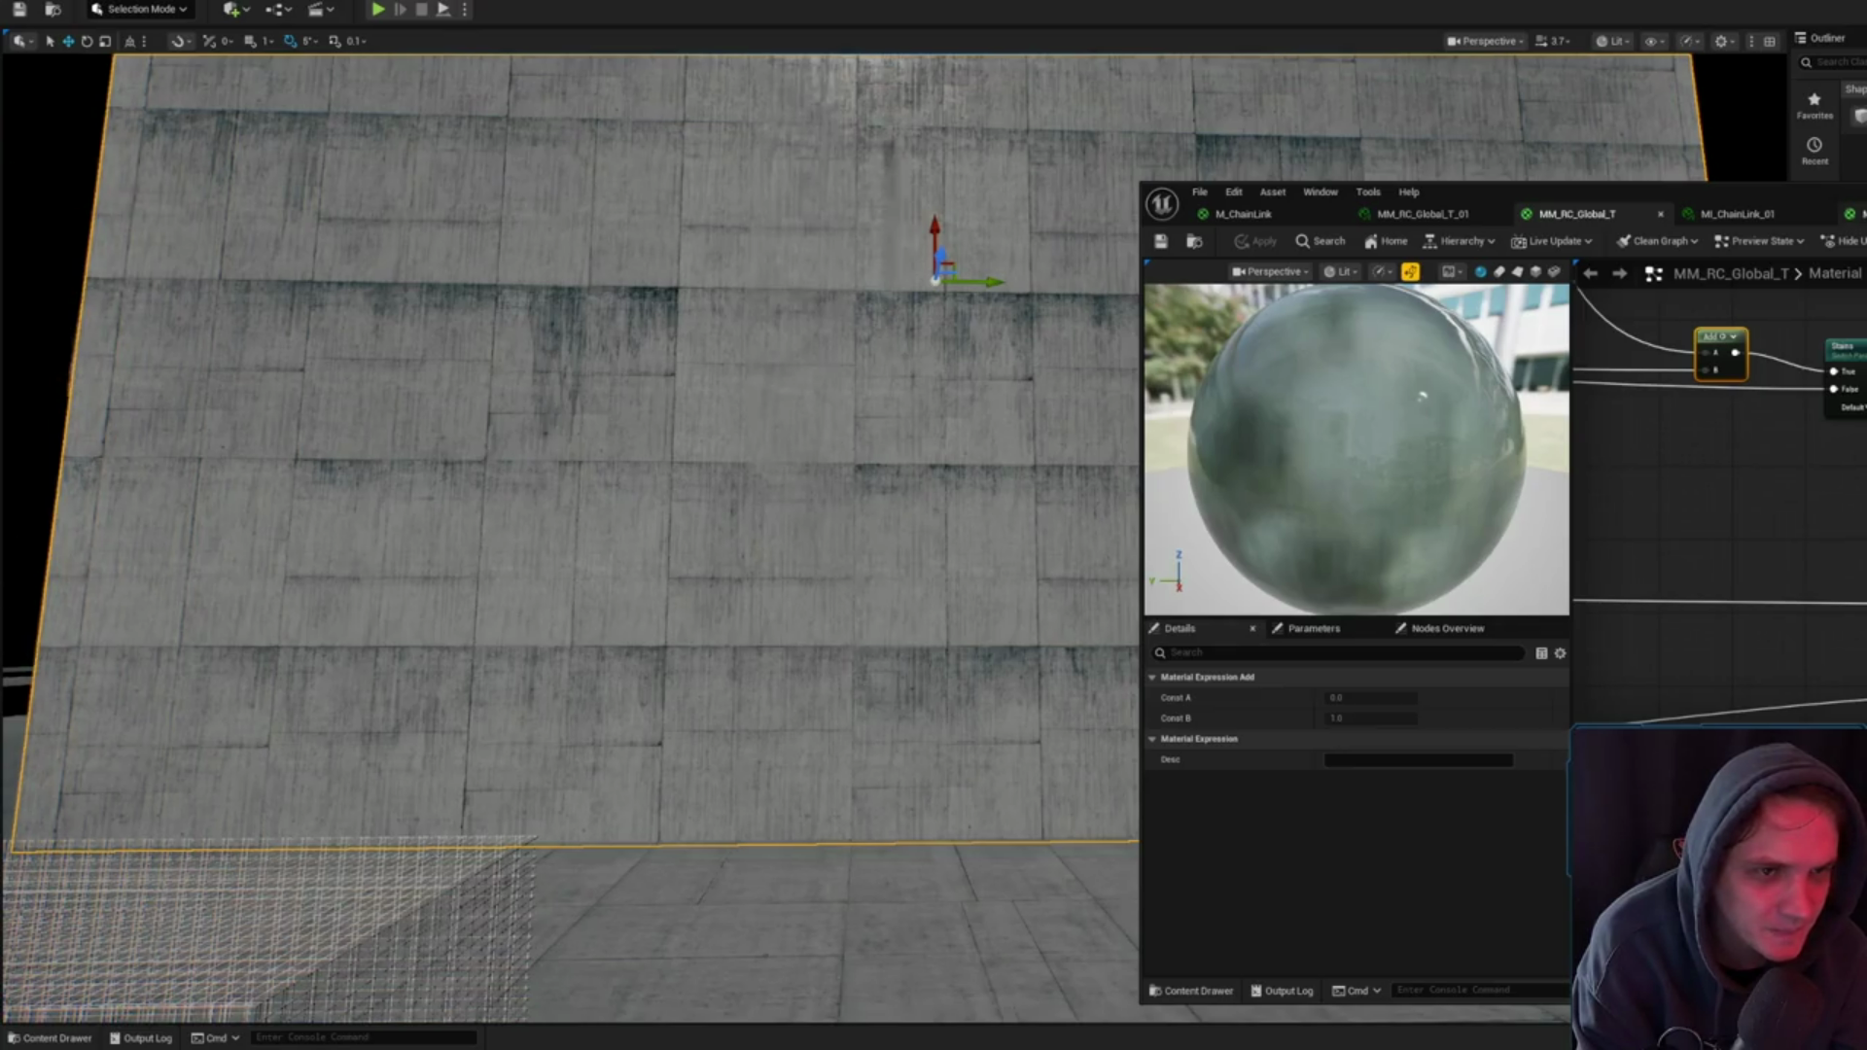
left_click(1194, 241)
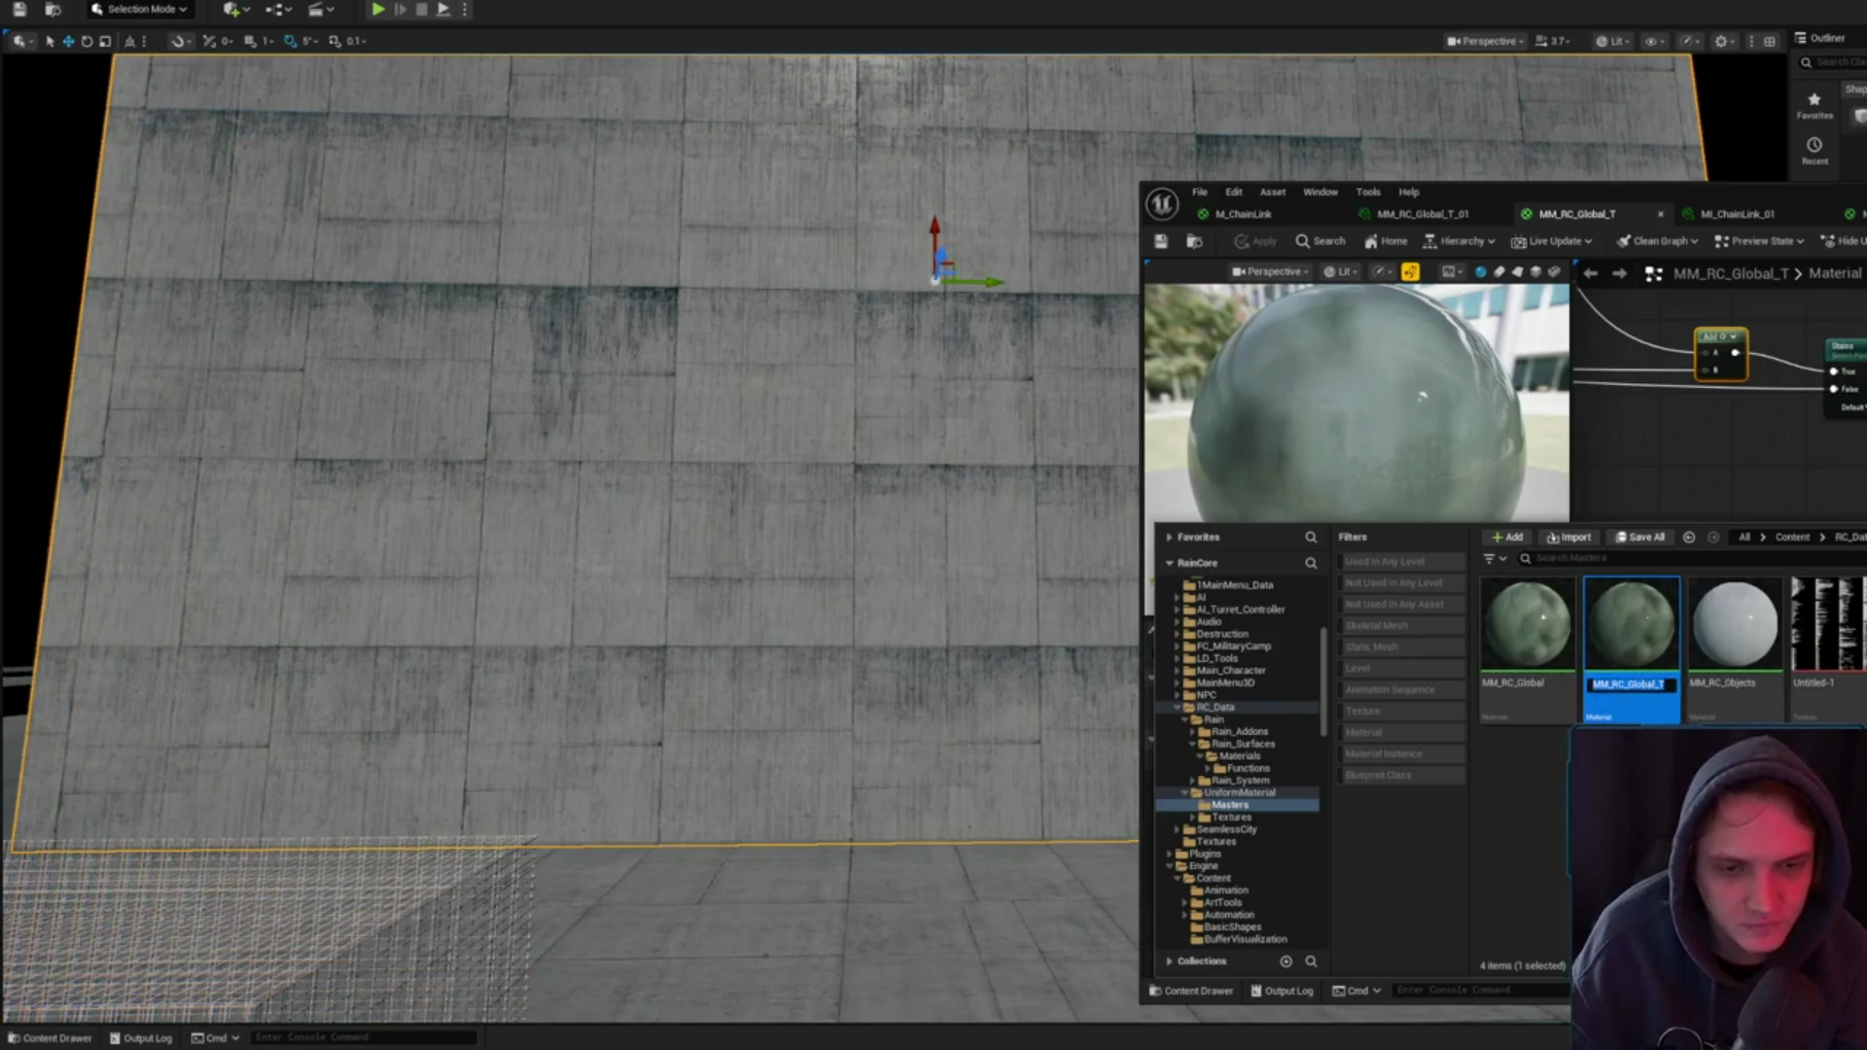
- Delete MM_RC_Global, replacing its references with MM_RC_Global_T
left_click_drag(1545, 683, 1532, 678)
left_click(1531, 678)
key("Delete")
left_click(1151, 728)
type("MM_RC_Global_T")
left_click(1170, 813)
left_click(1136, 756)
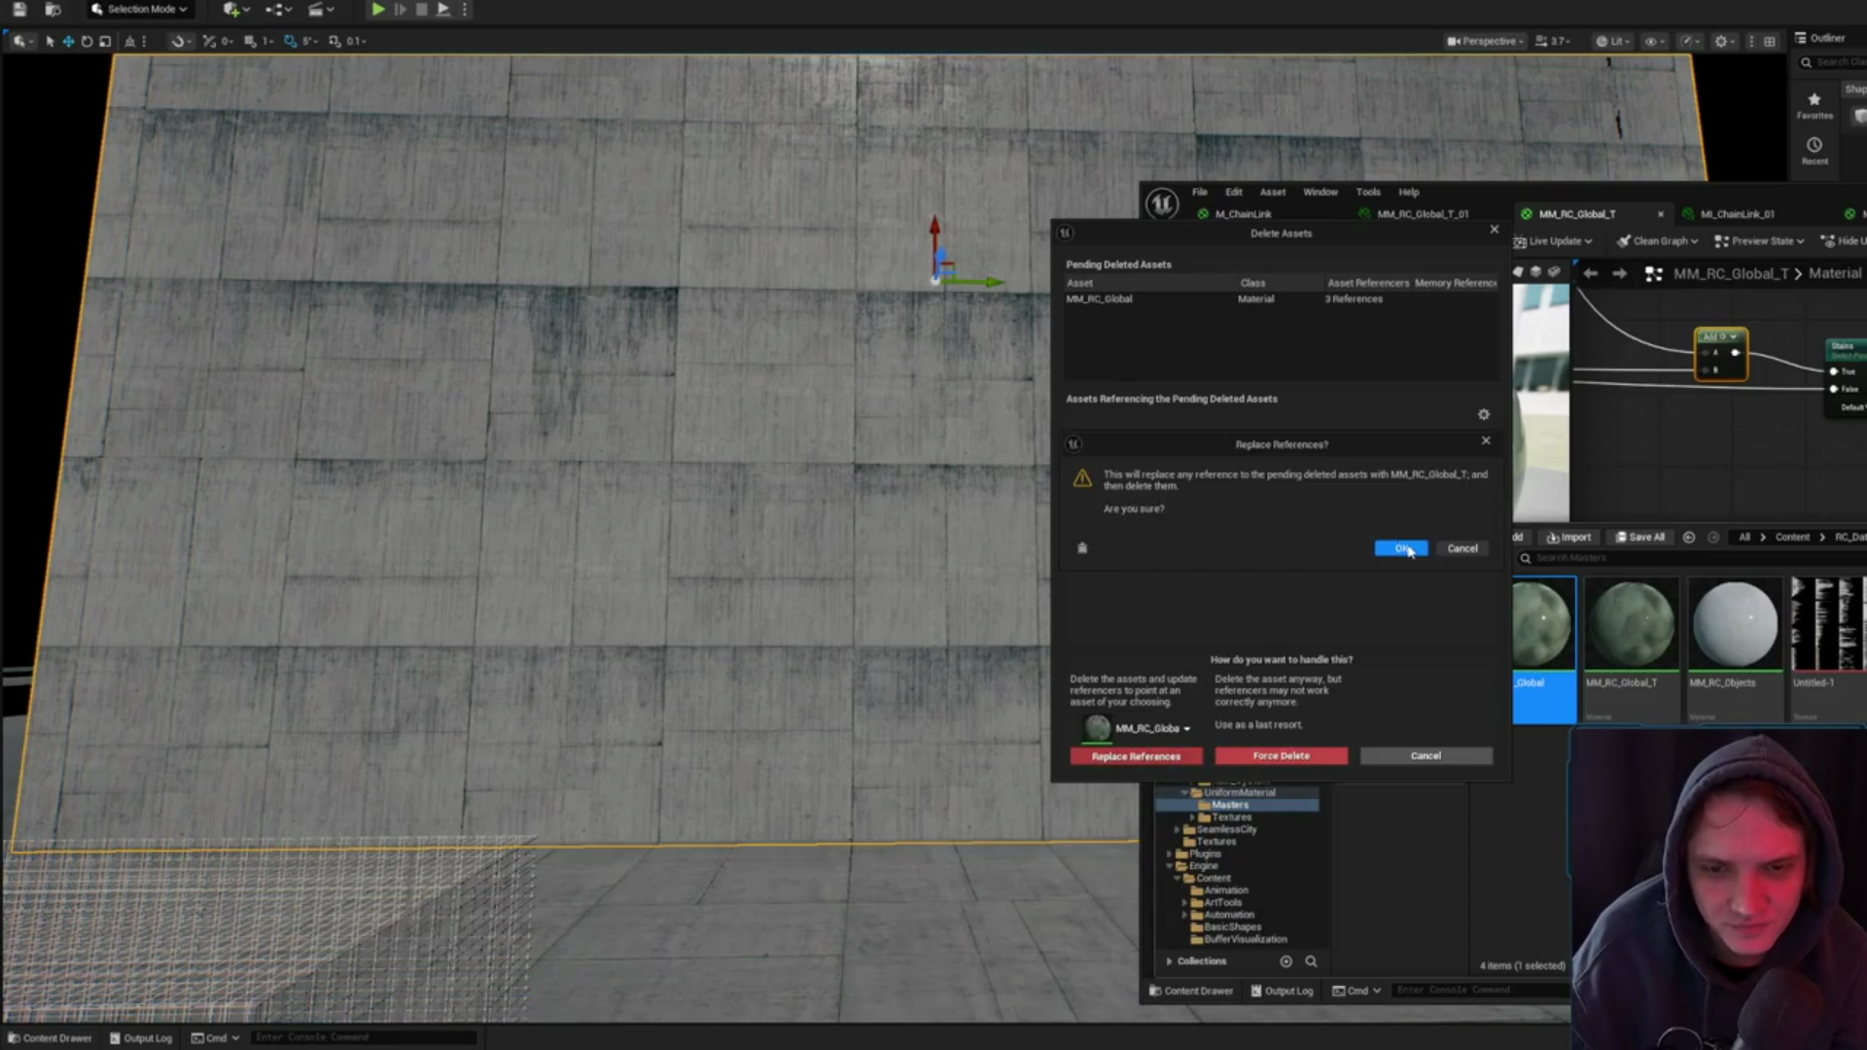
left_click(1409, 552)
left_click(1332, 548)
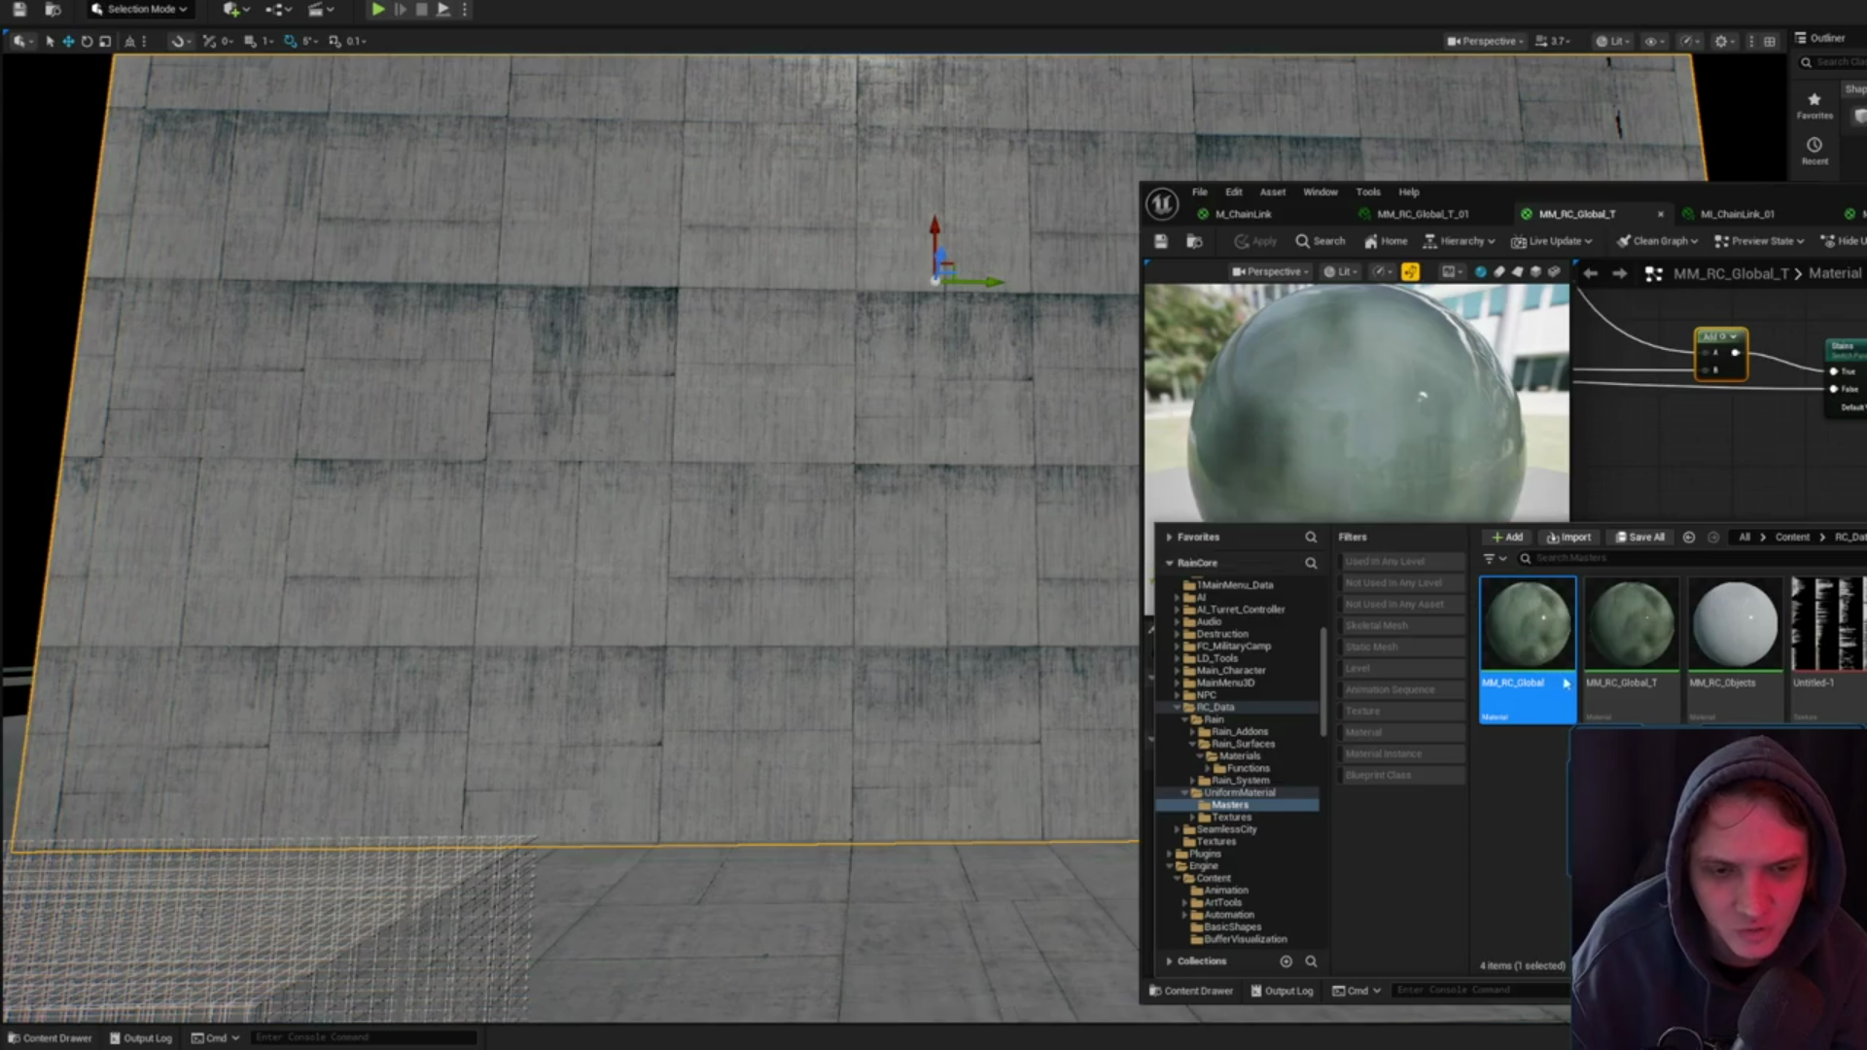
- Save the changed assets and return to the material instance editor
left_click(1584, 711)
left_click(1327, 678)
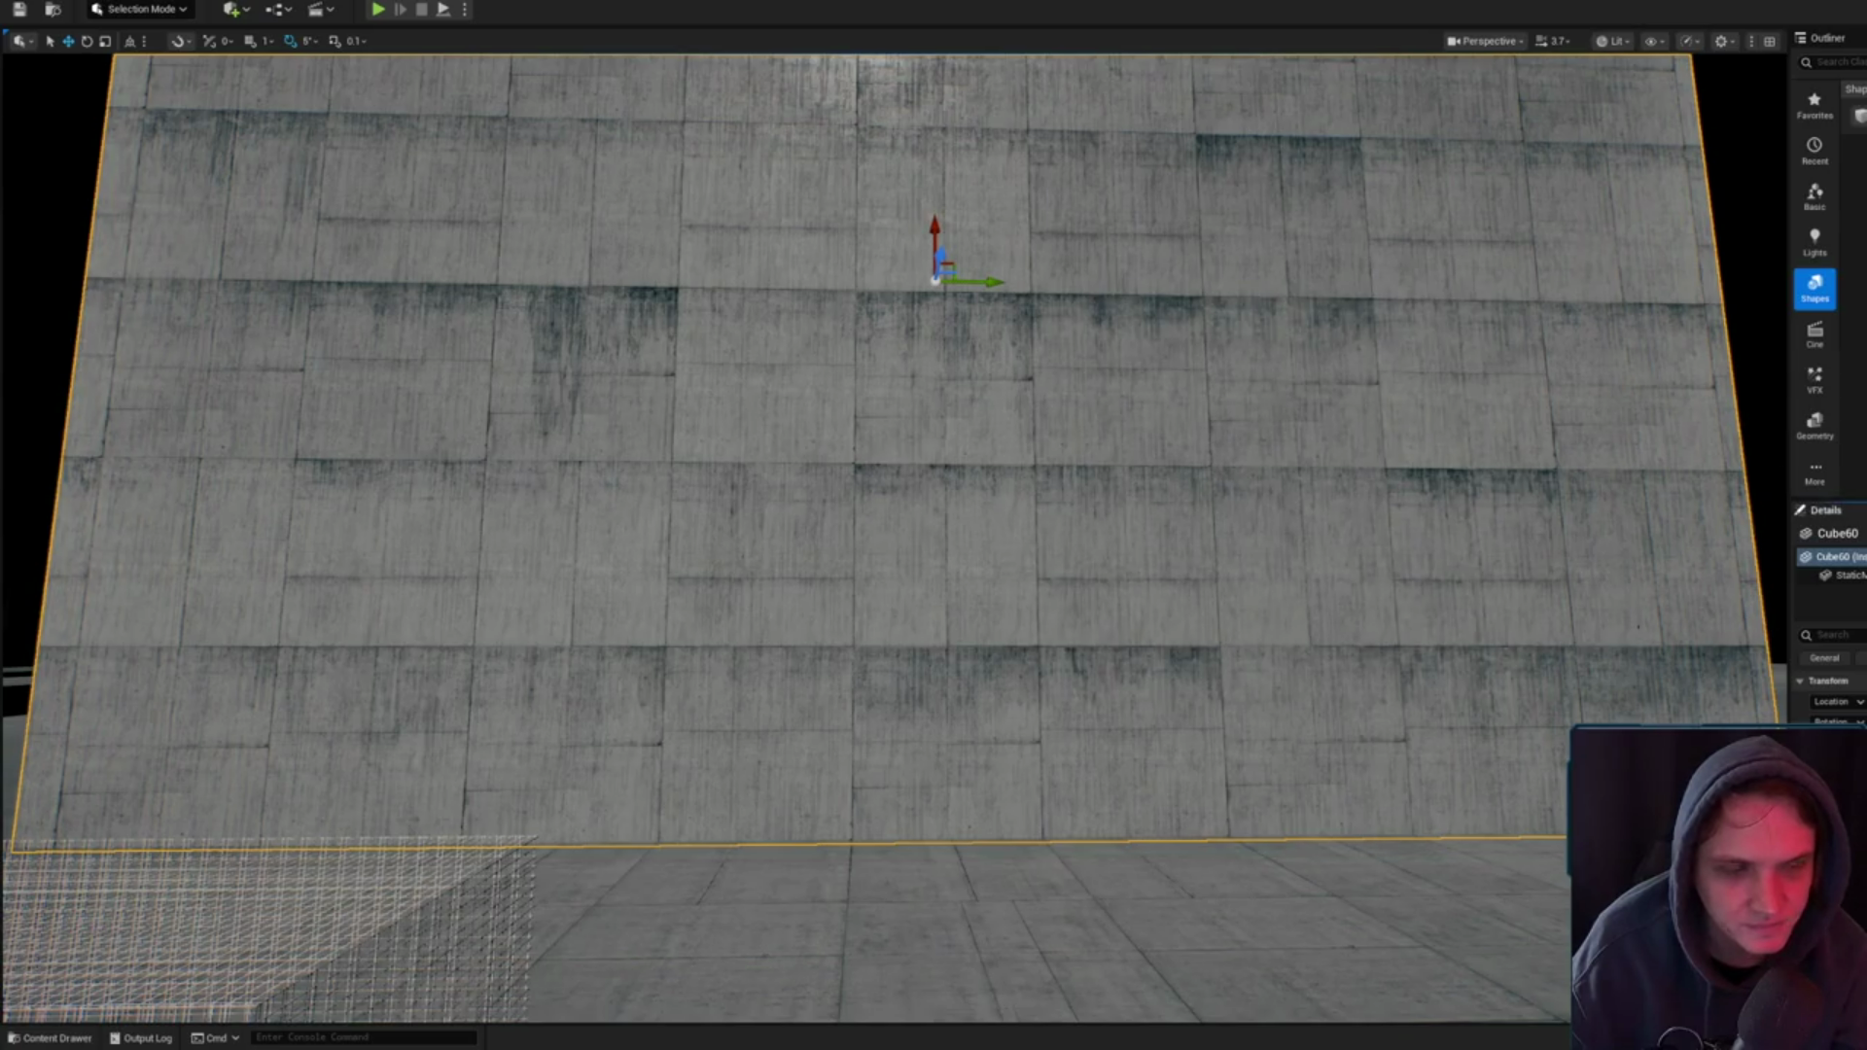
key("alt+Tab")
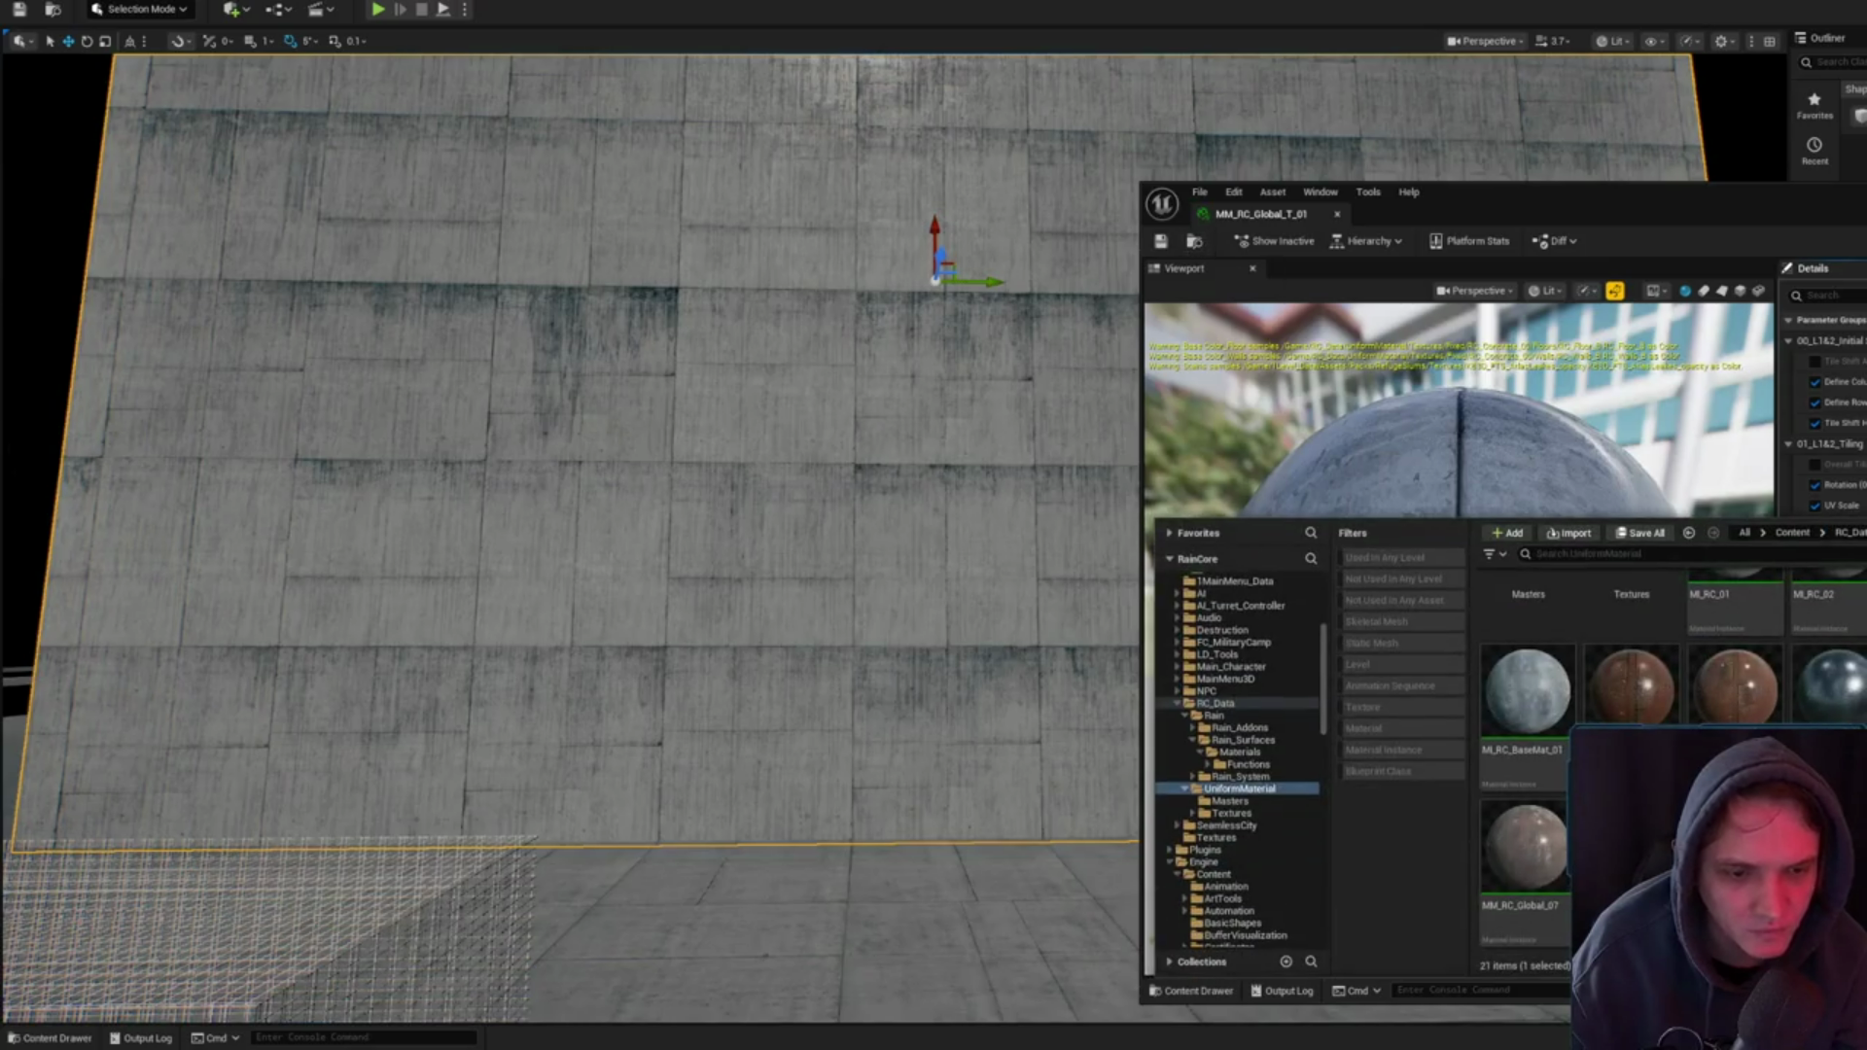
- Open the MI_RC_02 material instance and orbit its preview sphere
scroll(1634, 759, "up", 1)
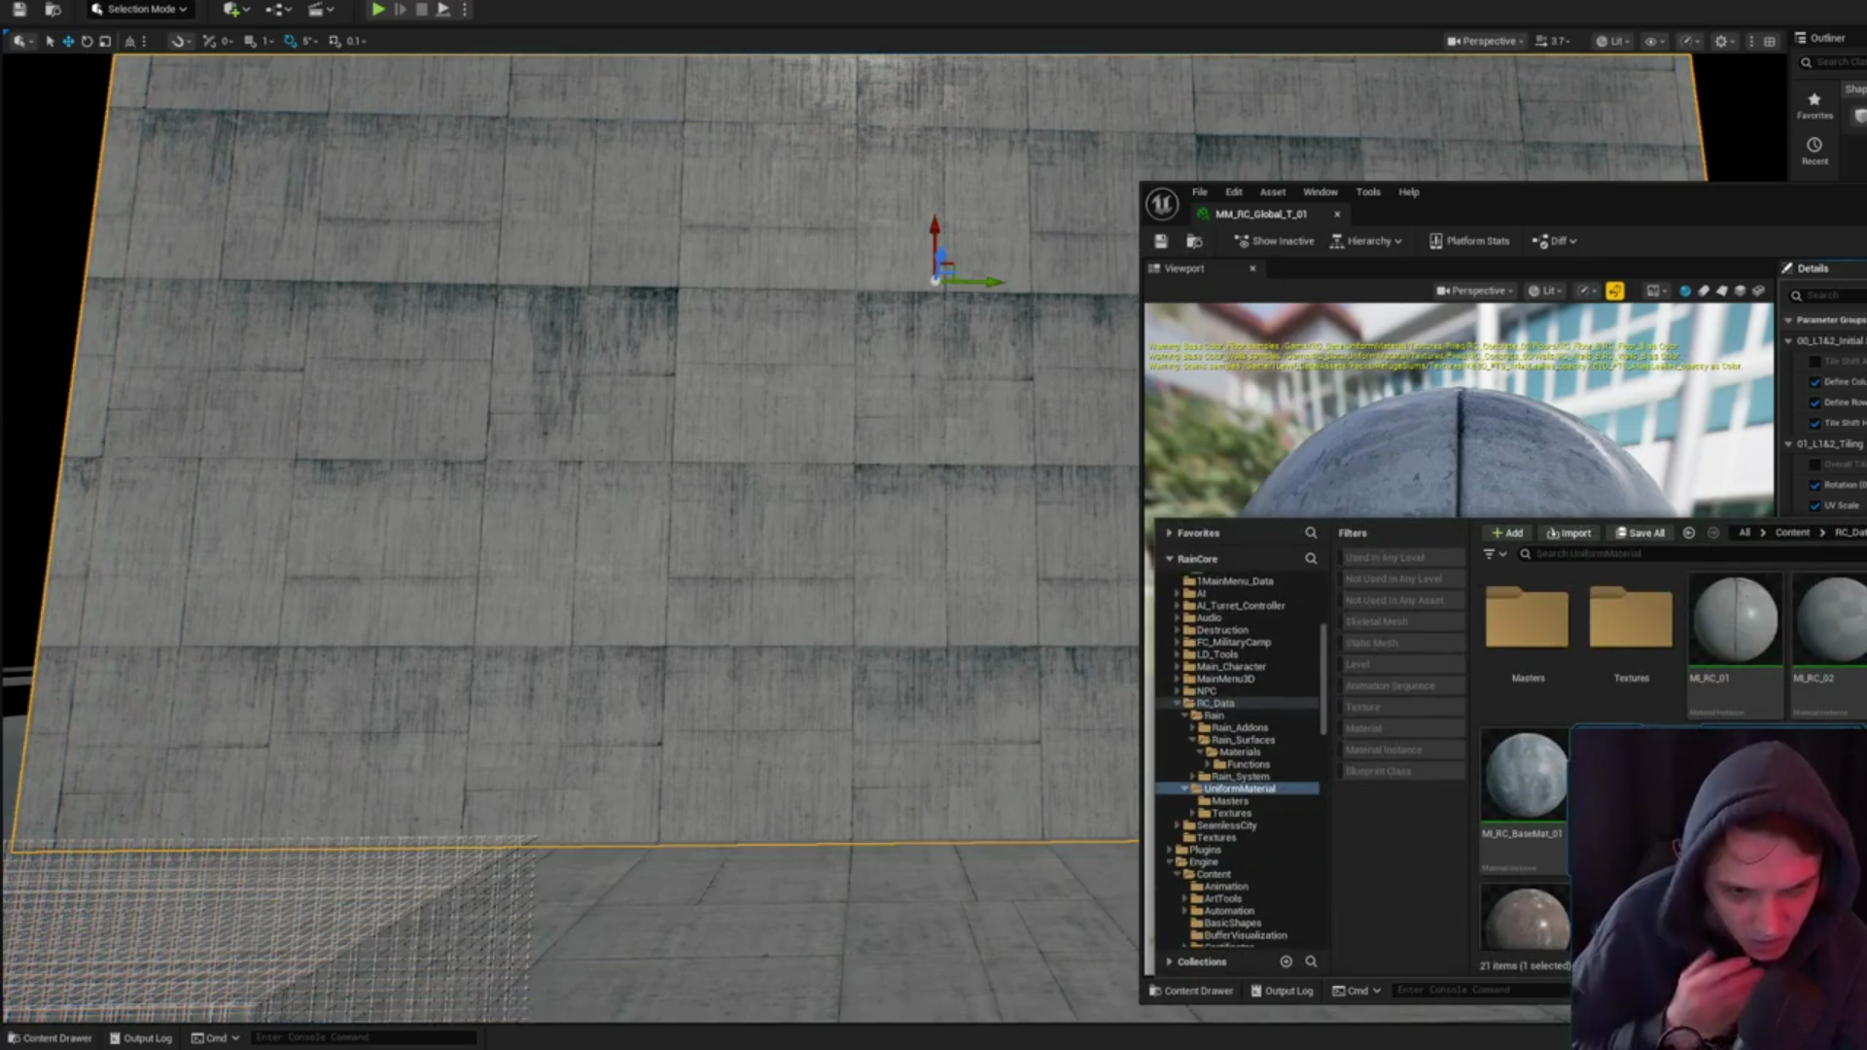
double_click(1828, 623)
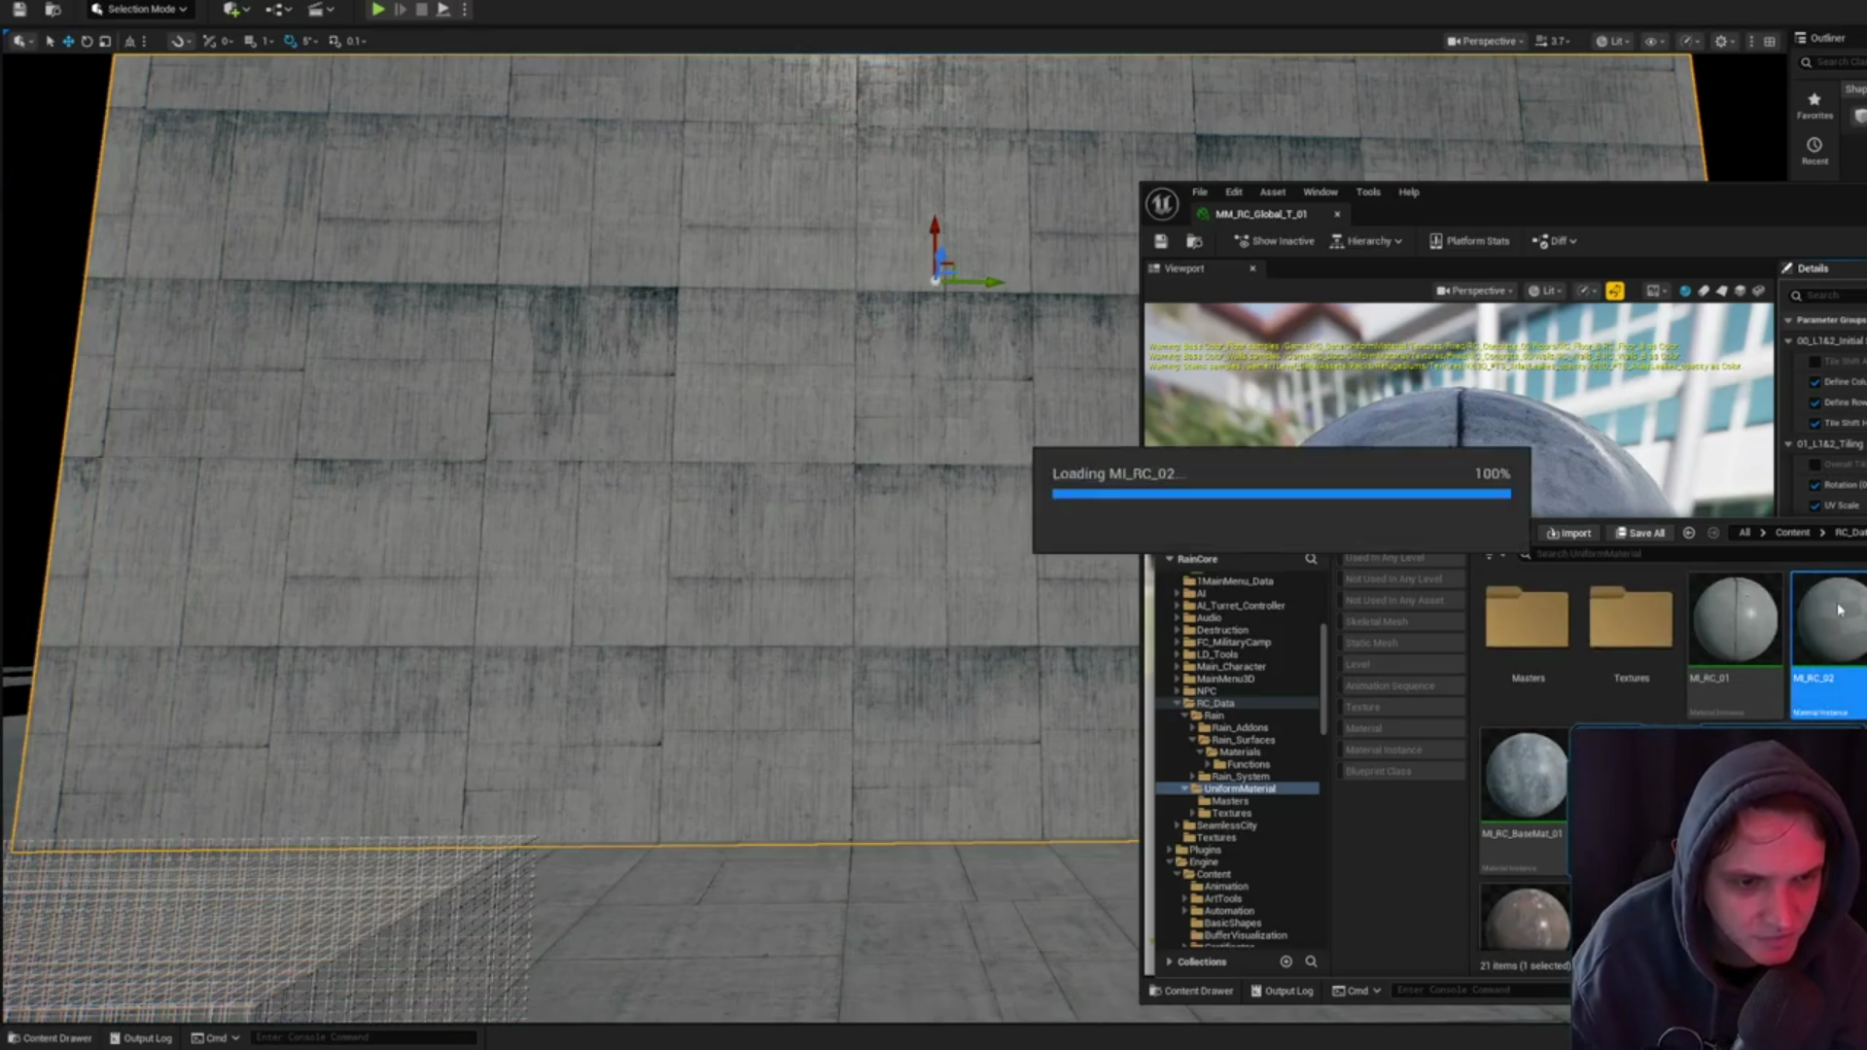
left_click_drag(1492, 545, 1391, 547)
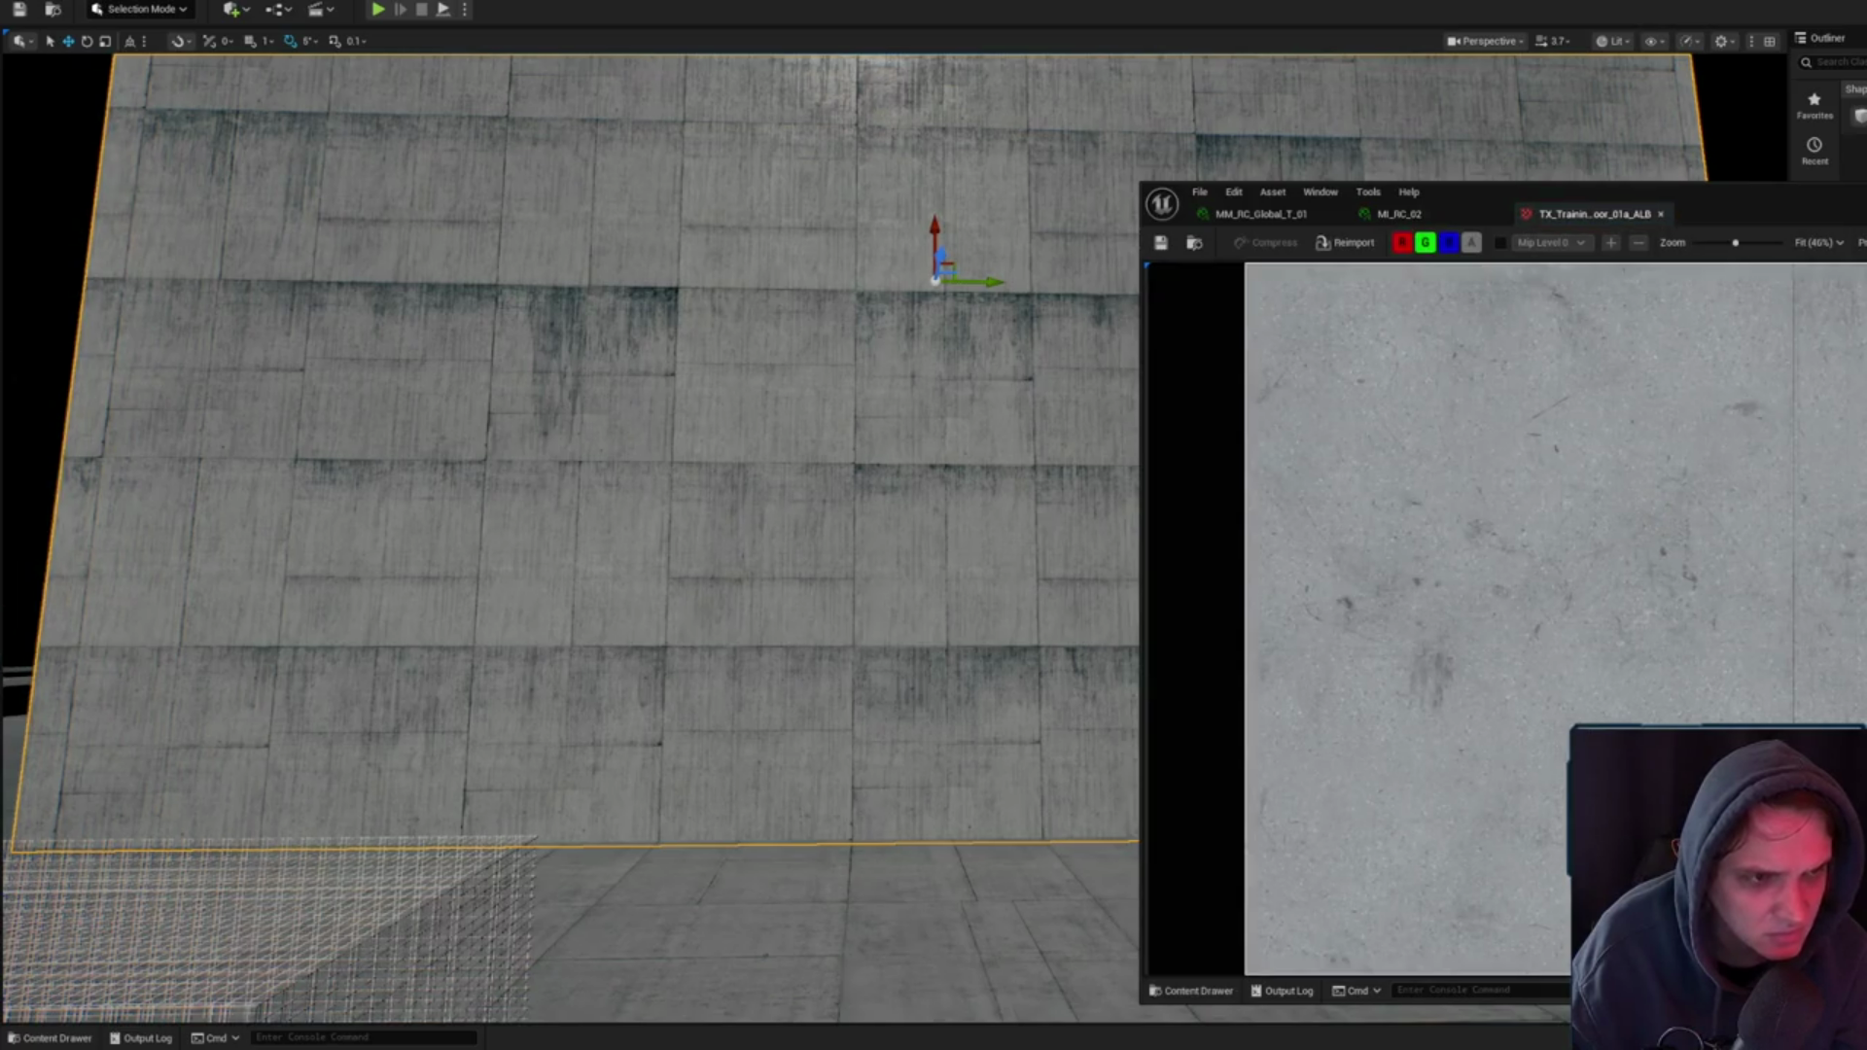
- Close the albedo, normal and T_Concrete_Details texture previews and the MI_RC_02 tab
middle_click(1607, 212)
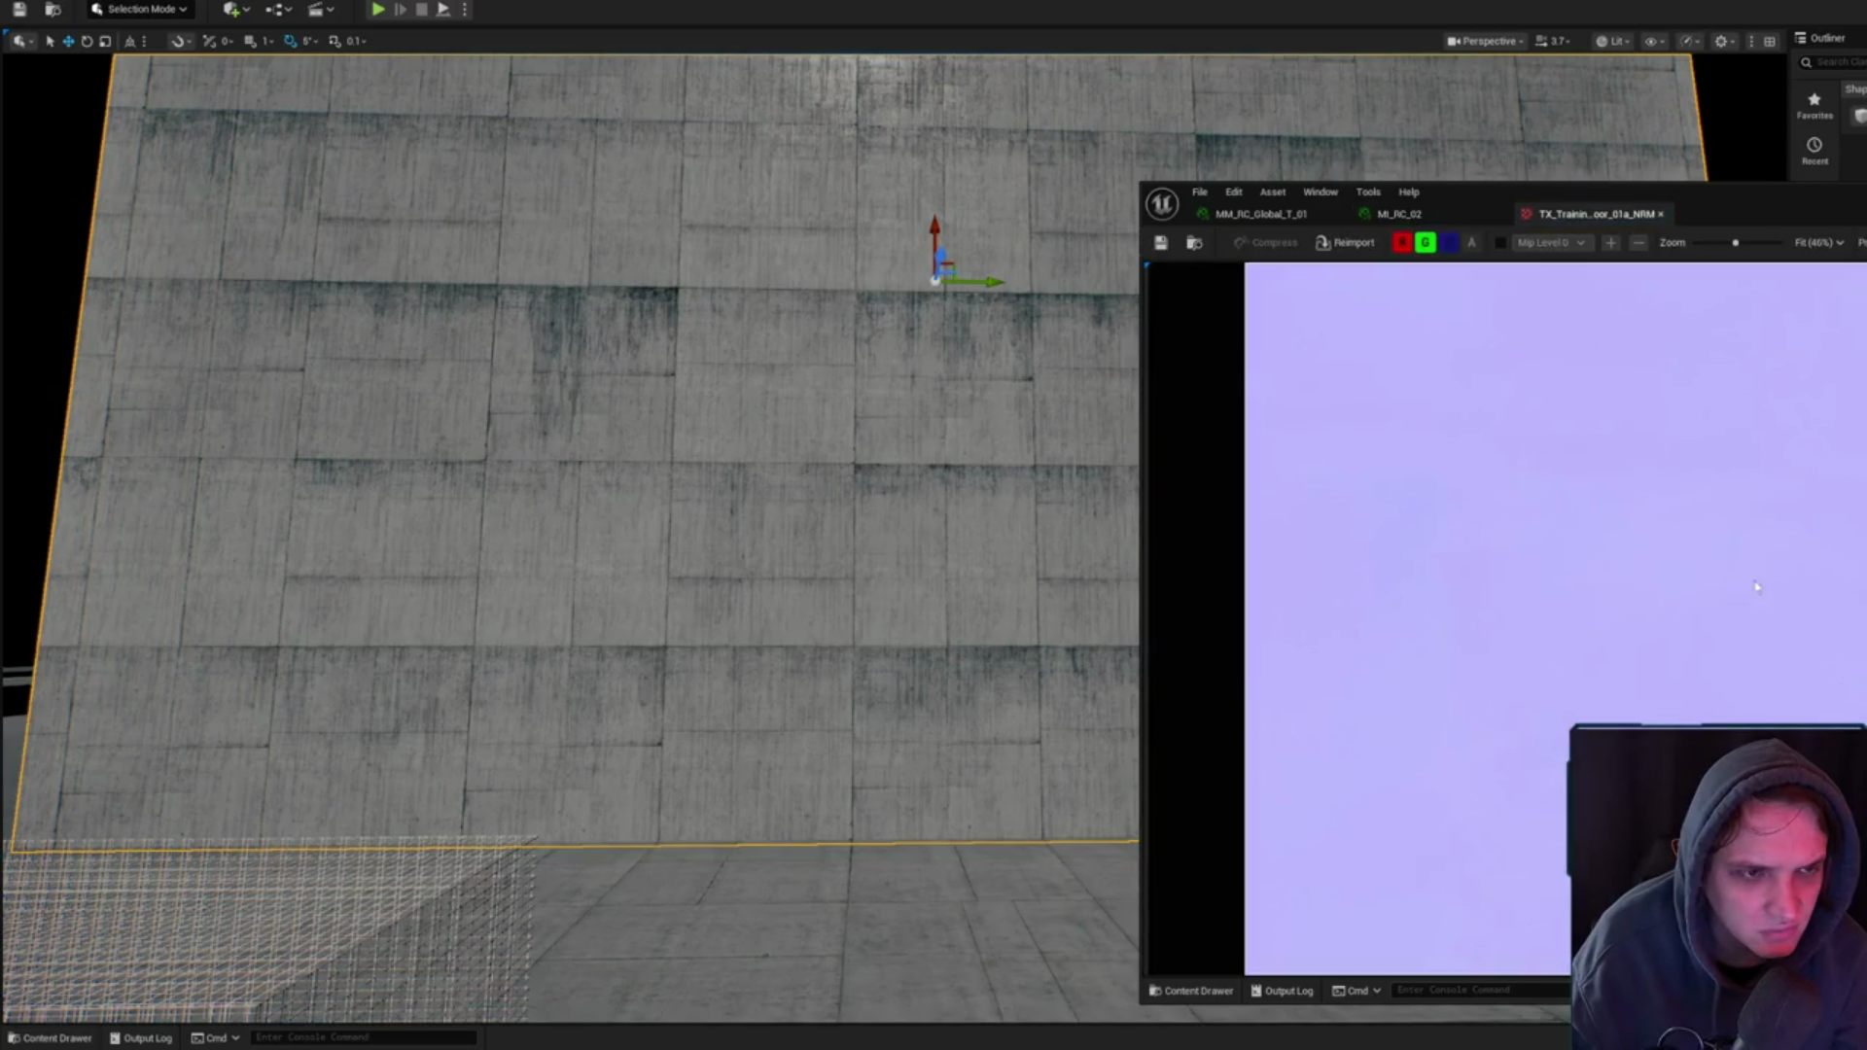
scroll(1665, 550, "up", 5)
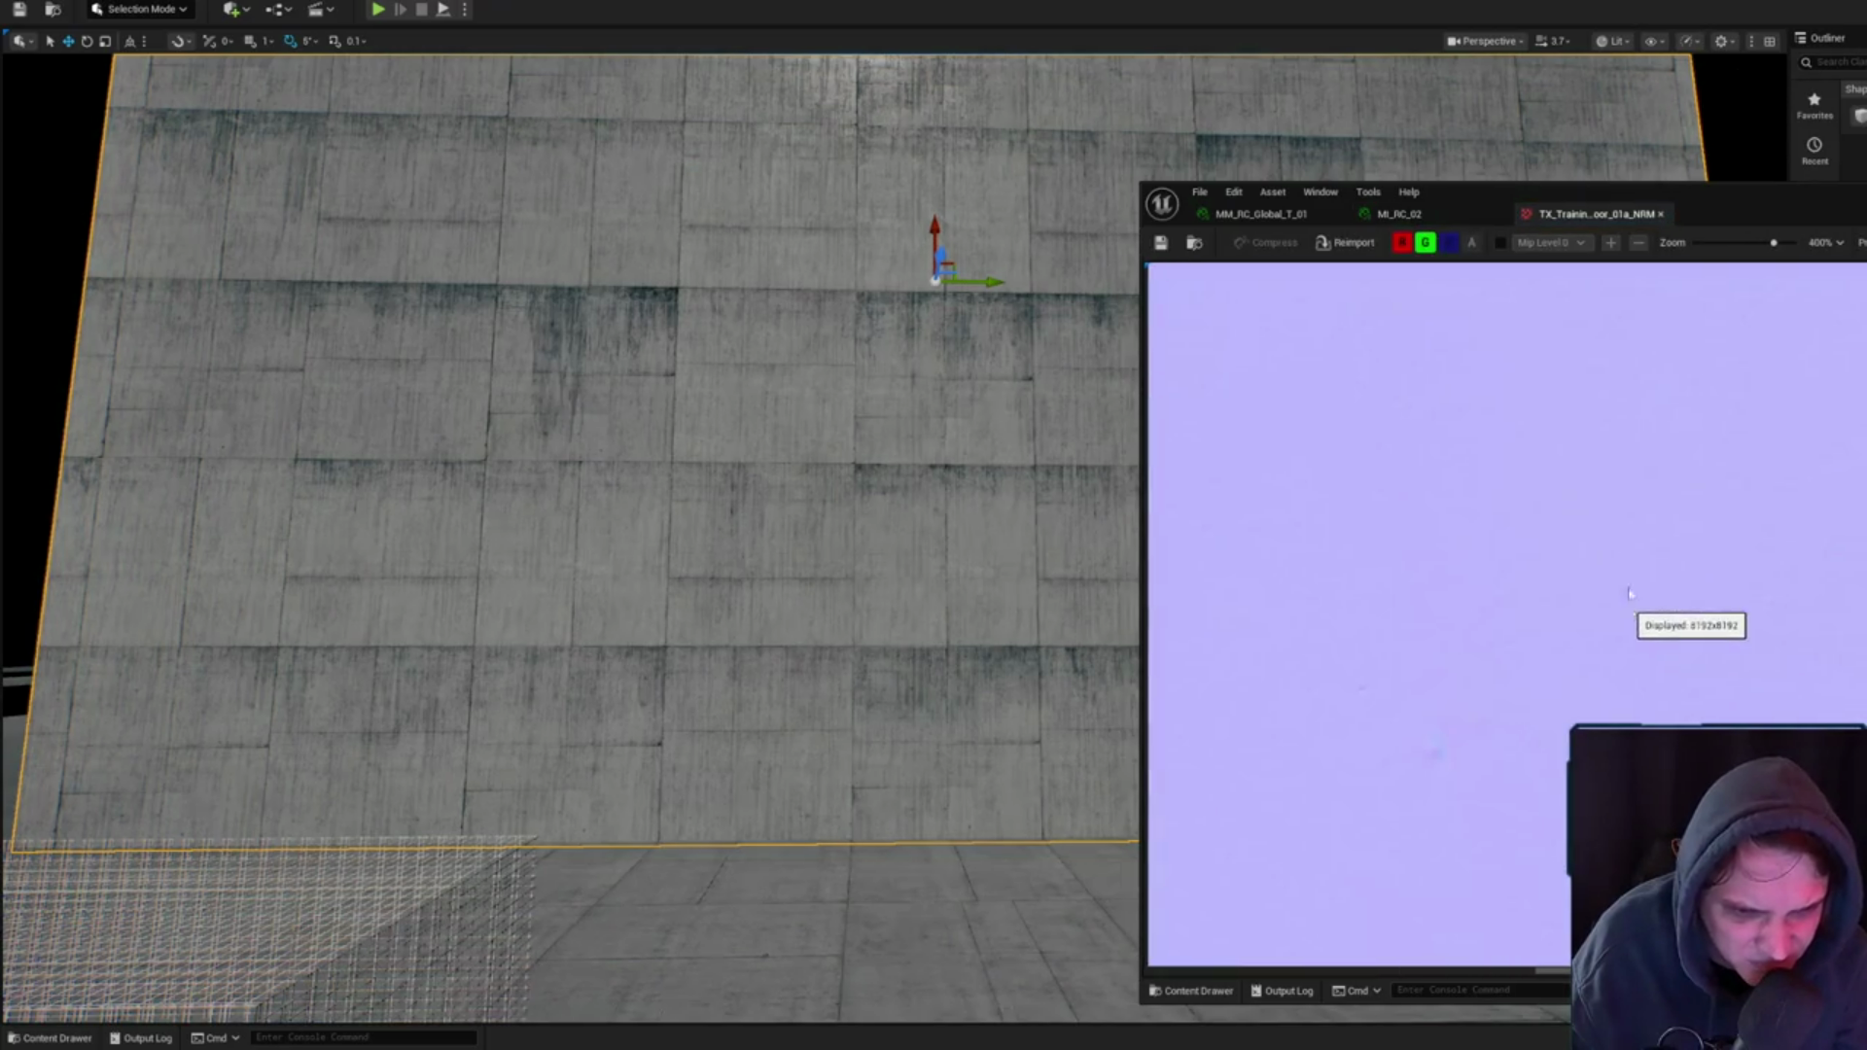
middle_click(1640, 210)
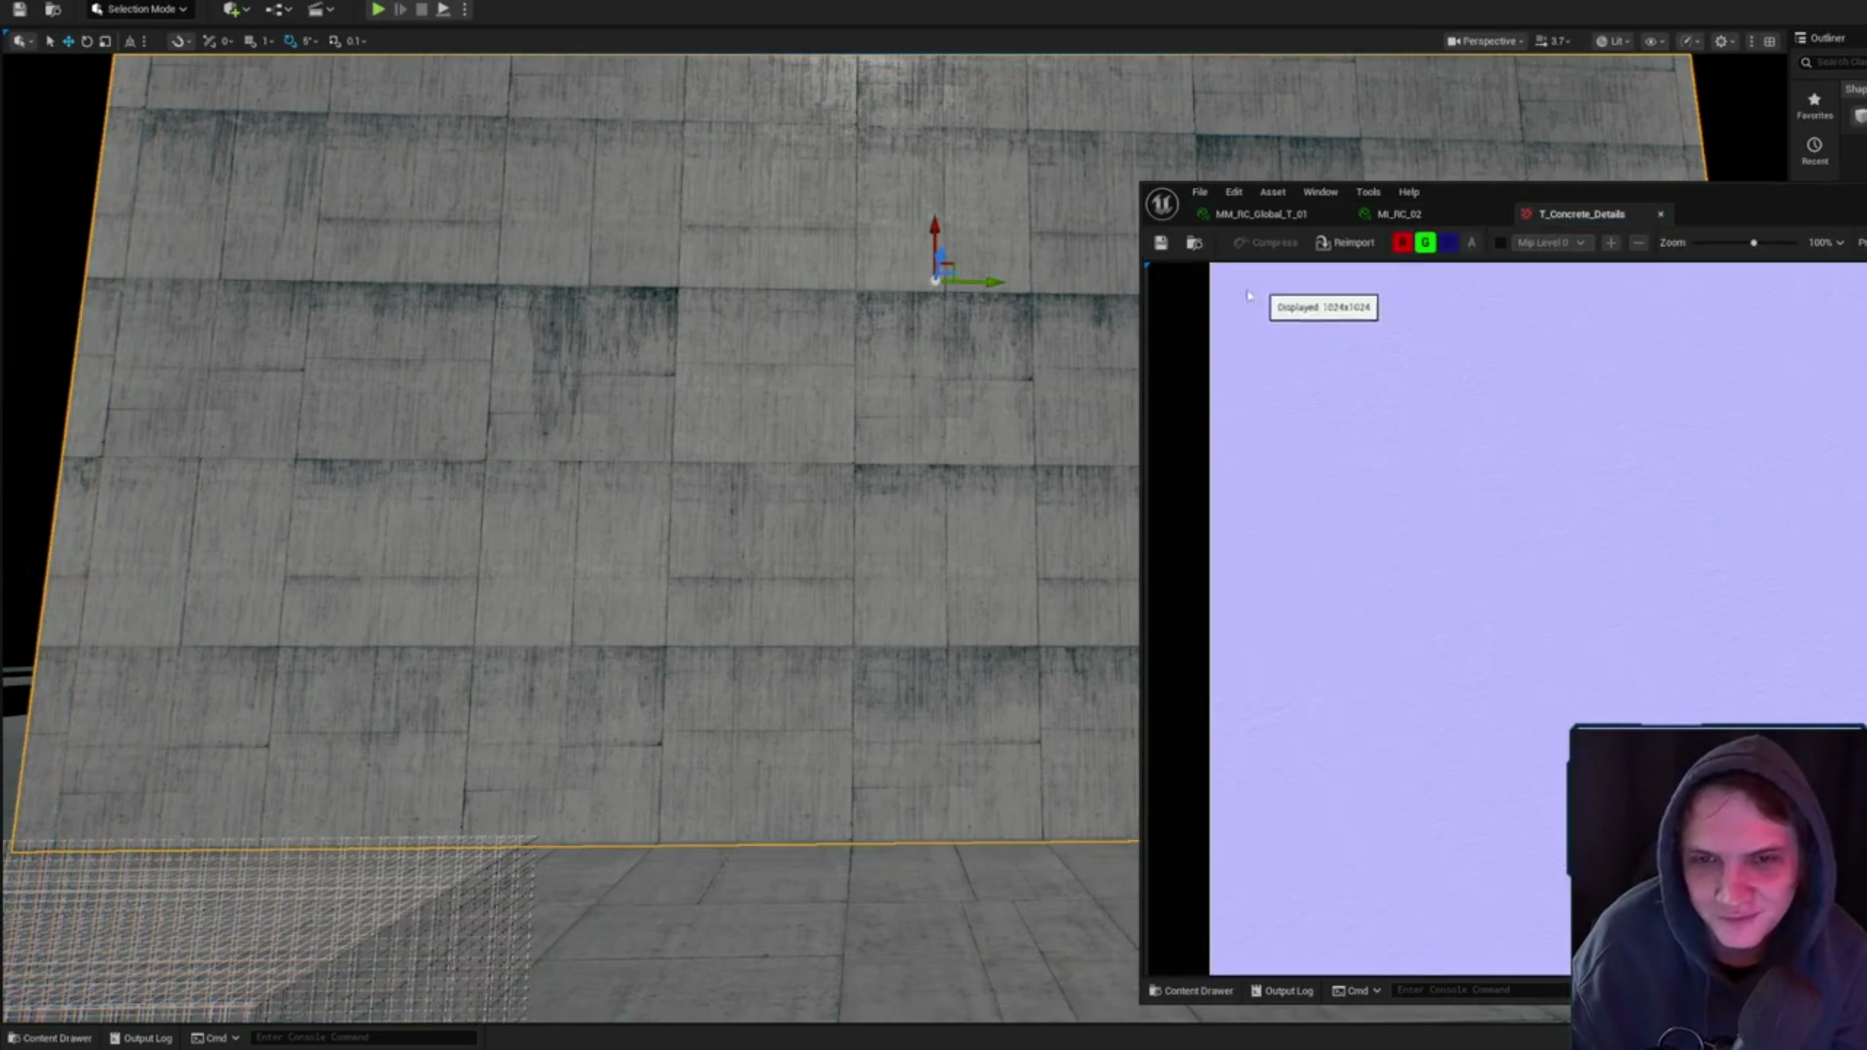
middle_click(1640, 212)
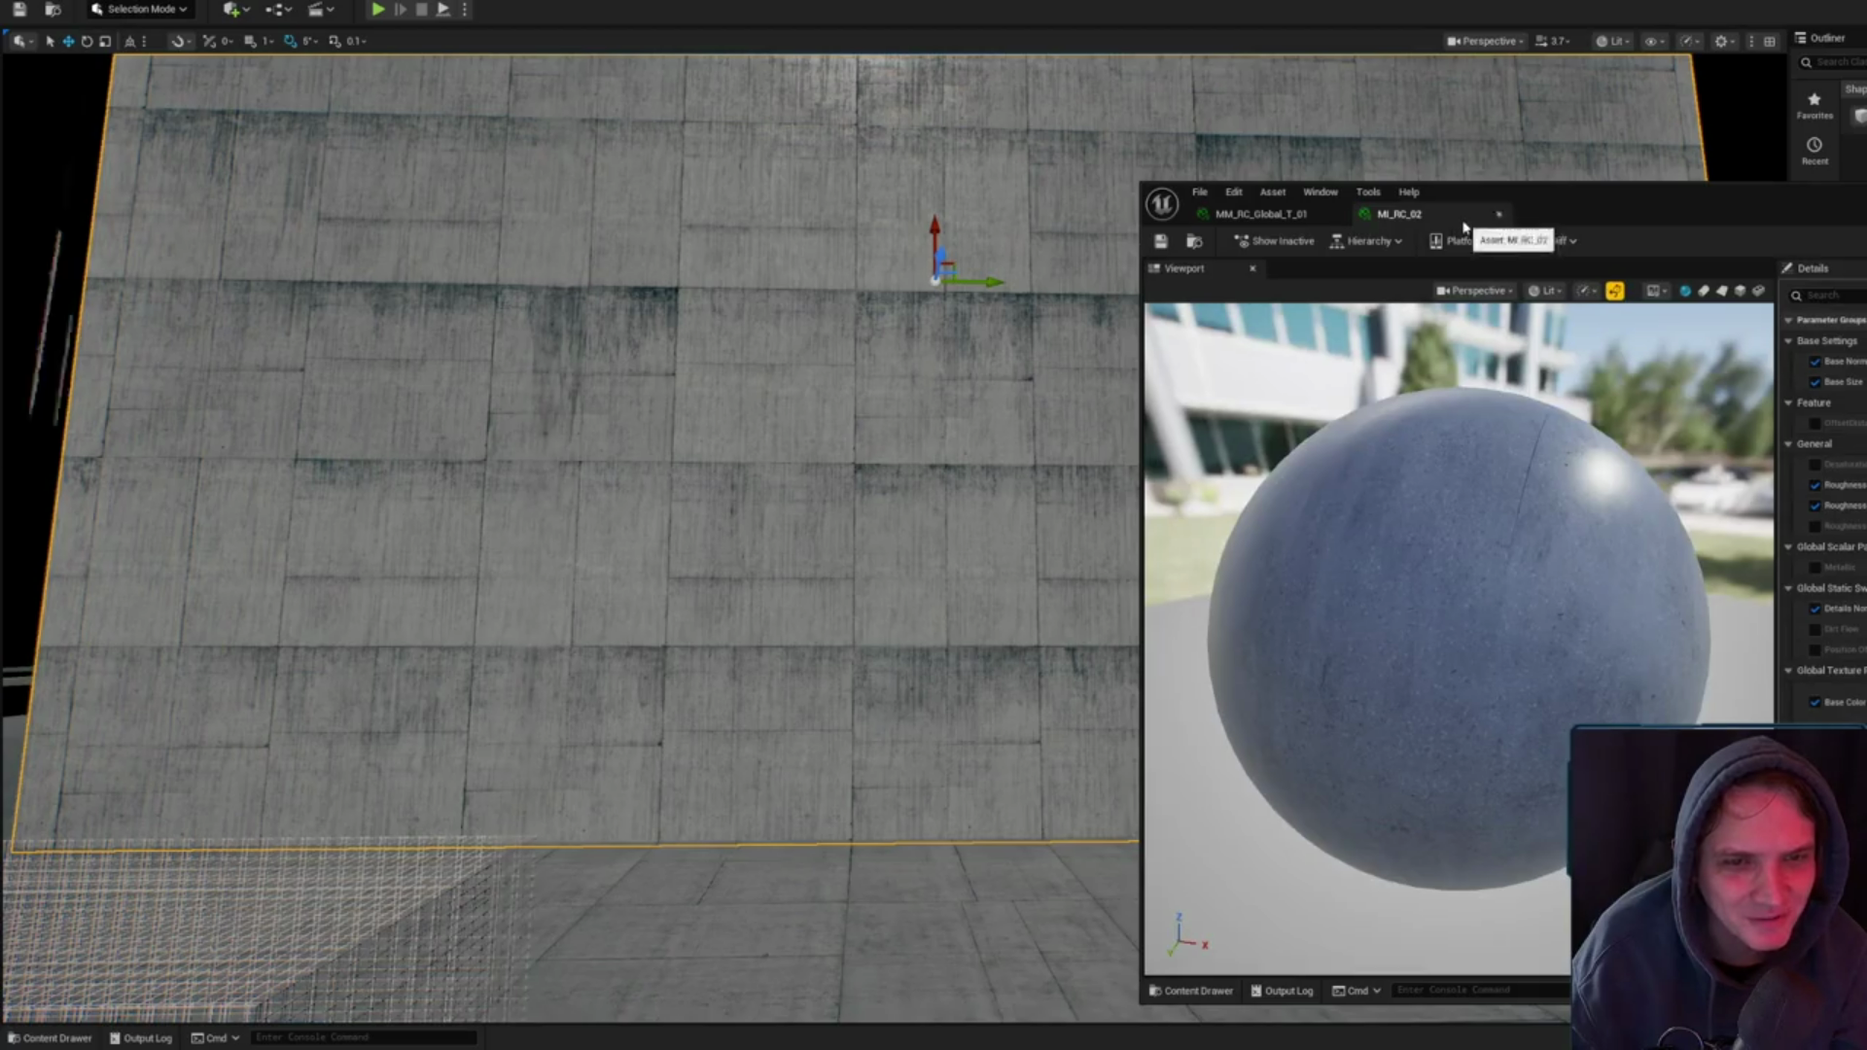
left_click(1498, 214)
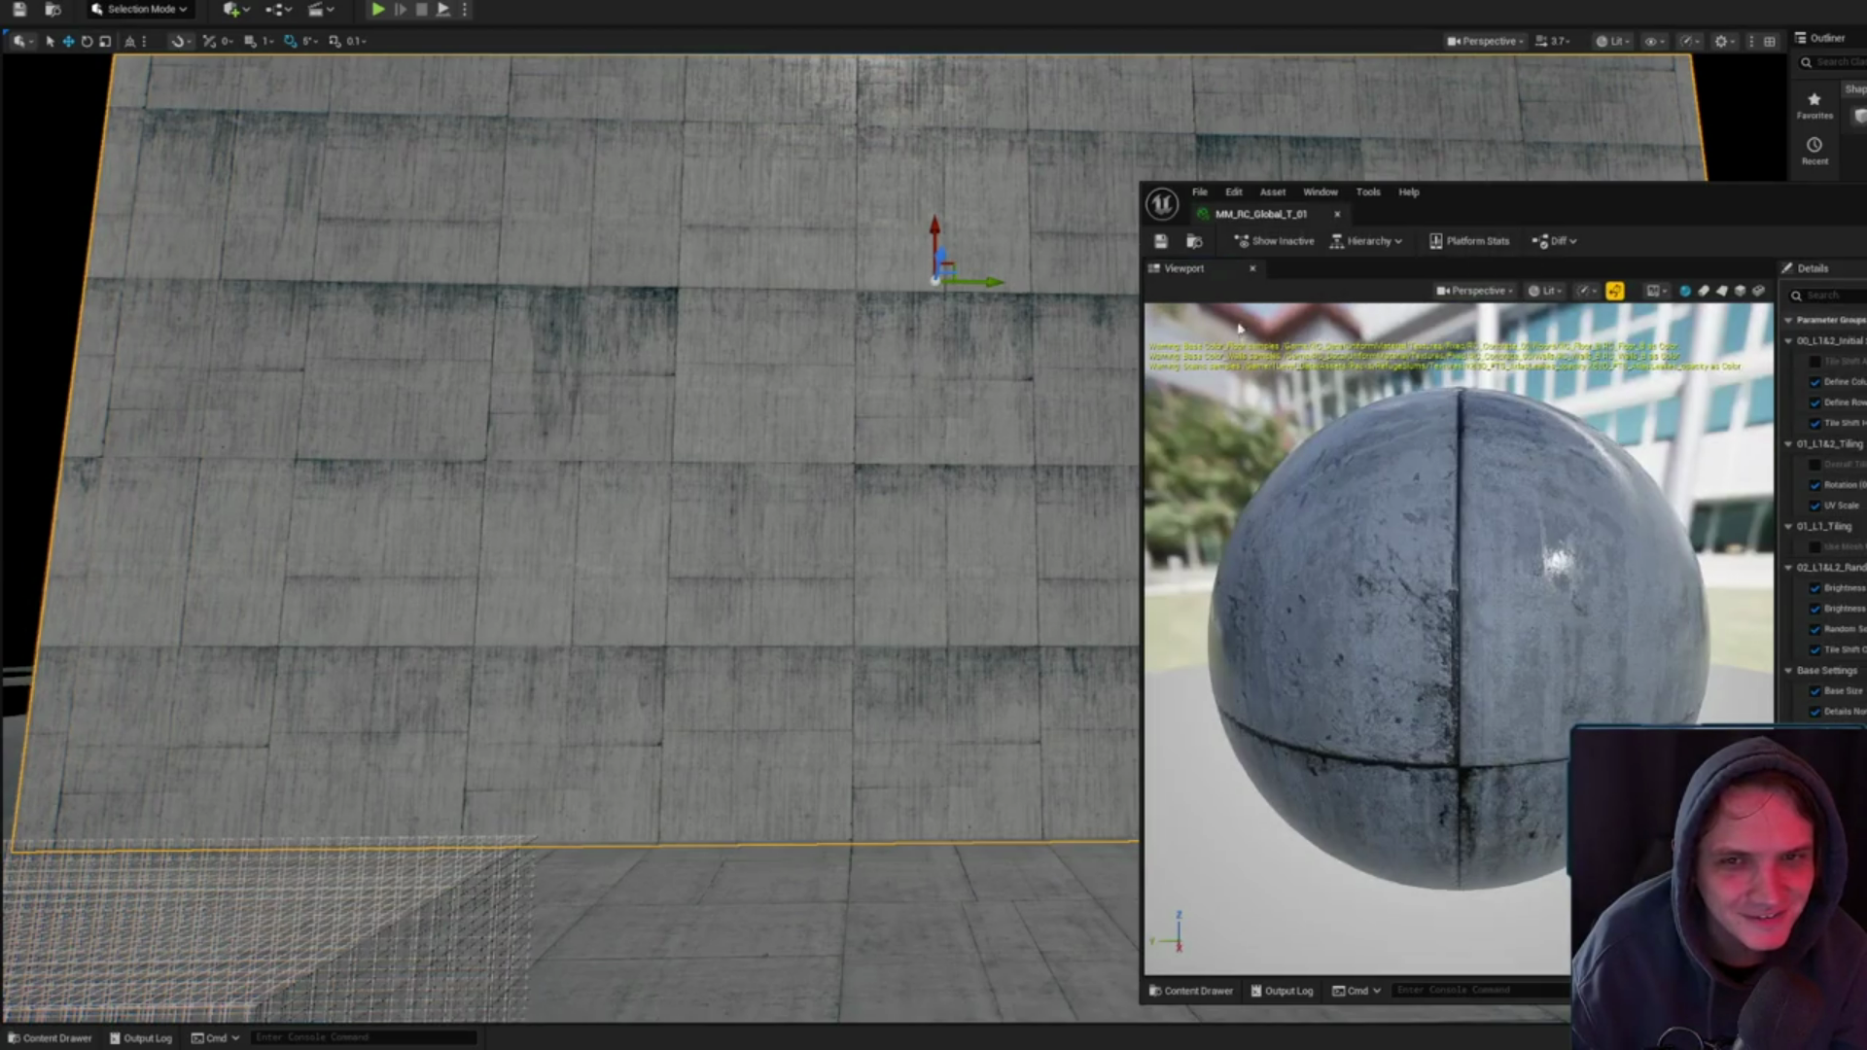
- Open the Masters folder in the Content Drawer and start renaming MM_RC_Global_T
key("ctrl+space")
scroll(1556, 661, "up", 1)
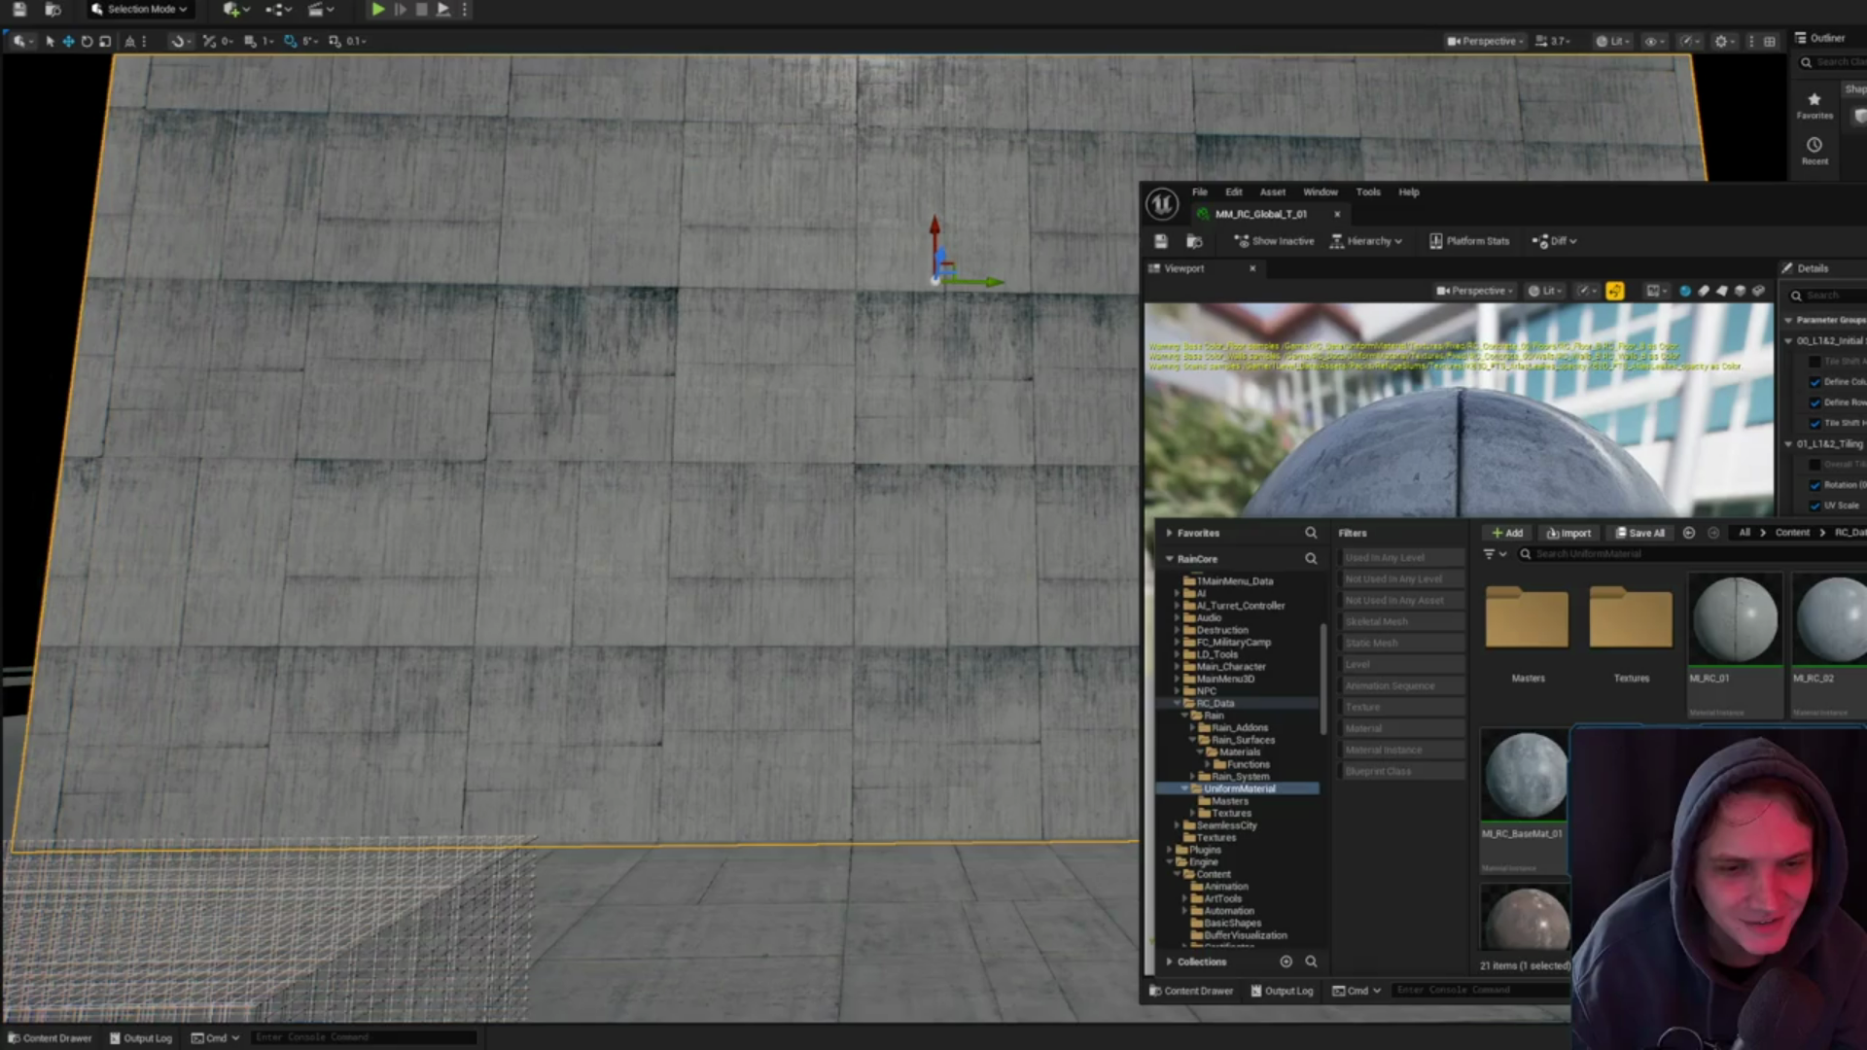
double_click(1522, 618)
right_click(1505, 595)
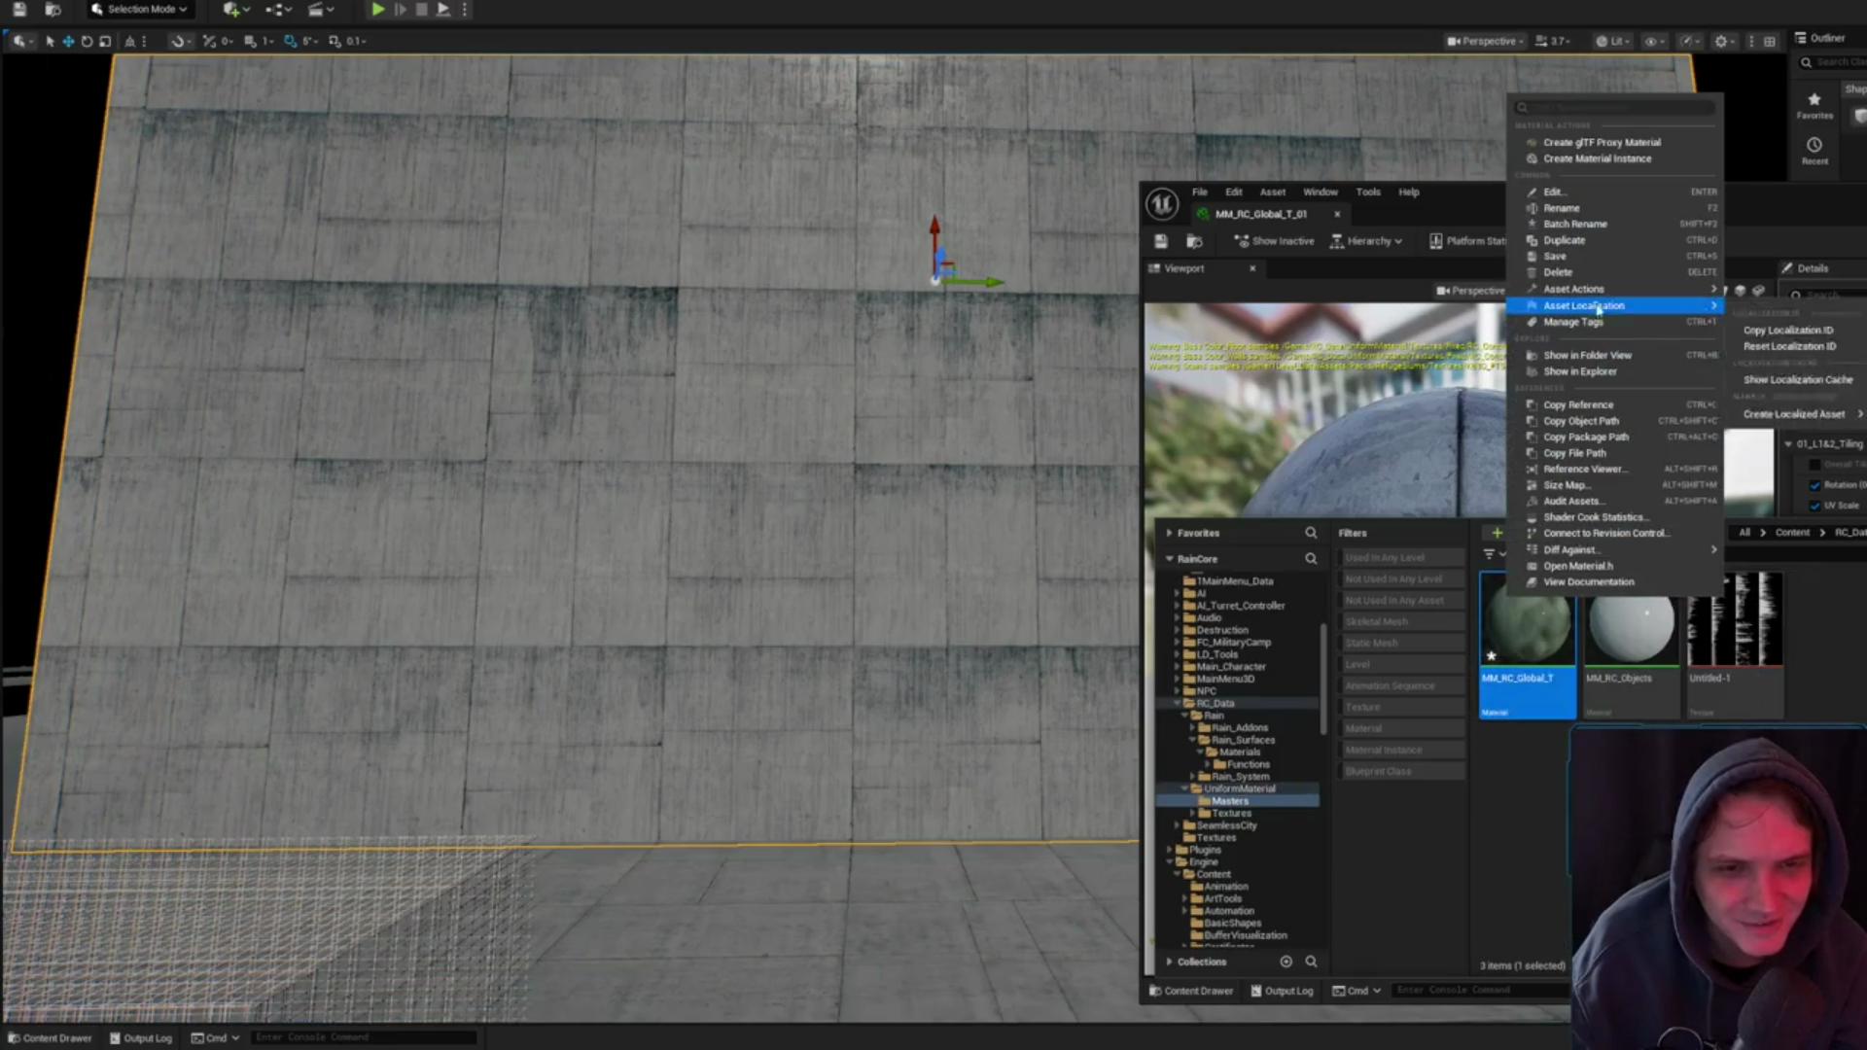
left_click(1585, 271)
key("F2")
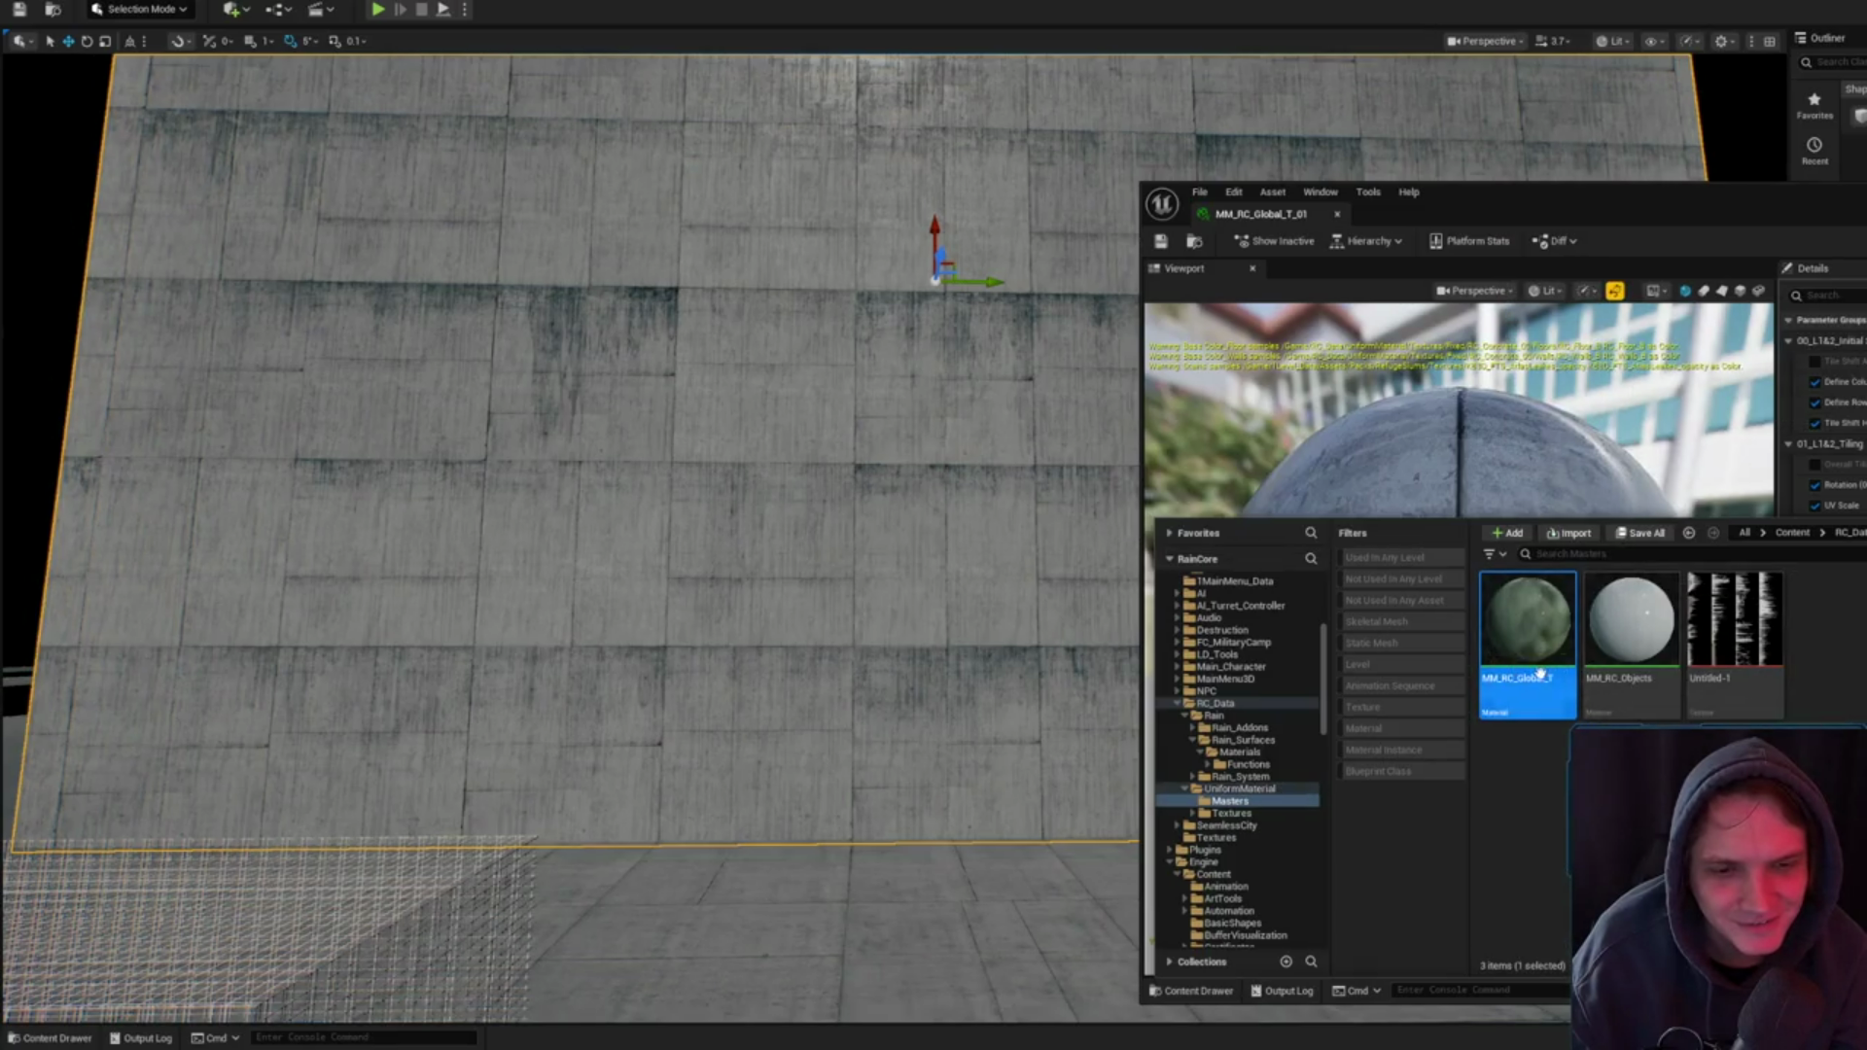
- Delete MM_RC_Objects, redirecting its references to MM_RC_Global_T, and save the changed assets
left_click(1631, 619)
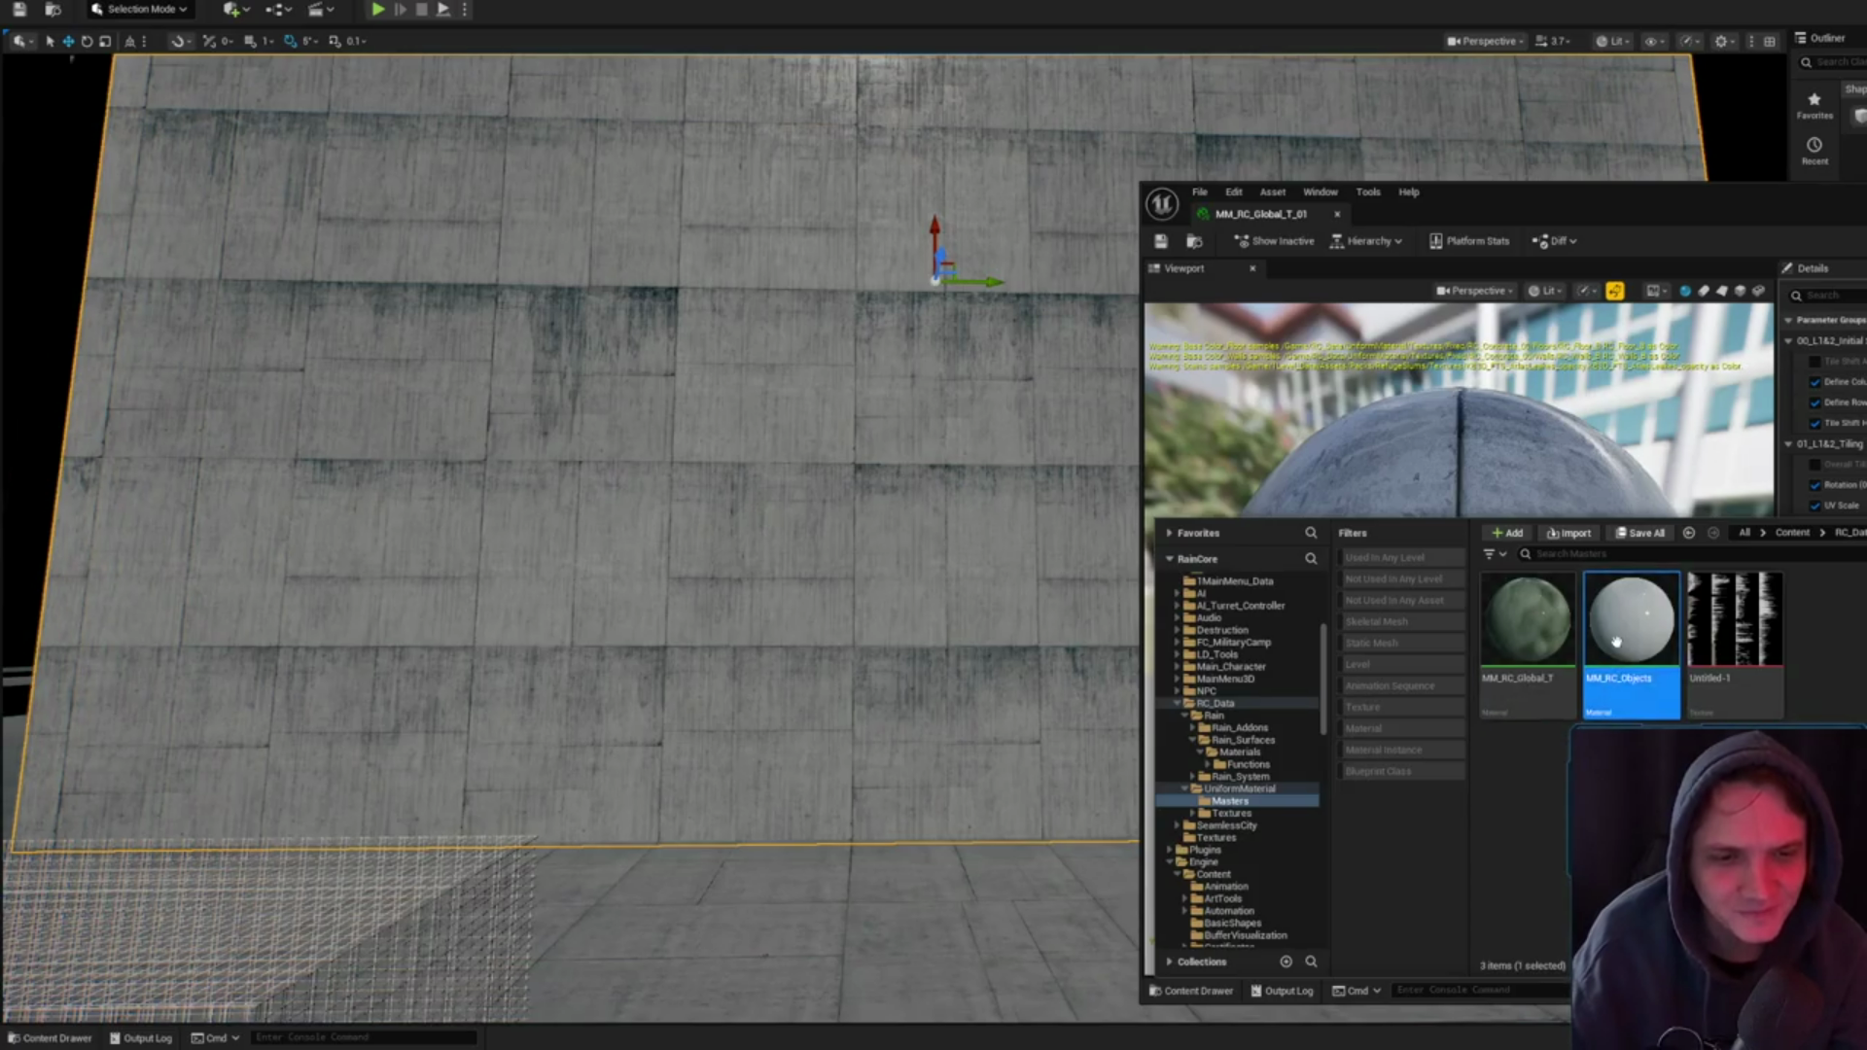
key("Delete")
left_click(1133, 728)
type("MM_RC_Global_T")
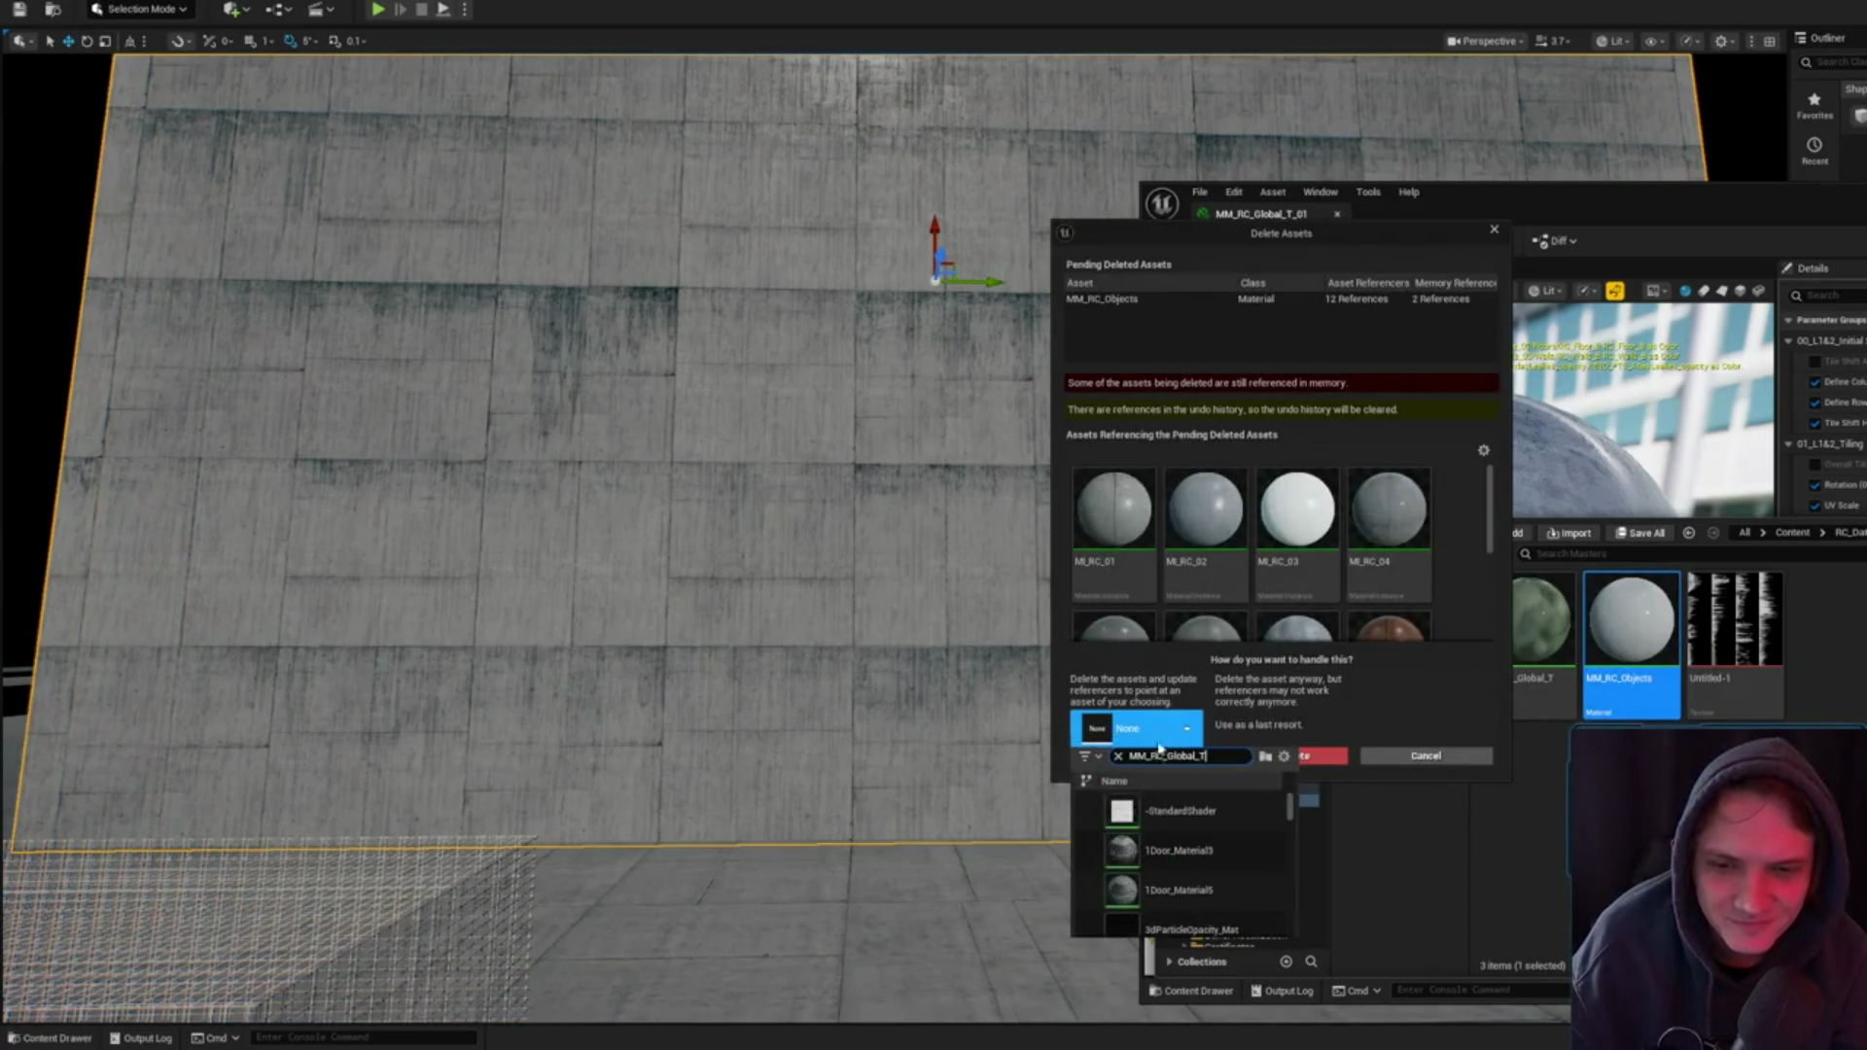
left_click(1128, 793)
left_click(1146, 756)
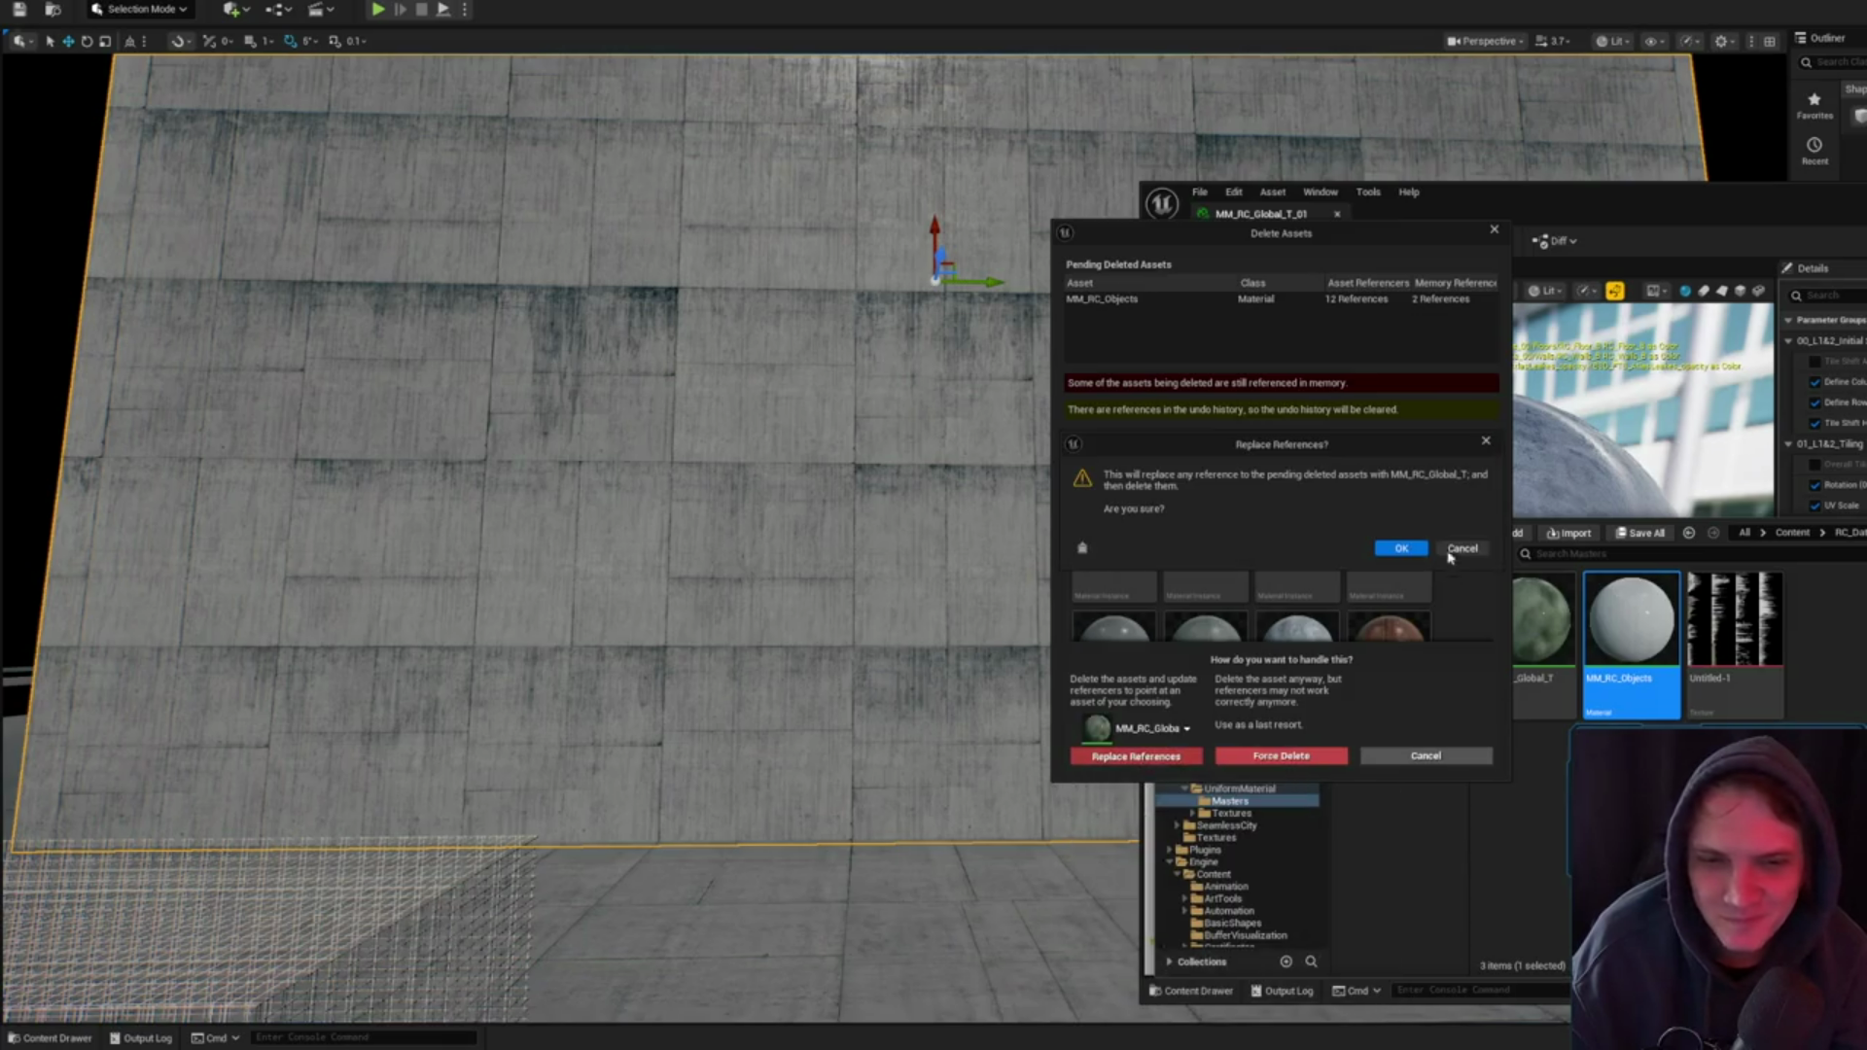
left_click(1412, 551)
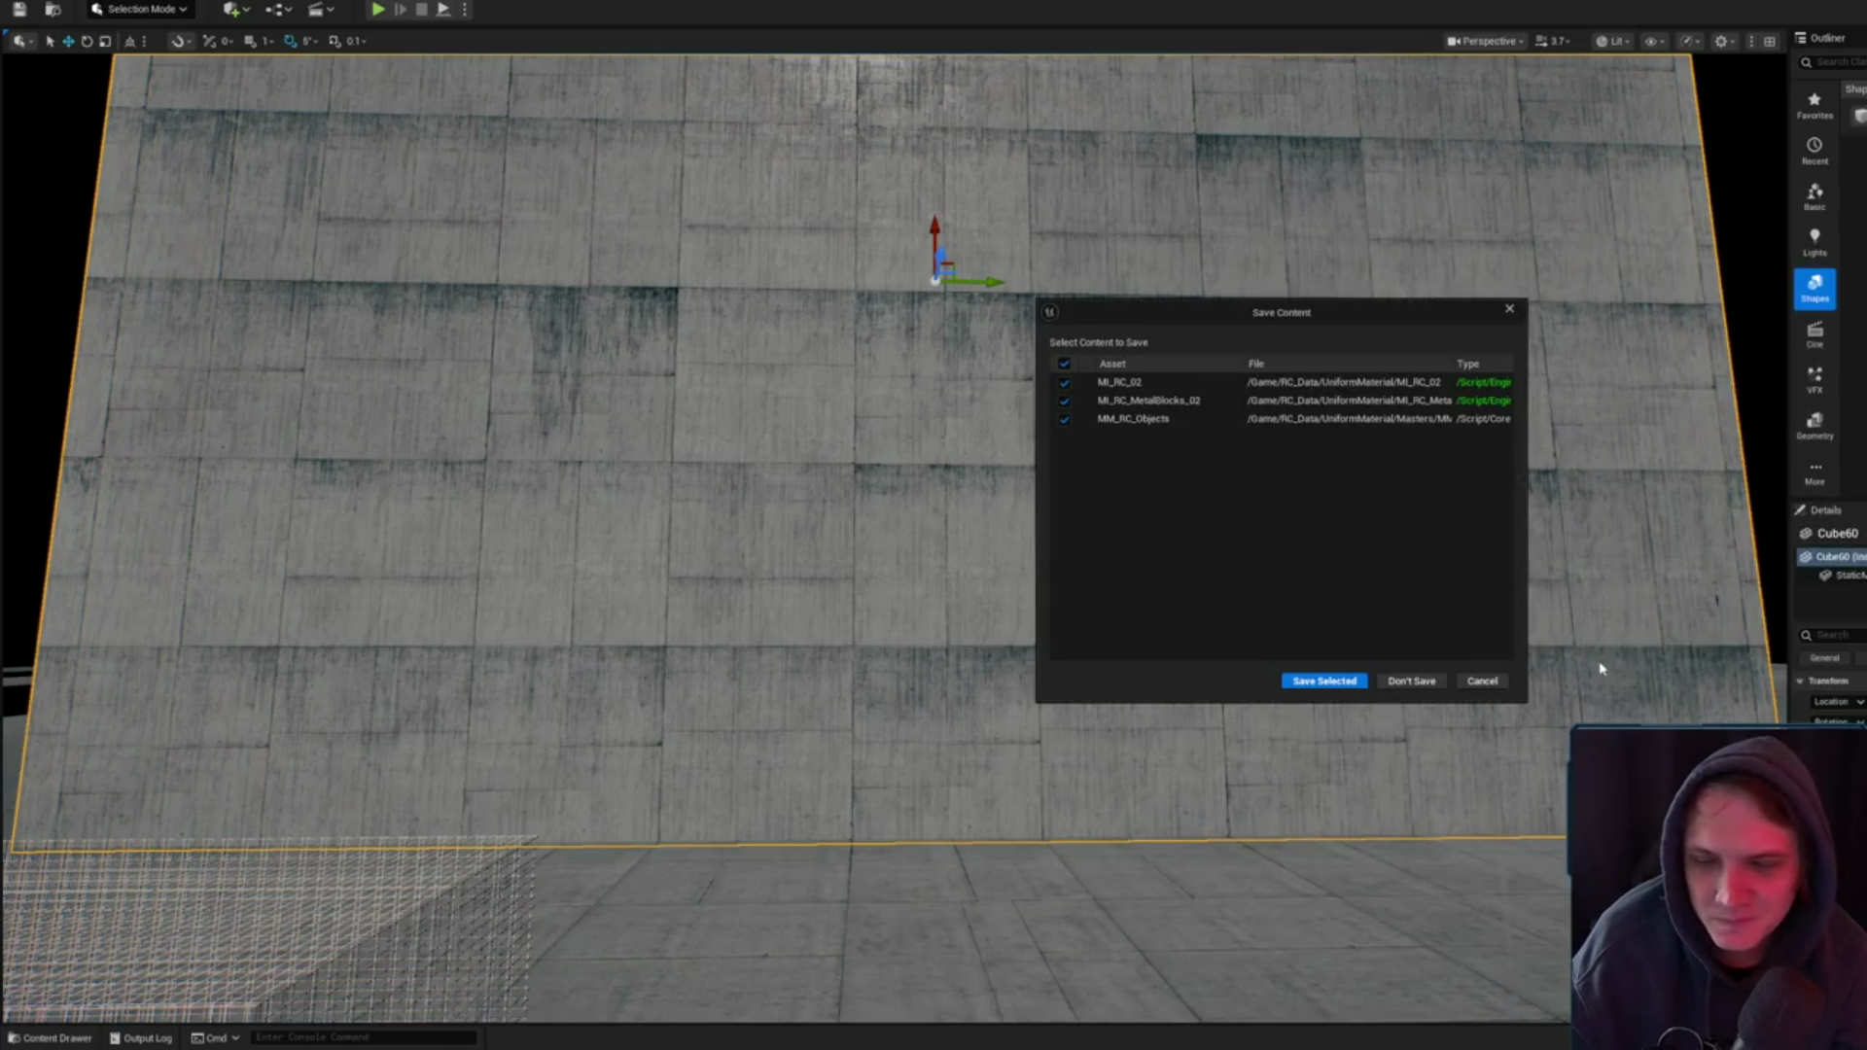
left_click(1349, 682)
- Attempt to delete the Untitled-1 texture, then cancel the deletion
left_click(50, 1038)
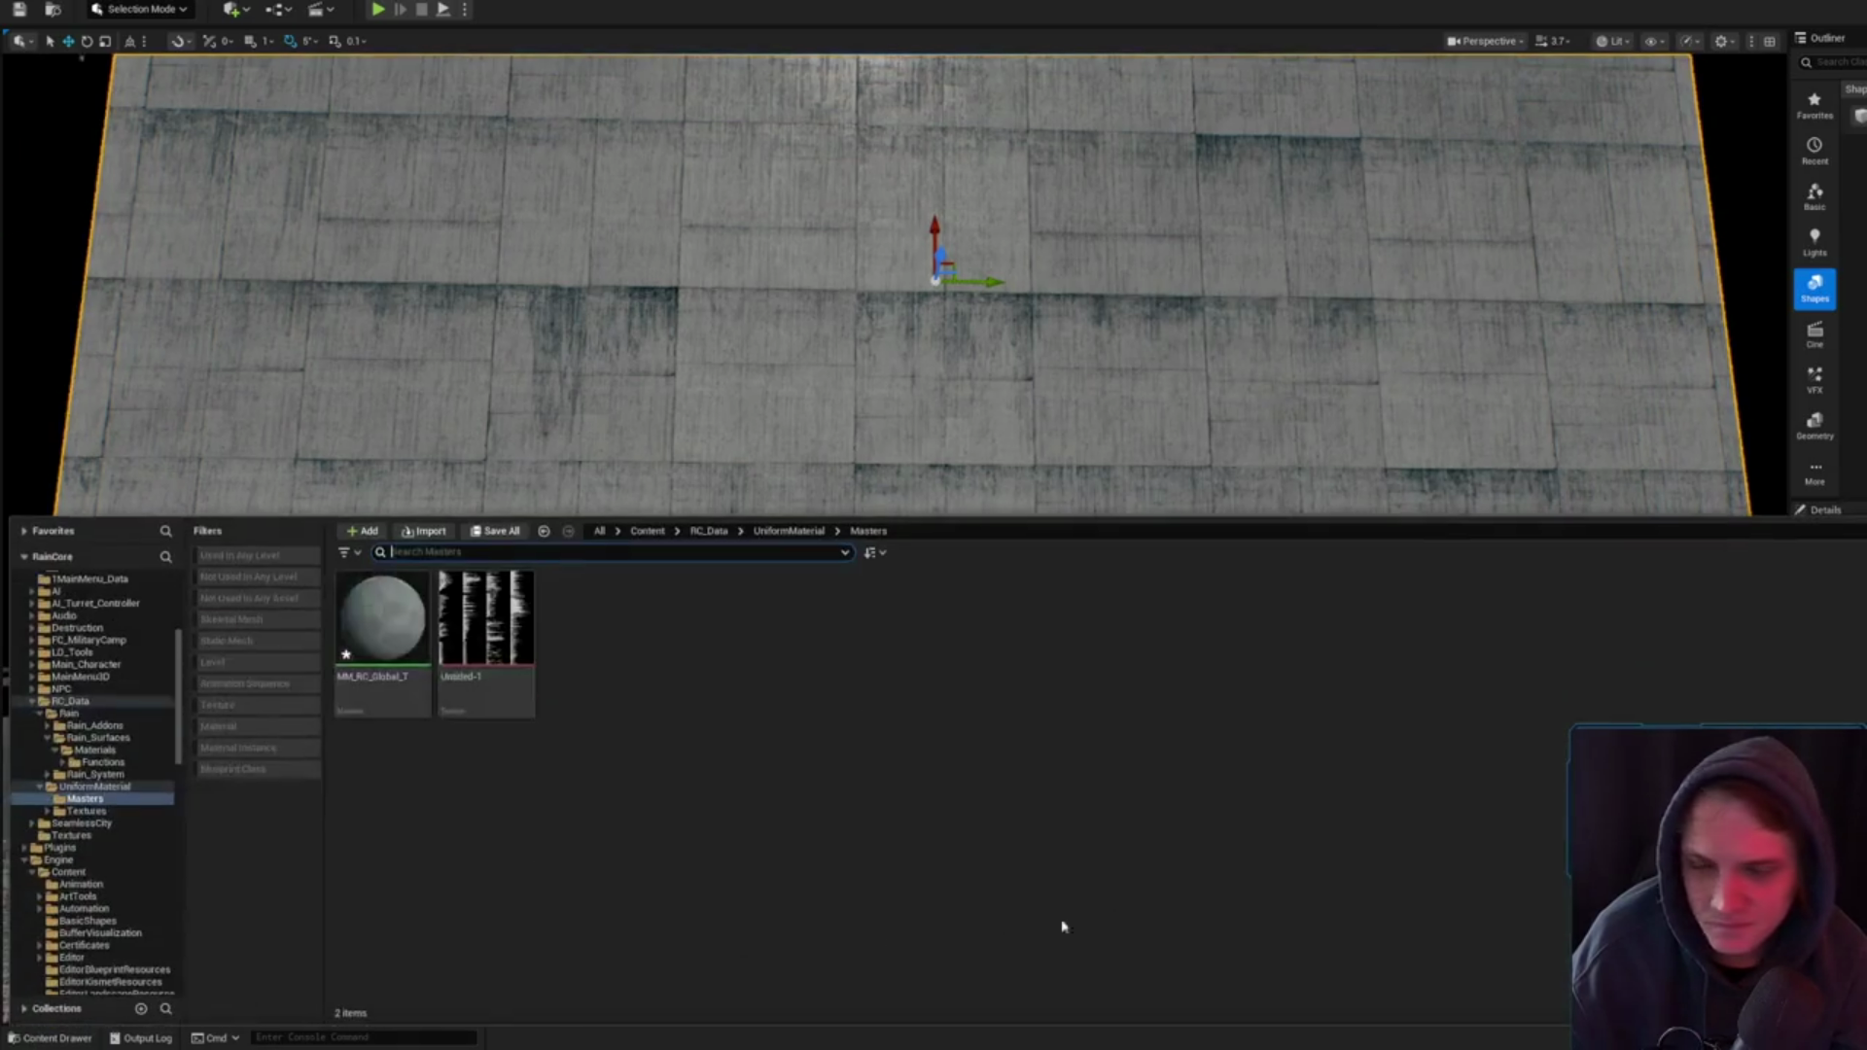
left_click(518, 650)
key("Delete")
left_click(1401, 761)
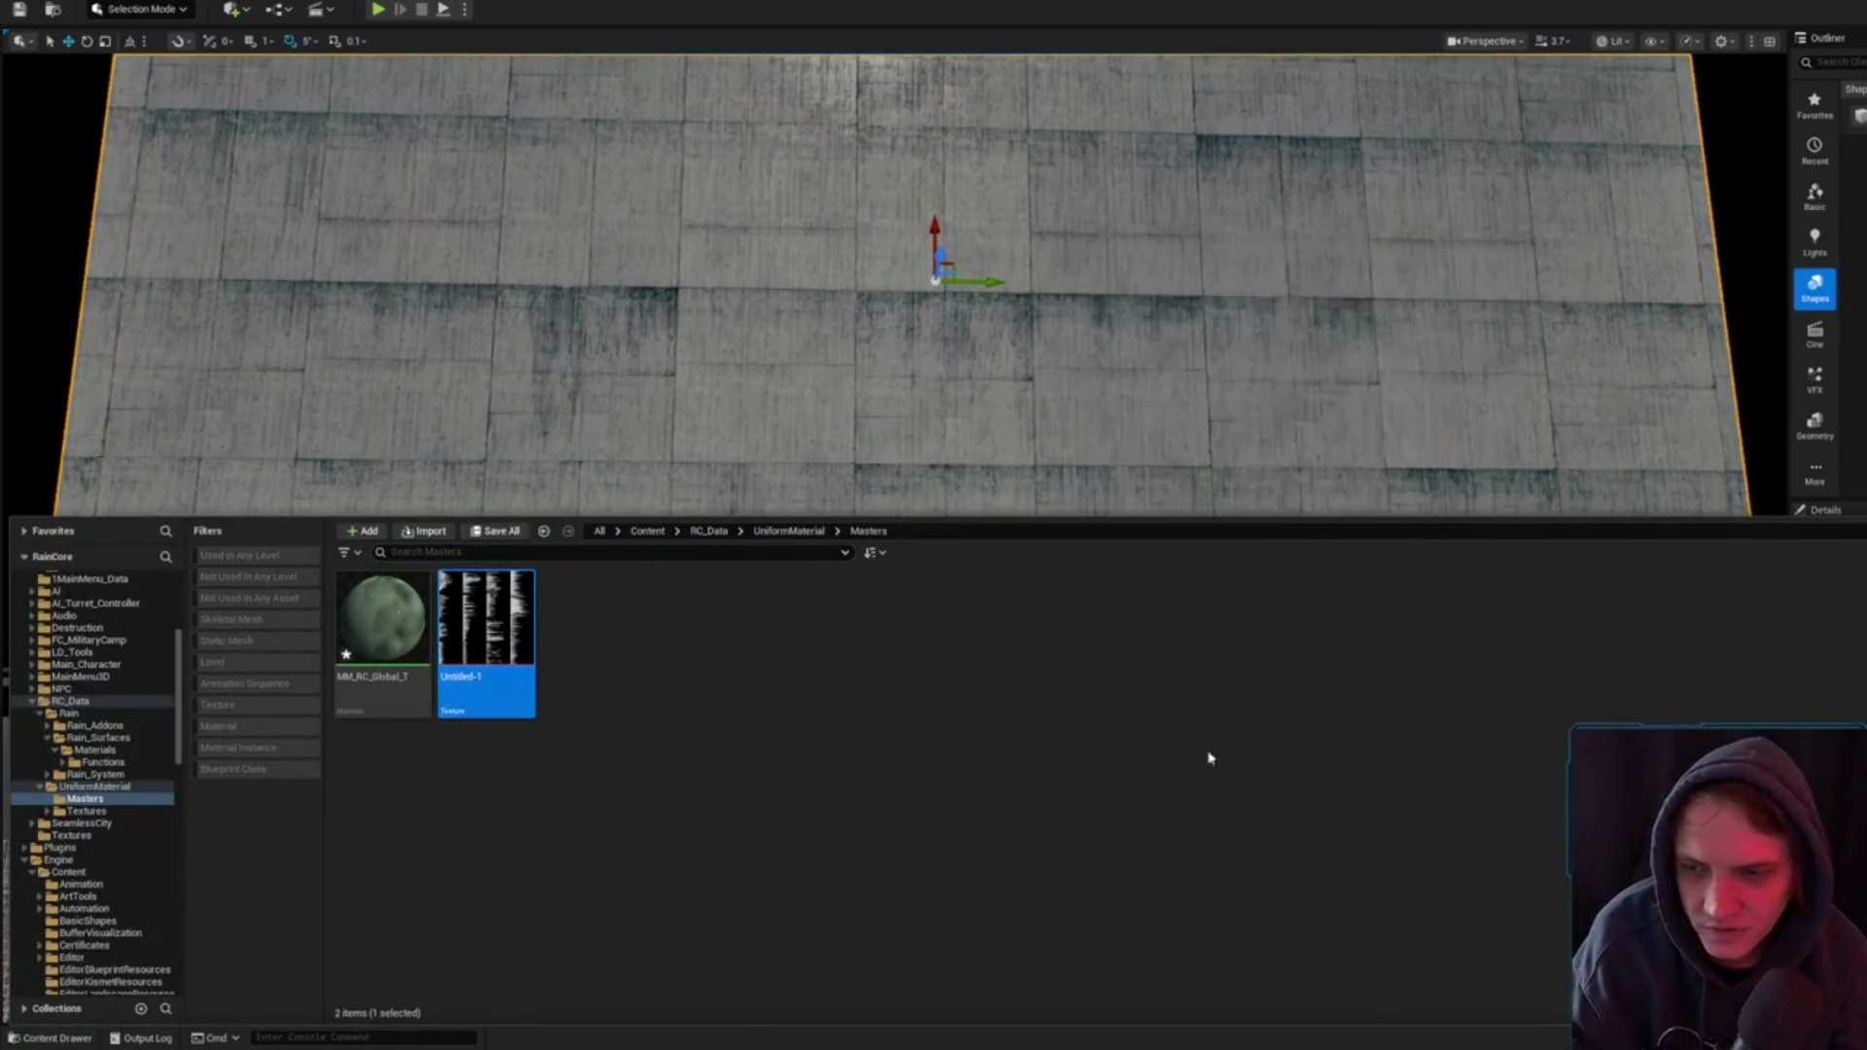
- Save the MM_RC_Global_T master material from its context menu
left_click(409, 623)
right_click(417, 625)
left_click(494, 290)
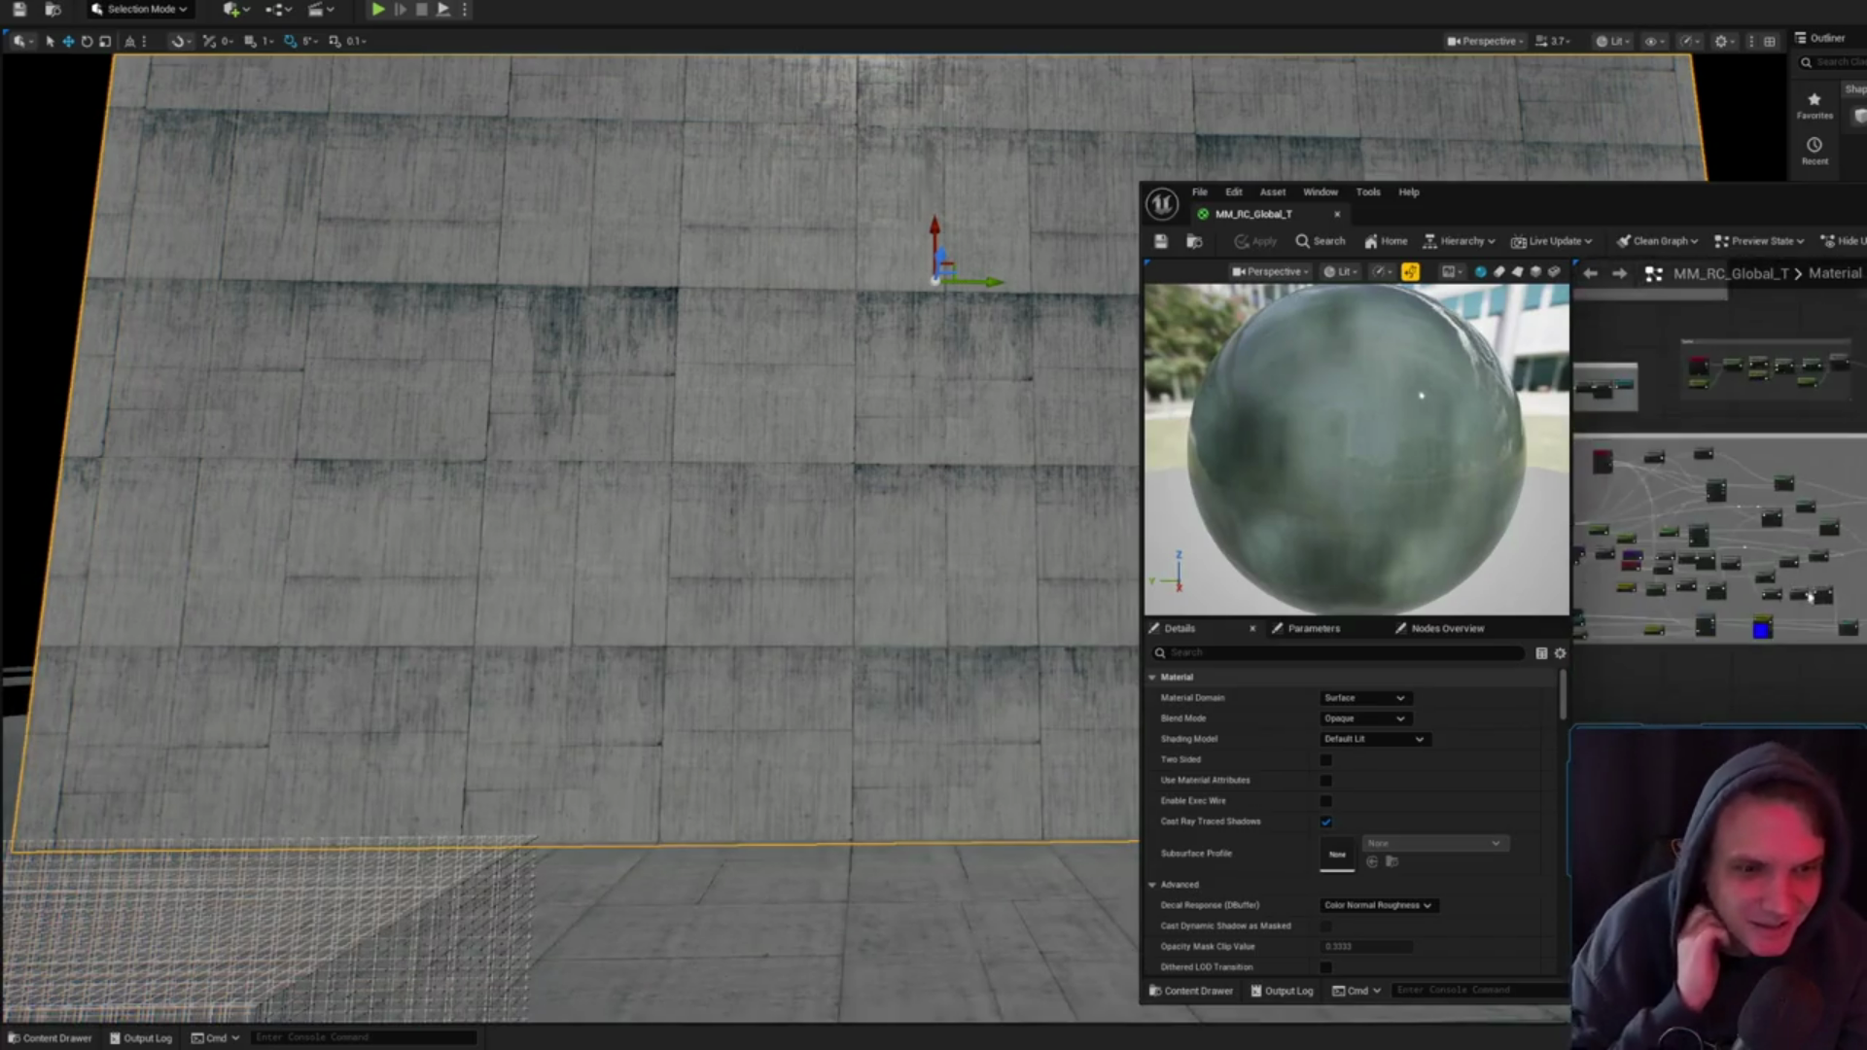
- Zoom to the Stains texture node in the graph and locate its texture among the assets
scroll(1806, 421, "up", 5)
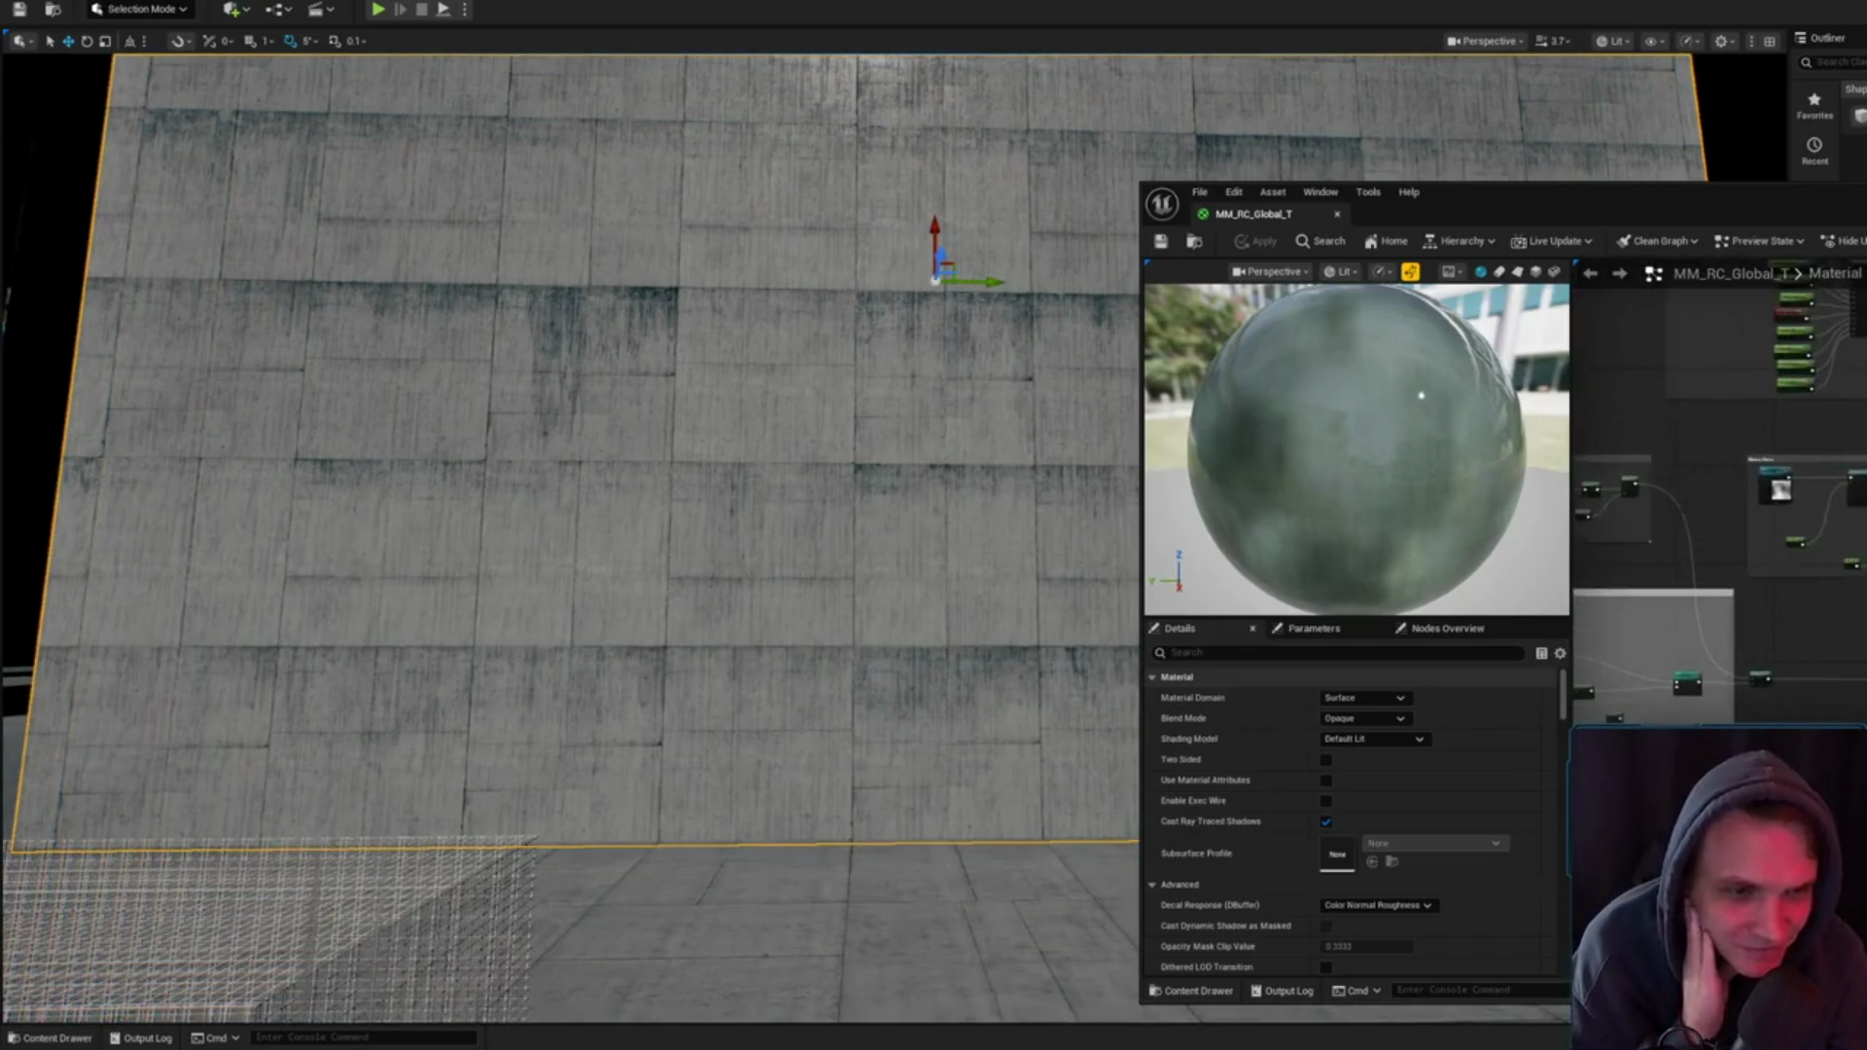
scroll(1806, 421, "up", 6)
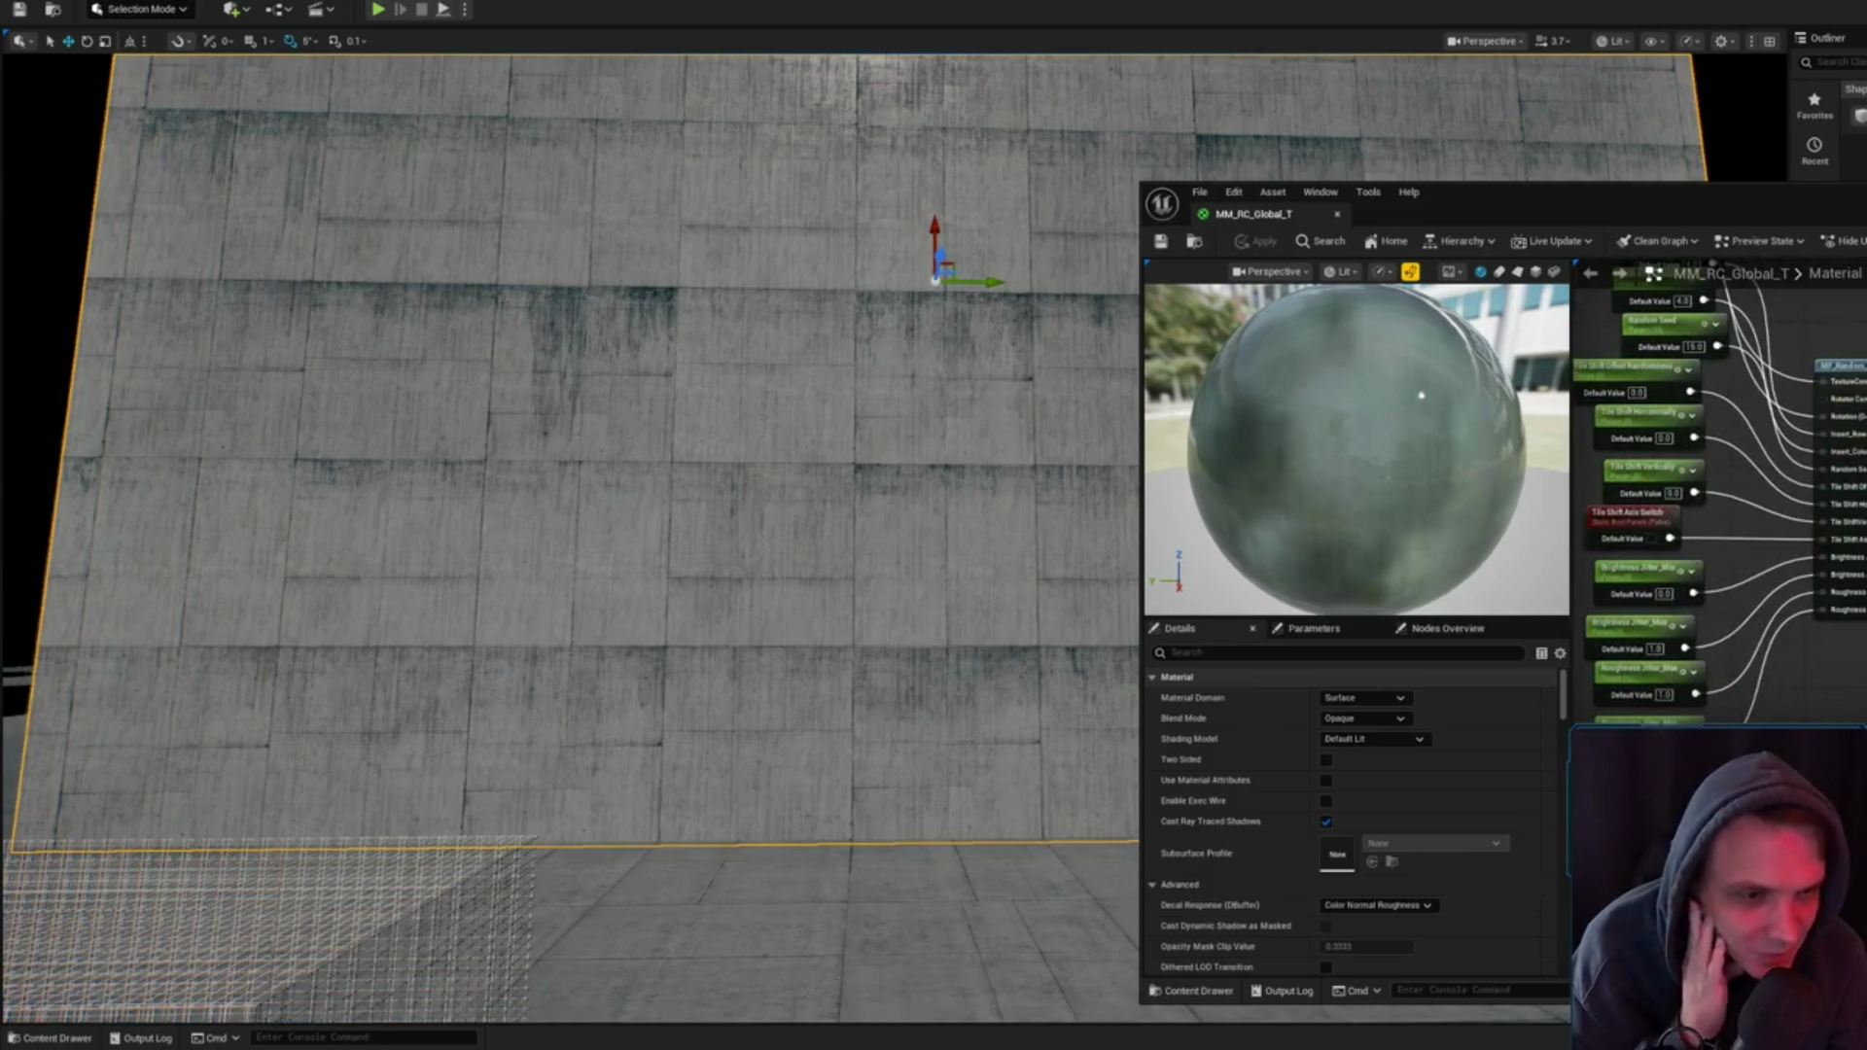
scroll(1780, 563, "down", 2)
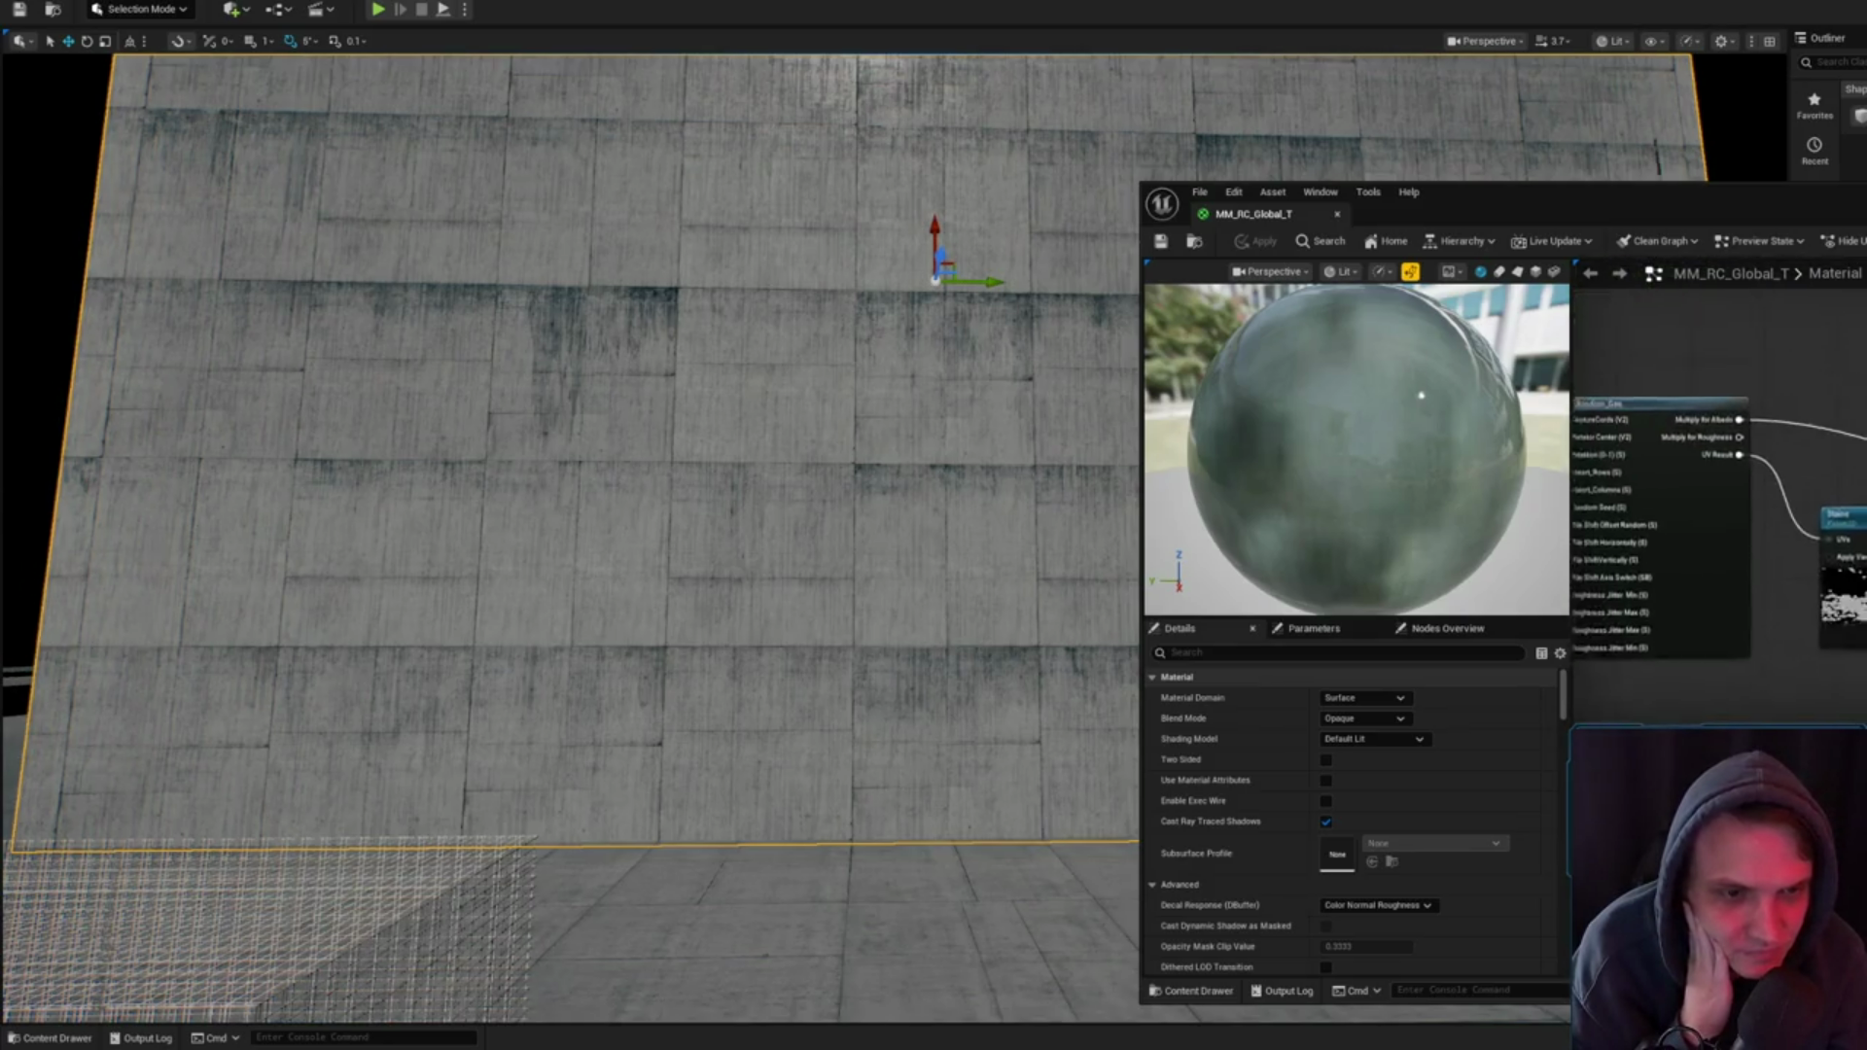
scroll(1860, 583, "up", 2)
left_click(1733, 575)
scroll(1362, 827, "down", 5)
key("ctrl+space")
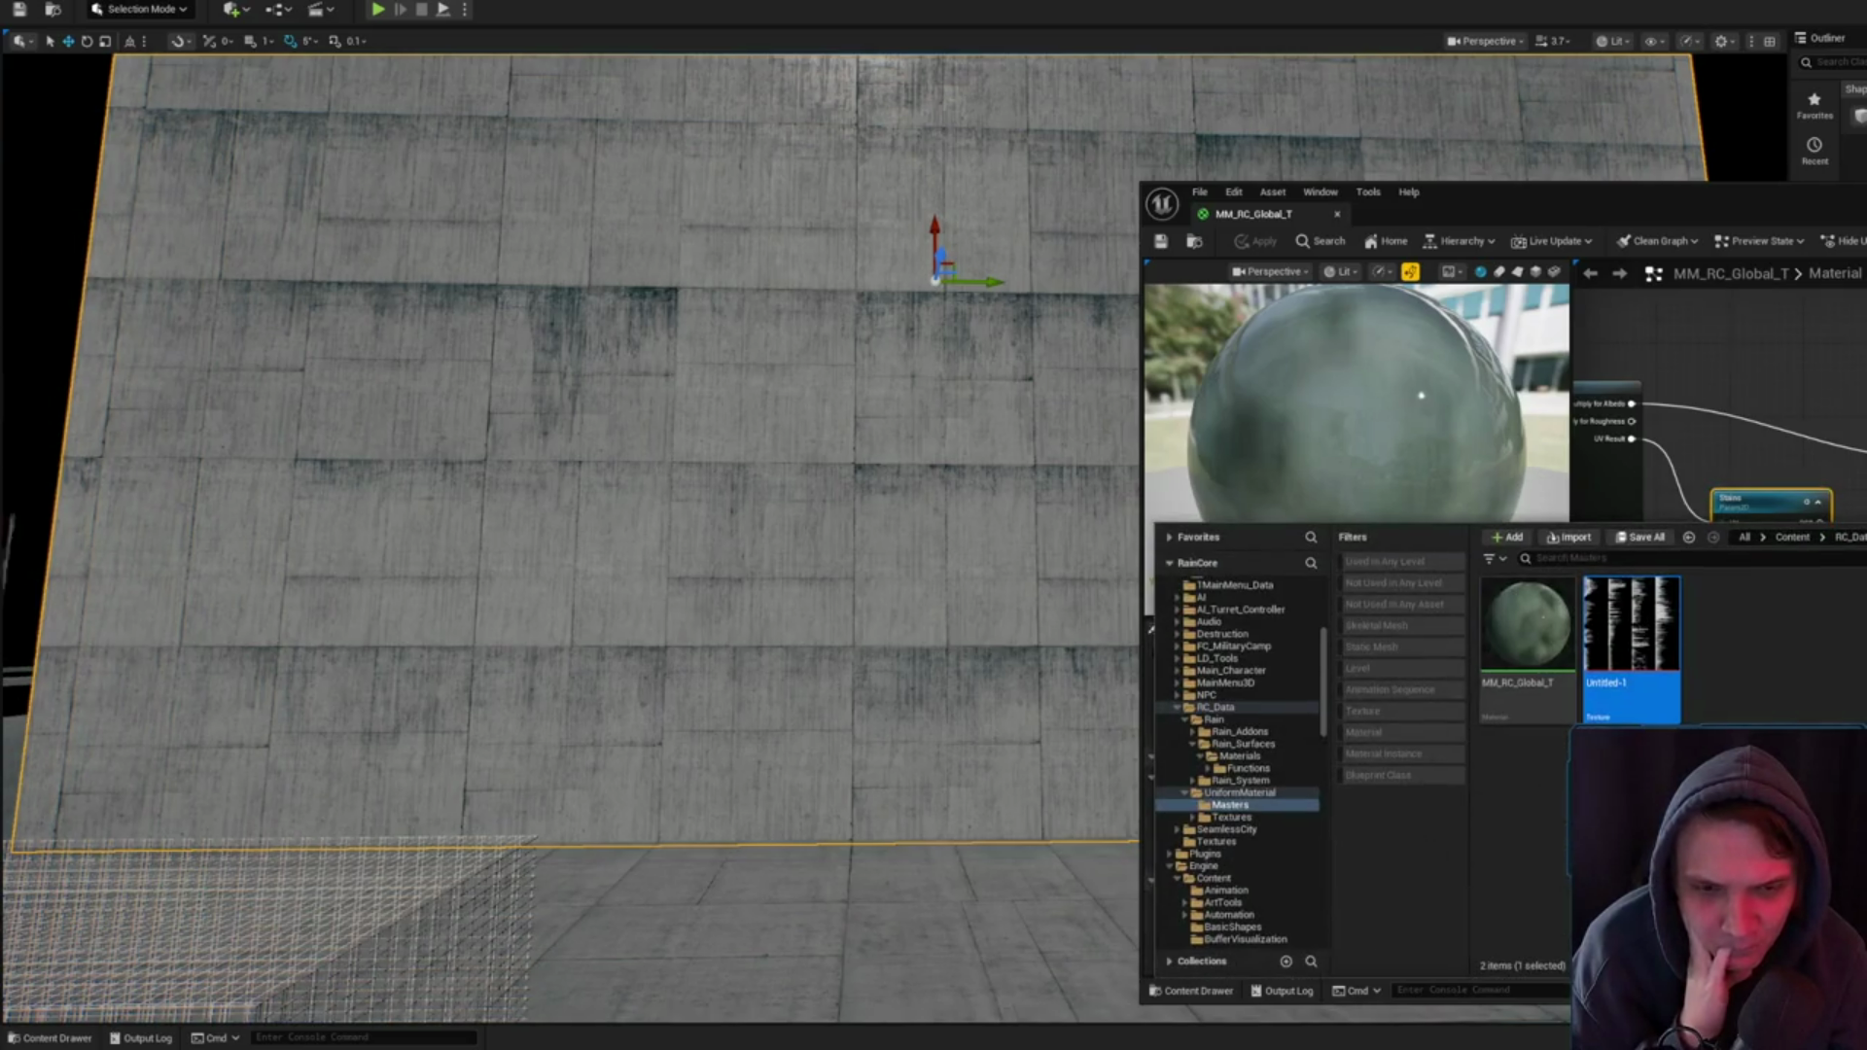
- Rename the Untitled-1 texture to T_Stains_Mask
key("BackSpace")
type("T_Stains_Mask")
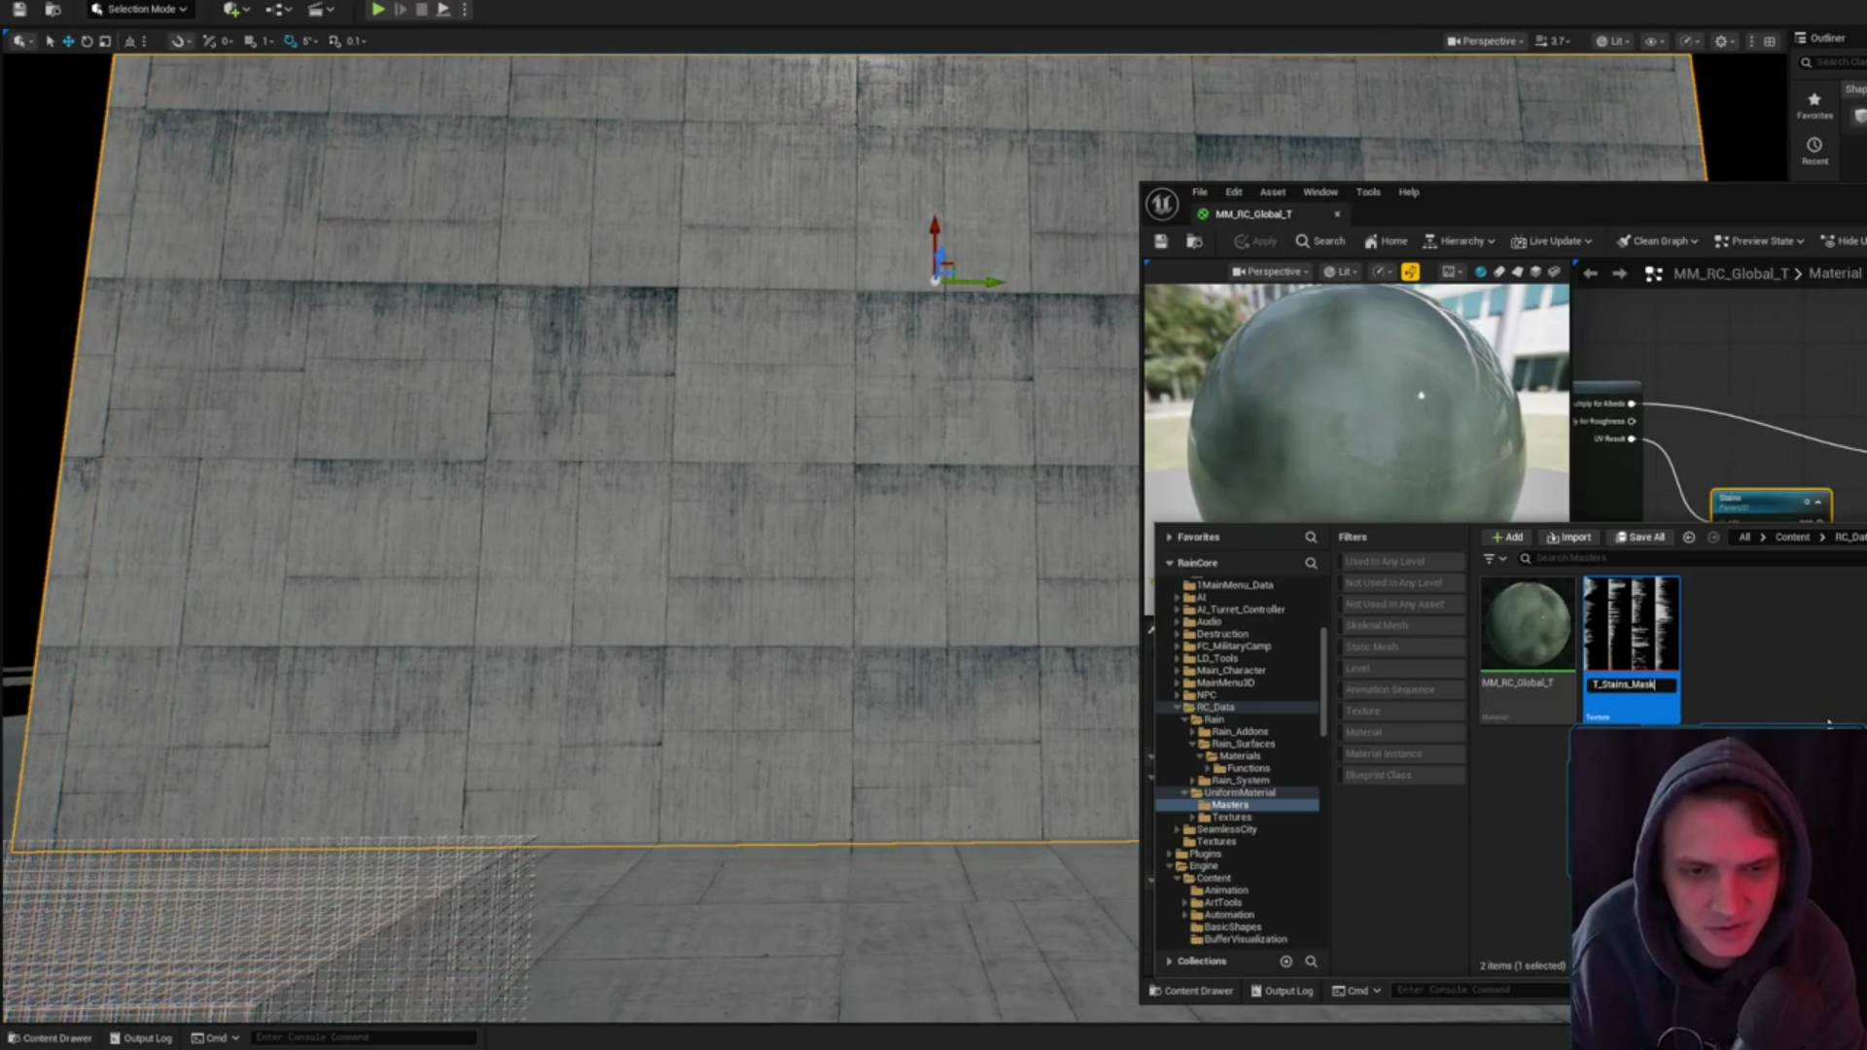
key("Return")
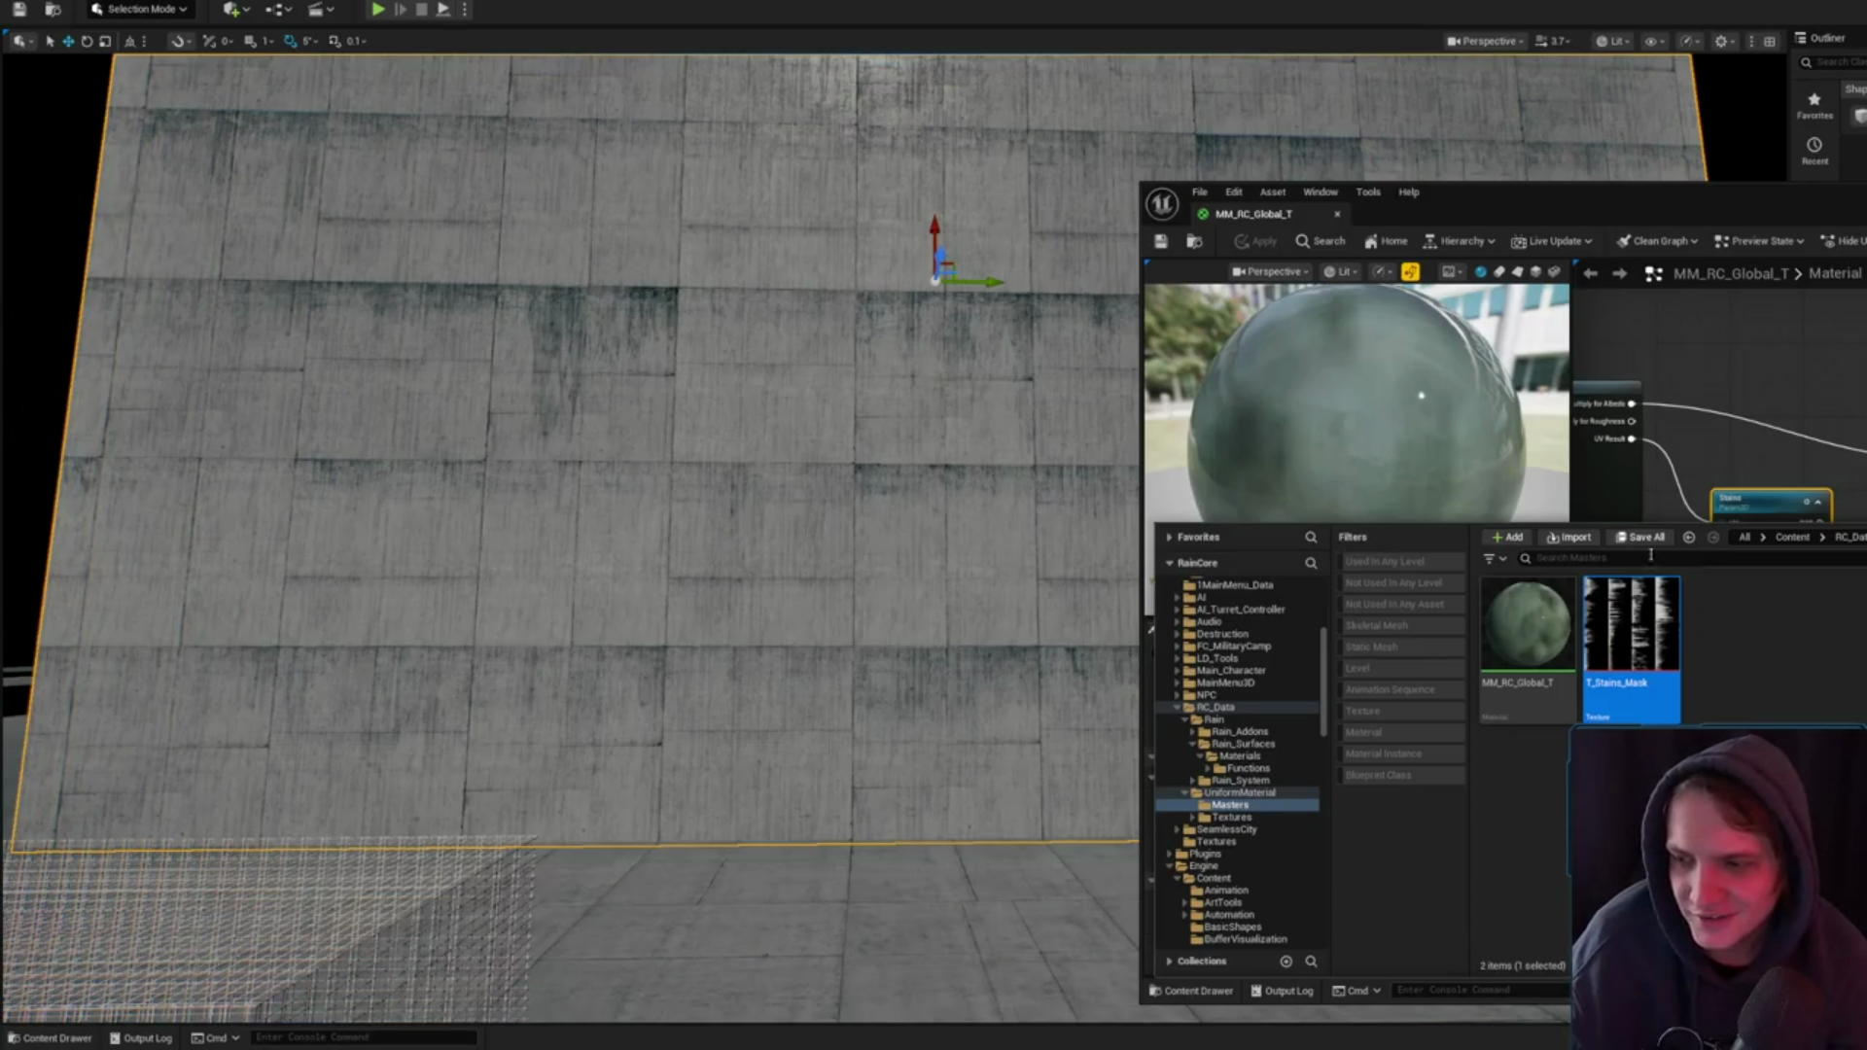
left_click(1240, 292)
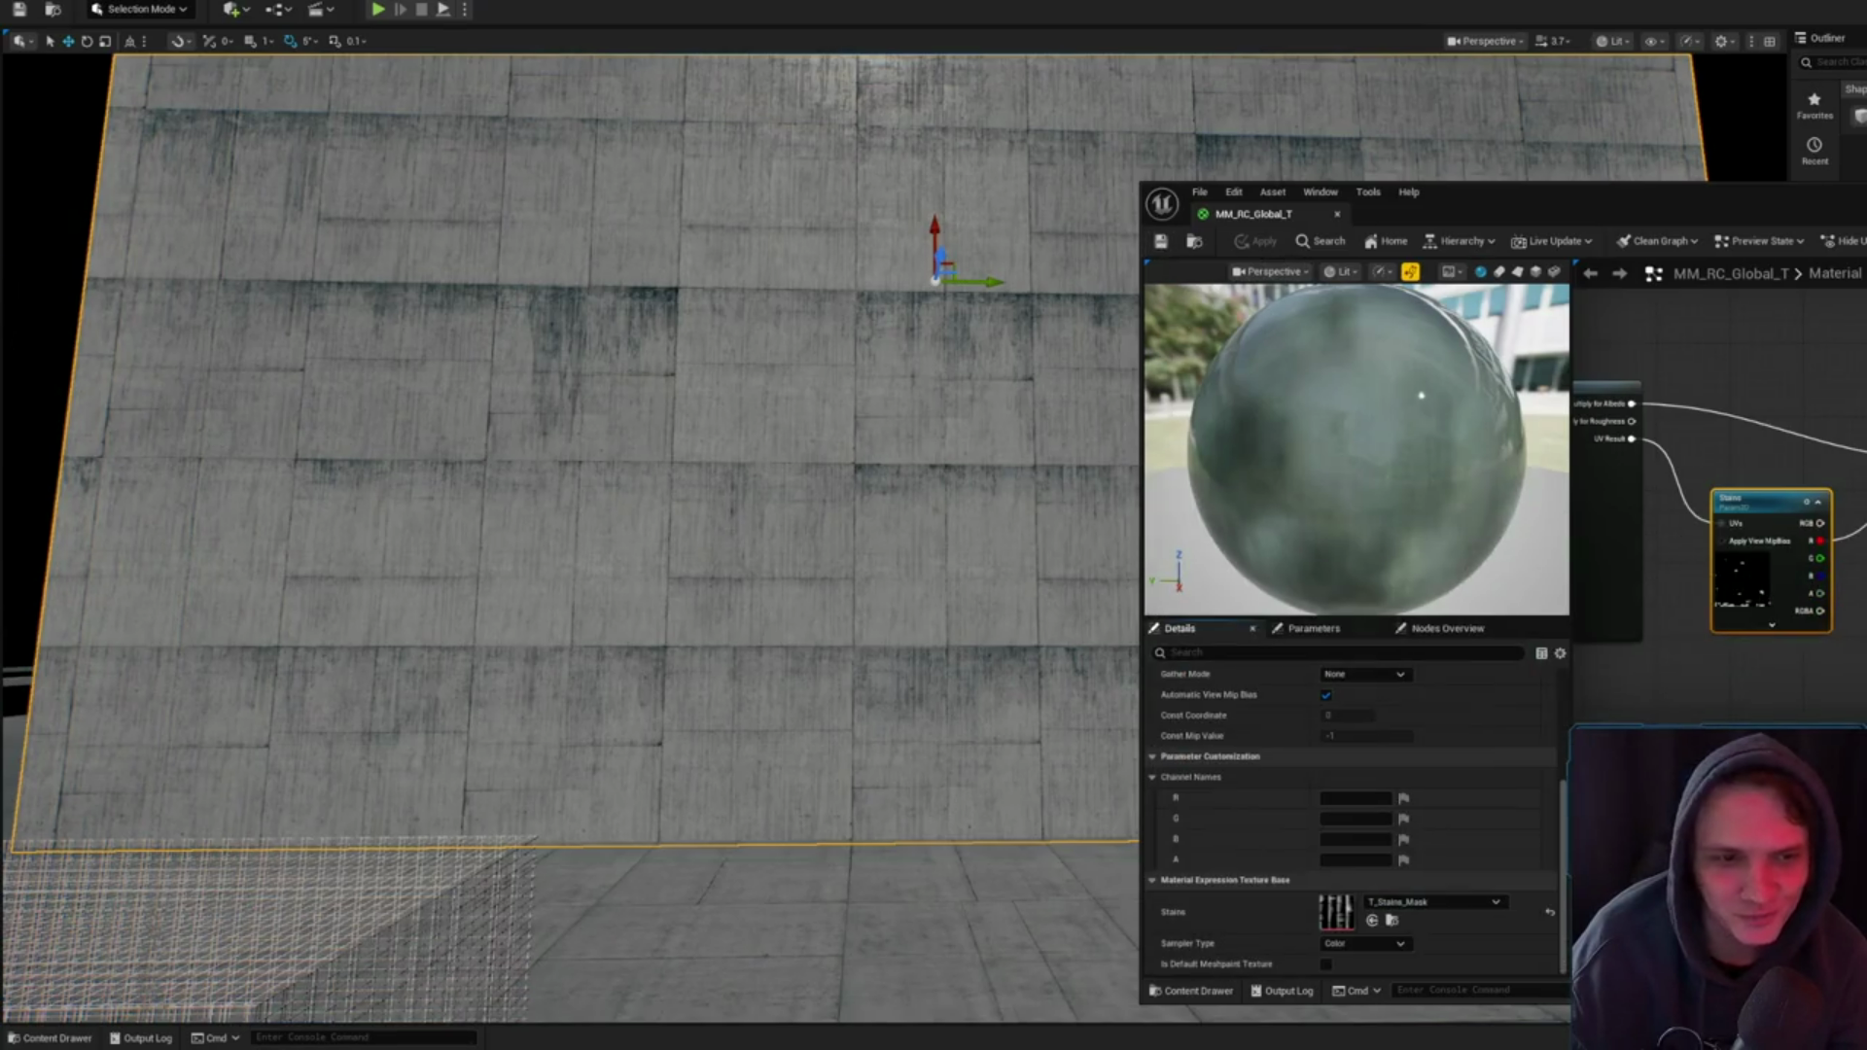
- Browse from the Stains node to T_Stains_Mask and open it in the texture editor
left_click(1196, 245)
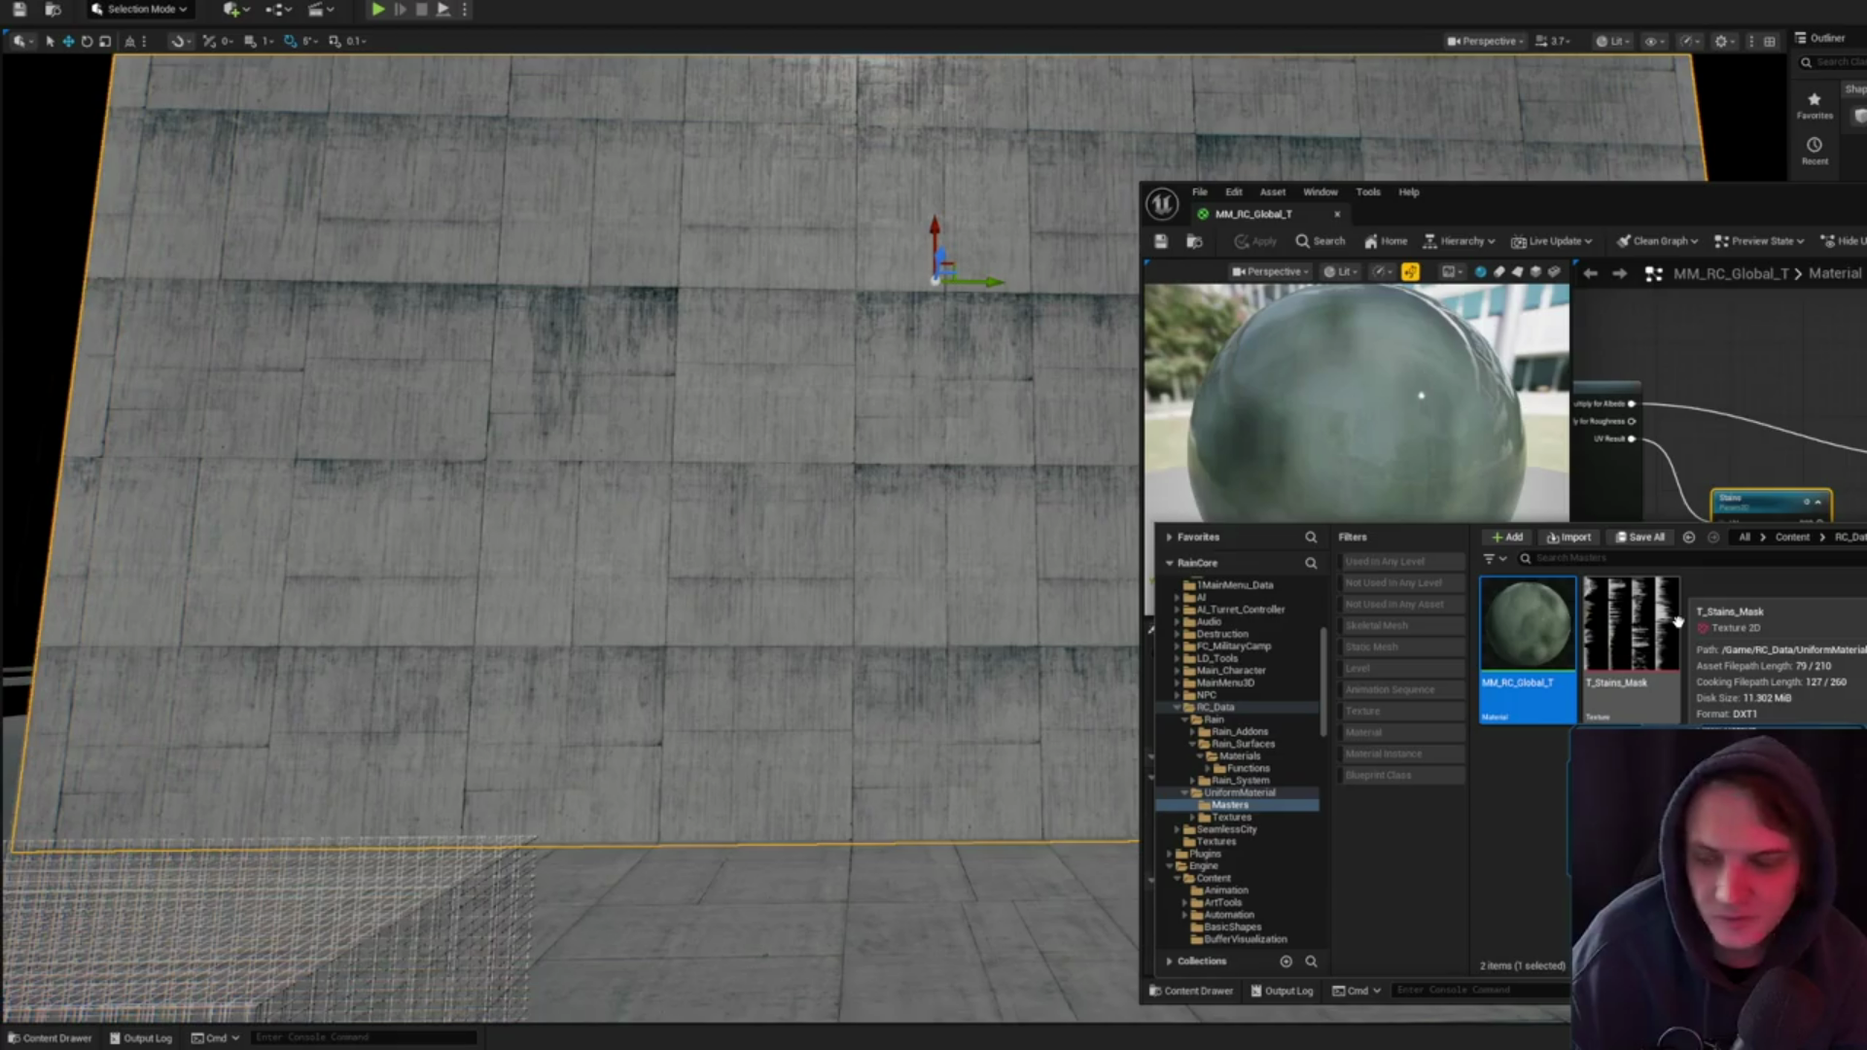
left_click(1760, 452)
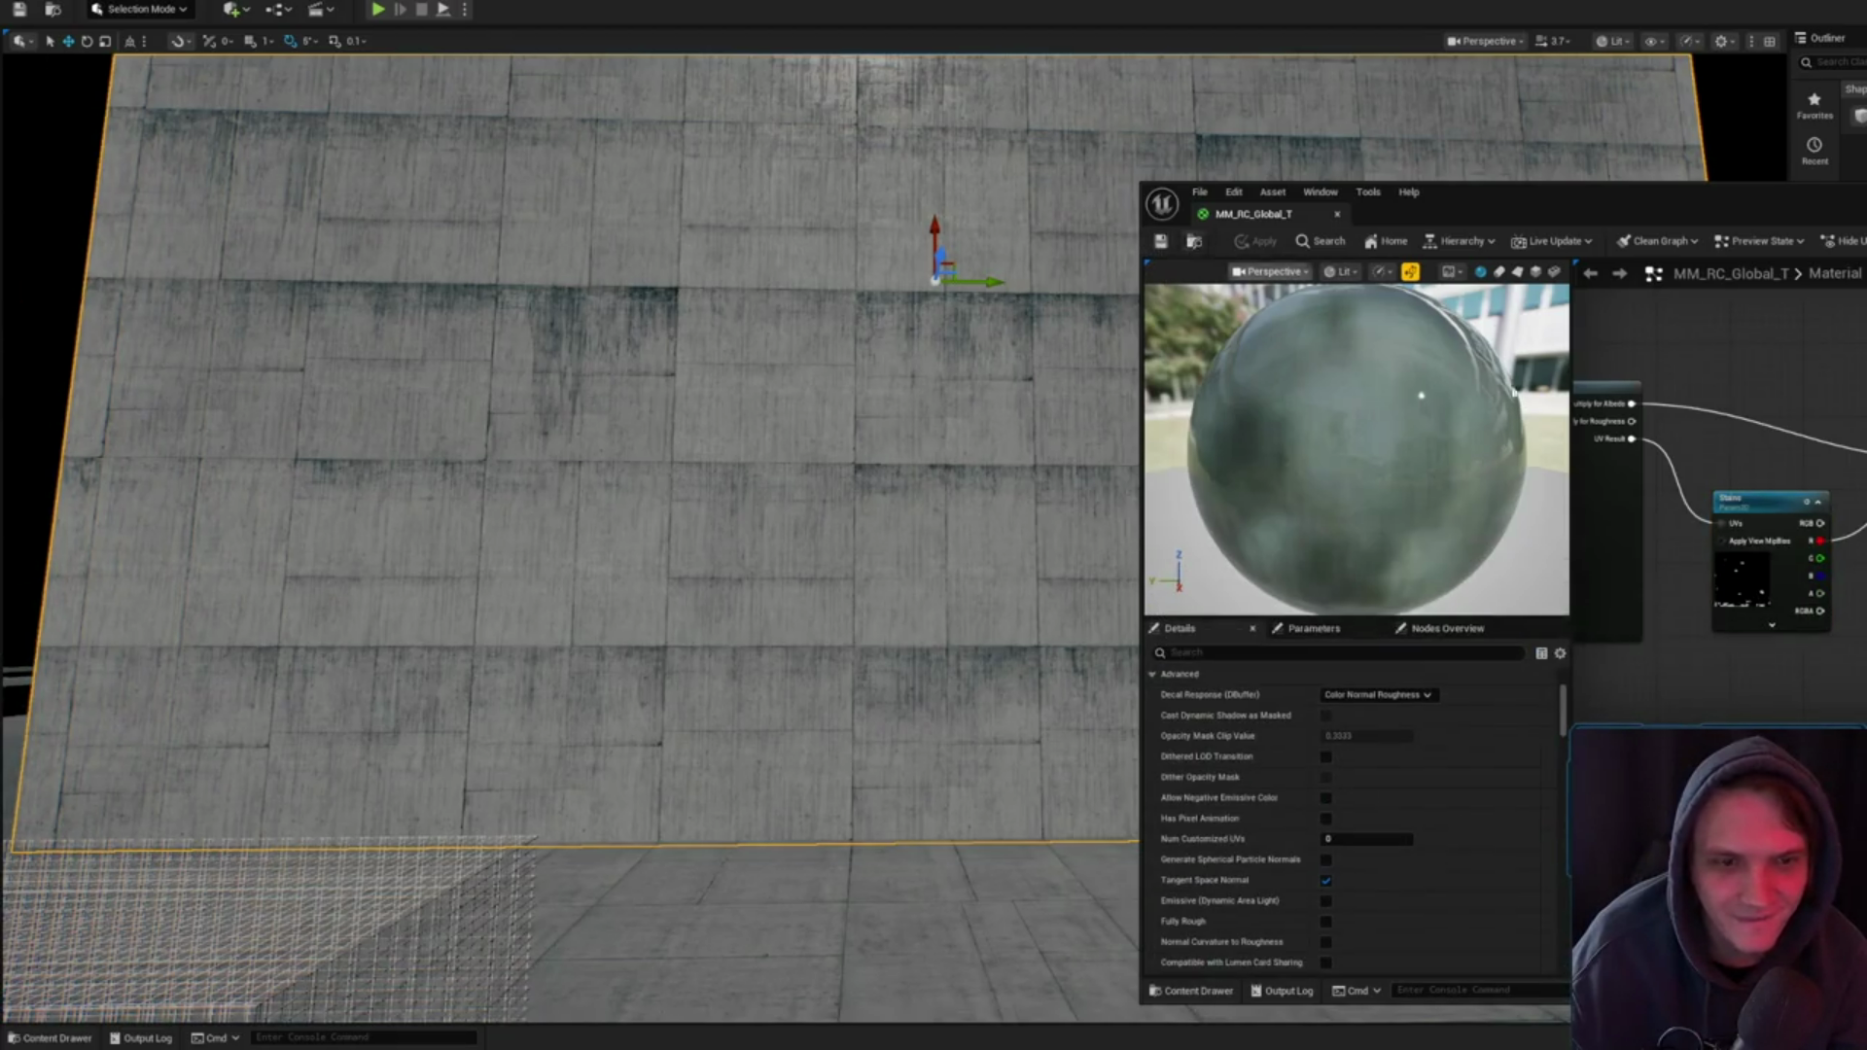
left_click(1765, 499)
key("ctrl+b")
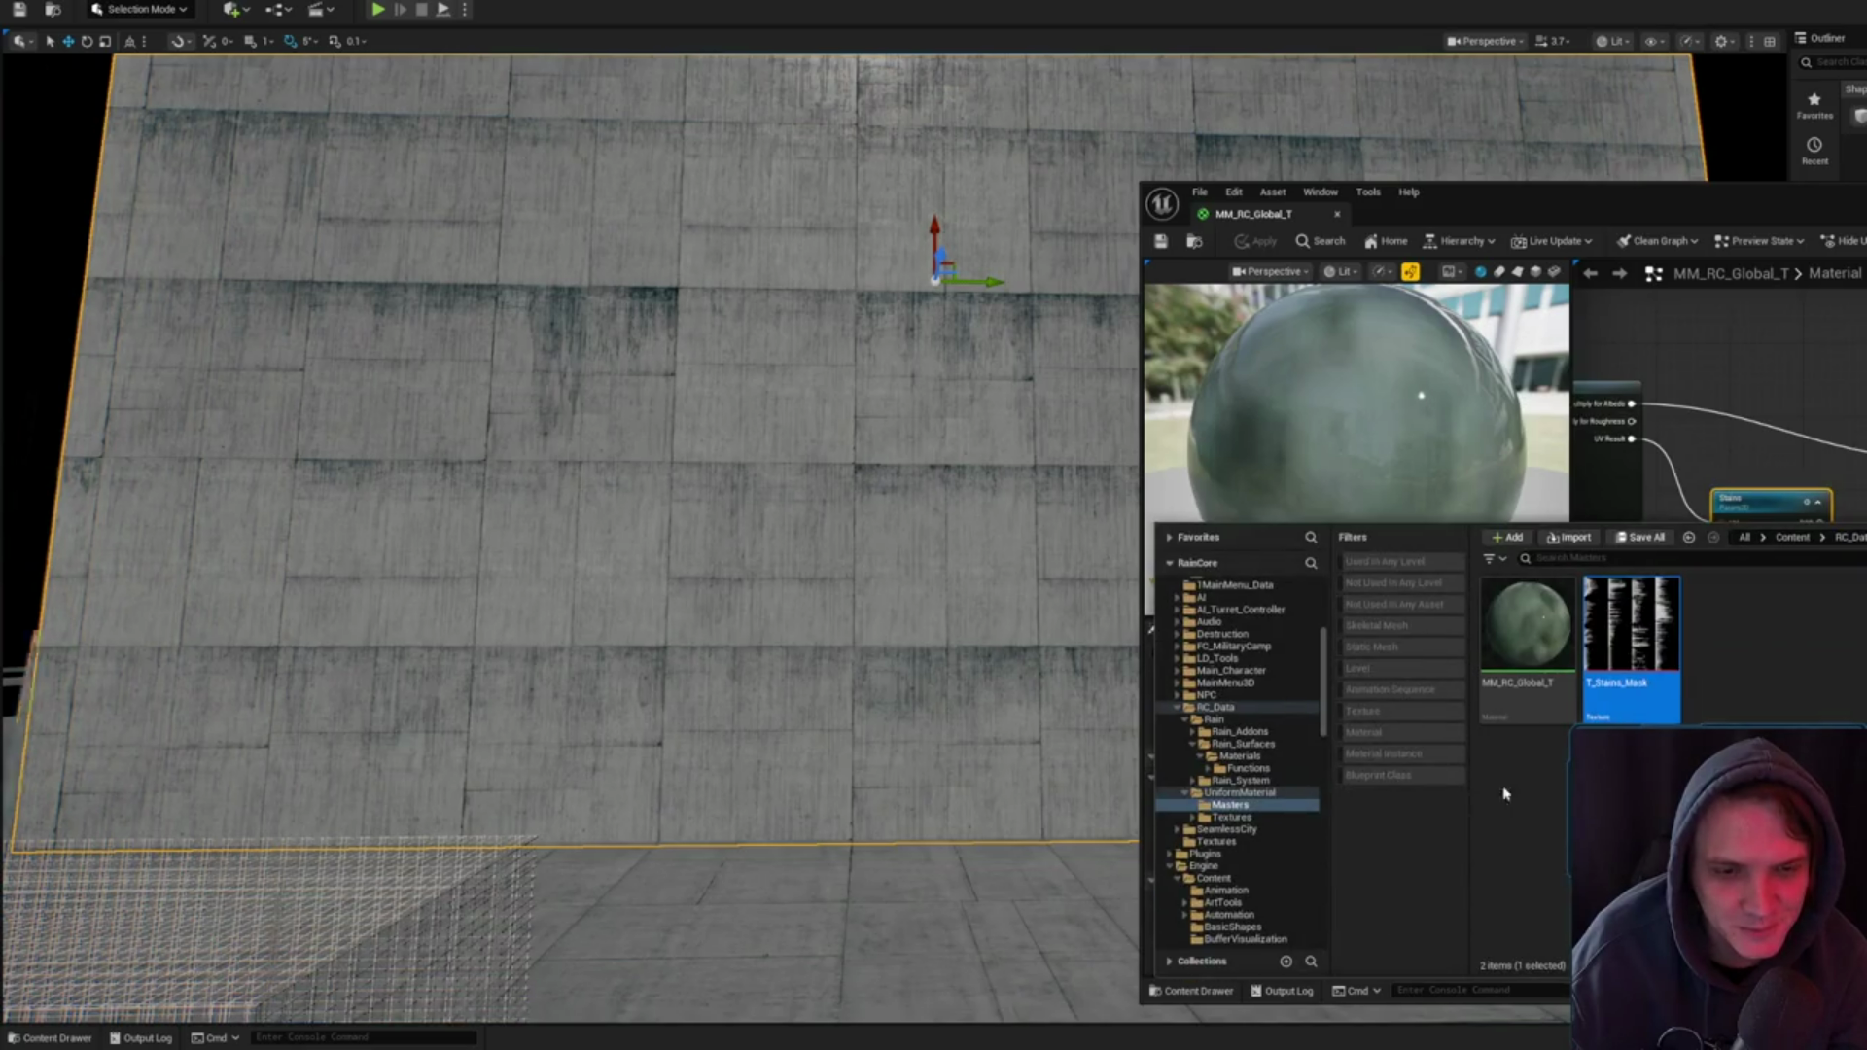
double_click(1653, 661)
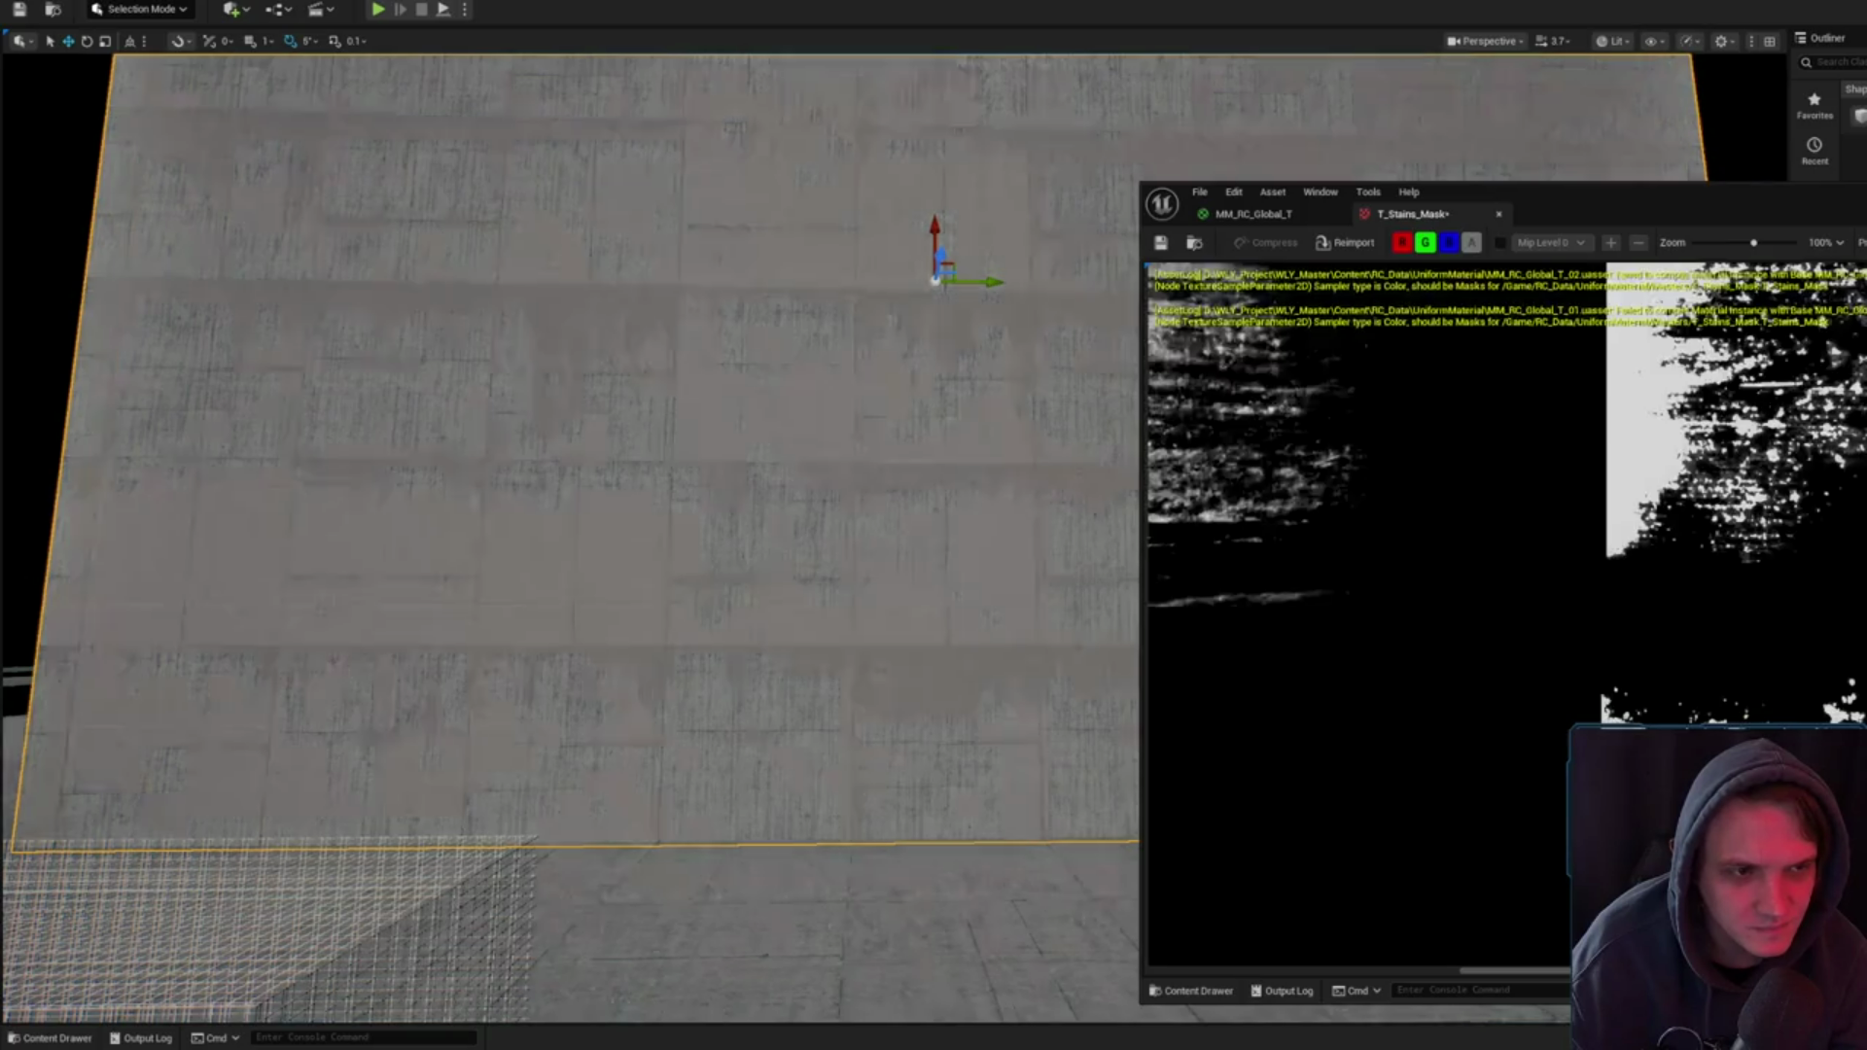
- Set the Stains node's sampler type to Masks, then apply and save MM_RC_Global_T
left_click(1161, 244)
left_click(1254, 214)
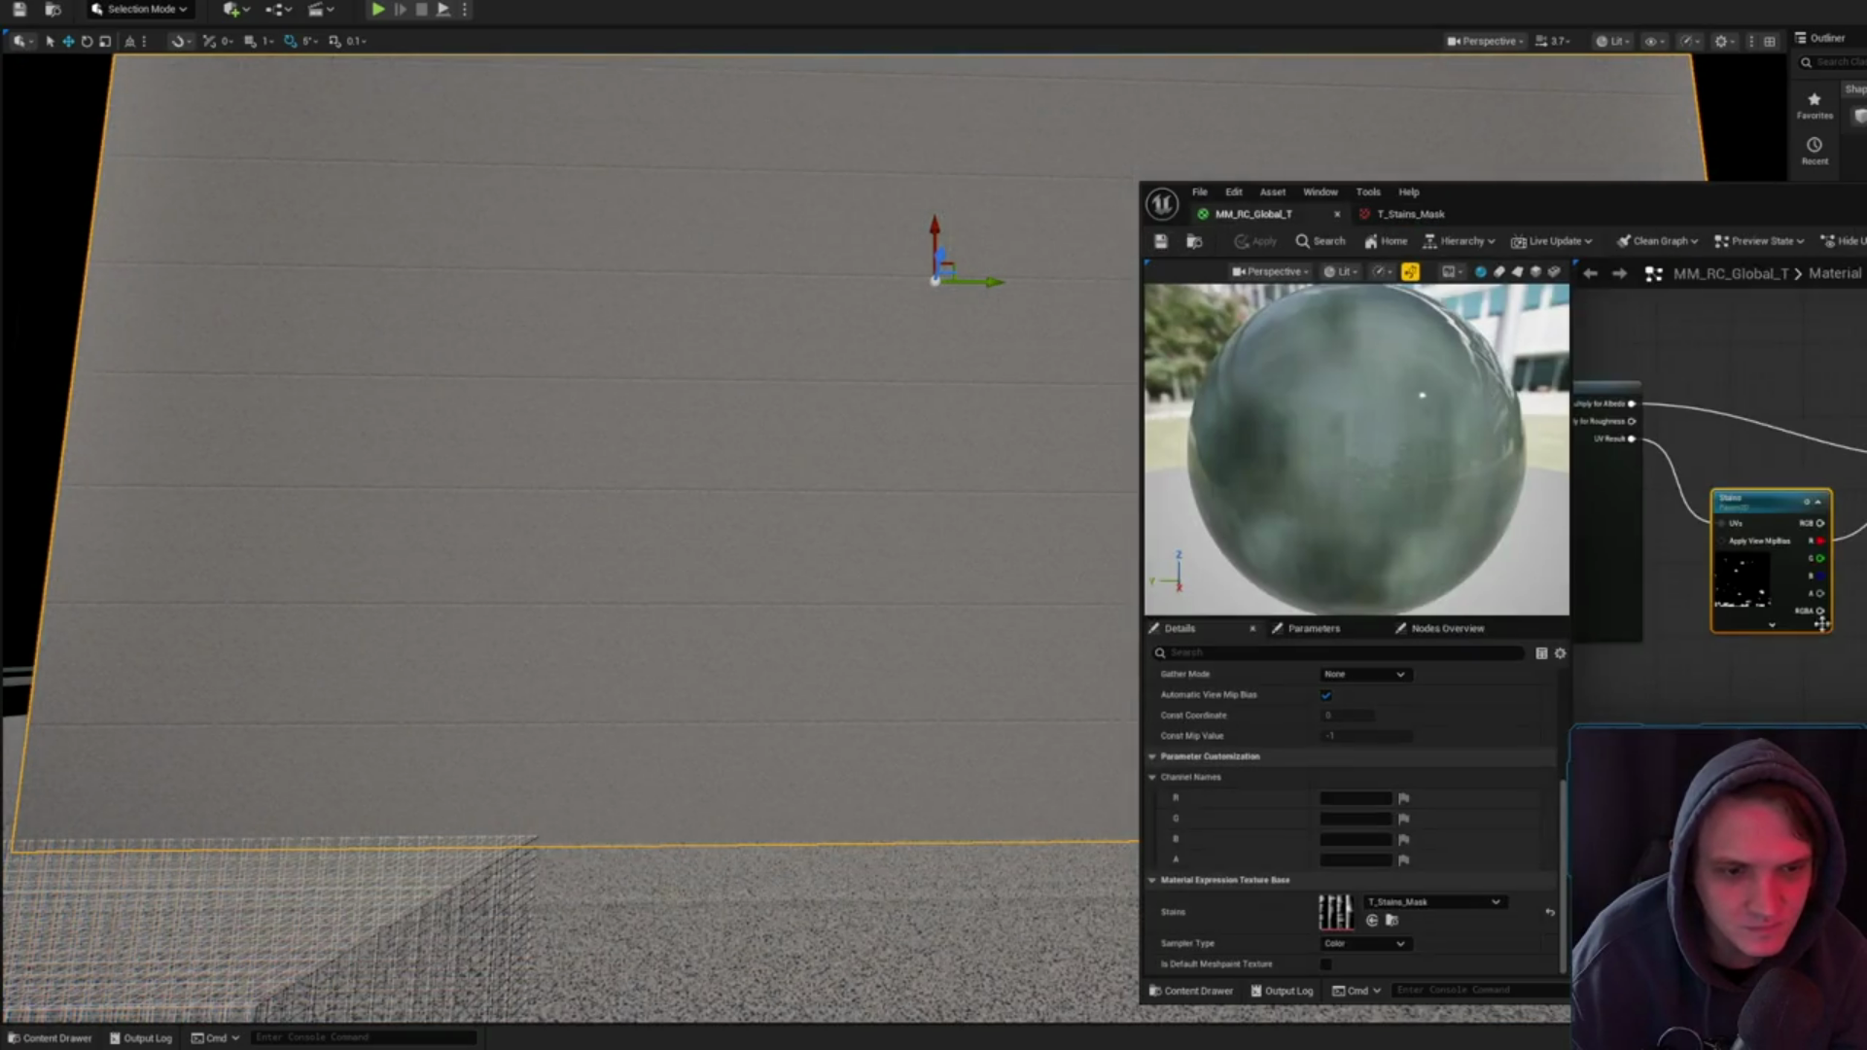
left_click(1361, 944)
left_click(1362, 855)
left_click(1258, 241)
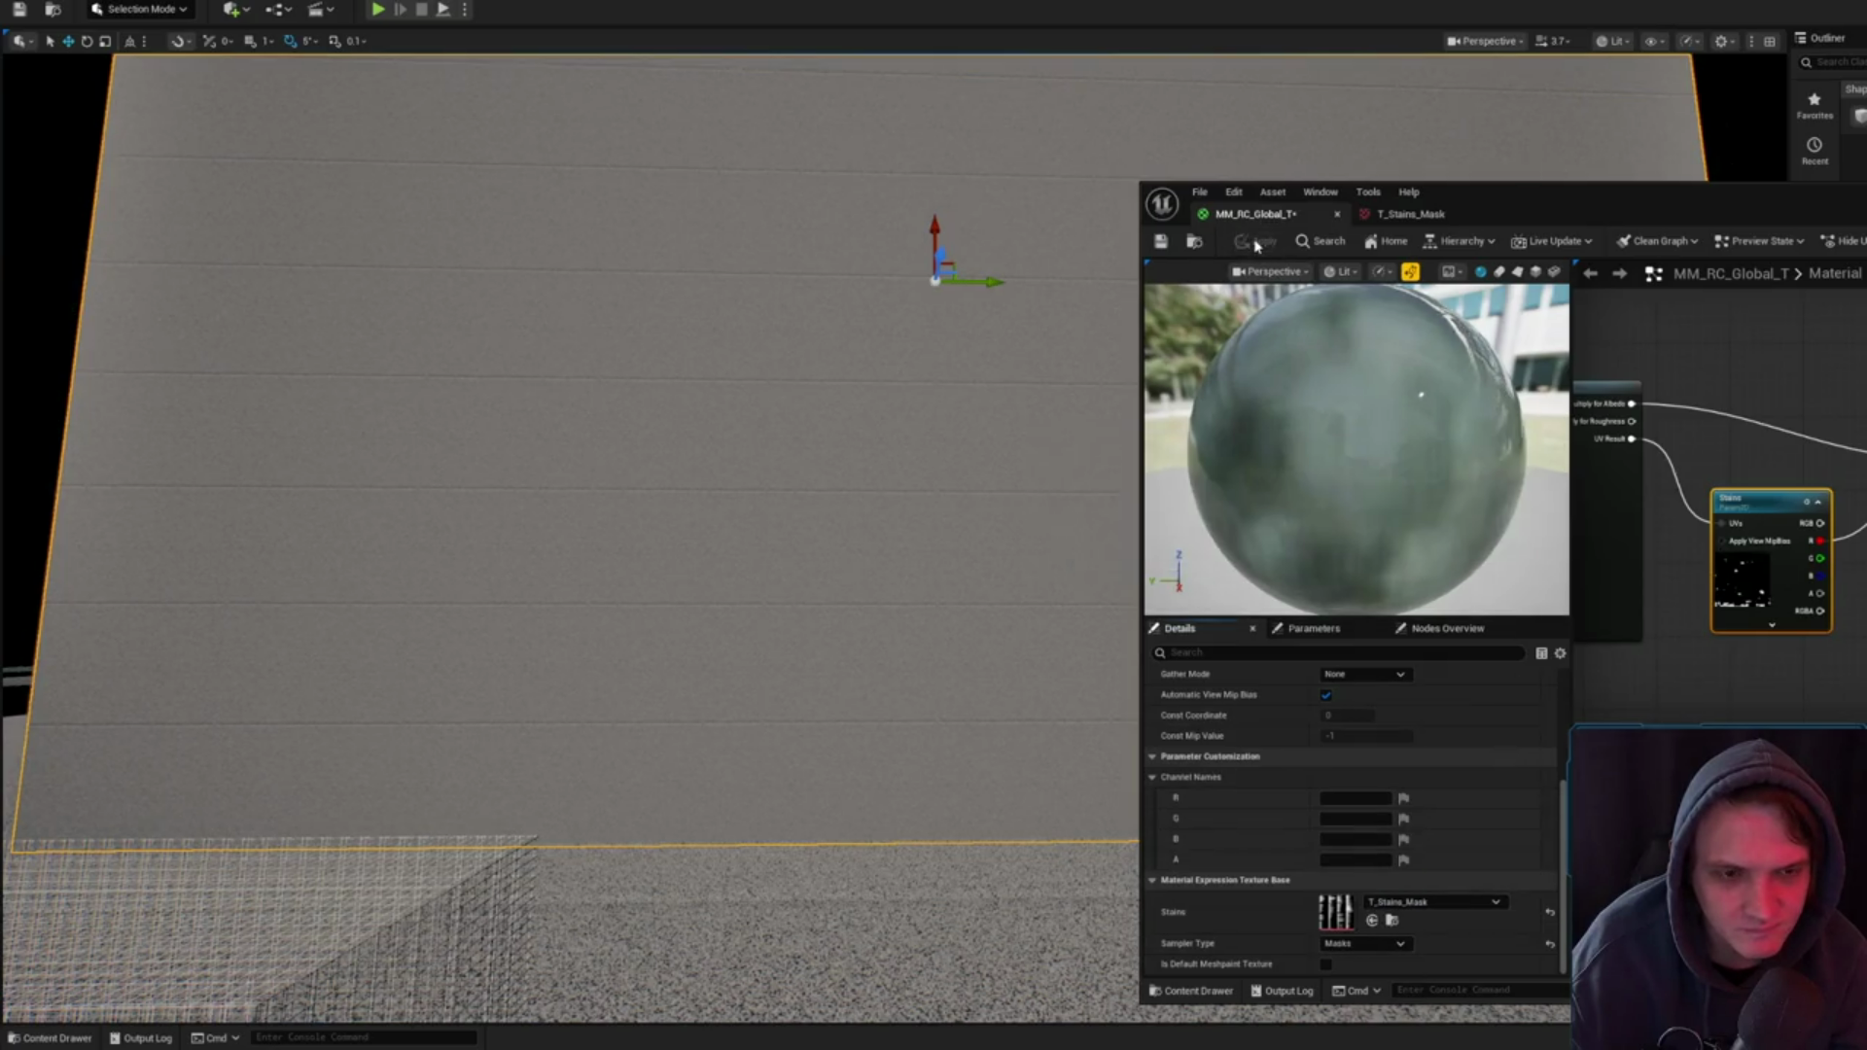
scroll(968, 366, "up", 3)
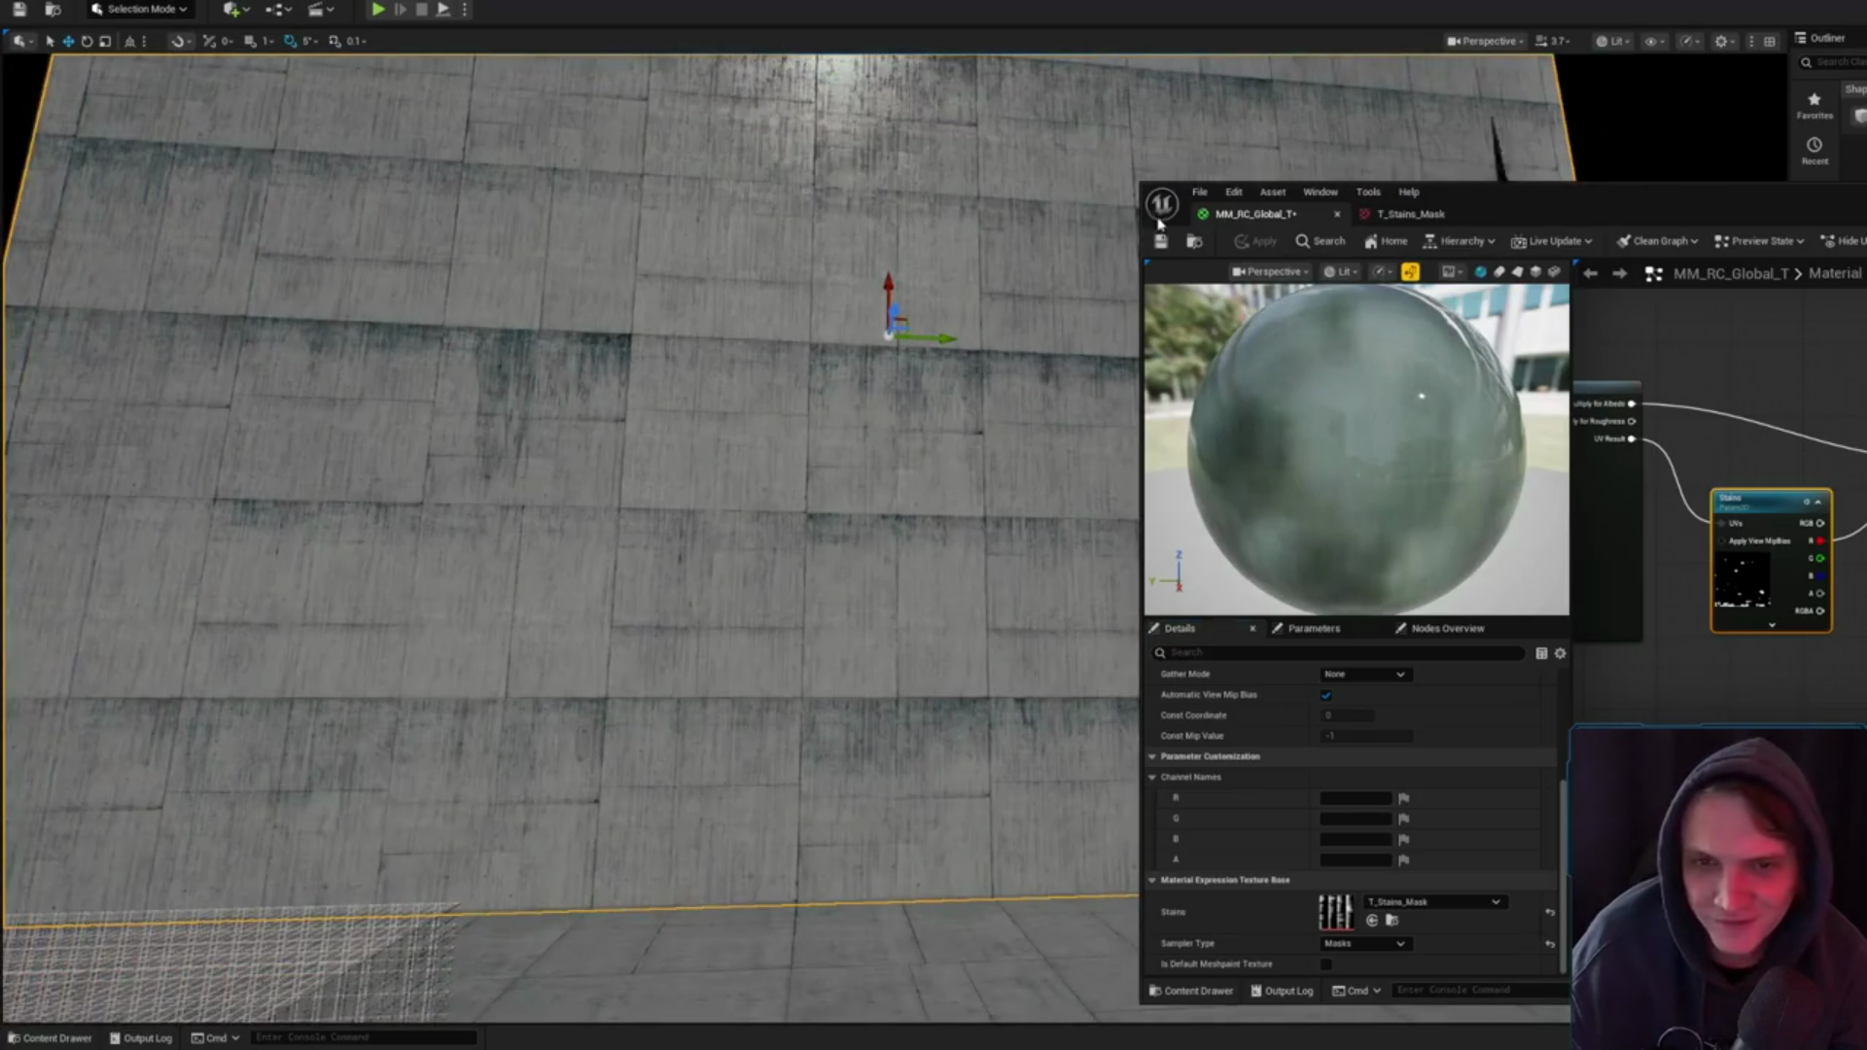
left_click(1163, 243)
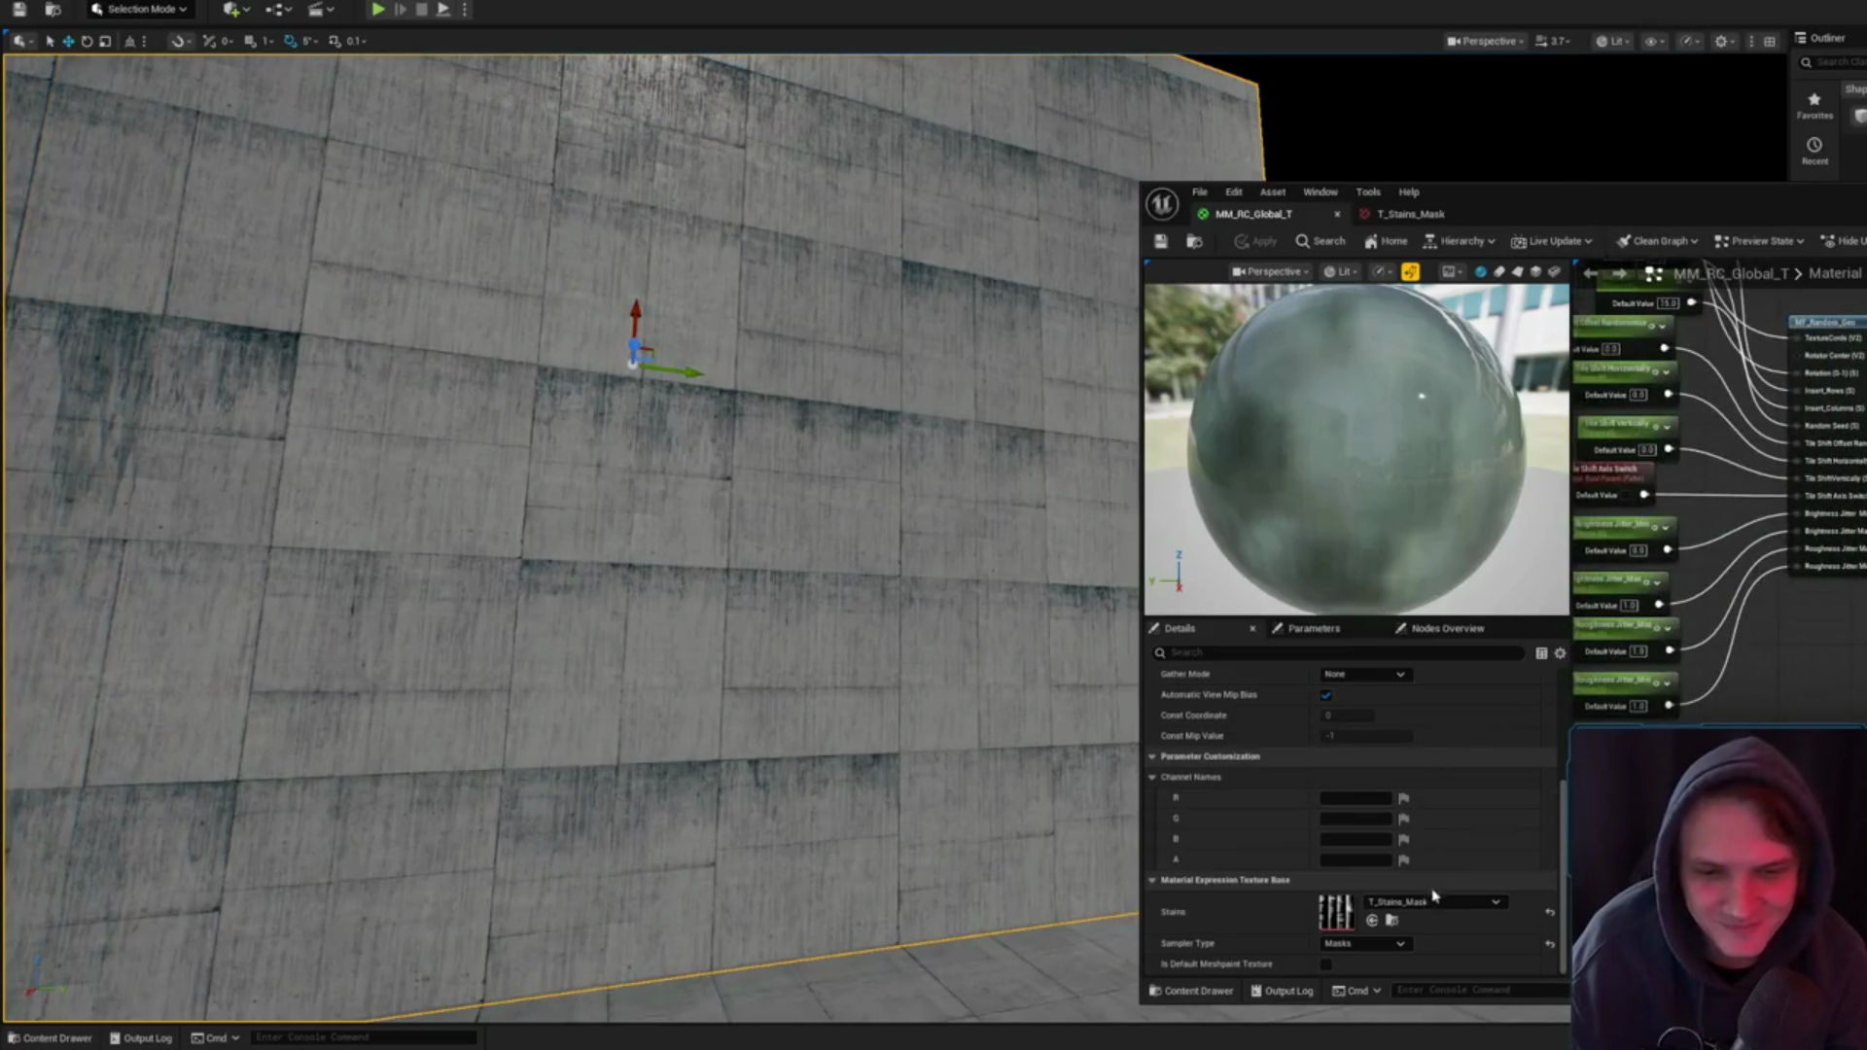
- Check the Textures and Masters folders, then return to the T_Stains_Mask texture editor
left_click(1391, 920)
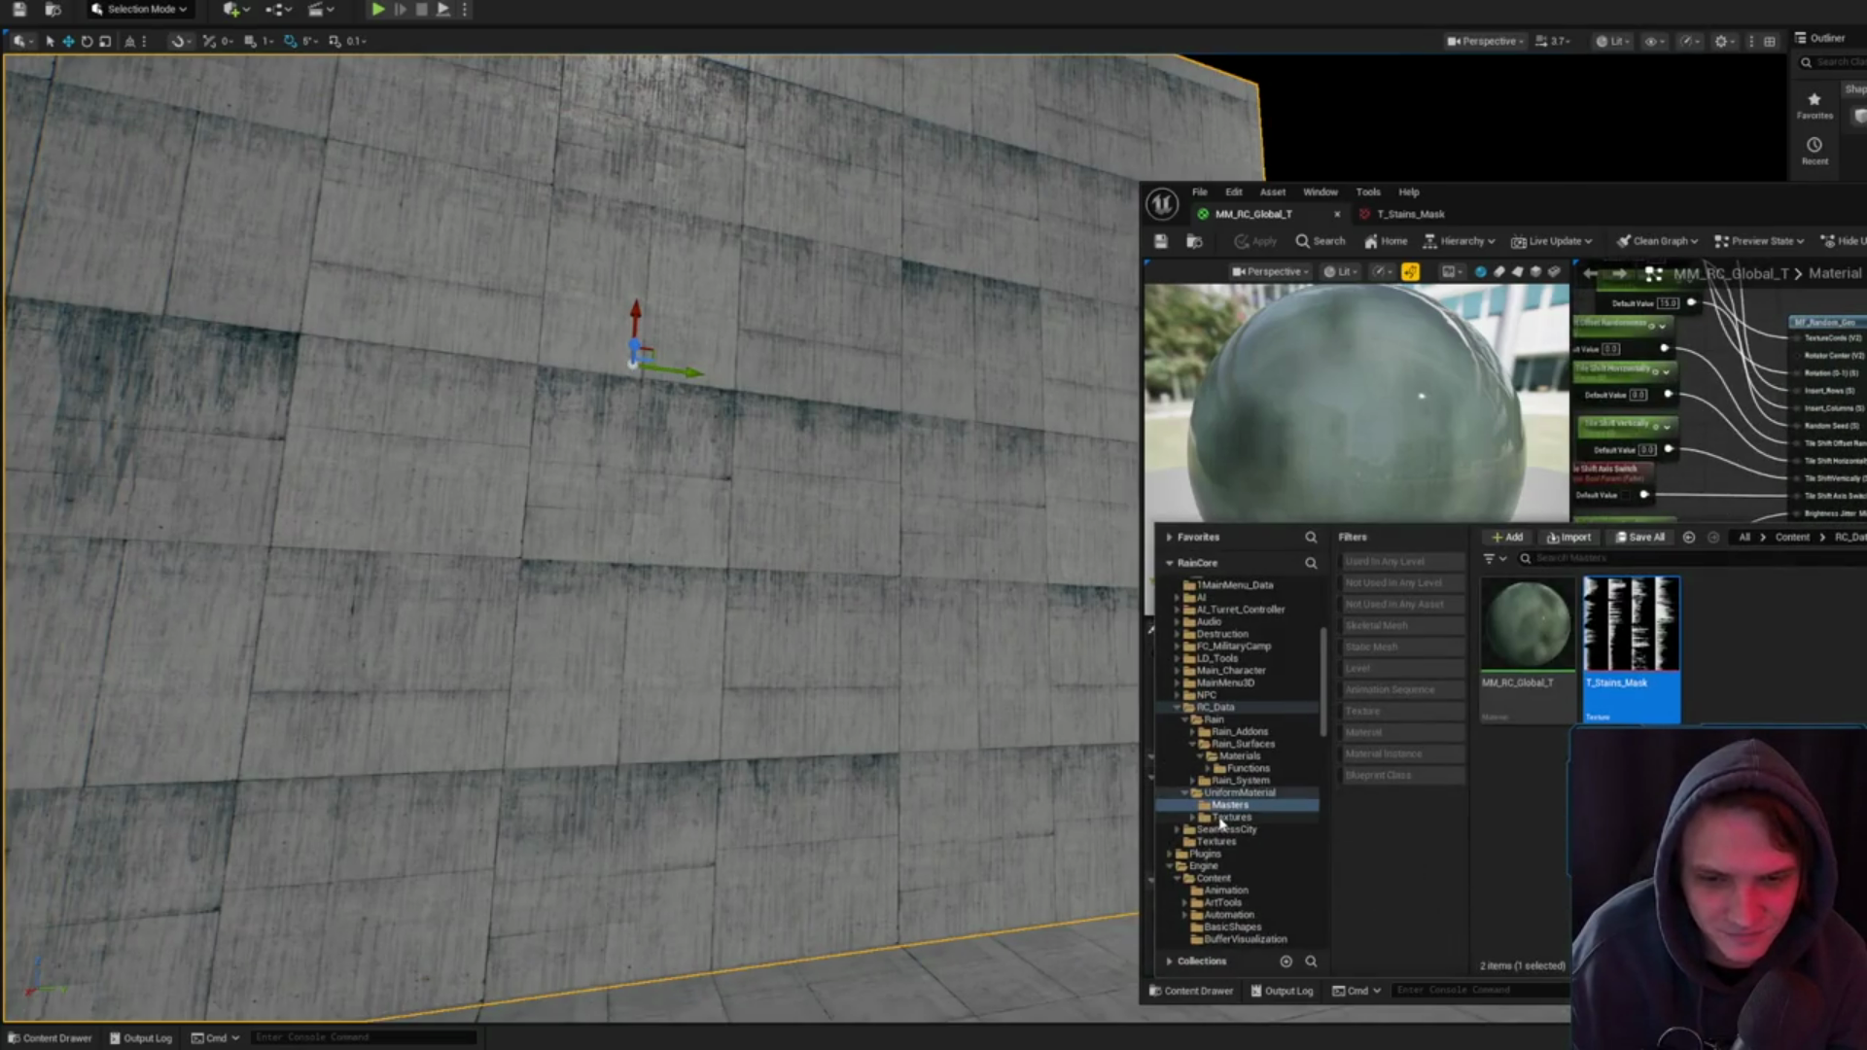
left_click(1221, 819)
left_click(1230, 807)
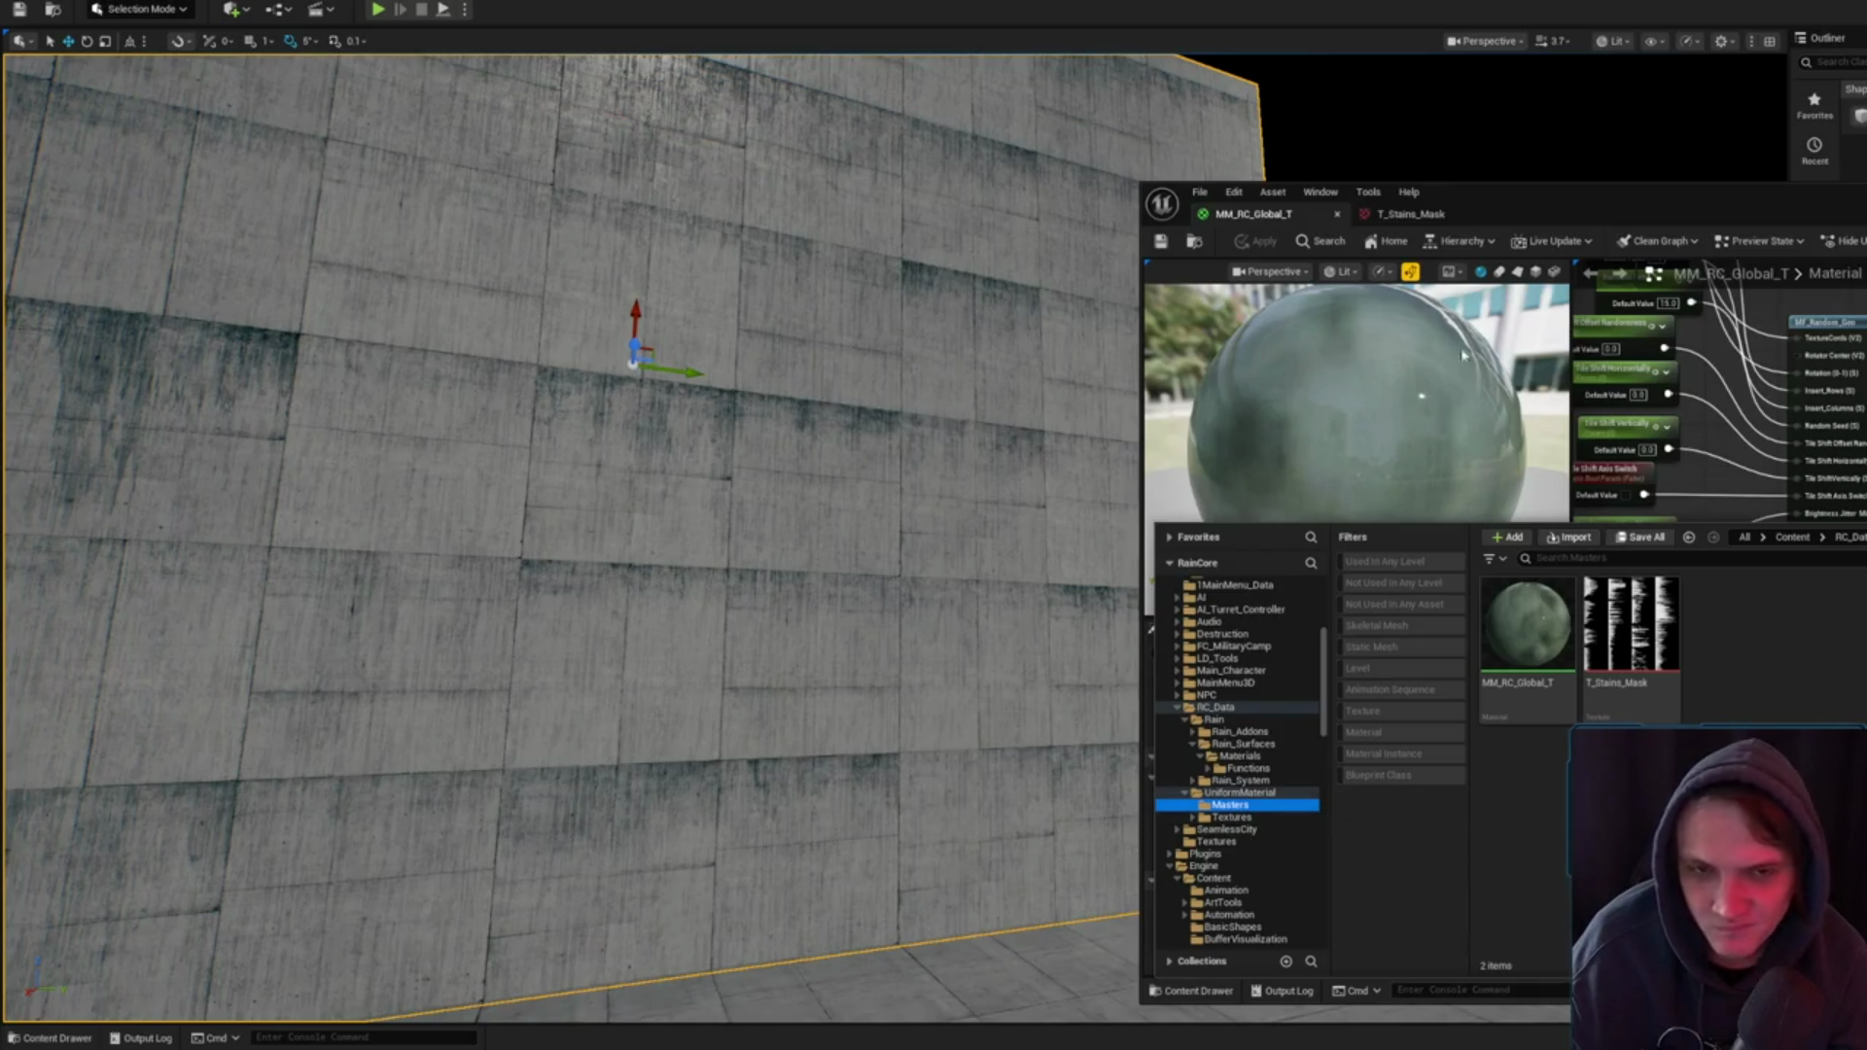
left_click(1422, 396)
left_click(1413, 214)
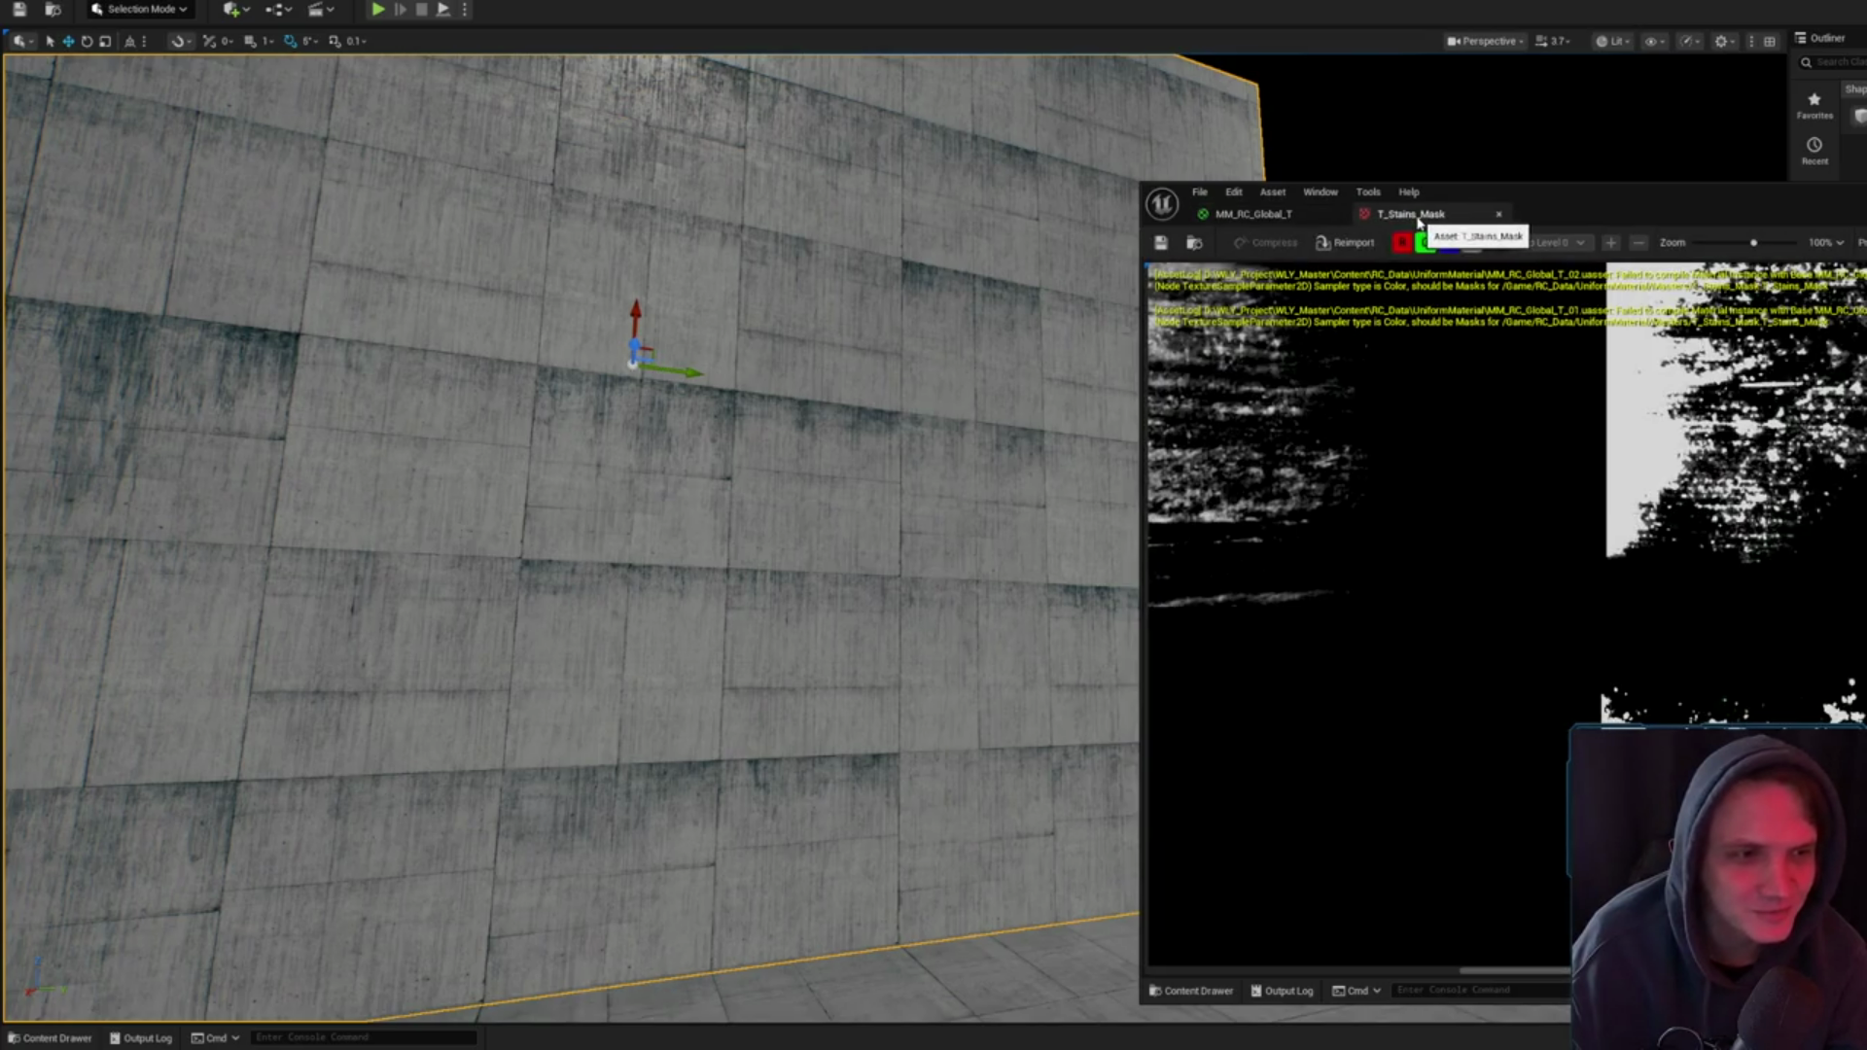
- Fly the camera close to the stained concrete wall, then close the T_Stains_Mask texture view
scroll(1653, 594, "down", 5)
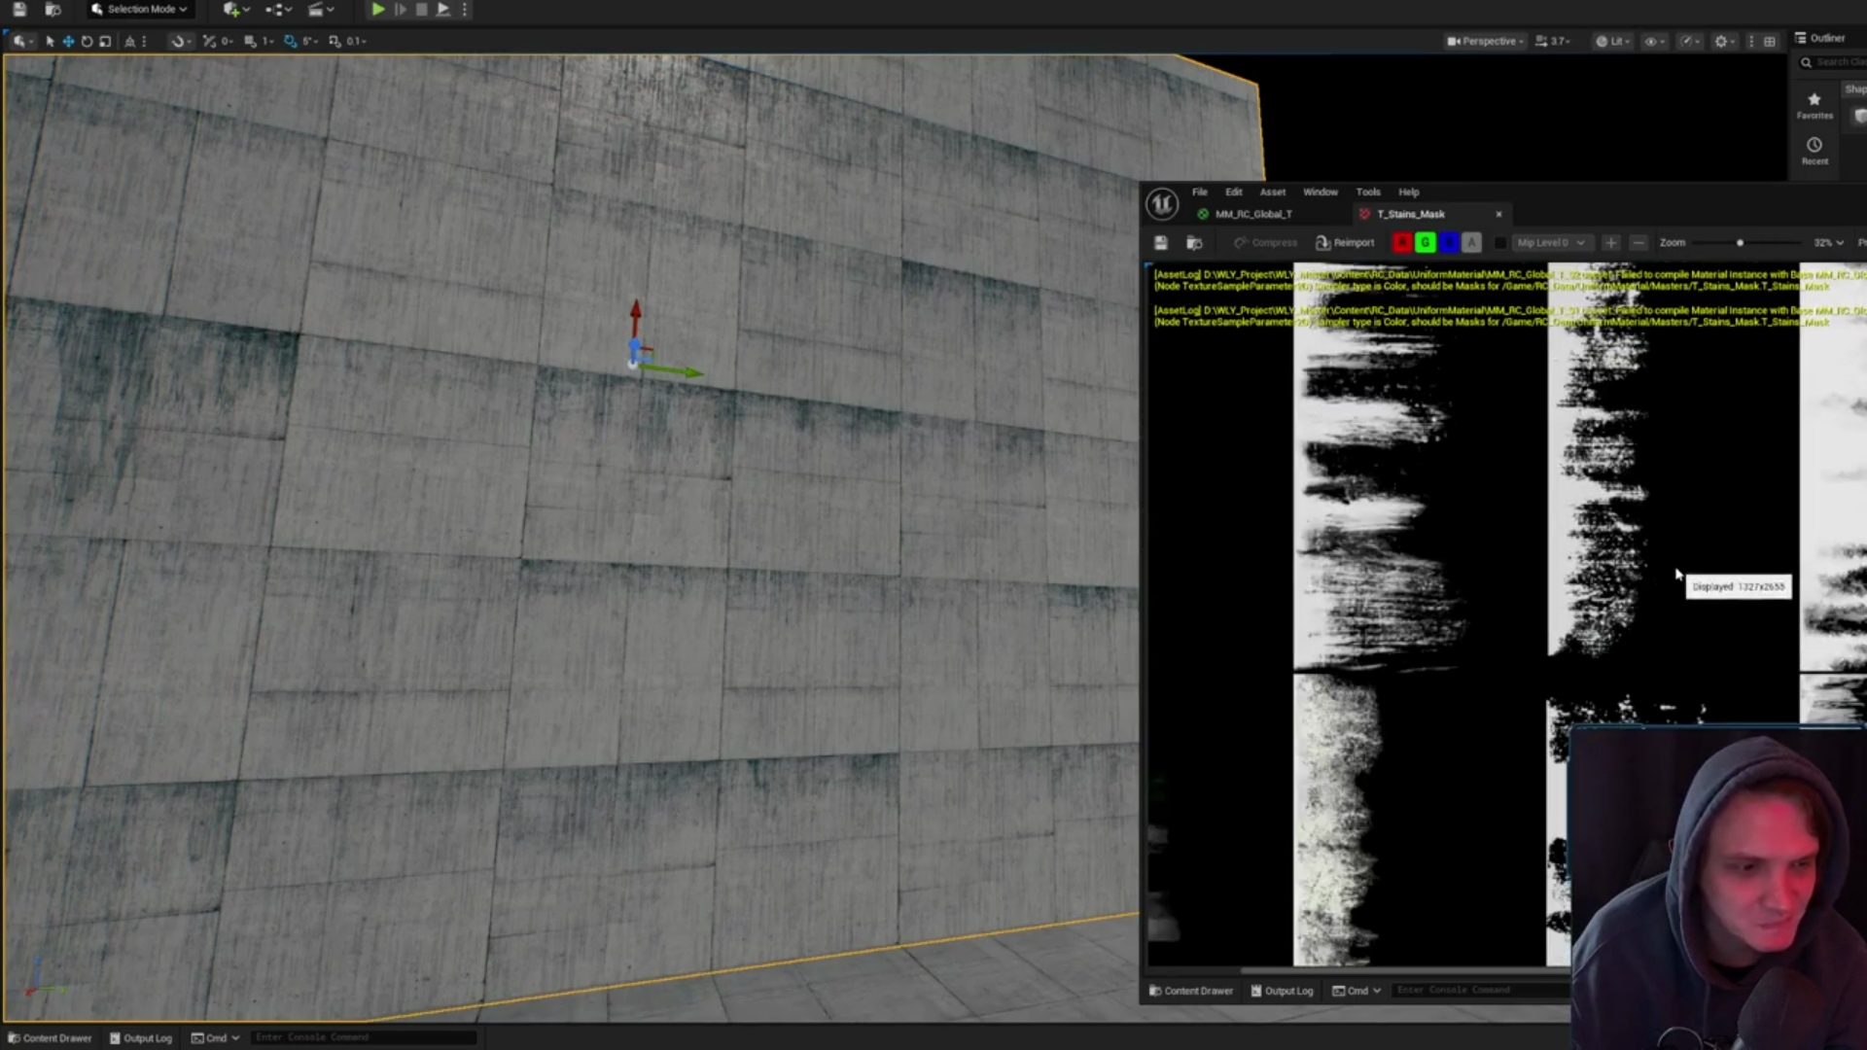
scroll(1680, 578, "down", 2)
scroll(1680, 579, "up", 5)
mouse_move(1070, 660)
left_mouse_down()
mouse_move(992, 564)
mouse_move(841, 491)
left_mouse_up()
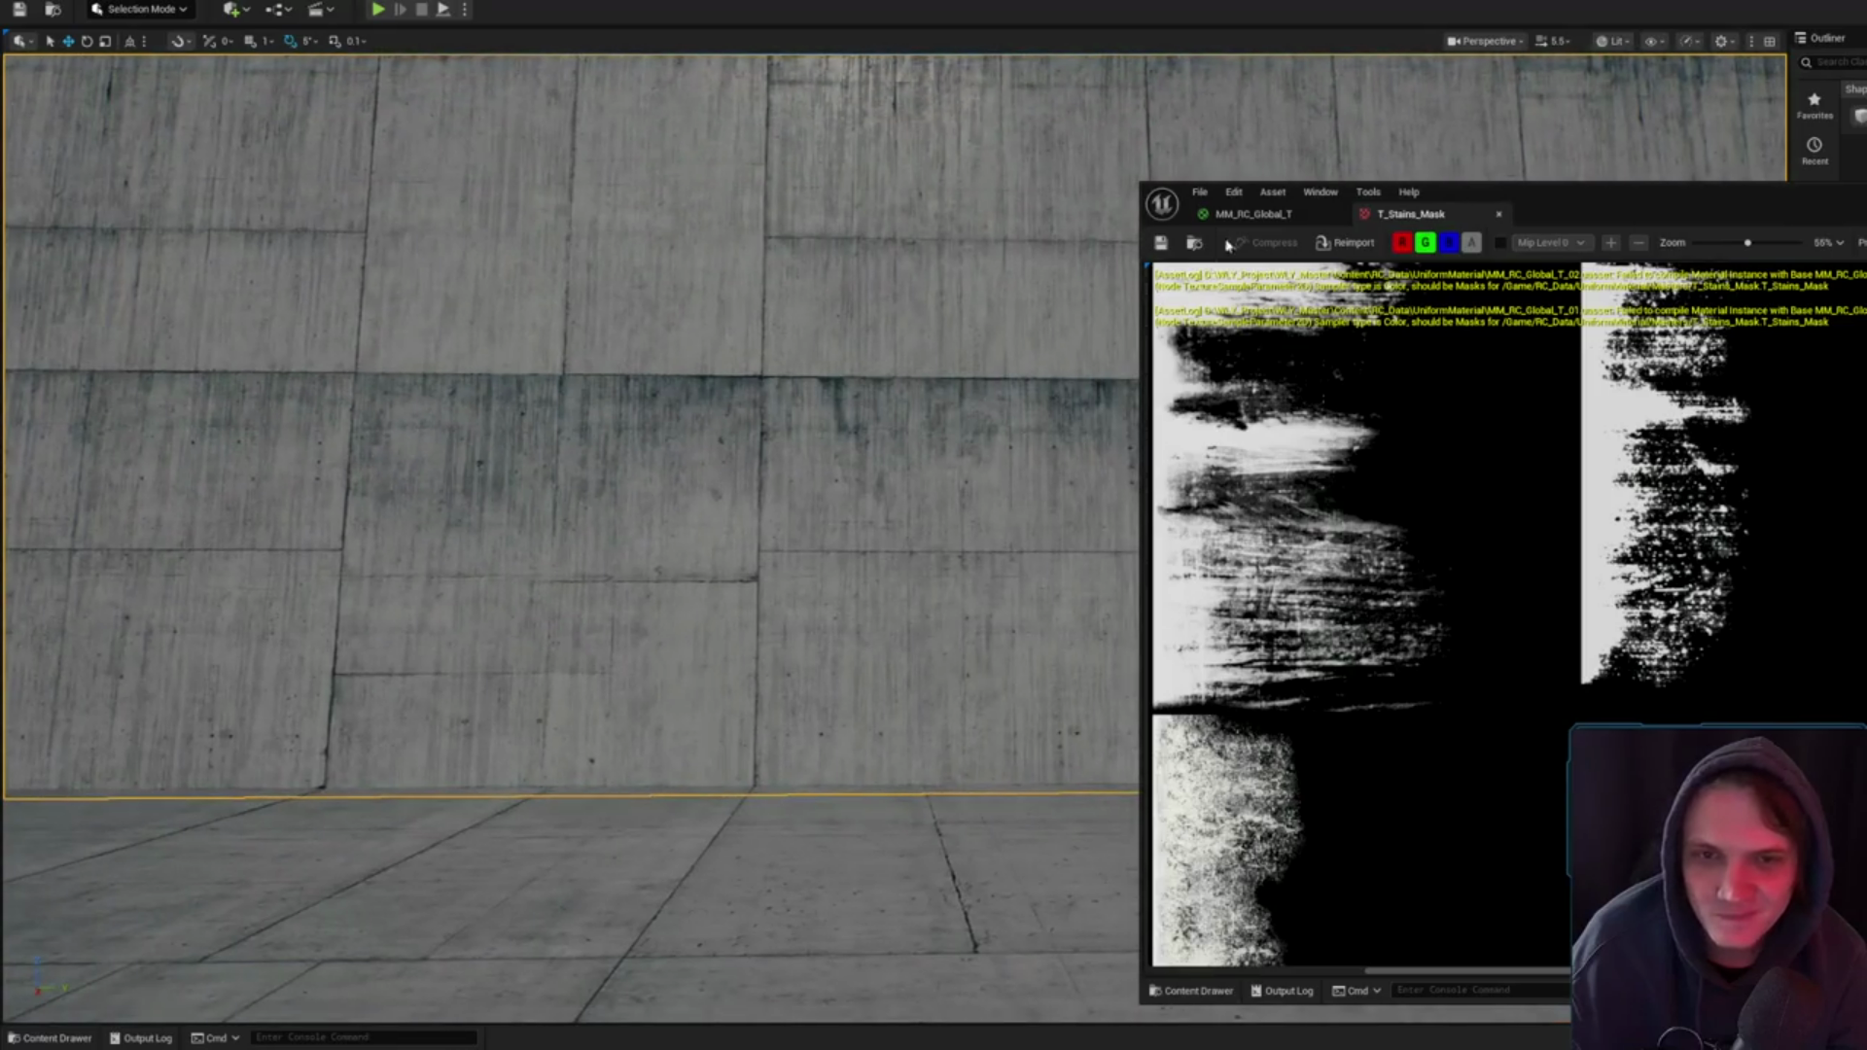
left_click(1467, 214)
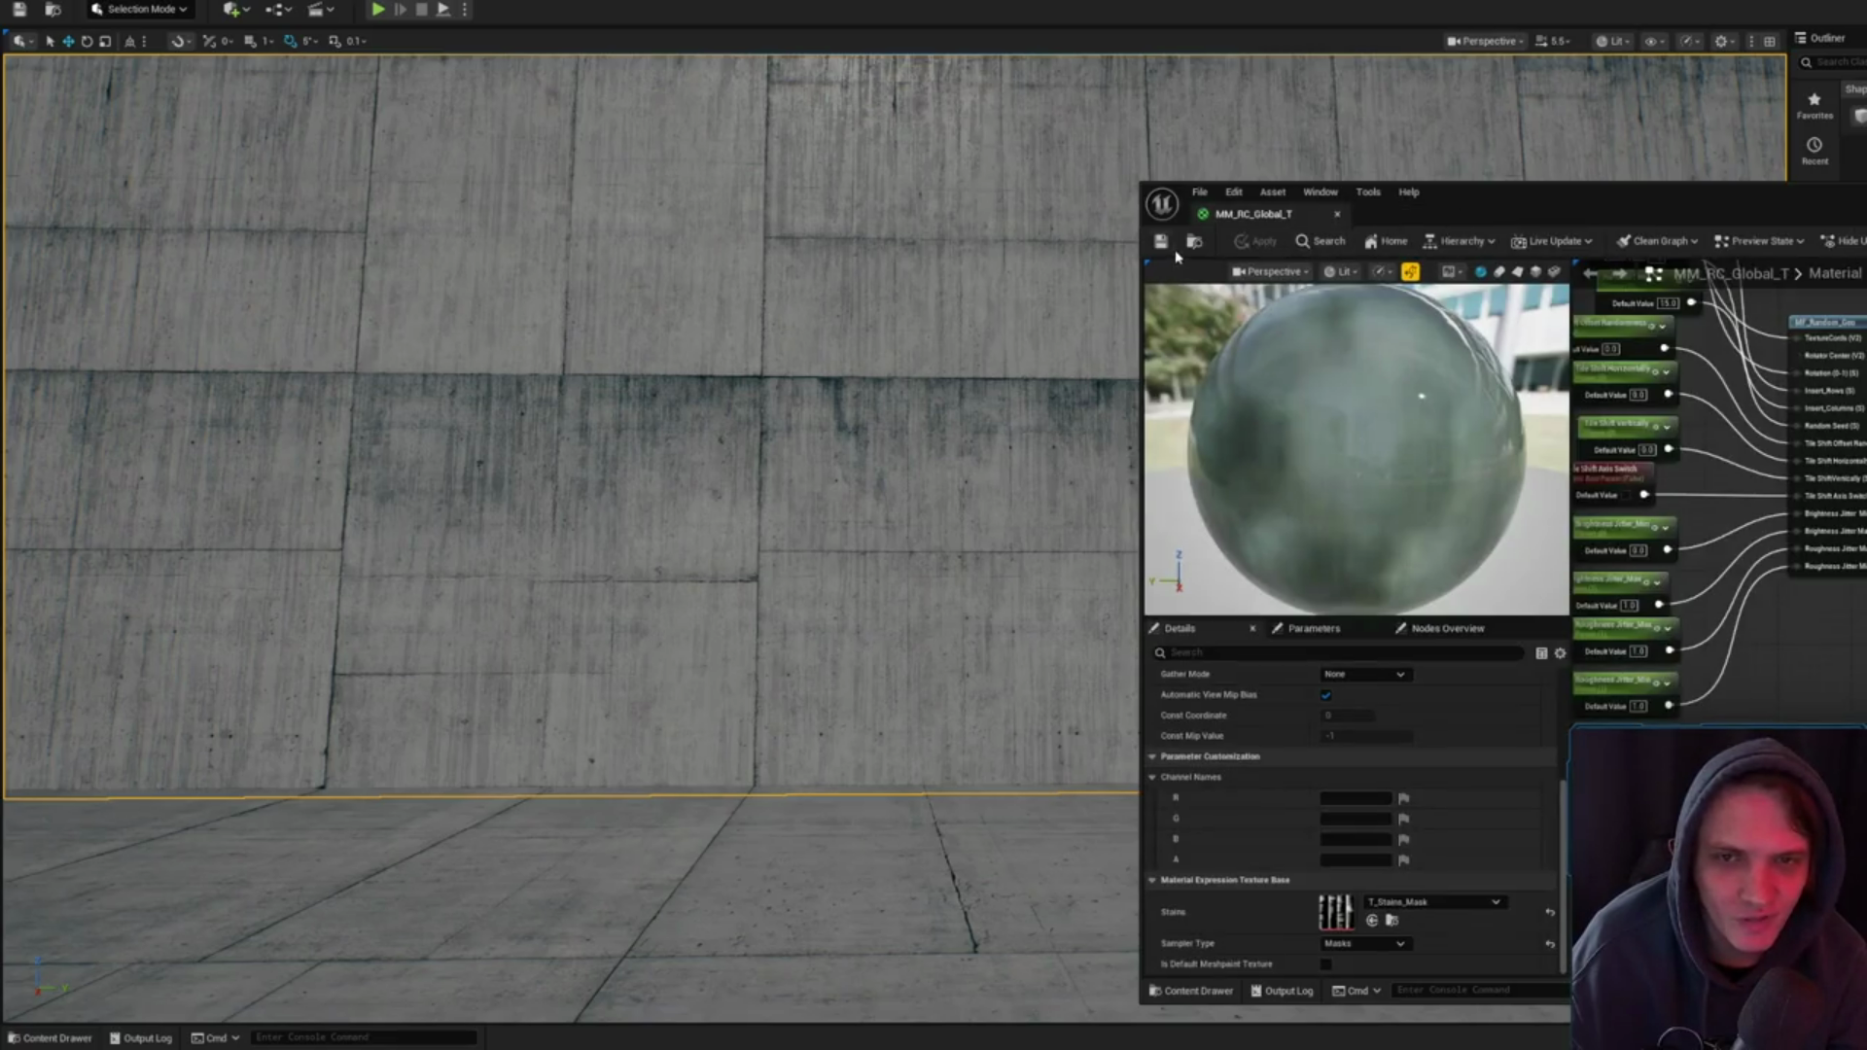
- Pan around the graph, inspect the Macro Noise constant, and nudge that comment group left
scroll(1720, 486, "down", 5)
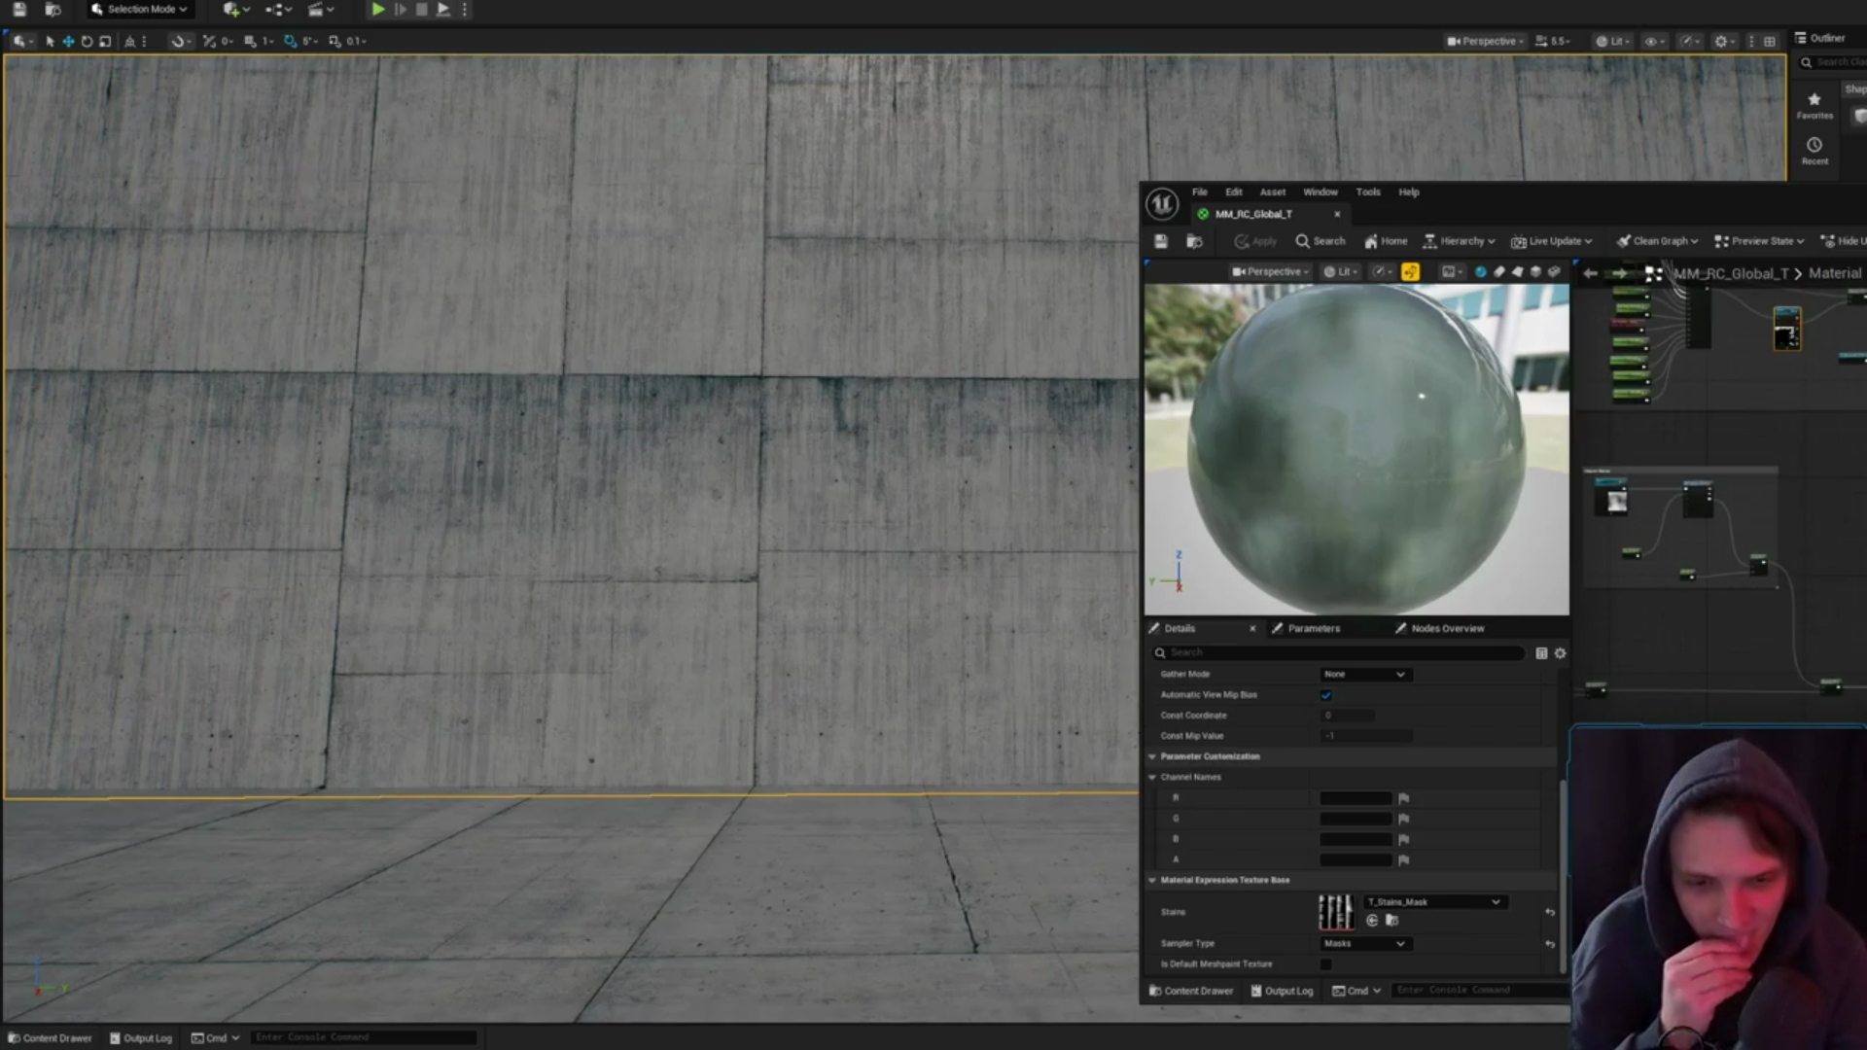
left_click_drag(1692, 545, 1751, 404)
scroll(1765, 472, "up", 5)
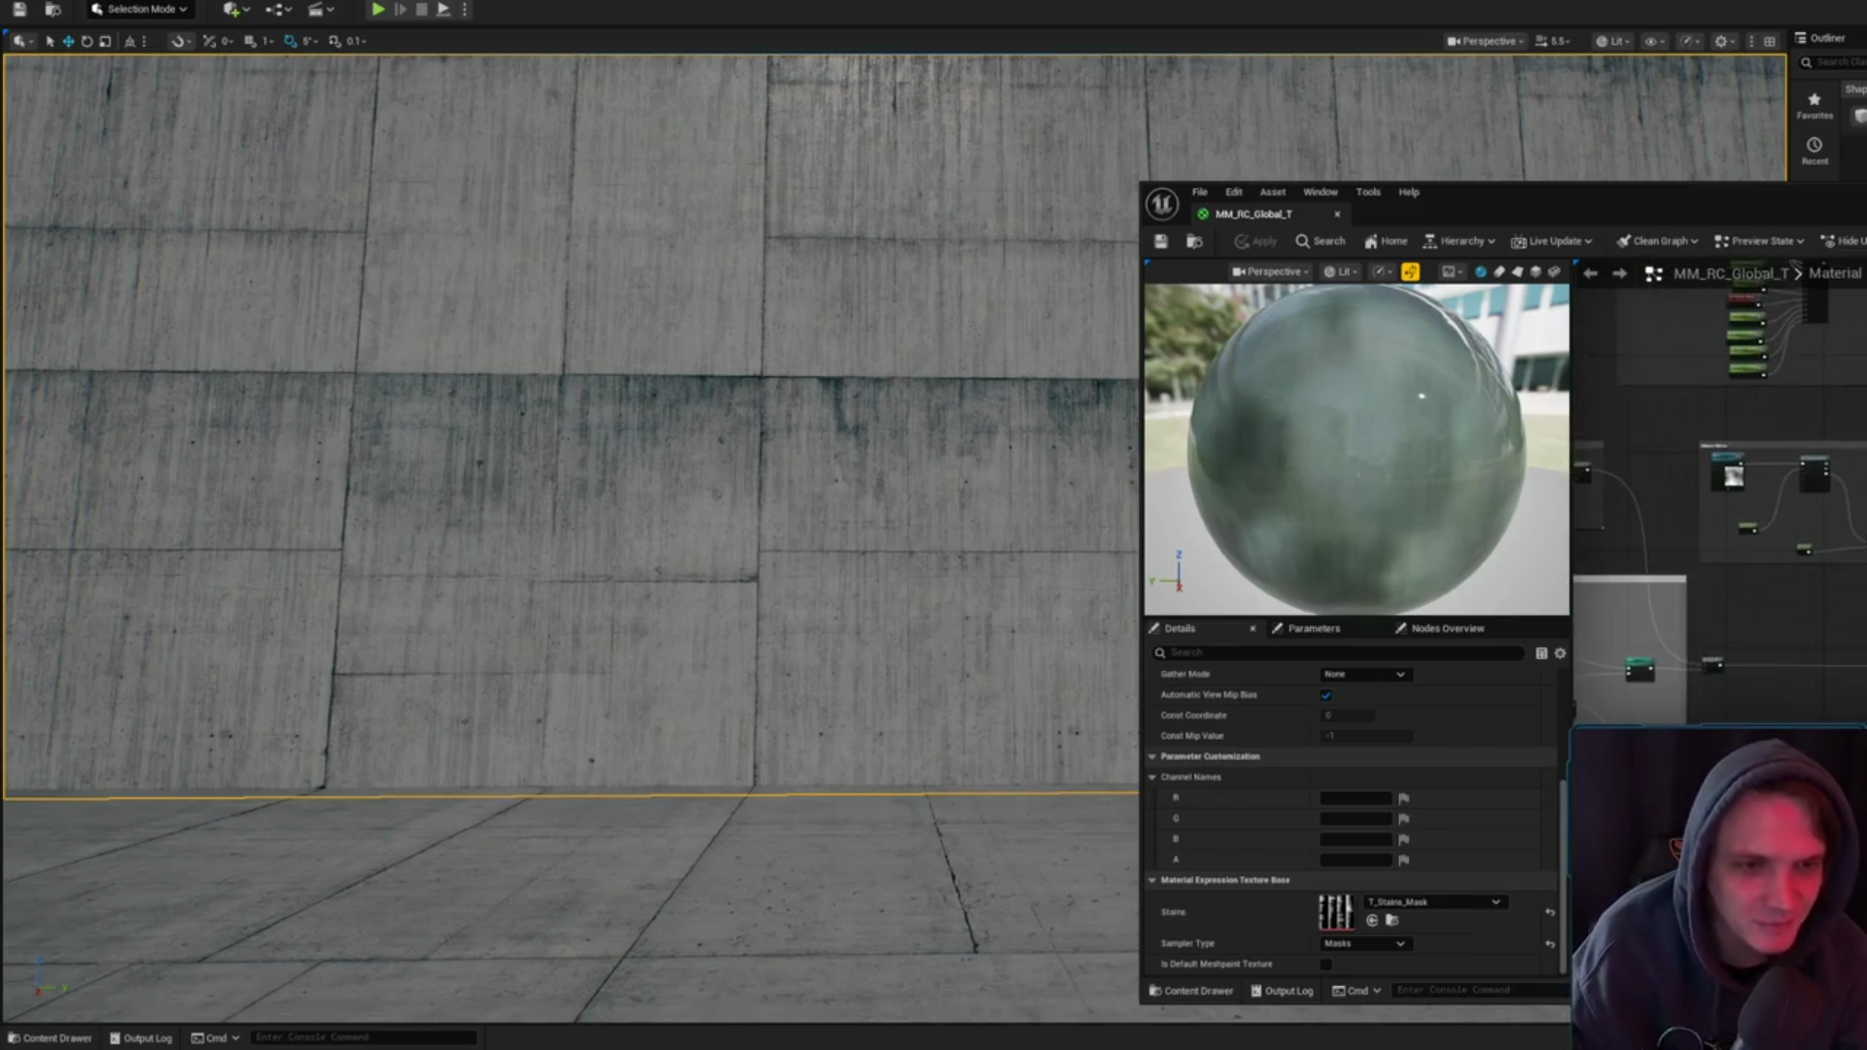
scroll(1719, 506, "down", 4)
scroll(1719, 438, "up", 4)
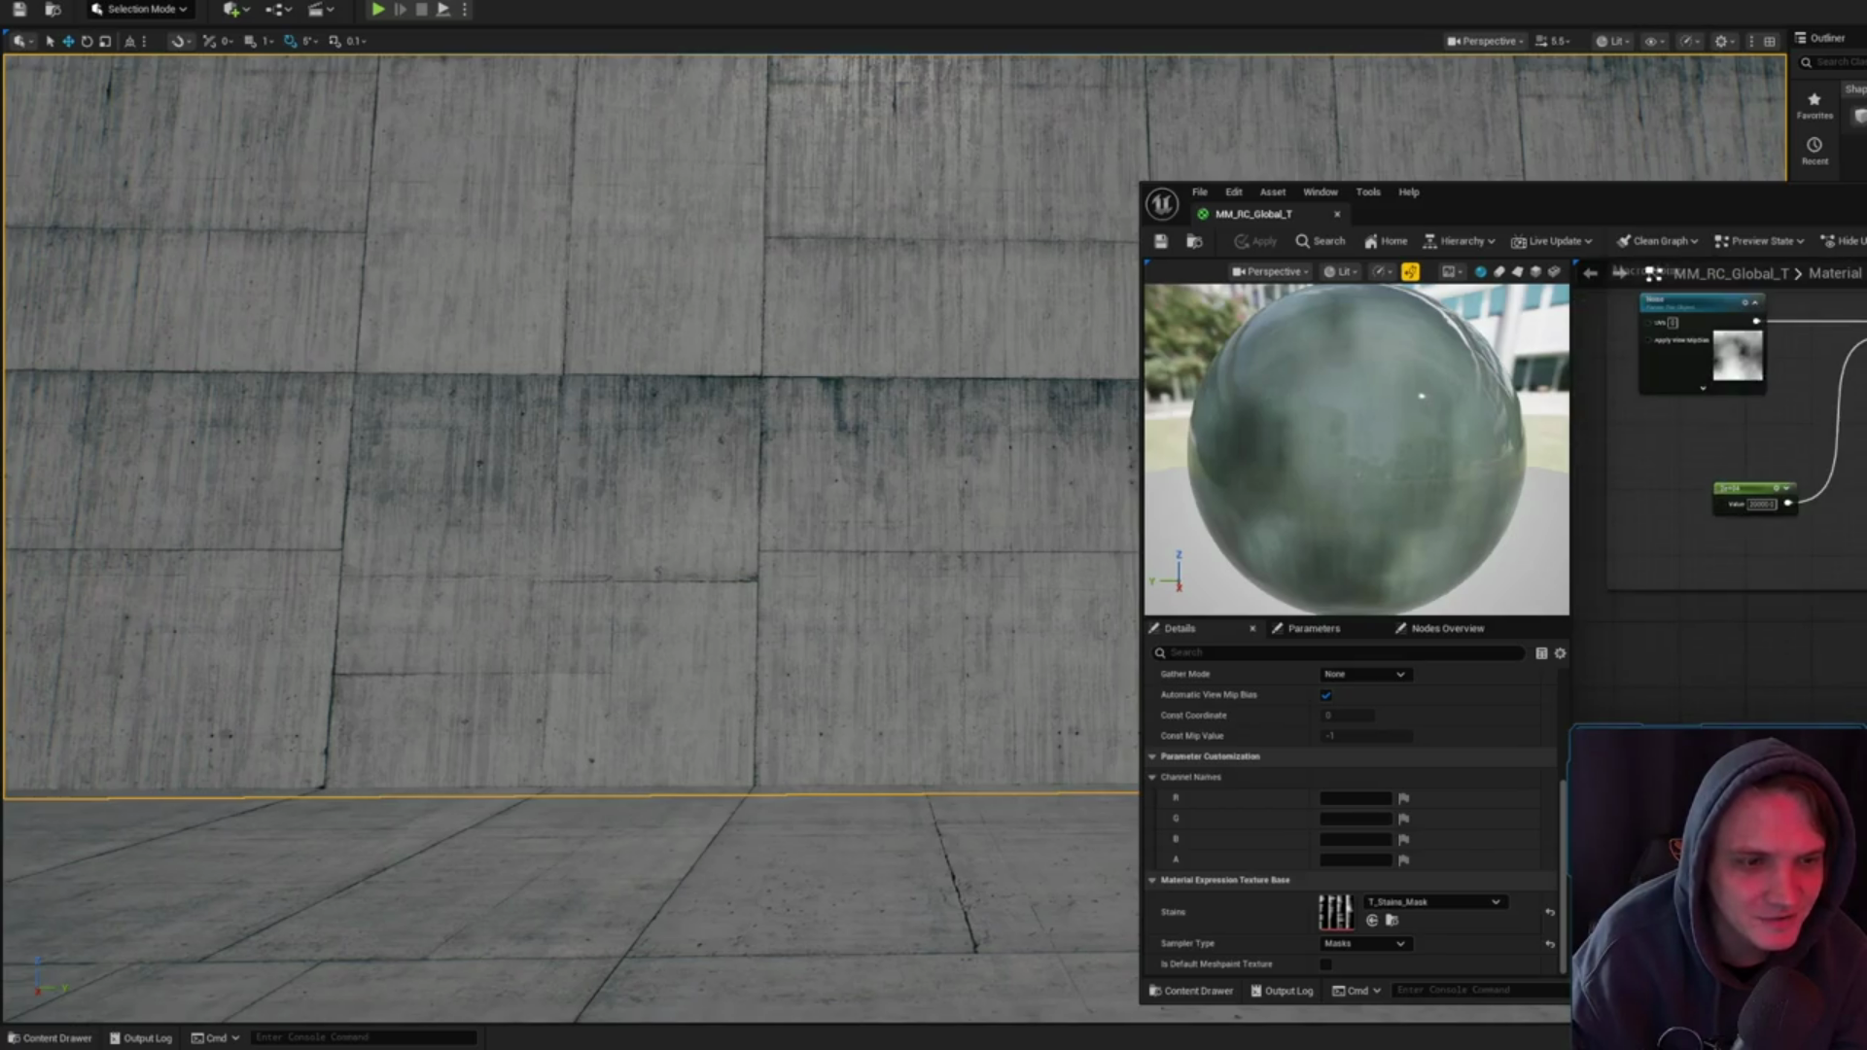
left_click(1863, 550)
scroll(1719, 506, "down", 2)
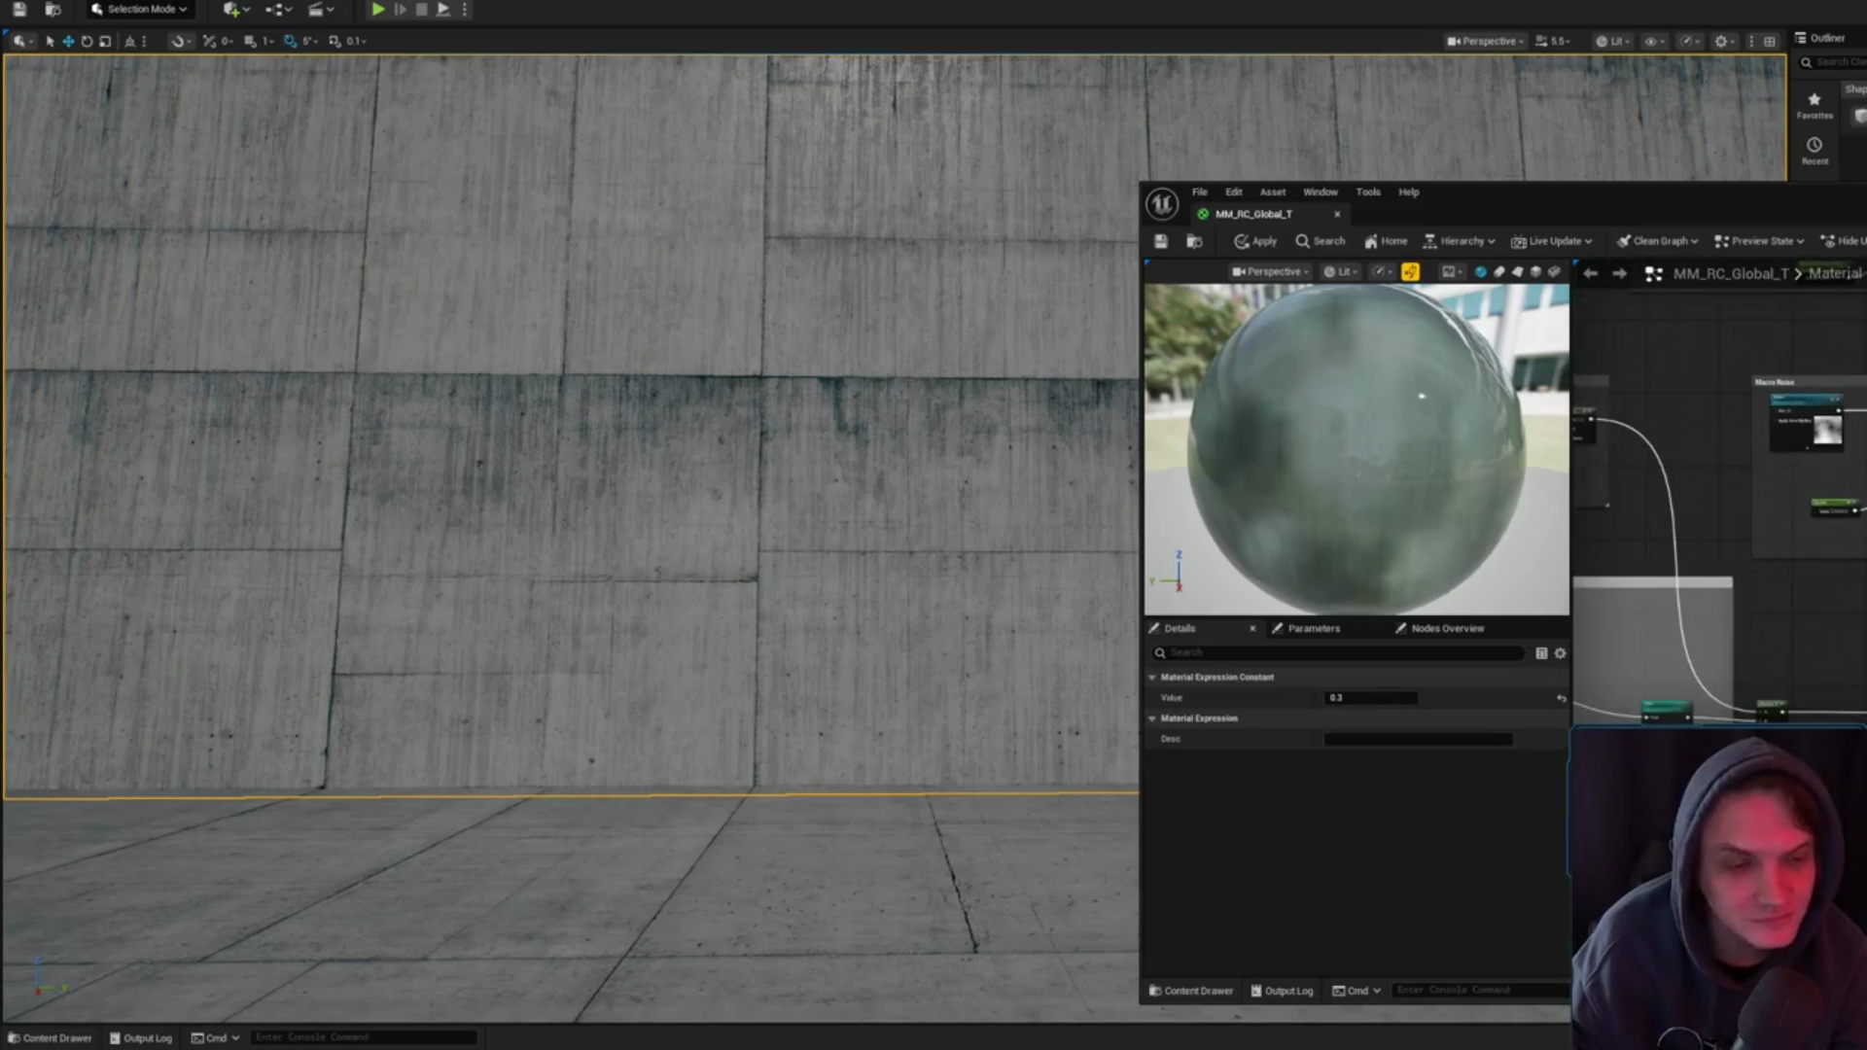
left_click_drag(1866, 385, 1866, 389)
- Inspect the Base Color texture parameters defaulting to T_White_Simple, then clear the selection
scroll(1720, 486, "up", 3)
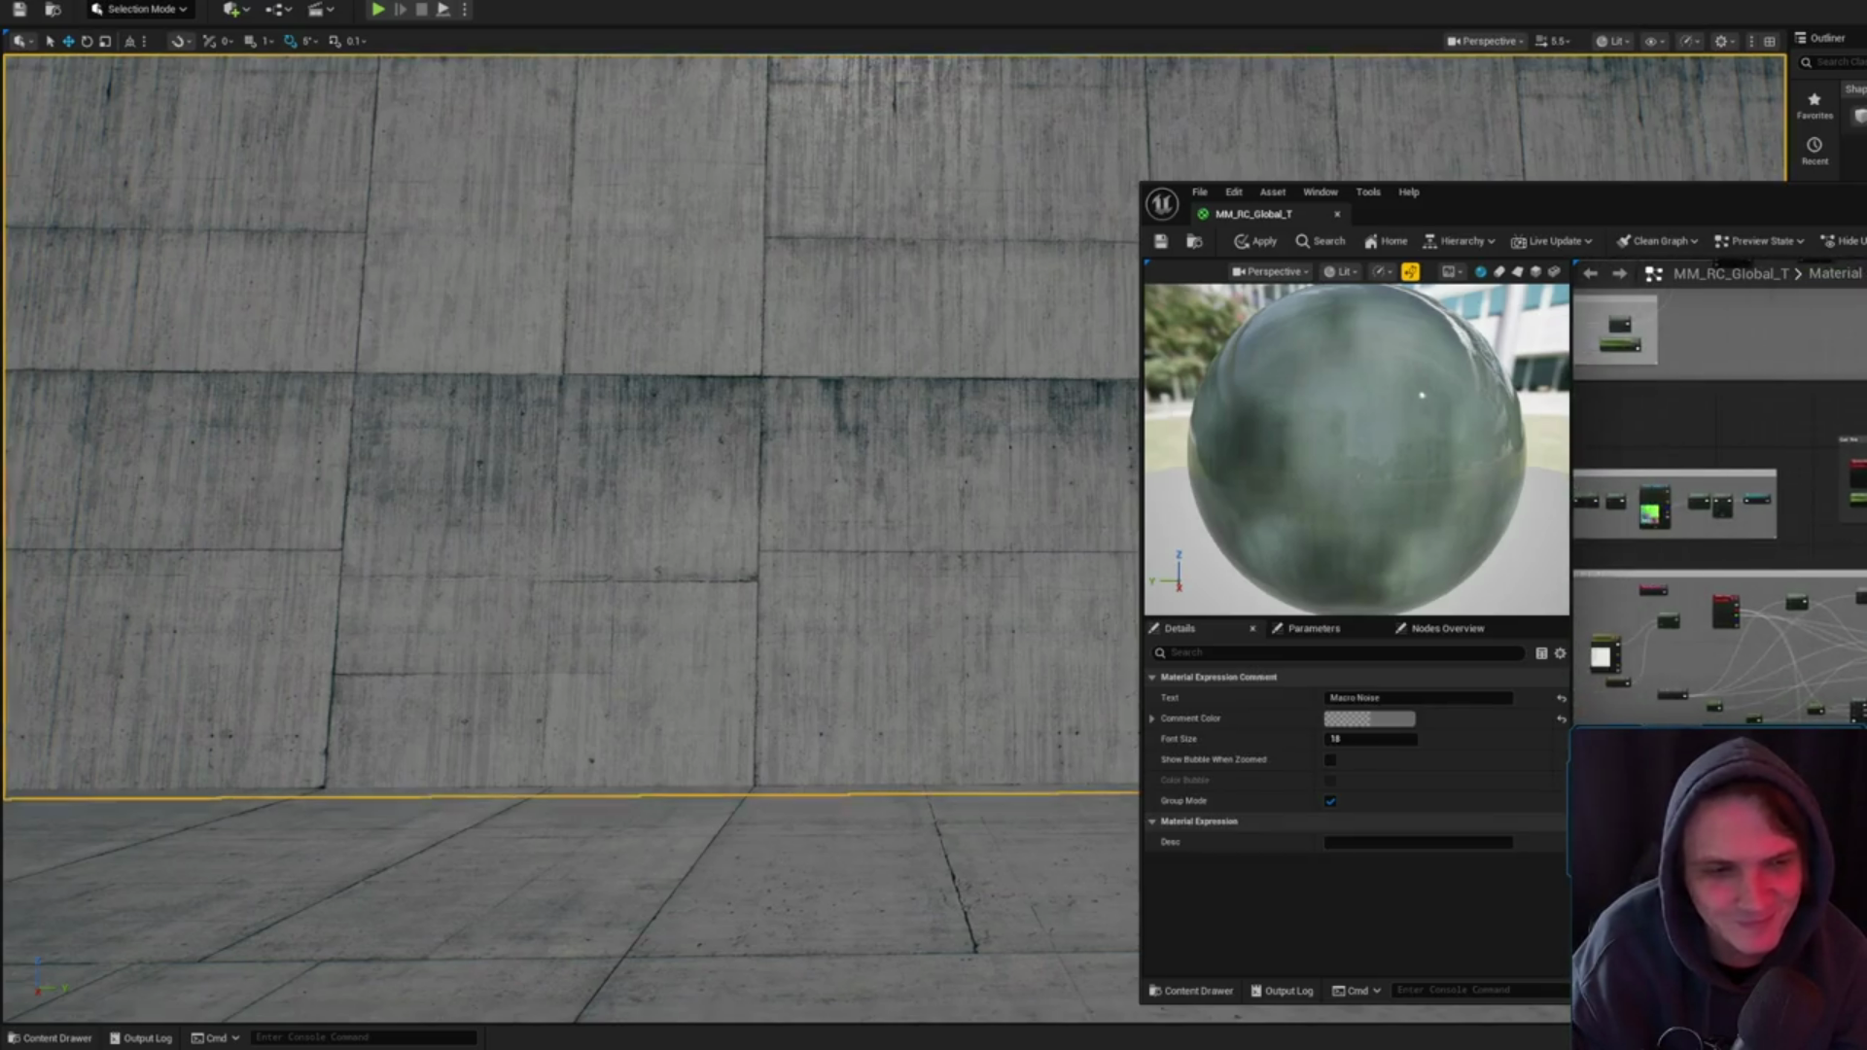
scroll(1719, 501, "down", 4)
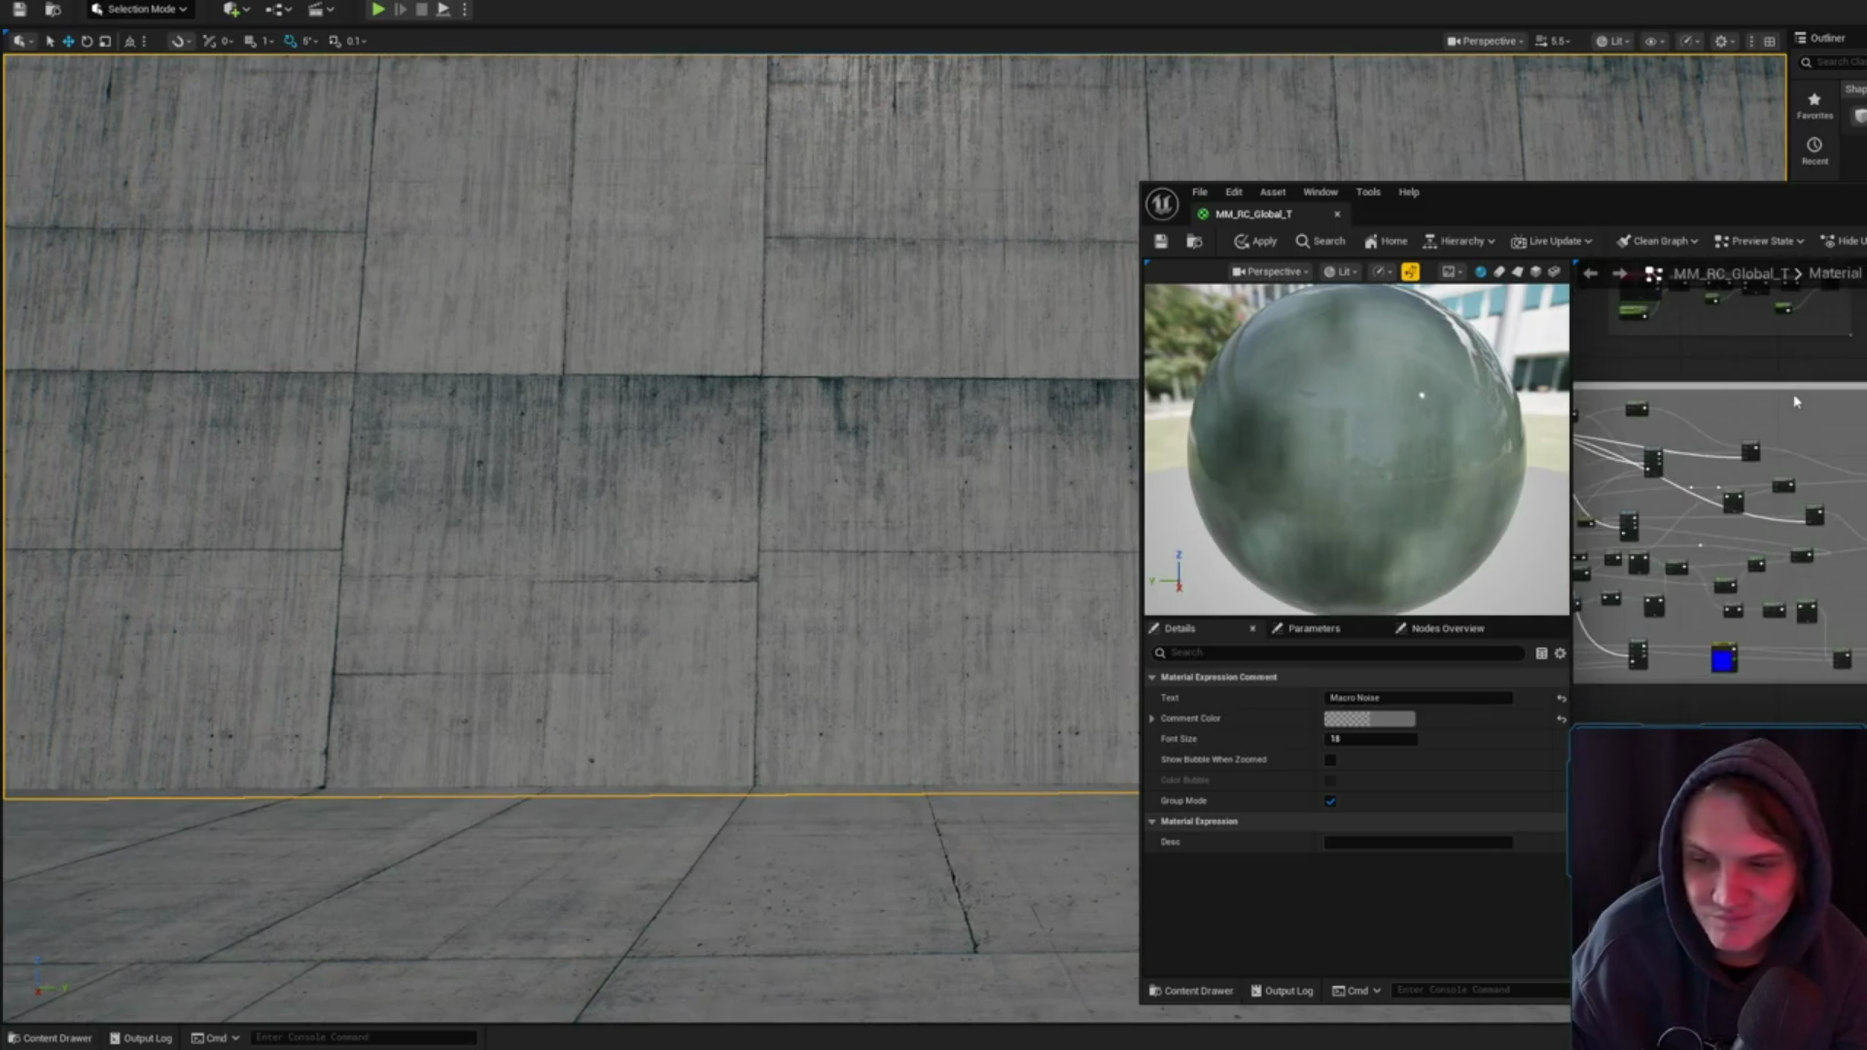
scroll(1796, 402, "up", 4)
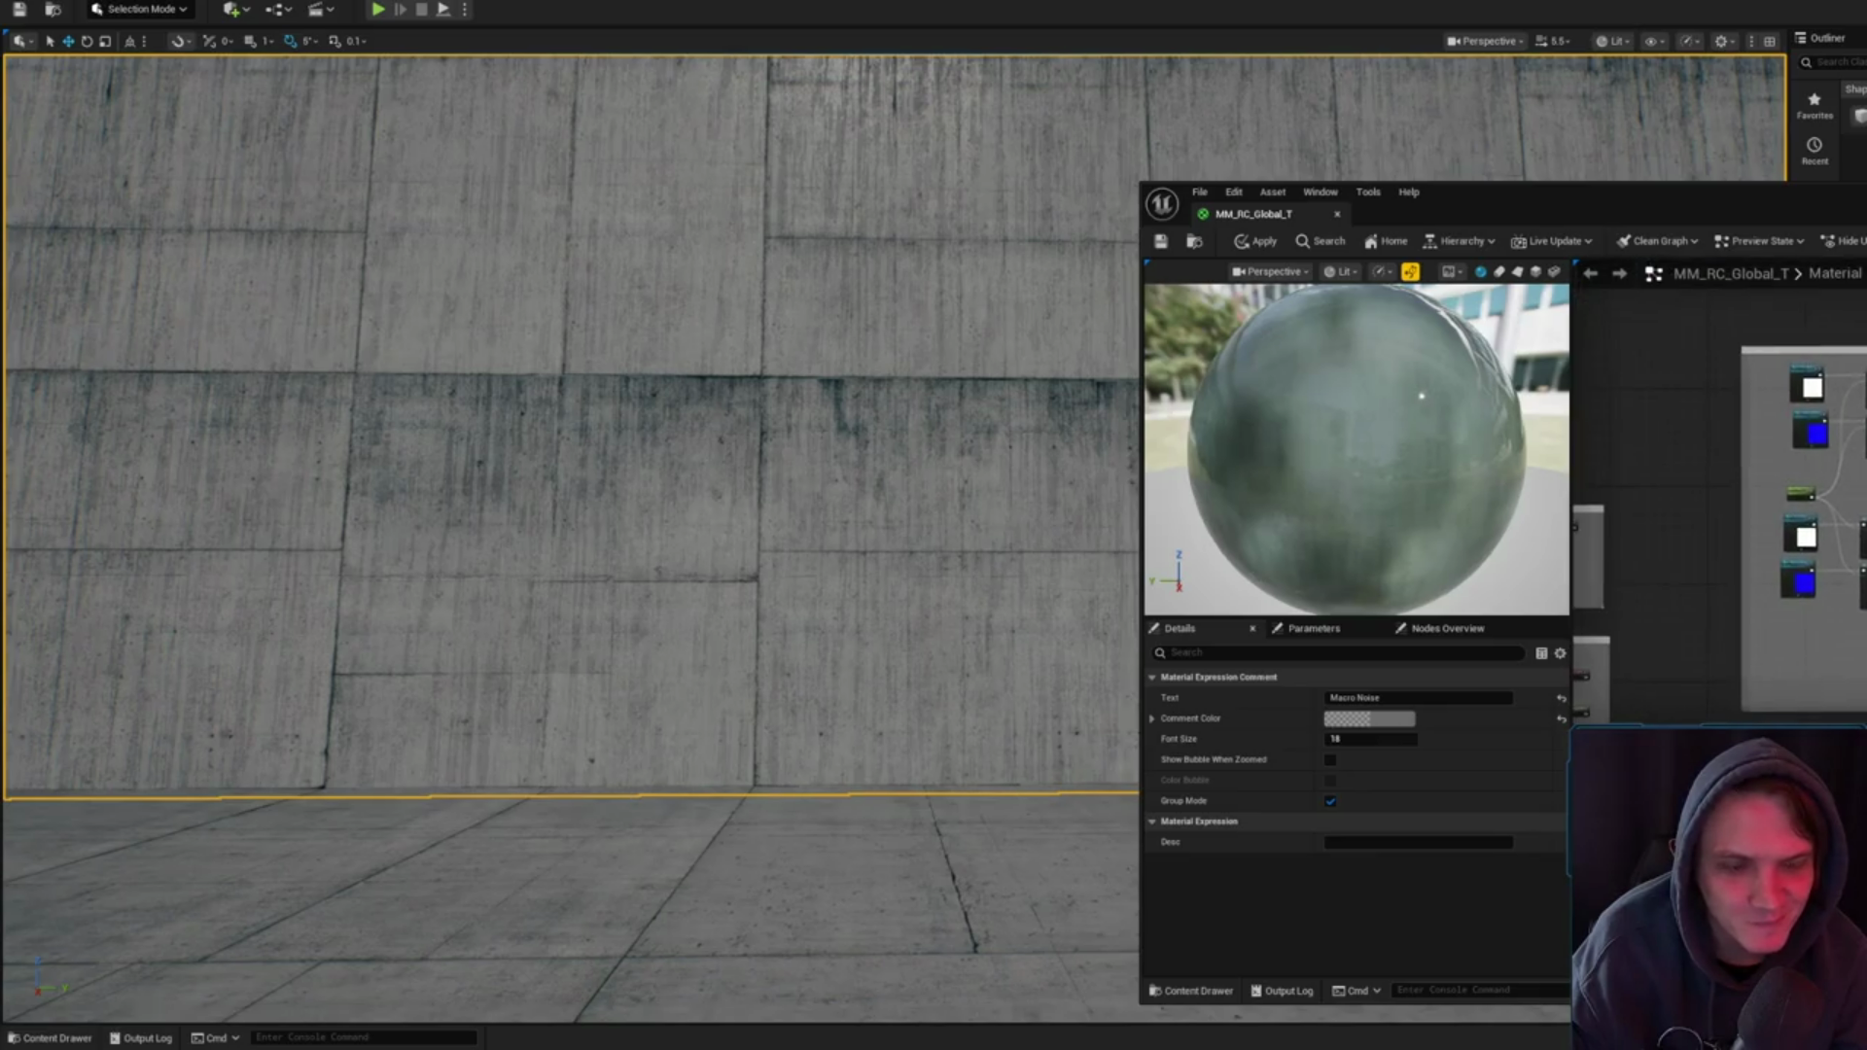
scroll(1720, 487, "down", 3)
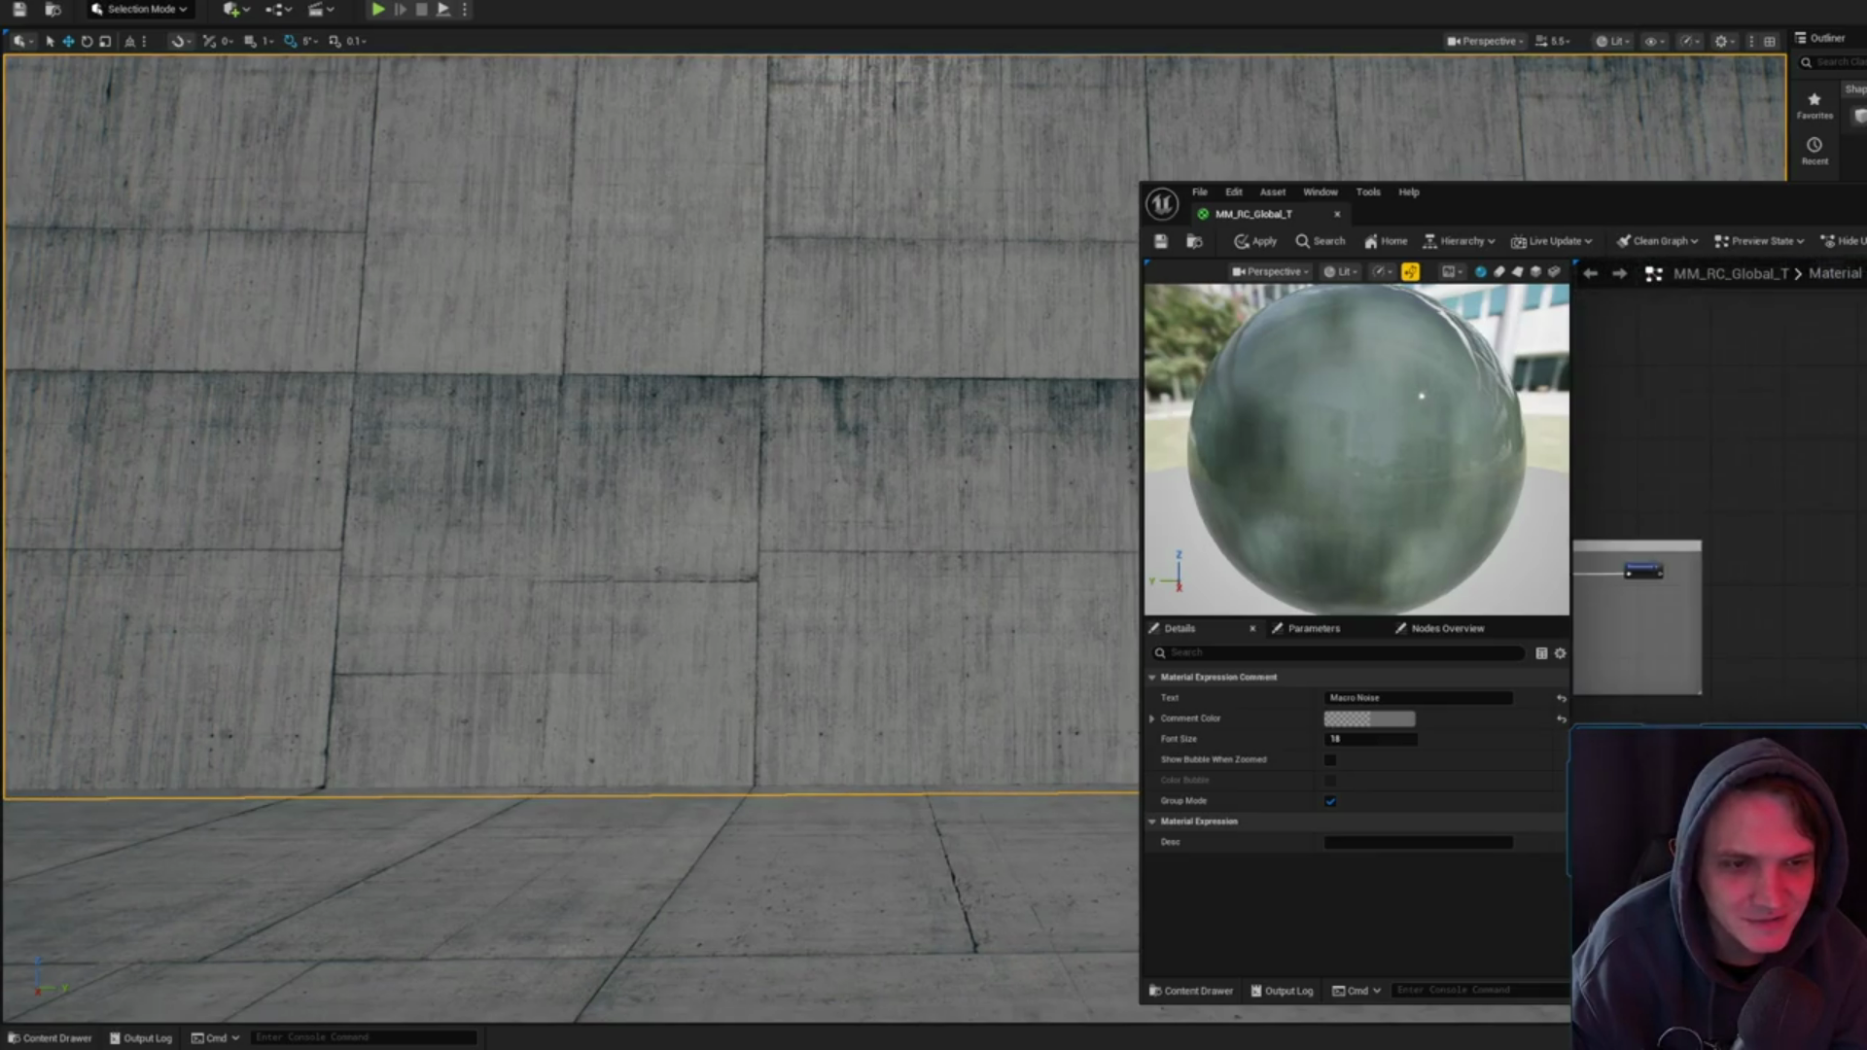
left_click(1627, 614)
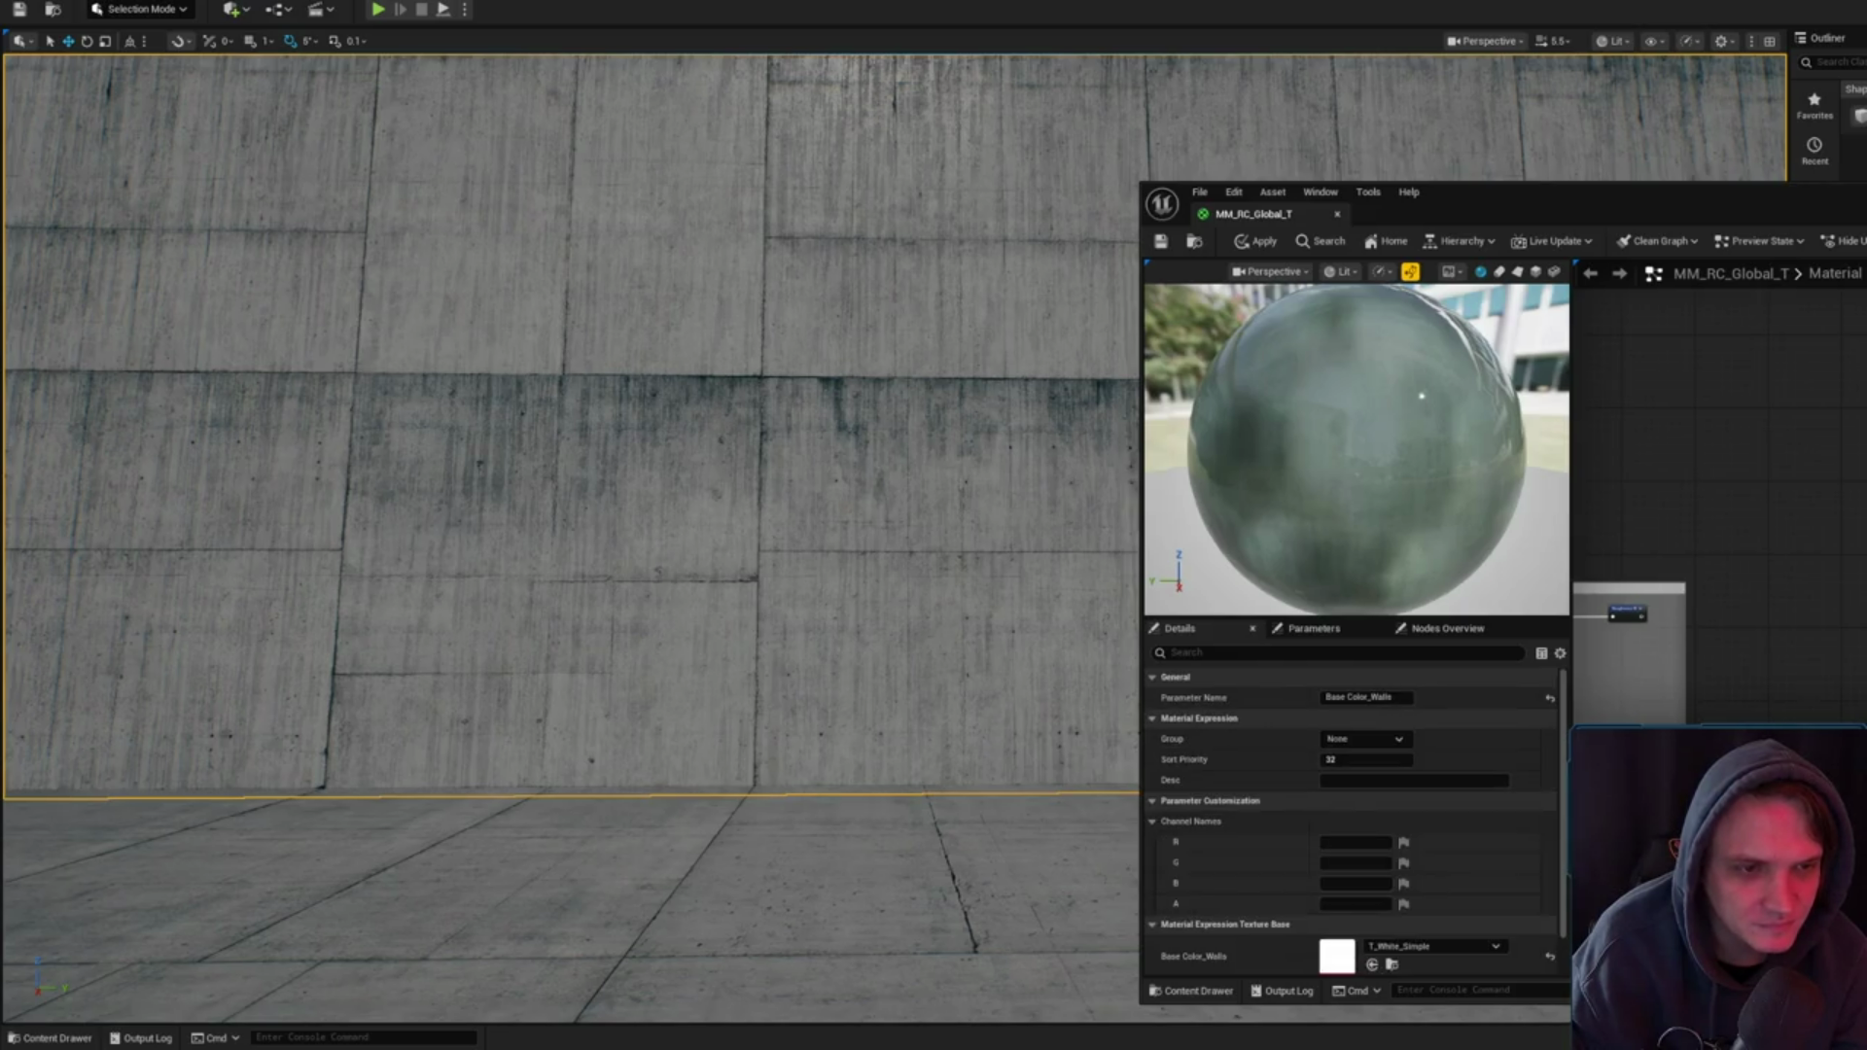
left_click(1712, 438)
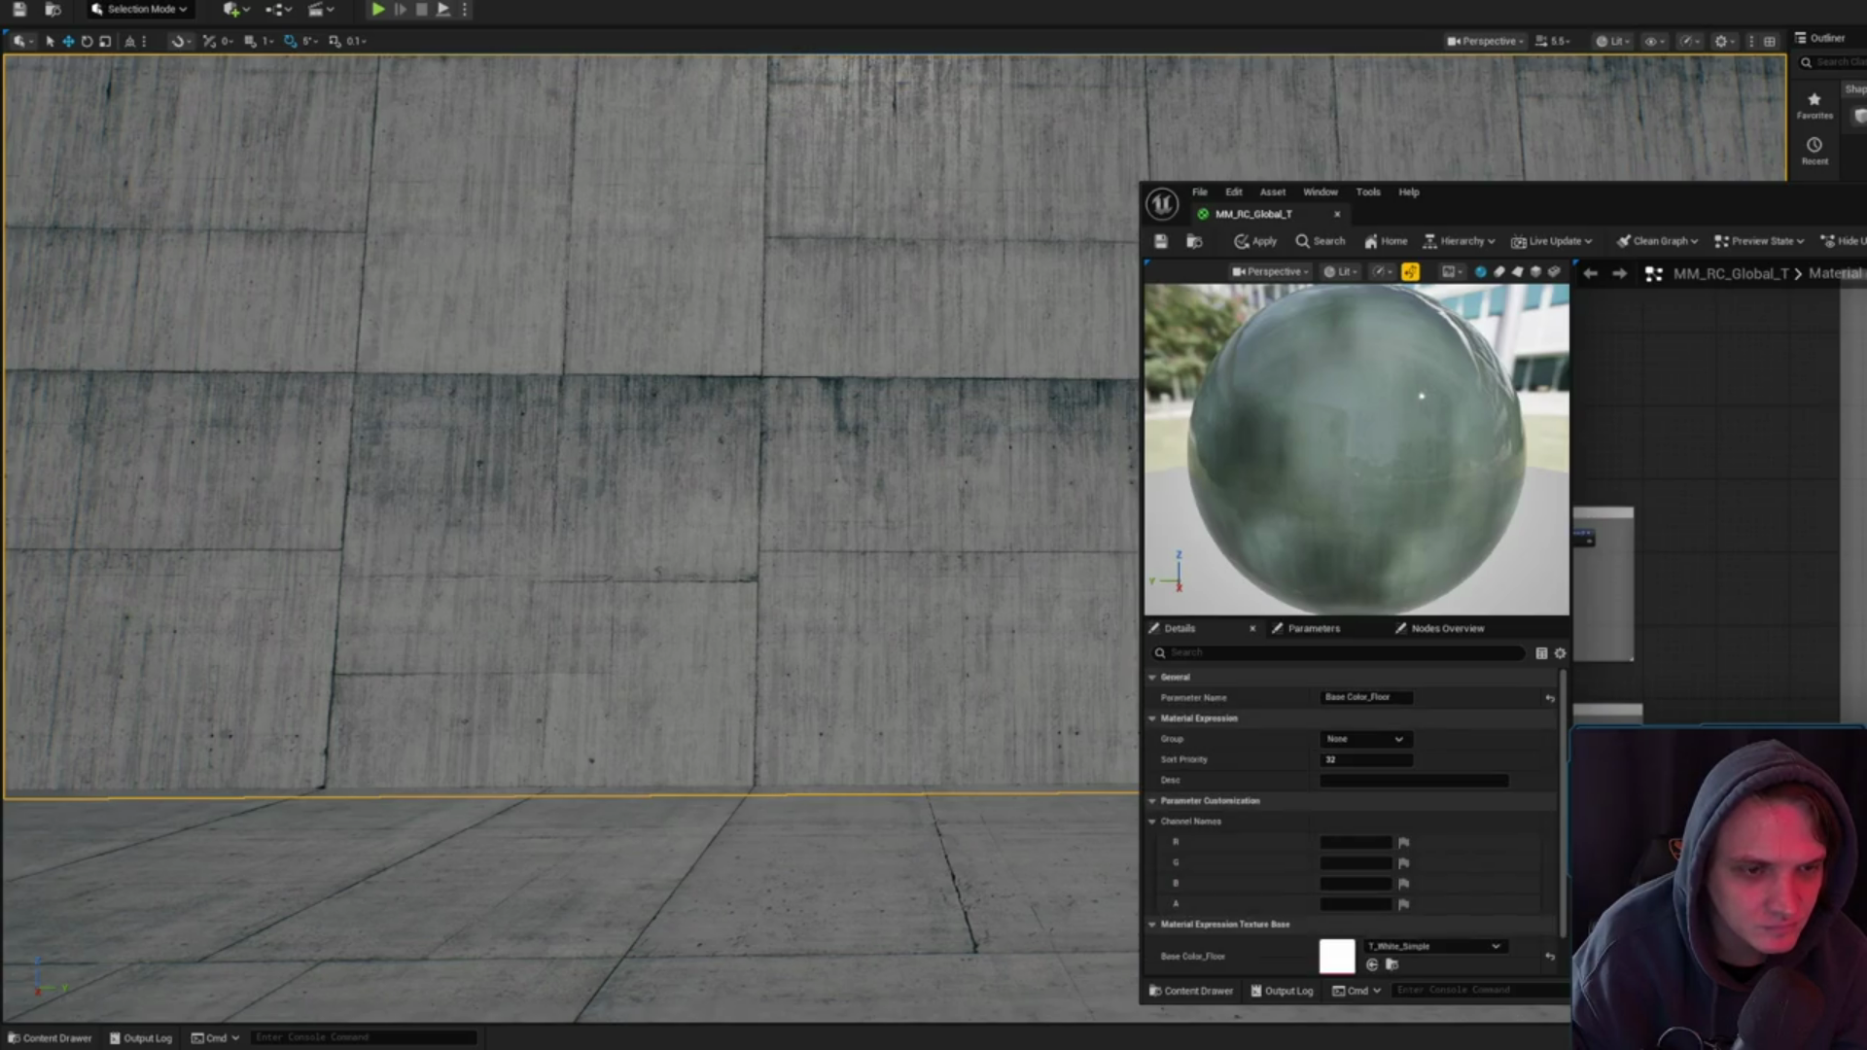
left_click(1741, 524)
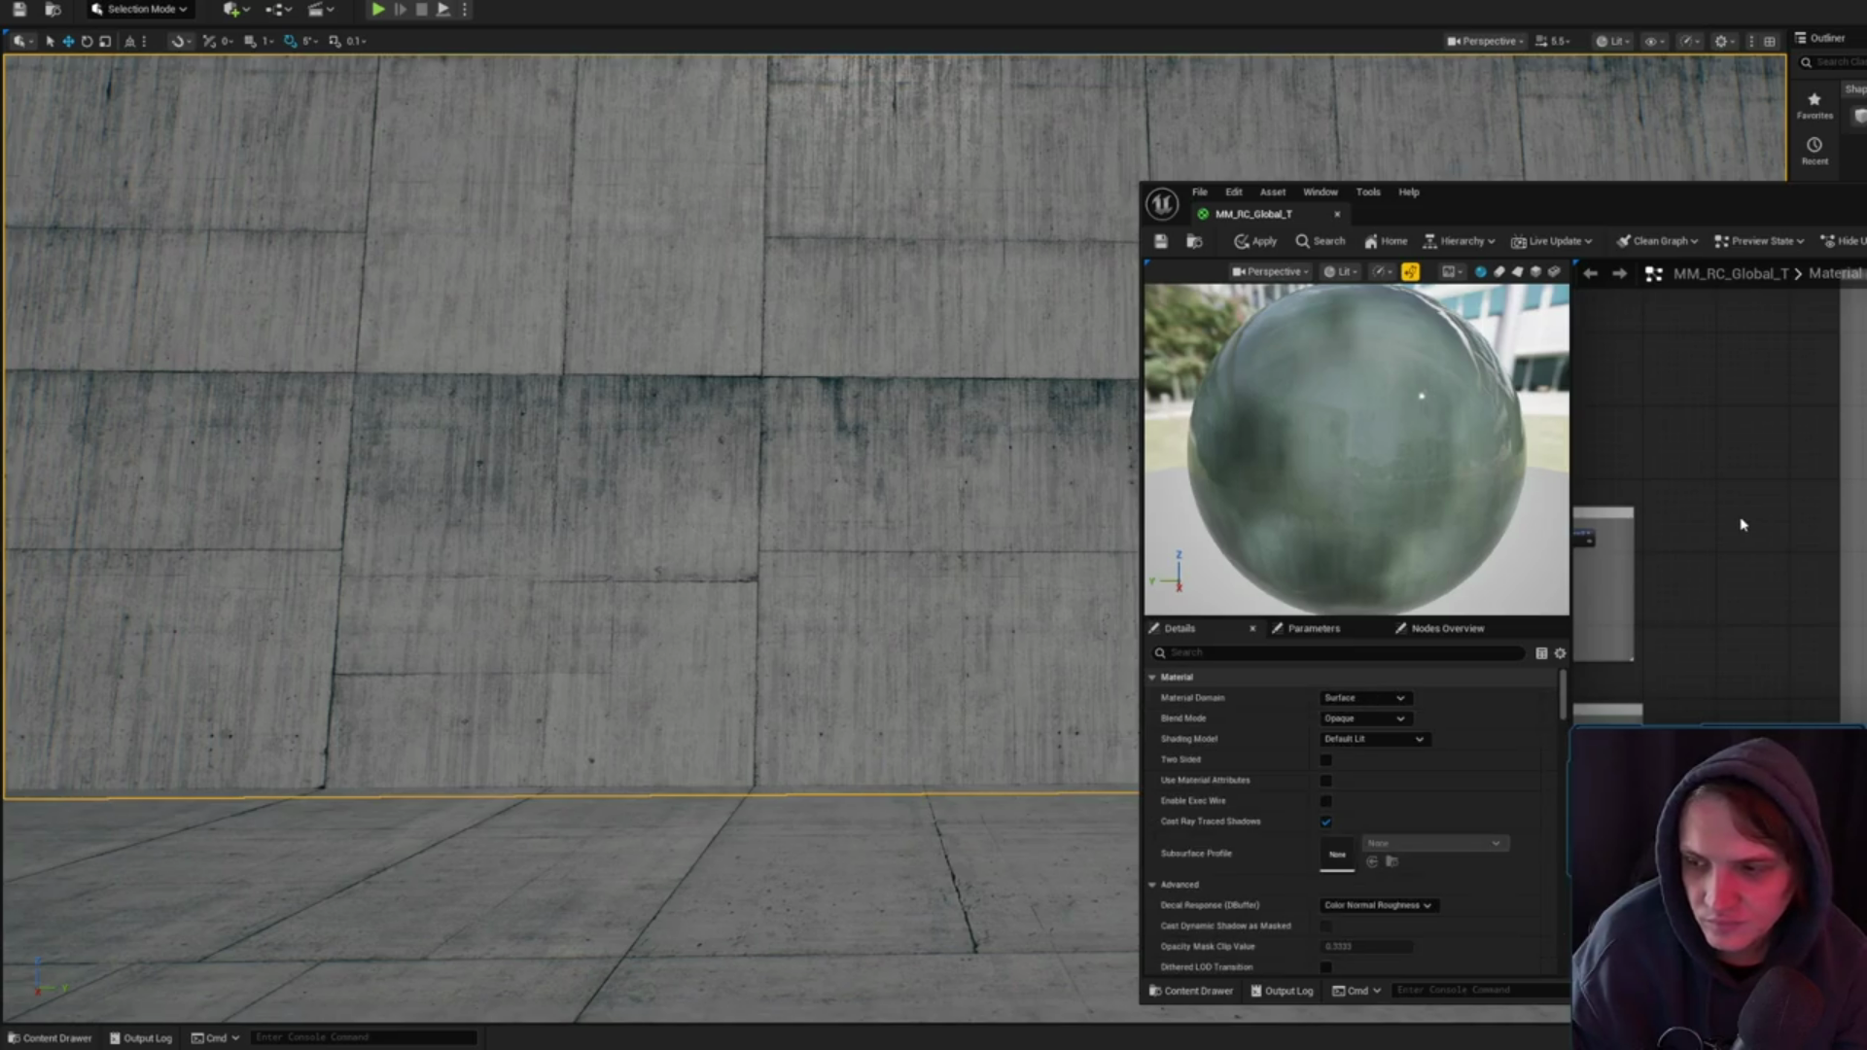
- Apply the pending graph edits to the MM_RC_Global_T master material
scroll(1839, 456, "down", 3)
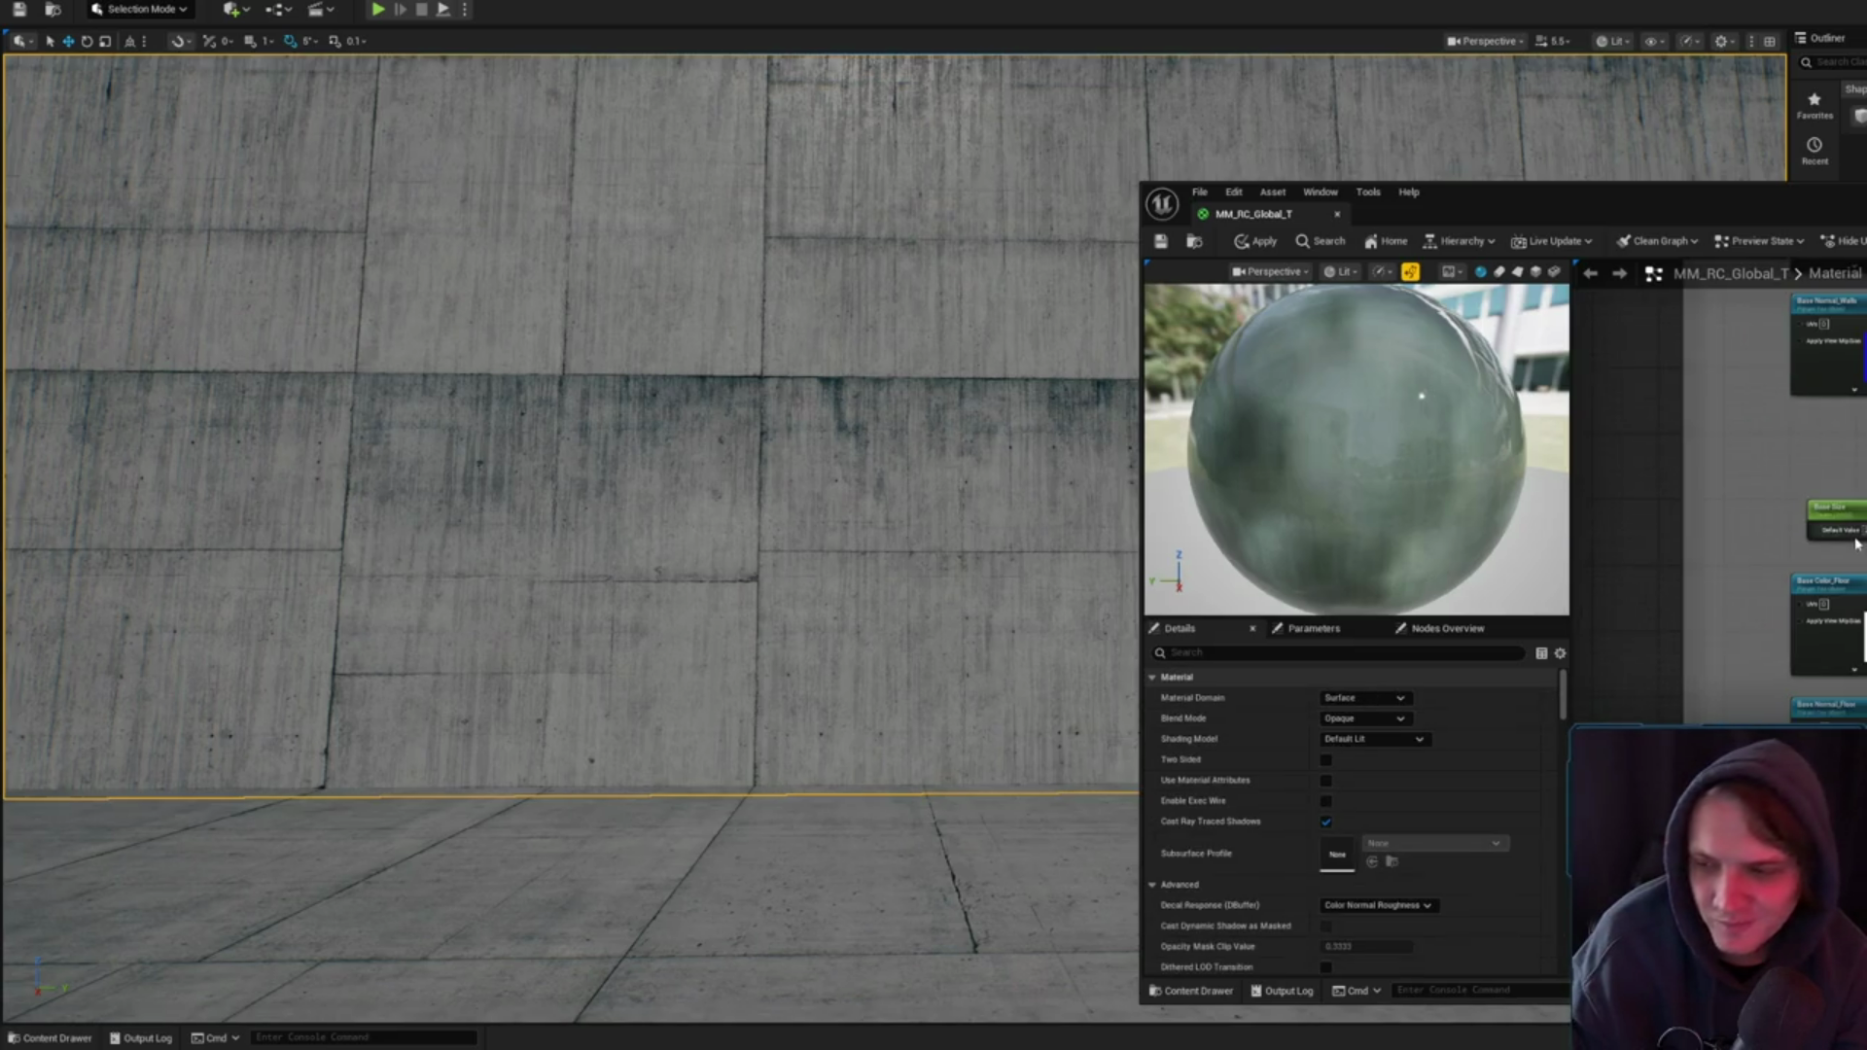
left_click(1264, 243)
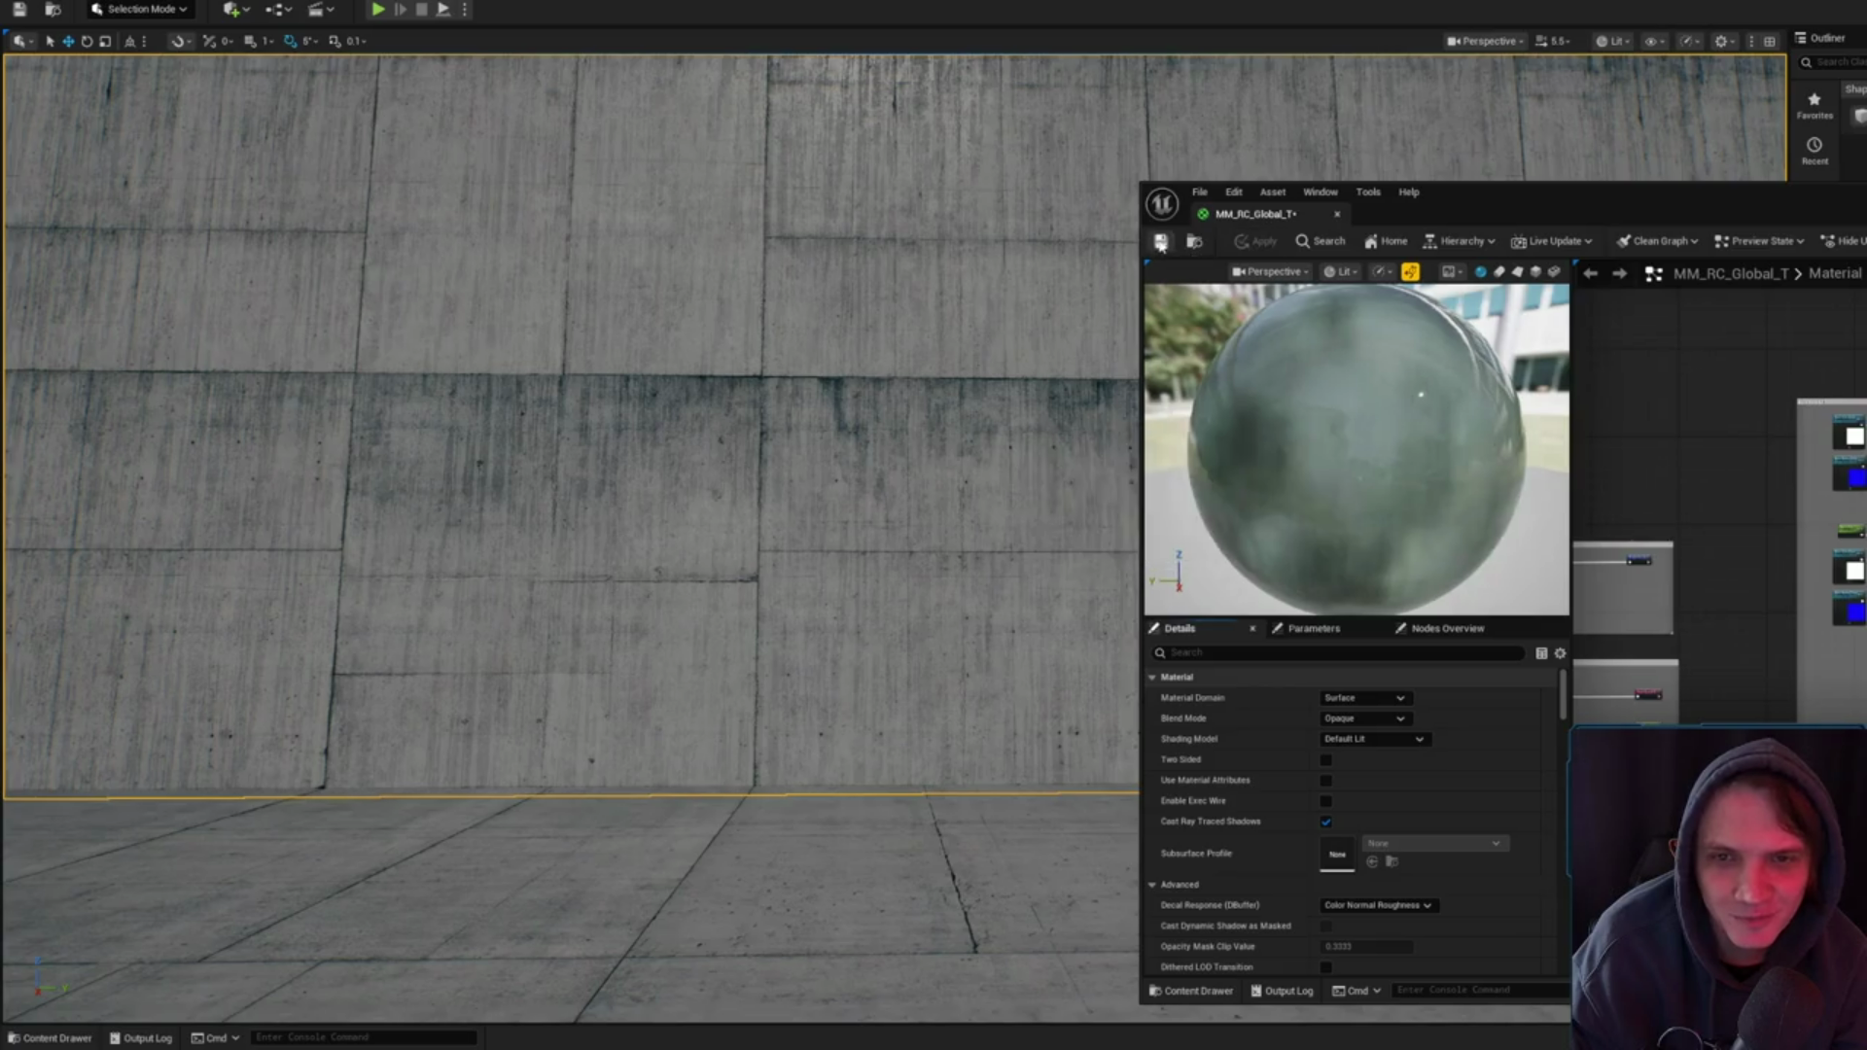
mouse_move(1793, 596)
left_mouse_down()
mouse_move(1697, 457)
mouse_move(1671, 609)
mouse_move(1731, 521)
left_mouse_up()
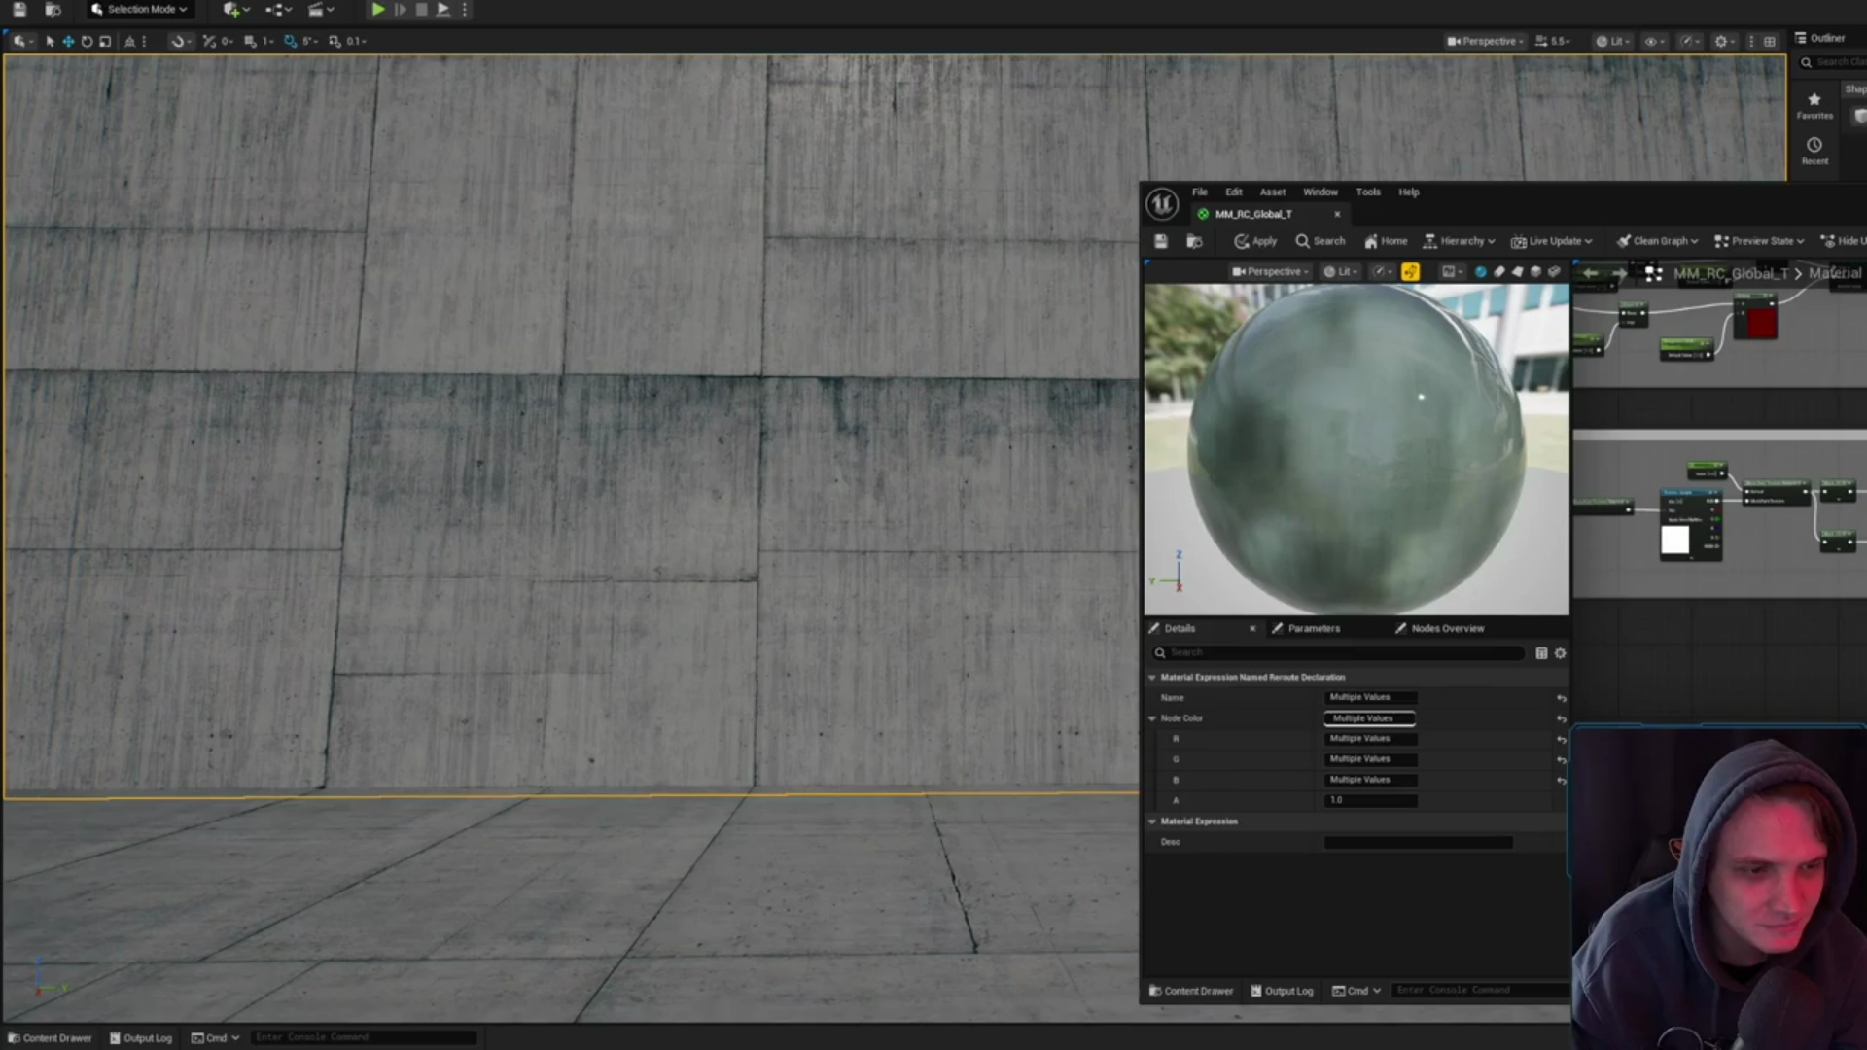
key("Escape")
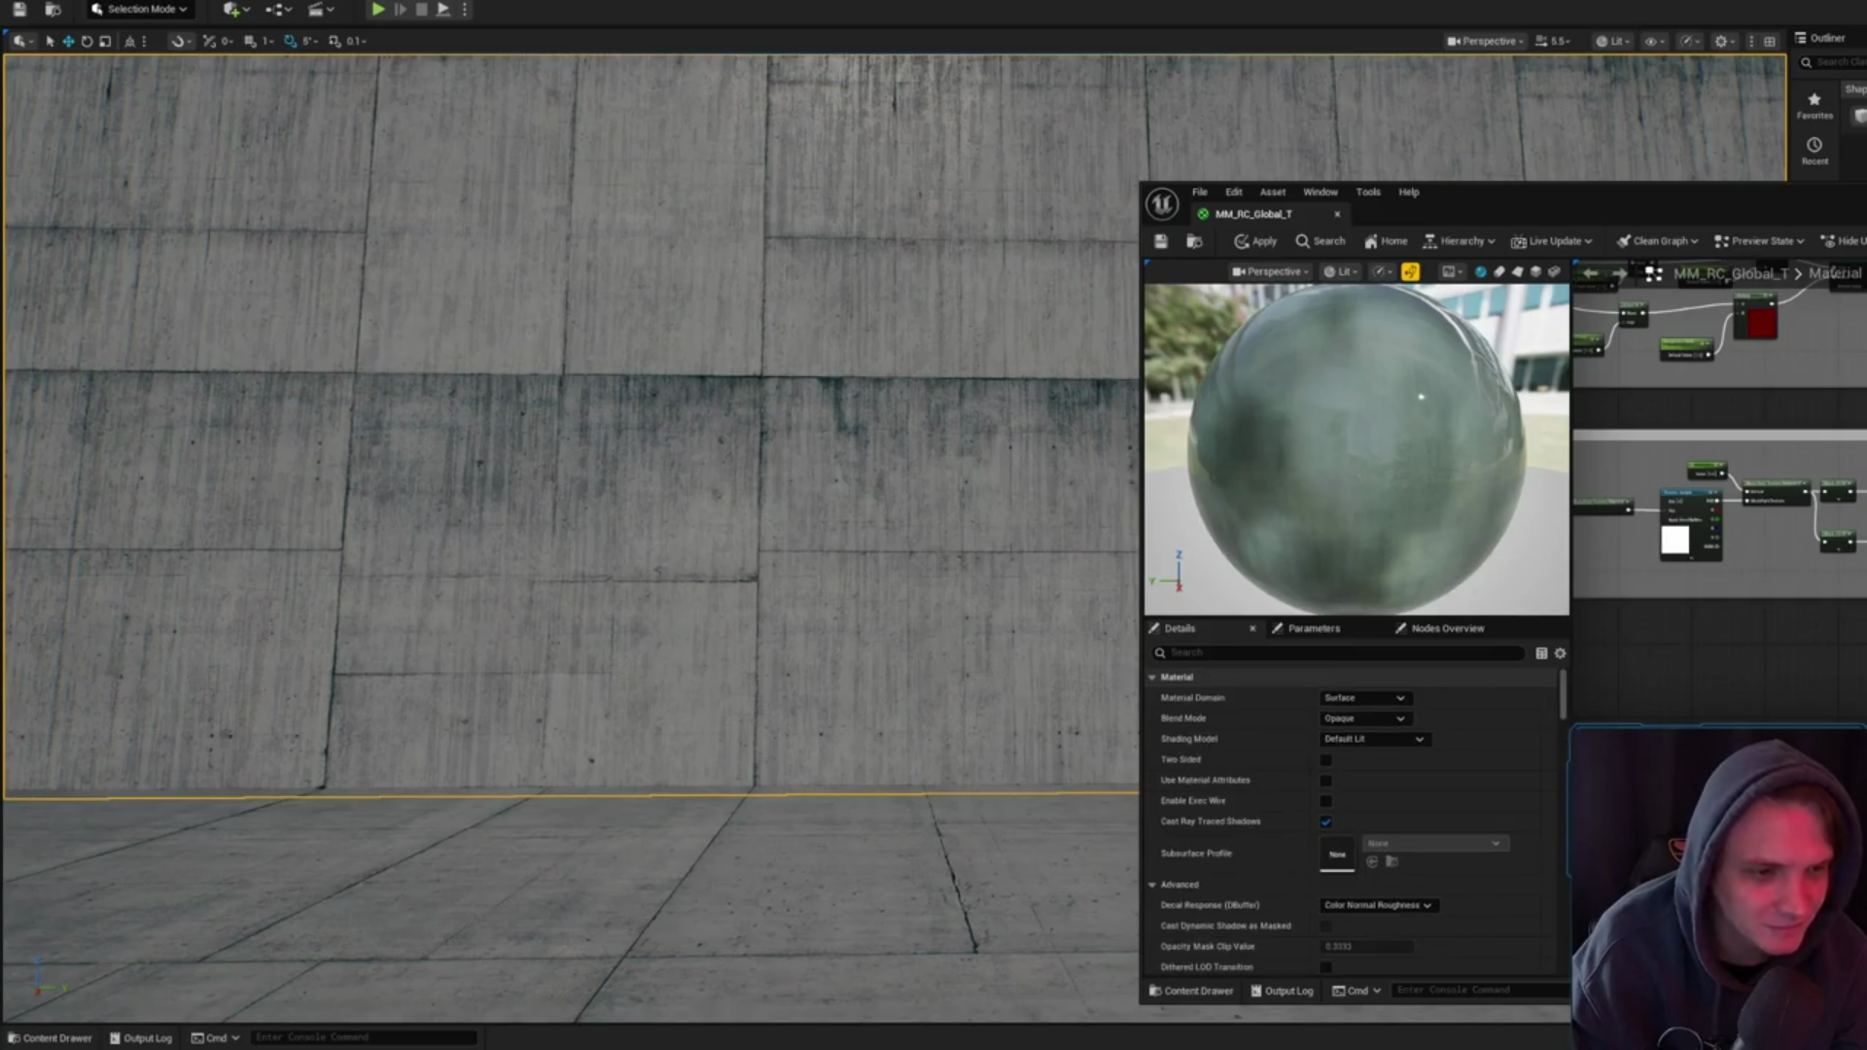
key("ctrl+z")
- Pan and zoom across the graph to inspect the node groups and the Multiply node
mouse_move(1848, 545)
left_mouse_down()
mouse_move(1686, 493)
mouse_move(1661, 364)
left_mouse_up()
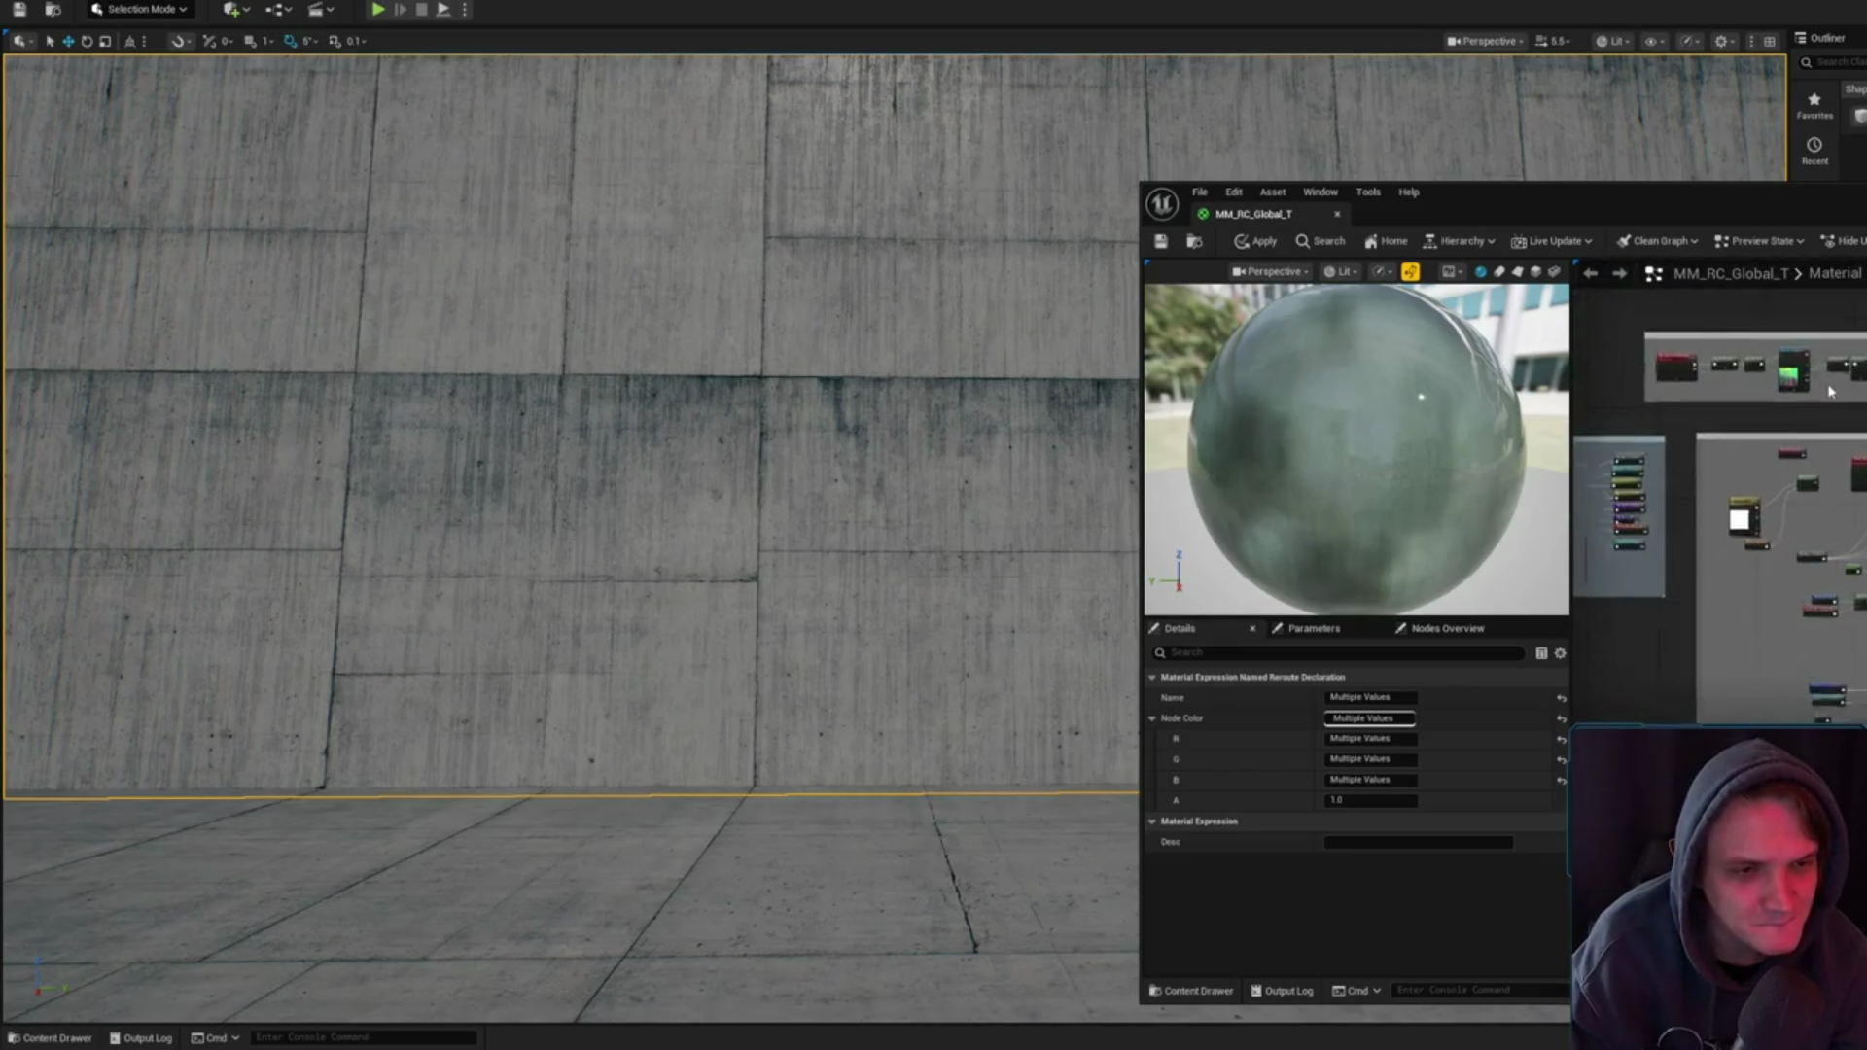
scroll(1759, 398, "up", 3)
scroll(1751, 399, "up", 2)
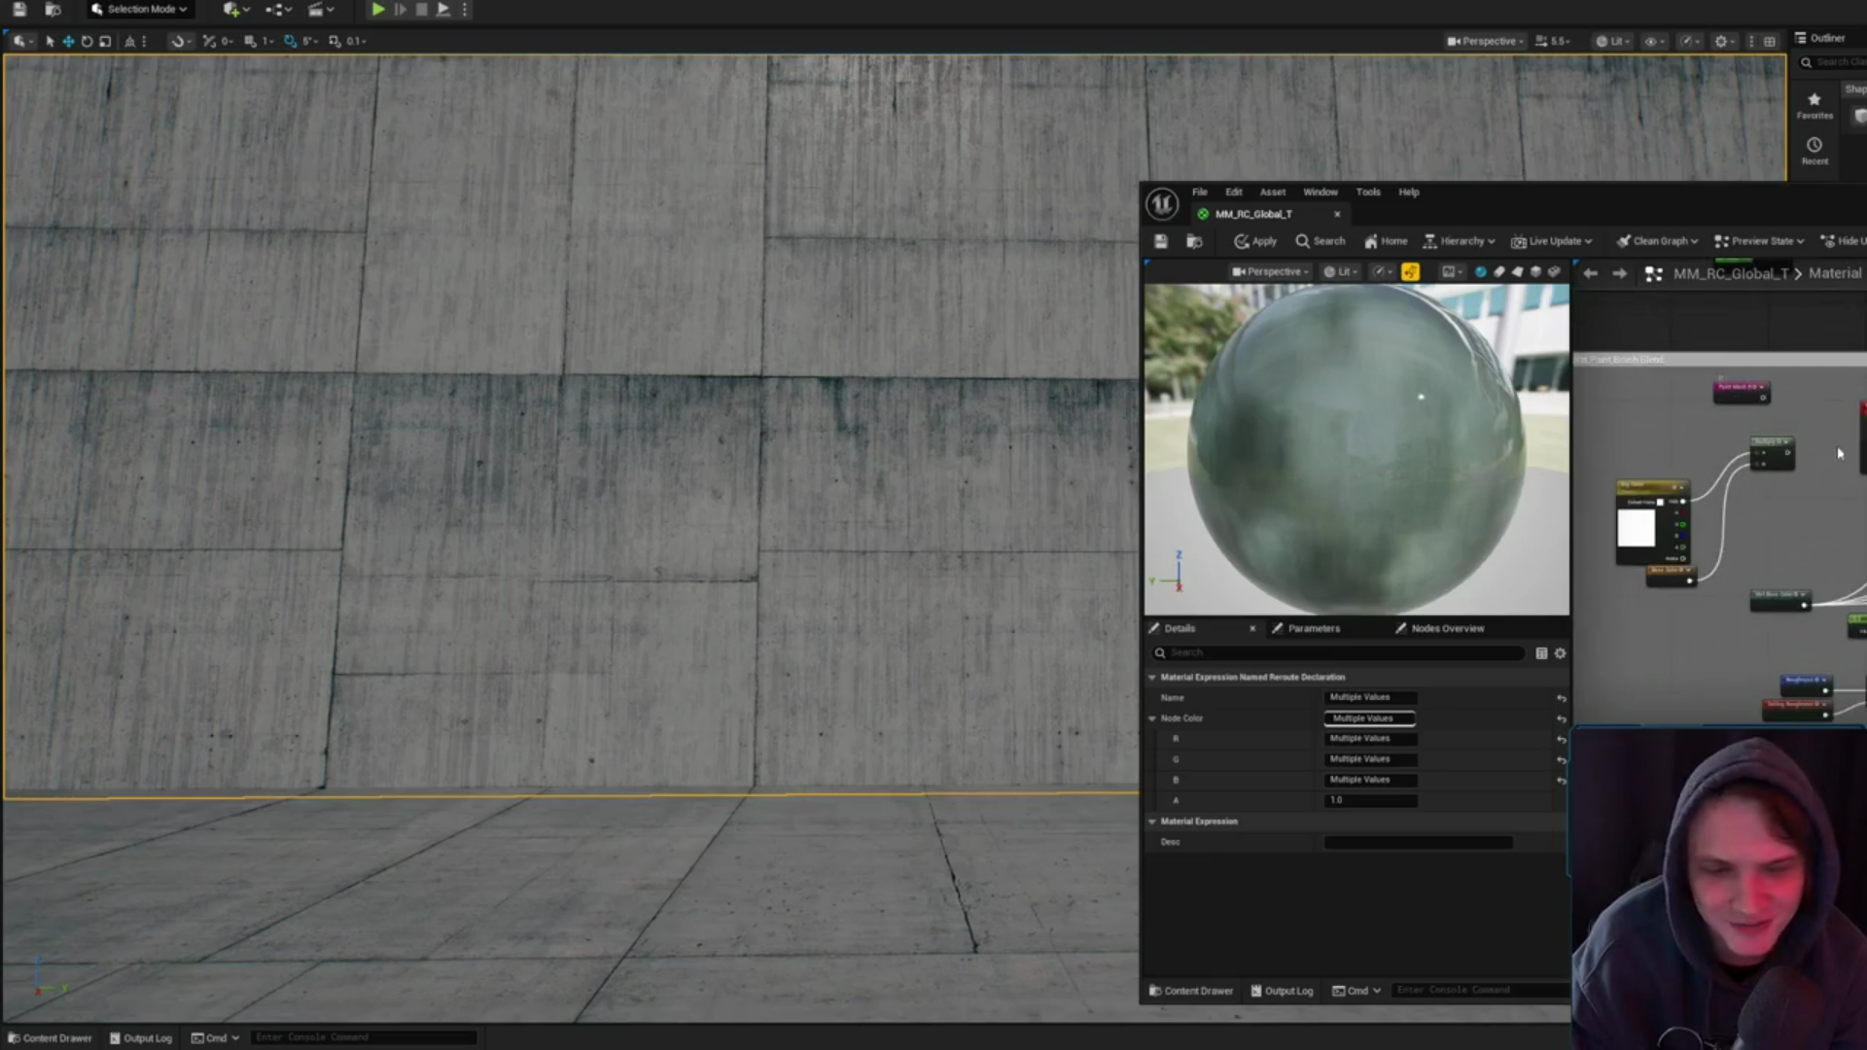
scroll(1839, 452, "down", 5)
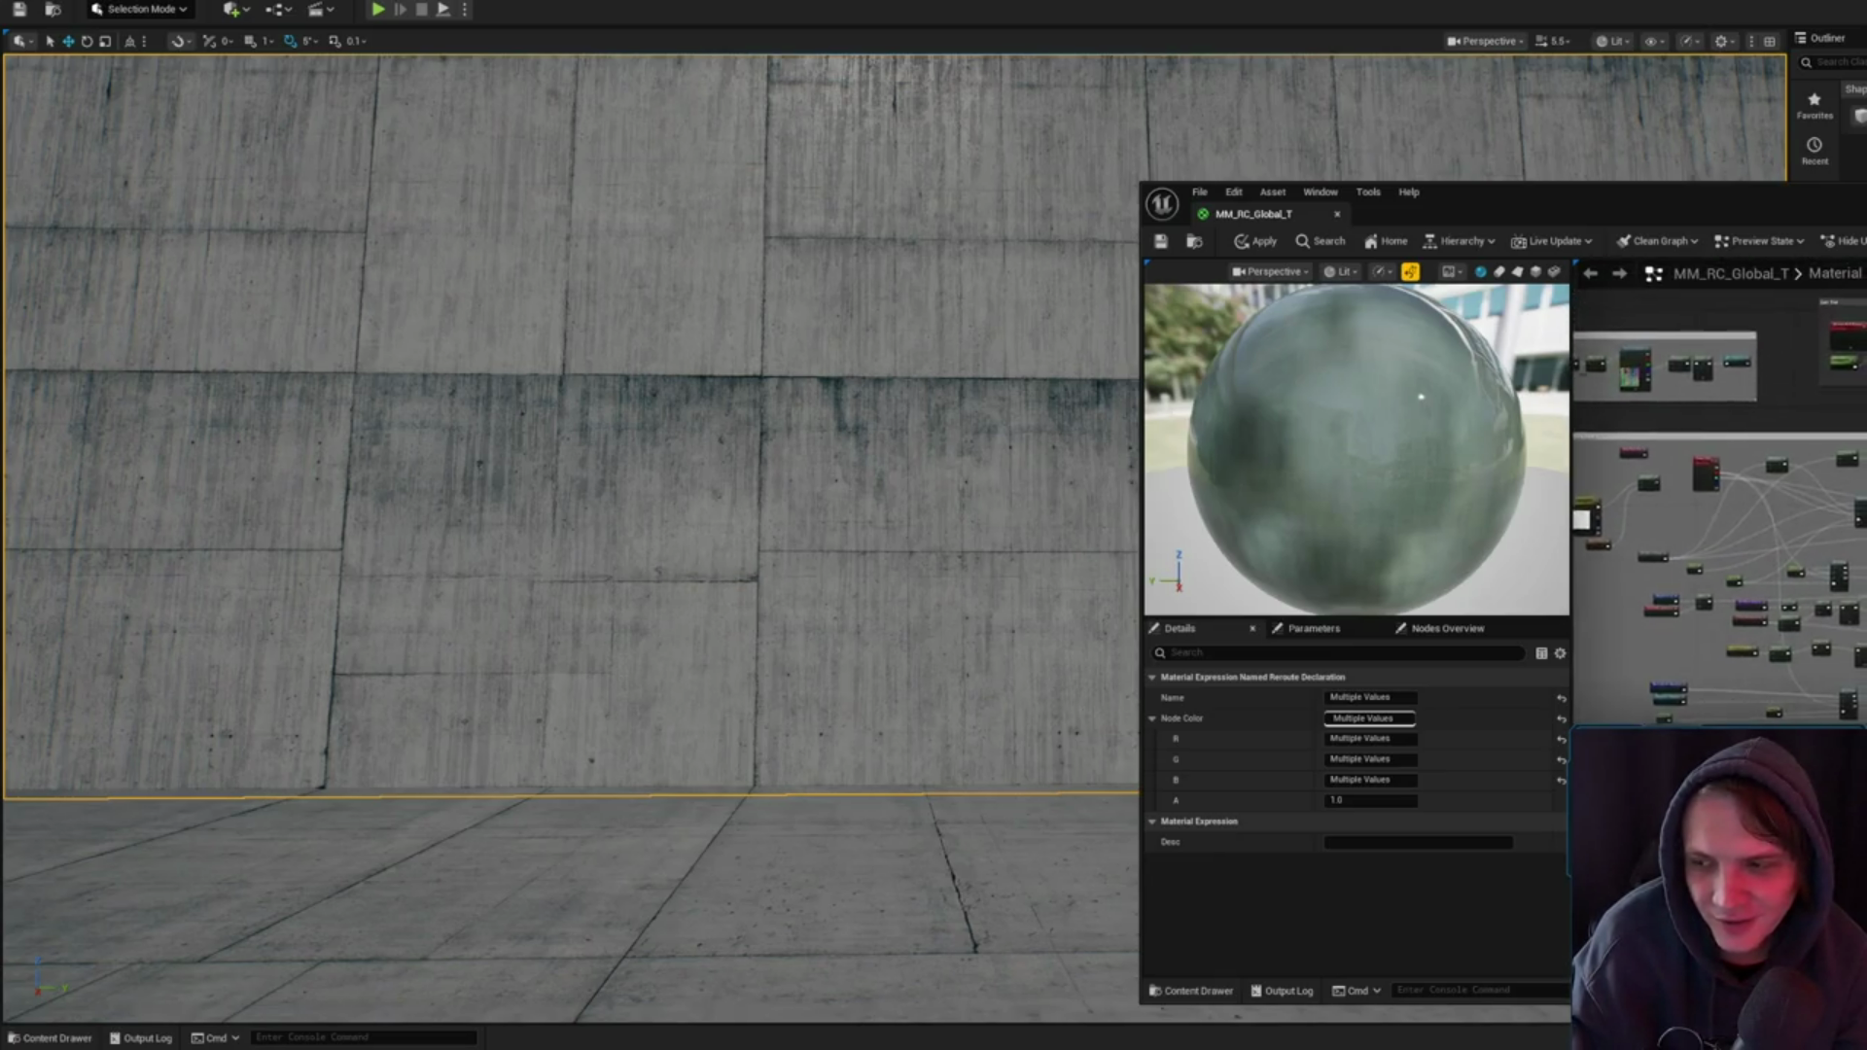
left_click_drag(1668, 544, 1765, 580)
scroll(1751, 569, "up", 8)
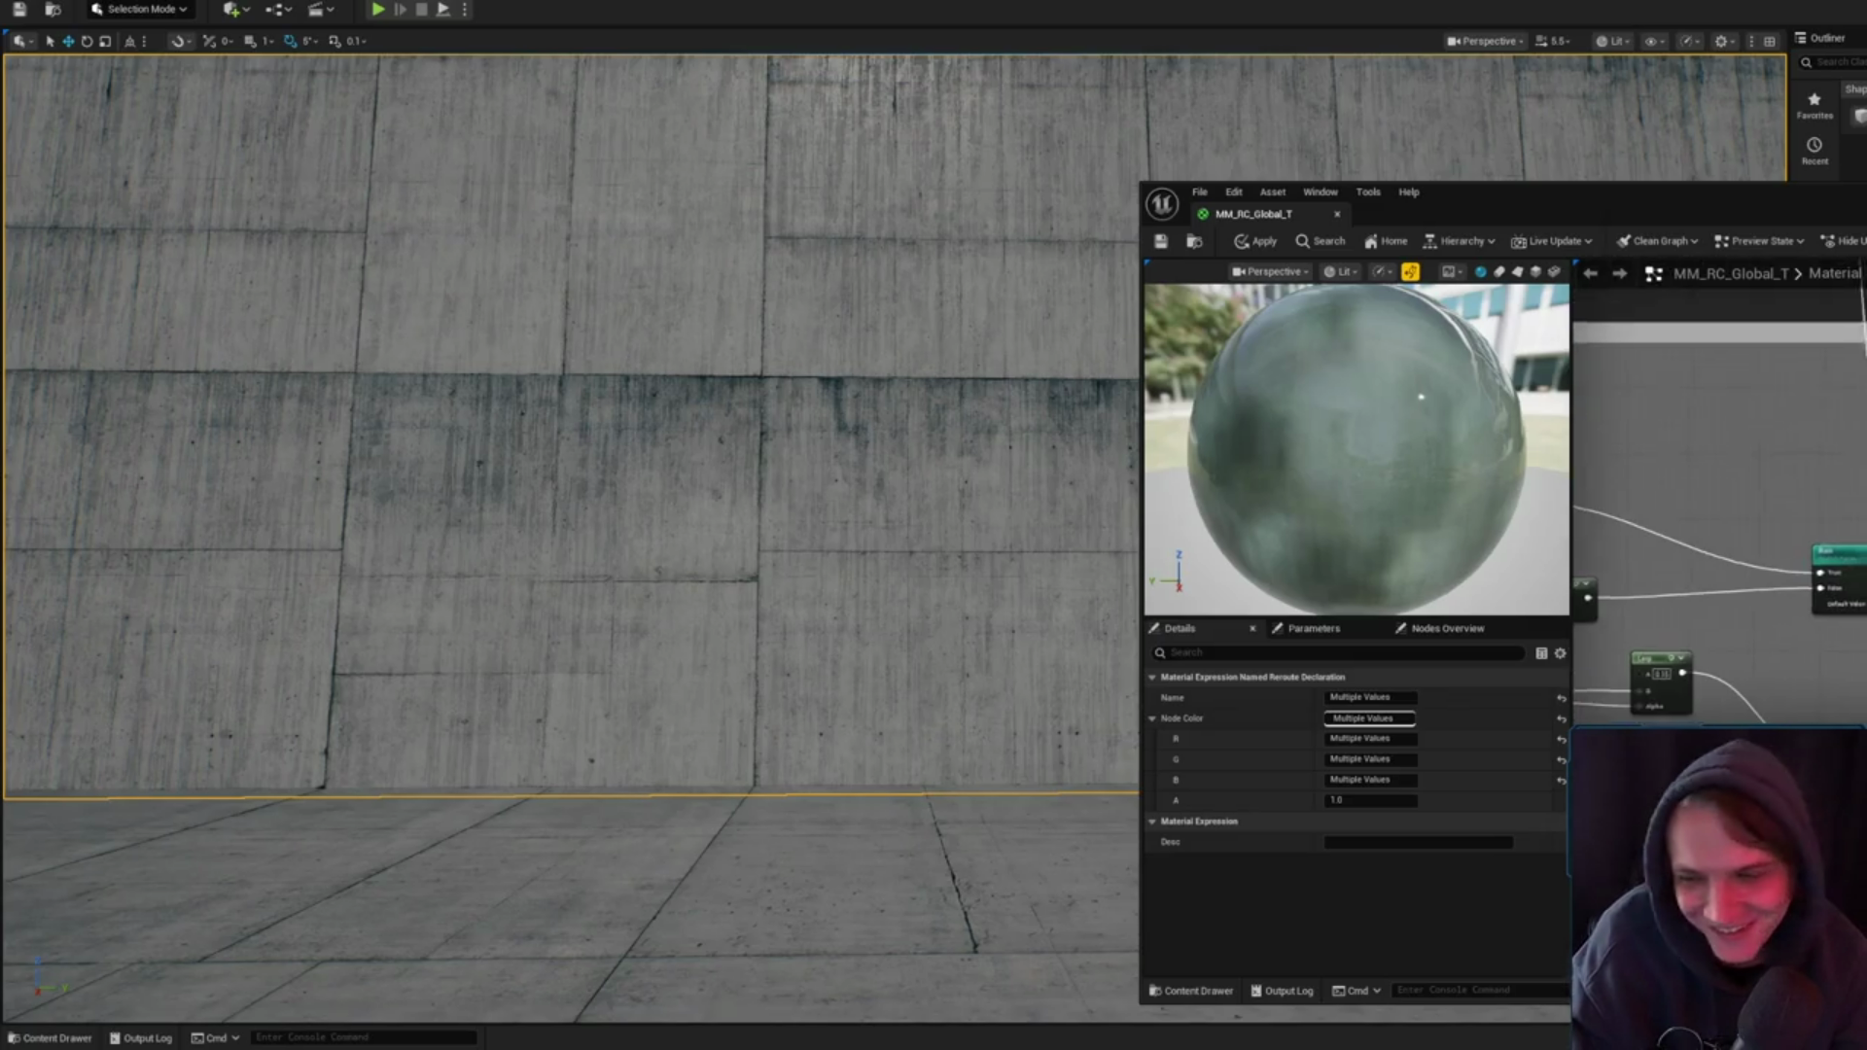
left_click_drag(1848, 652, 1783, 622)
scroll(1776, 612, "down", 5)
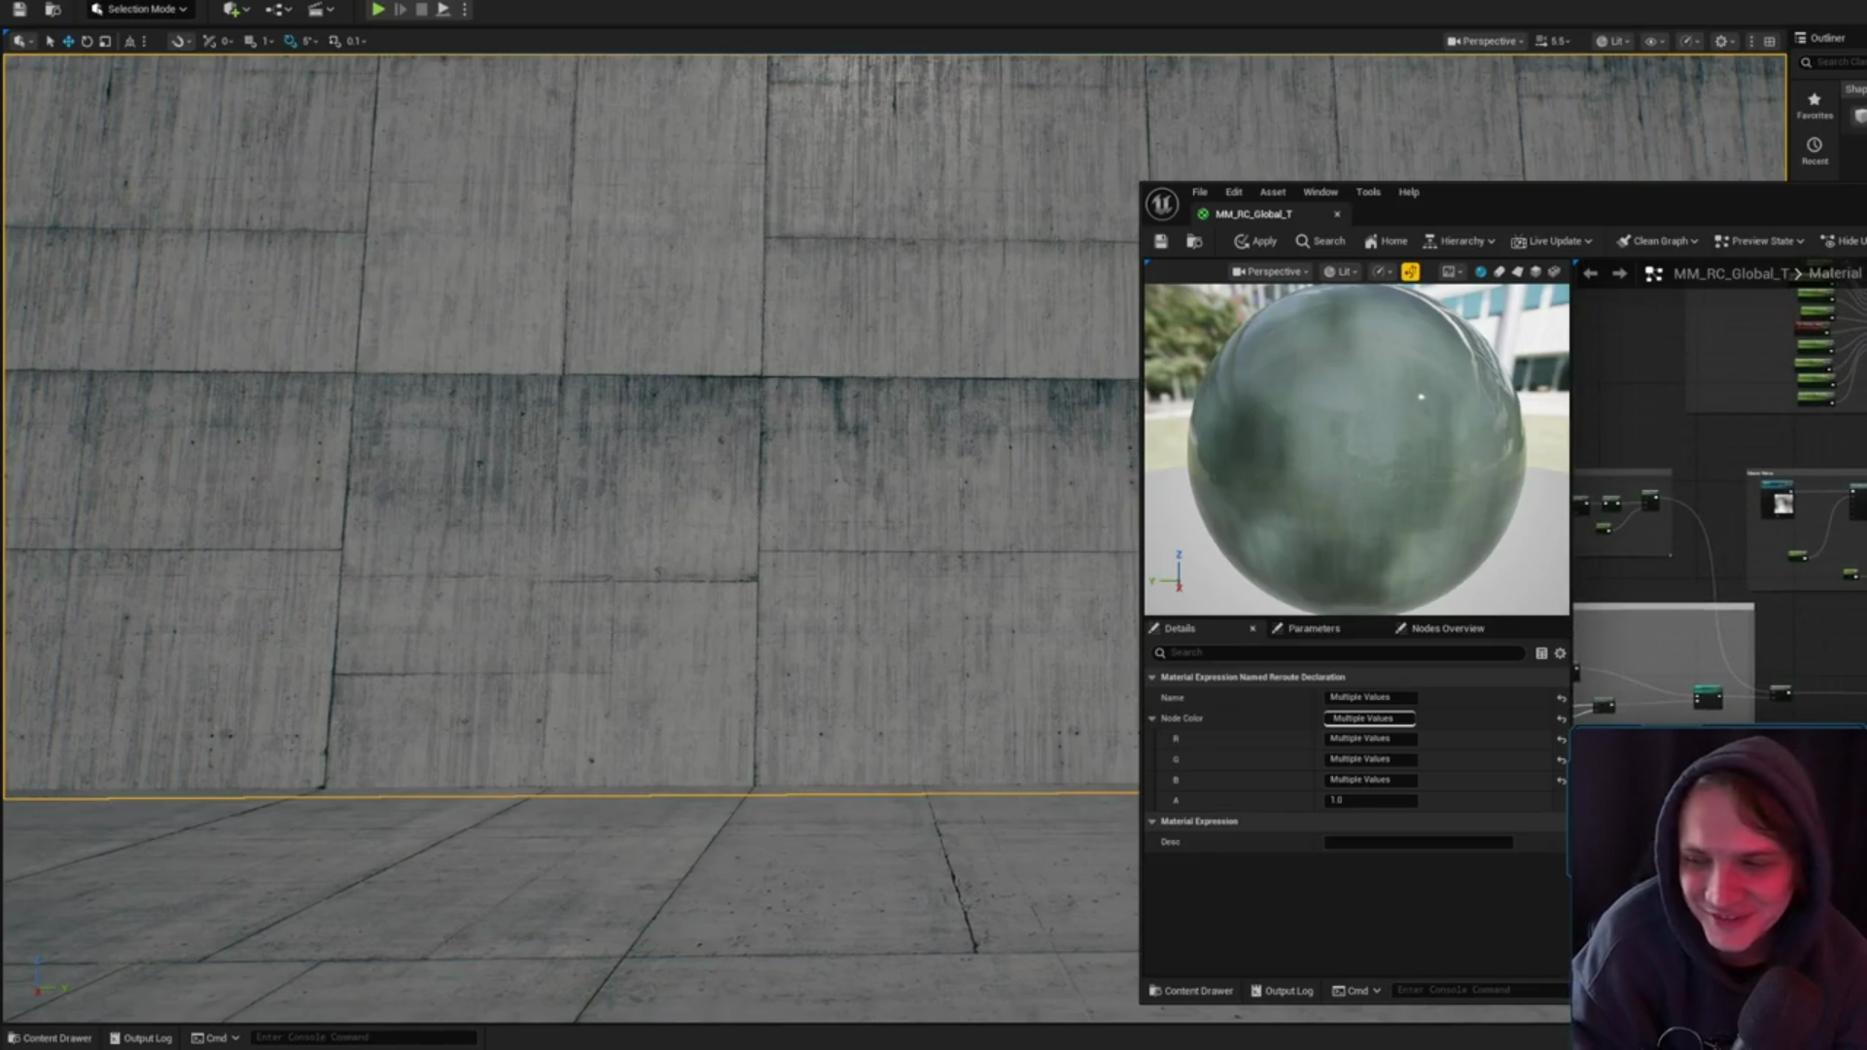
scroll(1721, 500, "up", 5)
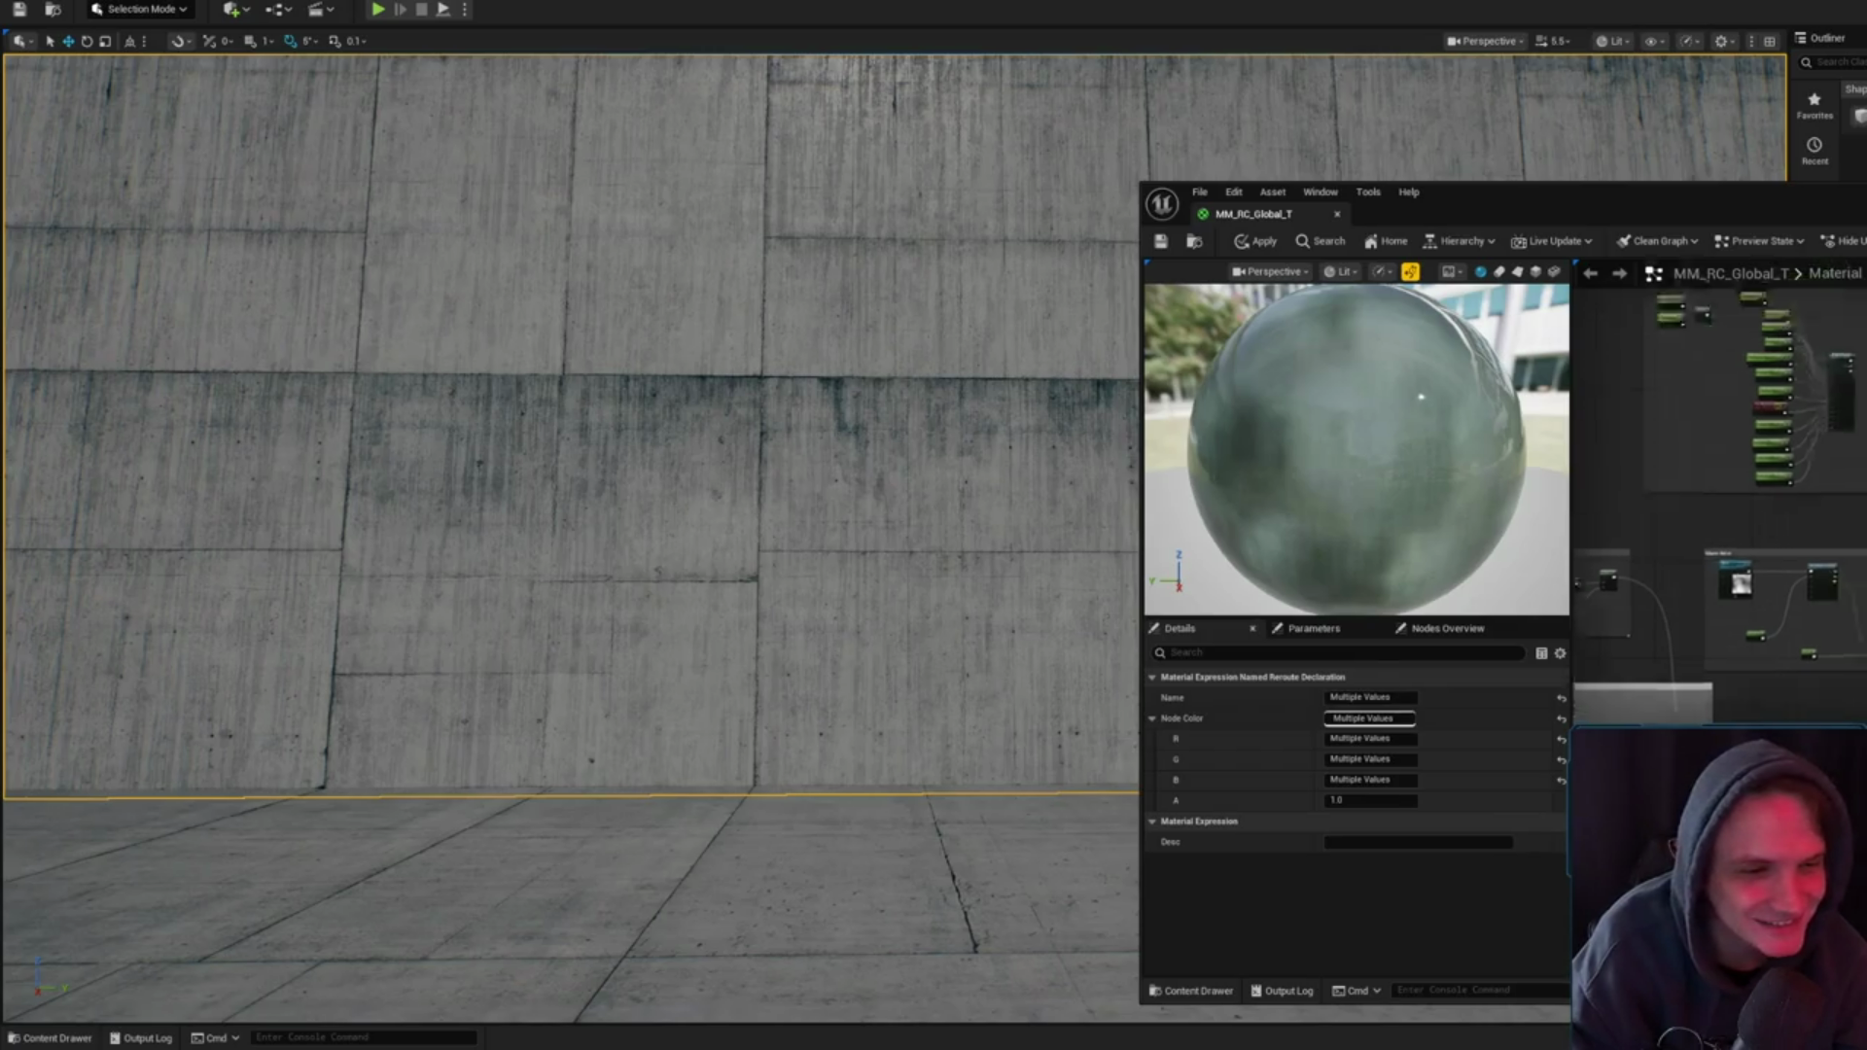
- Nudge the WorldAlignedTexture node slightly left, then orbit the level view across the wall
left_click_drag(1722, 501, 1754, 399)
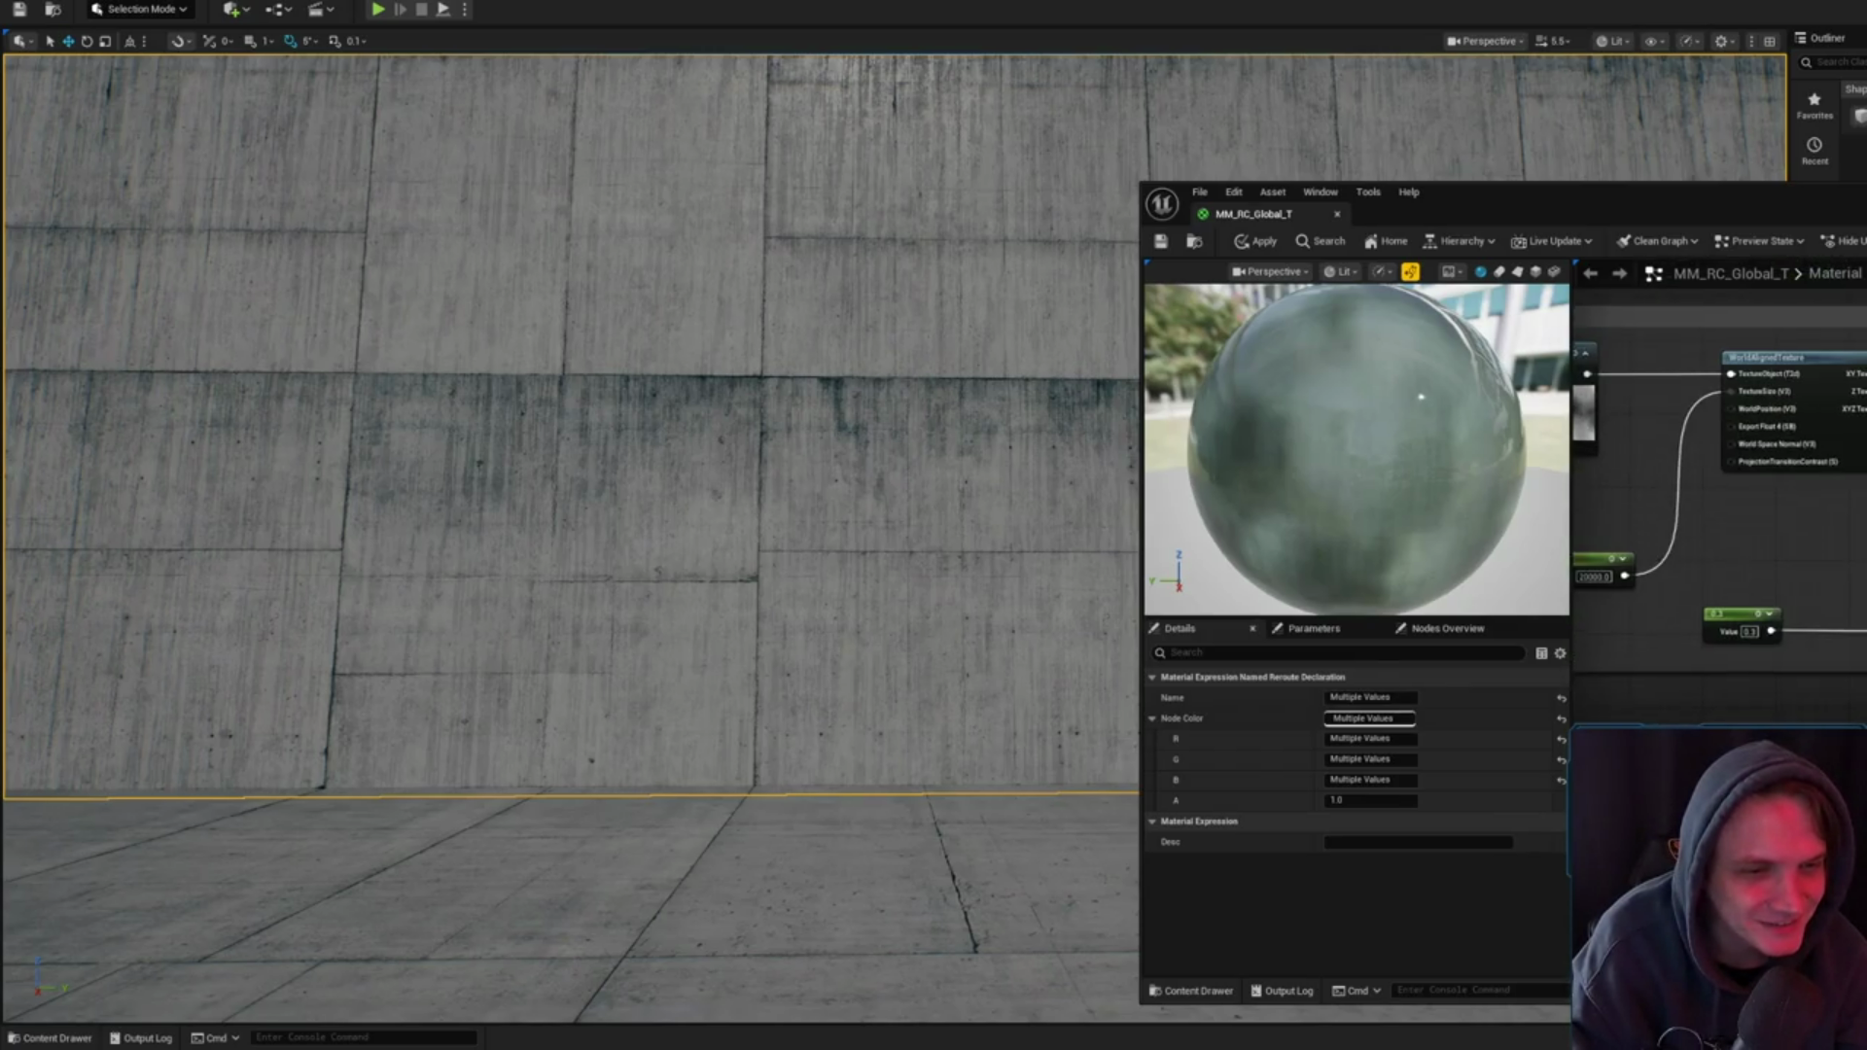
left_click_drag(1866, 464, 1853, 464)
mouse_move(1701, 559)
left_mouse_down()
mouse_move(1862, 584)
mouse_move(1795, 662)
left_mouse_up()
left_click(1810, 580)
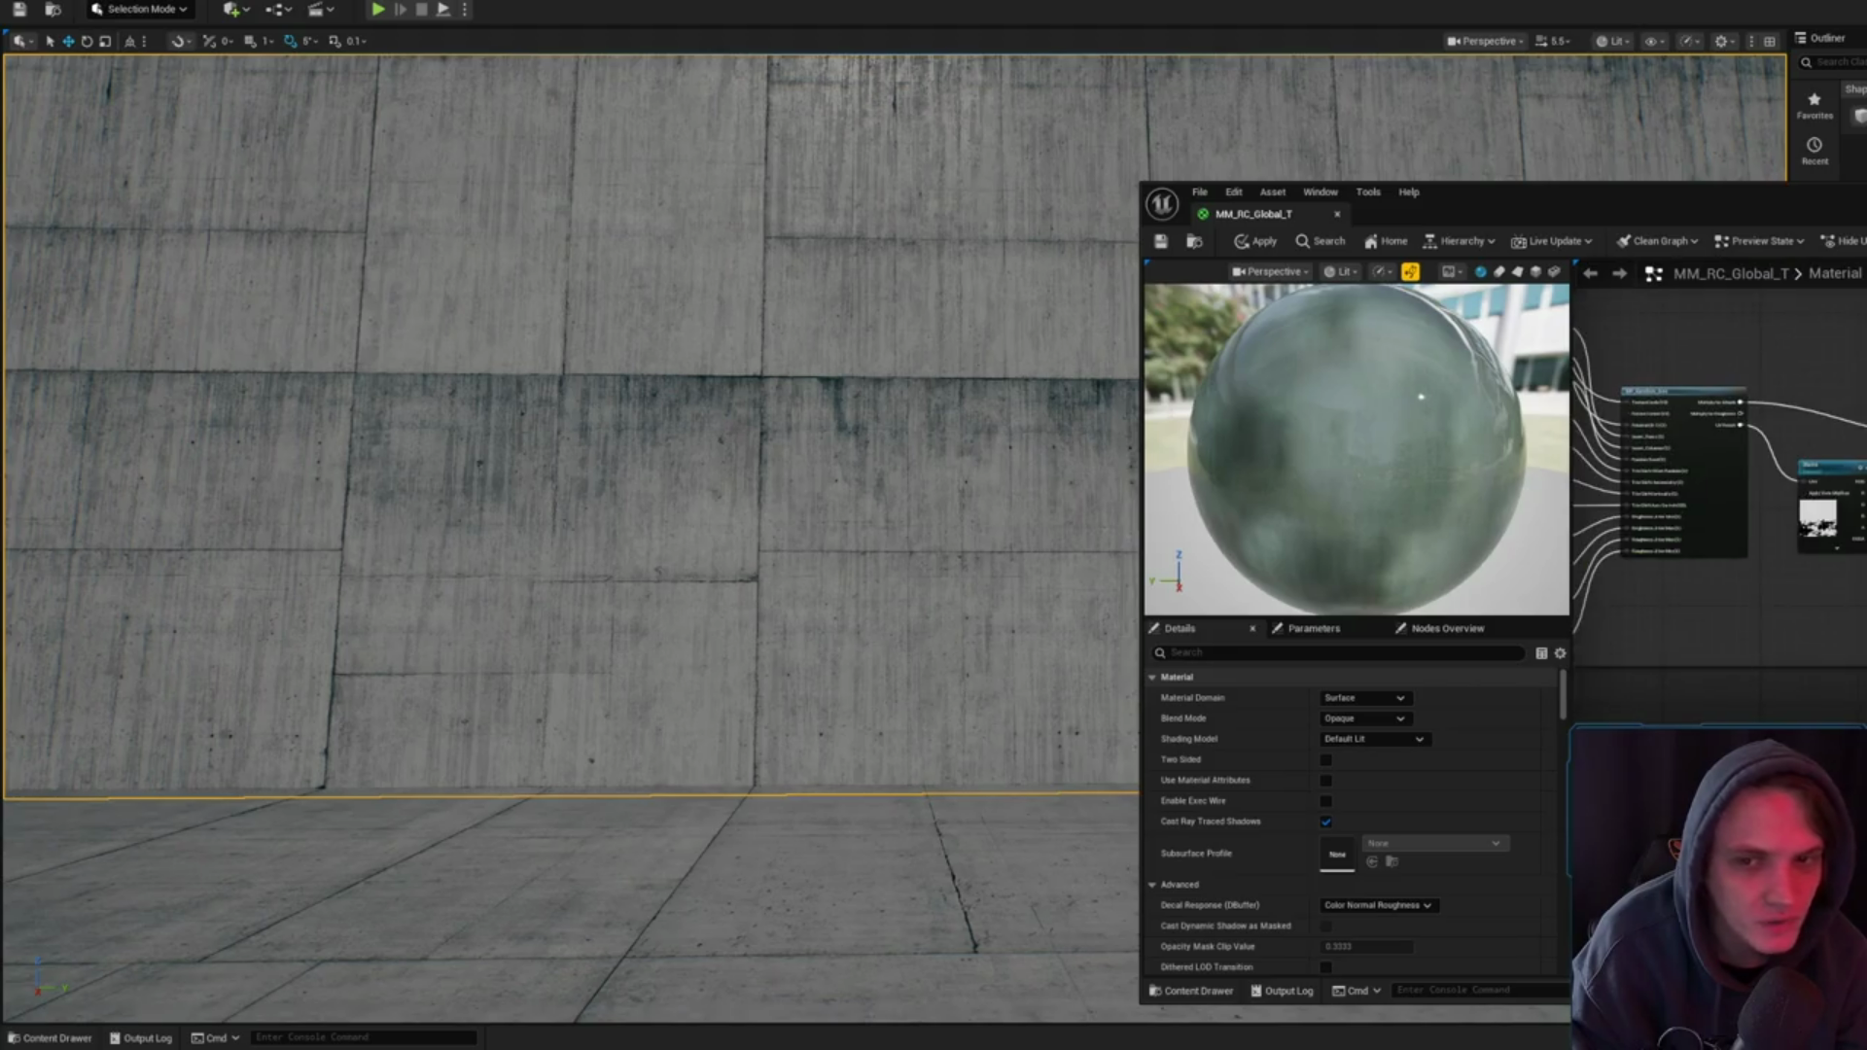
mouse_move(1036, 538)
left_mouse_down()
mouse_move(954, 467)
mouse_move(1106, 380)
left_mouse_up()
- Save MM_RC_Global_T and locate it in the Masters folder of the Content Browser
left_click(1163, 241)
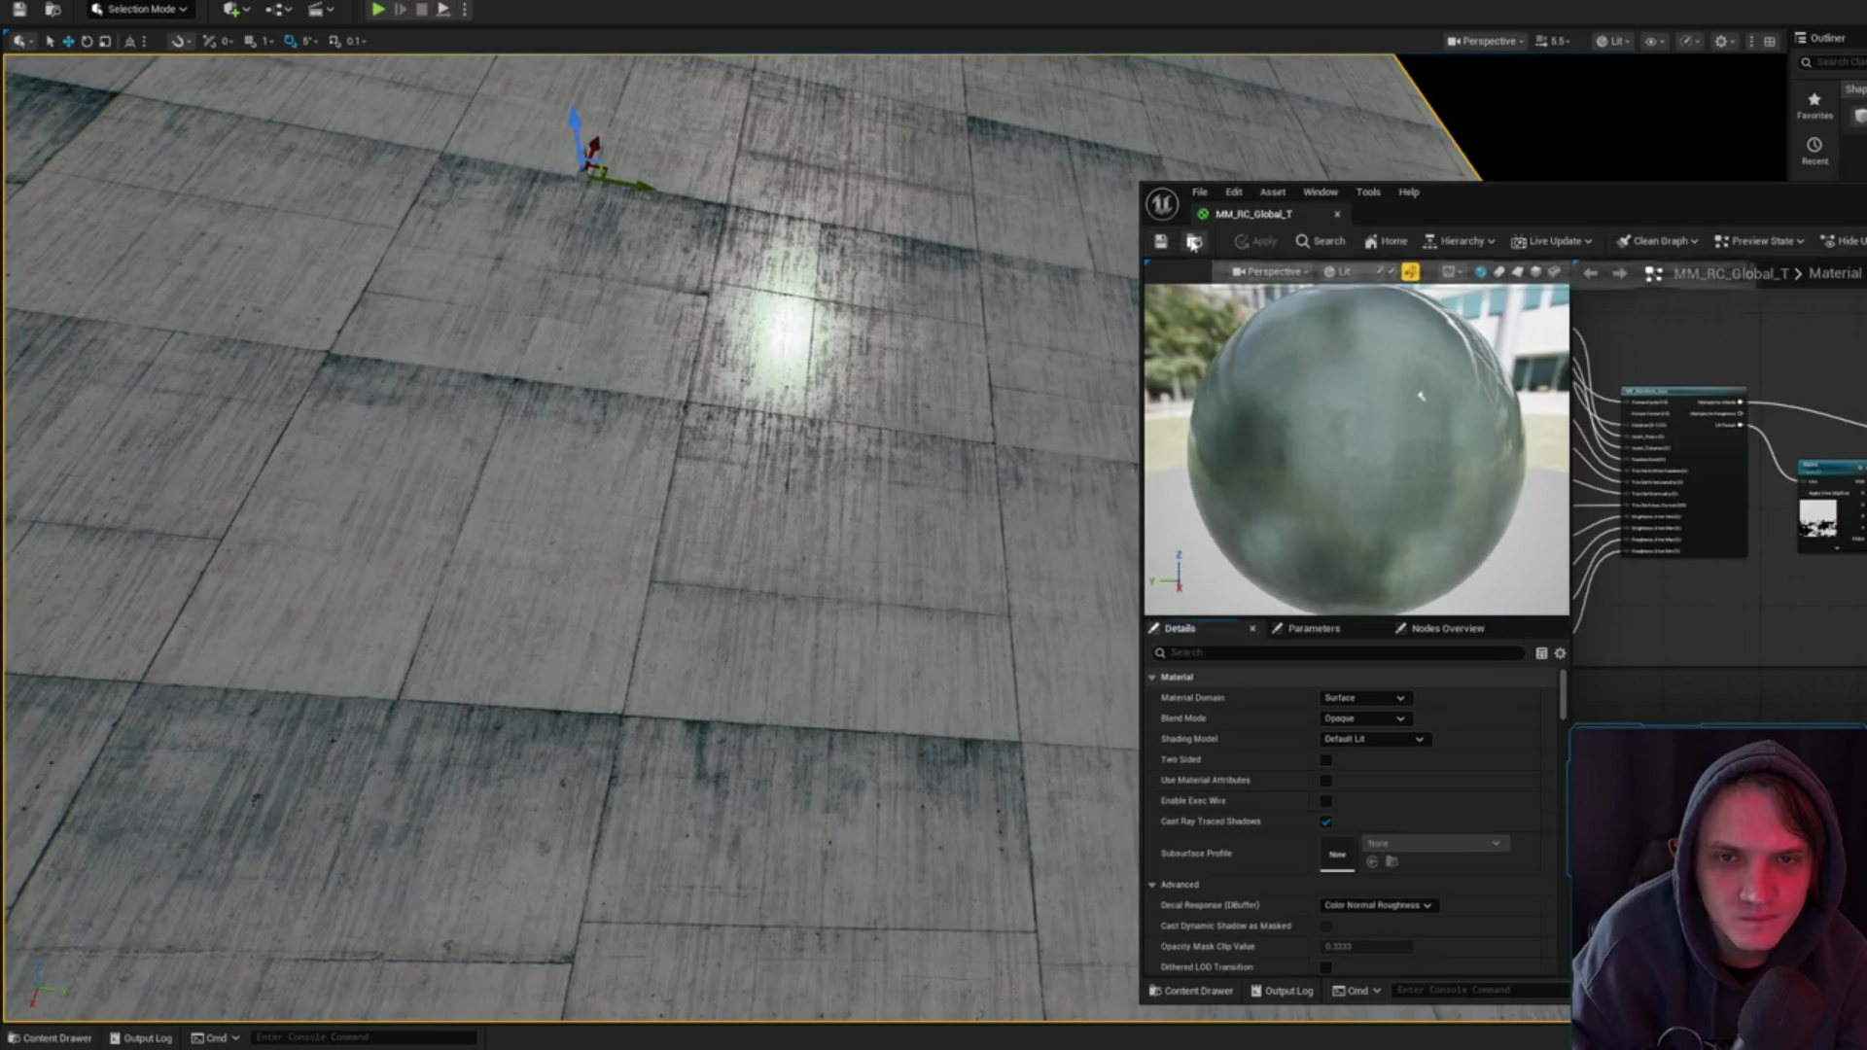
left_click(1195, 241)
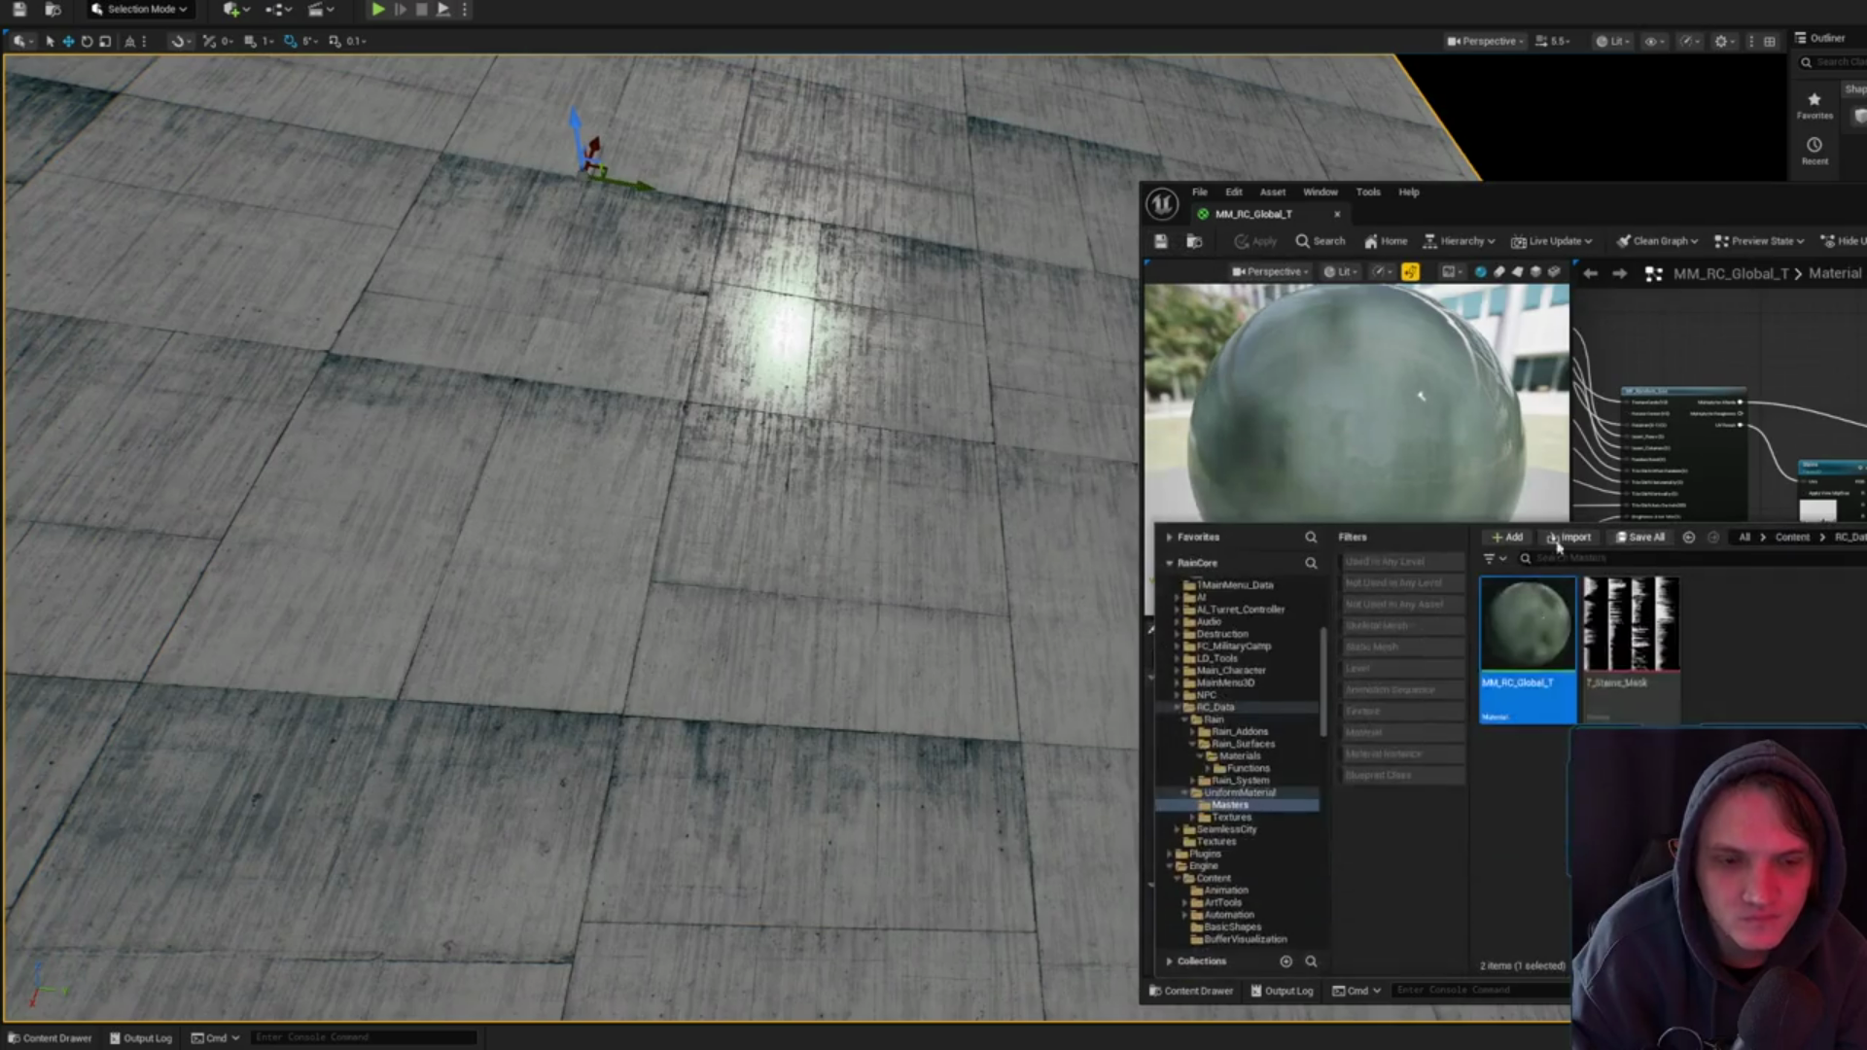
left_click(1240, 793)
double_click(1499, 641)
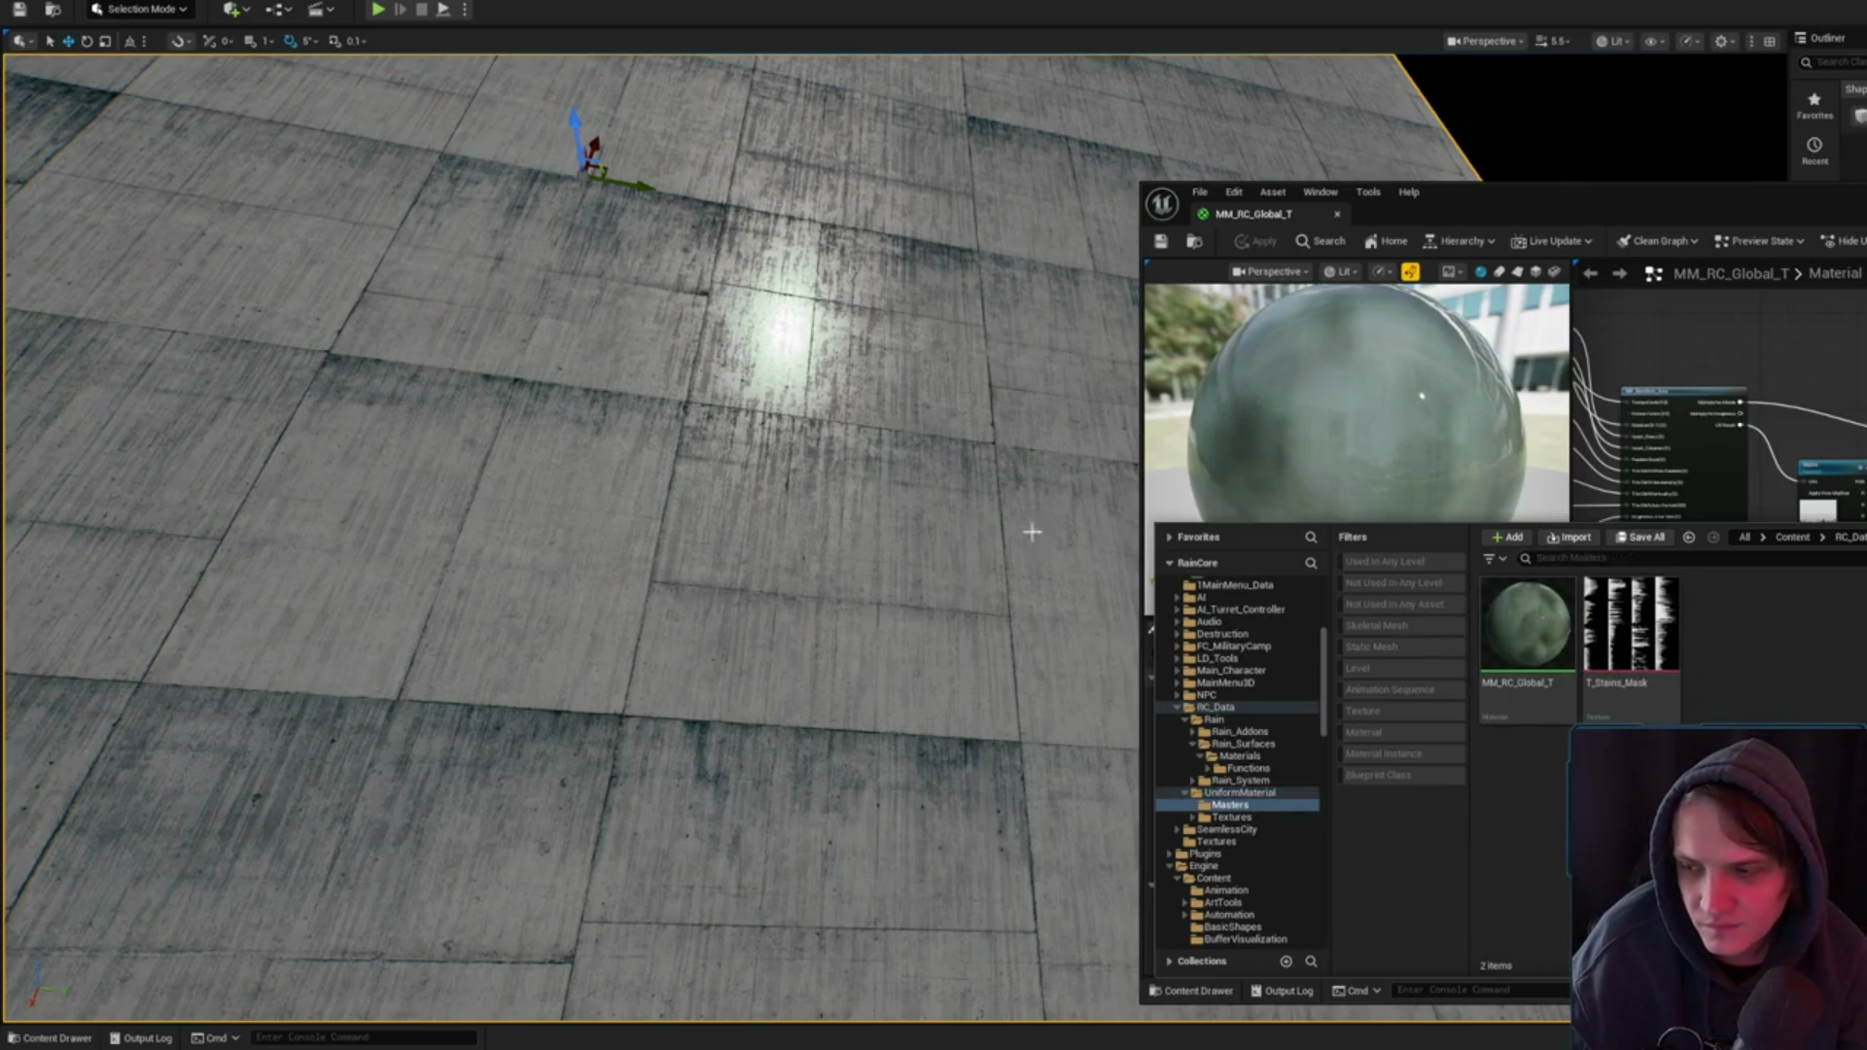
- Browse RC_Data > UniformMaterial and open the MI_RC_01 material instance
left_click(49, 1038)
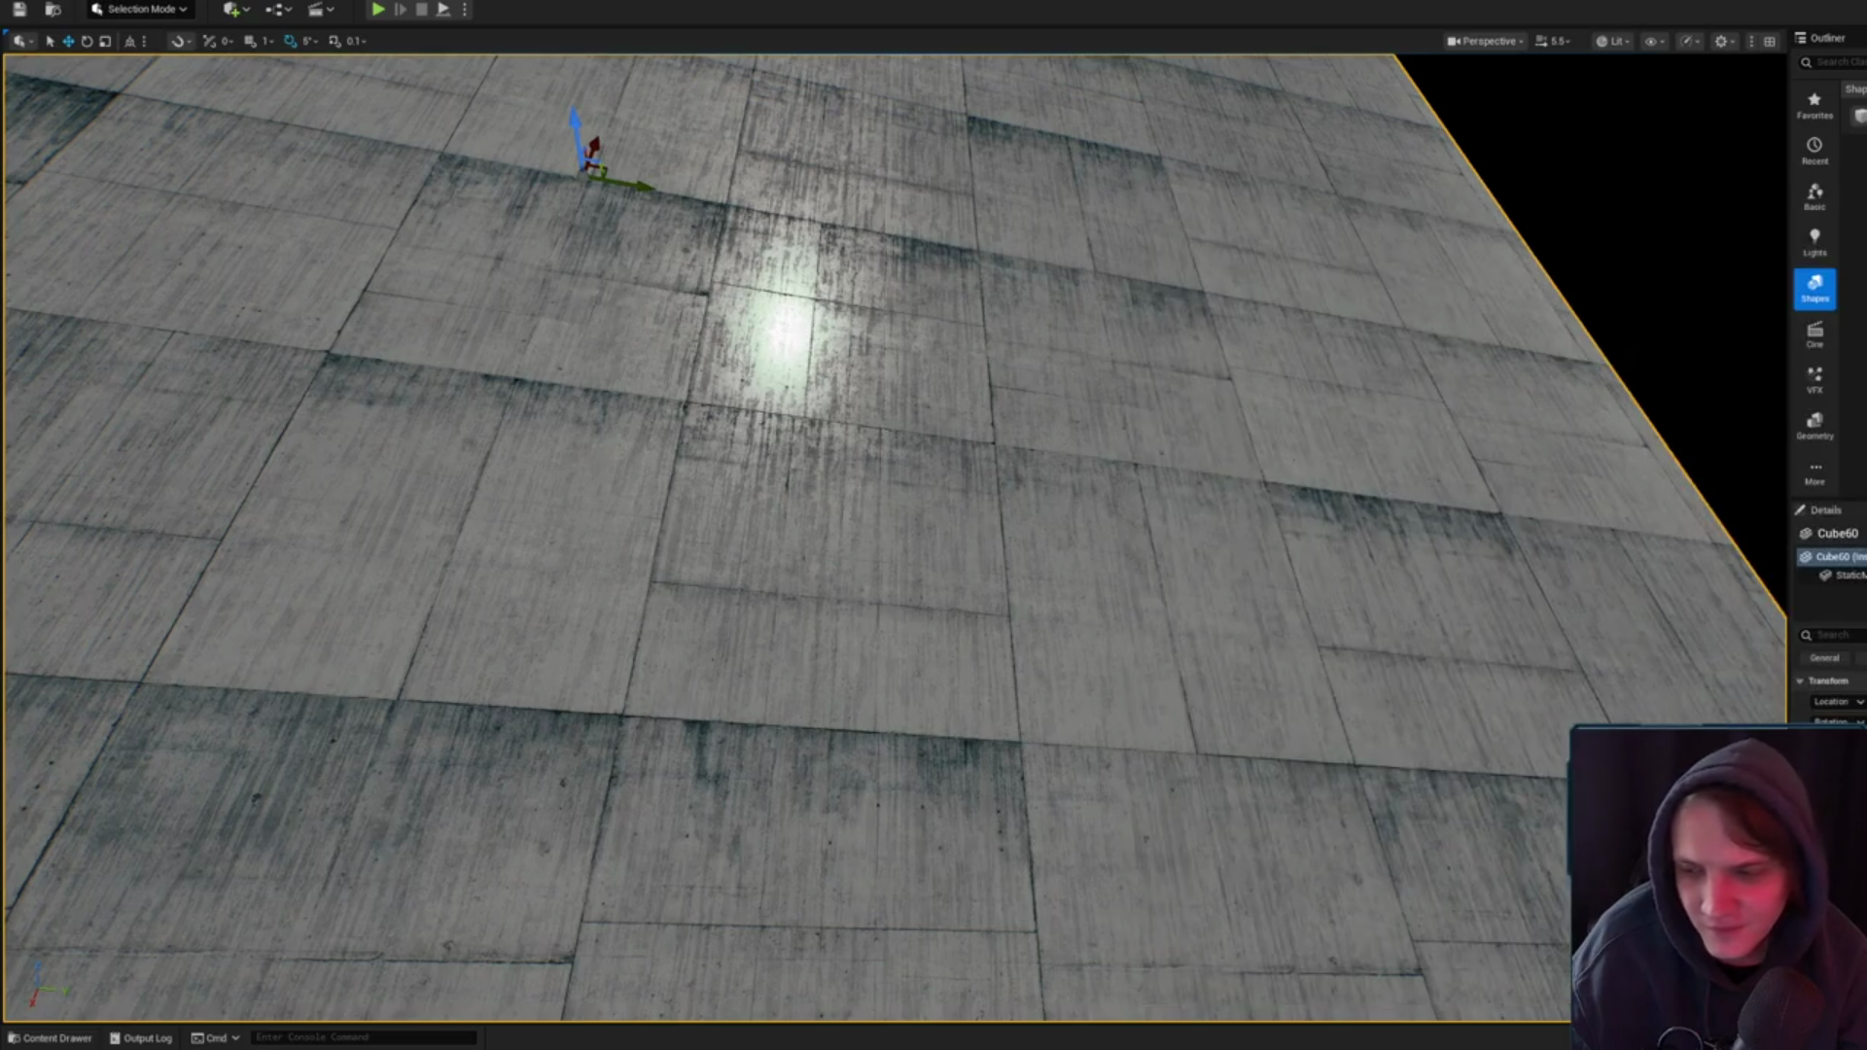
left_click(95, 786)
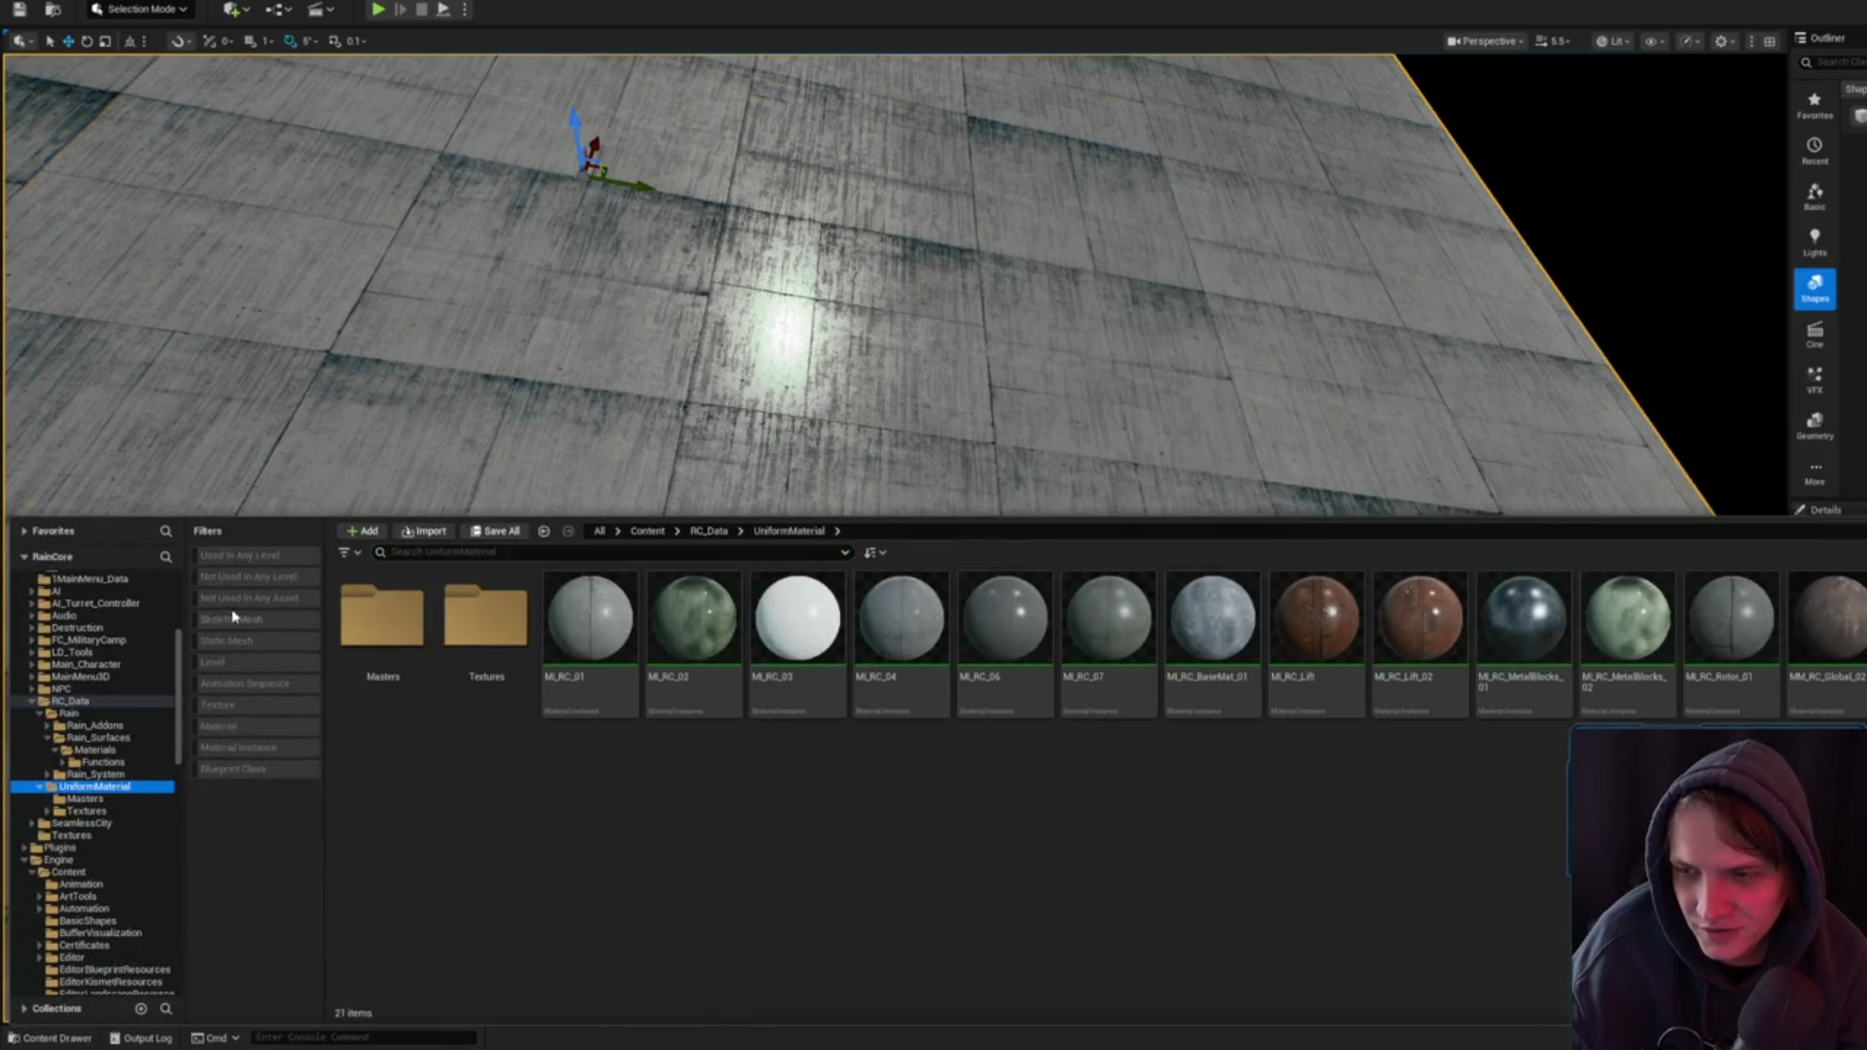
left_click(92, 702)
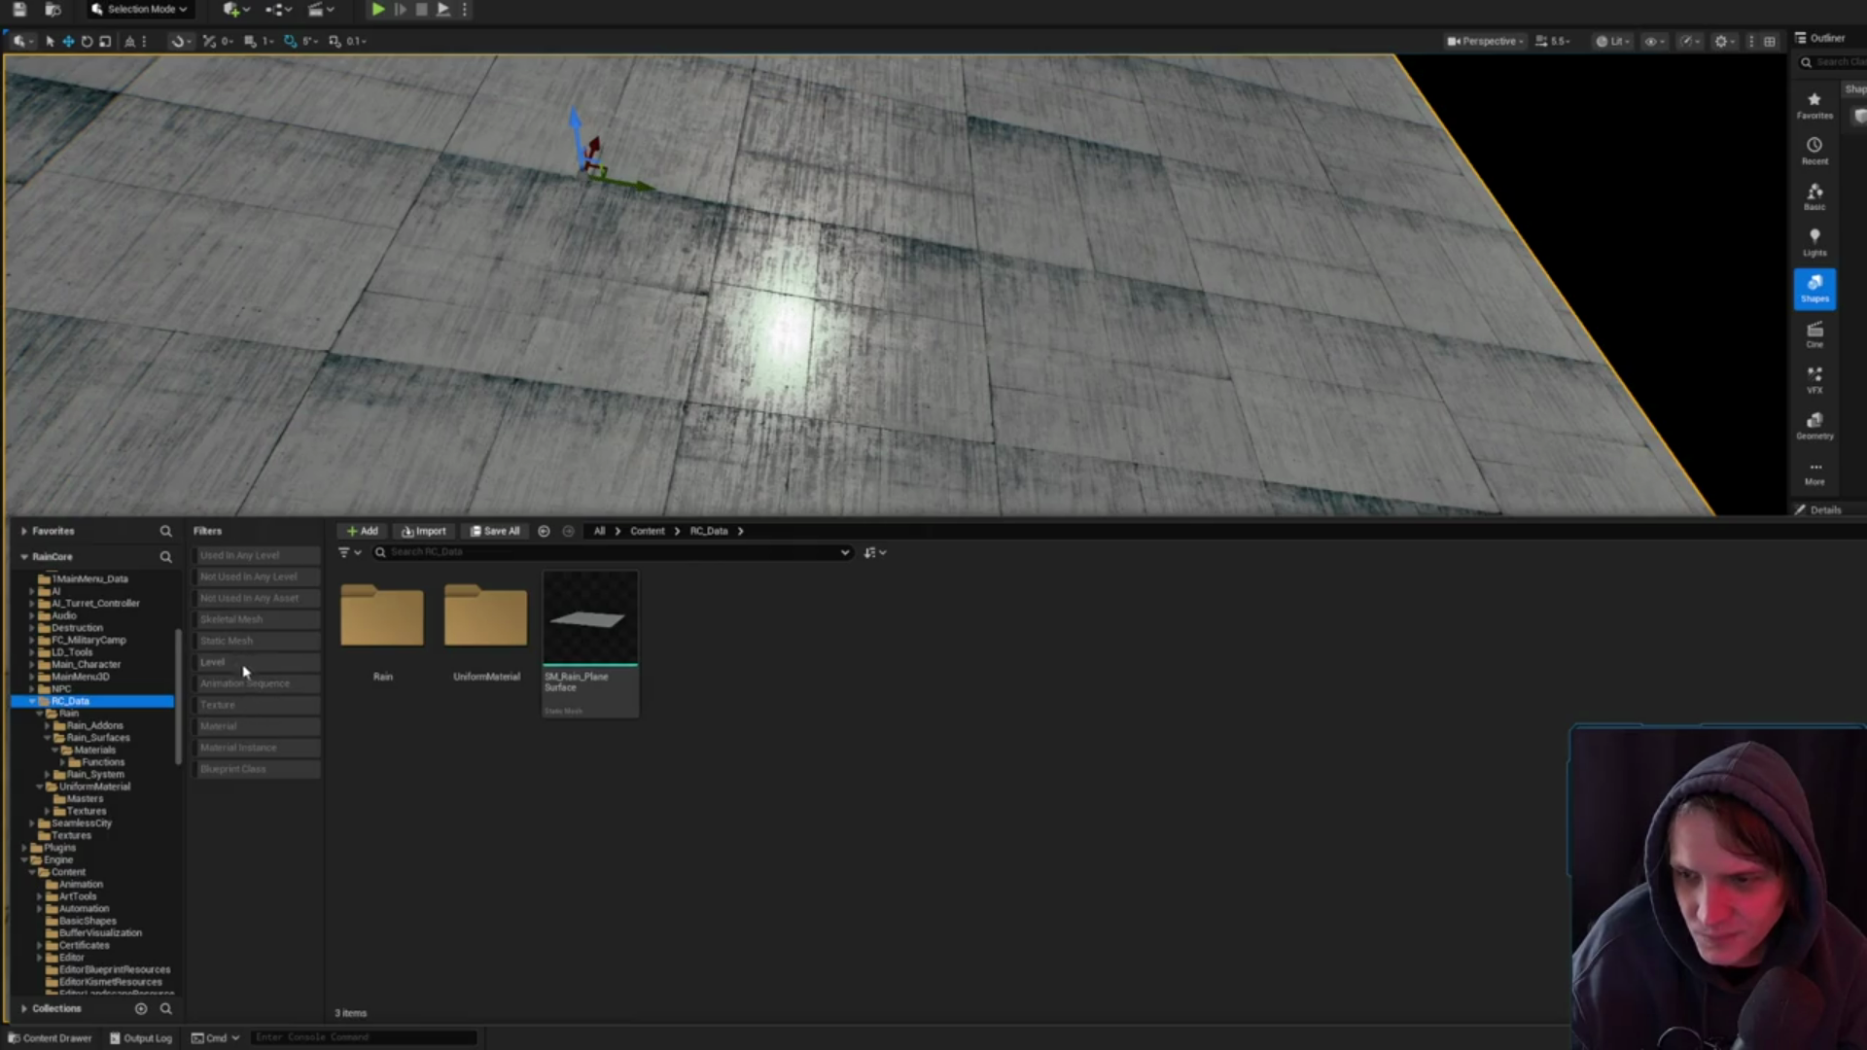
left_click(107, 787)
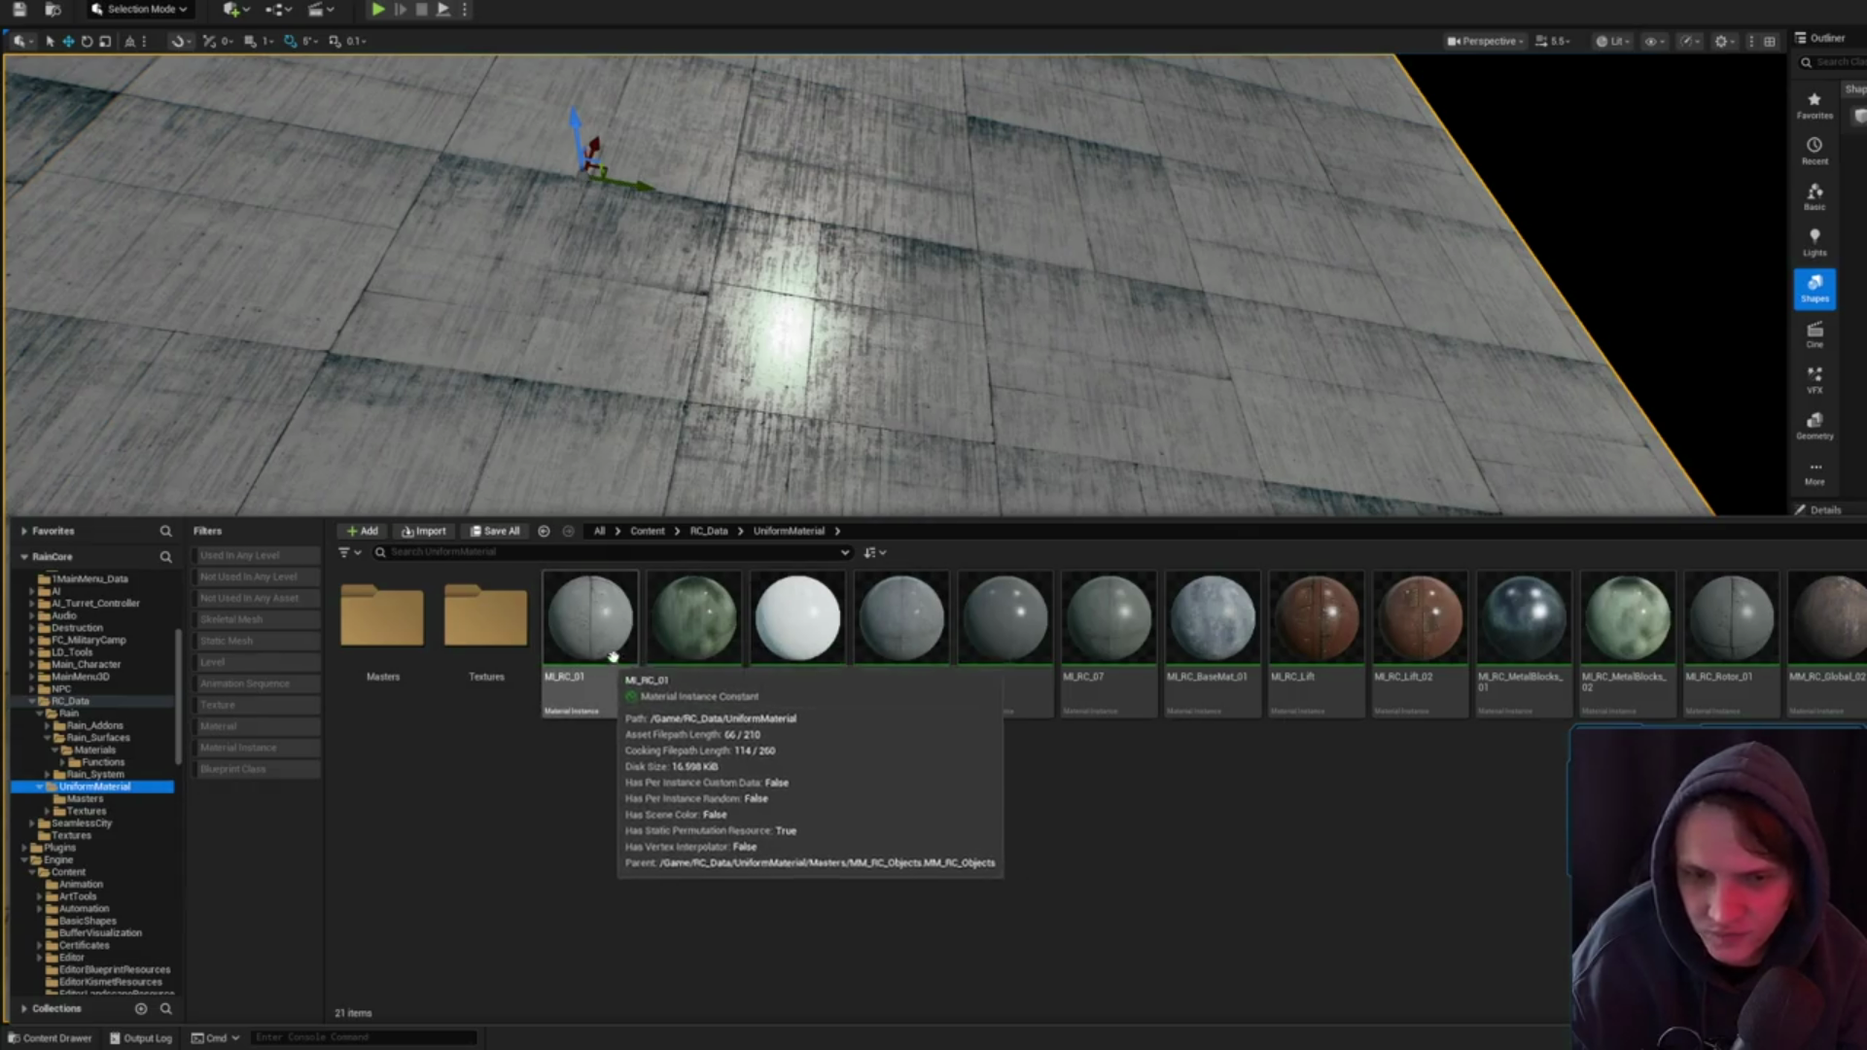
double_click(590, 627)
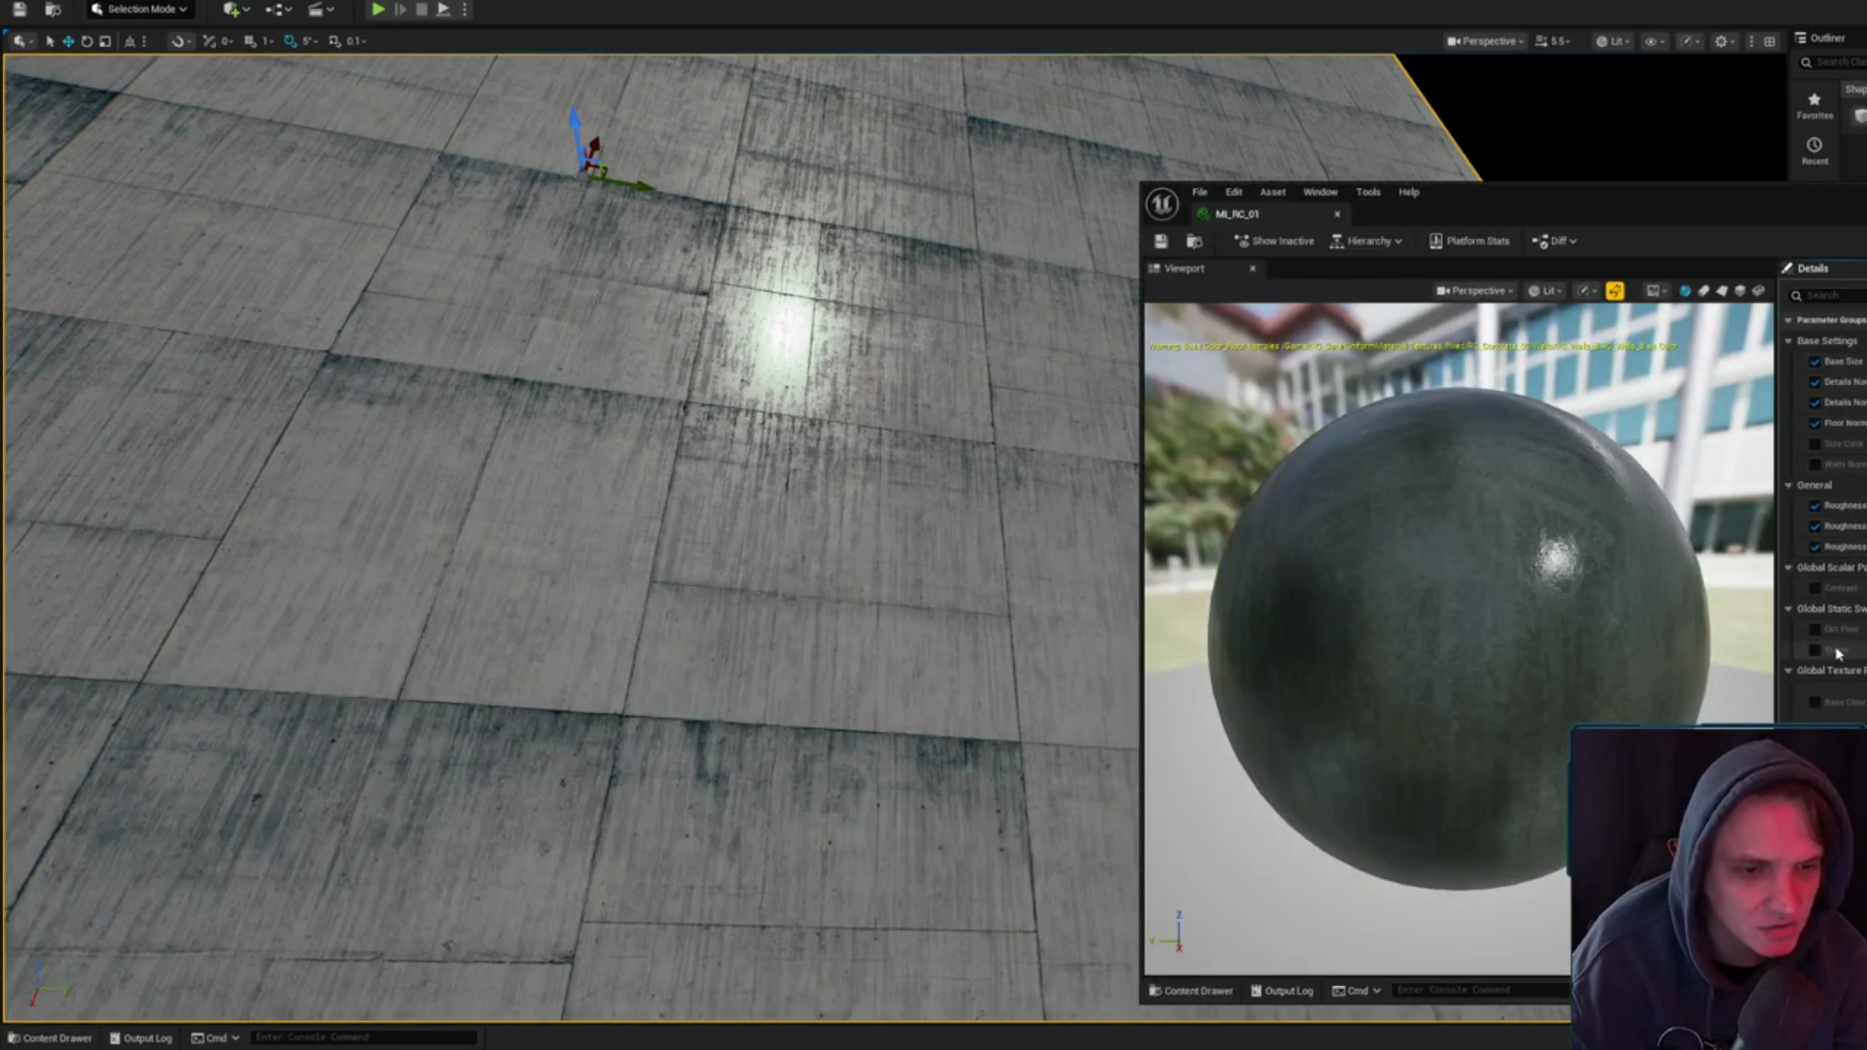
- Zoom the MM_RC_Global_T node graph in and out to reach the Base Color node
scroll(1829, 506, "down", 3)
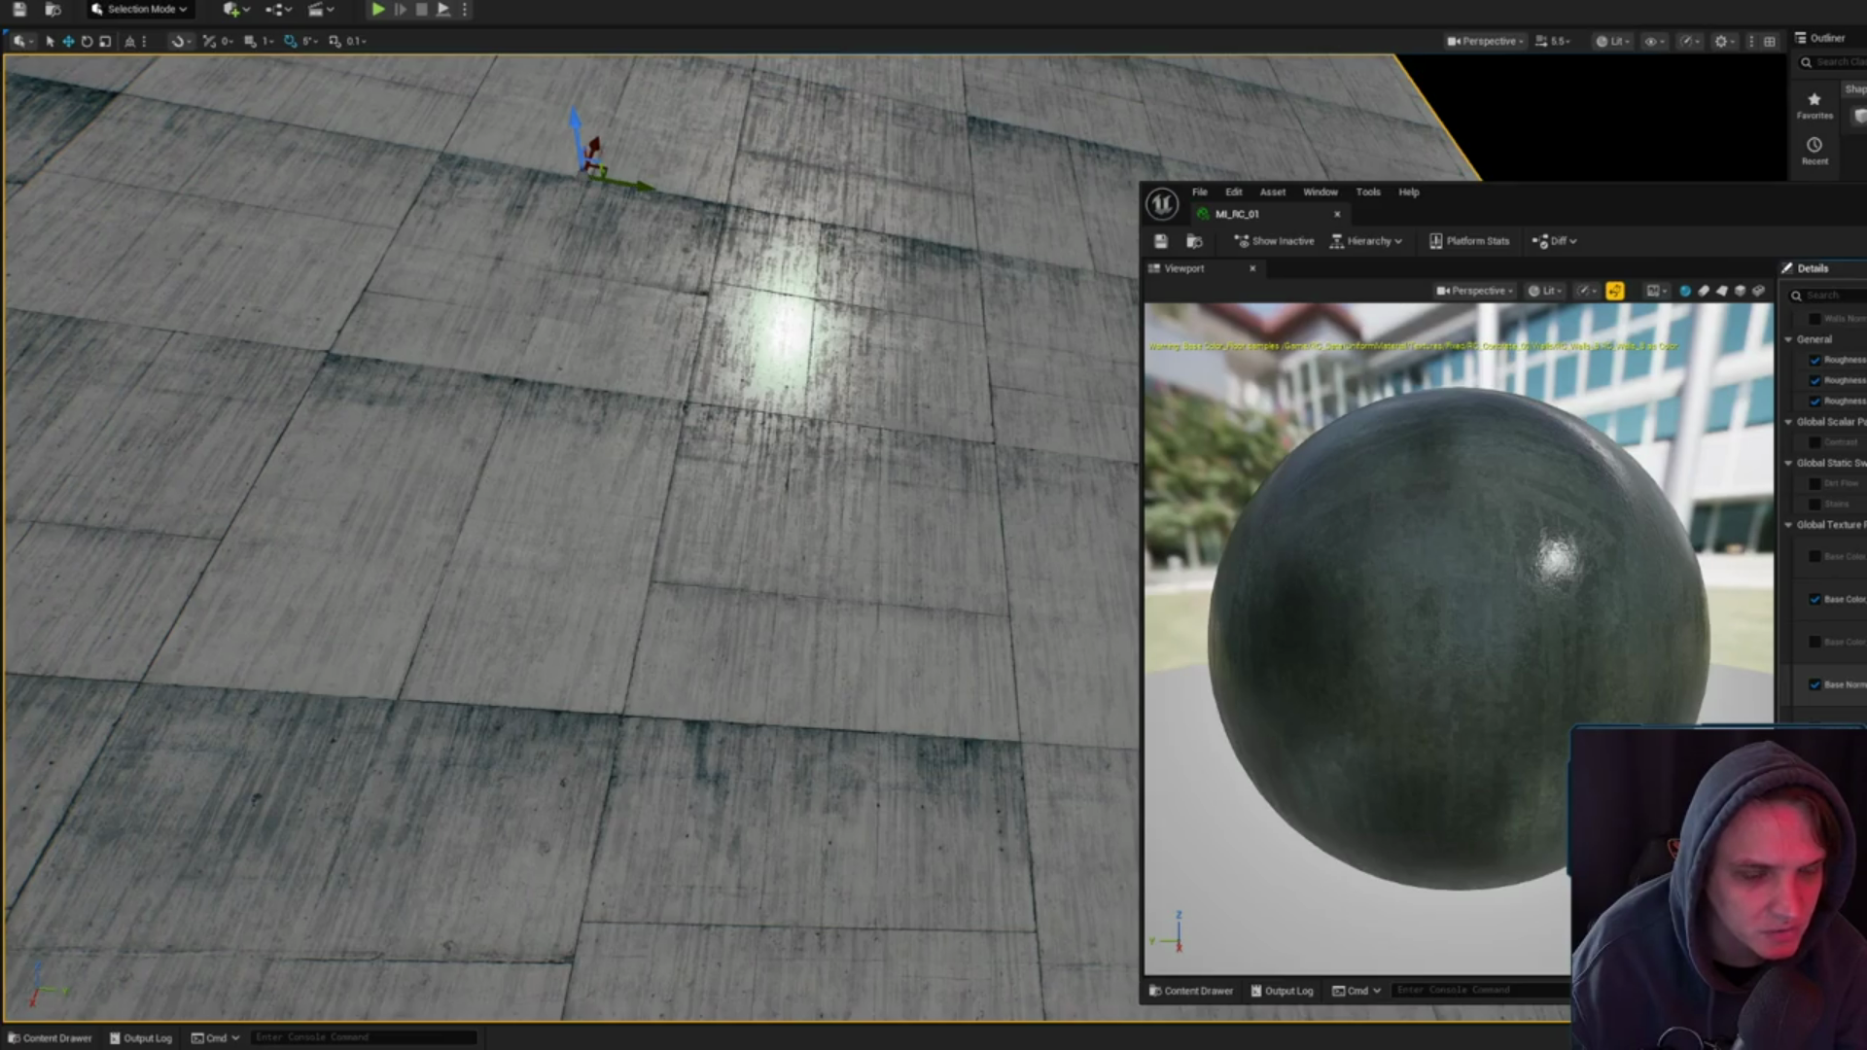
scroll(1829, 506, "down", 2)
scroll(1828, 505, "down", 2)
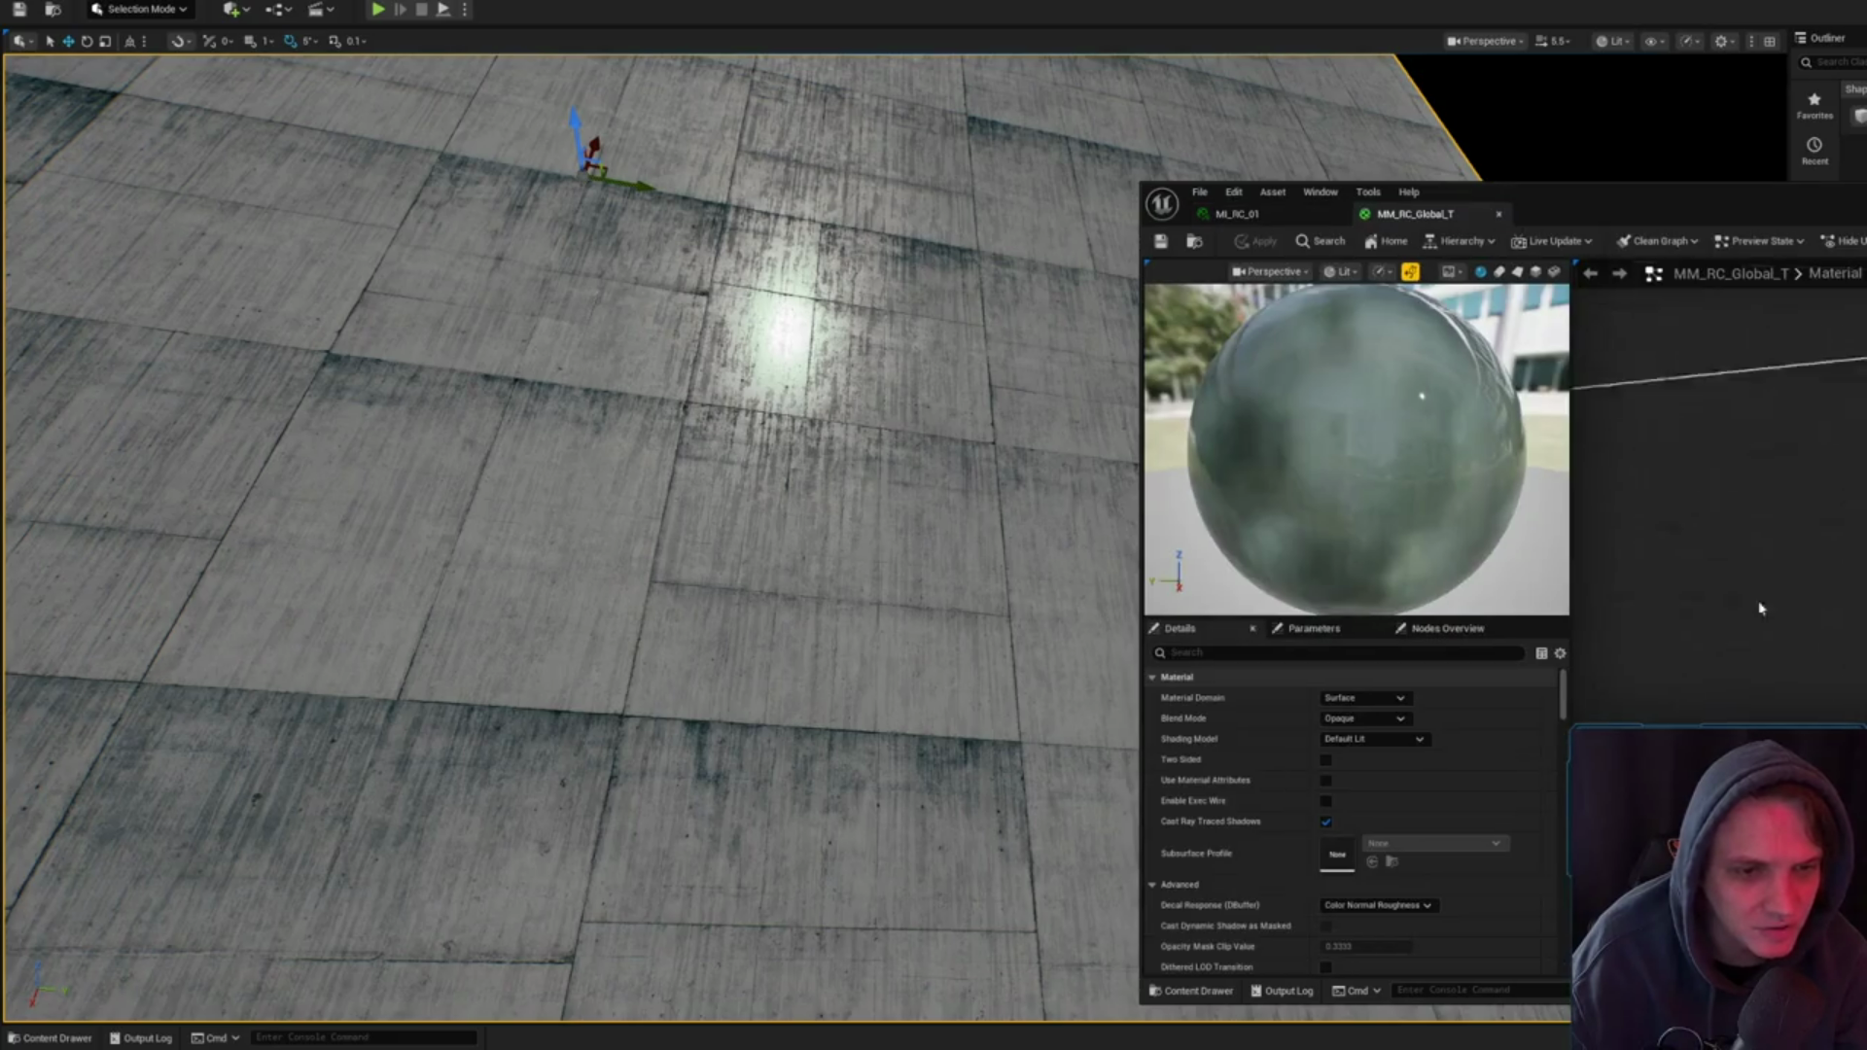
scroll(1678, 446, "up", 6)
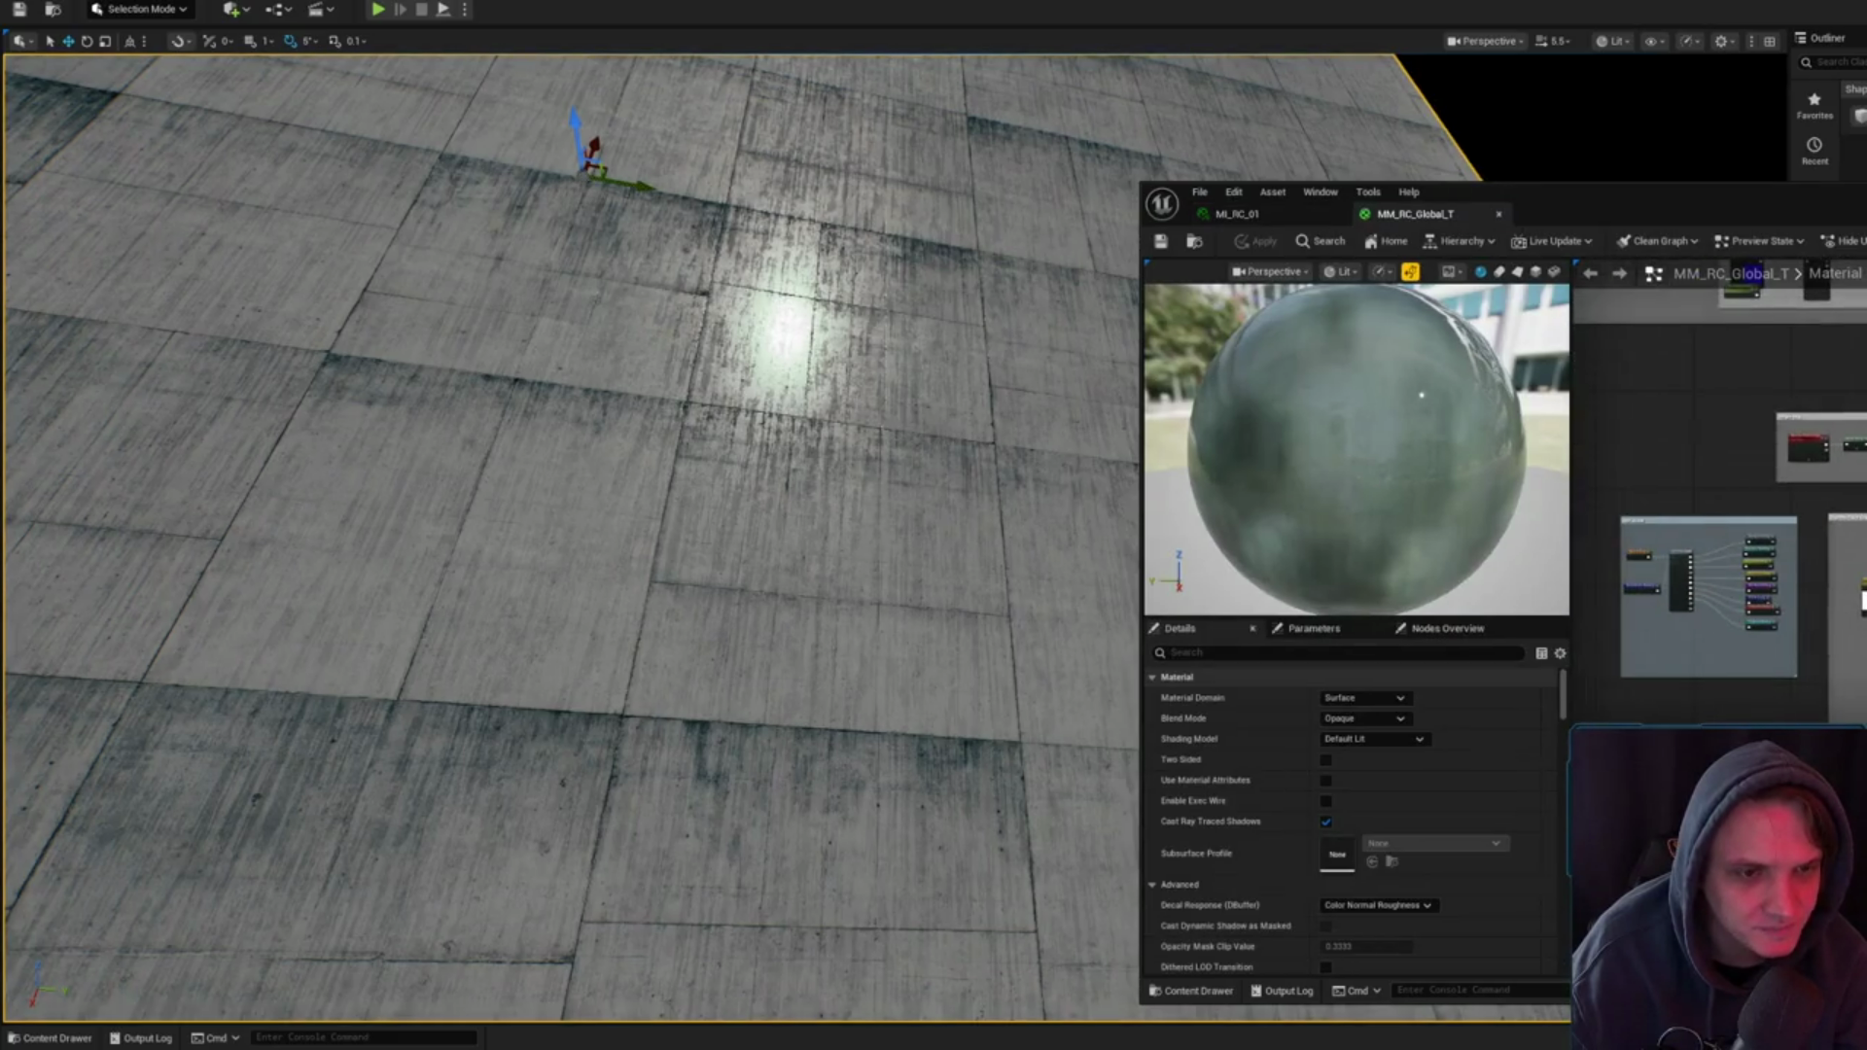
scroll(1786, 560, "up", 5)
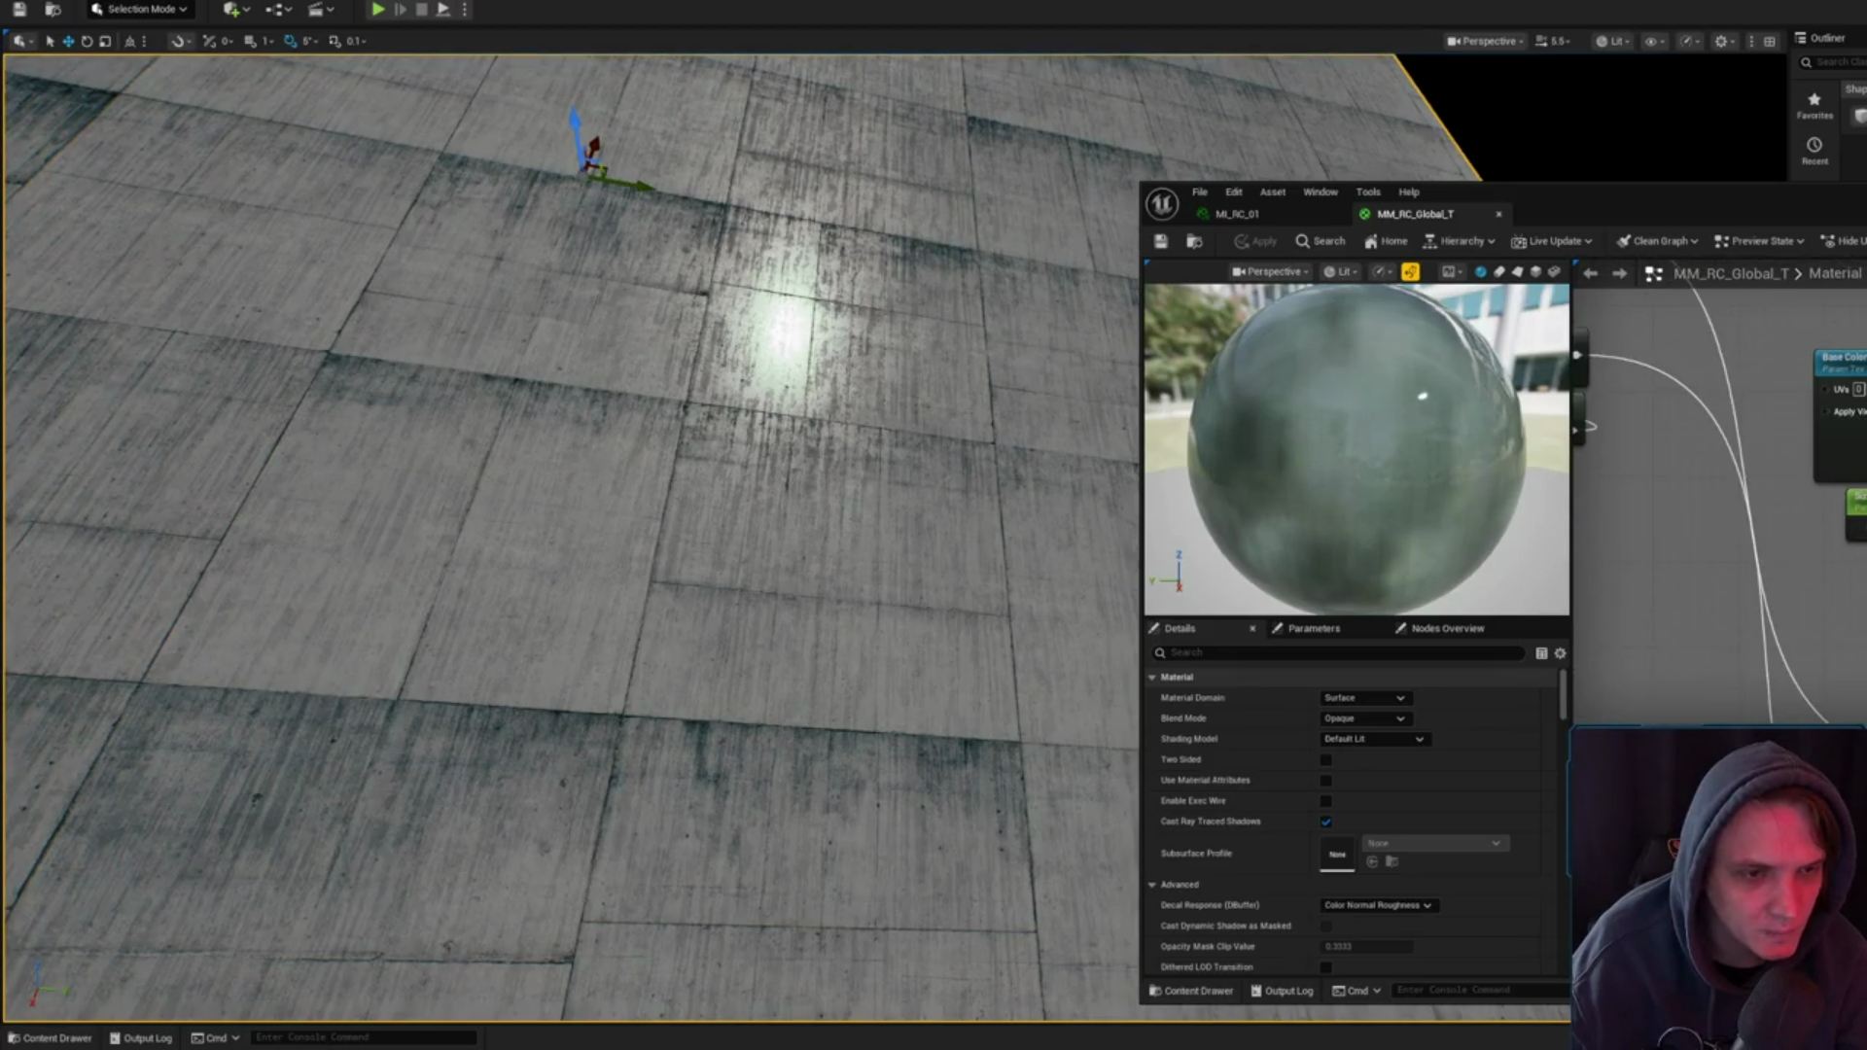
scroll(1821, 440, "down", 3)
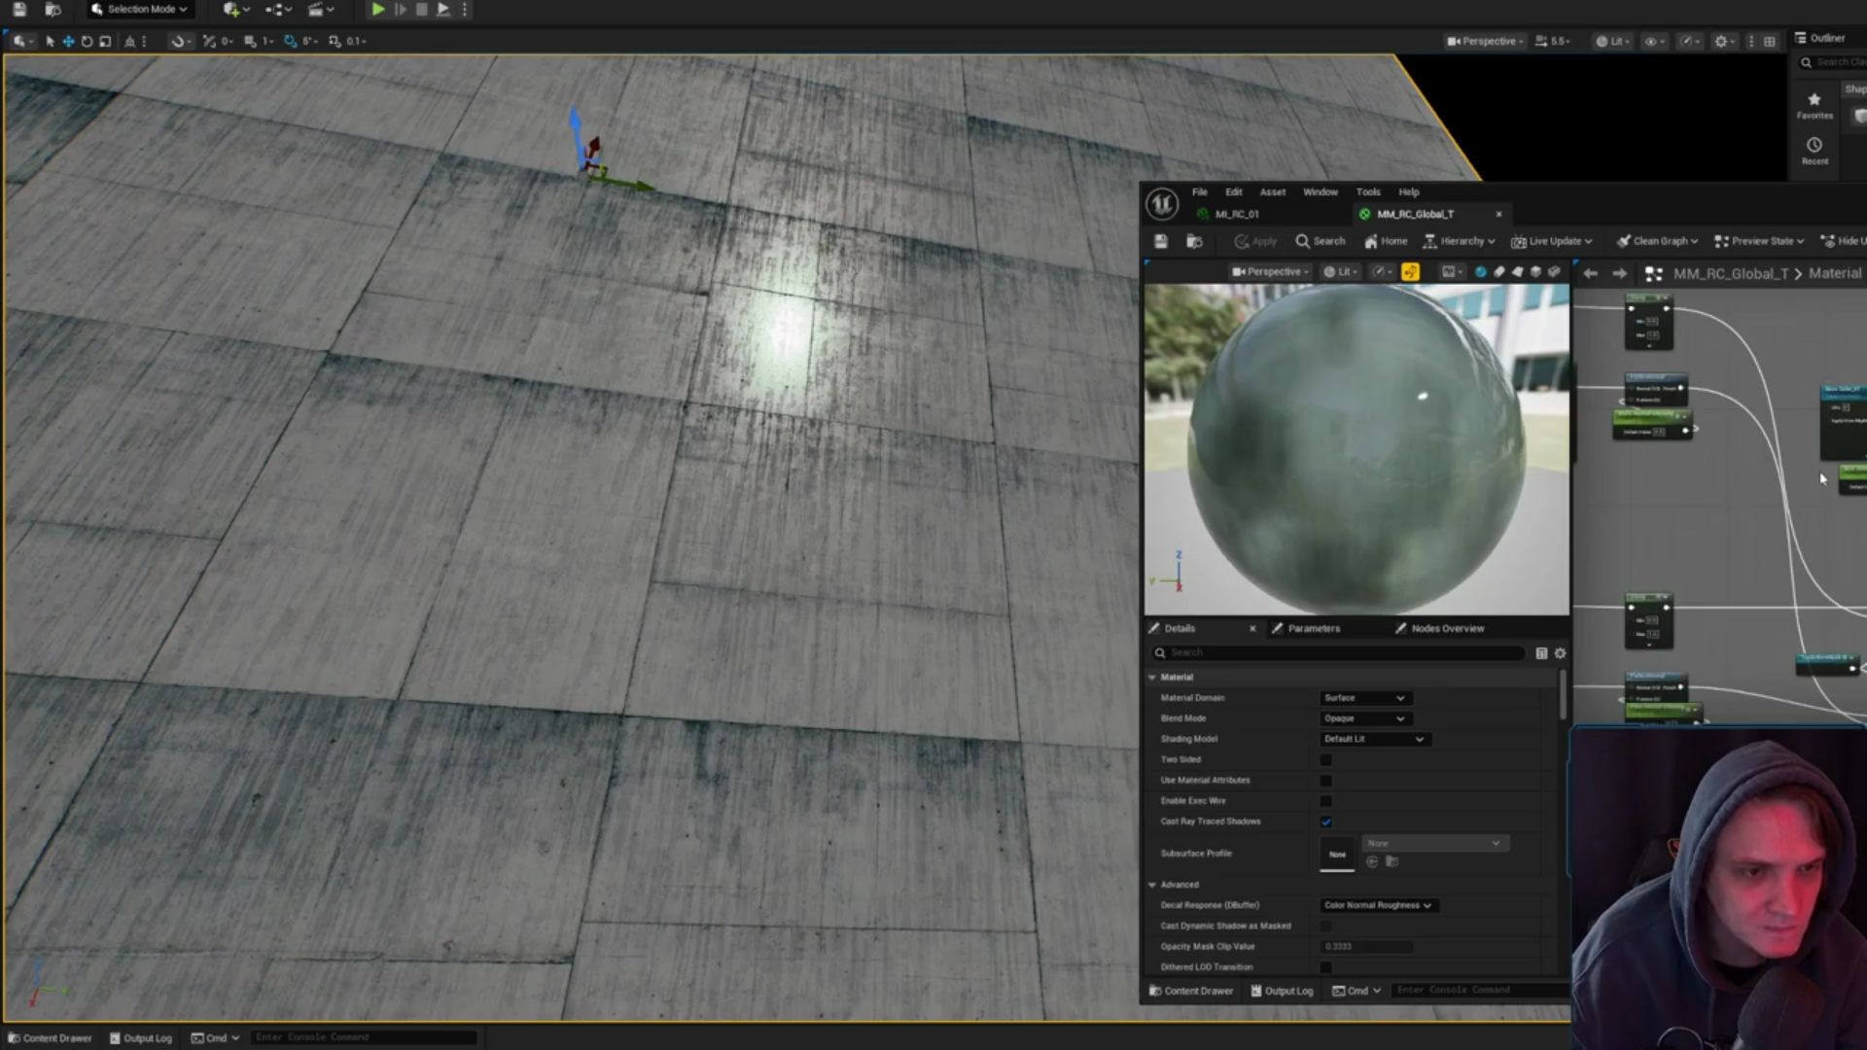
scroll(1821, 478, "up", 2)
- Add a Local Space Static Bool Parameter and place it under Details Normal Size
left_click(1851, 557)
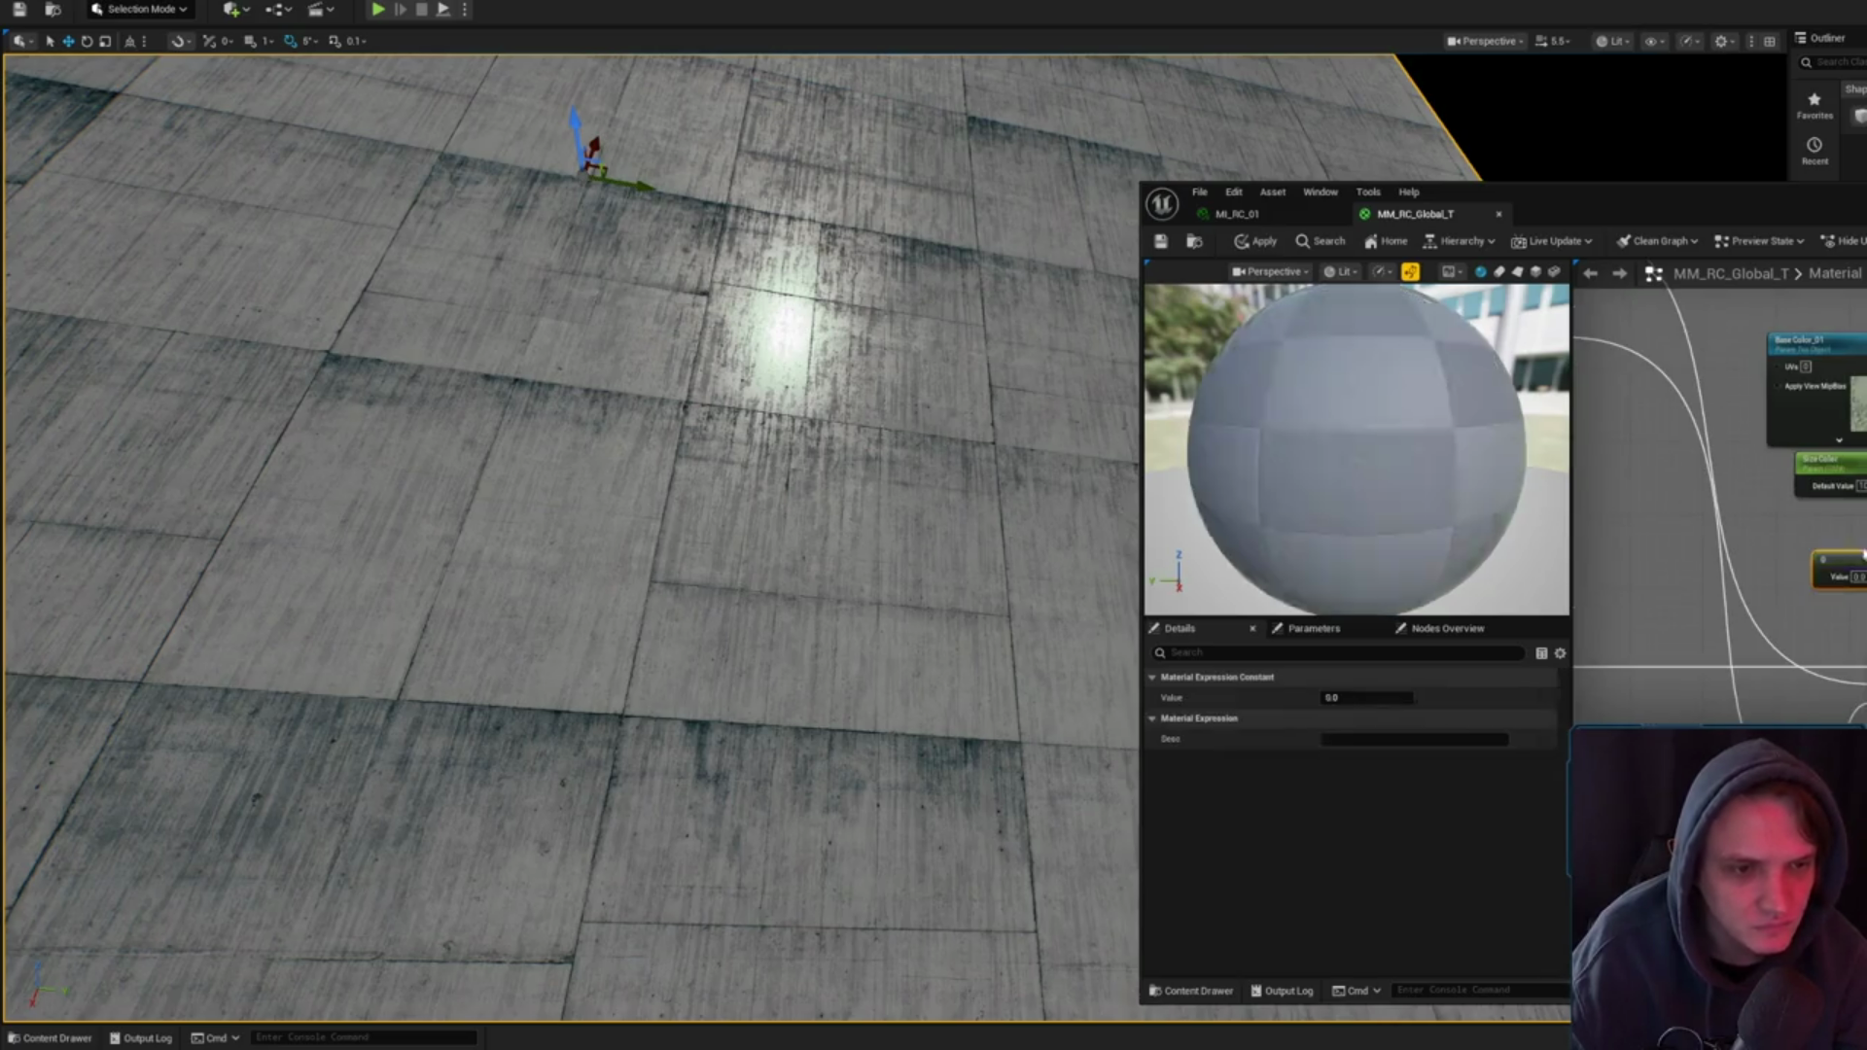
key("Delete")
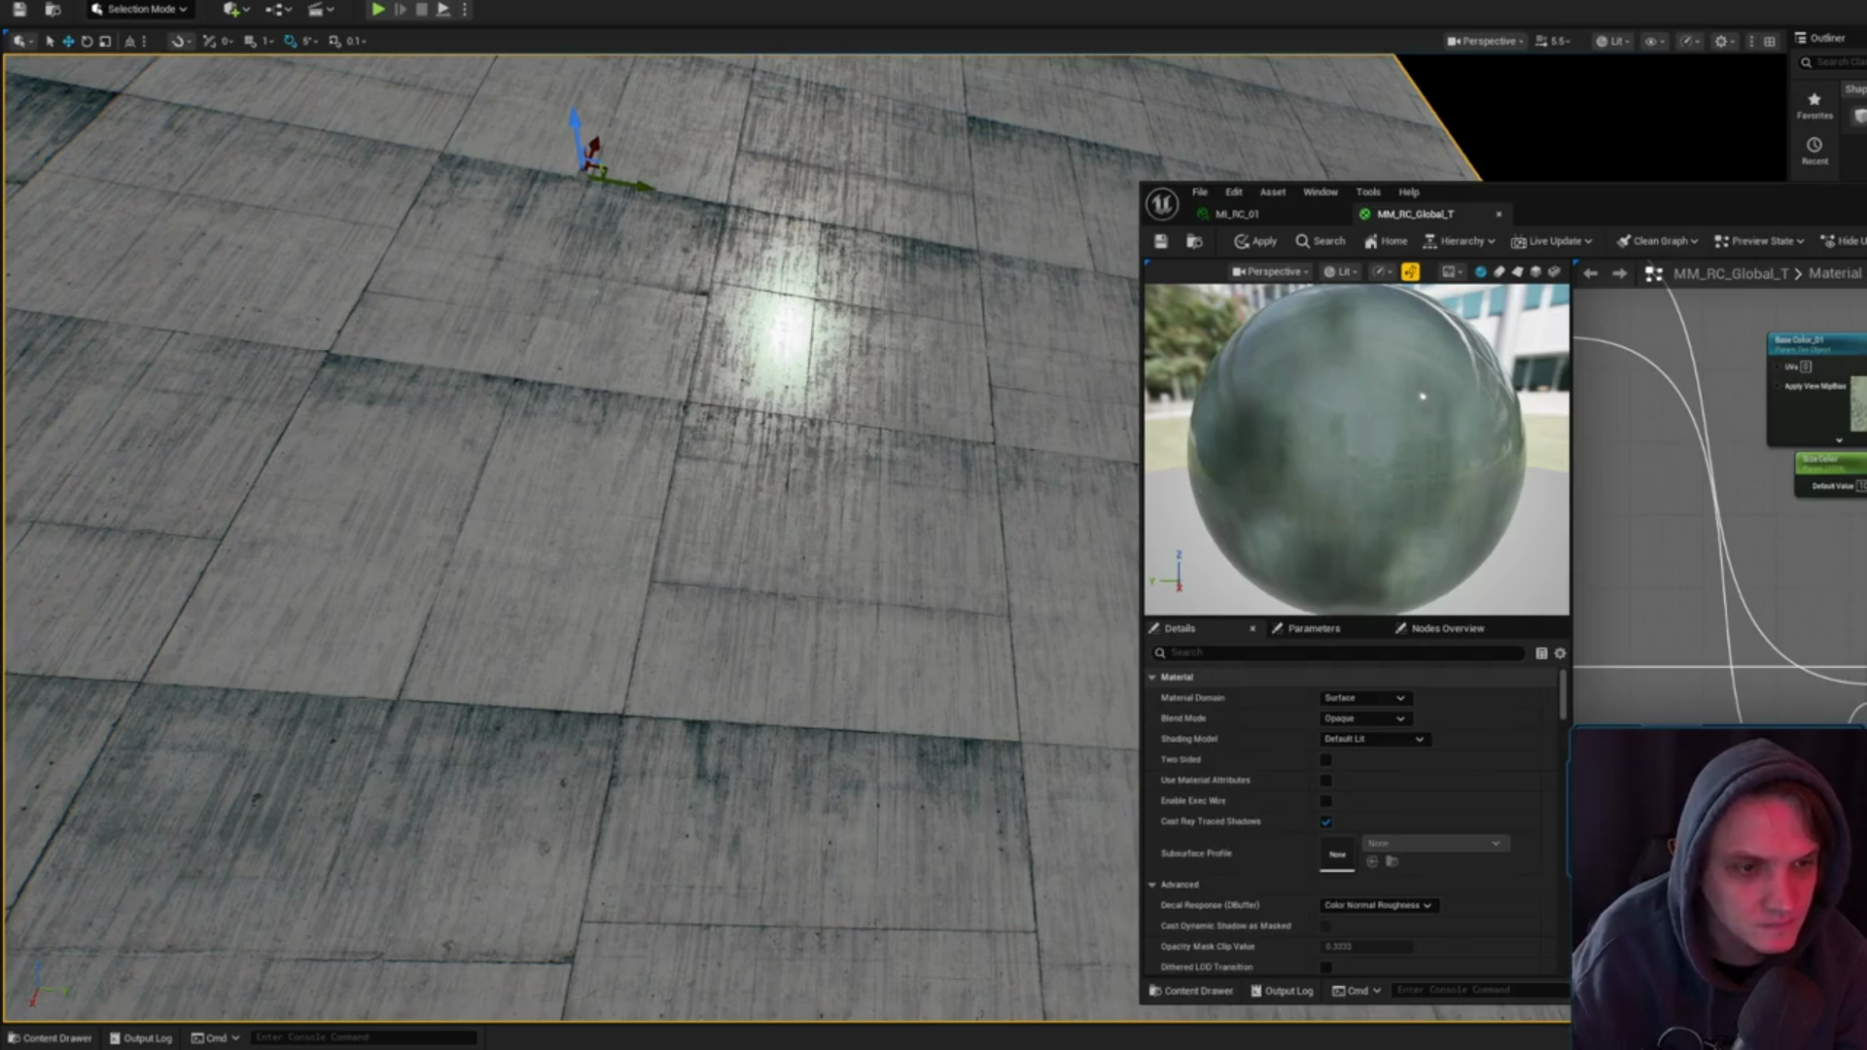
right_click(1841, 582)
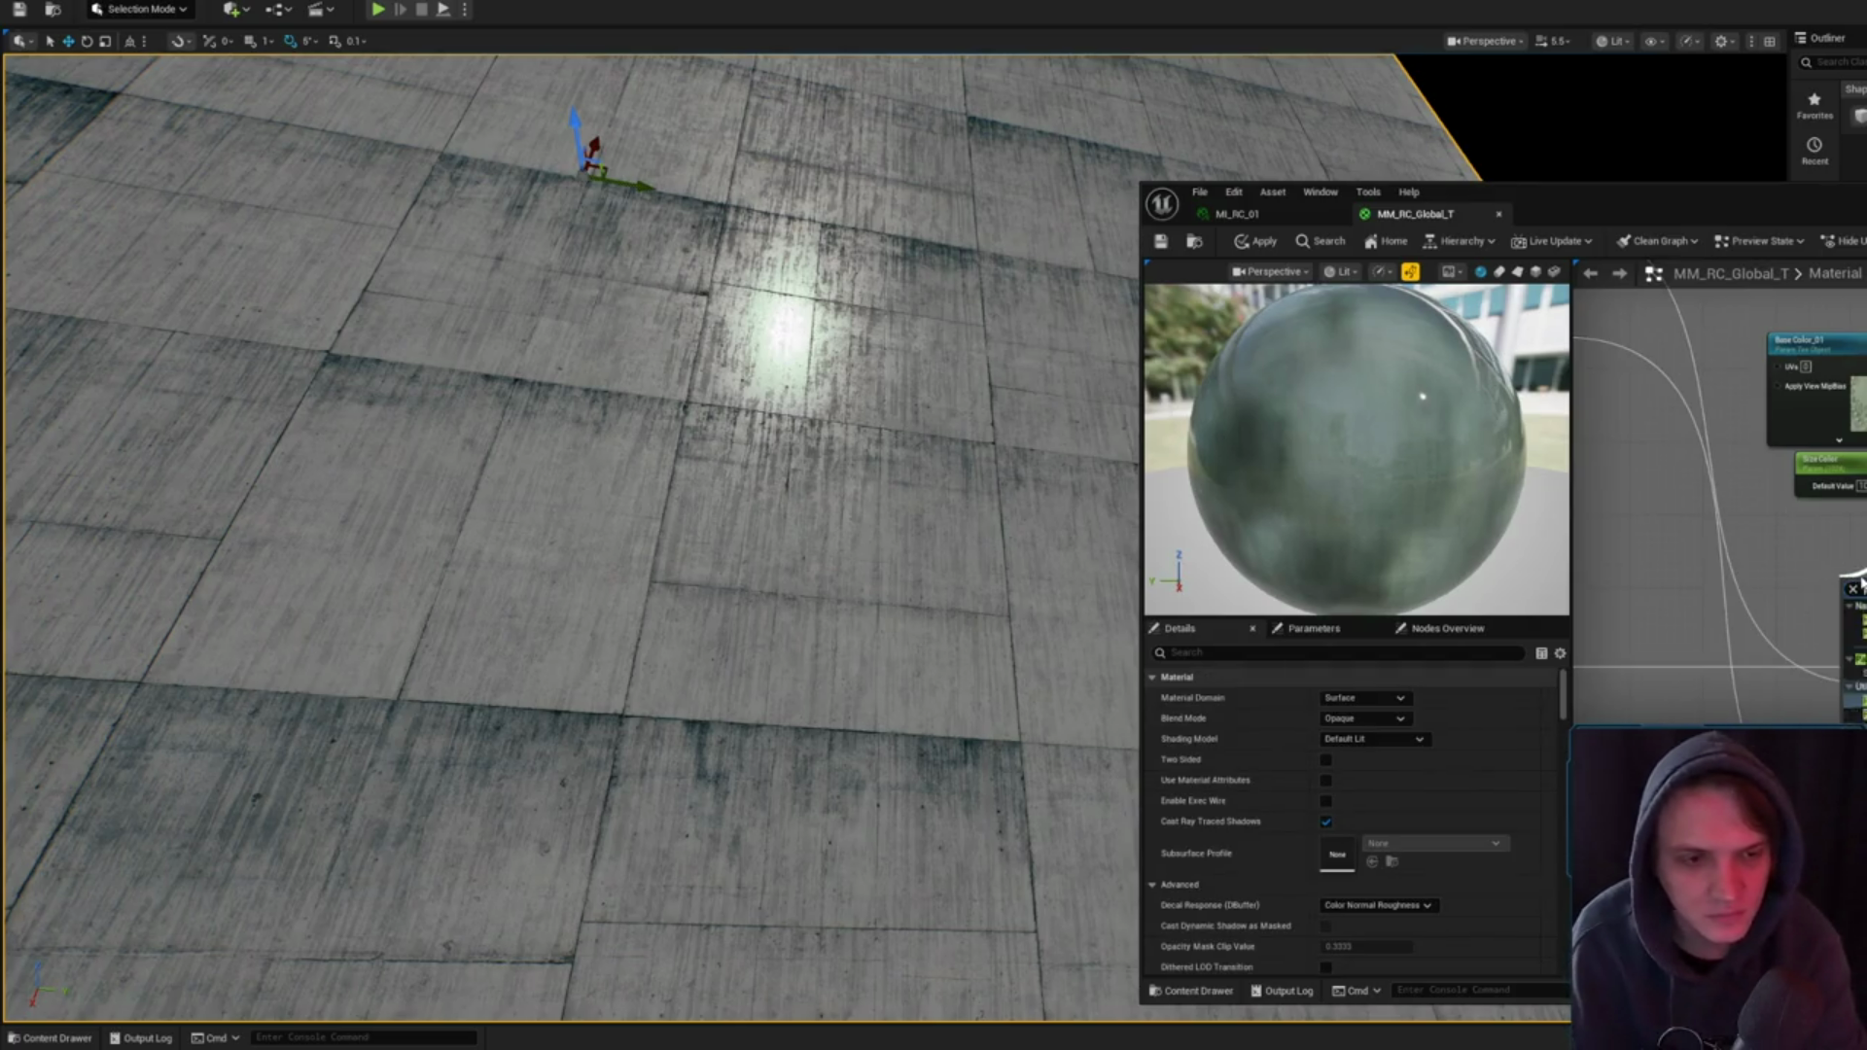
key("Escape")
left_click(1853, 579)
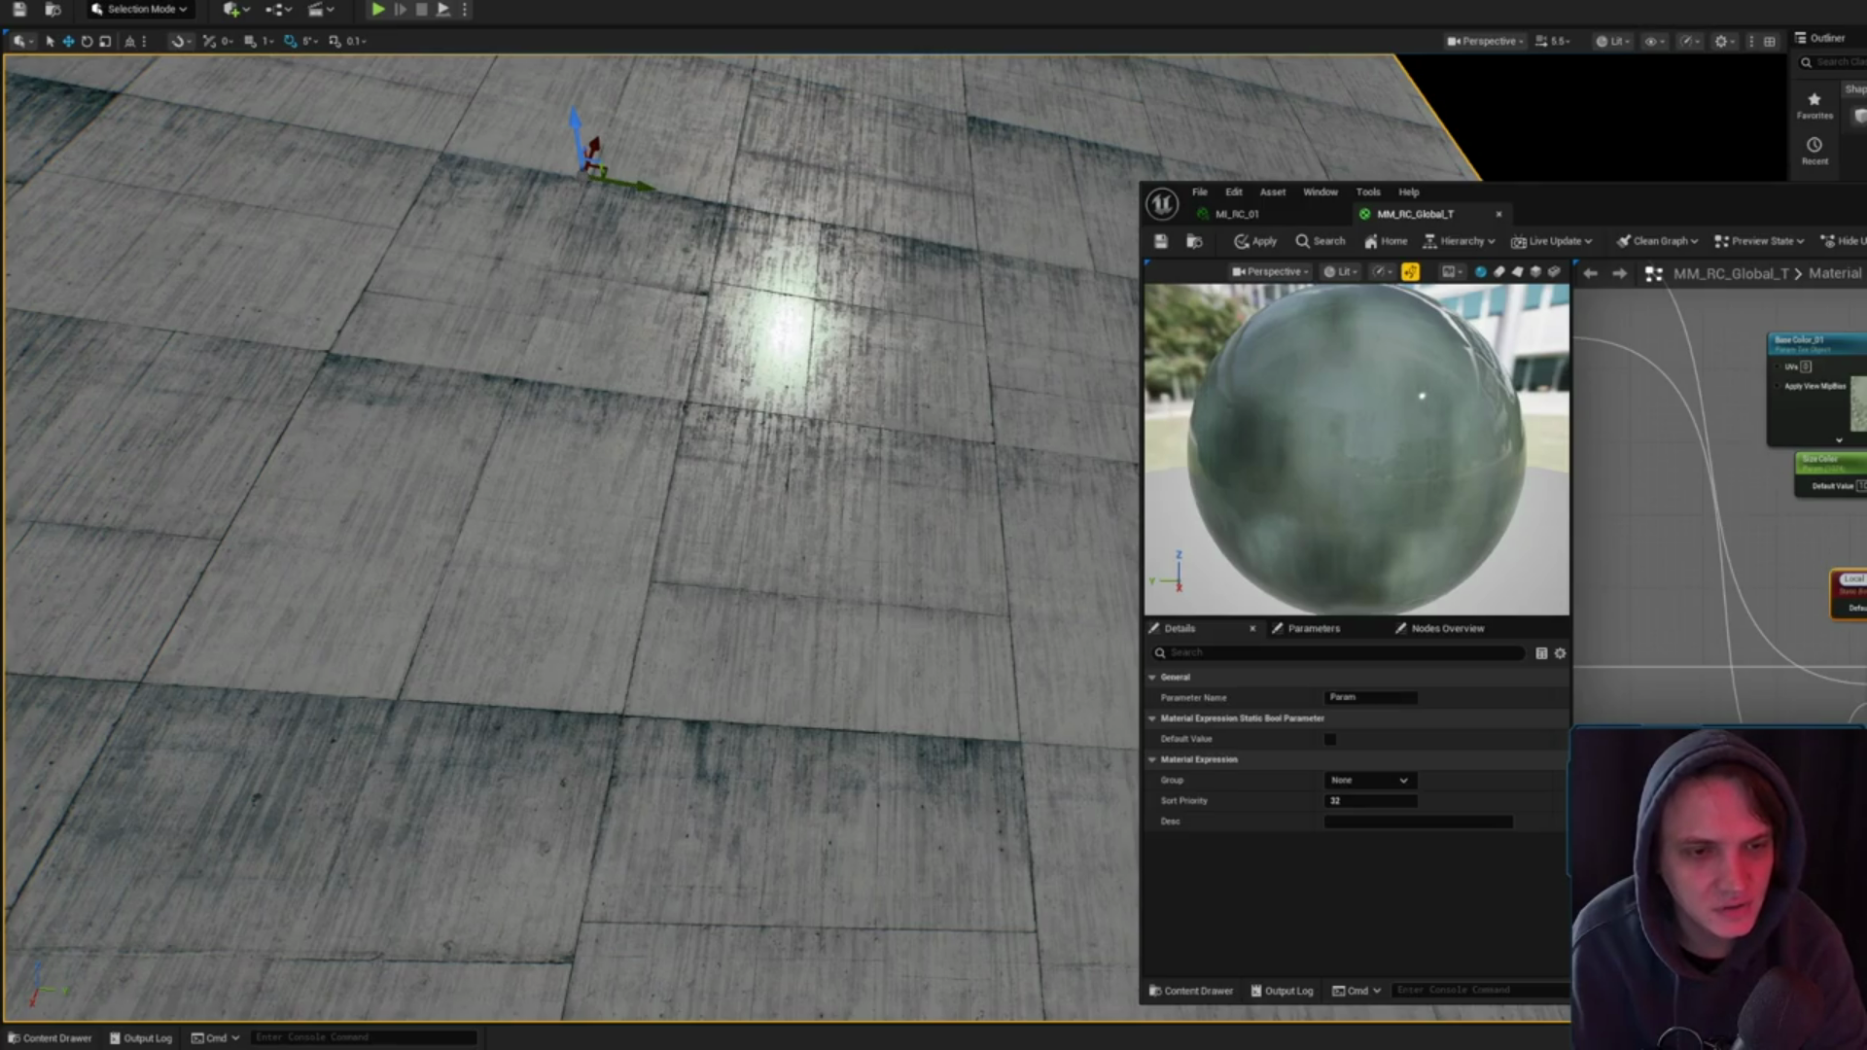
left_click_drag(1863, 582, 1835, 547)
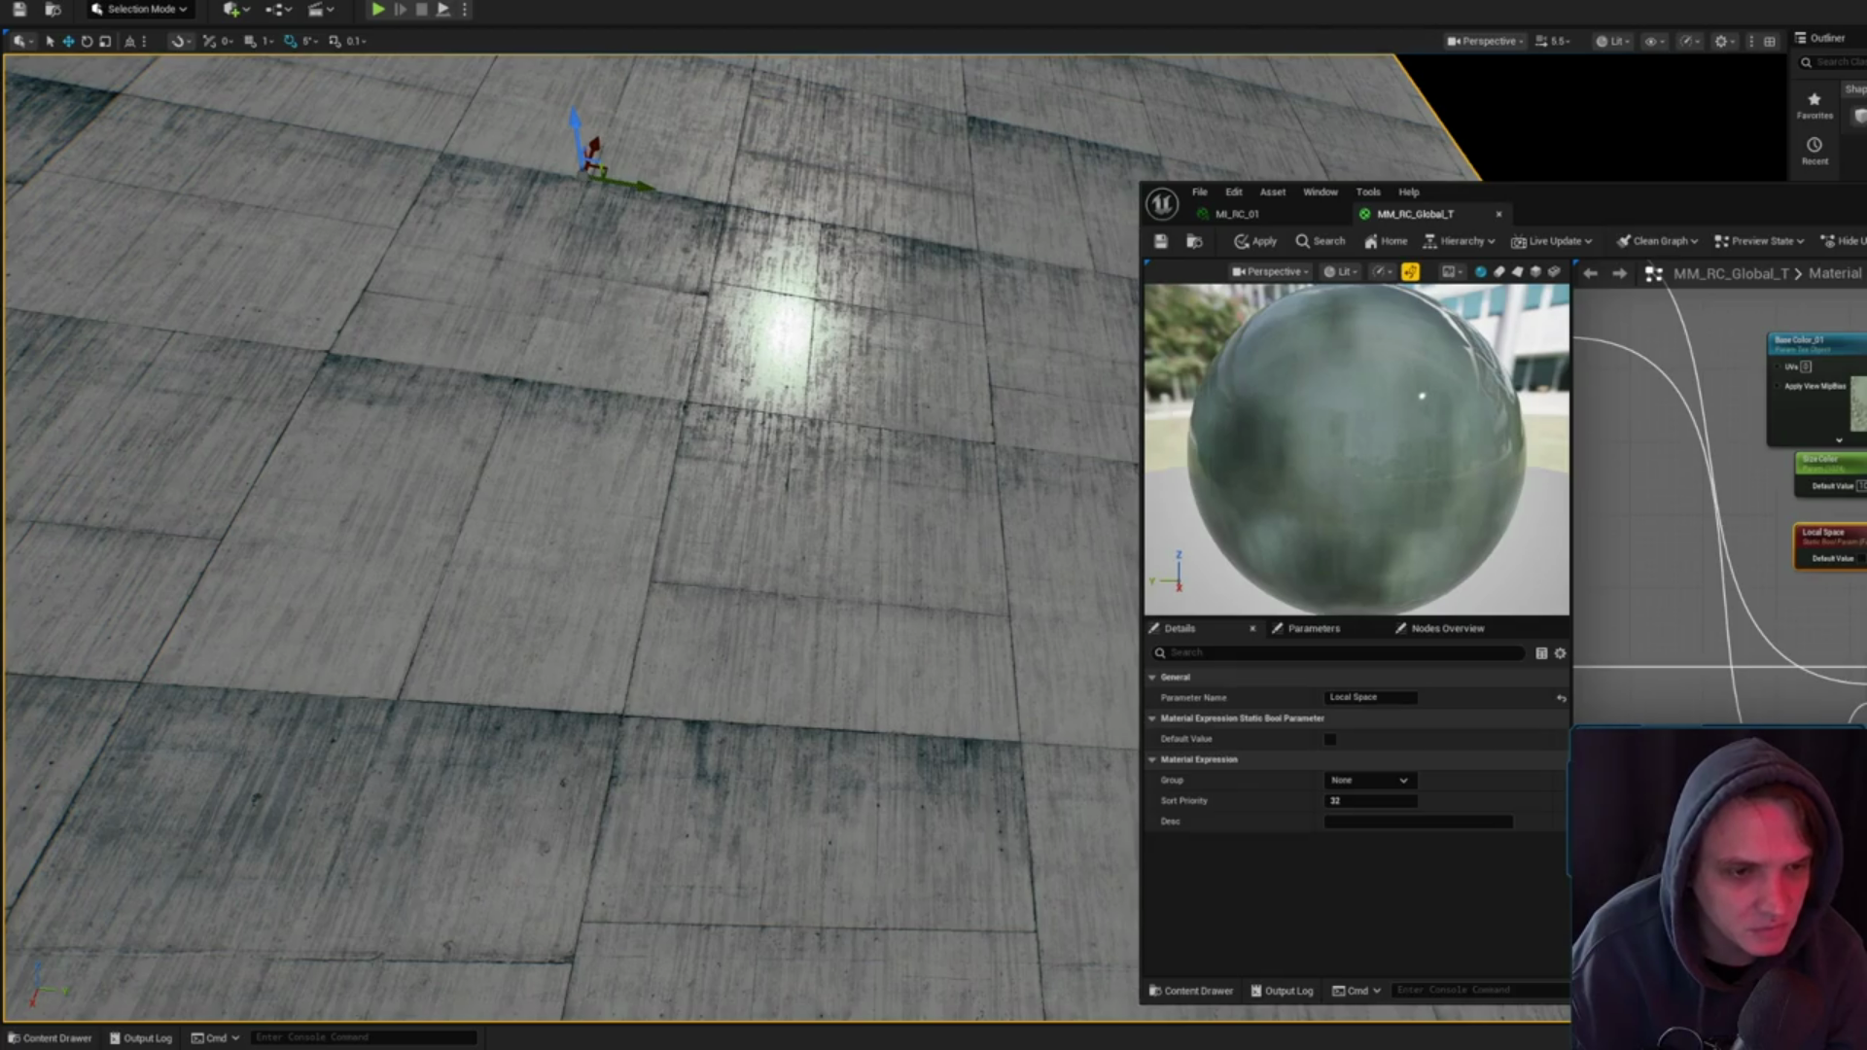
left_click(1653, 603)
scroll(1719, 437, "up", 2)
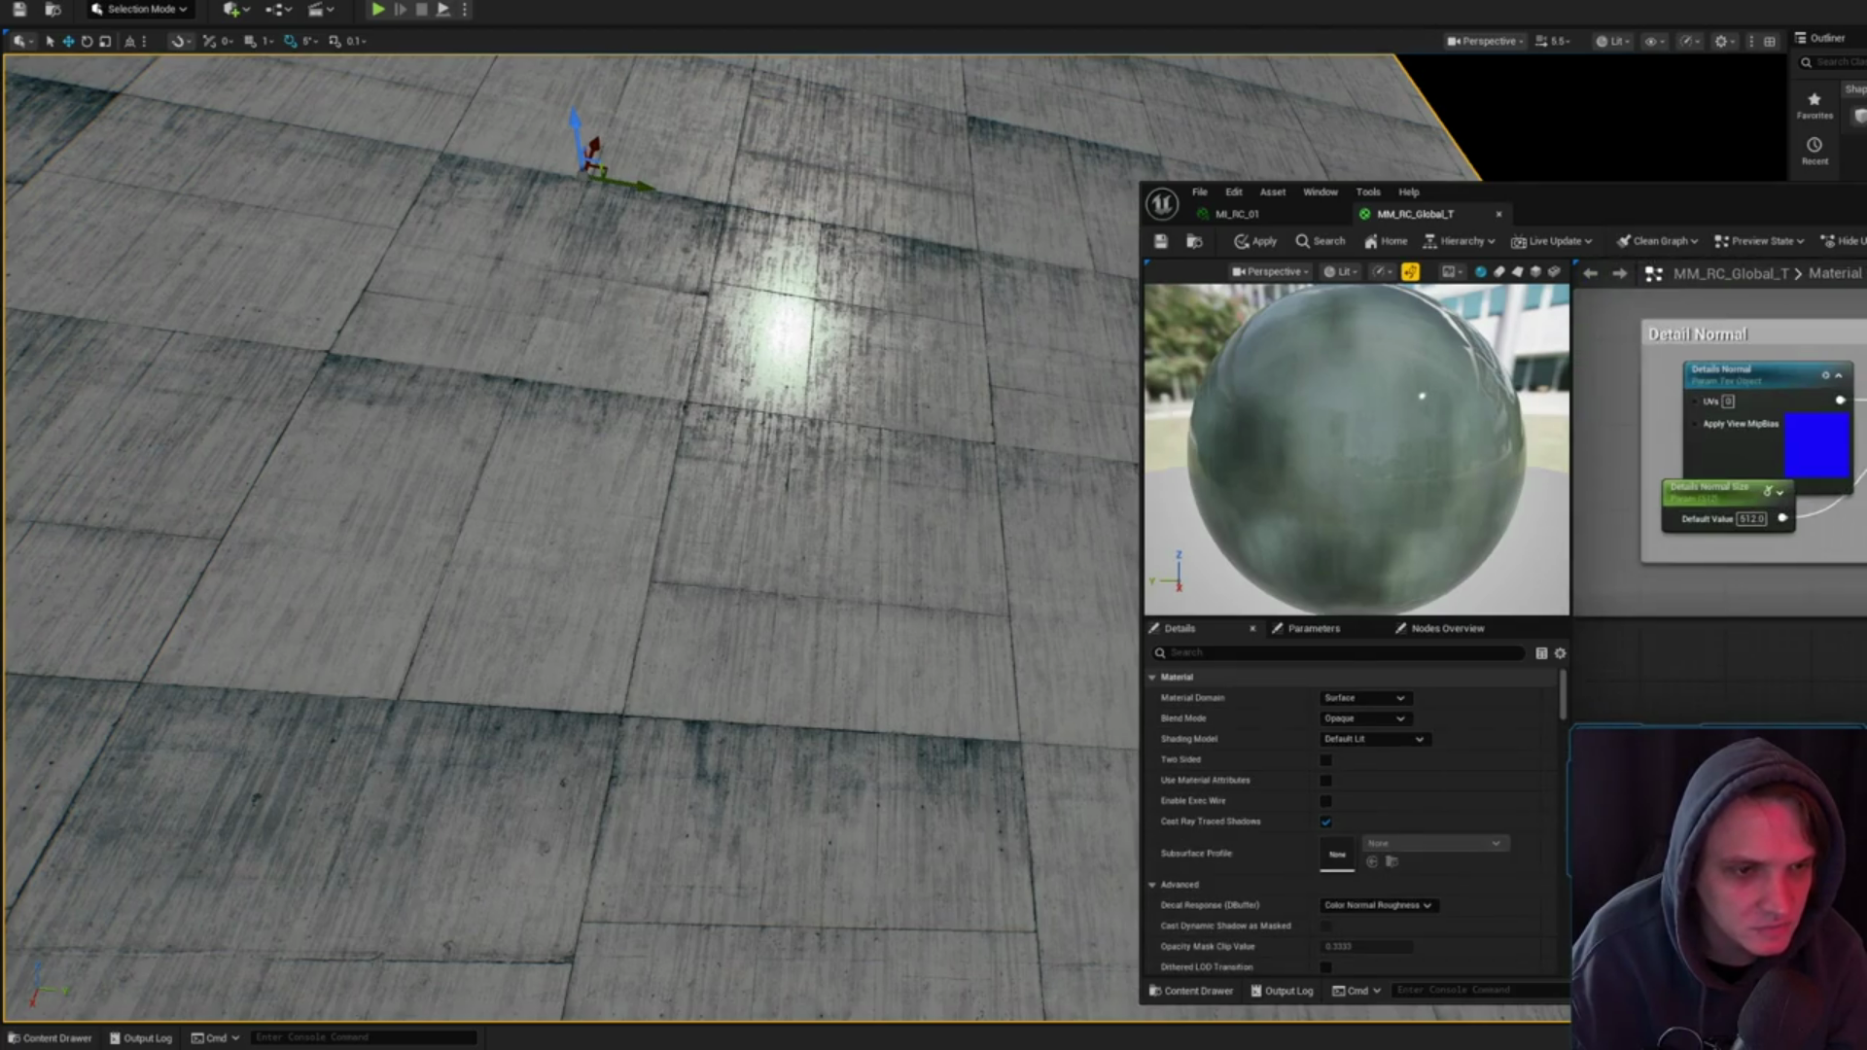
mouse_move(1853, 550)
left_mouse_down()
mouse_move(1843, 530)
mouse_move(1809, 603)
mouse_move(1863, 574)
left_mouse_up()
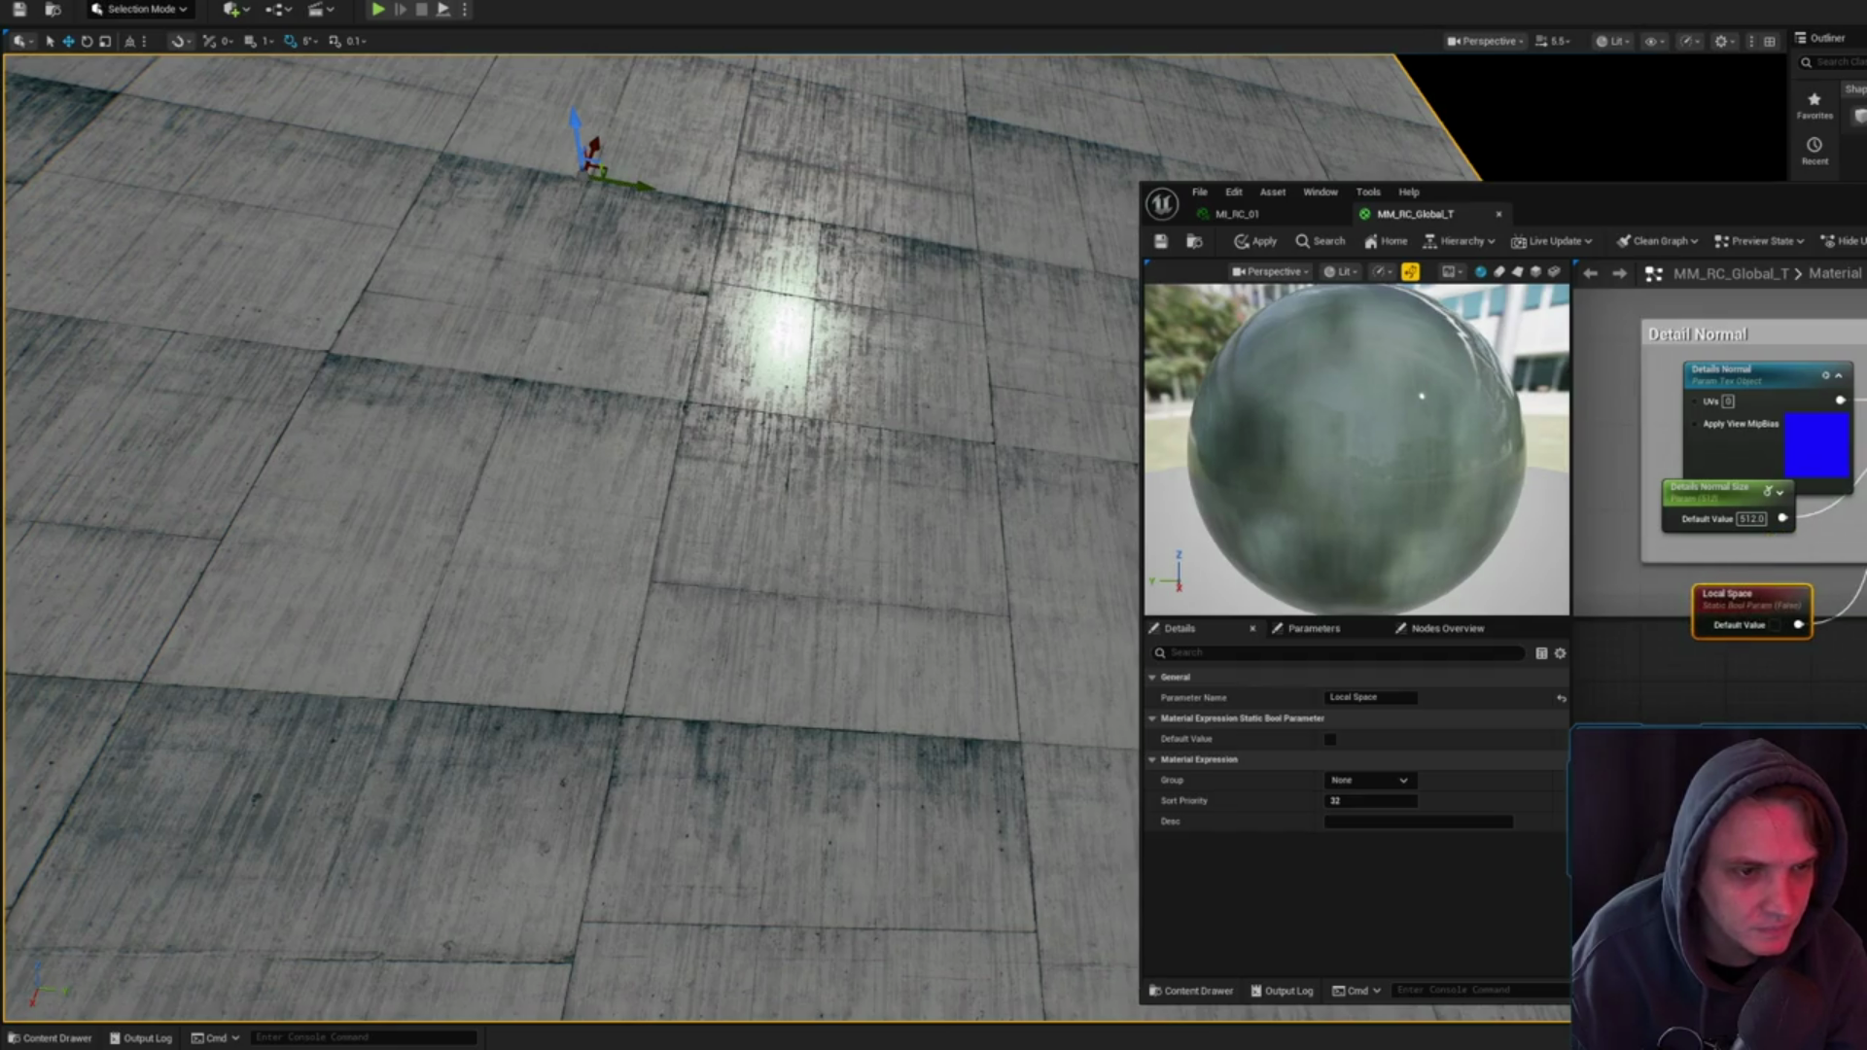
- Check MI_RC_01's parameters, then return to the MM_RC_Global_T graph
left_click(1237, 214)
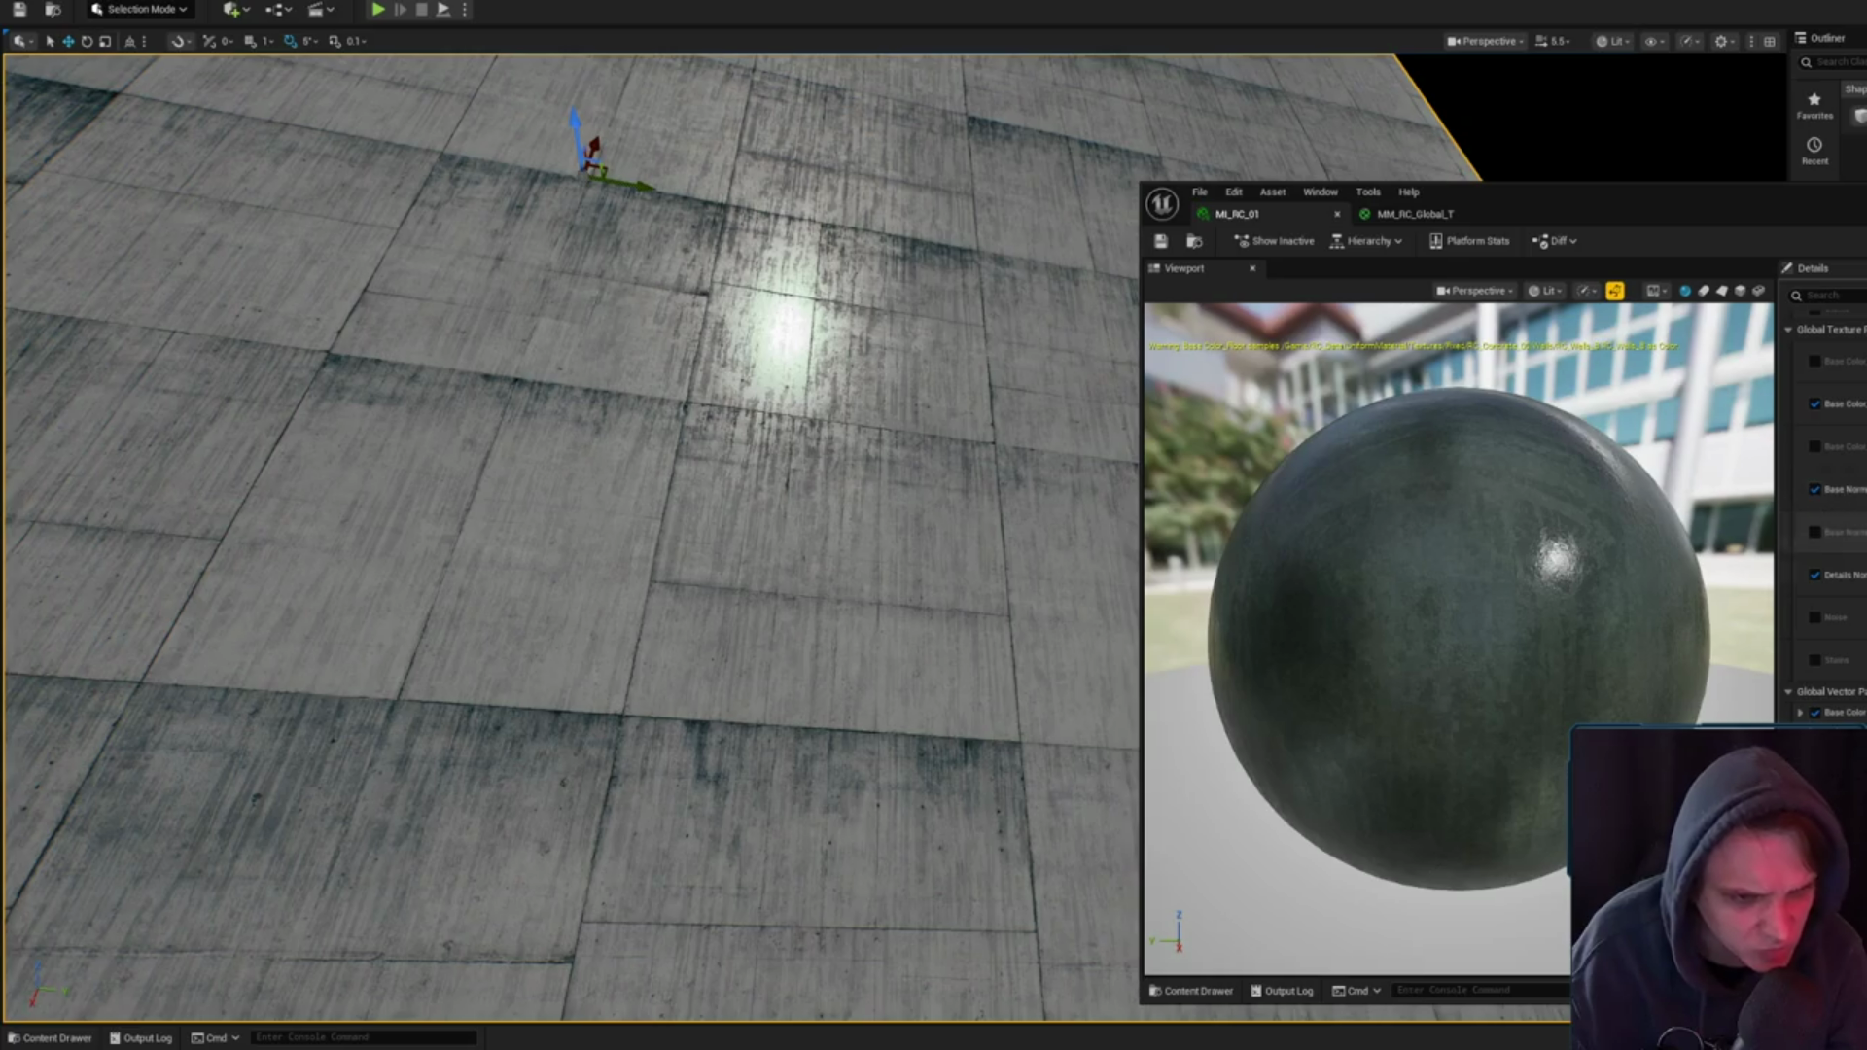
scroll(1863, 582, "up", 5)
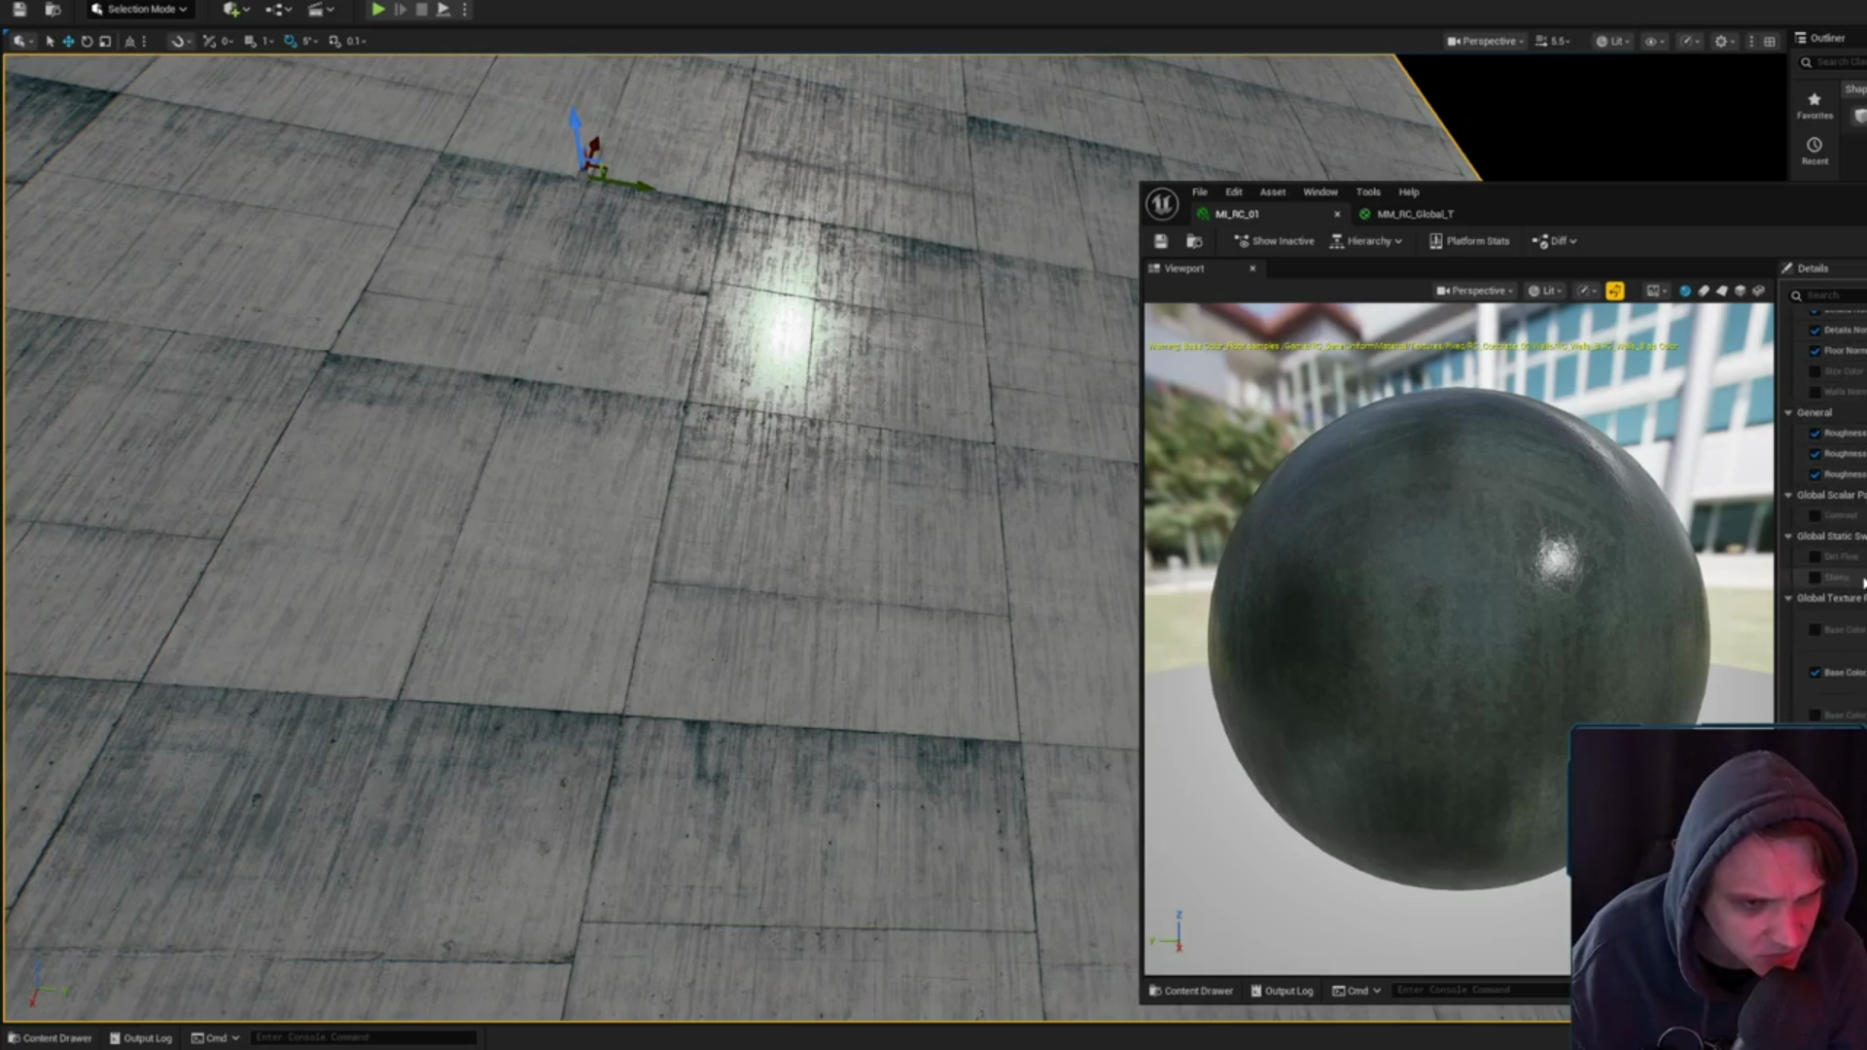
left_click(1432, 216)
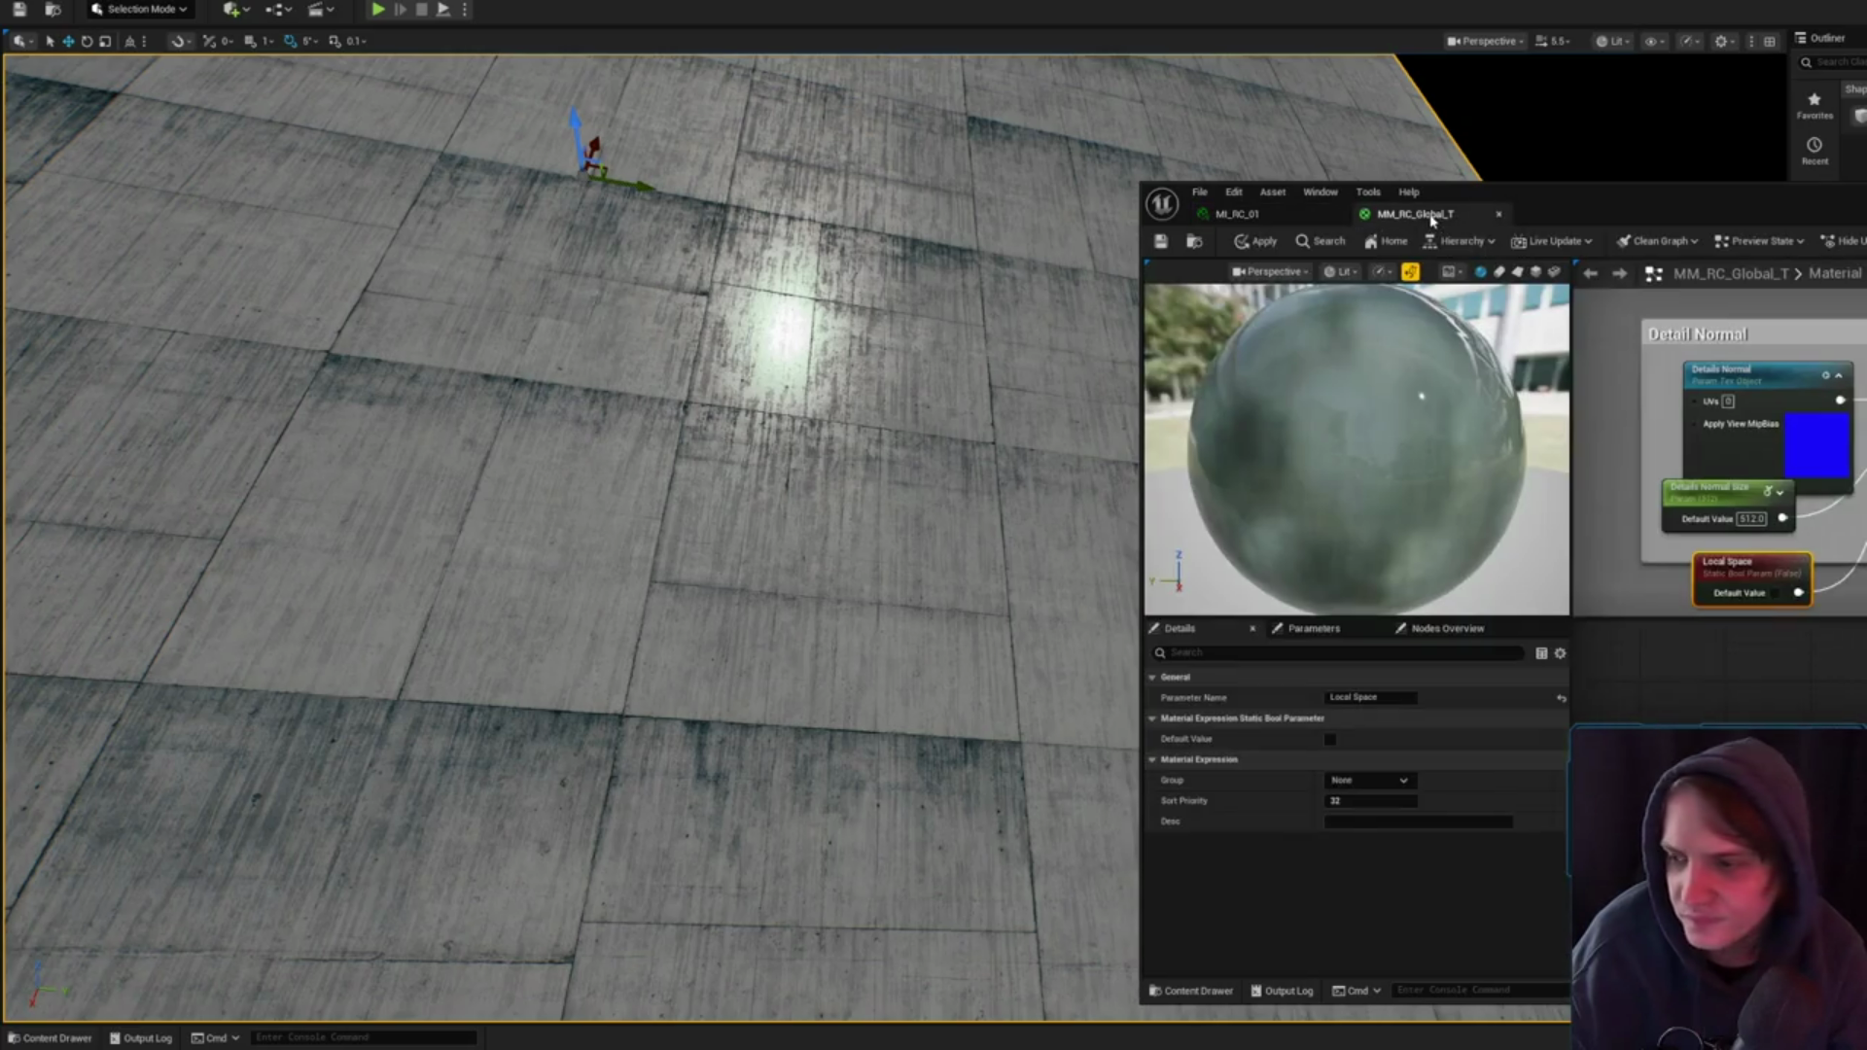
scroll(1720, 447, "down", 5)
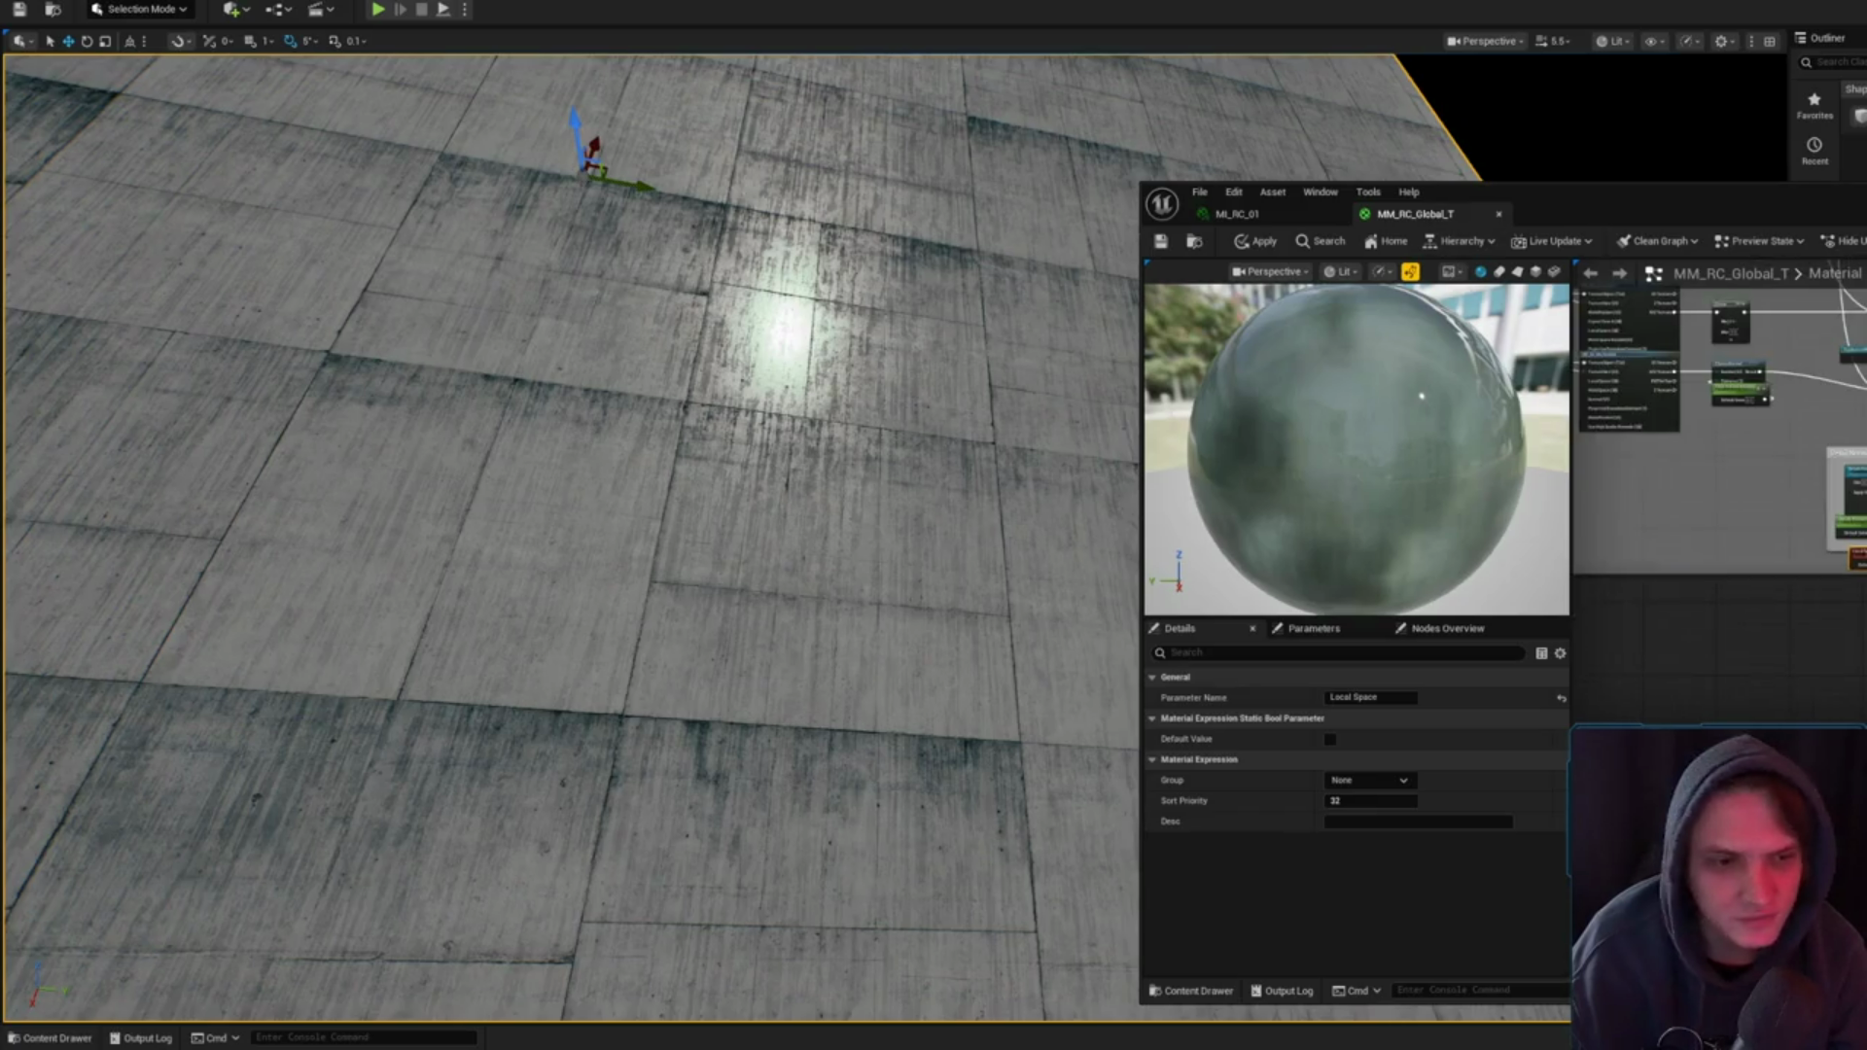
- Move the Local Space node up beside Base Size, below Base Normal_Walls
left_click(1838, 608)
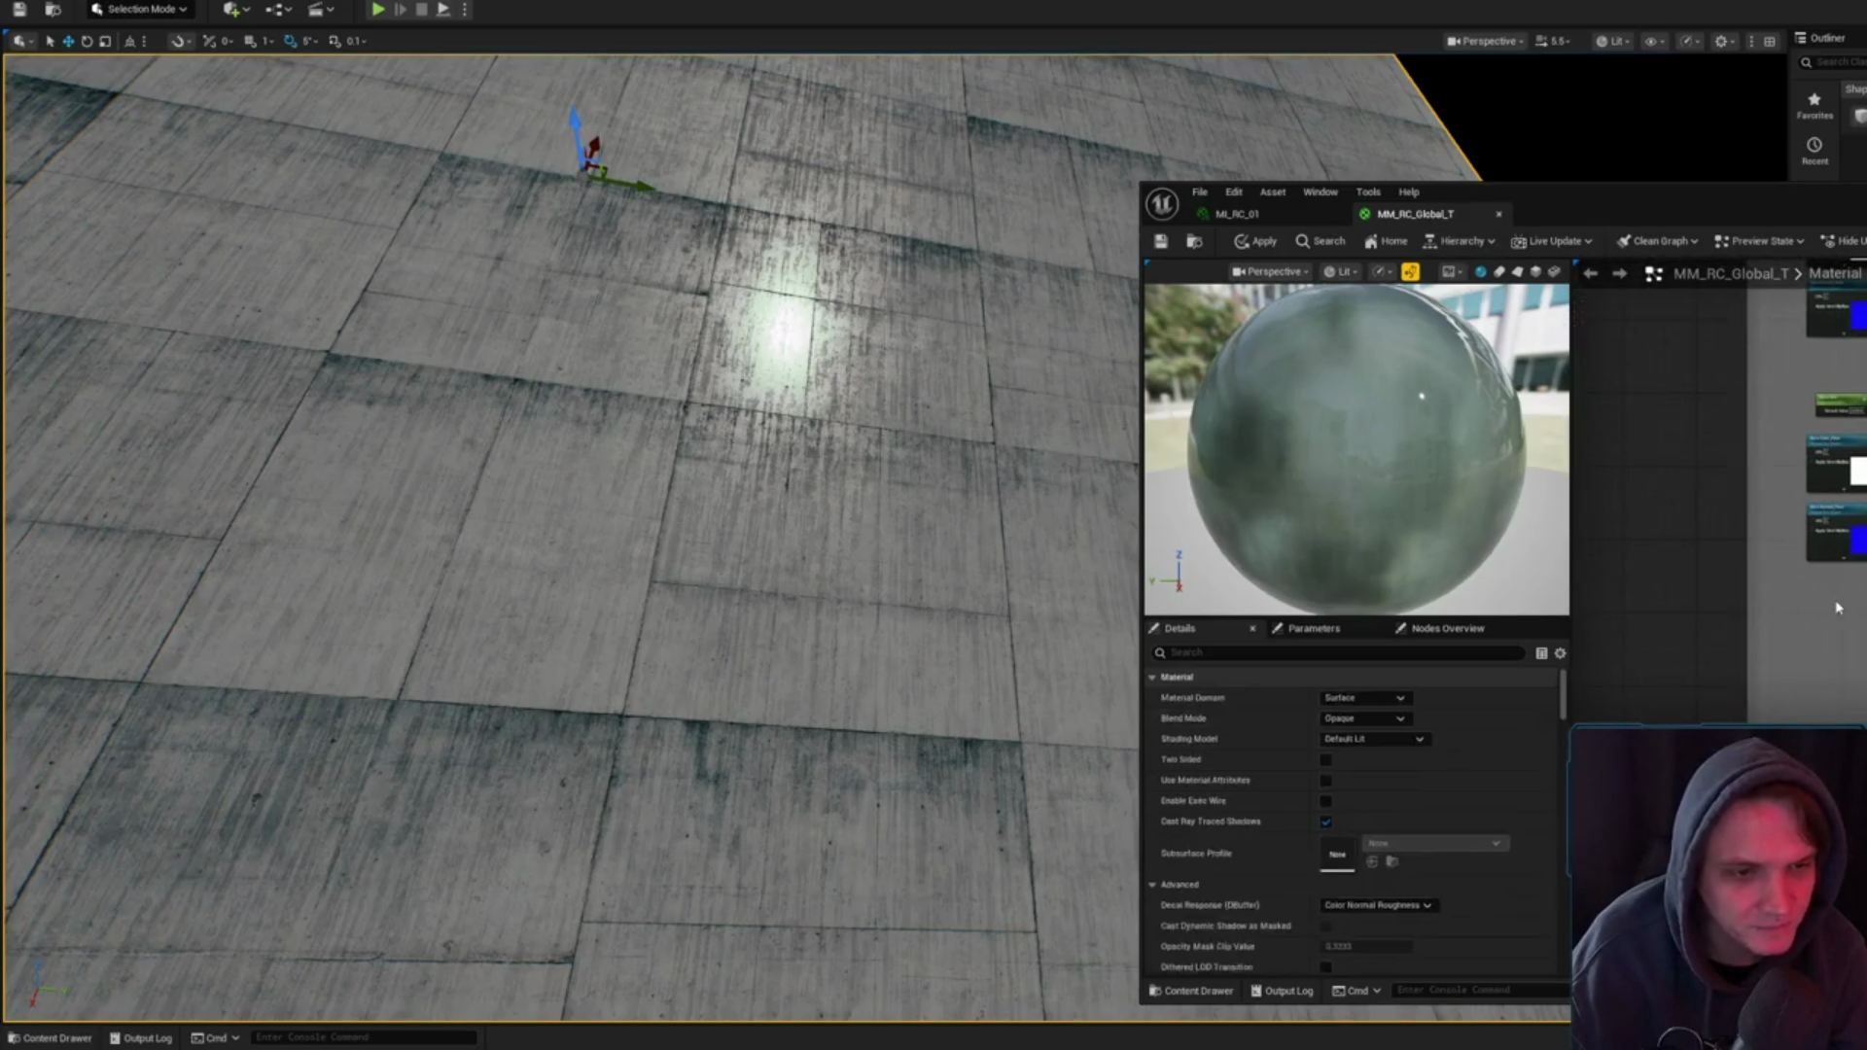
scroll(1844, 595, "up", 3)
left_click(1837, 623)
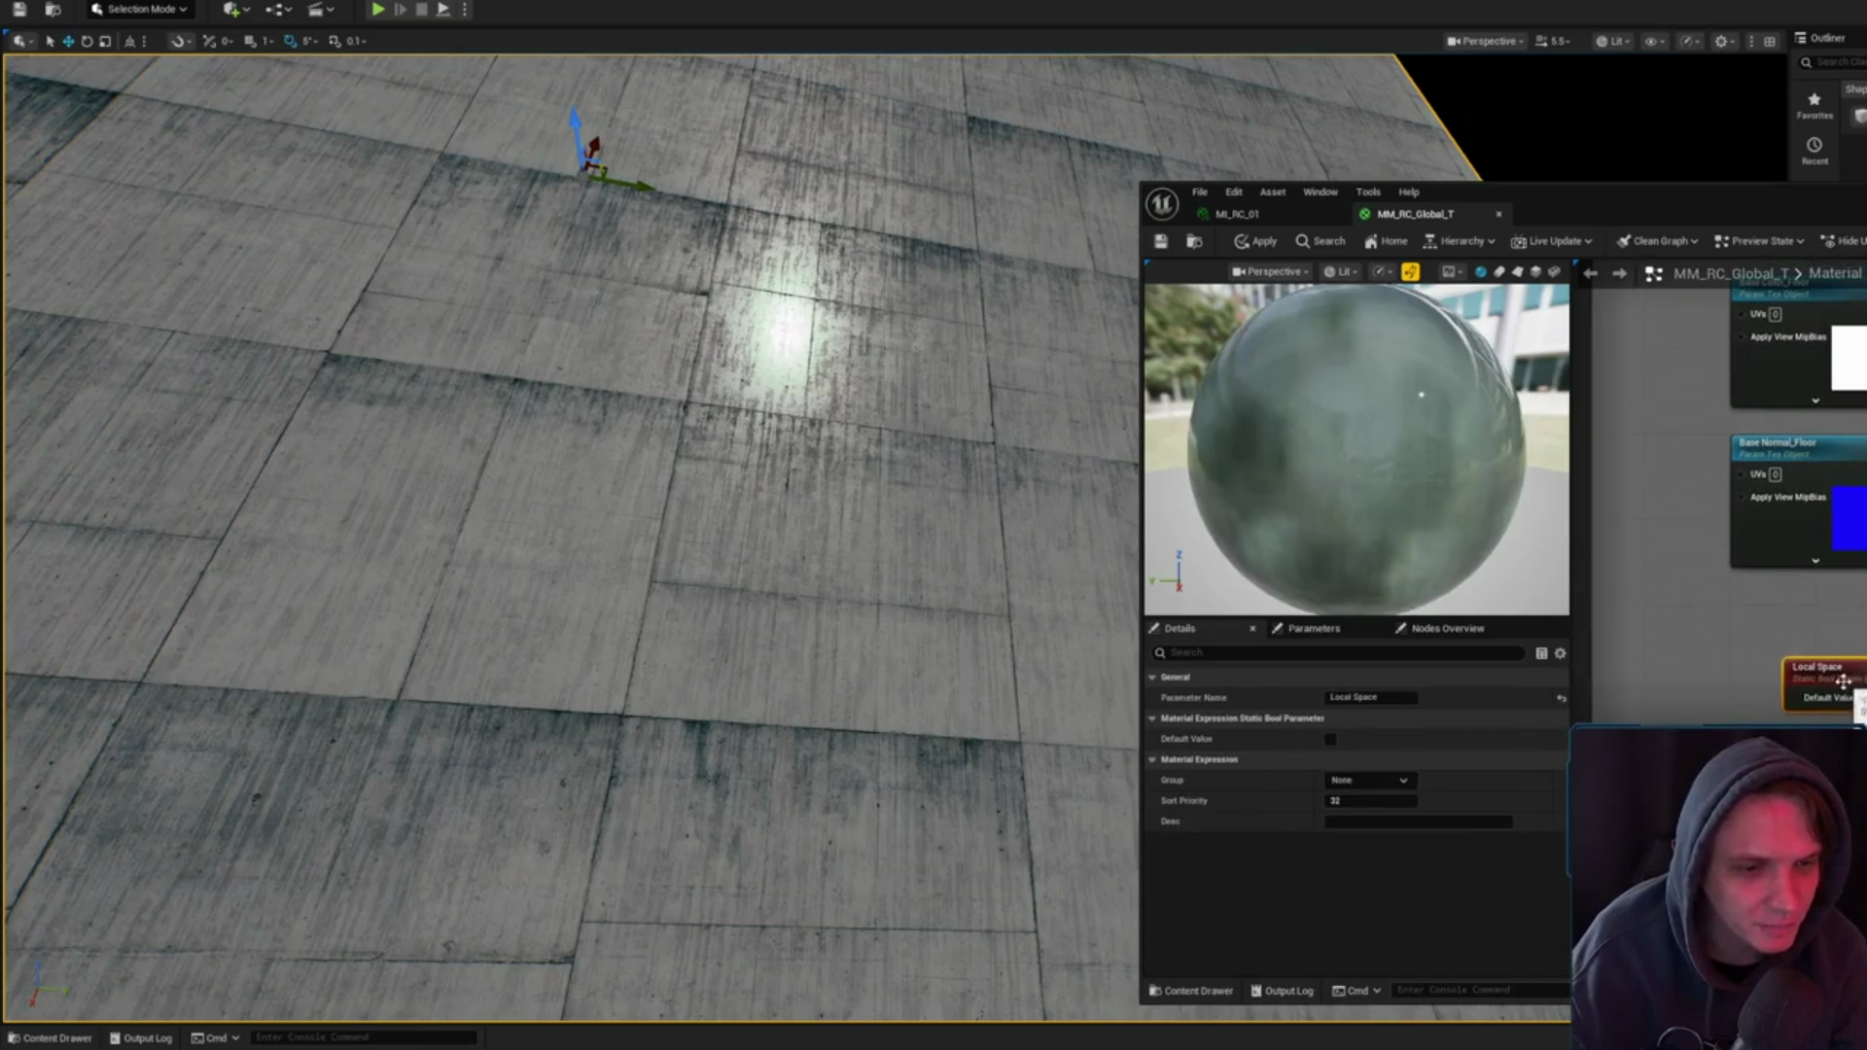
left_click_drag(1863, 623, 1863, 616)
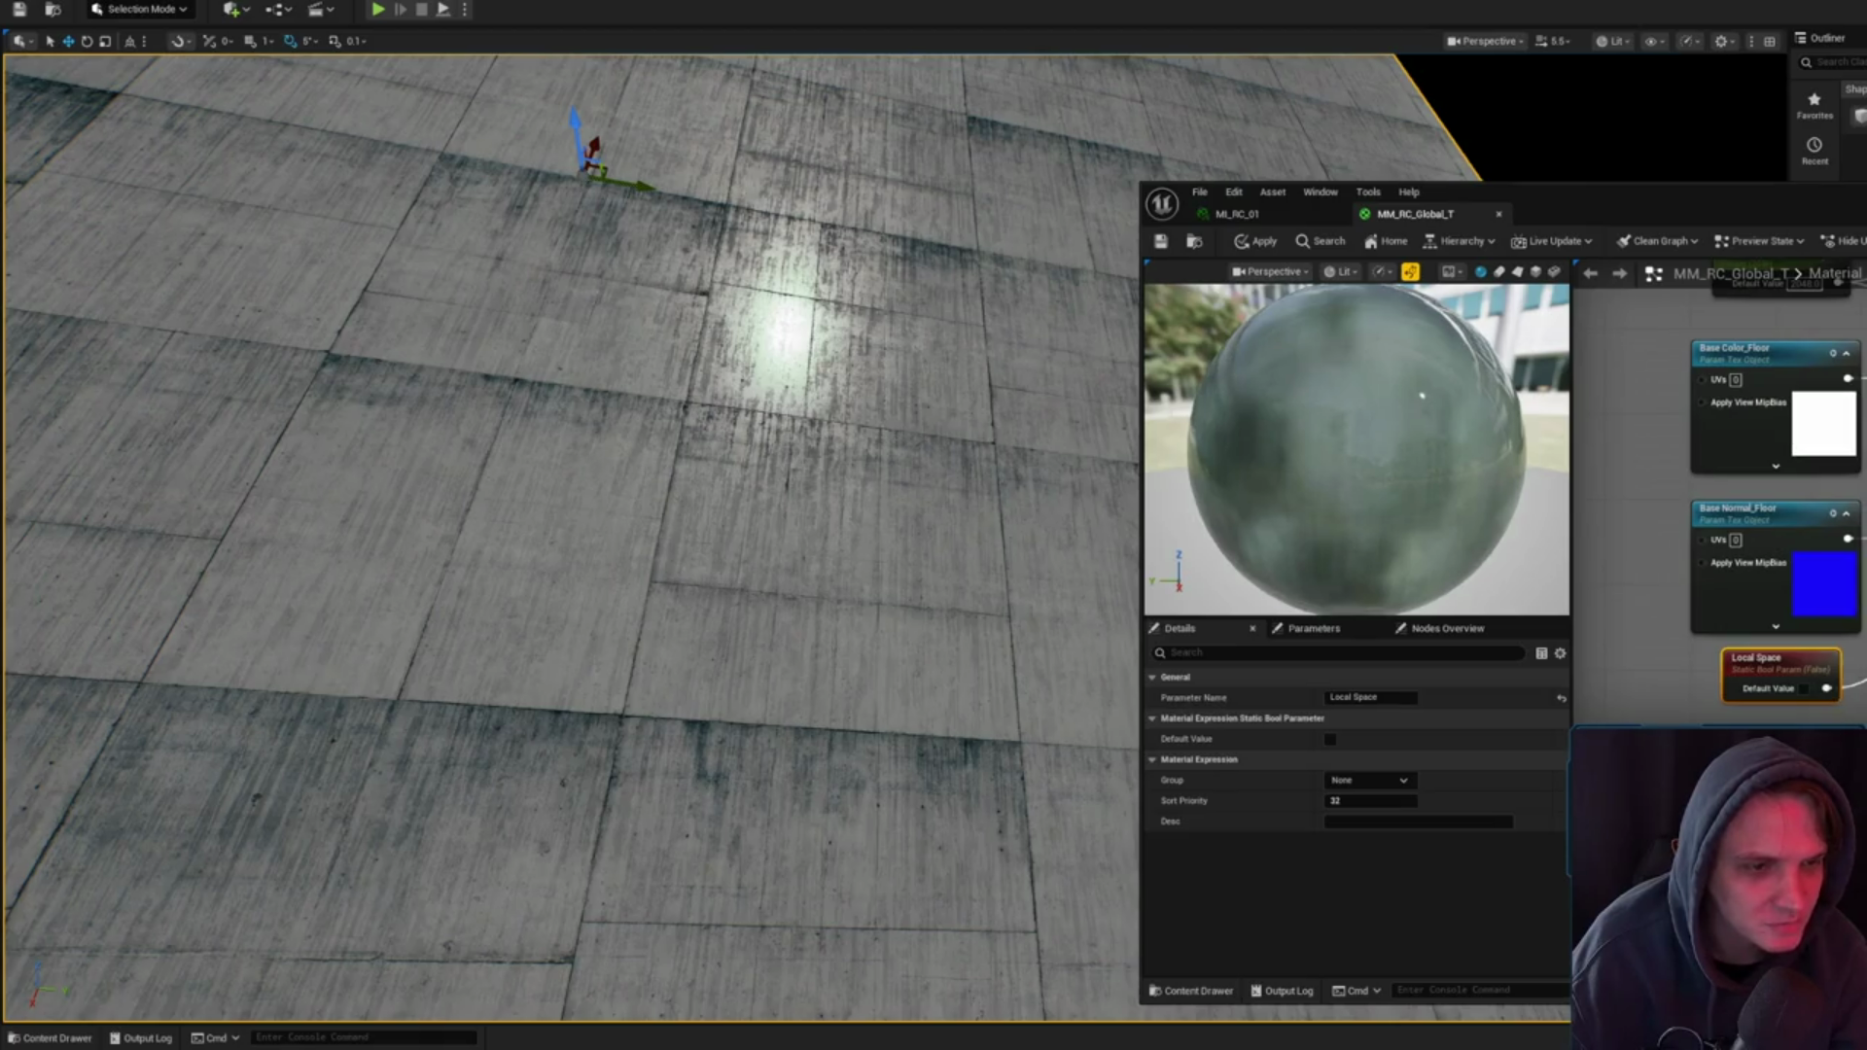
scroll(1770, 486, "down", 2)
left_click_drag(1768, 600, 1796, 309)
scroll(1717, 506, "up", 1)
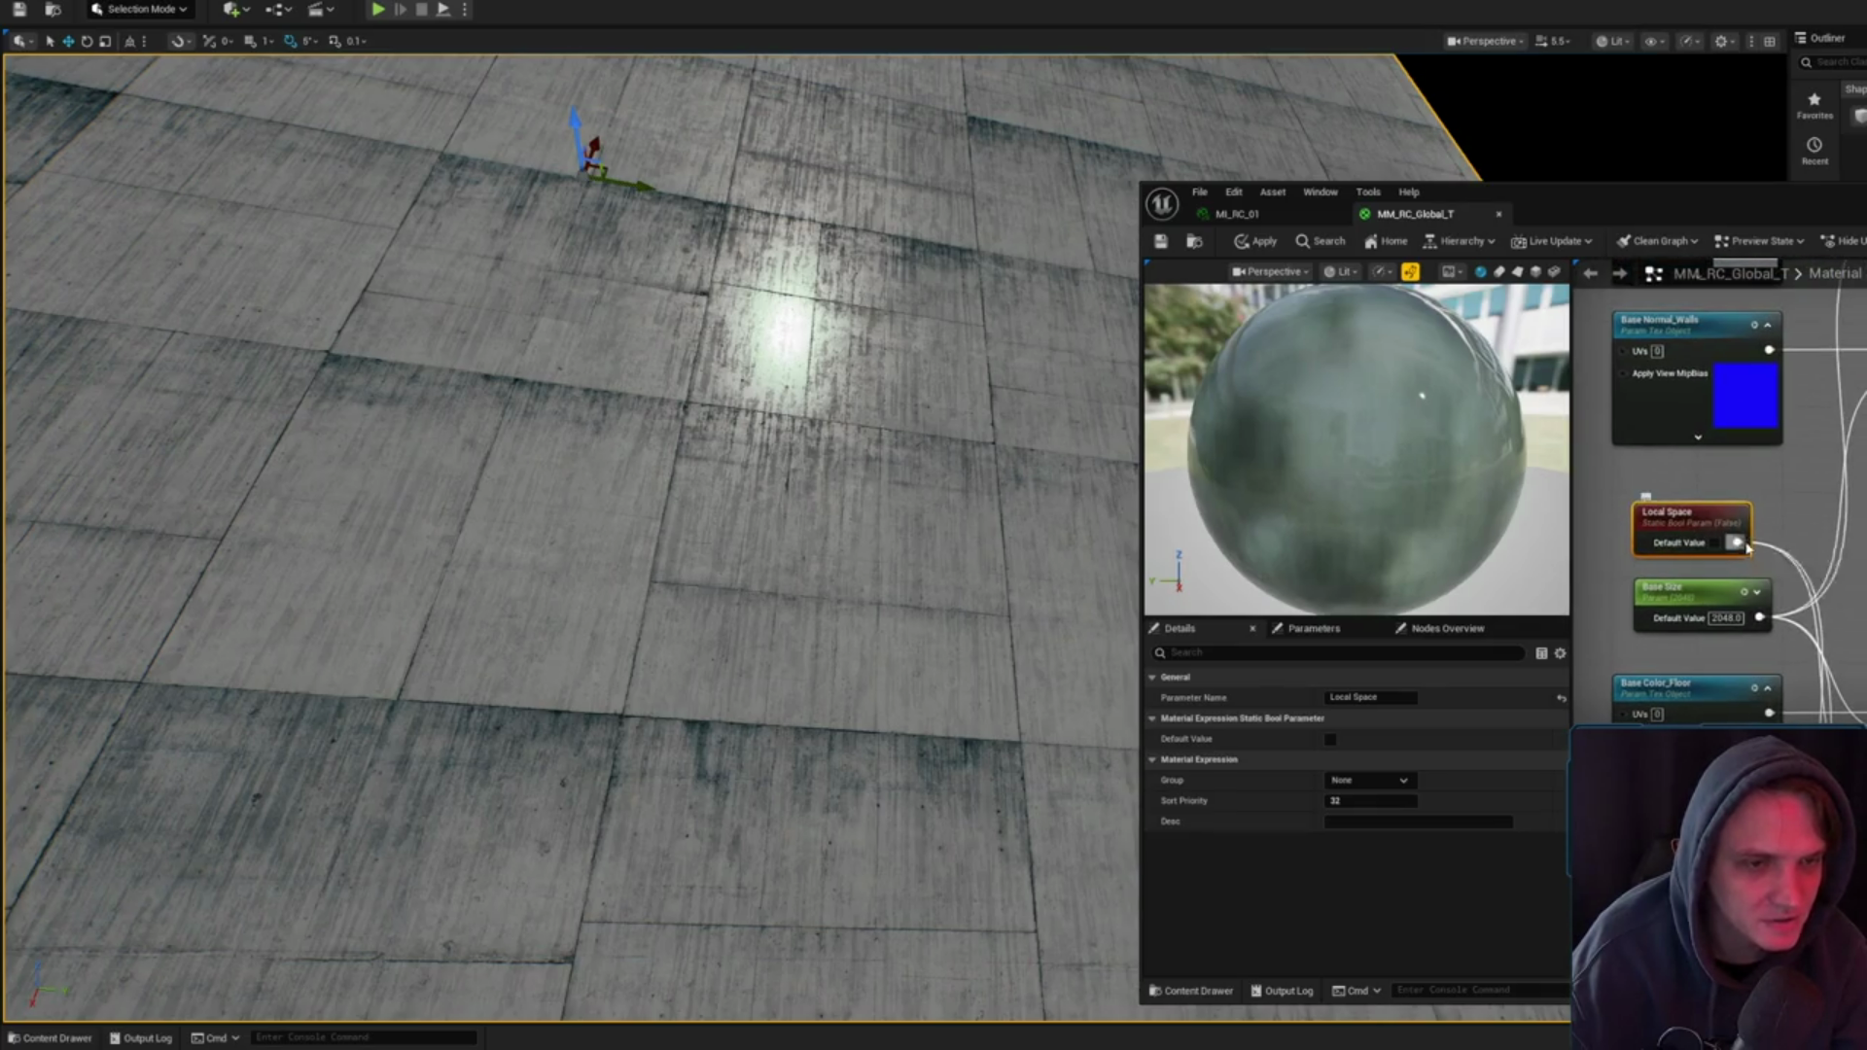
left_click_drag(1748, 547, 1744, 680)
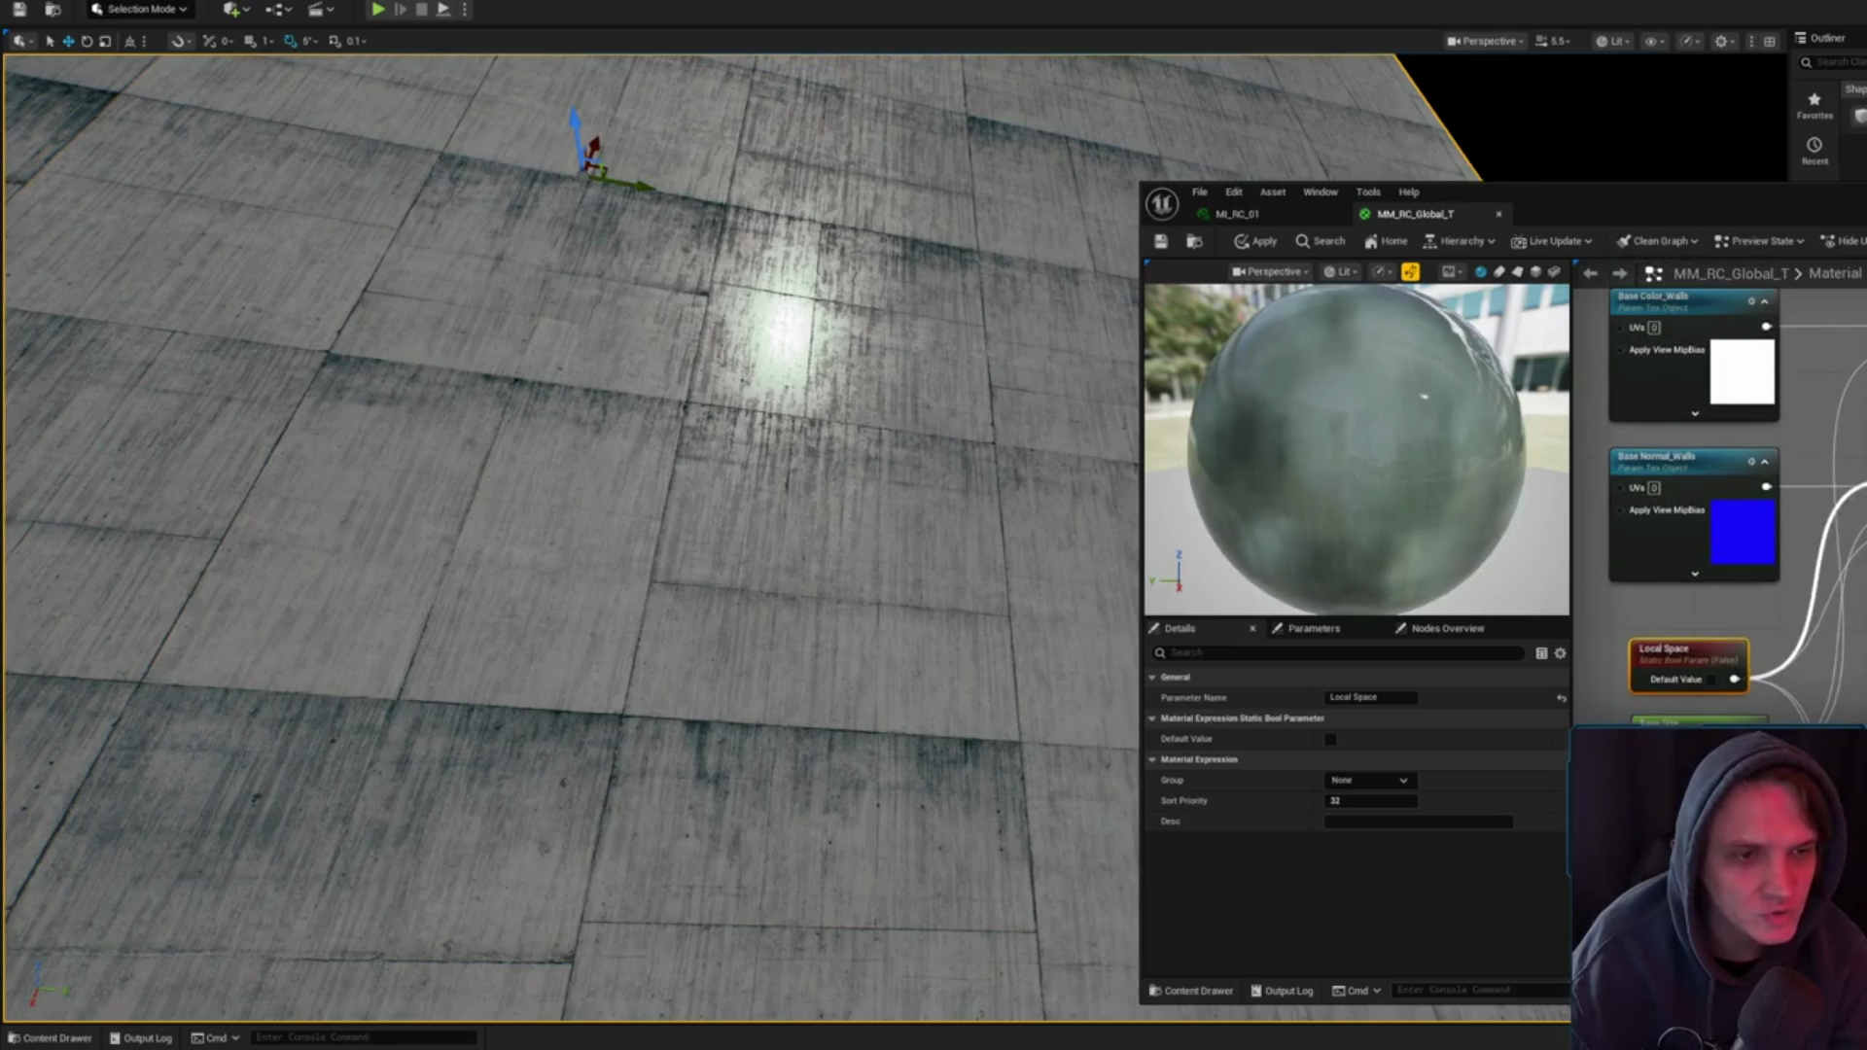
scroll(1812, 495, "down", 5)
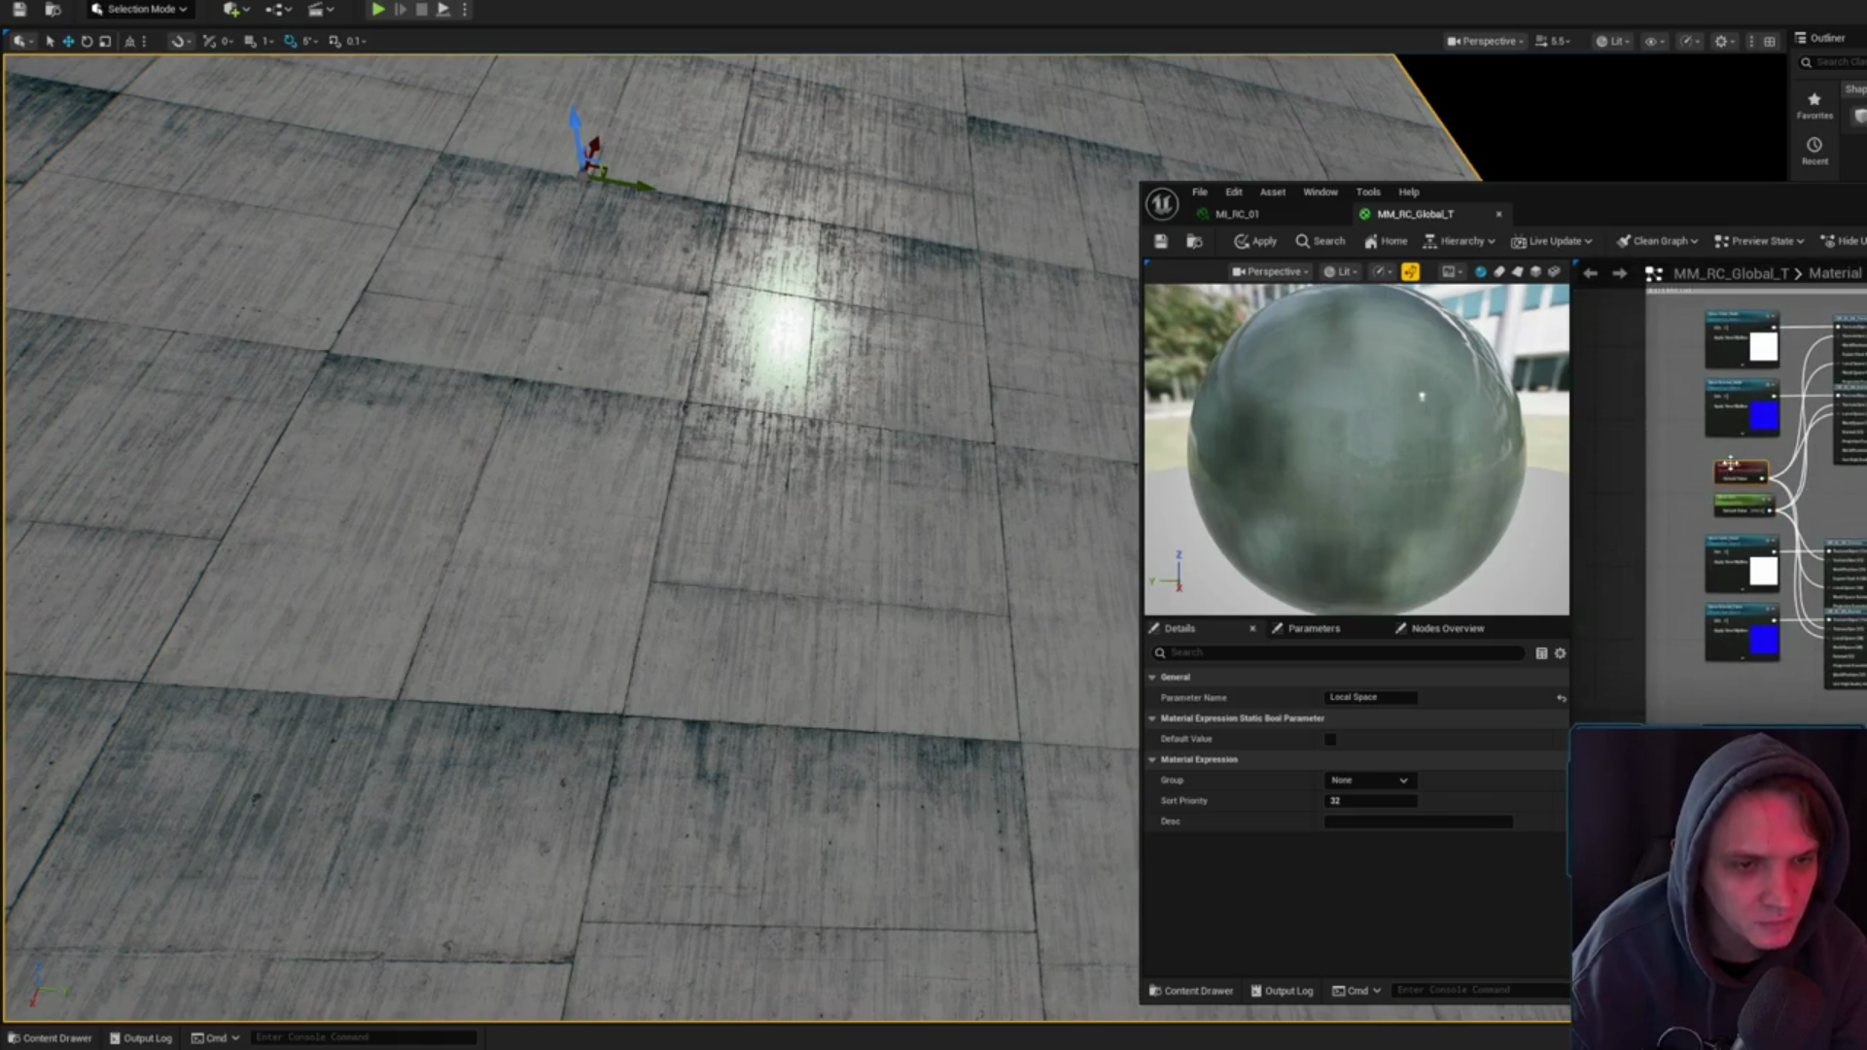
scroll(1736, 467, "up", 4)
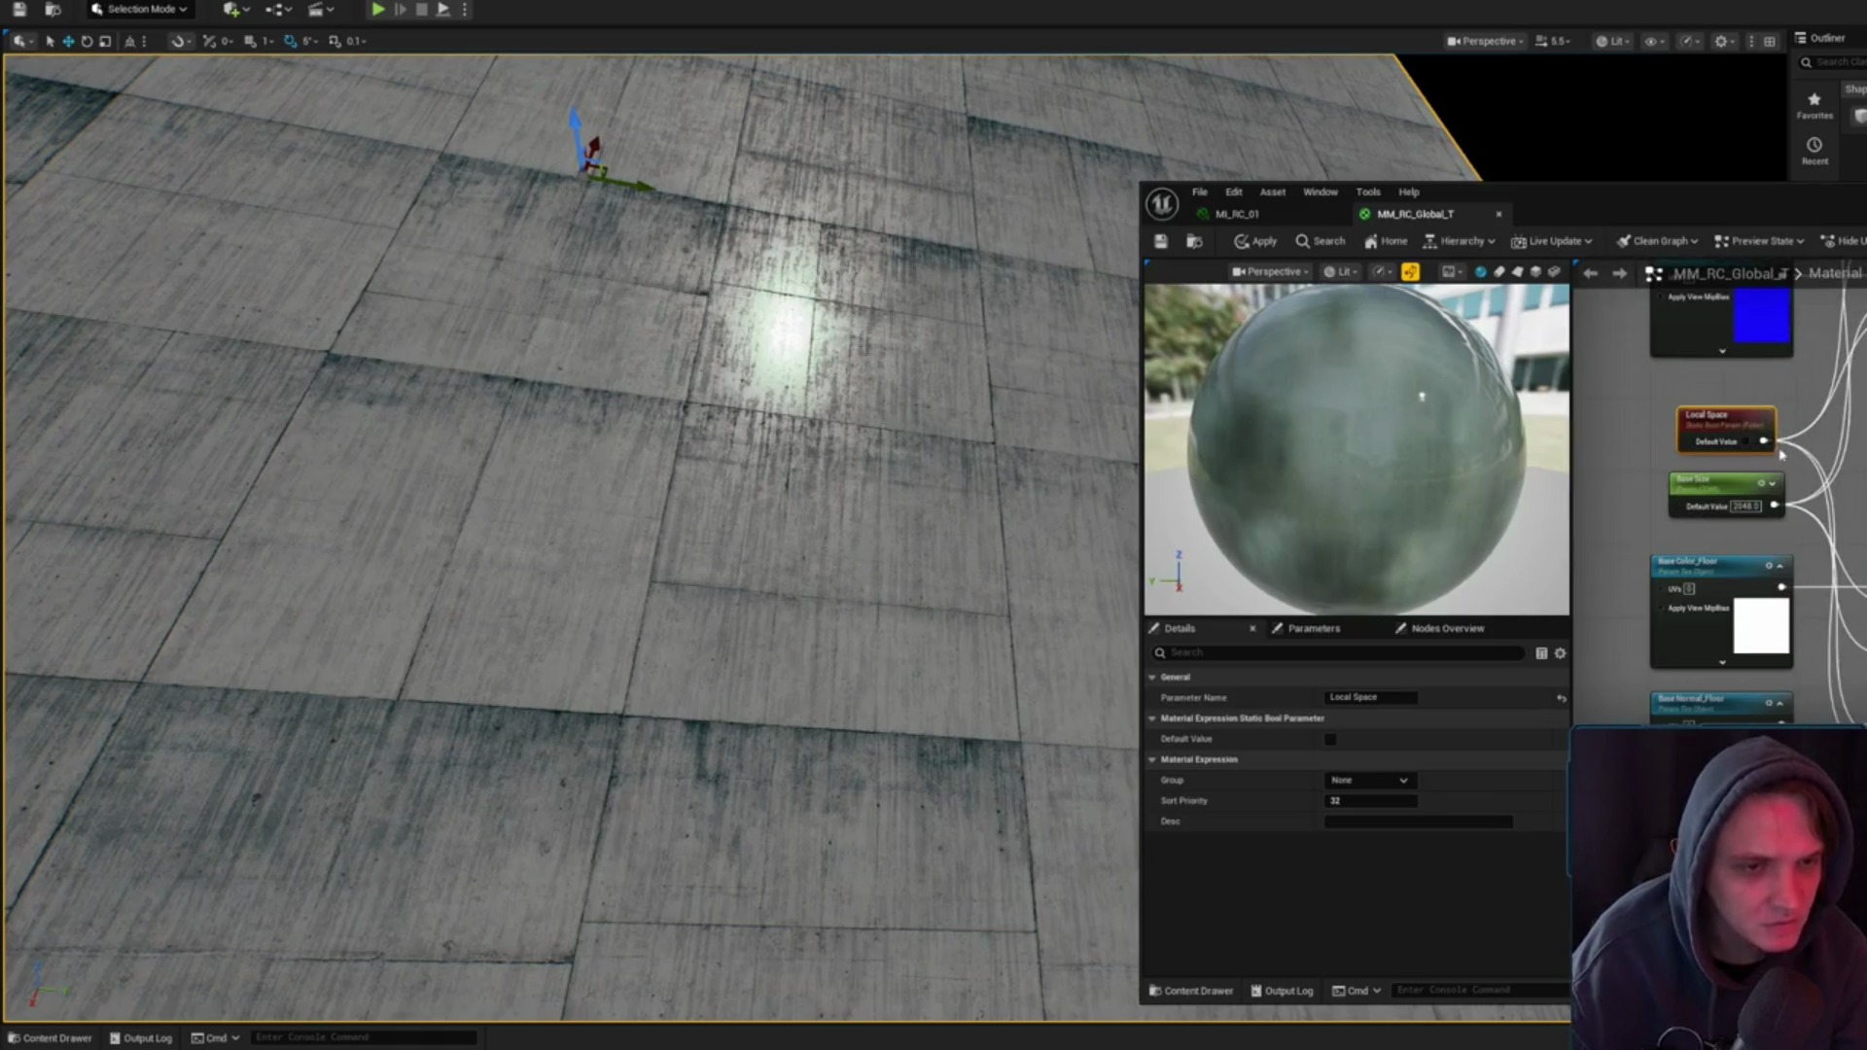
left_click(1750, 461)
scroll(1751, 461, "down", 5)
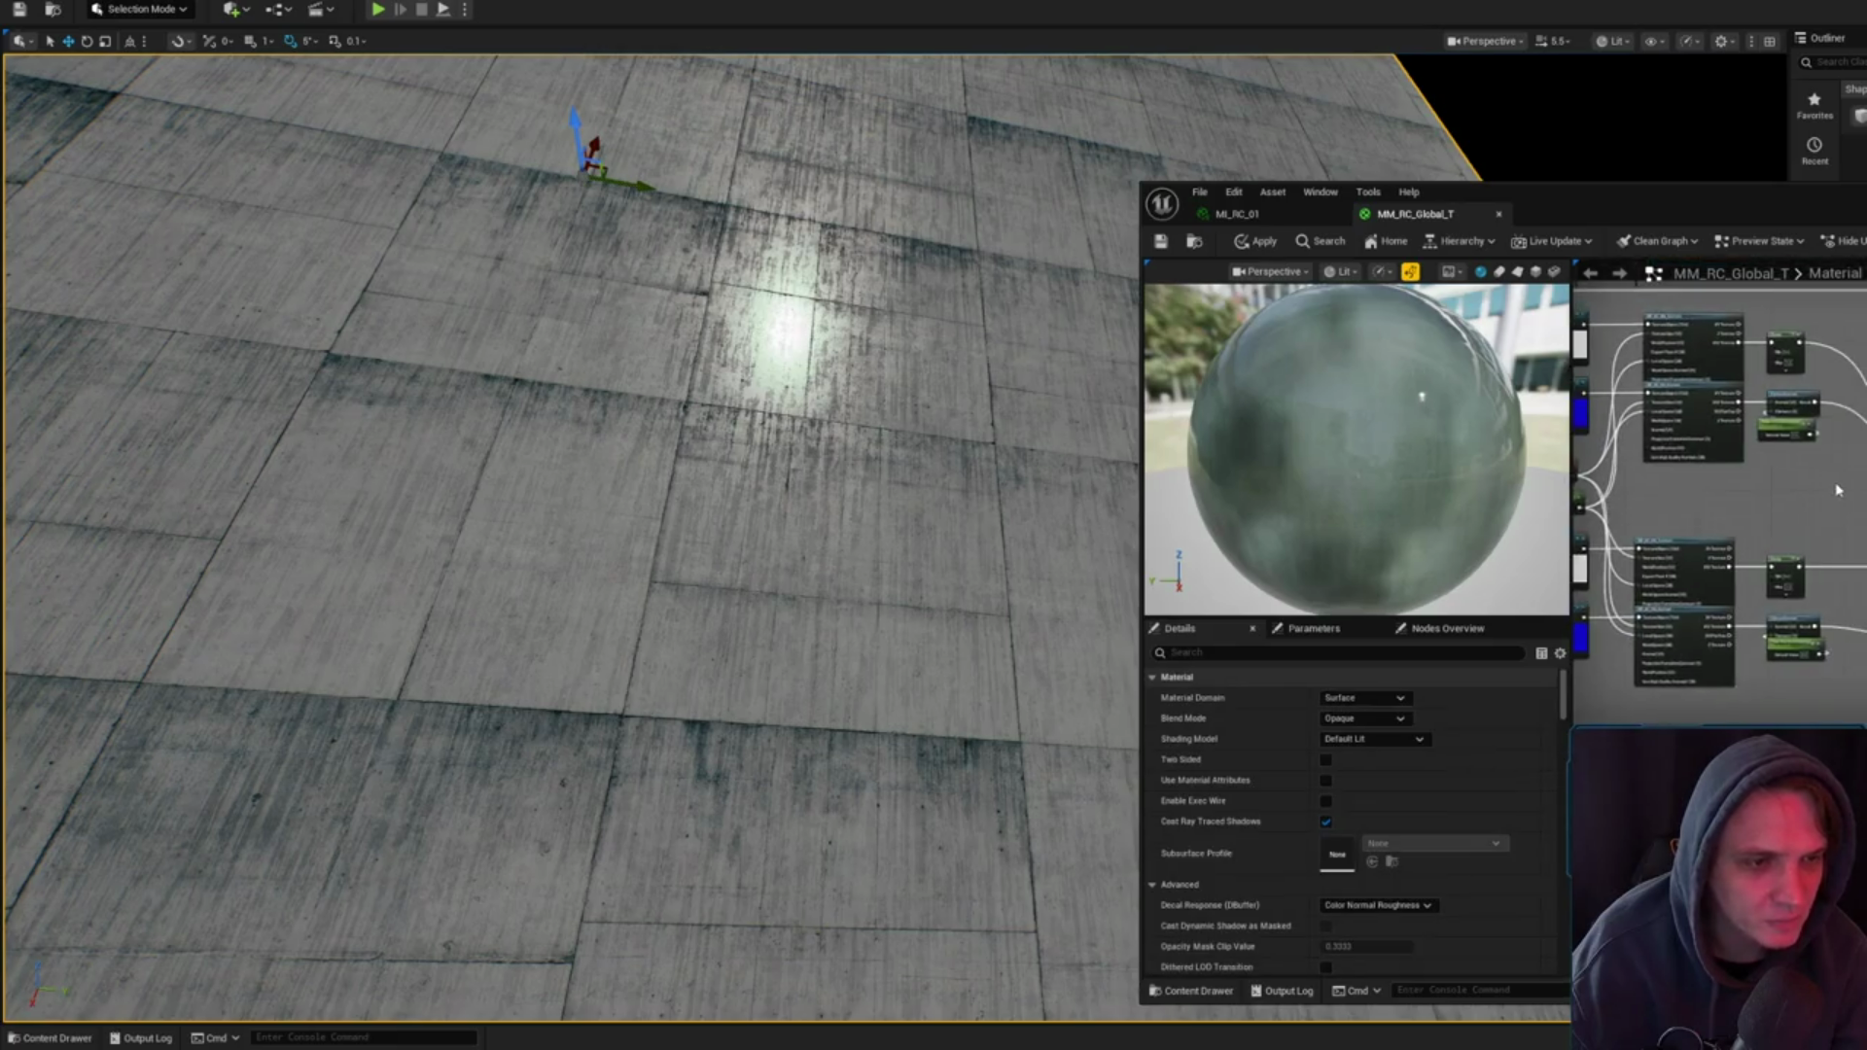
- Select the Local Space node in the Macro Noise group and start renaming it
scroll(1716, 476, "up", 4)
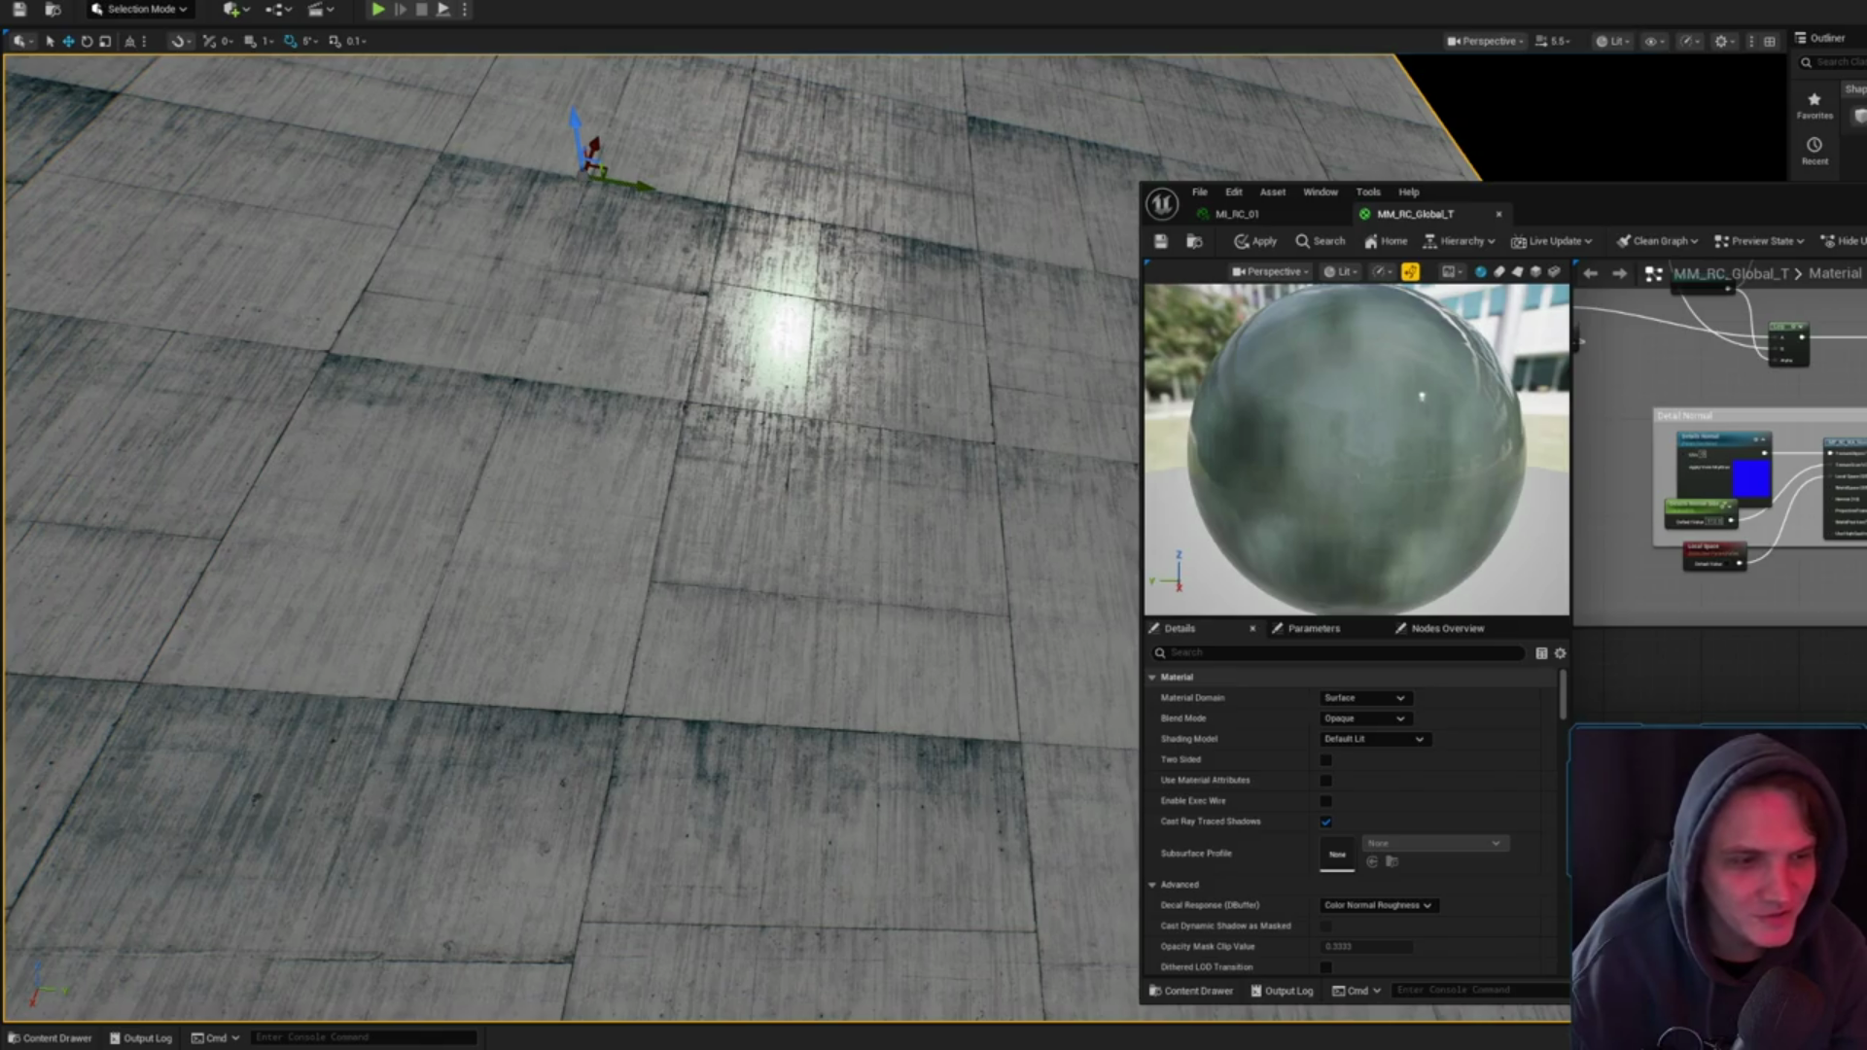
scroll(1720, 487, "down", 5)
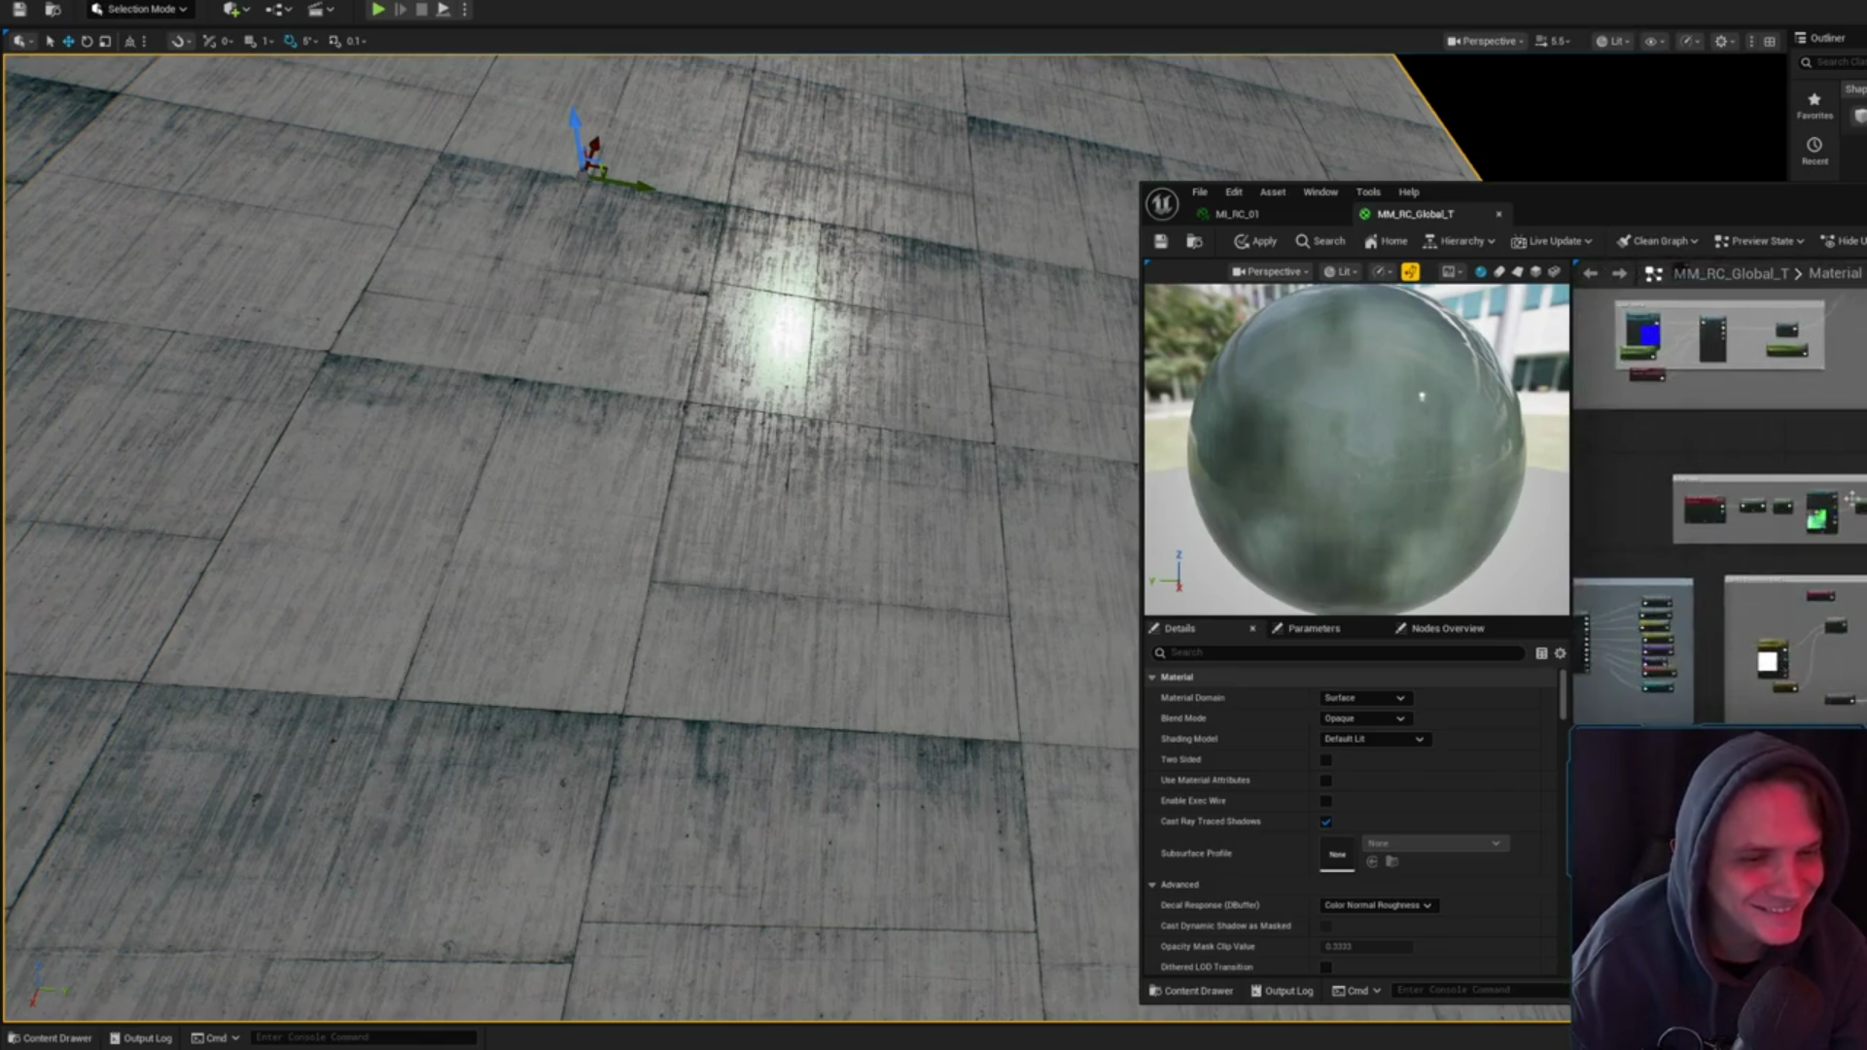
mouse_move(1712, 437)
left_mouse_down()
mouse_move(1701, 616)
mouse_move(1645, 320)
mouse_move(1488, 330)
mouse_move(1486, 98)
left_mouse_up()
scroll(1853, 436, "up", 3)
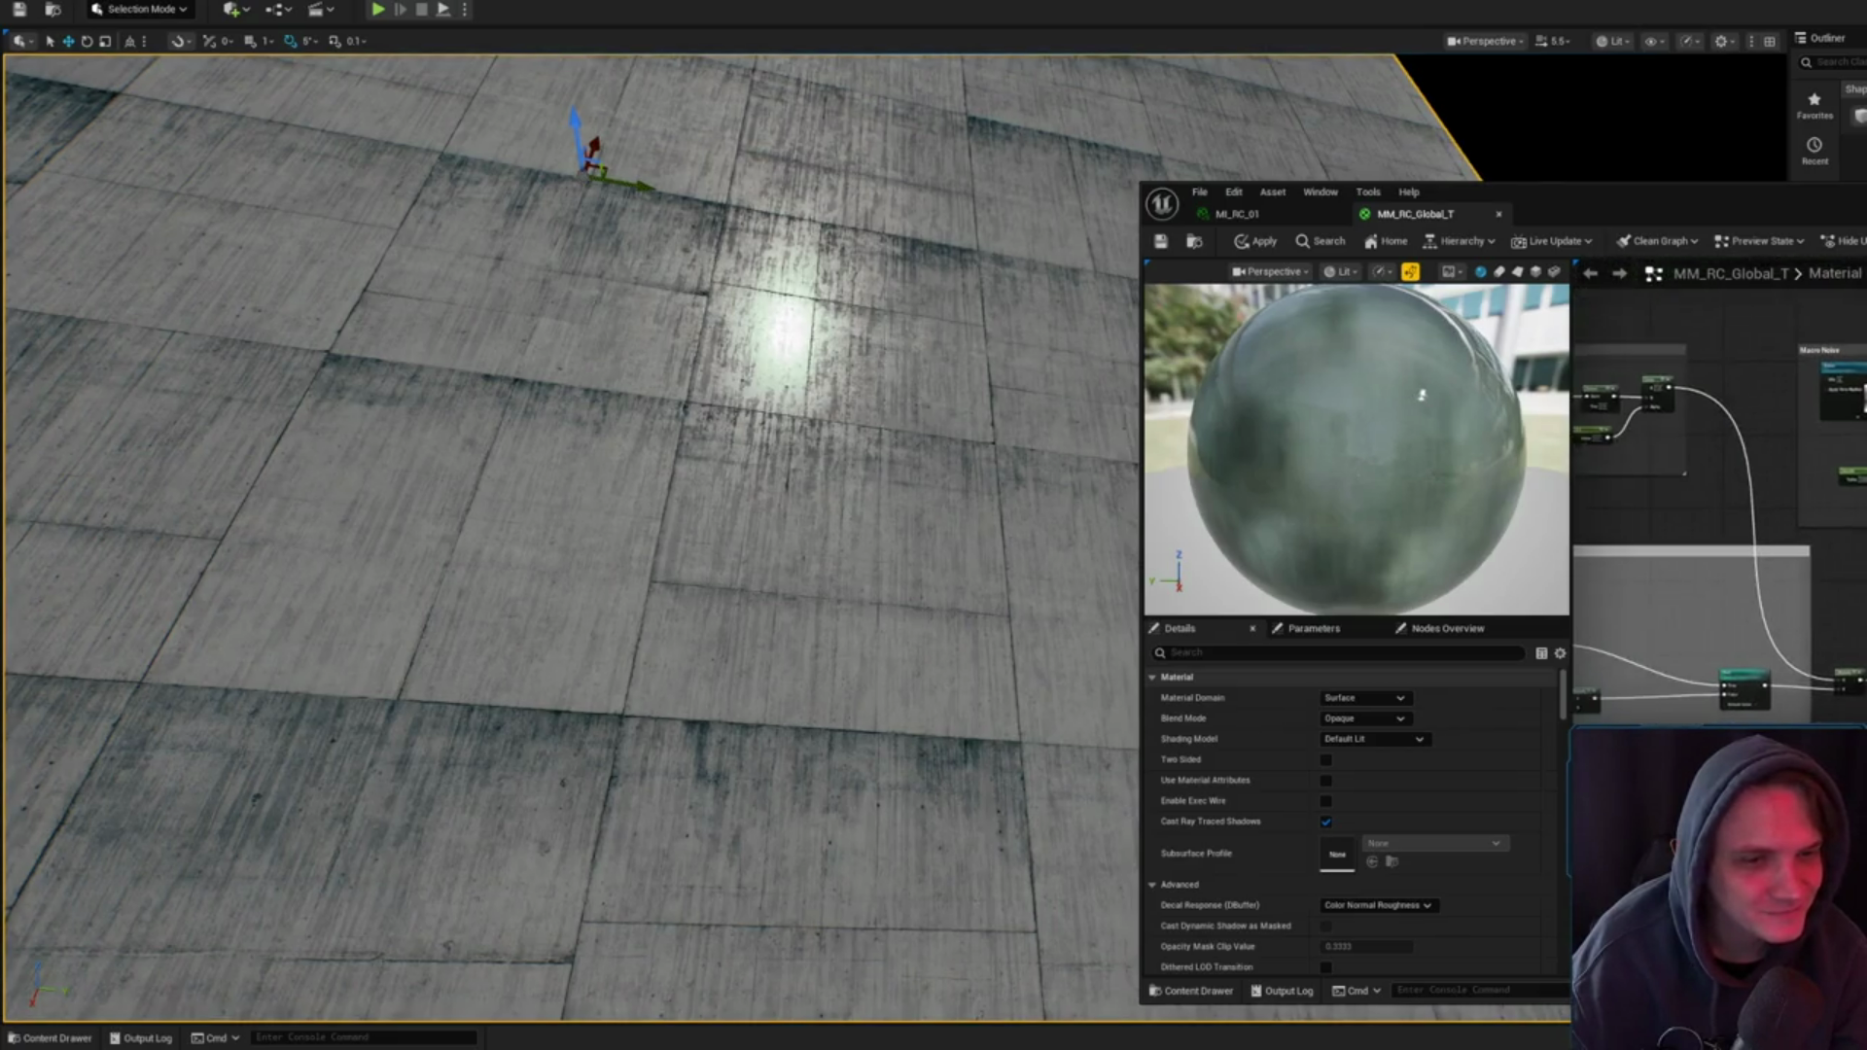
left_click(1853, 438)
scroll(1856, 452, "down", 3)
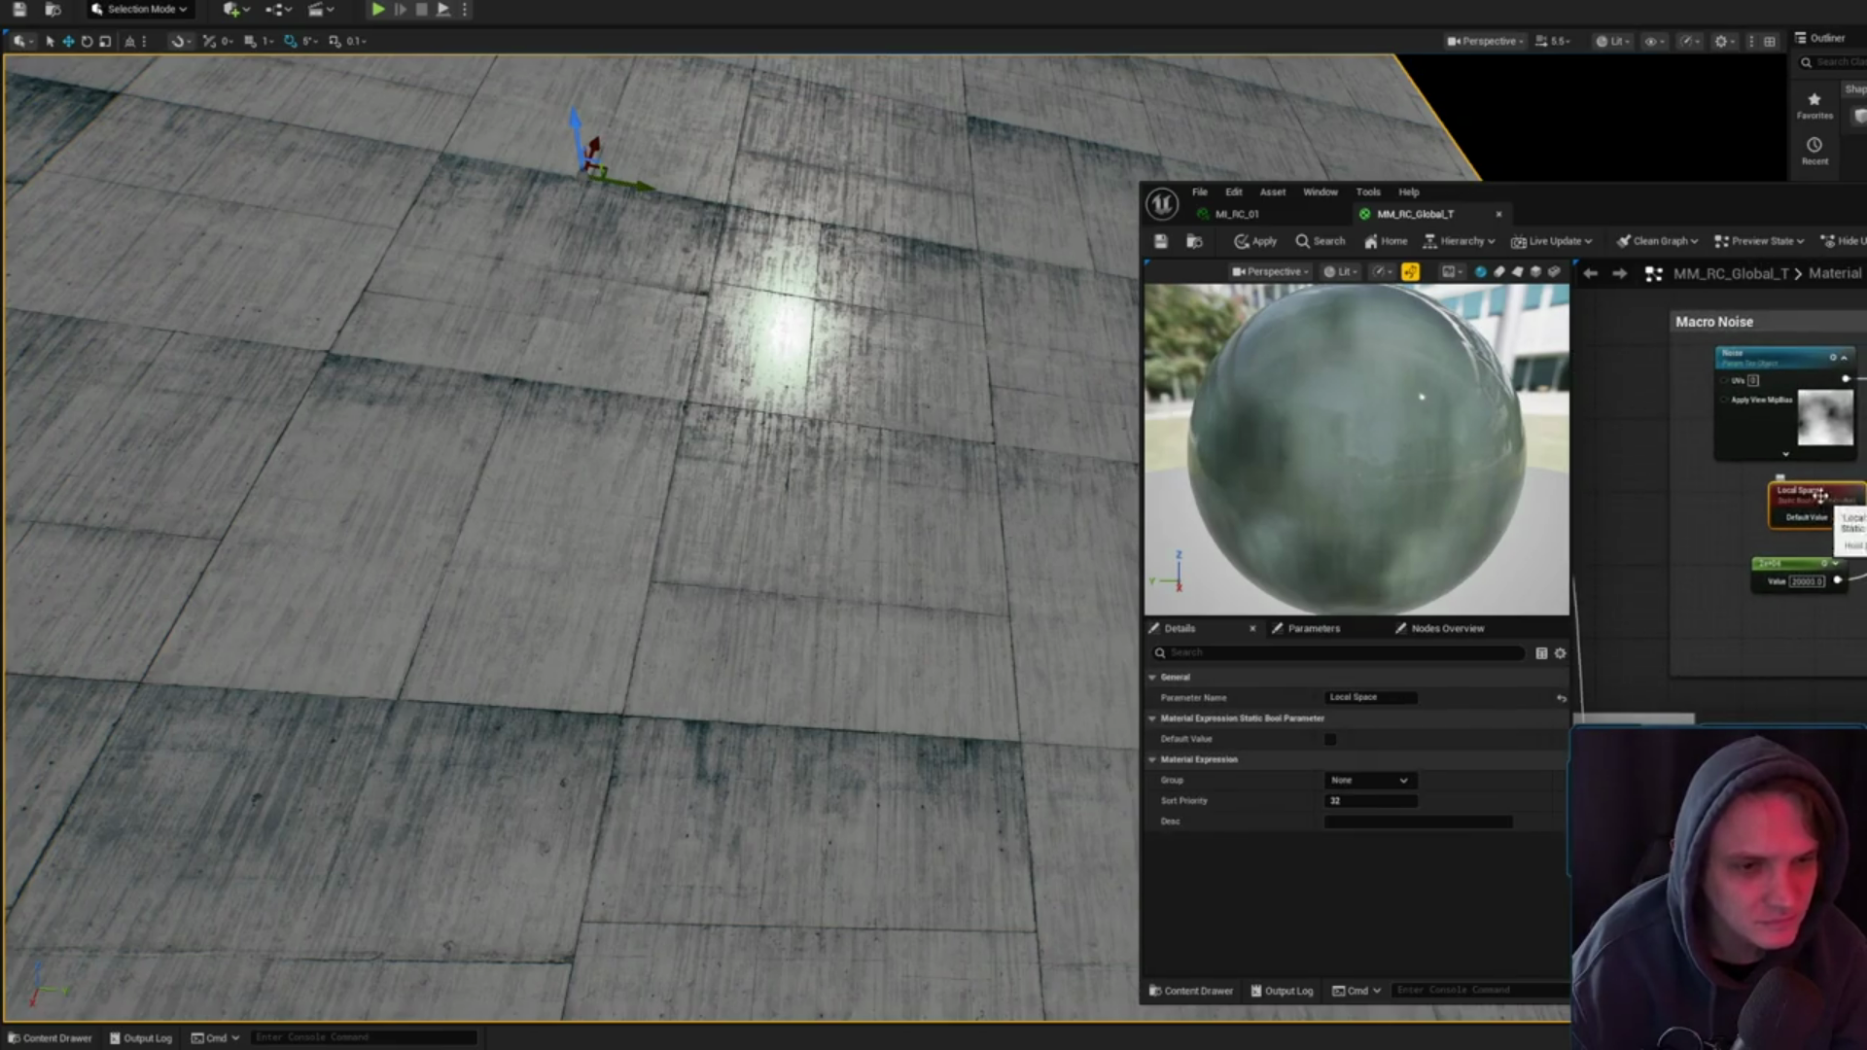
double_click(1821, 494)
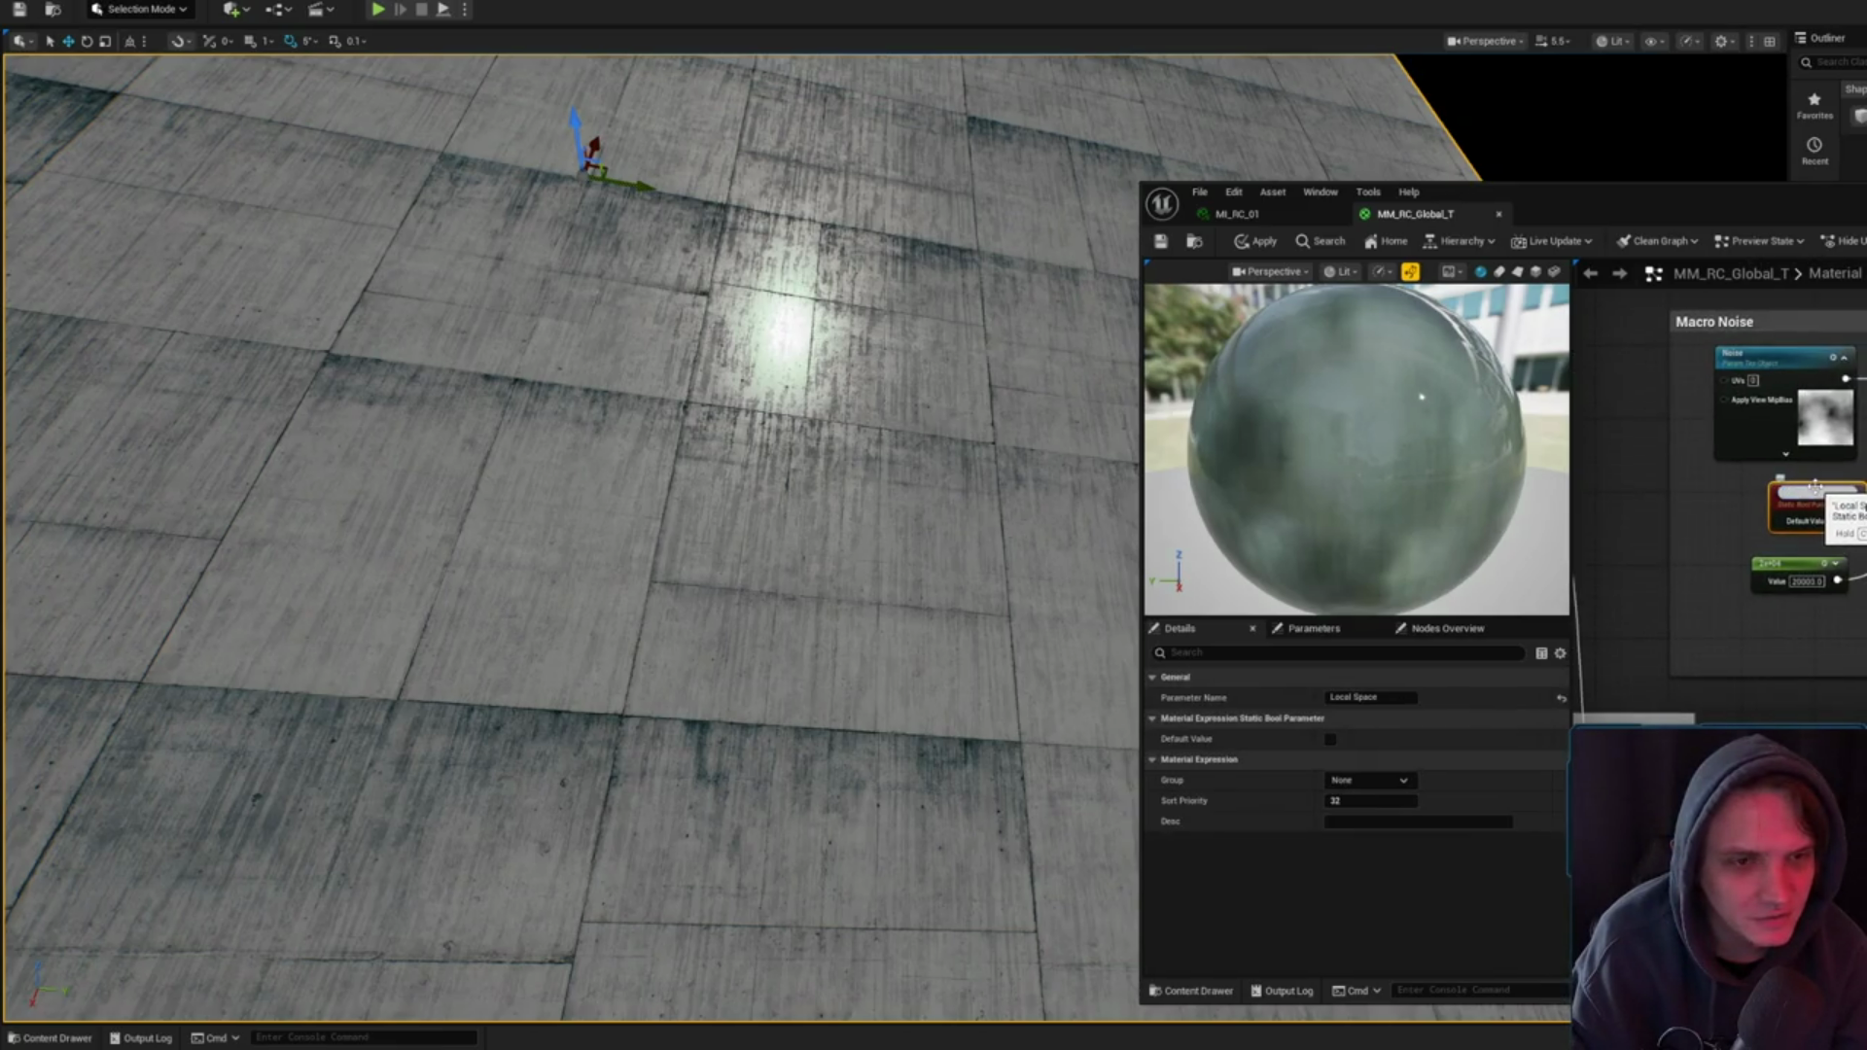
left_click(1814, 457)
left_click(1809, 505)
left_click(1815, 457)
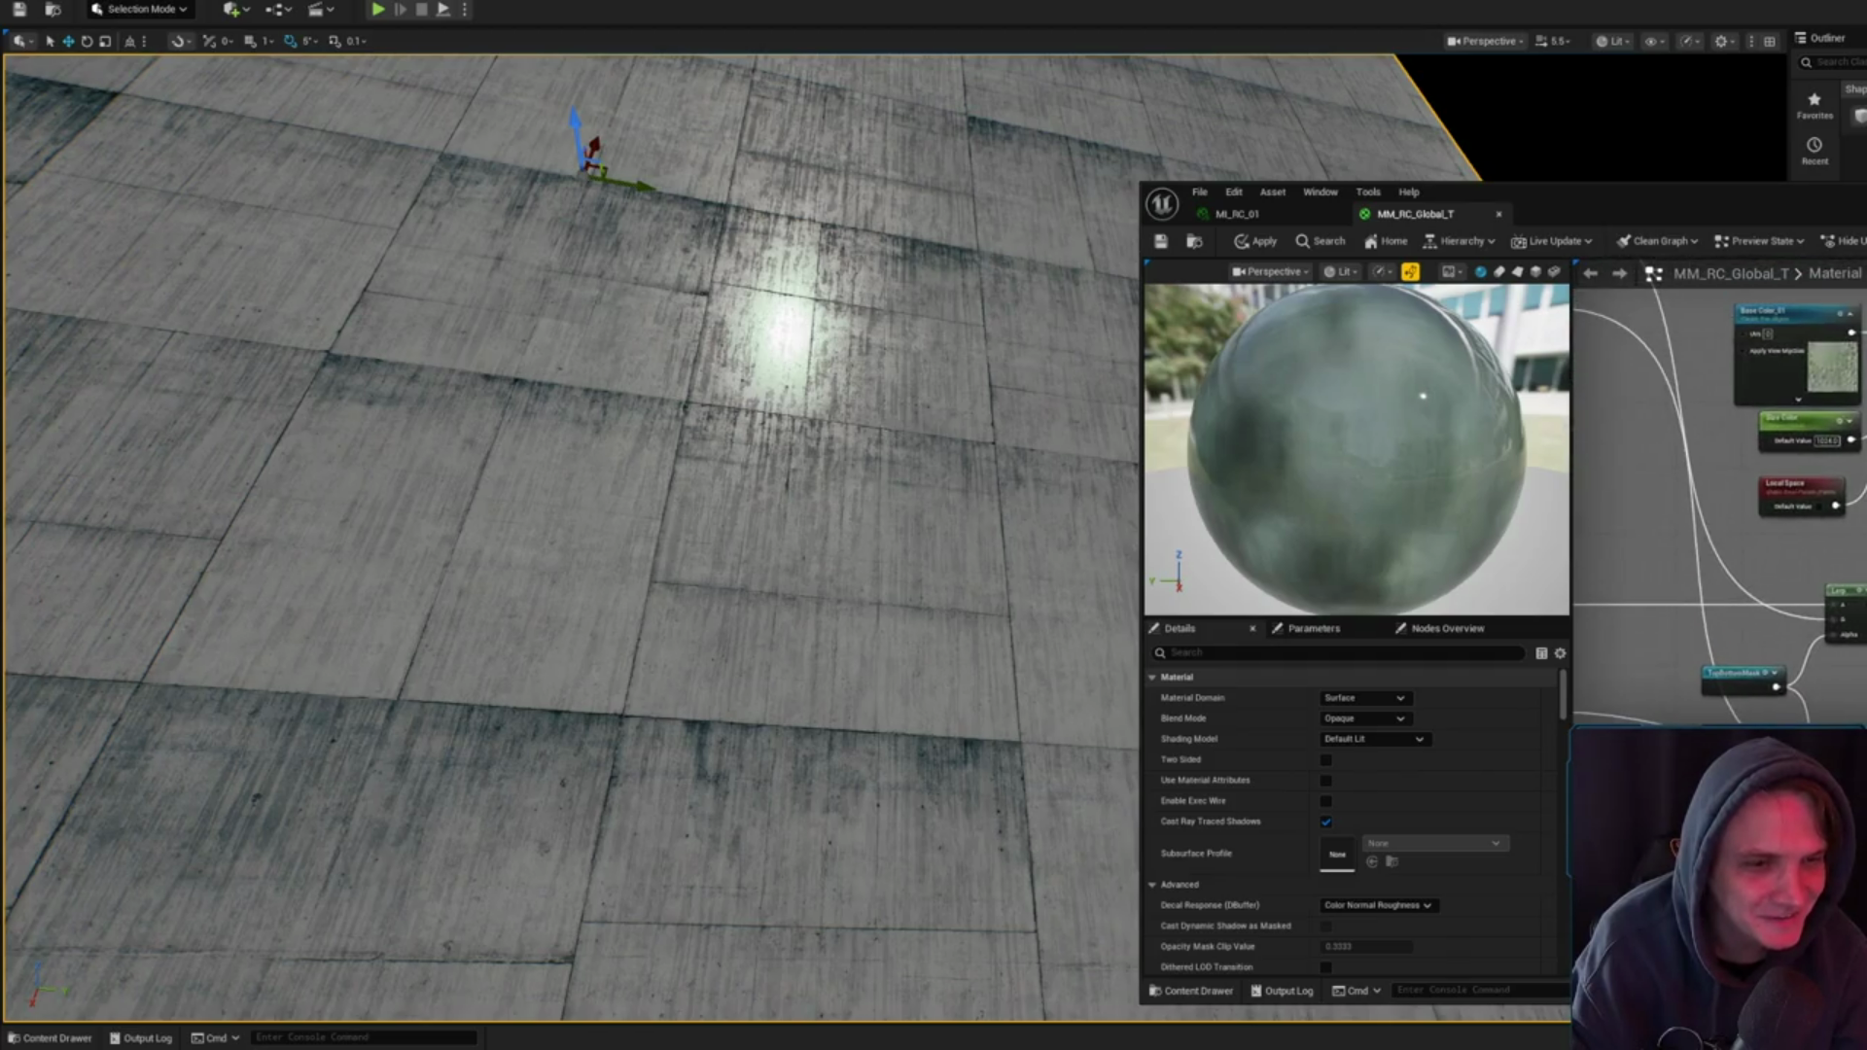
scroll(1830, 647, "down", 2)
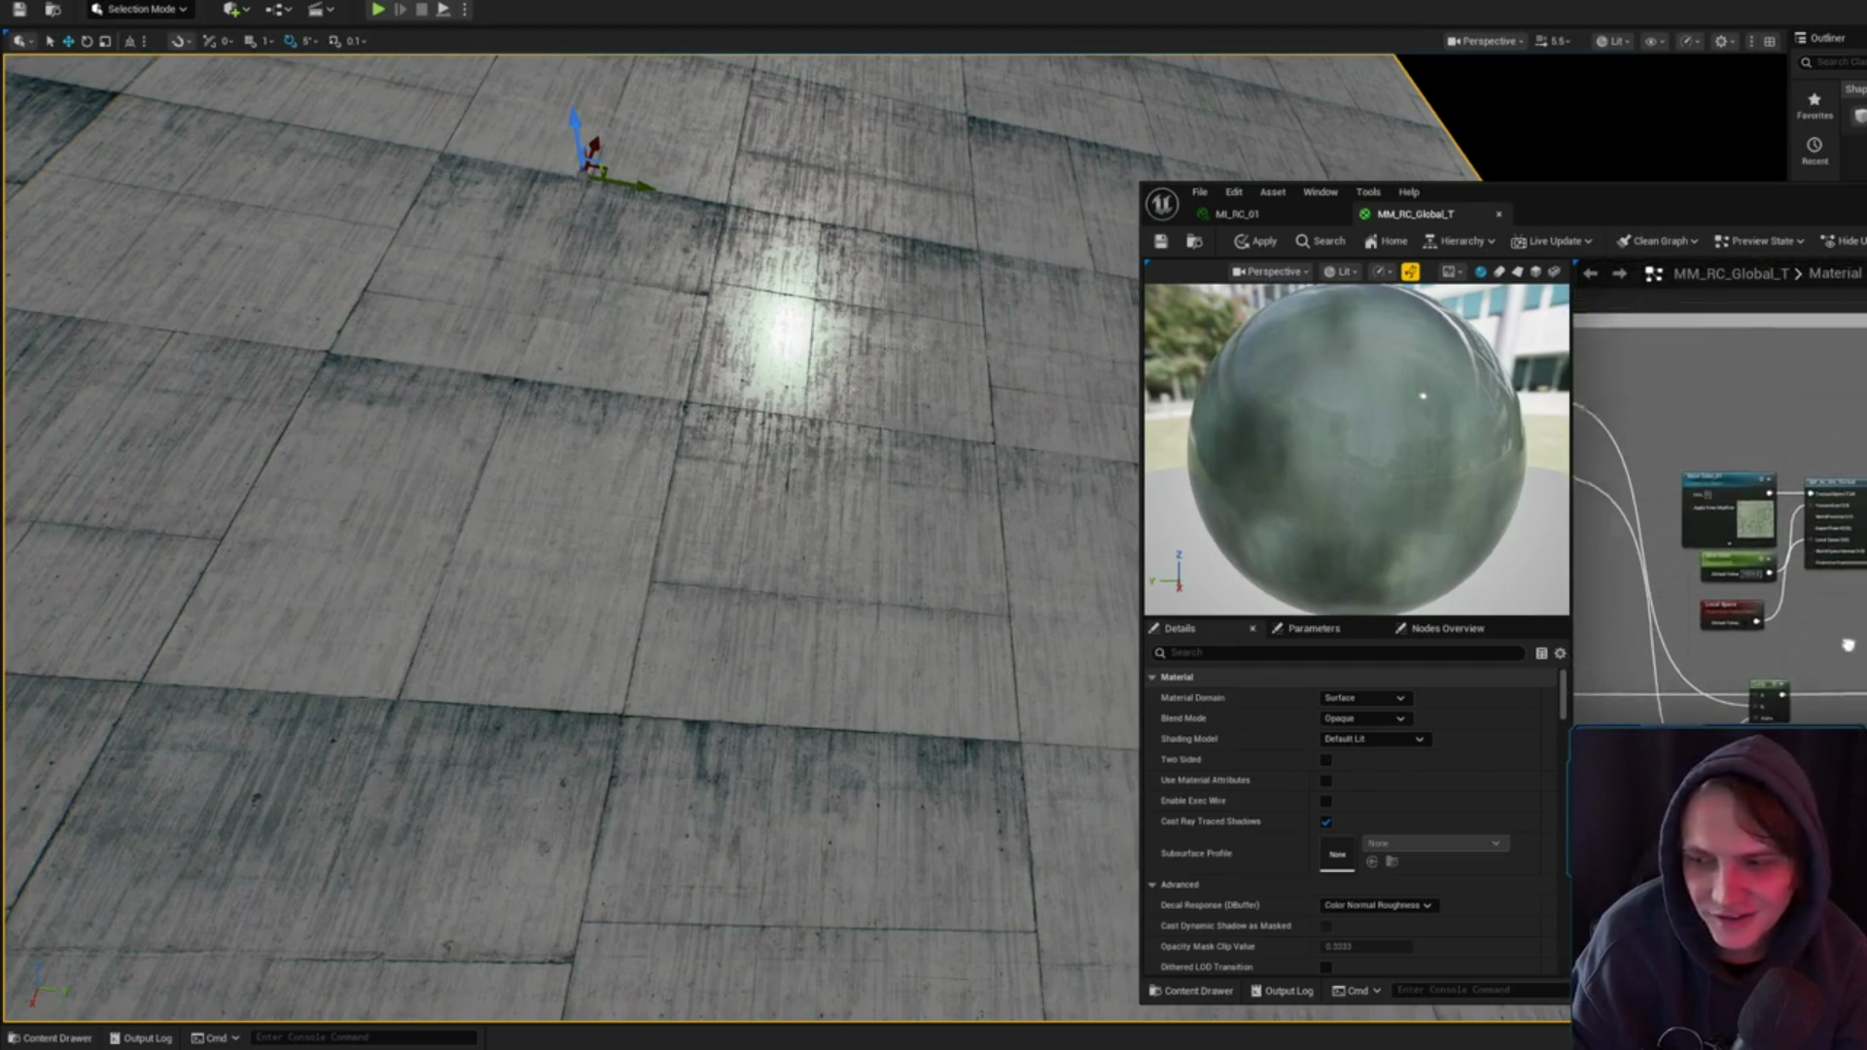
left_click_drag(1832, 647, 1836, 646)
scroll(1738, 624, "up", 2)
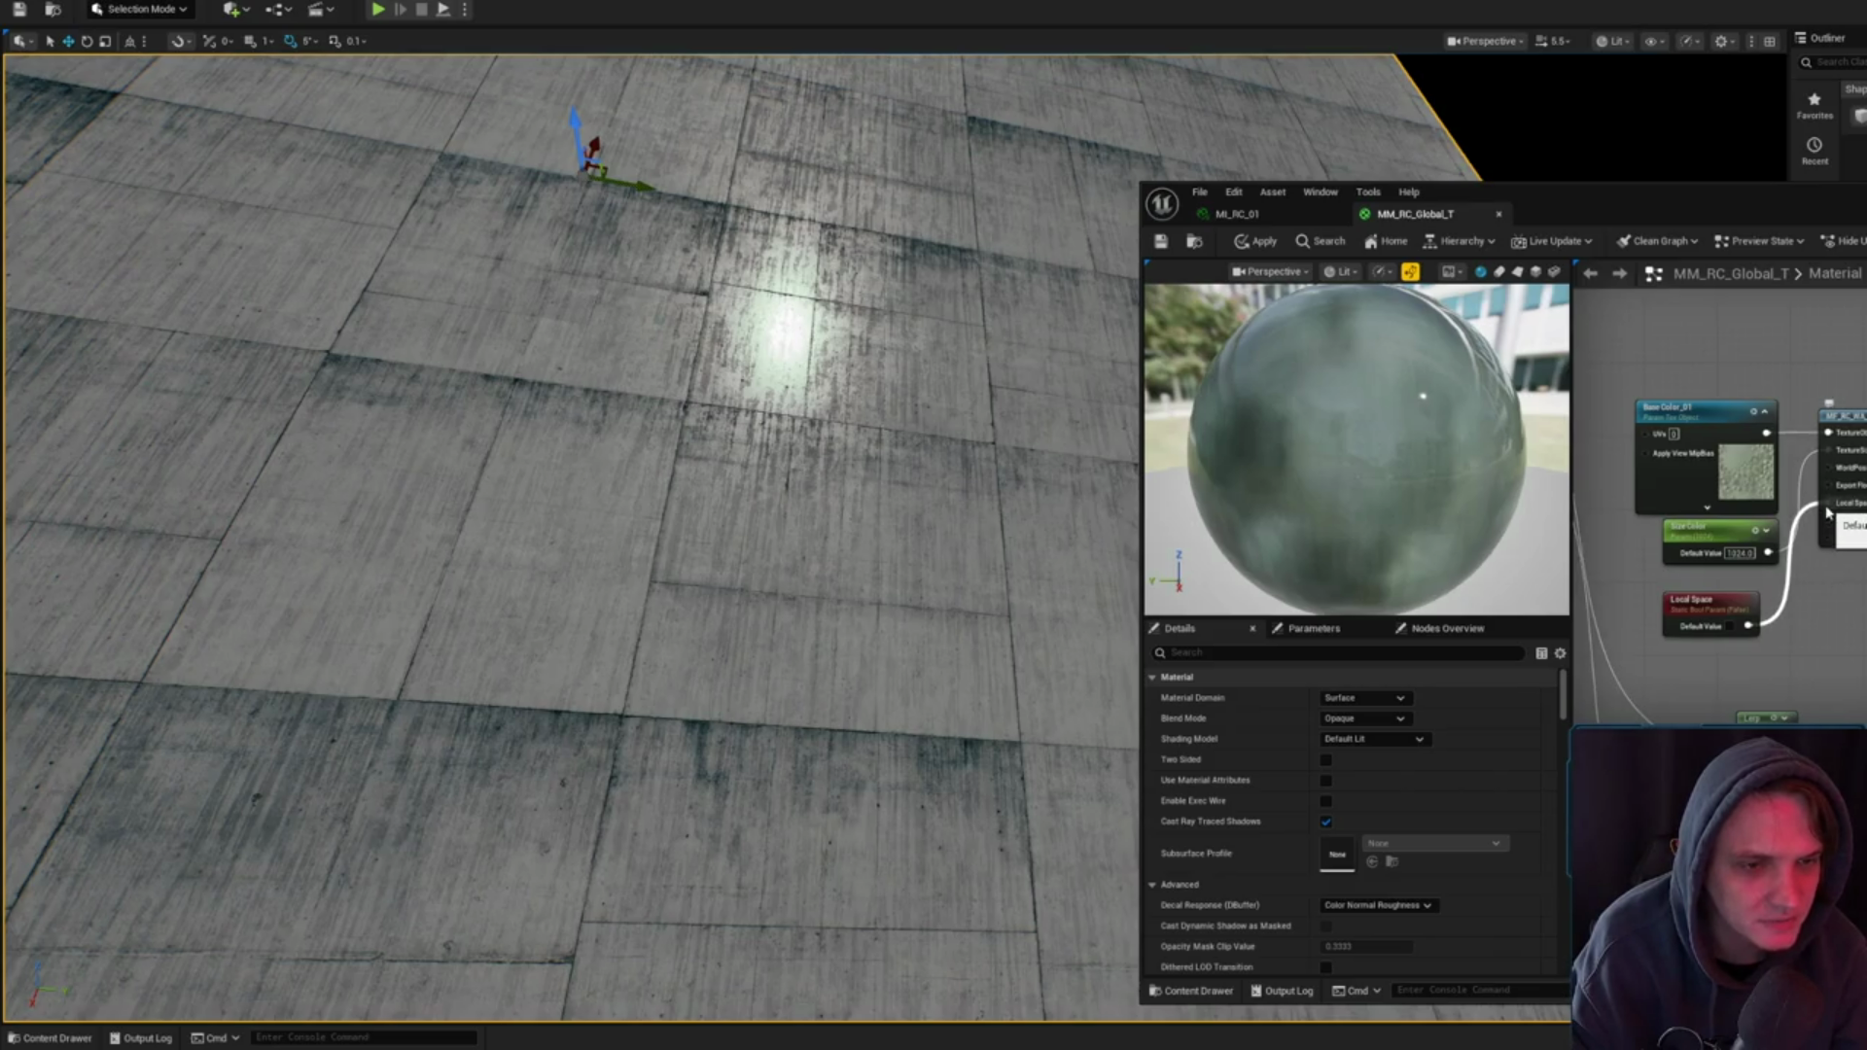
mouse_move(1712, 681)
left_mouse_down()
mouse_move(1804, 627)
mouse_move(1797, 653)
left_mouse_up()
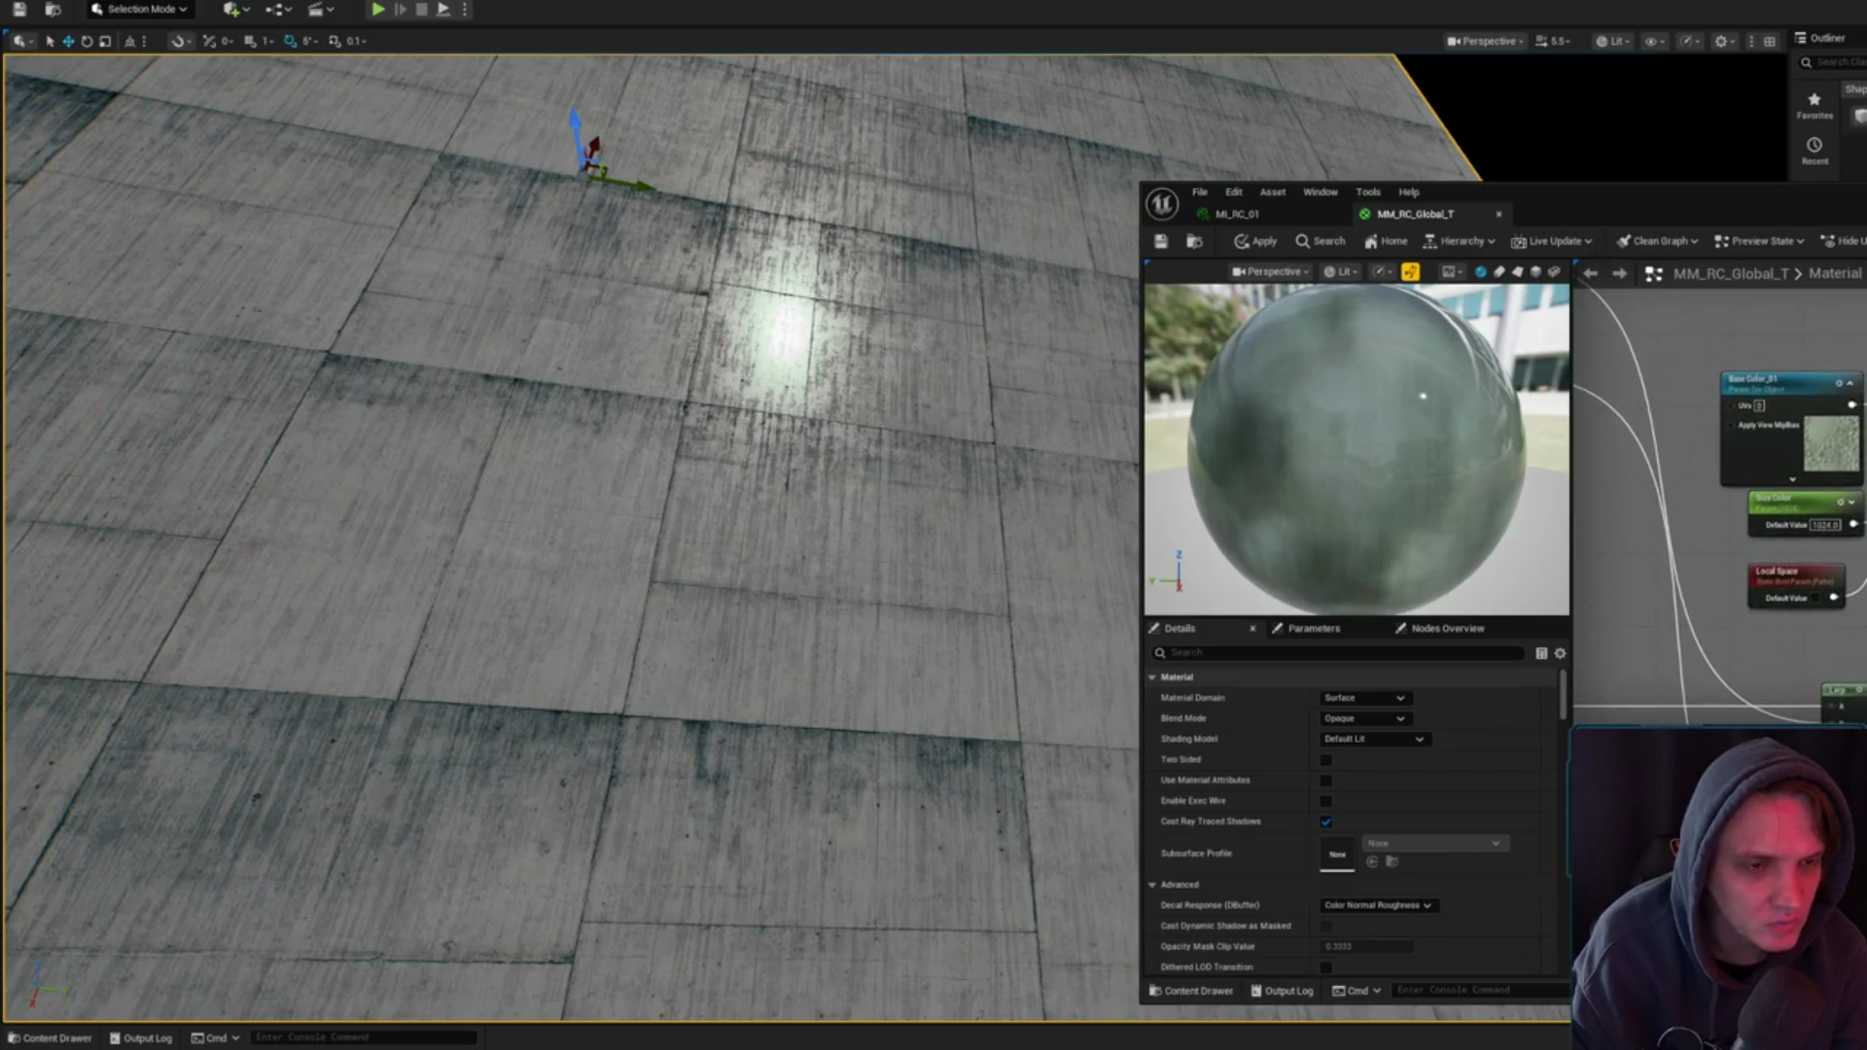
left_click(1793, 458)
scroll(1365, 838, "down", 2)
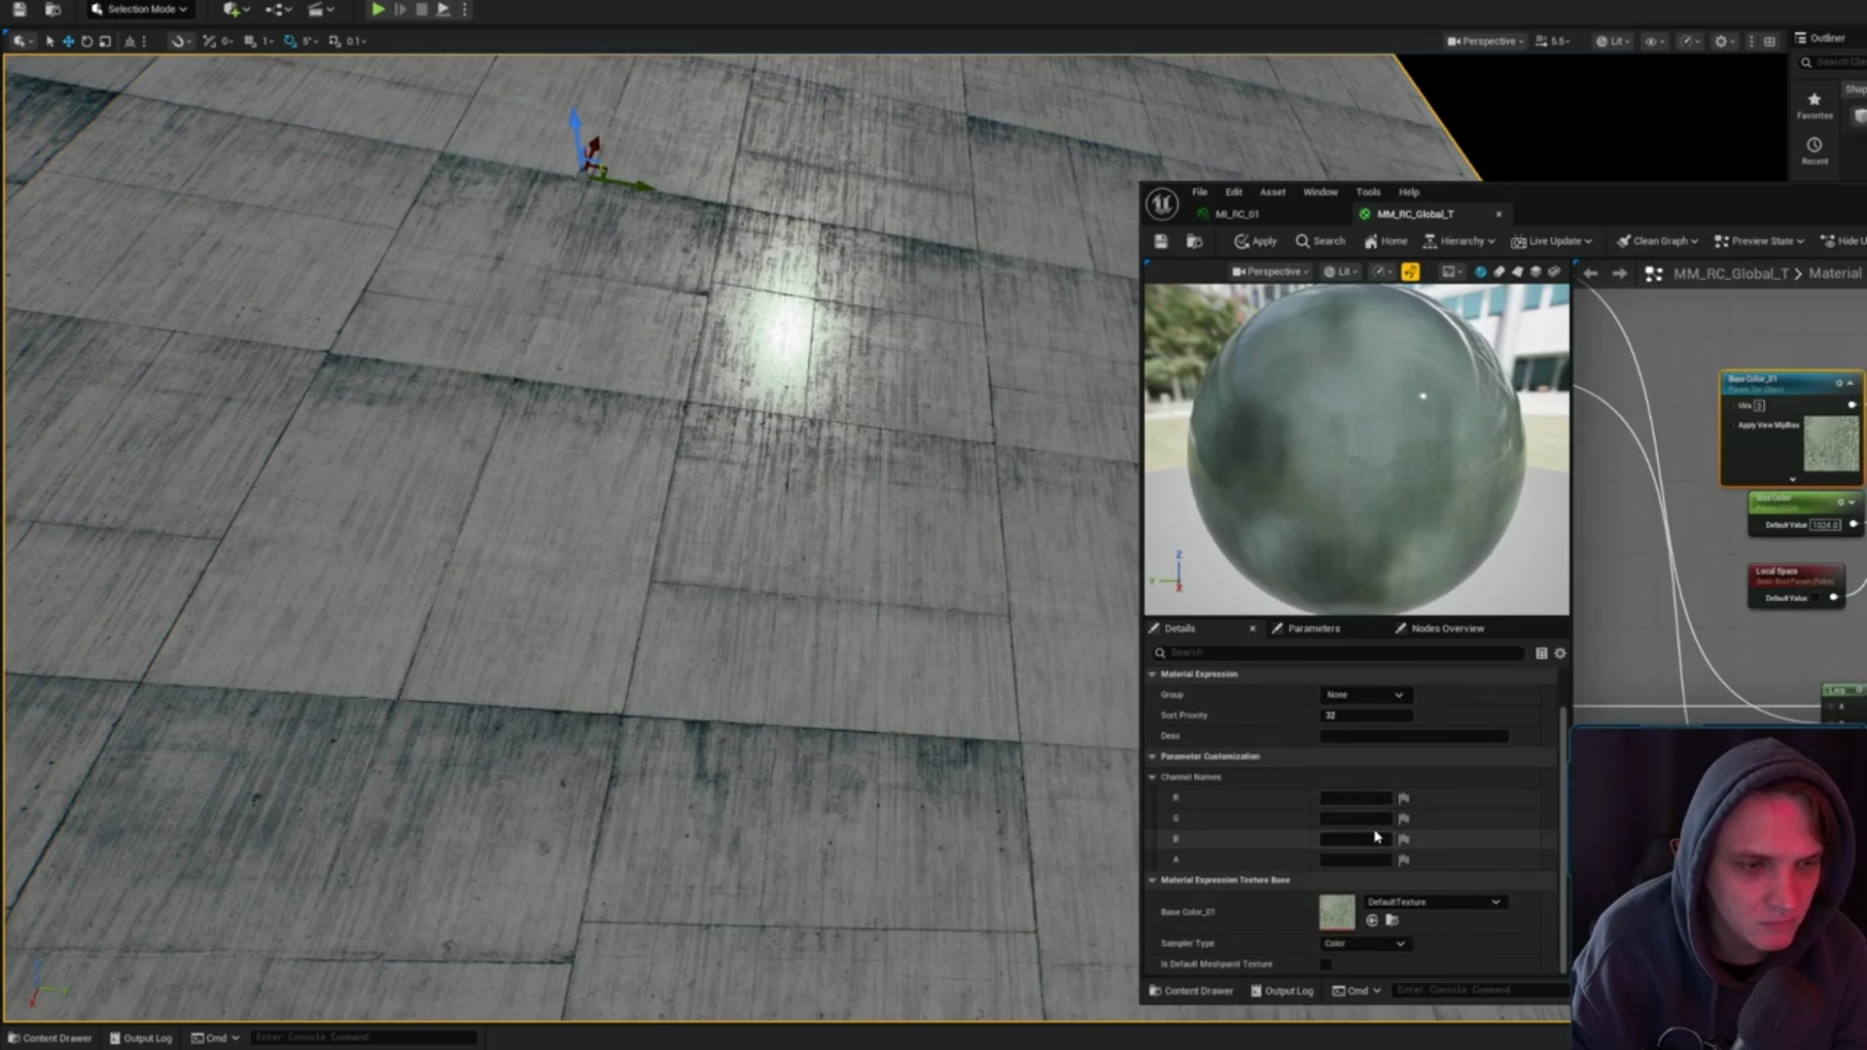
mouse_move(1712, 603)
left_mouse_down()
mouse_move(1722, 389)
mouse_move(1722, 603)
left_mouse_up()
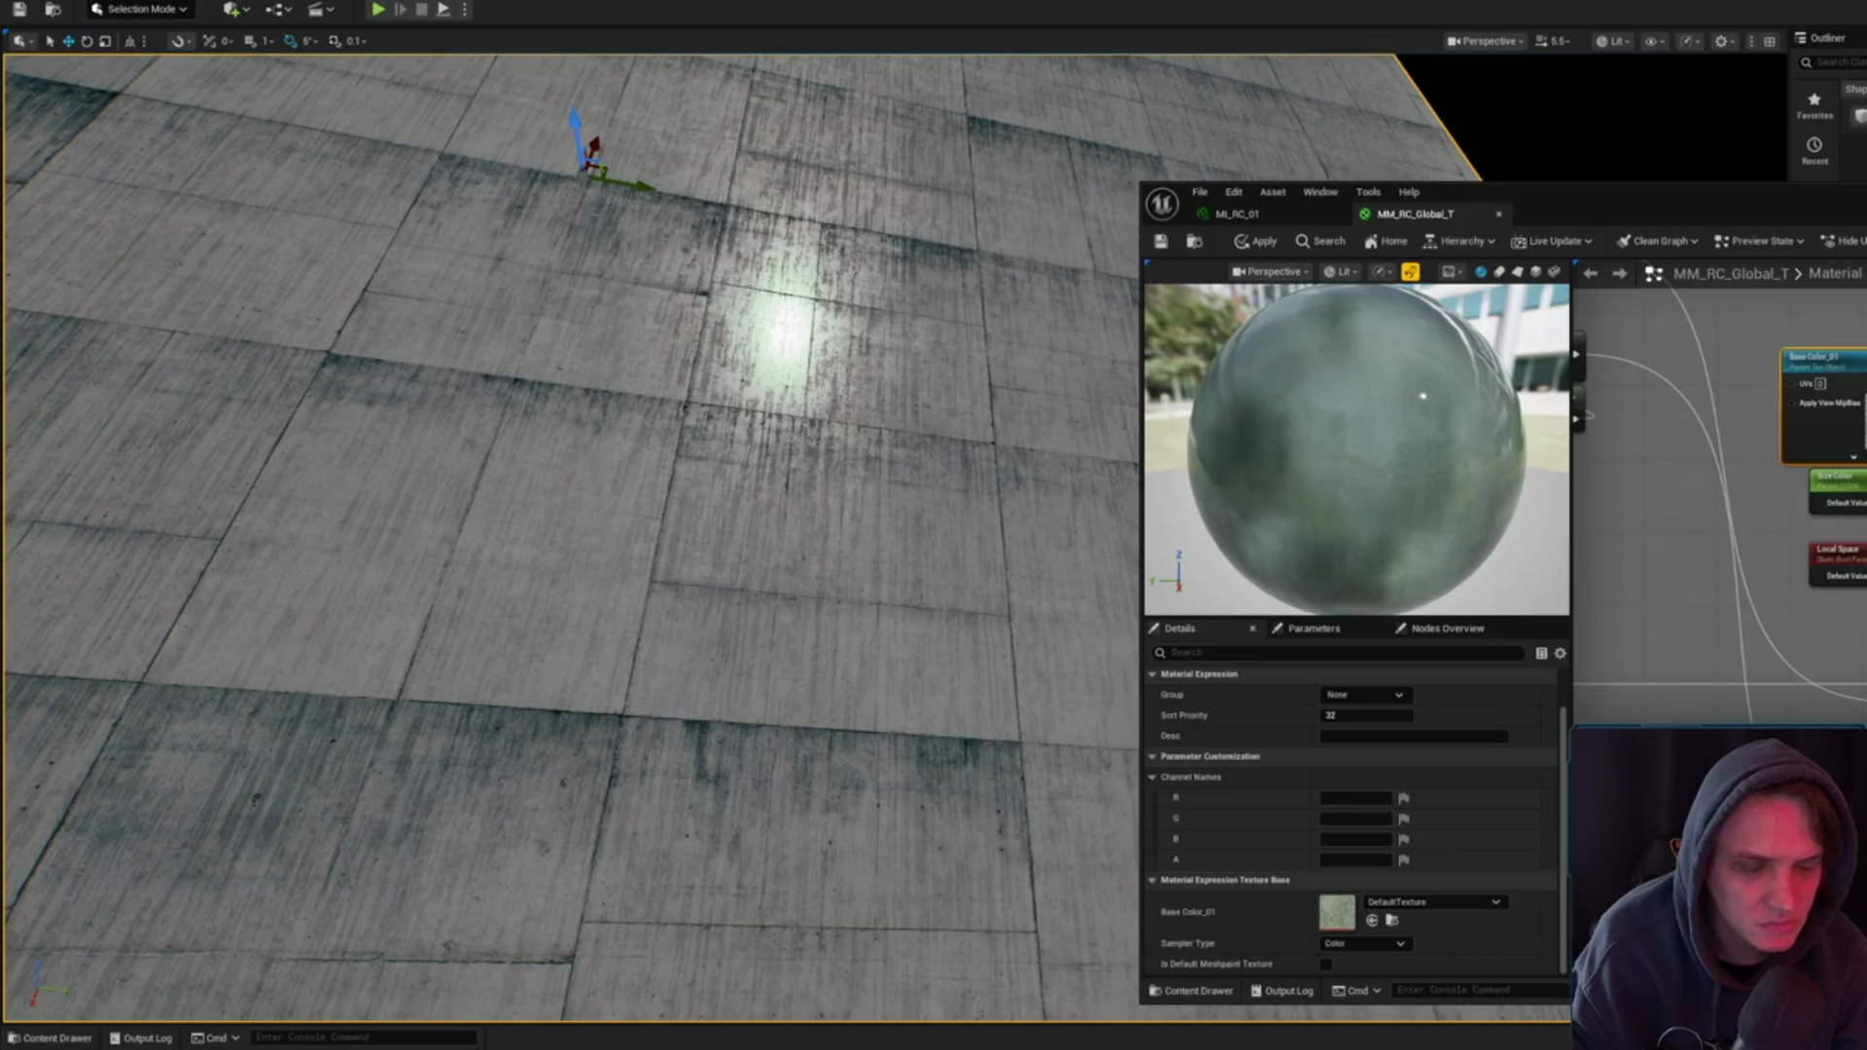
left_click(1836, 550)
left_click(1654, 583)
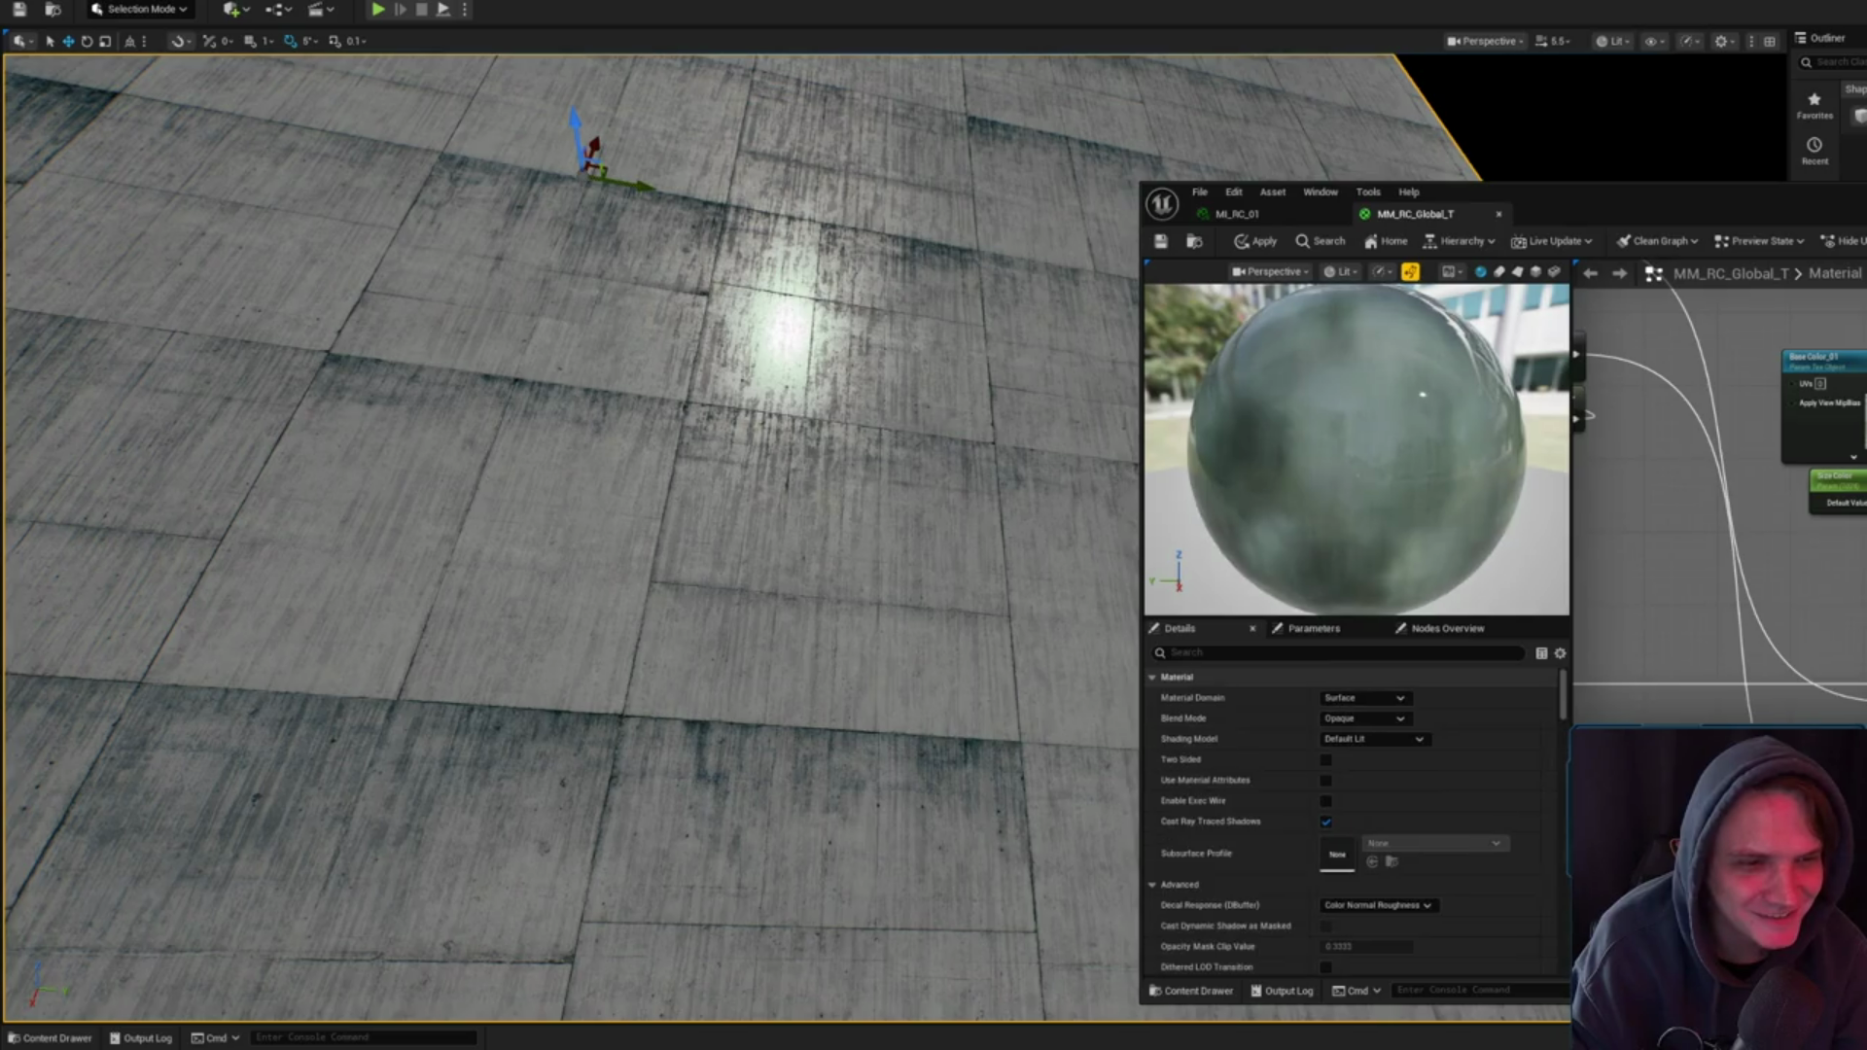
scroll(1718, 535, "down", 3)
scroll(1731, 486, "up", 4)
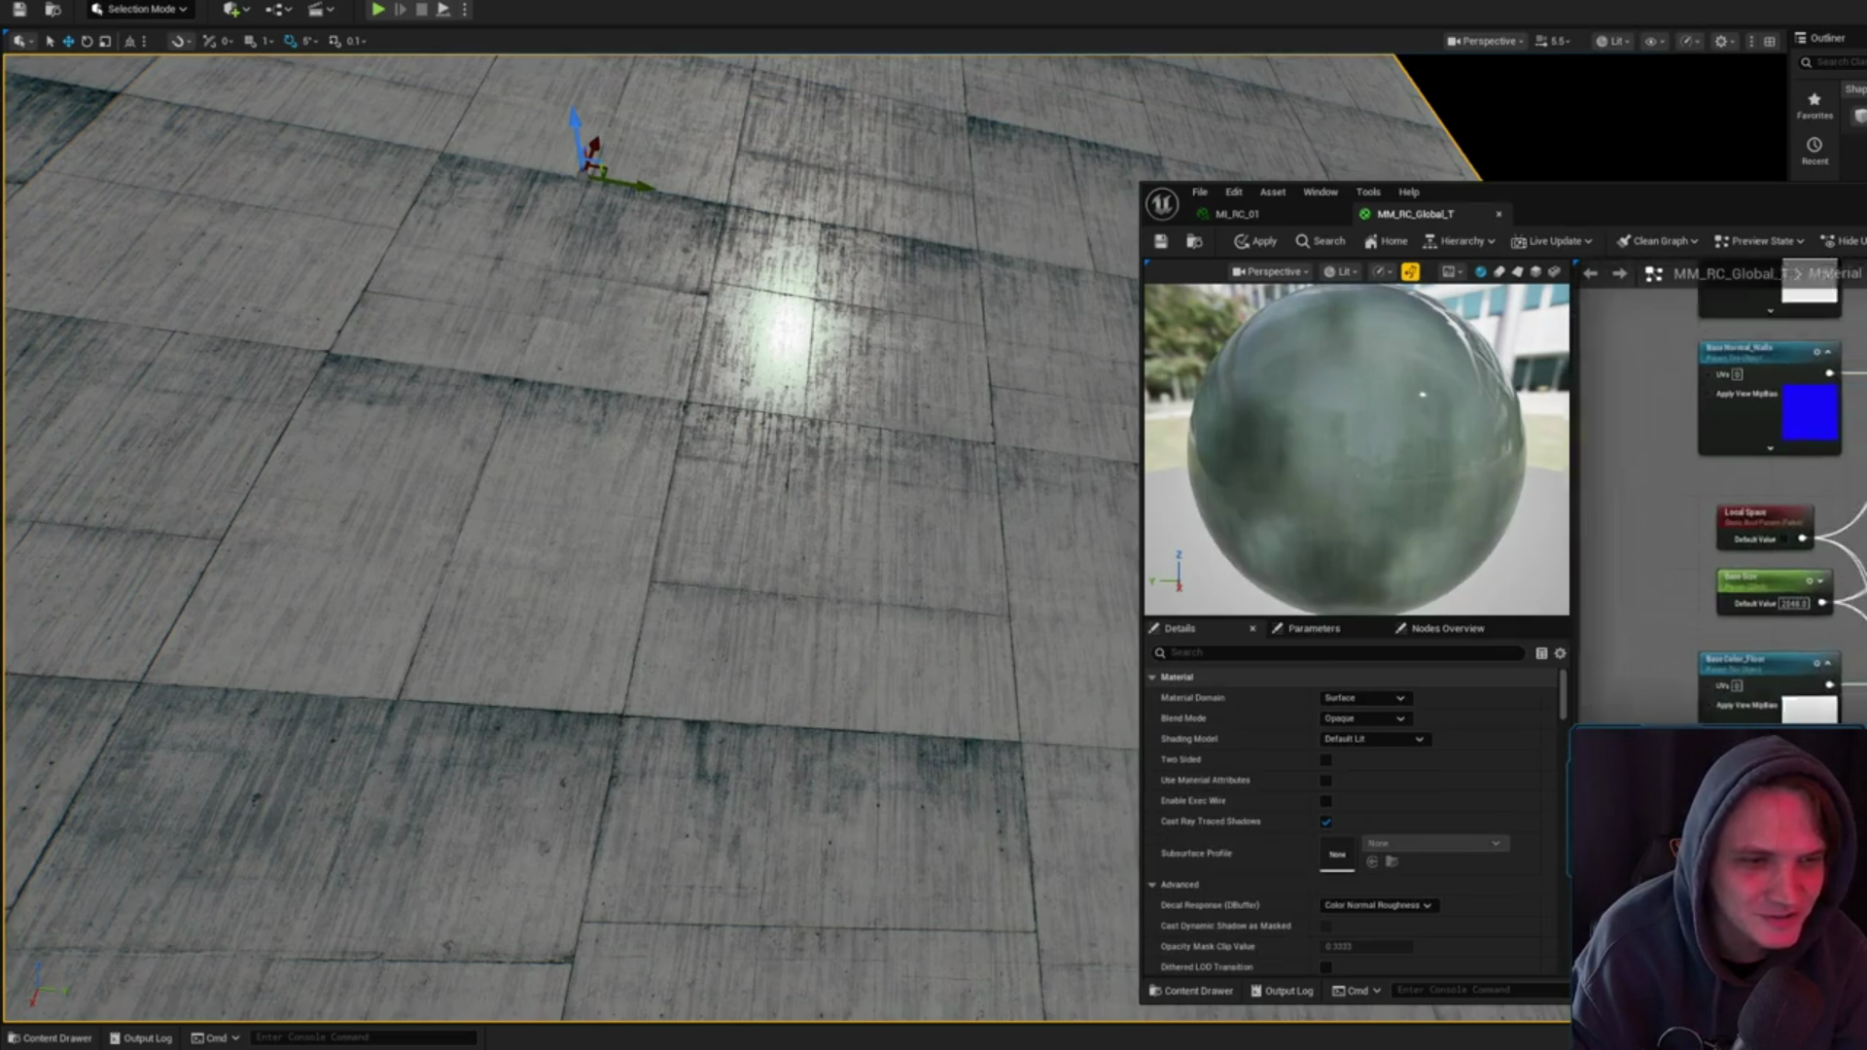
scroll(1772, 336, "down", 2)
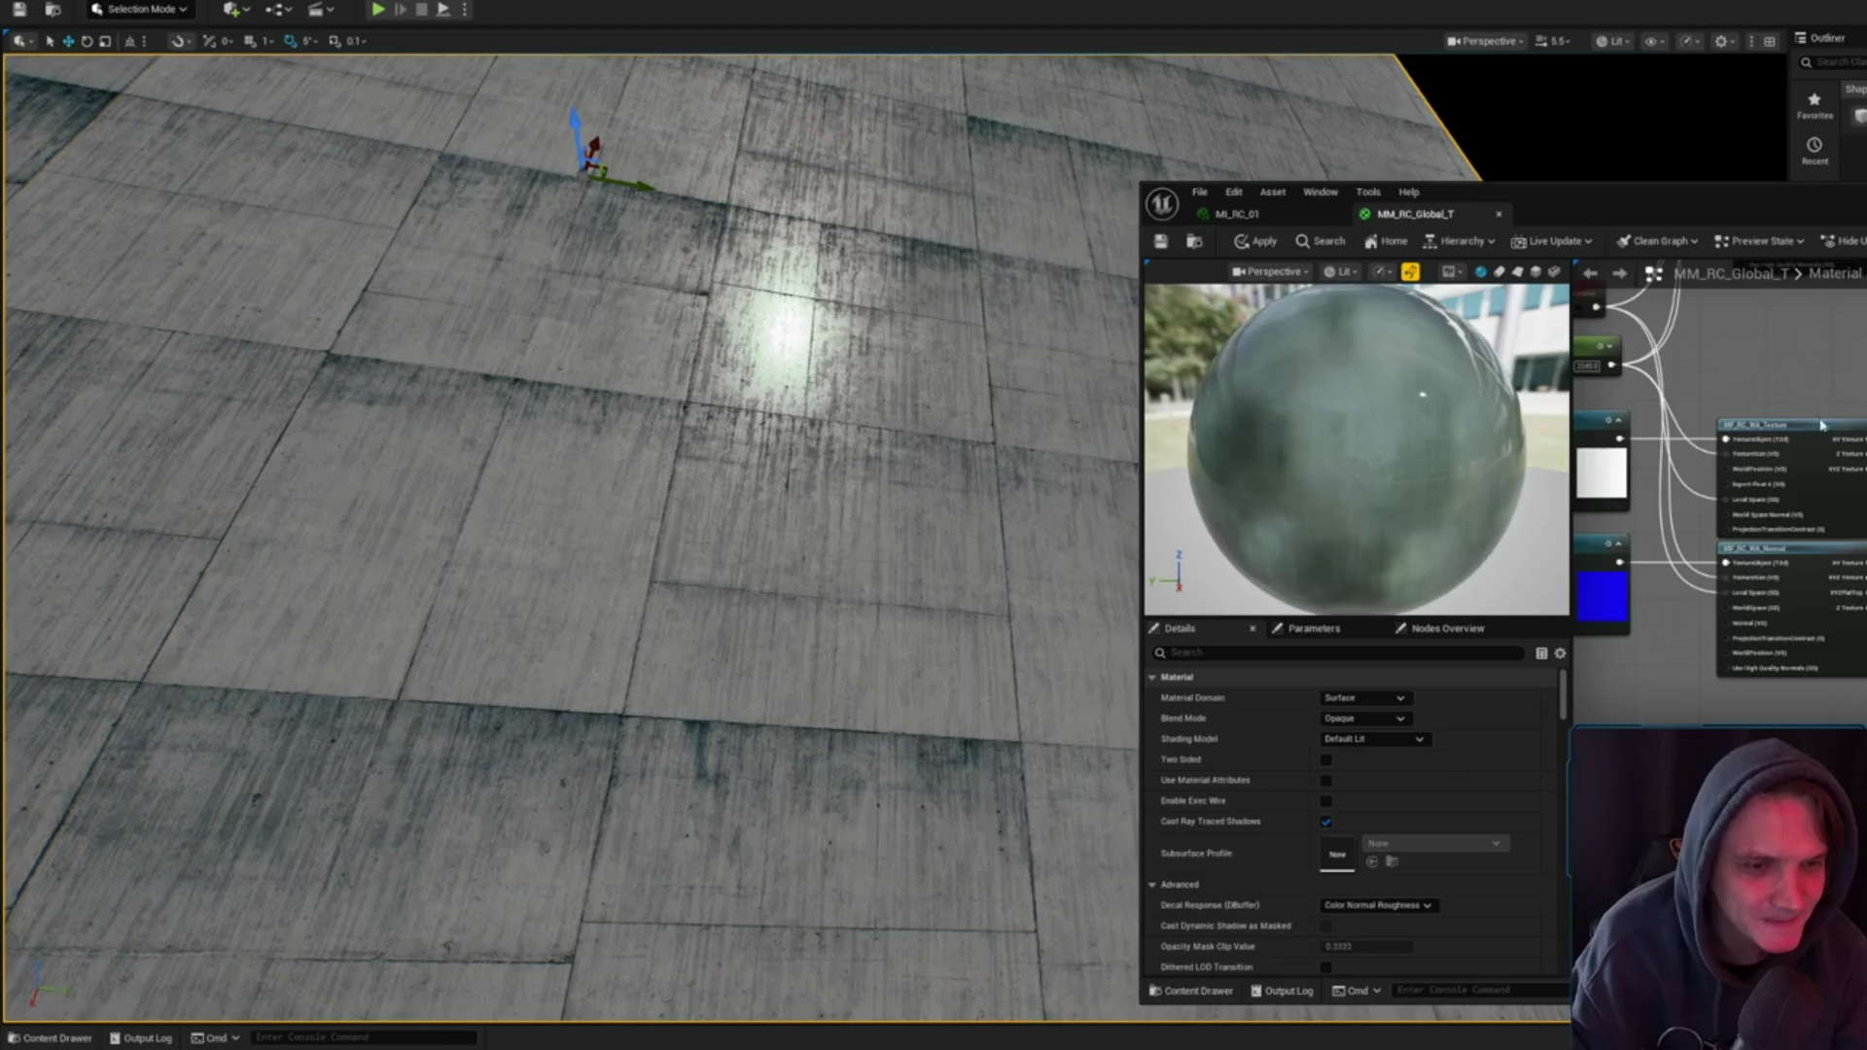
scroll(1640, 412, "down", 3)
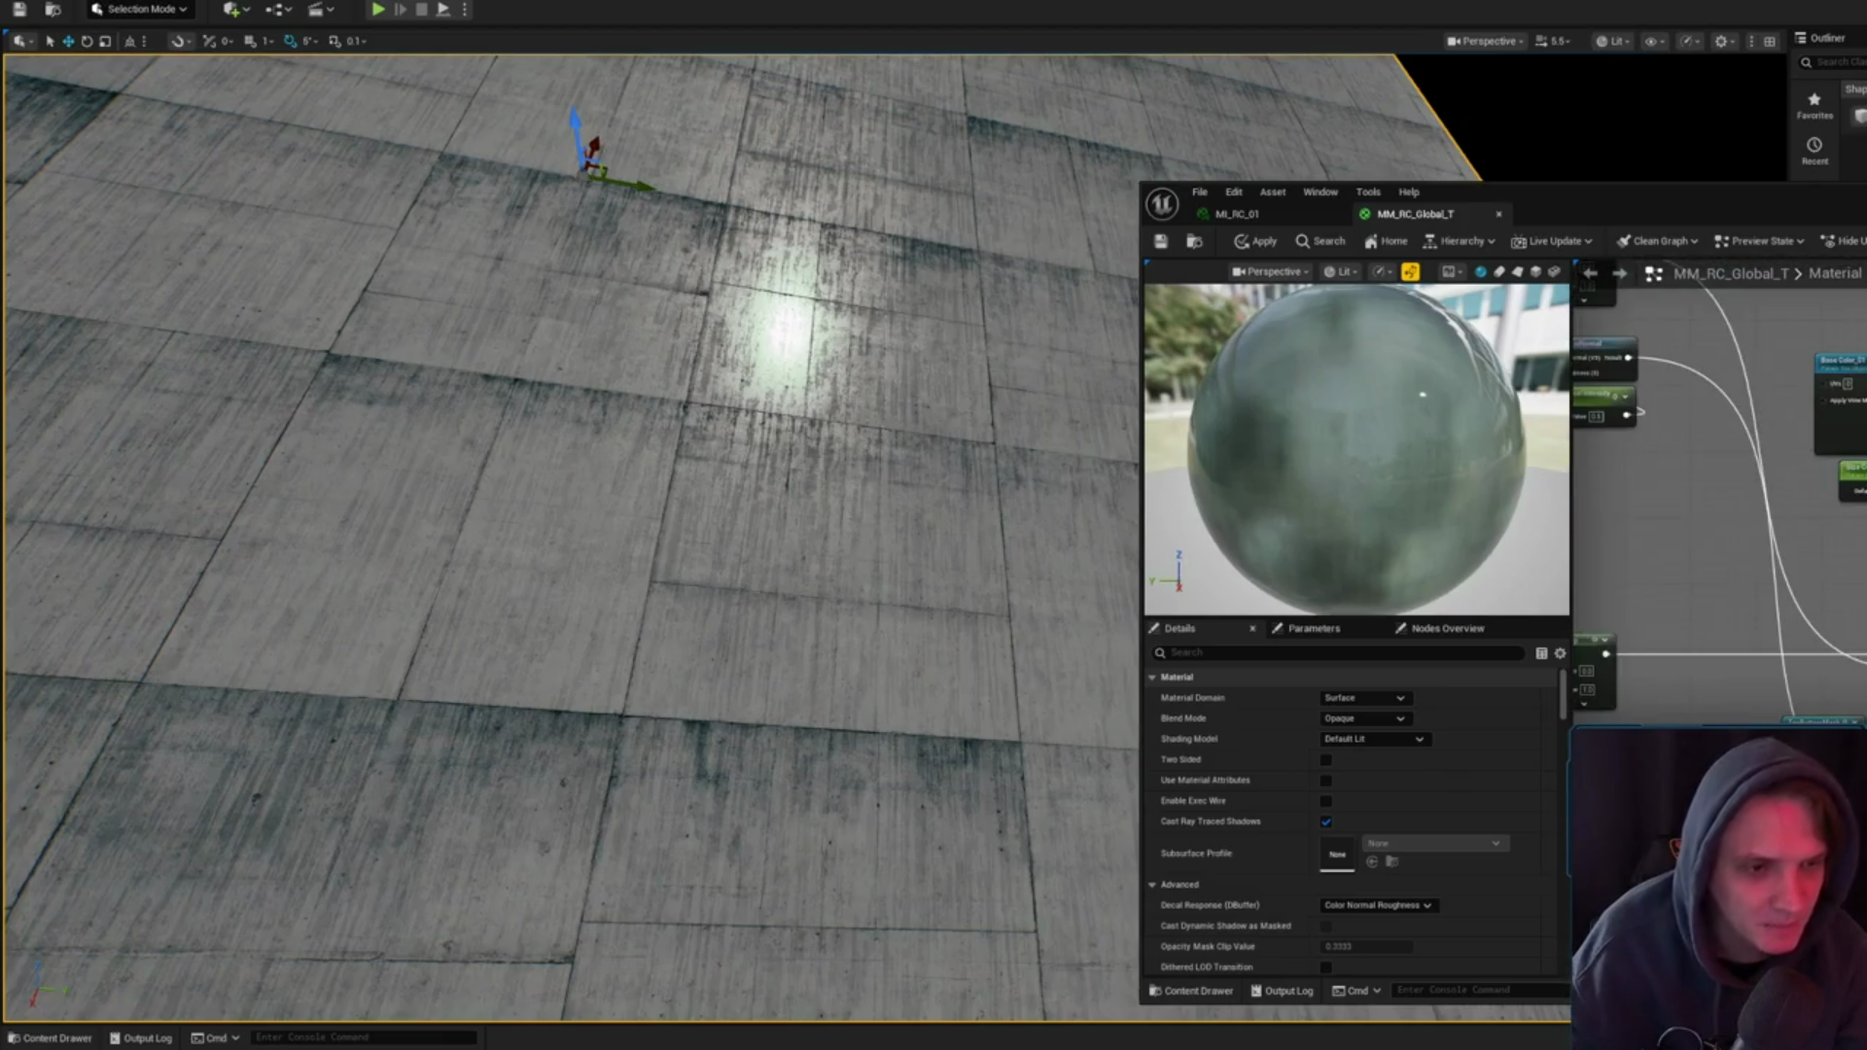
scroll(1719, 486, "up", 2)
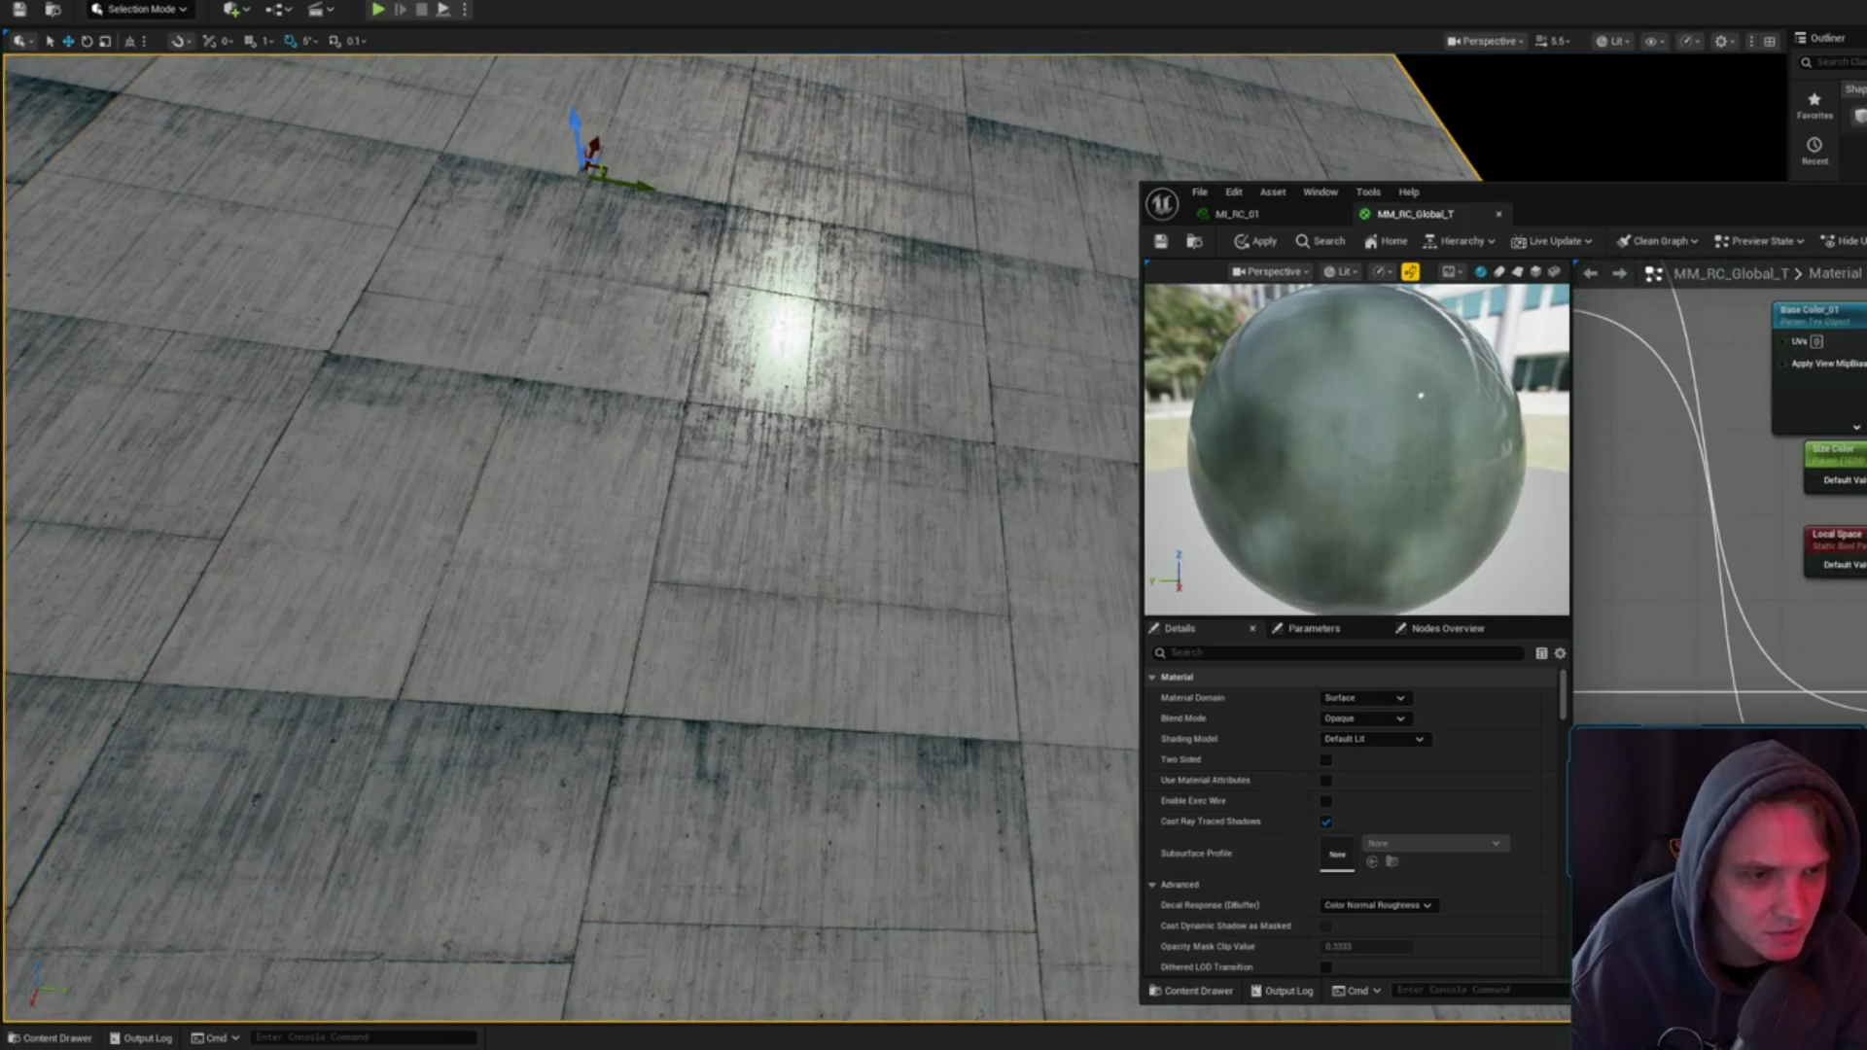
left_click(1828, 453)
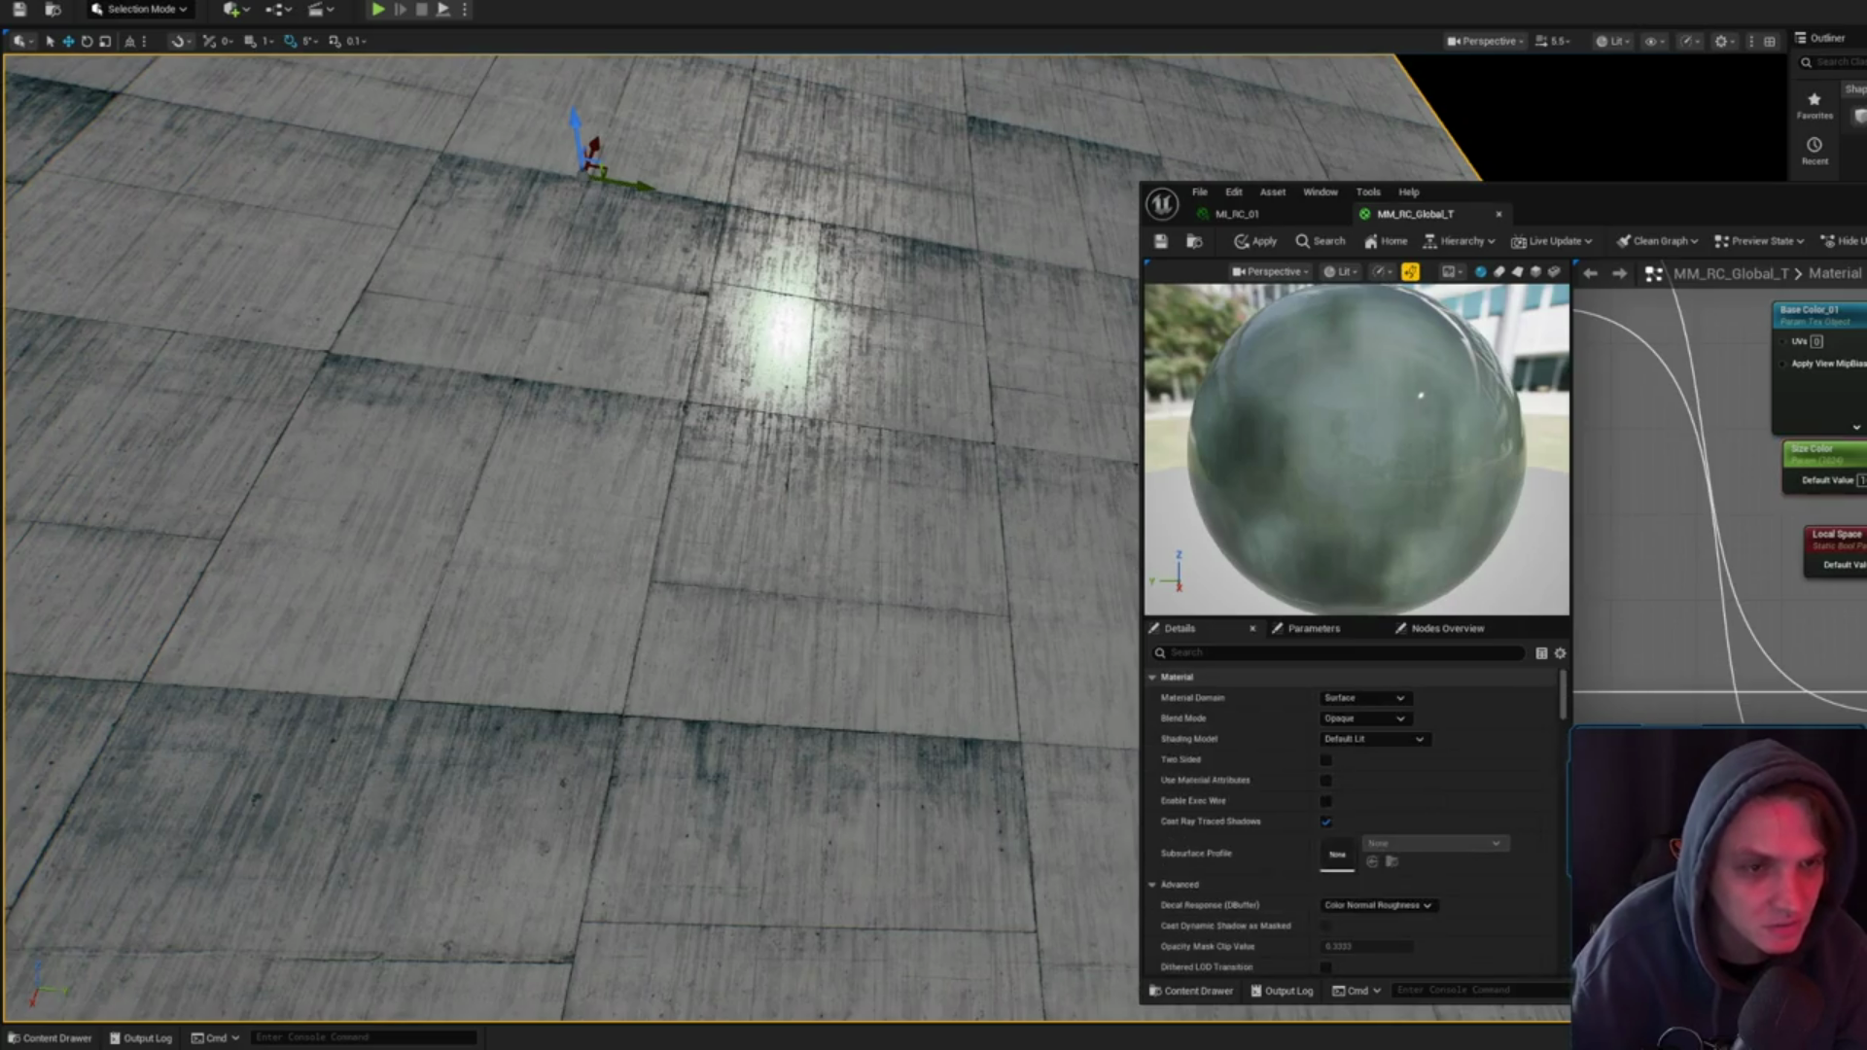
left_click(1673, 583)
scroll(1712, 486, "down", 2)
scroll(1720, 486, "down", 4)
scroll(1716, 491, "up", 2)
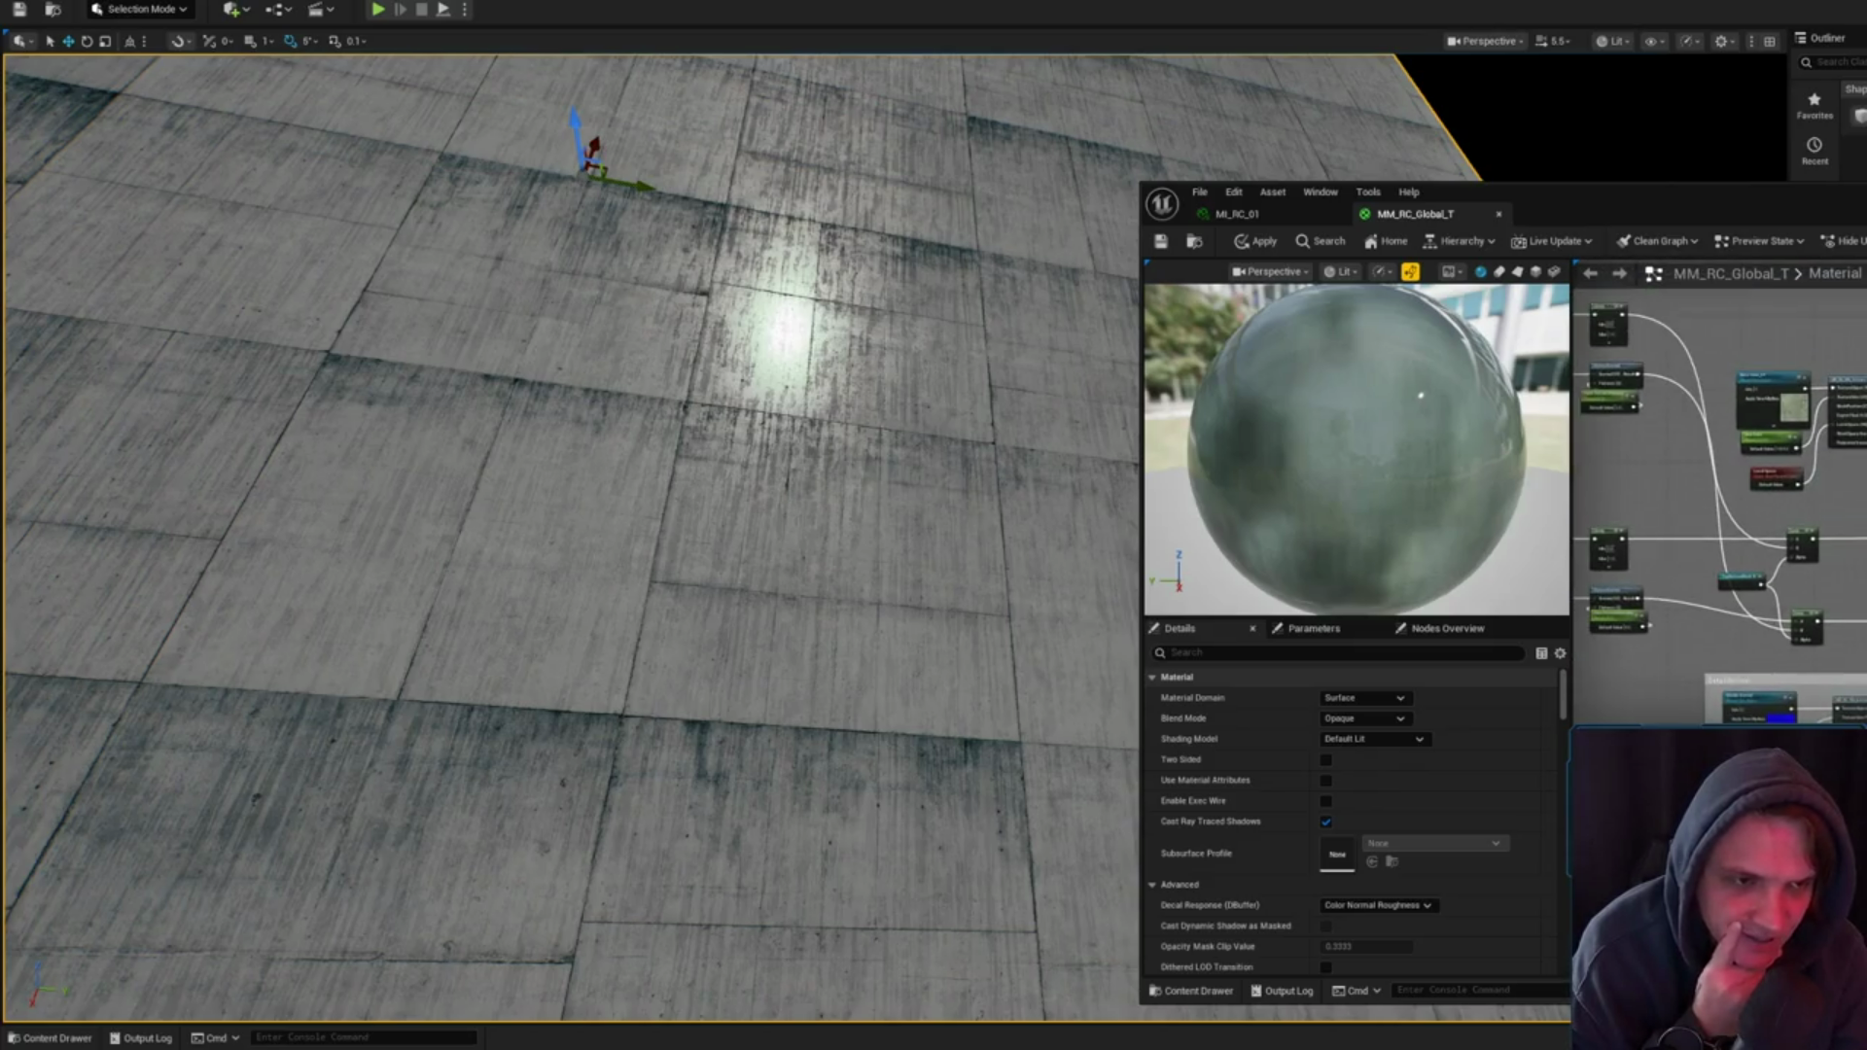
scroll(1717, 491, "up", 2)
left_click(1605, 413)
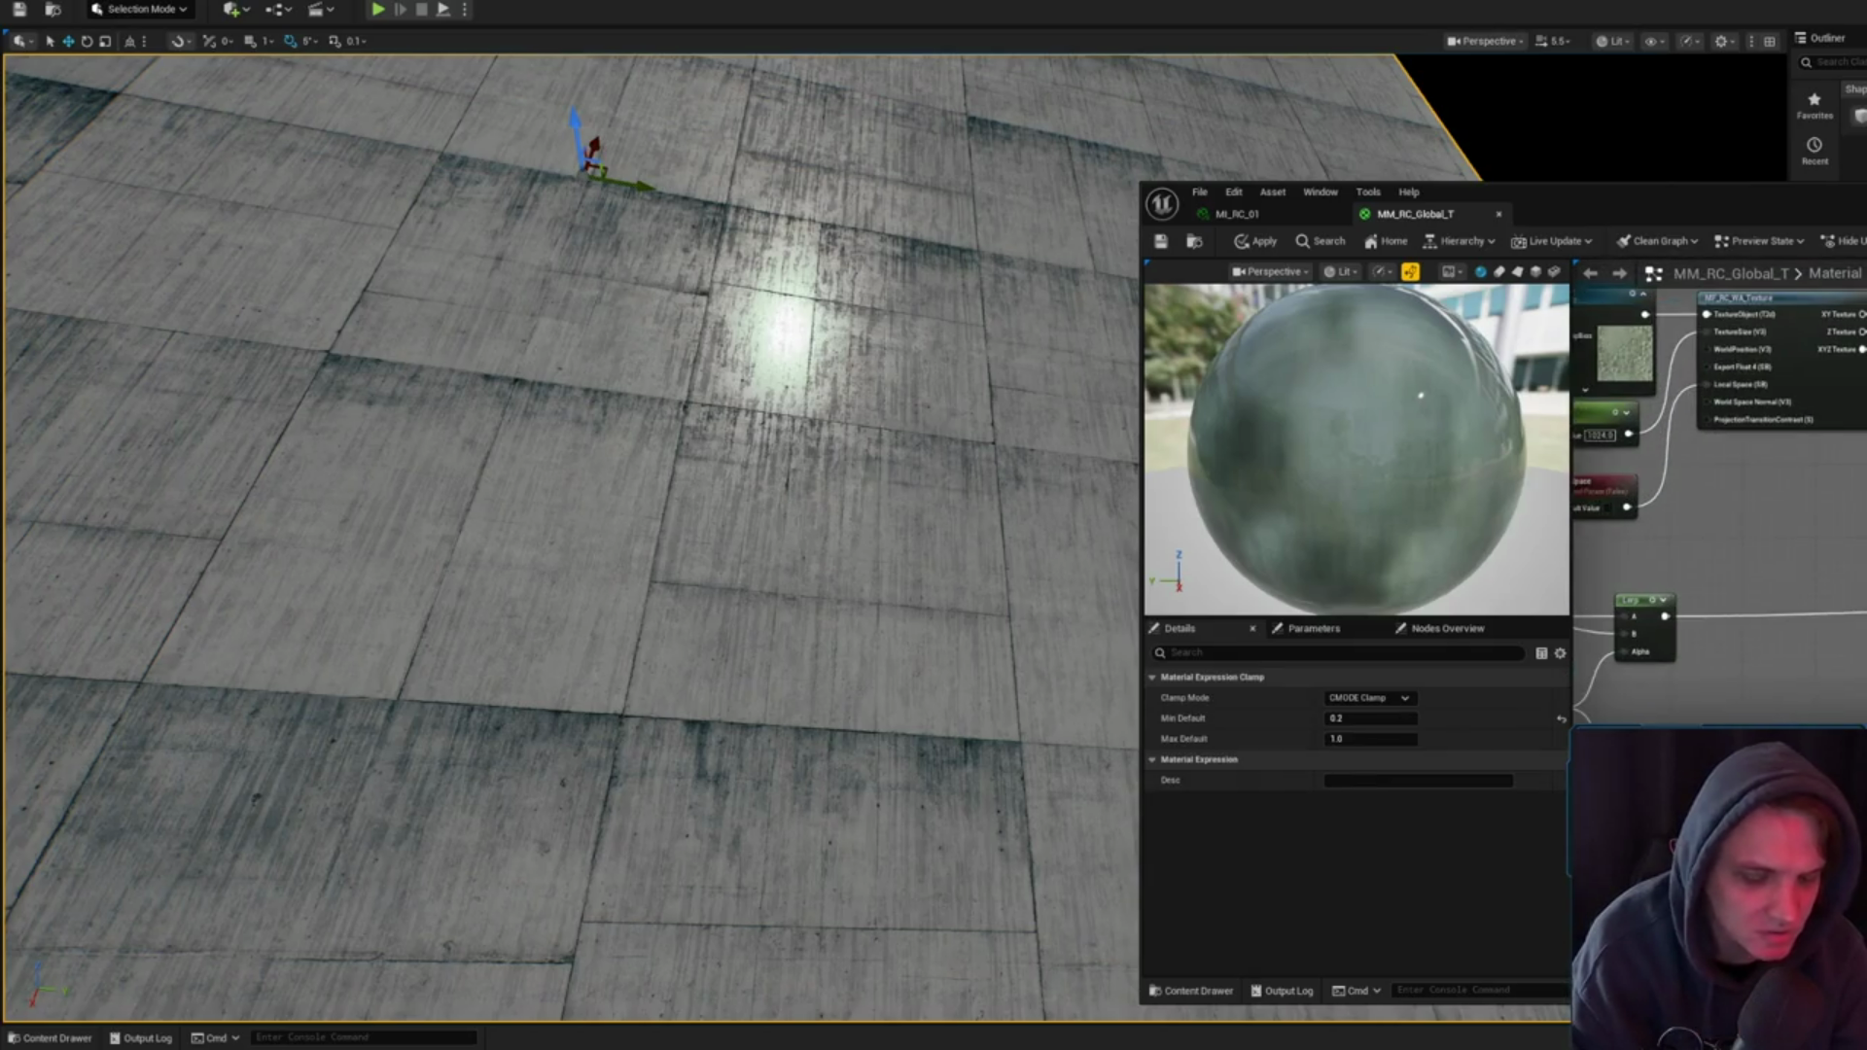
left_click(1722, 545)
scroll(1722, 544, "down", 3)
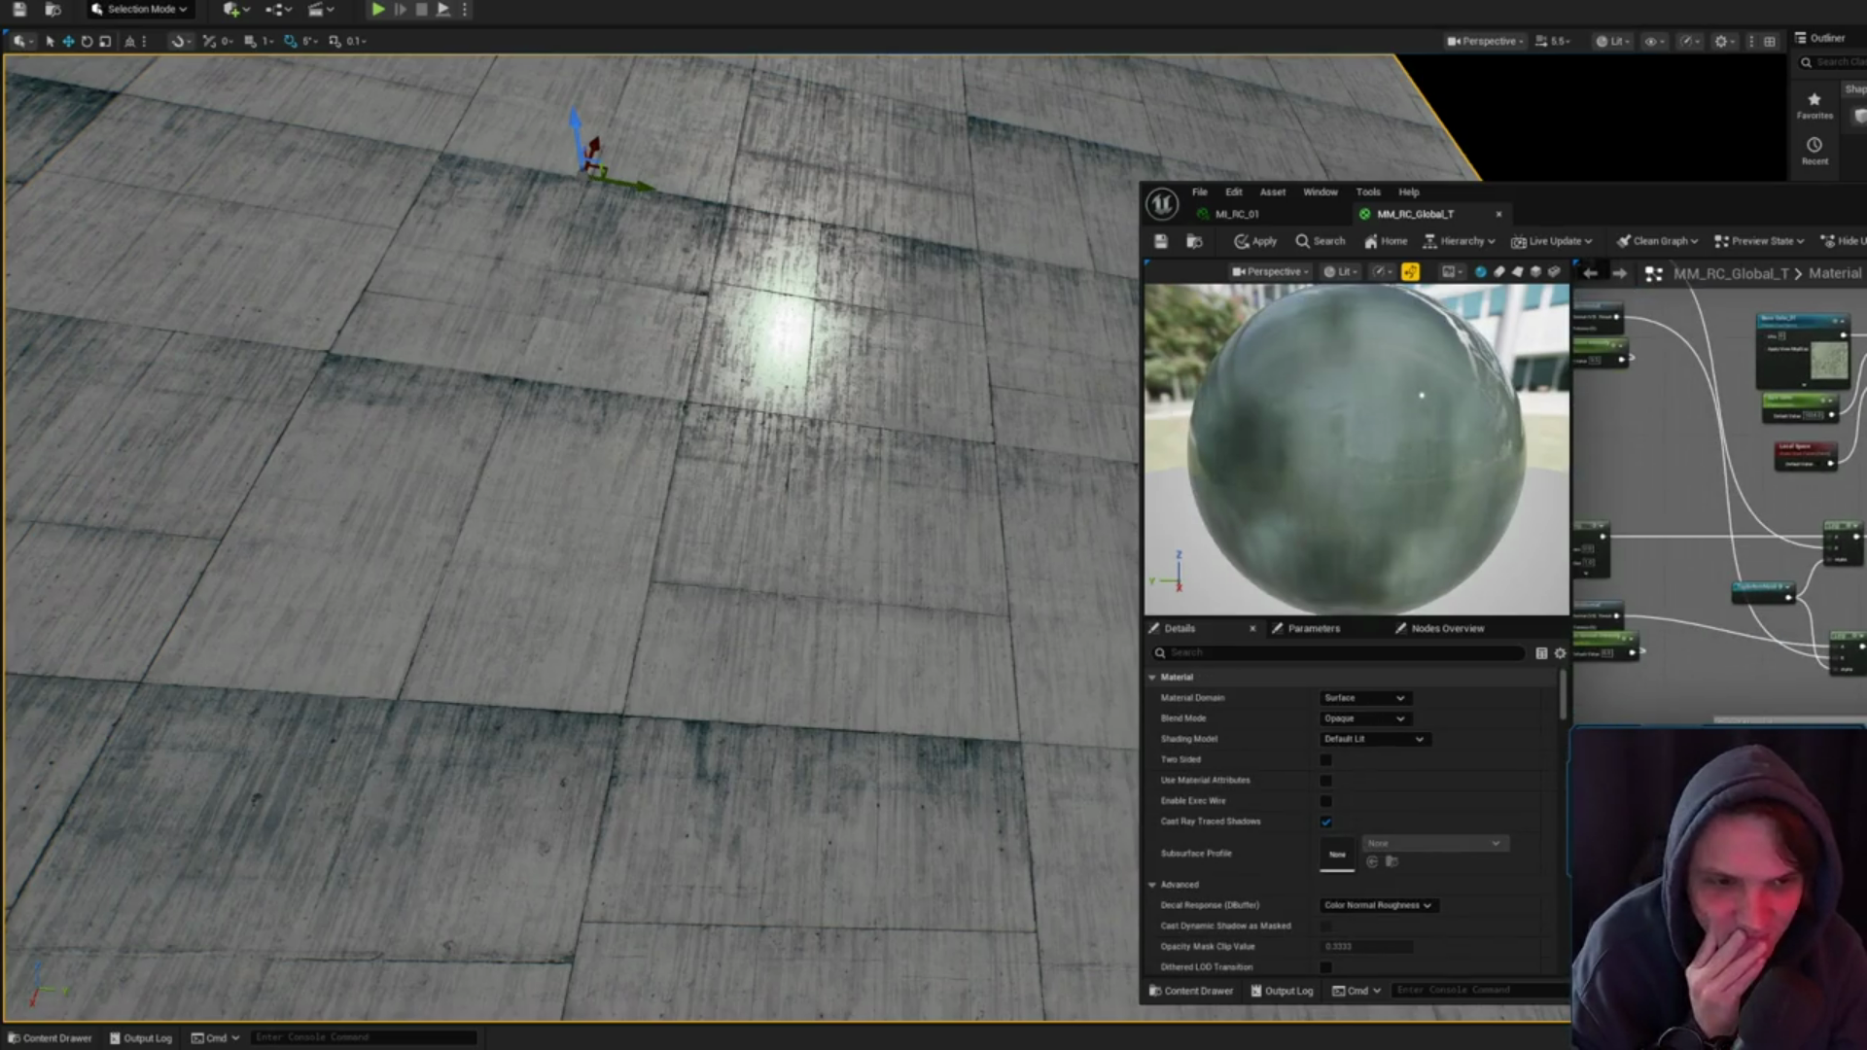
left_click_drag(1818, 459, 1810, 446)
left_click(1813, 440)
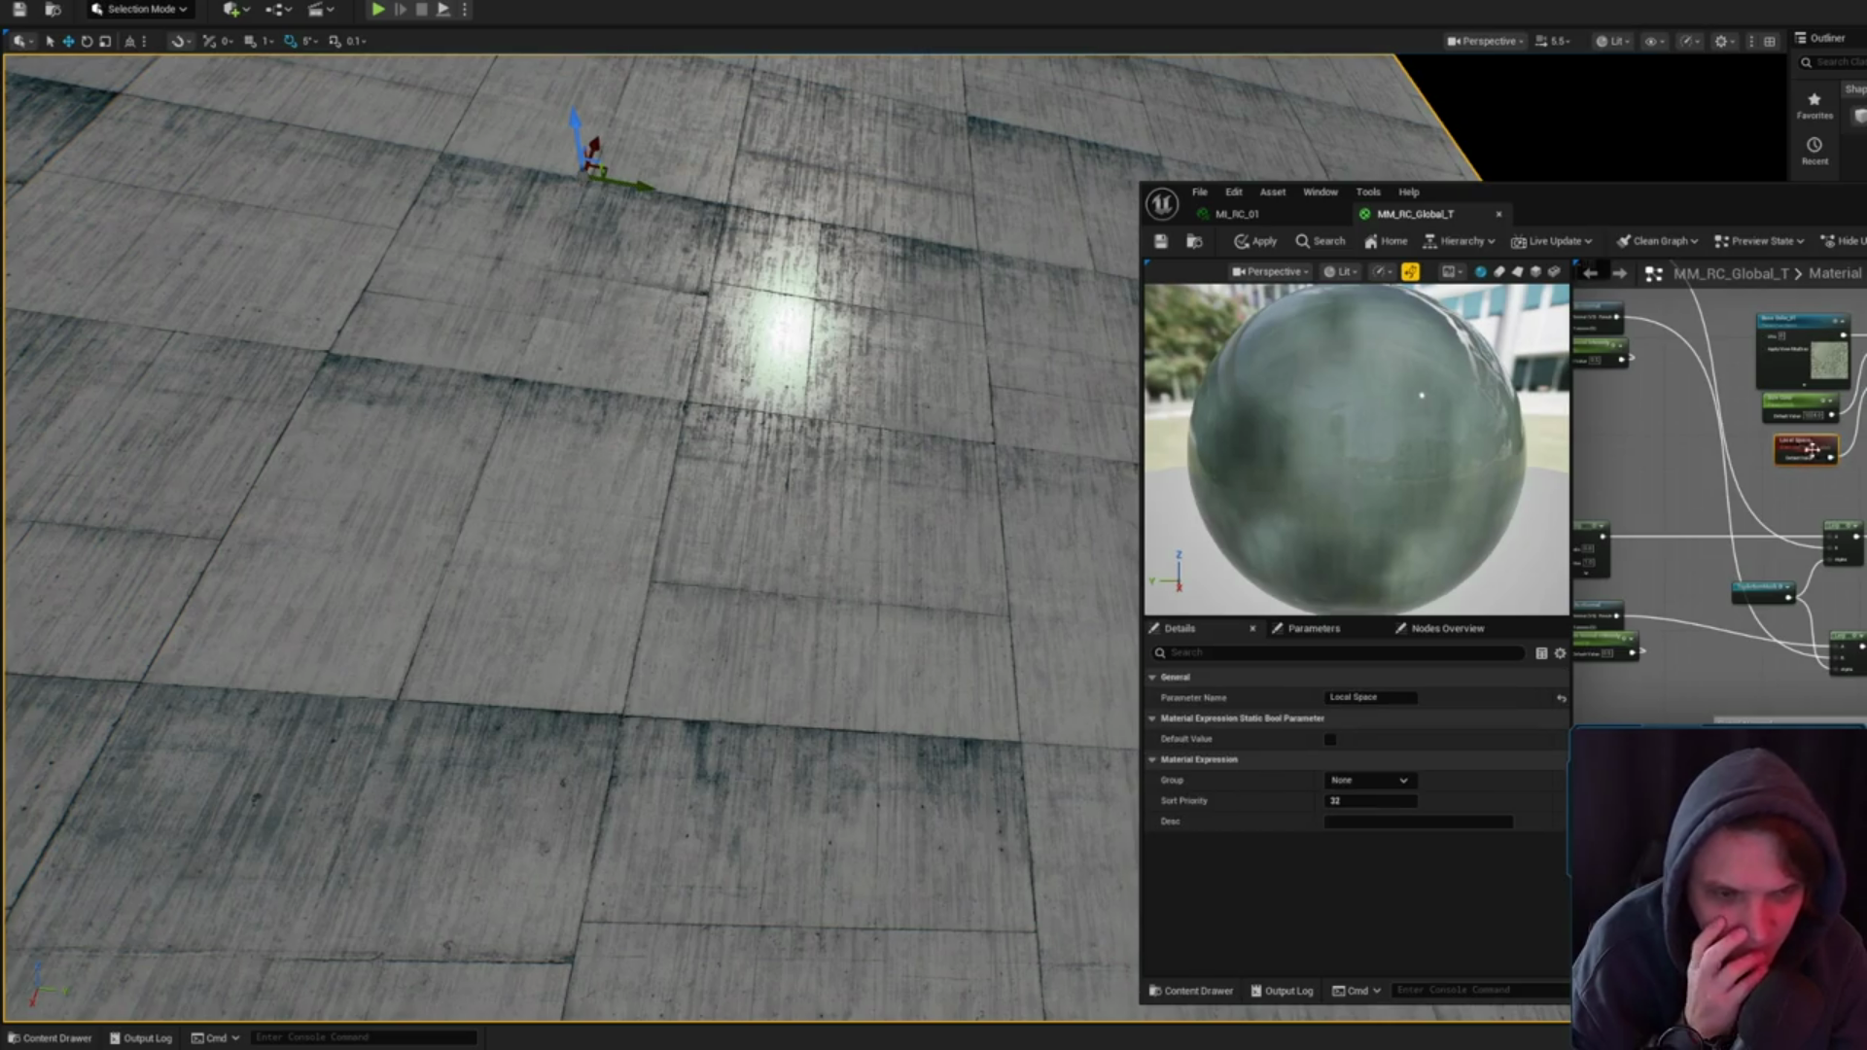
left_click(1731, 506)
scroll(1760, 469, "up", 2)
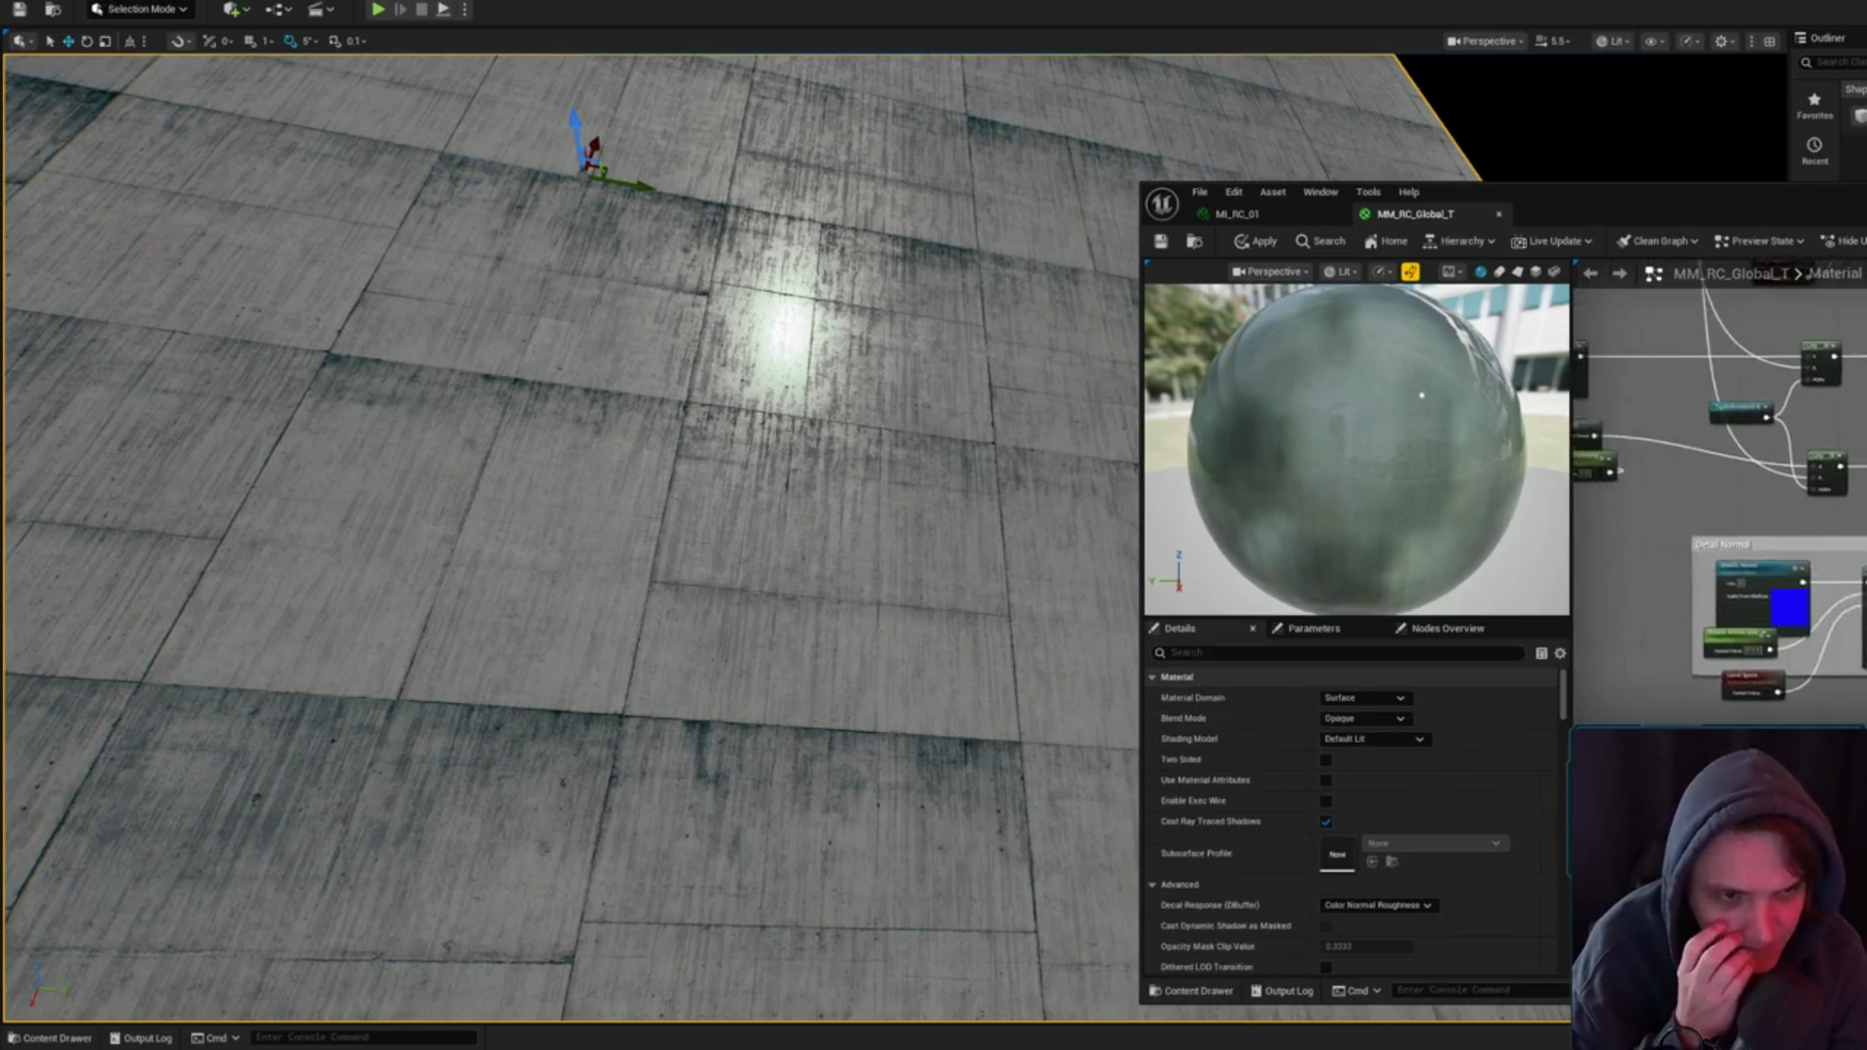
scroll(1655, 383, "down", 5)
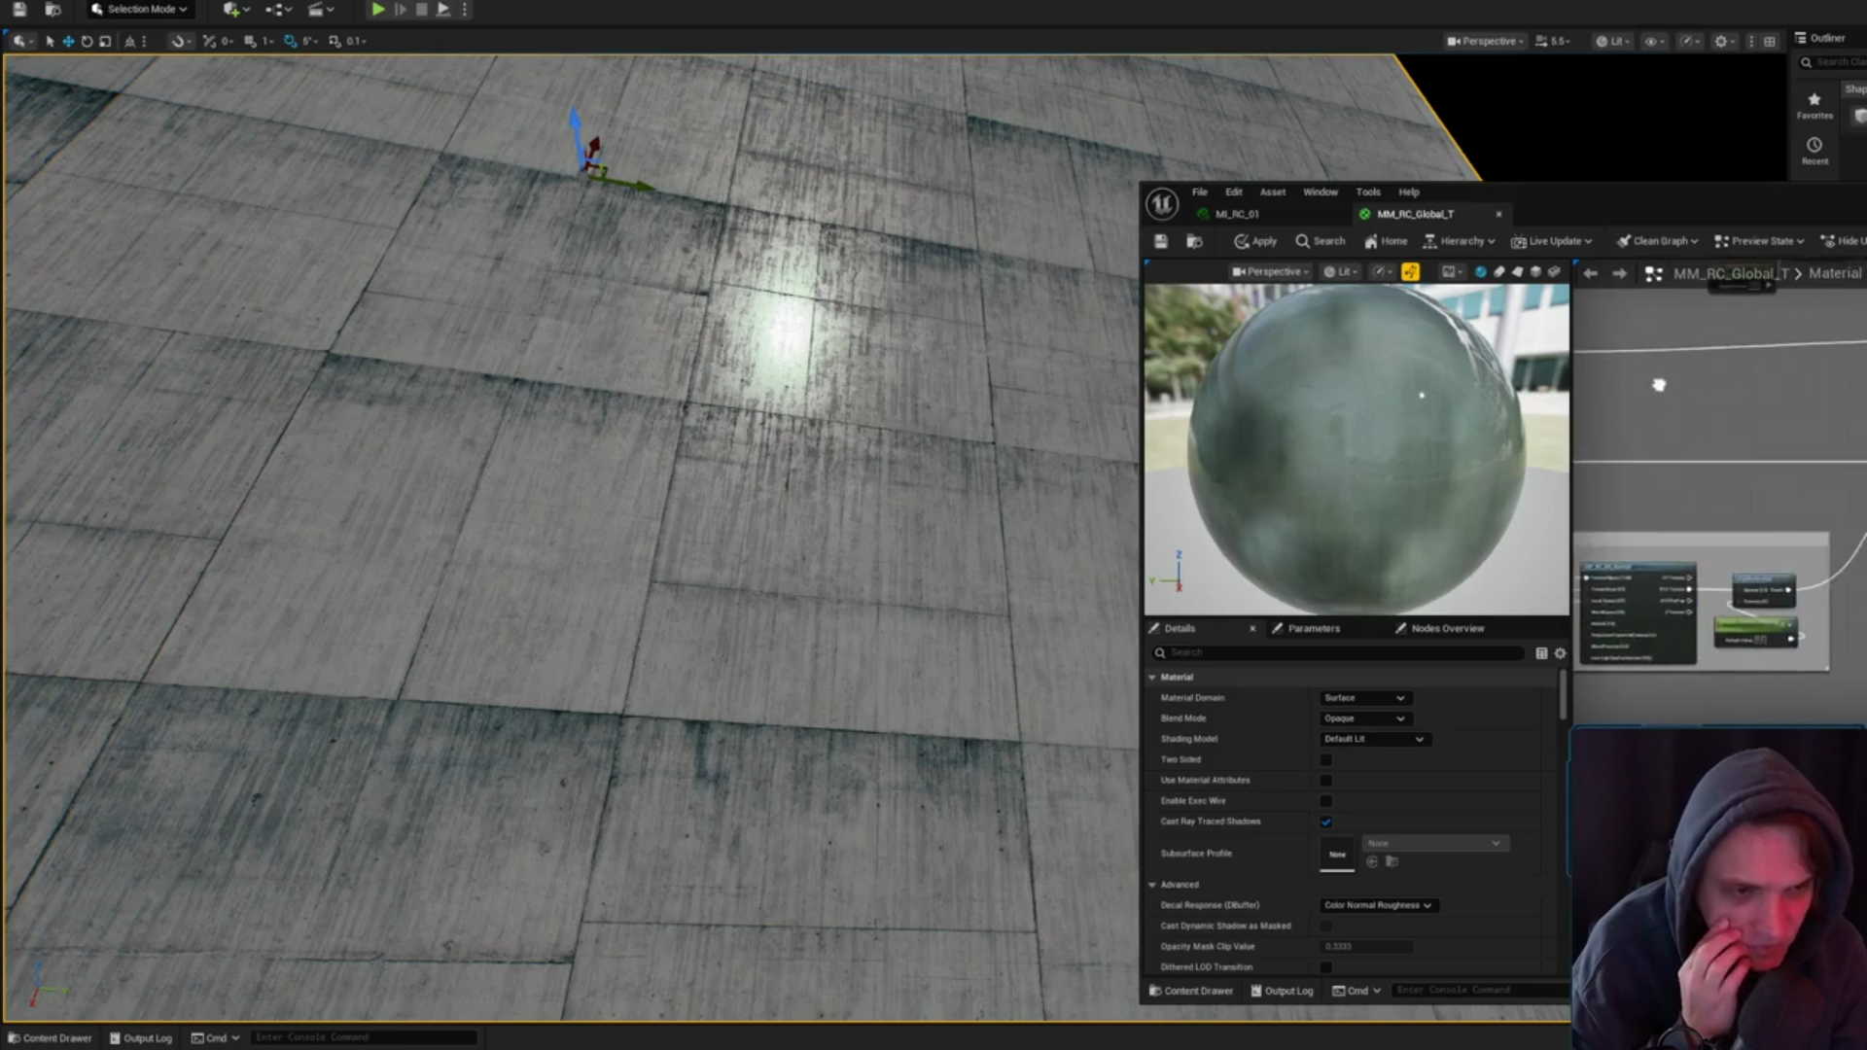
scroll(1719, 486, "up", 3)
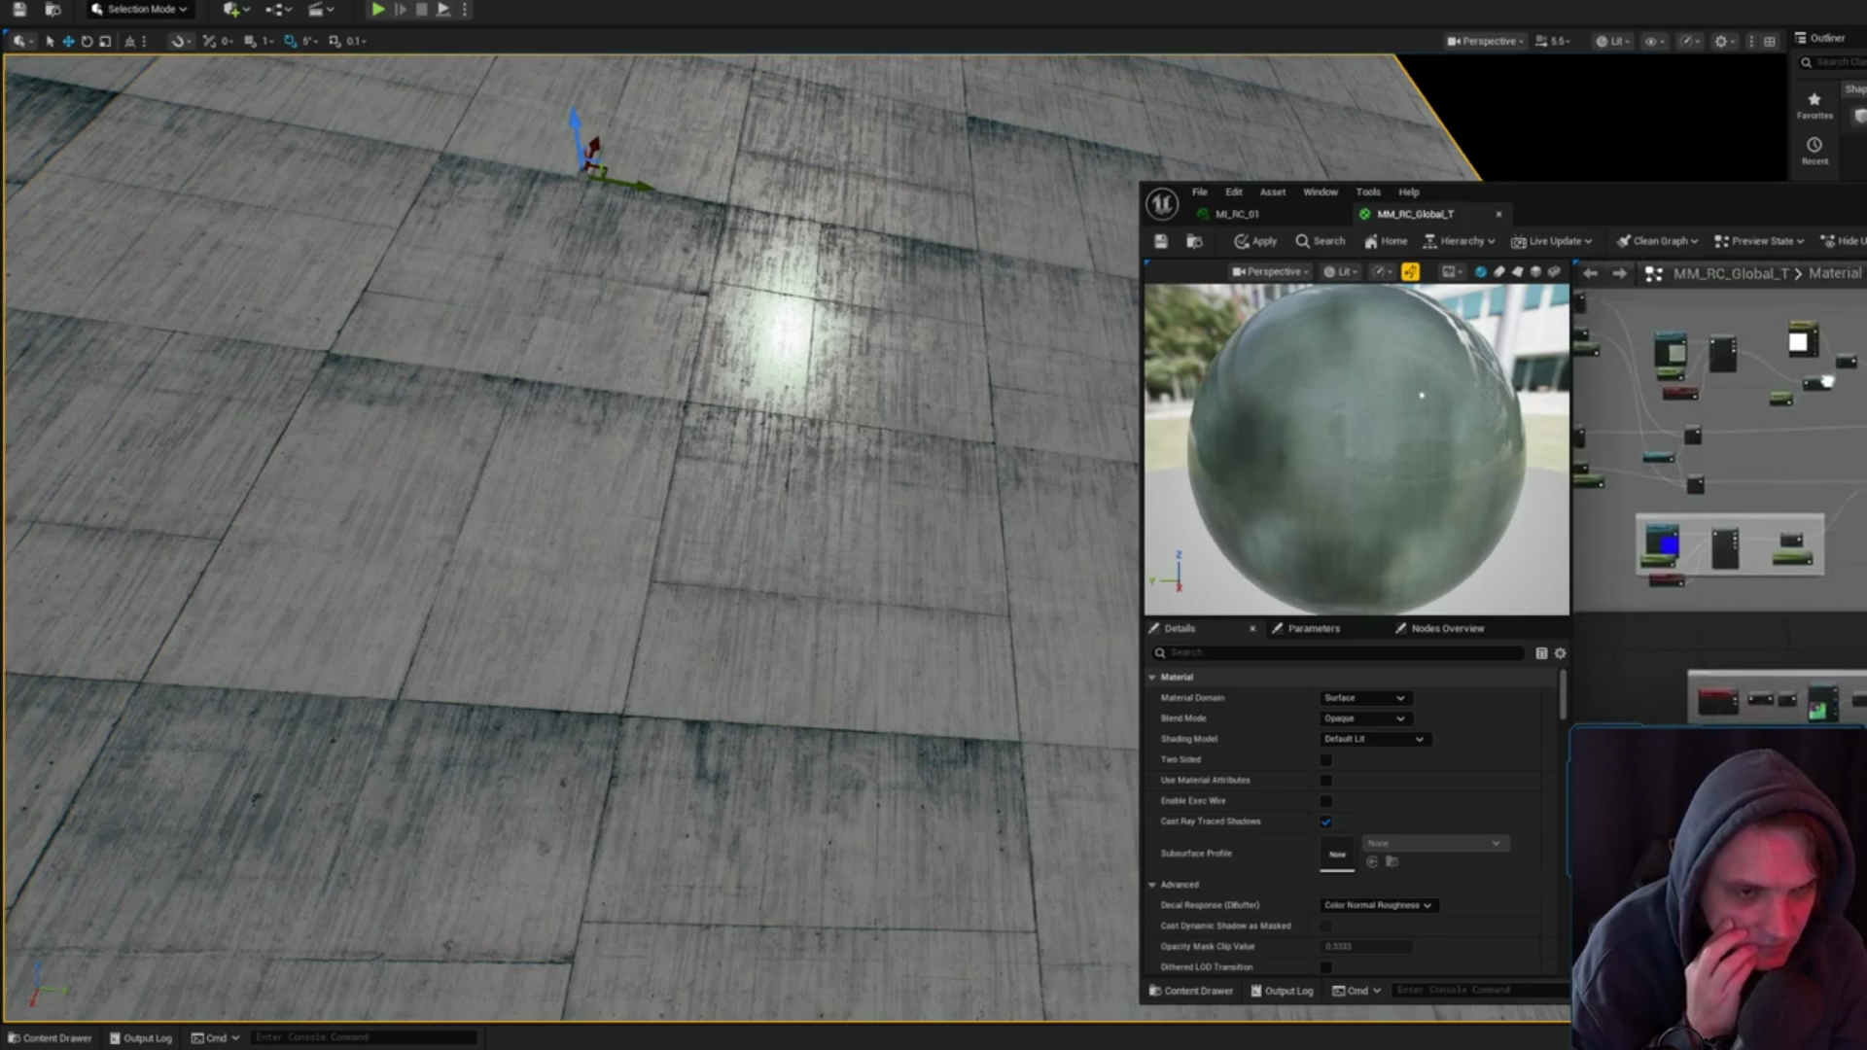
scroll(1719, 486, "up", 5)
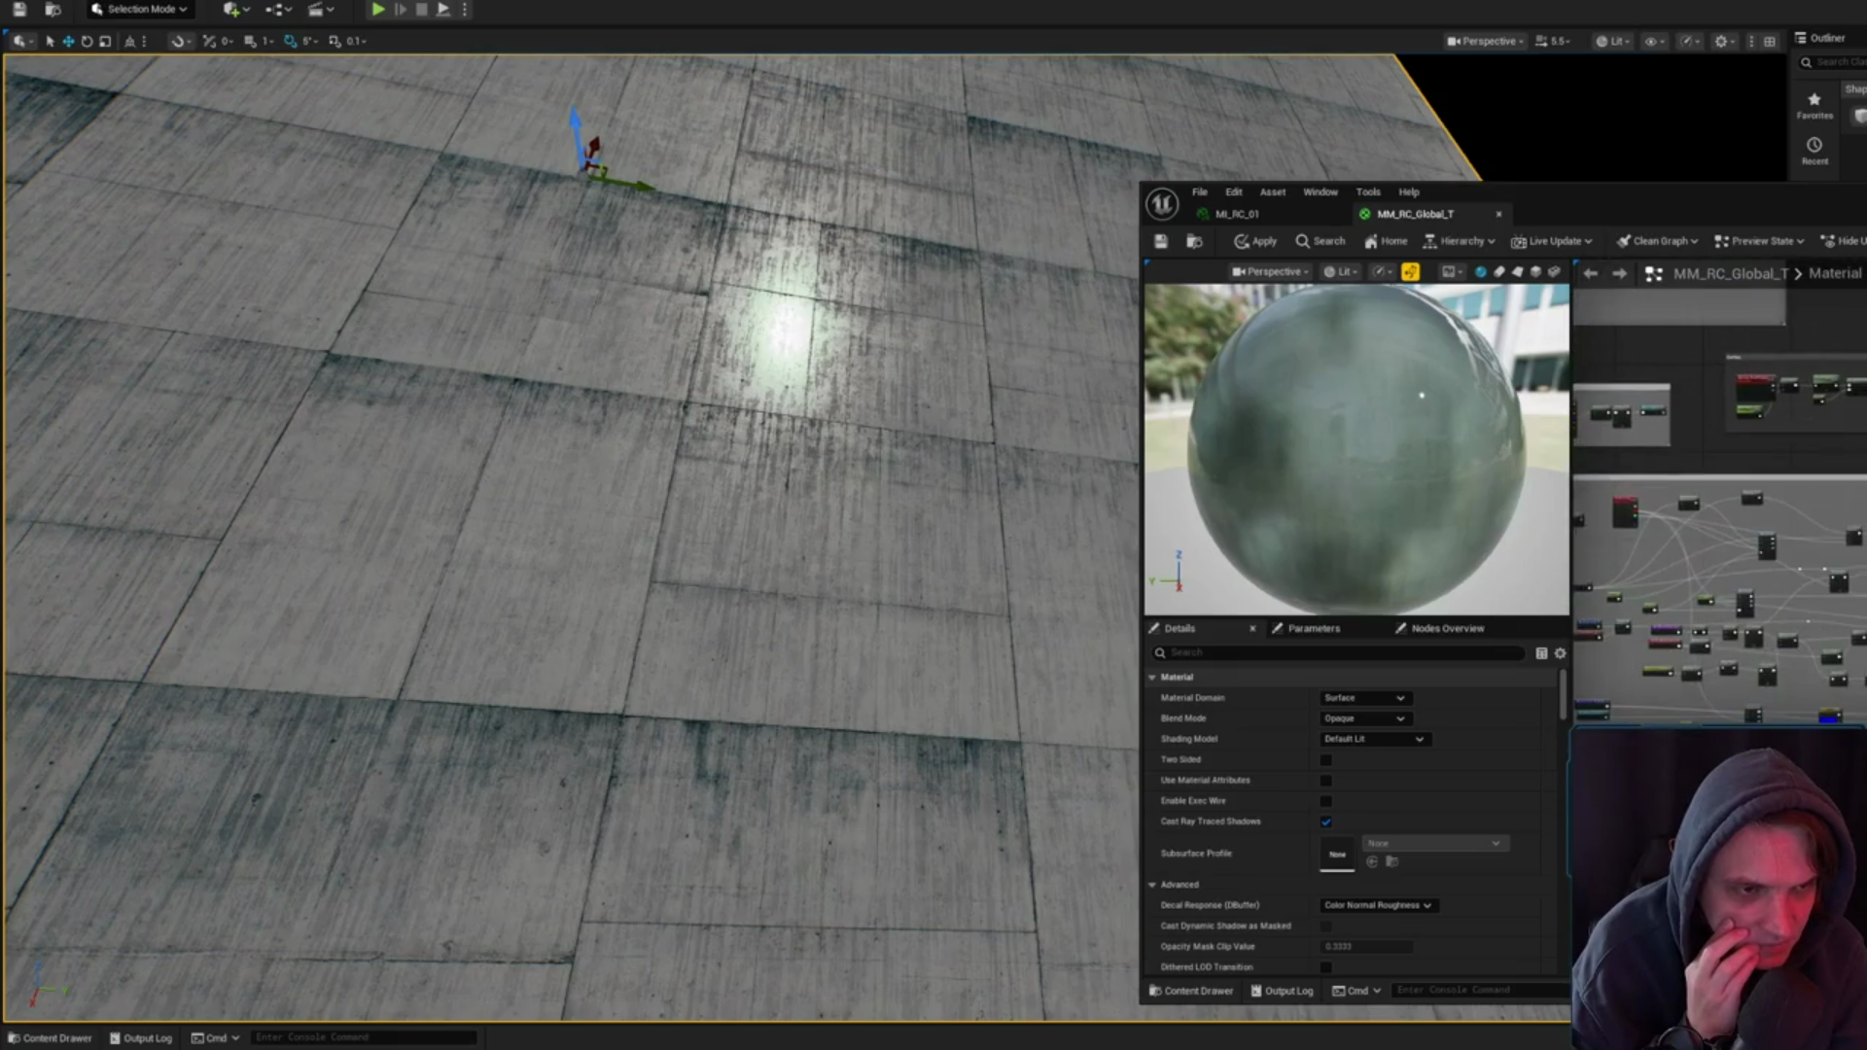
scroll(1720, 438, "down", 3)
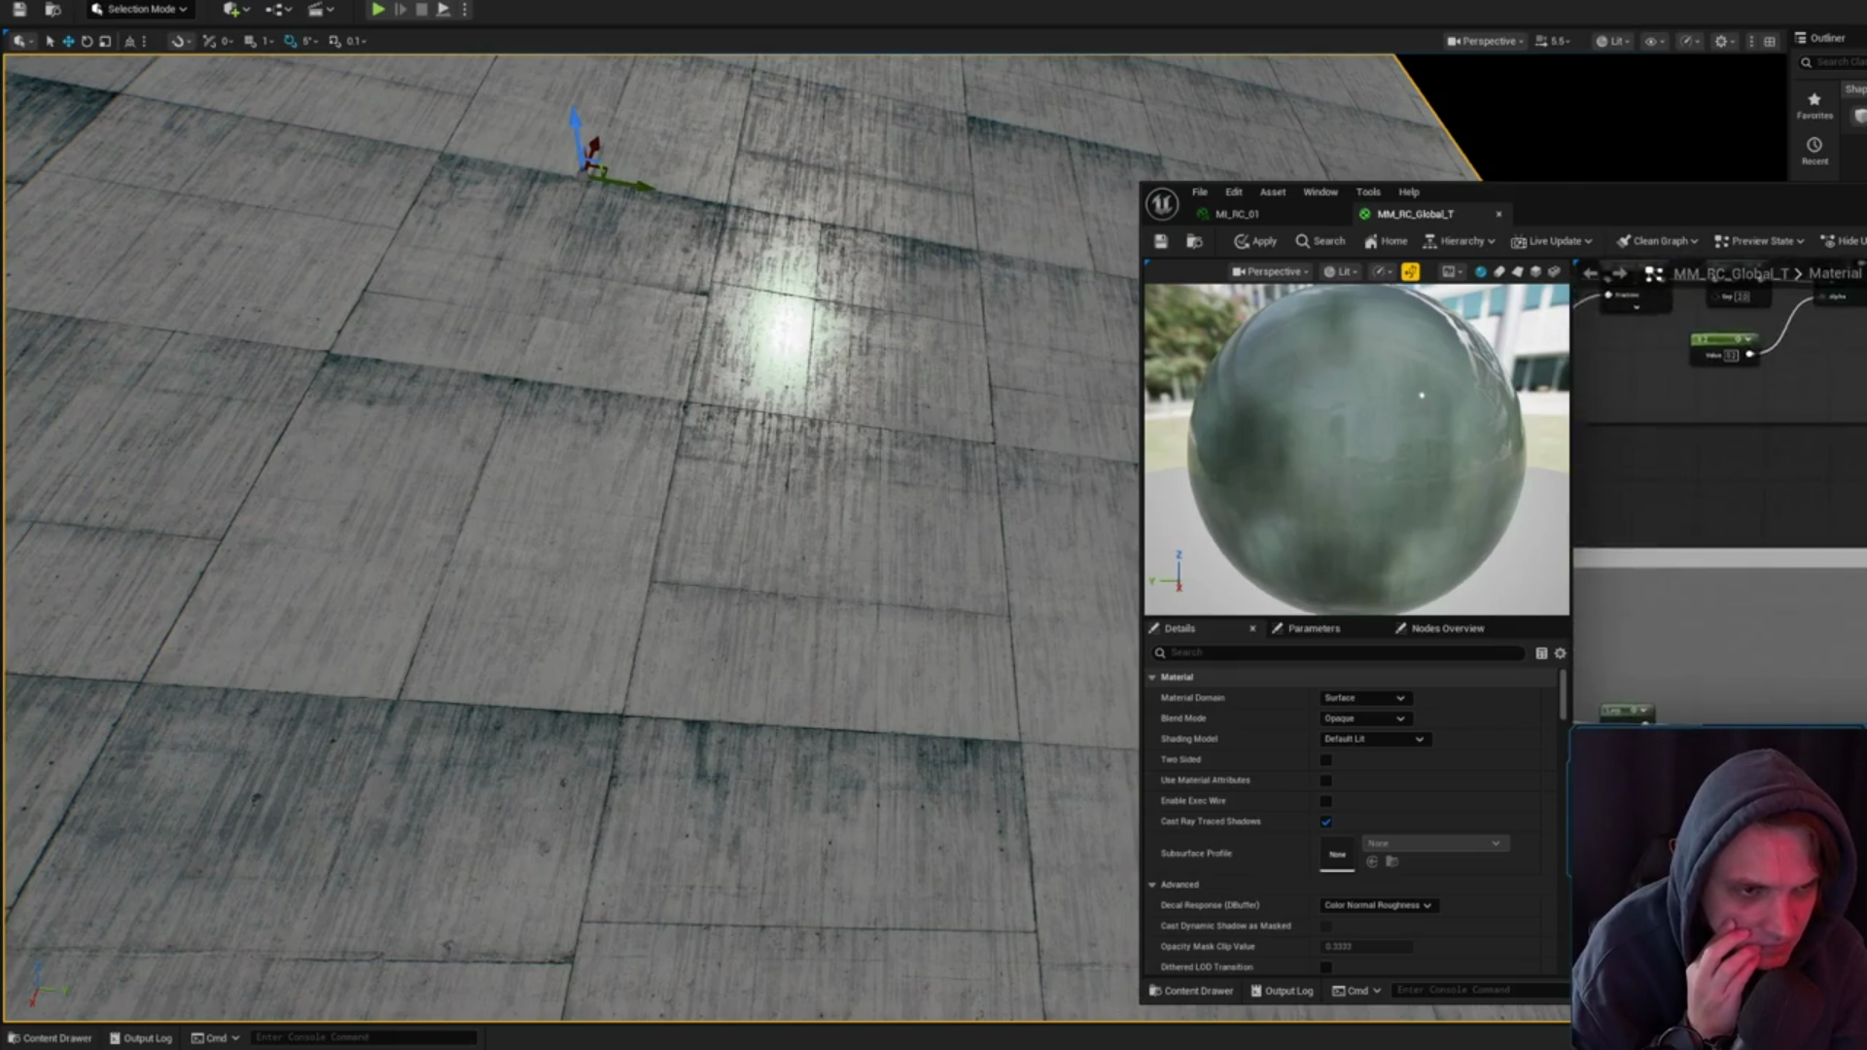
scroll(1719, 486, "up", 3)
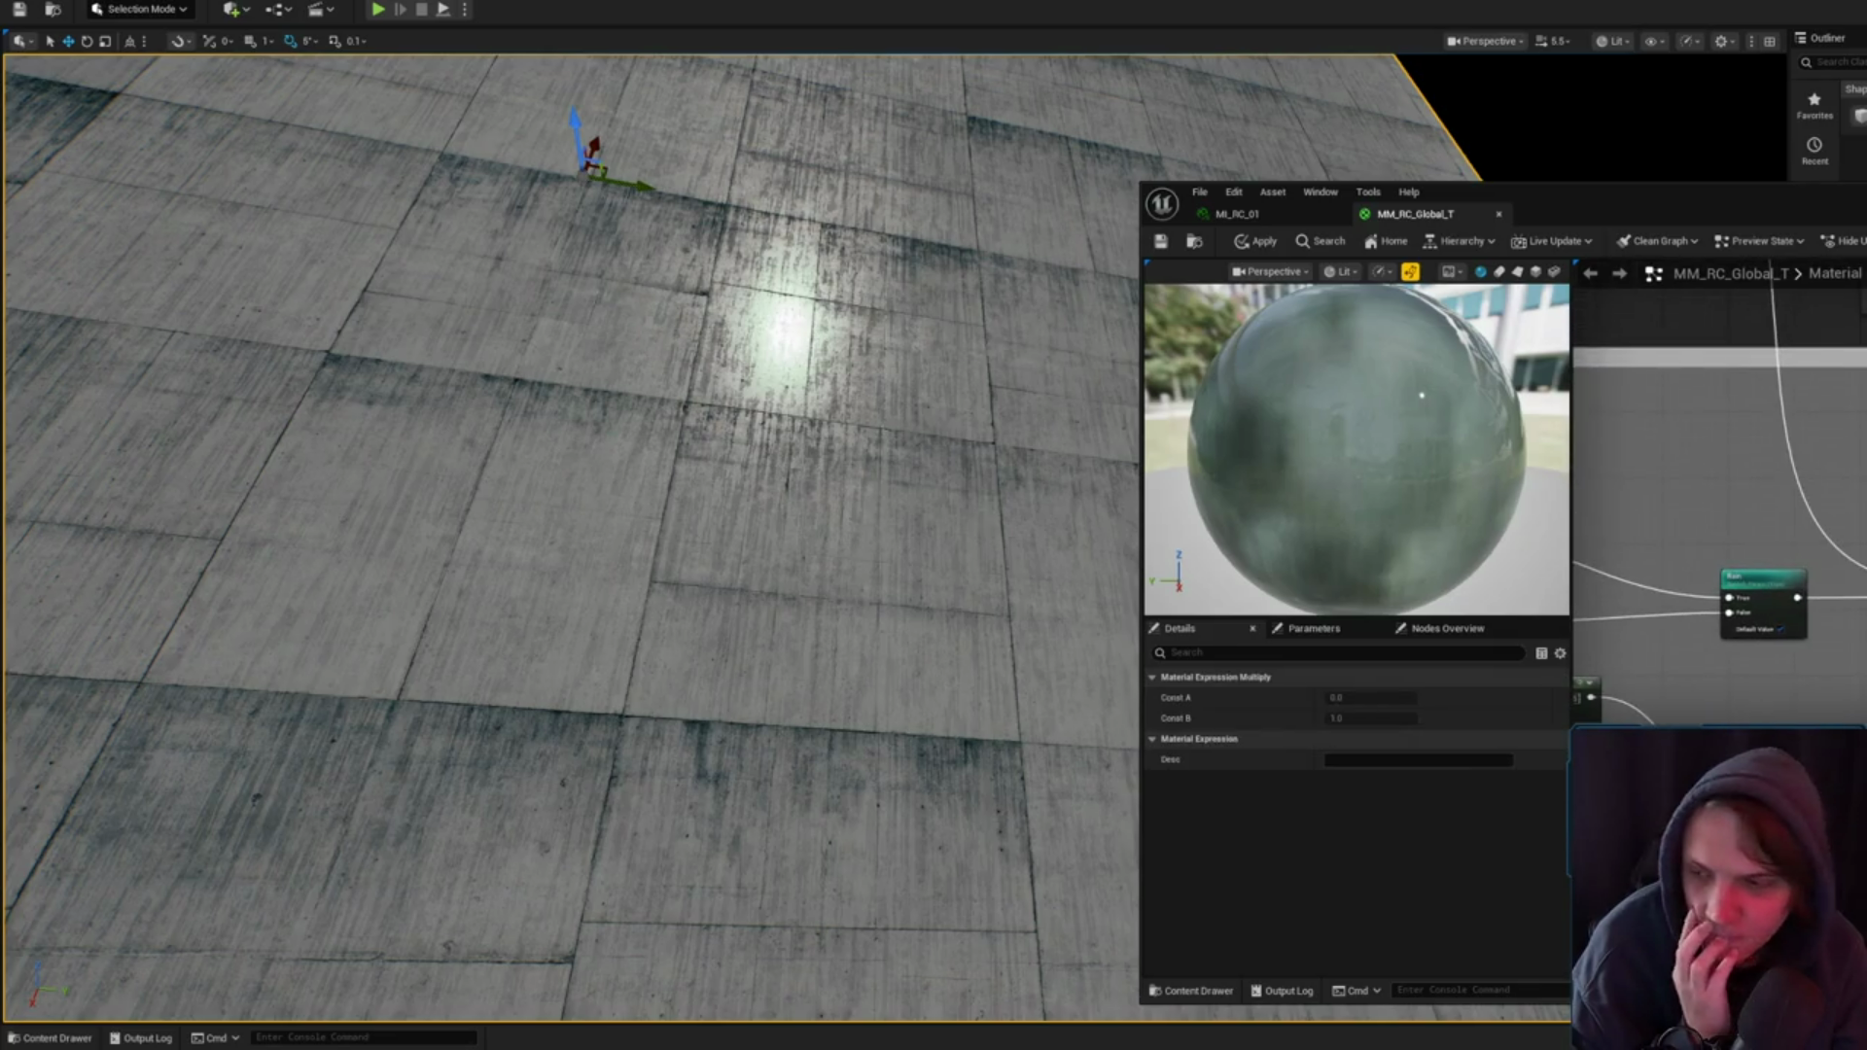
scroll(1720, 486, "down", 2)
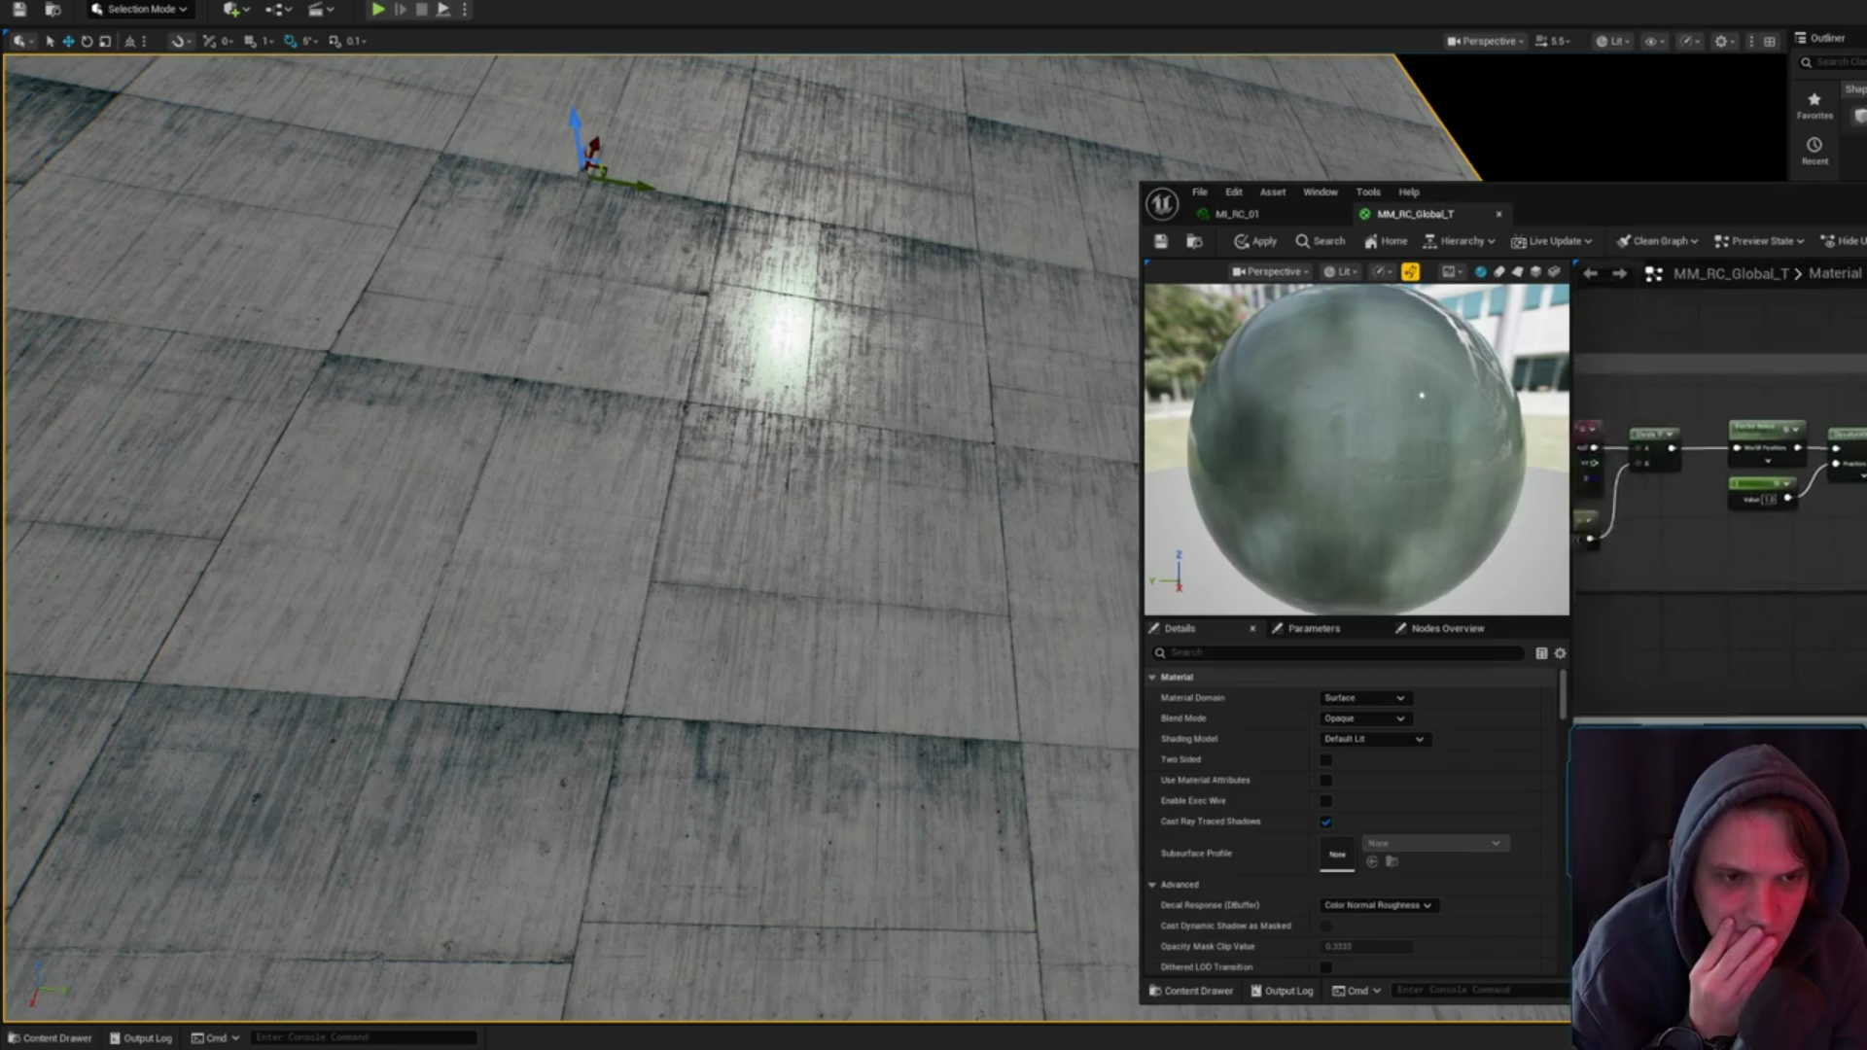
scroll(1720, 486, "up", 2)
left_click_drag(1629, 602, 1789, 622)
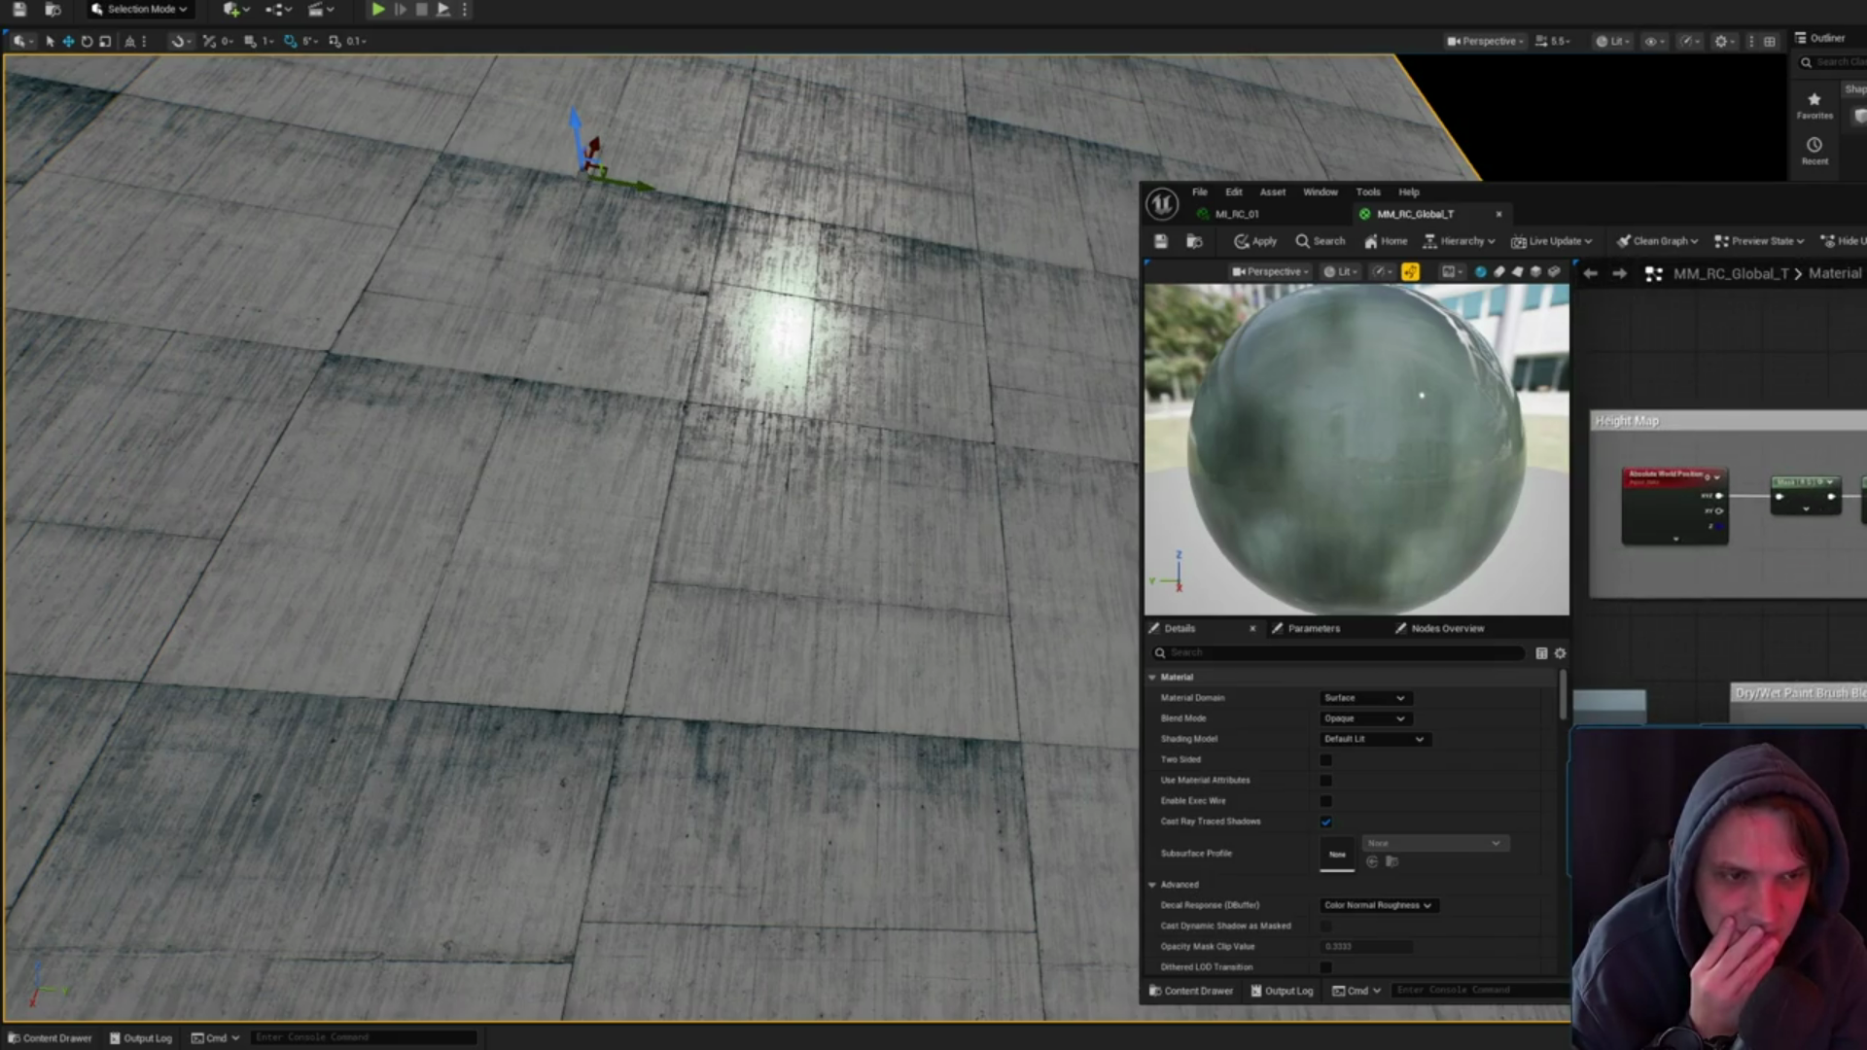
mouse_move(1732, 681)
left_mouse_down()
mouse_move(1731, 506)
mouse_move(1848, 436)
left_mouse_up()
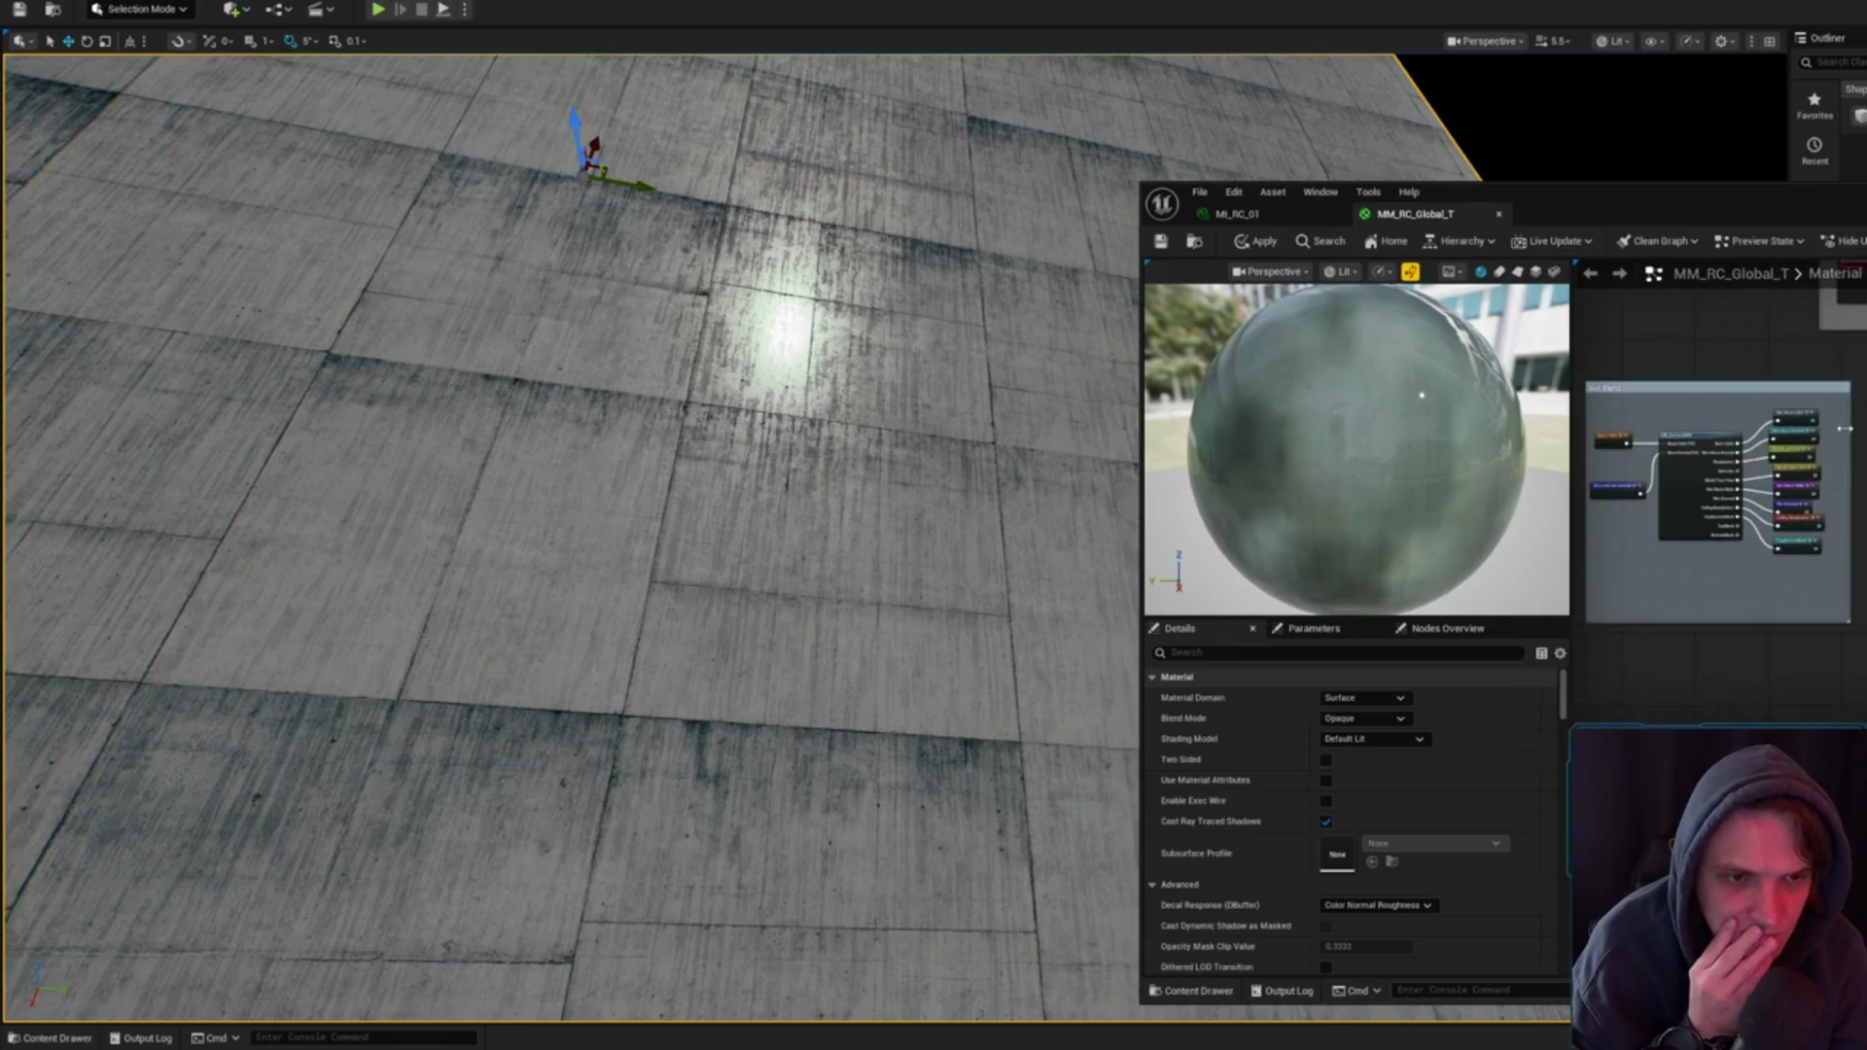
scroll(1720, 500, "up", 3)
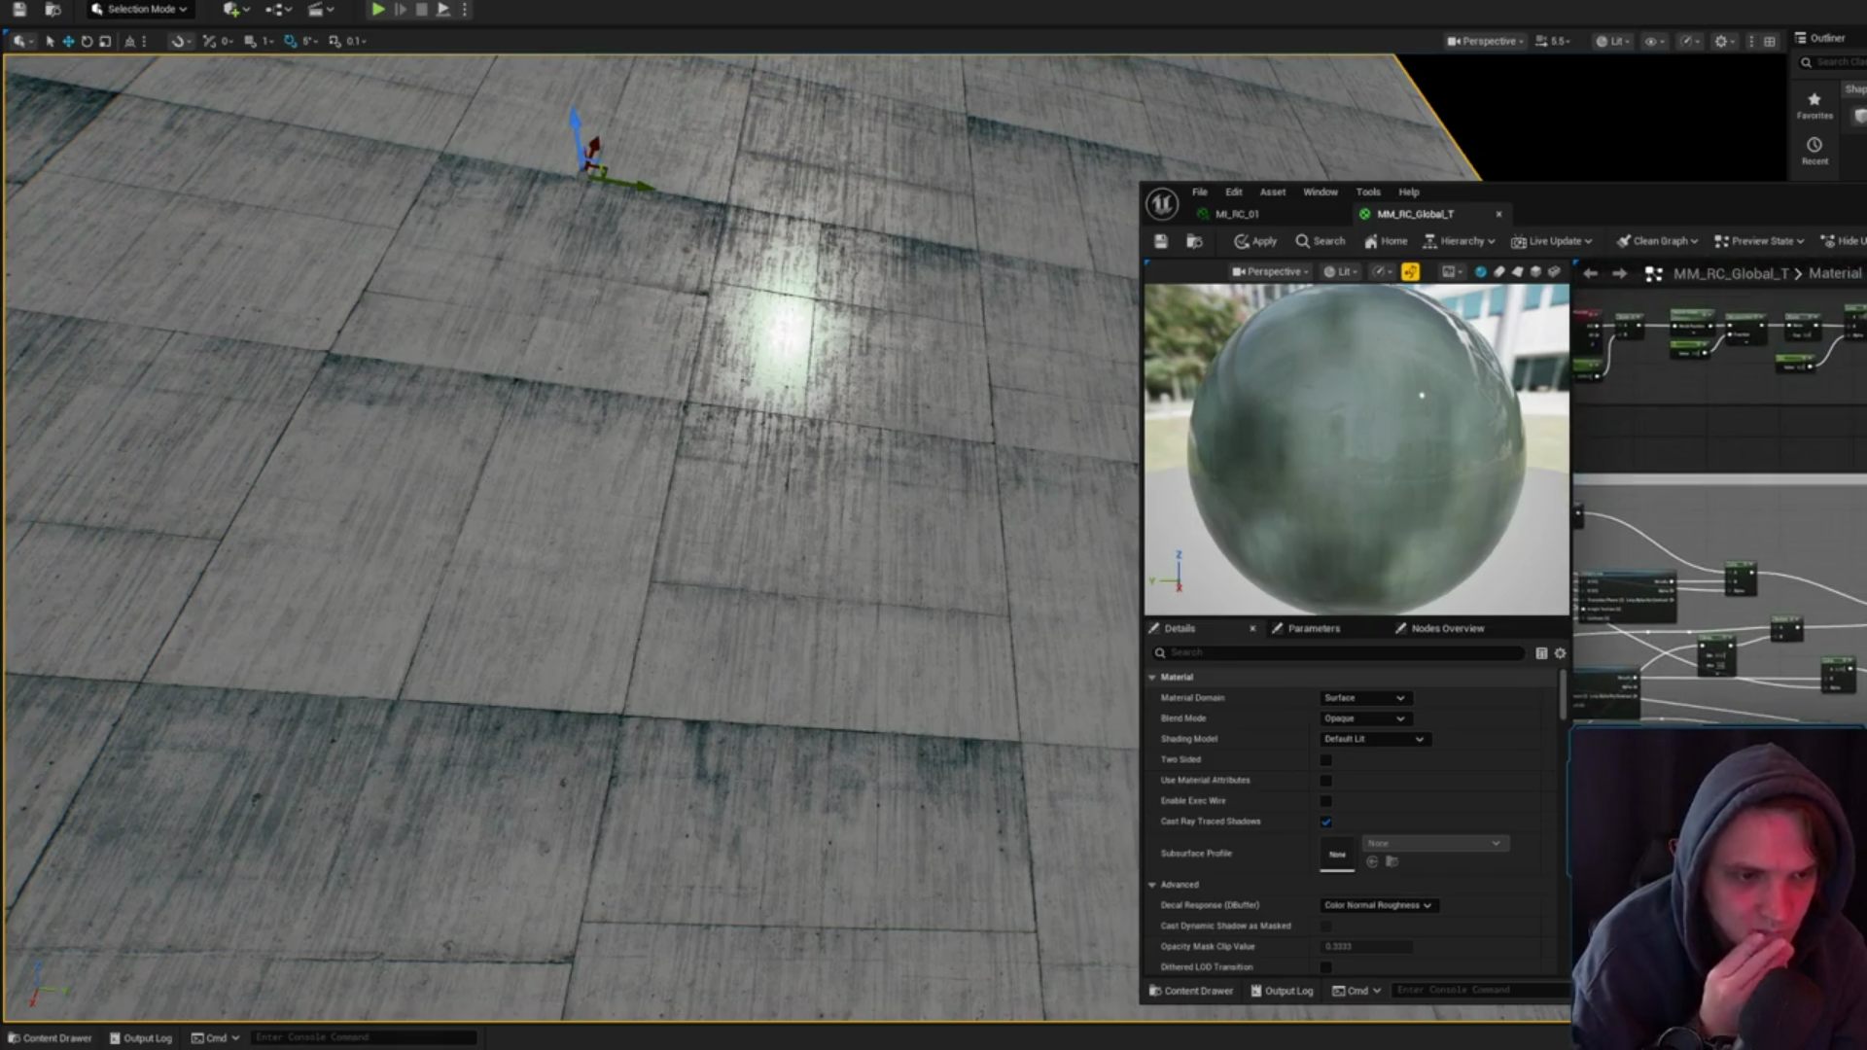
left_click_drag(1719, 500, 1668, 555)
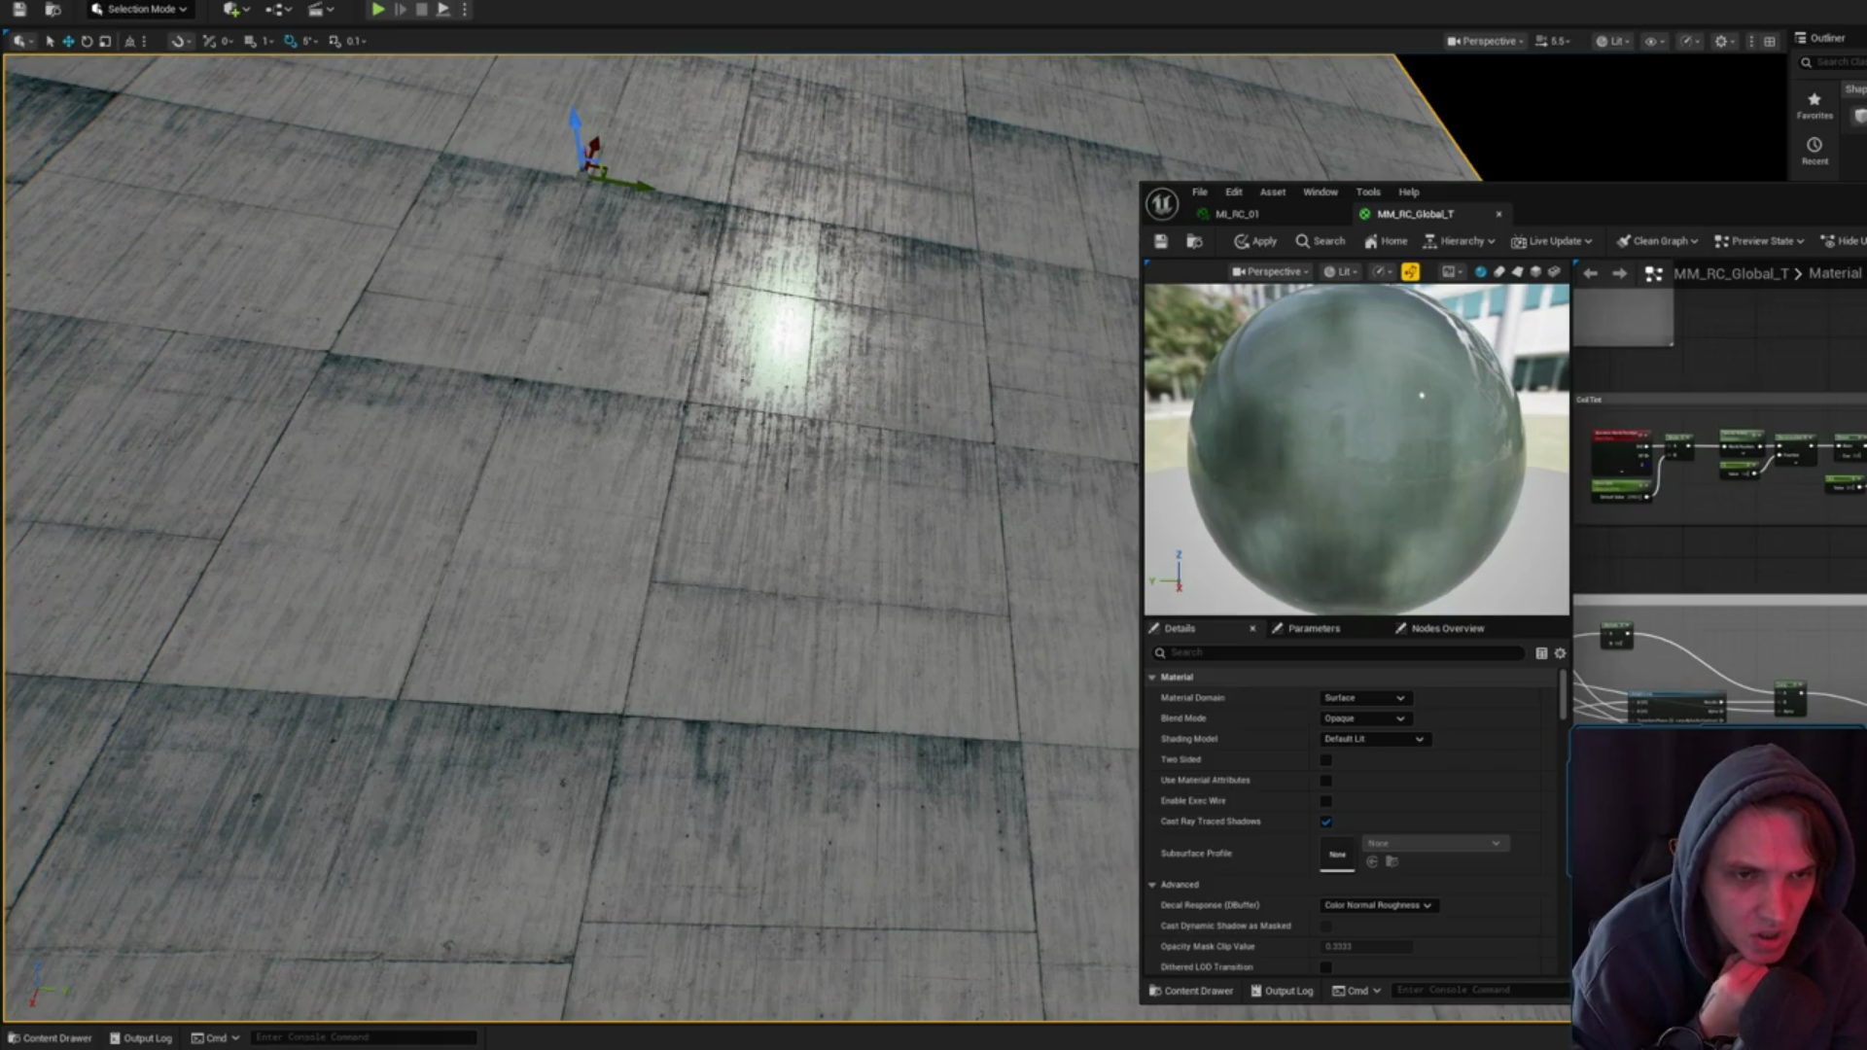
scroll(1718, 493, "up", 4)
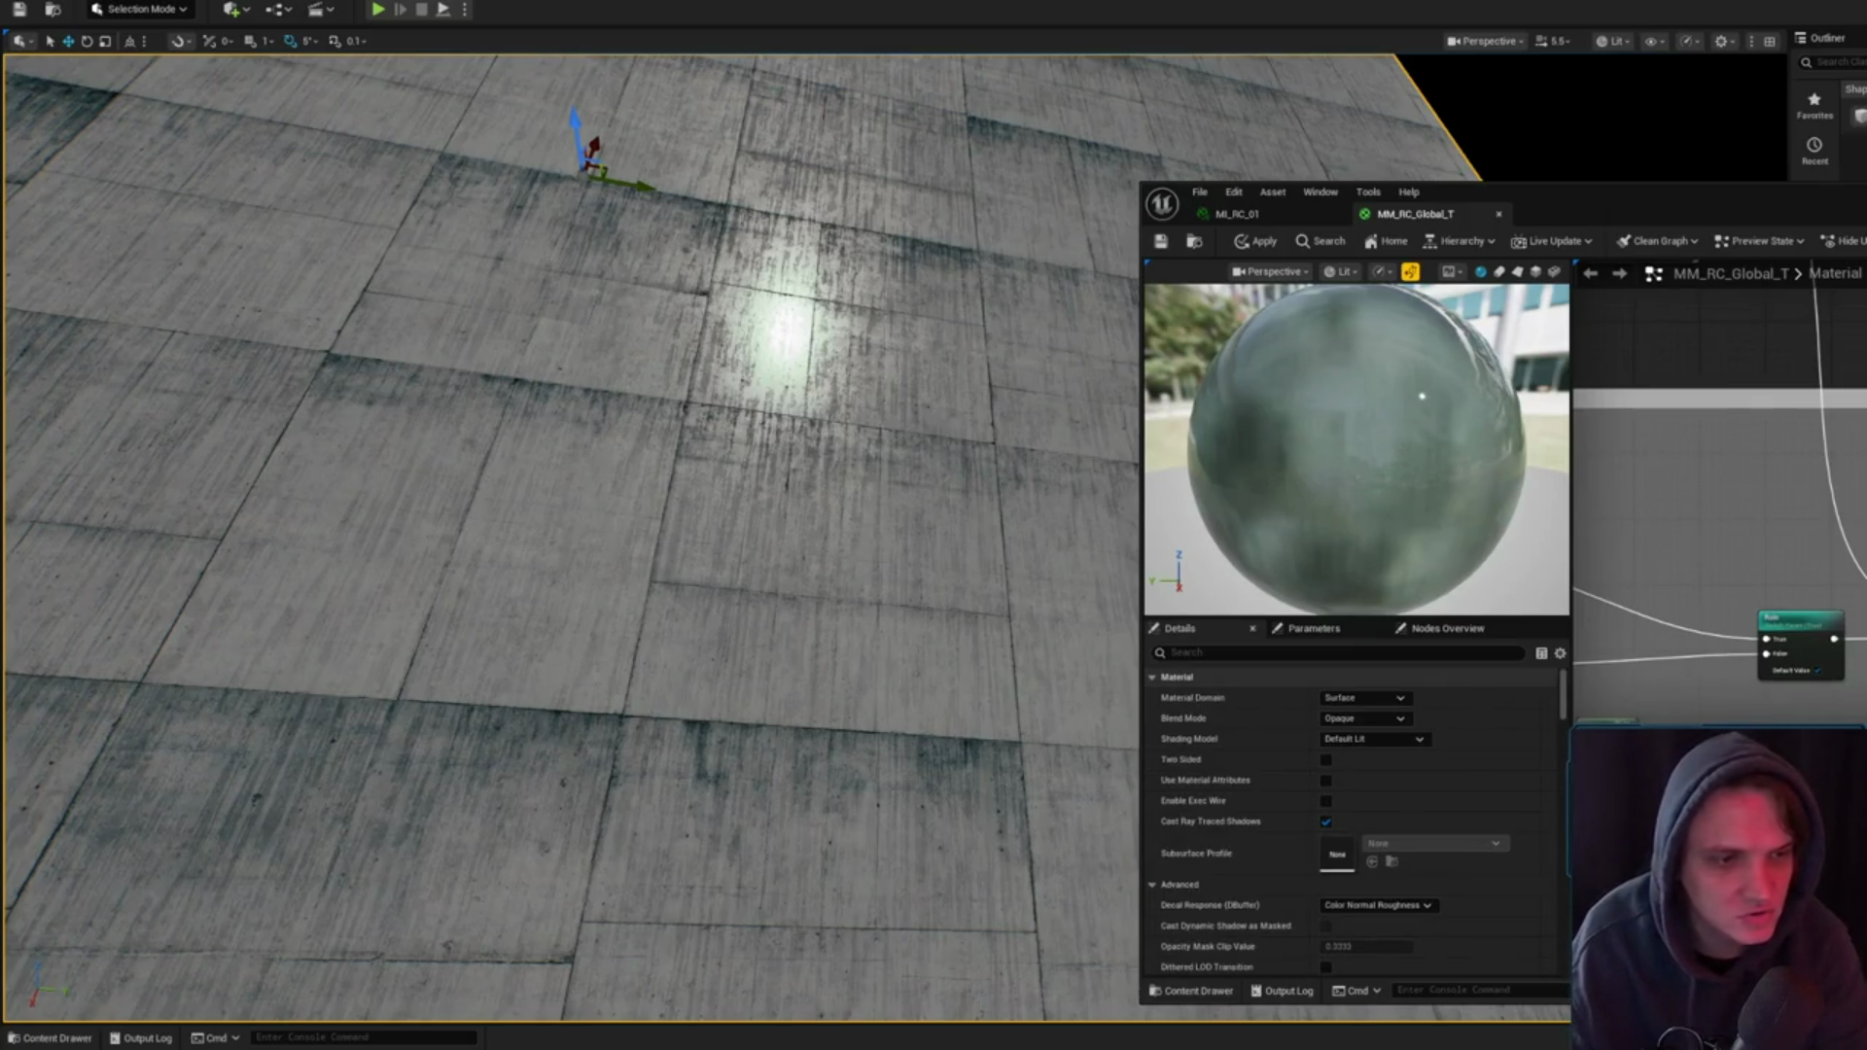
left_click(1604, 905)
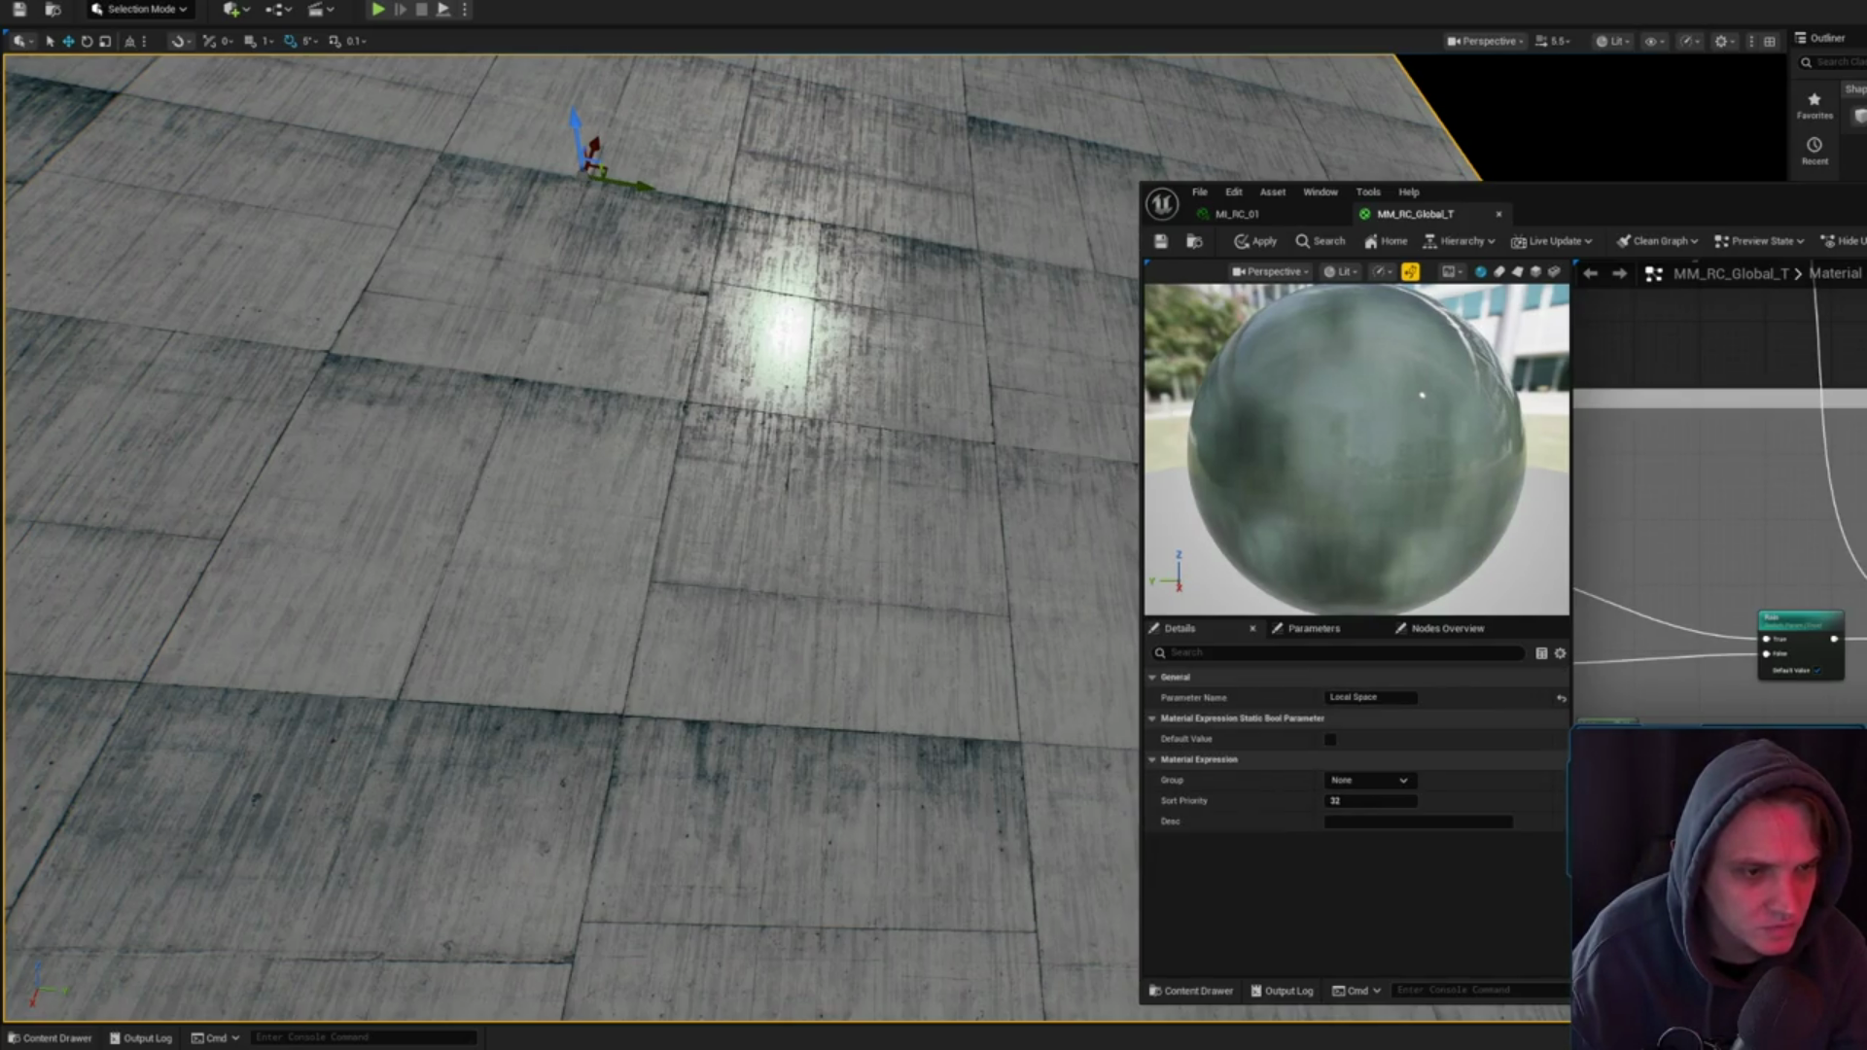
- Resize the comment group and move Local Space out of it, just below the Multiply node
left_click_drag(1750, 486, 1672, 448)
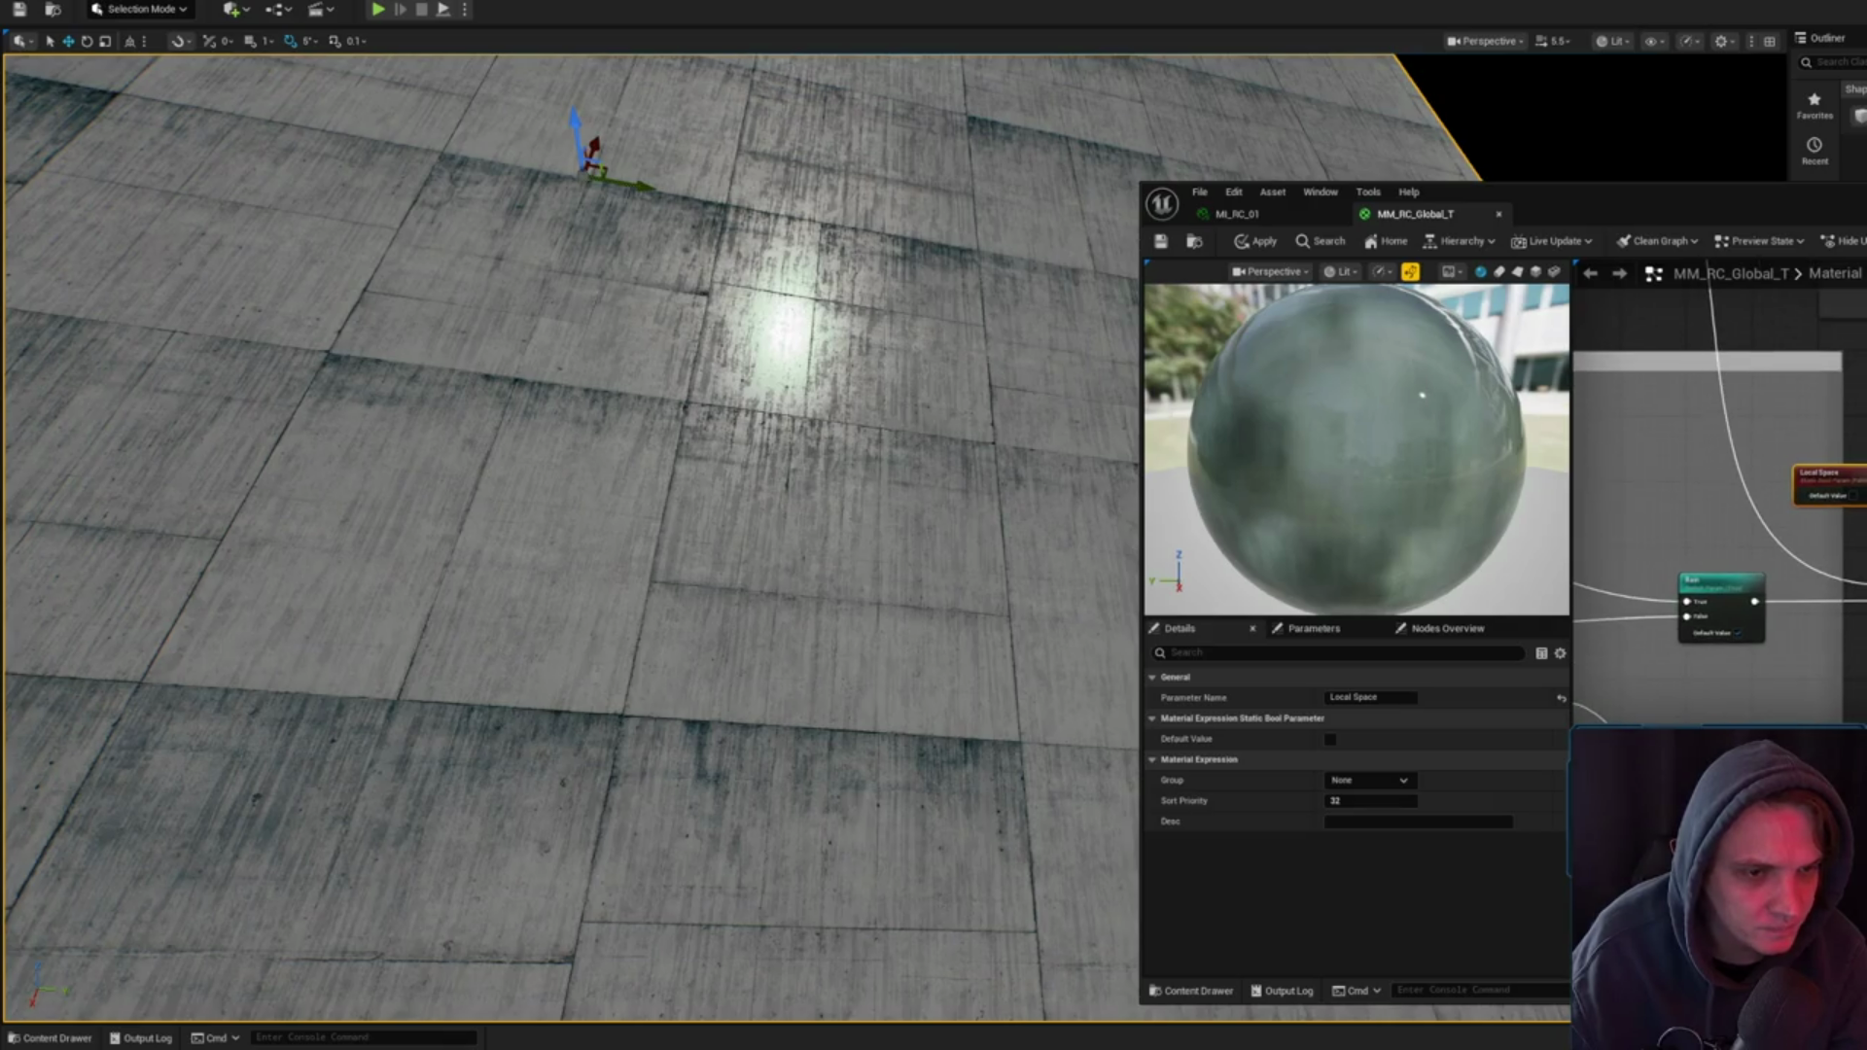
scroll(1721, 506, "down", 5)
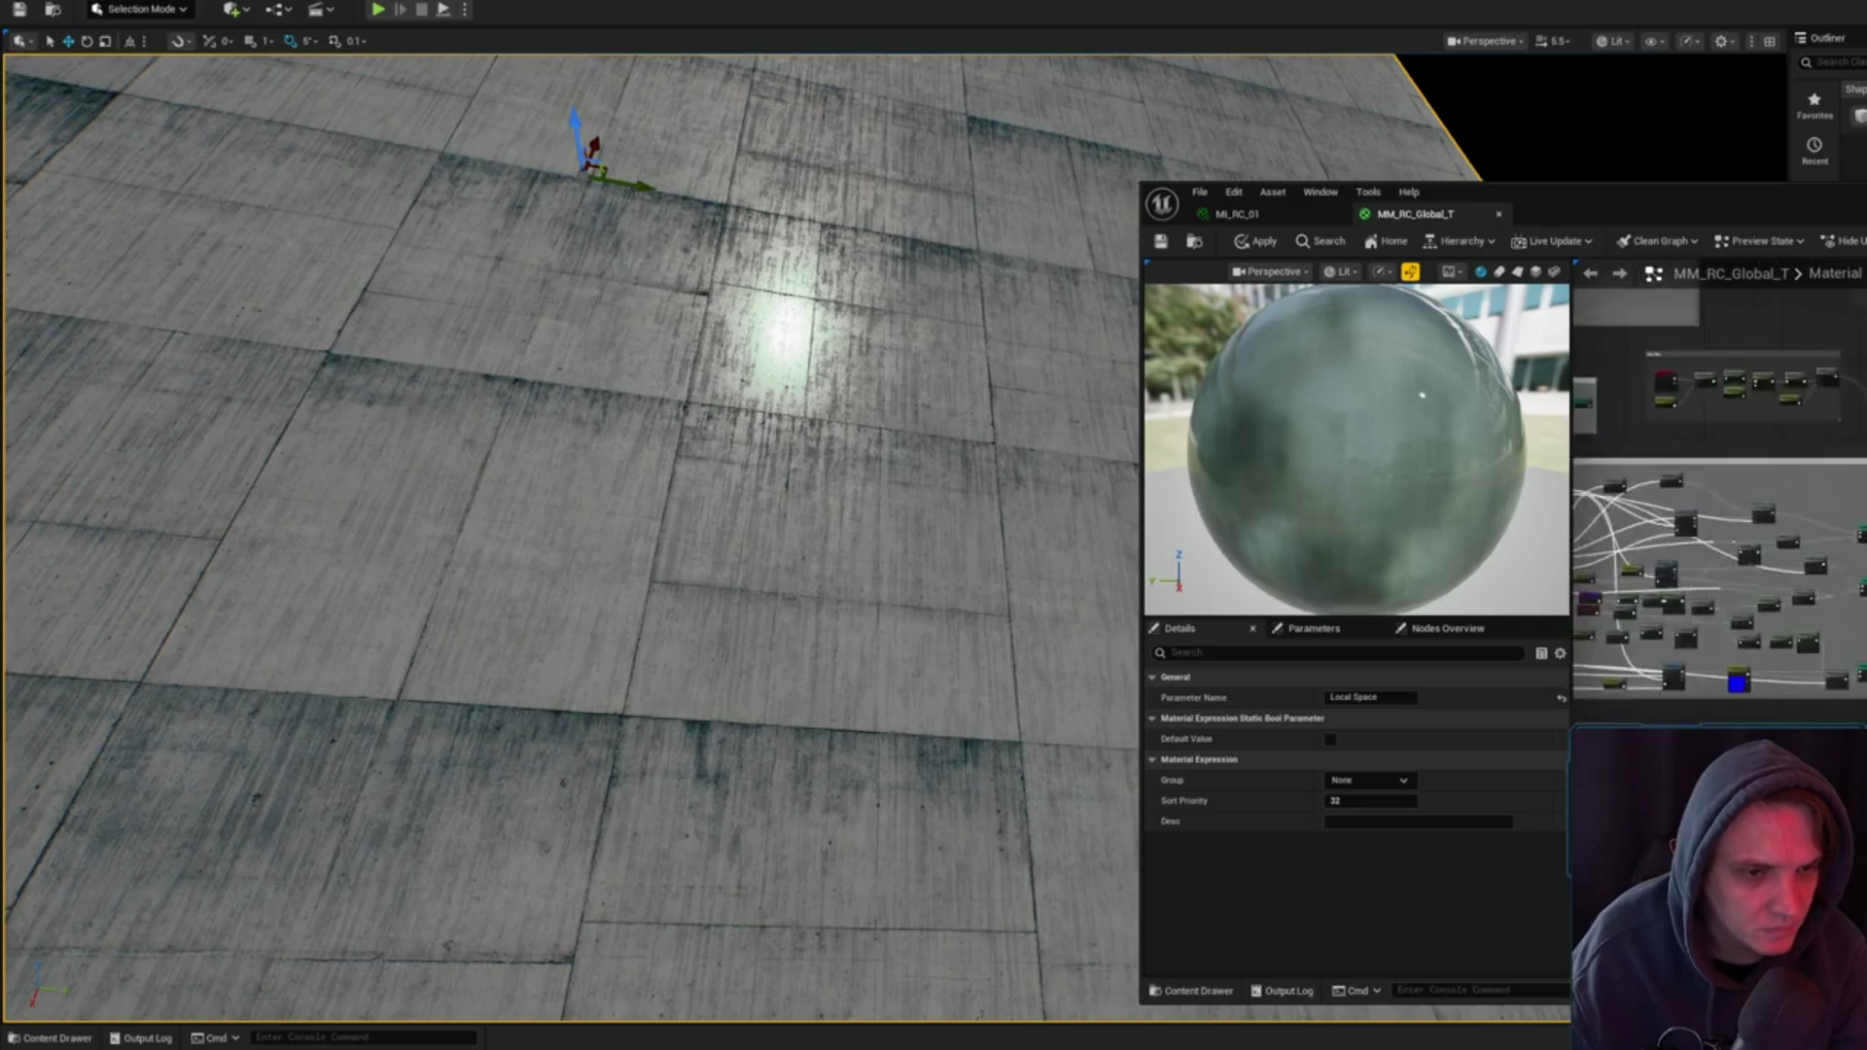
scroll(1731, 409, "down", 3)
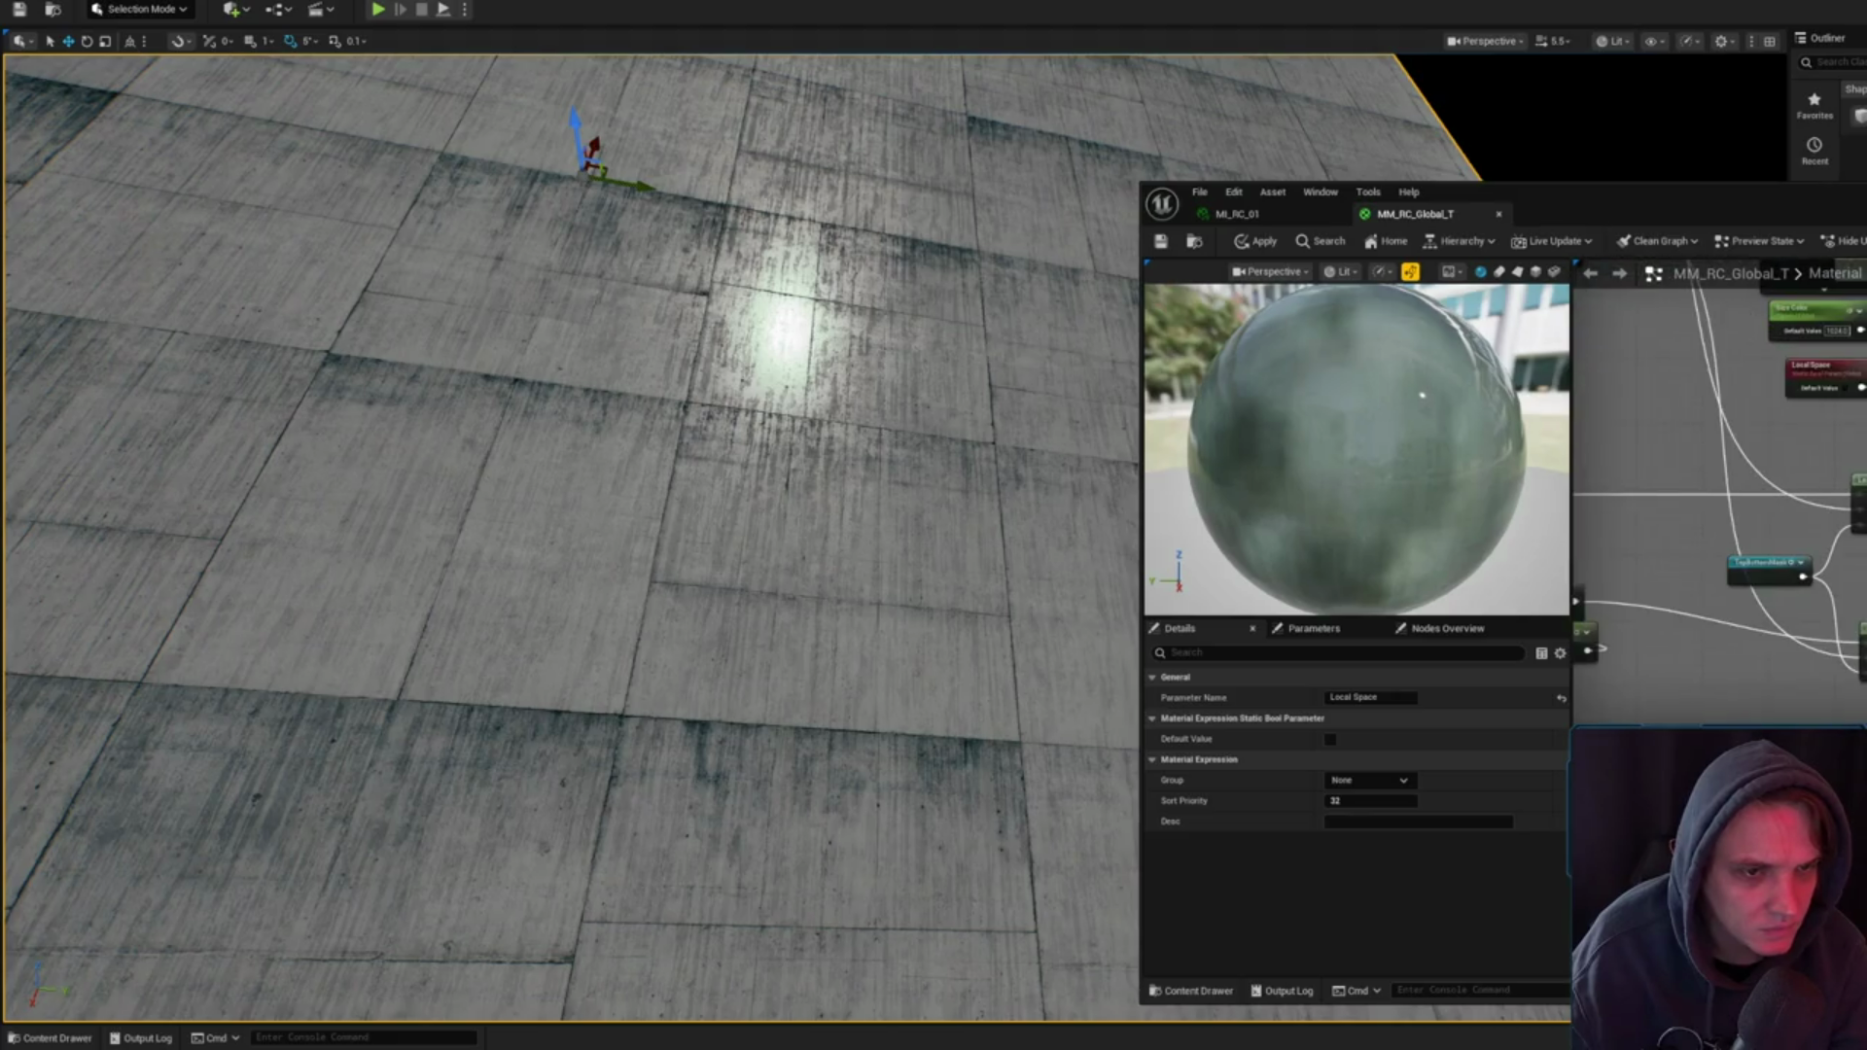
scroll(1838, 434, "up", 6)
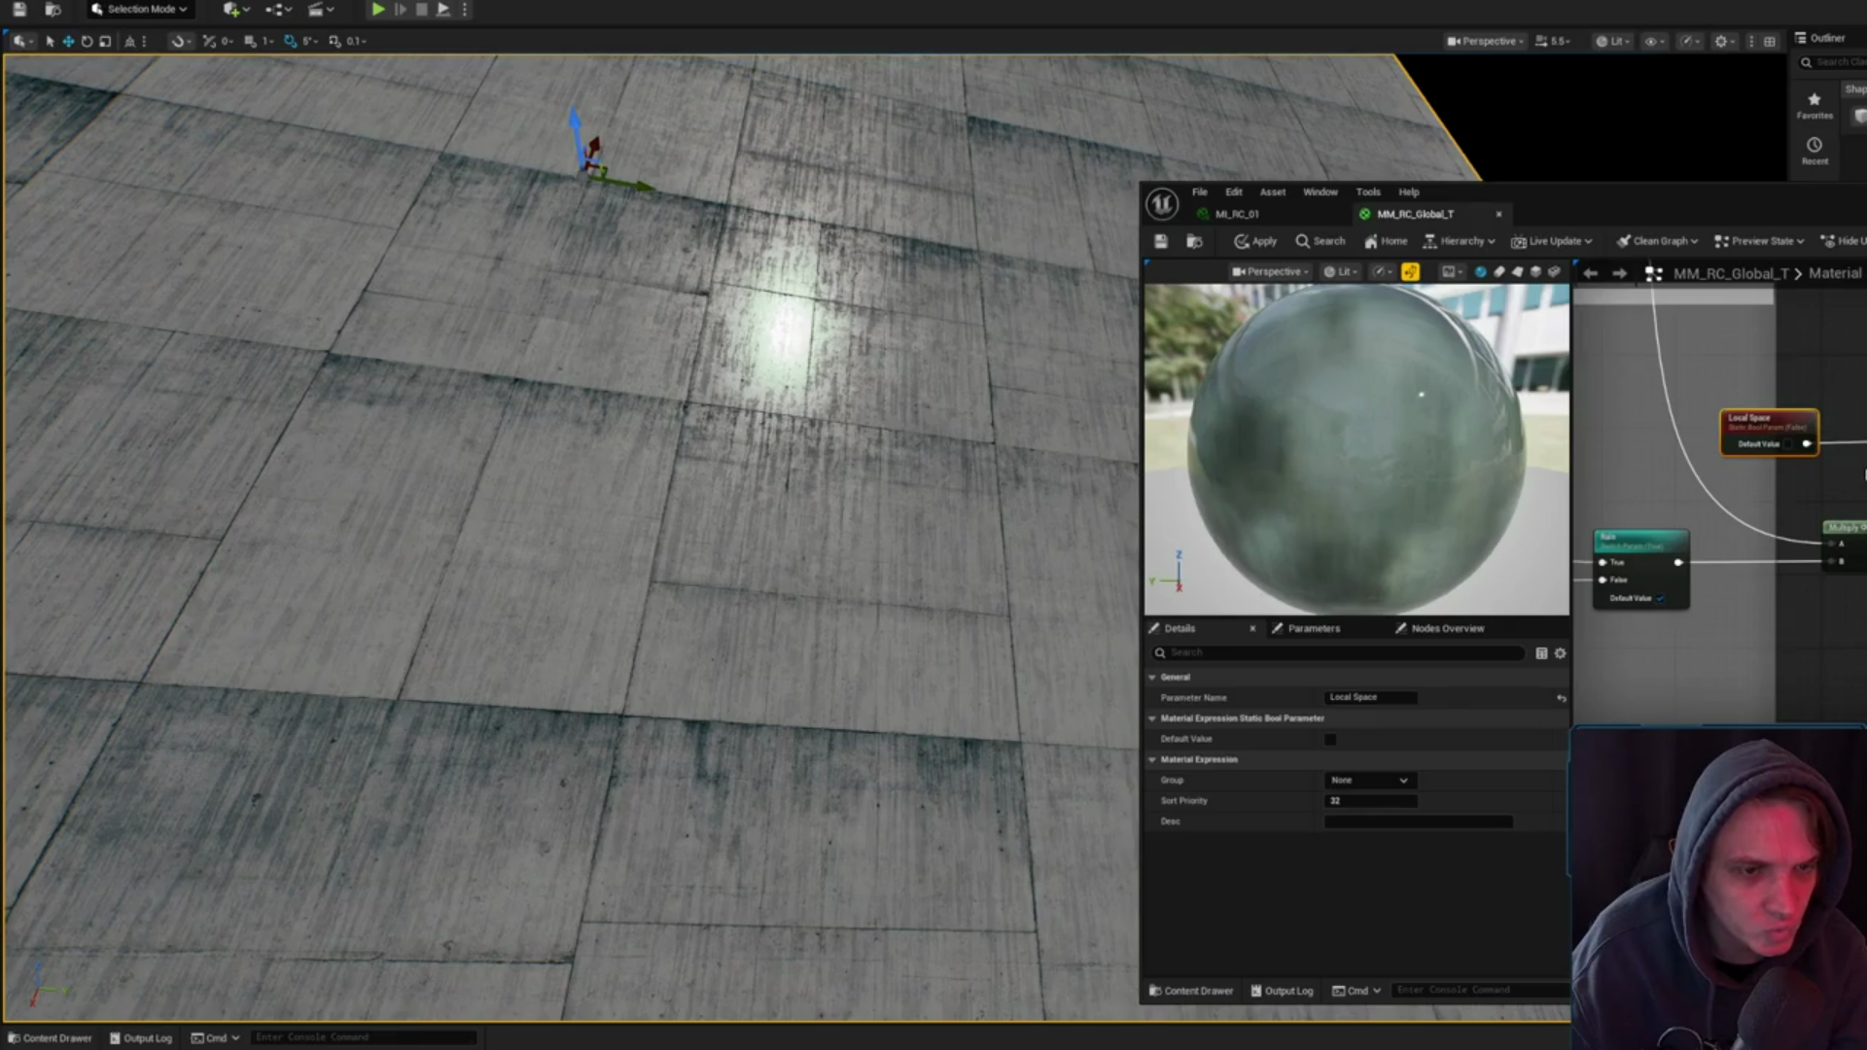
mouse_move(1794, 408)
left_mouse_down()
mouse_move(1863, 428)
mouse_move(1780, 426)
mouse_move(1848, 544)
left_mouse_up()
mouse_move(1809, 421)
left_mouse_down()
mouse_move(1809, 608)
mouse_move(1863, 671)
mouse_move(1766, 540)
mouse_move(1770, 500)
mouse_move(1770, 623)
mouse_move(1714, 597)
mouse_move(1768, 570)
left_mouse_up()
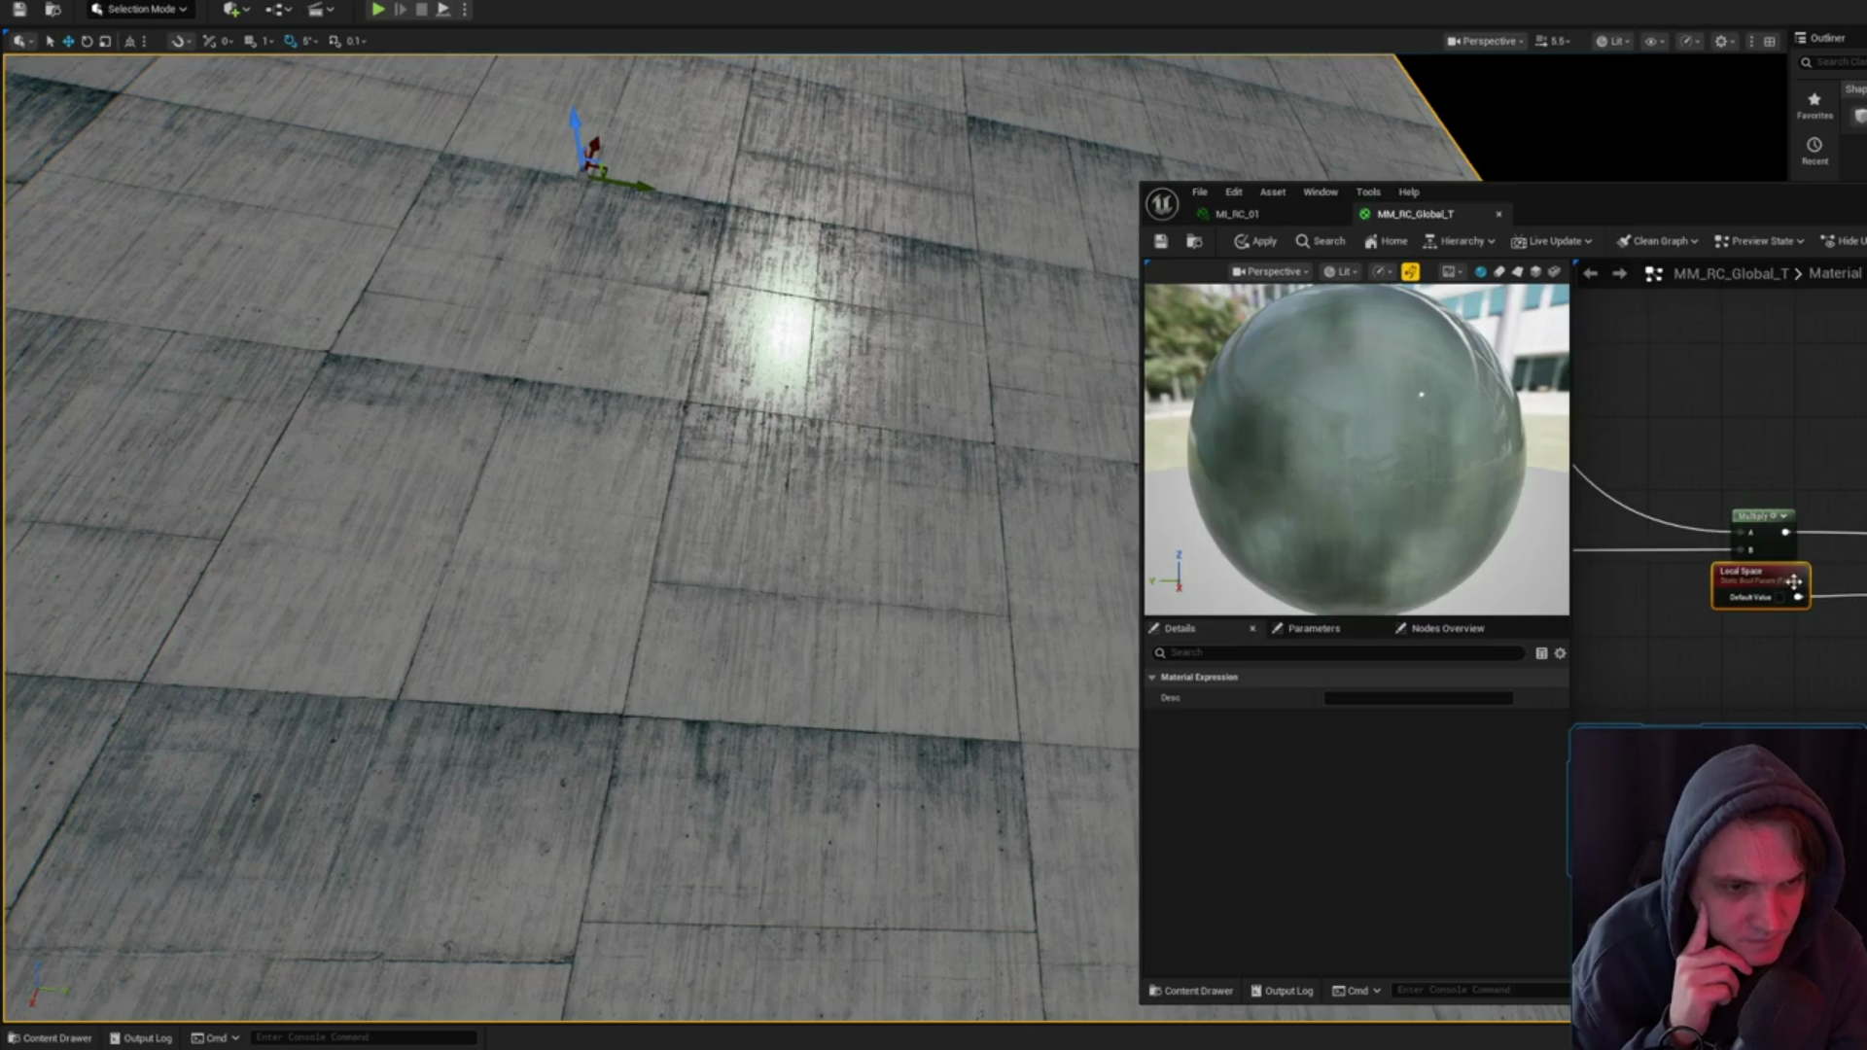
left_click(1731, 646)
mouse_move(1786, 532)
left_mouse_down()
mouse_move(1863, 584)
mouse_move(1848, 526)
mouse_move(1770, 486)
mouse_move(1848, 492)
mouse_move(1760, 404)
mouse_move(1688, 457)
mouse_move(1769, 484)
mouse_move(1643, 290)
left_mouse_up()
scroll(1643, 290, "down", 5)
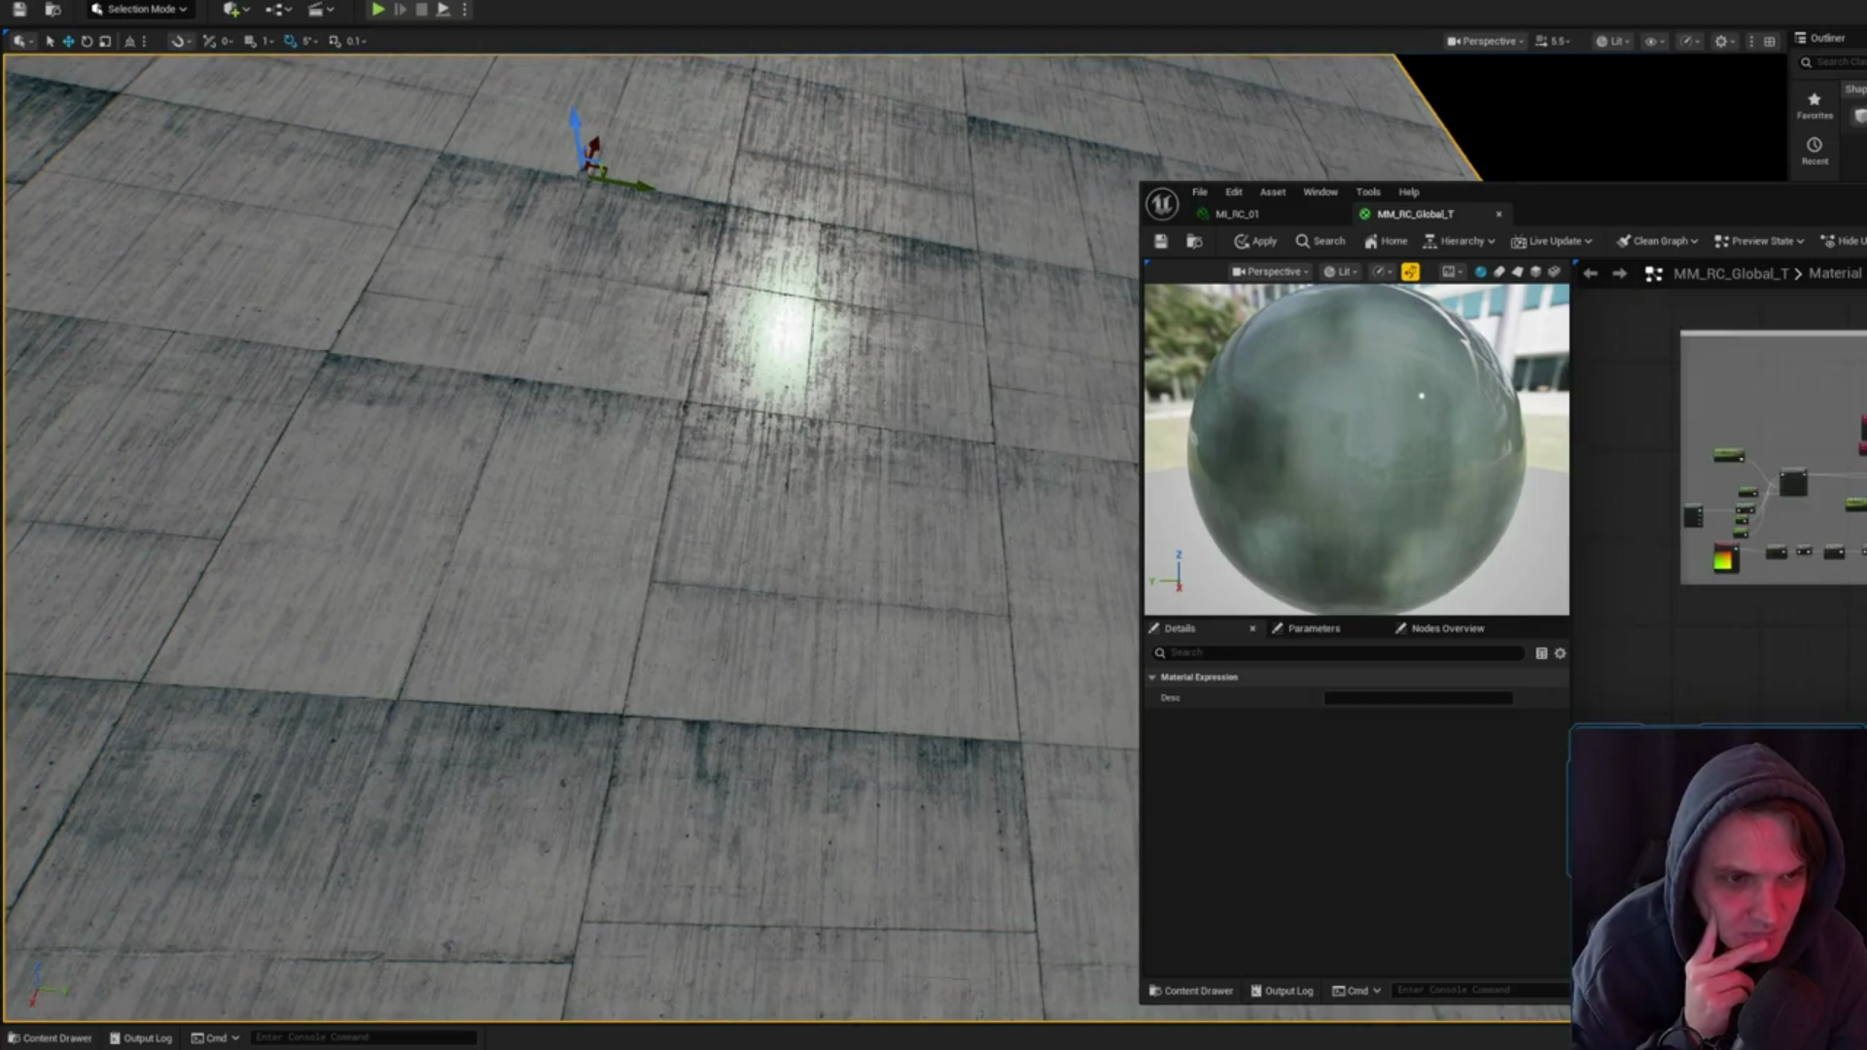
- Drag three selected nodes left into place near the Smooth Edges Normals group
scroll(1717, 418, "up", 3)
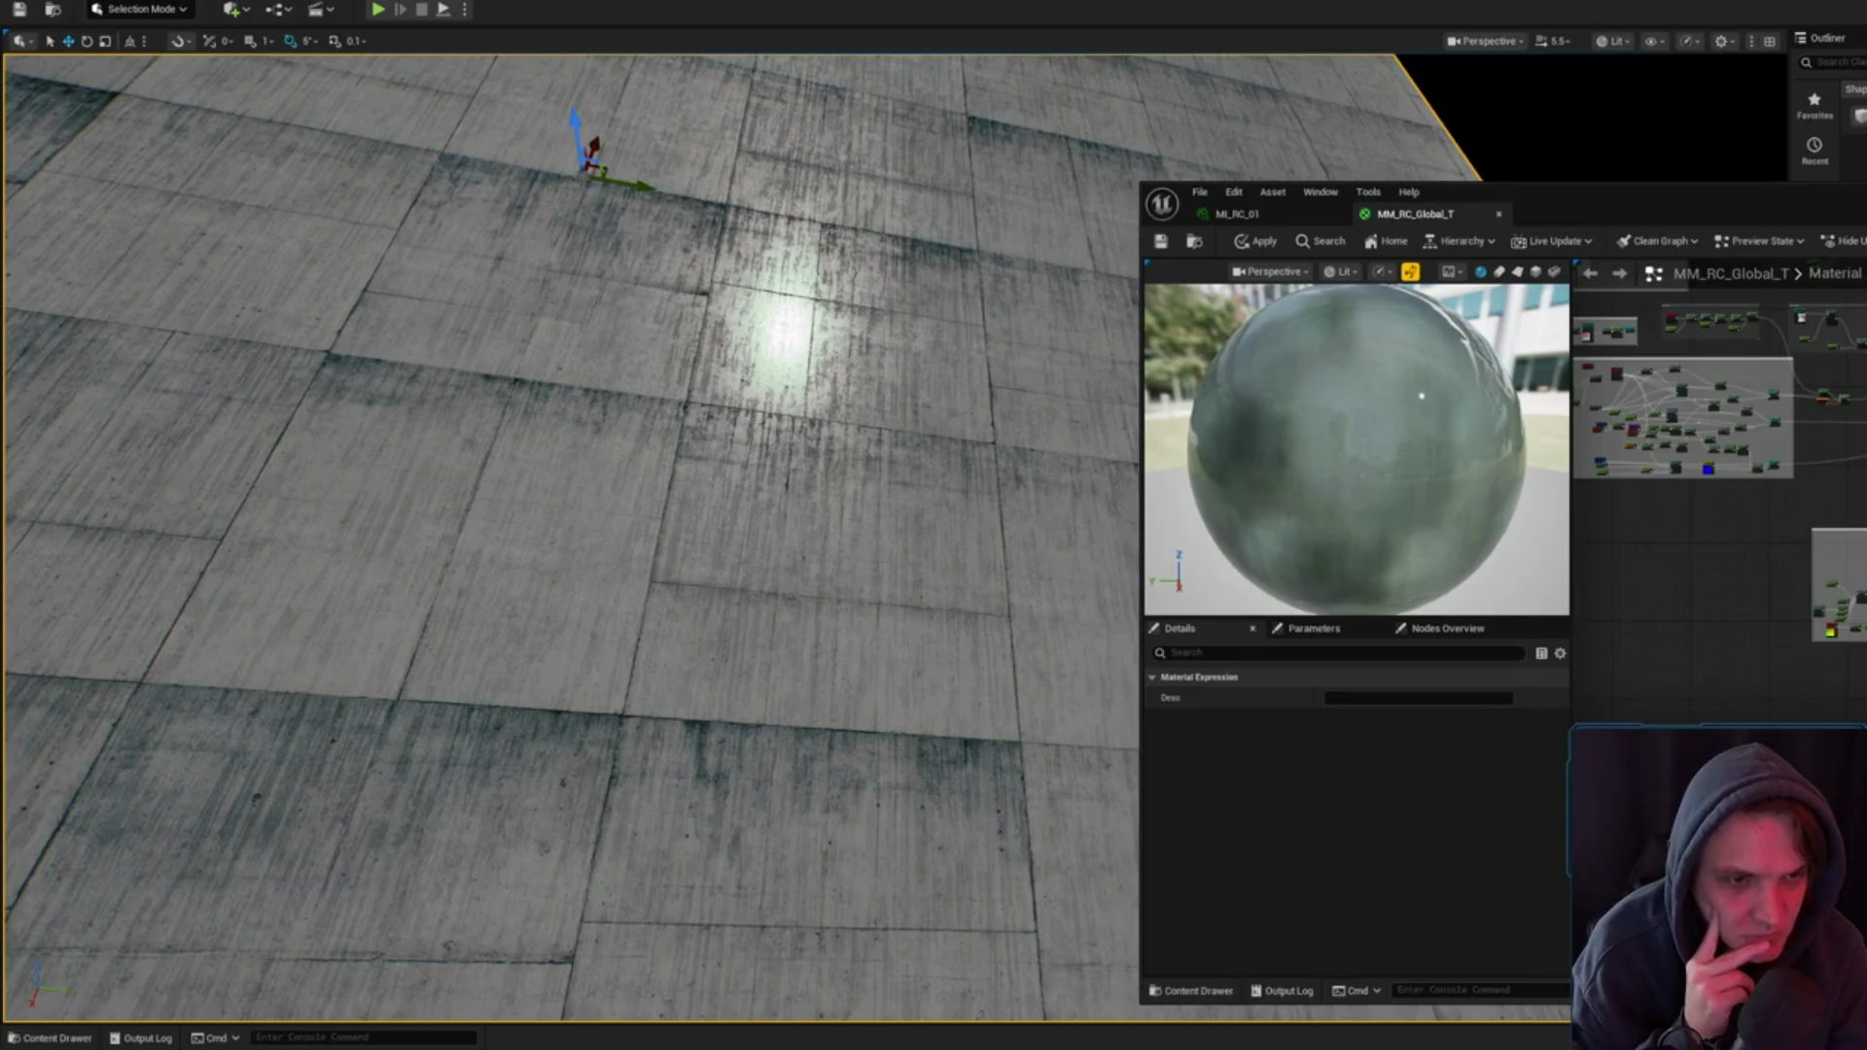
left_click(1856, 559)
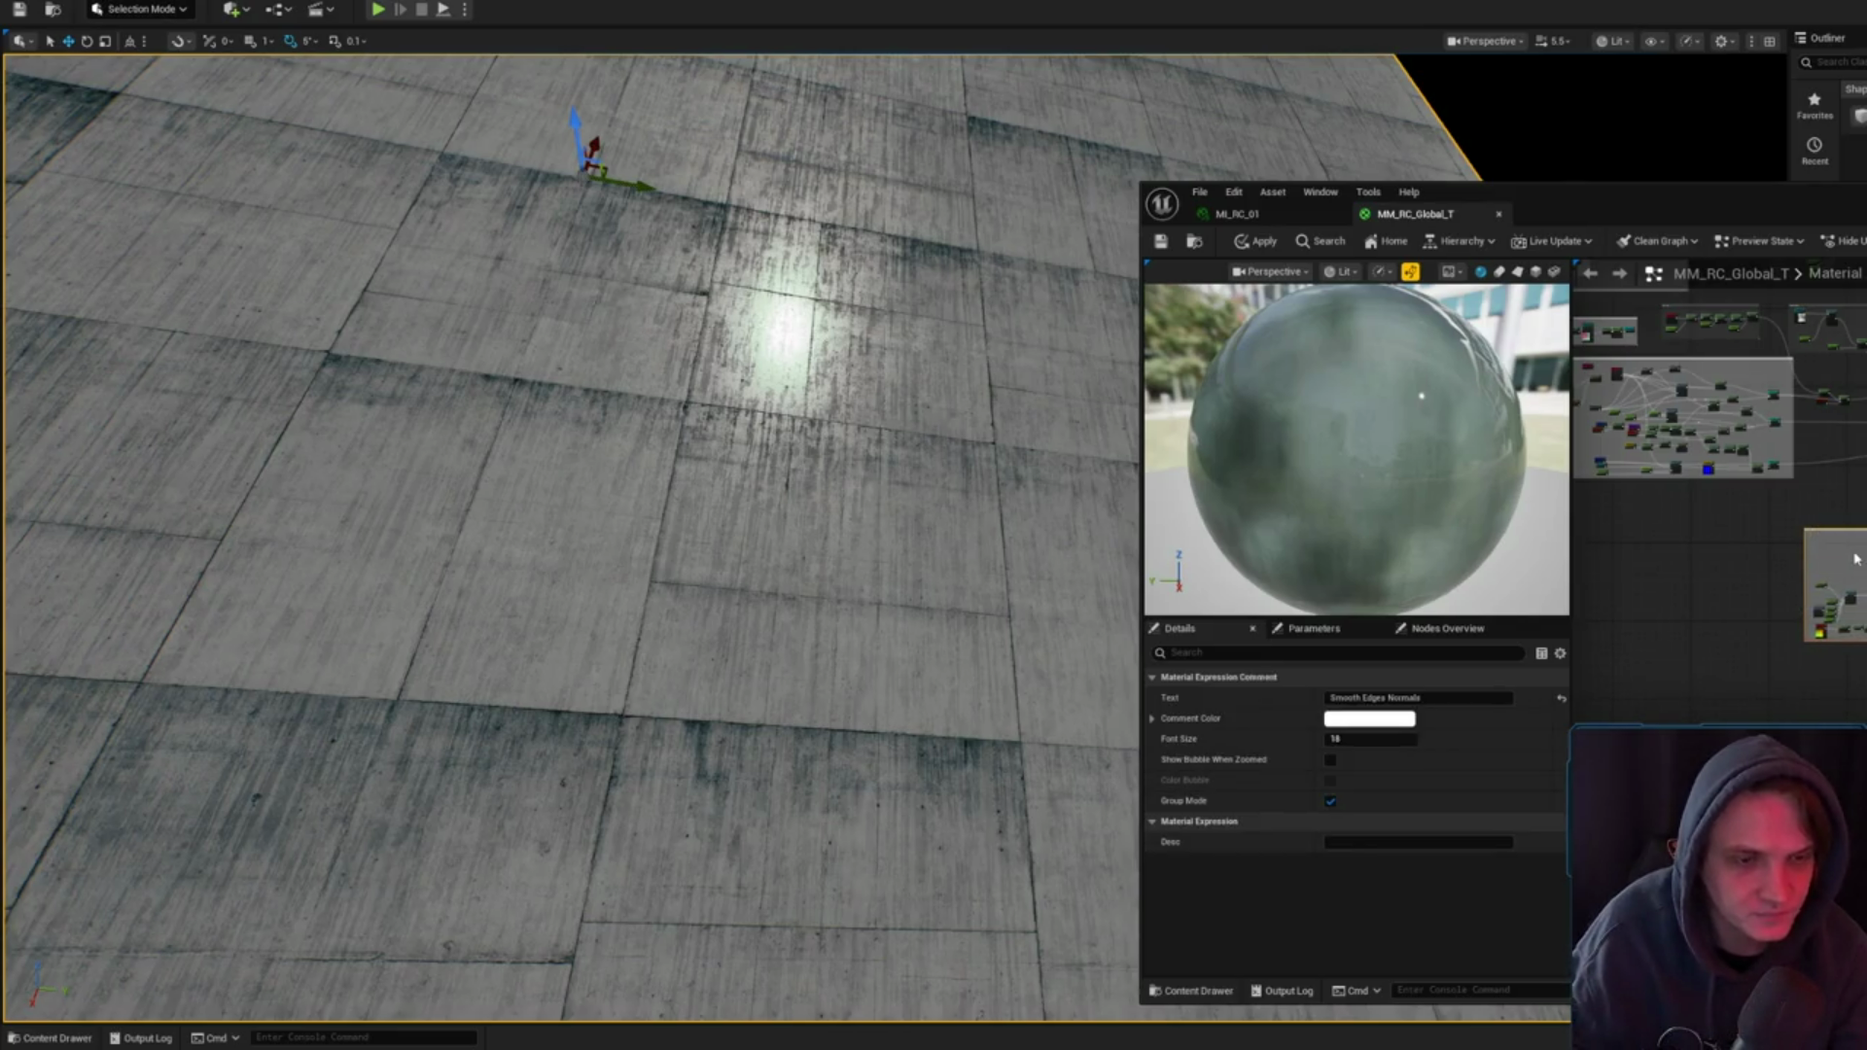
mouse_move(1856, 559)
left_mouse_down()
mouse_move(1755, 646)
mouse_move(1836, 661)
mouse_move(1762, 1009)
mouse_move(1809, 438)
mouse_move(1751, 457)
mouse_move(1848, 678)
left_mouse_up()
scroll(1815, 673, "up", 3)
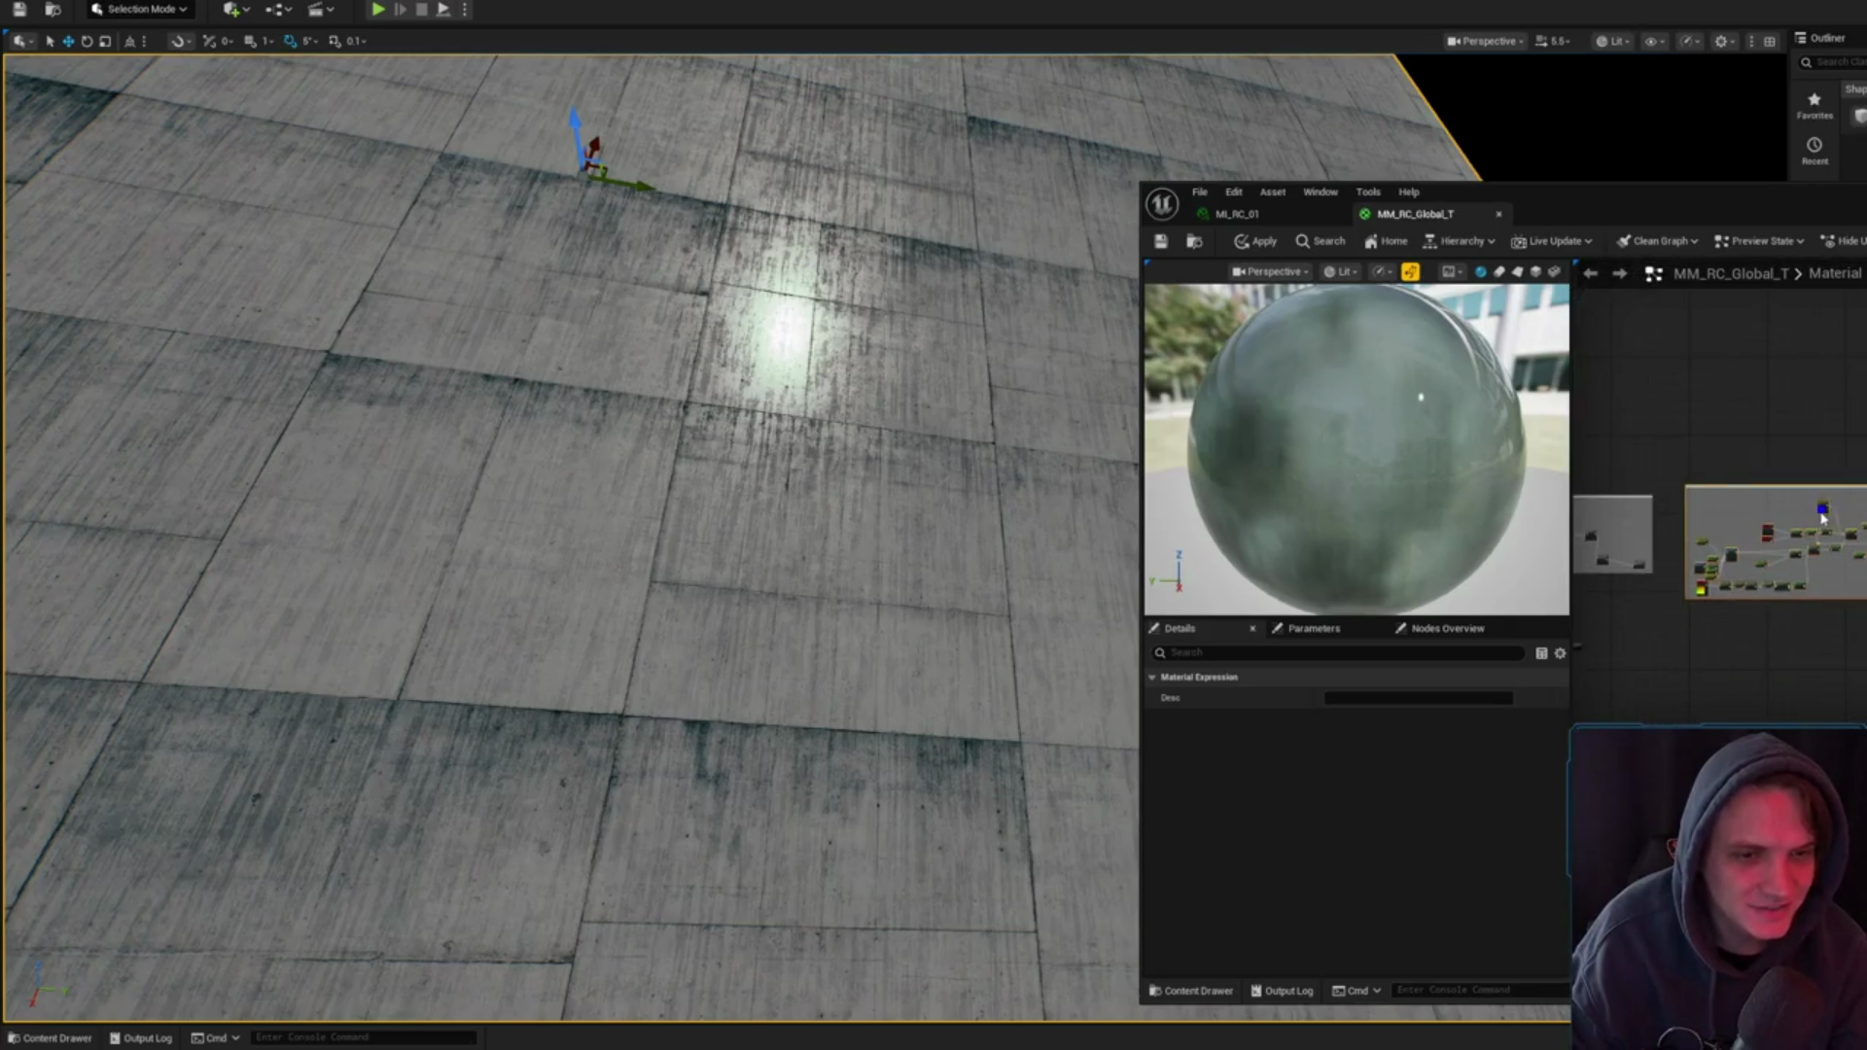
left_click_drag(1843, 875, 1851, 595)
mouse_move(1859, 530)
left_mouse_down()
mouse_move(1813, 520)
mouse_move(1744, 569)
left_mouse_up()
scroll(1741, 515, "up", 3)
left_click(1726, 512)
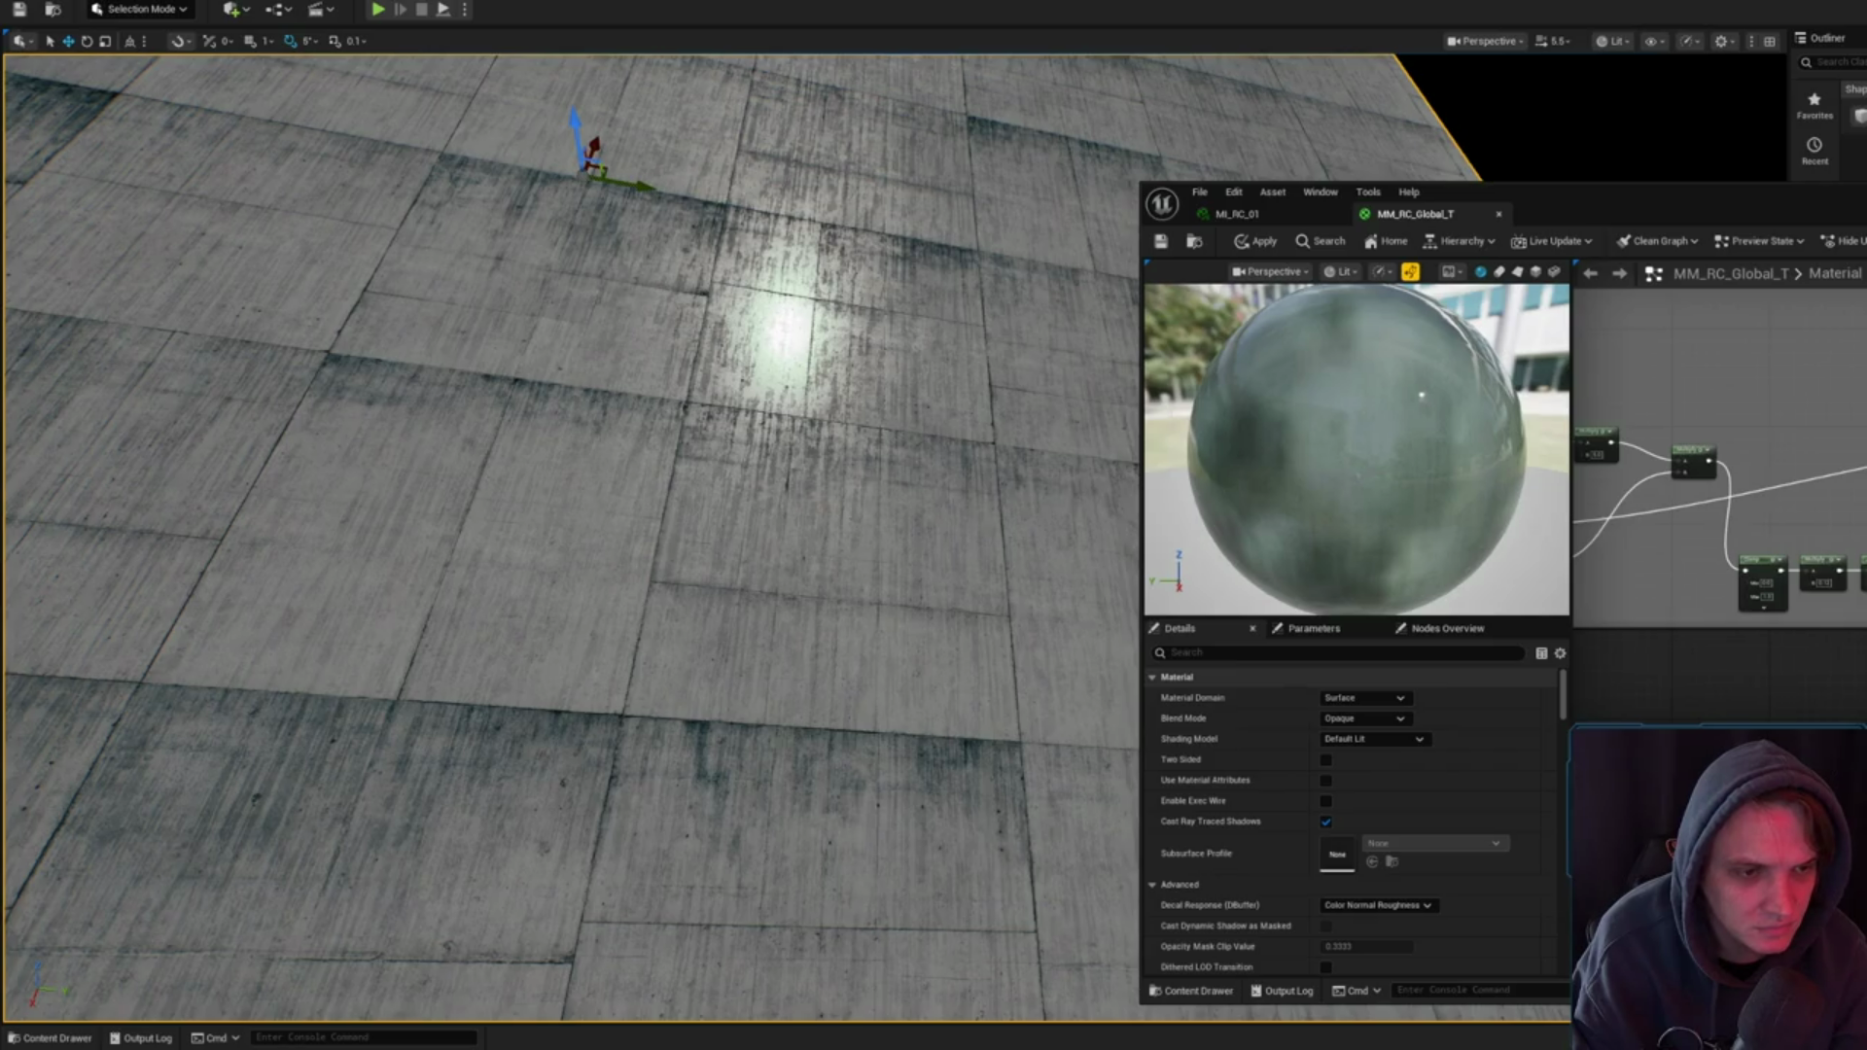
scroll(1819, 544, "up", 2)
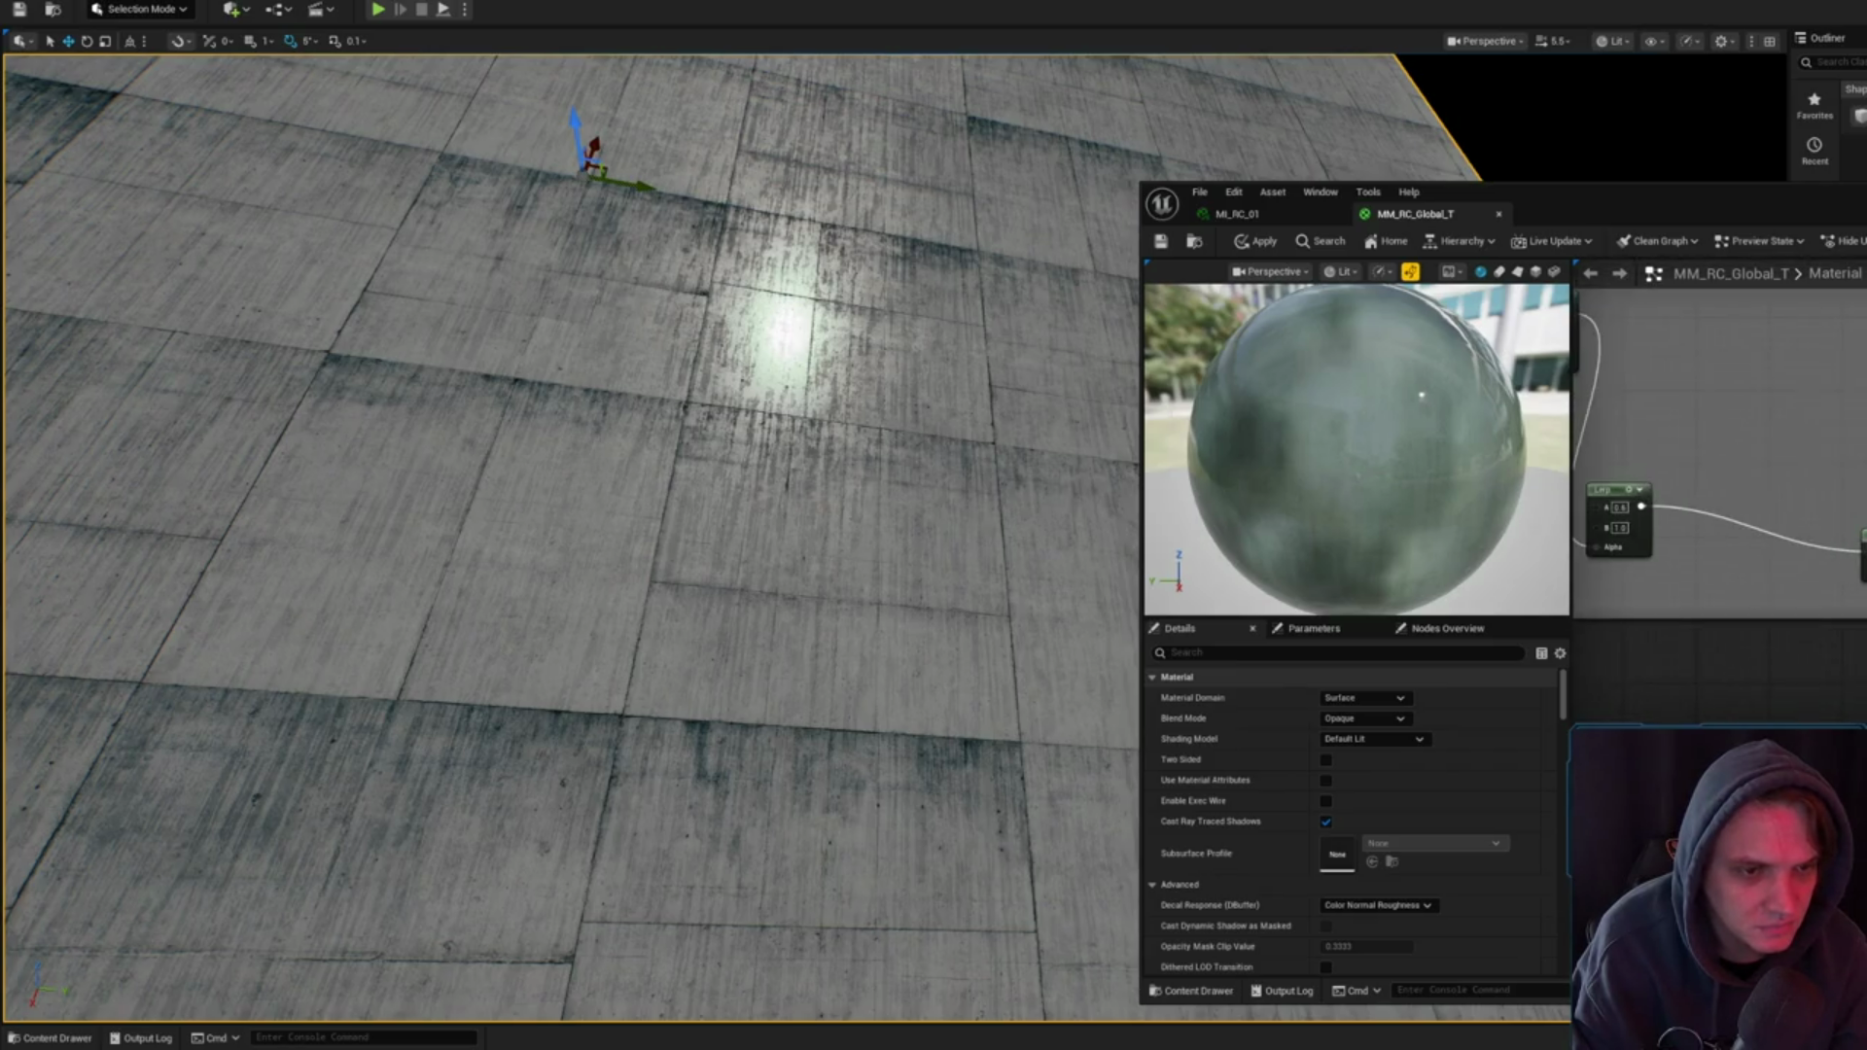
left_click(1858, 493)
left_click(1724, 414)
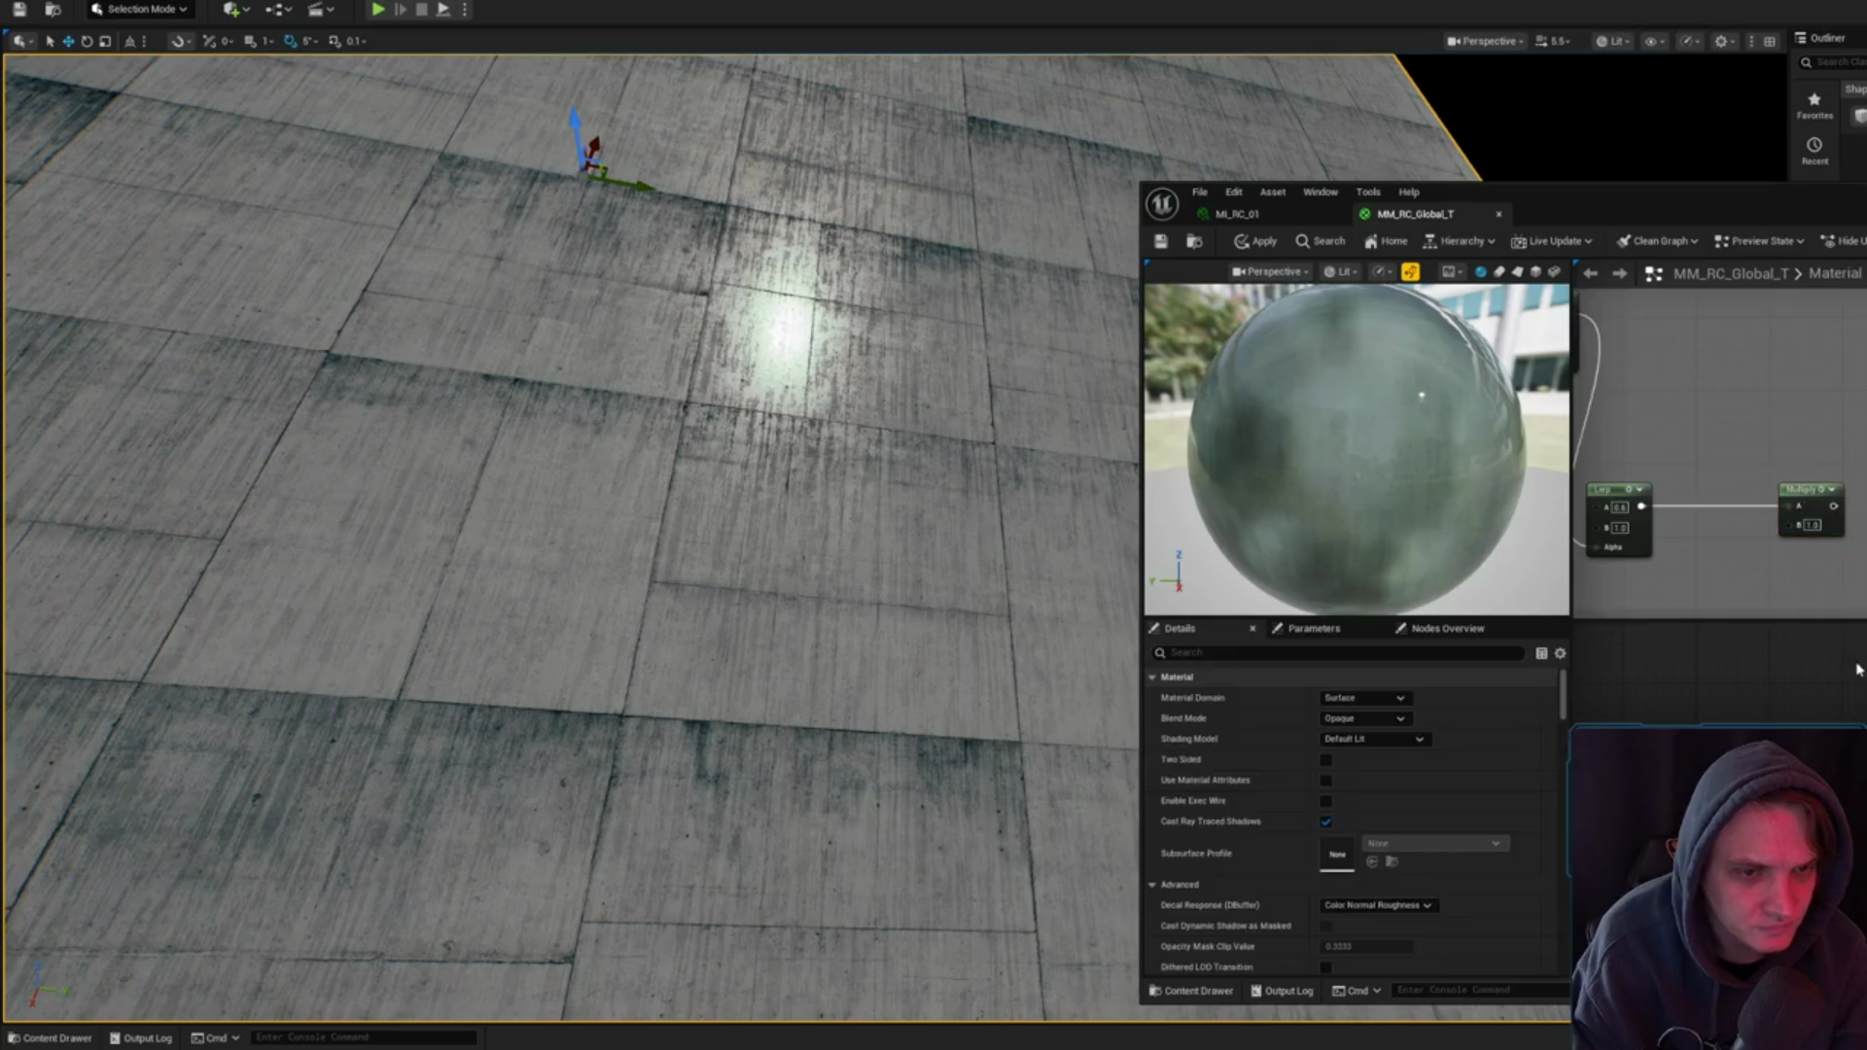
scroll(1724, 414, "down", 3)
scroll(1723, 414, "down", 2)
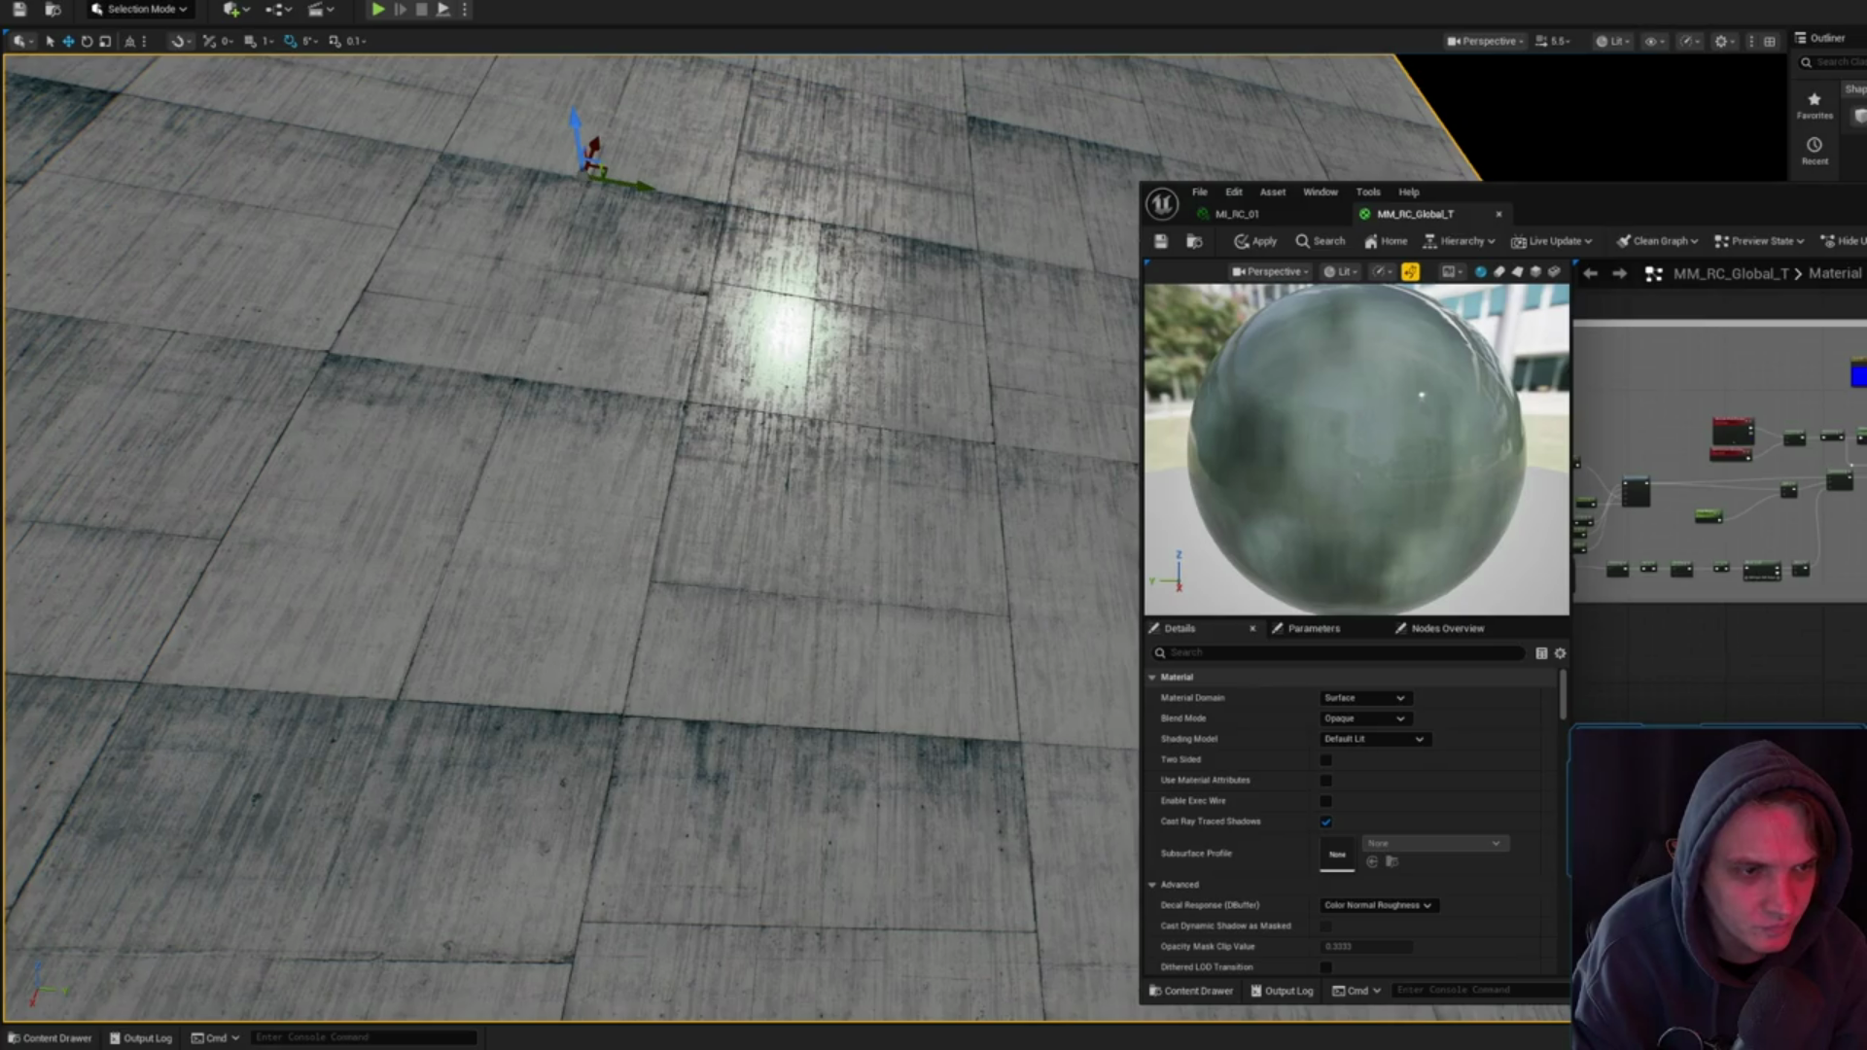
scroll(1632, 465, "up", 5)
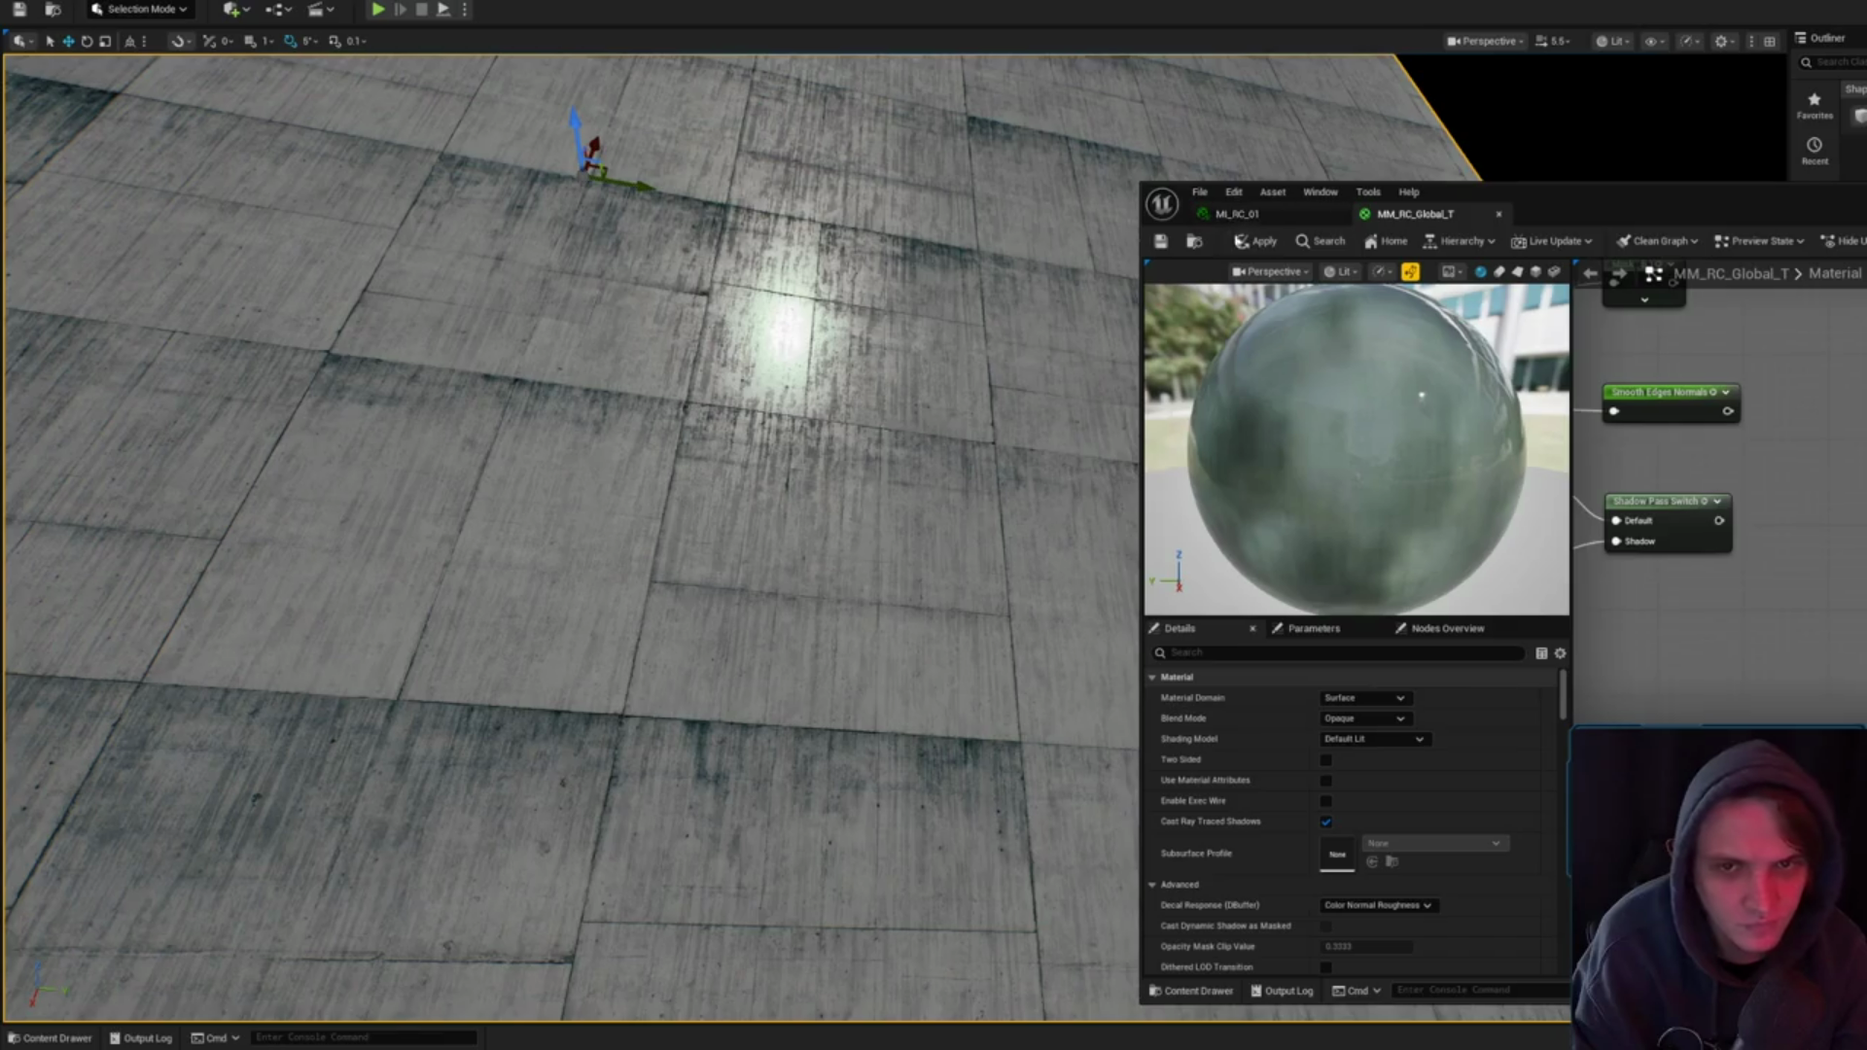
- Apply and recompile the MM_RC_Global_T master material
key("ctrl+s")
scroll(1760, 450, "down", 6)
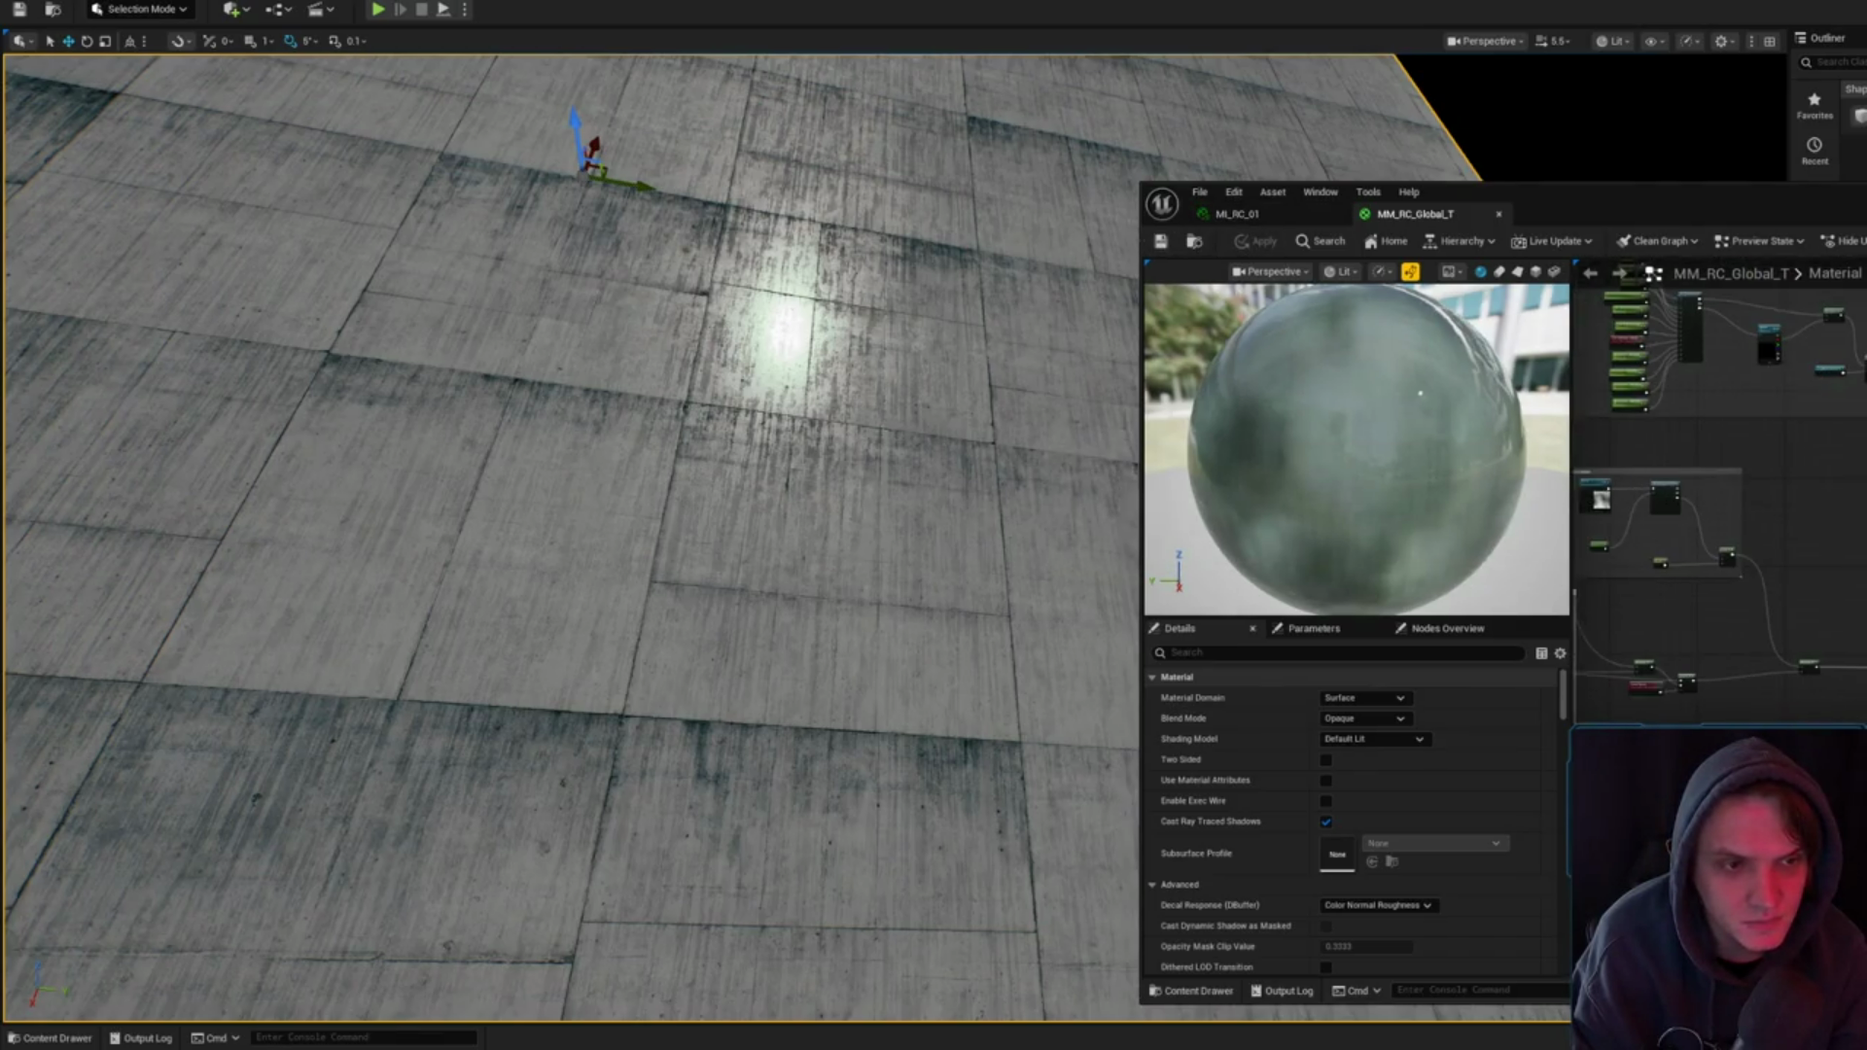
scroll(1634, 311, "up", 4)
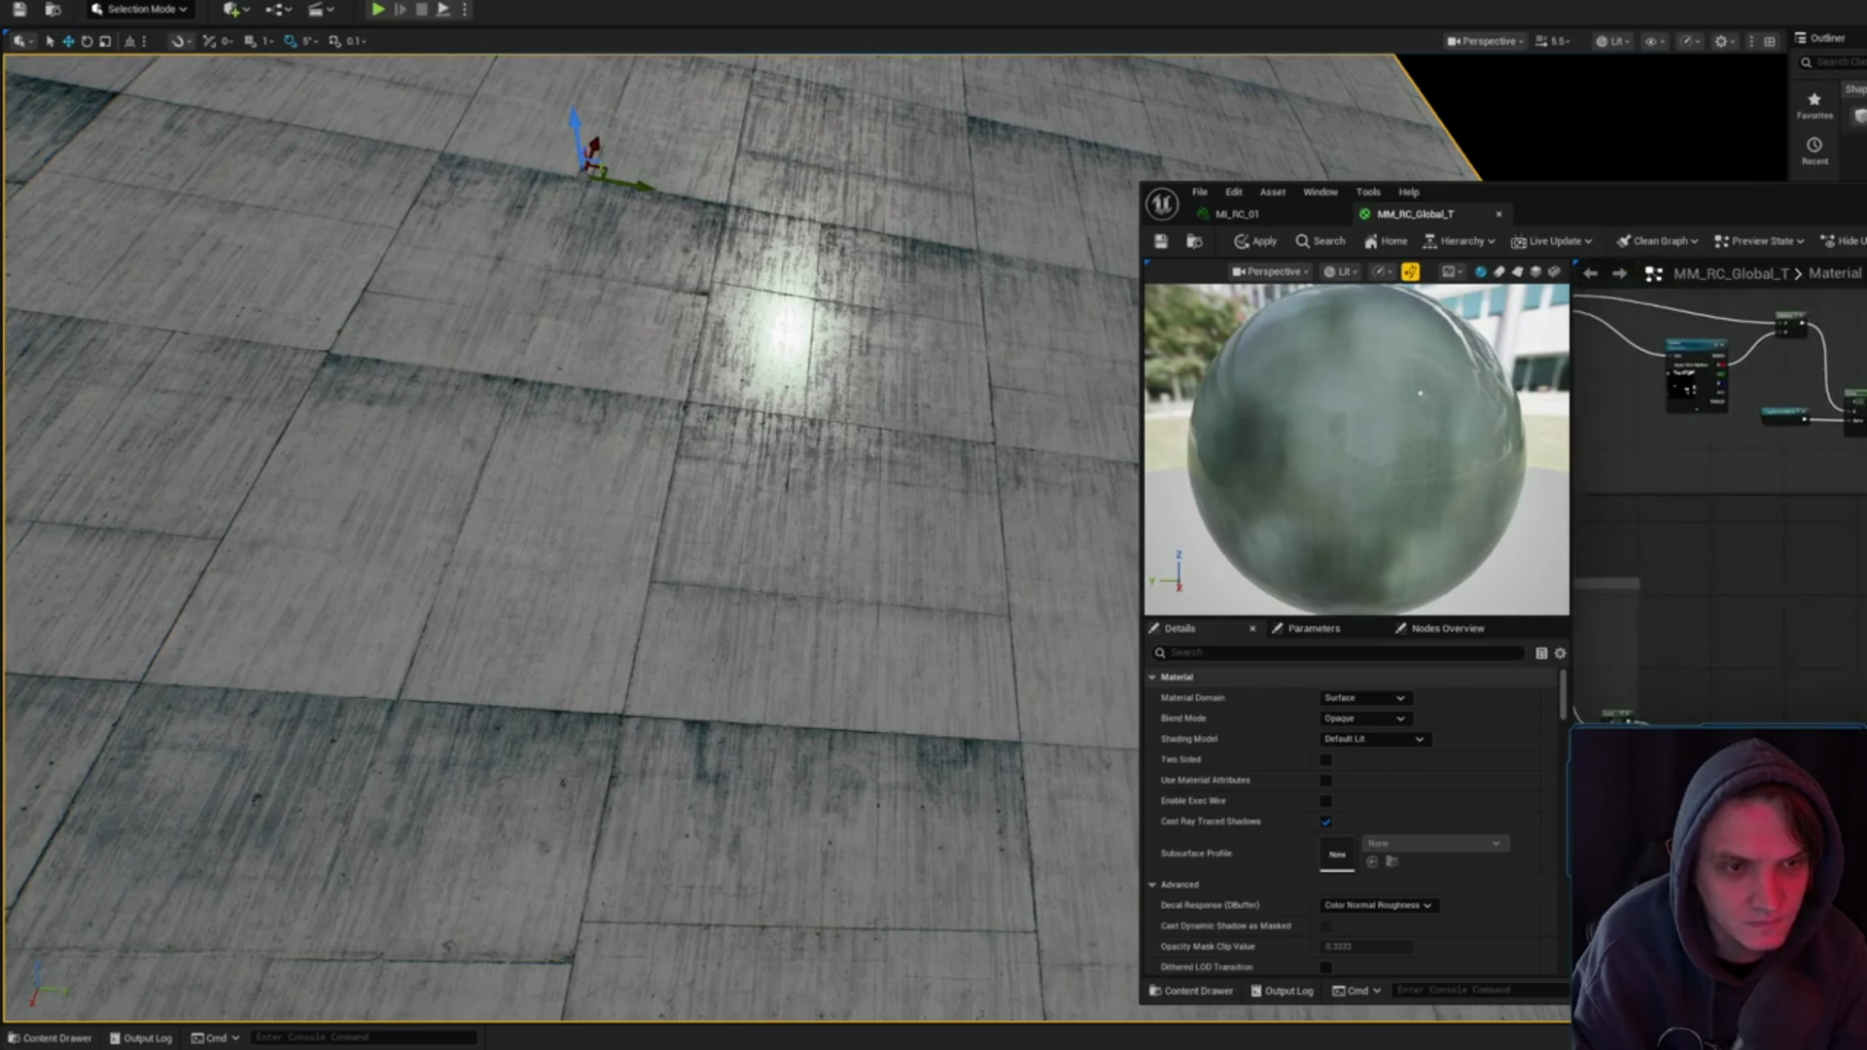
scroll(1799, 369, "up", 4)
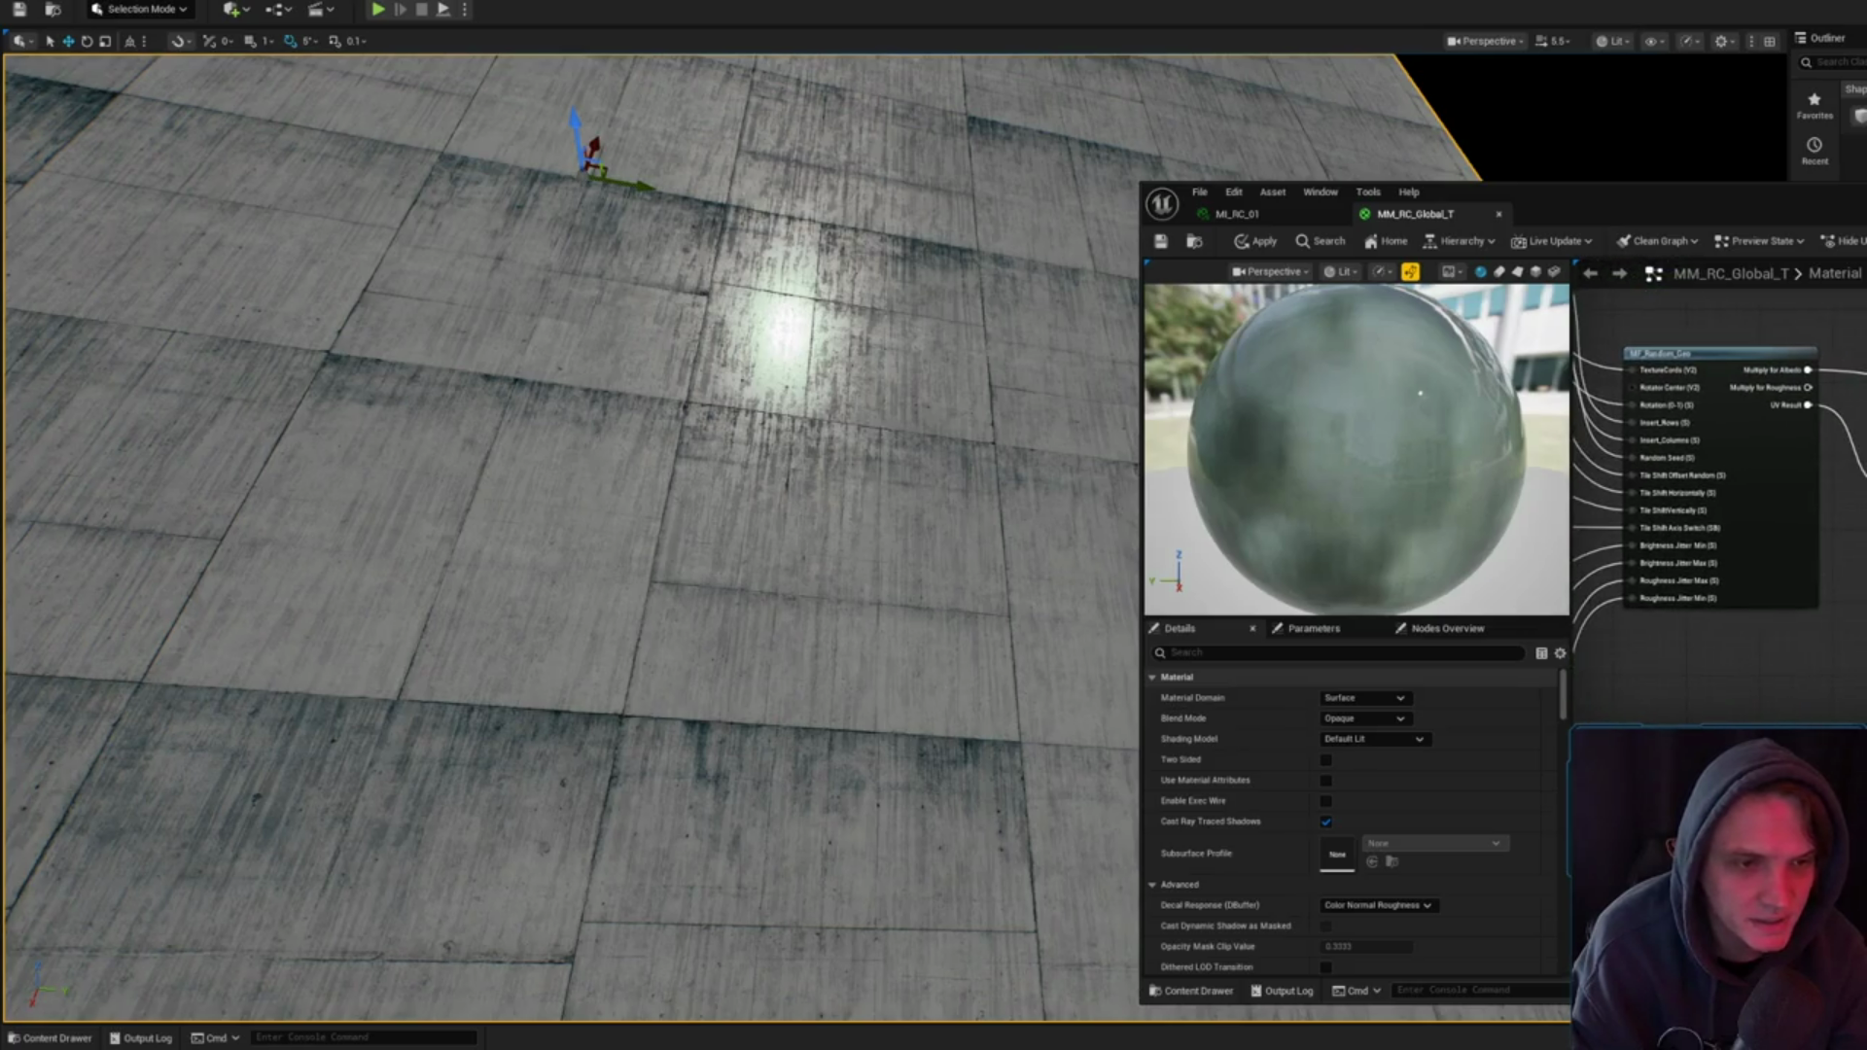
left_click_drag(1634, 486, 1853, 443)
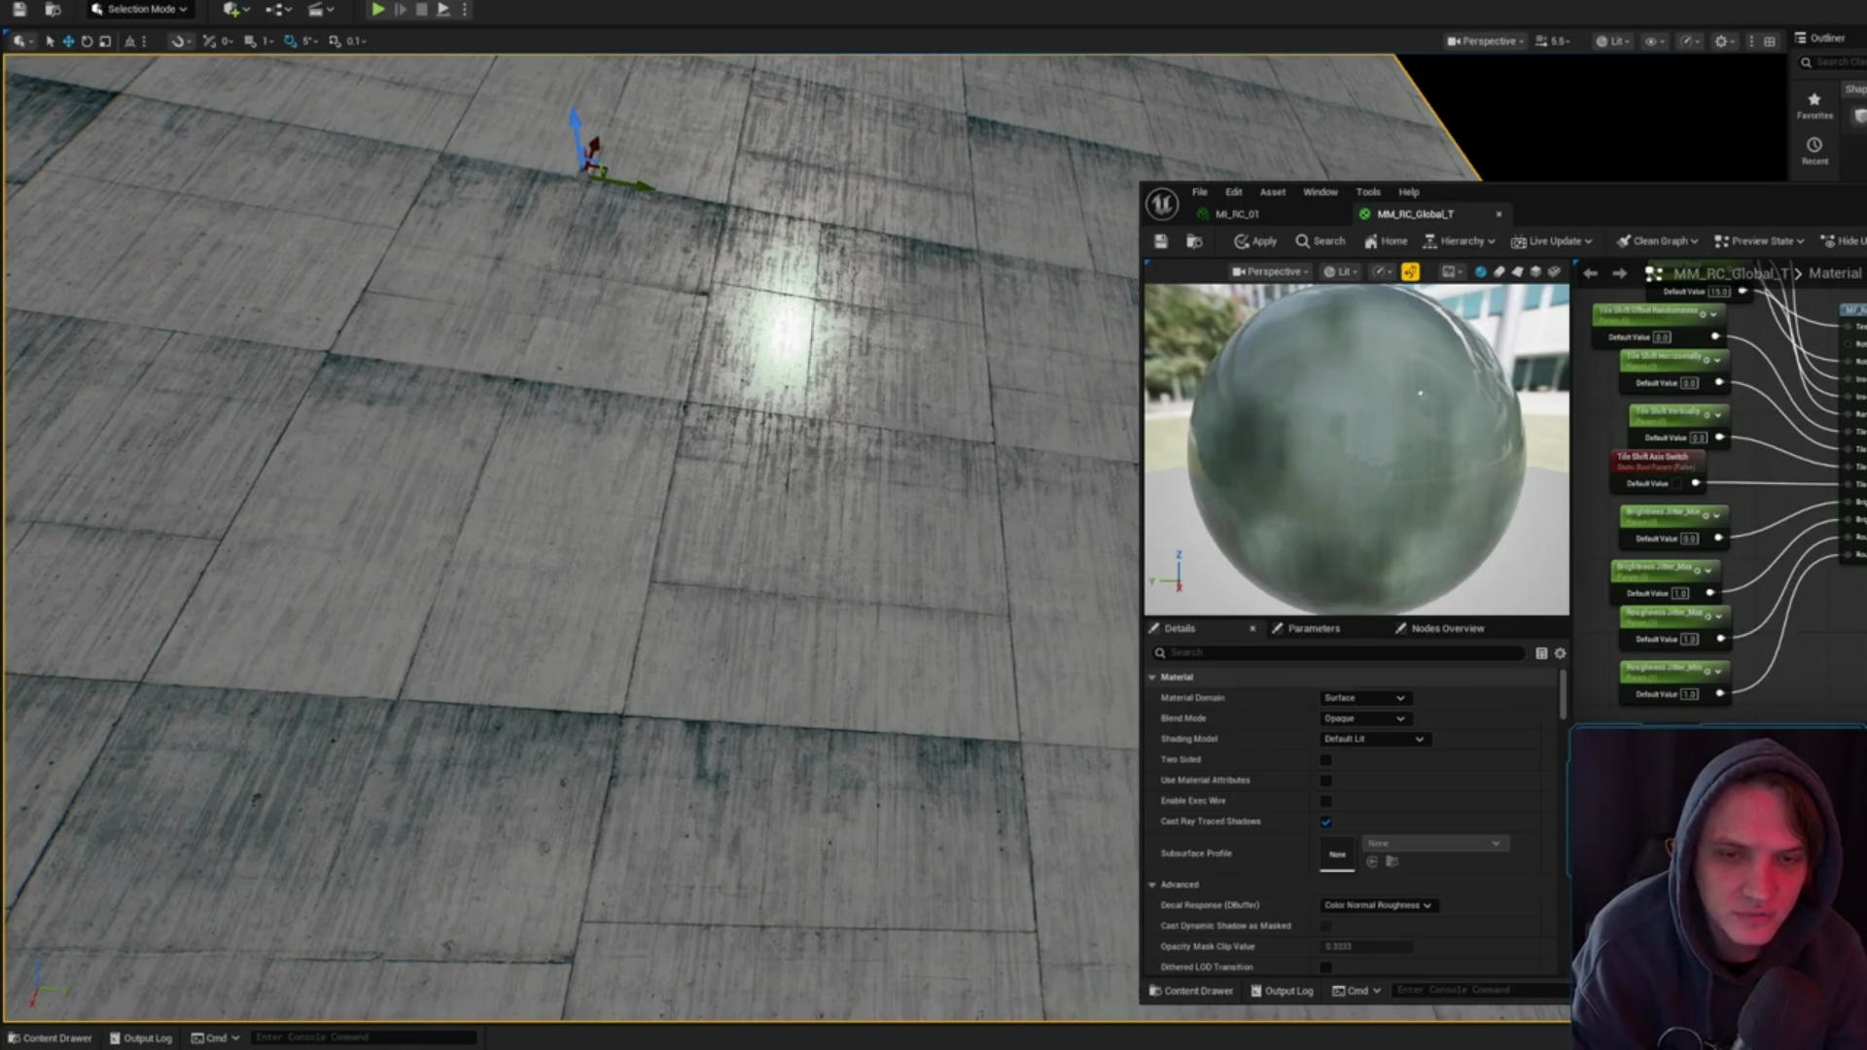
left_click(1257, 241)
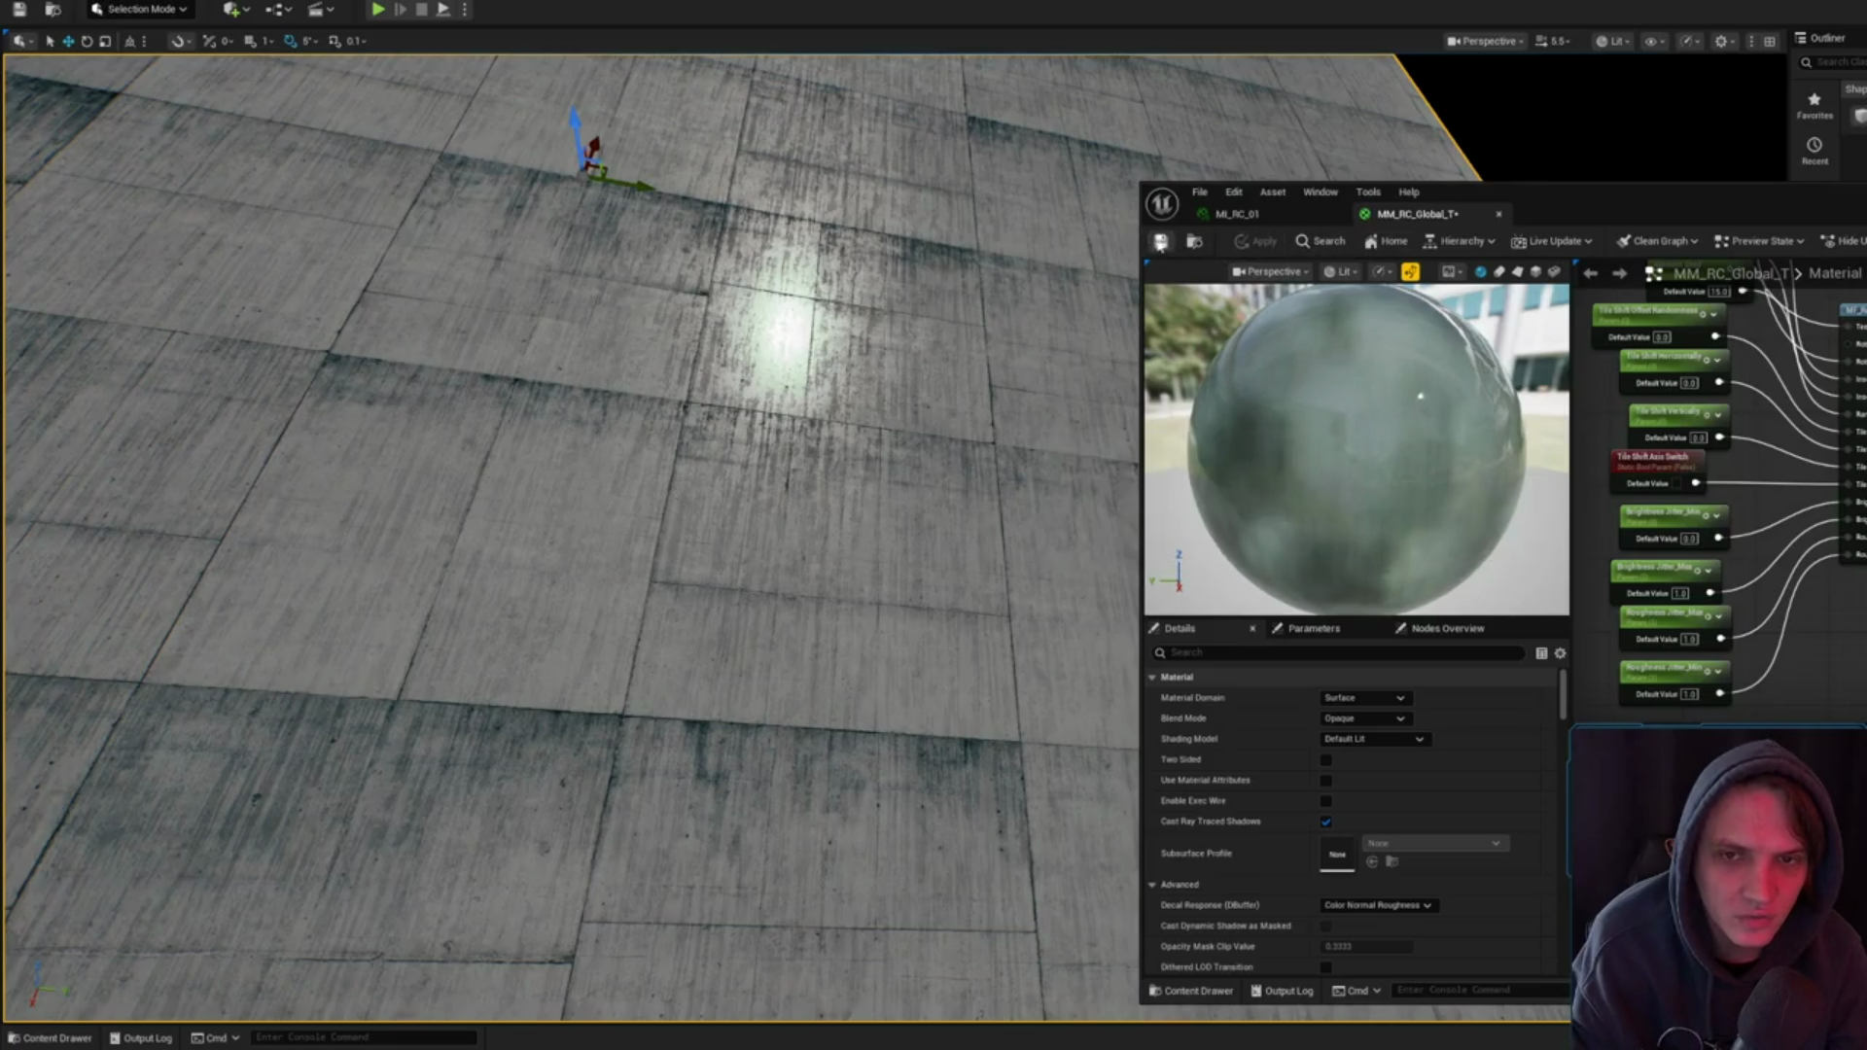
- Frame the wall and adjust the camera, reverting a brief rotation change
key("f")
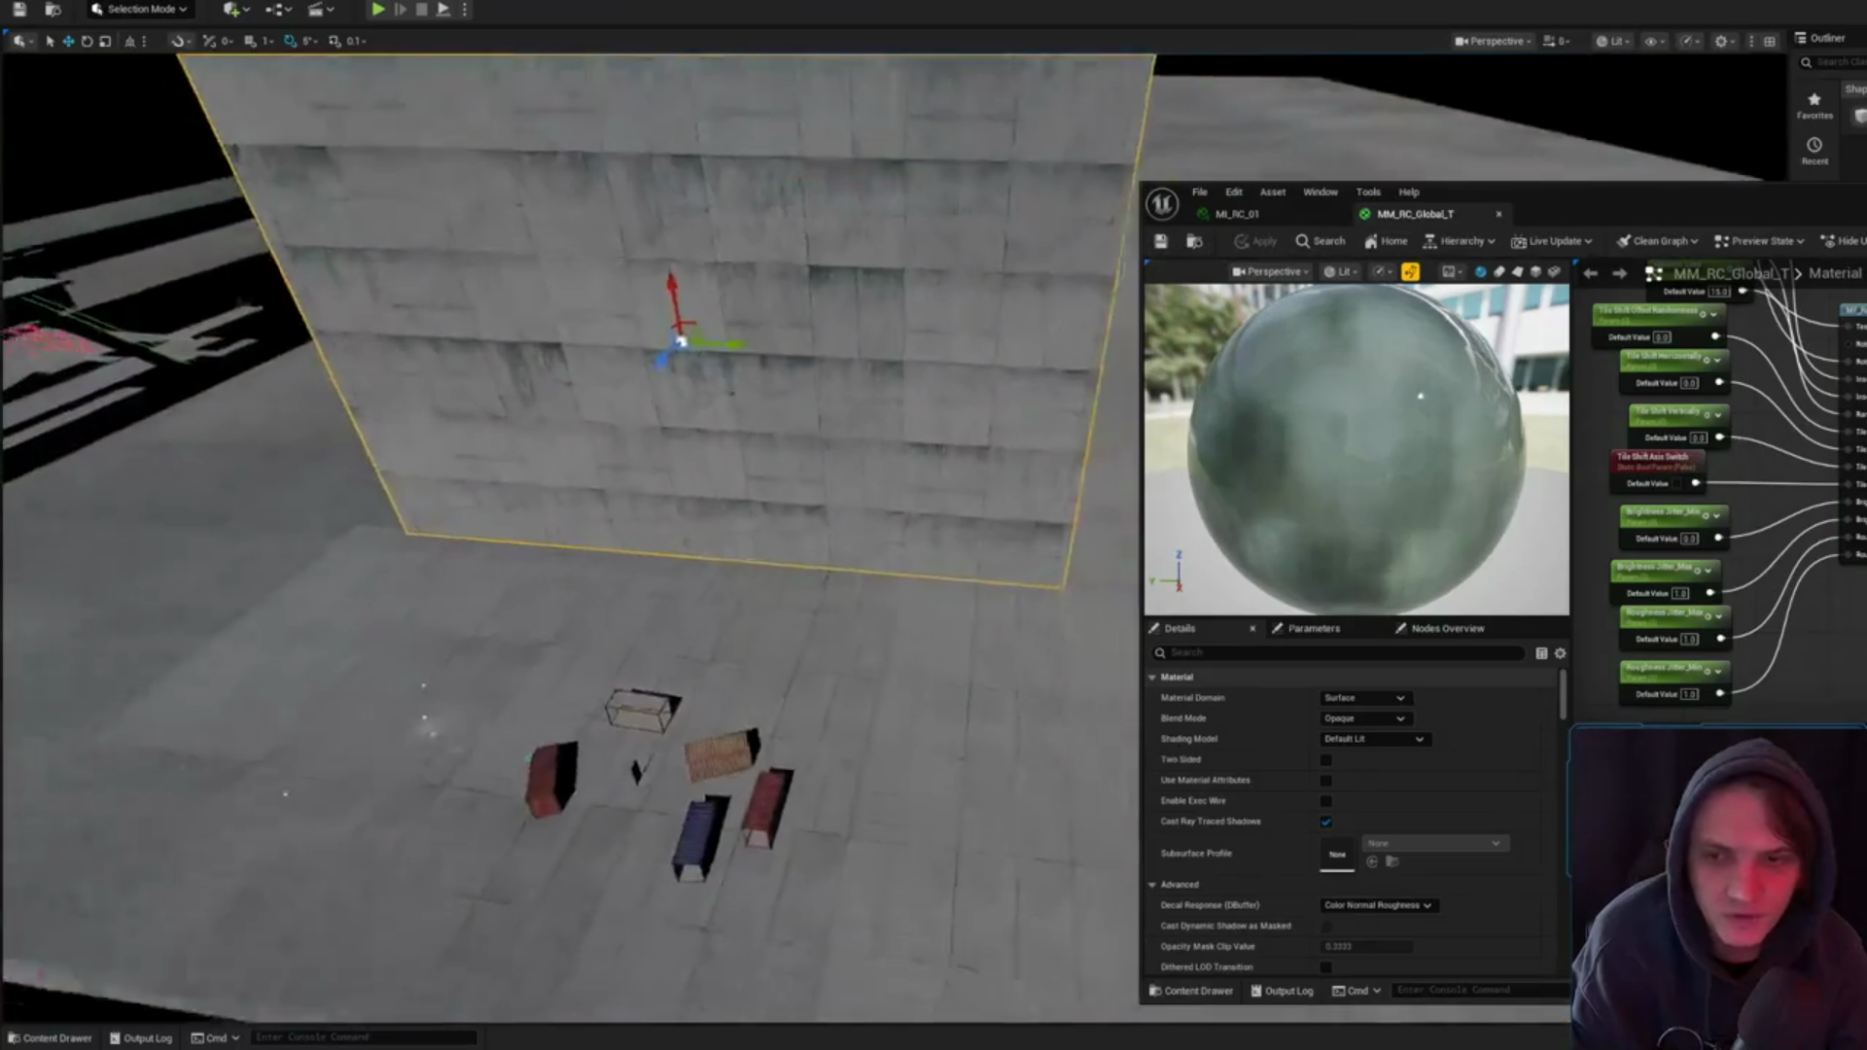
left_click_drag(584, 584, 544, 506)
left_click_drag(847, 250, 836, 250)
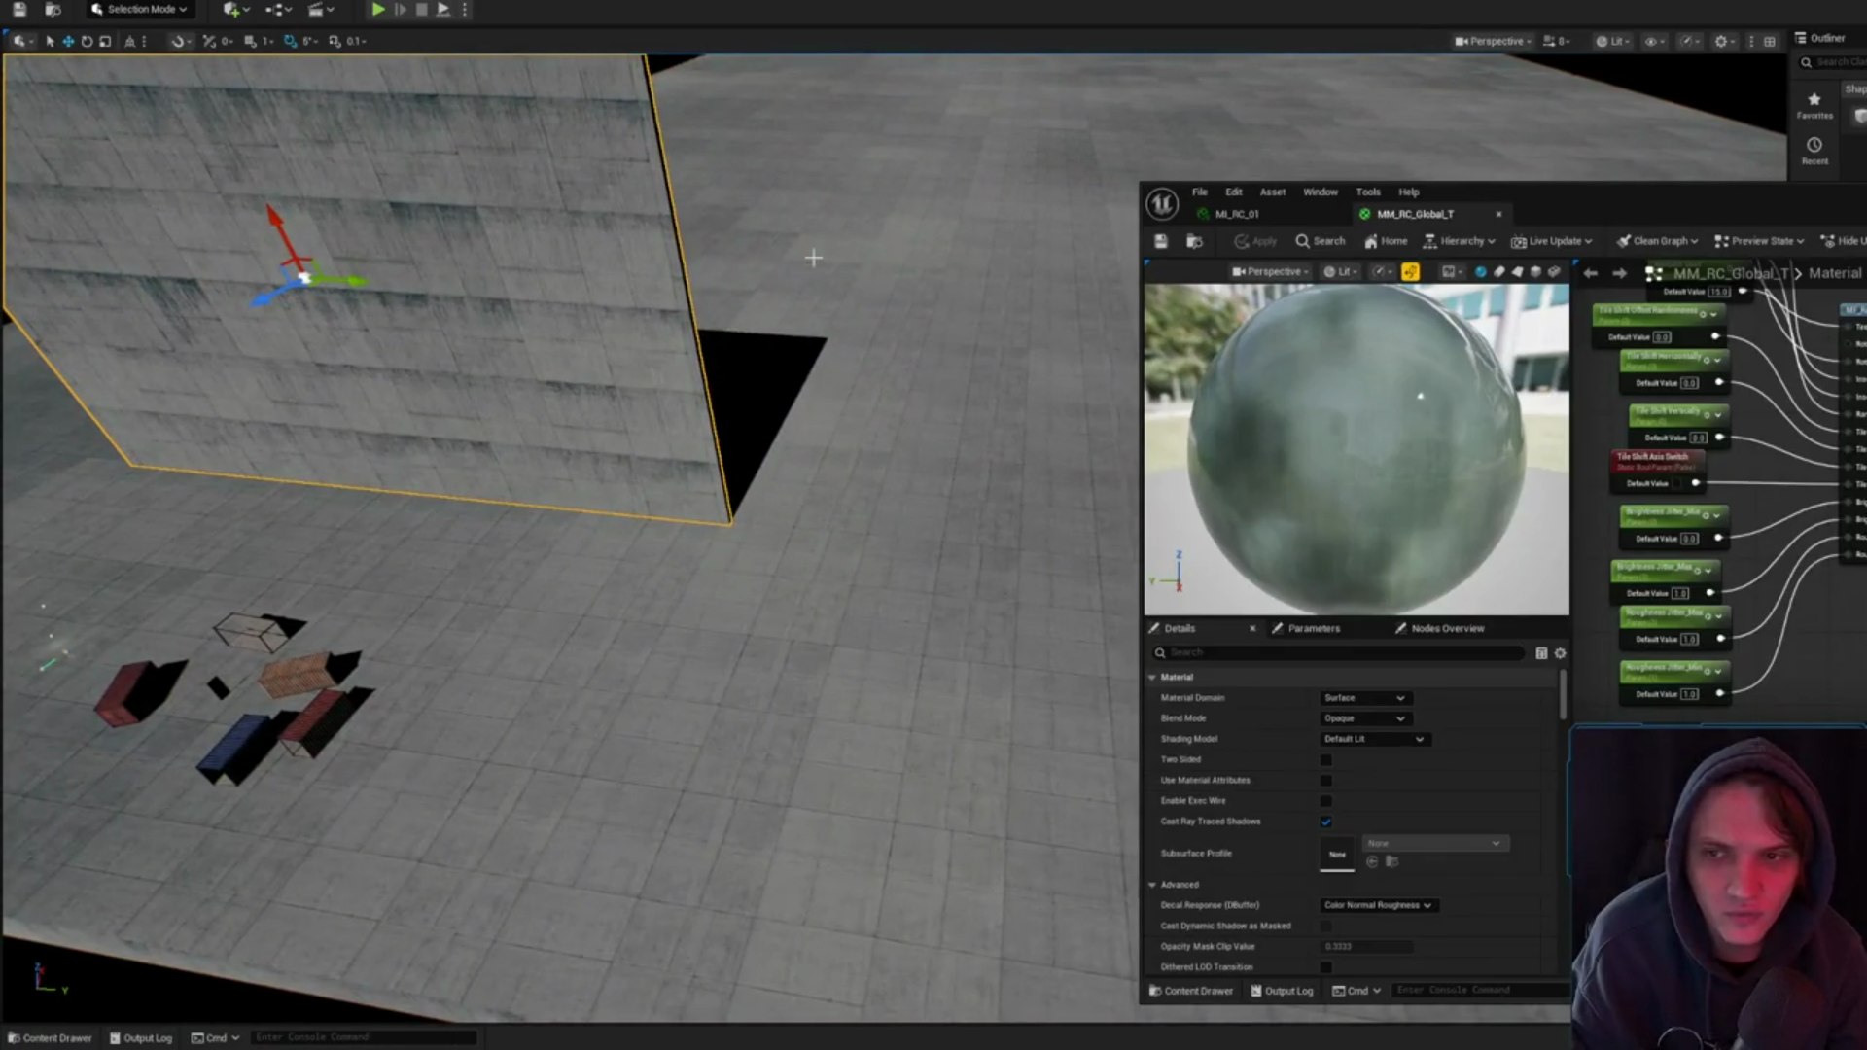
key("e")
key("w")
key("ctrl+z")
key("ctrl+y")
- Switch to the MI_RC_01 instance, hide the asset list, and select the small actor
left_click(1233, 214)
left_click(1194, 241)
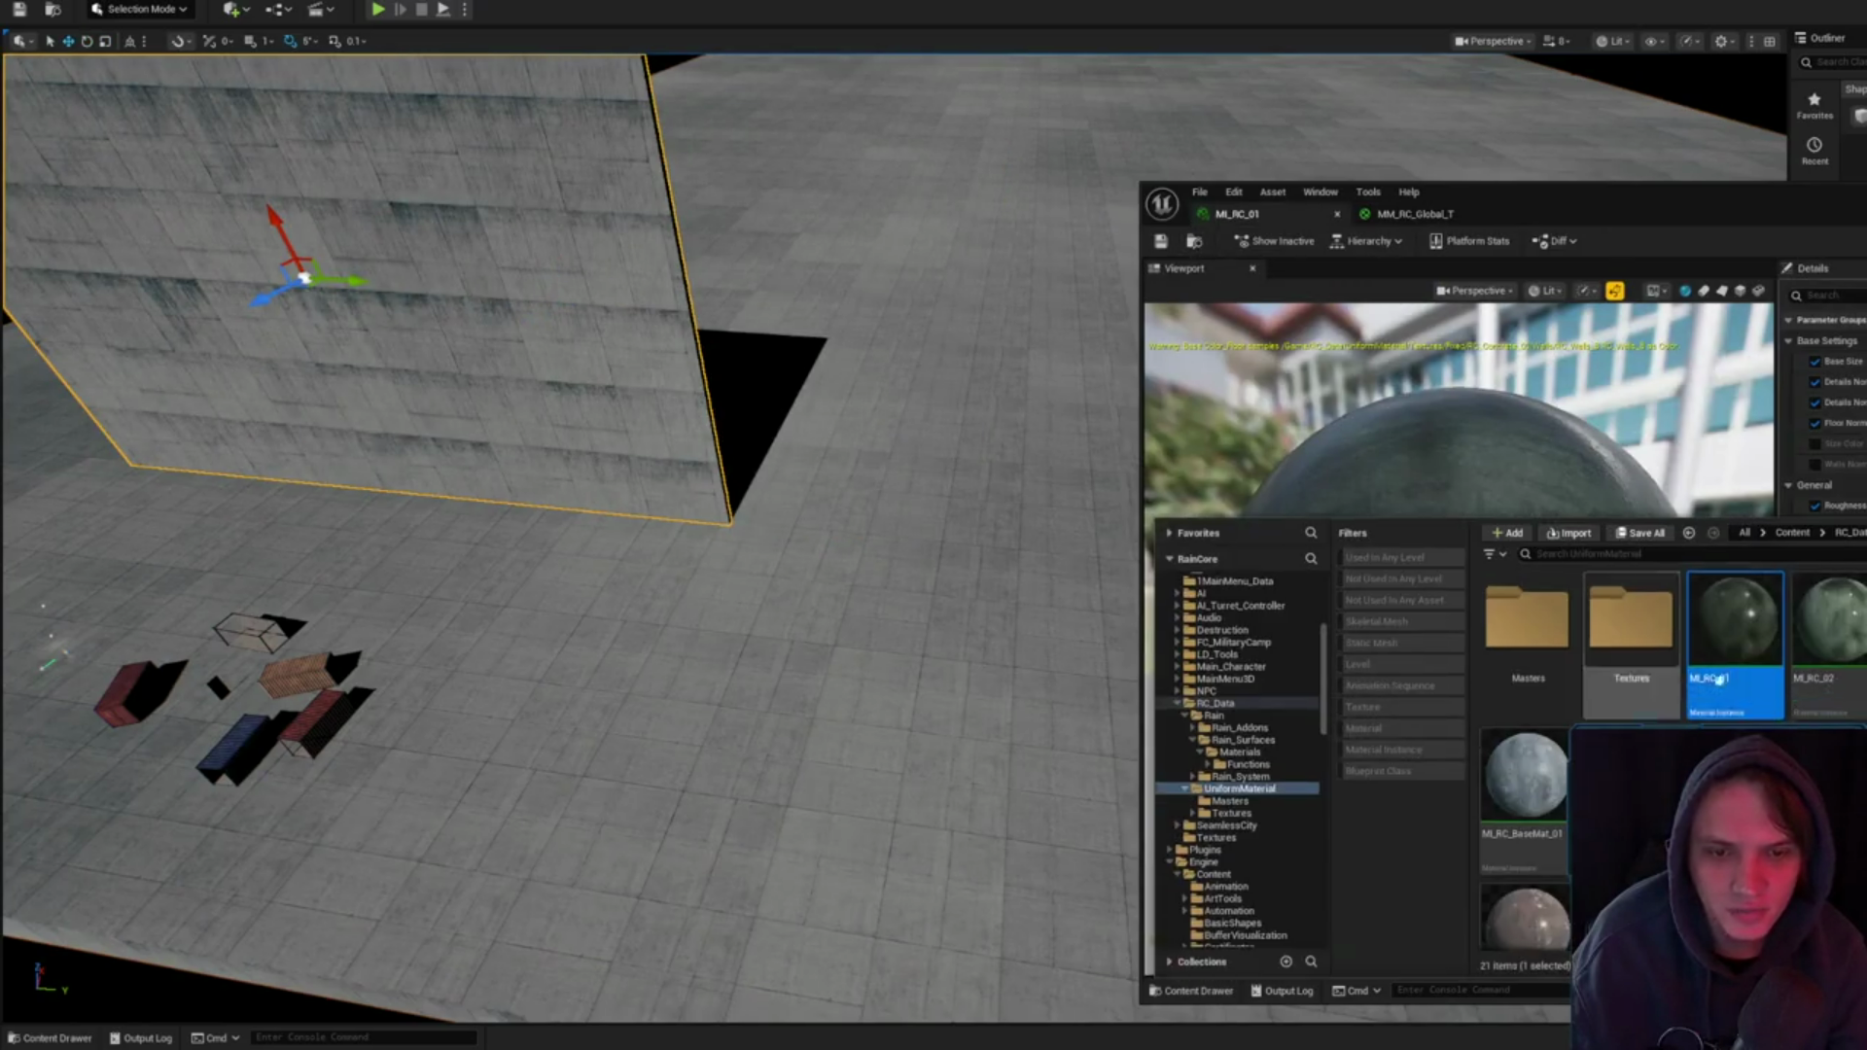
left_click(1459, 603)
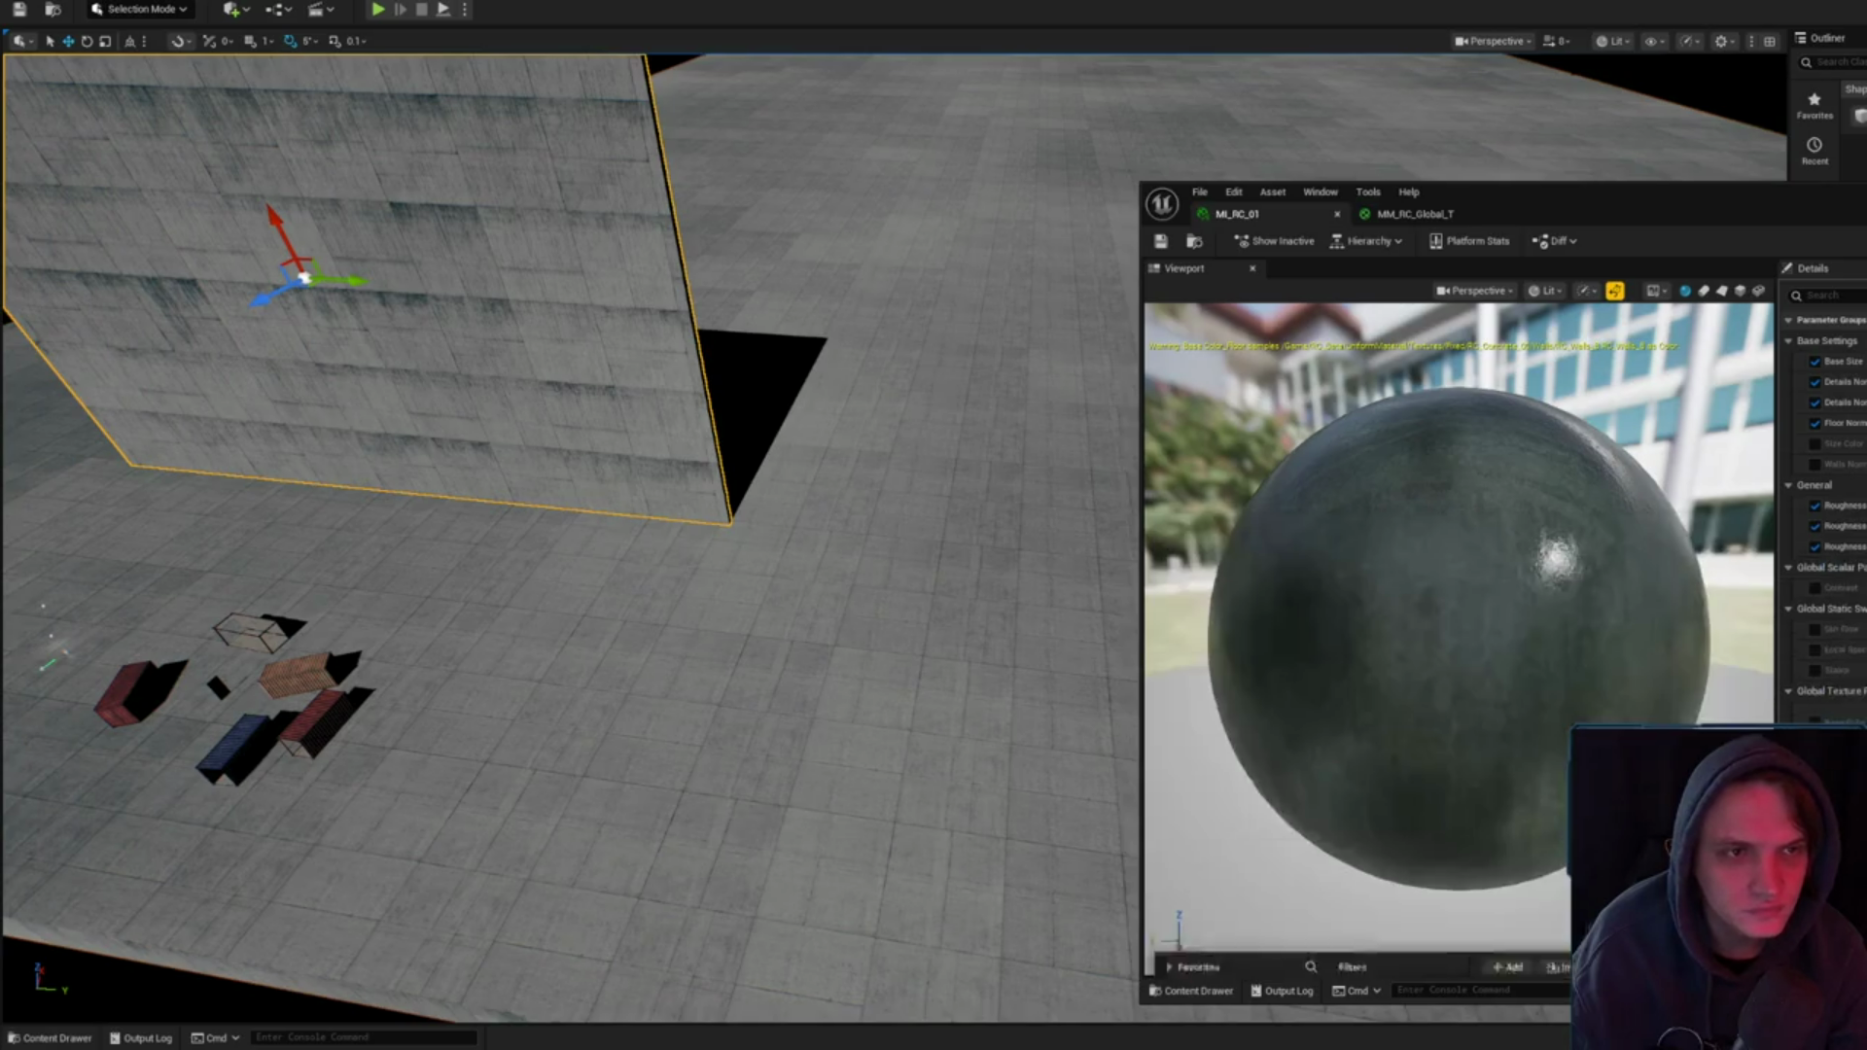
left_click(1025, 512)
- Scale the tiny cube up into a large block and frame it
key("f")
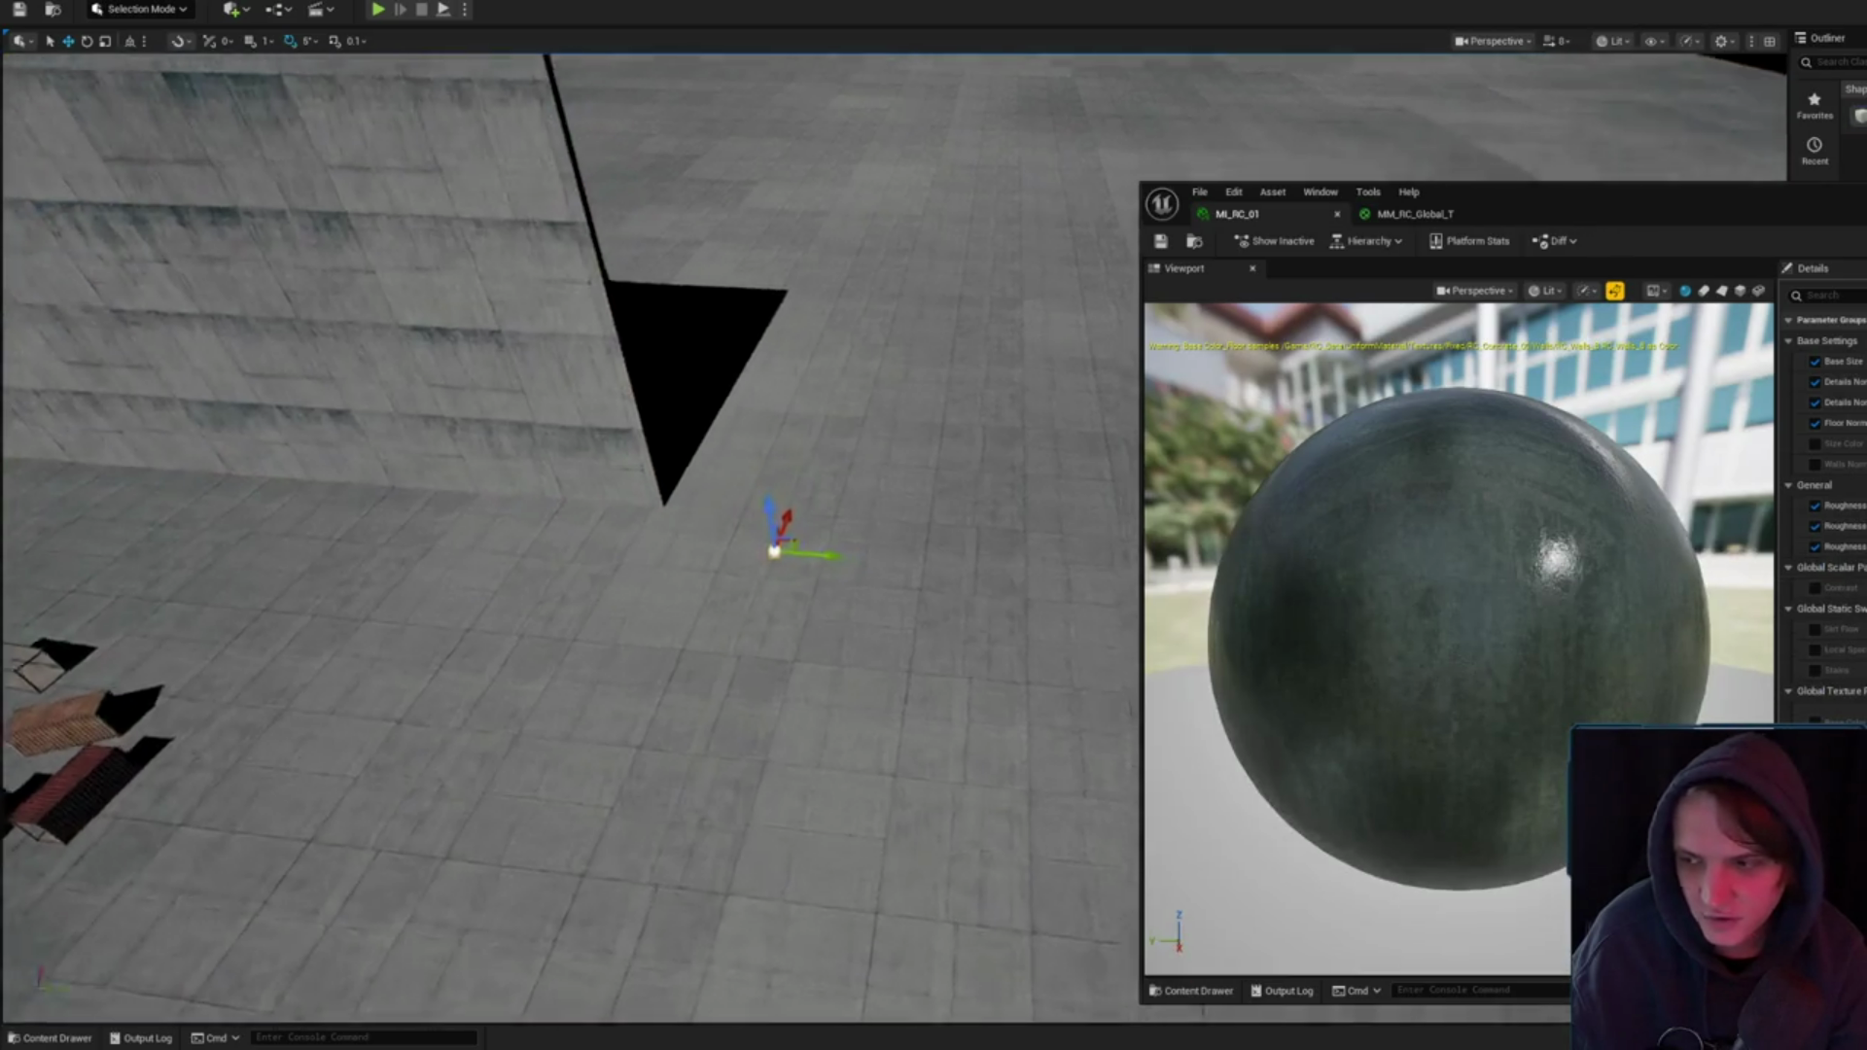
left_click_drag(773, 569, 856, 525)
key("w")
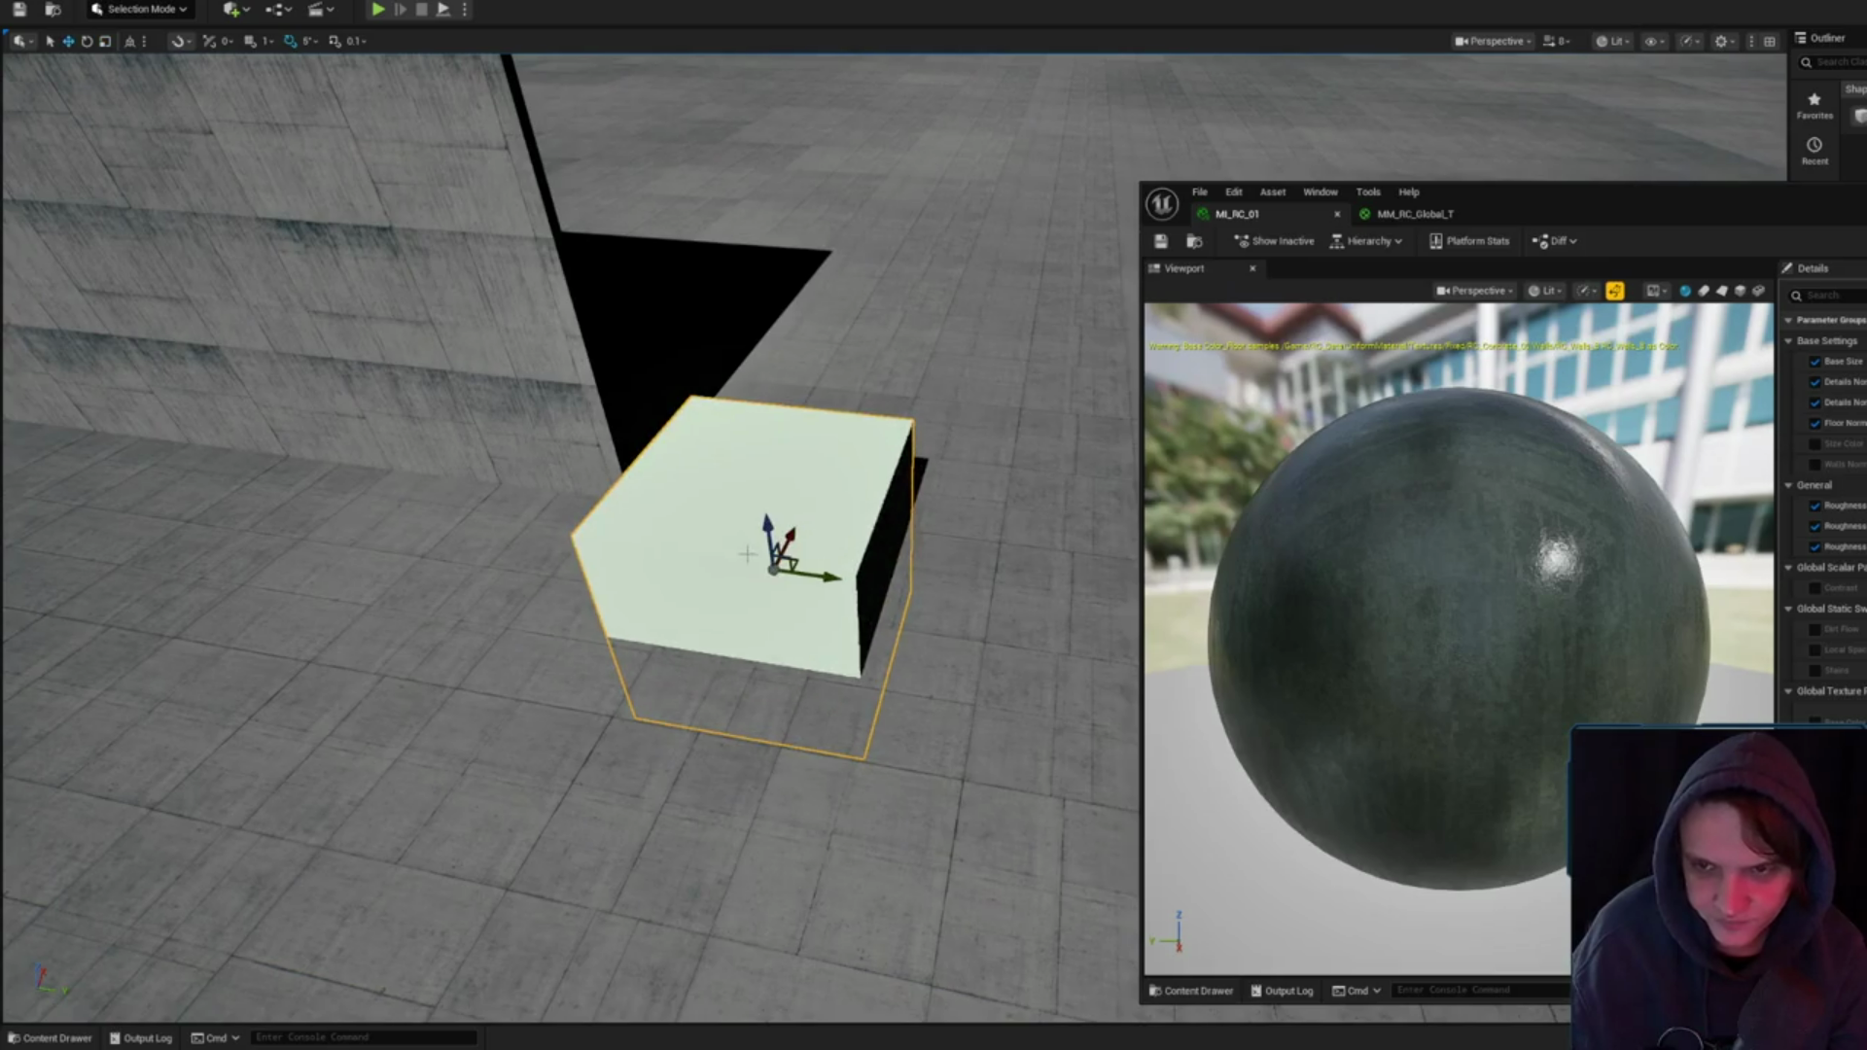
key("f")
- Drag MI_RC_01 onto the enlarged cube and view the concrete result
left_click(1195, 241)
left_click_drag(1620, 622, 756, 352)
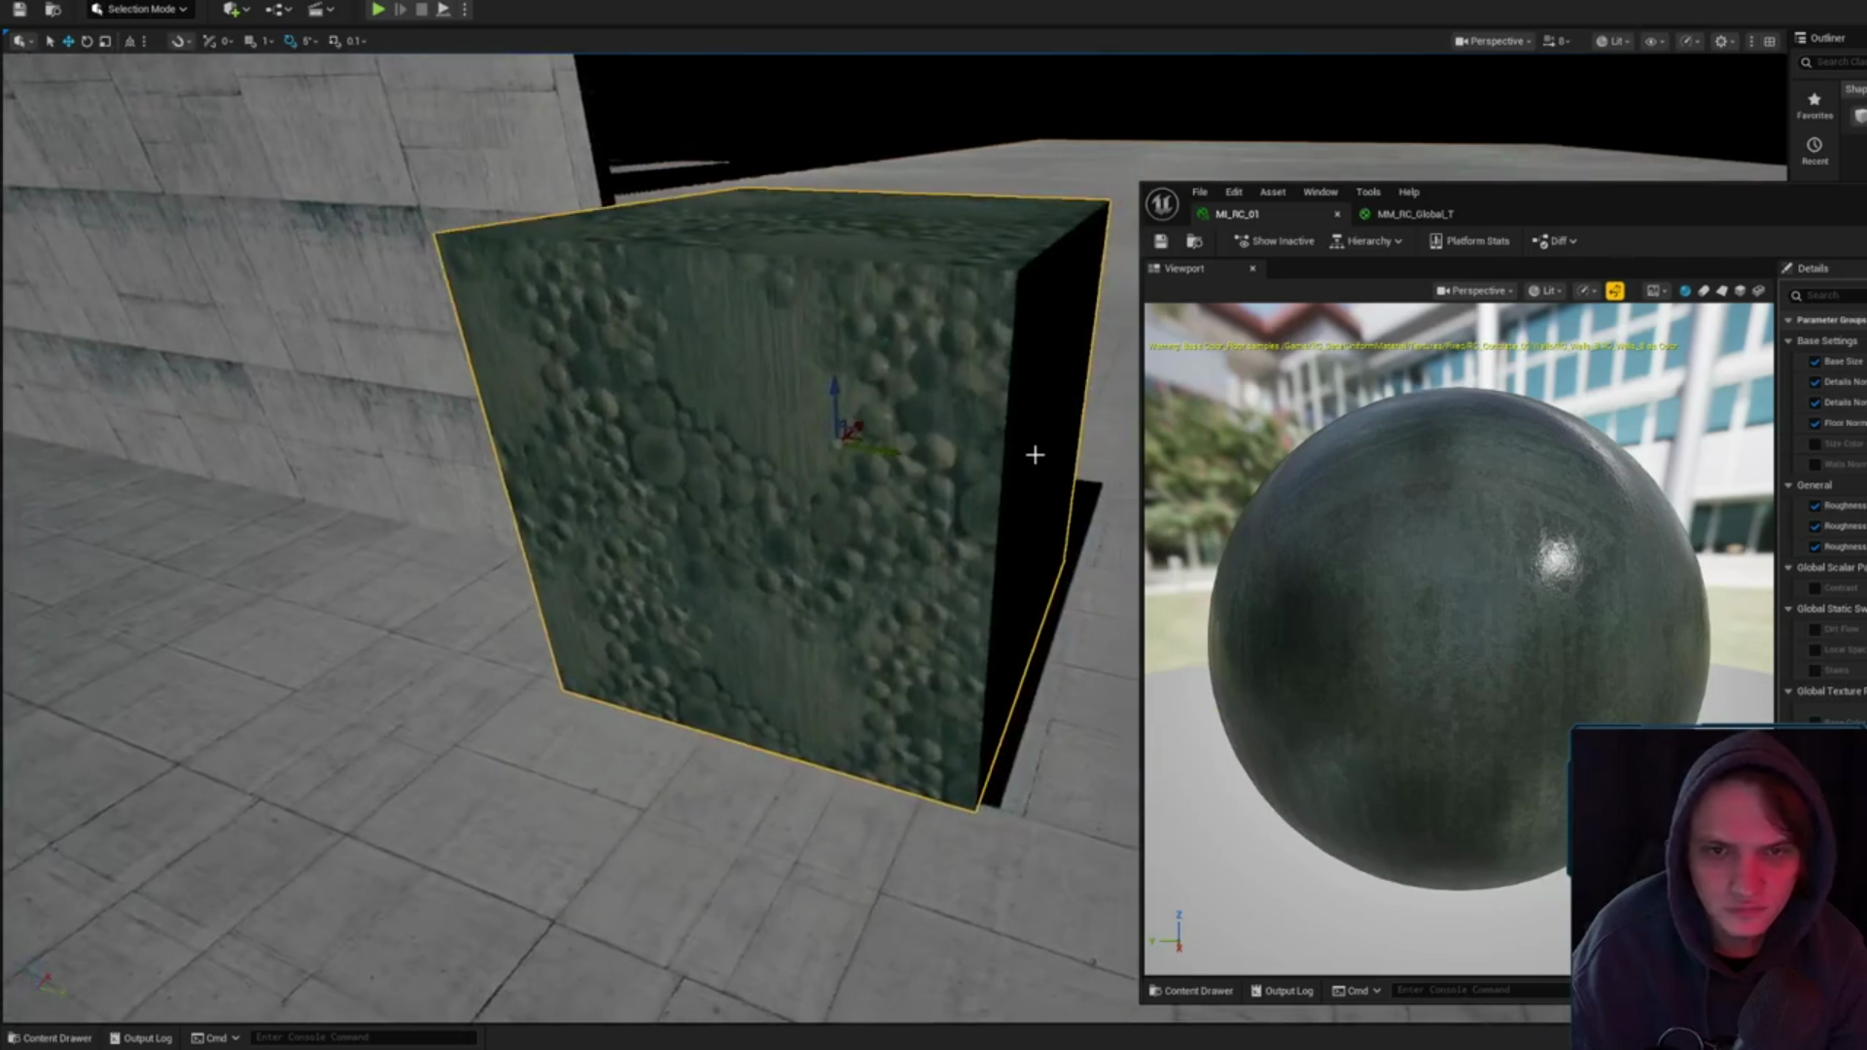
scroll(569, 535, "down", 5)
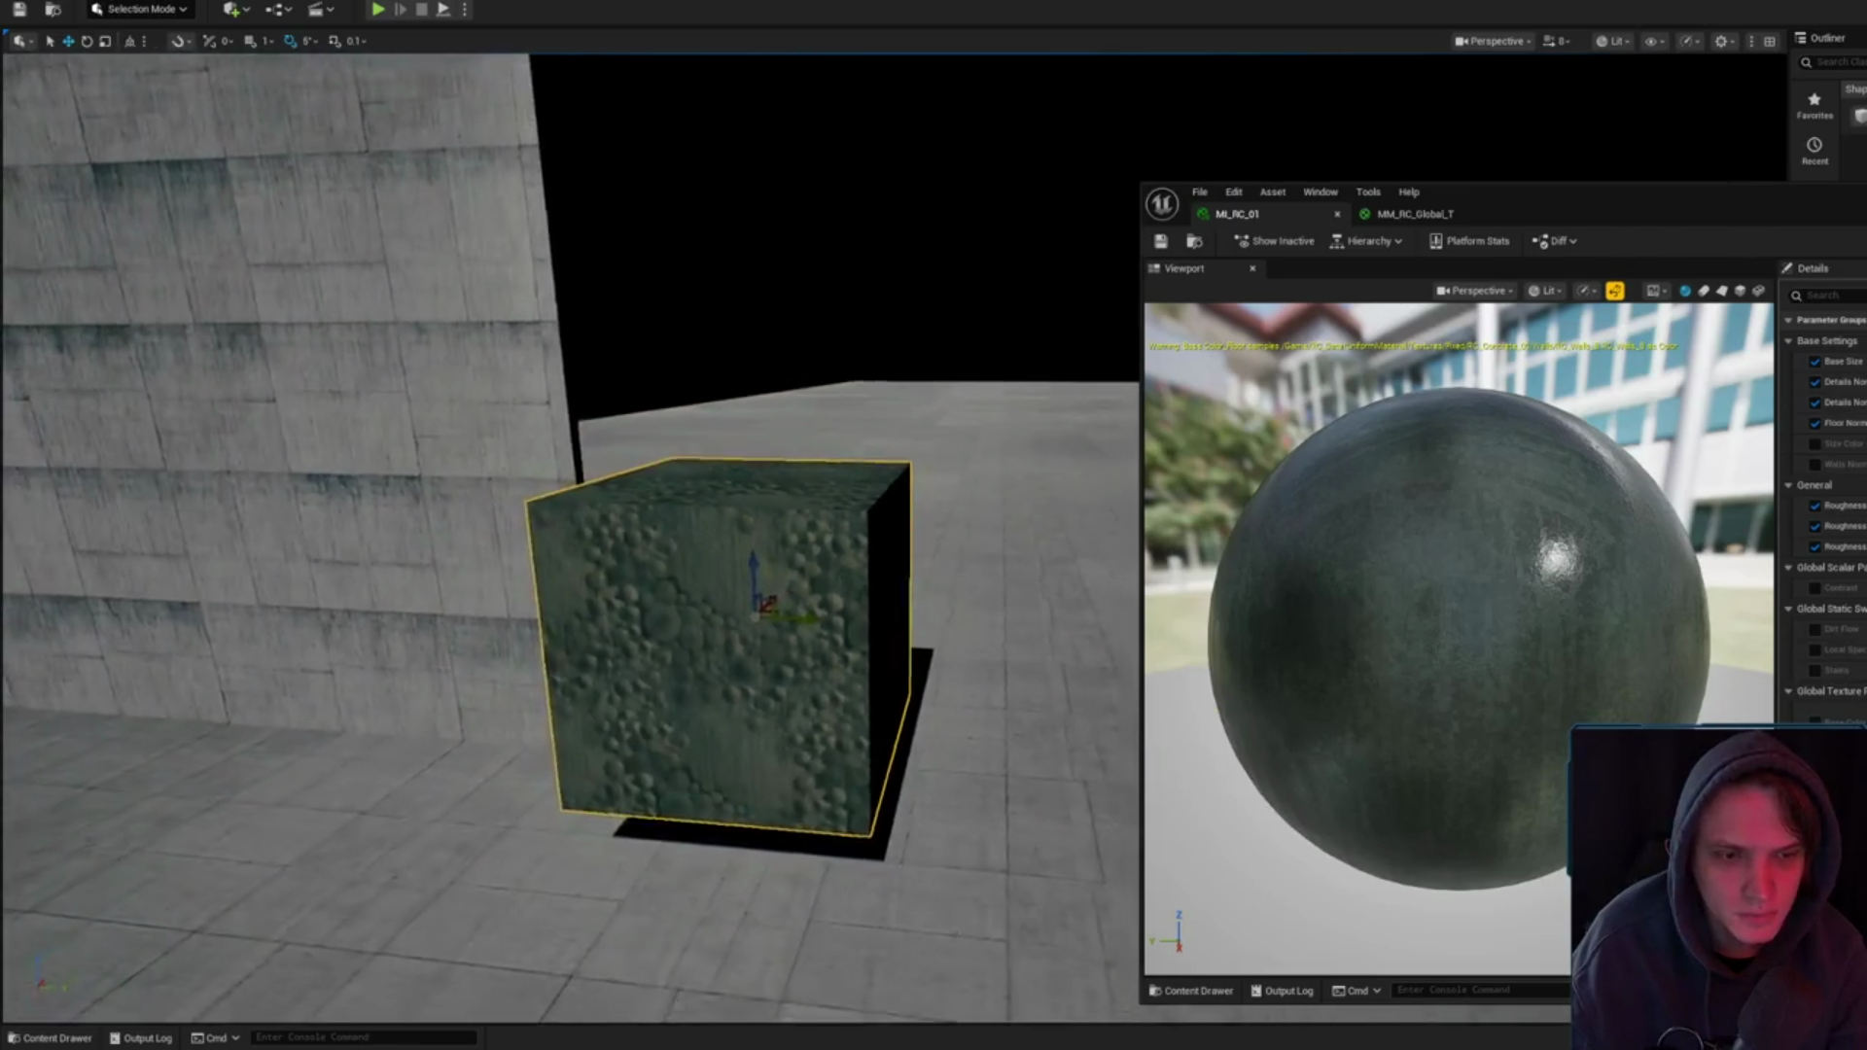
scroll(569, 535, "up", 10)
scroll(569, 535, "down", 5)
left_click_drag(569, 535, 569, 700)
key("f")
scroll(569, 535, "down", 3)
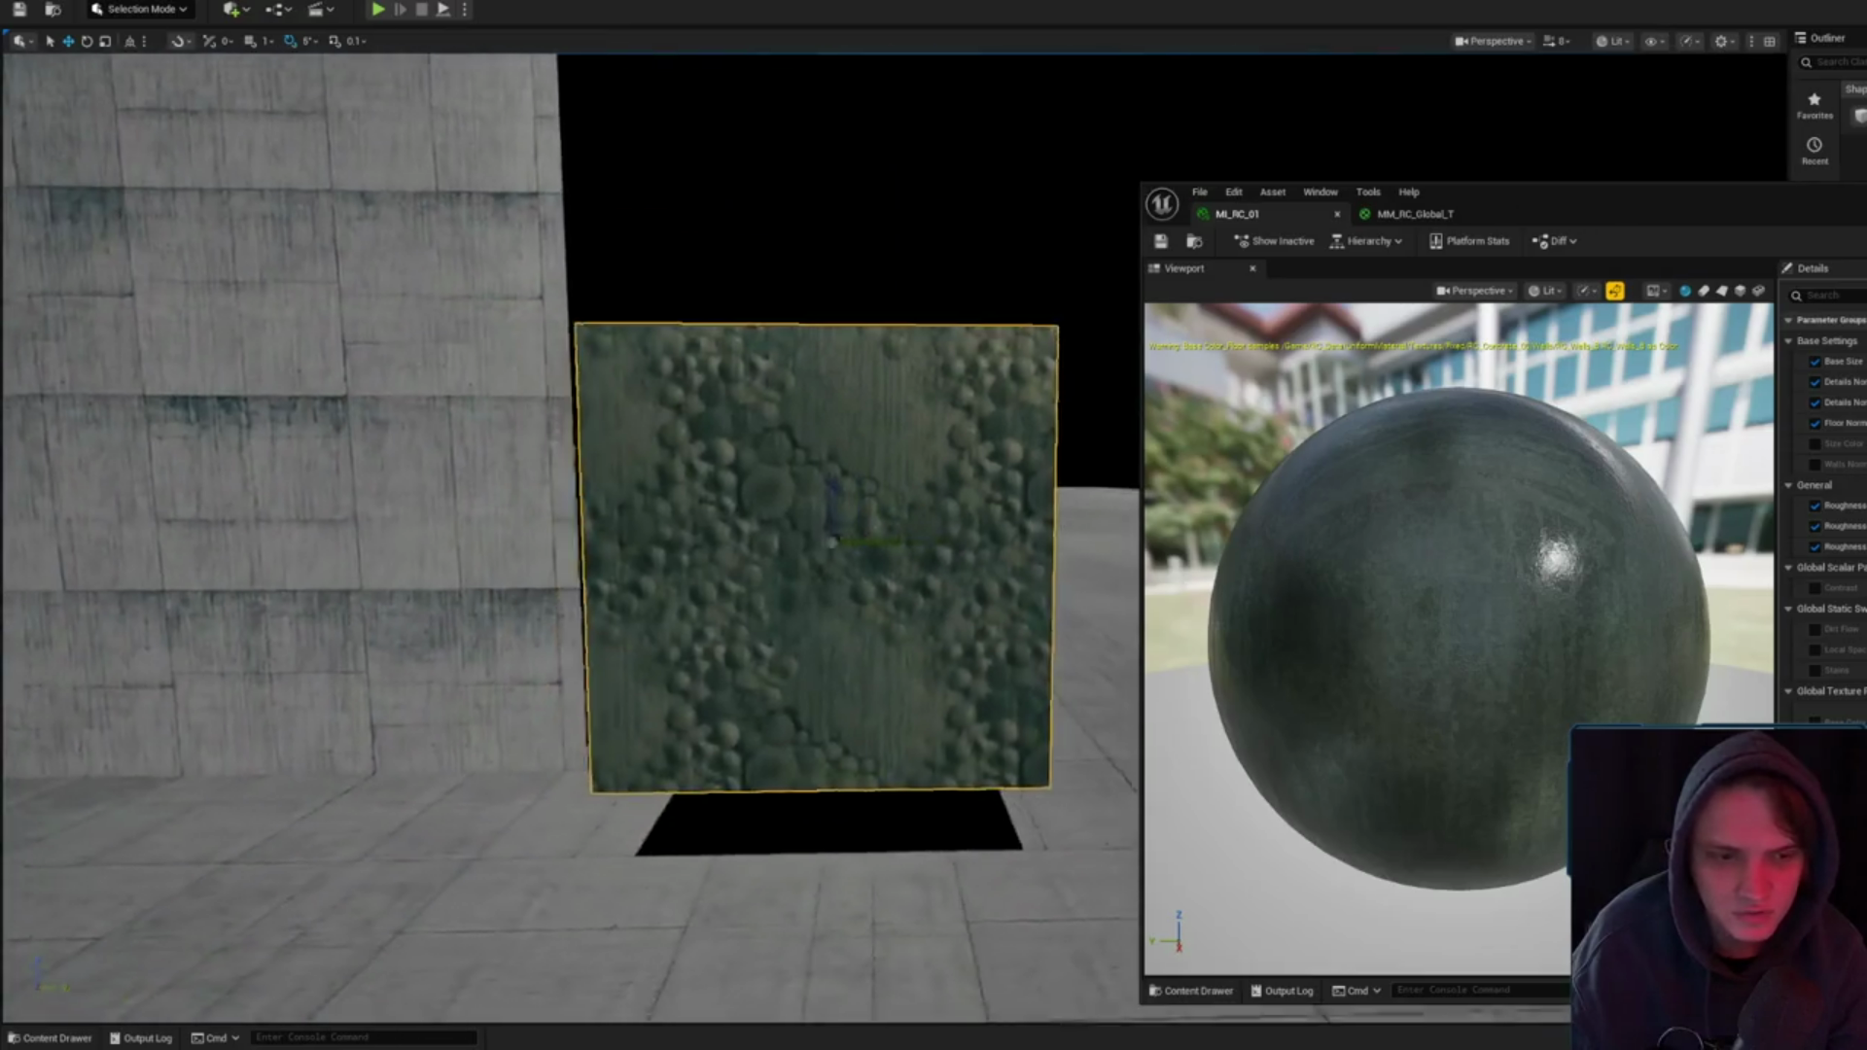
scroll(569, 534, "up", 4)
left_click_drag(569, 535, 681, 486)
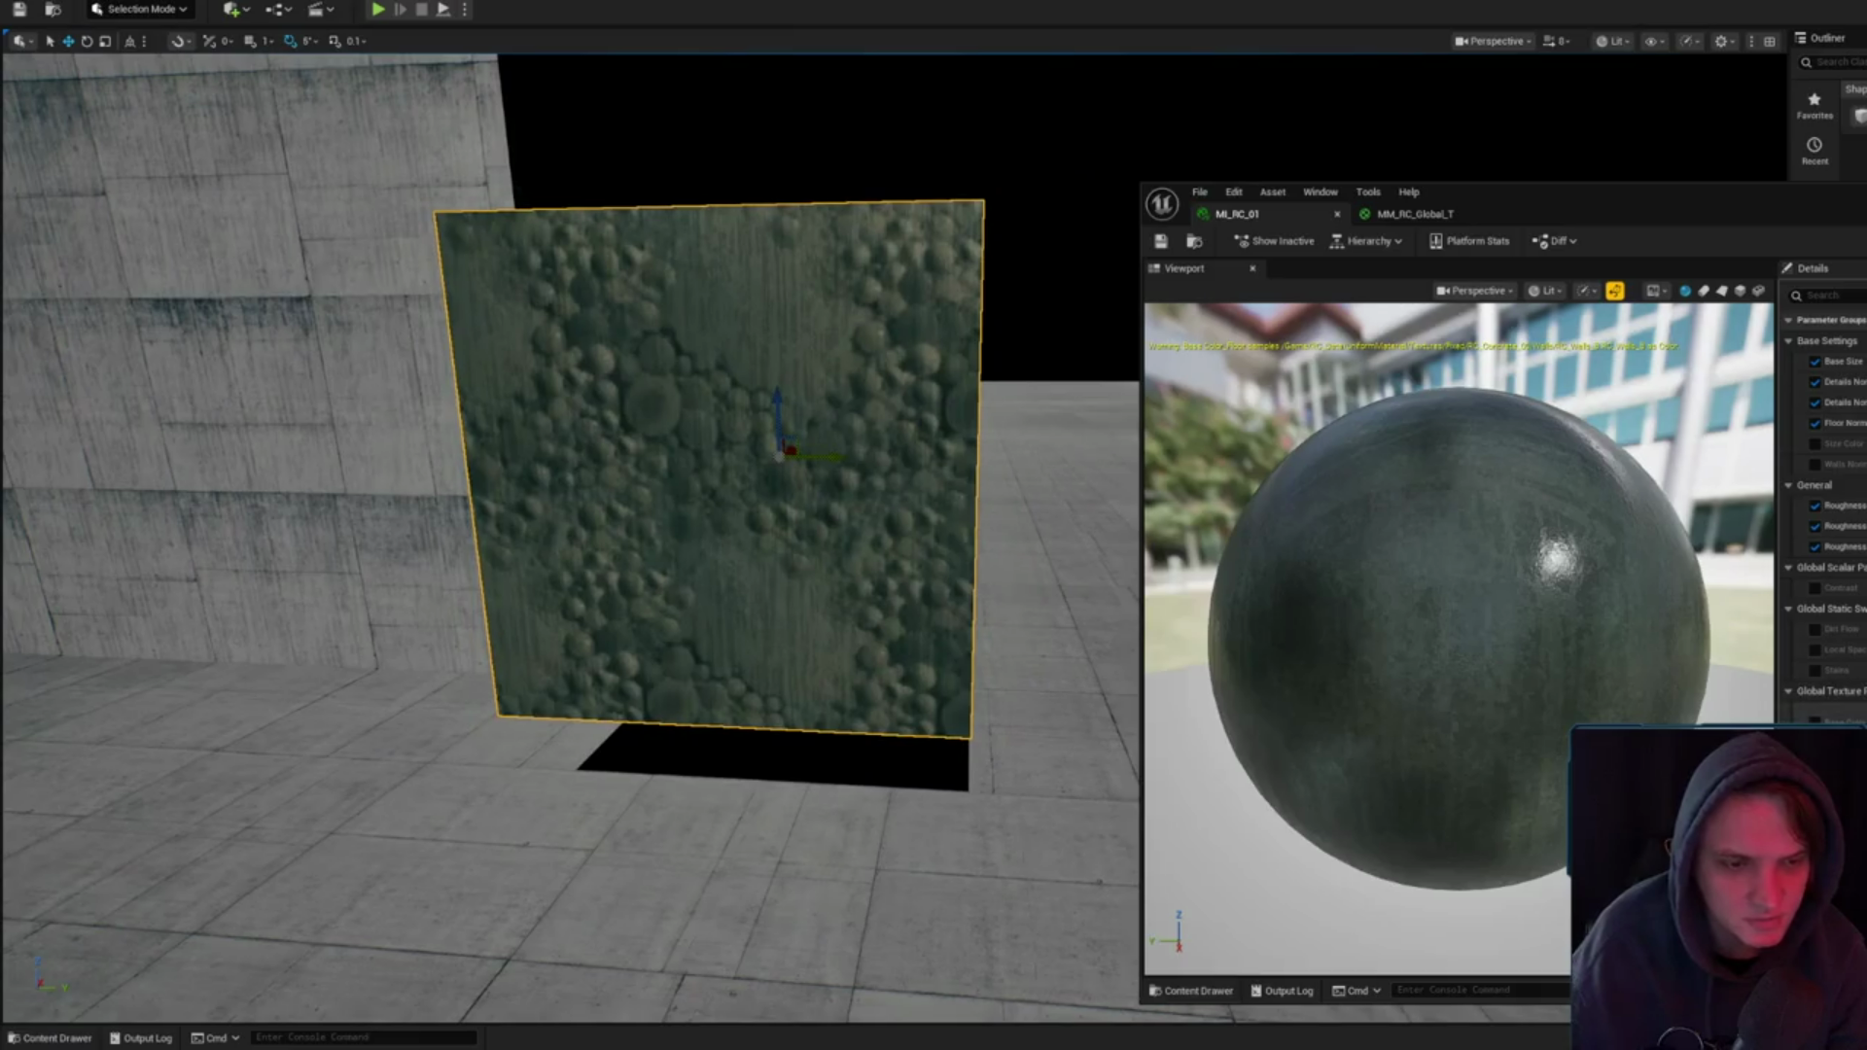
scroll(1829, 486, "down", 2)
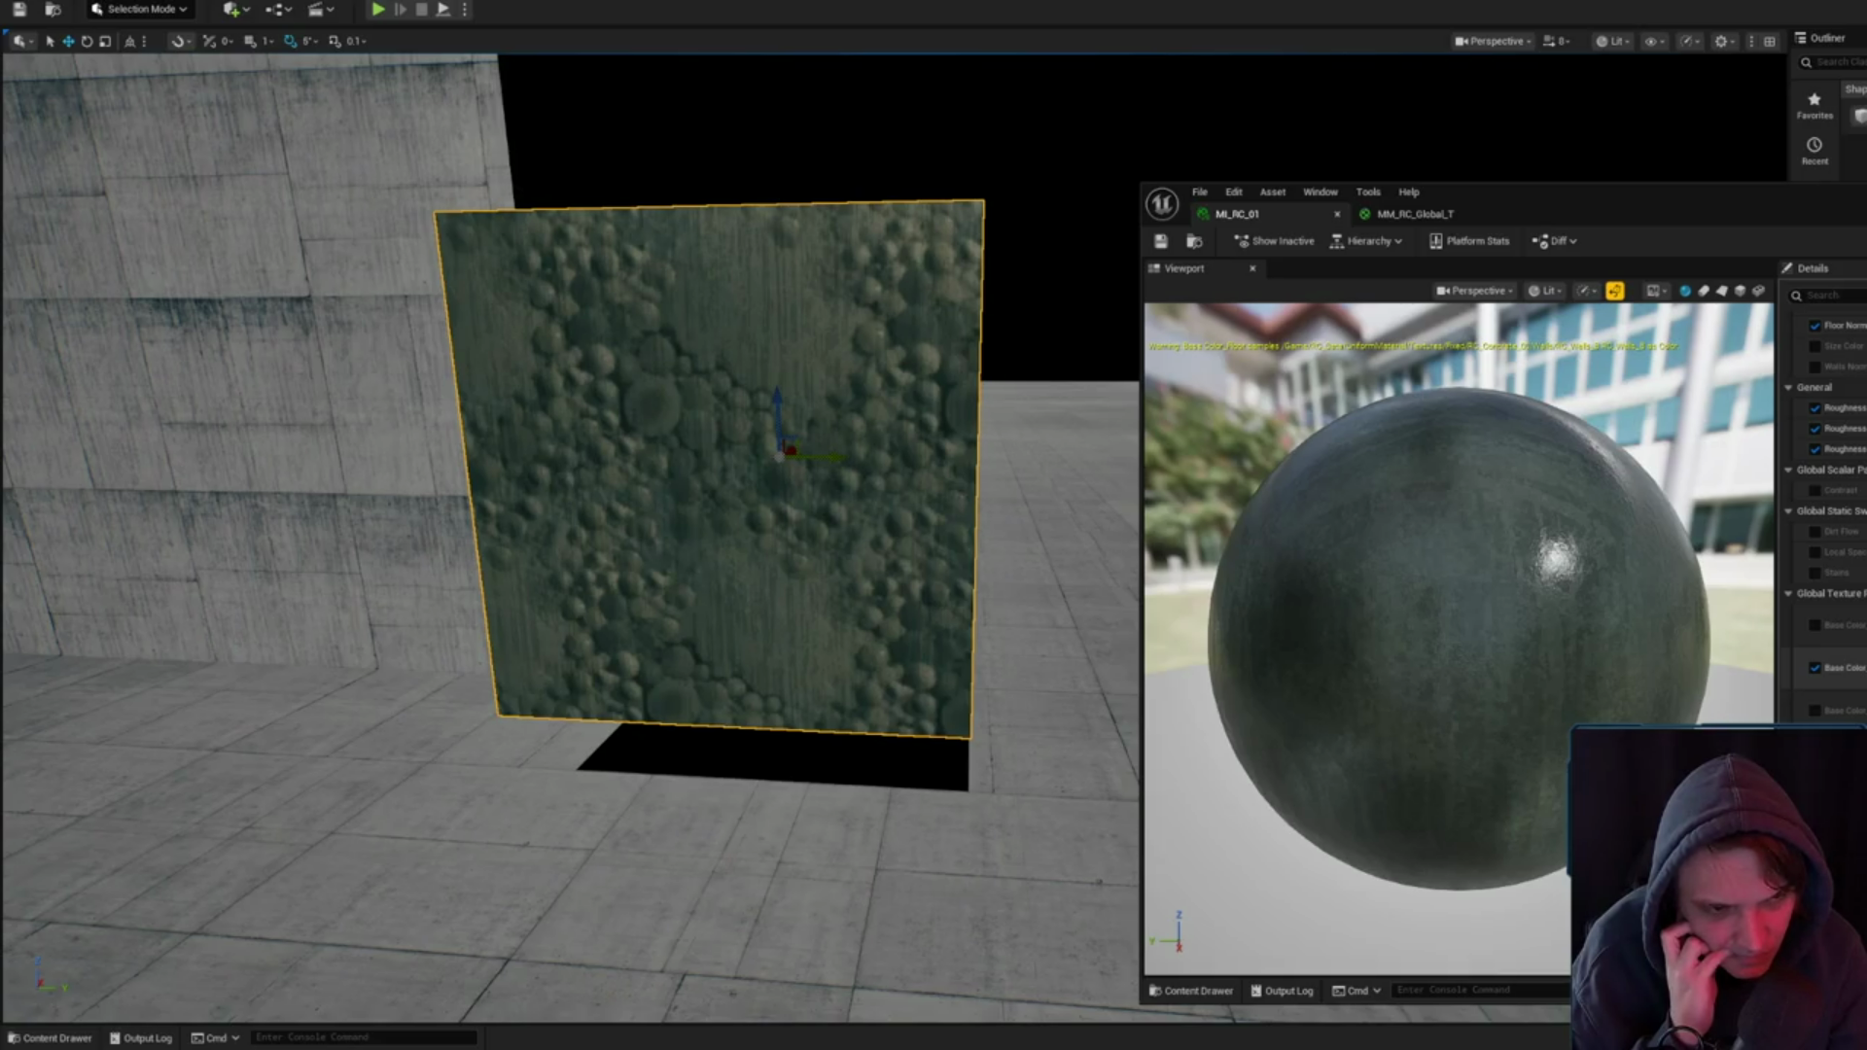
- Assign a concrete texture to a MI_RC_01 texture parameter and save the instance
key("ctrl+space")
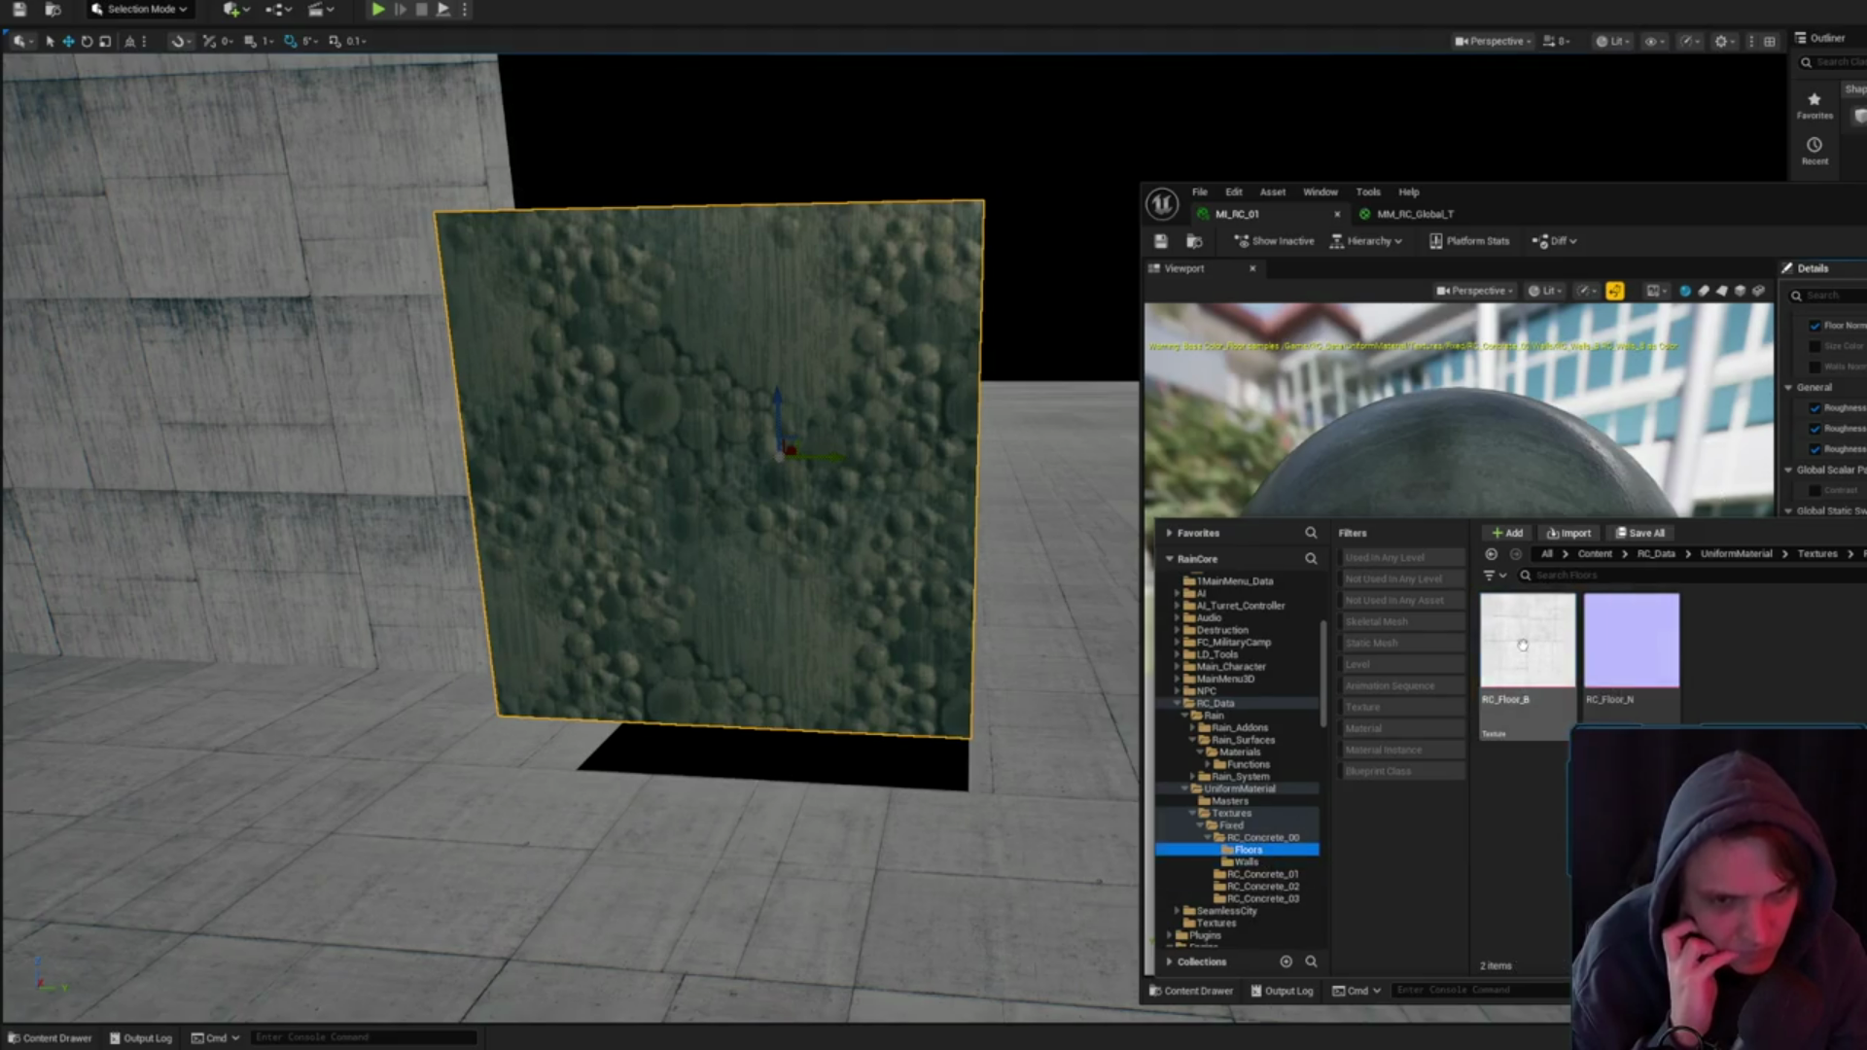
key("ctrl+space")
key("ctrl+space")
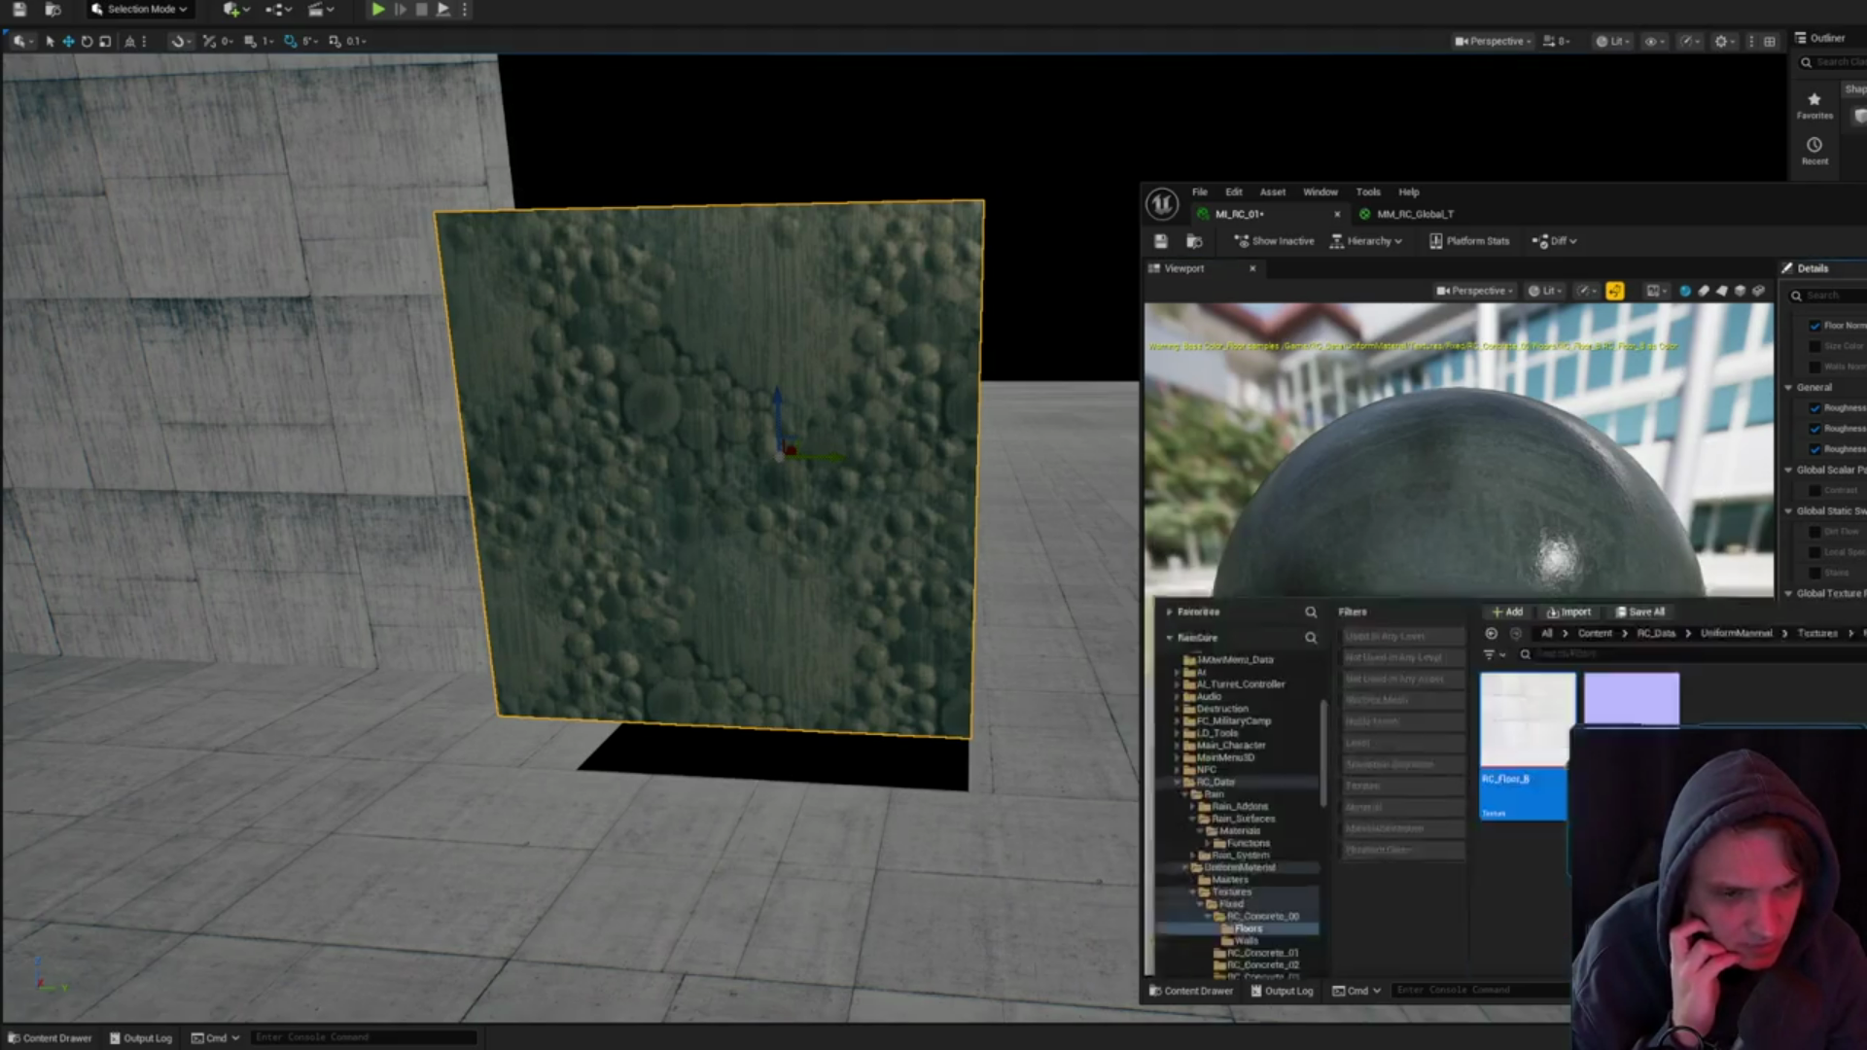
left_click_drag(1504, 677, 1831, 718)
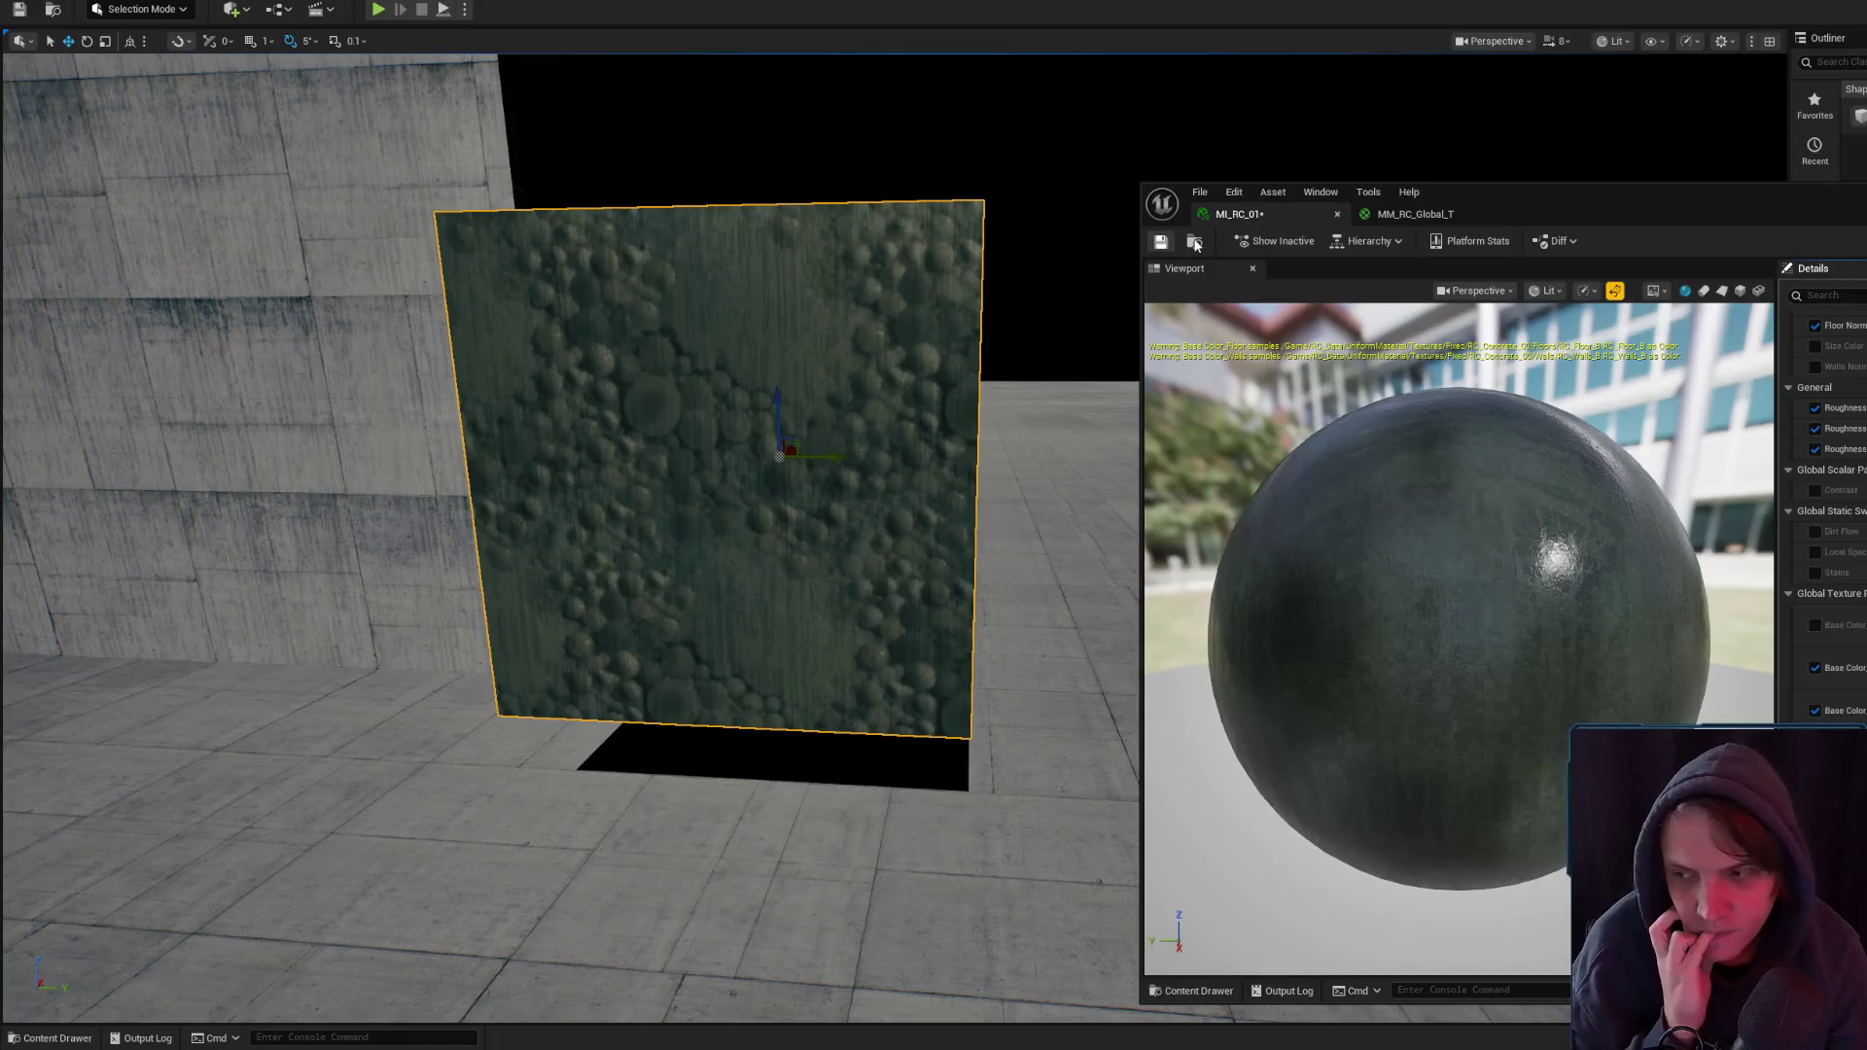
key("ctrl+s")
- Open MM_RC_Global_T_02 from the Content Drawer and compare it with the MM_RC_Global_T master graph
key("ctrl+space")
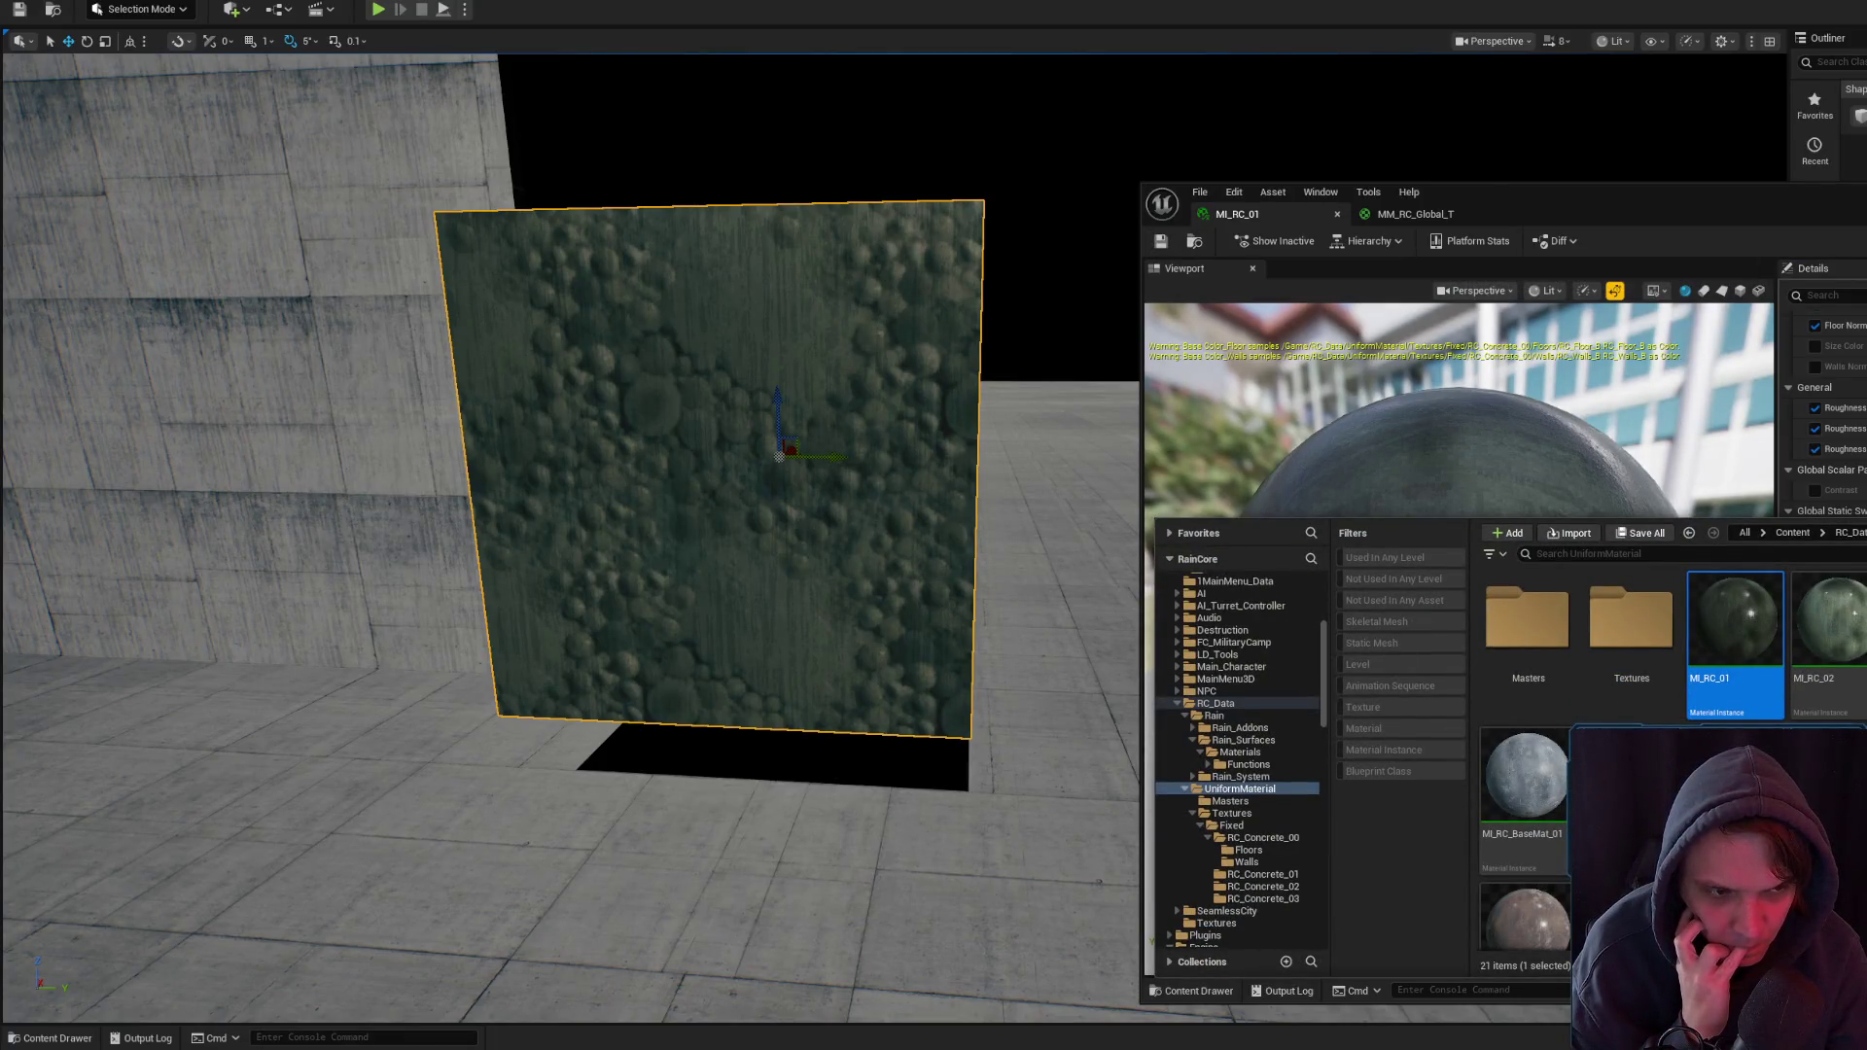
scroll(1653, 758, "down", 1)
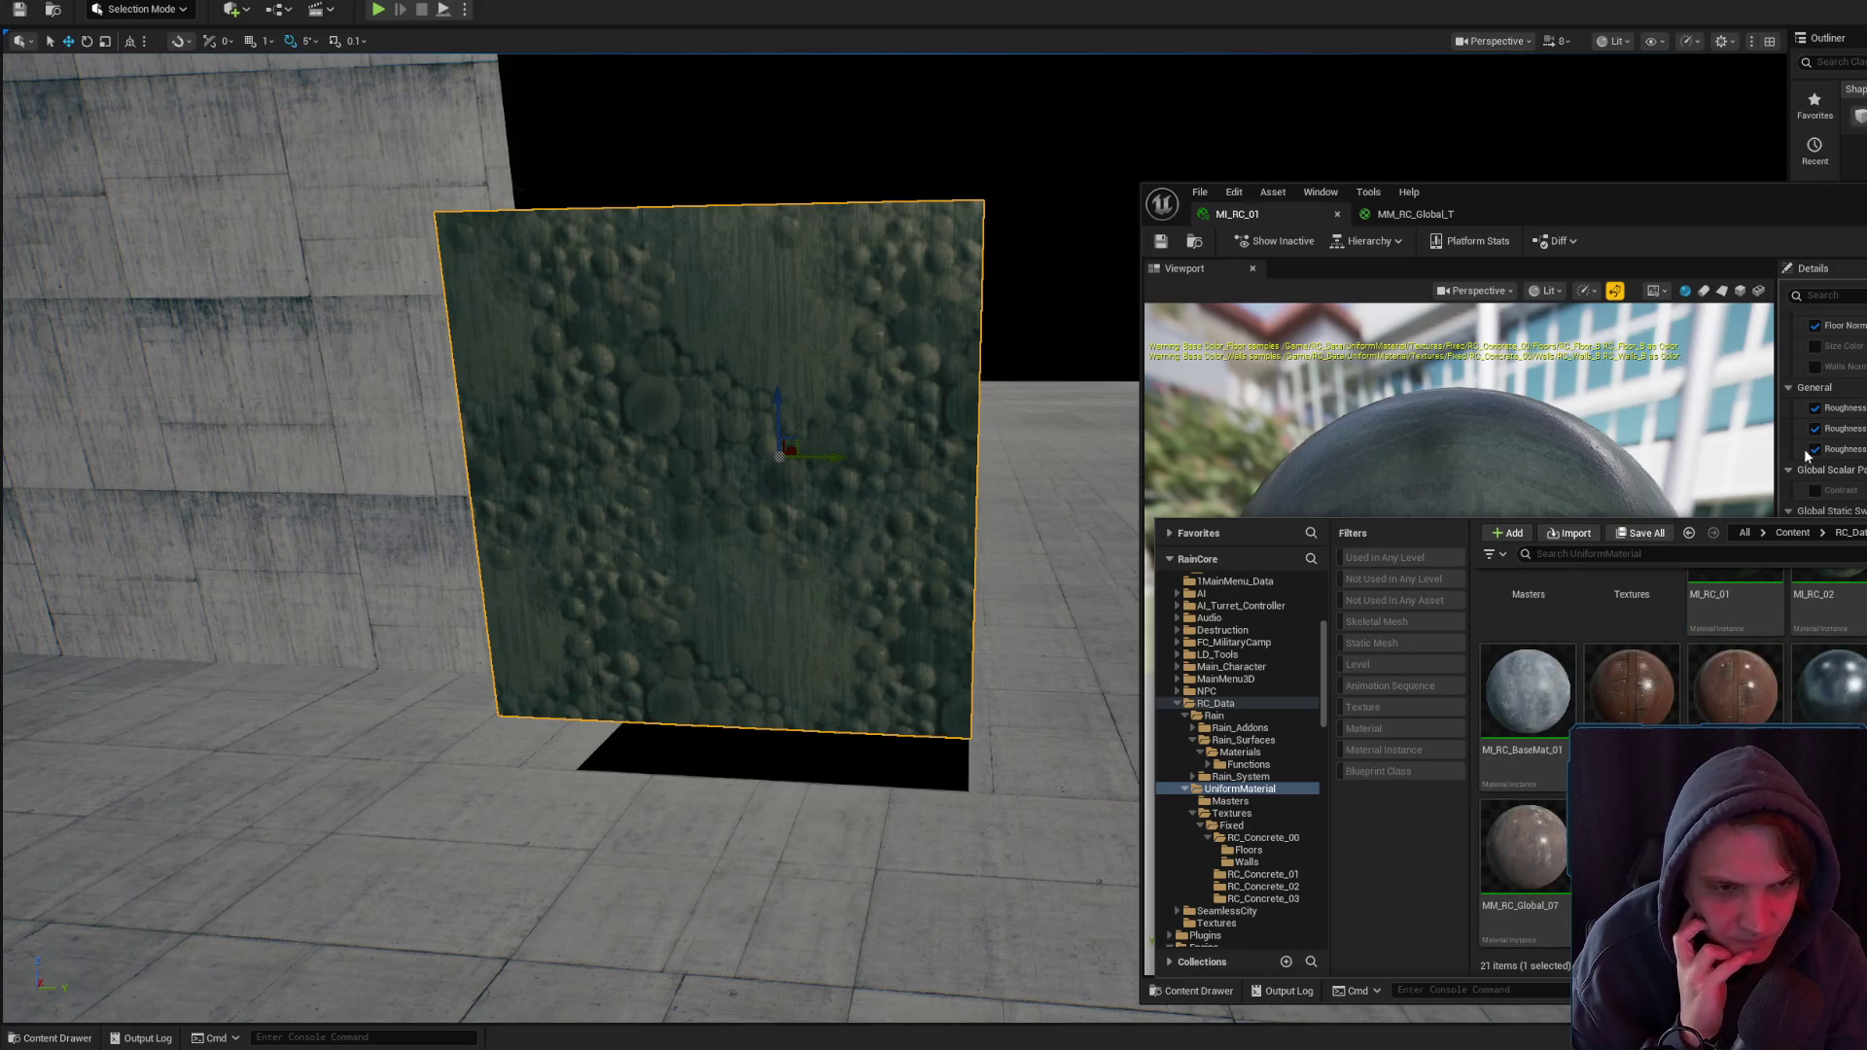
key("Return")
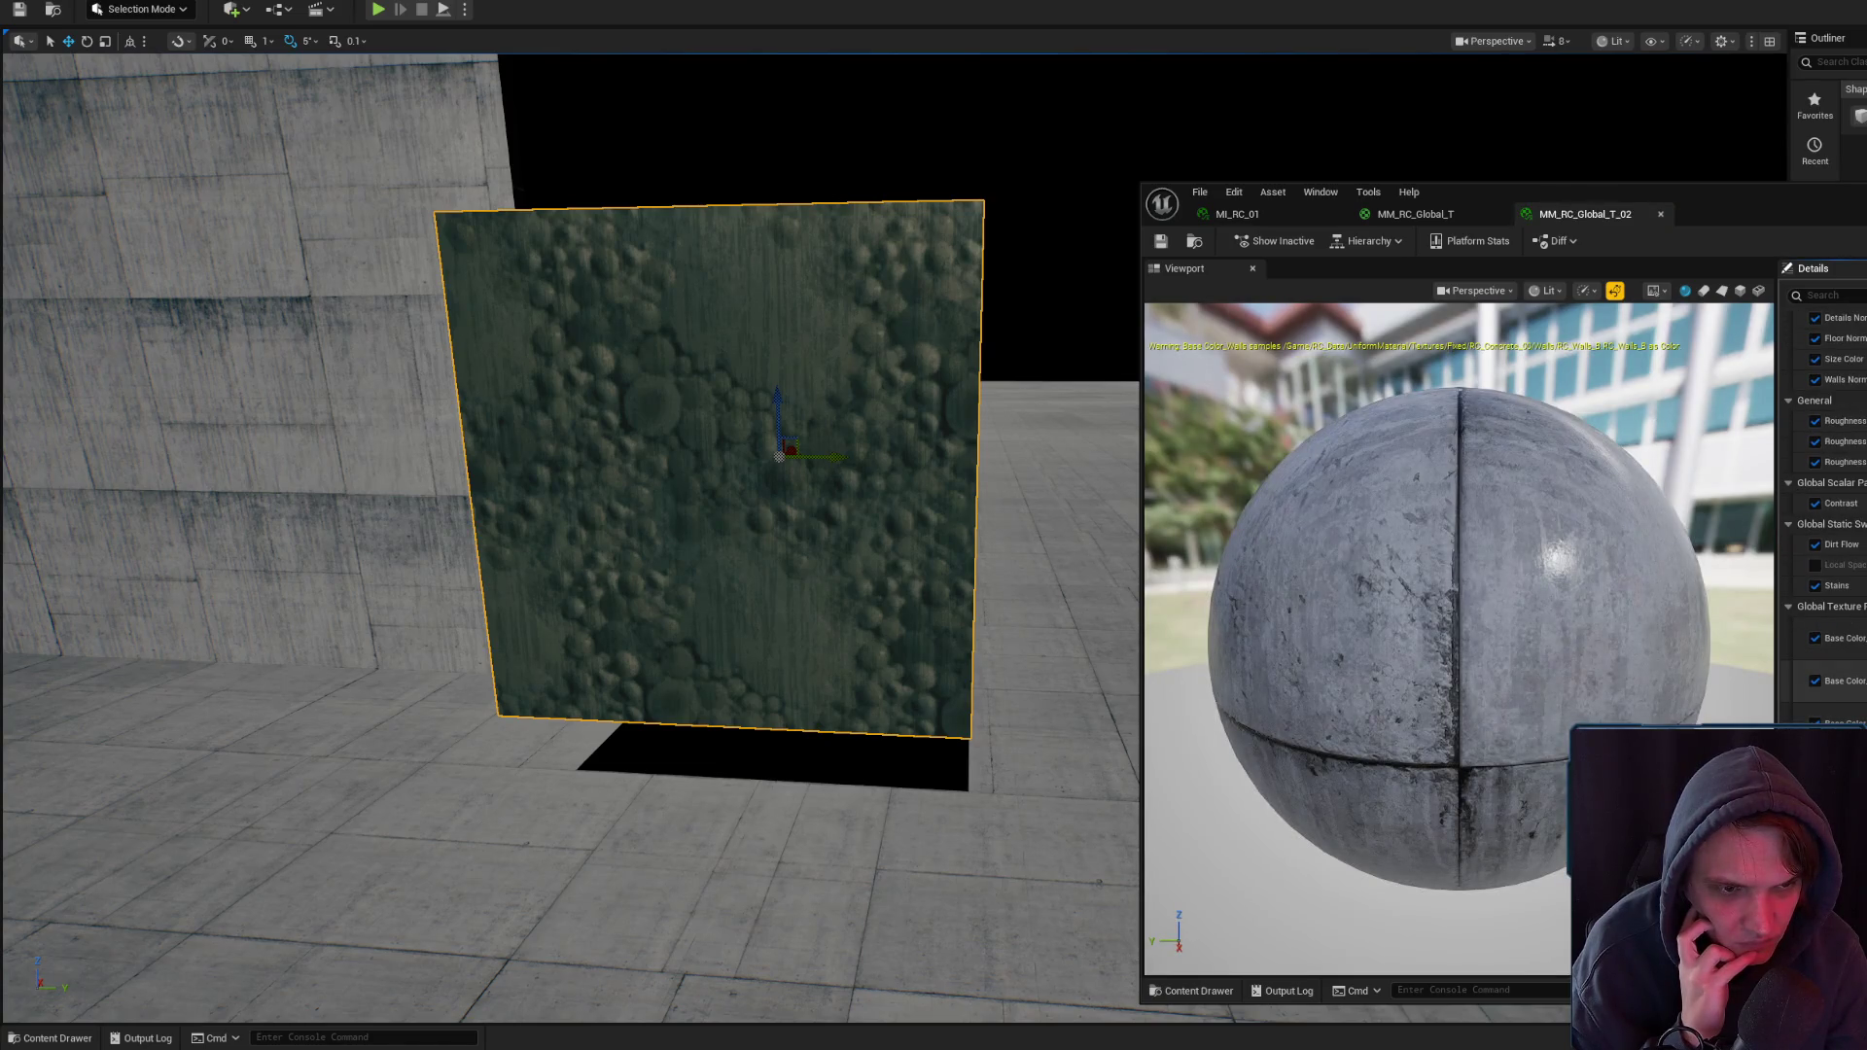
key("ctrl+space")
left_click(1416, 214)
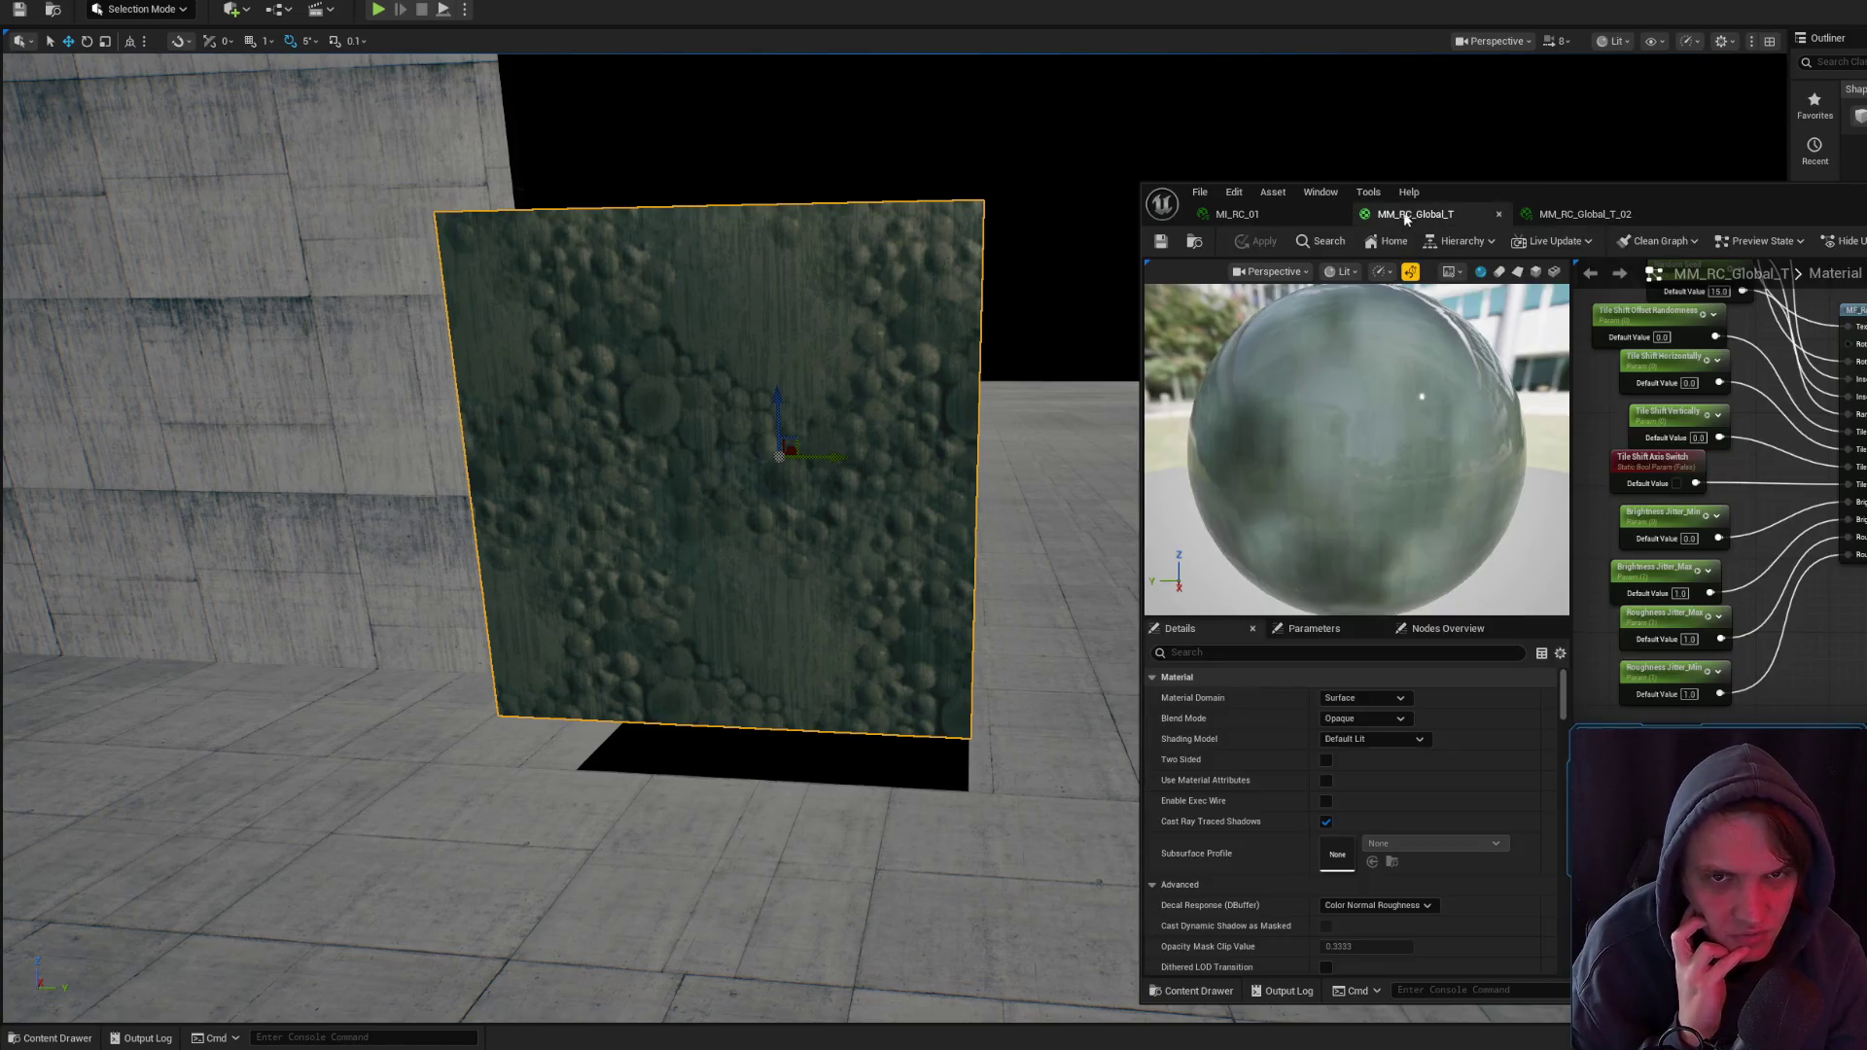
left_click(1591, 216)
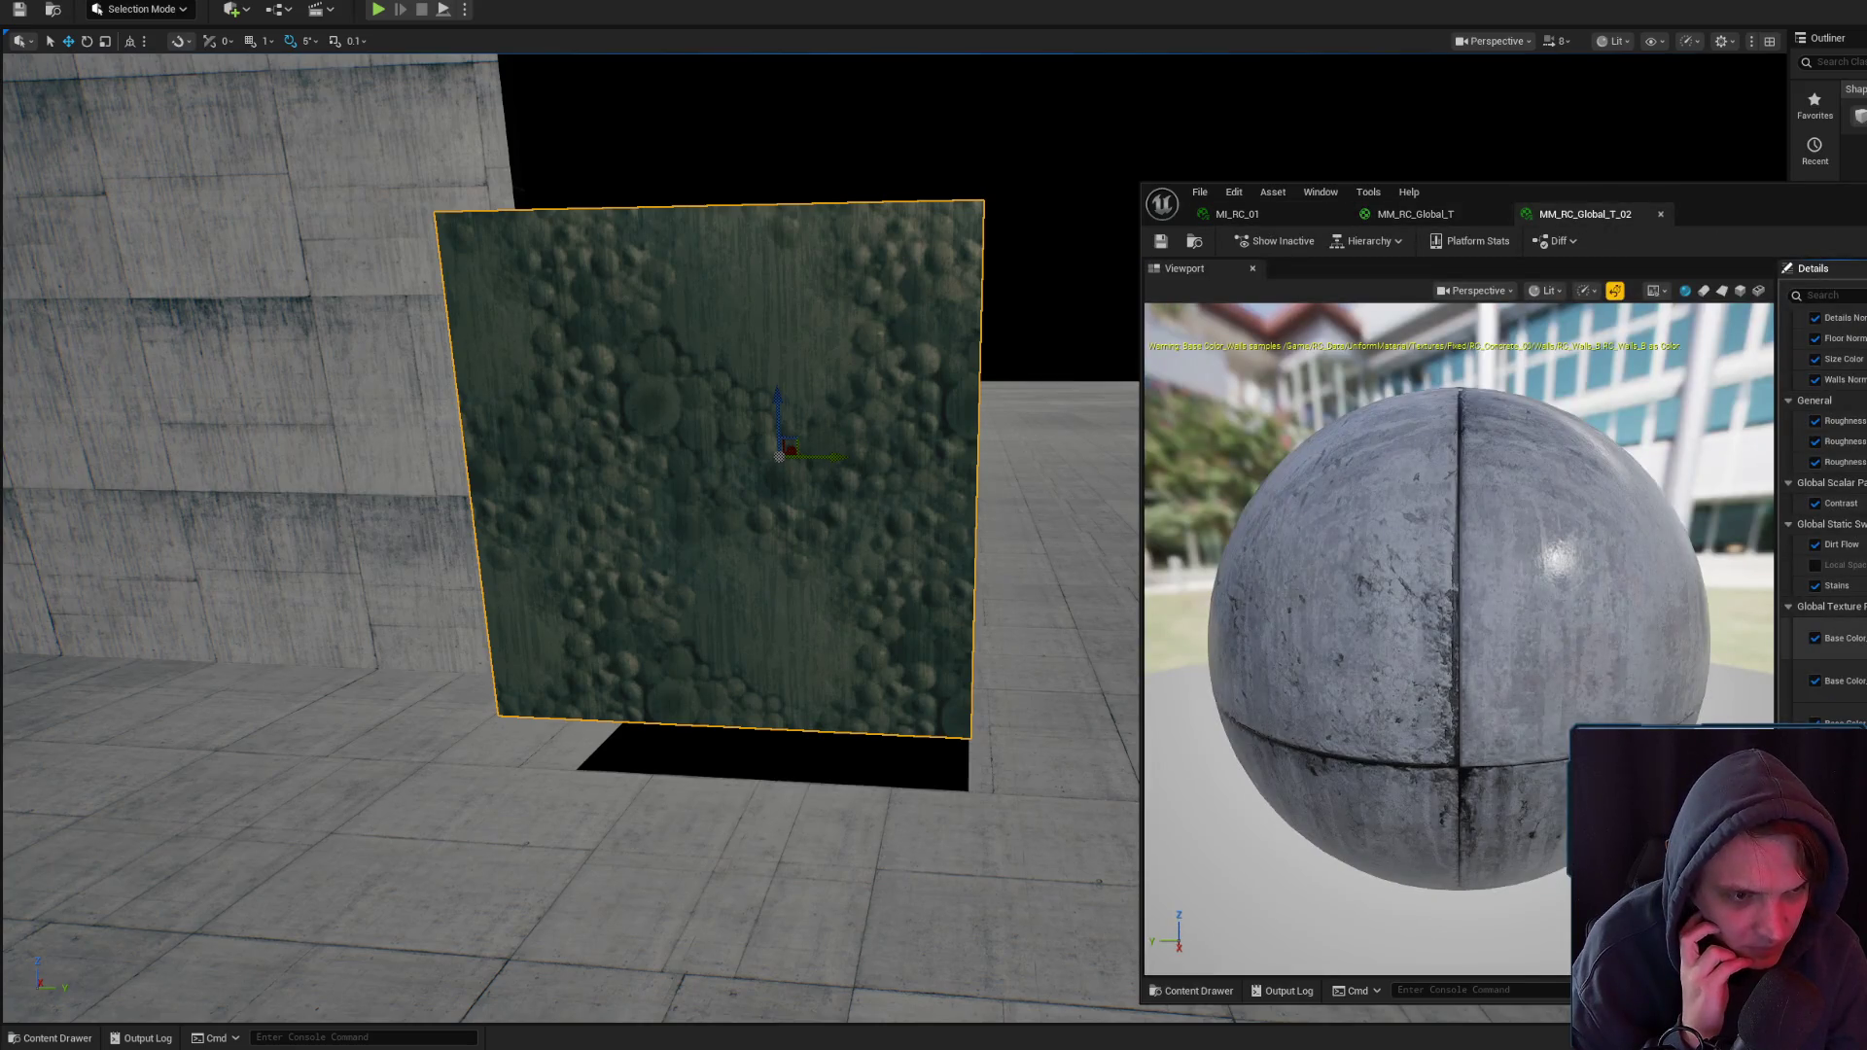
- Open MM_RC_Global_T_01 from the UniformMaterial folder, then return to the MI_RC_01 tab
key("ctrl+space")
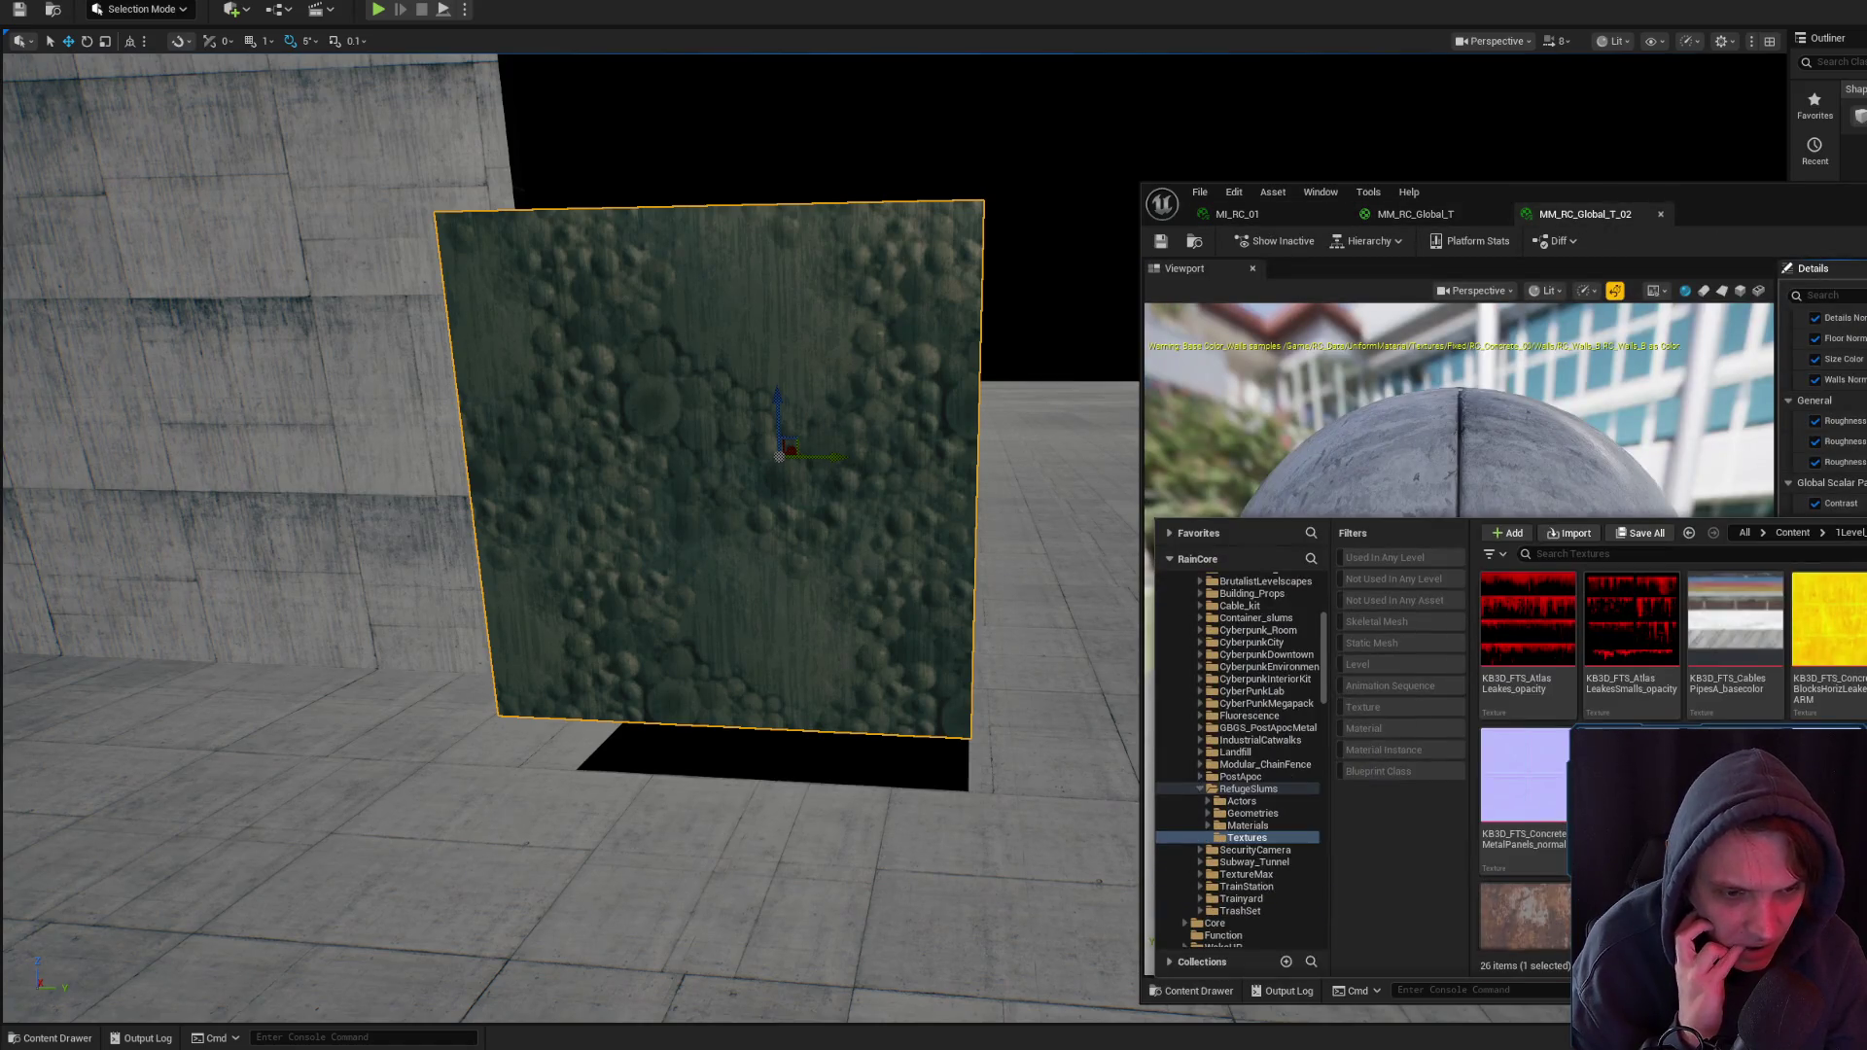
key("ctrl+space")
left_click(1194, 242)
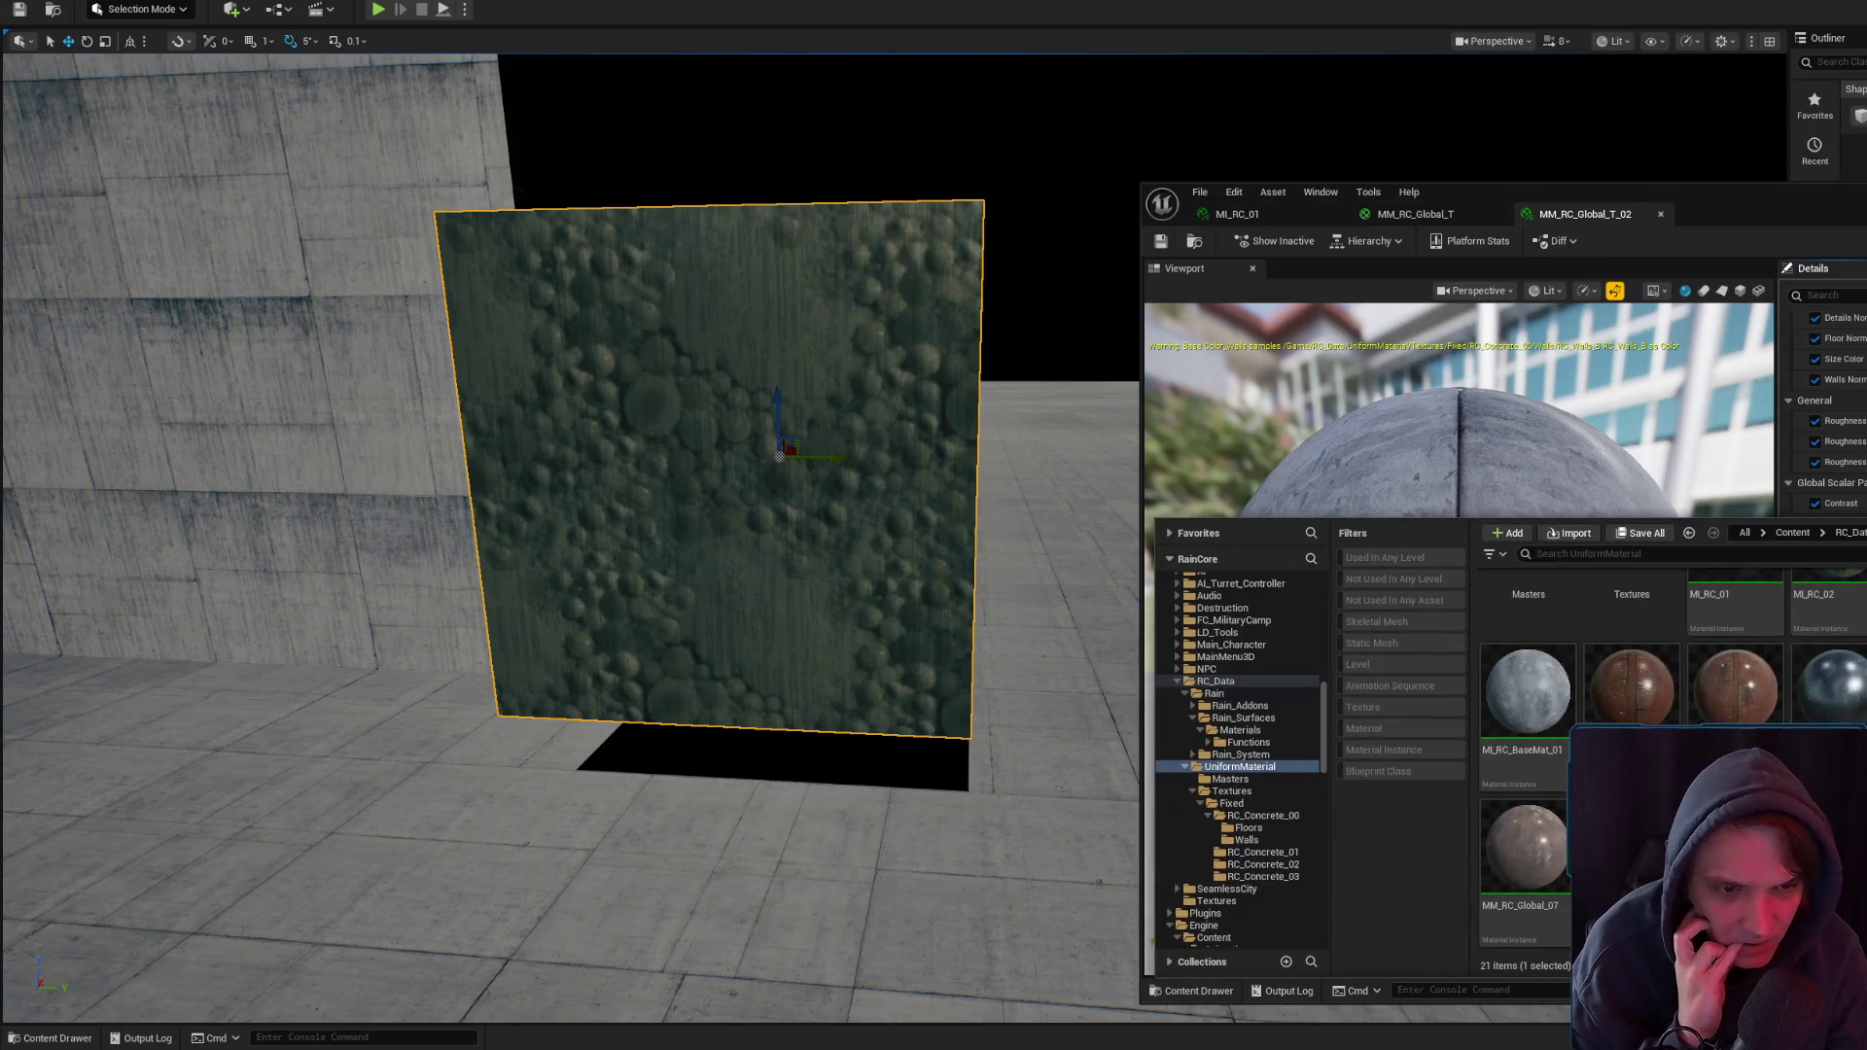
key("Return")
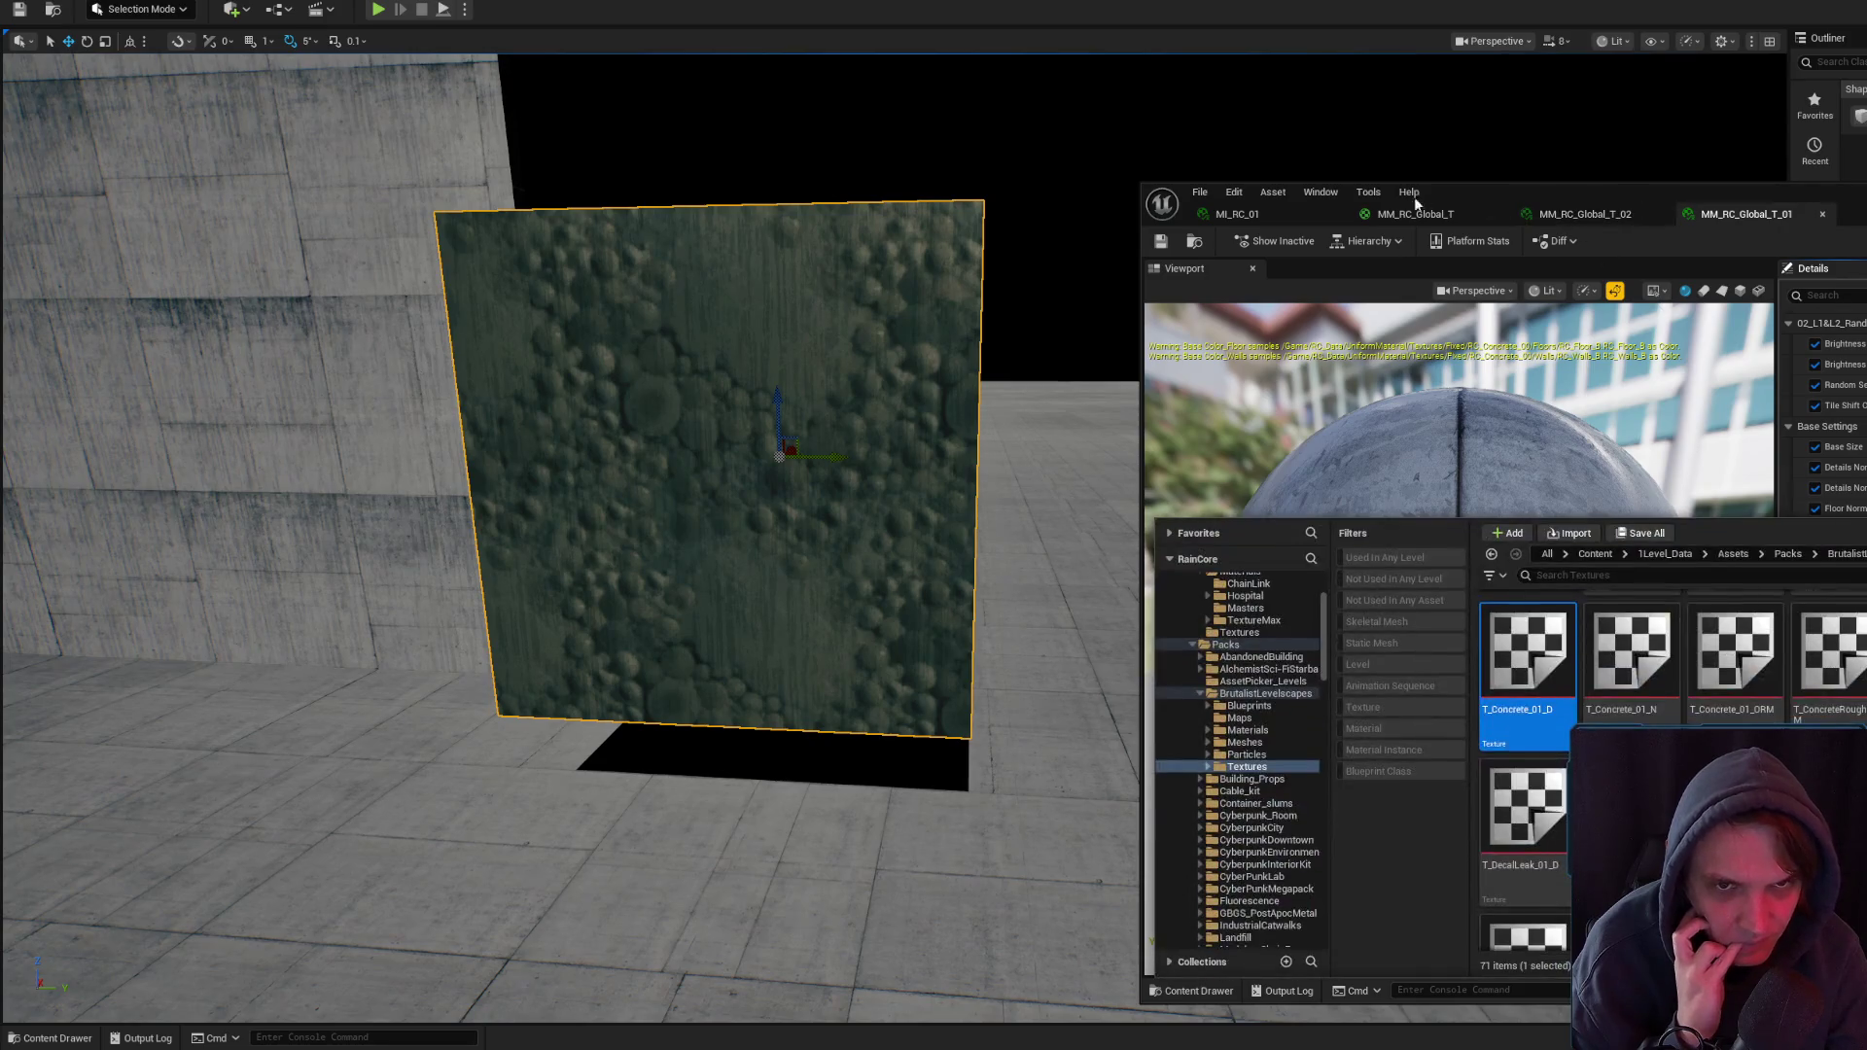
left_click(1425, 213)
left_click(1321, 214)
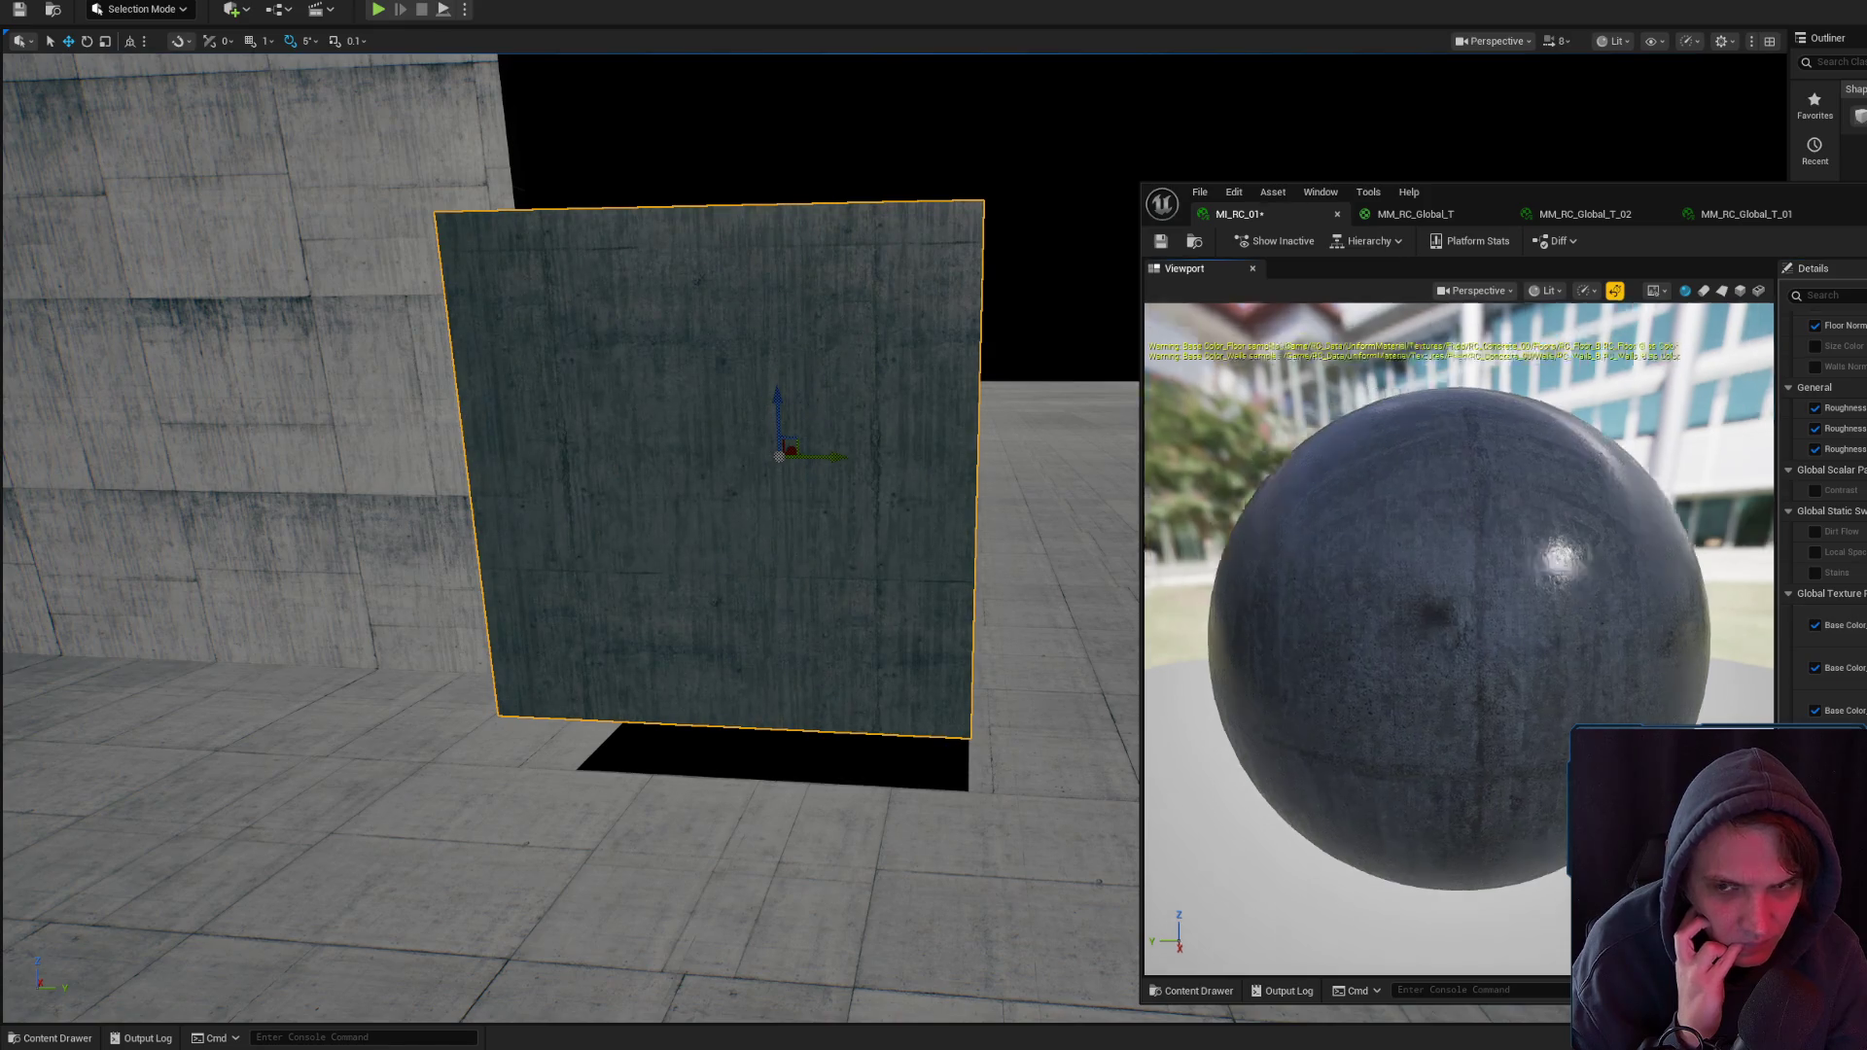
- Set MI_RC_01 to the RC_Concrete_00 floor and wall textures, checking the Walls folder, and save
scroll(571, 538, "up", 1)
scroll(571, 538, "down", 2)
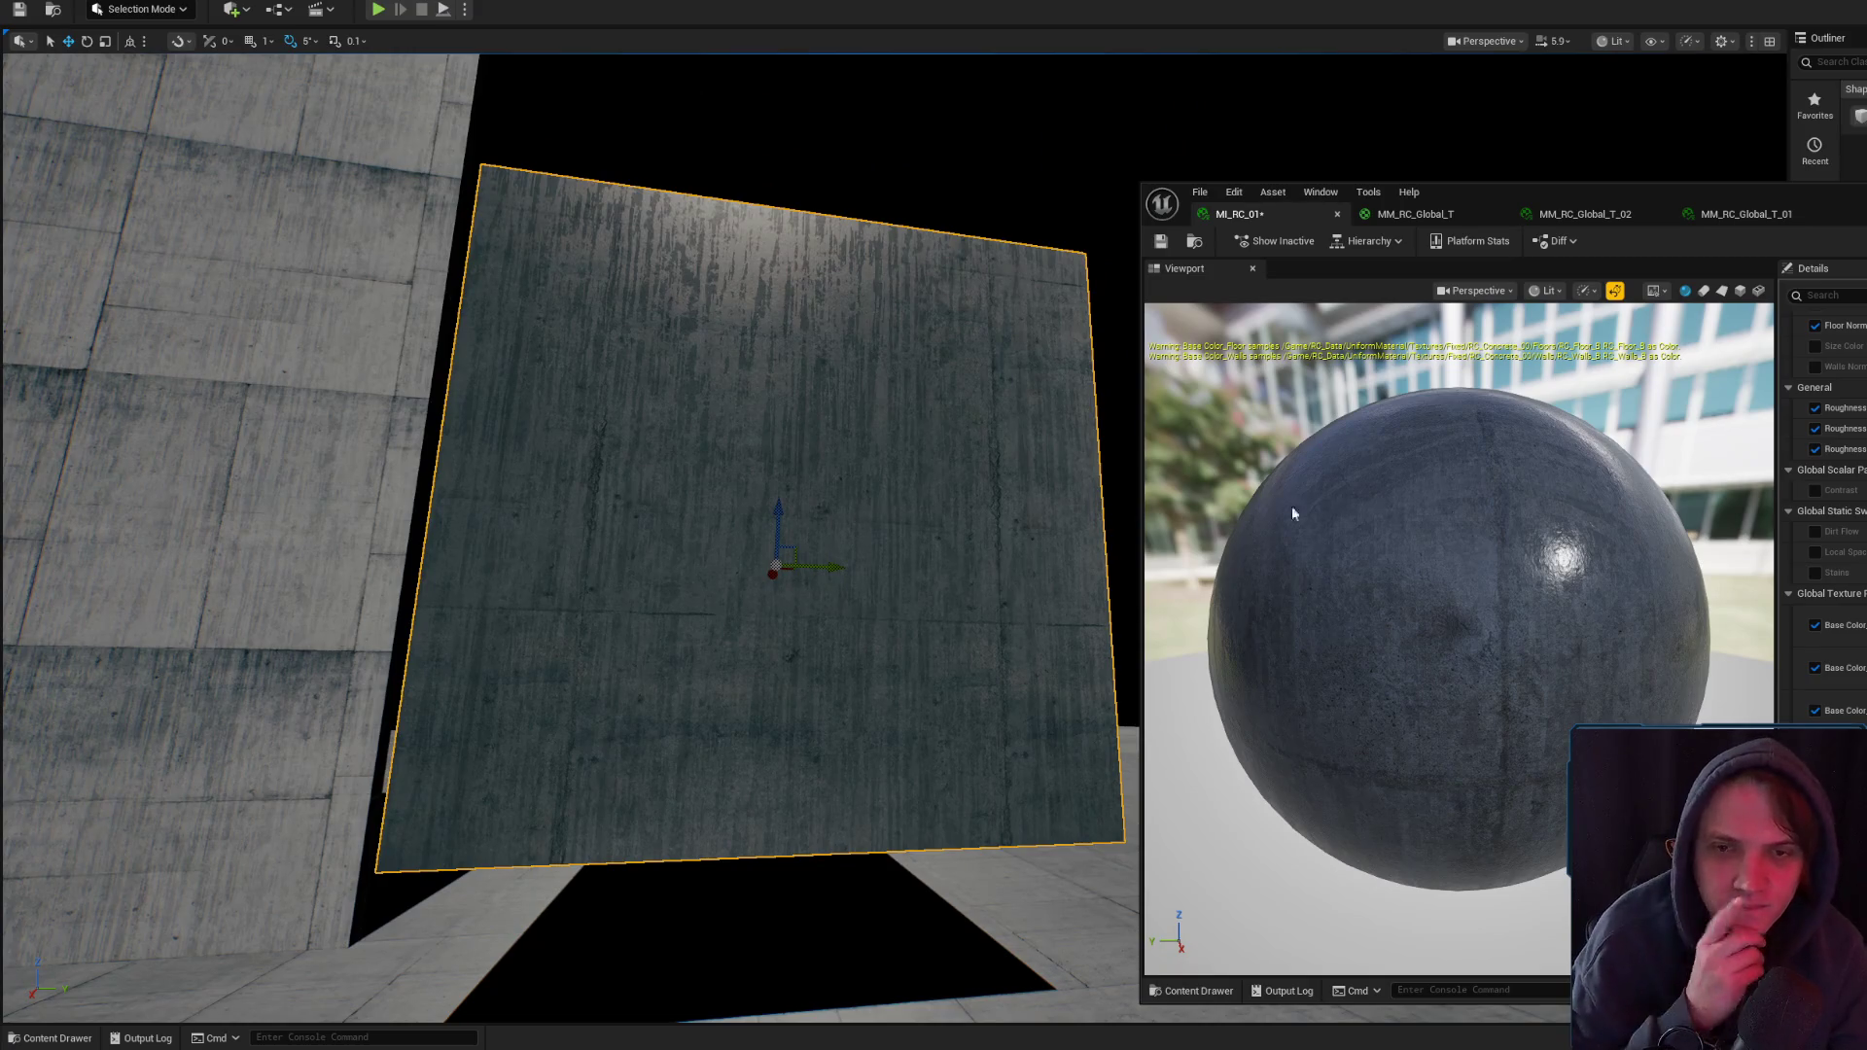
scroll(1824, 515, "down", 3)
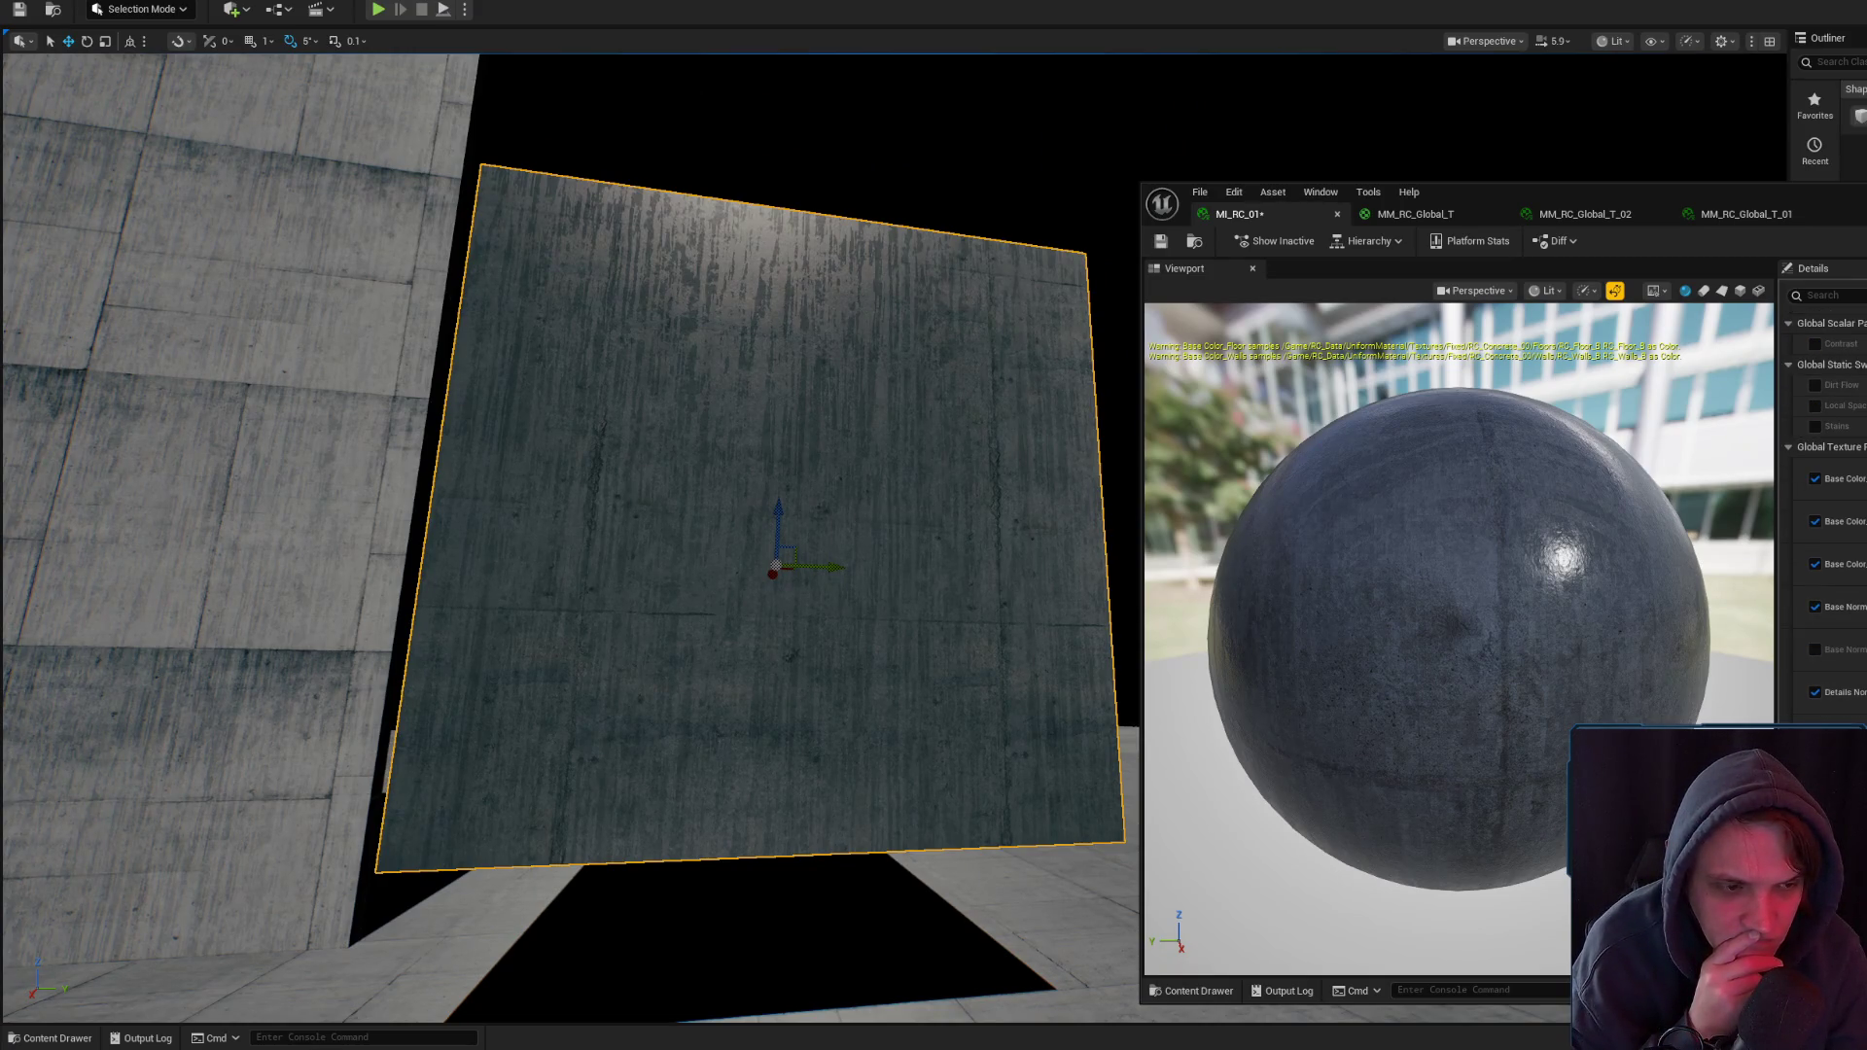
scroll(881, 433, "up", 4)
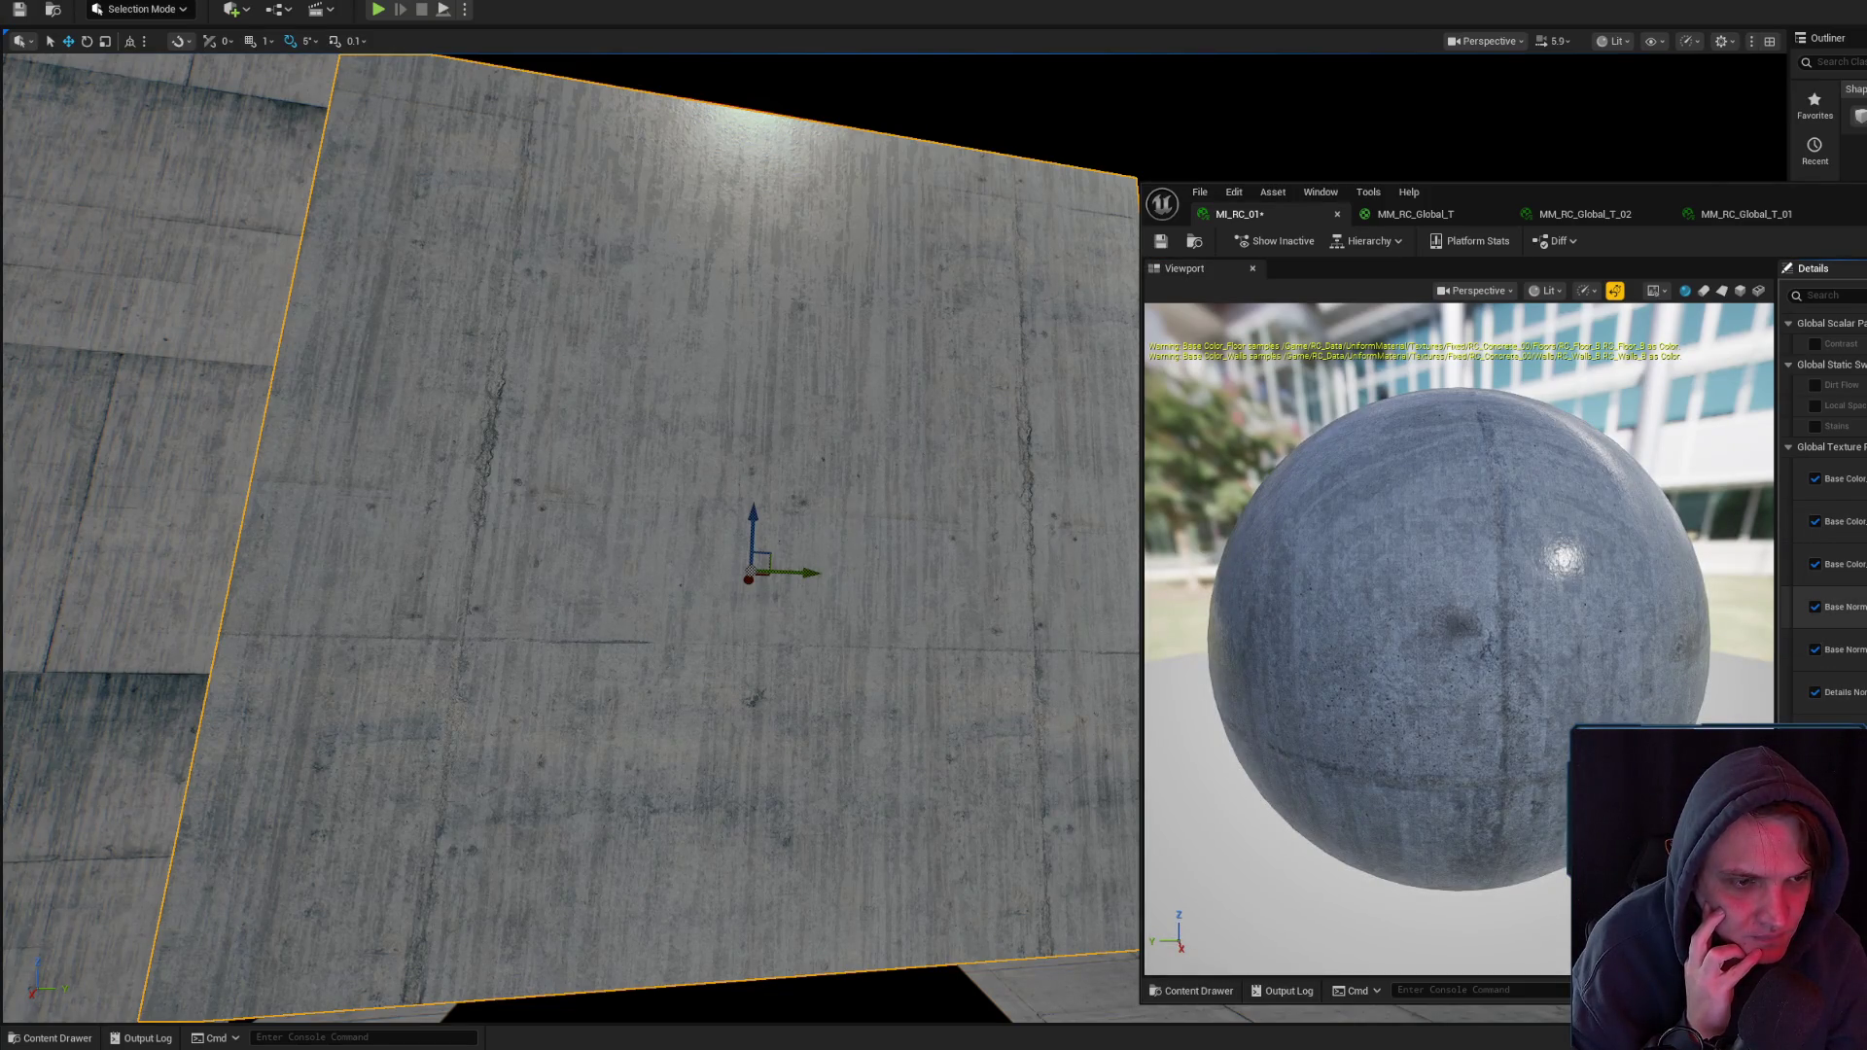
key("ctrl+space")
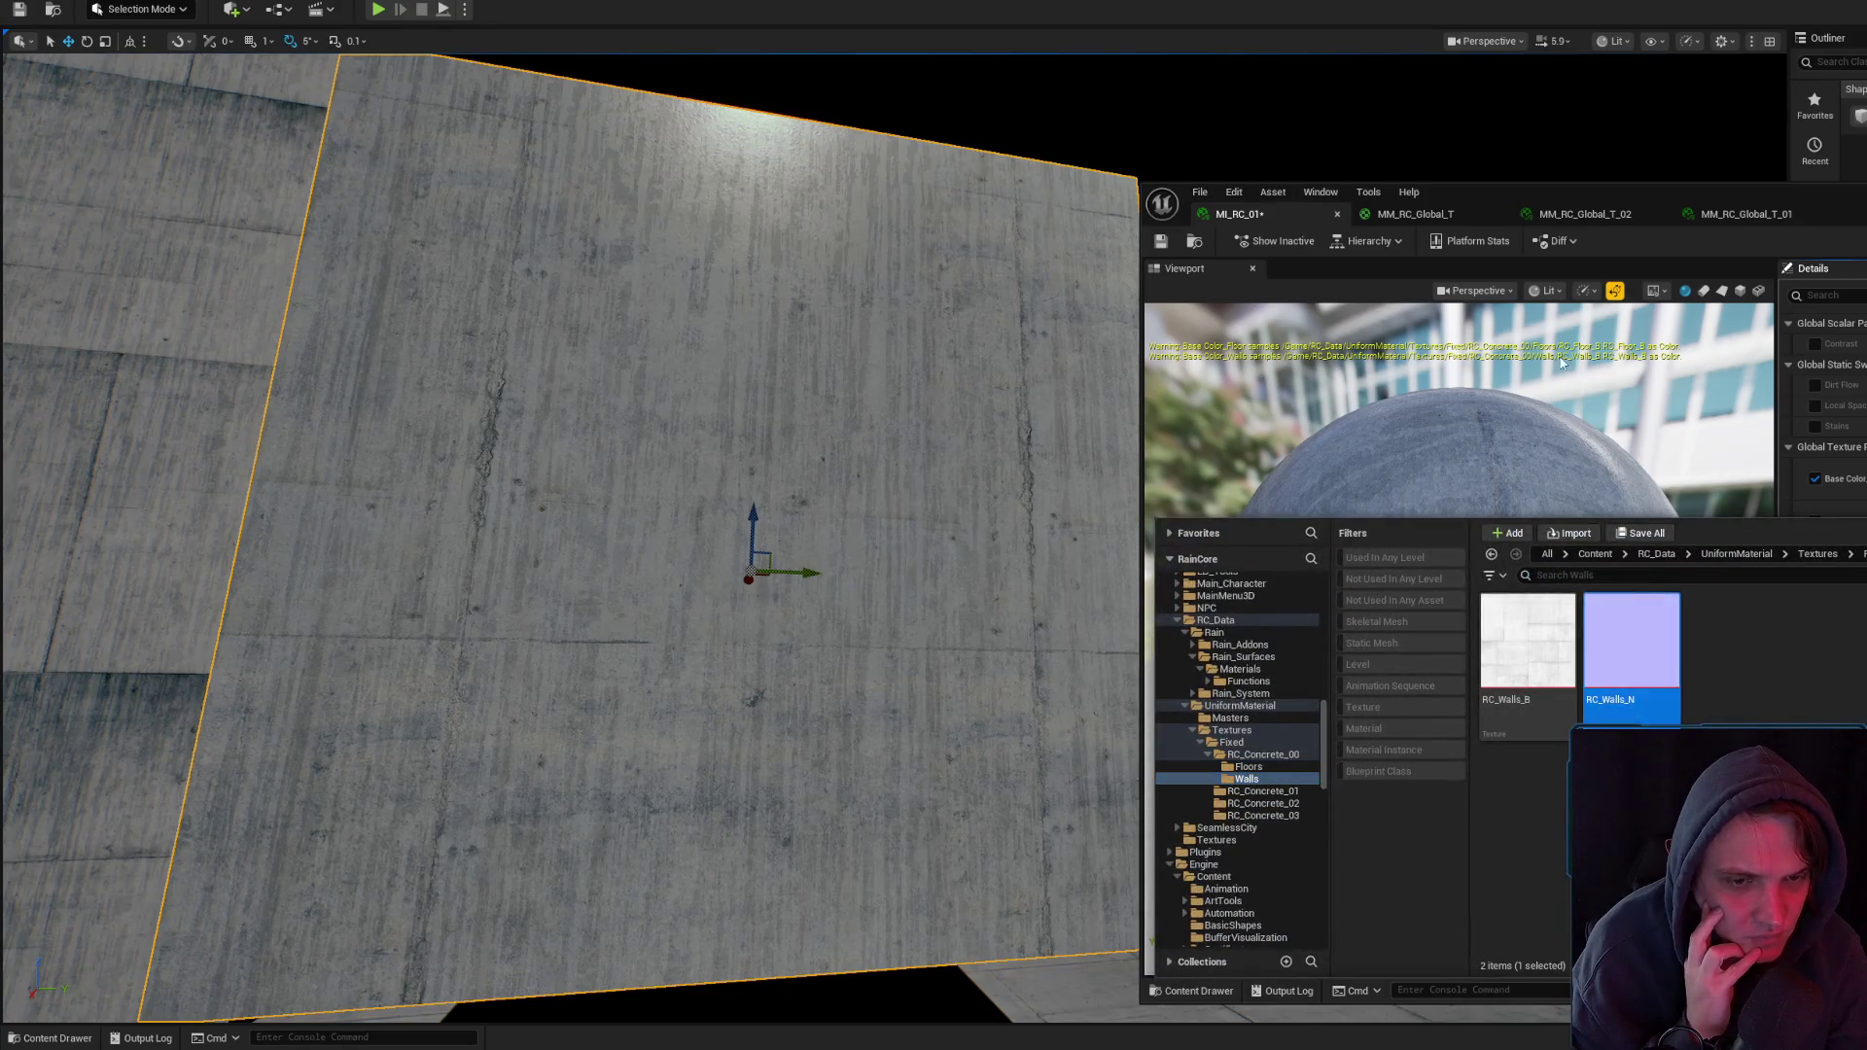
left_click(1563, 363)
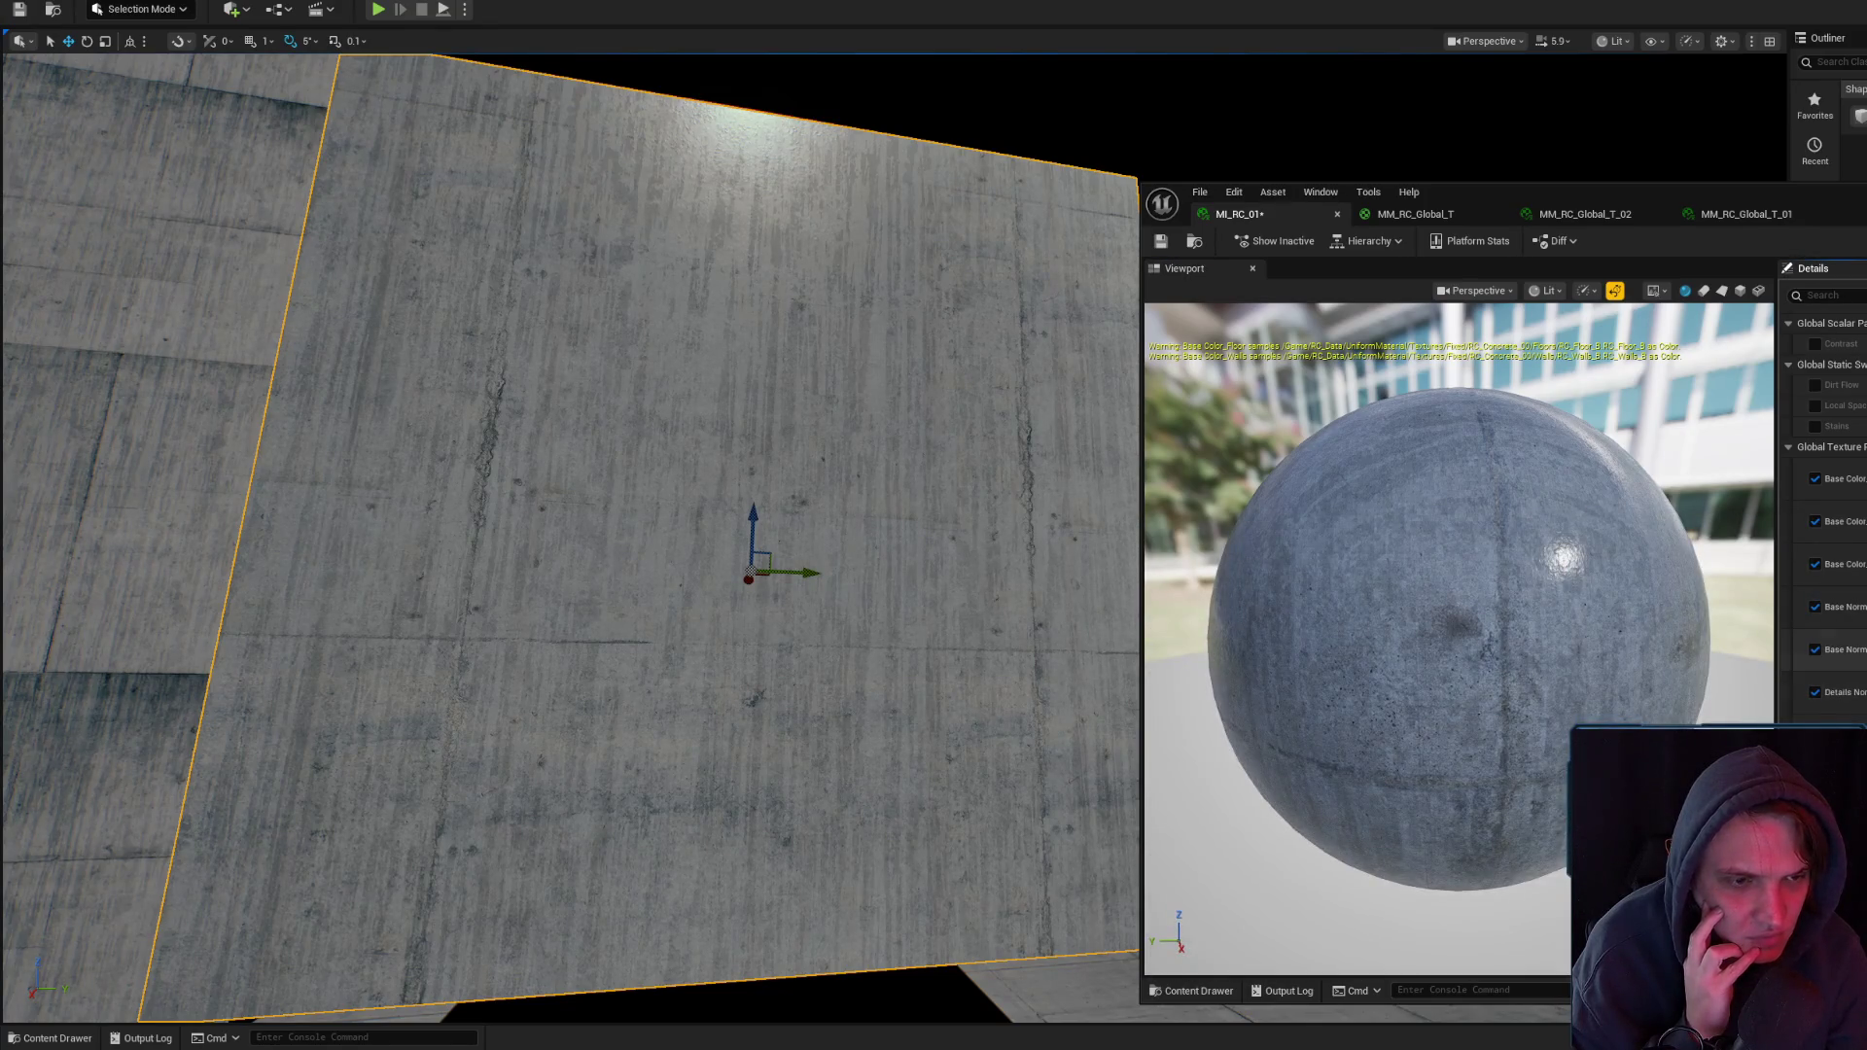
scroll(941, 465, "up", 10)
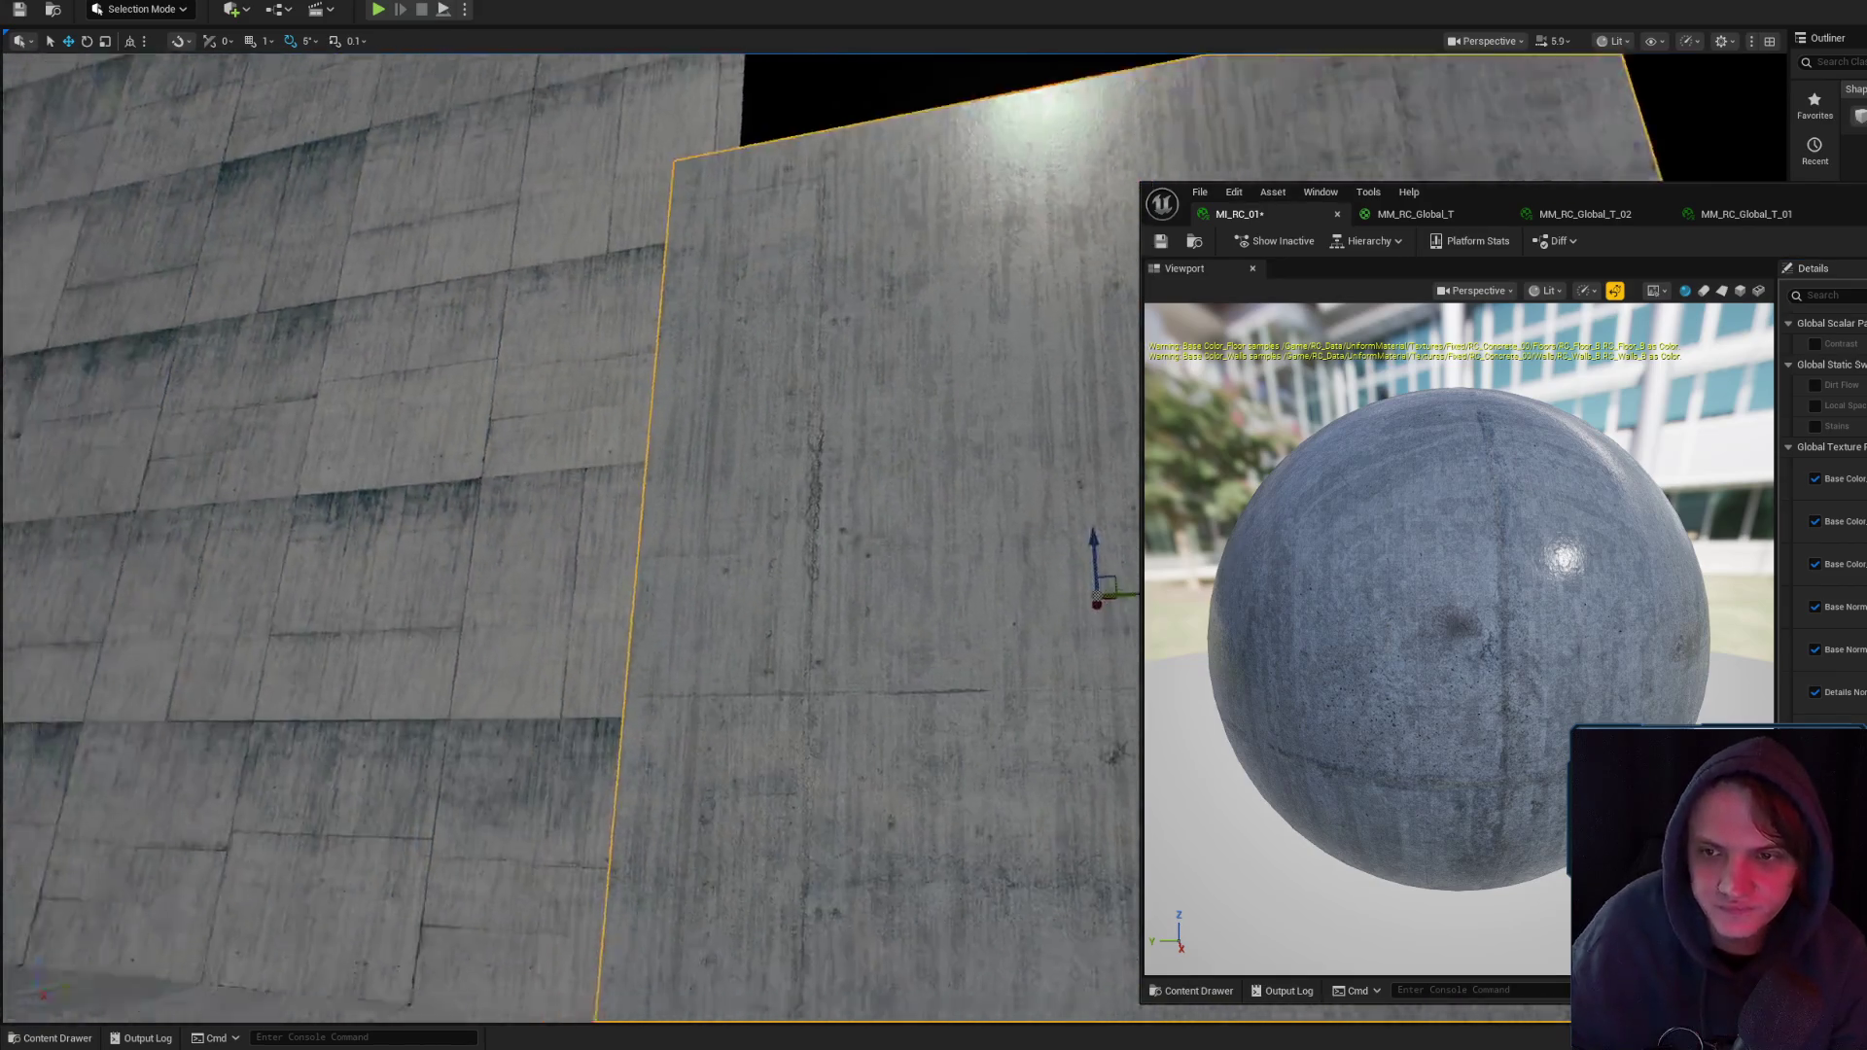
left_click_drag(934, 526, 783, 575)
left_click(1161, 241)
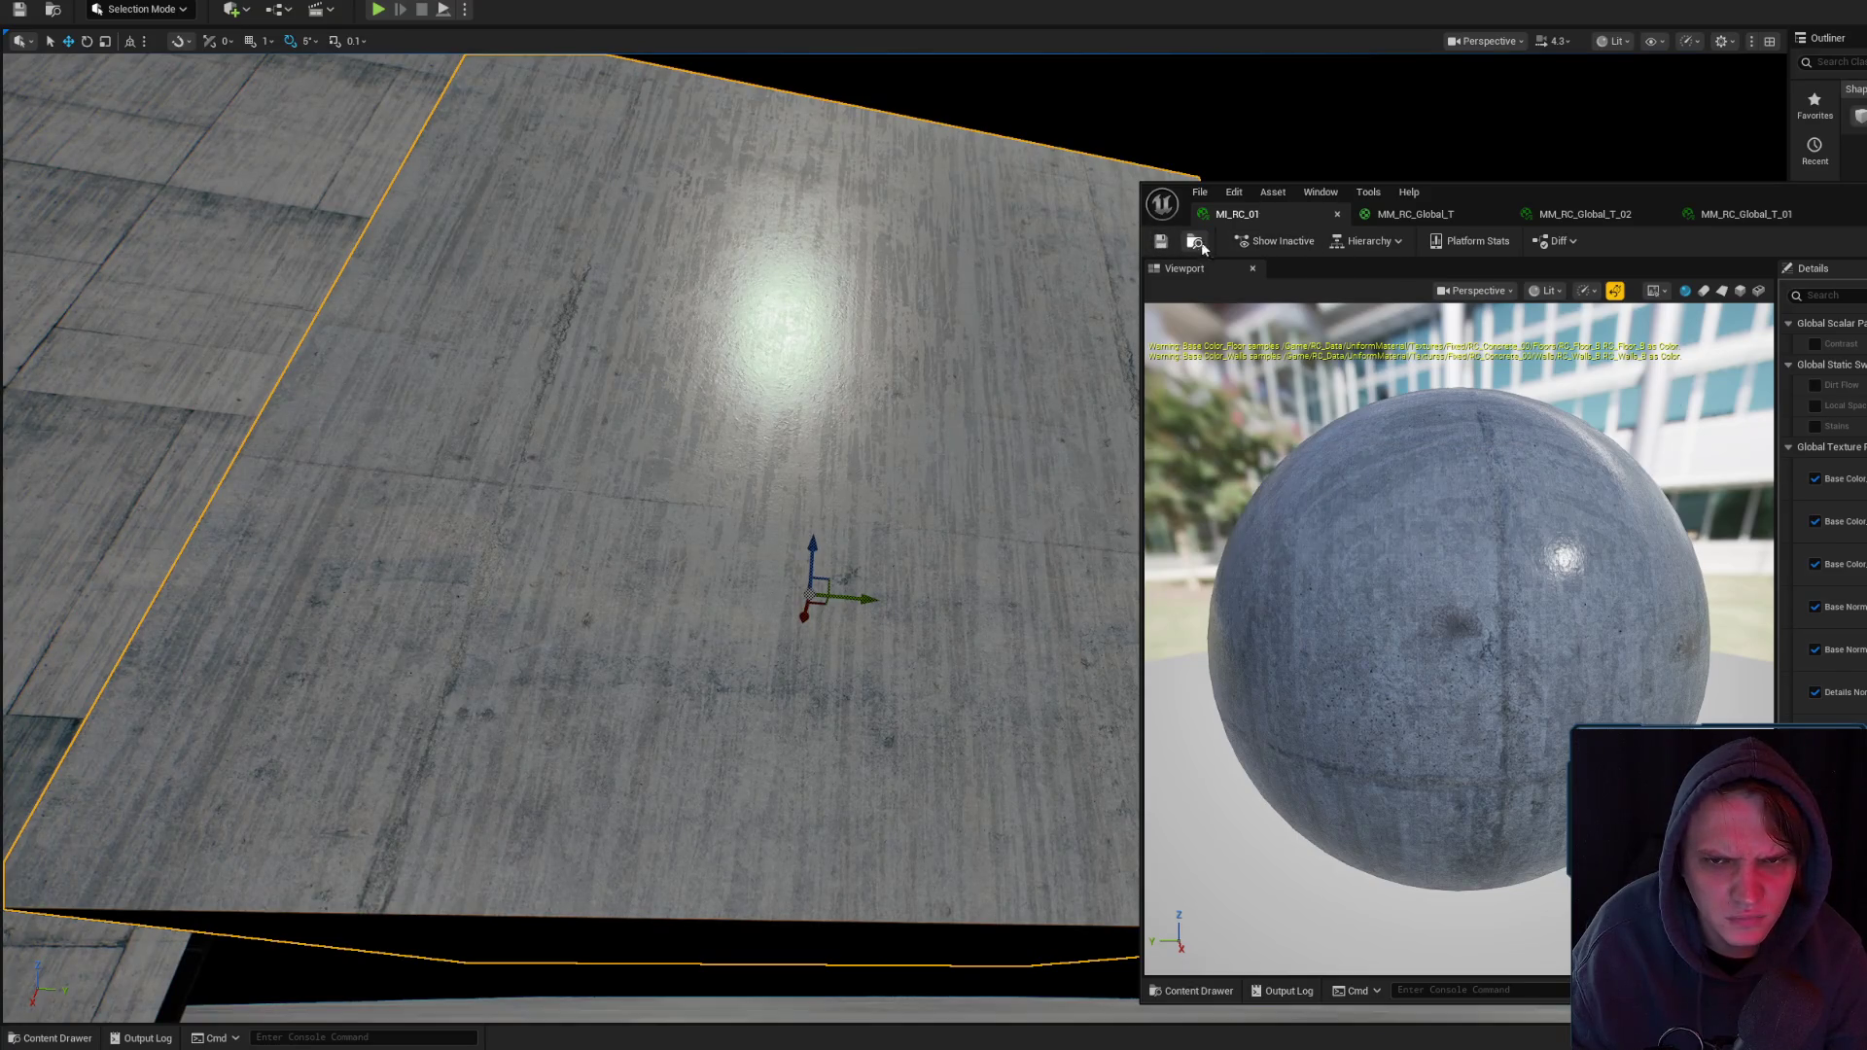
- Rotate the concrete cube with the rotate gizmo in 10-degree steps until it stands as a wall
left_click(1194, 241)
left_click(925, 412)
mouse_move(925, 412)
left_mouse_down()
mouse_move(885, 525)
mouse_move(908, 419)
left_mouse_up()
mouse_move(720, 528)
left_mouse_down()
mouse_move(720, 680)
mouse_move(716, 596)
left_mouse_up()
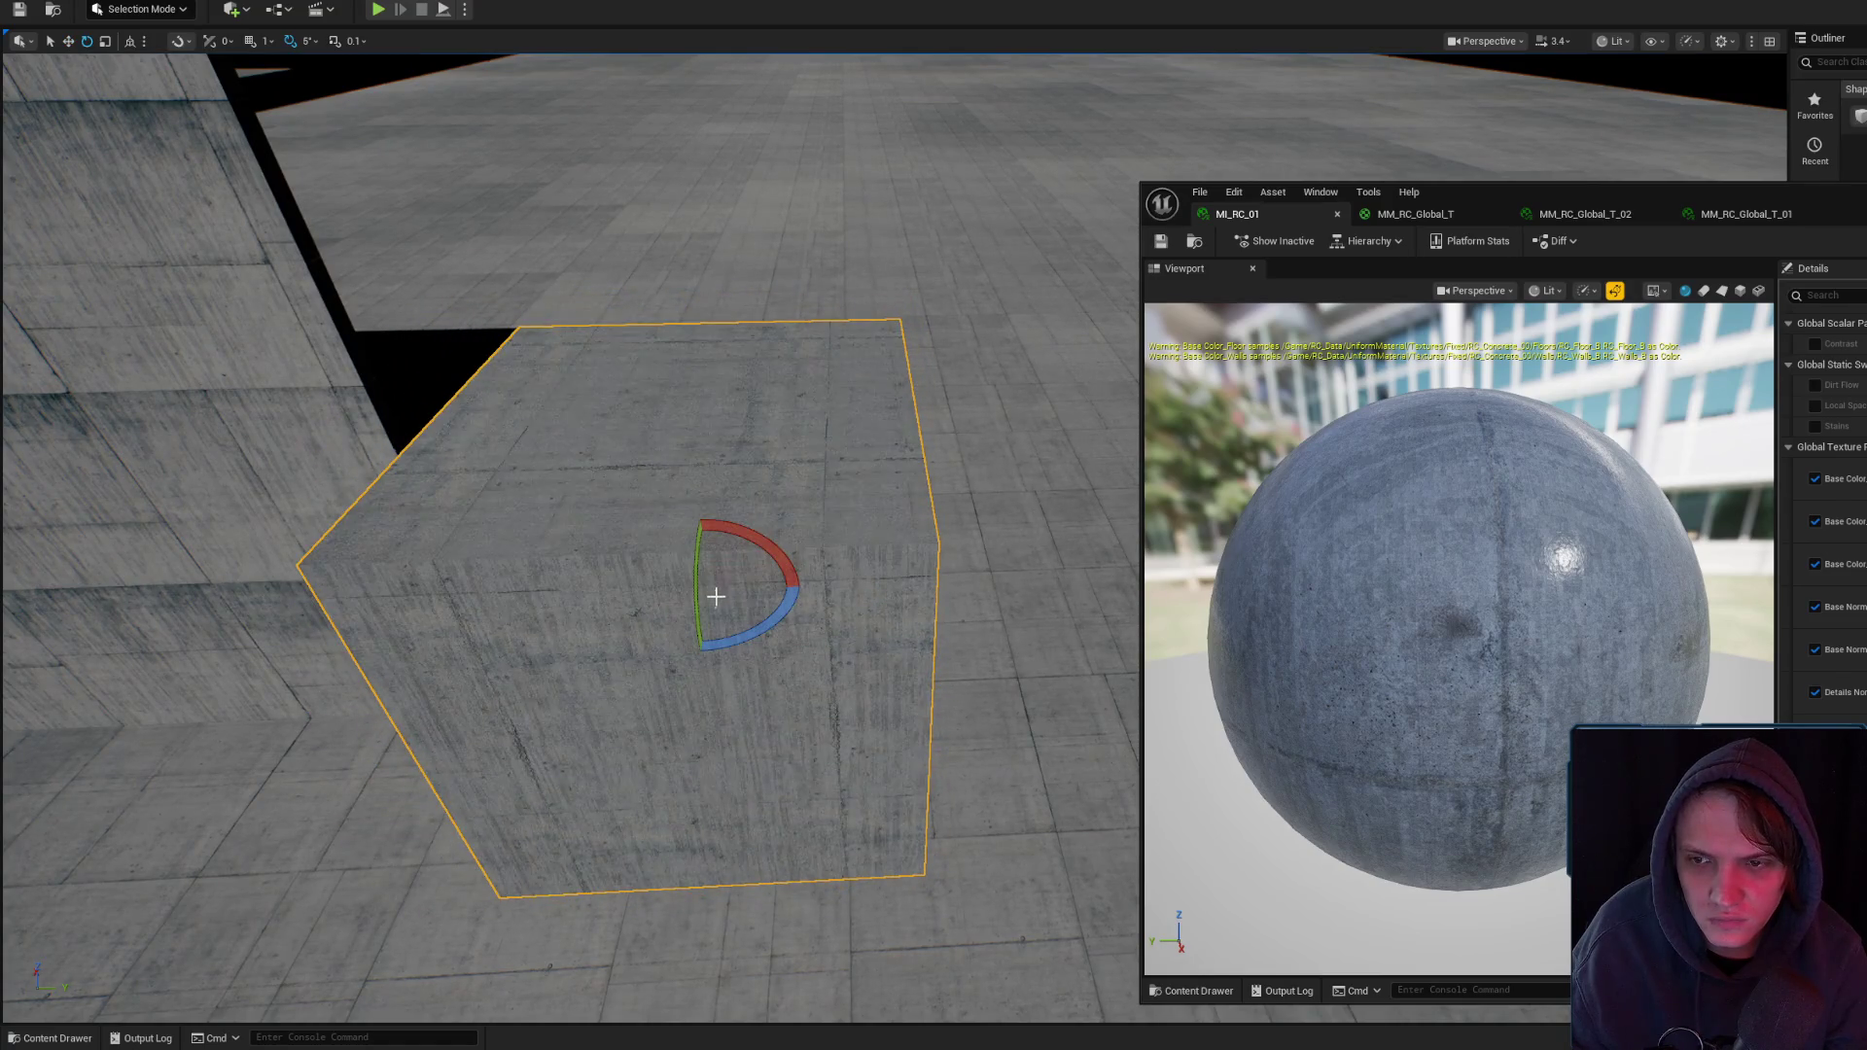
left_click_drag(948, 308, 836, 331)
mouse_move(769, 440)
left_mouse_down()
mouse_move(720, 449)
mouse_move(638, 558)
mouse_move(774, 565)
mouse_move(917, 522)
left_mouse_up()
left_click_drag(861, 640, 817, 638)
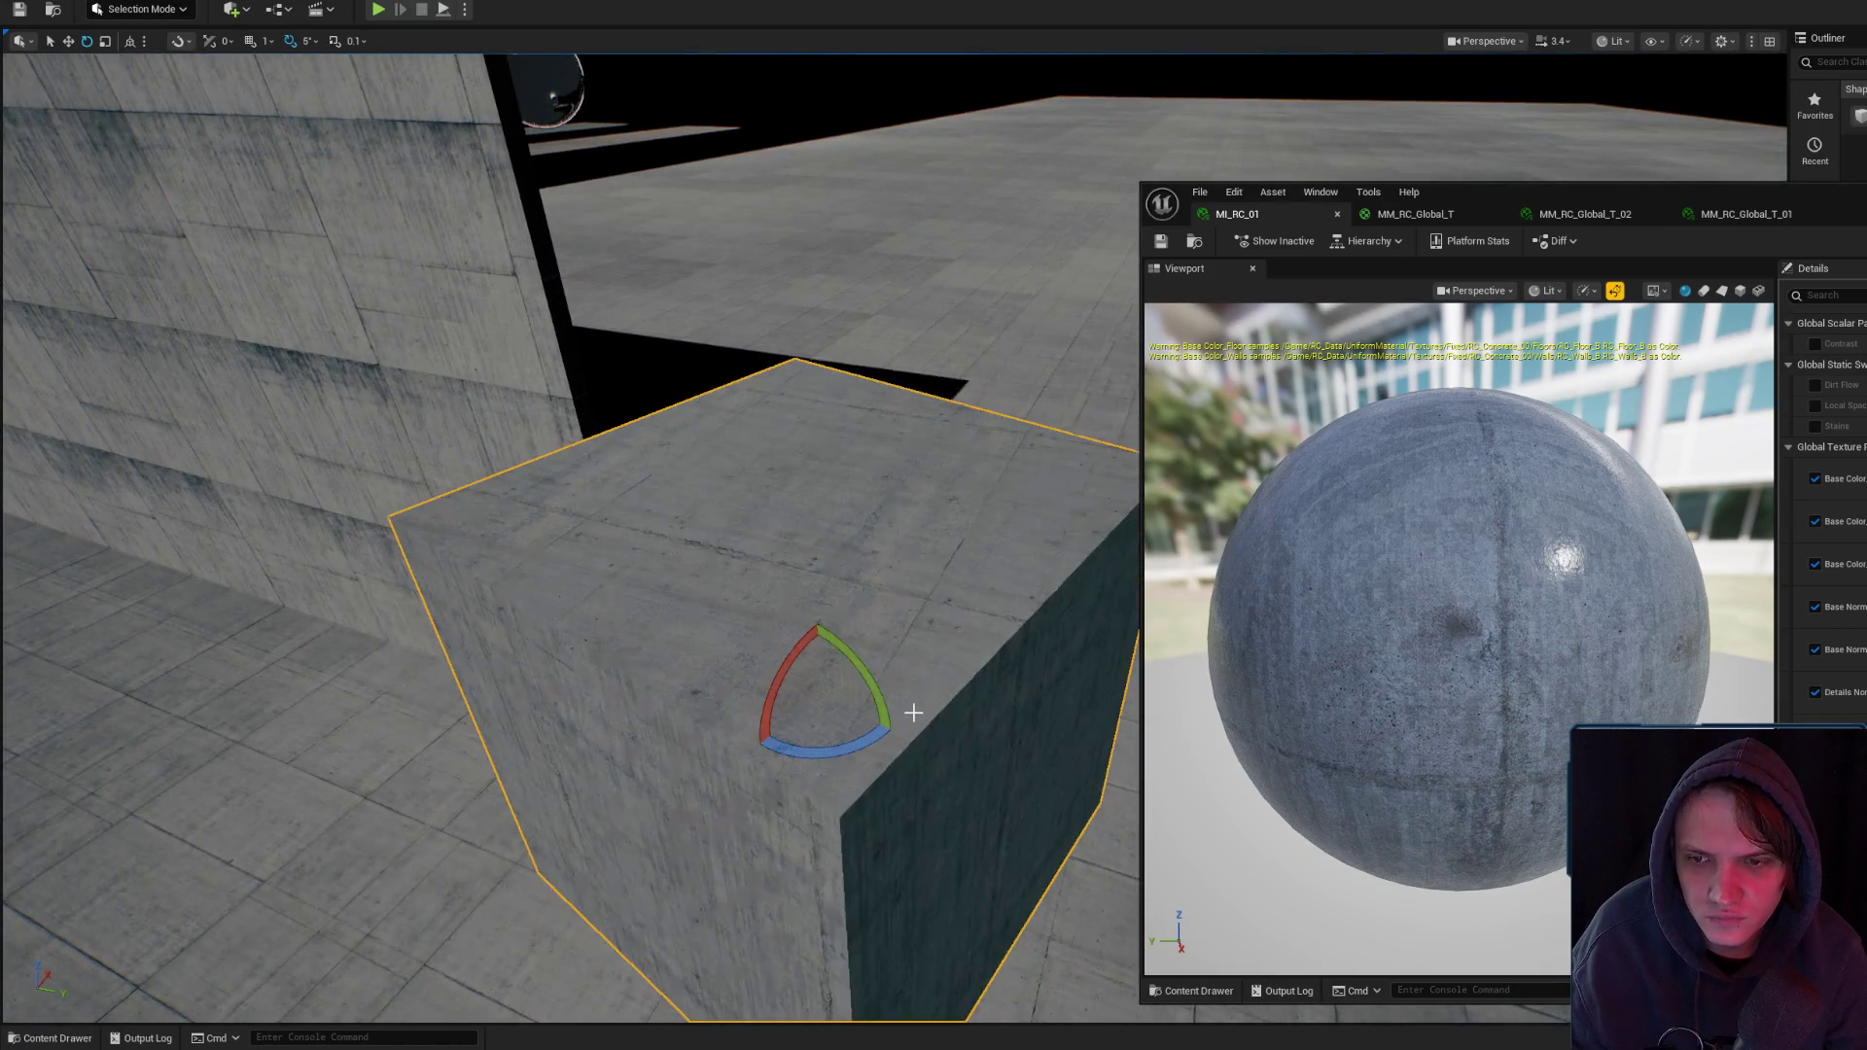
left_click_drag(906, 718, 954, 612)
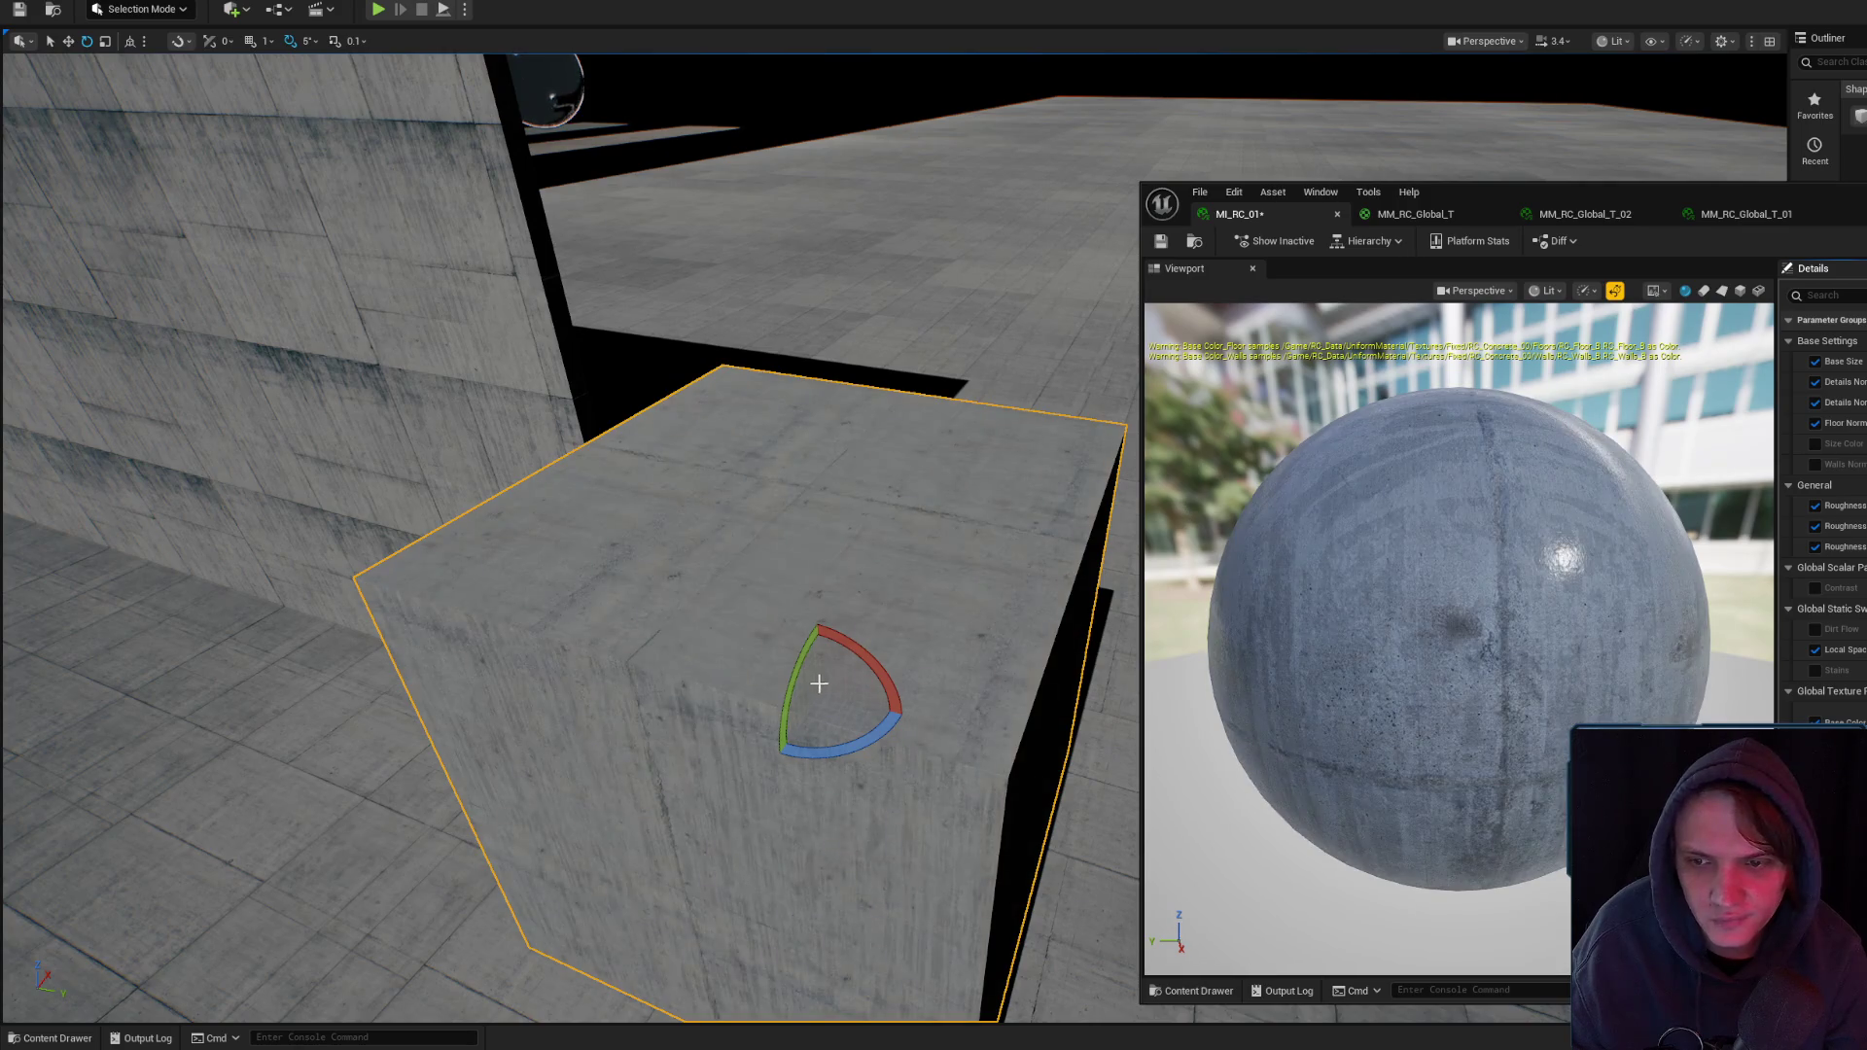
mouse_move(866, 547)
left_mouse_down()
mouse_move(817, 521)
mouse_move(854, 773)
mouse_move(887, 629)
mouse_move(883, 666)
mouse_move(859, 667)
mouse_move(904, 575)
mouse_move(976, 646)
mouse_move(945, 632)
left_mouse_up()
- Bring up the MM_RC_Global_T master graph in the material editor
scroll(1826, 535, "down", 3)
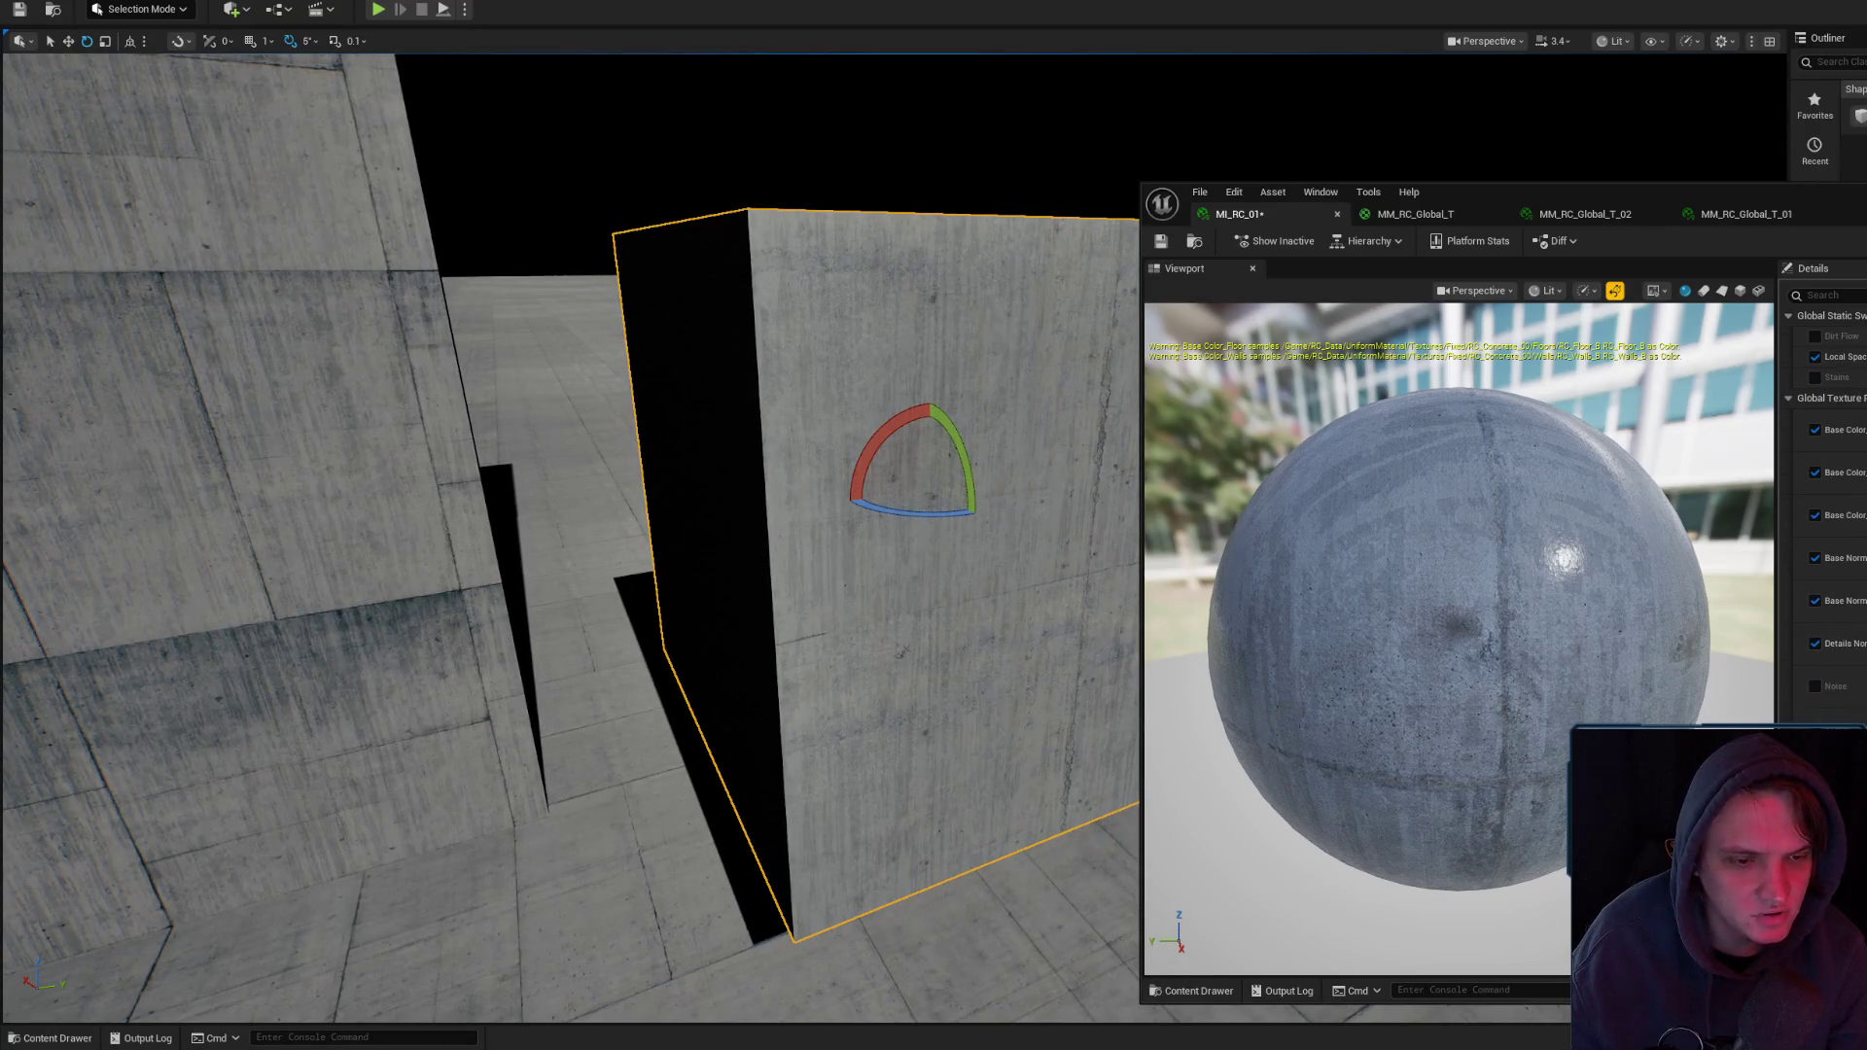
left_click(1415, 214)
scroll(1768, 595, "down", 5)
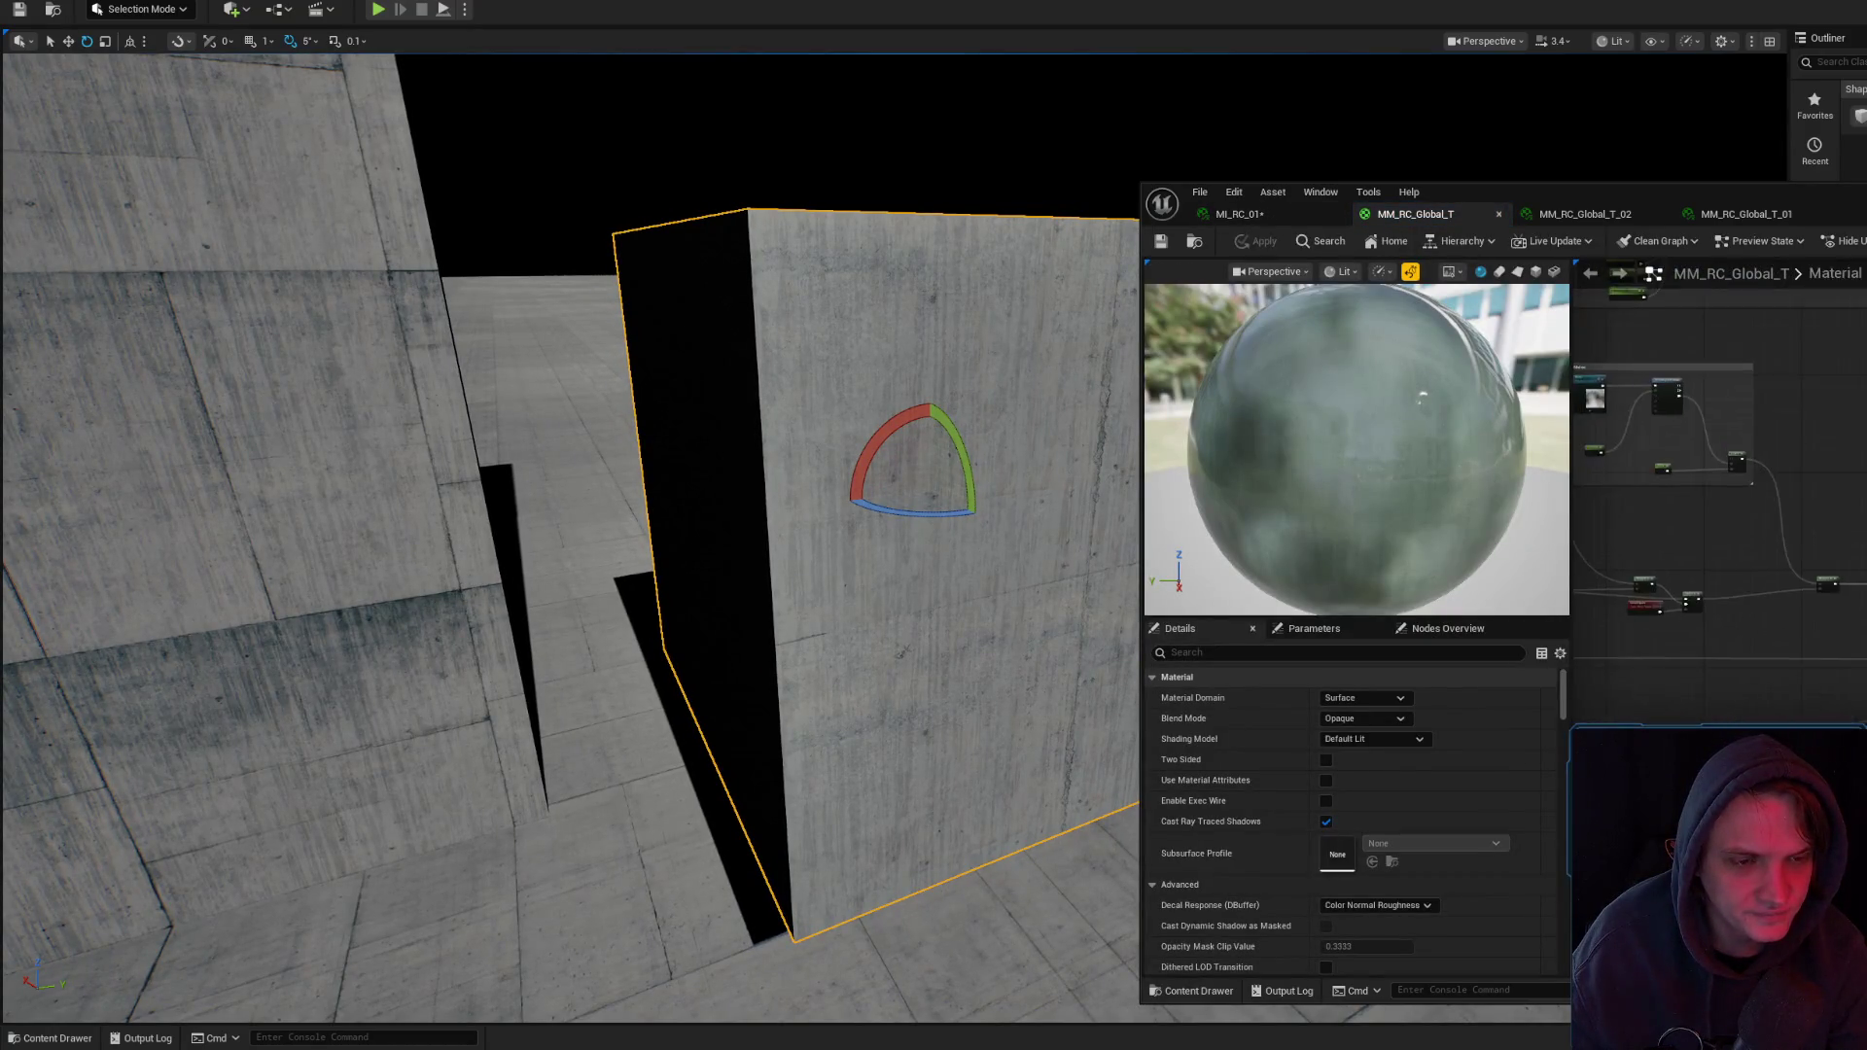
- Inspect the HeightLerp nodes in MM_RC_Global_T and fly in close to the concrete wall
mouse_move(1769, 595)
left_mouse_down()
mouse_move(1862, 578)
mouse_move(1817, 483)
left_mouse_up()
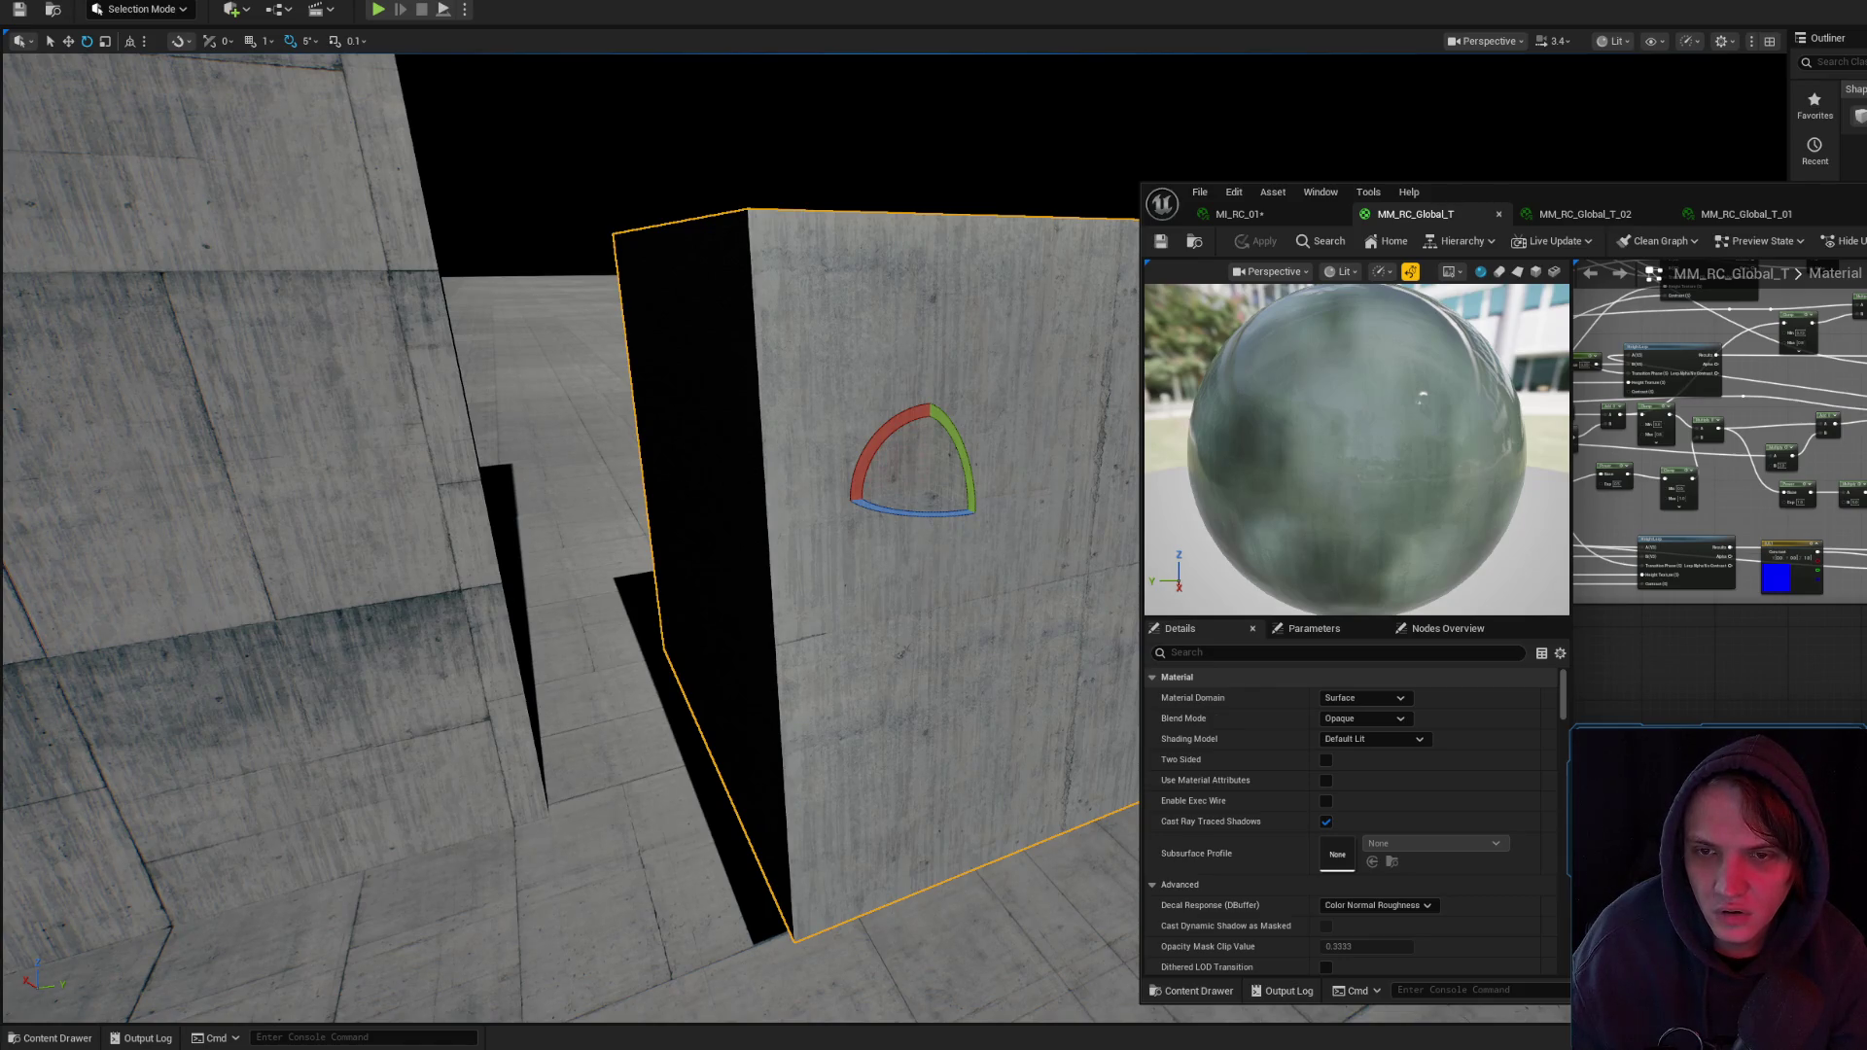
left_click_drag(1002, 403, 875, 419)
mouse_move(584, 535)
left_mouse_down()
mouse_move(719, 516)
mouse_move(836, 437)
mouse_move(979, 397)
mouse_move(958, 399)
left_mouse_up()
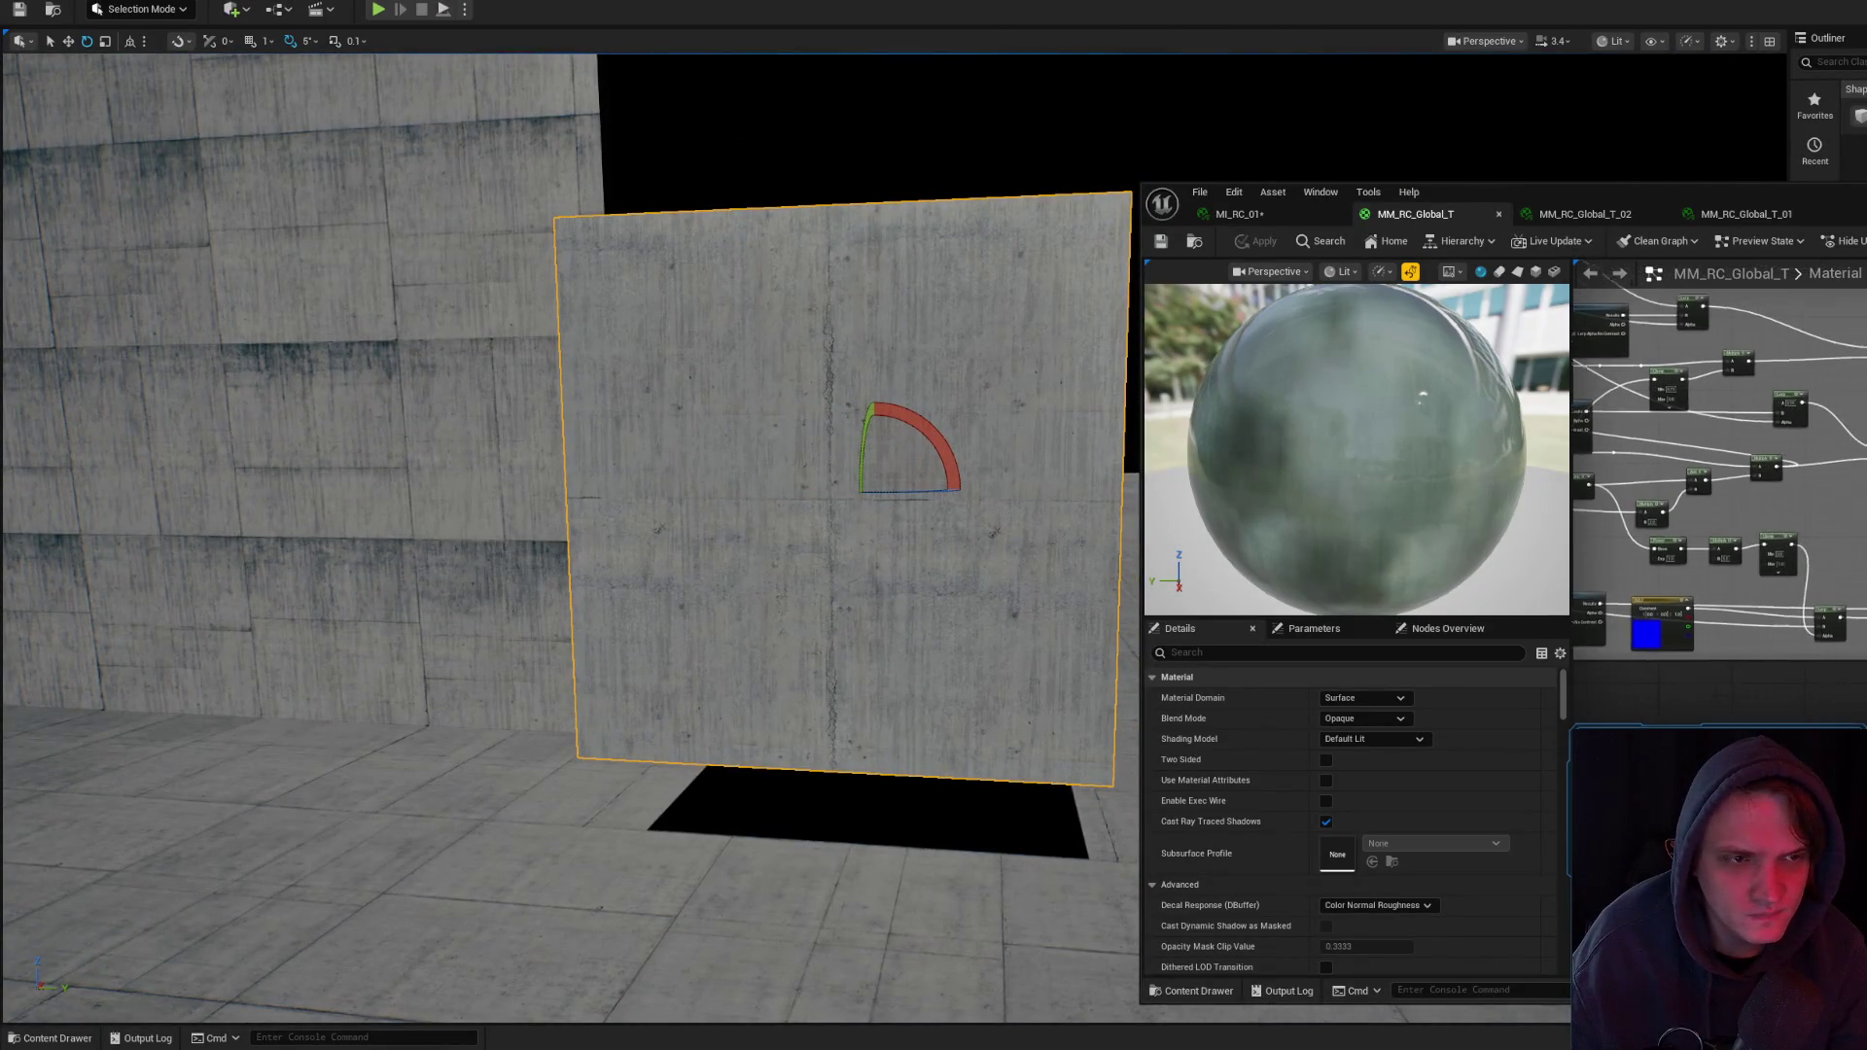
scroll(1719, 486, "up", 5)
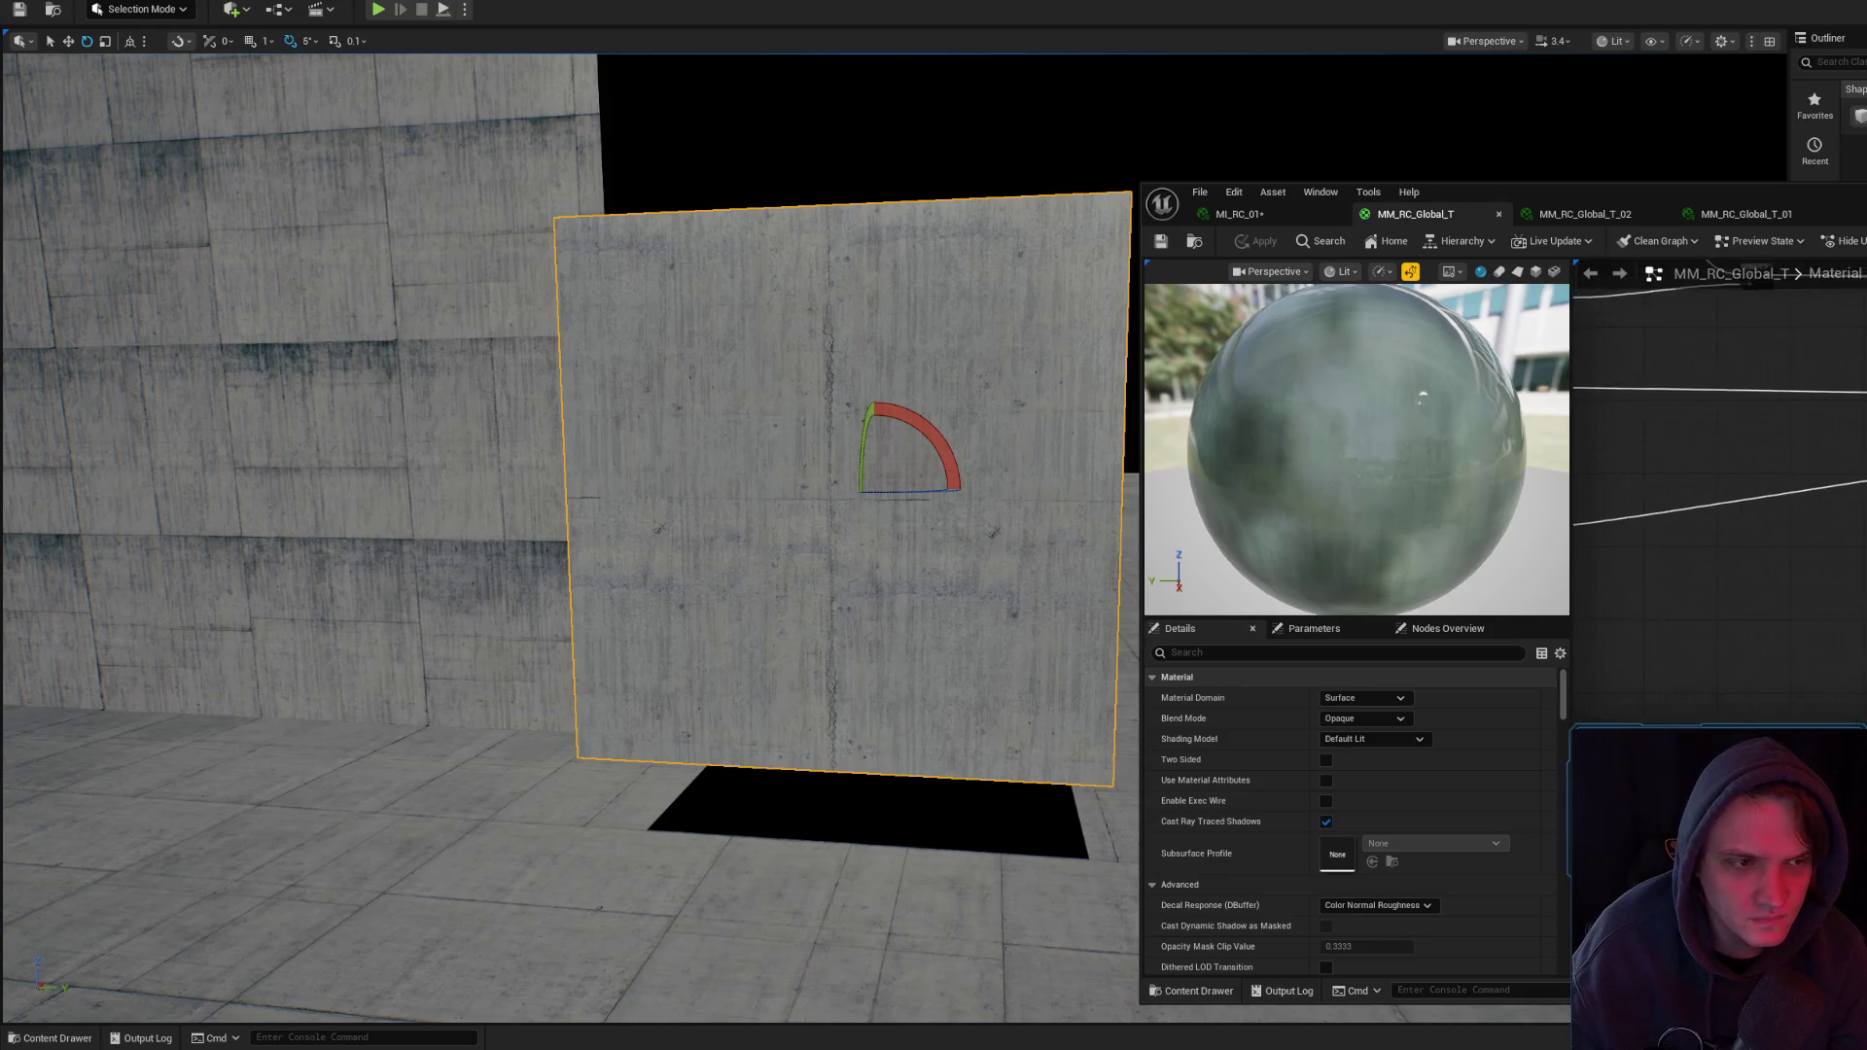
scroll(1719, 473, "down", 5)
scroll(1719, 475, "down", 1)
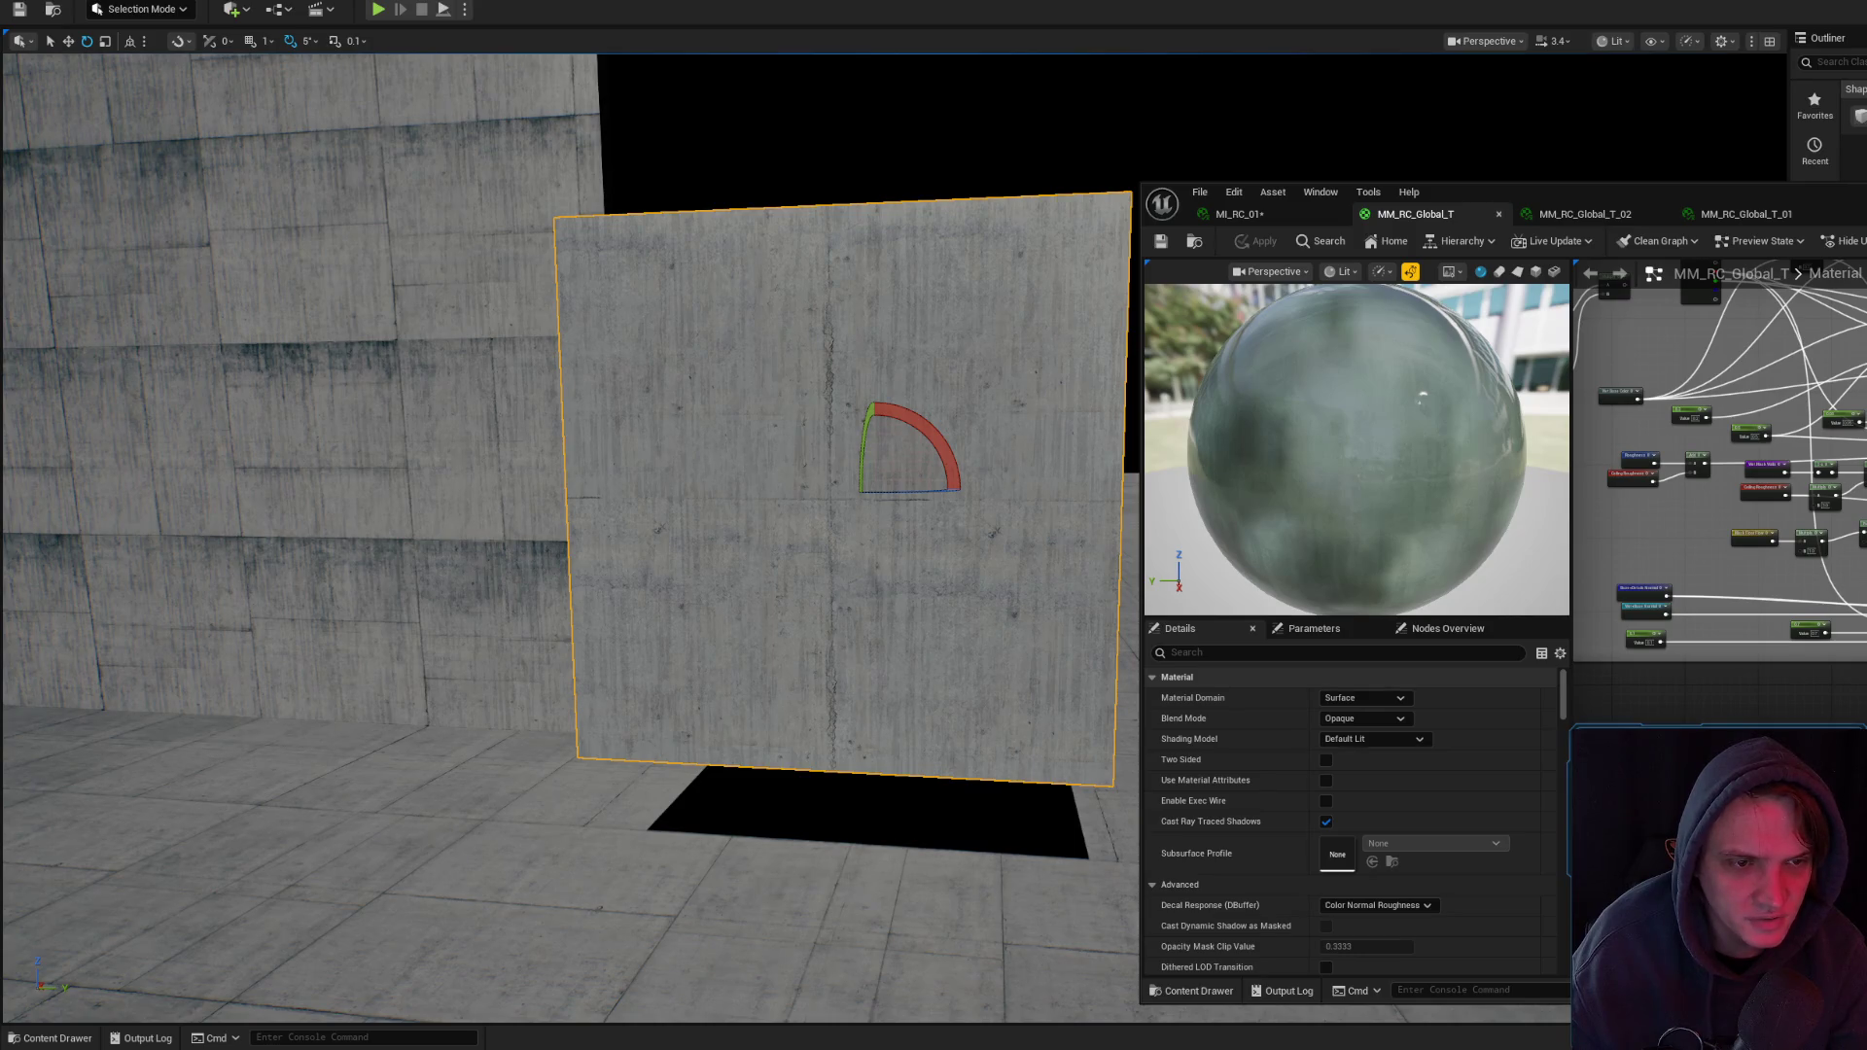
scroll(1720, 486, "up", 3)
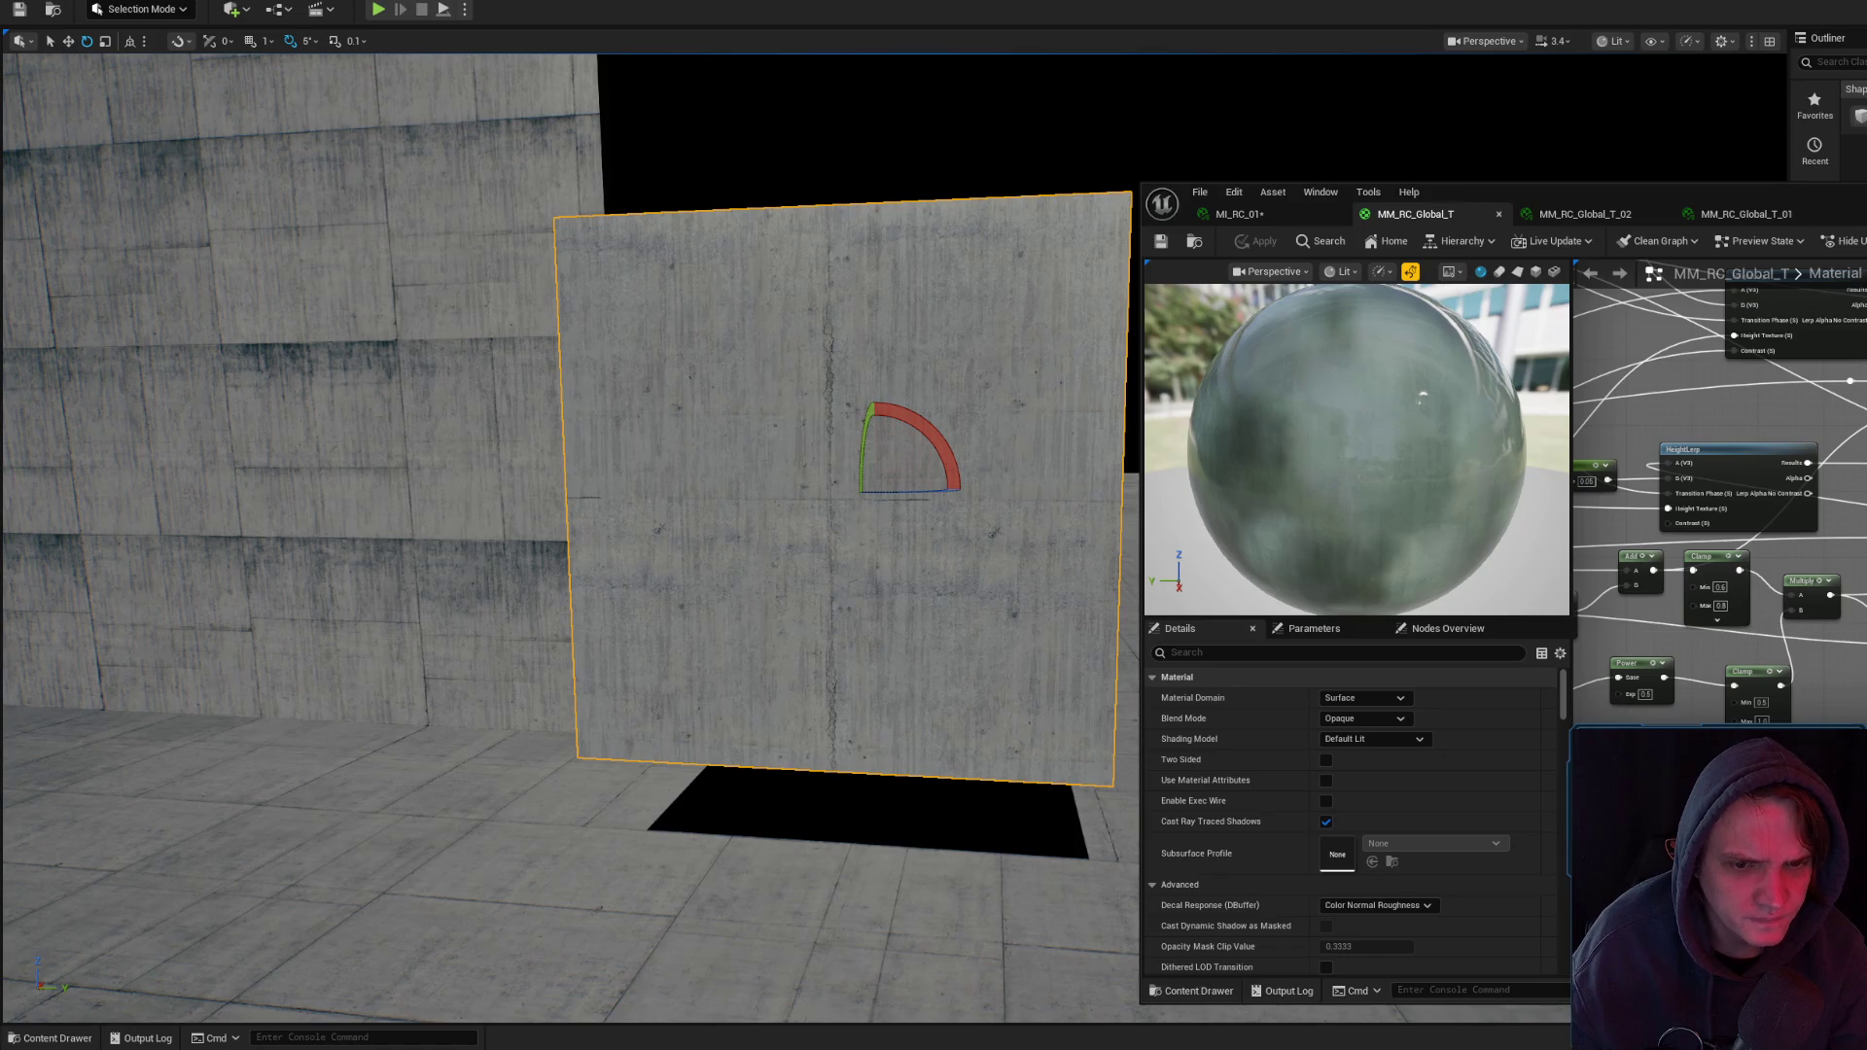
- Review the colour and roughness parameters, then turn the wall slab about Z to about -75
left_click_drag(1732, 467, 1850, 553)
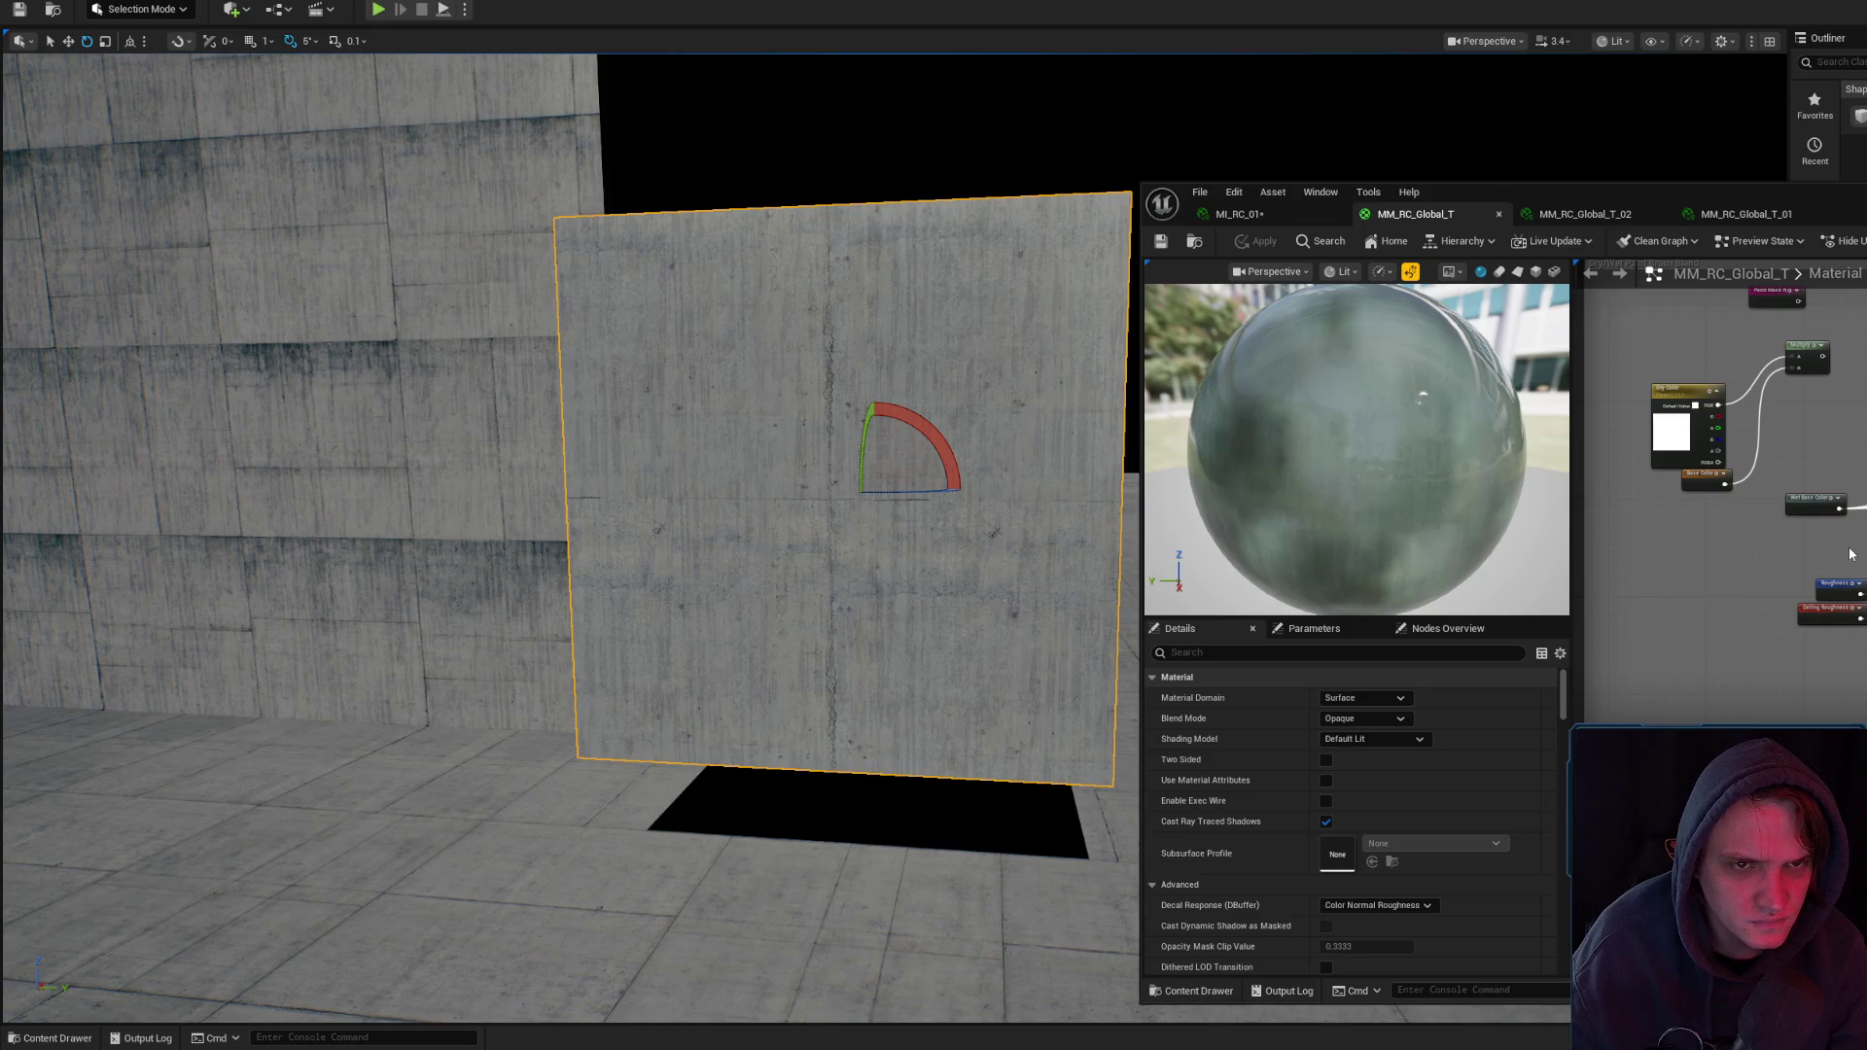
scroll(1757, 556, "down", 2)
scroll(1756, 555, "up", 4)
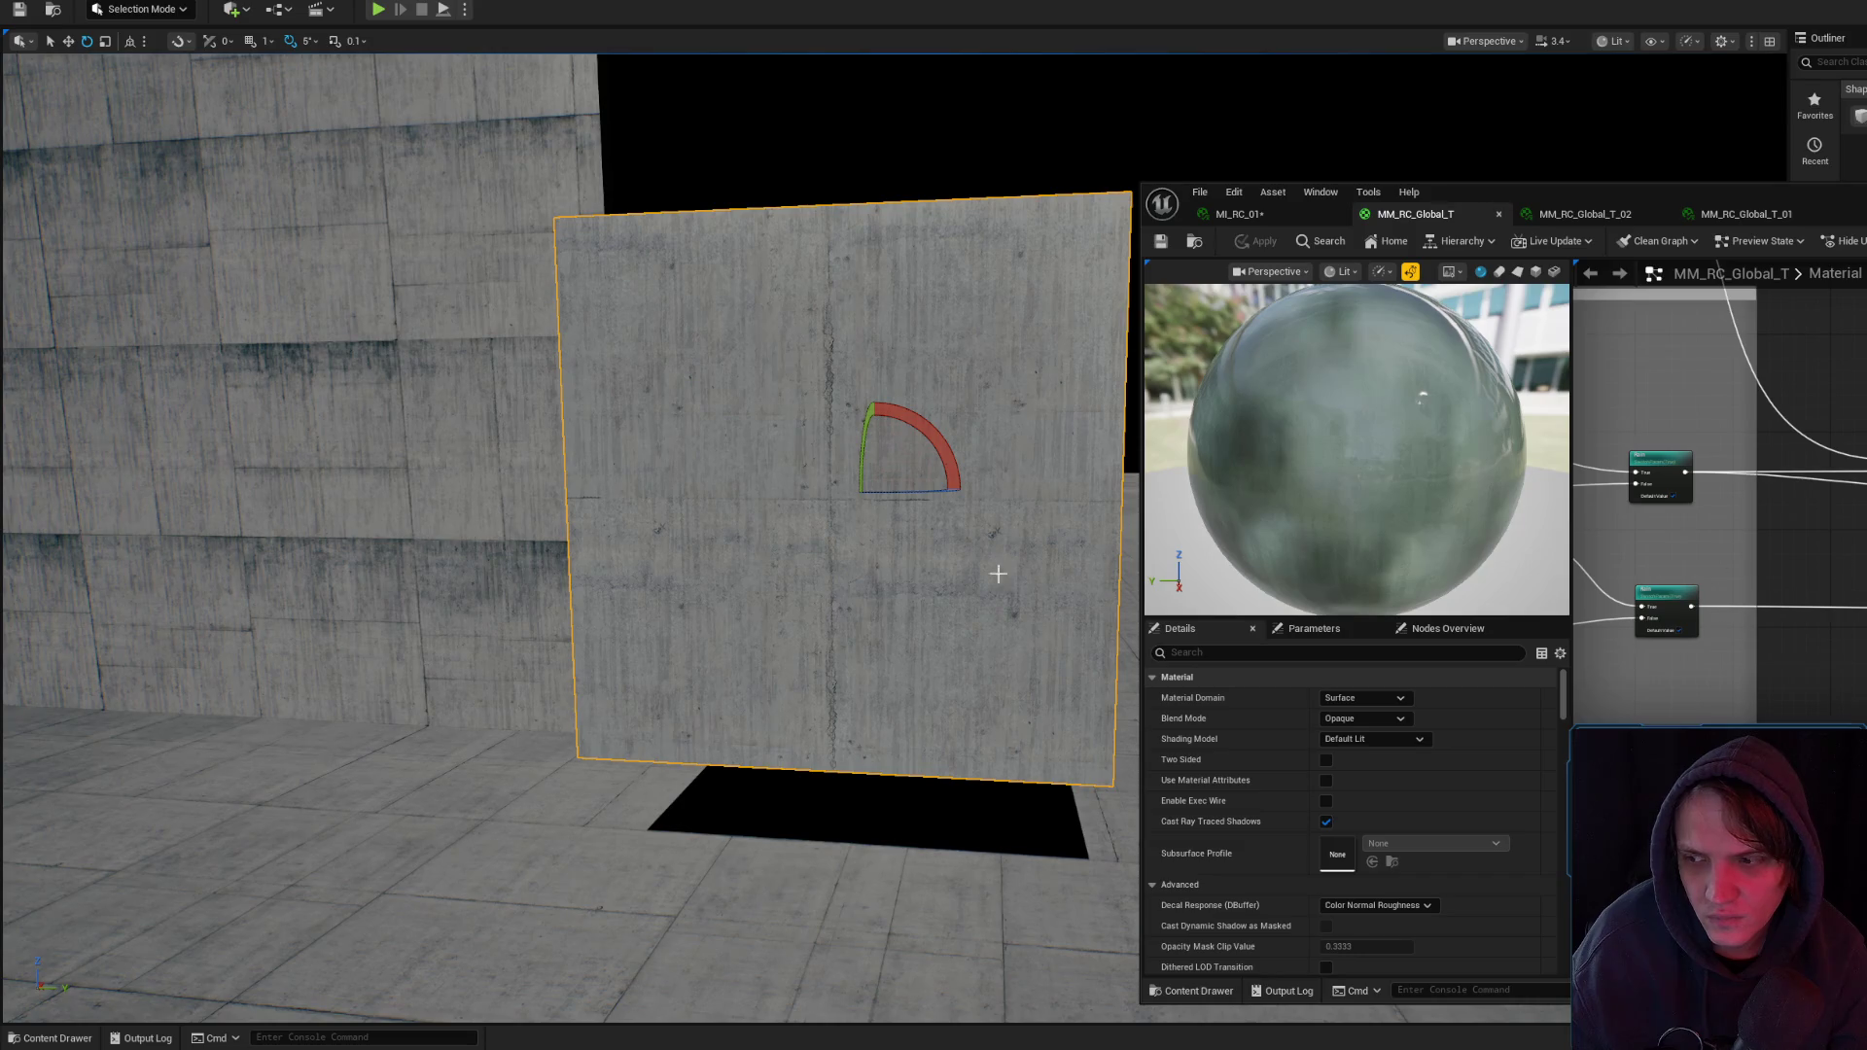
left_click_drag(898, 562, 898, 561)
mouse_move(690, 729)
left_mouse_down()
mouse_move(471, 755)
mouse_move(488, 820)
mouse_move(534, 840)
mouse_move(604, 830)
mouse_move(700, 750)
mouse_move(697, 680)
mouse_move(625, 650)
mouse_move(480, 750)
left_mouse_up()
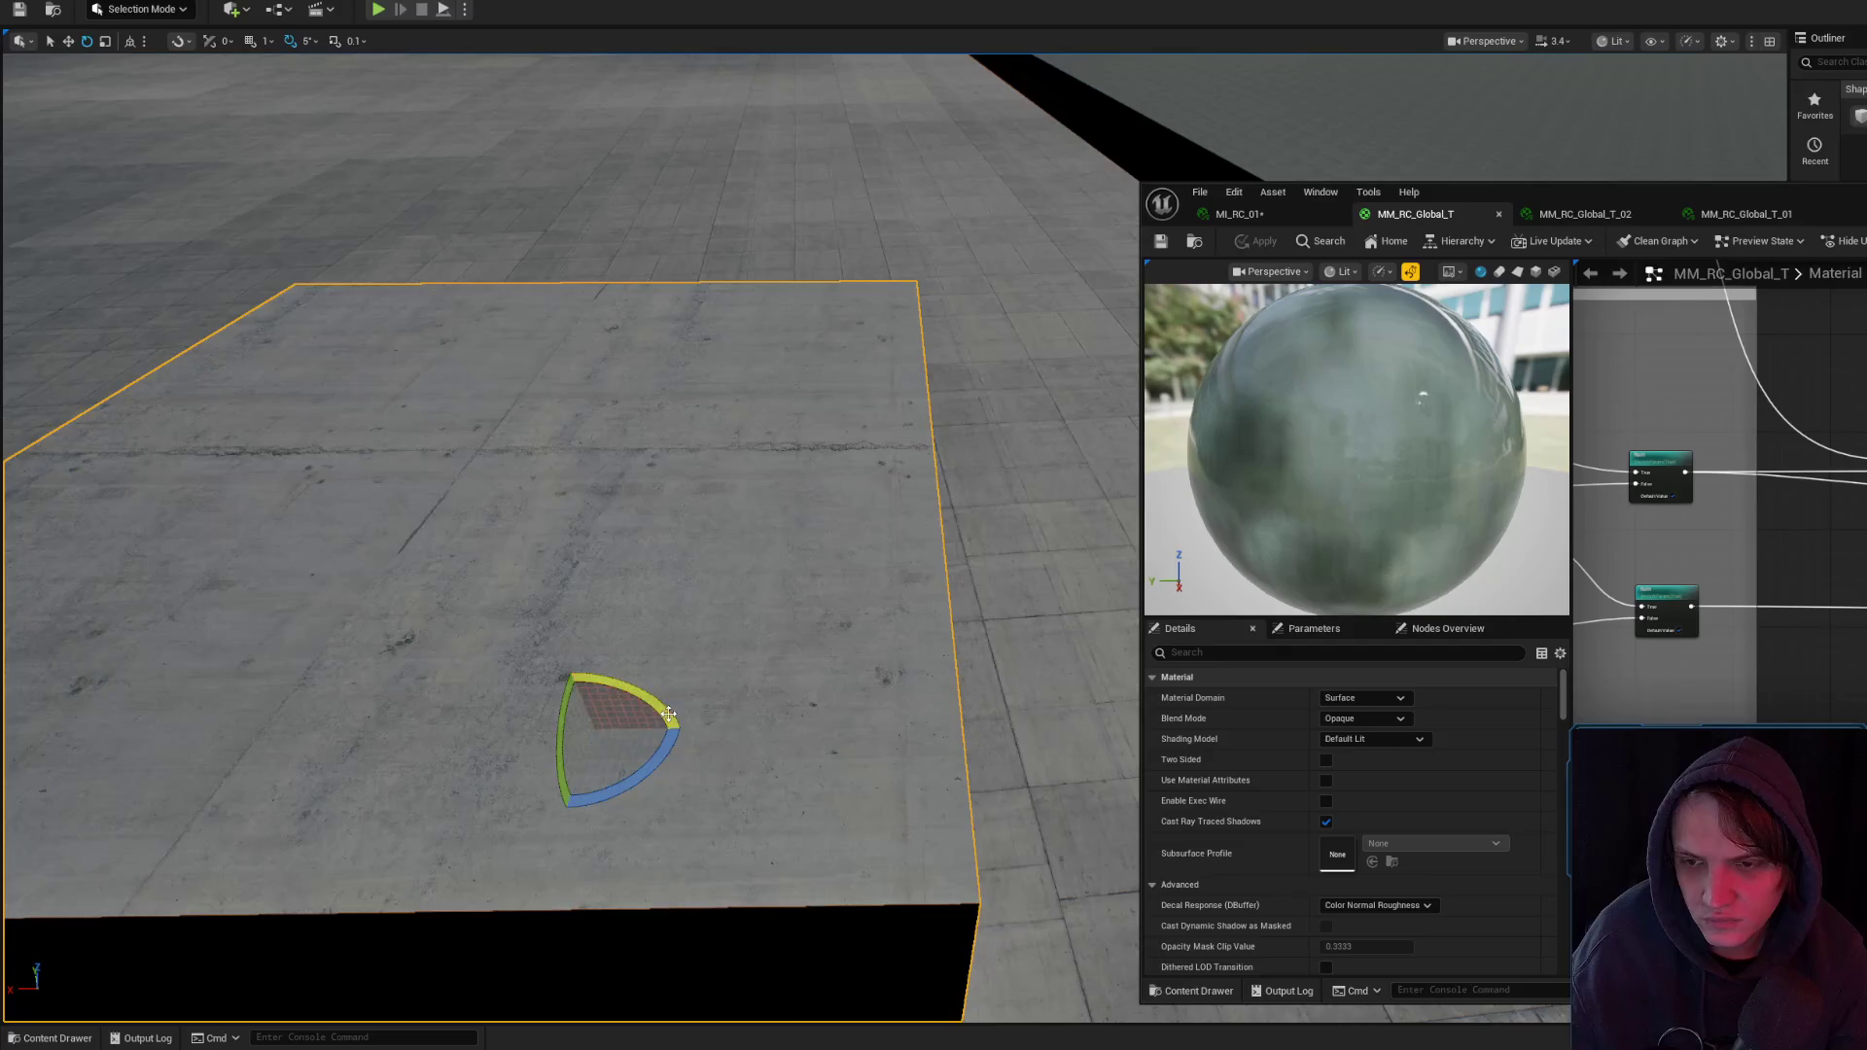
- Try squashing the cube along Y into a thin wall, then undo the scaling
left_click_drag(1001, 500, 753, 535)
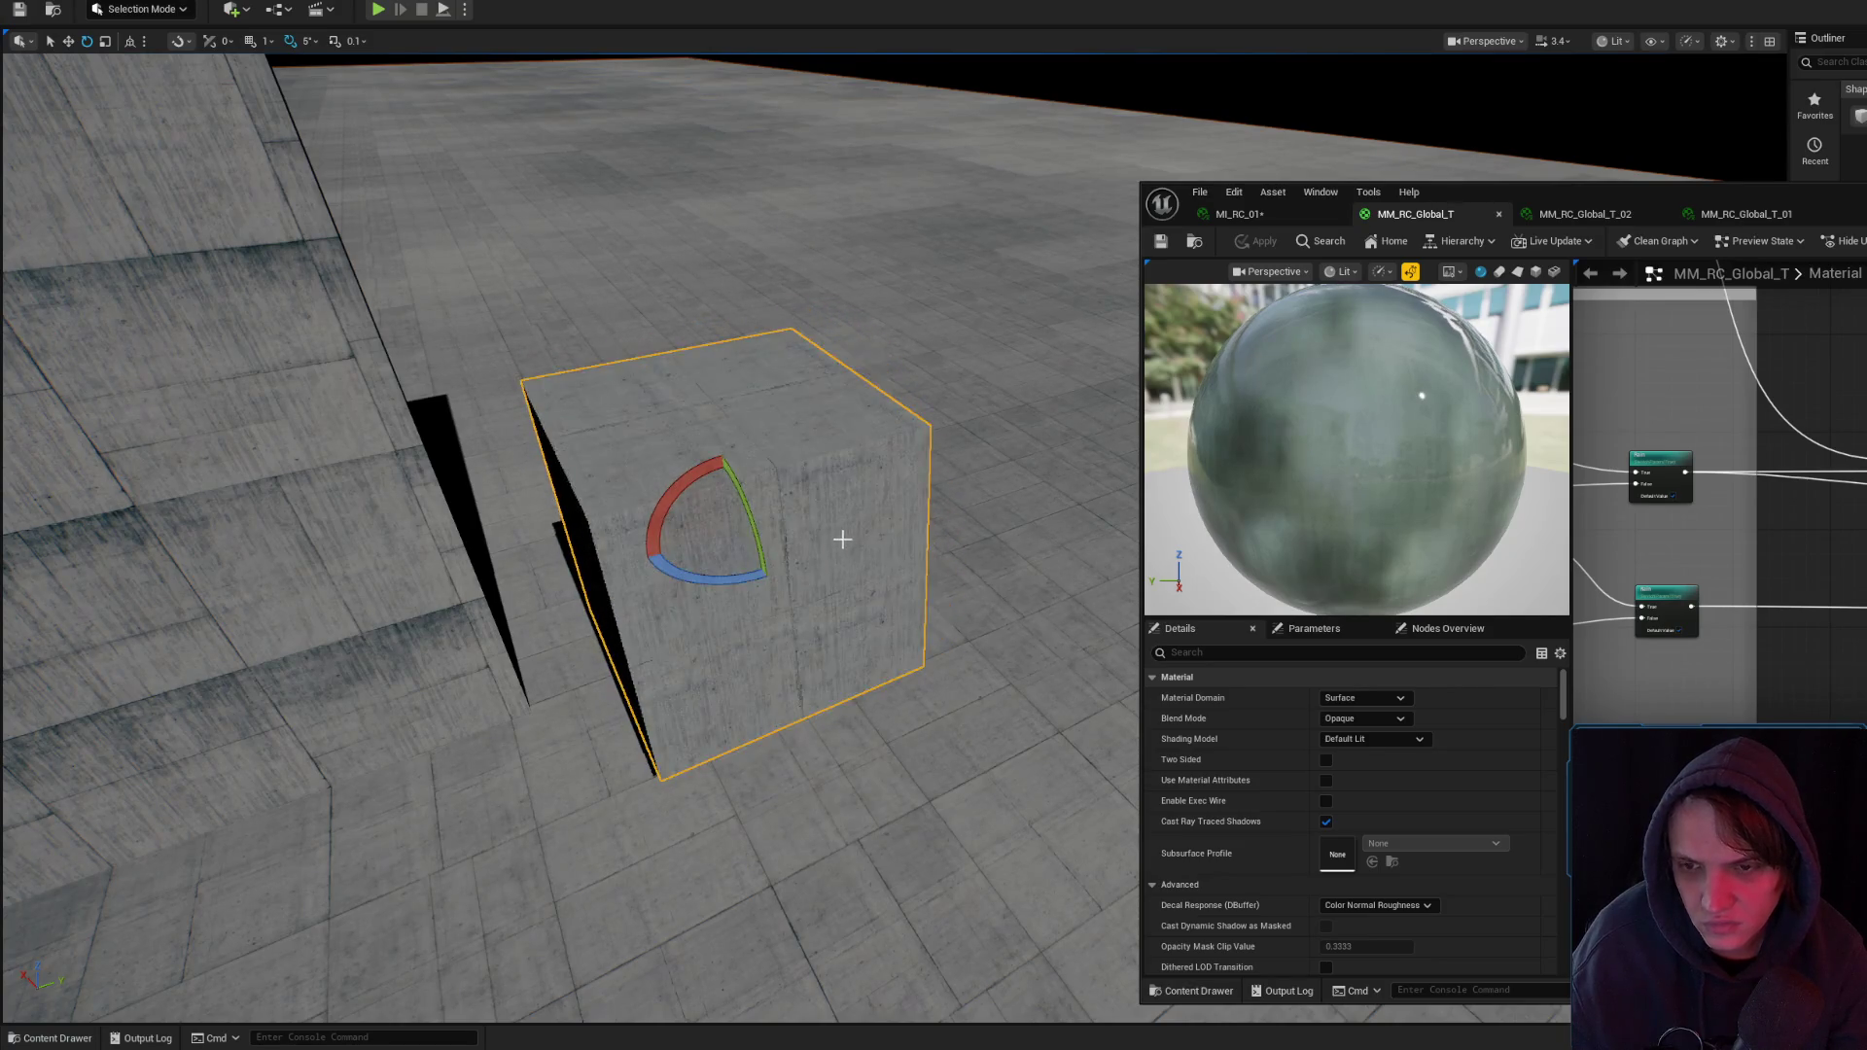
scroll(842, 541, "up", 5)
key("r")
left_click_drag(869, 494, 832, 486)
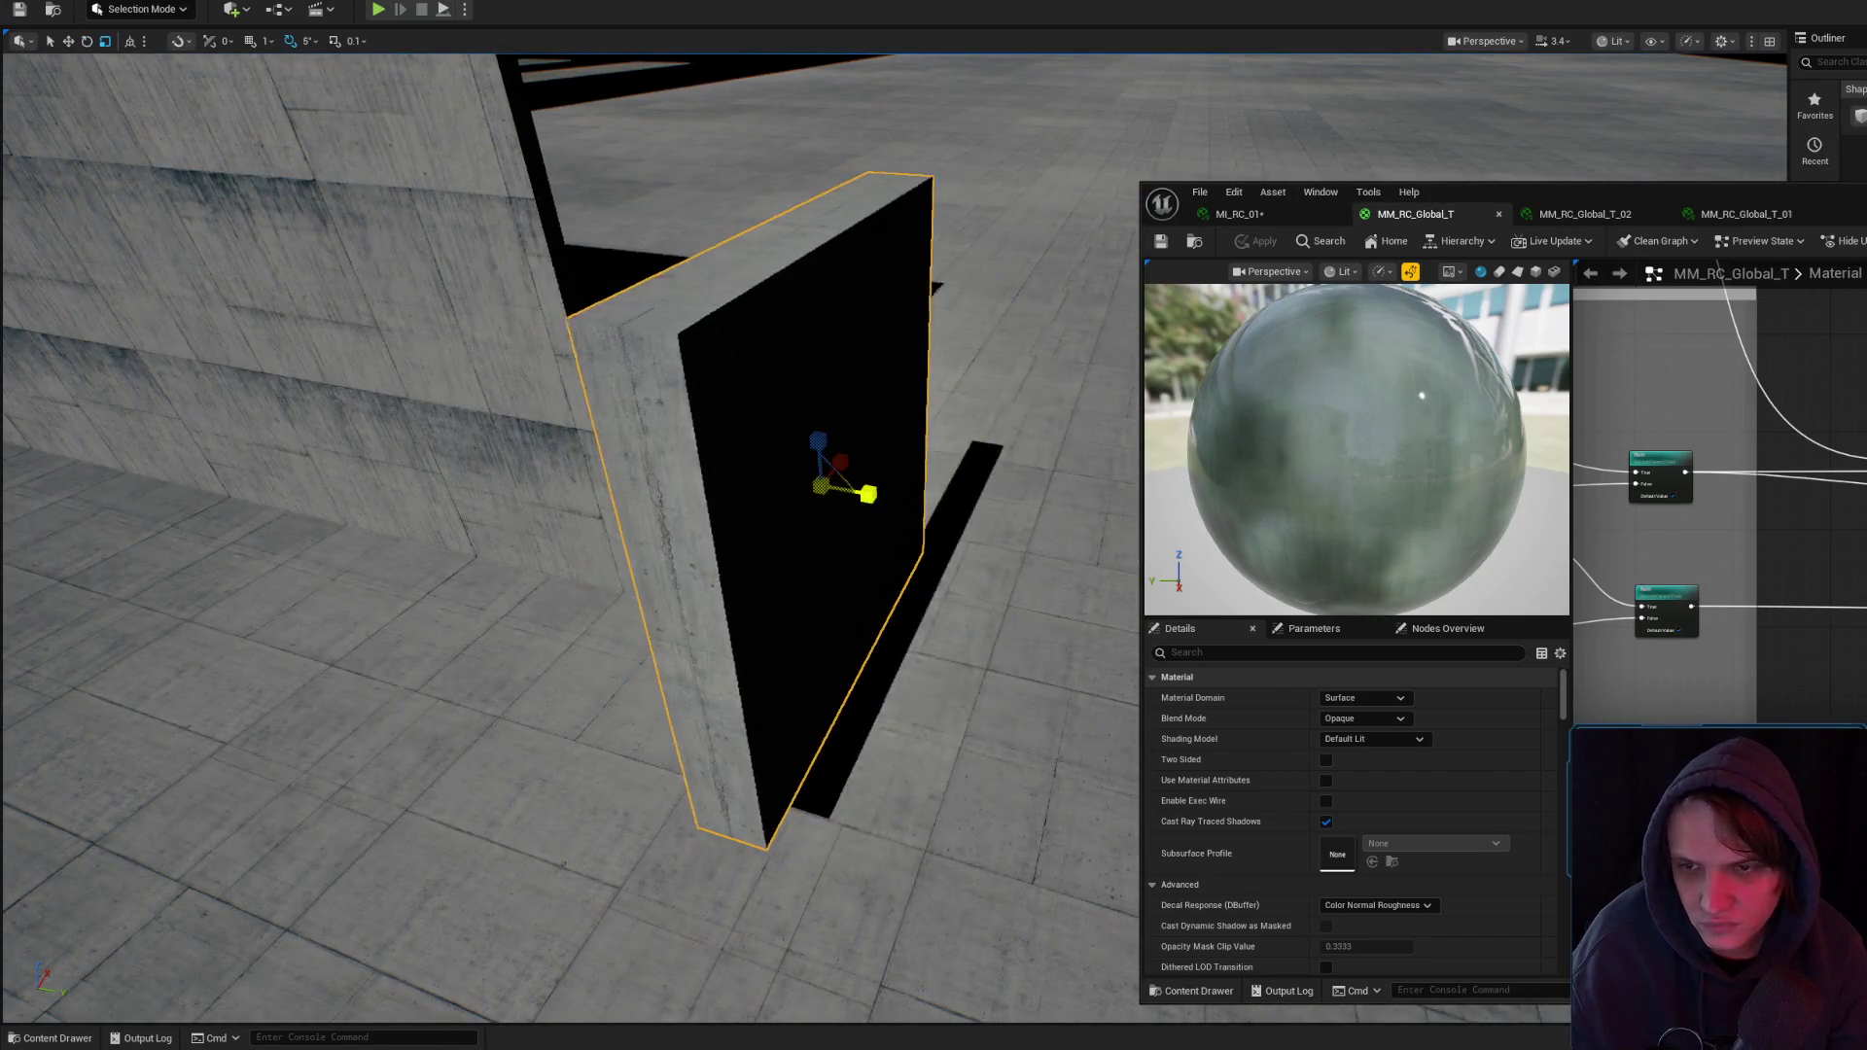
key("ctrl+z")
key("ctrl+z")
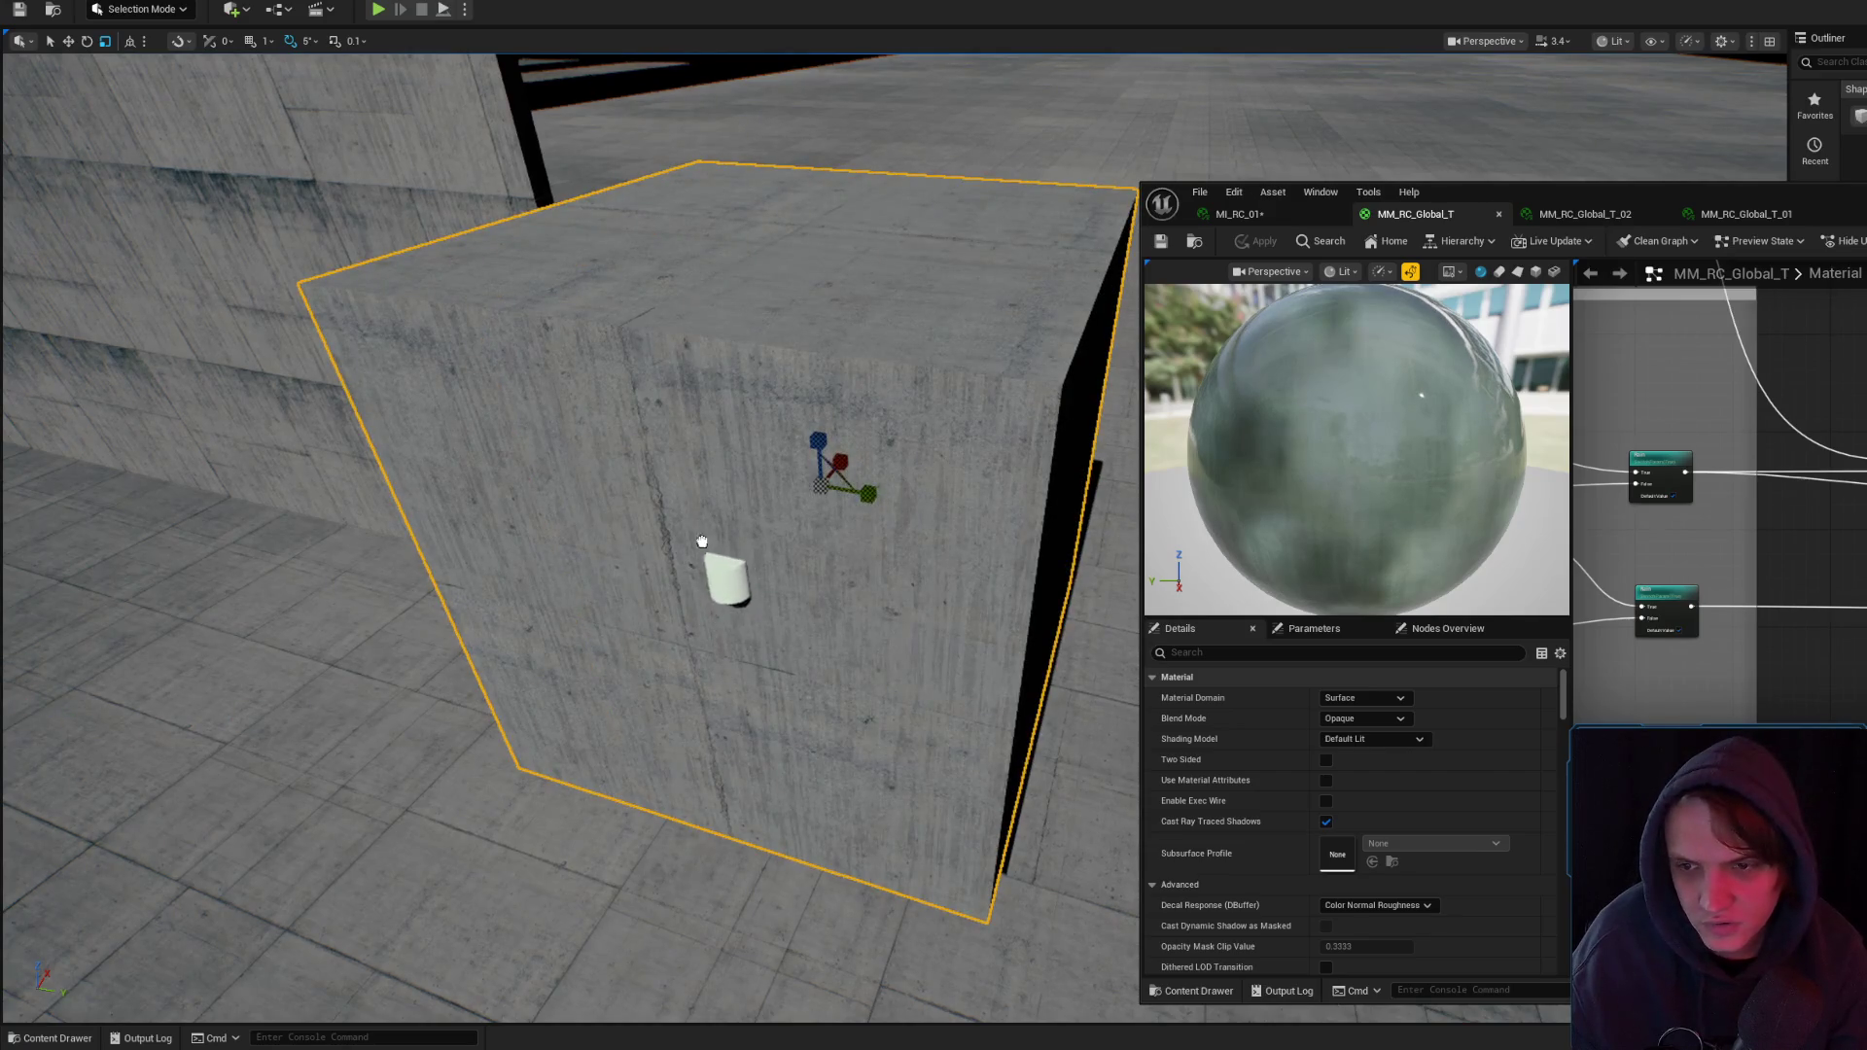
- Select the cylinder and then the cube, put the material editor away, and list UniformMaterial assets
left_click(719, 546)
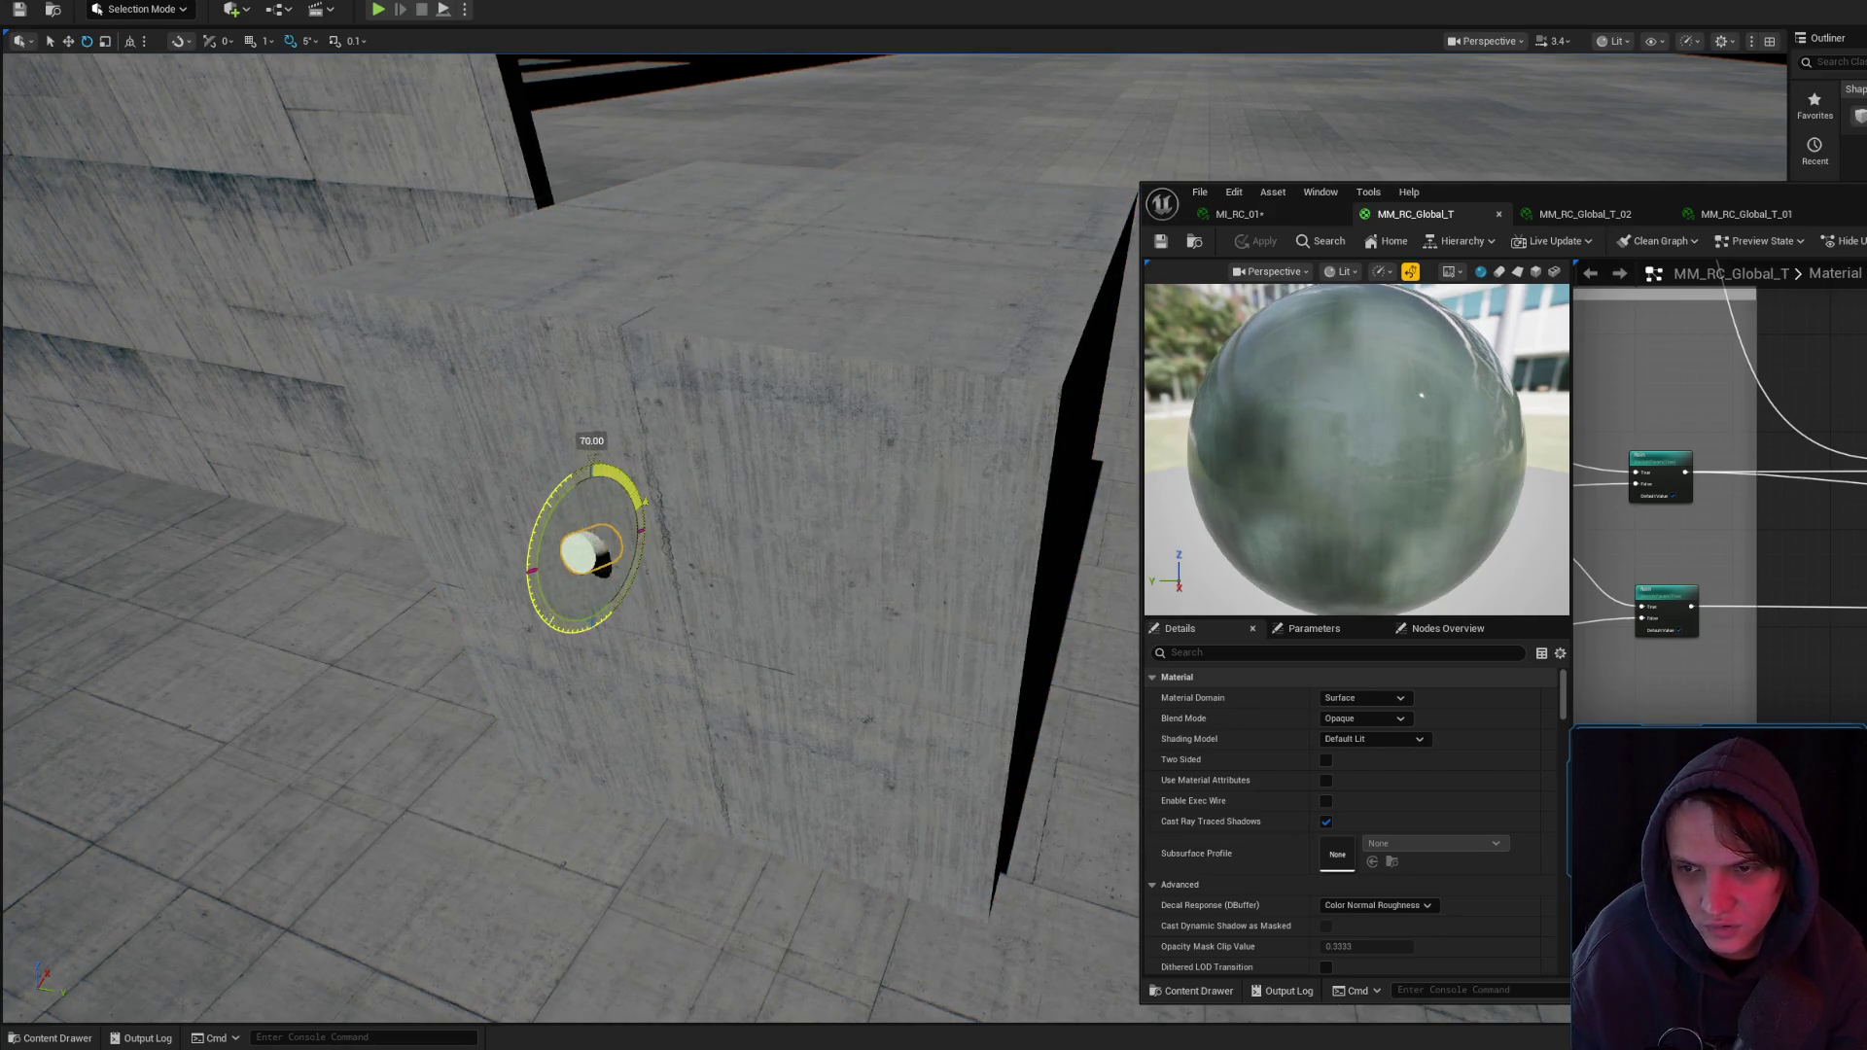
left_click(1004, 505)
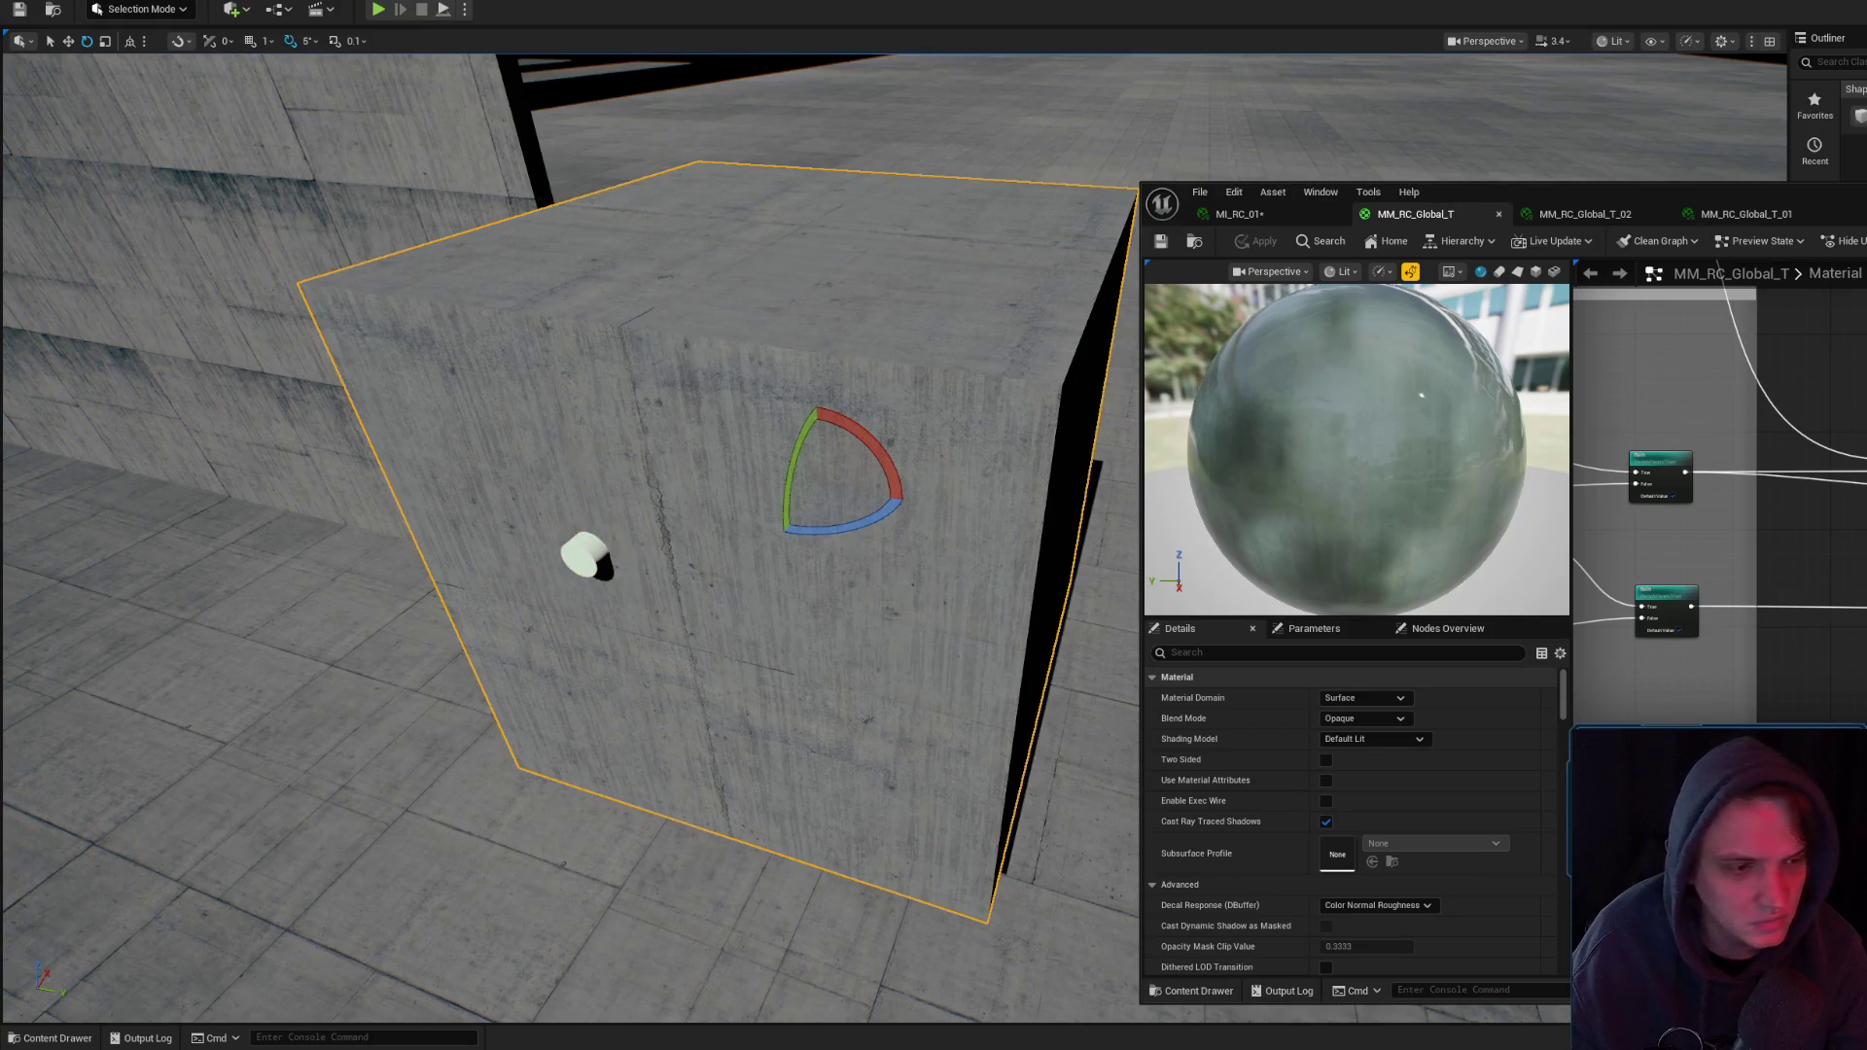
key("alt+Tab")
key("ctrl+space")
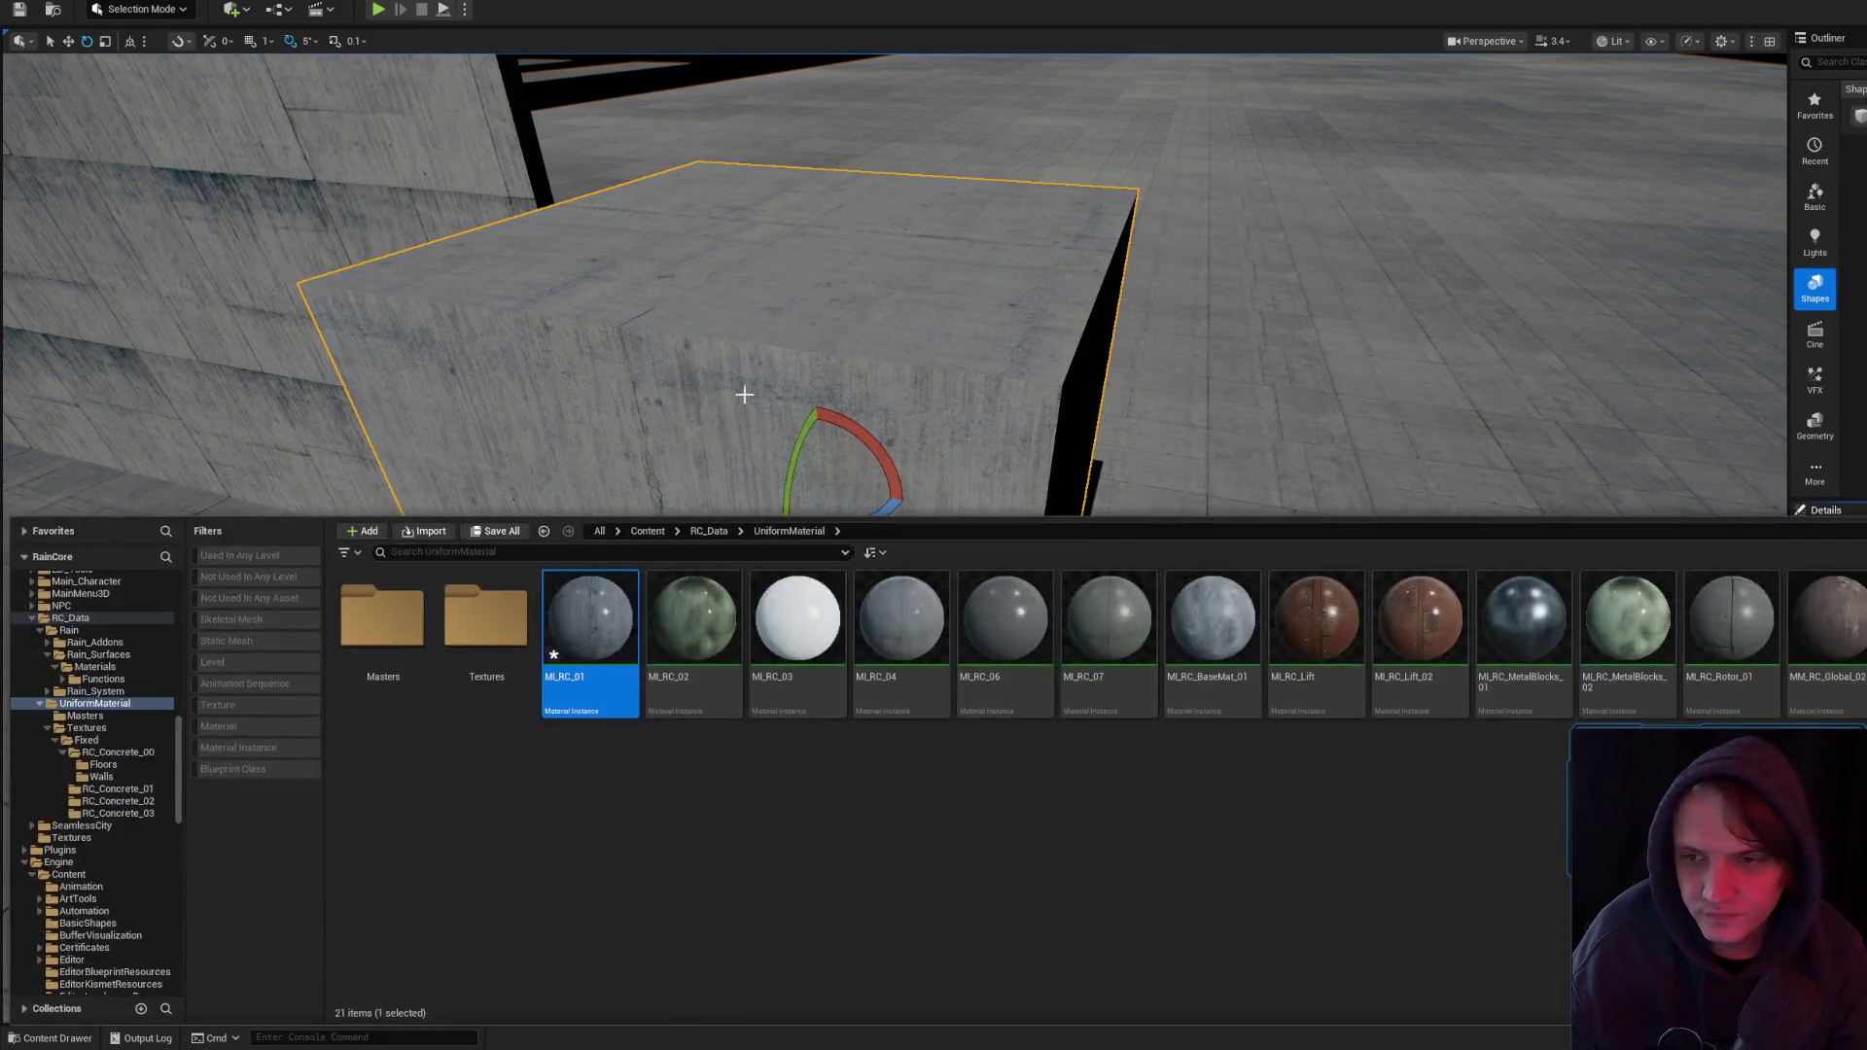
- Scale the small white cylinder to about twice its size and rotate it
key("ctrl+space")
left_click(747, 432)
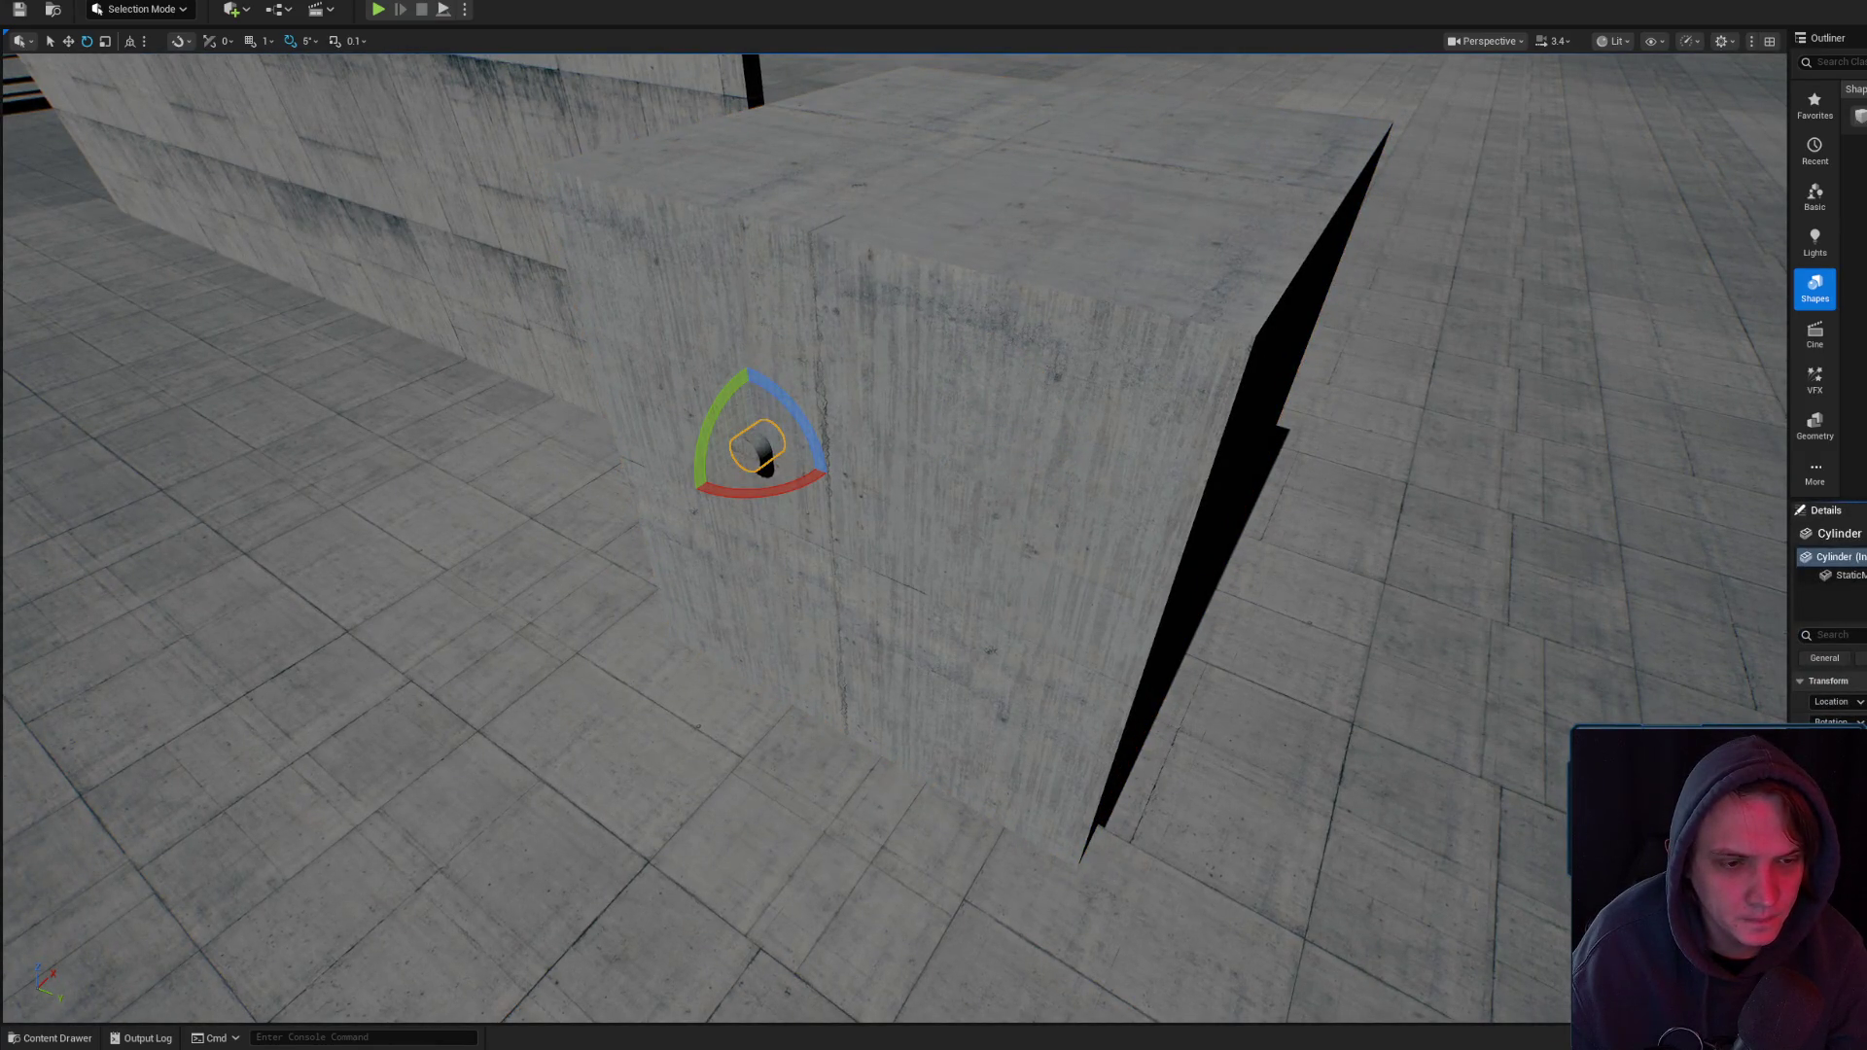
key("r")
mouse_move(758, 442)
left_mouse_down()
mouse_move(811, 473)
mouse_move(483, 464)
left_mouse_up()
key("f")
key("e")
mouse_move(646, 533)
left_mouse_down()
mouse_move(626, 646)
mouse_move(688, 658)
mouse_move(668, 709)
mouse_move(625, 605)
mouse_move(709, 591)
mouse_move(775, 529)
mouse_move(782, 650)
left_mouse_up()
scroll(625, 605, "up", 3)
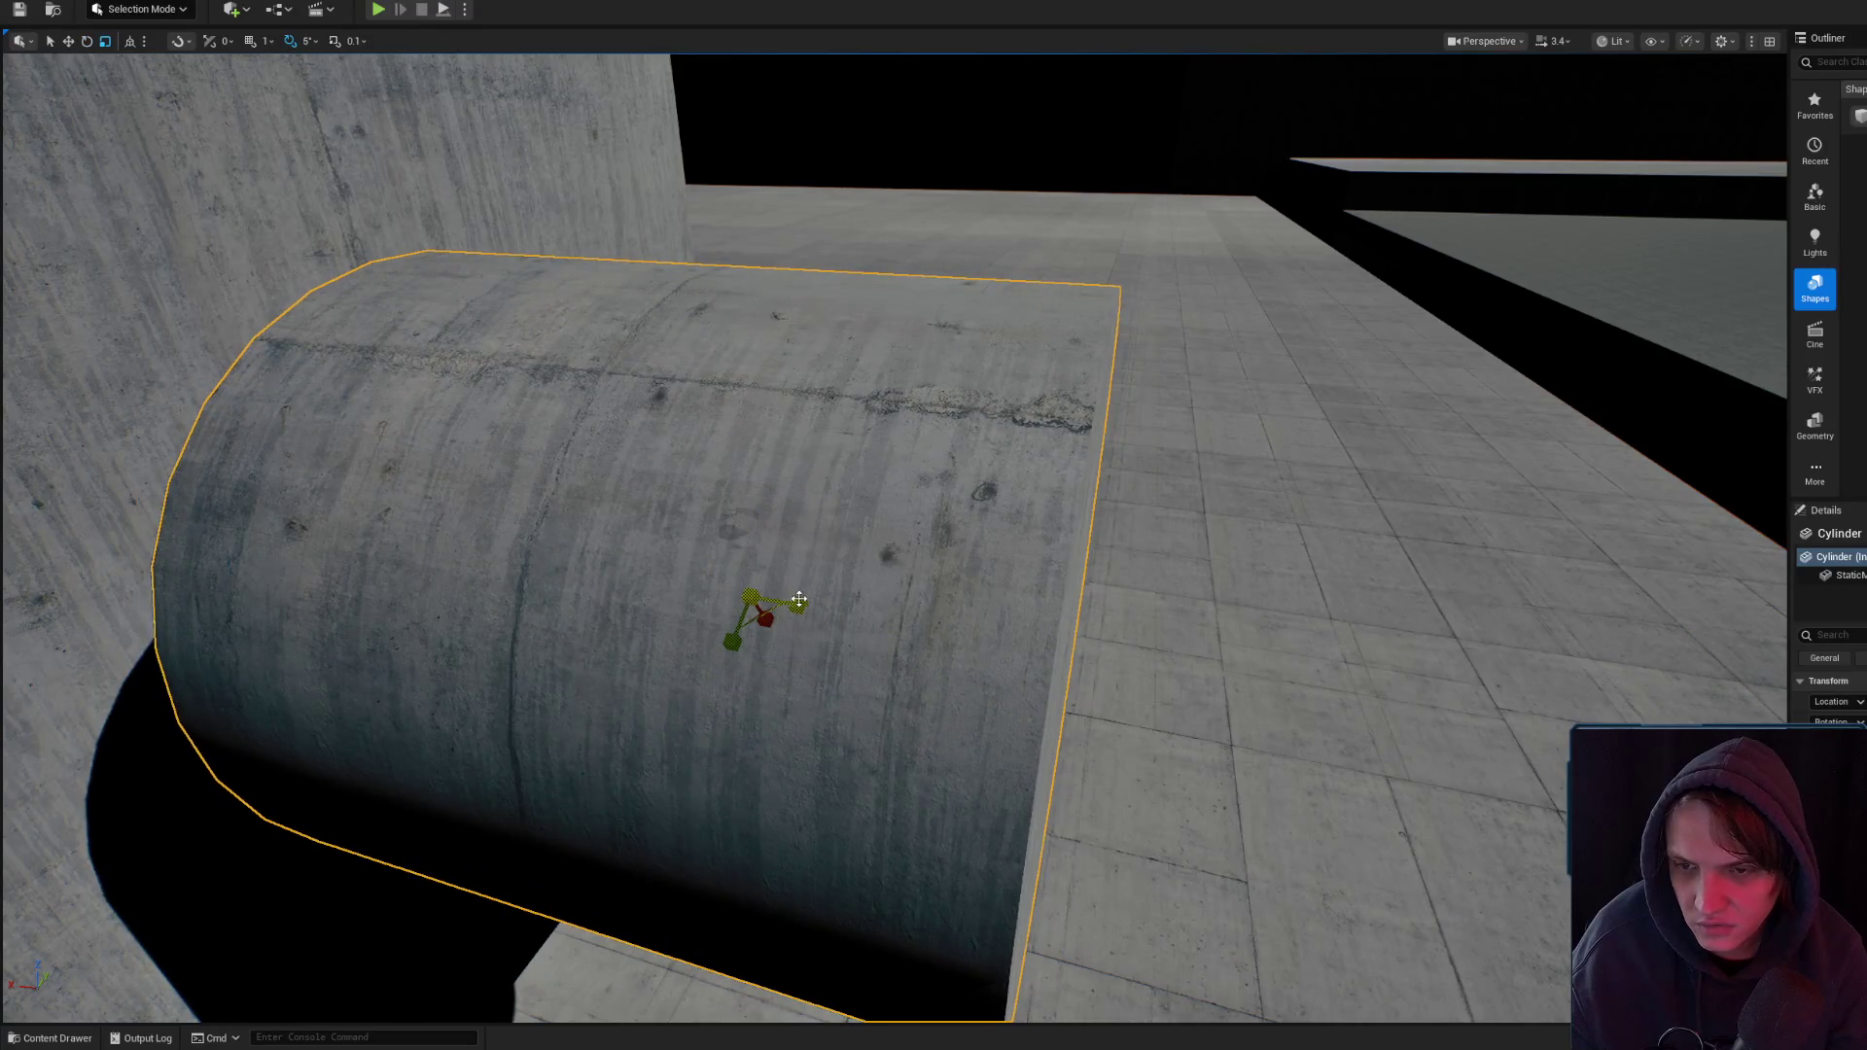
- Stretch the cylinder much longer along its axis into a pipe
key("w")
scroll(796, 600, "down", 3)
scroll(1424, 583, "up", 2)
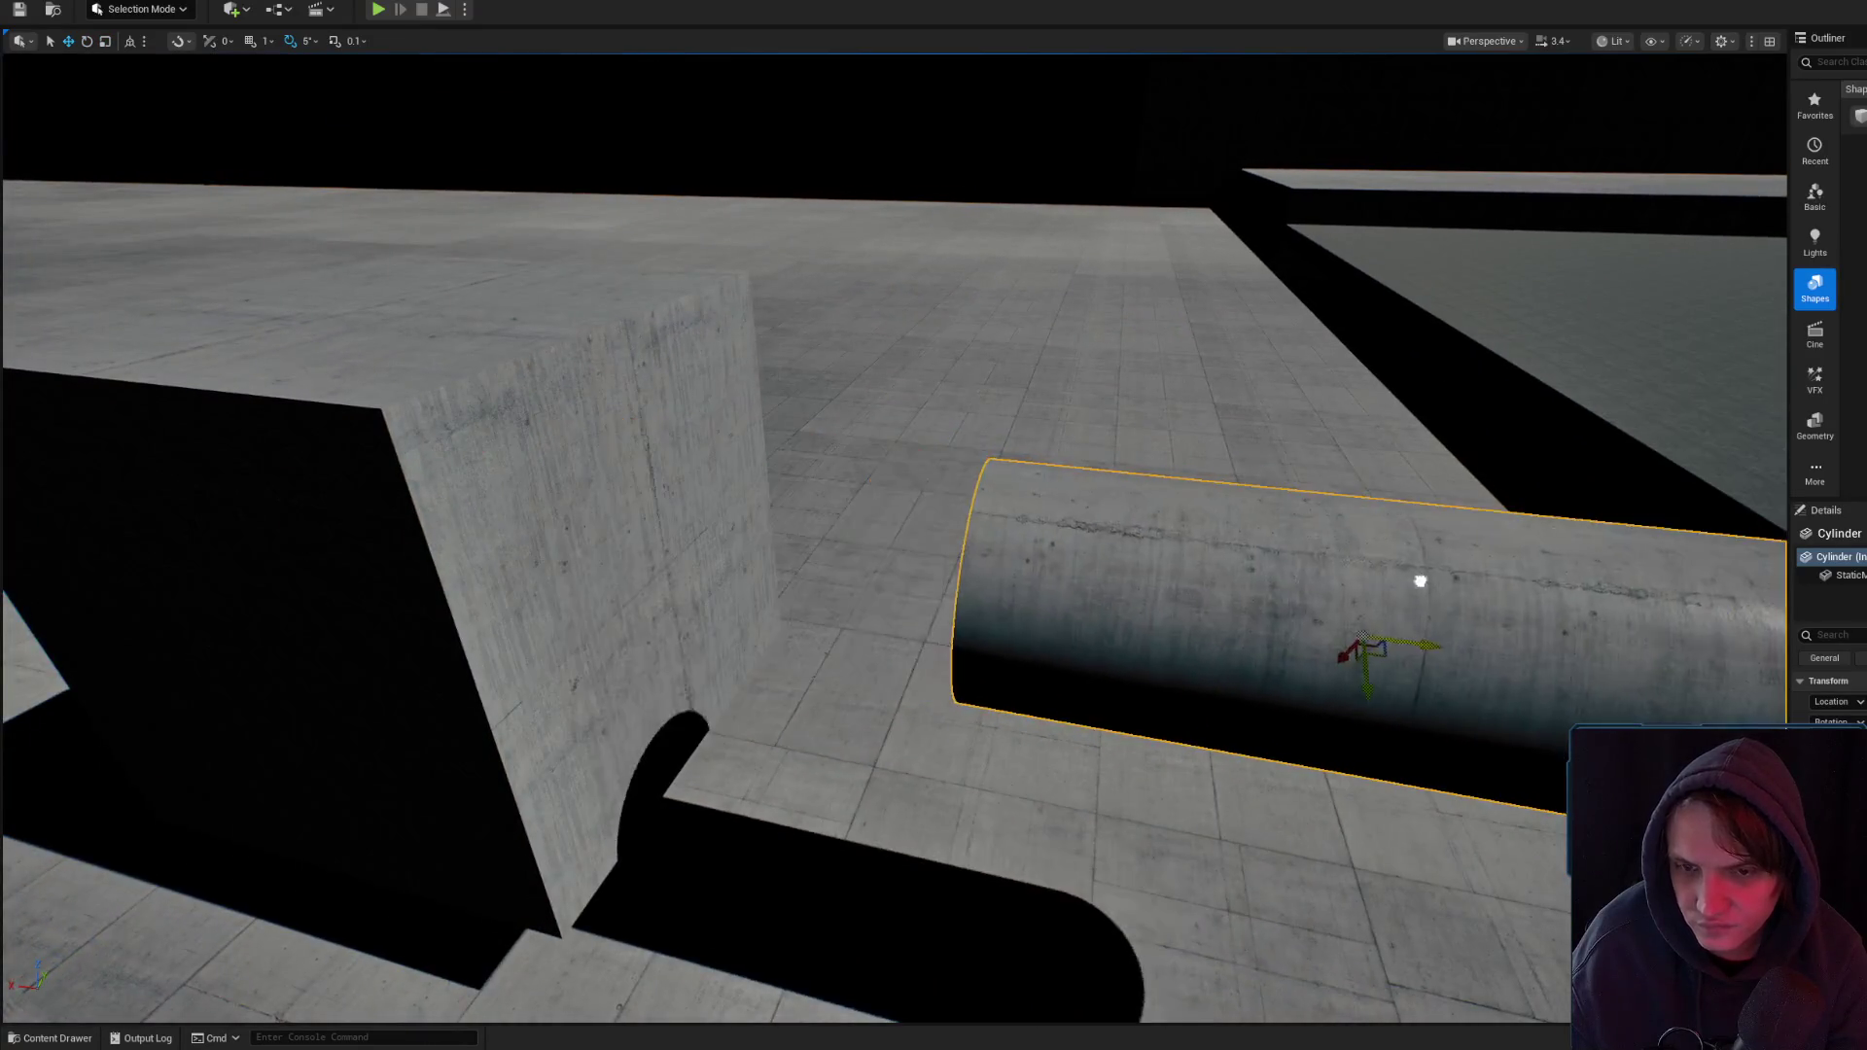
key("f")
key("e")
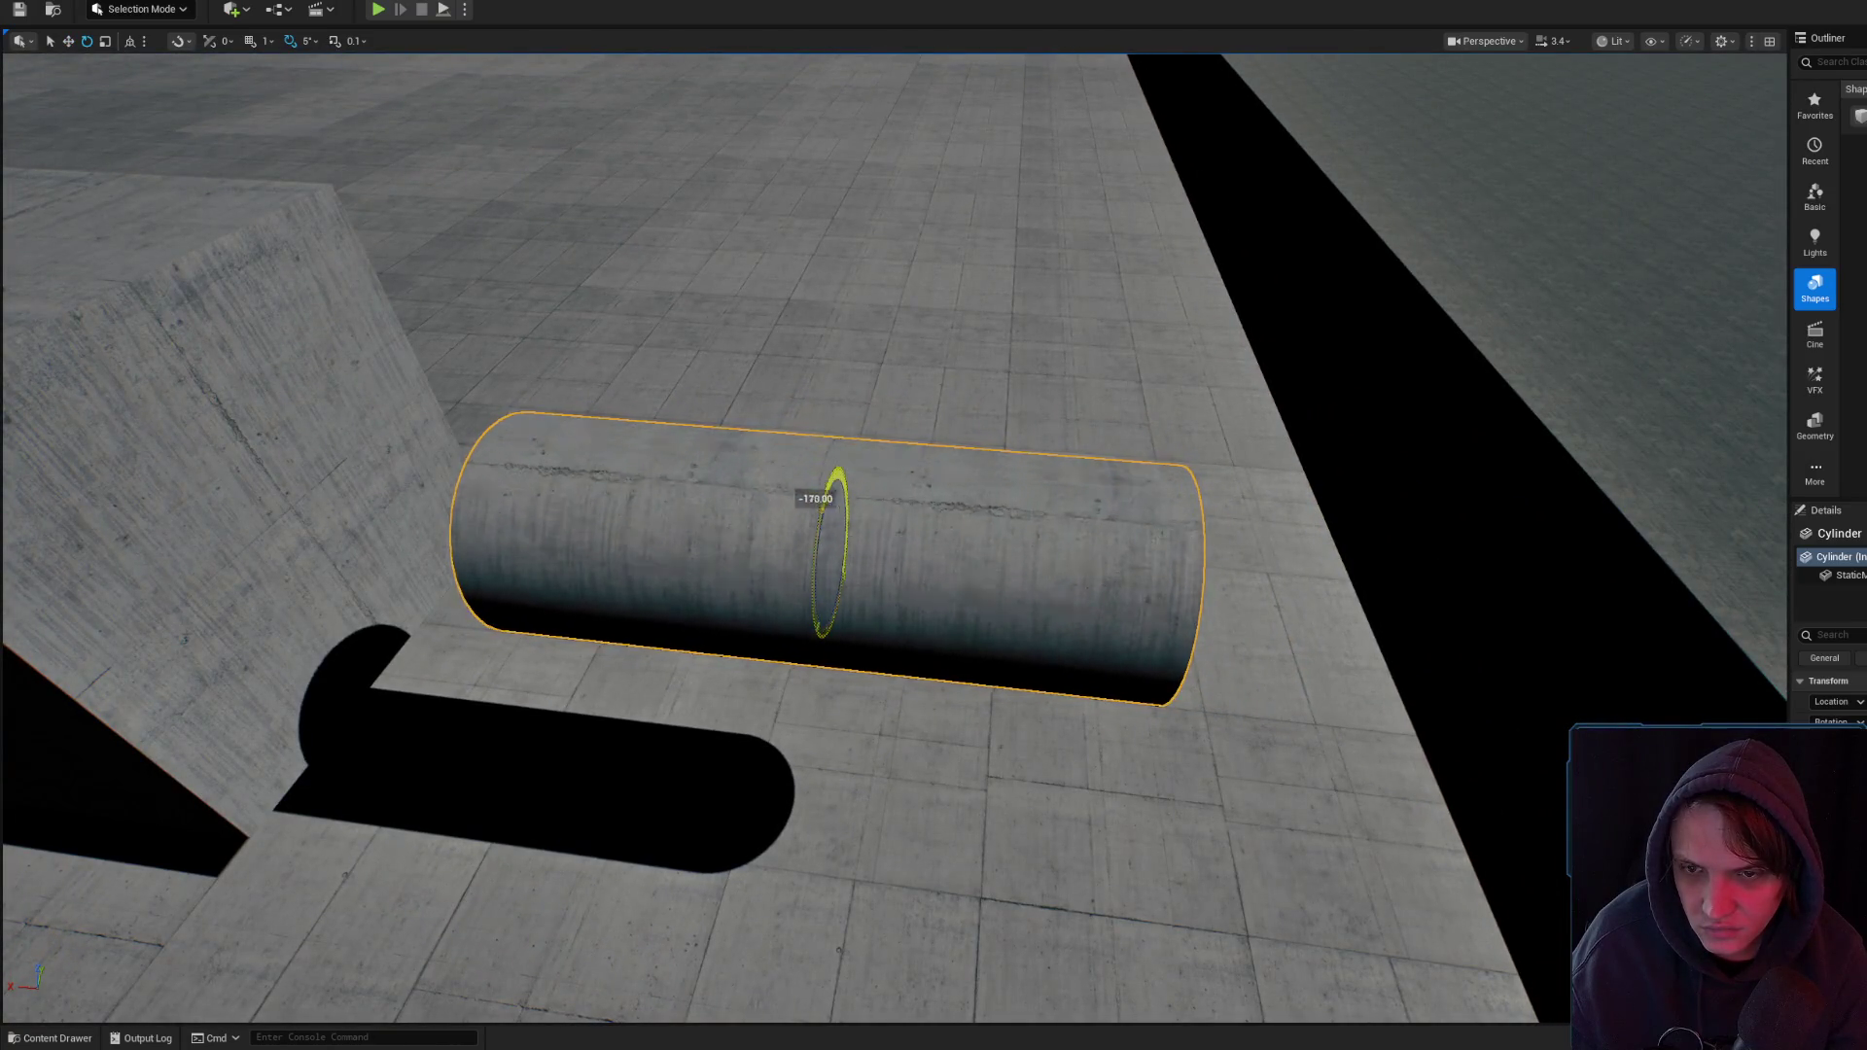
mouse_move(899, 564)
left_mouse_down()
mouse_move(992, 564)
mouse_move(1018, 597)
left_mouse_up()
- Frame the pipe from the side and rotate it about its long axis to lie on the floor
key("w")
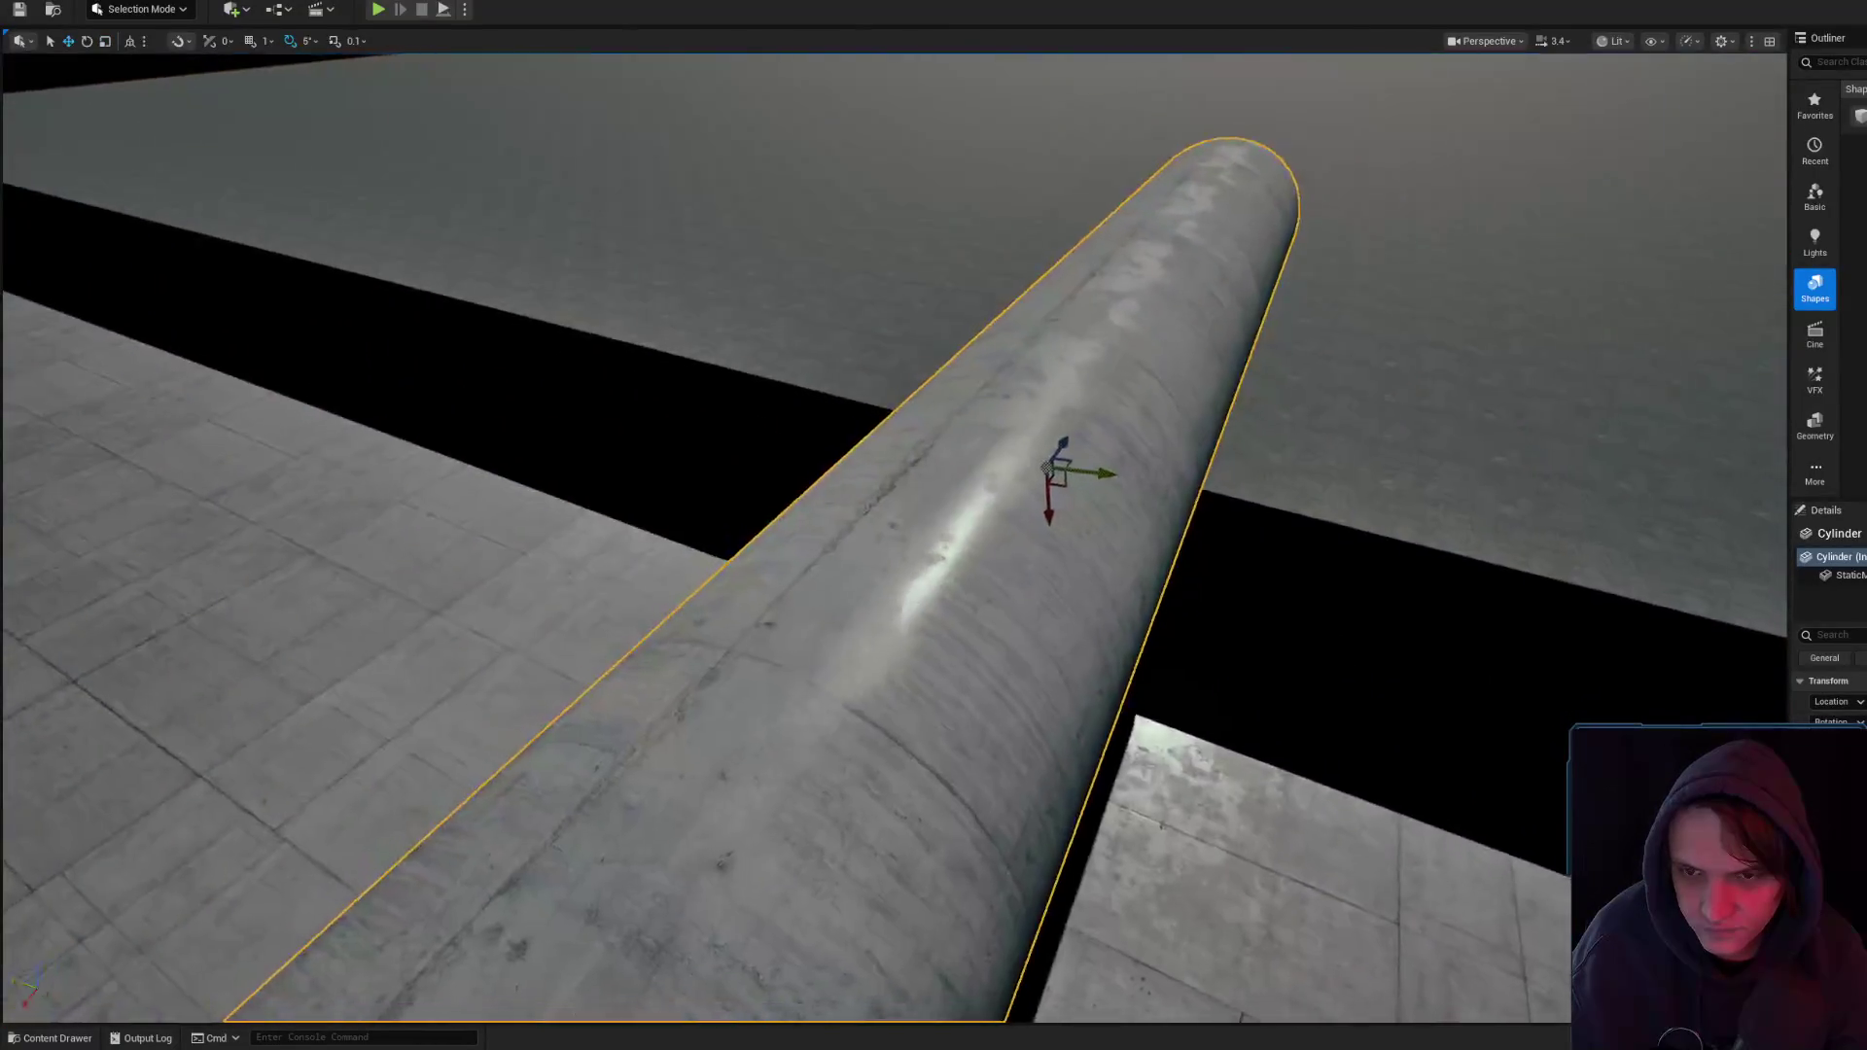
key("f")
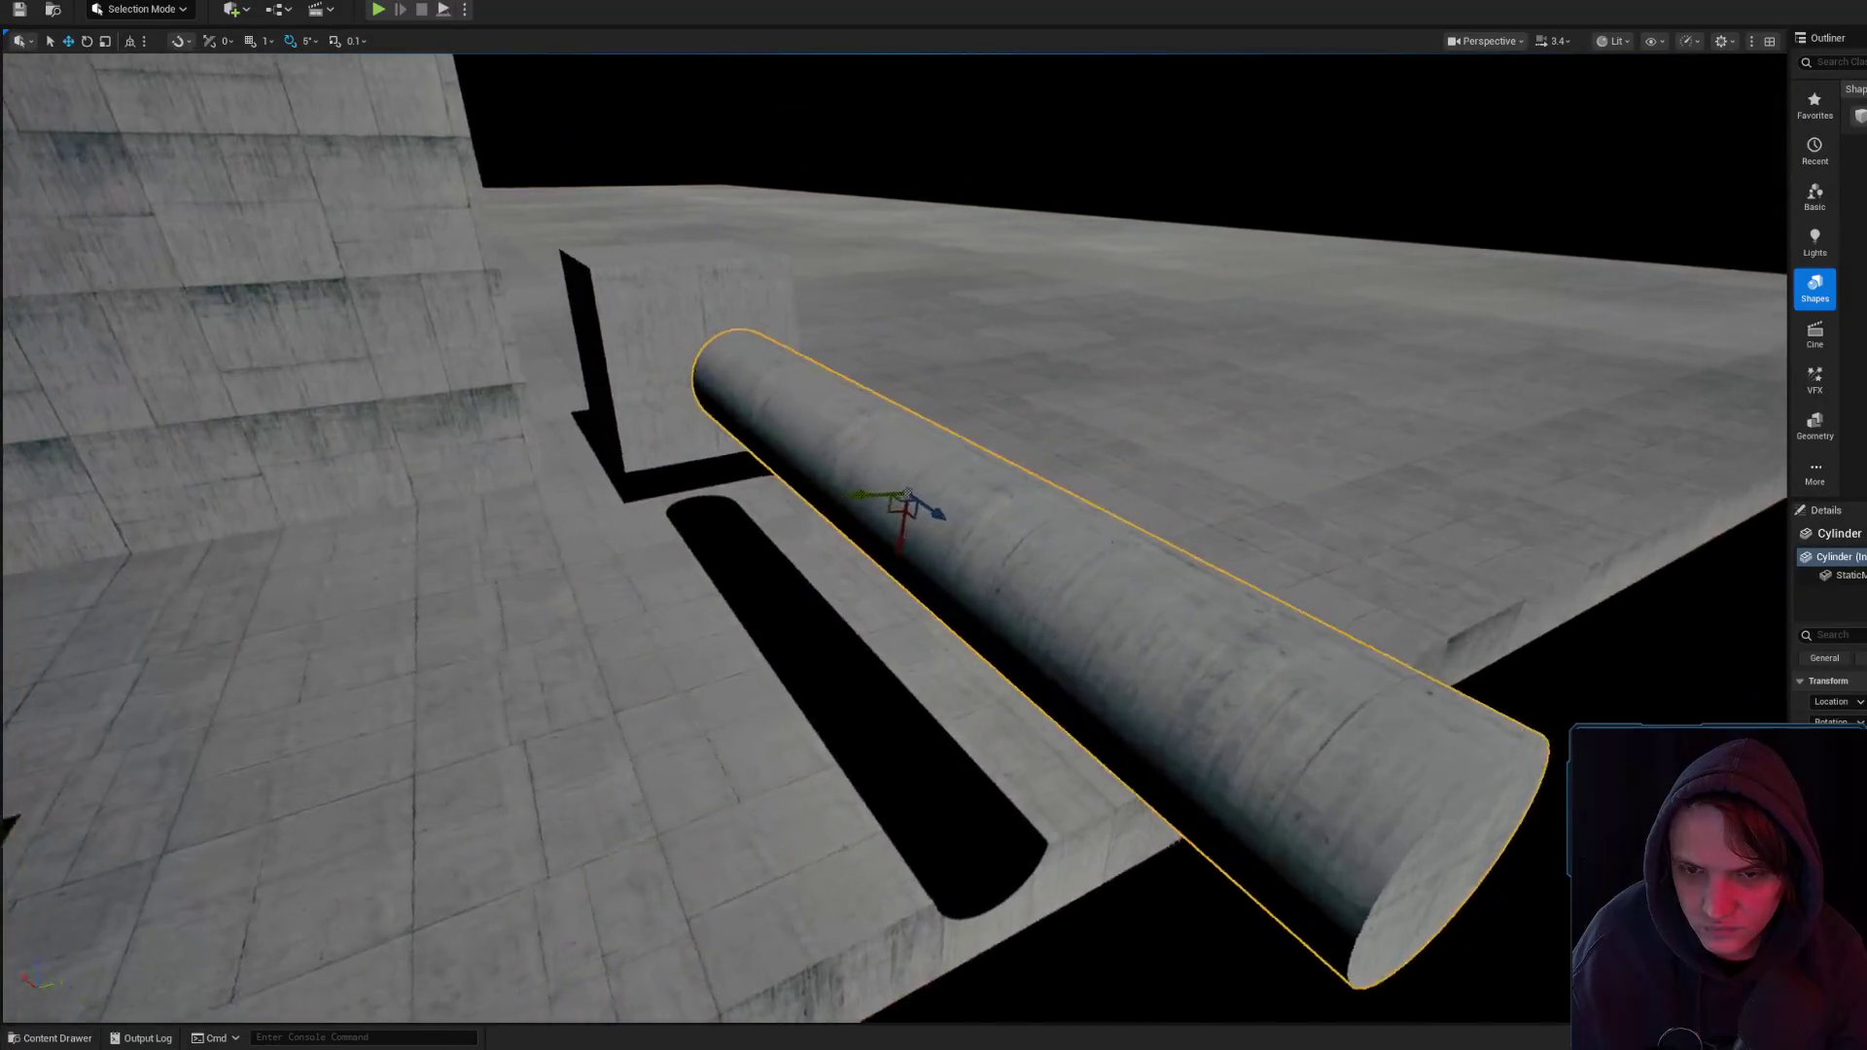
key("e")
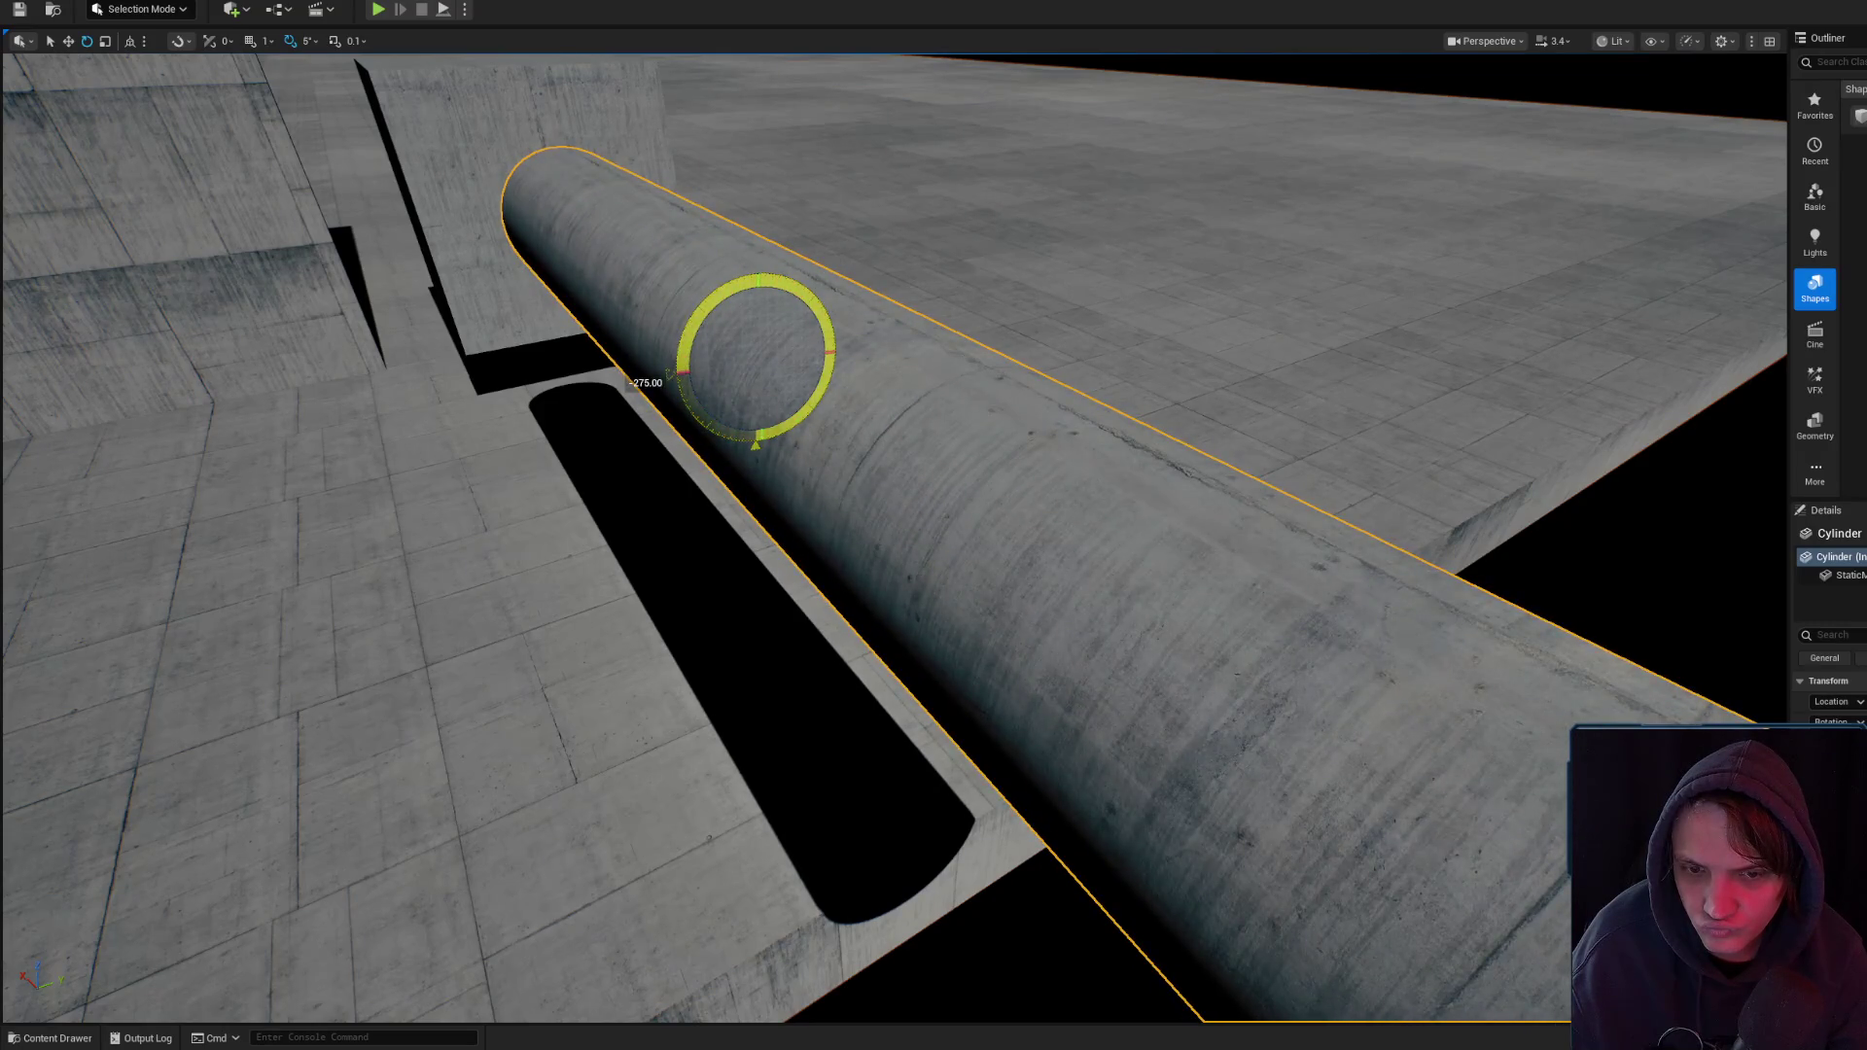
left_click_drag(939, 314, 850, 413)
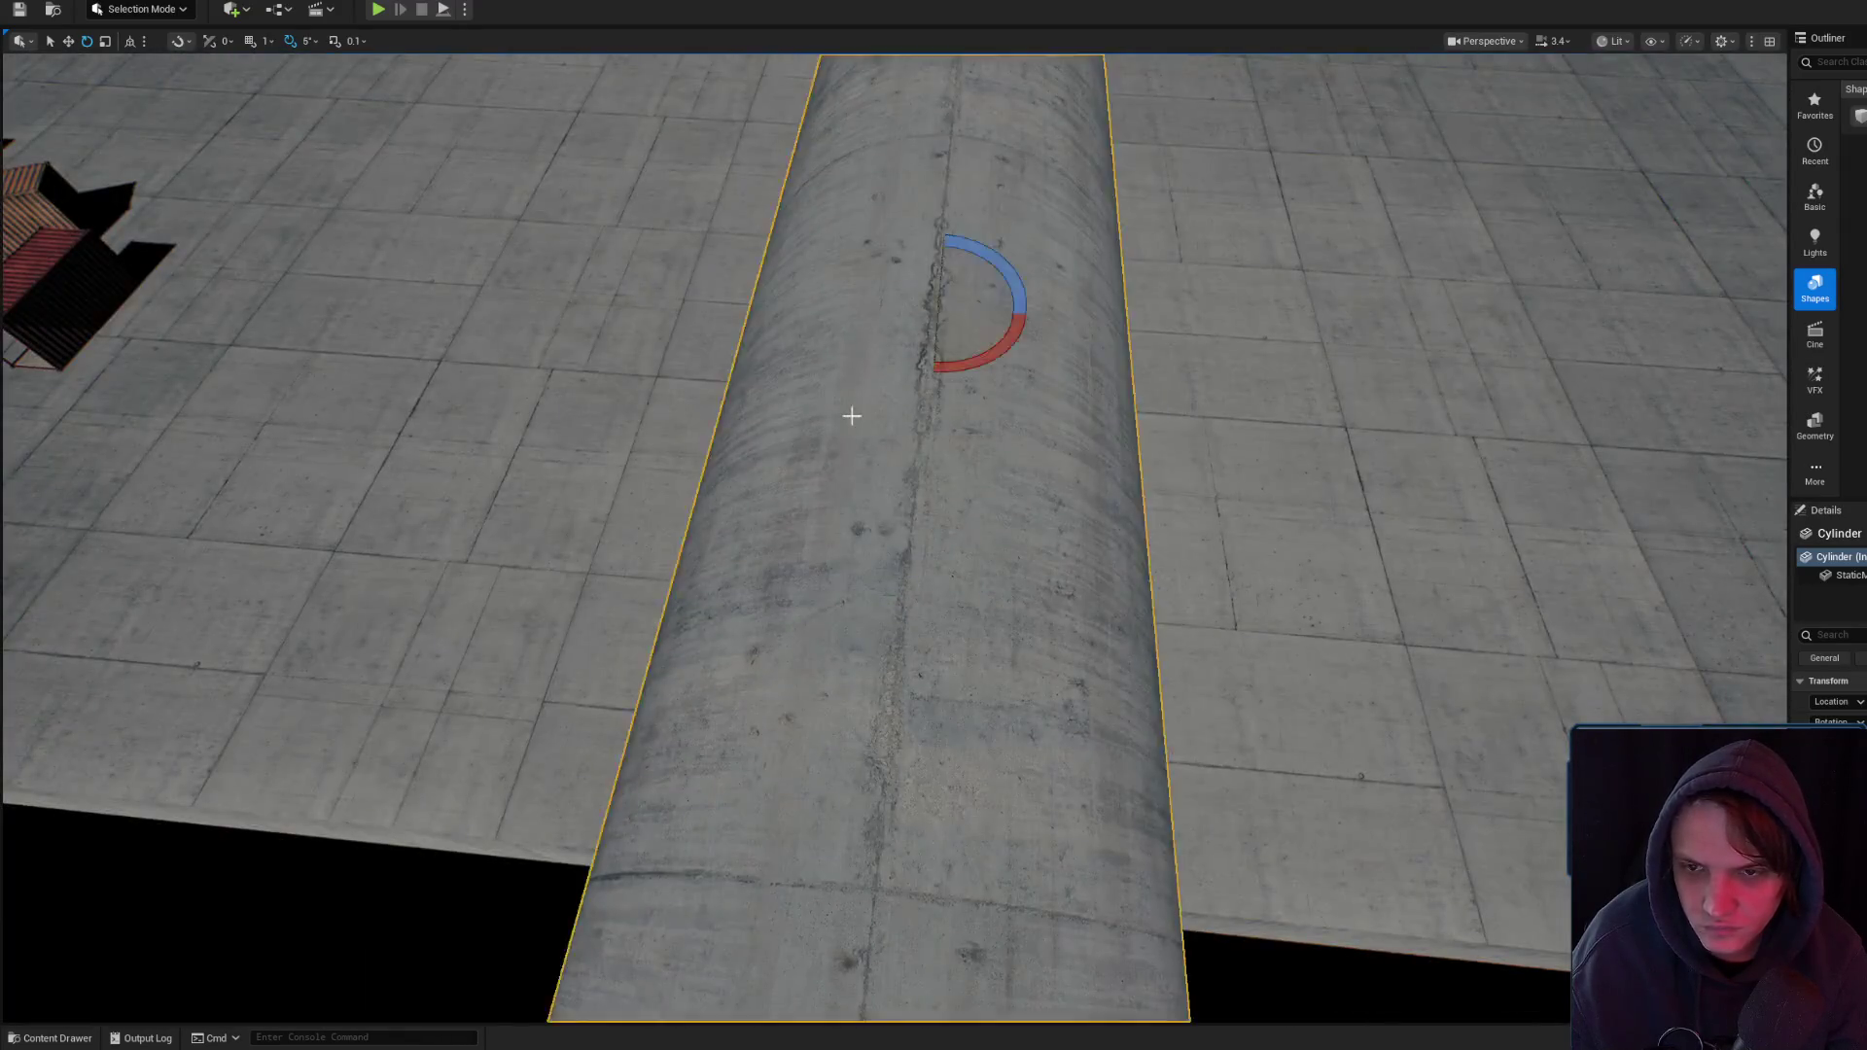
scroll(850, 413, "down", 5)
mouse_move(973, 463)
left_mouse_down()
mouse_move(979, 438)
mouse_move(884, 425)
mouse_move(1065, 517)
mouse_move(1054, 620)
left_mouse_up()
- Rotate the concrete pipe 80 degrees about its axis and toggle world/local space
left_click(409, 437)
left_click_drag(408, 437, 409, 437)
key("ctrl+space")
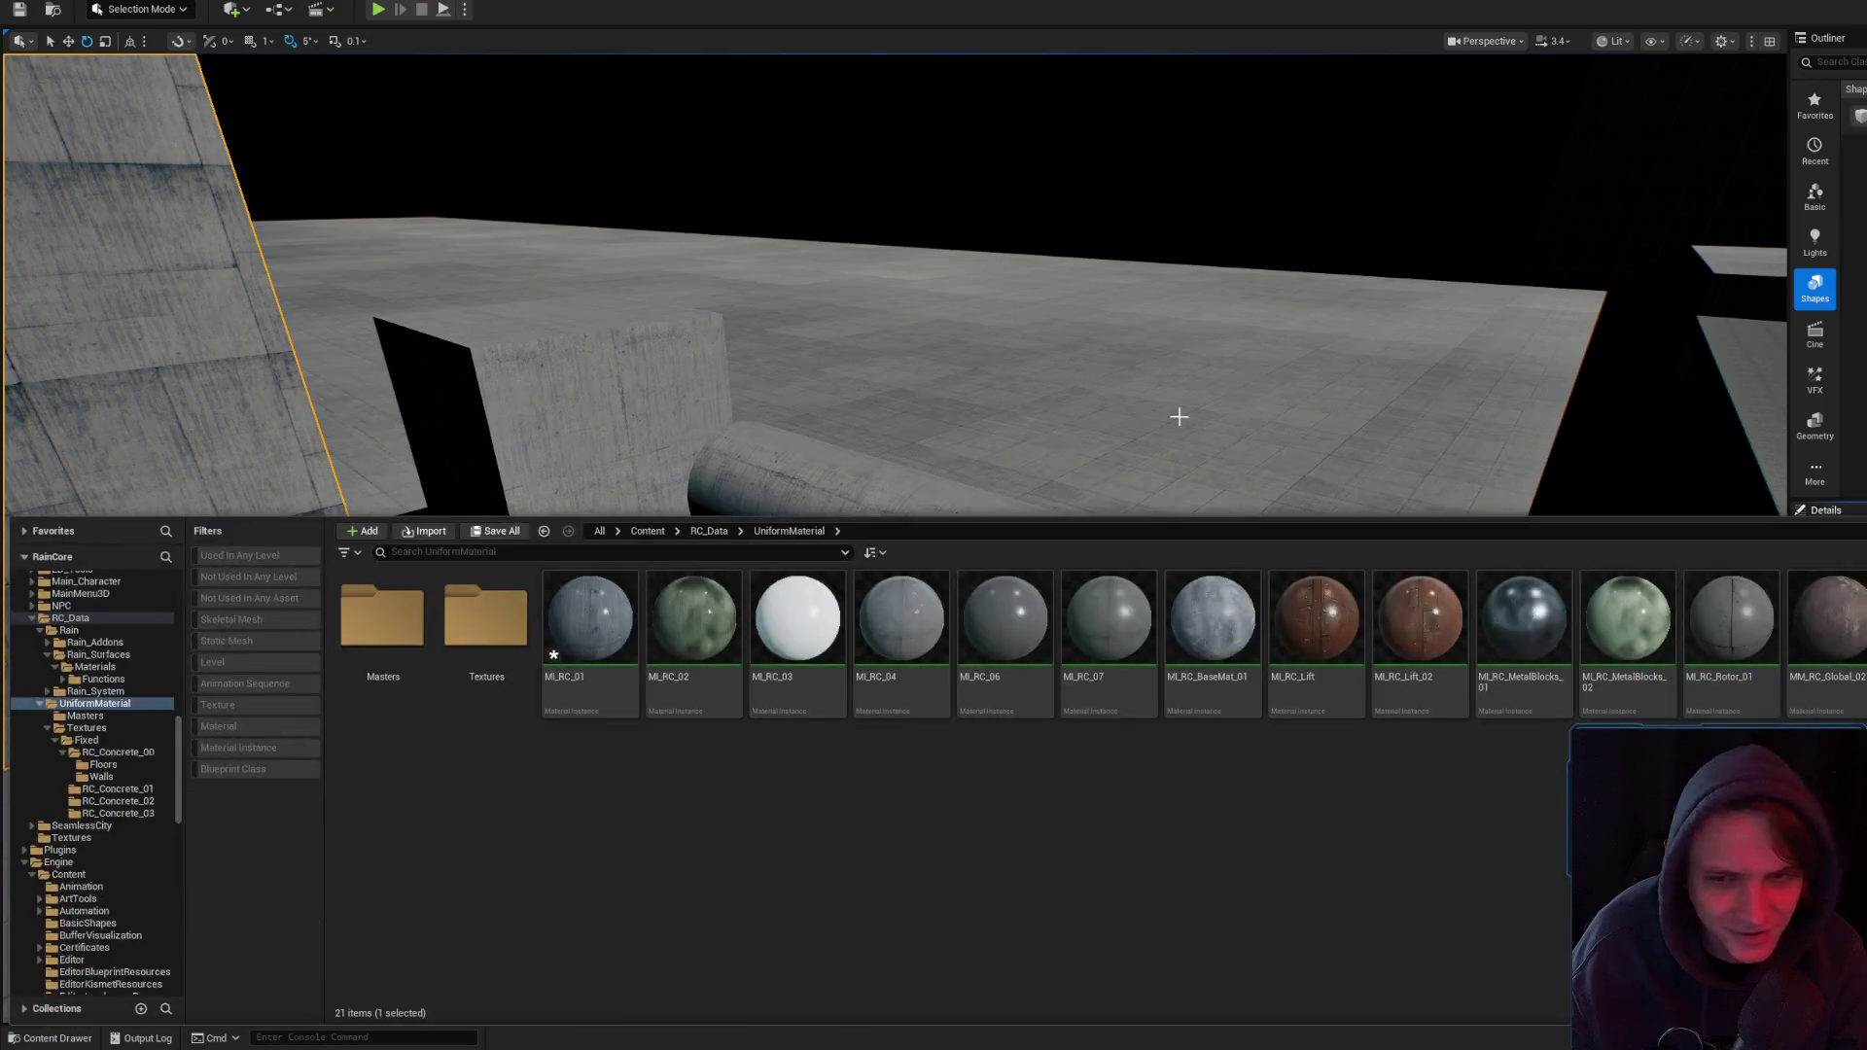
left_click_drag(1188, 429, 1188, 429)
left_click(1188, 429)
mouse_move(1017, 513)
left_mouse_down()
mouse_move(1060, 533)
mouse_move(905, 529)
left_mouse_up()
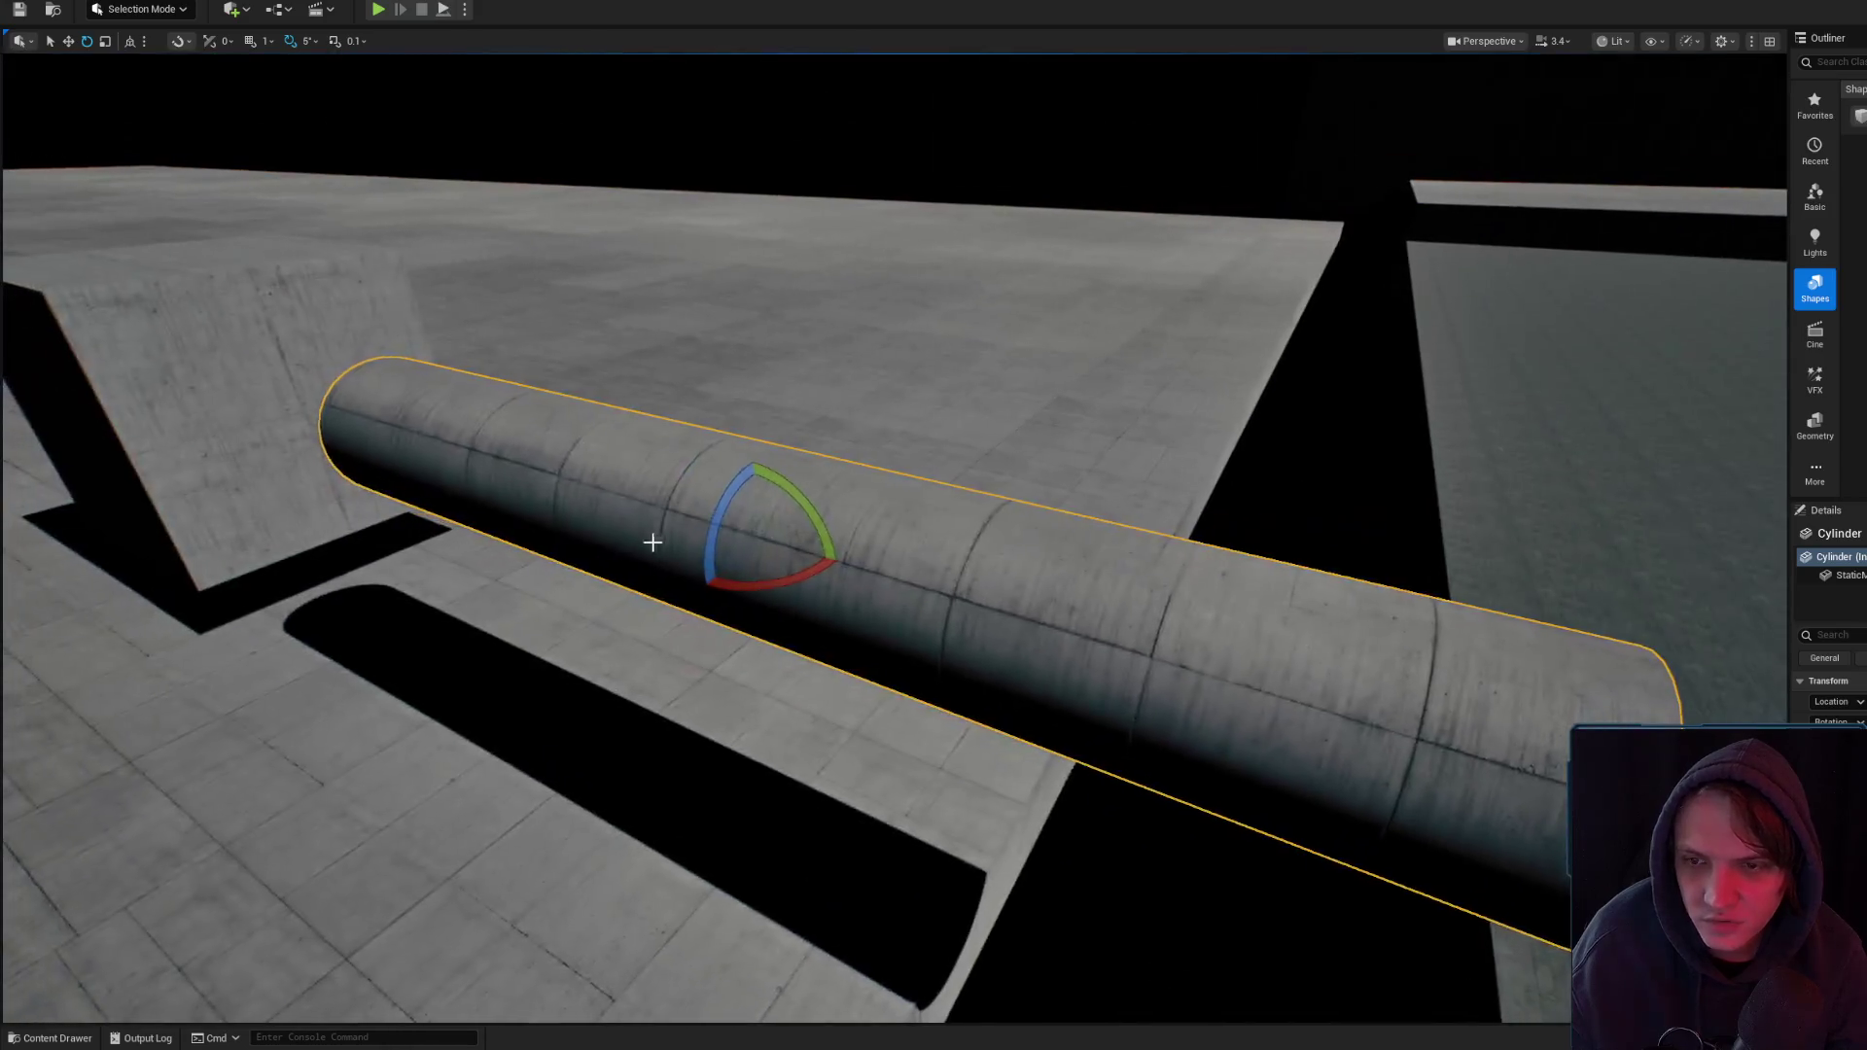
left_click_drag(754, 623, 748, 613)
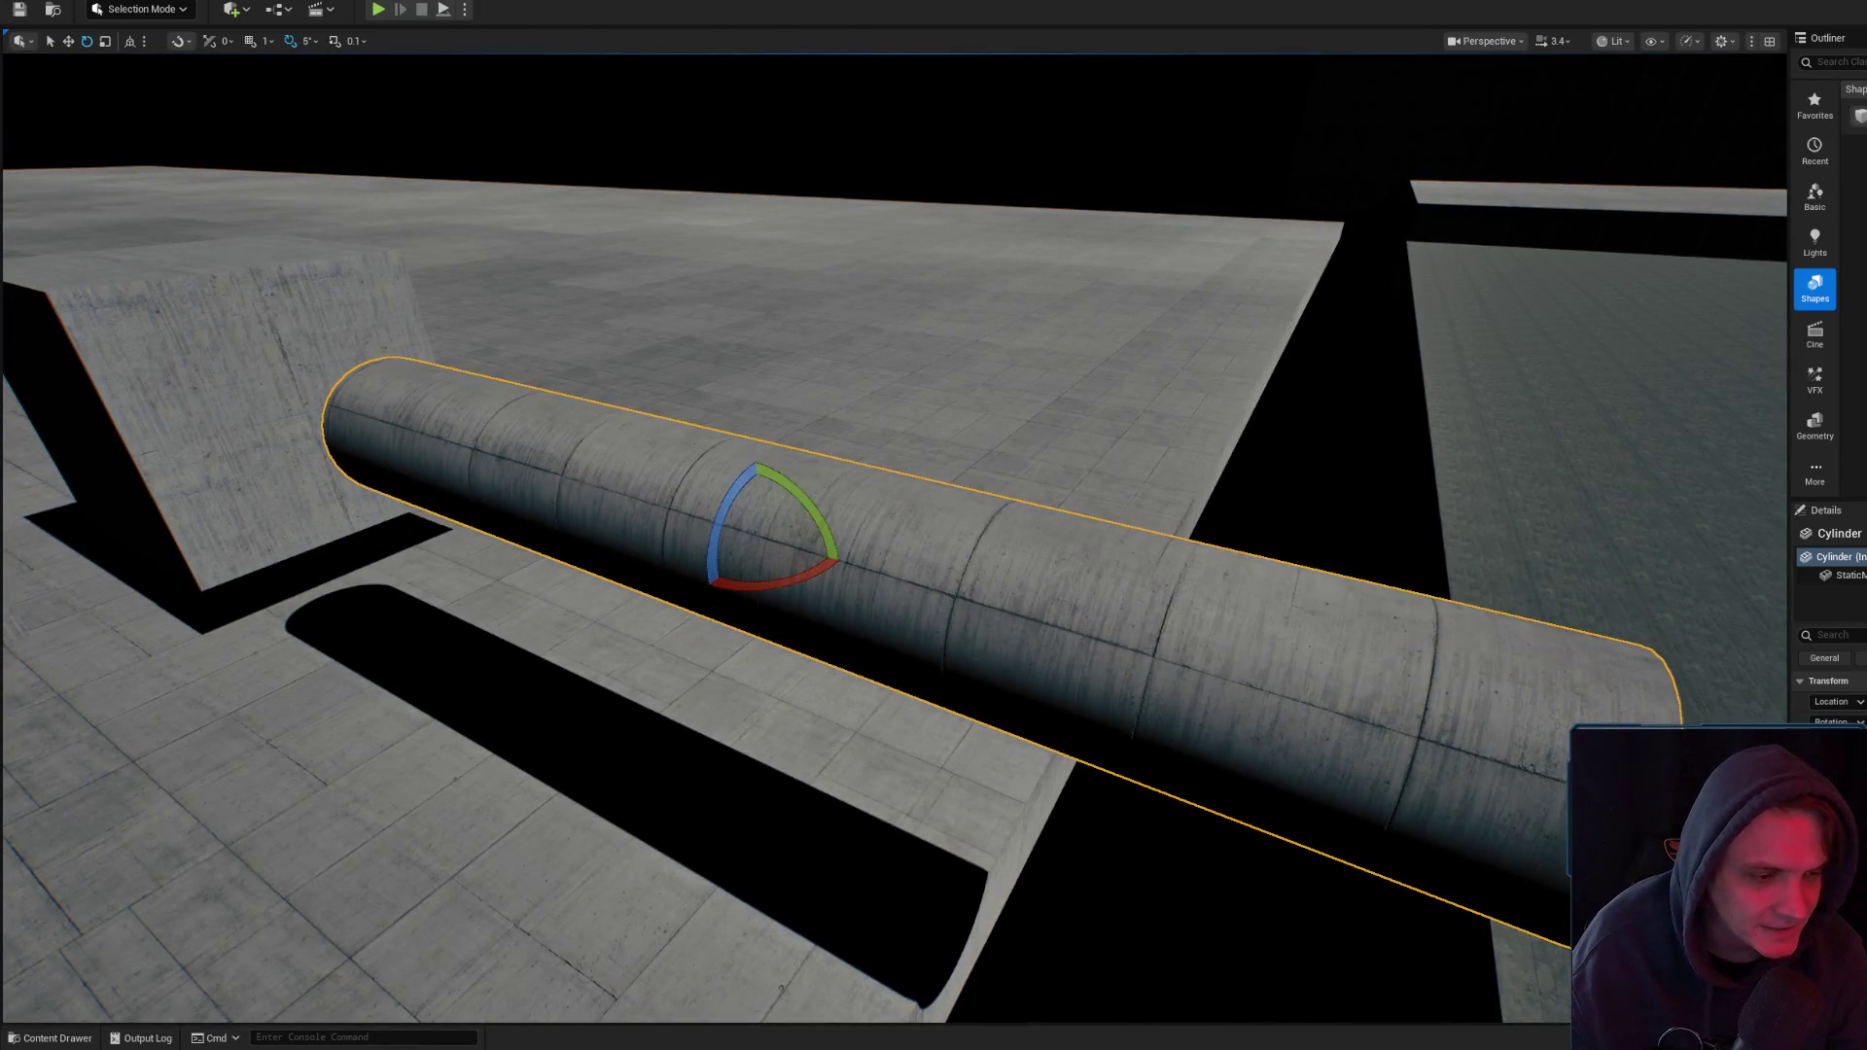
key("ctrl+grave")
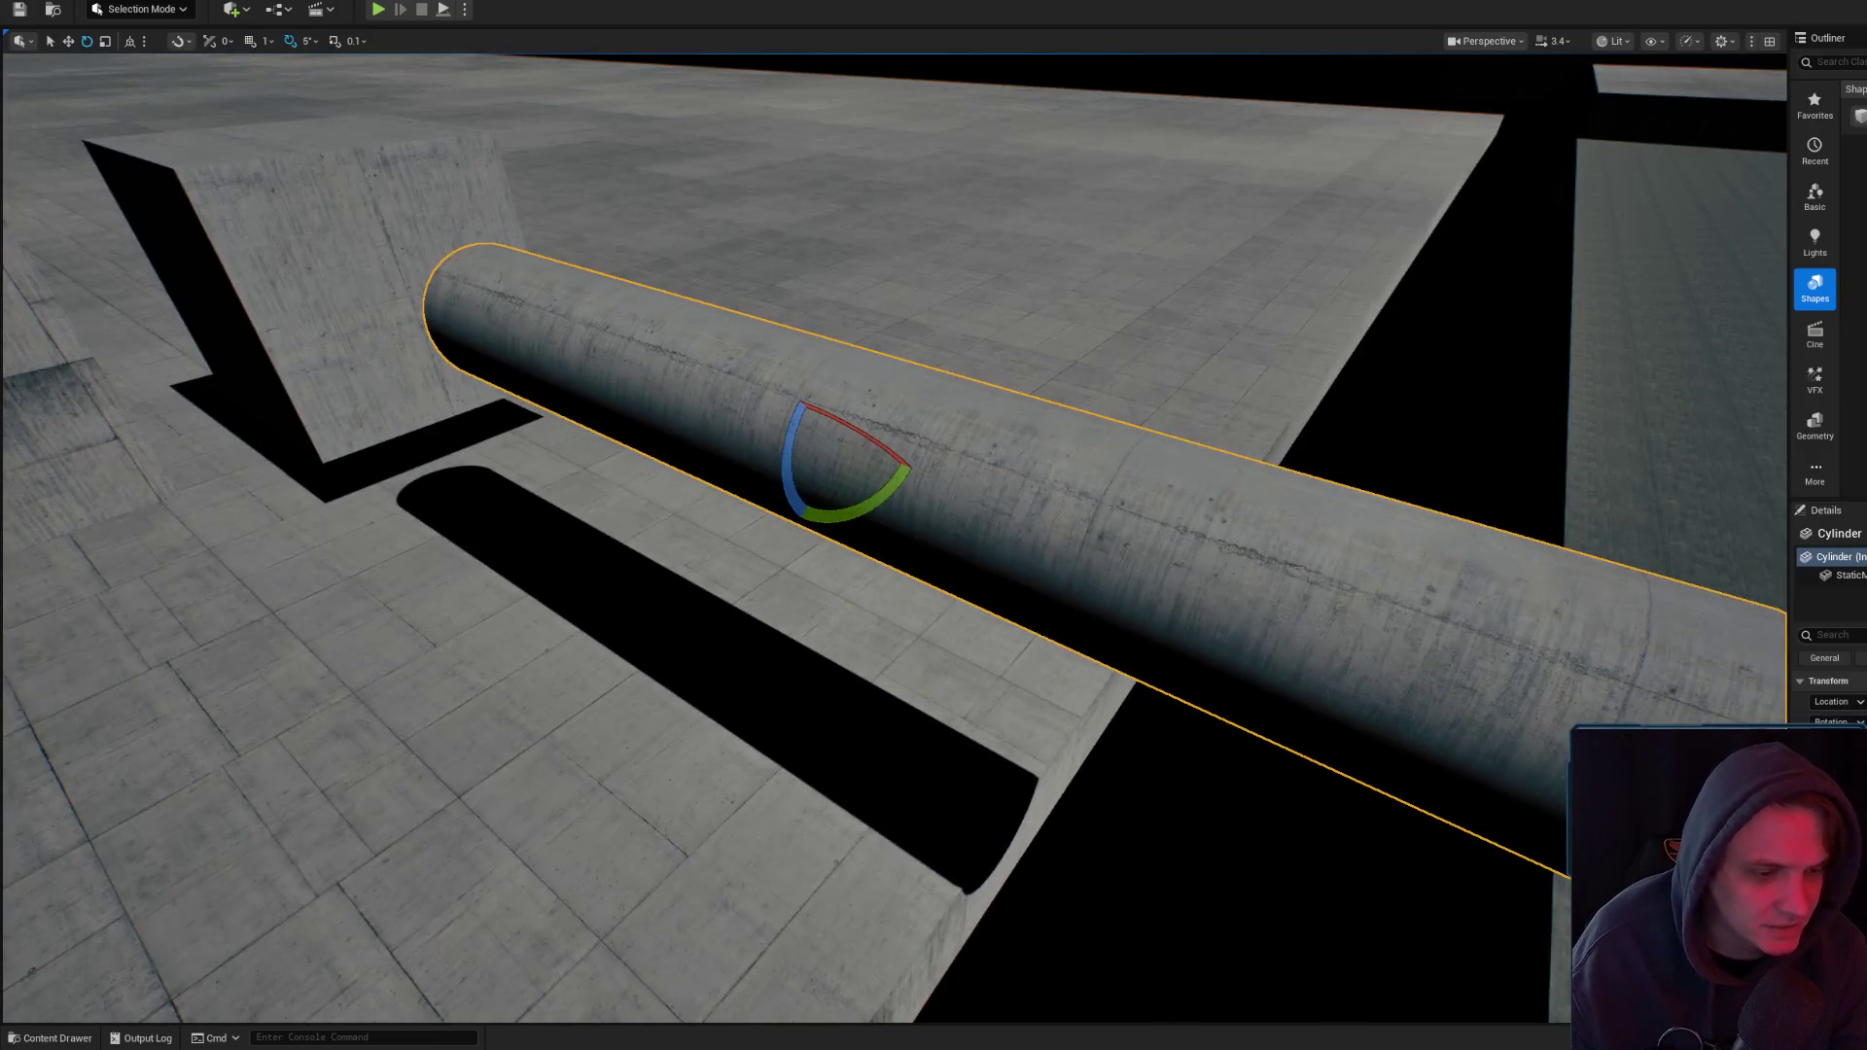
- Bring back the material editor on the MM_RC_Global_T master graph
key("alt+Tab")
left_click(1416, 214)
left_click_drag(1819, 574, 1634, 584)
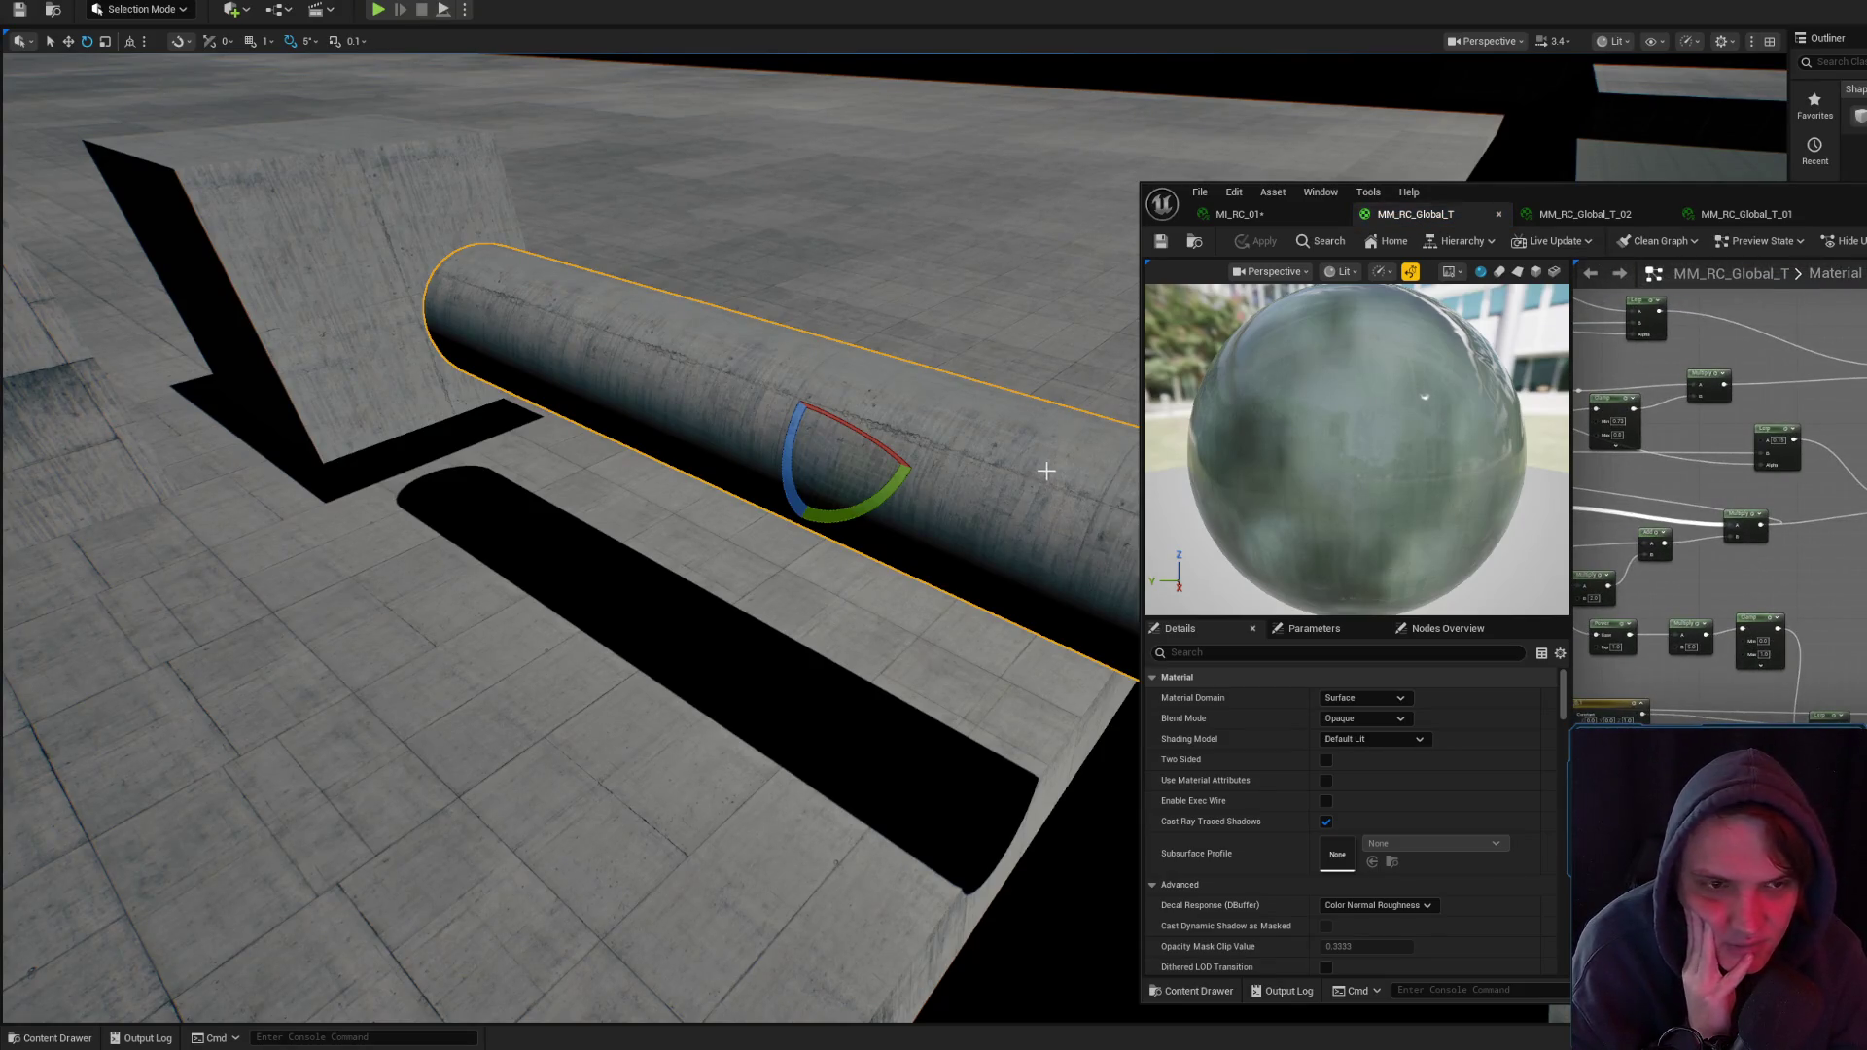
- Inspect the Local Space switch parameter and pan to the Wet Base Color nodes
scroll(1719, 493, "up", 2)
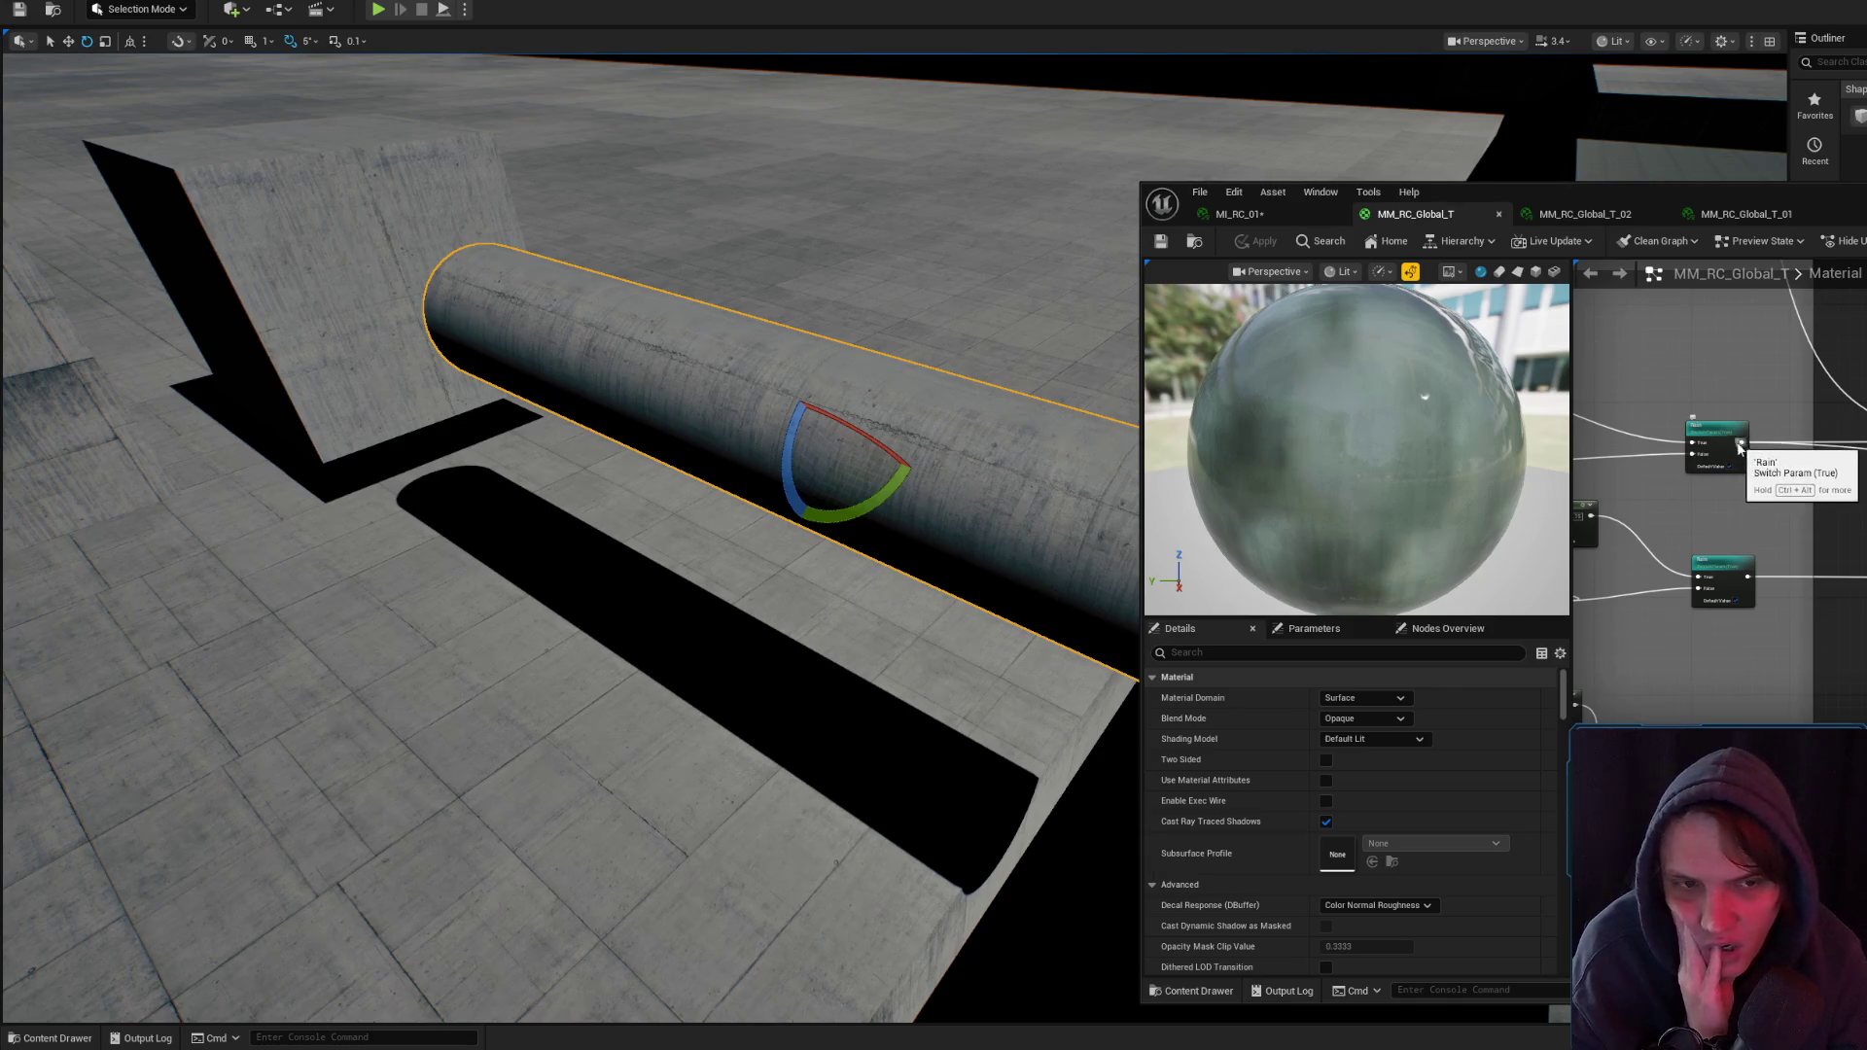
left_click(1583, 521)
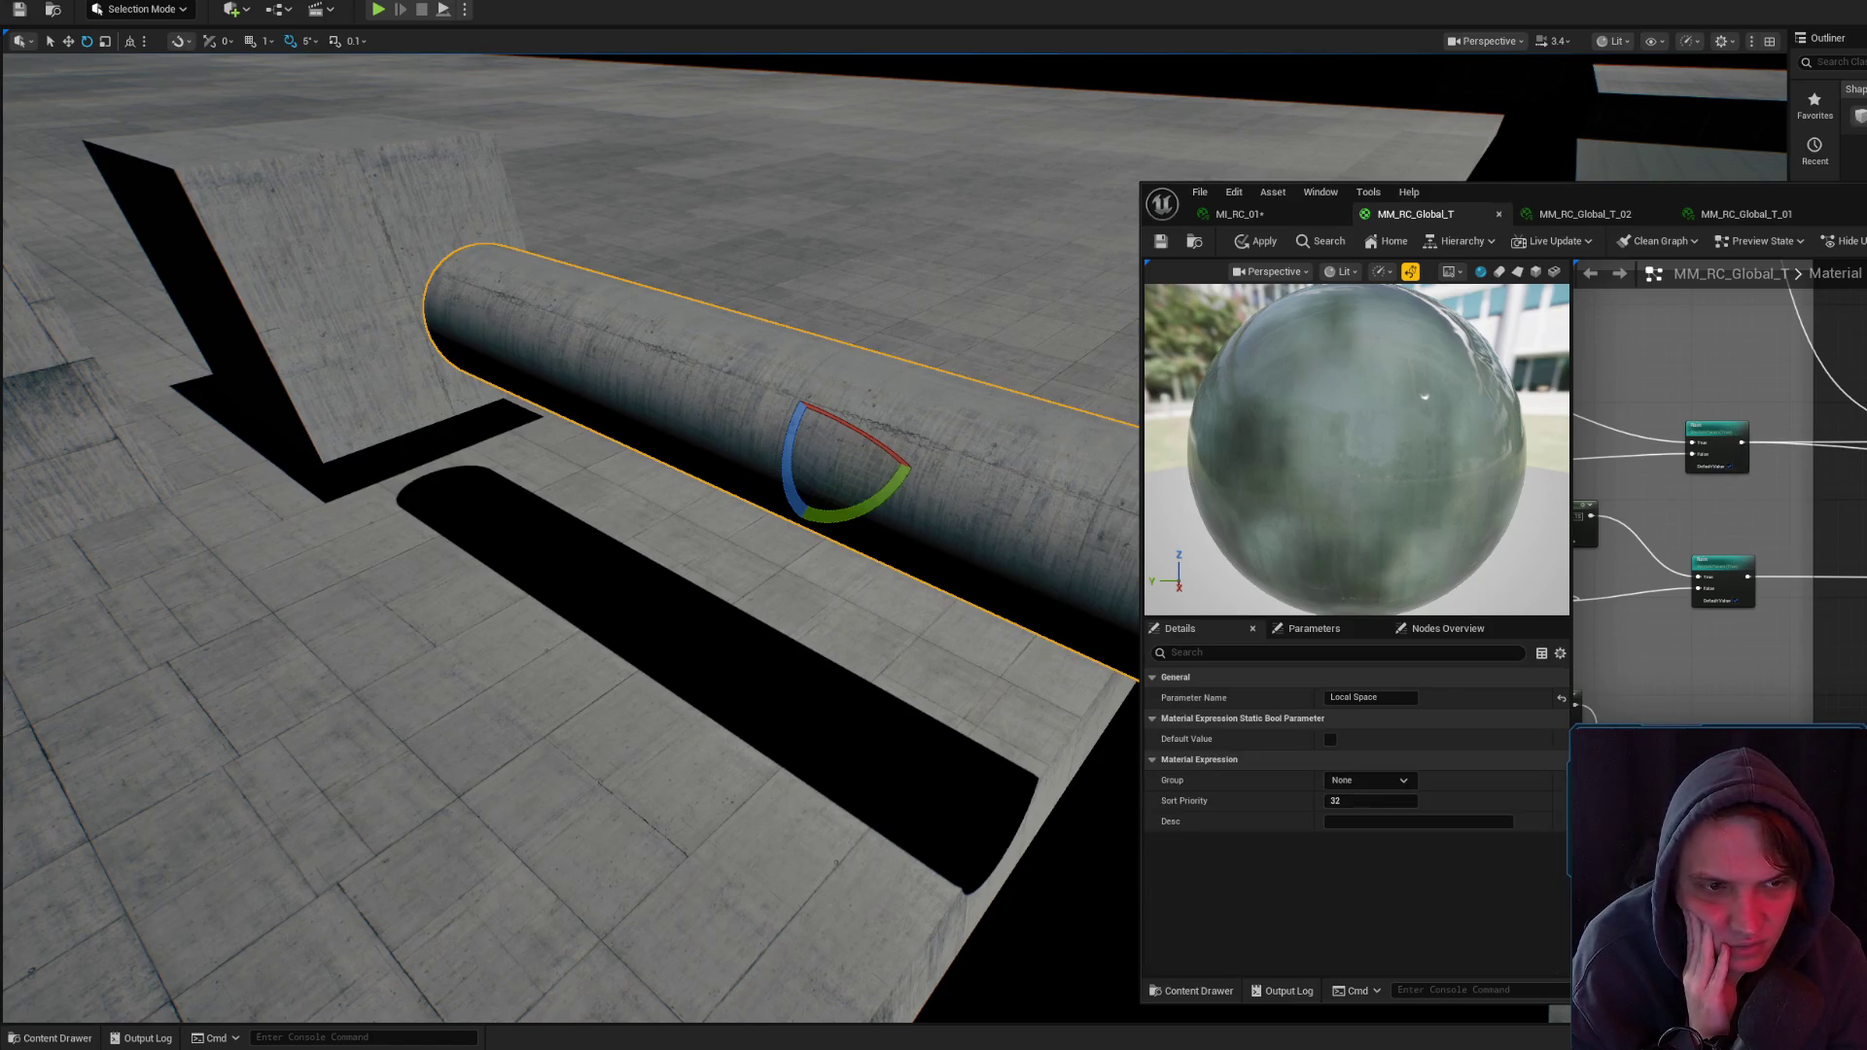
scroll(1741, 442, "down", 2)
left_click_drag(1711, 506, 1721, 613)
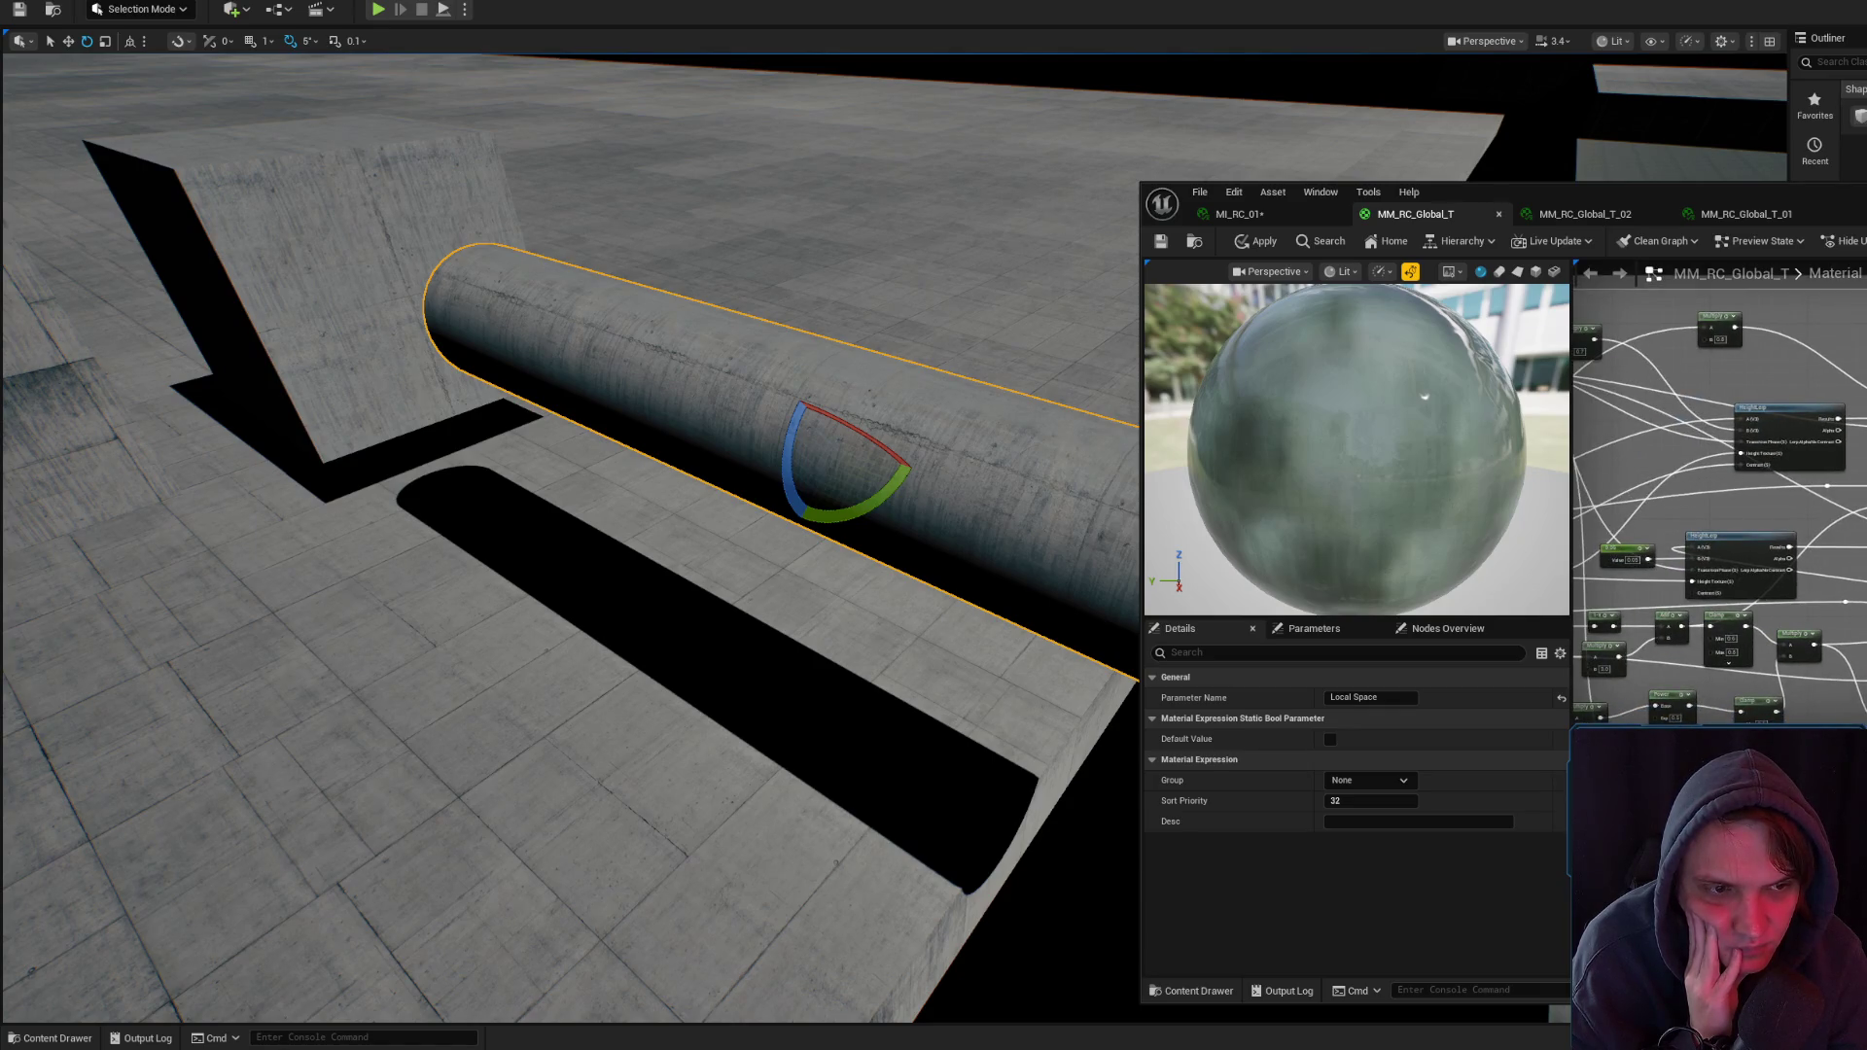
mouse_move(1857, 516)
left_mouse_down()
mouse_move(1712, 544)
mouse_move(1697, 582)
left_mouse_up()
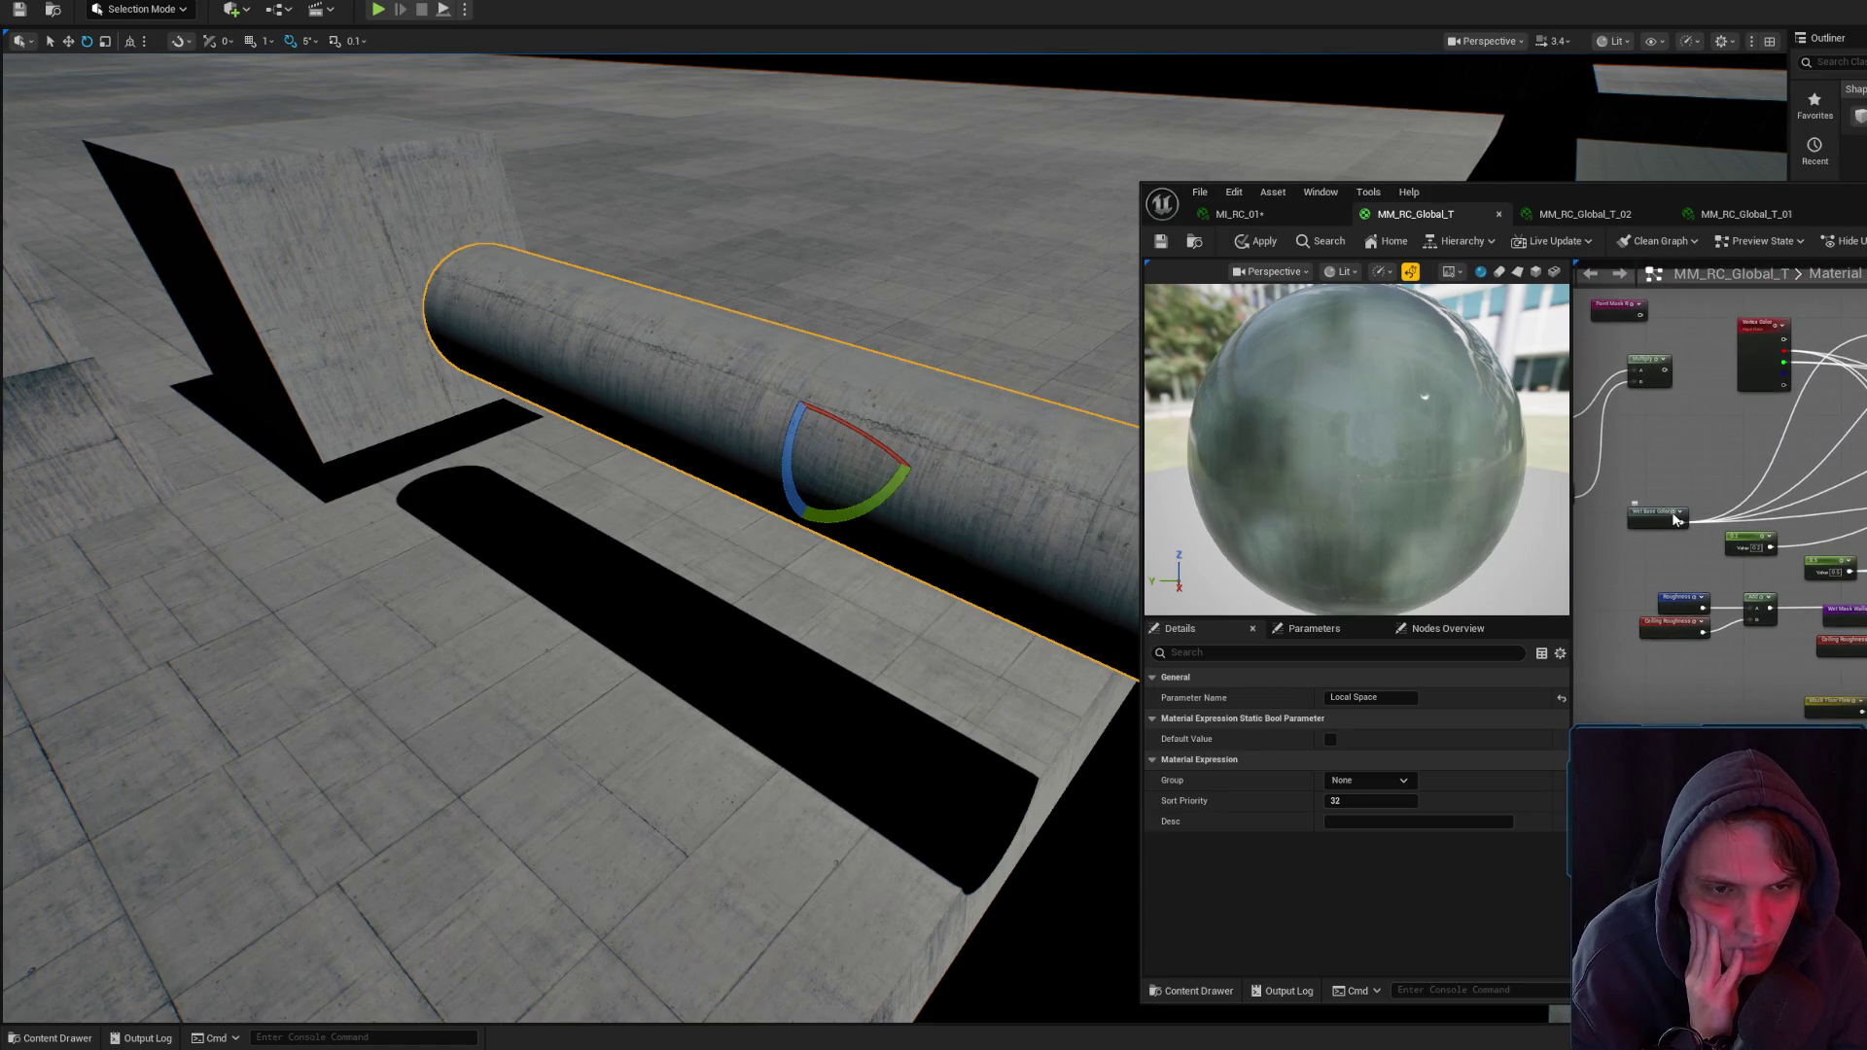
- Preview the Wet Base Color result on the sphere
key("space")
left_click_drag(1329, 427, 1439, 433)
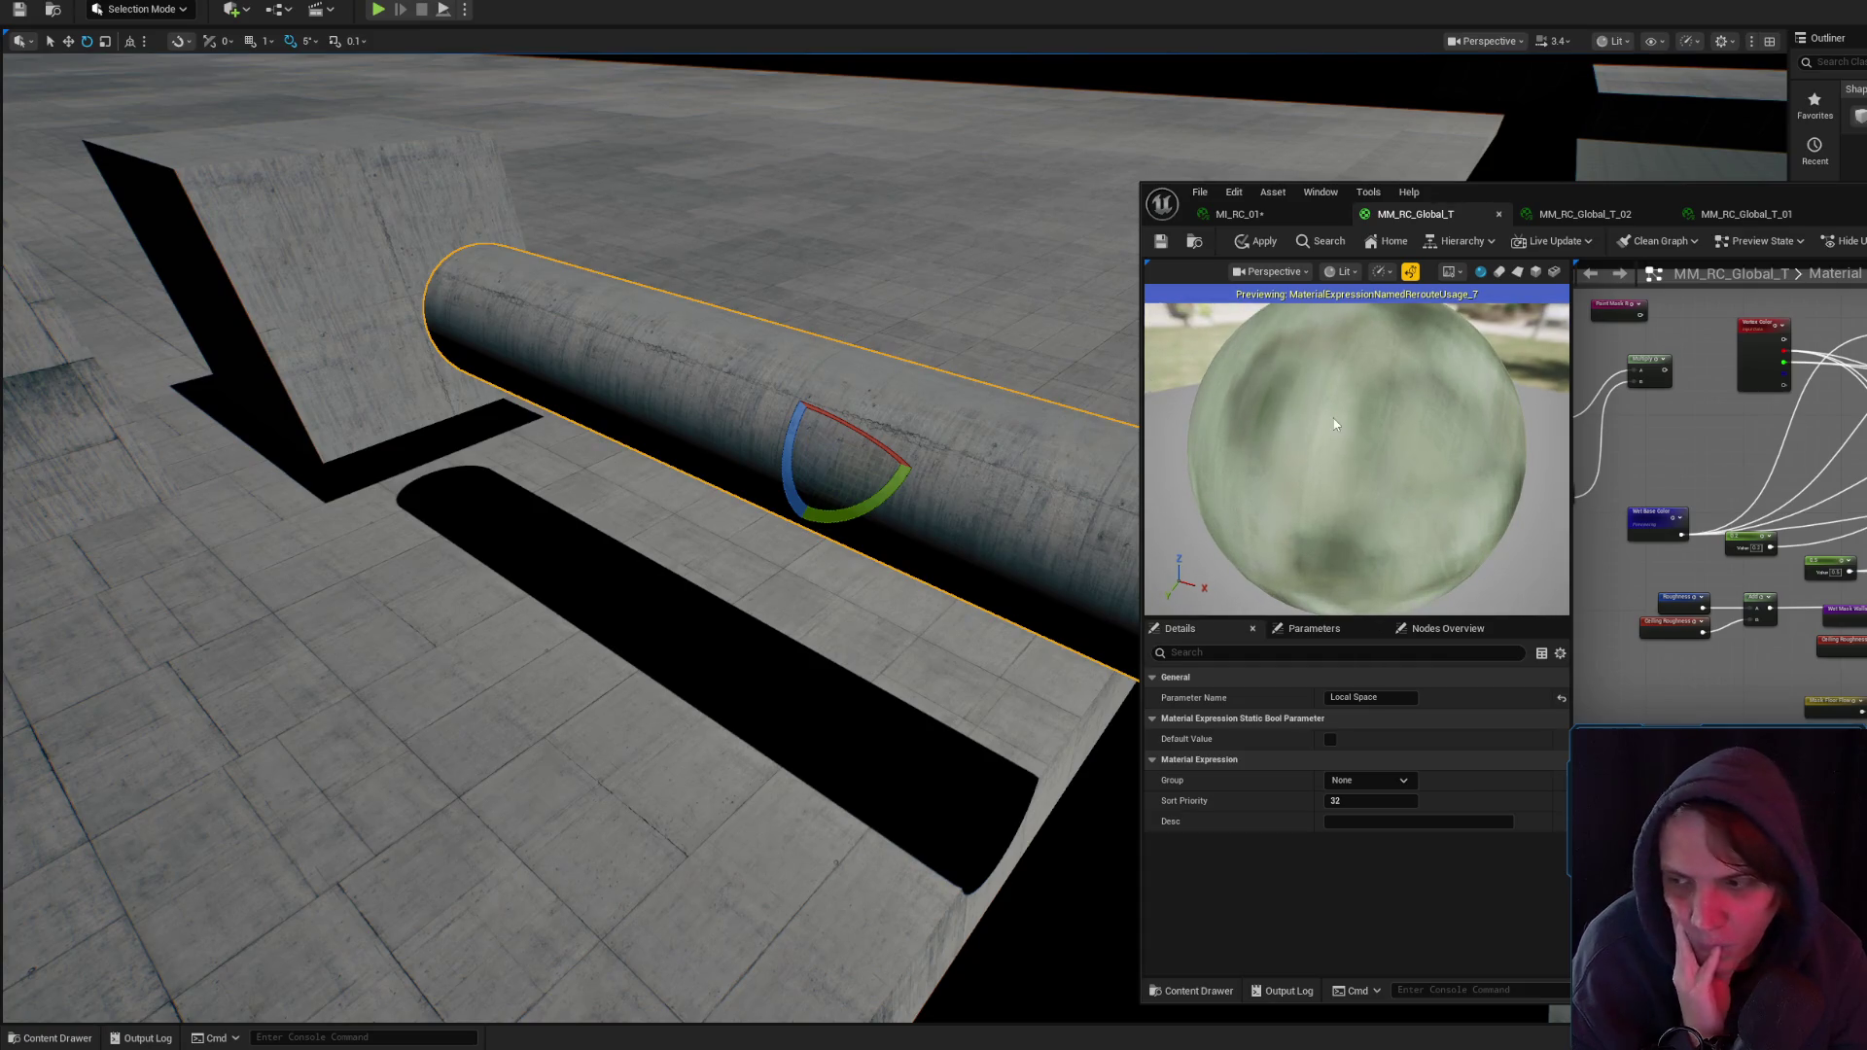
scroll(1361, 412, "down", 5)
scroll(1369, 410, "up", 5)
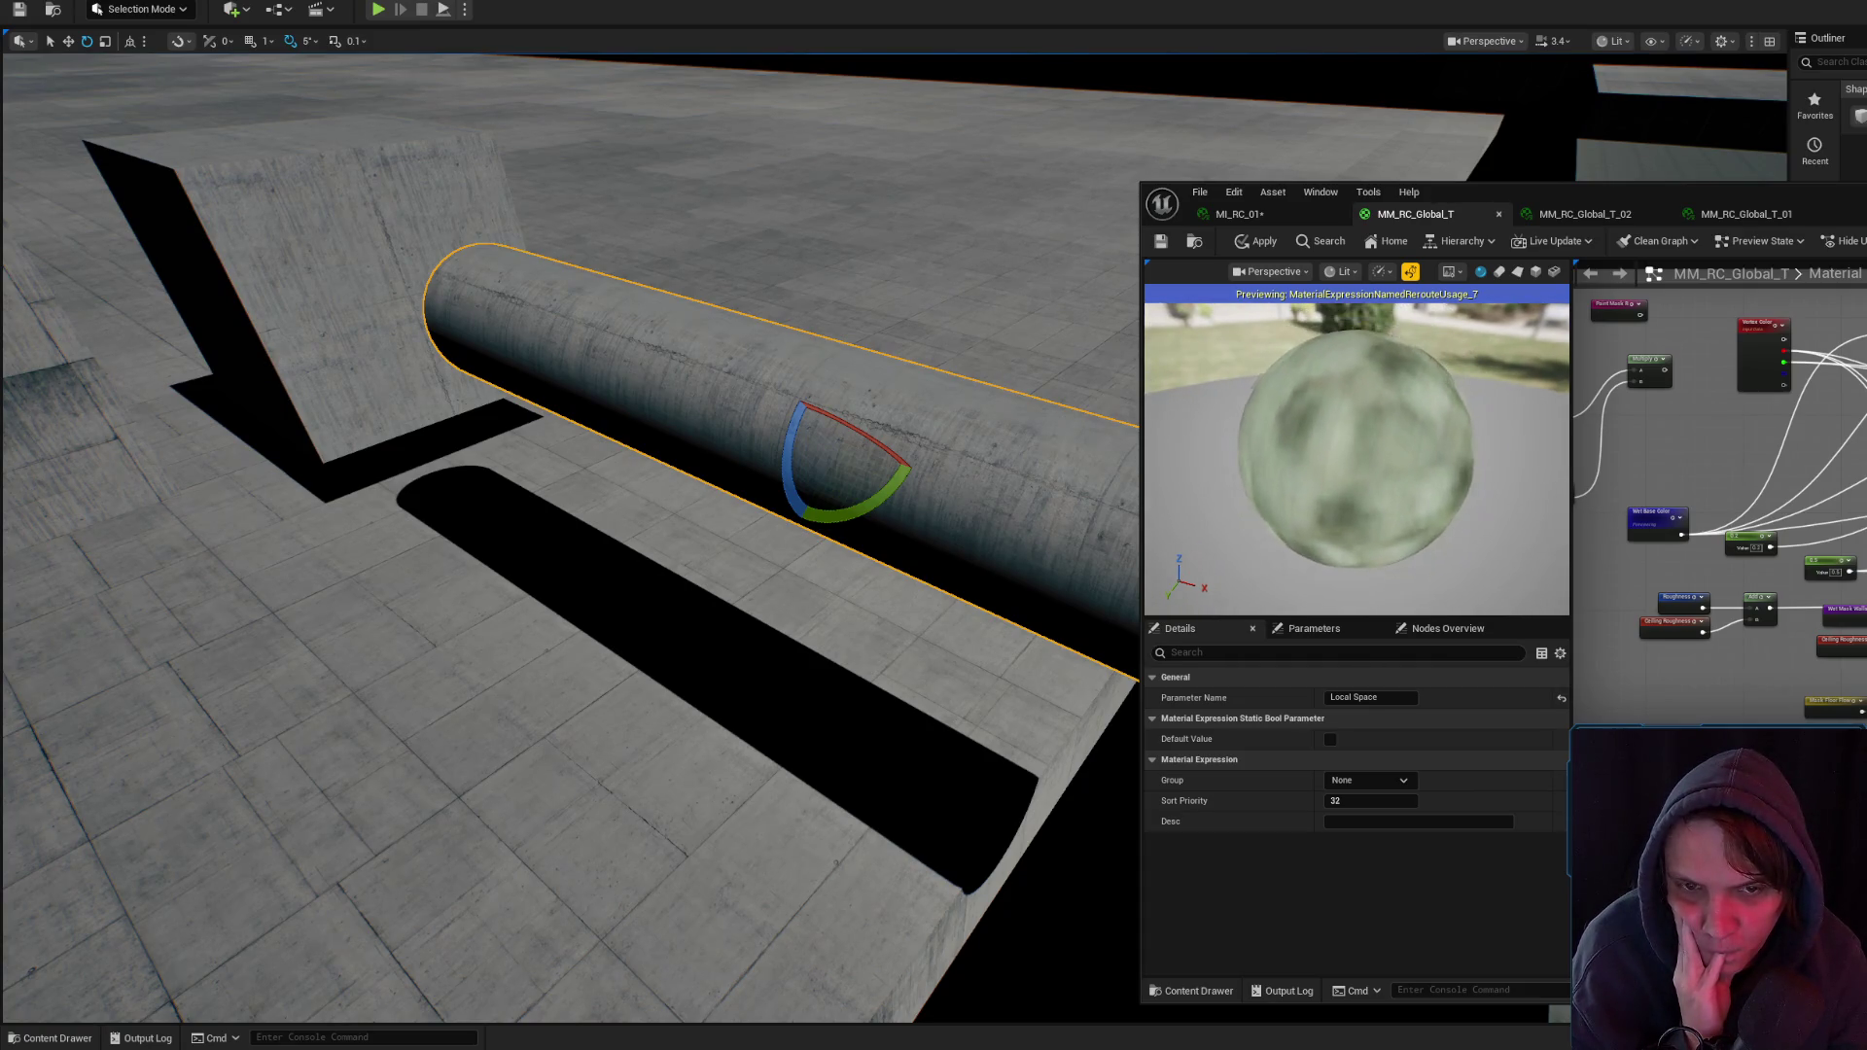
scroll(1719, 496, "down", 5)
scroll(1831, 570, "up", 5)
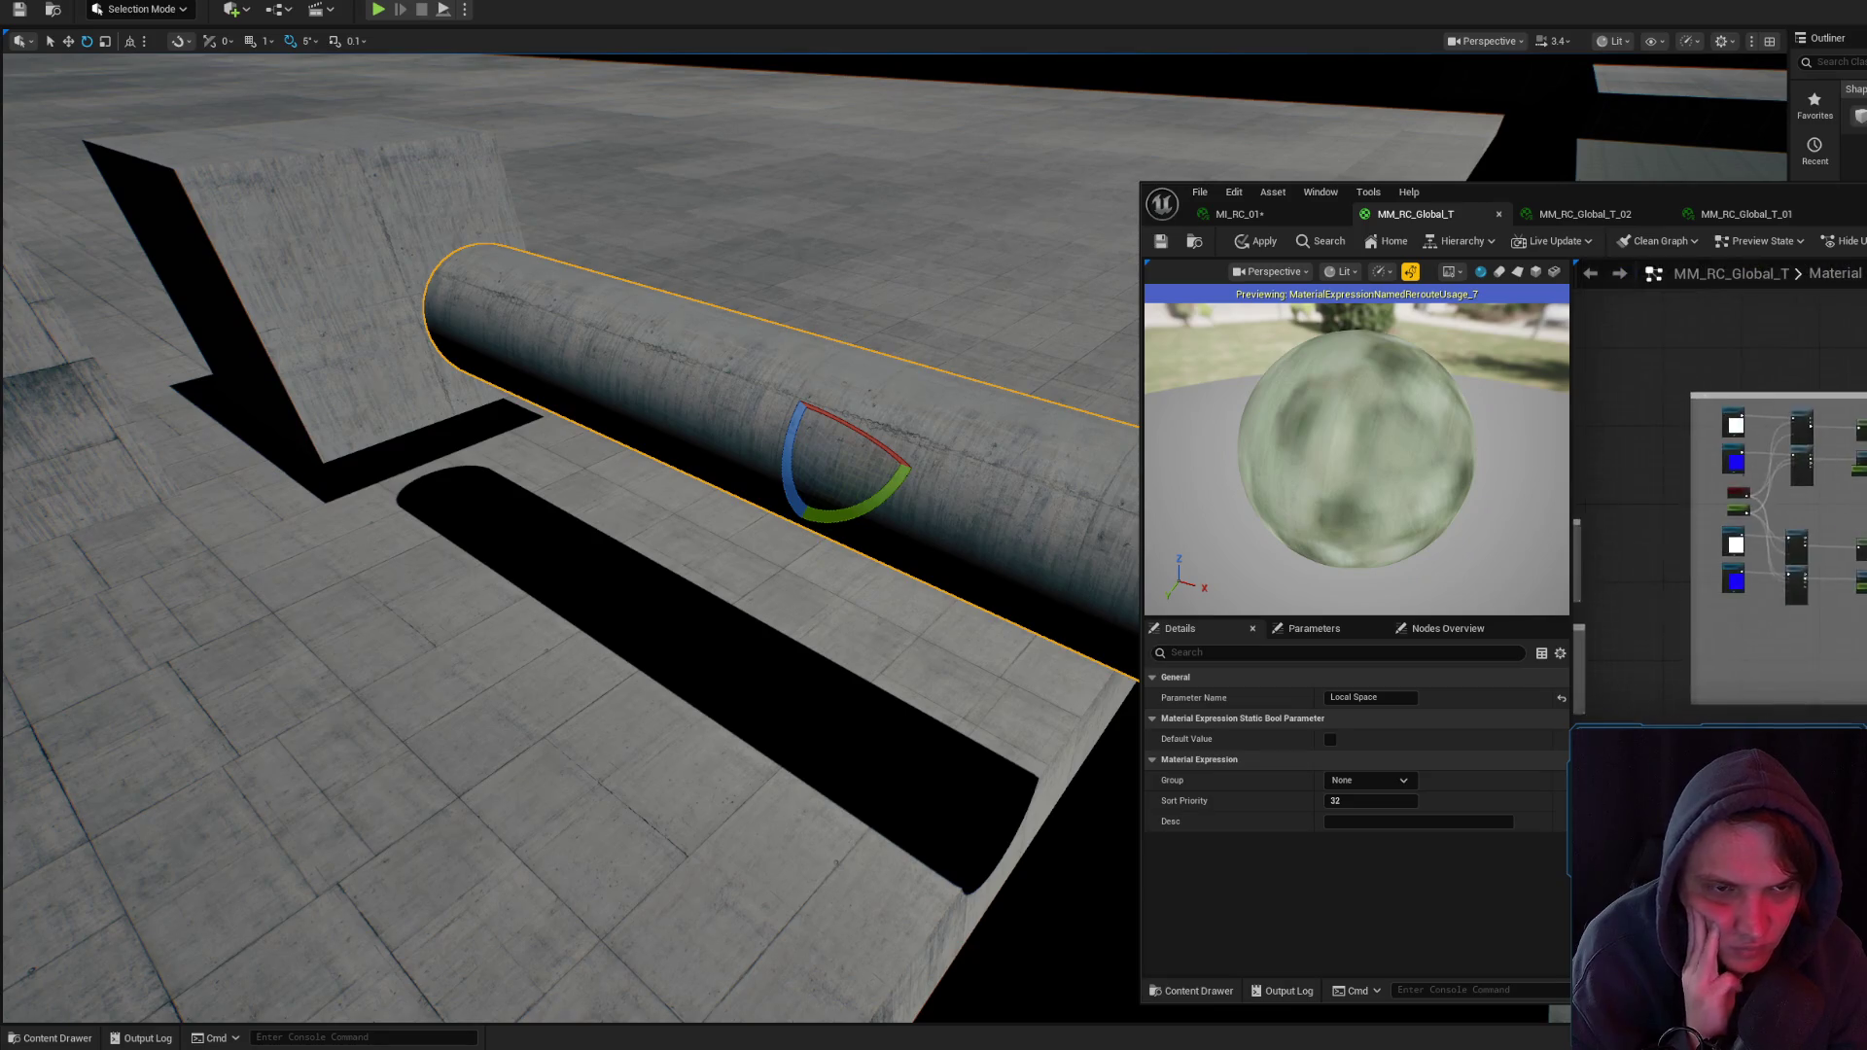
- Open the MF_SurfaceRAIN function from its call node in its own tab
scroll(1831, 570, "up", 4)
left_click(1693, 441)
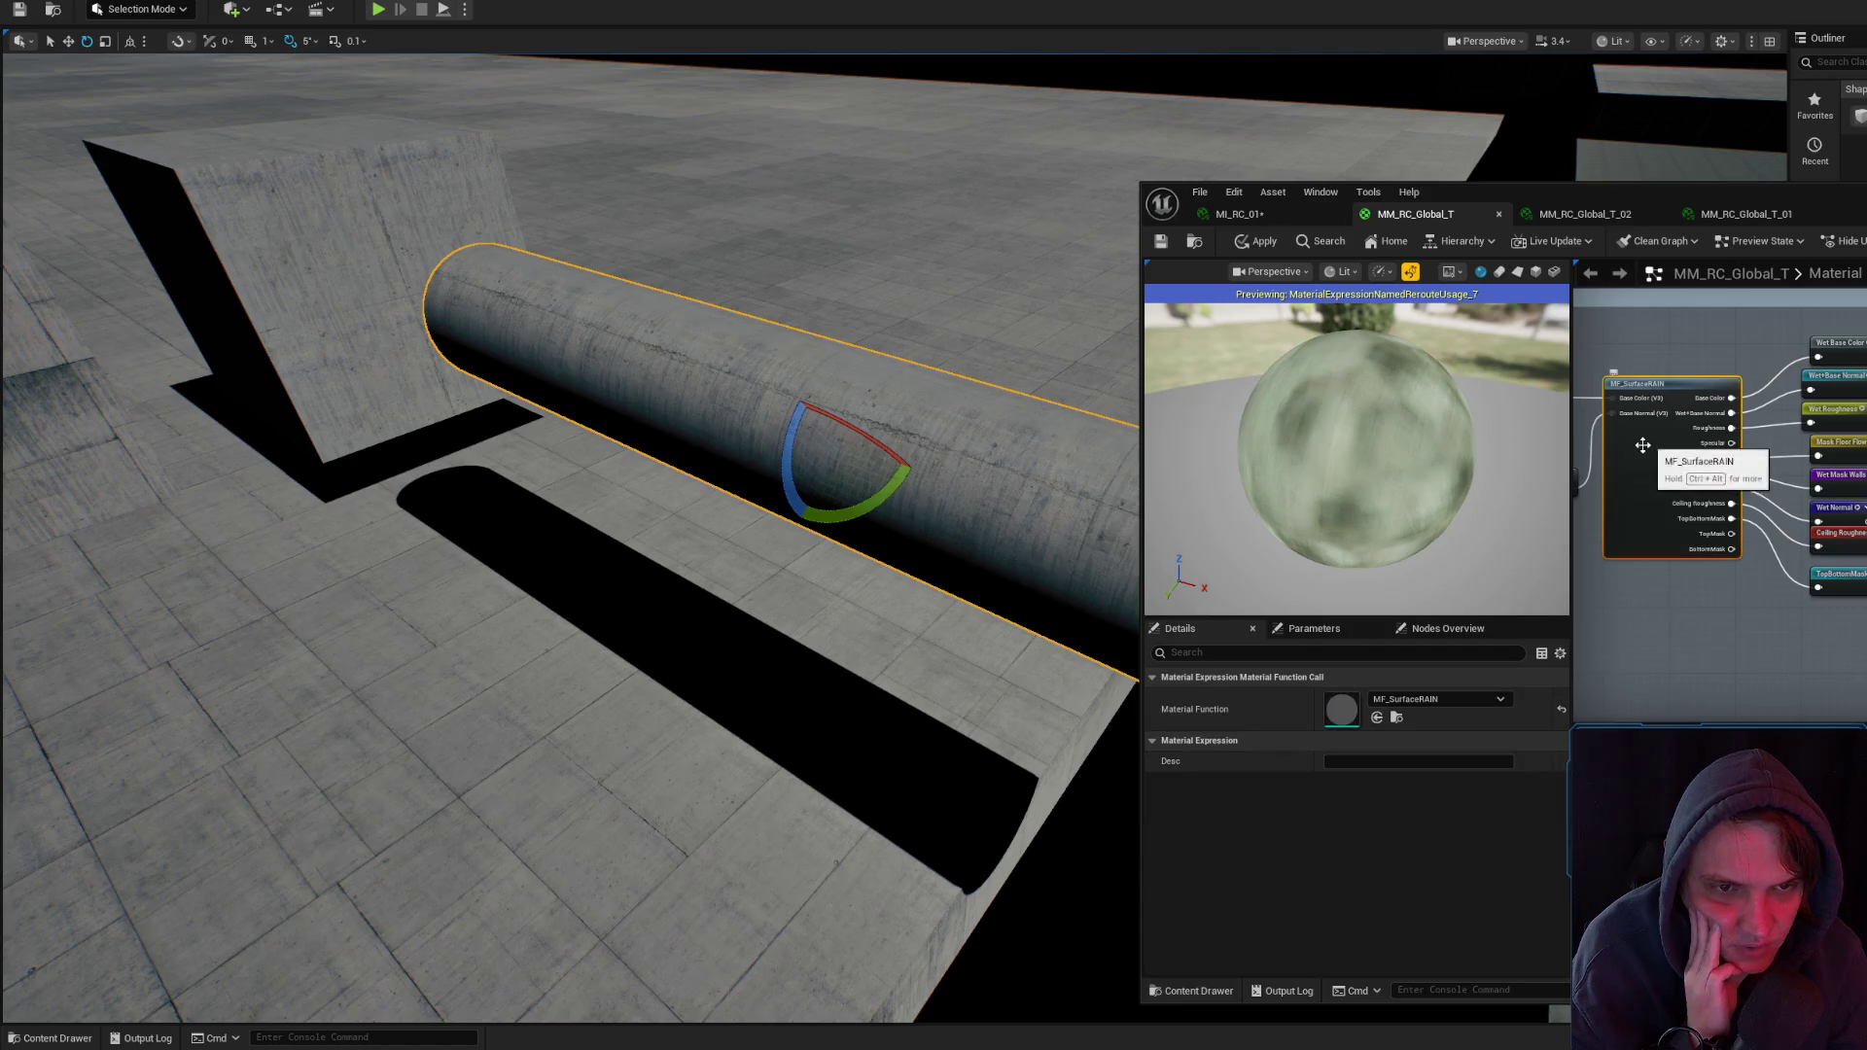
double_click(1341, 709)
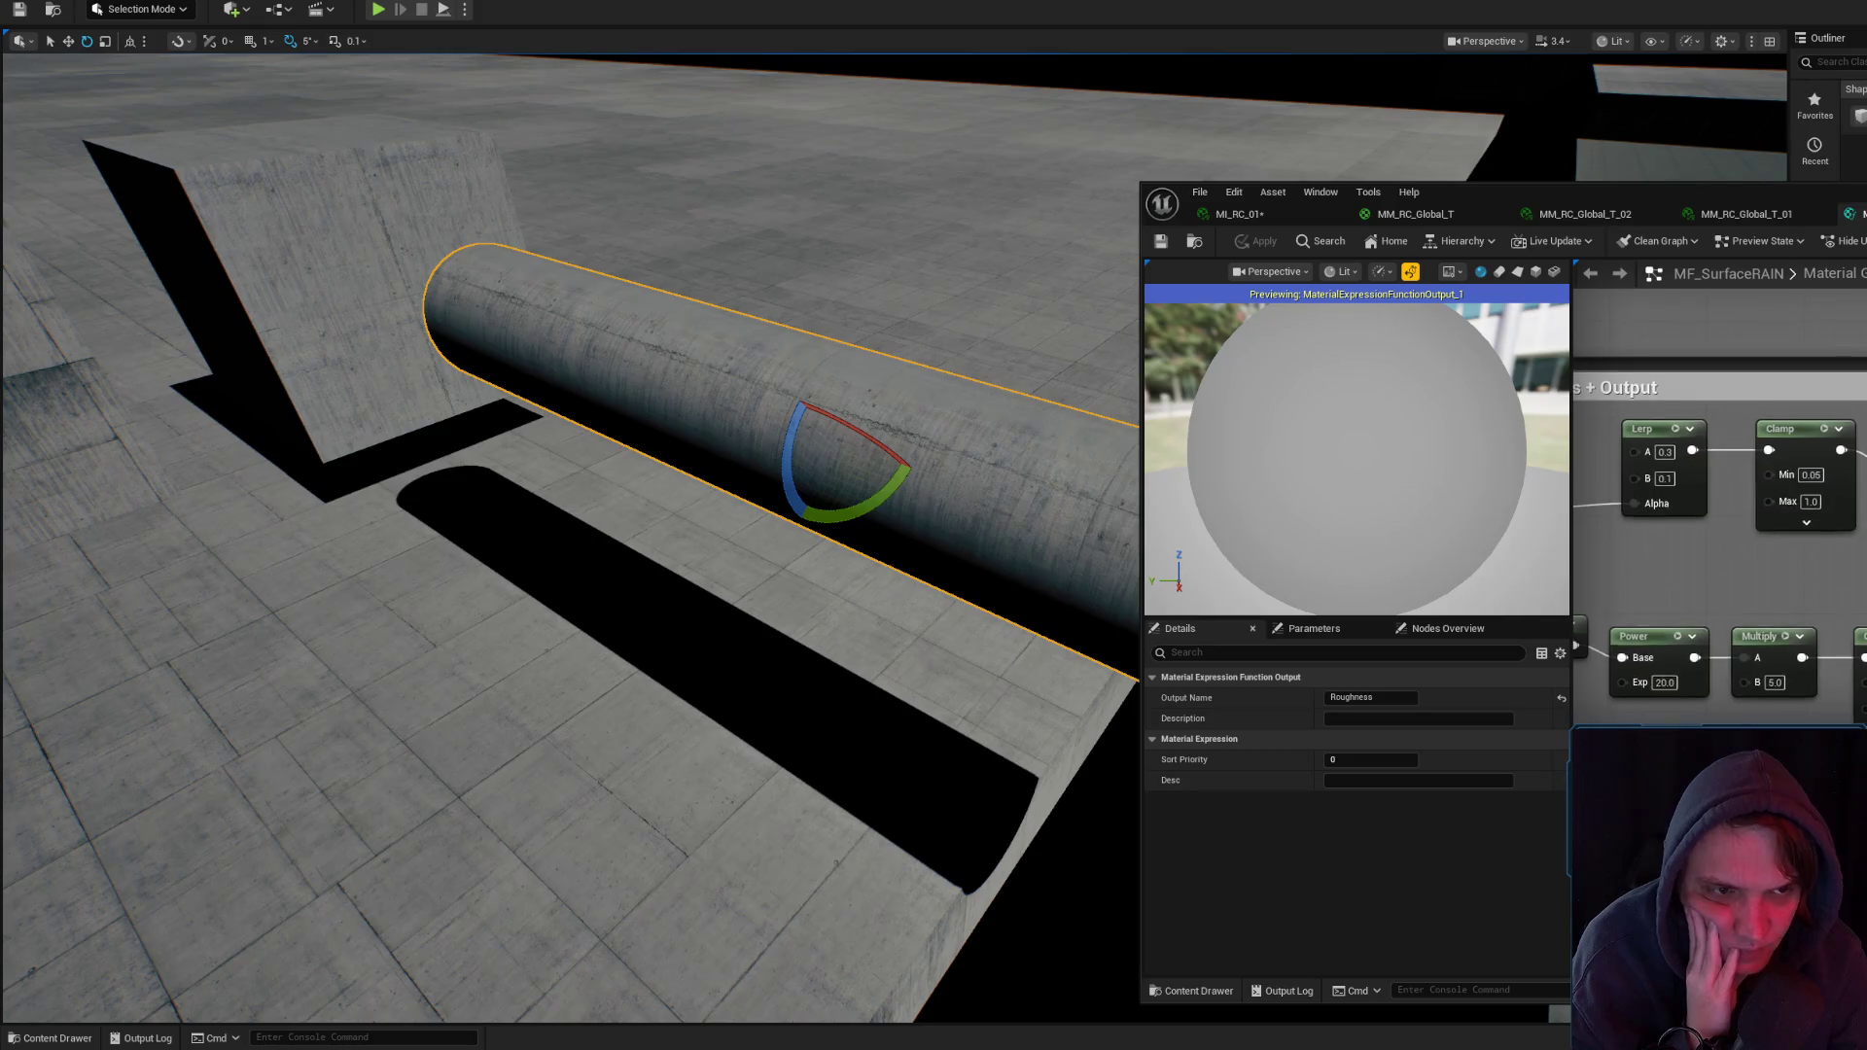
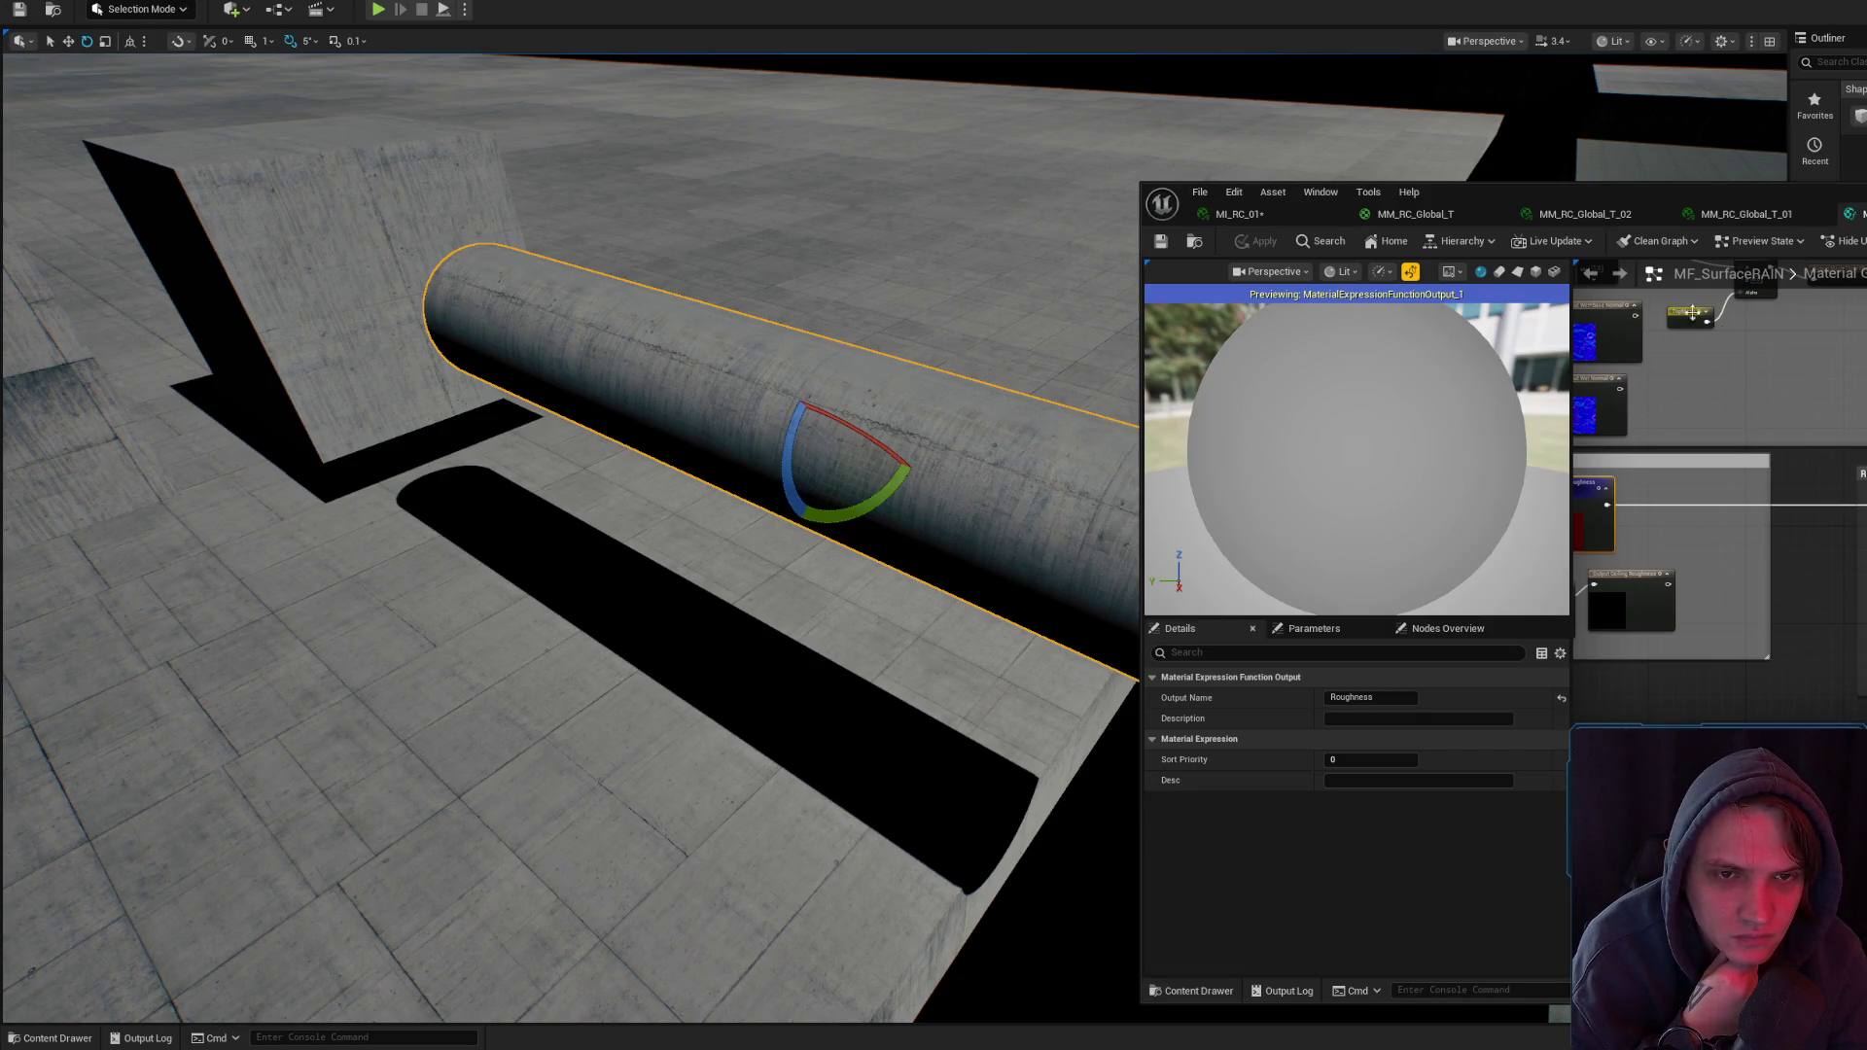
- In MM_RC_Global_T, preview the Wet Base Color reroute and connect Mask Floor Flow to its reroute
left_click(1401, 214)
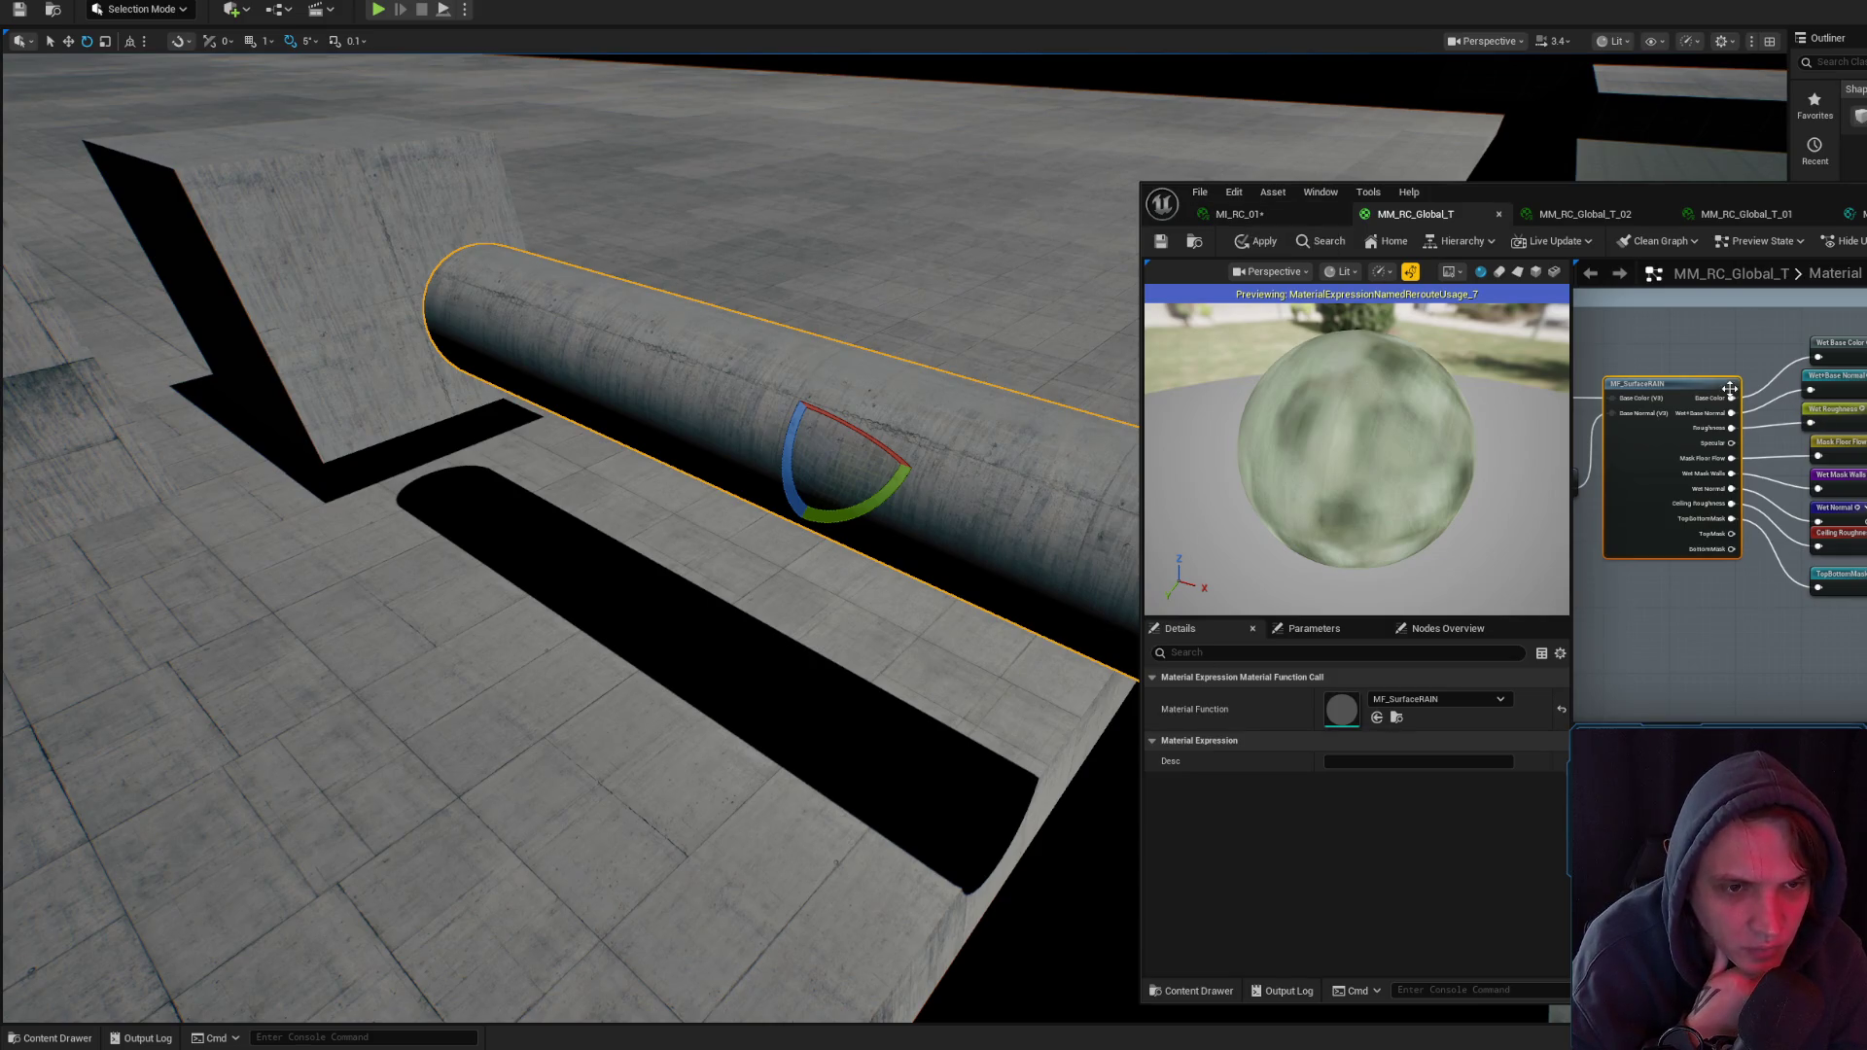
key("space")
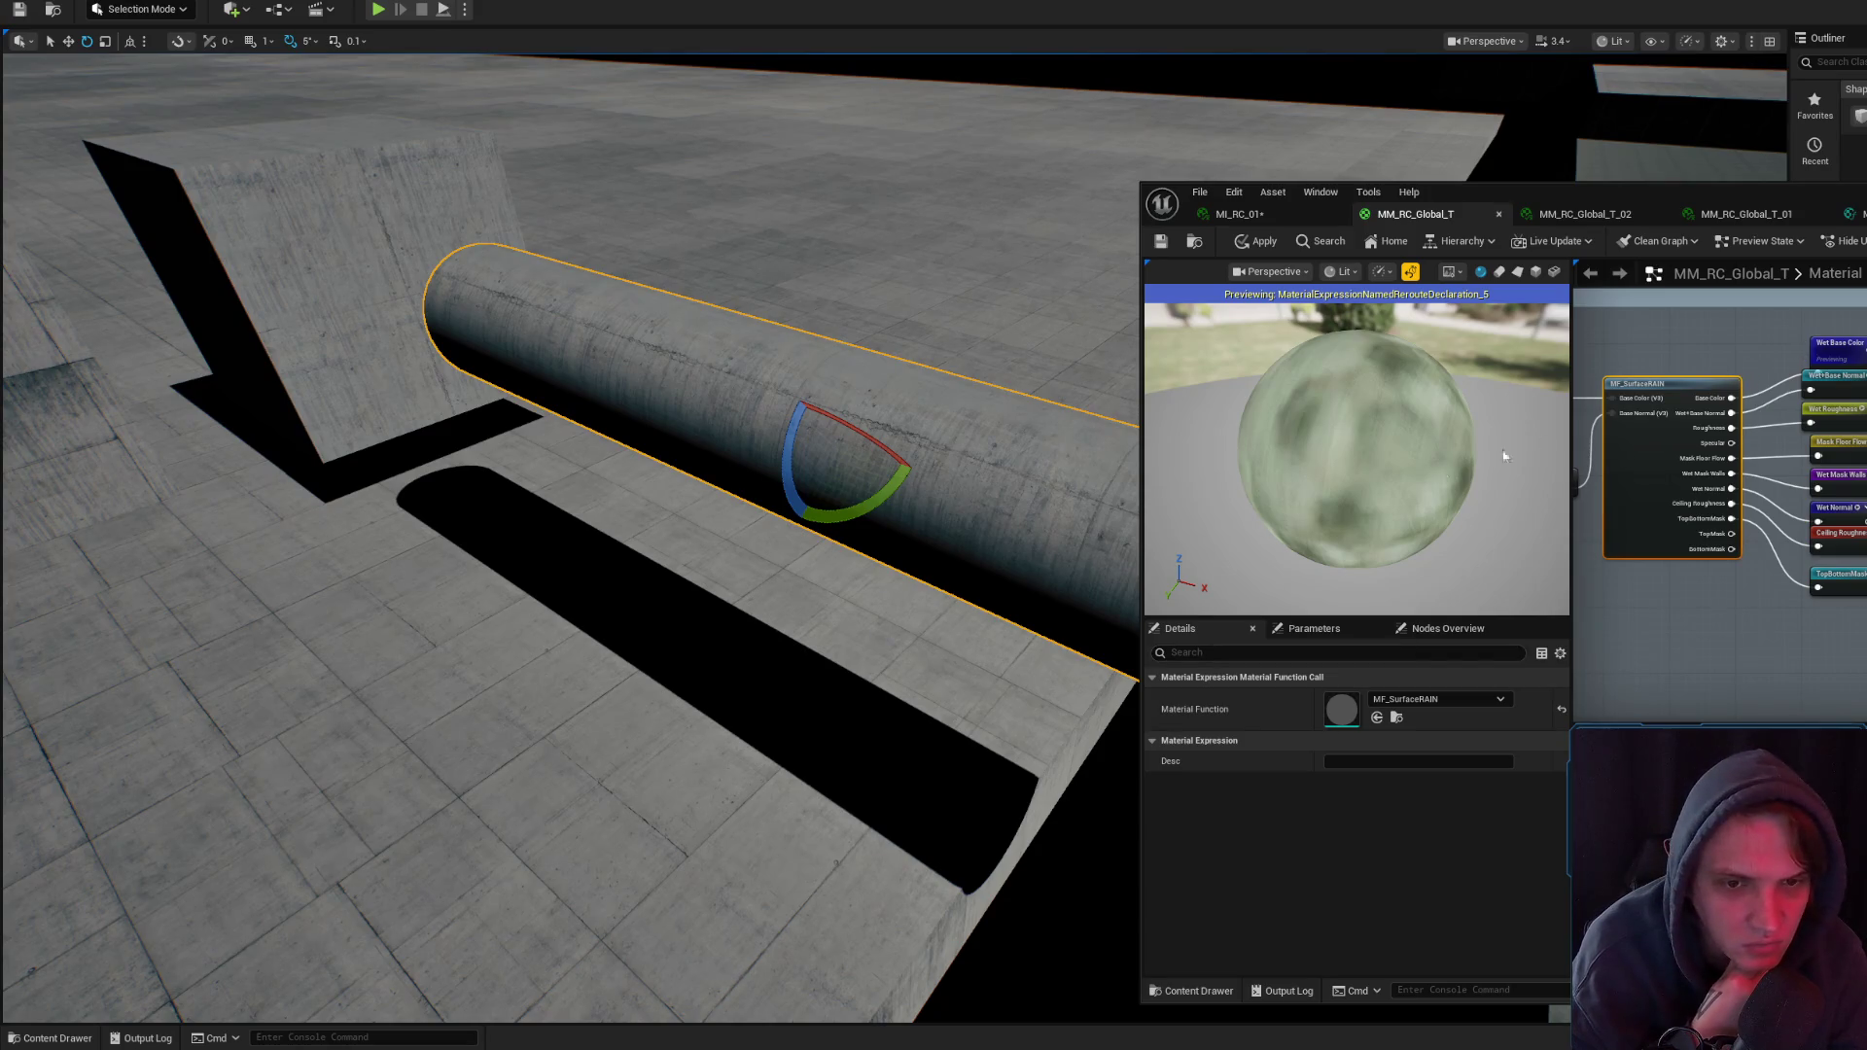
scroll(1542, 443, "up", 5)
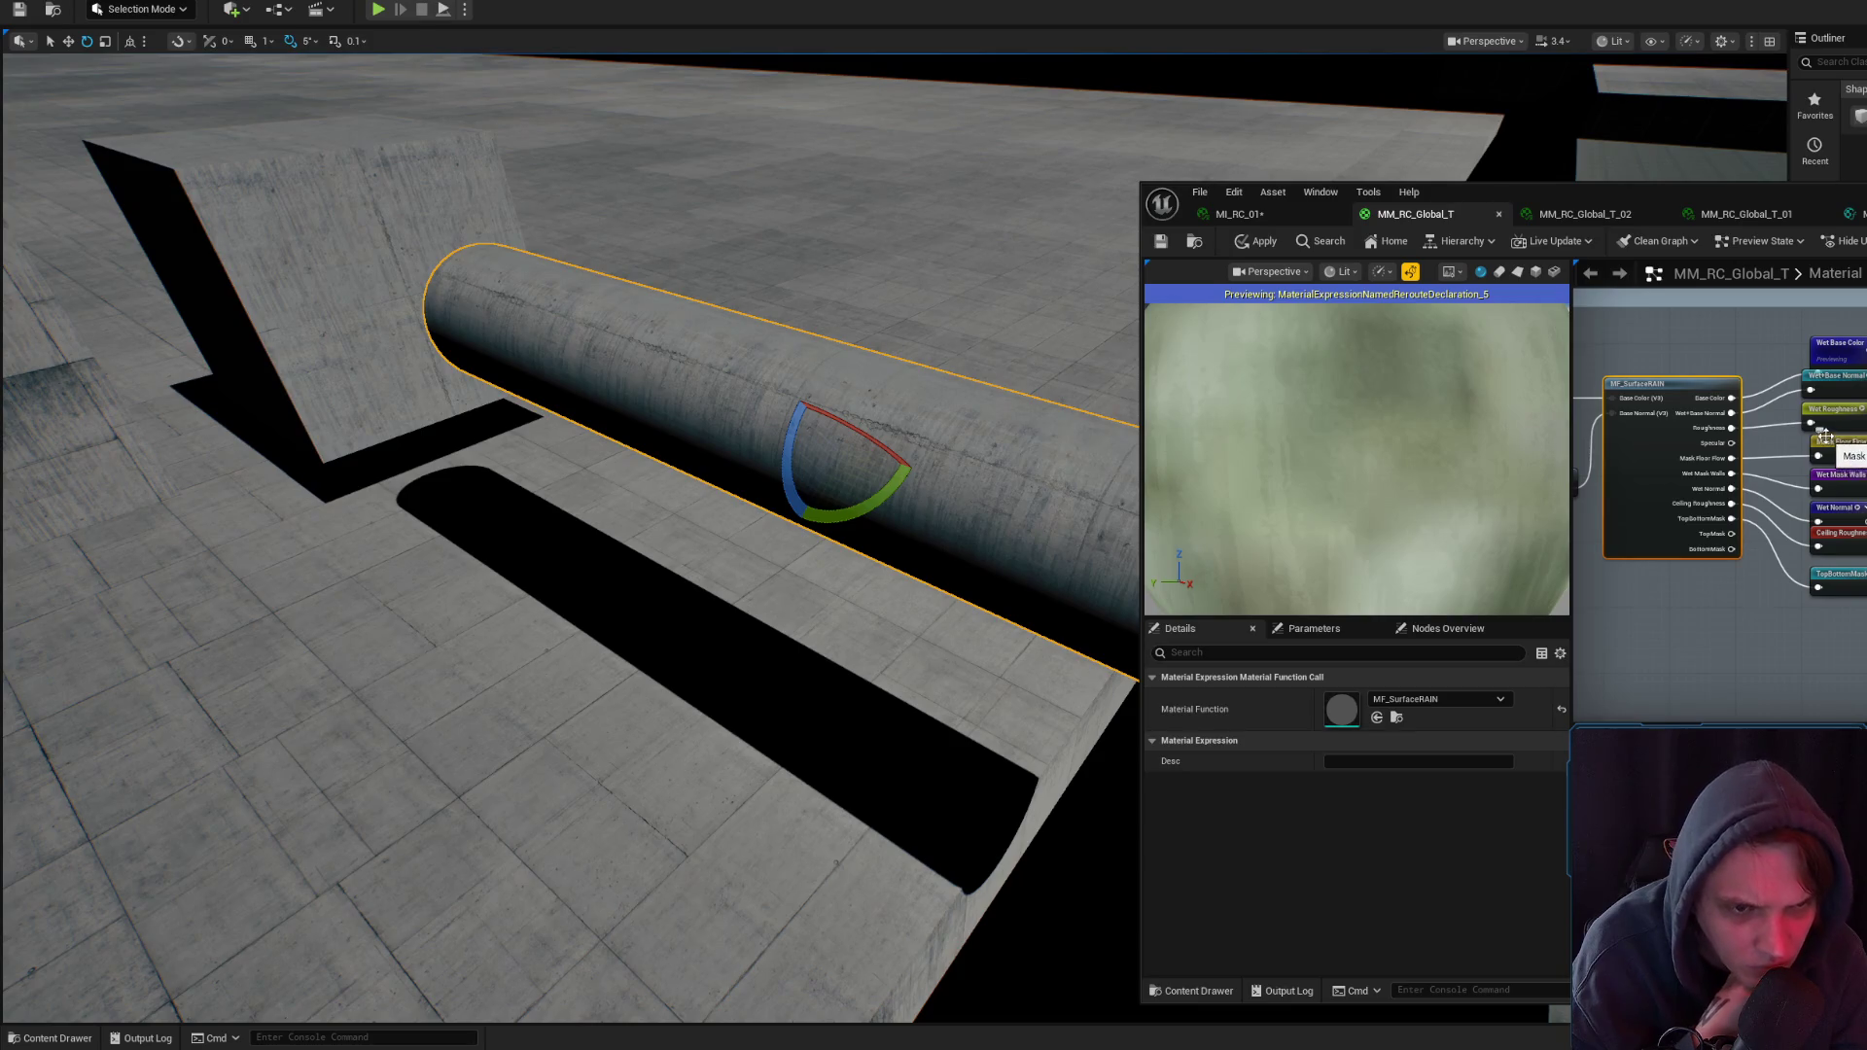
left_click_drag(1816, 440, 1735, 460)
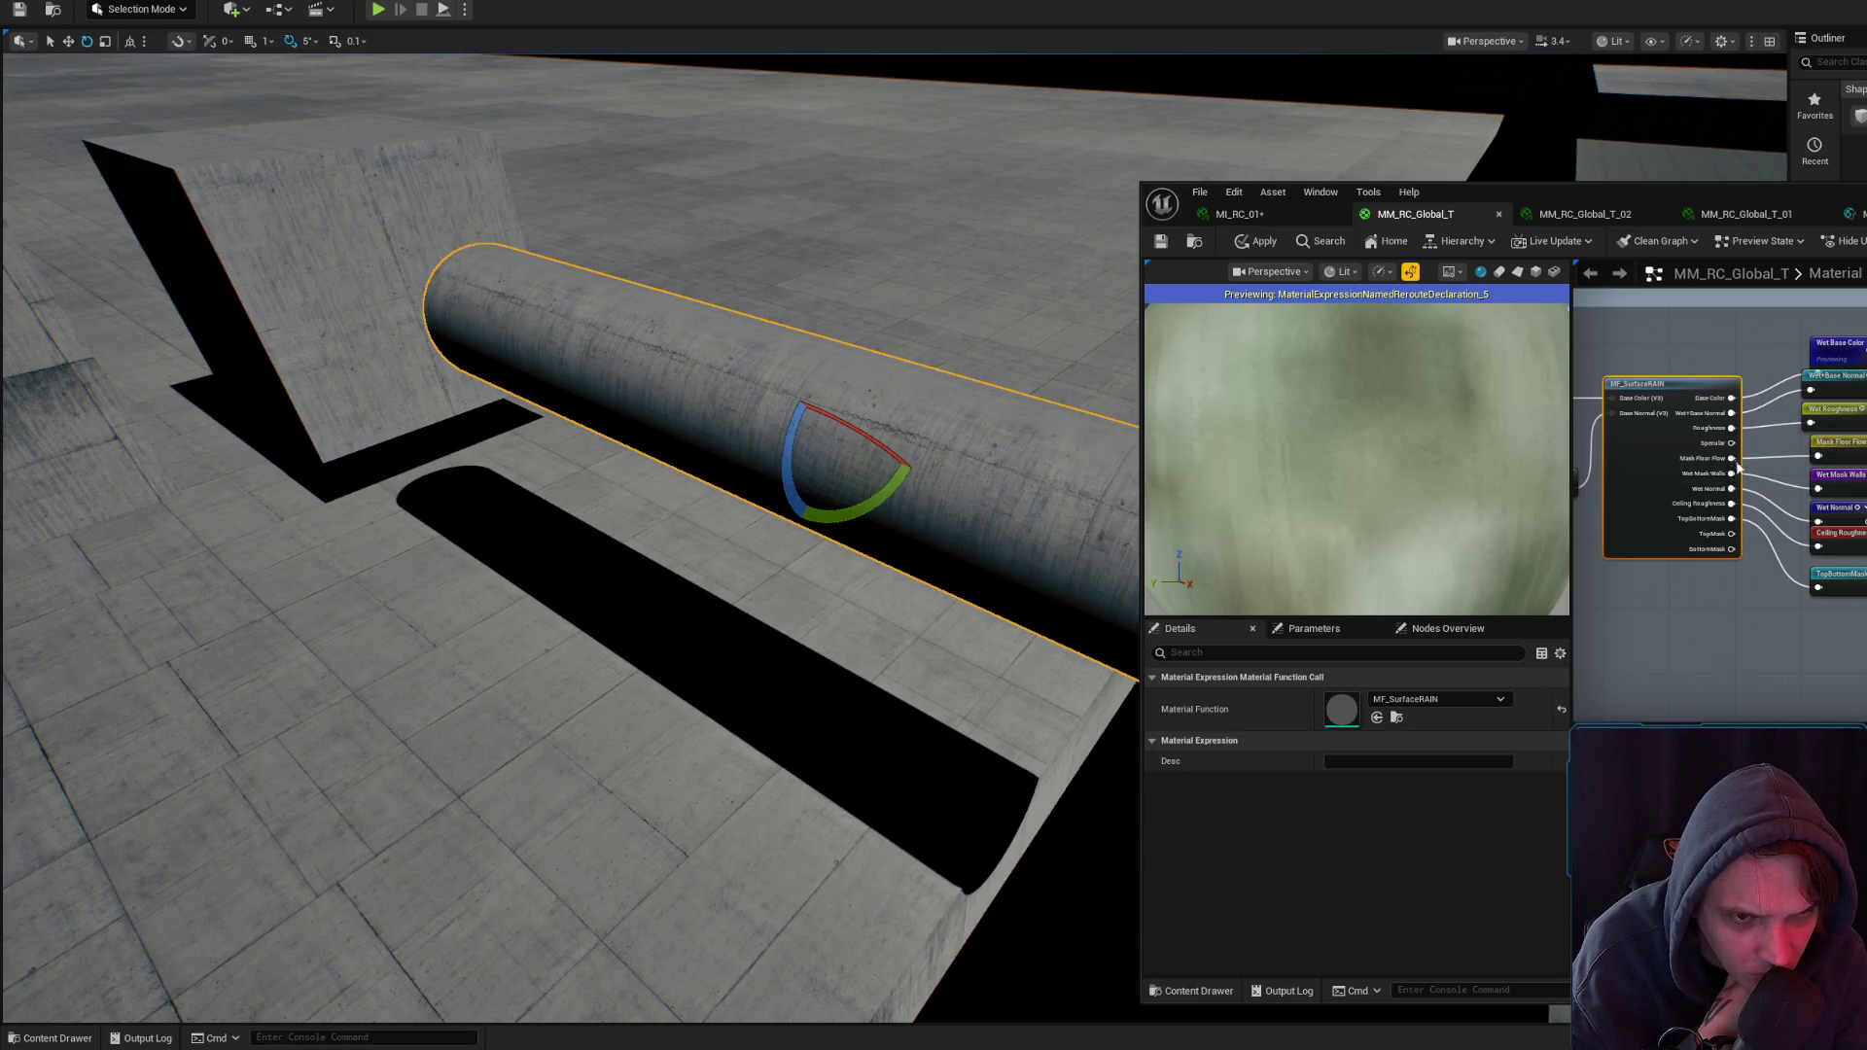
- Open MF_SurfaceRAIN, frame its ceiling base-colour blend group and inspect the Multiply (1.4) node
double_click(1692, 467)
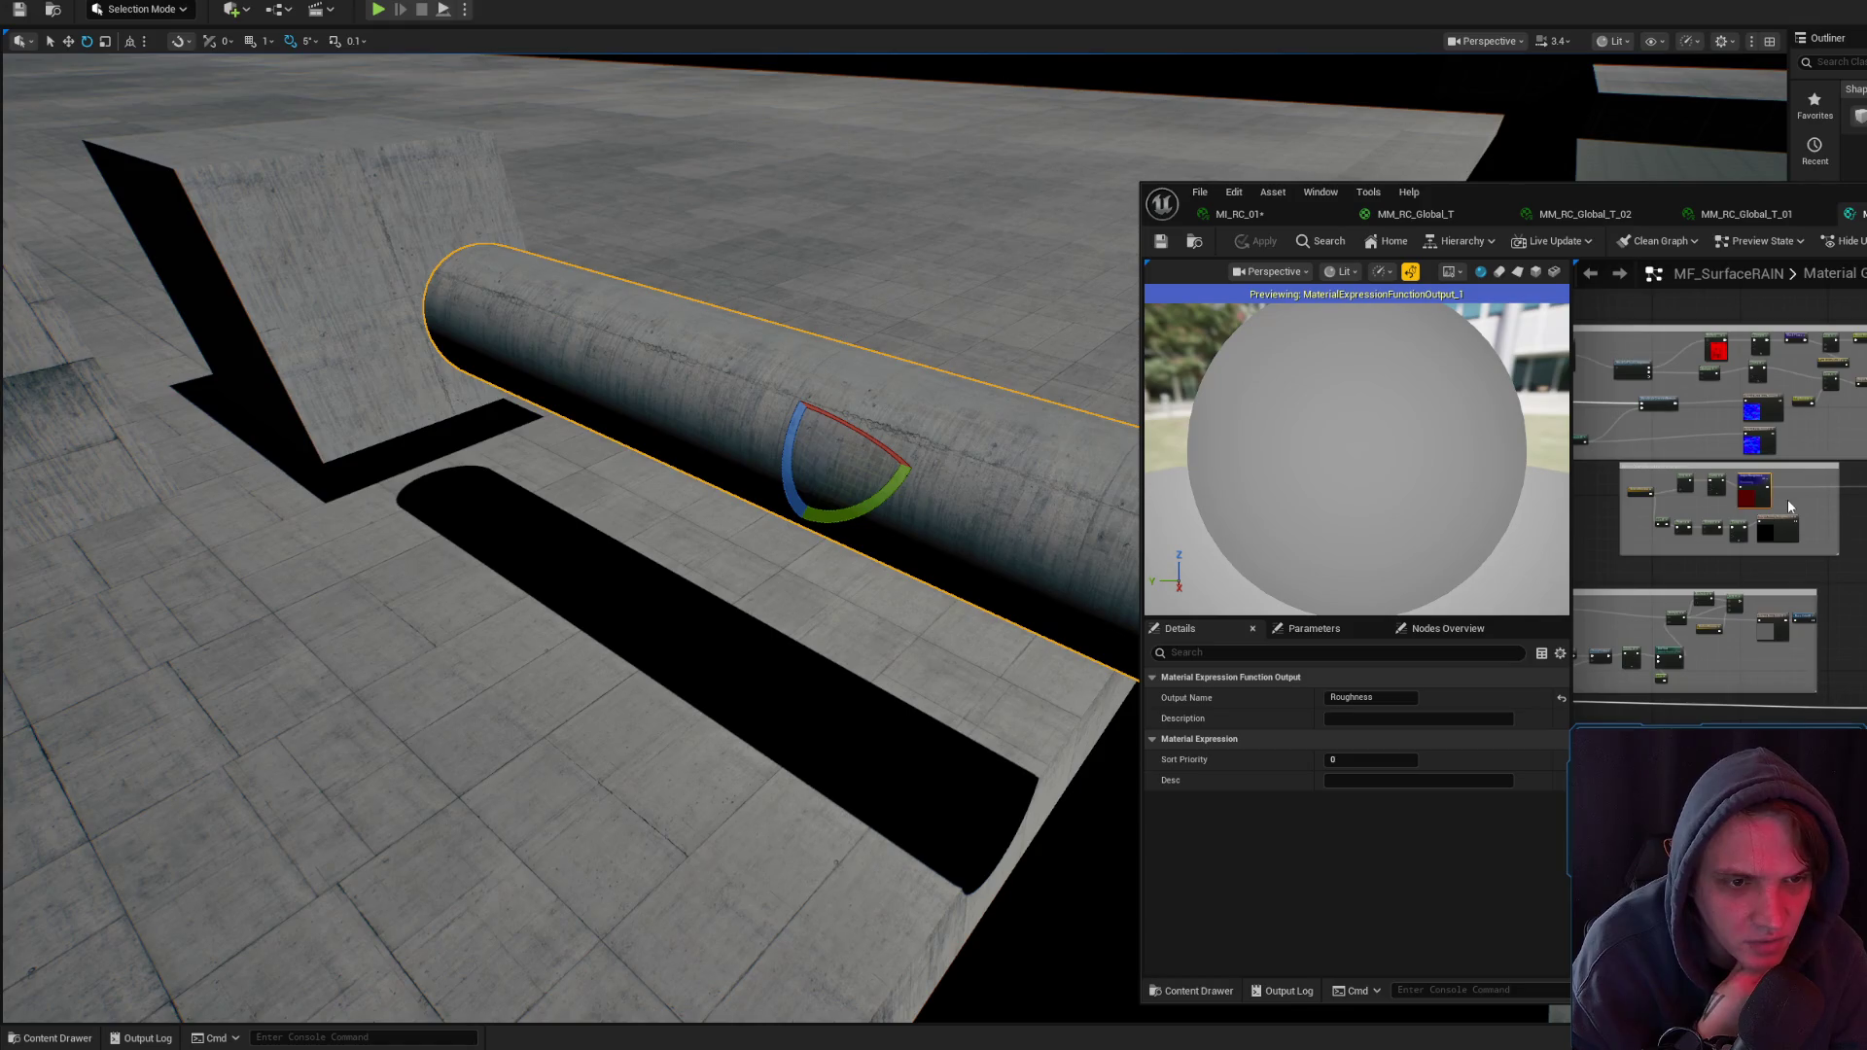
scroll(1720, 444, "up", 4)
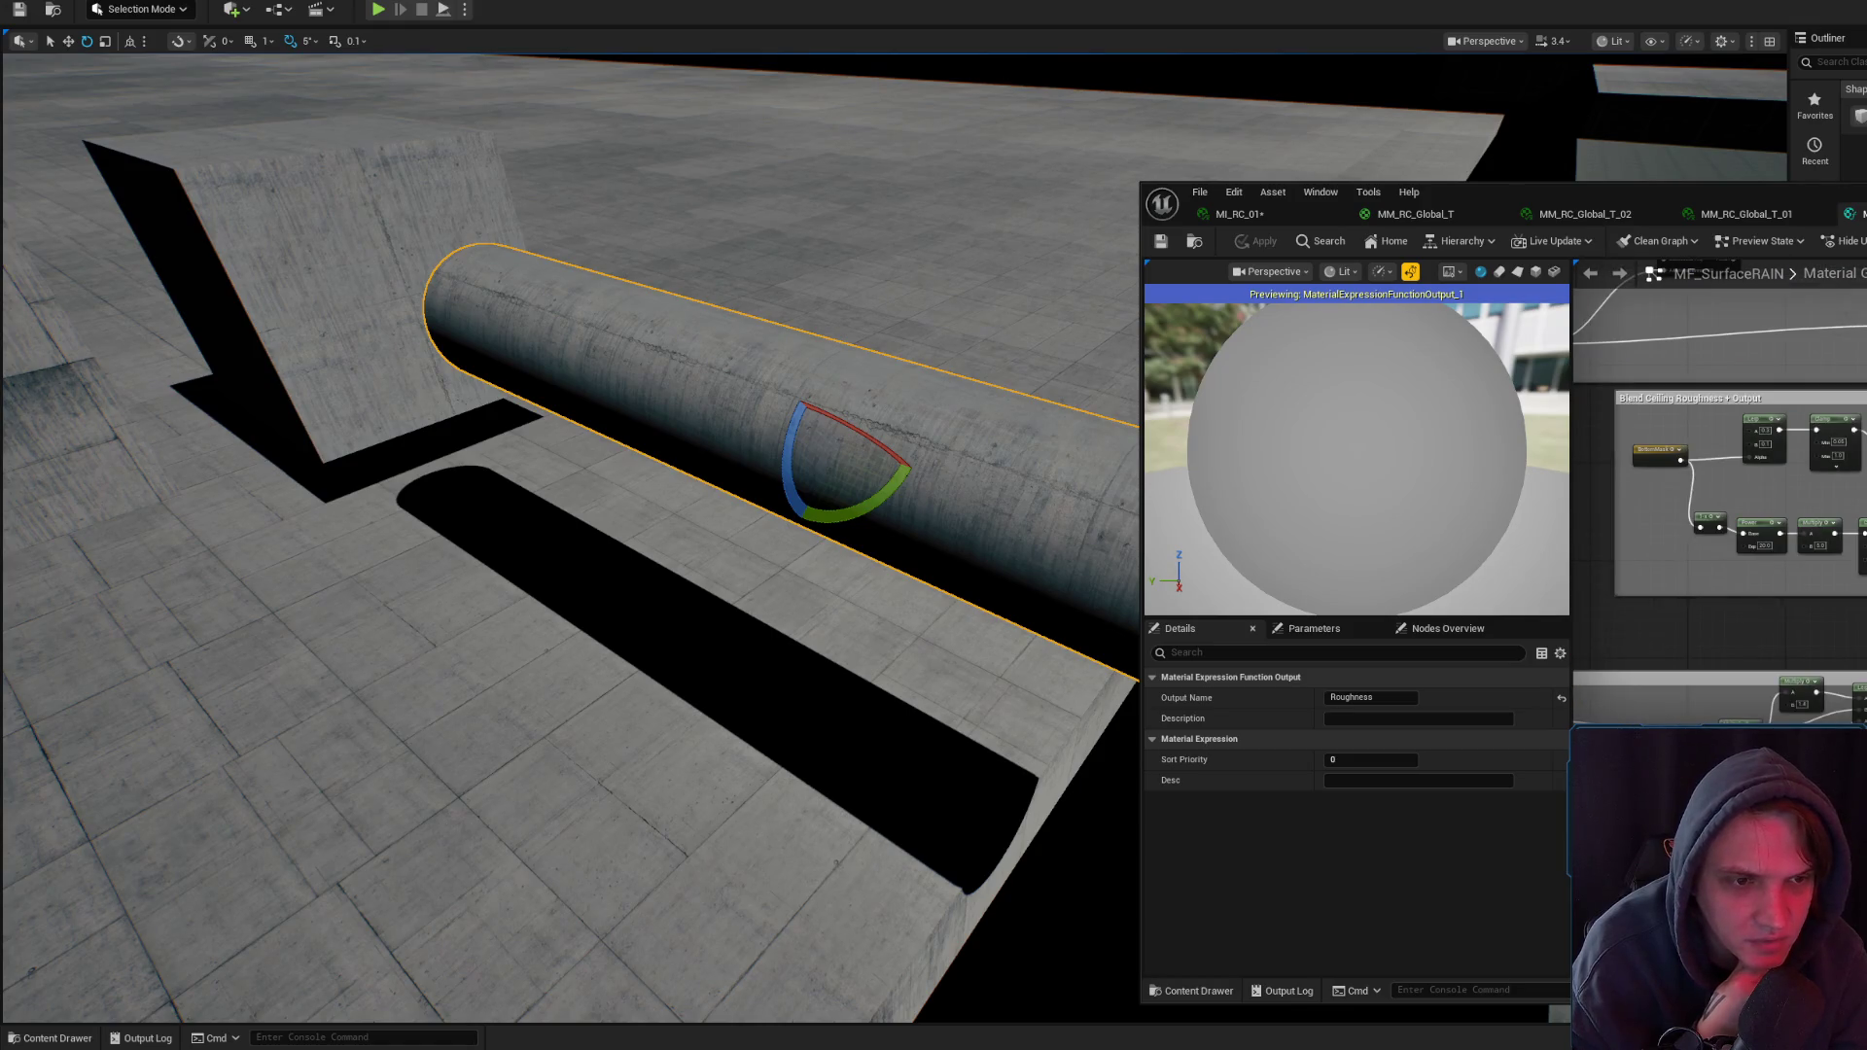
mouse_move(1720, 443)
left_mouse_down()
mouse_move(1732, 709)
mouse_move(1848, 622)
mouse_move(1682, 675)
left_mouse_up()
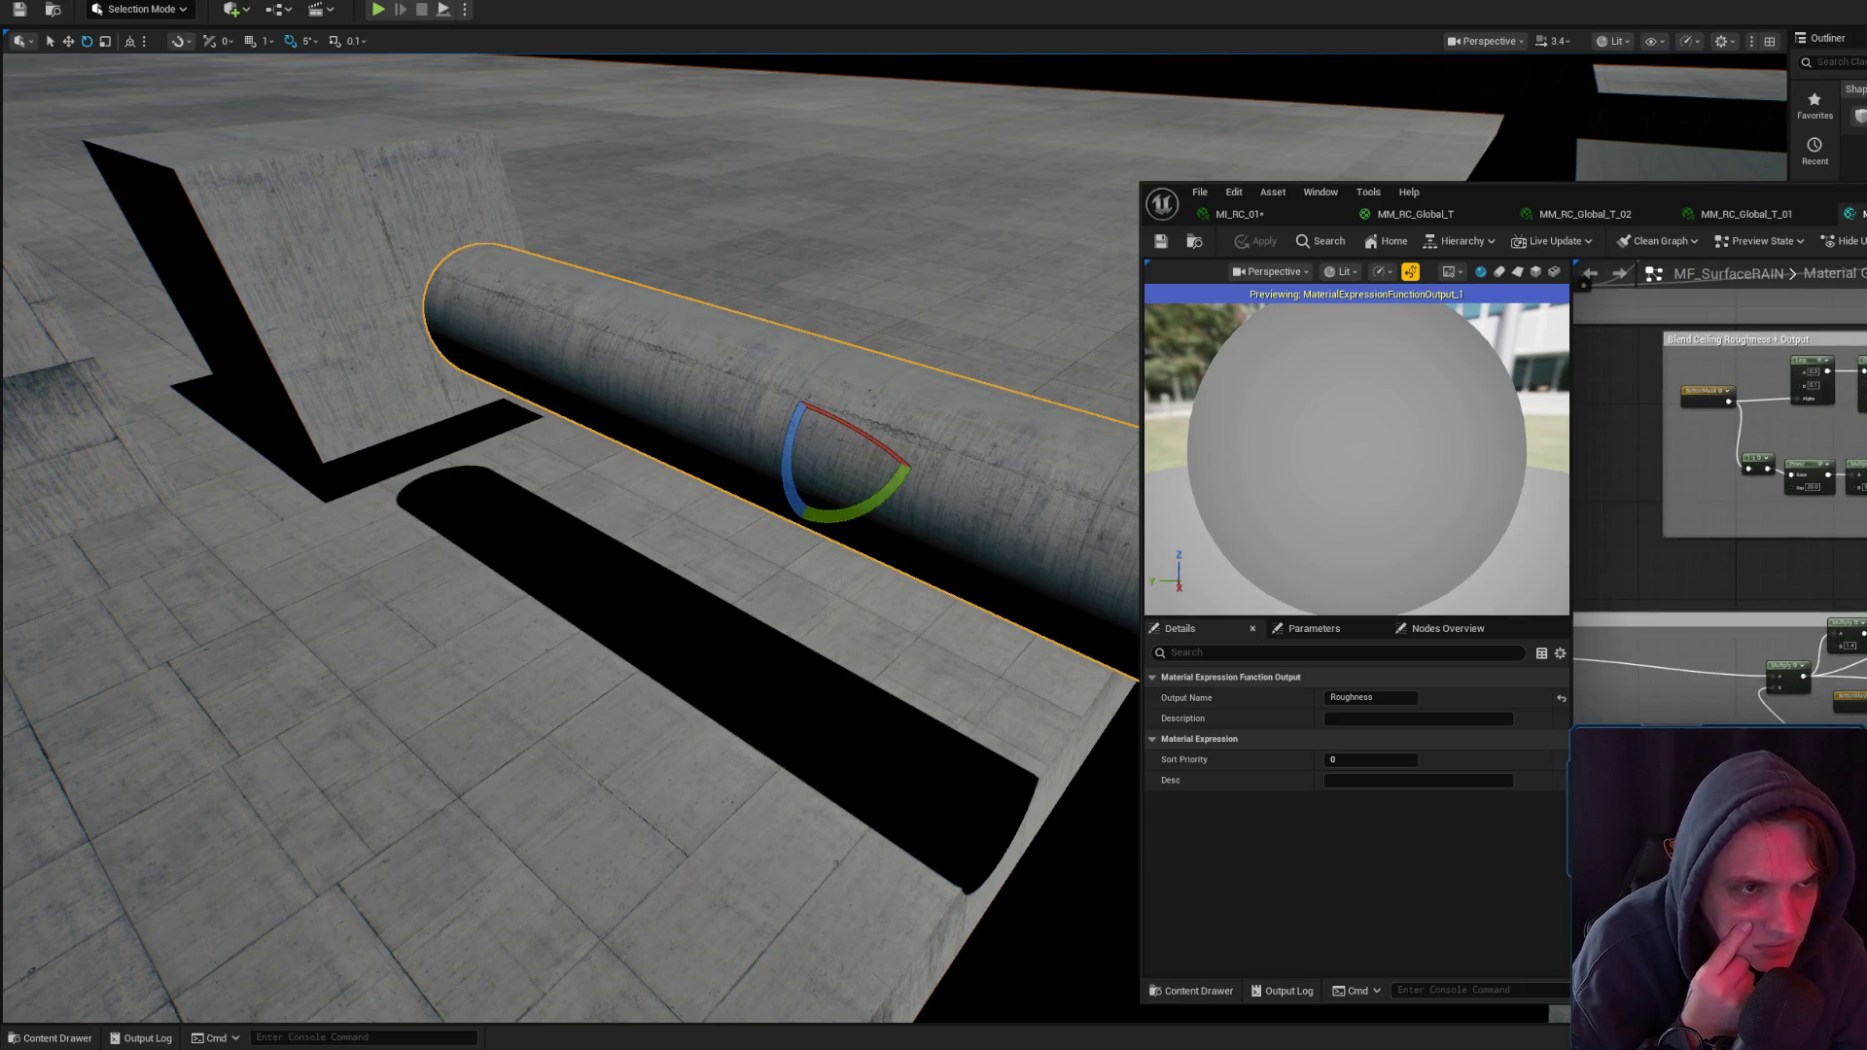
left_click_drag(1479, 192, 927, 141)
mouse_move(1361, 409)
left_mouse_down()
mouse_move(1608, 342)
mouse_move(1572, 338)
mouse_move(1705, 359)
mouse_move(1667, 437)
mouse_move(1239, 564)
mouse_move(1366, 482)
mouse_move(1415, 507)
mouse_move(1665, 486)
mouse_move(1619, 531)
left_mouse_up()
left_click(1608, 342)
- Preview Output Base Color, move BottomMask up-right and nudge Input Base Color down slightly
key("space")
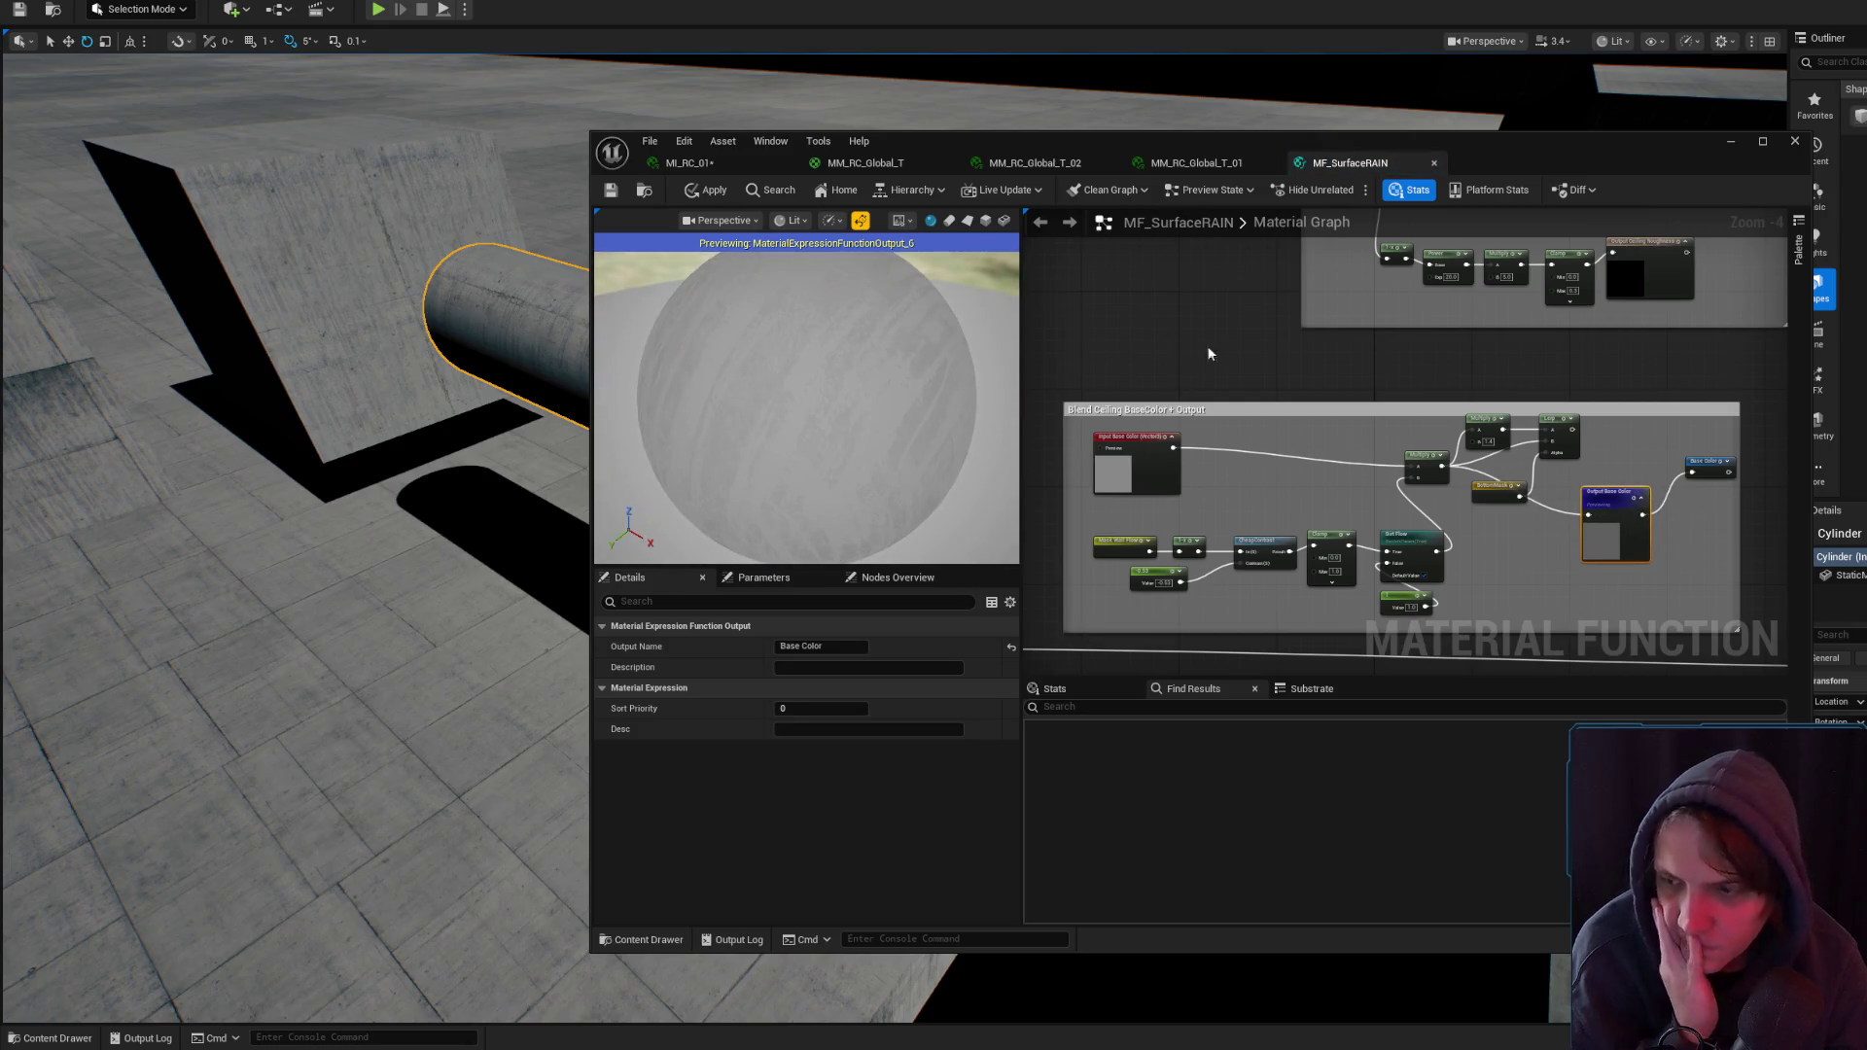
mouse_move(1493, 493)
left_mouse_down()
mouse_move(1614, 445)
mouse_move(1530, 473)
left_mouse_up()
left_click(1115, 457)
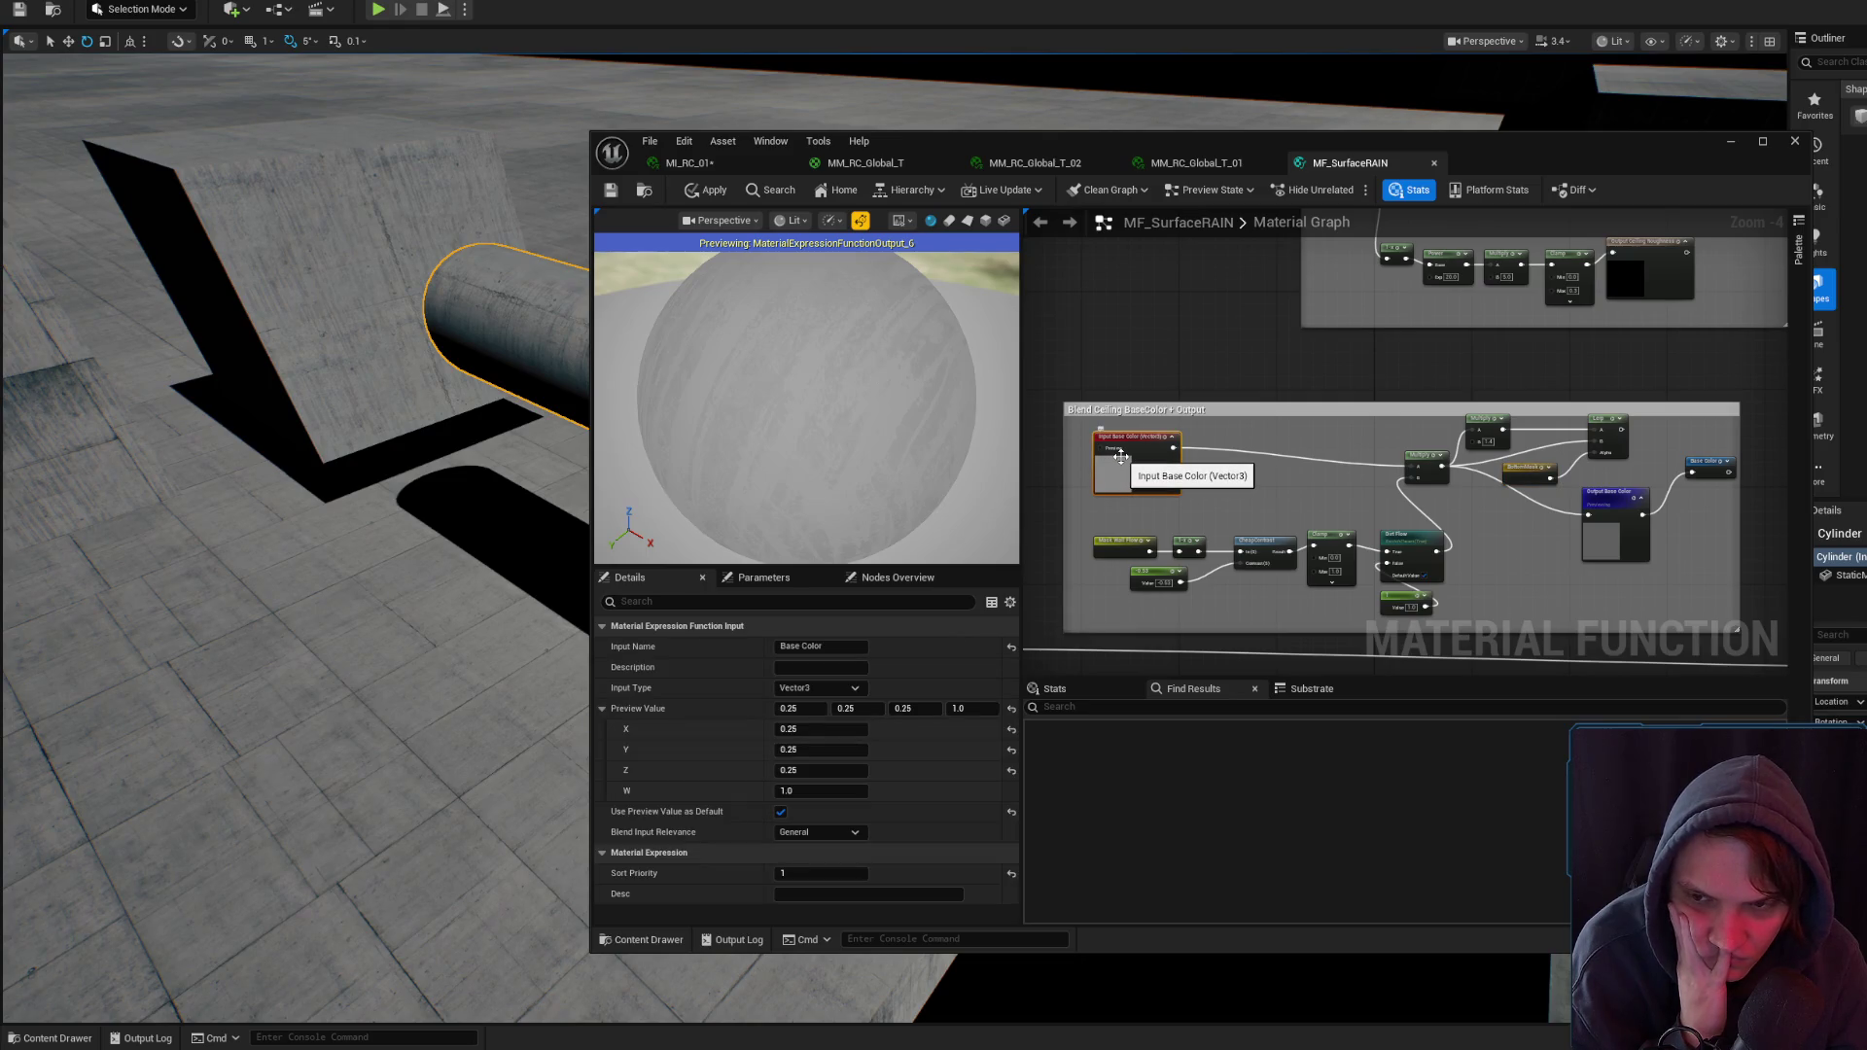
left_click_drag(1122, 457, 1125, 468)
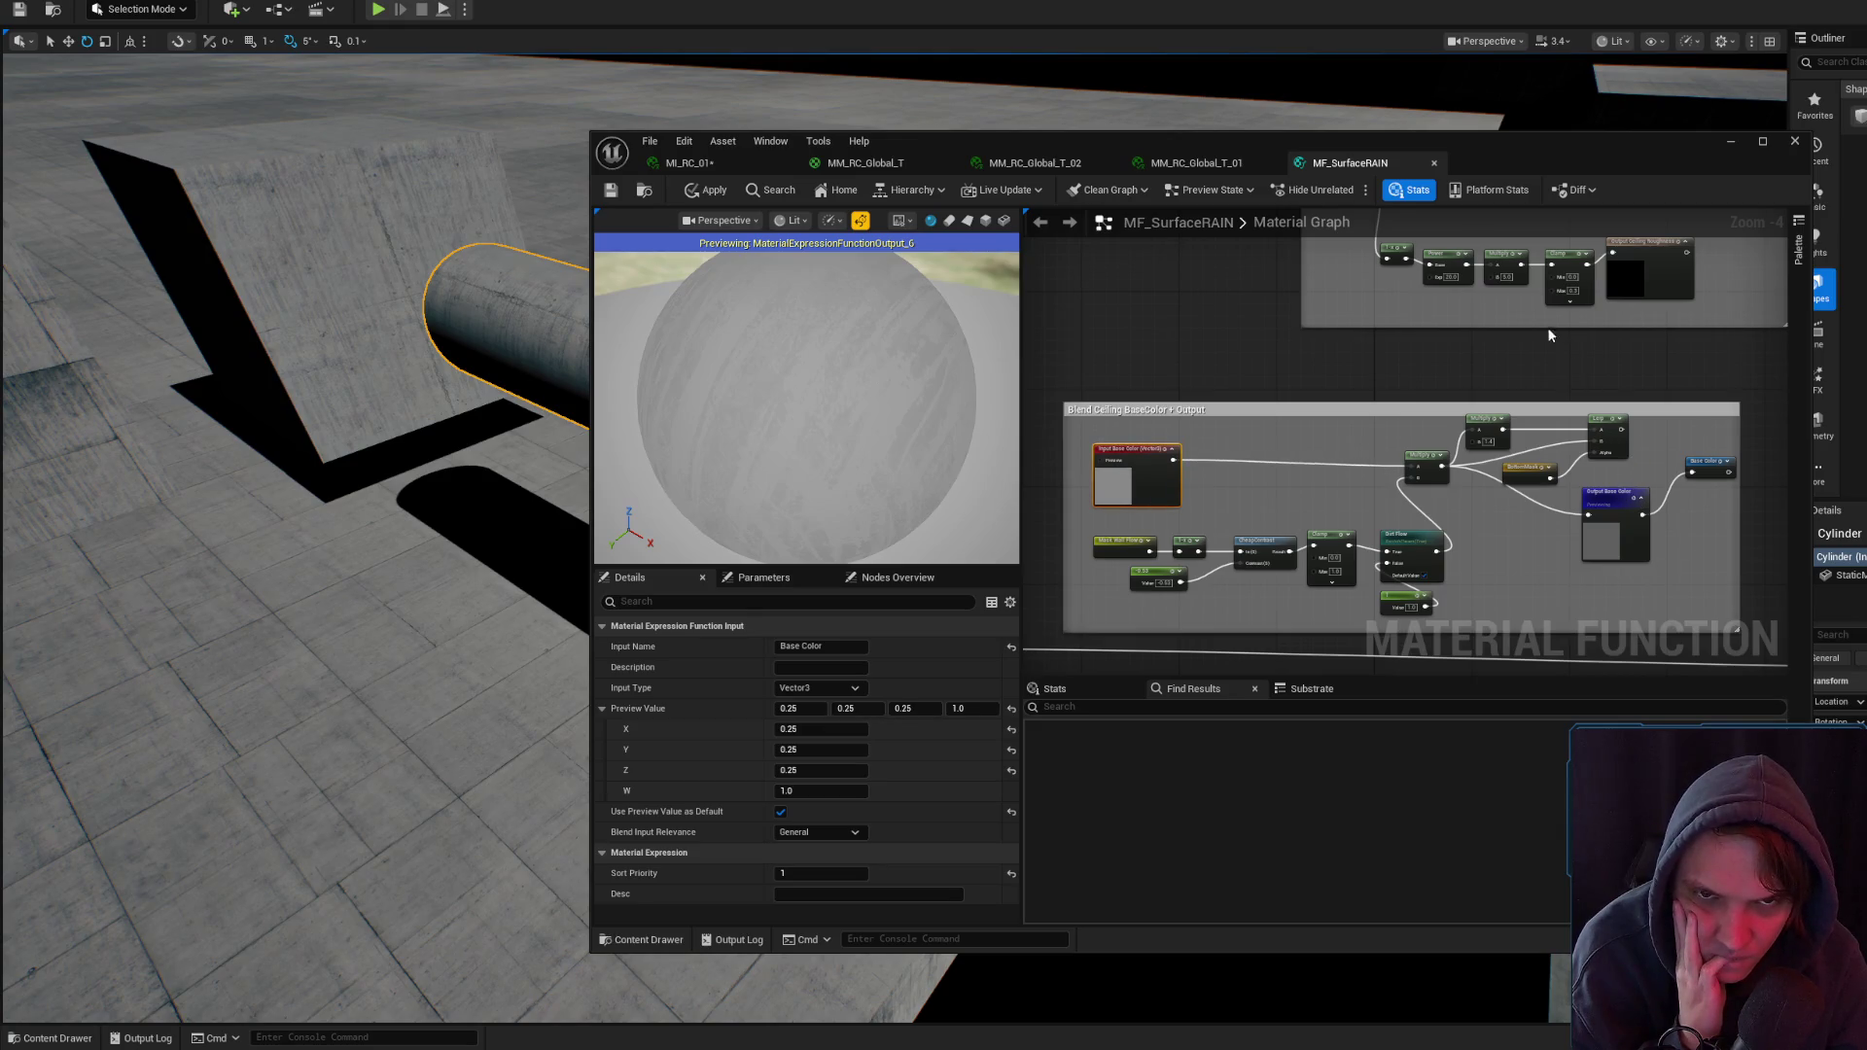
- Nudge the Output Base Color node down-left, then bring up the MM_RC_Global_T_01 instance
left_click(1201, 162)
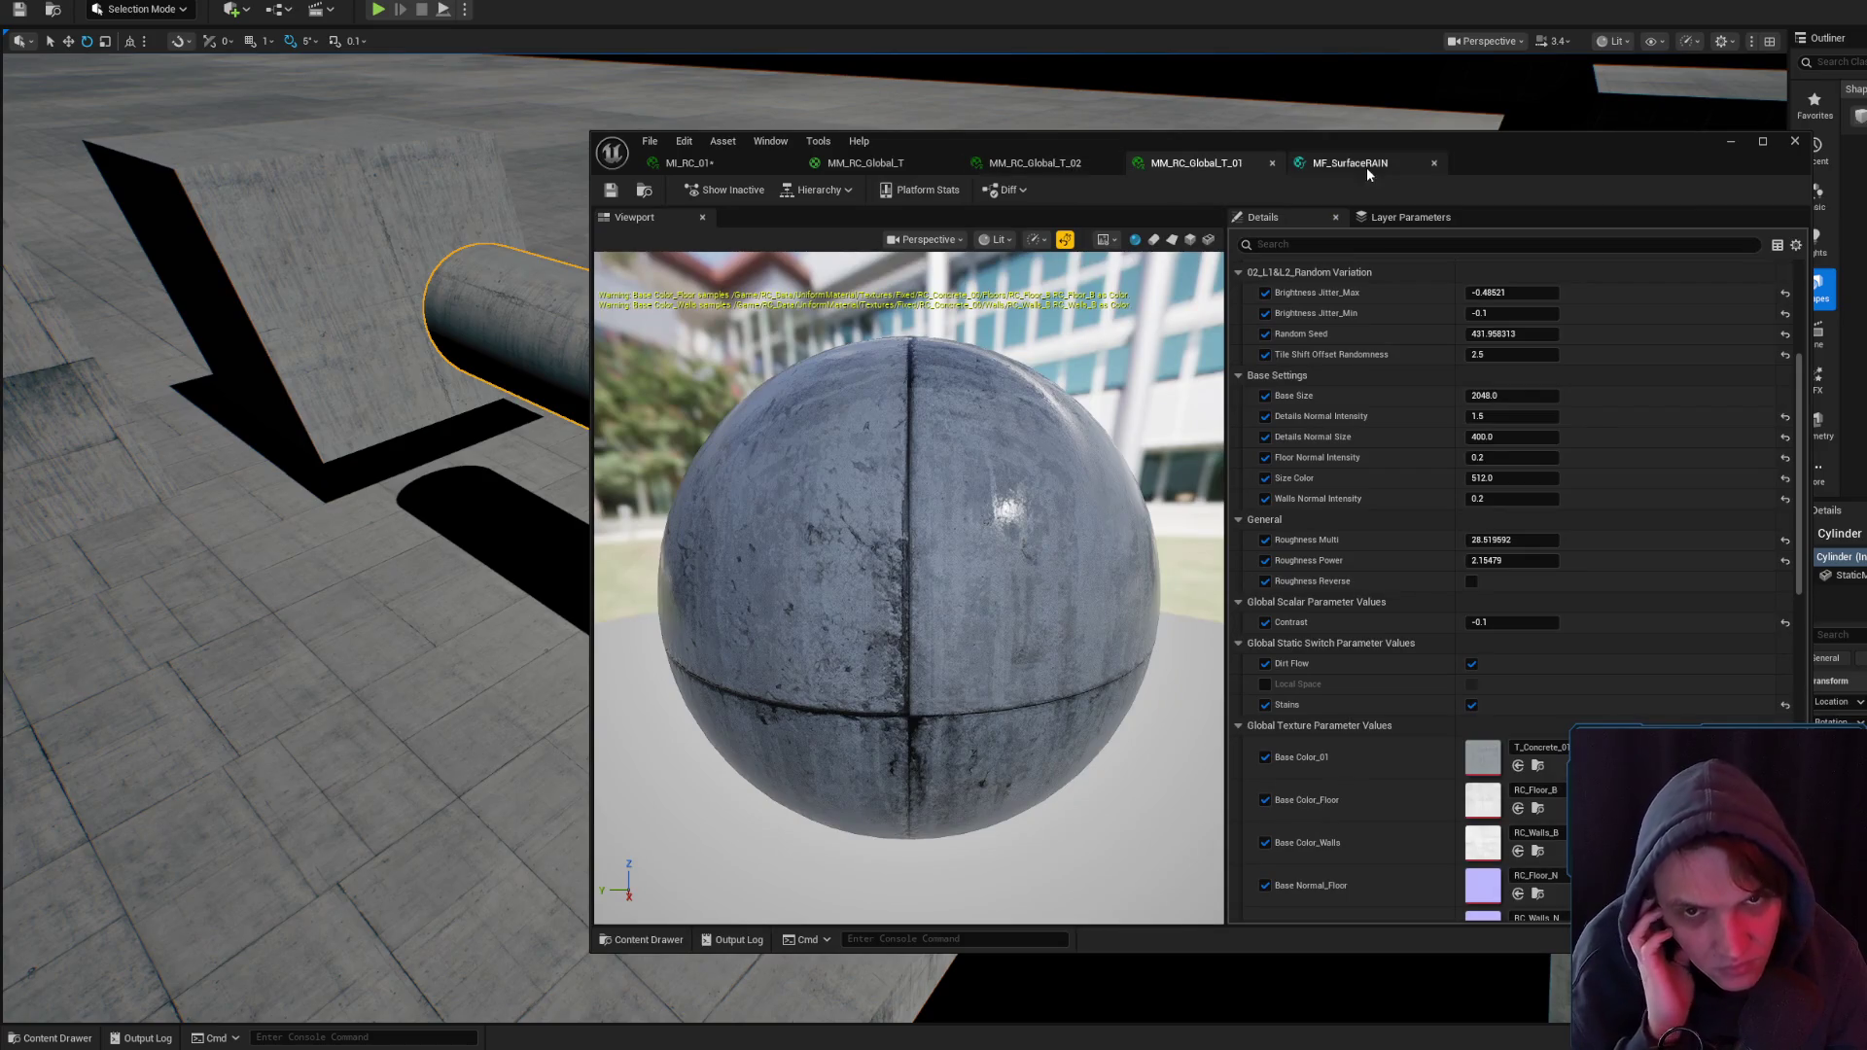
left_click(1367, 165)
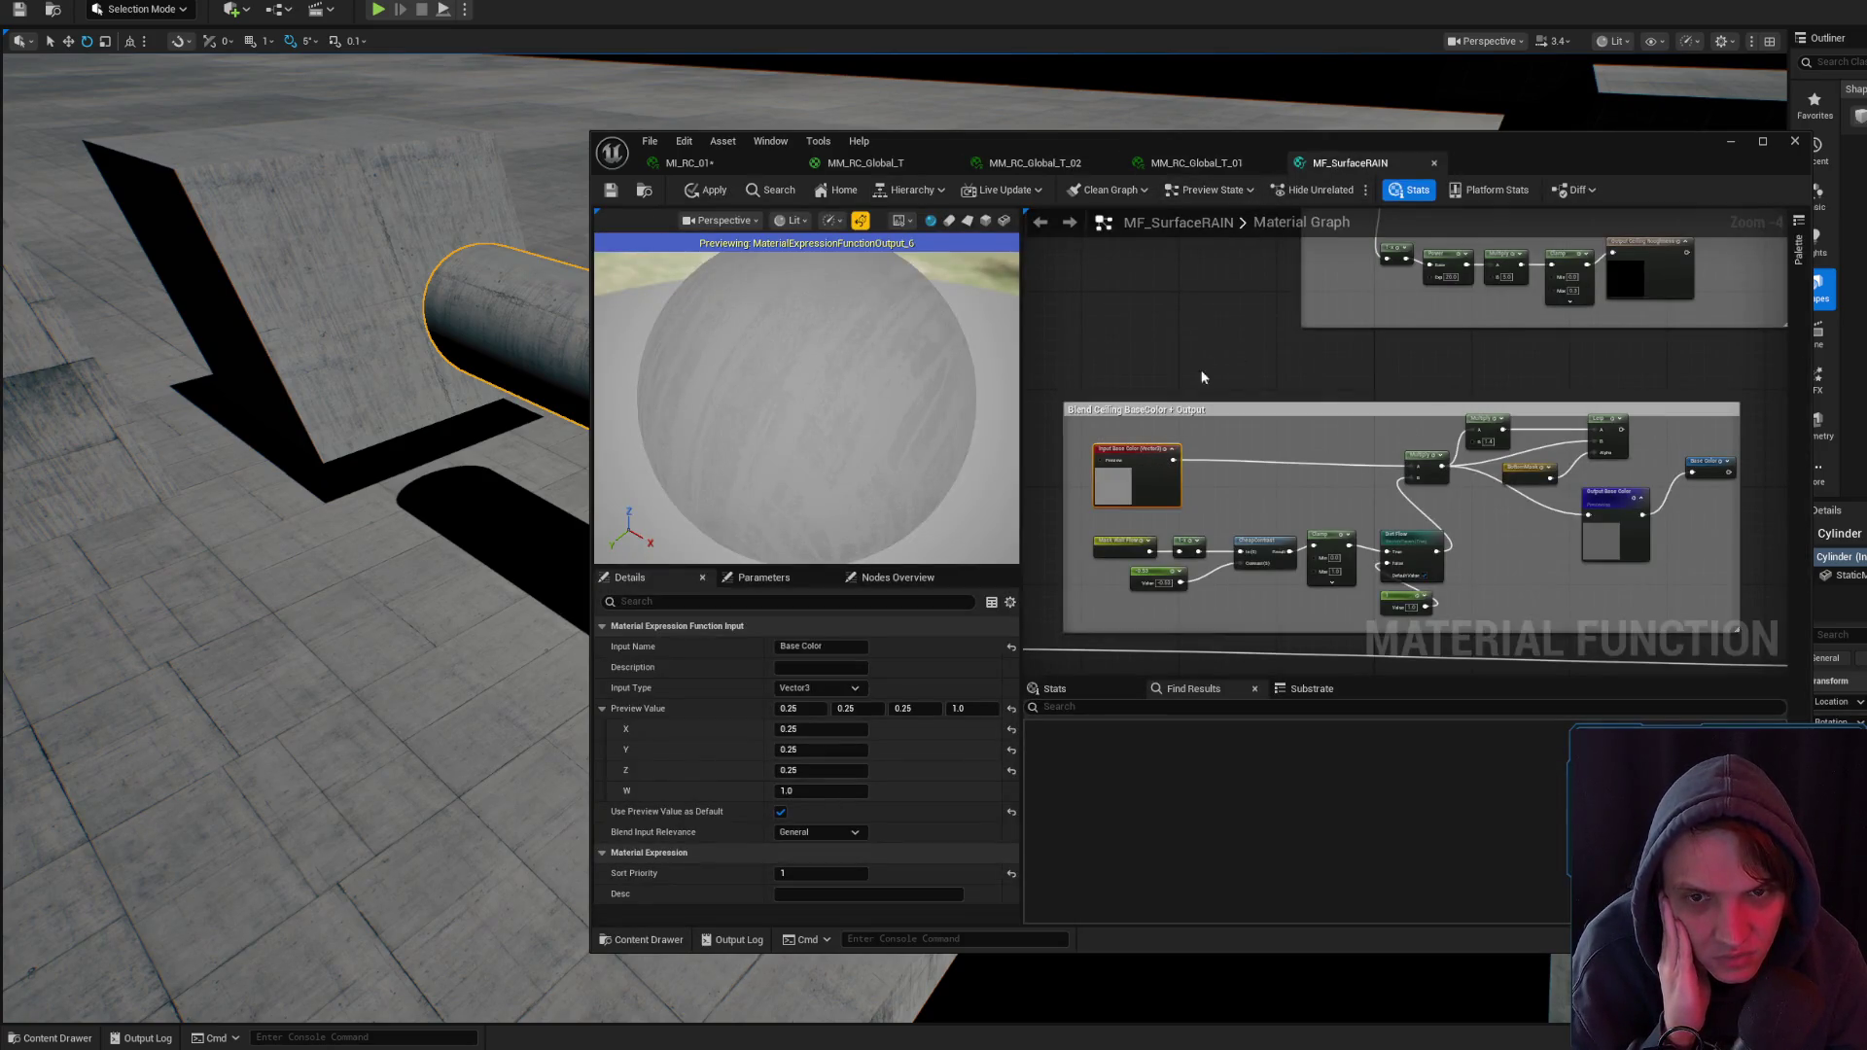
left_click(1714, 474)
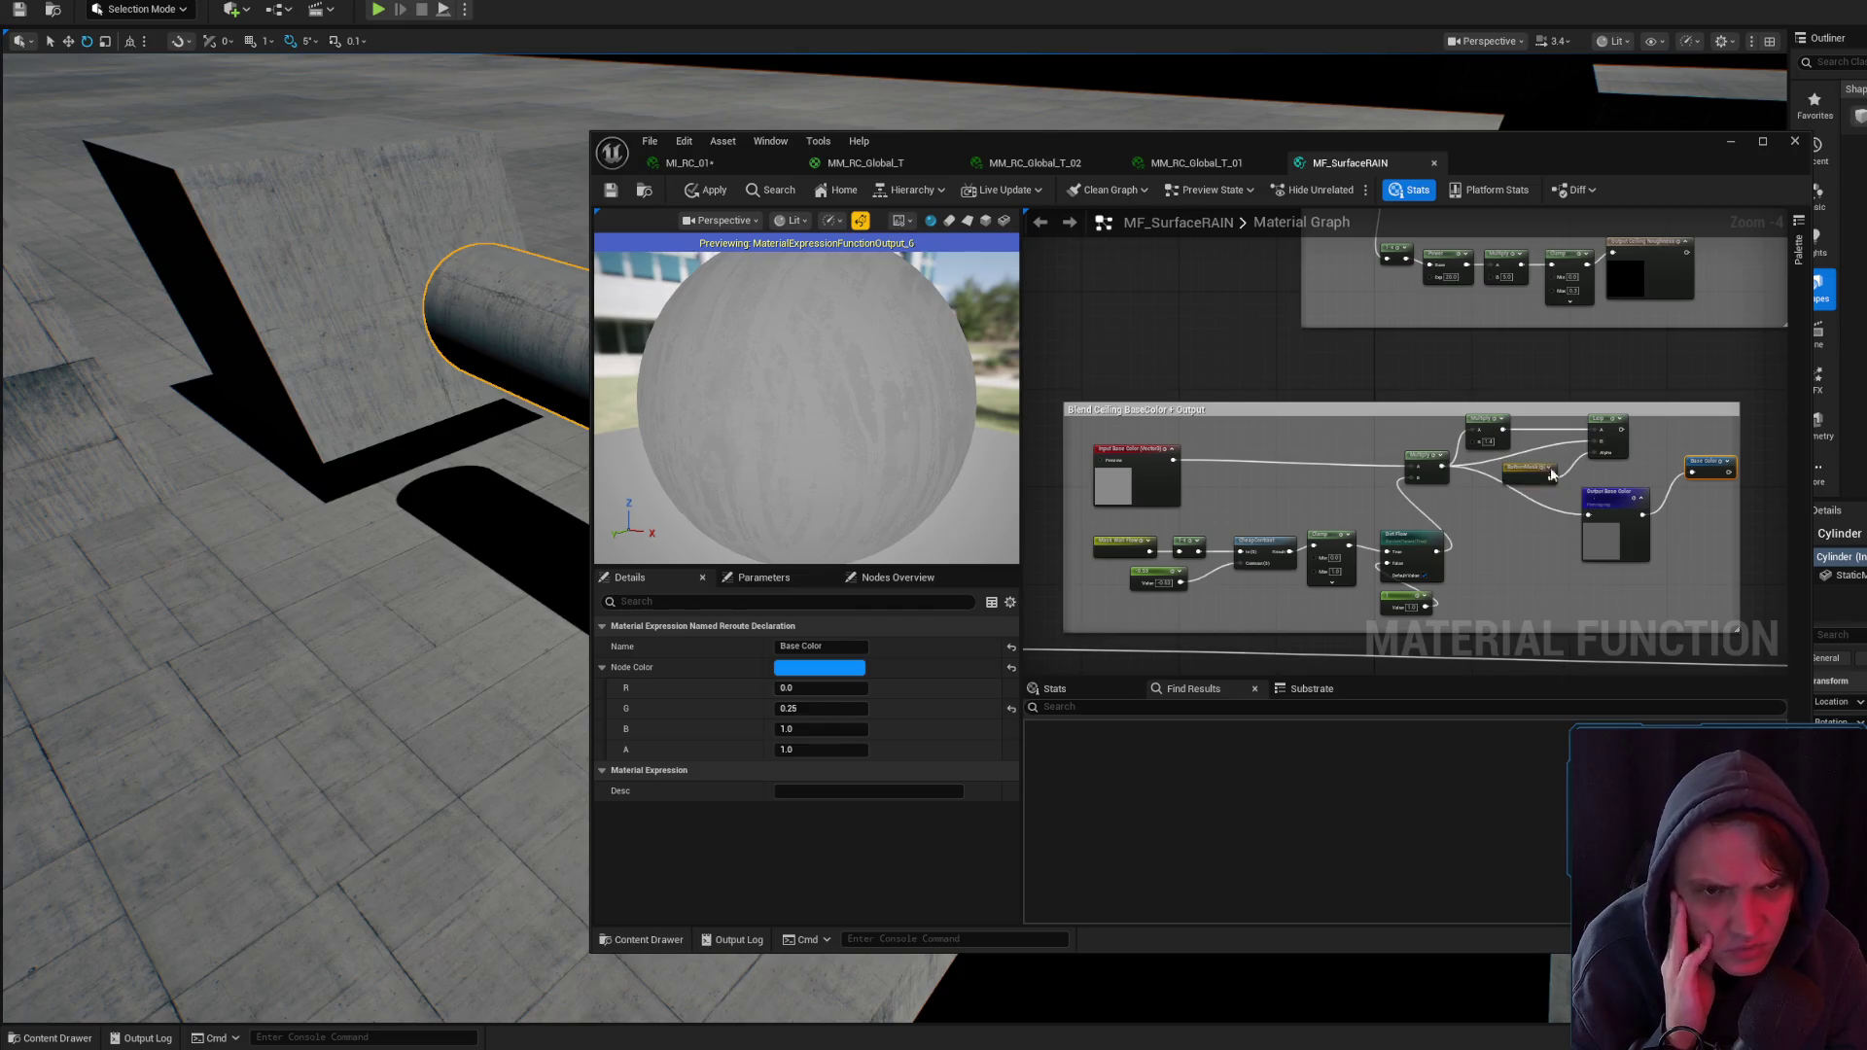
left_click_drag(1610, 548, 1605, 578)
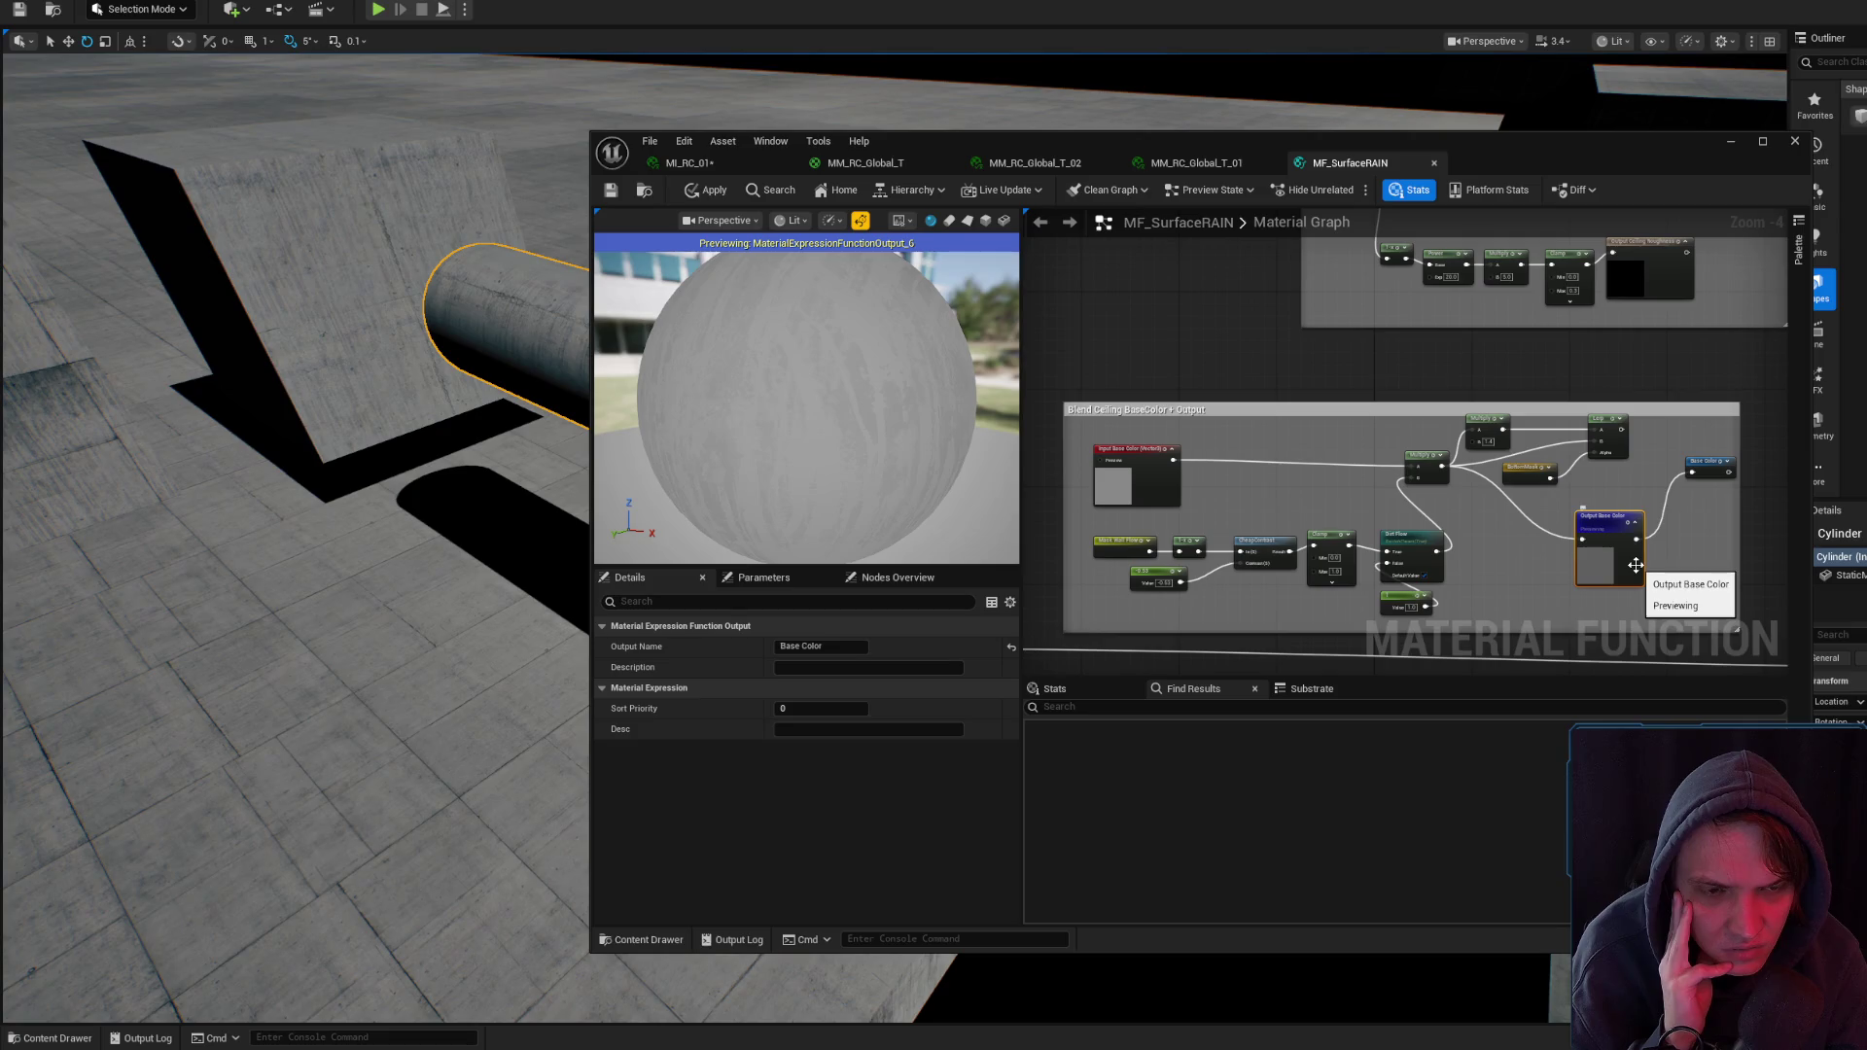
scroll(1636, 565, "down", 1)
mouse_move(1635, 565)
left_mouse_down()
mouse_move(1240, 556)
mouse_move(1237, 343)
mouse_move(1224, 372)
mouse_move(1371, 642)
mouse_move(1709, 429)
mouse_move(1750, 243)
mouse_move(1732, 447)
mouse_move(1673, 292)
mouse_move(1675, 353)
mouse_move(1866, 261)
left_mouse_up()
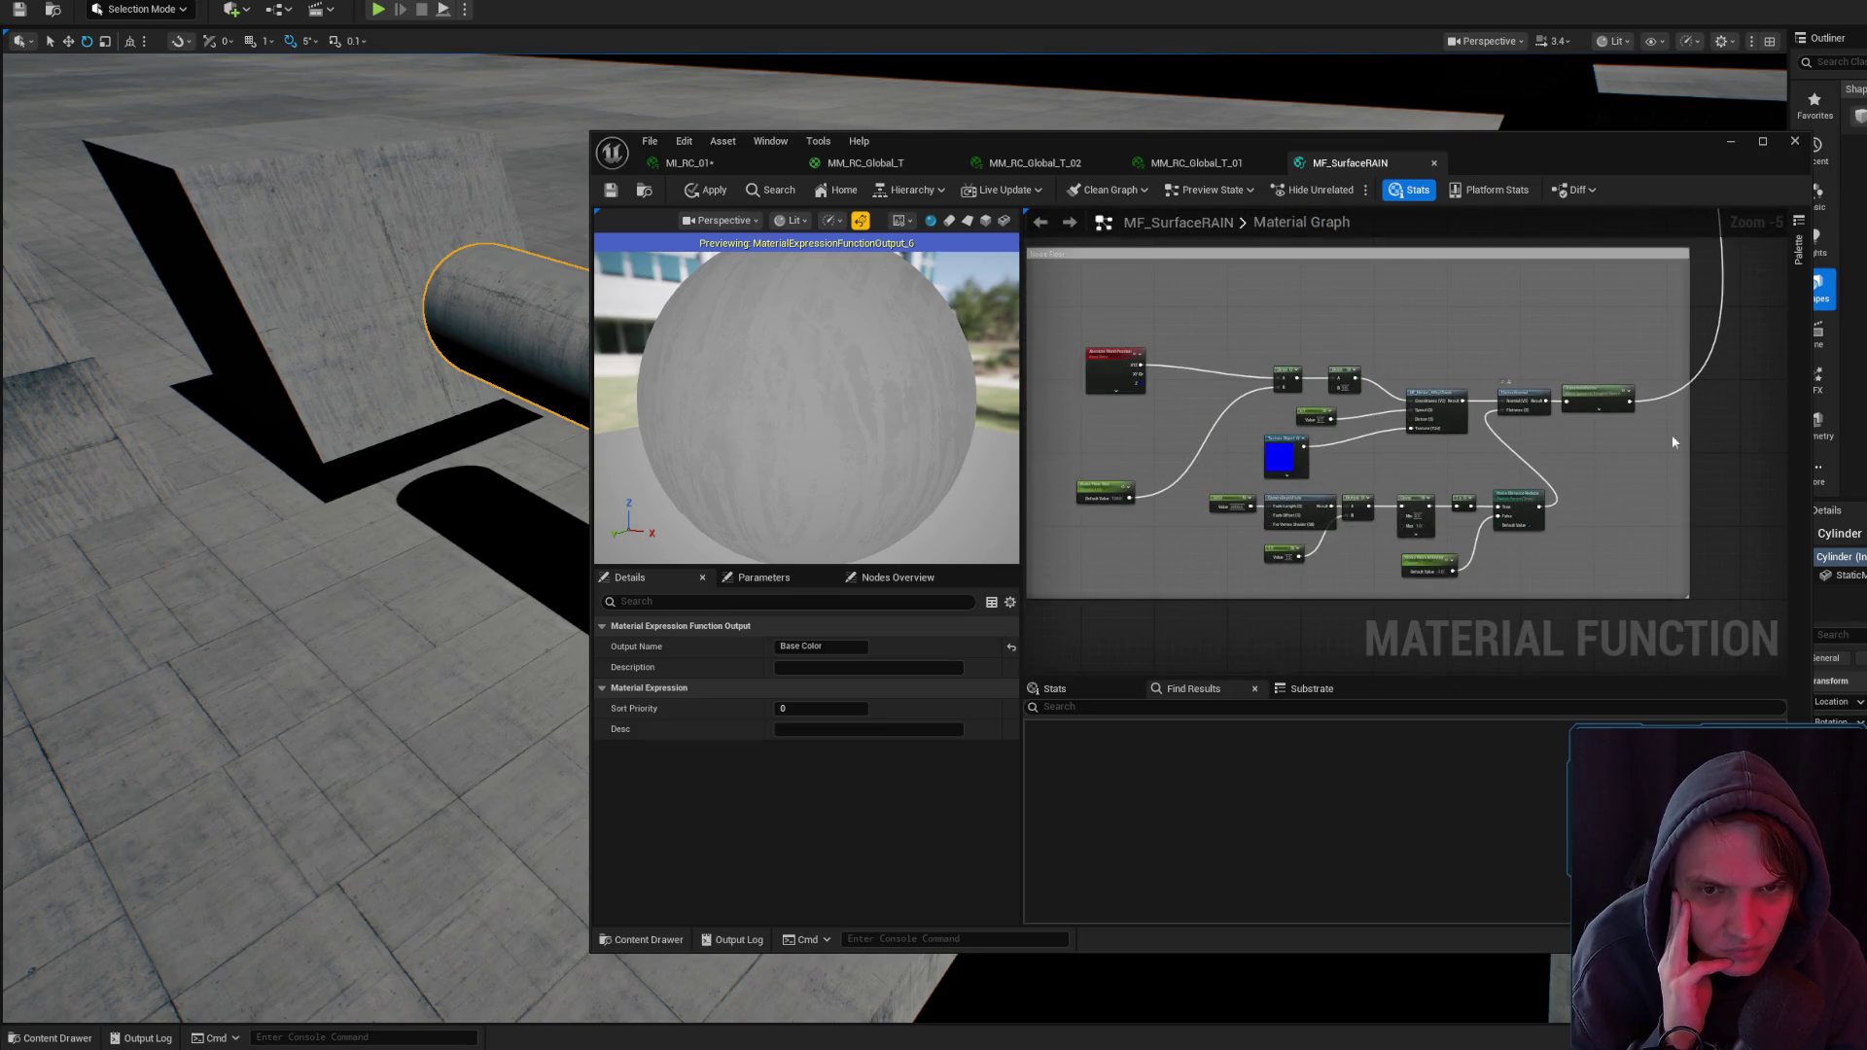
left_click(1195, 162)
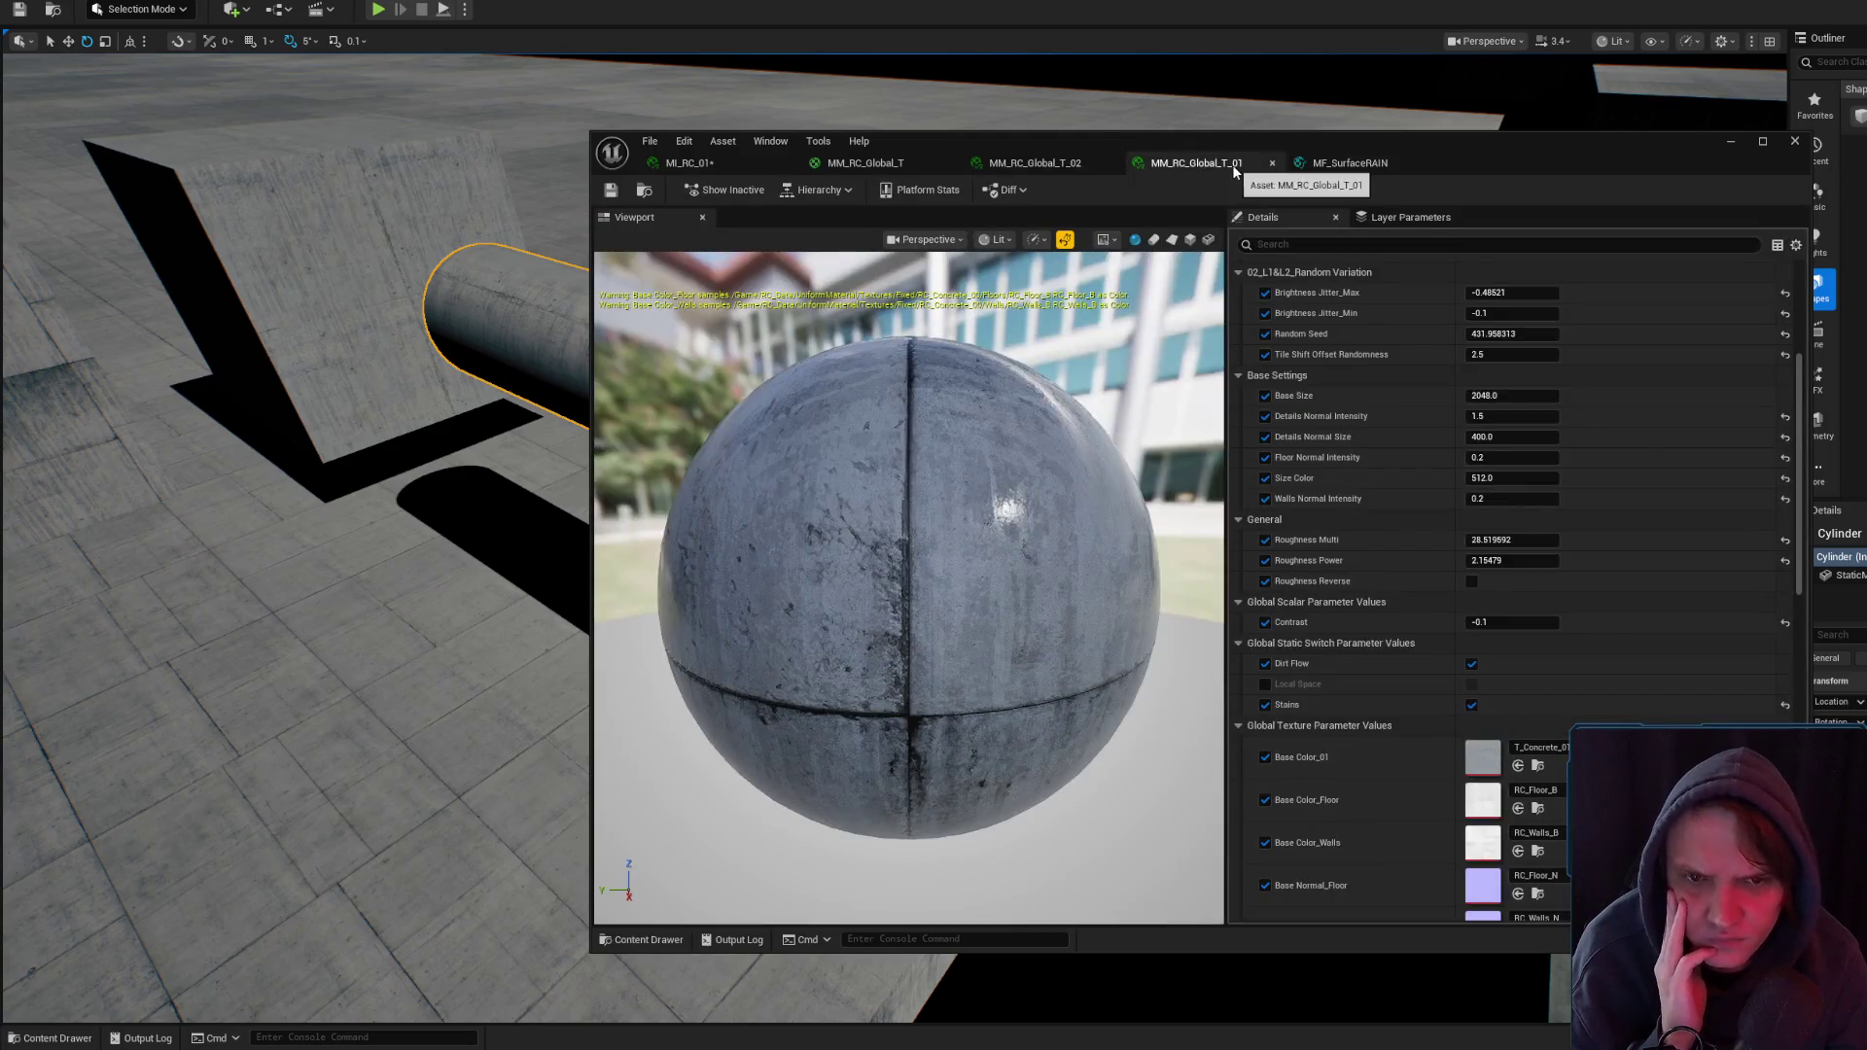
- Search the MF_SurfaceRAIN graph for 'wet base' and jump to the Output Wet+Base Normal node
left_click(875, 165)
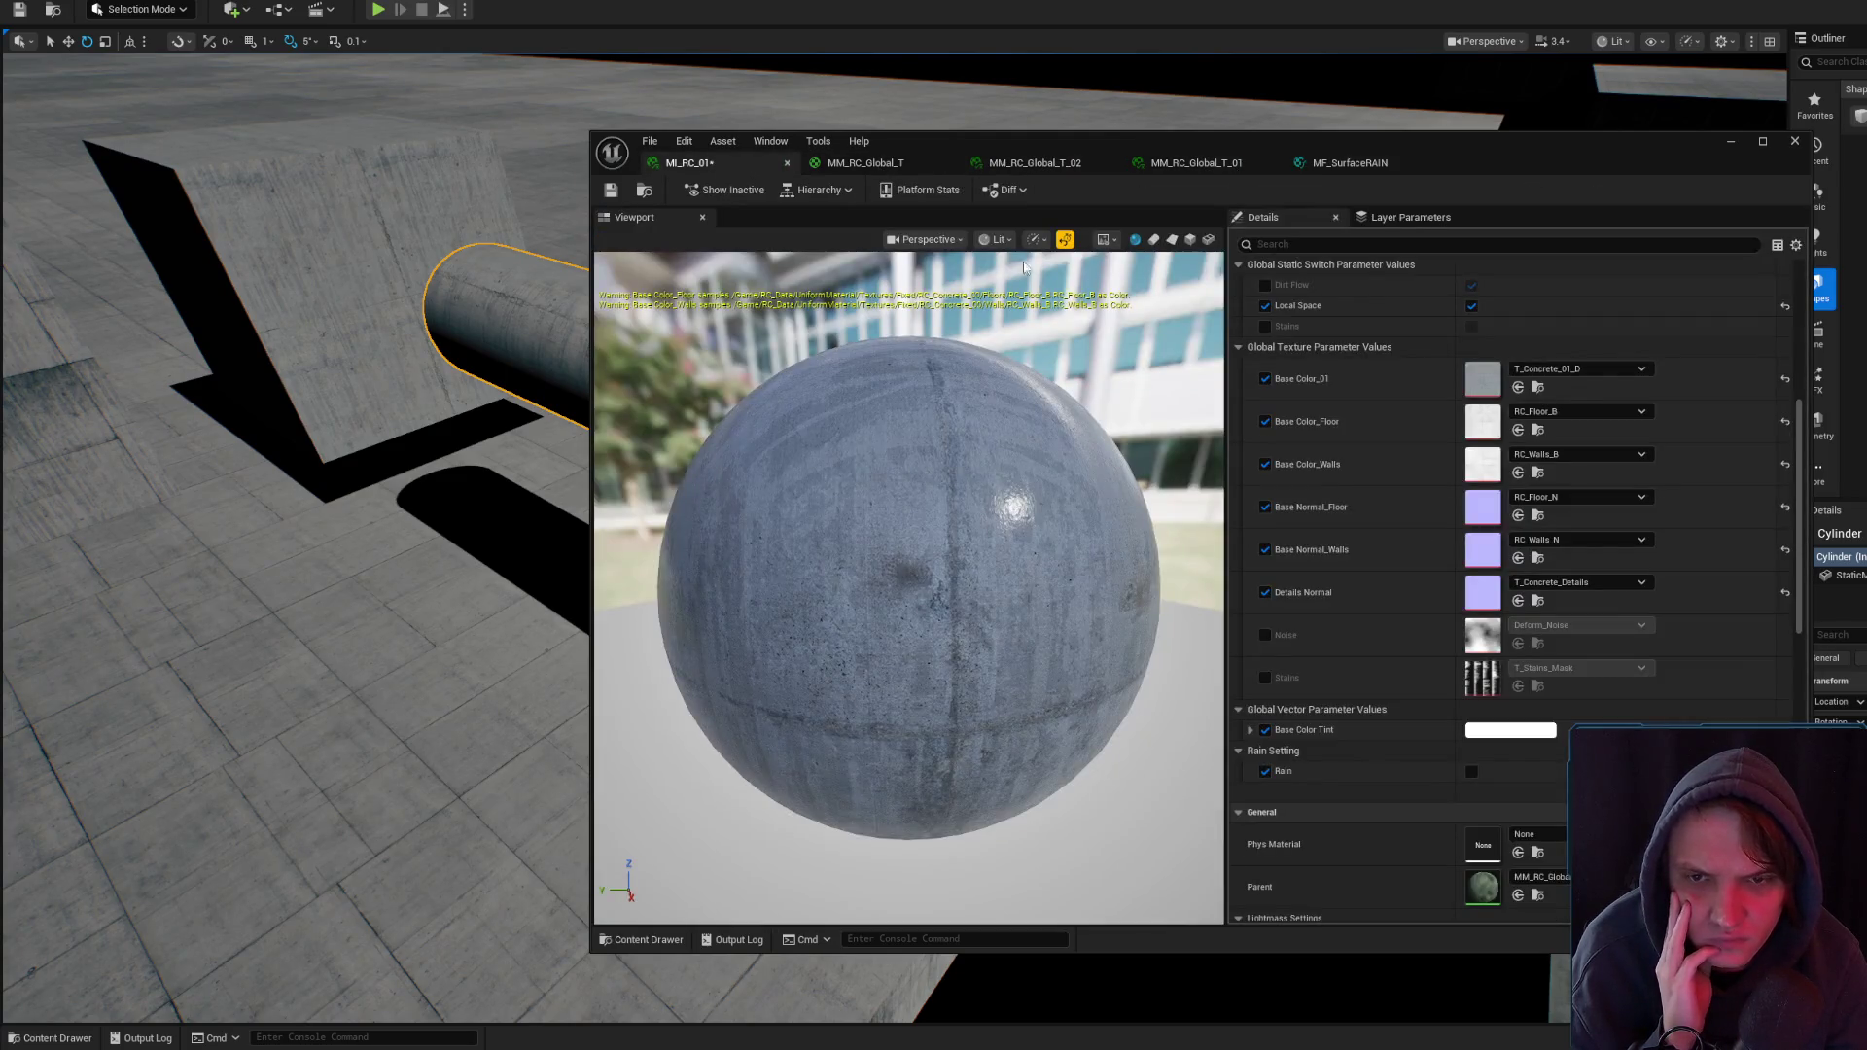
left_click(903, 165)
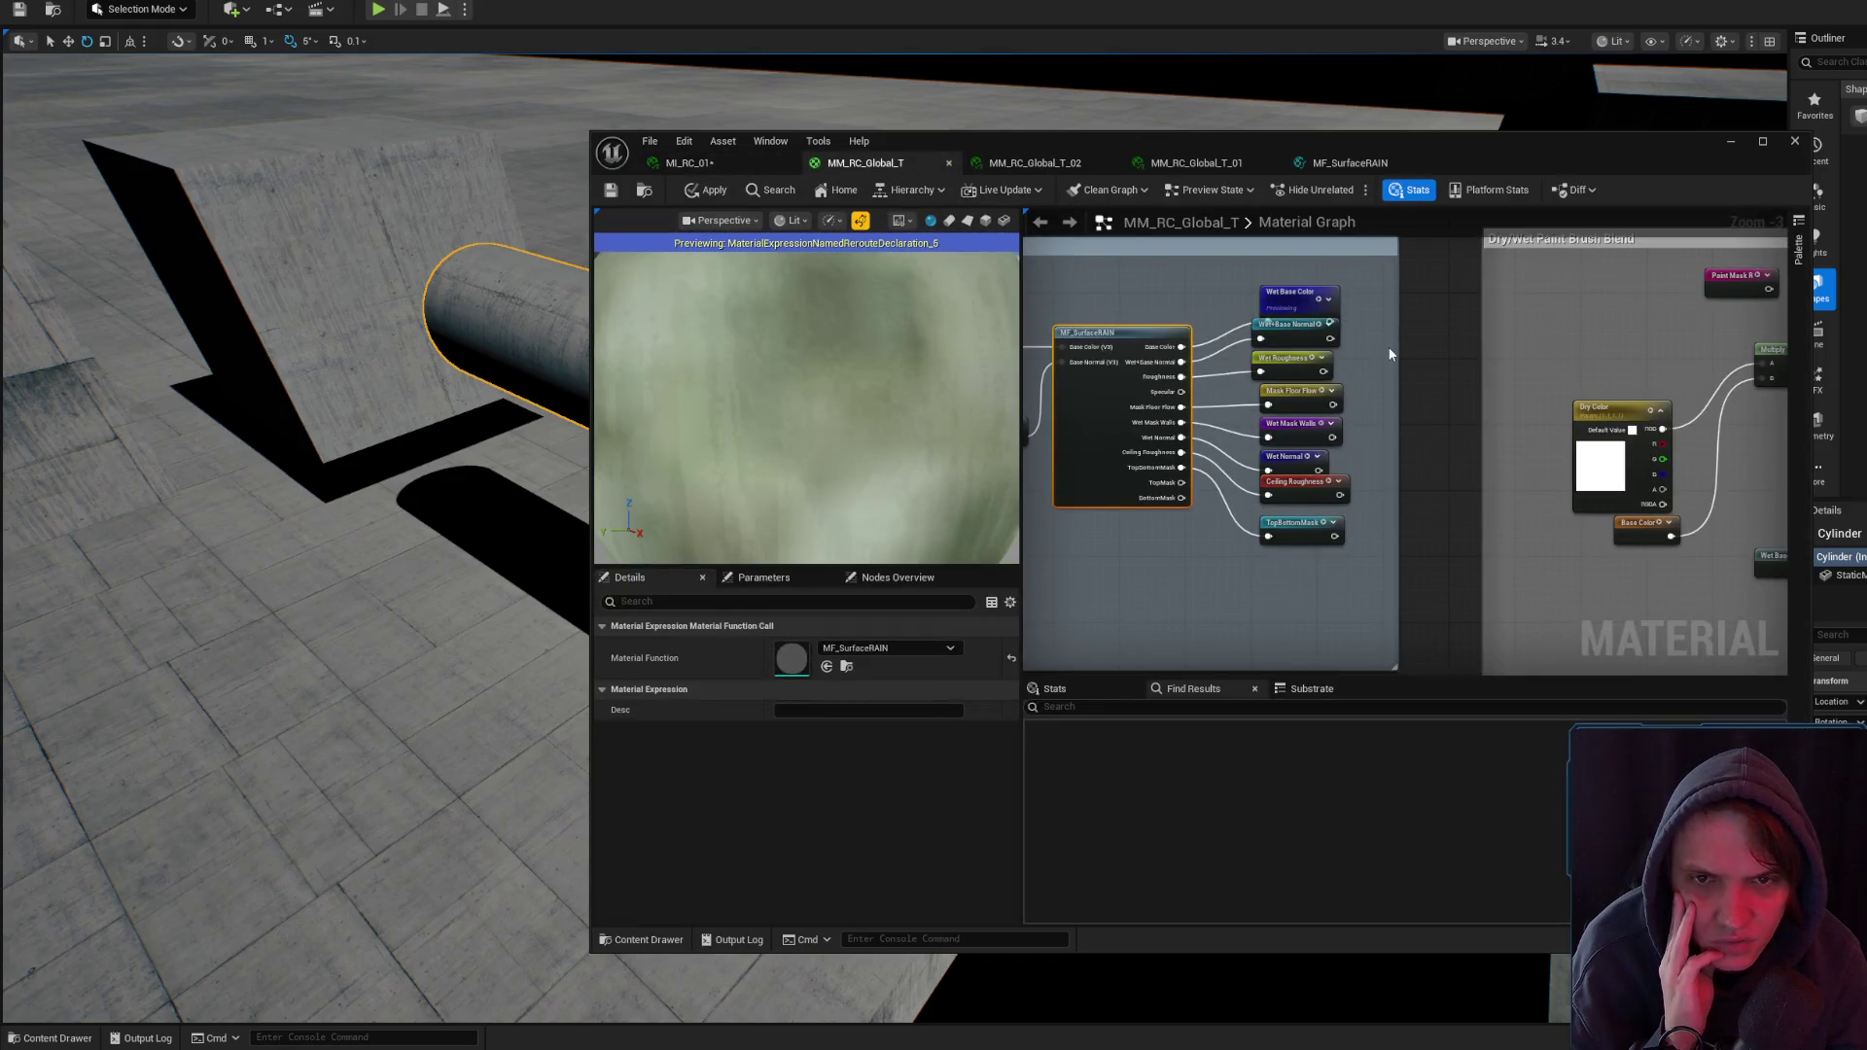
left_click(1347, 163)
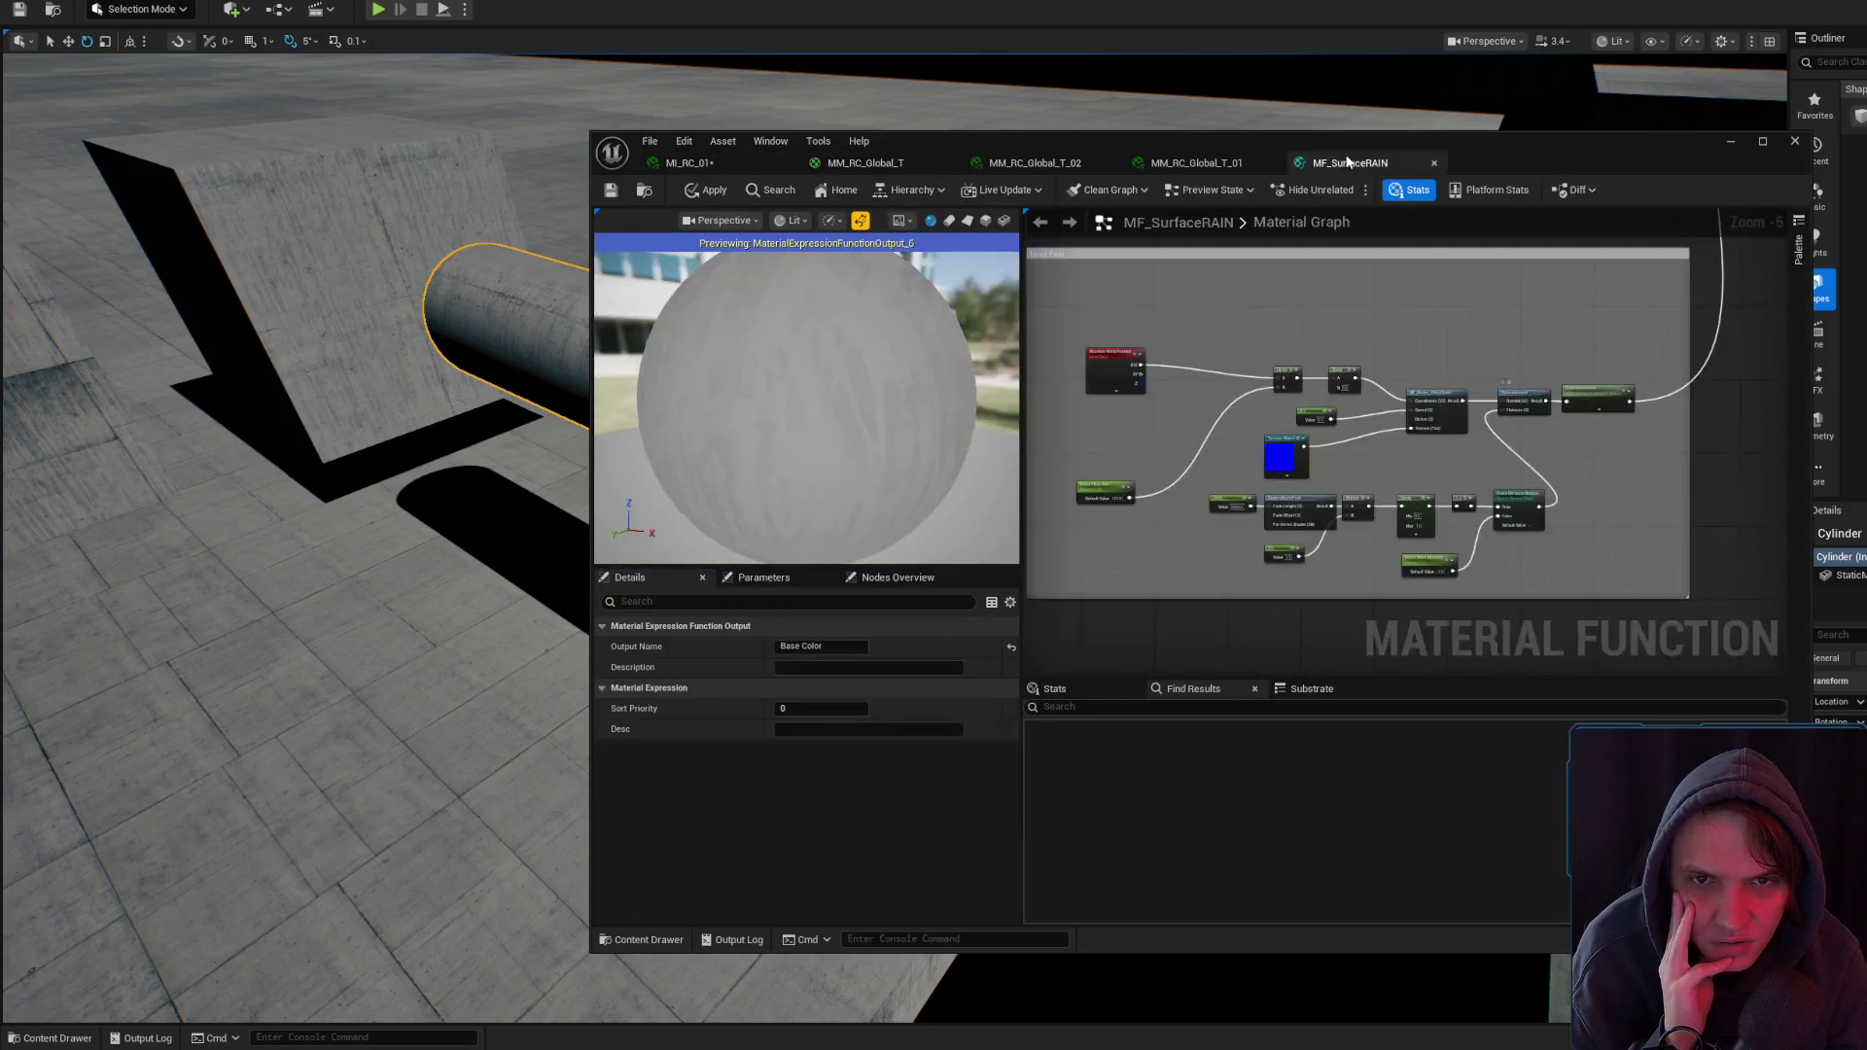
scroll(1462, 395, "up", 5)
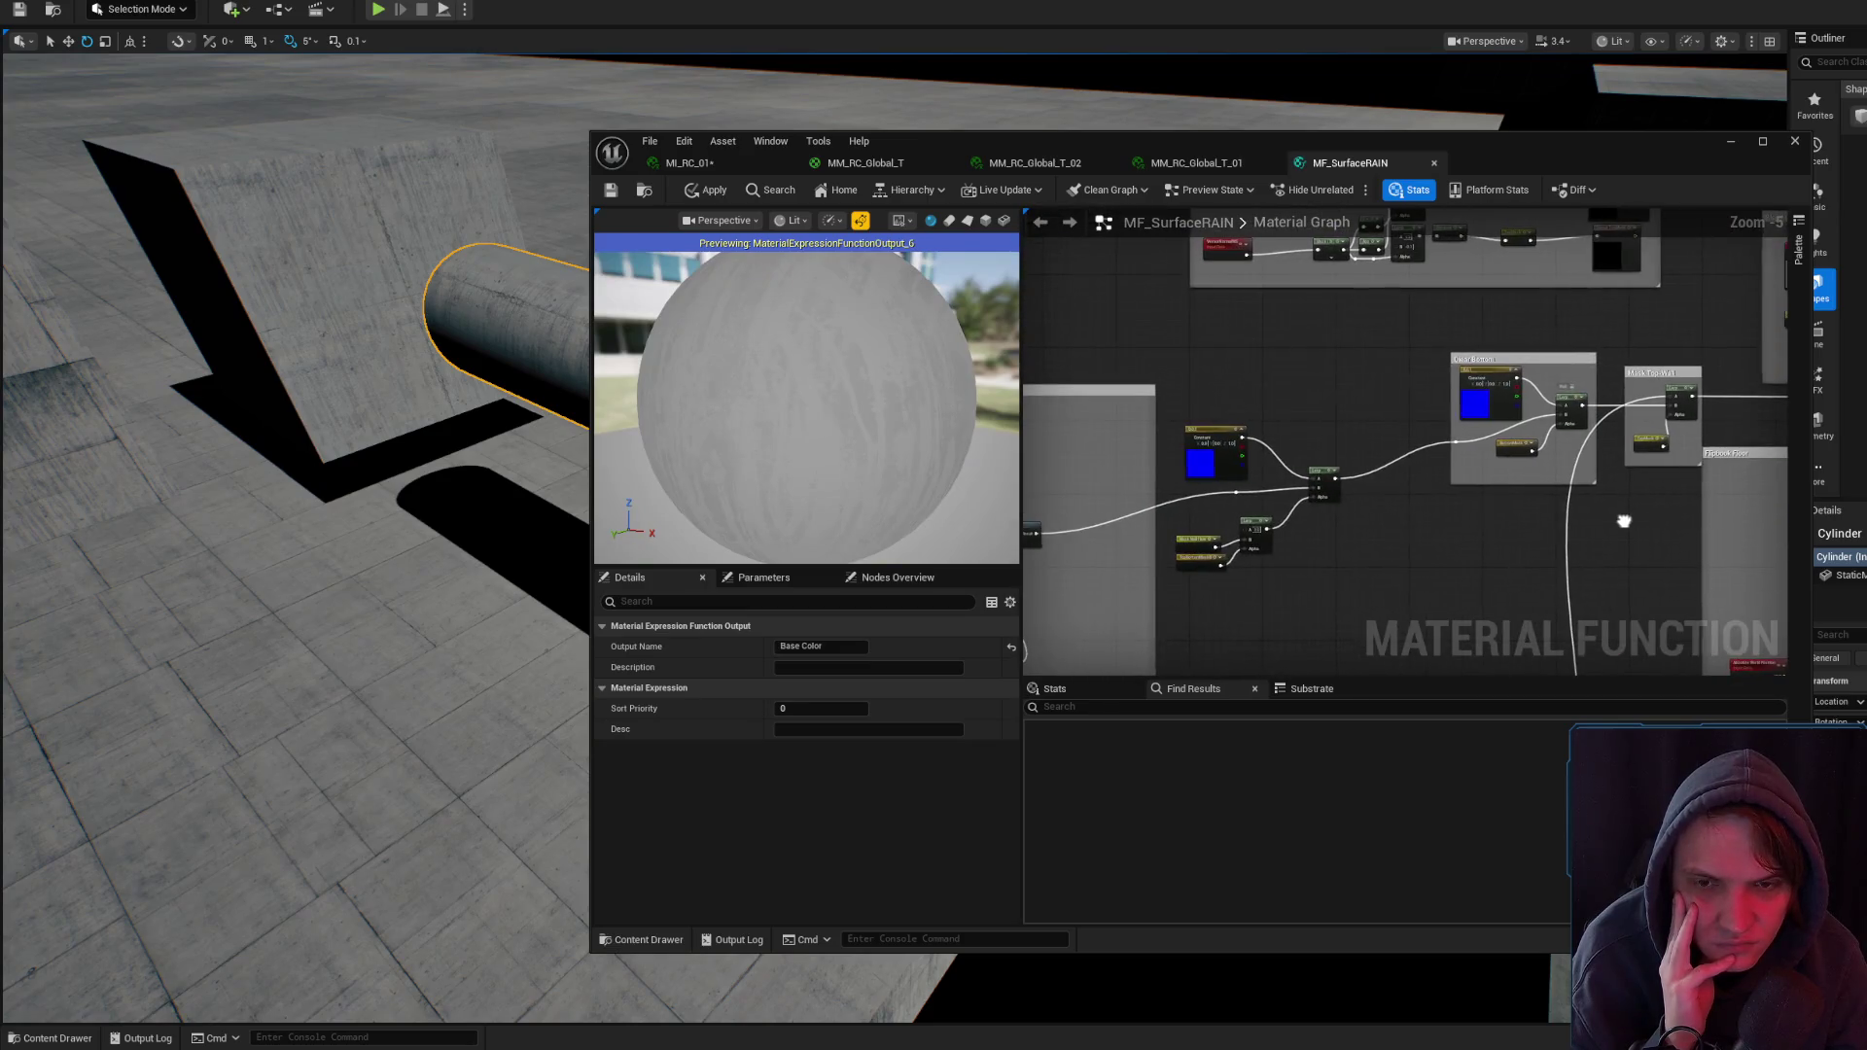
left_click_drag(1172, 521, 1165, 527)
key("ctrl+f")
type("wet base")
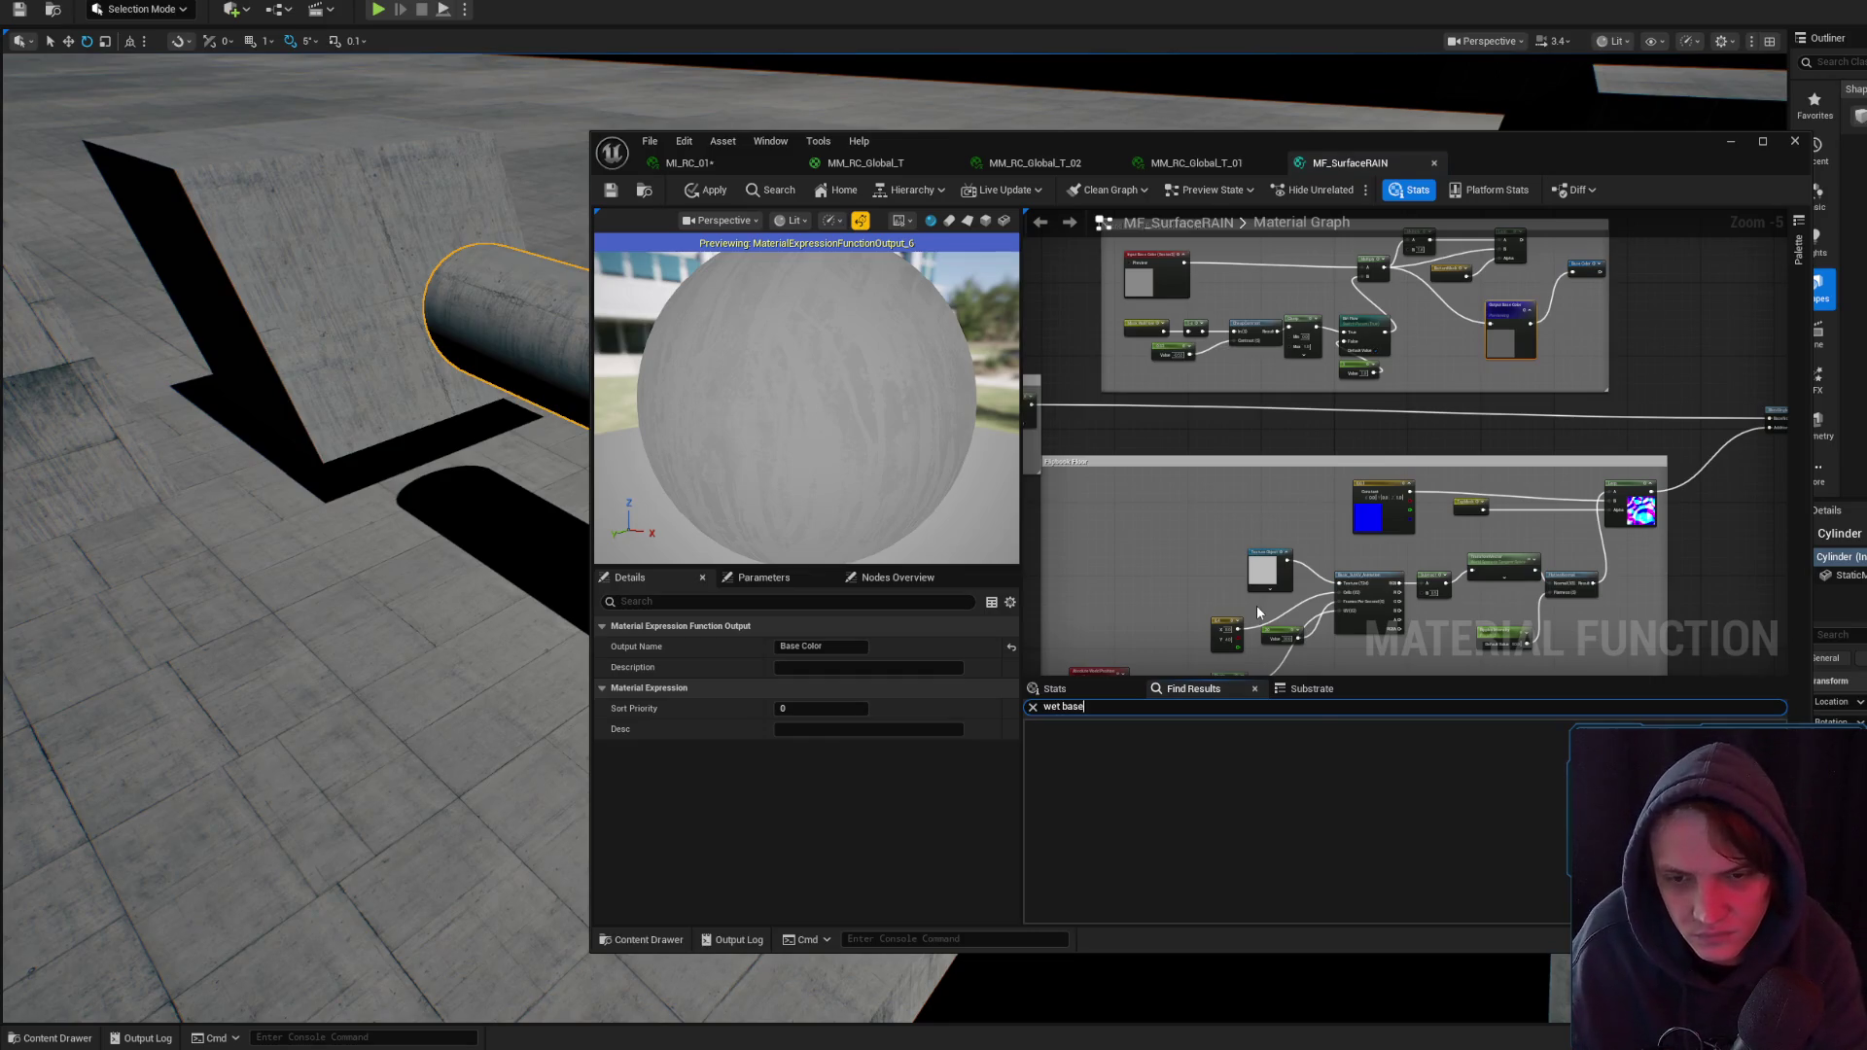
left_click(1291, 725)
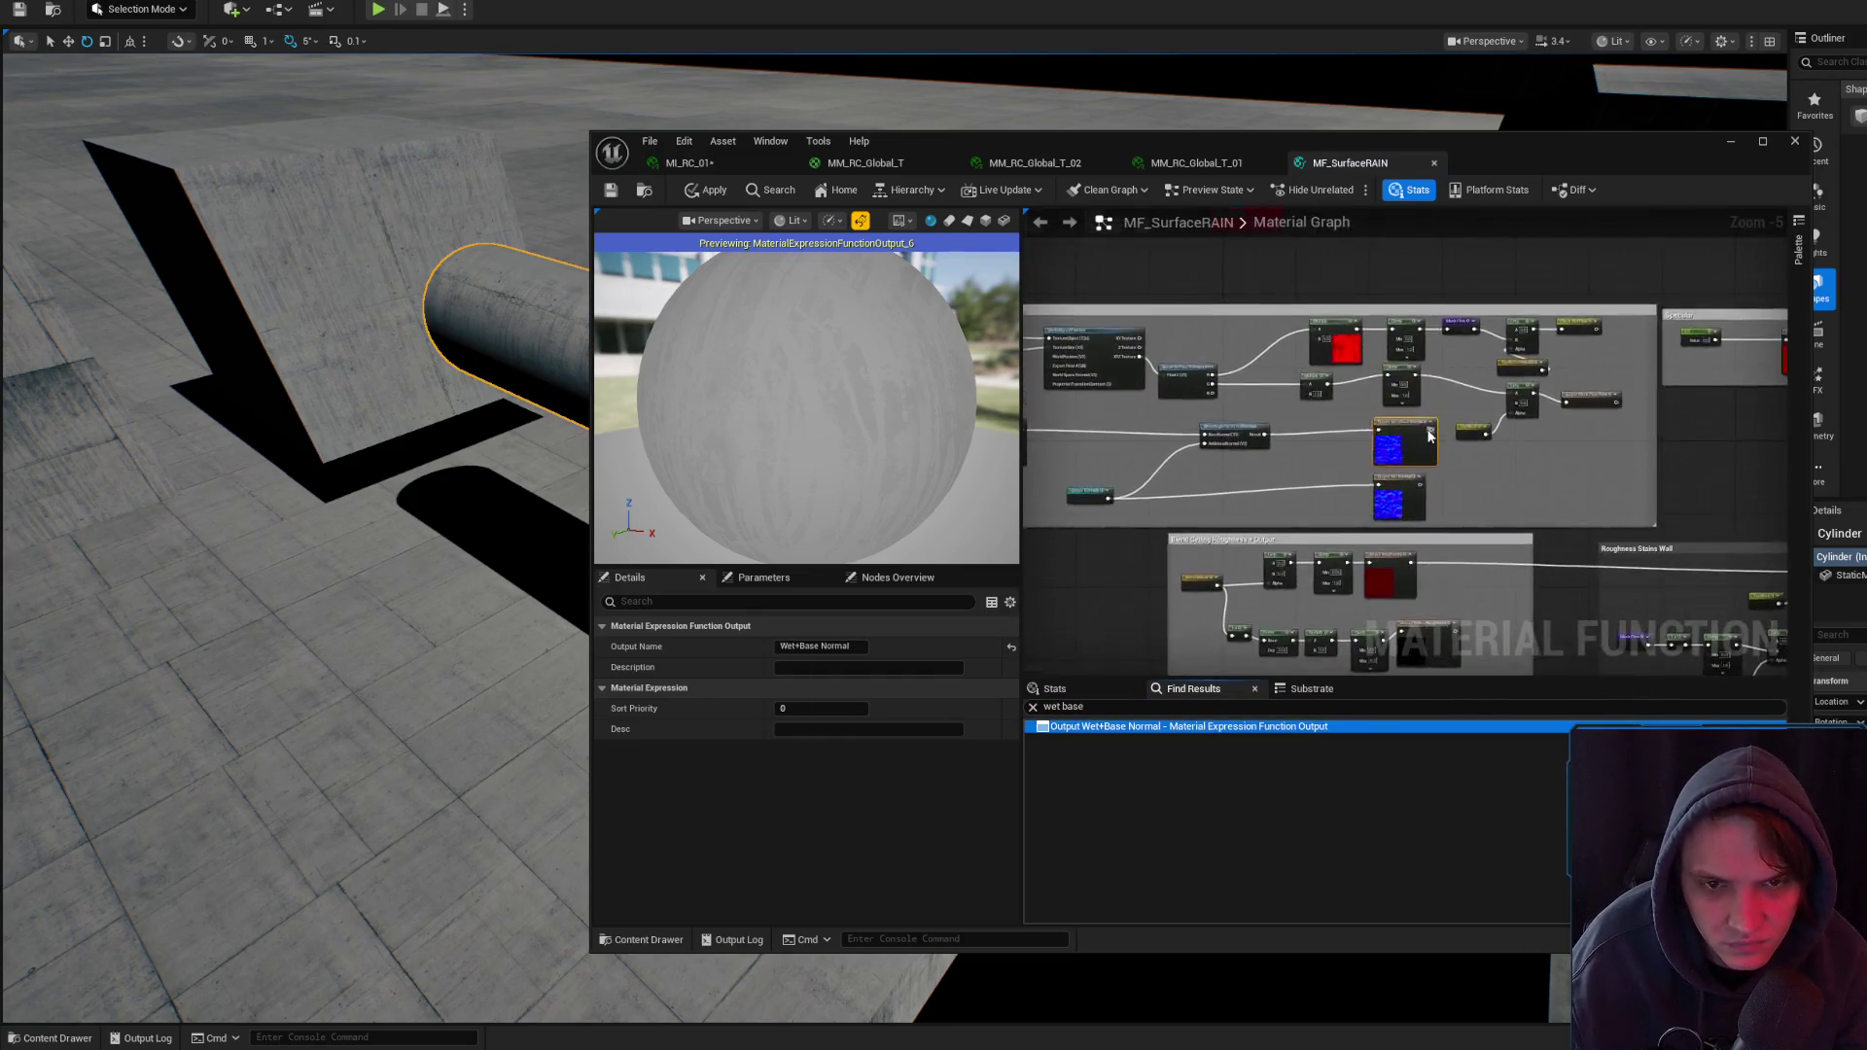
scroll(1563, 418, "down", 7)
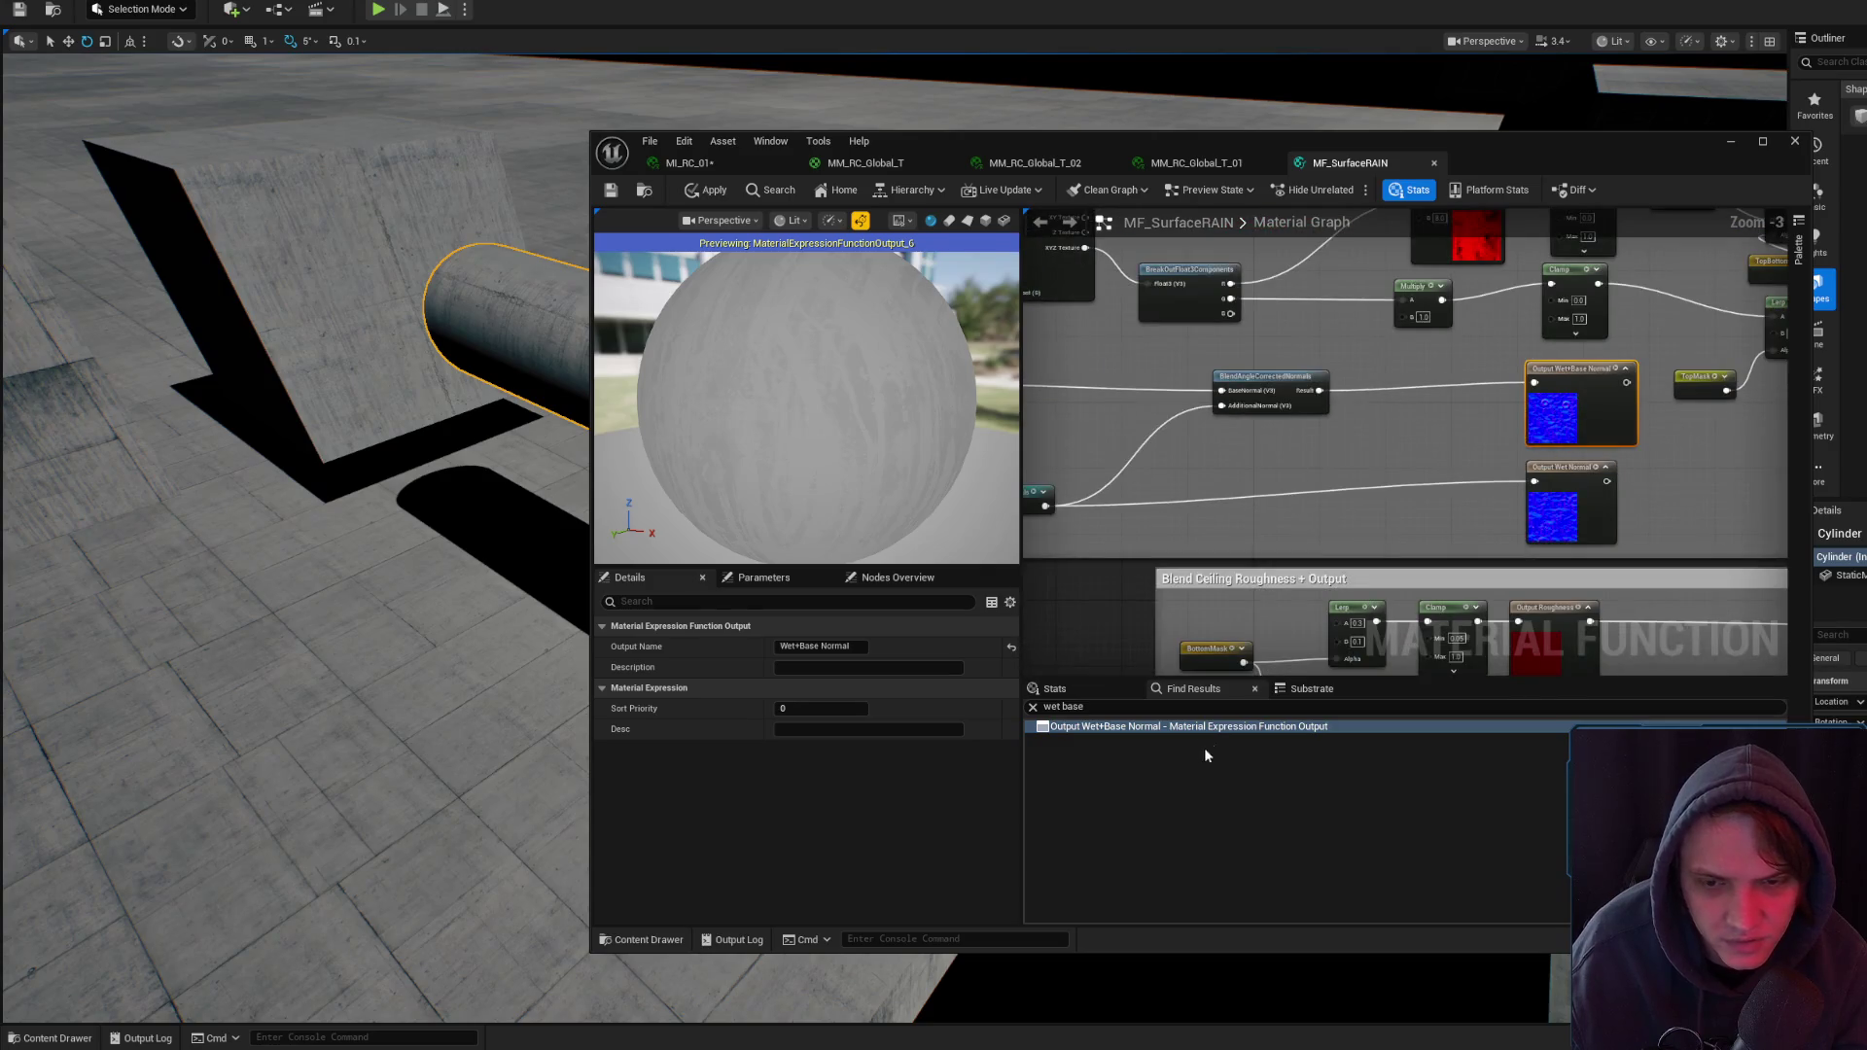
- Cycle through the open material tabs, then zoom MF_SurfaceRAIN onto its whole Output Base Color group
left_click(876, 163)
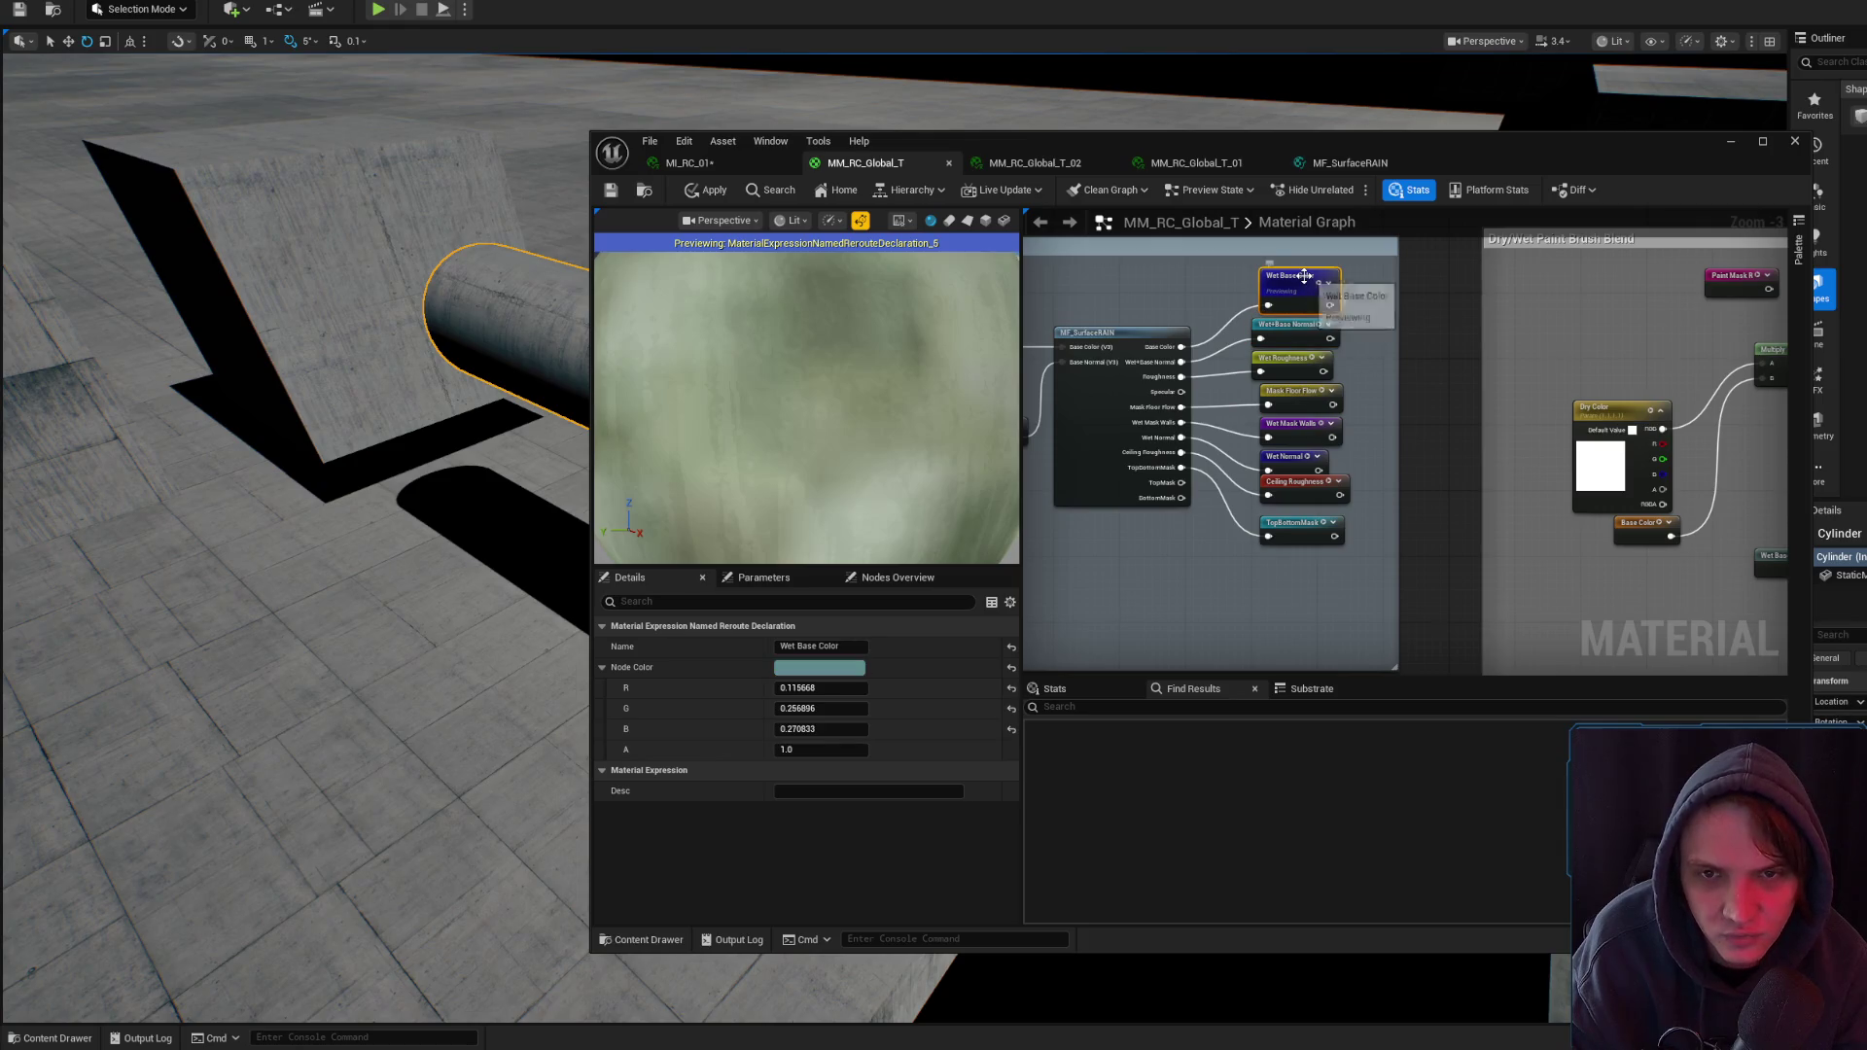
left_click(1350, 164)
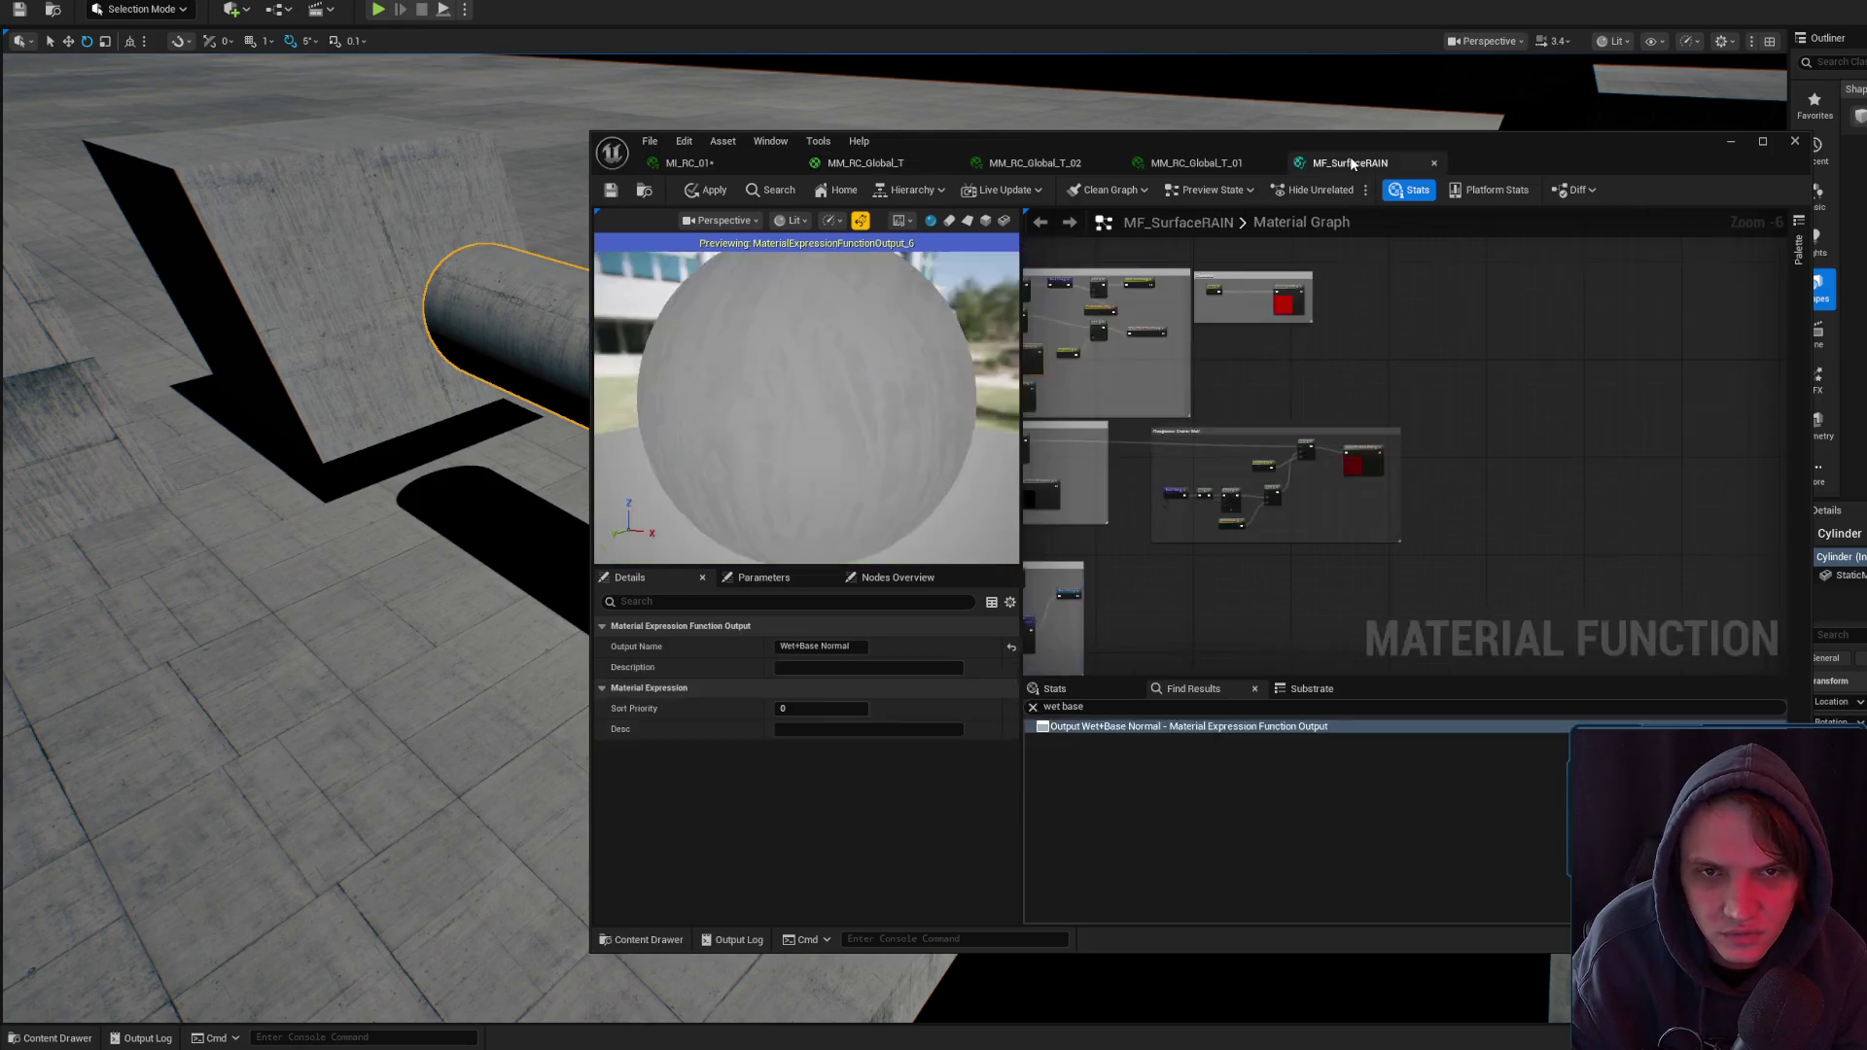
left_click(1196, 163)
left_click(866, 163)
scroll(1265, 418, "down", 4)
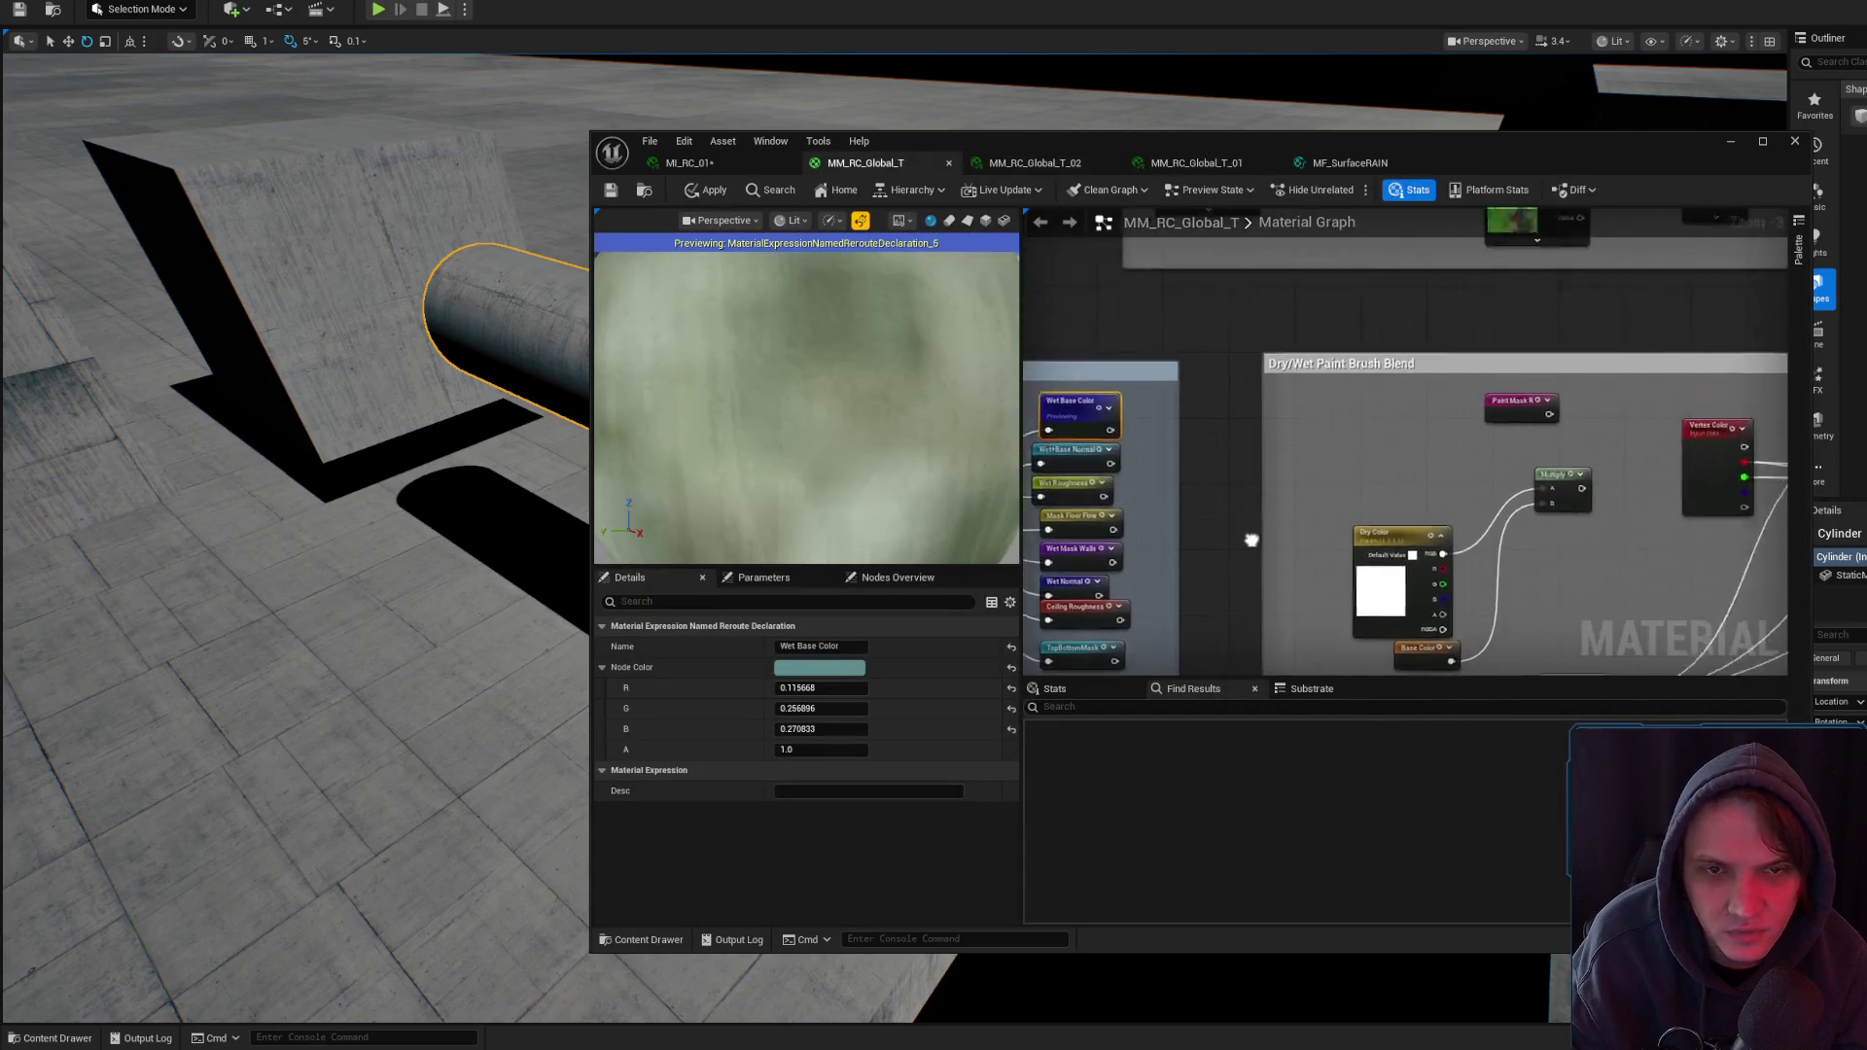
left_click(1355, 162)
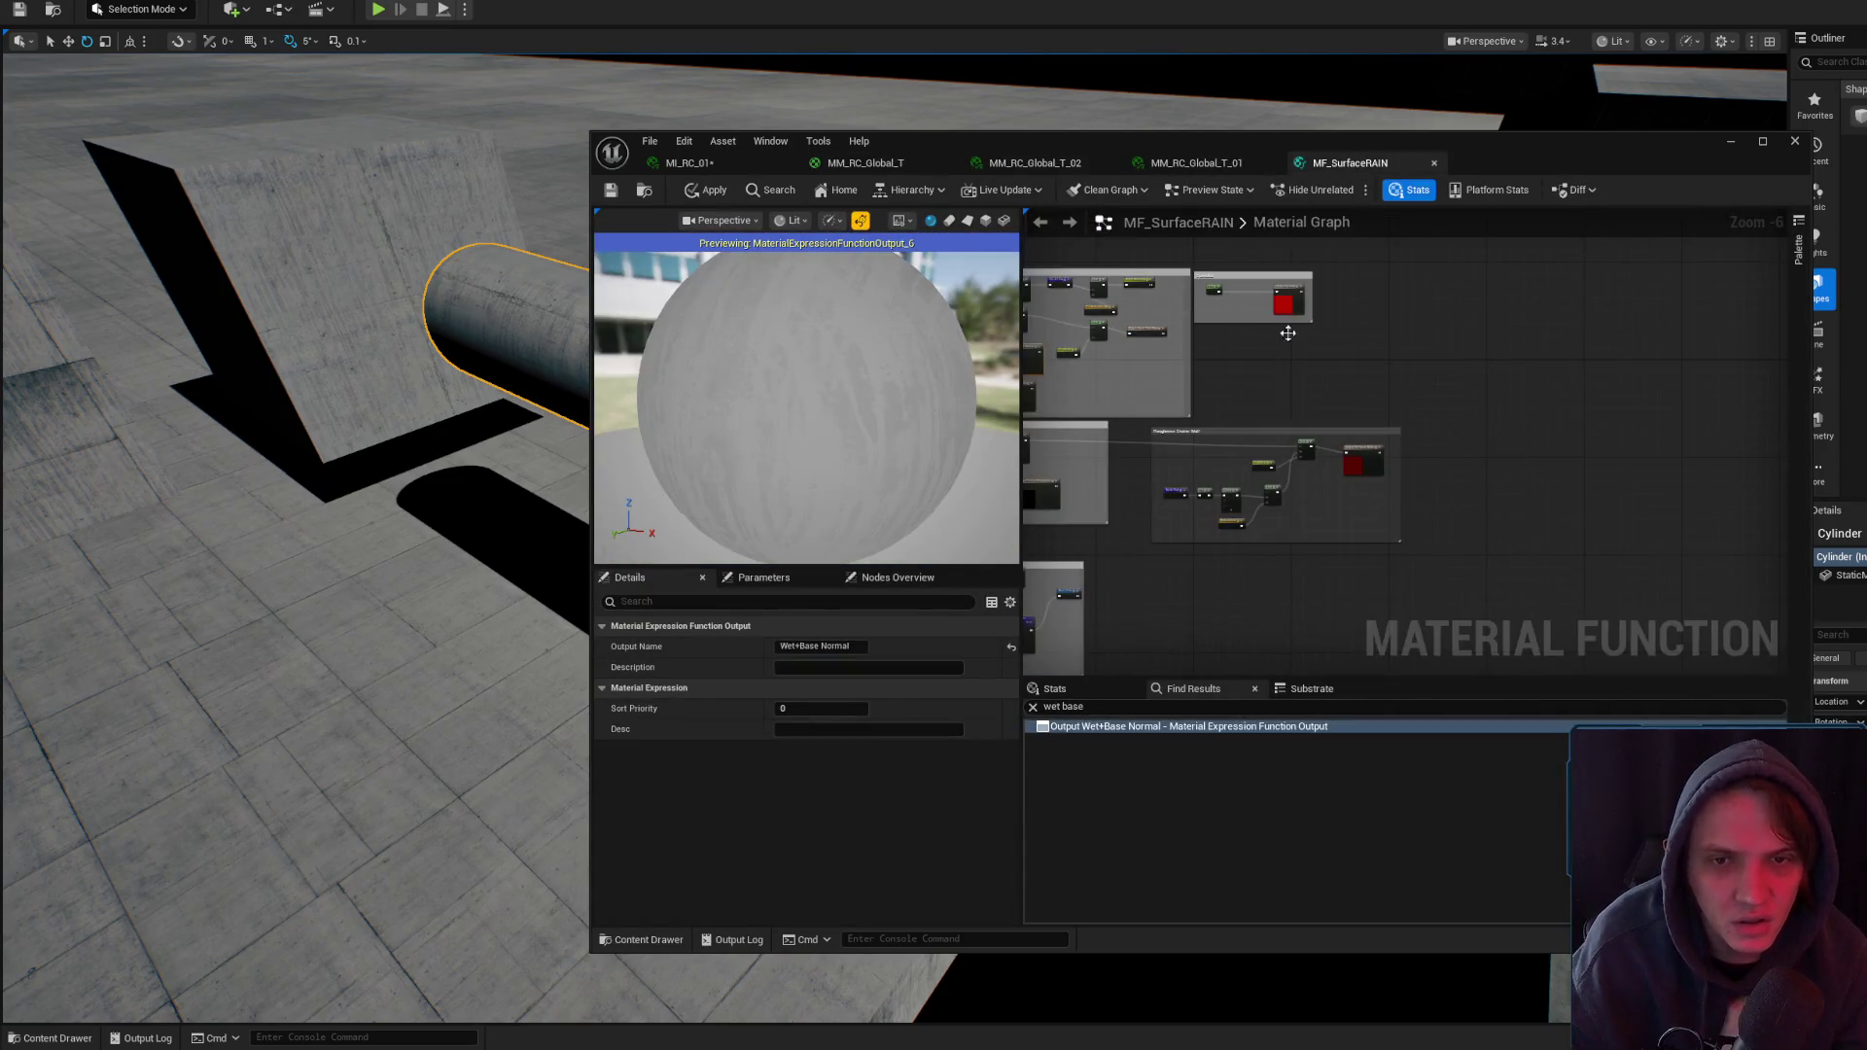
scroll(1332, 468, "up", 1)
scroll(1331, 467, "up", 2)
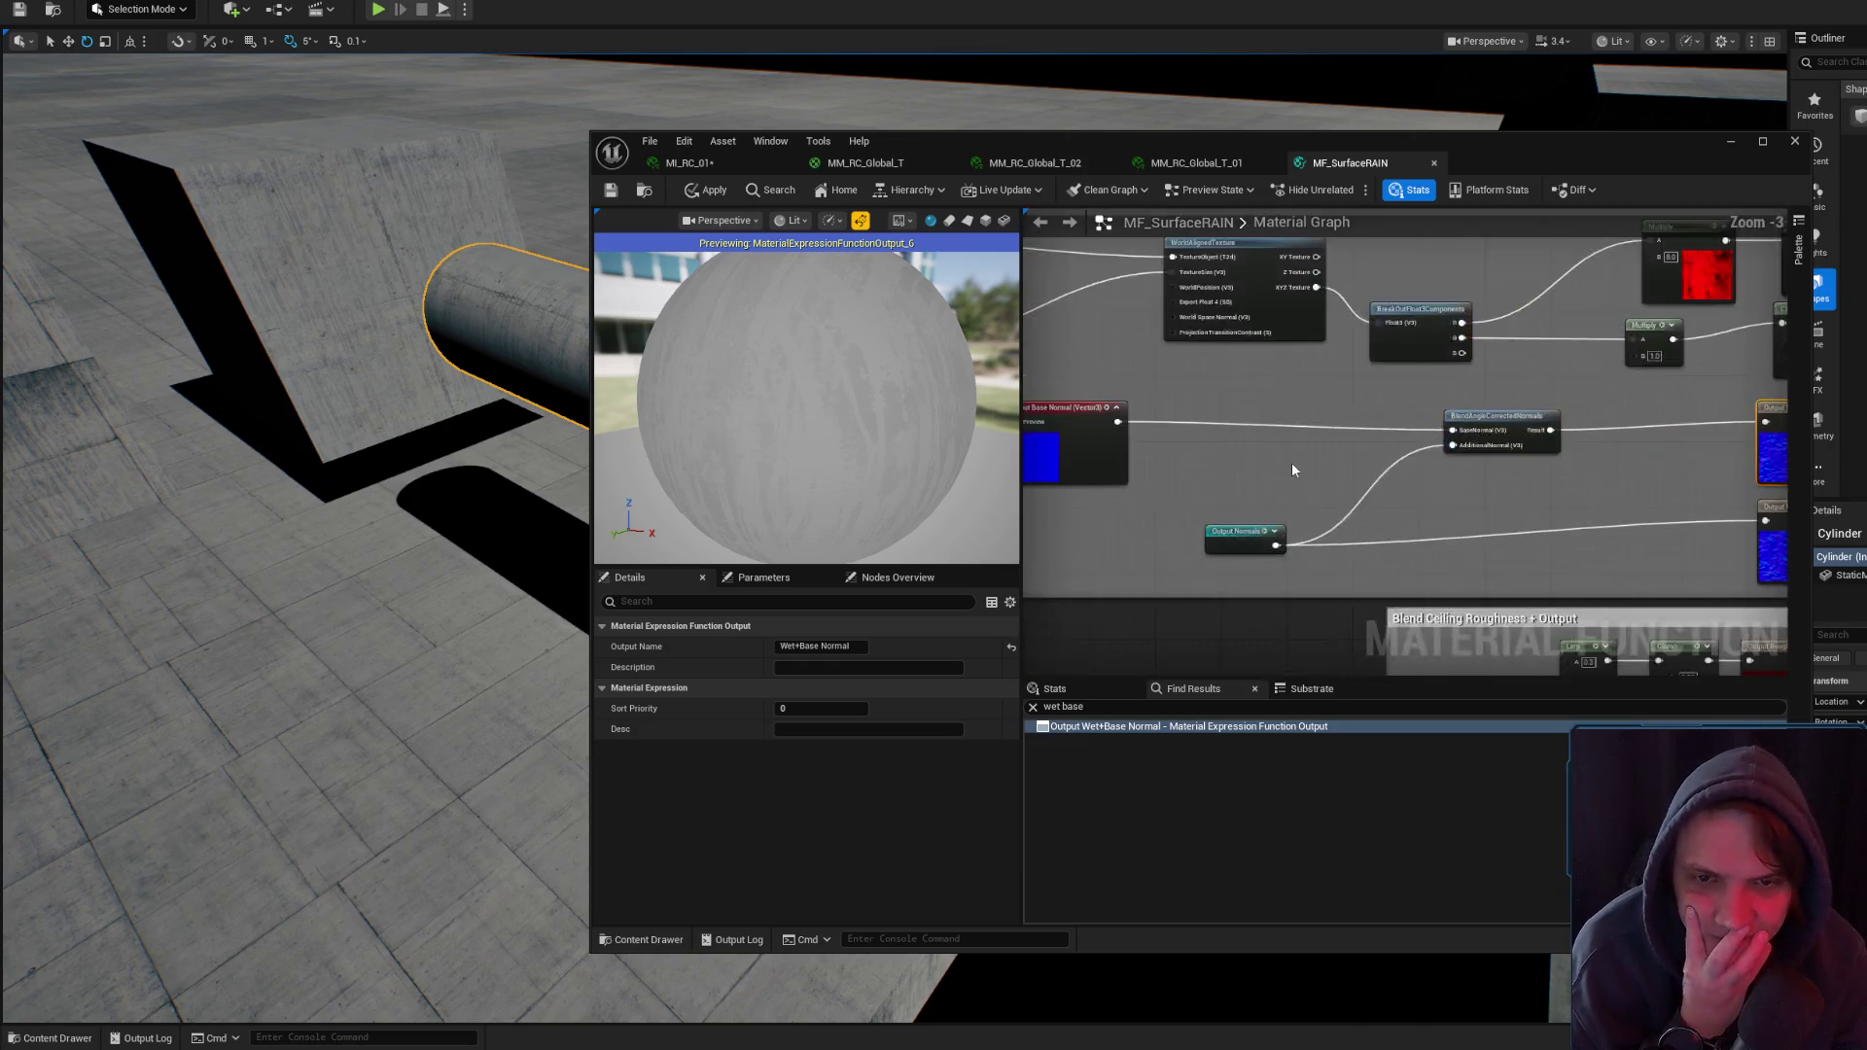
scroll(1307, 465, "up", 1)
scroll(1358, 436, "down", 3)
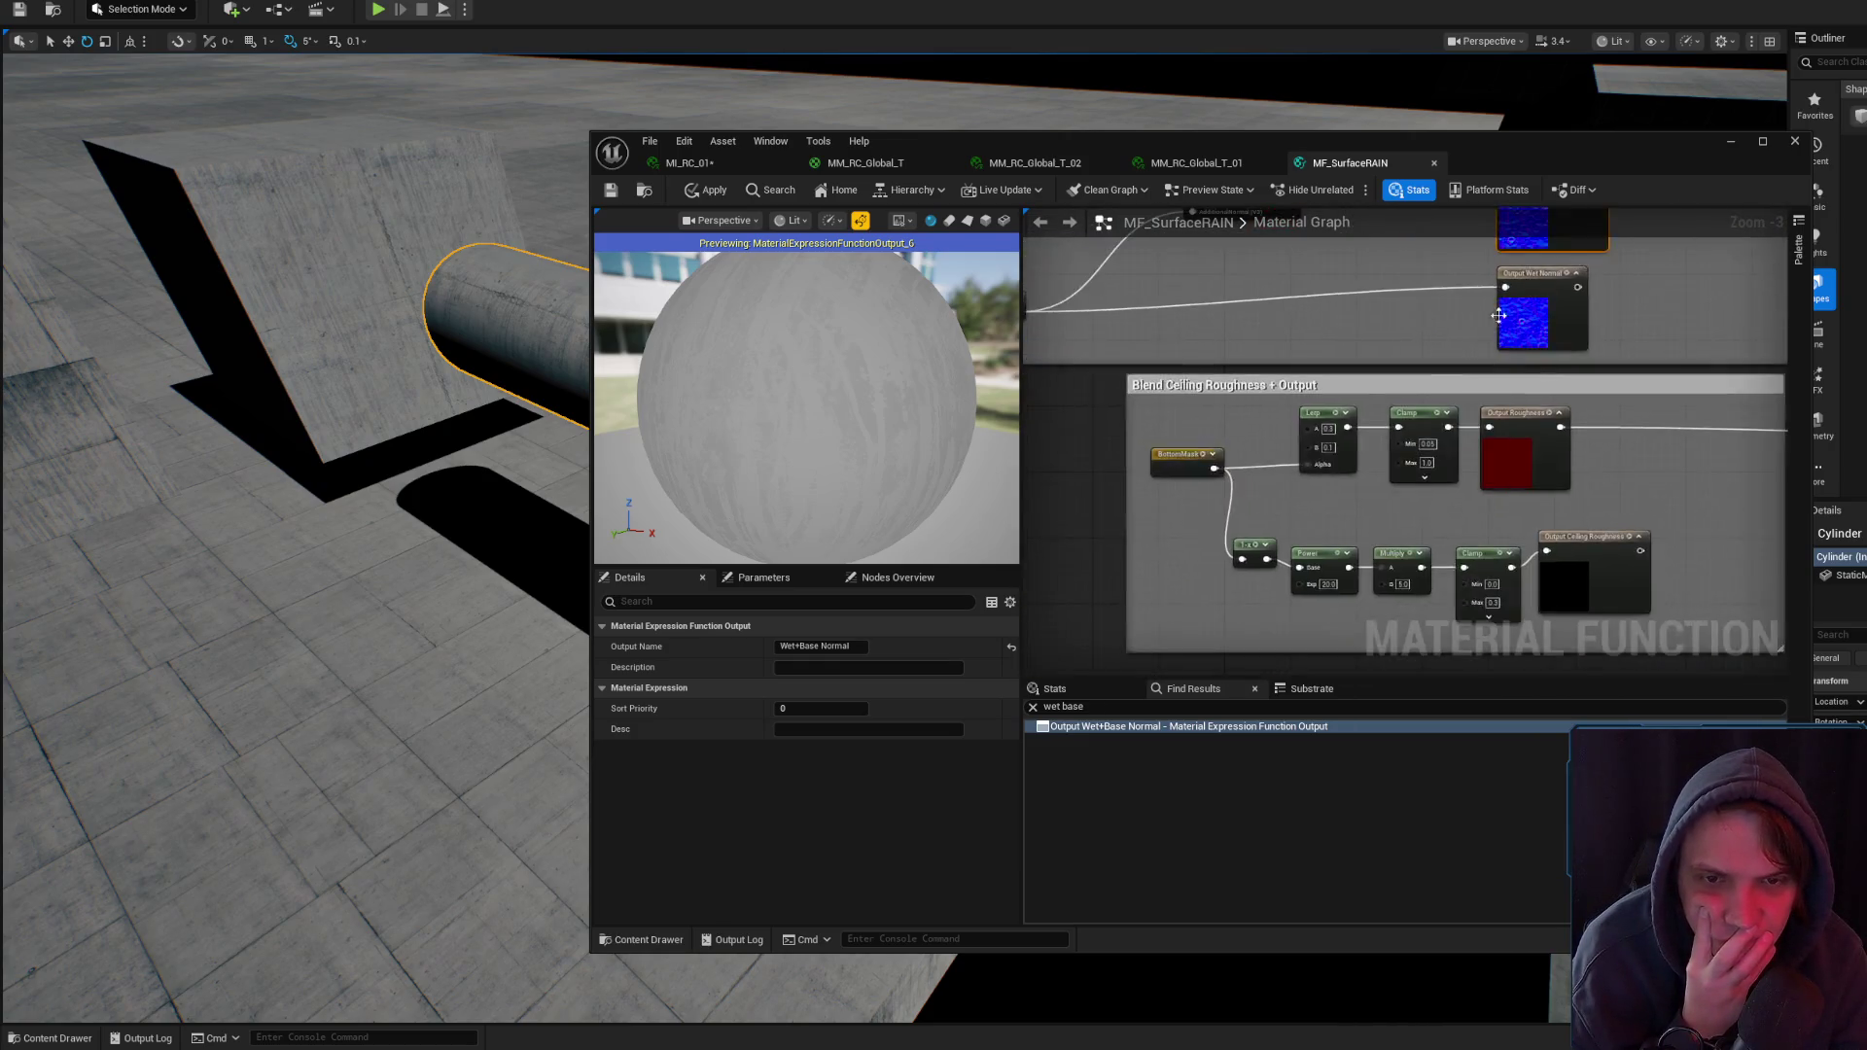
scroll(1318, 443, "up", 2)
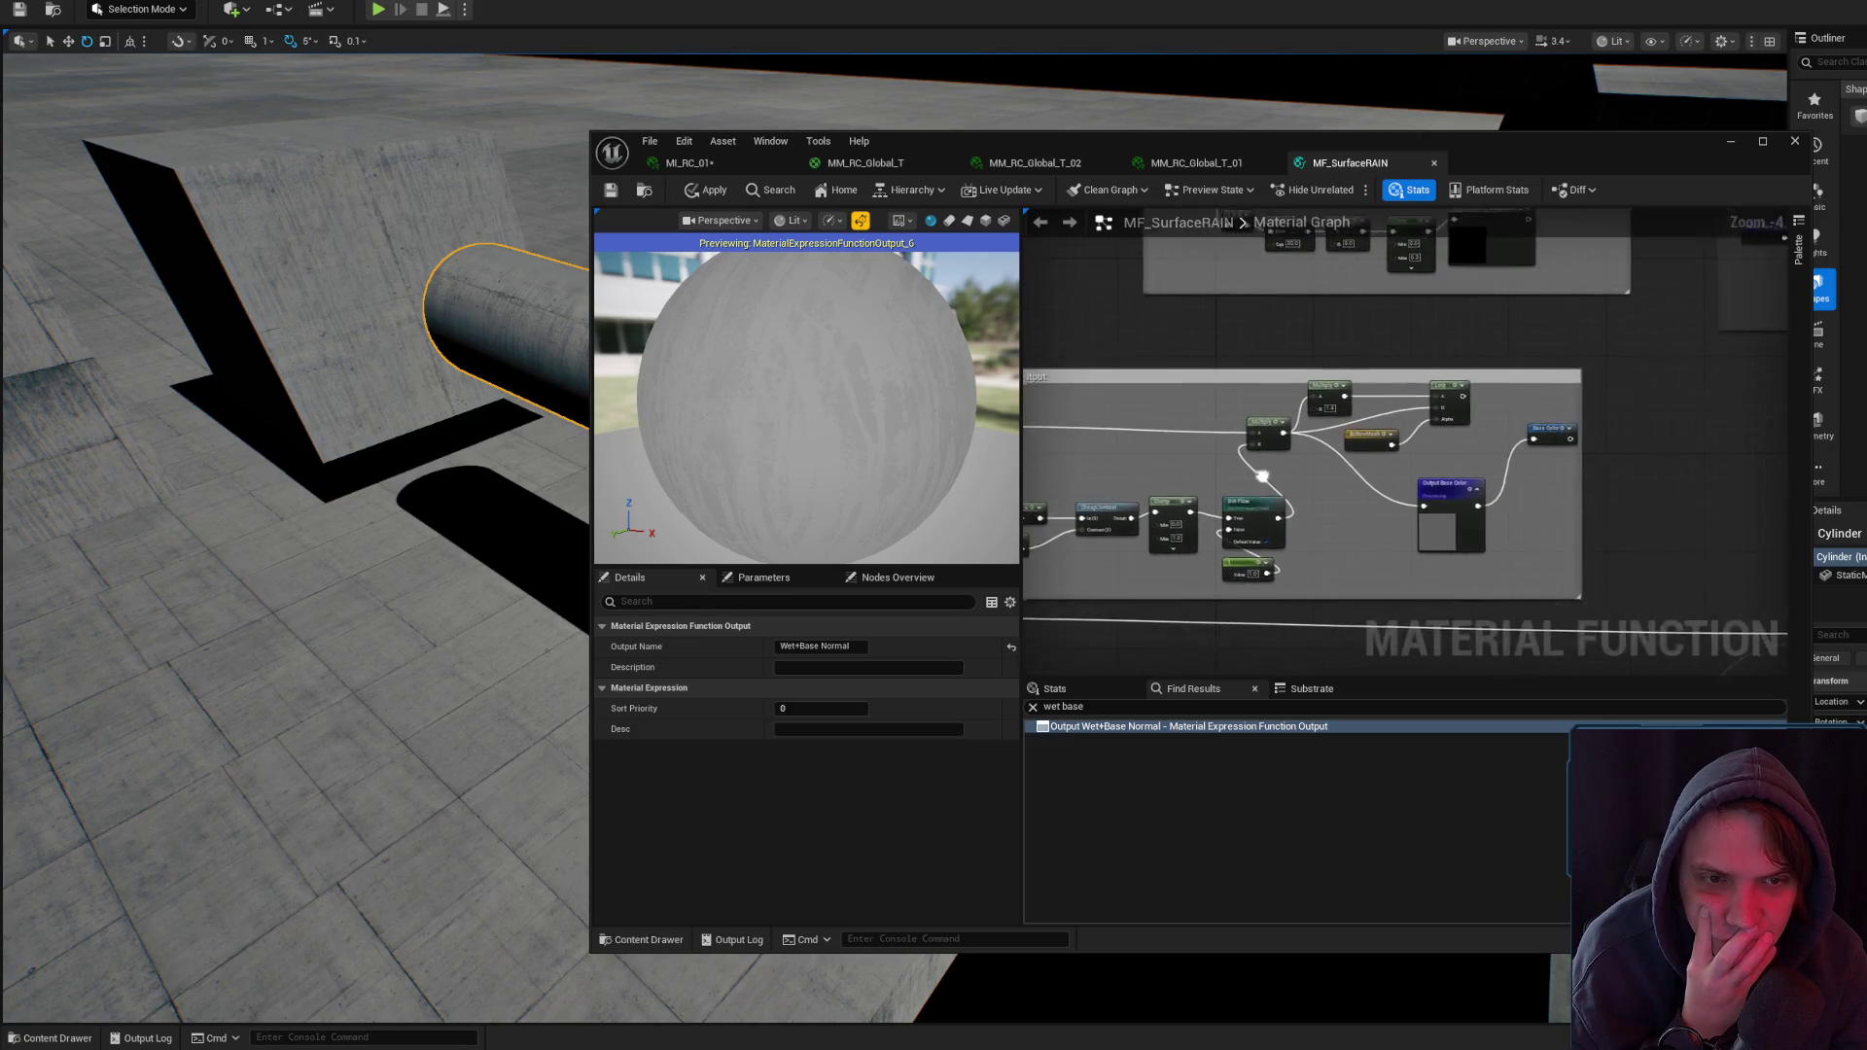
scroll(1459, 474, "up", 2)
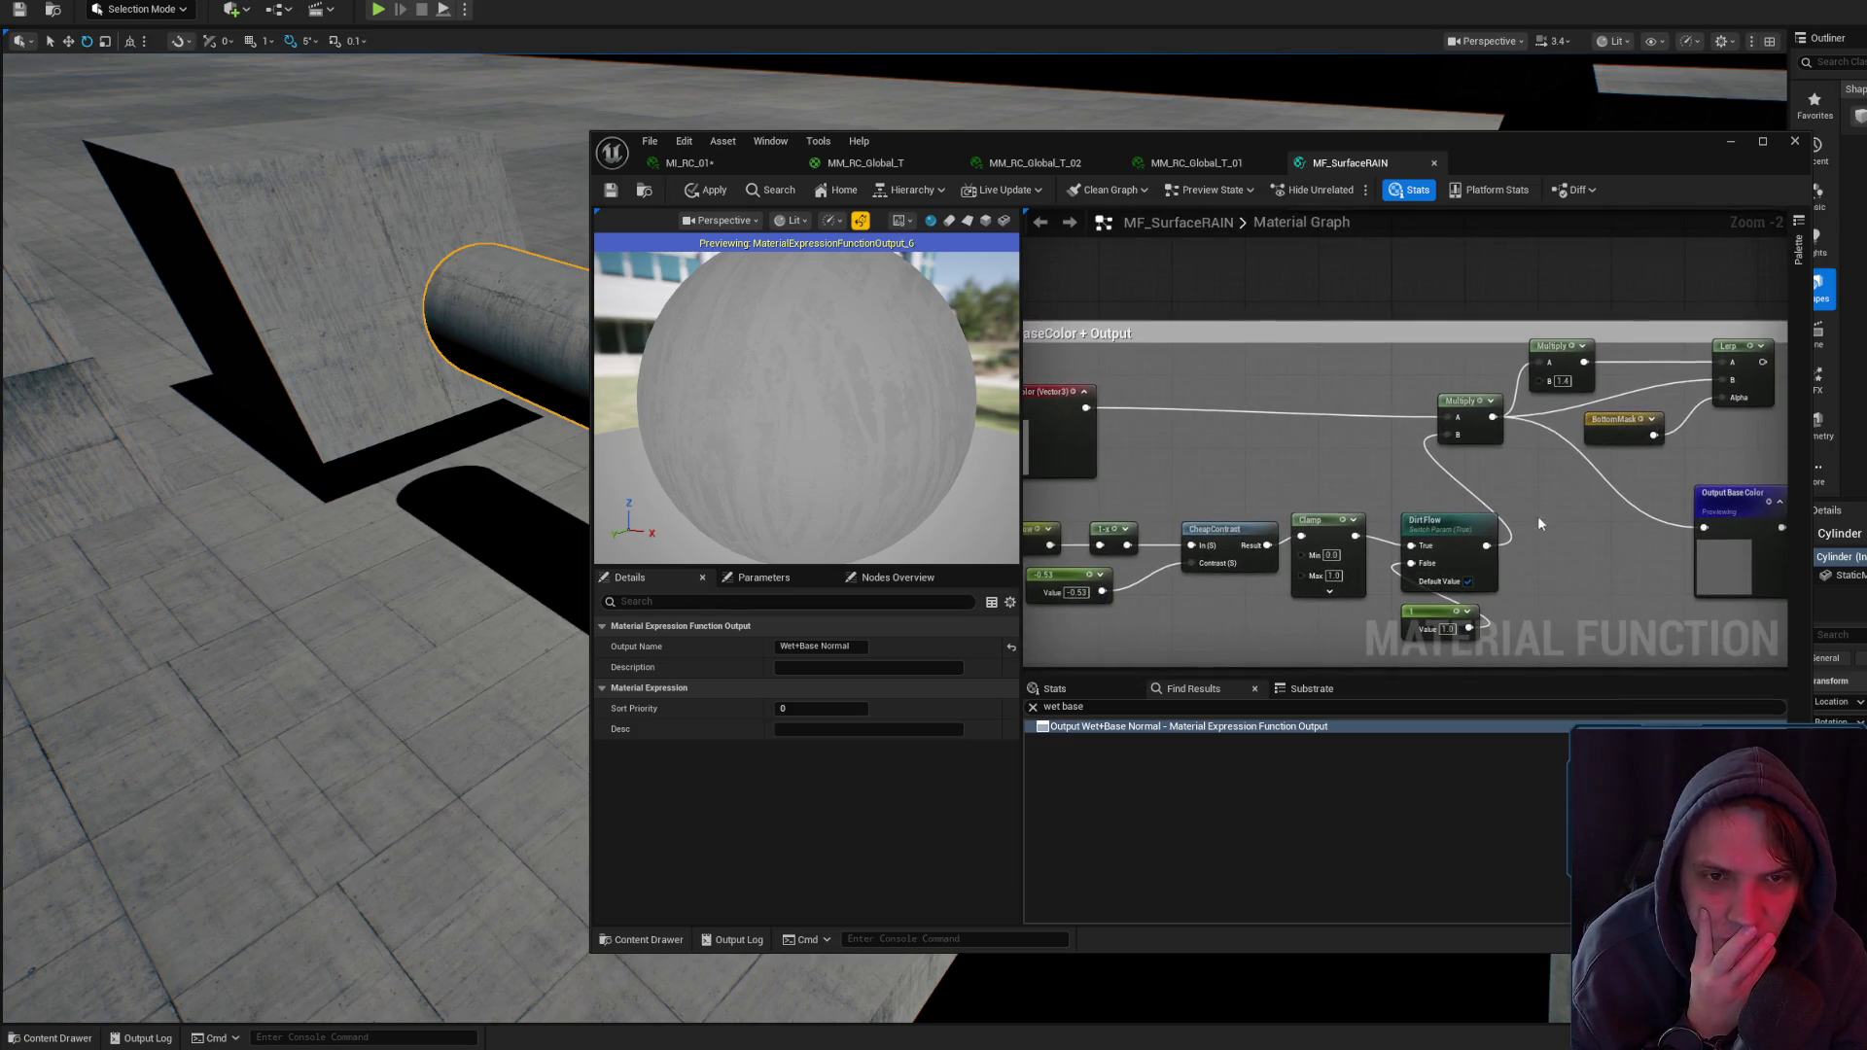
left_click_drag(1746, 526, 1533, 526)
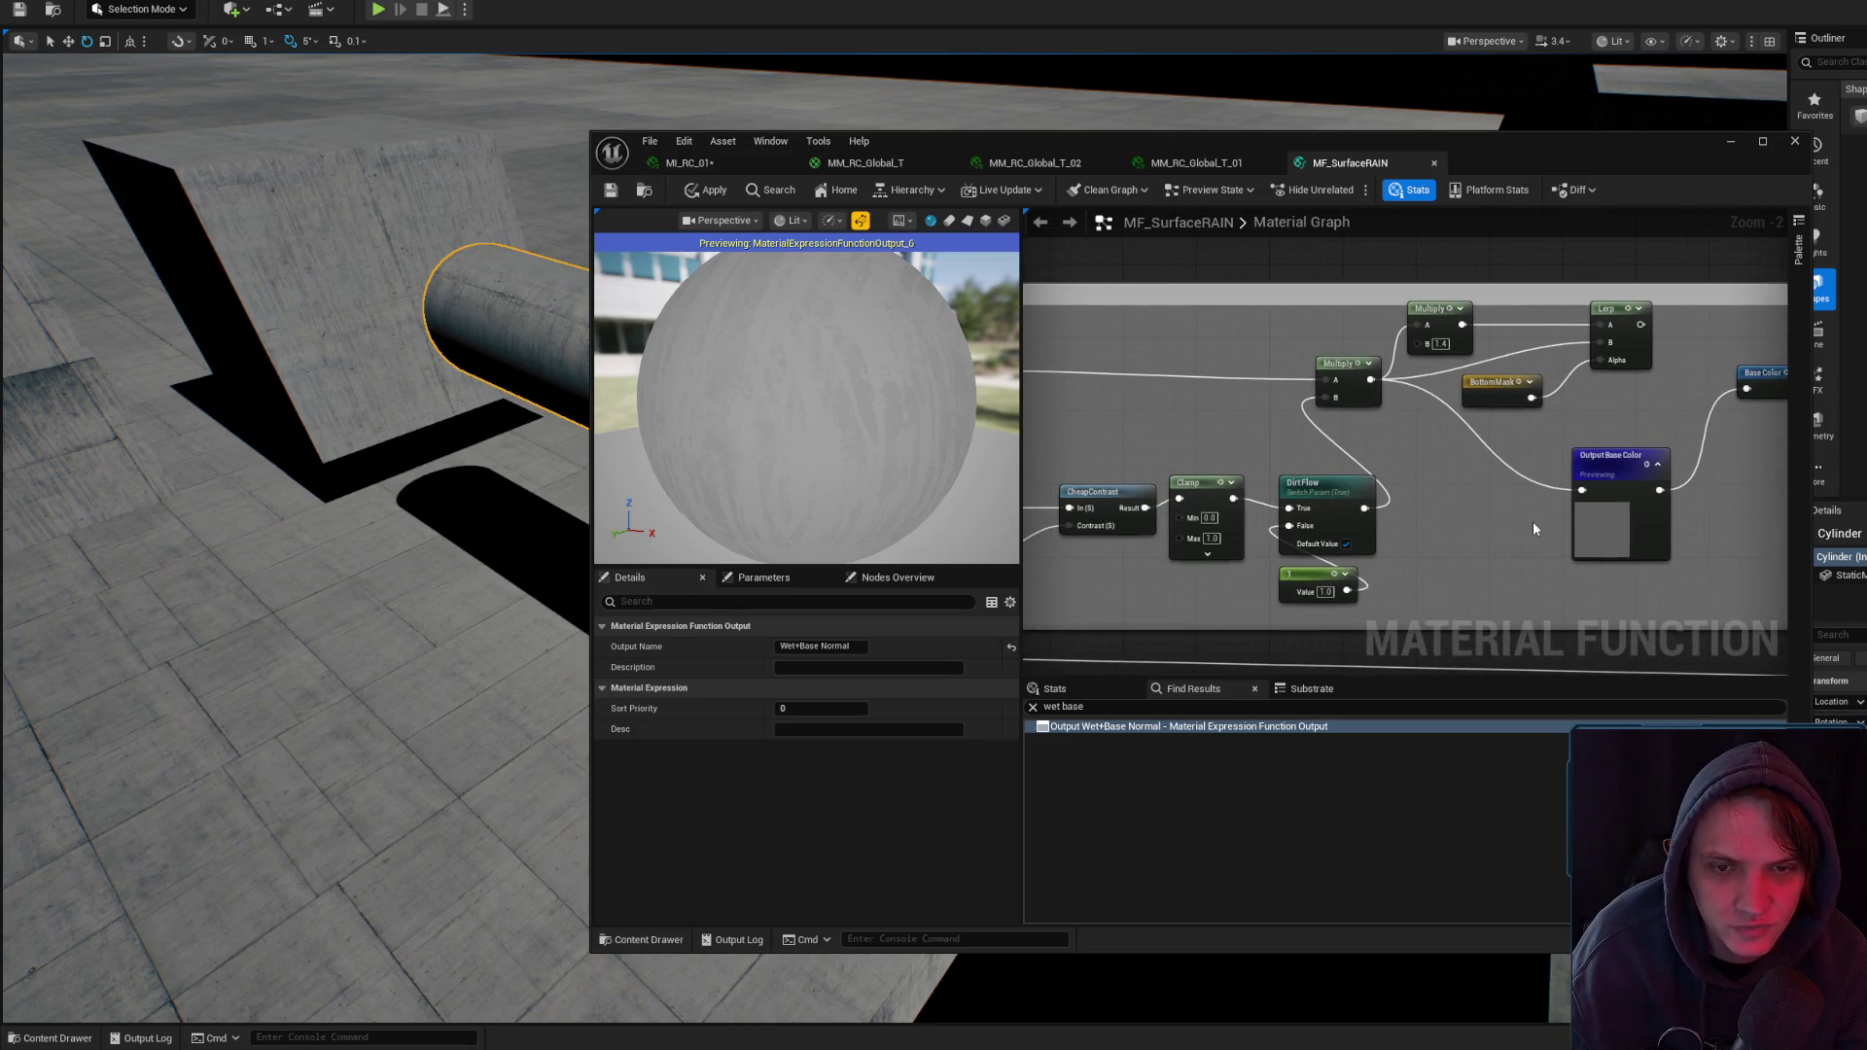
left_click(1729, 143)
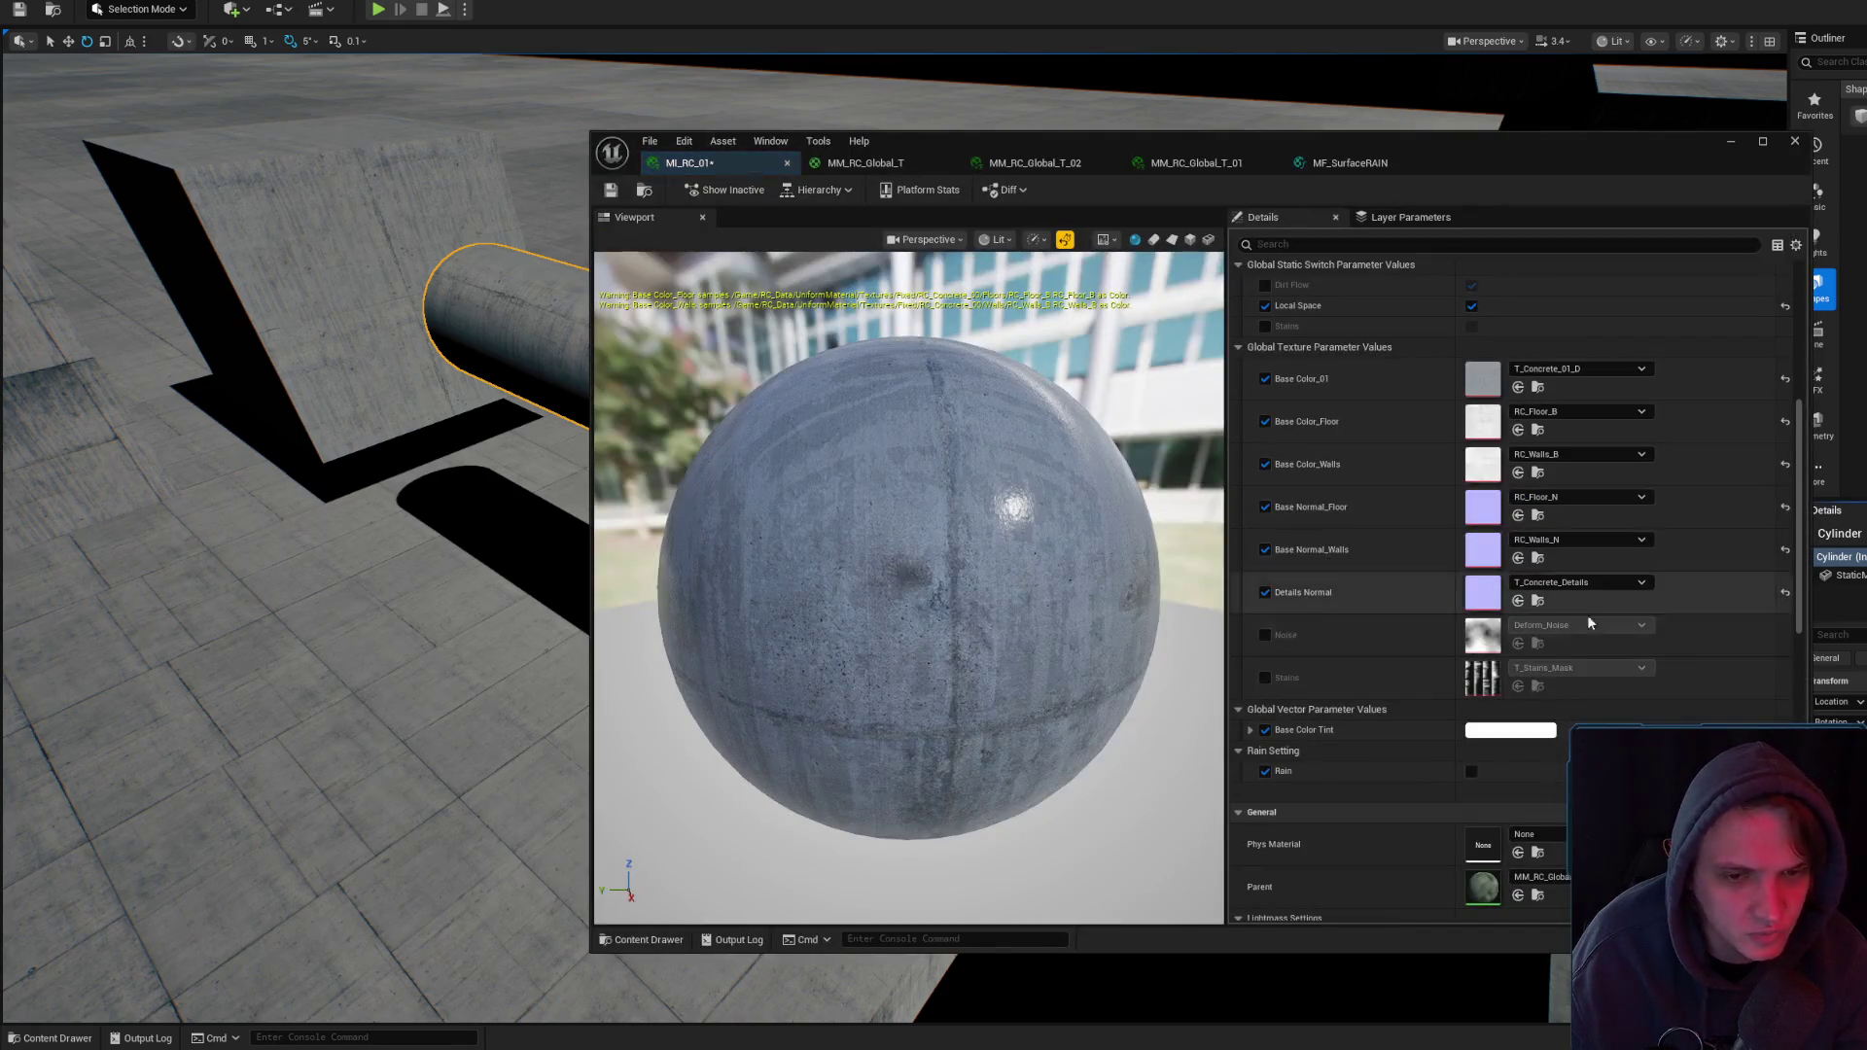
- Move MI_RC_01 aside, focus the cylinder and rotate it 40 degrees and around another axis
left_click_drag(1449, 177, 1866, 209)
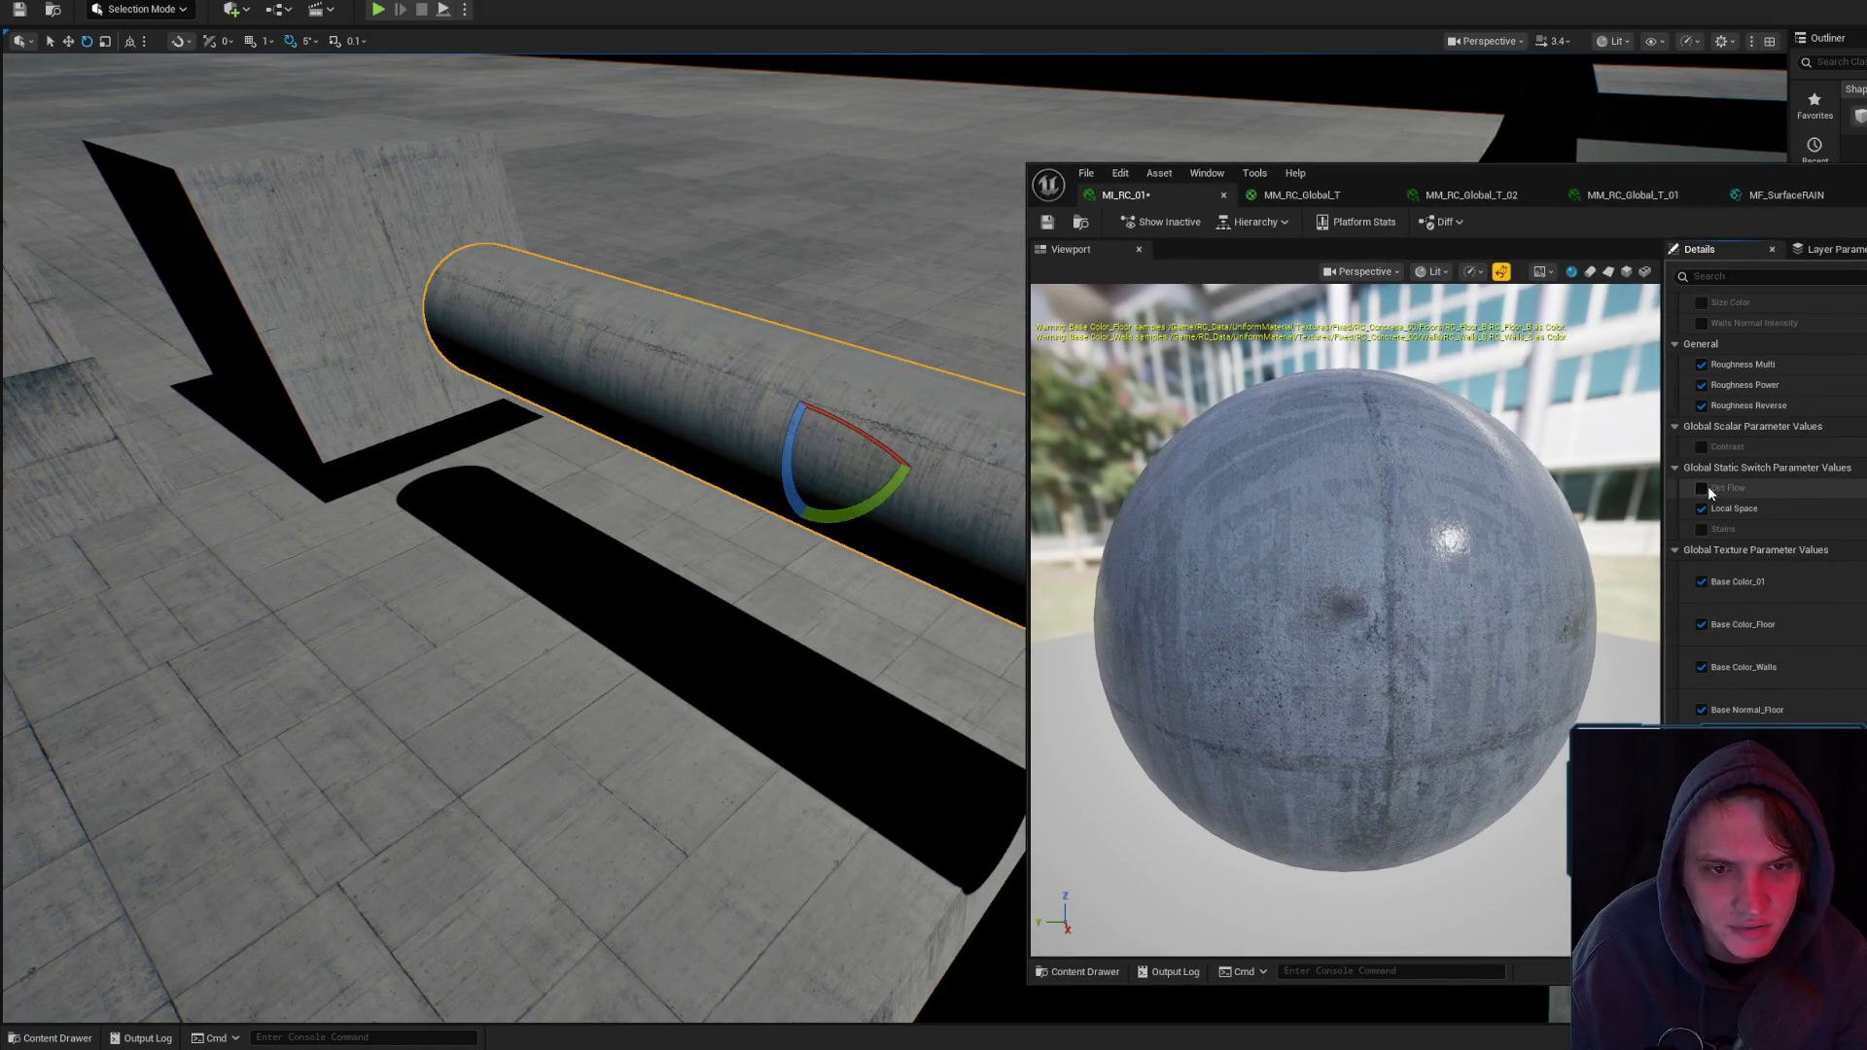
key("f")
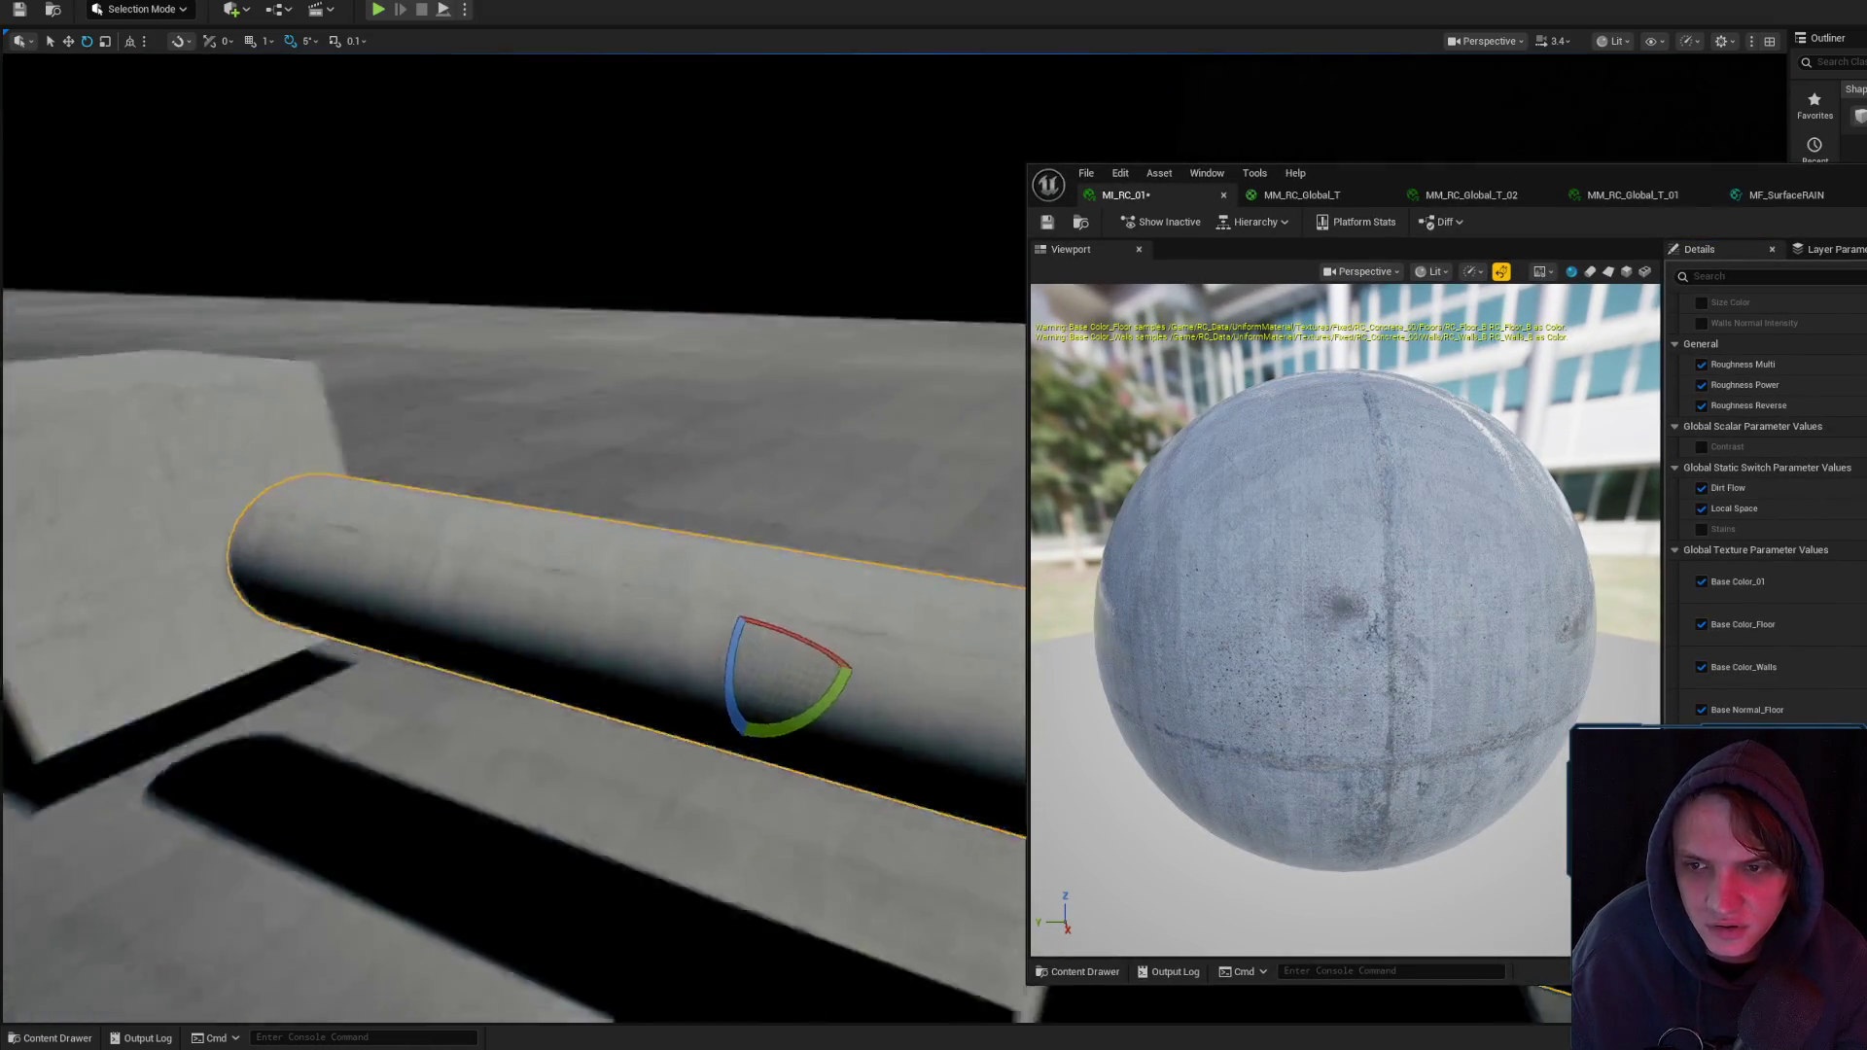
mouse_move(881, 662)
left_mouse_down()
mouse_move(882, 584)
mouse_move(888, 637)
left_mouse_up()
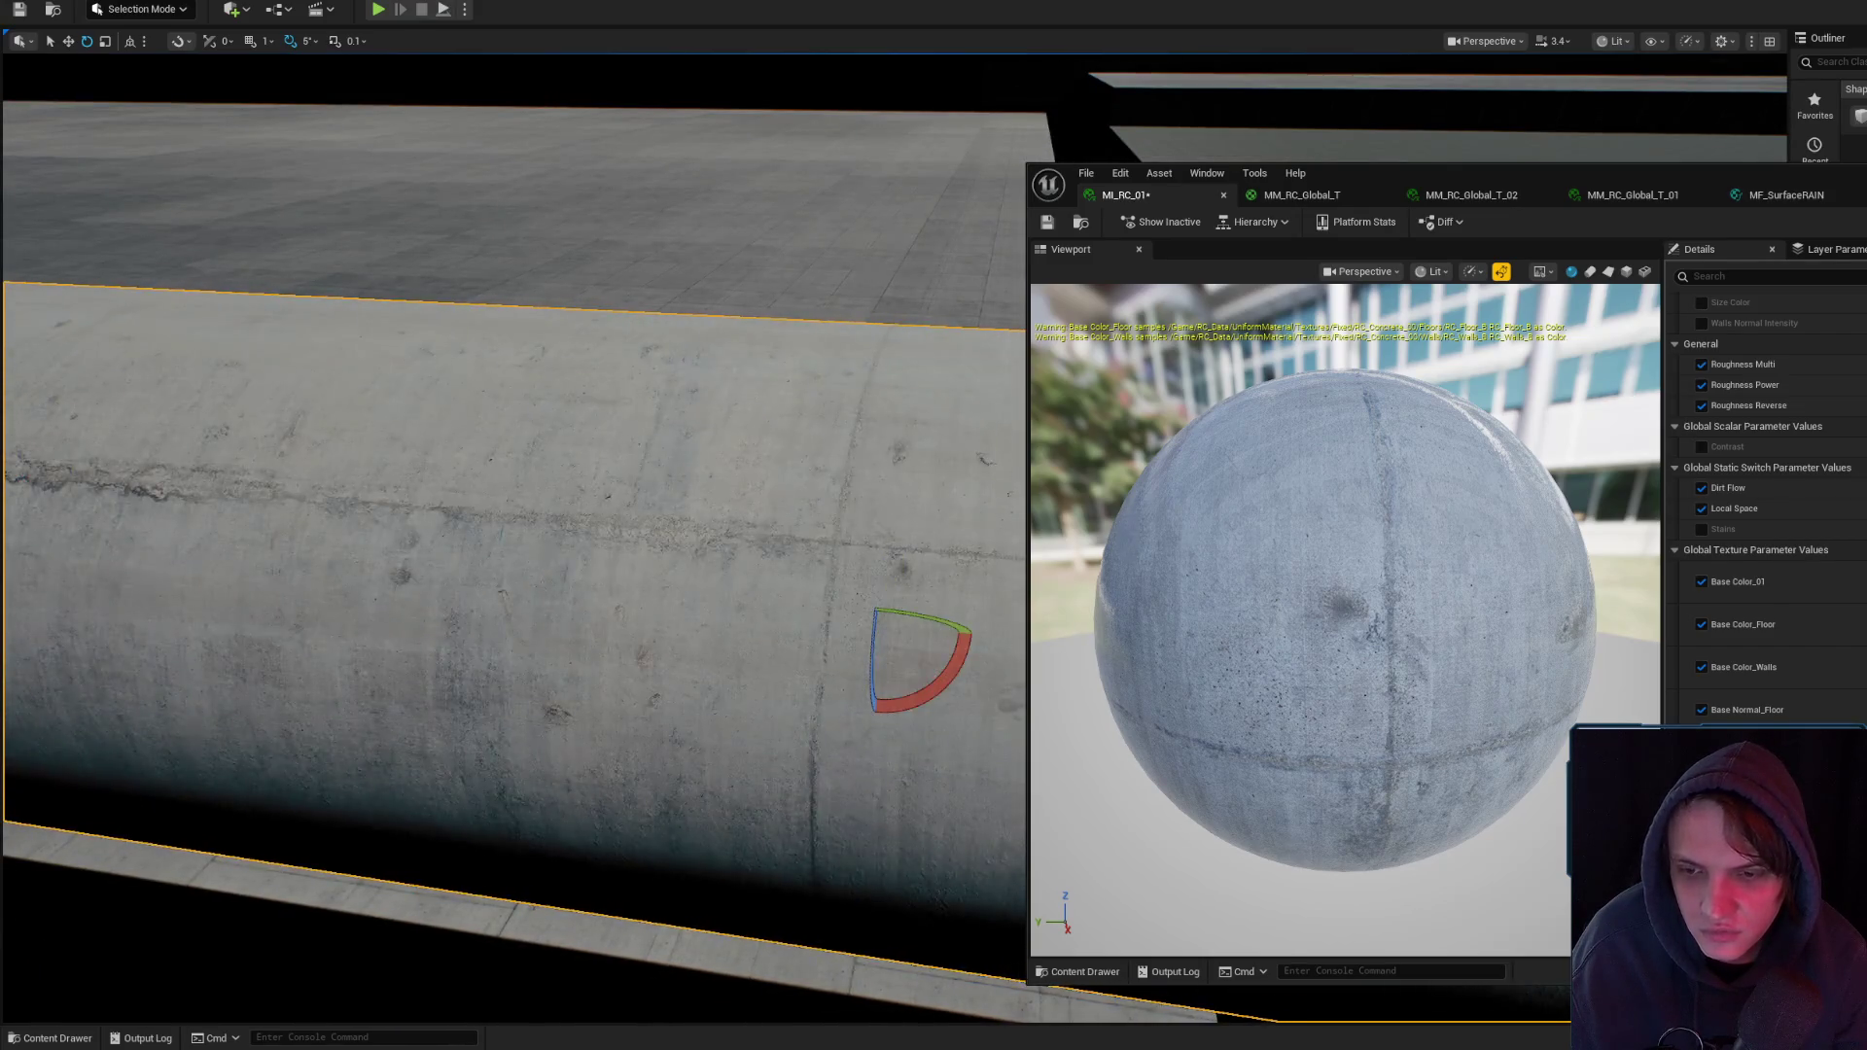
left_click_drag(584, 389, 282, 120)
mouse_move(389, 559)
left_mouse_down()
mouse_move(450, 591)
mouse_move(442, 525)
mouse_move(388, 463)
left_mouse_up()
mouse_move(537, 539)
left_mouse_down()
mouse_move(566, 527)
mouse_move(593, 702)
mouse_move(504, 652)
mouse_move(671, 530)
left_mouse_up()
left_click_drag(734, 399, 811, 434)
- Fly toward the curved concrete beam and select the concrete block
scroll(1765, 486, "down", 3)
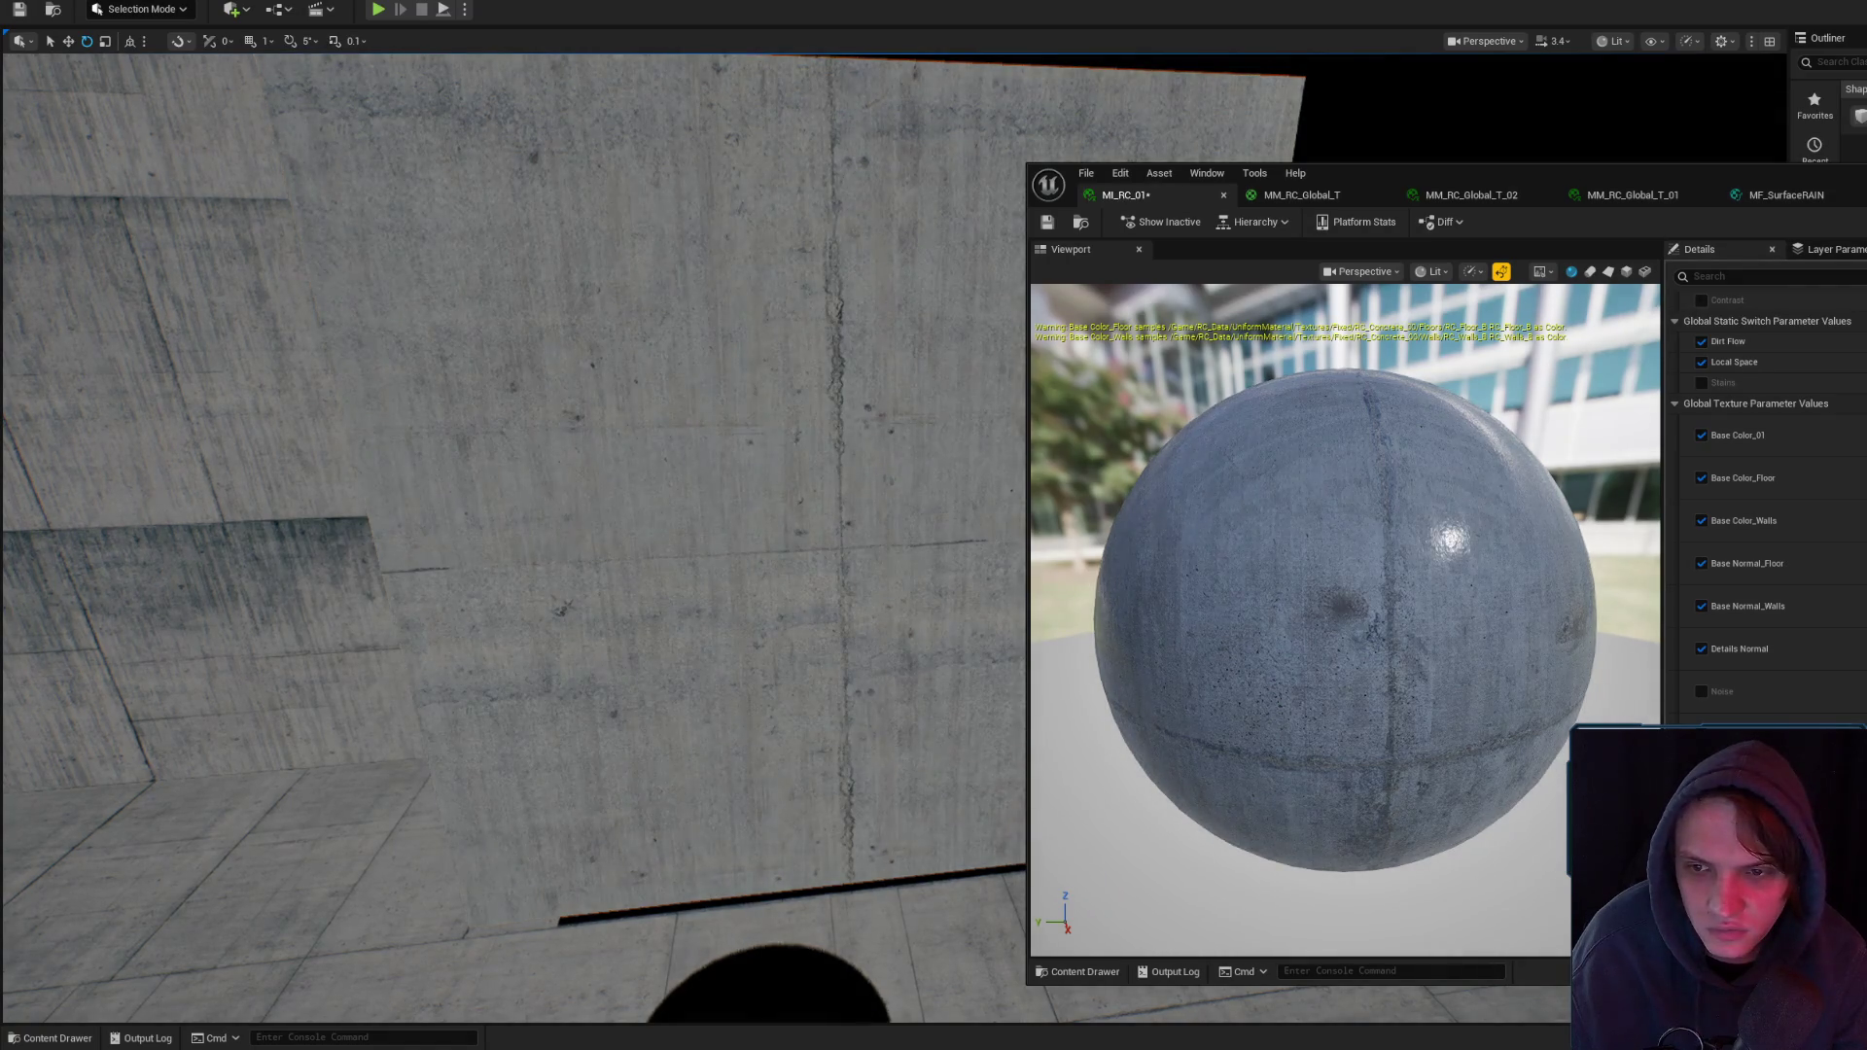
mouse_move(824, 489)
left_mouse_down()
mouse_move(863, 526)
mouse_move(784, 492)
left_mouse_up()
left_click(784, 492)
- Rotate the concrete block about its vertical axis with the gizmo
key("w")
key("w")
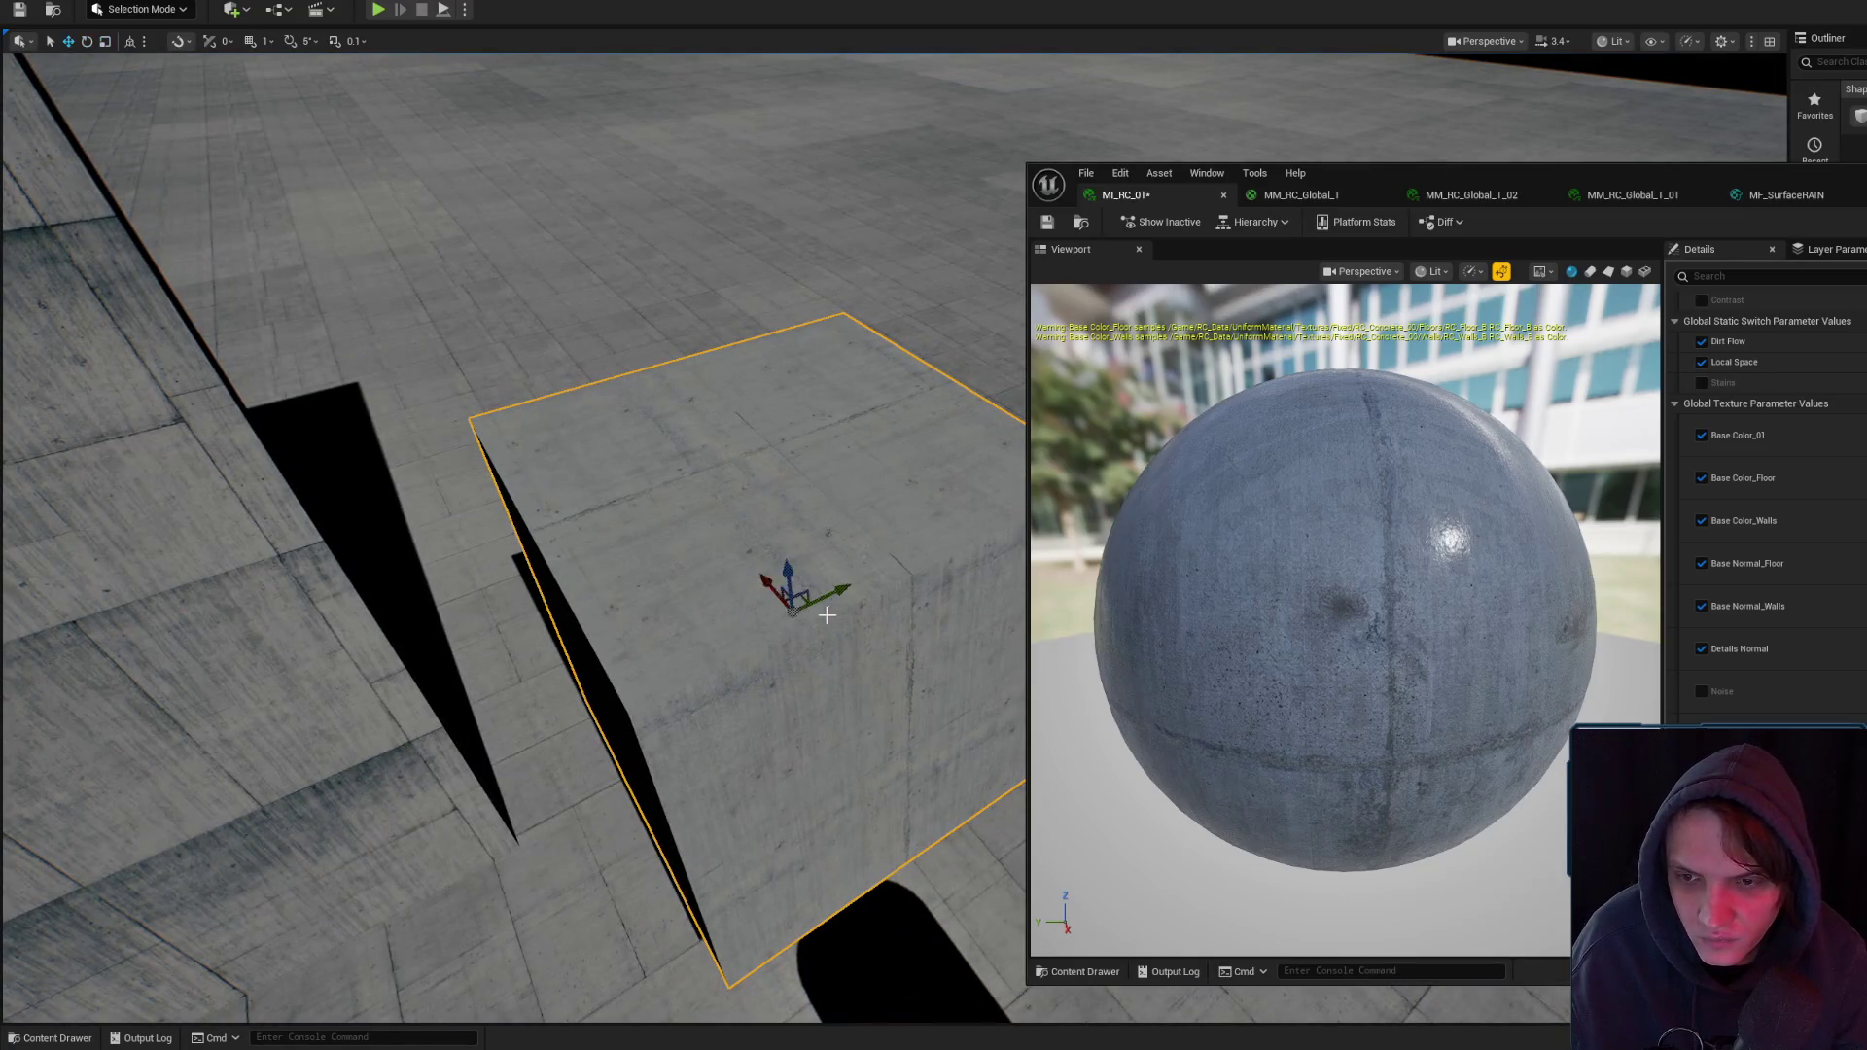
left_click_drag(825, 615, 798, 710)
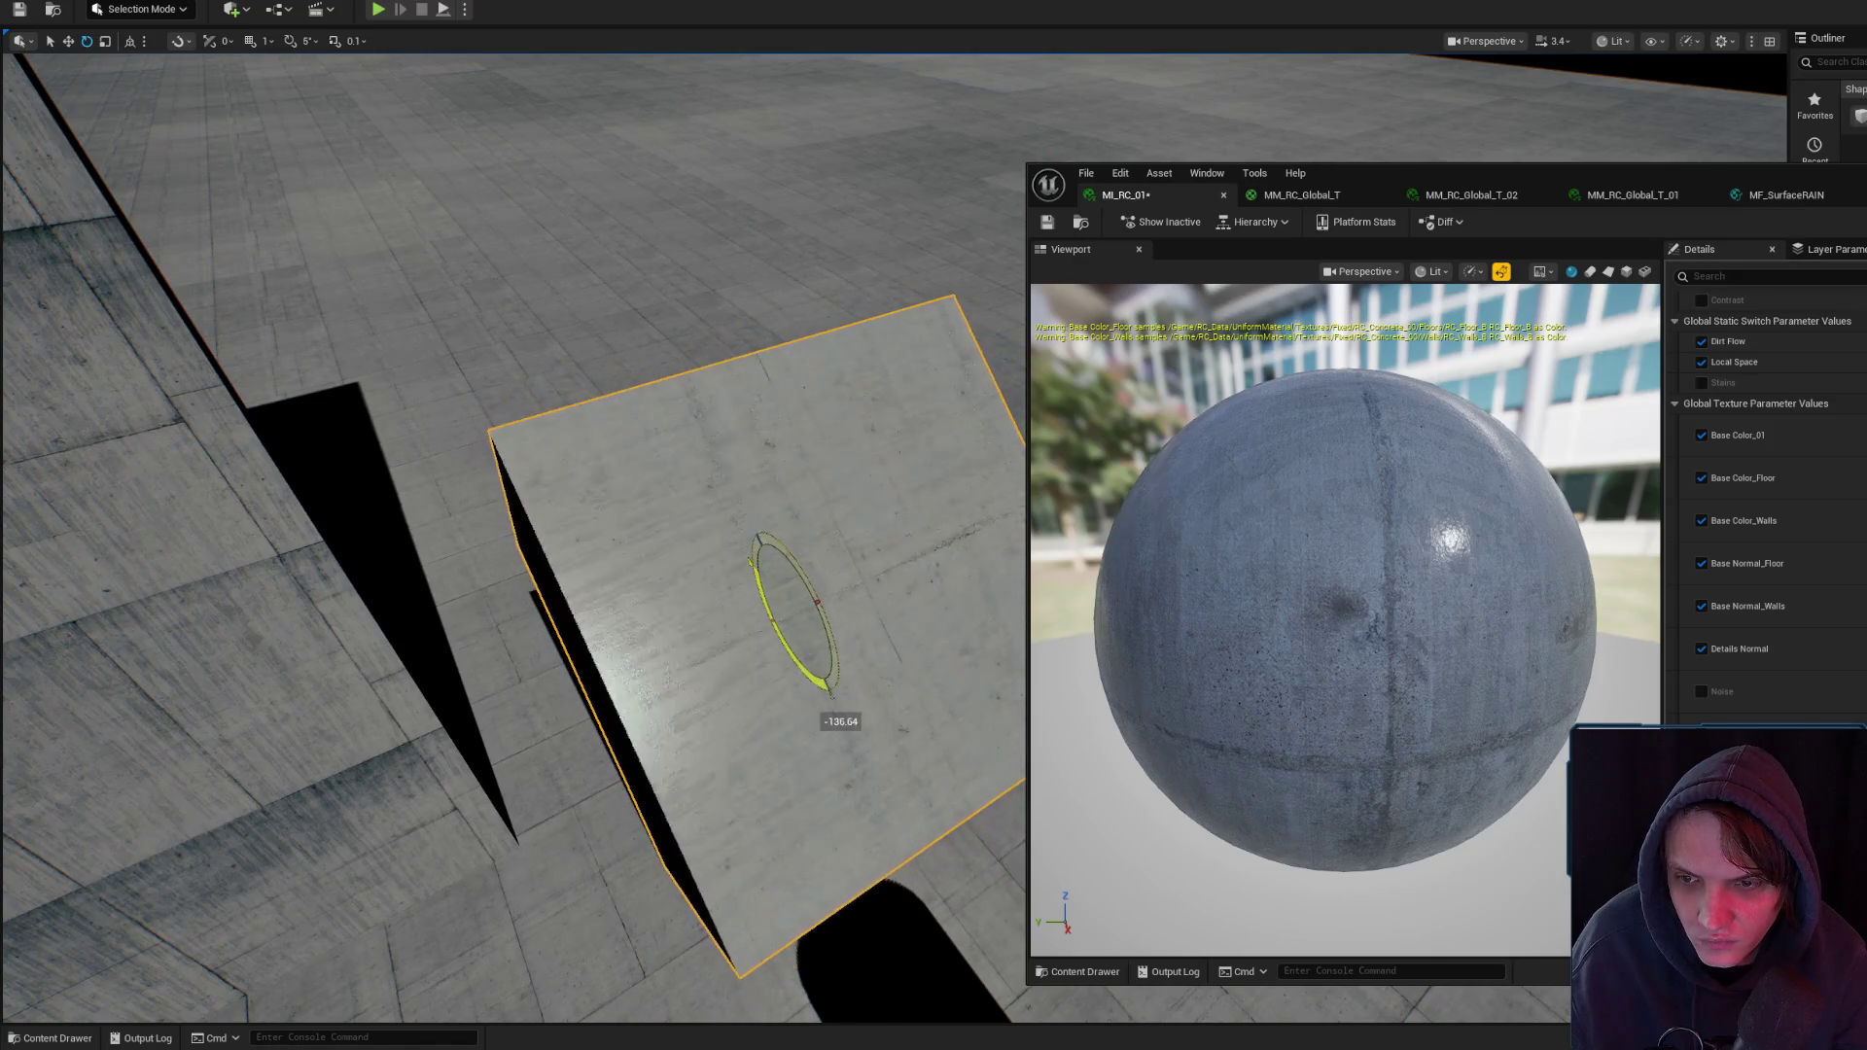
scroll(841, 681, "down", 5)
mouse_move(863, 649)
left_mouse_down()
mouse_move(861, 621)
mouse_move(863, 680)
mouse_move(864, 465)
mouse_move(827, 545)
mouse_move(856, 487)
mouse_move(895, 560)
mouse_move(880, 651)
mouse_move(875, 584)
mouse_move(827, 535)
mouse_move(667, 500)
mouse_move(734, 479)
mouse_move(700, 418)
mouse_move(717, 567)
mouse_move(717, 525)
left_mouse_up()
- Switch the viewport to Unlit, rotate the curb into place, and show MM_RC_Global_T_01's parameters
left_click(1614, 41)
left_click(1654, 118)
left_click_drag(709, 450, 681, 467)
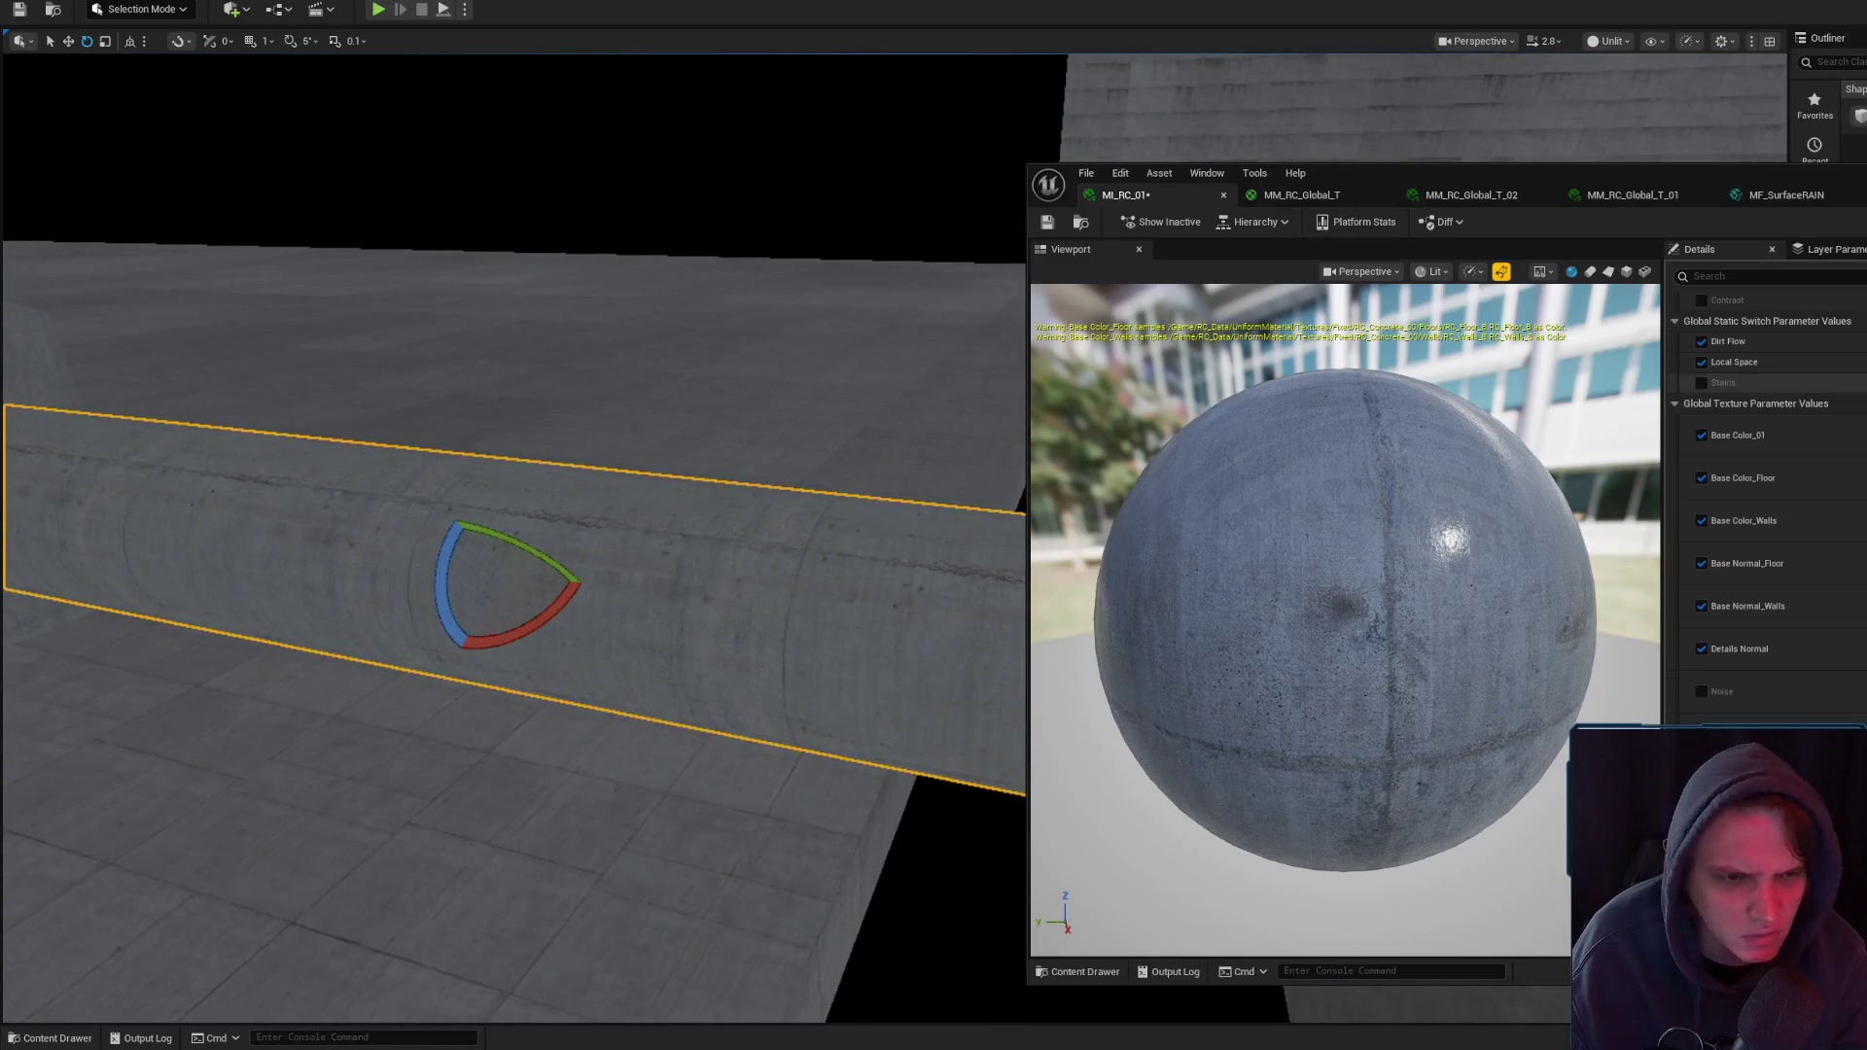
left_click(1786, 194)
left_click(1633, 195)
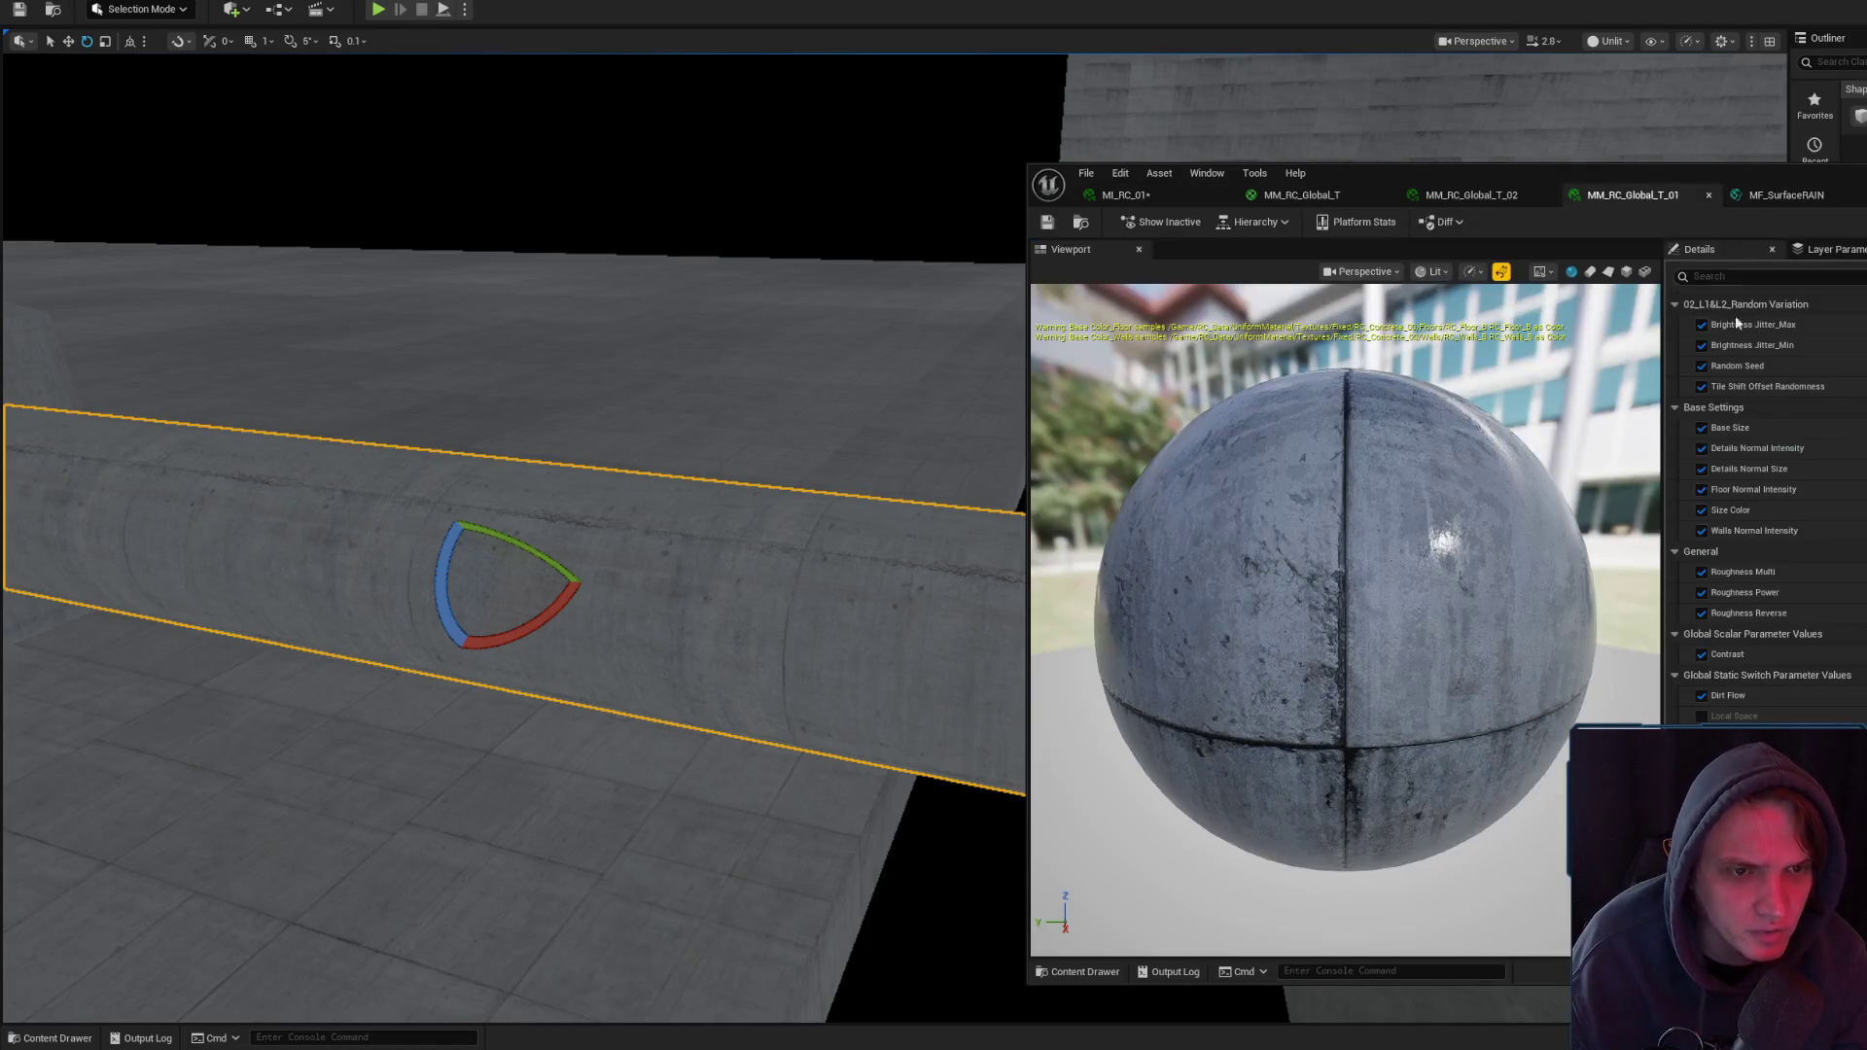
- Maximize the material editor and zoom into MM_RC_Global_T's large node group
left_click(1786, 194)
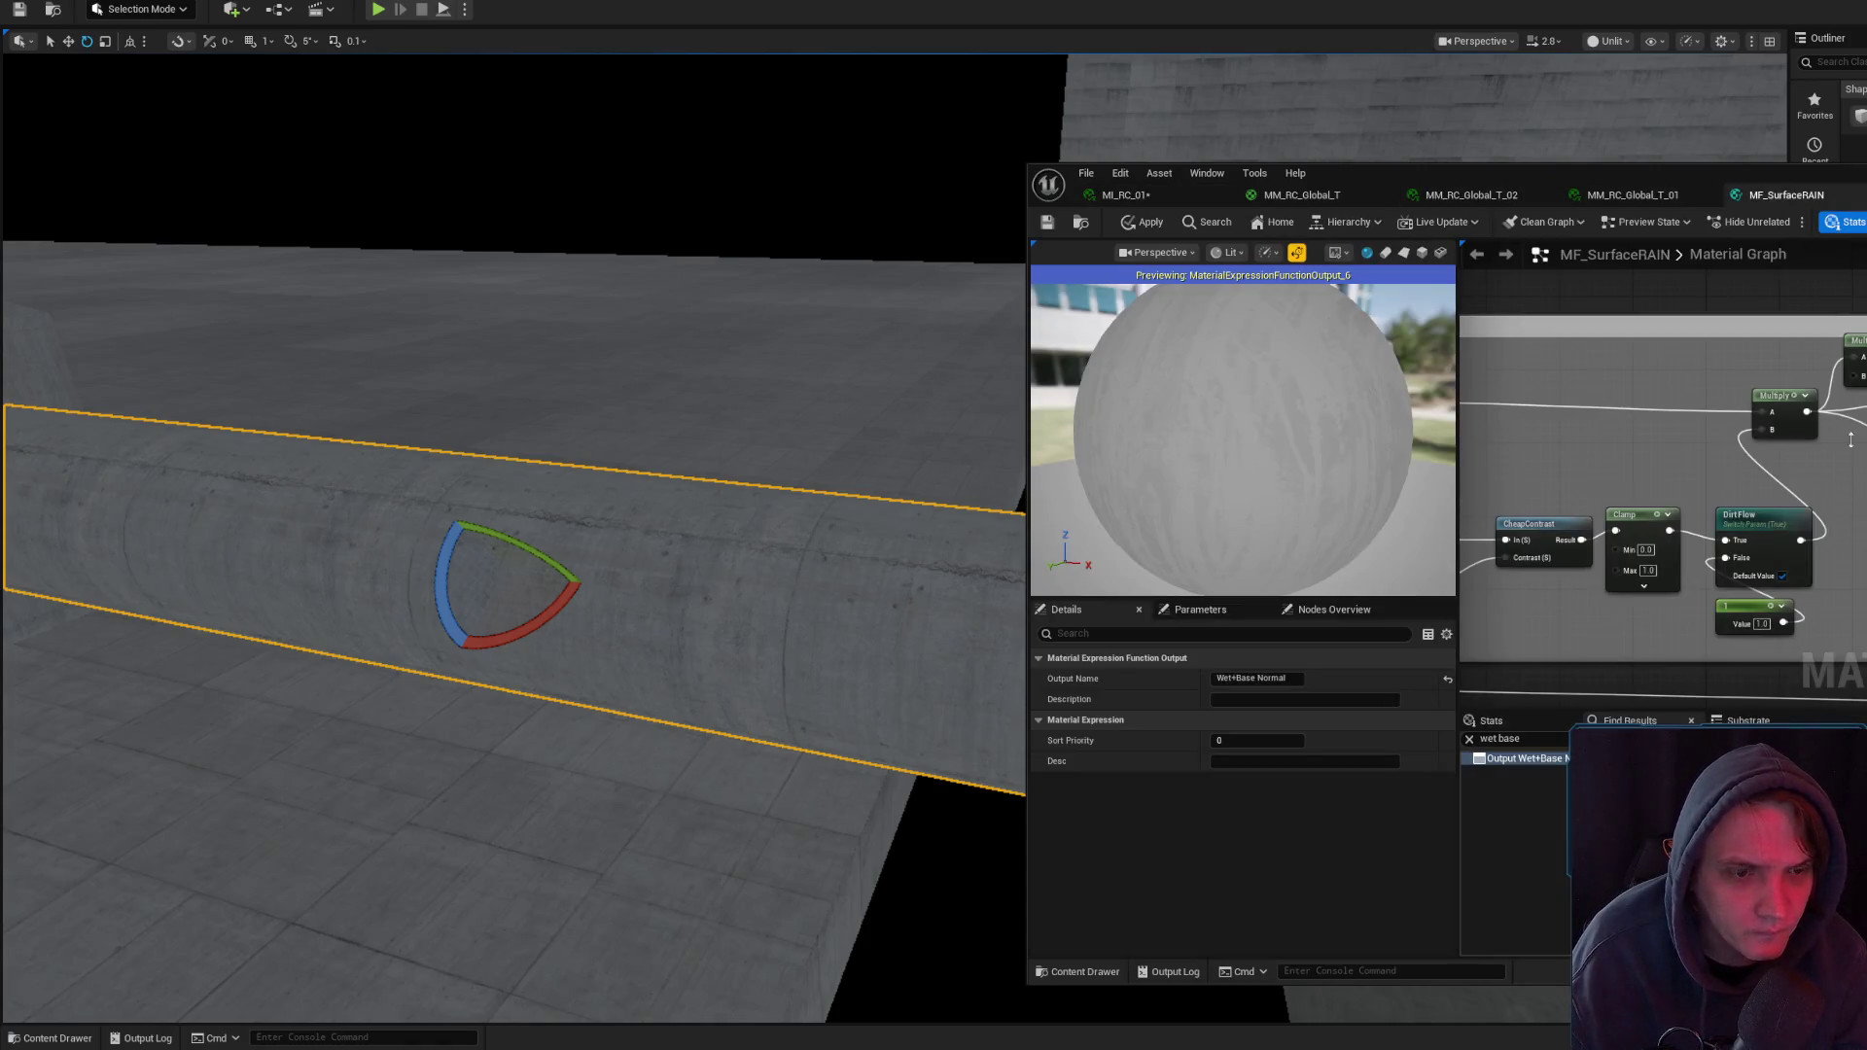
scroll(1804, 426, "down", 8)
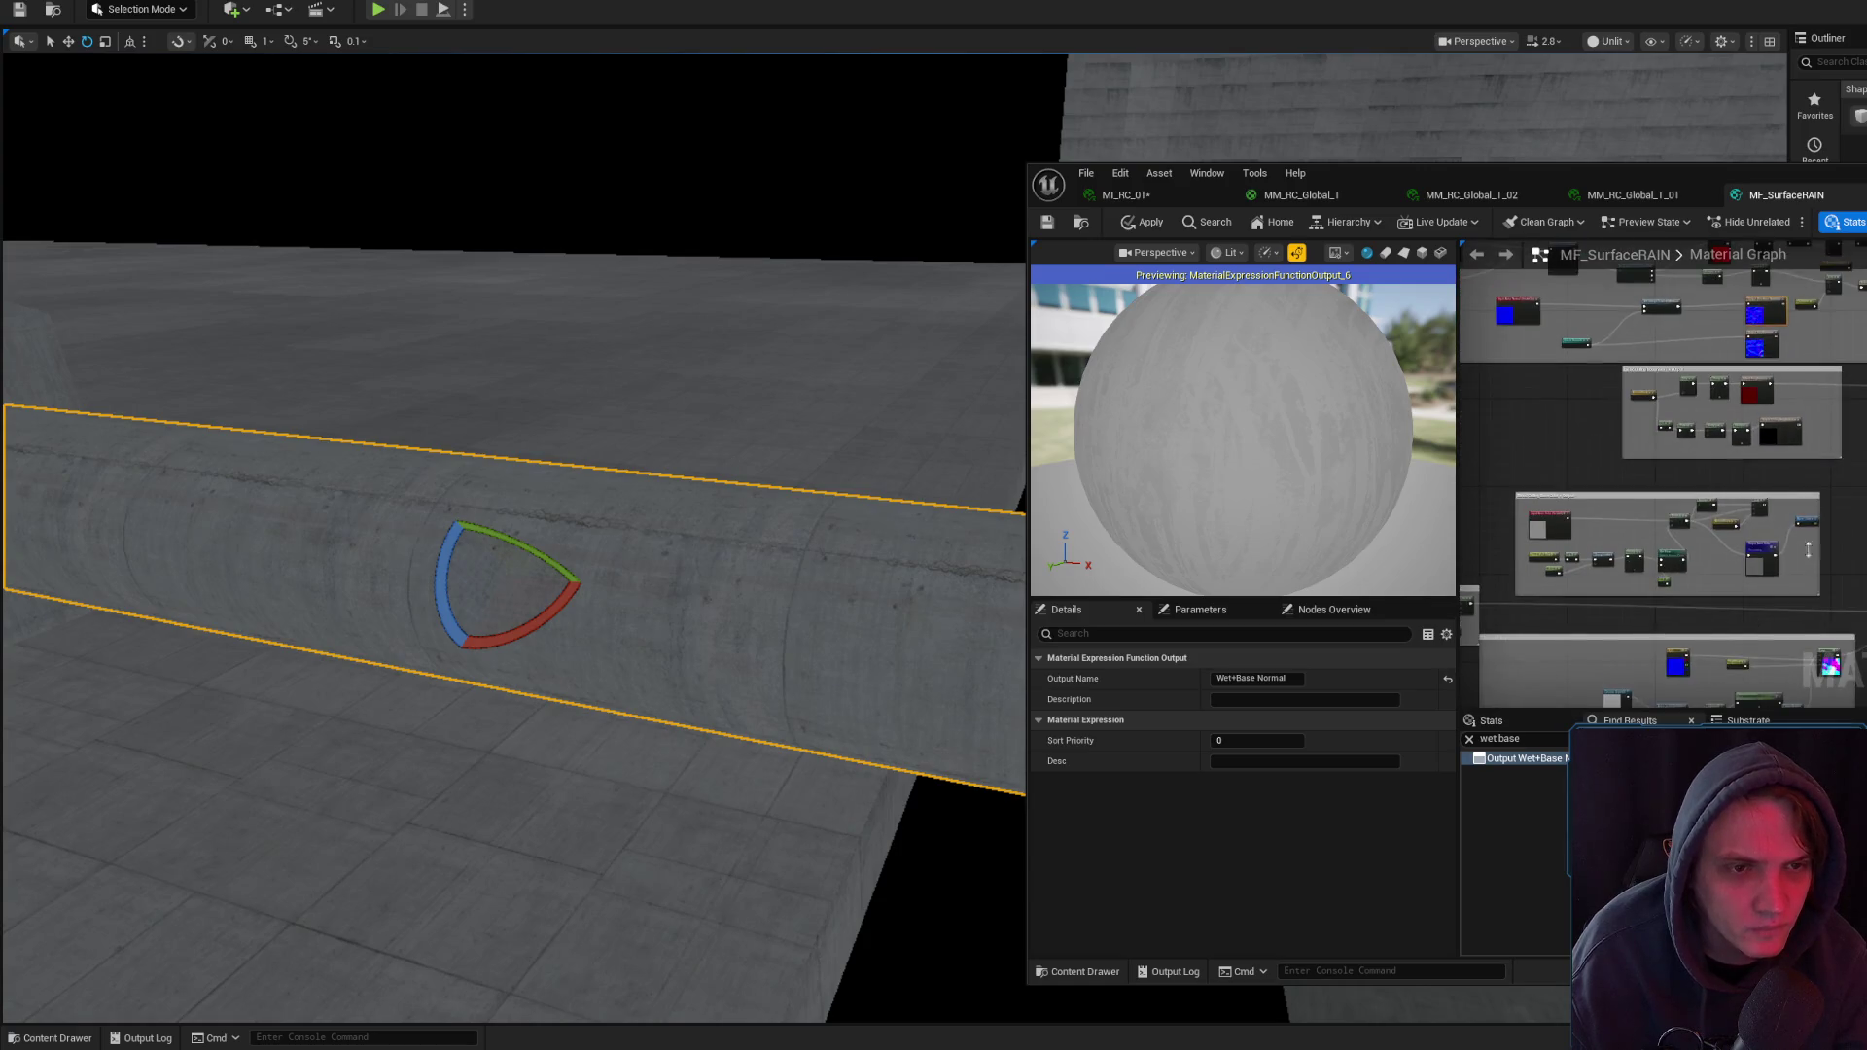
key("super+Up")
scroll(1705, 430, "up", 6)
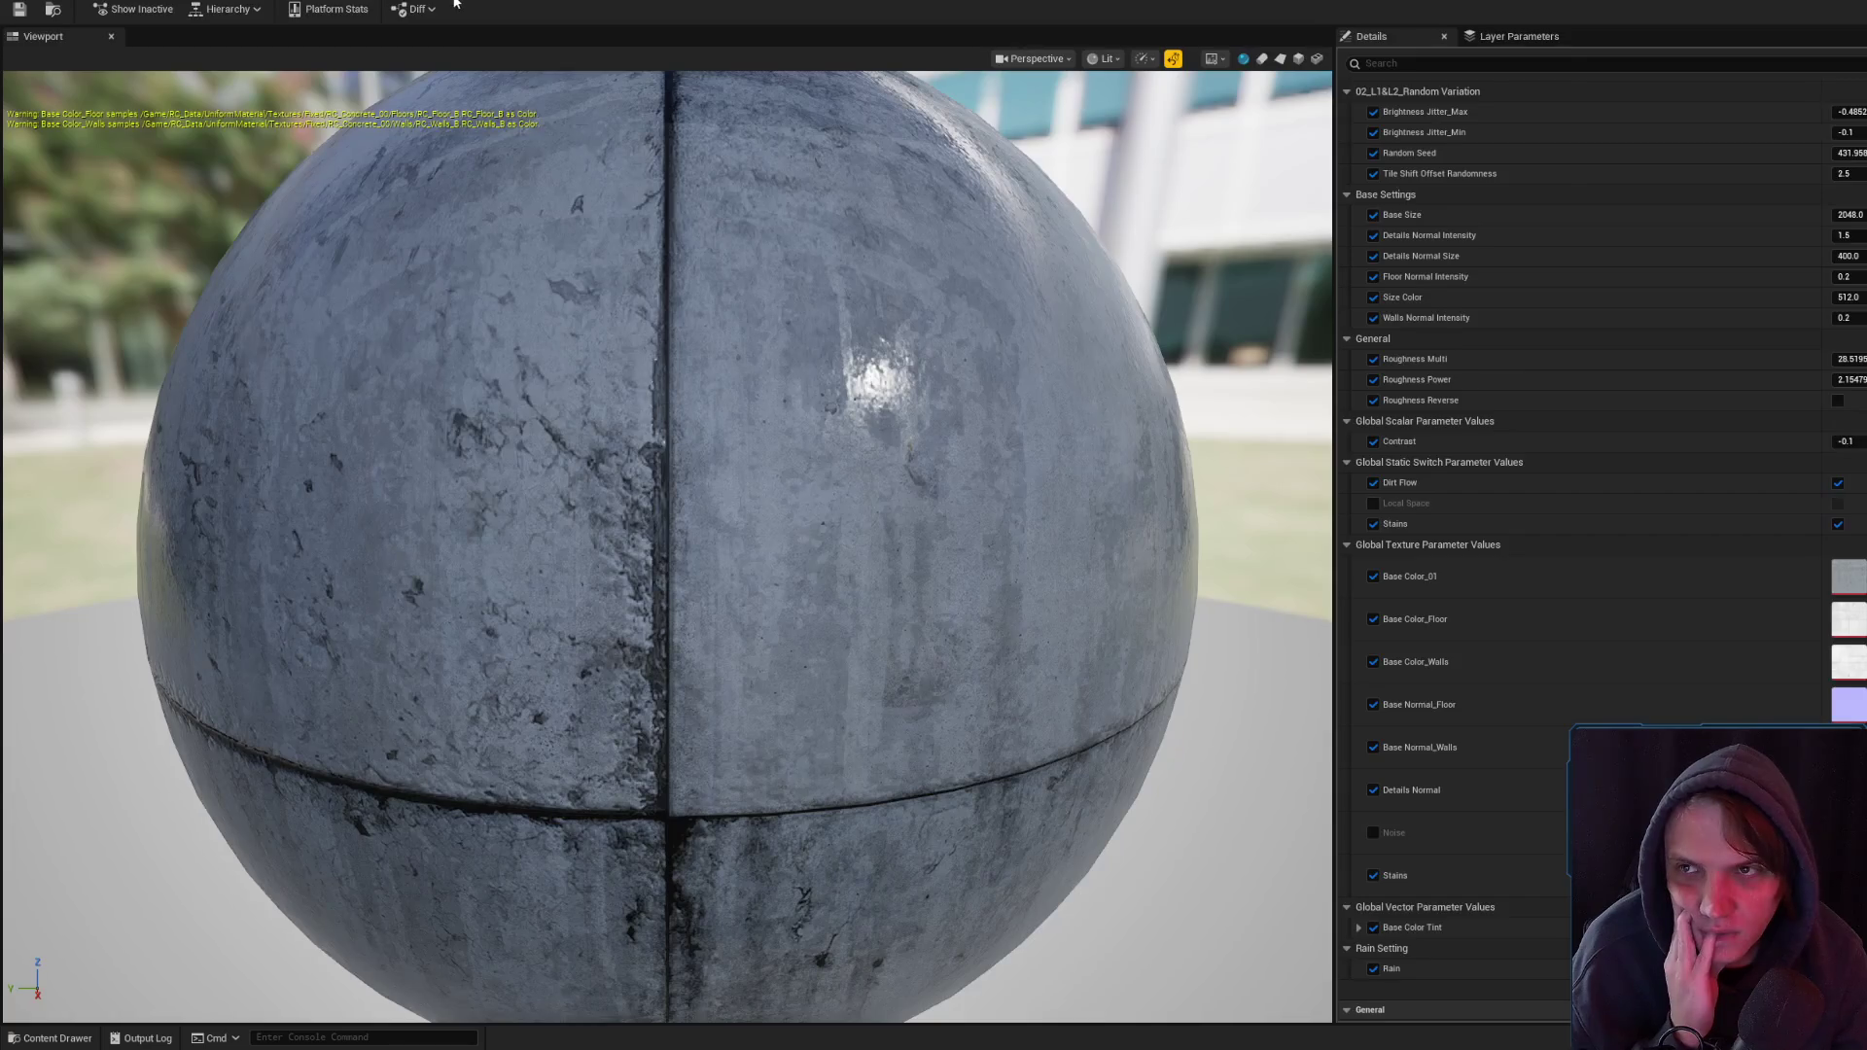
scroll(1641, 431, "up", 6)
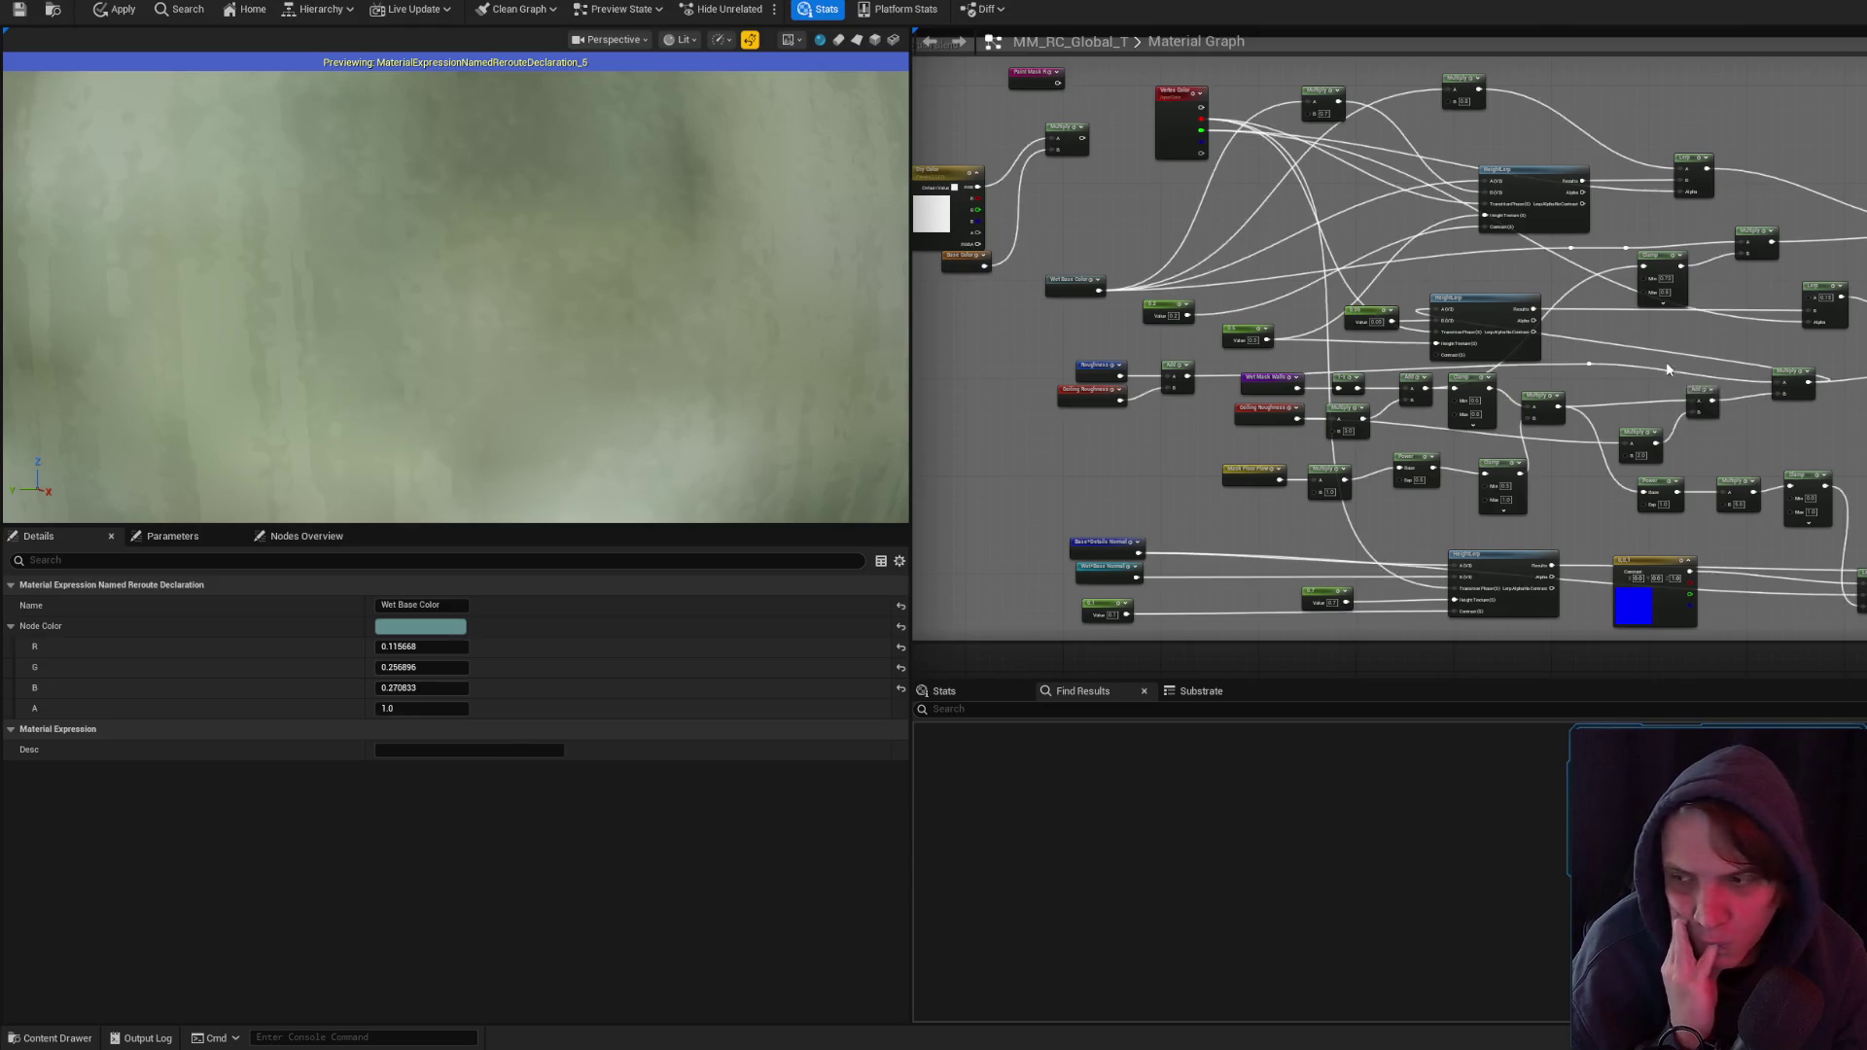
- Pan across the Dry/Wet Paint Brush Blend group, zoom onto the Mask Floor Flow row, and nudge the Power node left
left_click_drag(1667, 360, 1866, 436)
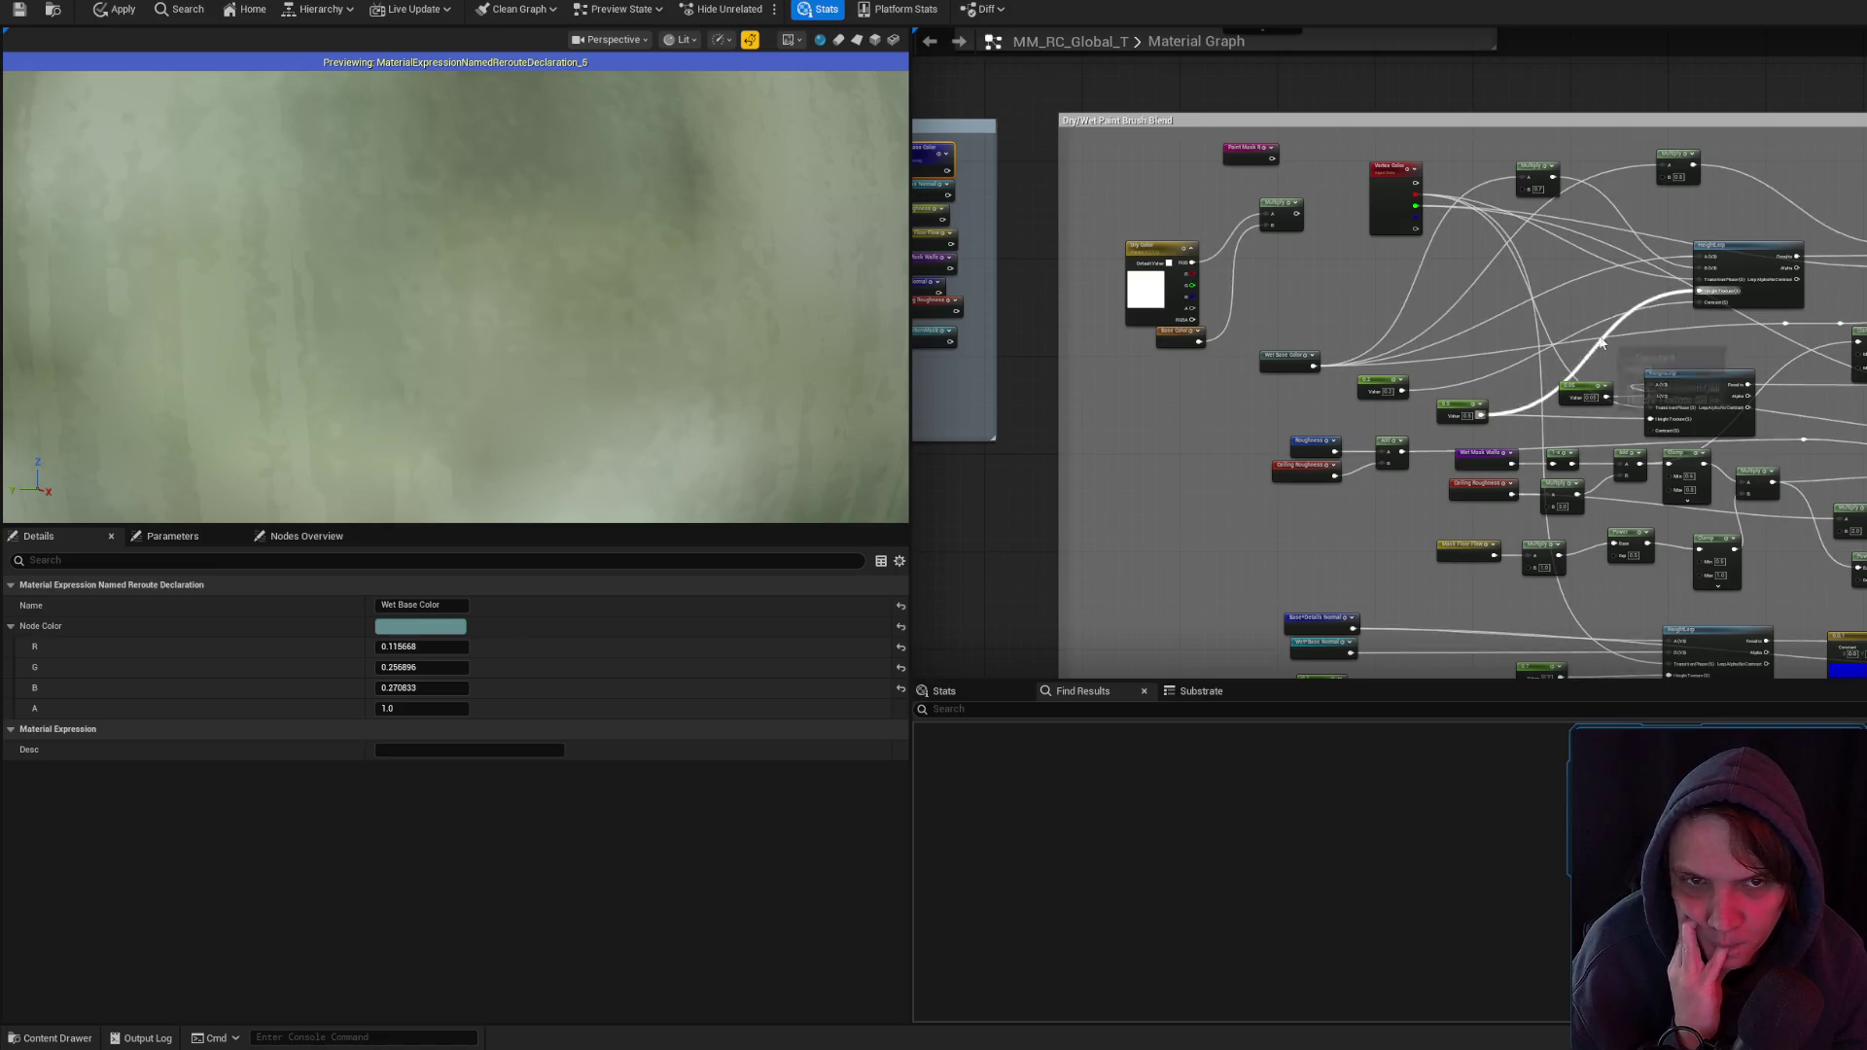
mouse_move(1458, 309)
left_mouse_down()
mouse_move(1389, 255)
mouse_move(1111, 236)
left_mouse_up()
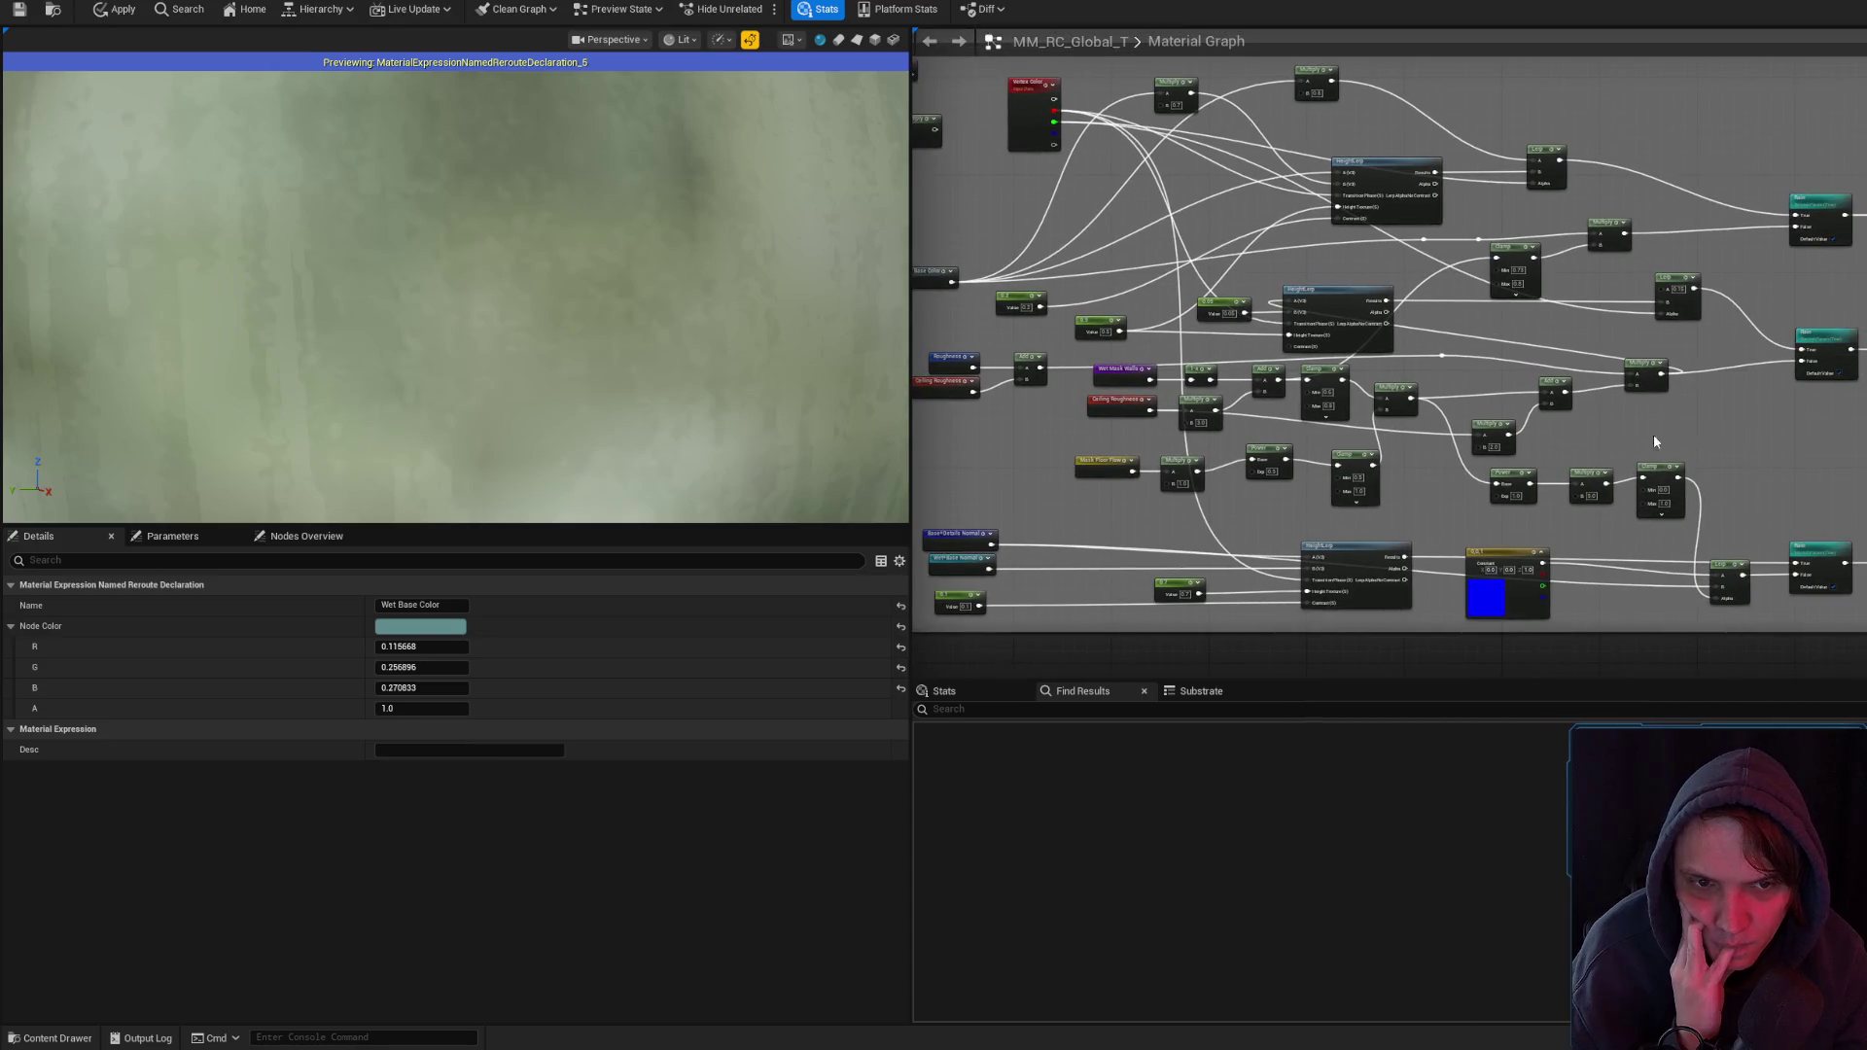
left_click_drag(1859, 458, 1563, 496)
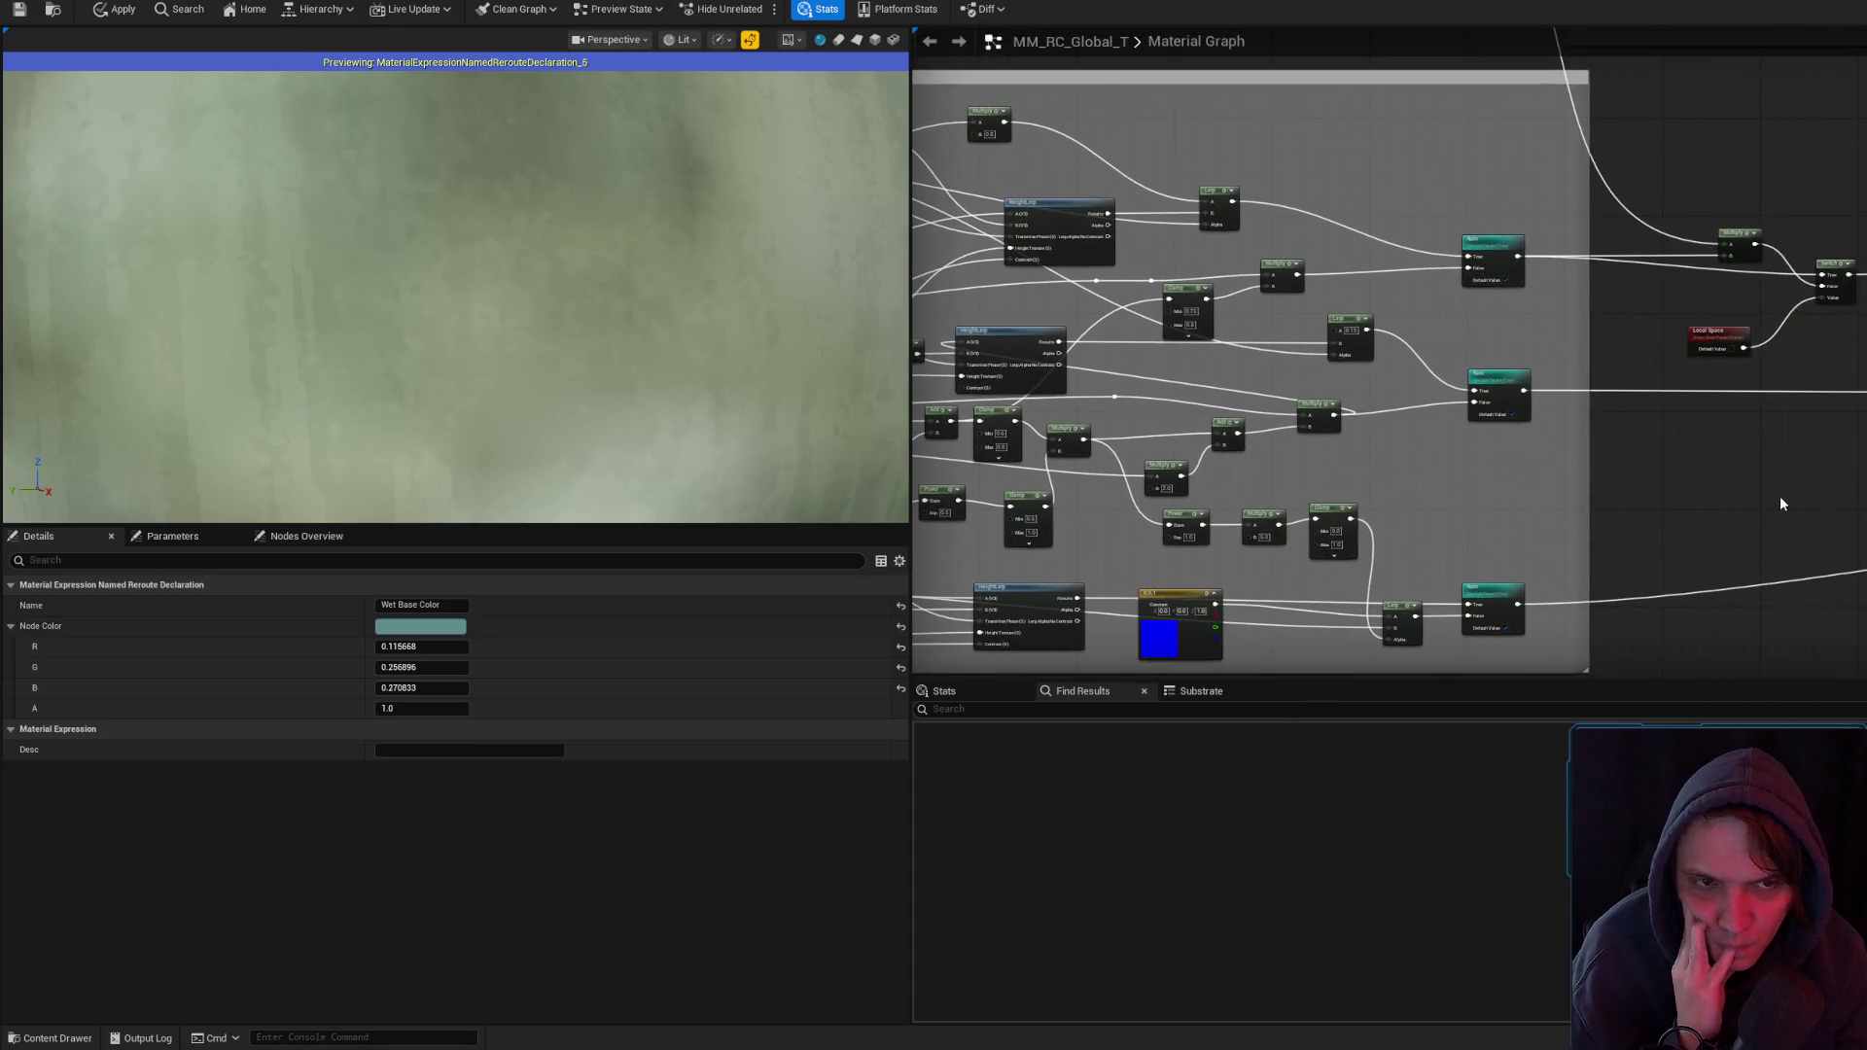
left_click_drag(1780, 504, 1611, 627)
left_click_drag(1657, 570, 1866, 468)
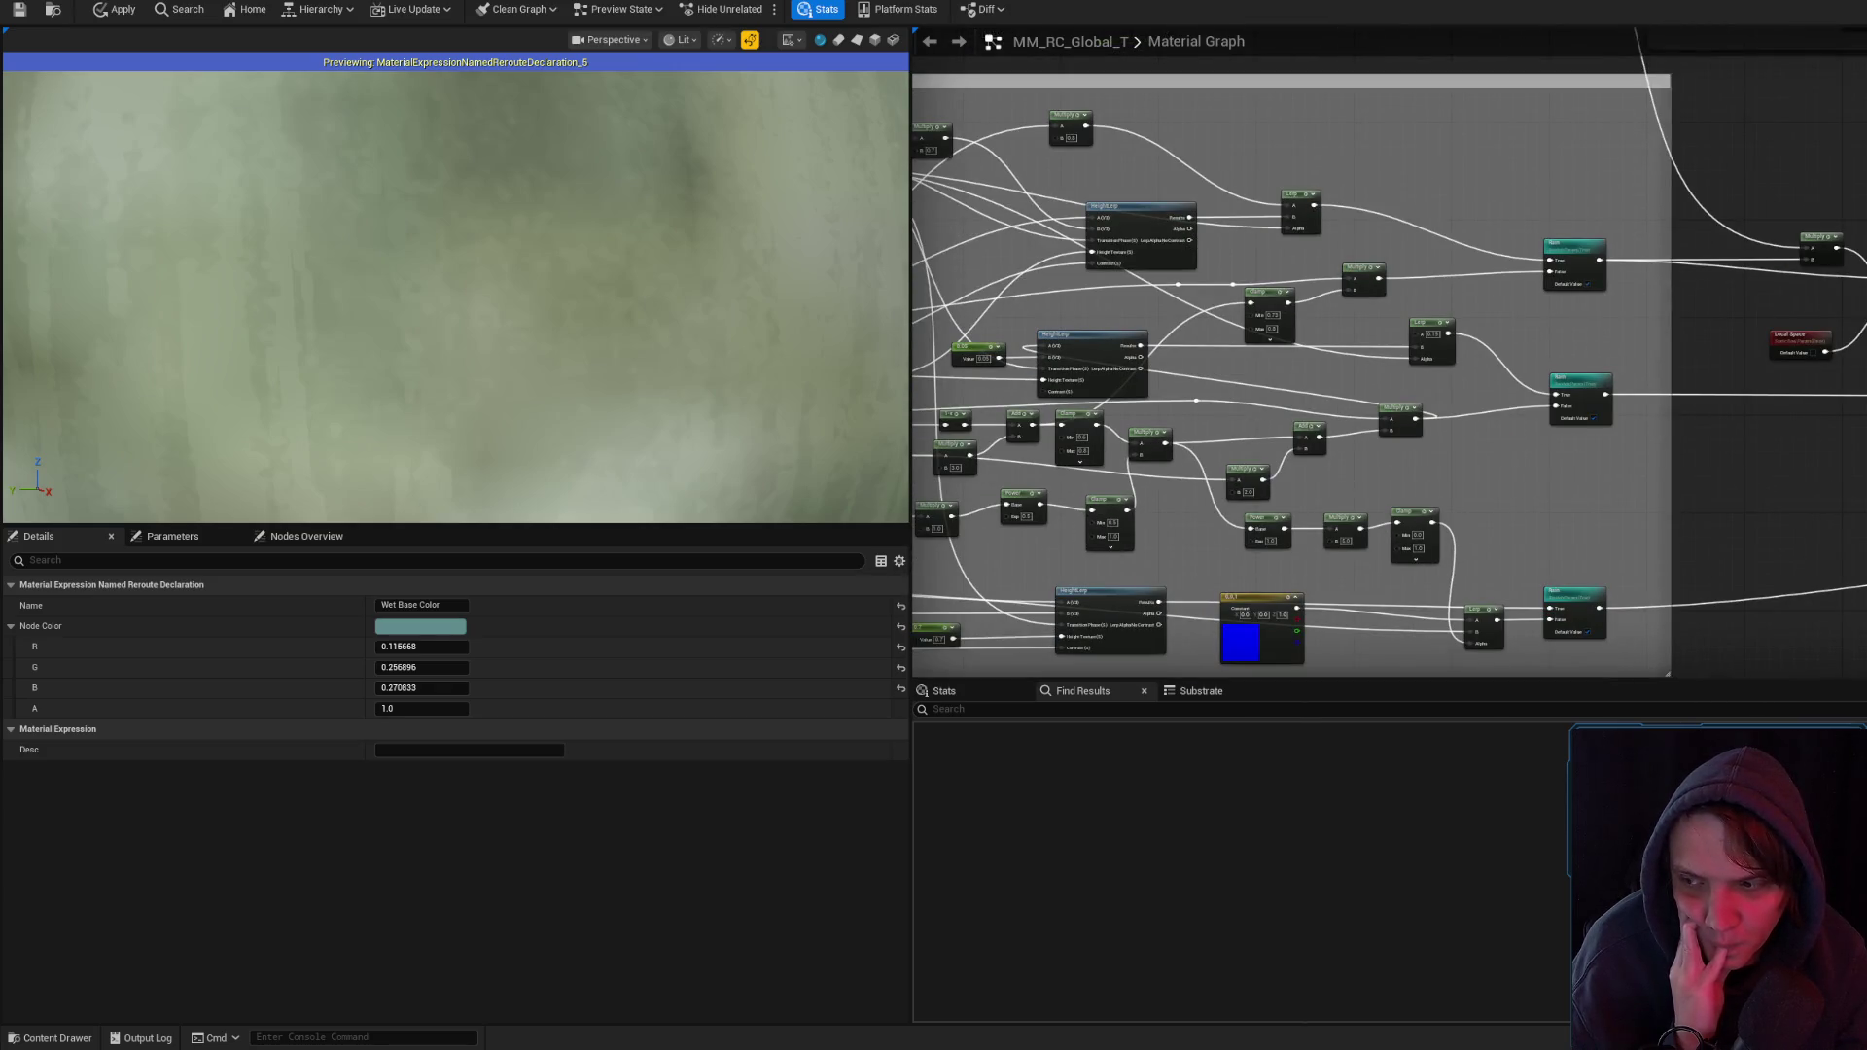
left_click_drag(1815, 480, 1866, 474)
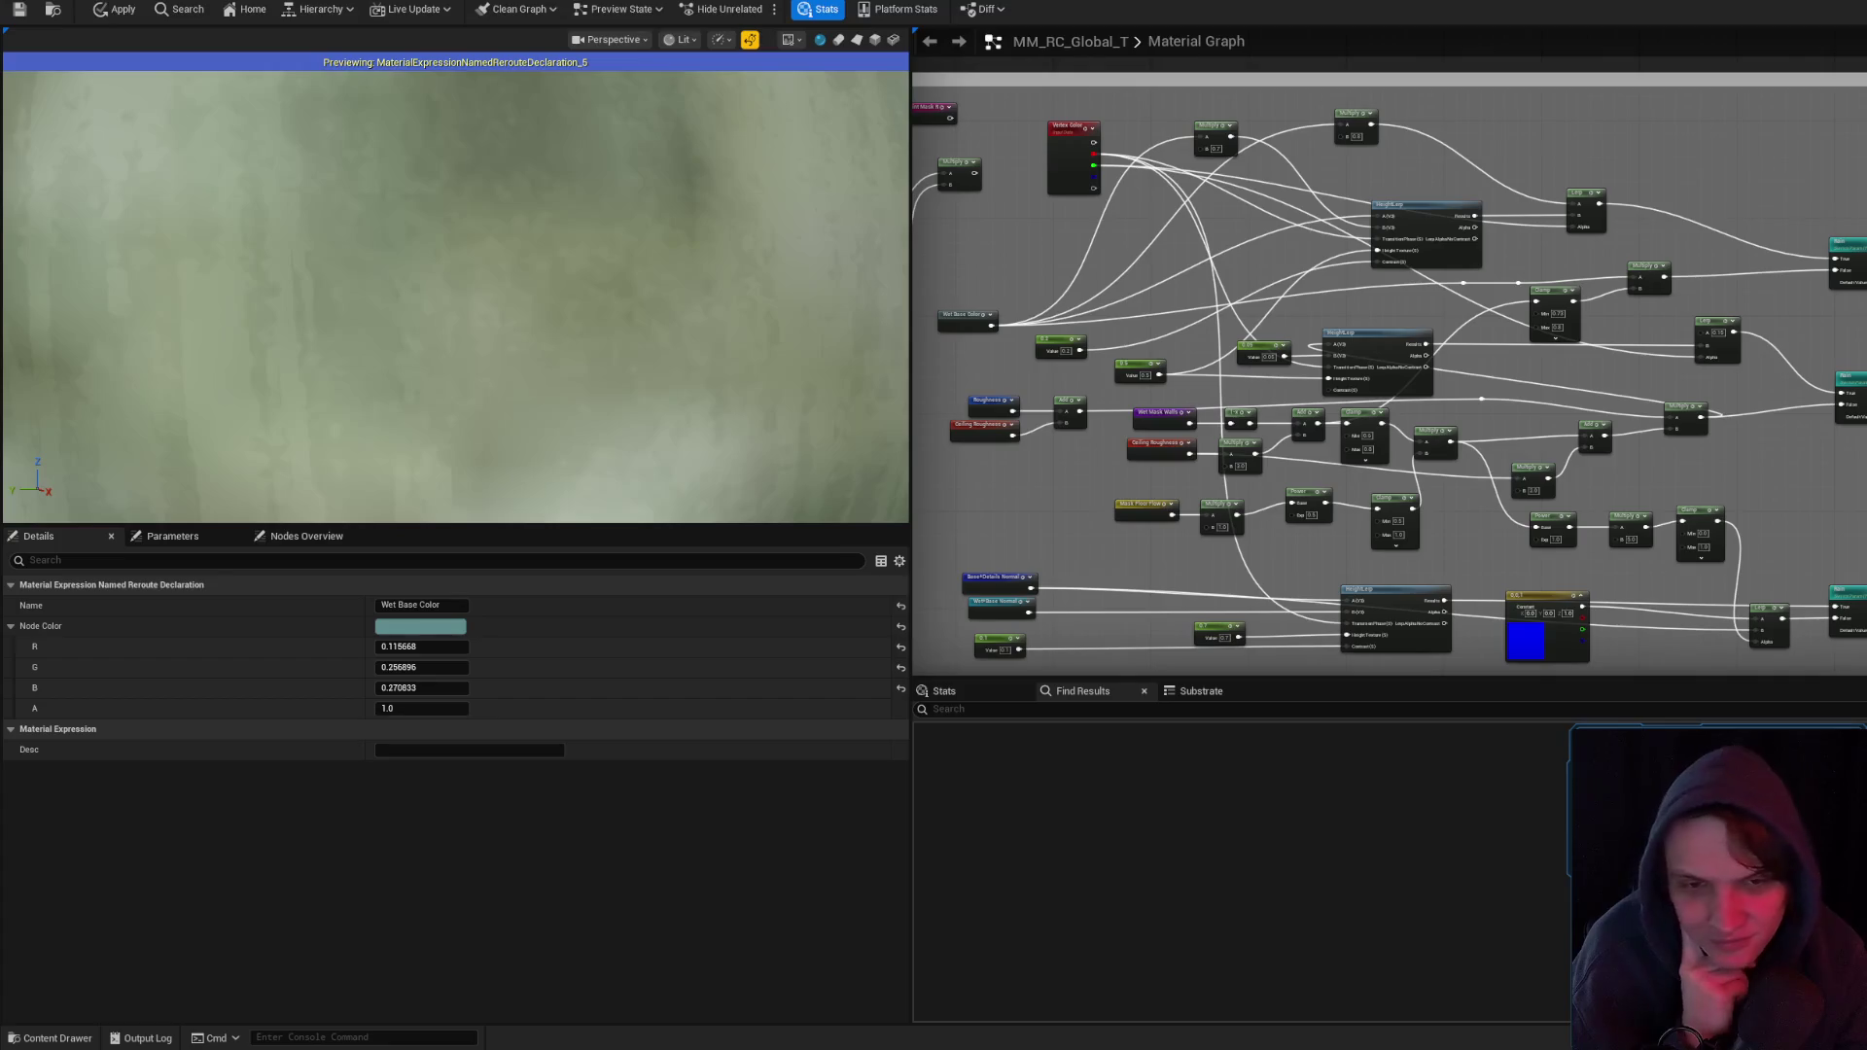
scroll(1327, 309, "up", 3)
scroll(1410, 370, "down", 6)
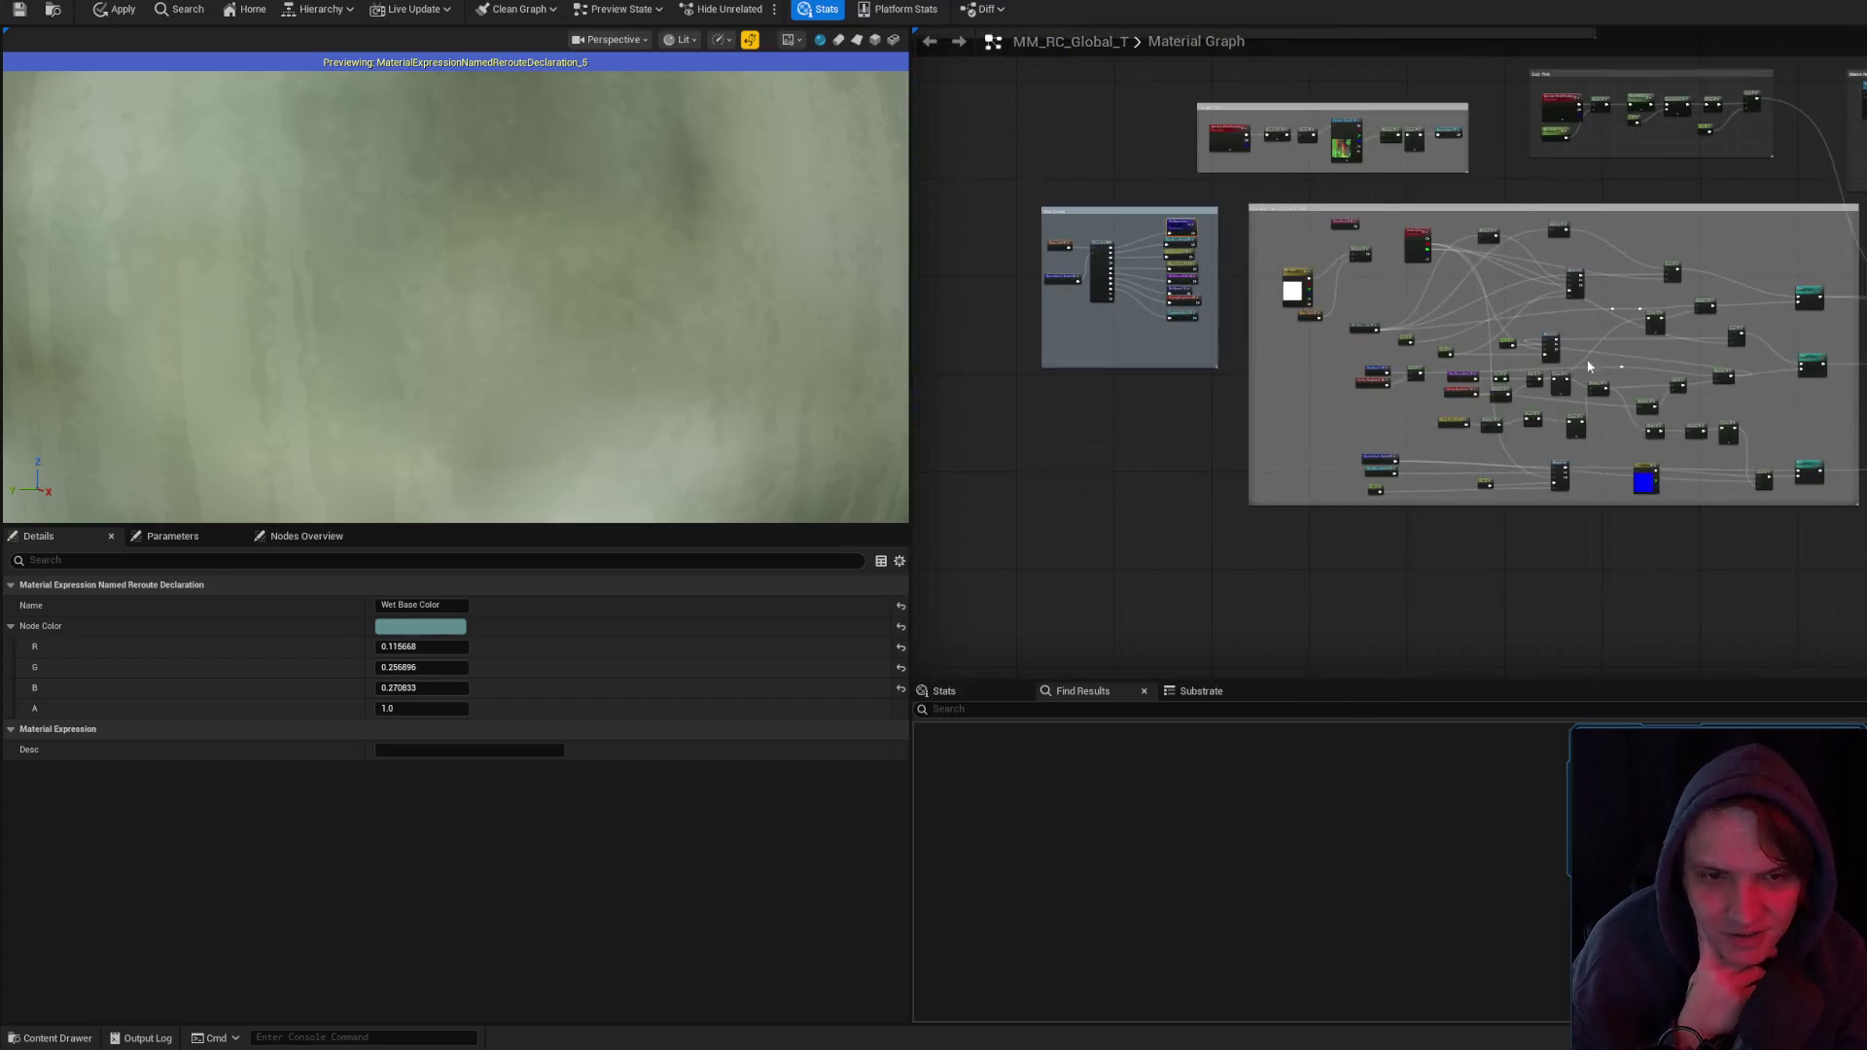
scroll(1517, 435, "up", 6)
scroll(1517, 435, "down", 6)
scroll(1531, 439, "up", 7)
left_click_drag(1556, 490, 1546, 496)
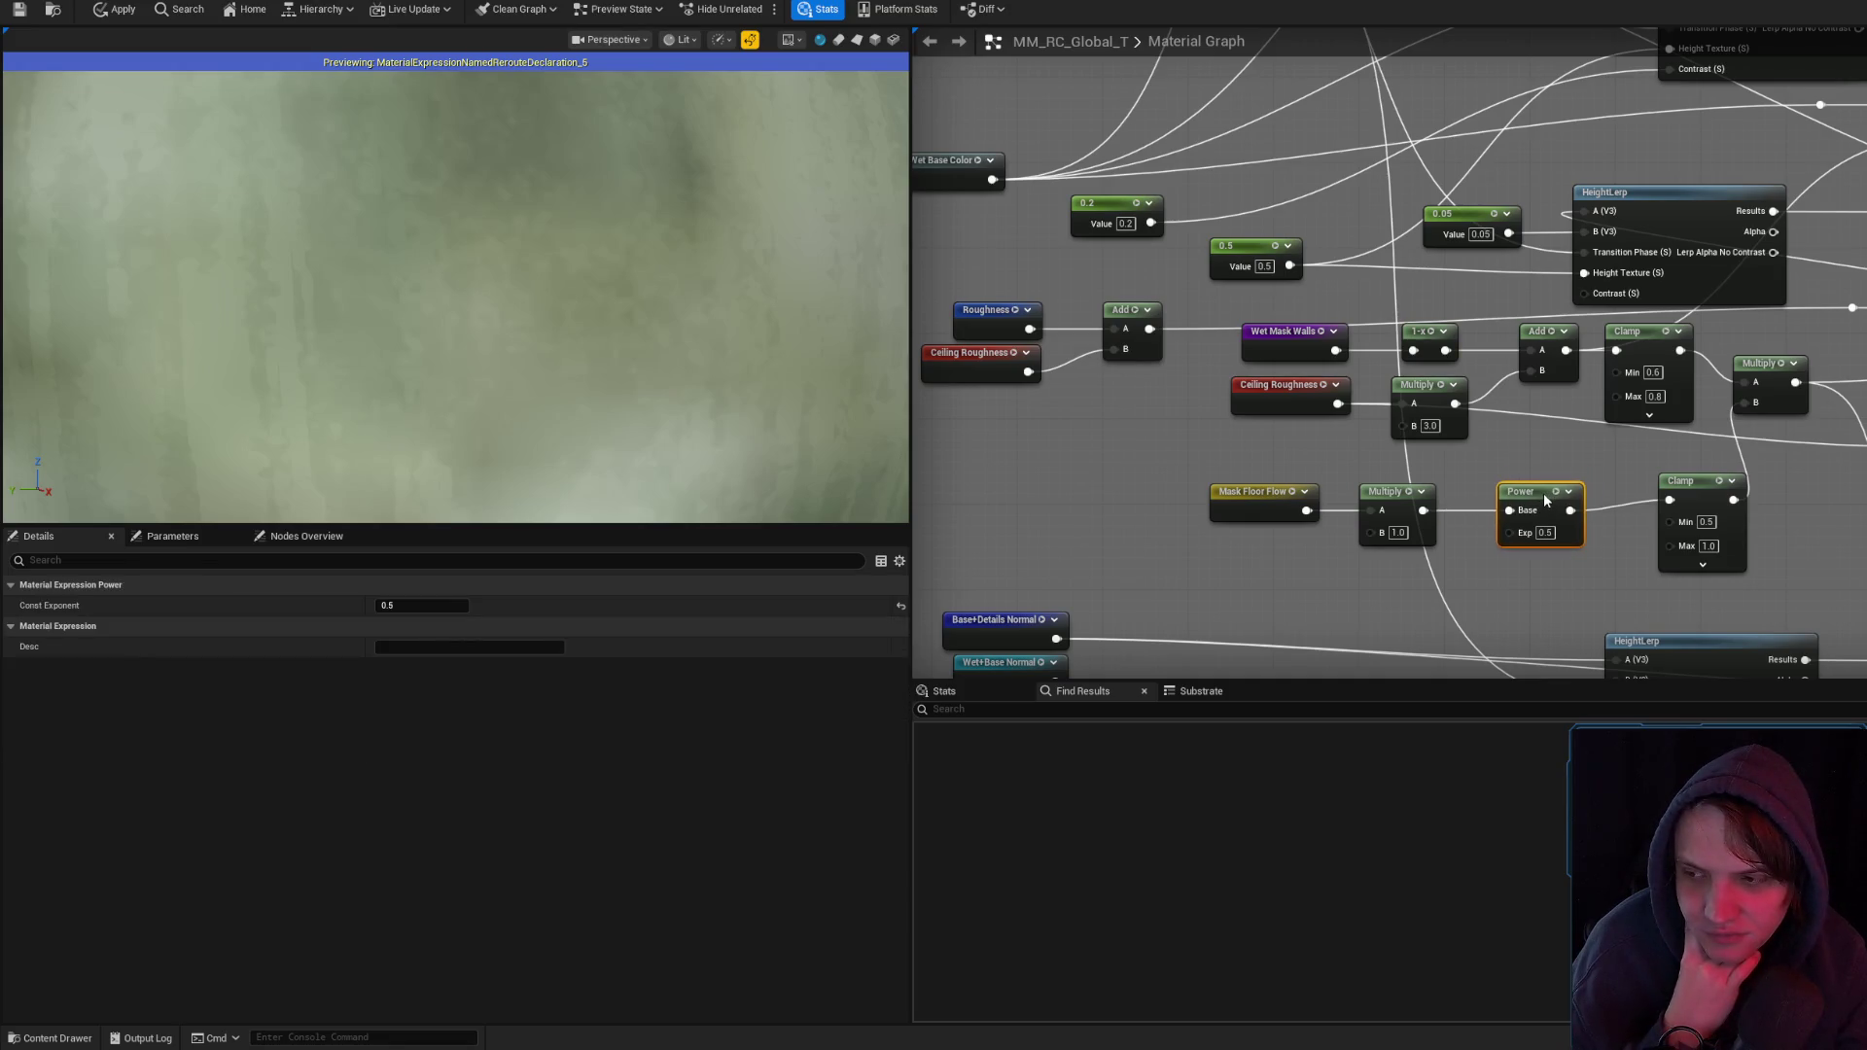
- Line up the Clamp node and shift the whole Mask Floor Flow chain left
left_click_drag(1702, 485, 1650, 499)
left_click(1795, 499)
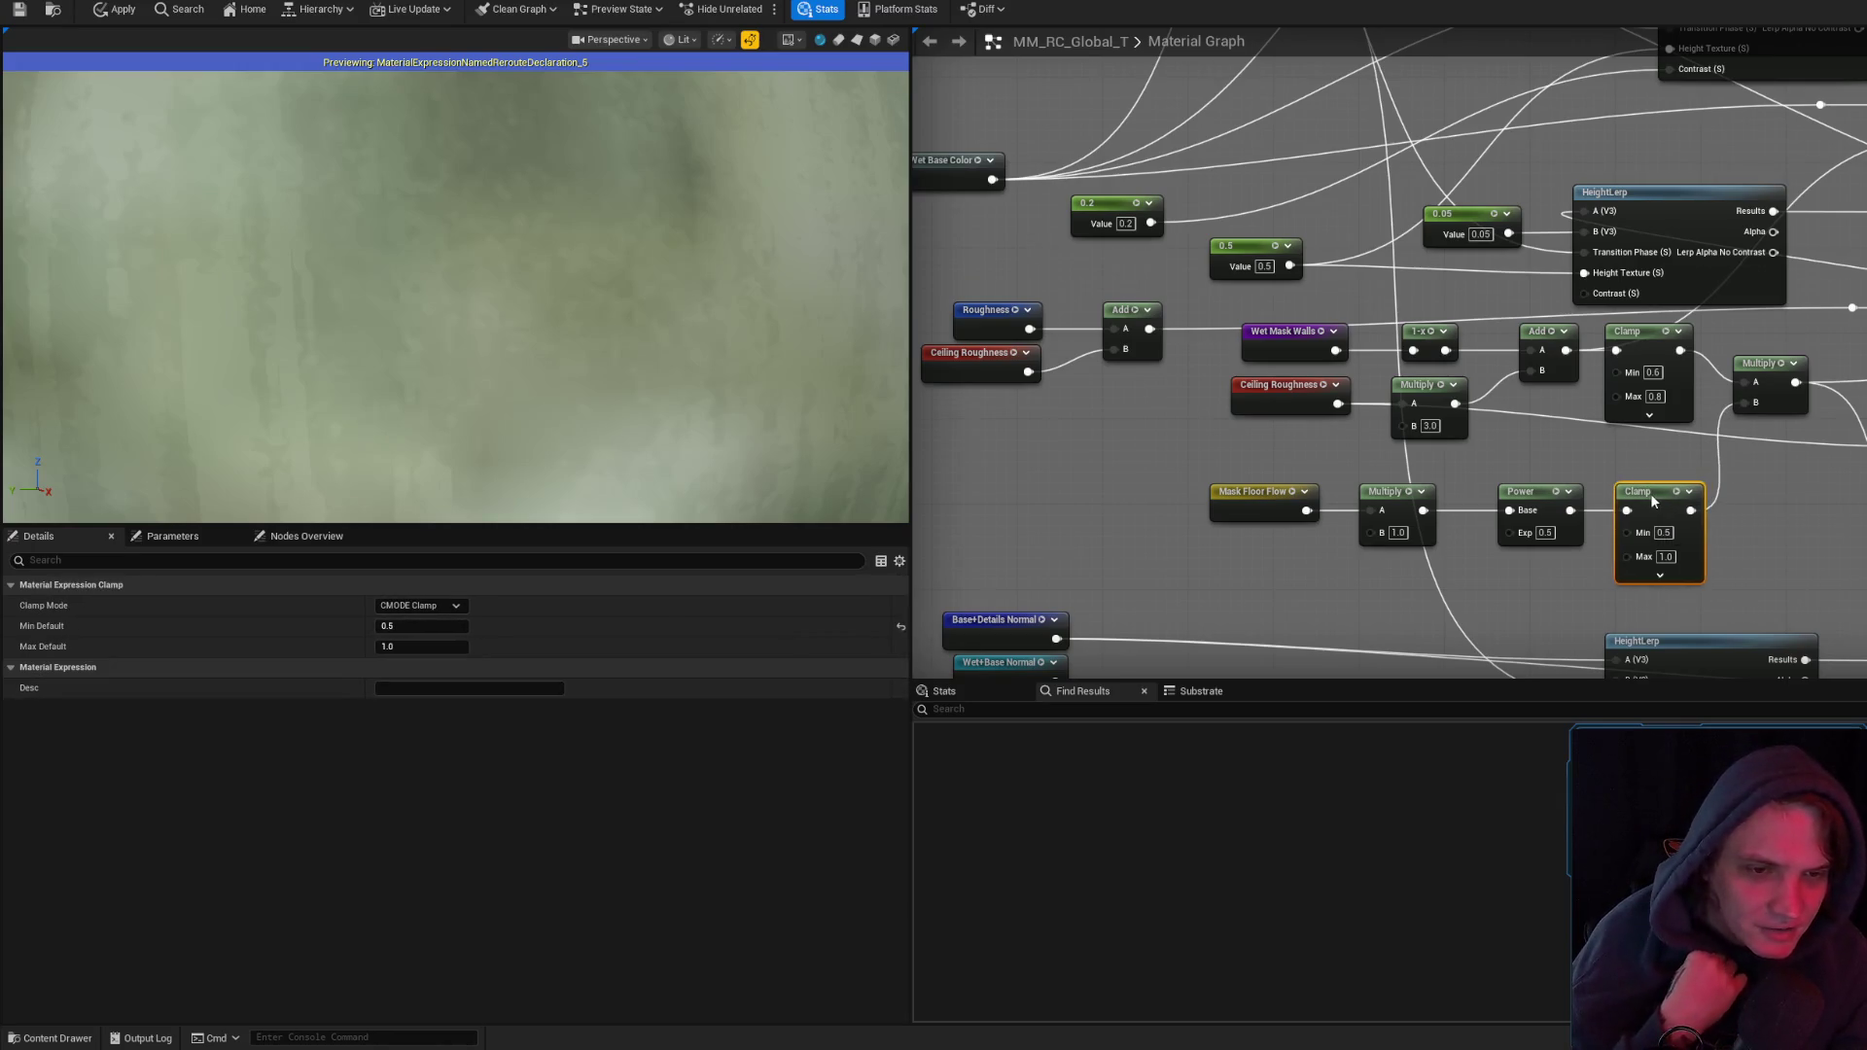
left_click(1831, 502)
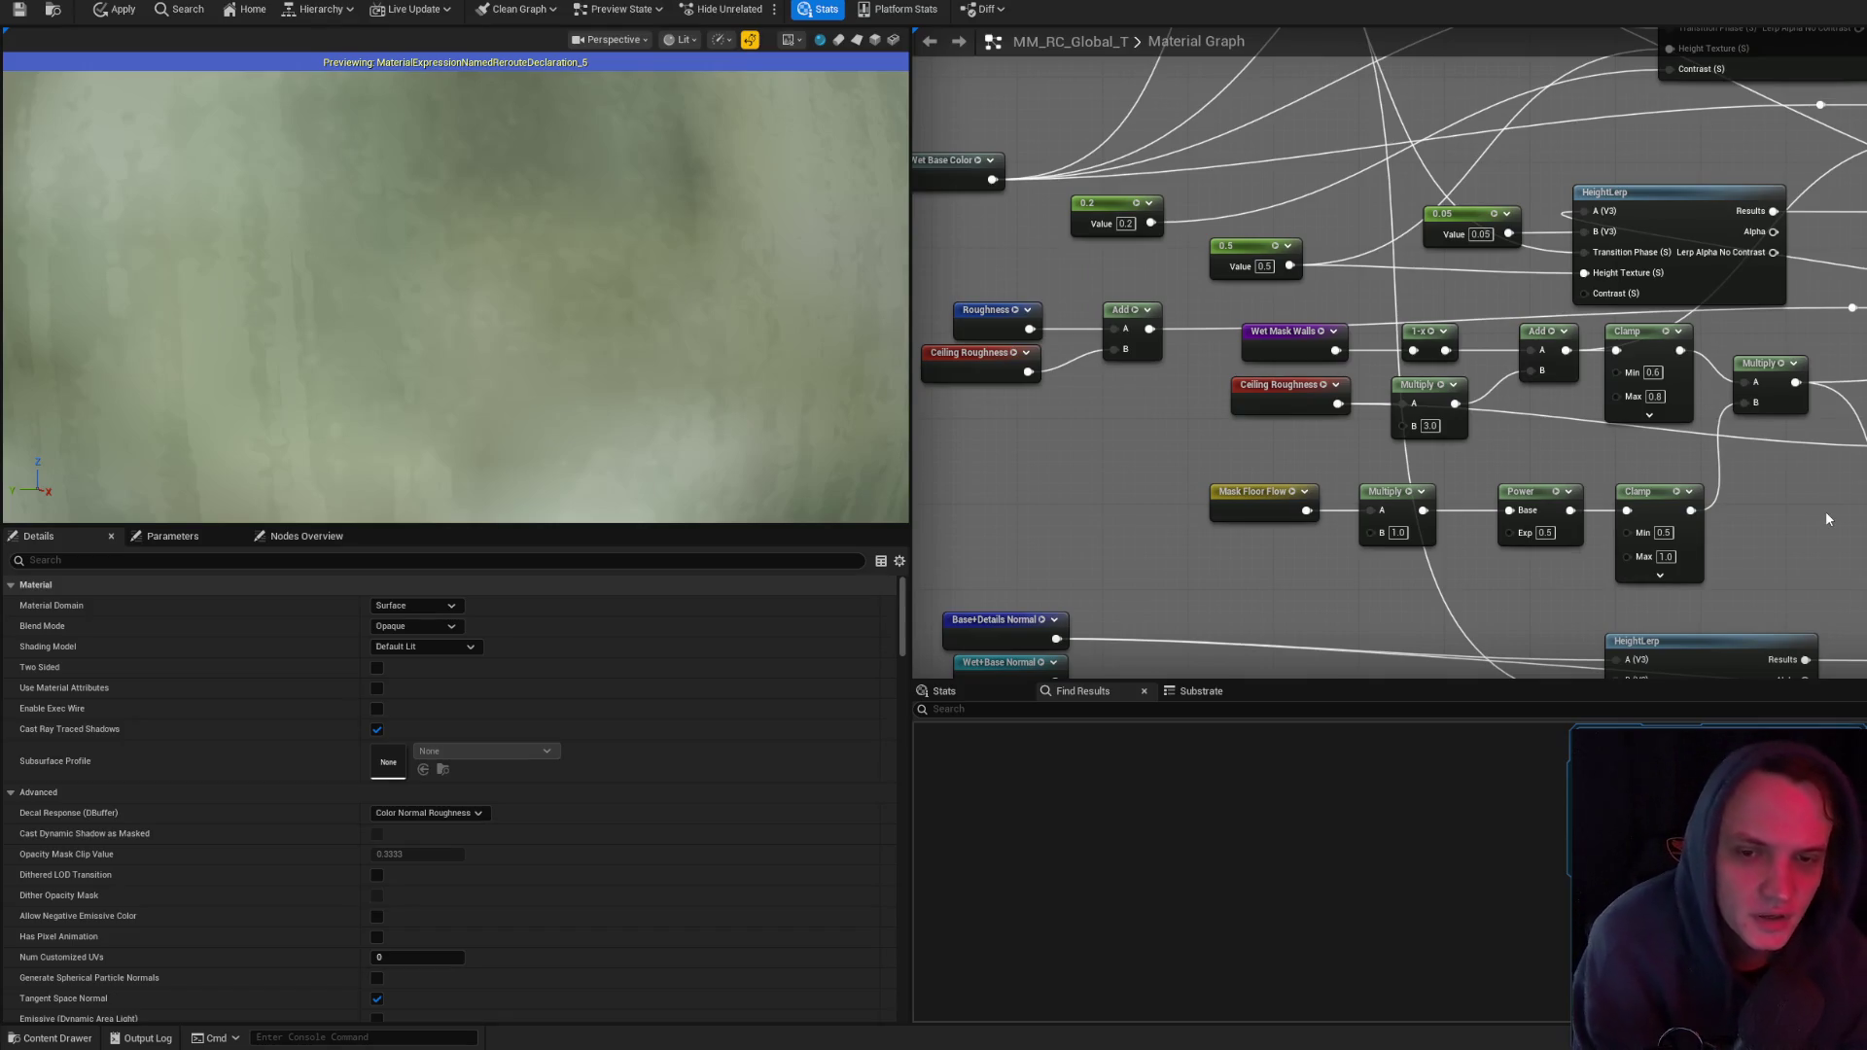
left_click_drag(1776, 506, 1241, 498)
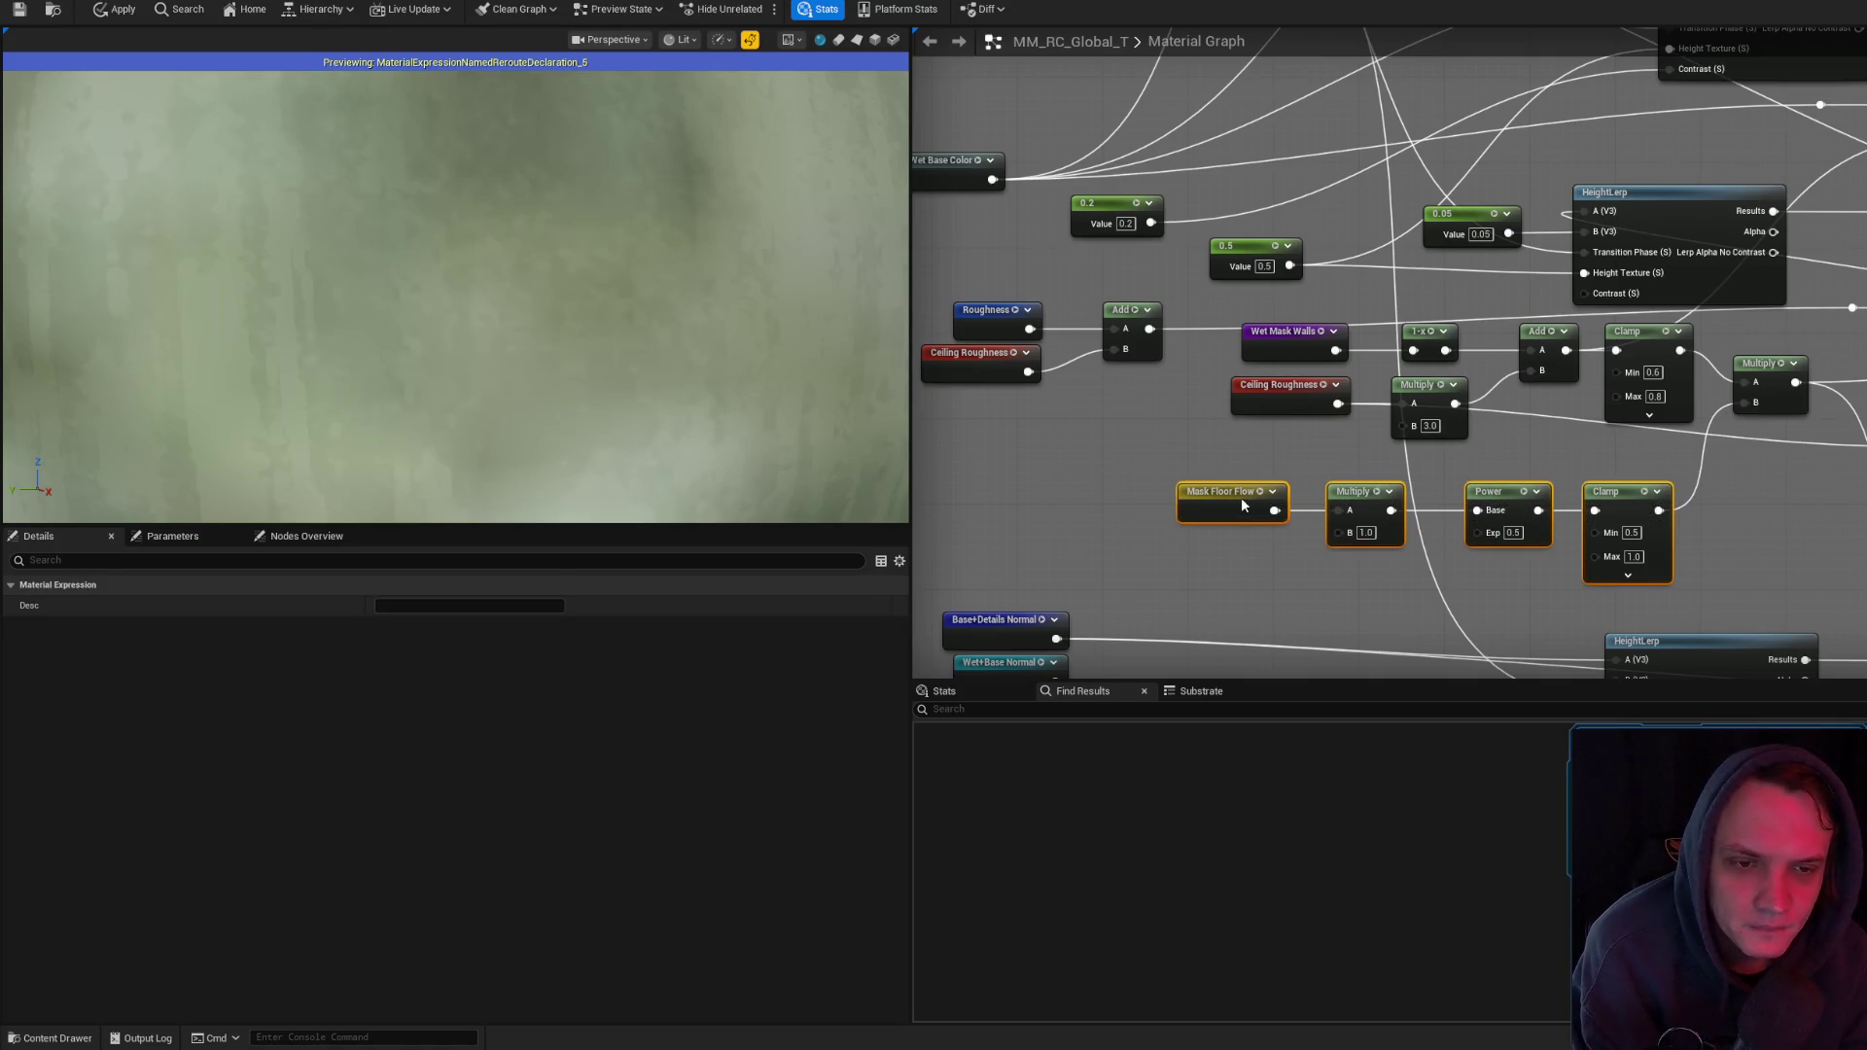
left_click(1767, 545)
- Move a Dry/Wet Paint Brush Blend Multiply node up and to the right
scroll(1766, 545, "down", 2)
left_click_drag(1429, 203, 1515, 342)
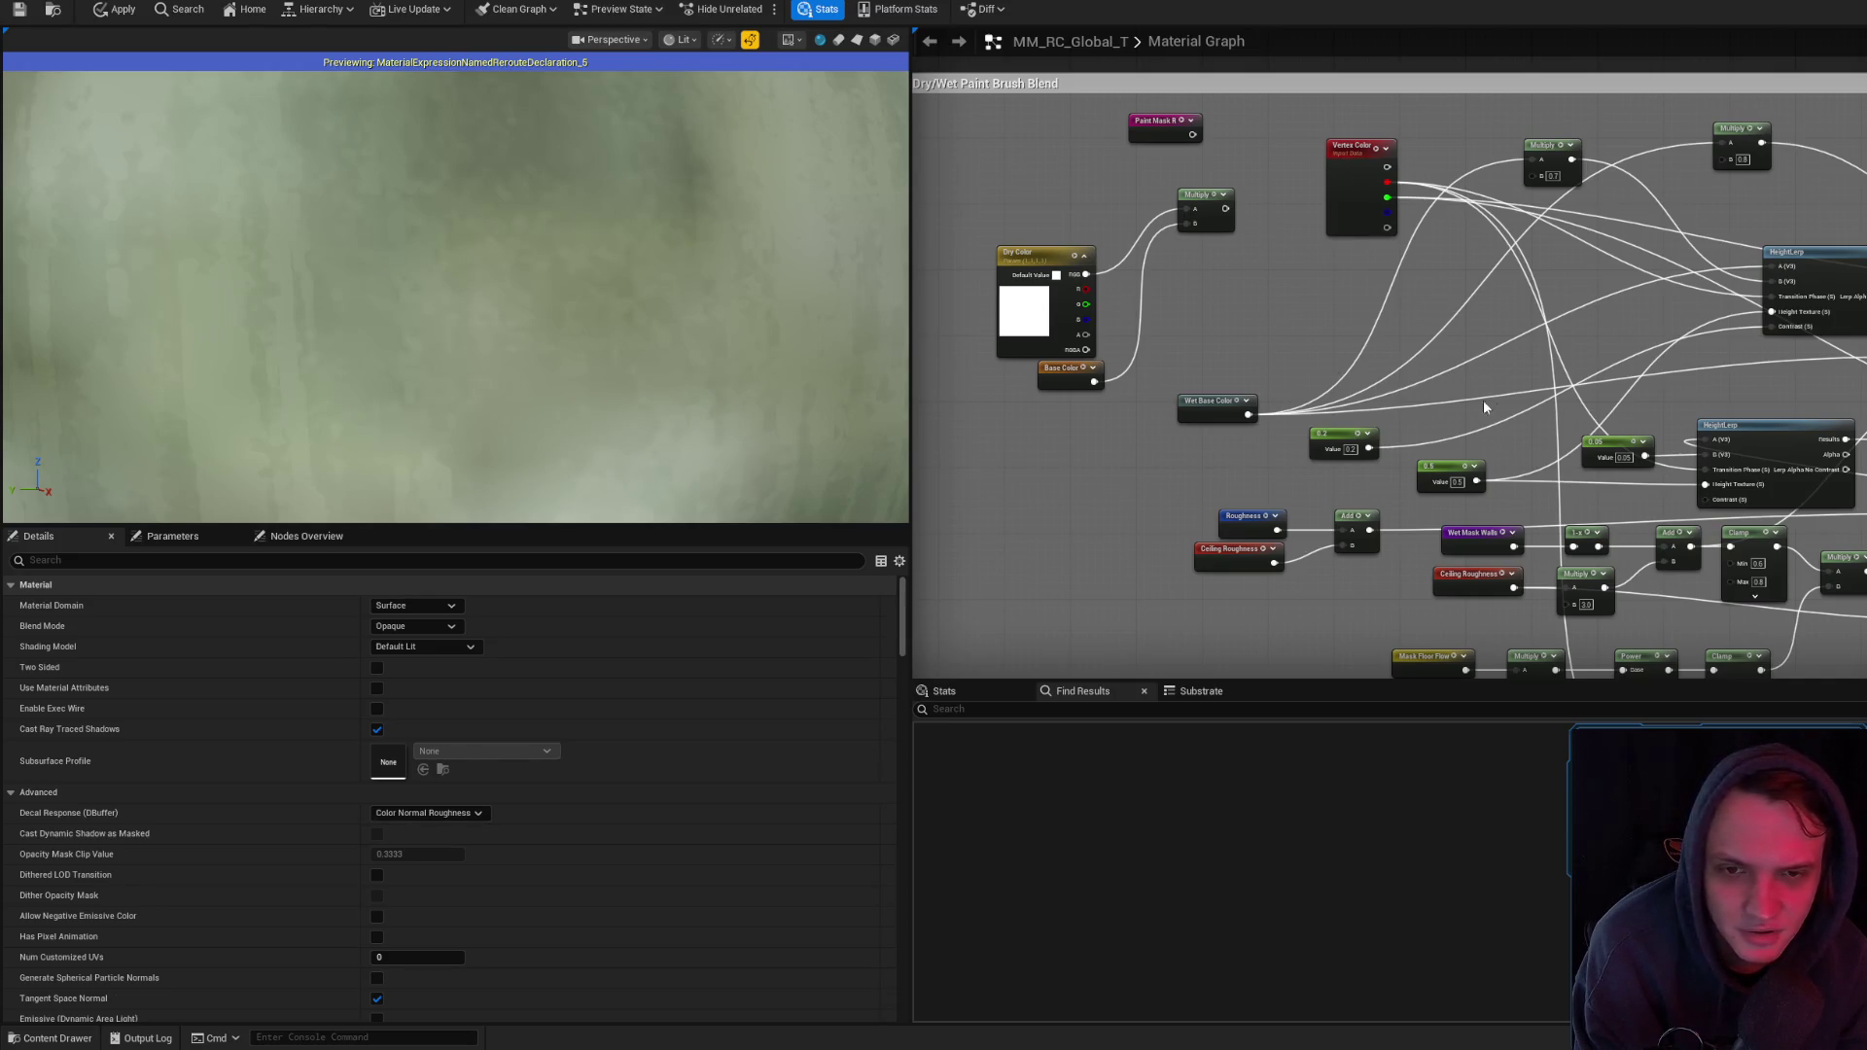
mouse_move(1570, 186)
left_mouse_down()
mouse_move(1583, 149)
mouse_move(1609, 159)
mouse_move(1337, 163)
left_mouse_up()
left_click(1615, 200)
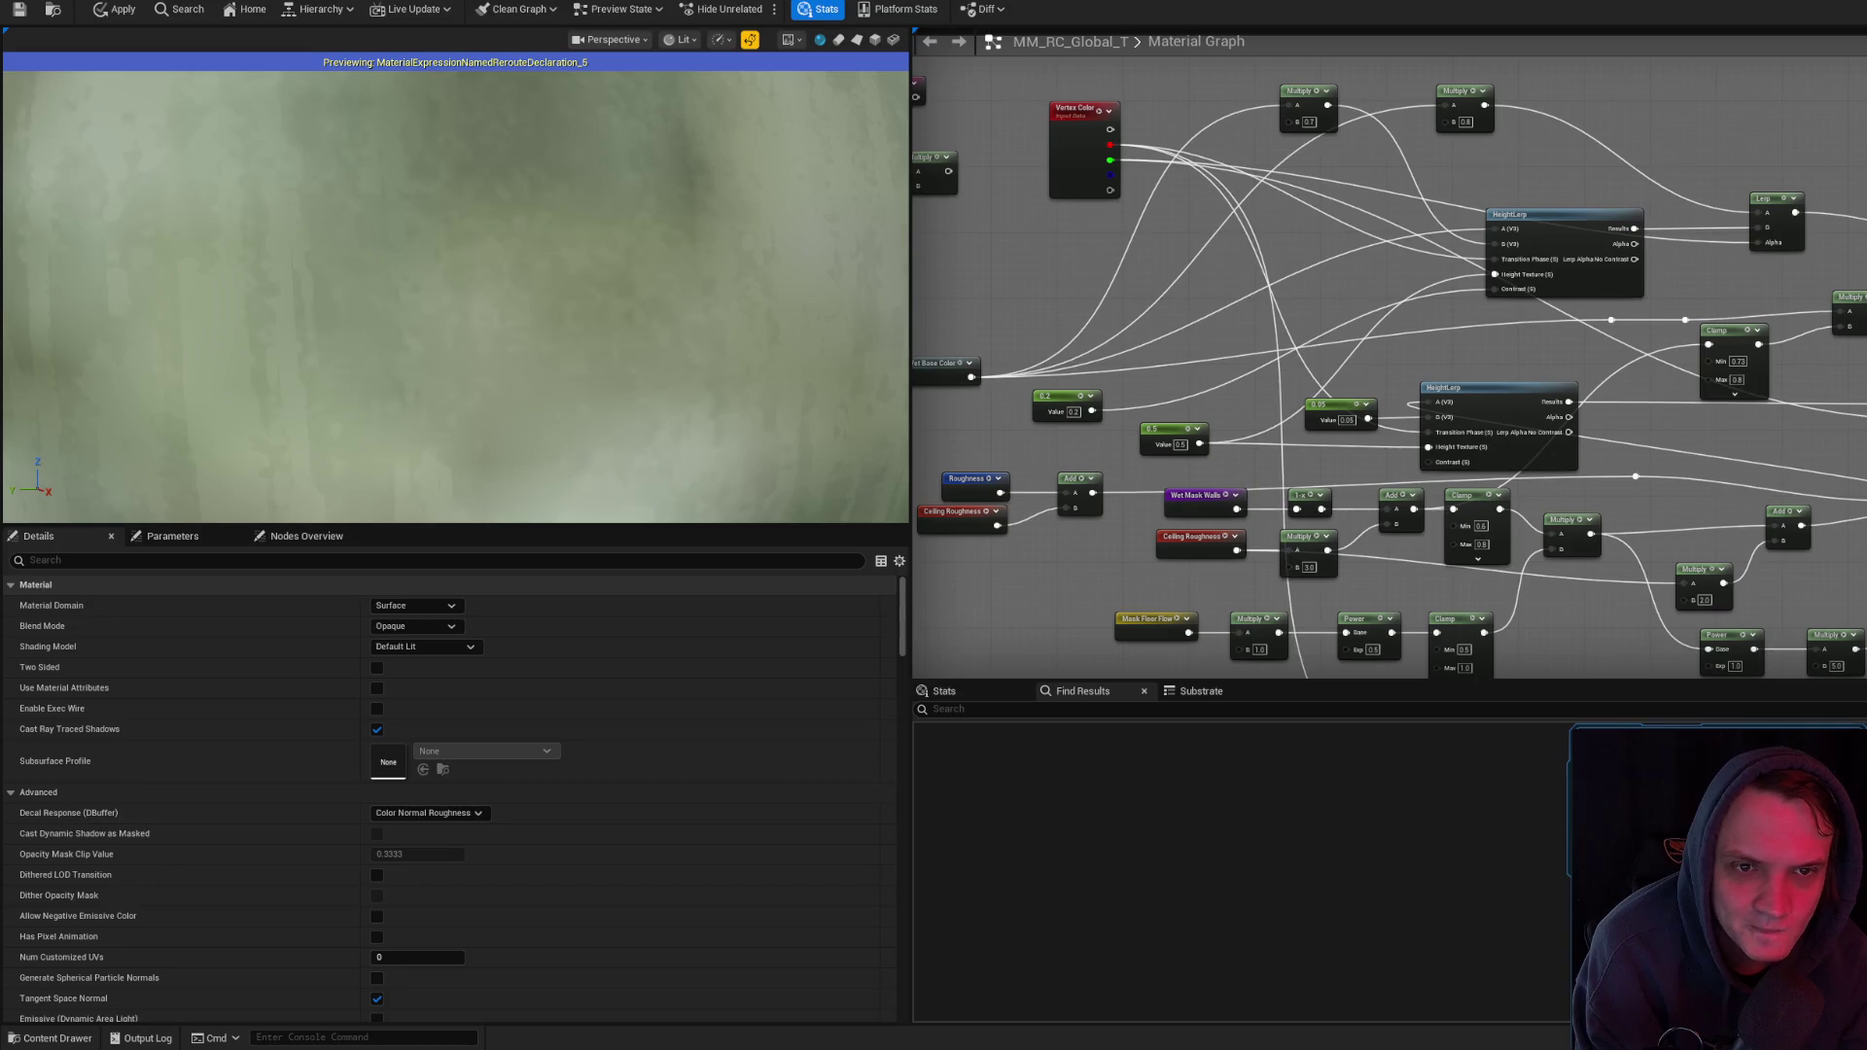
- Navigate to the Brush Blend comment and shift the lower HeightLerp node slightly right
left_click_drag(1715, 406, 1427, 290)
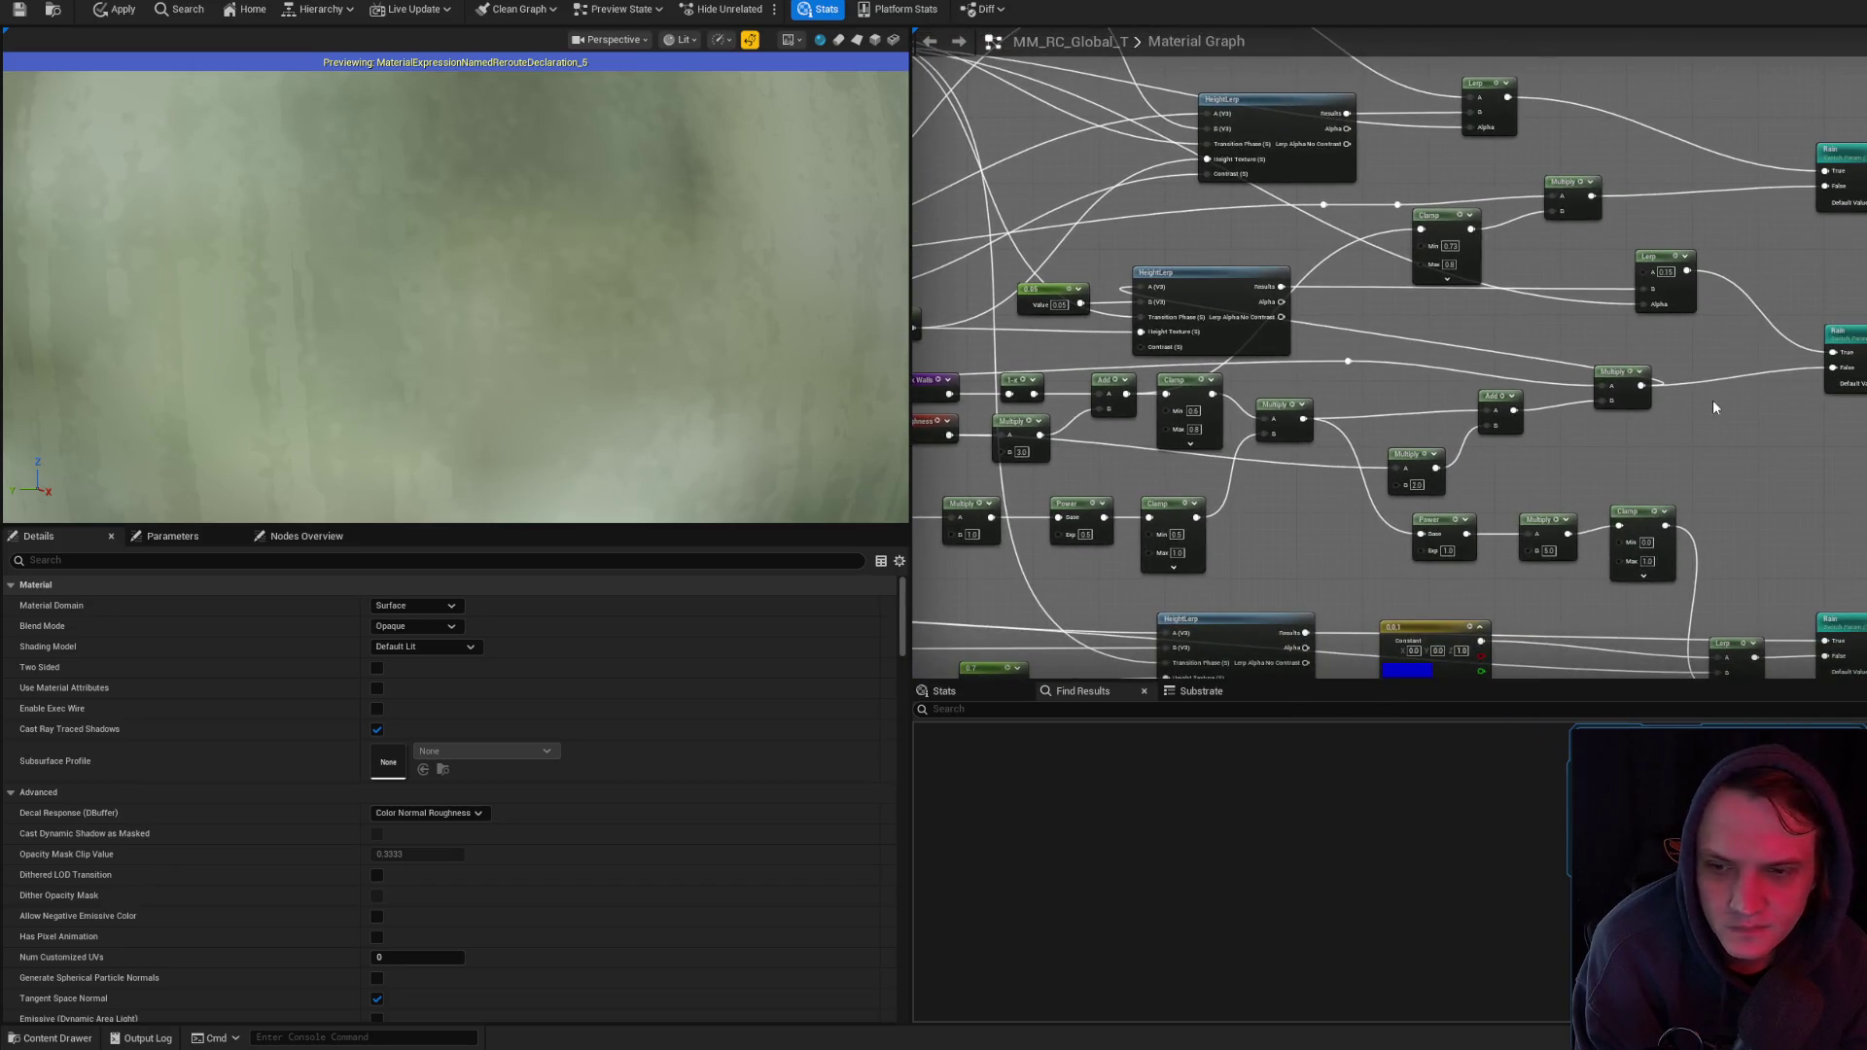
mouse_move(1714, 407)
left_mouse_down()
mouse_move(1857, 370)
mouse_move(1859, 191)
left_mouse_up()
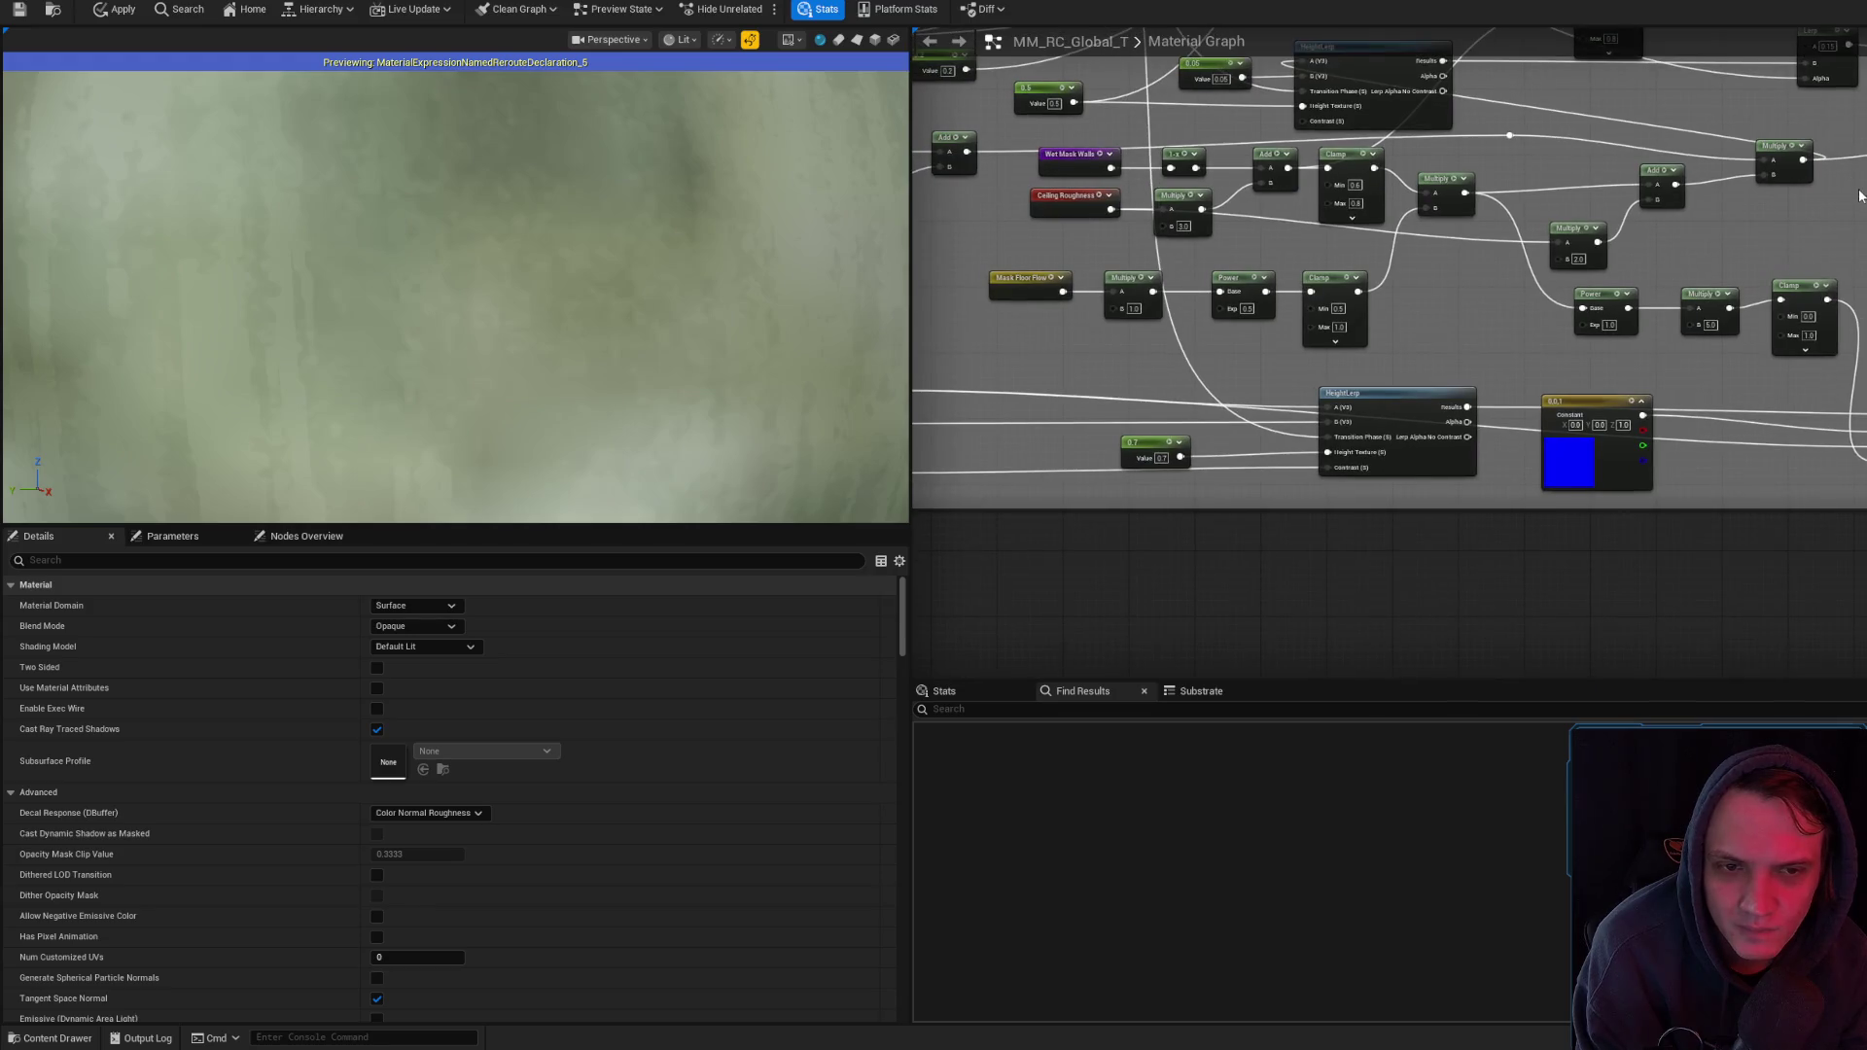
scroll(1560, 422, "down", 8)
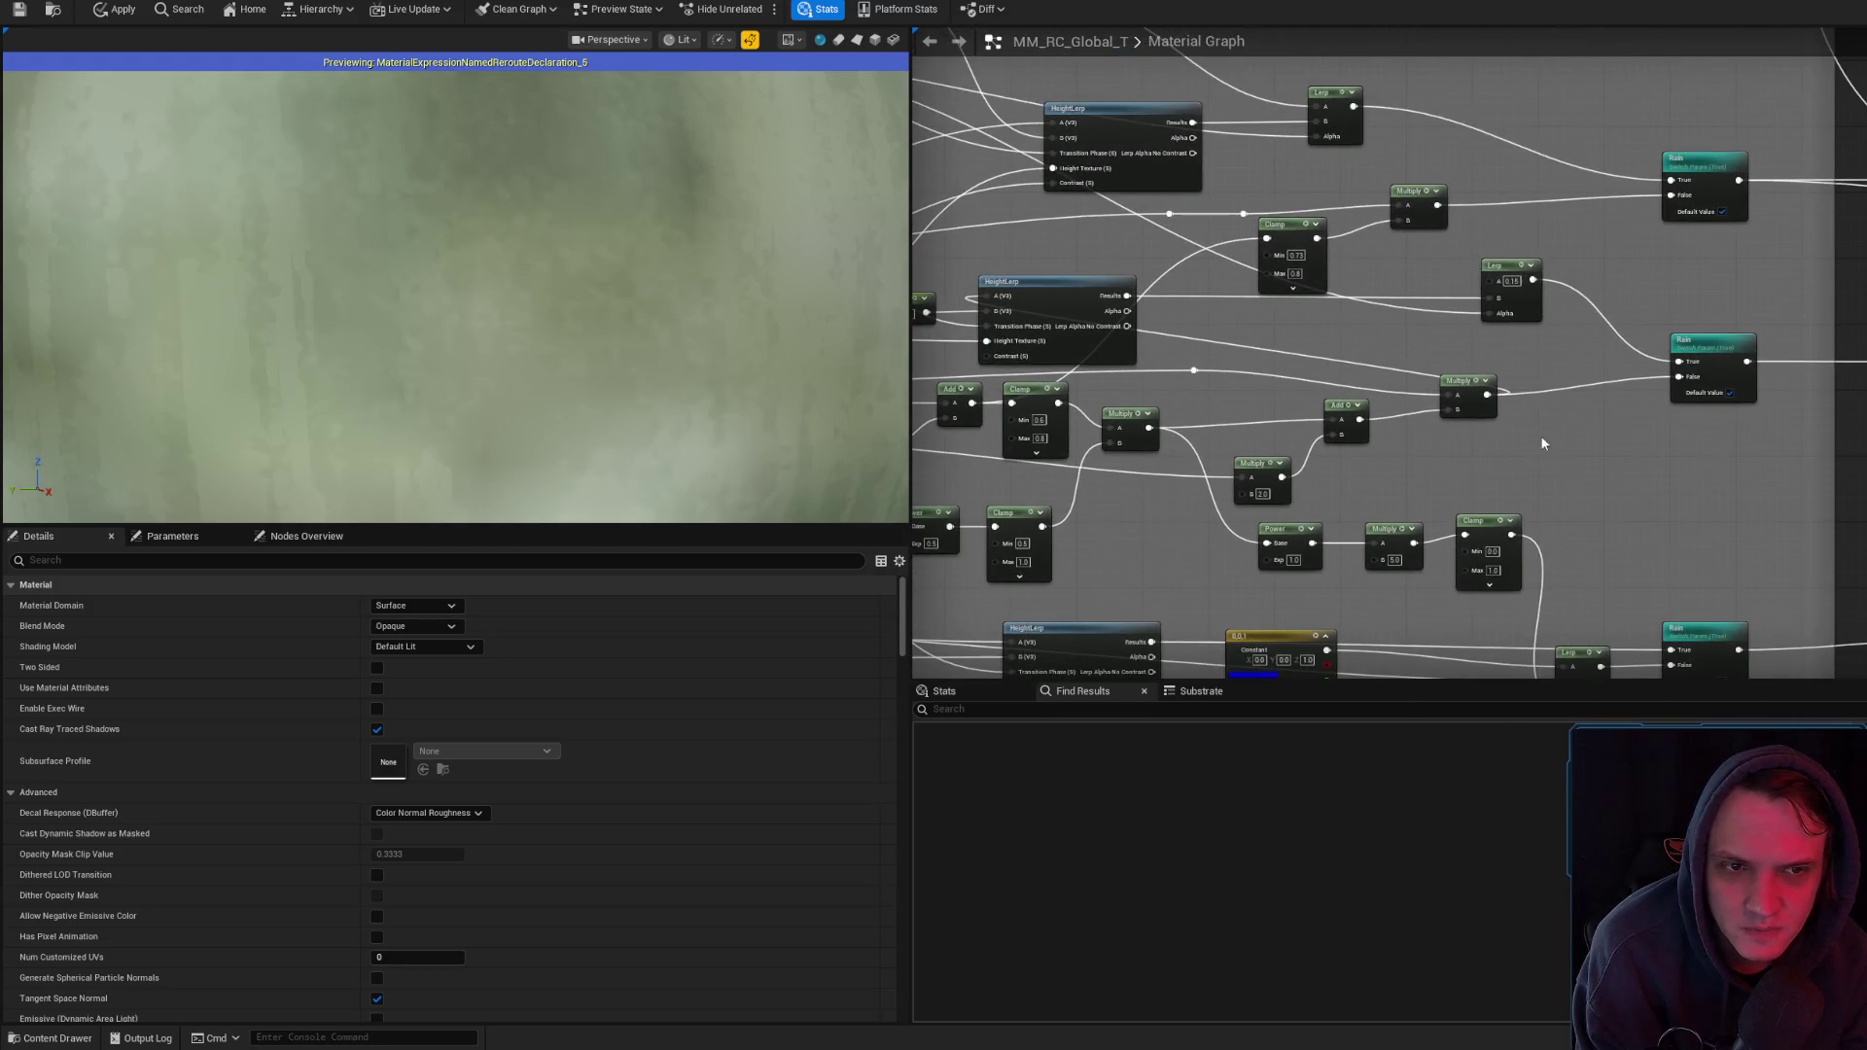
scroll(1589, 397, "up", 5)
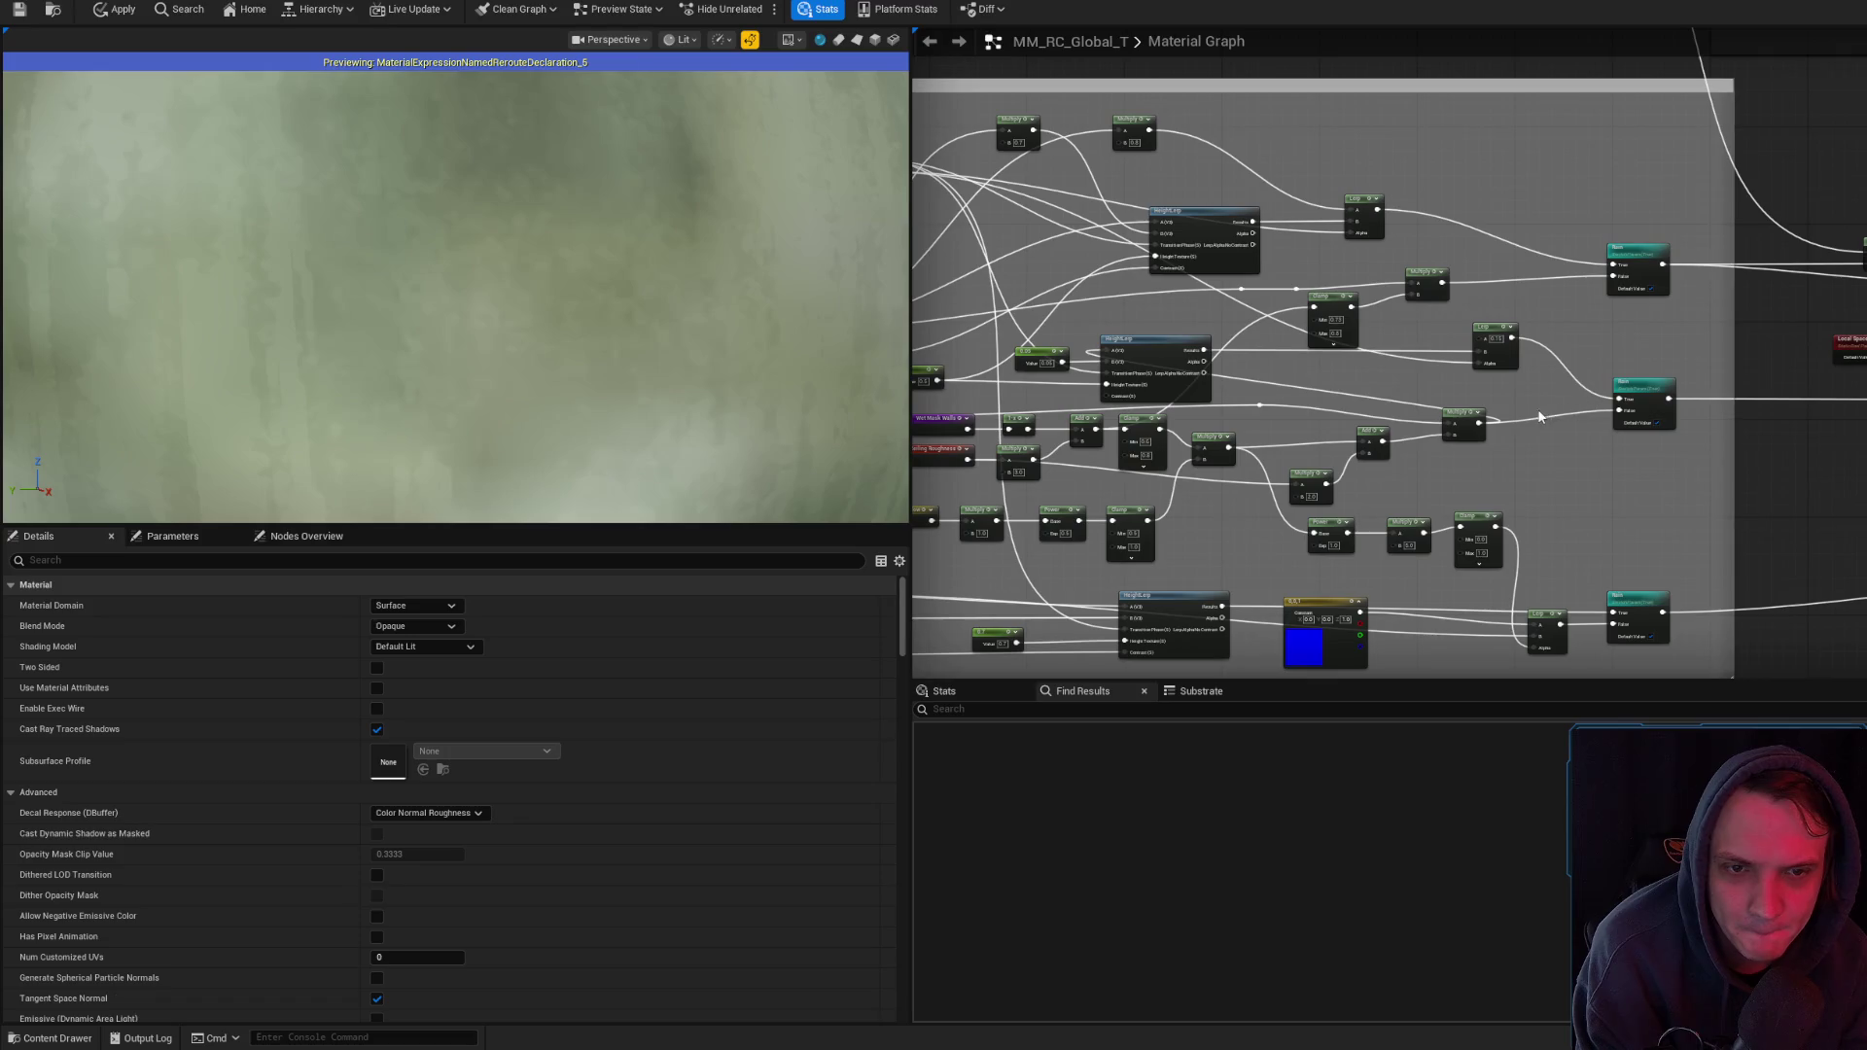
scroll(1540, 417, "down", 3)
left_click_drag(1540, 416, 1837, 386)
scroll(1838, 386, "up", 3)
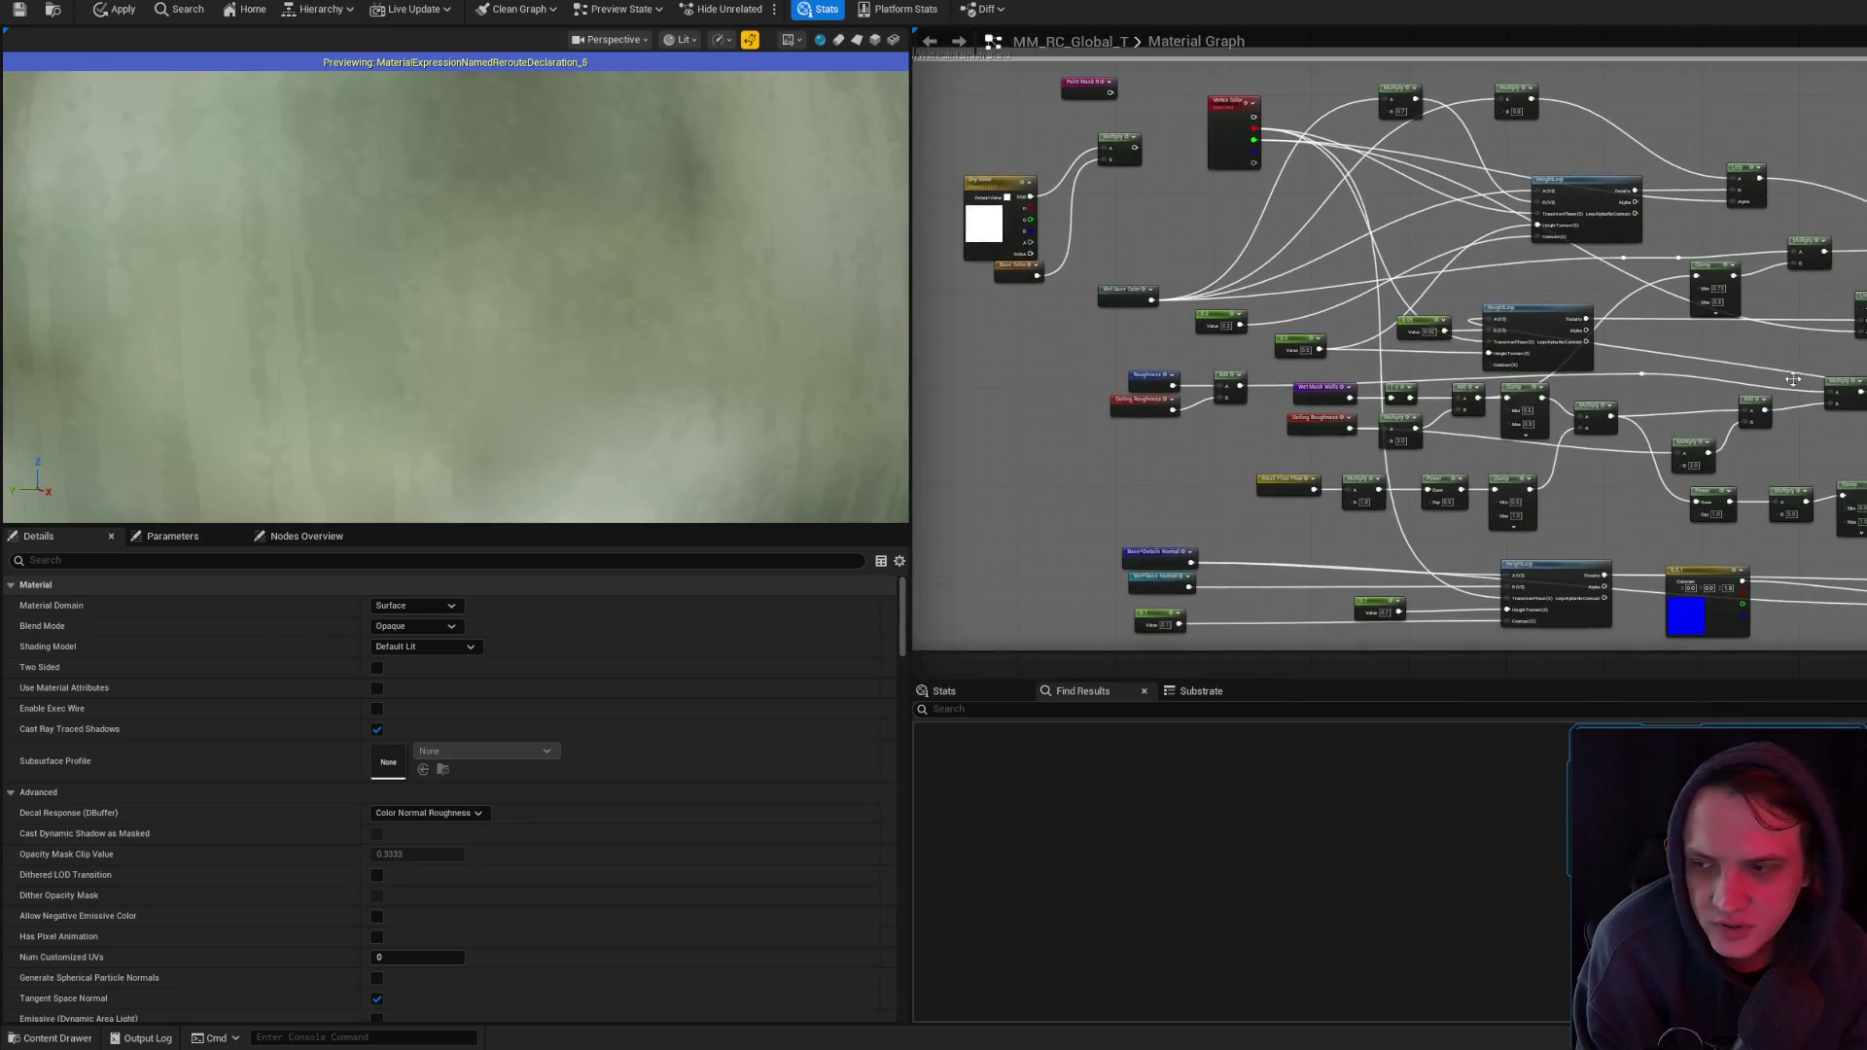
scroll(1837, 385, "down", 4)
left_click_drag(1481, 342, 1502, 470)
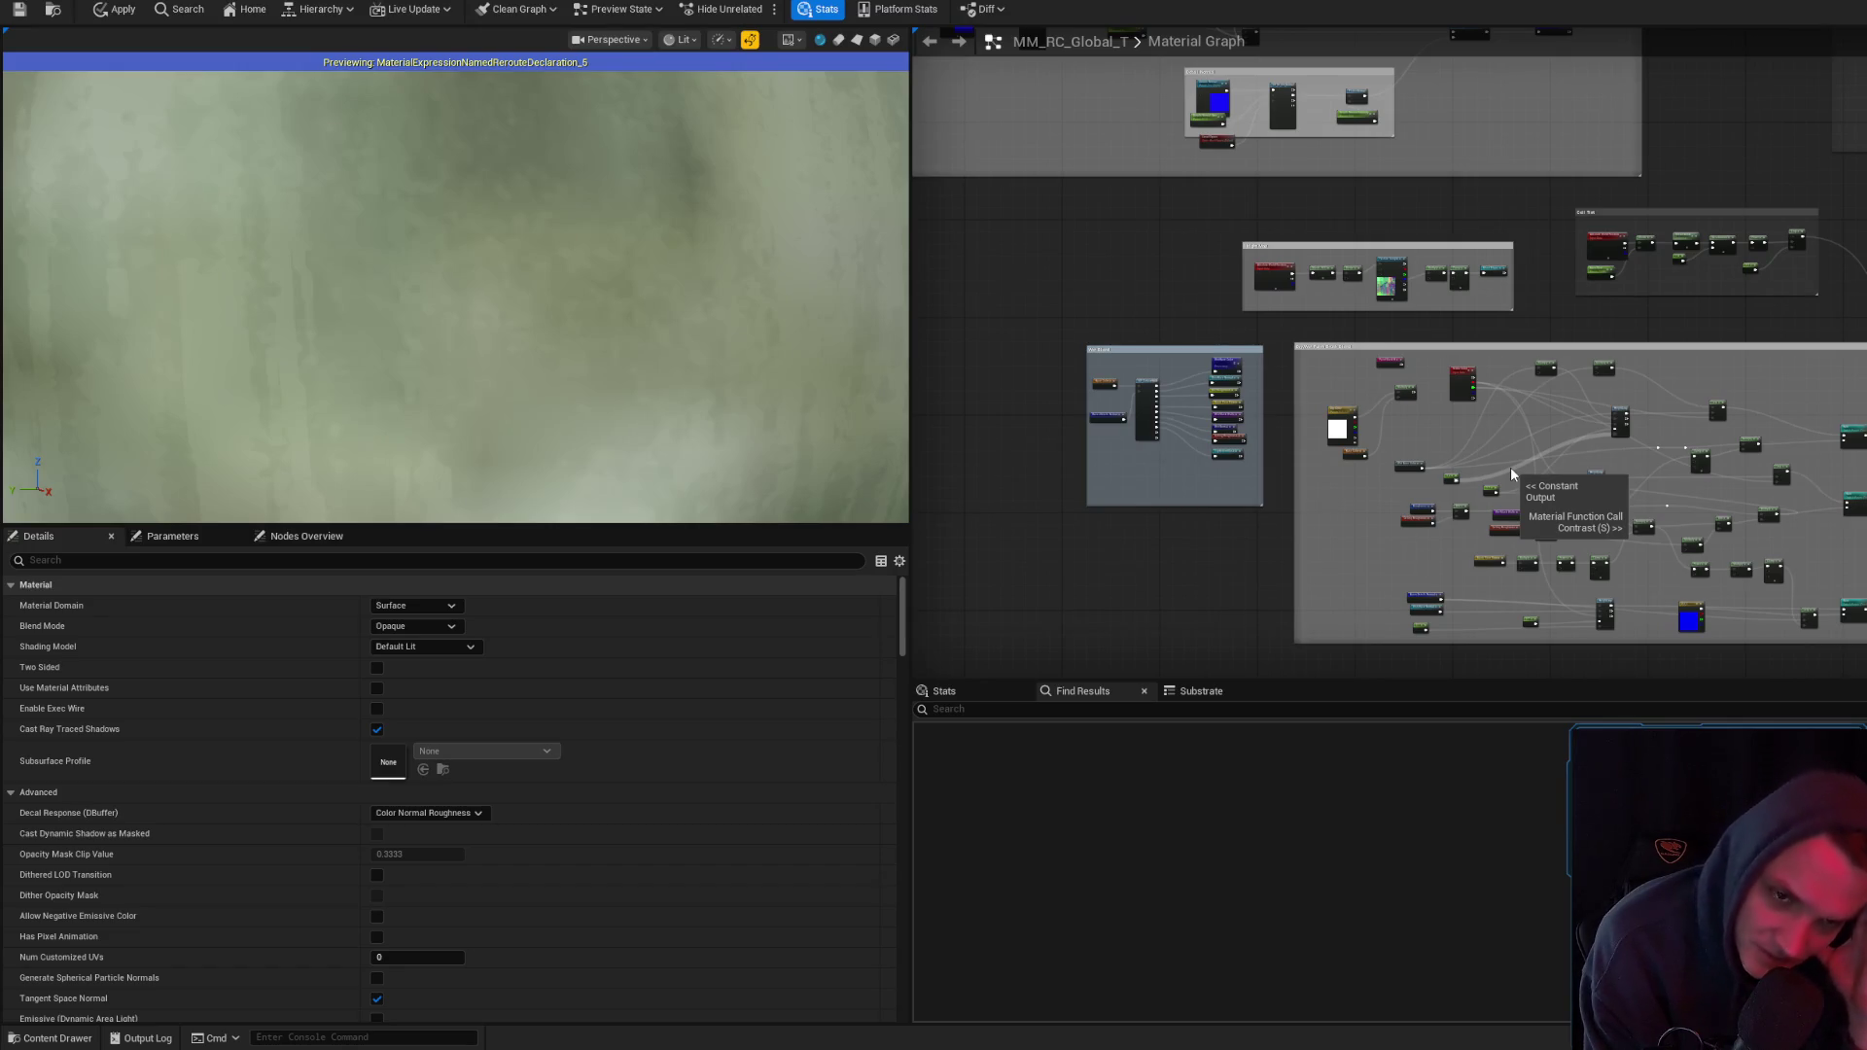
scroll(1509, 466, "up", 5)
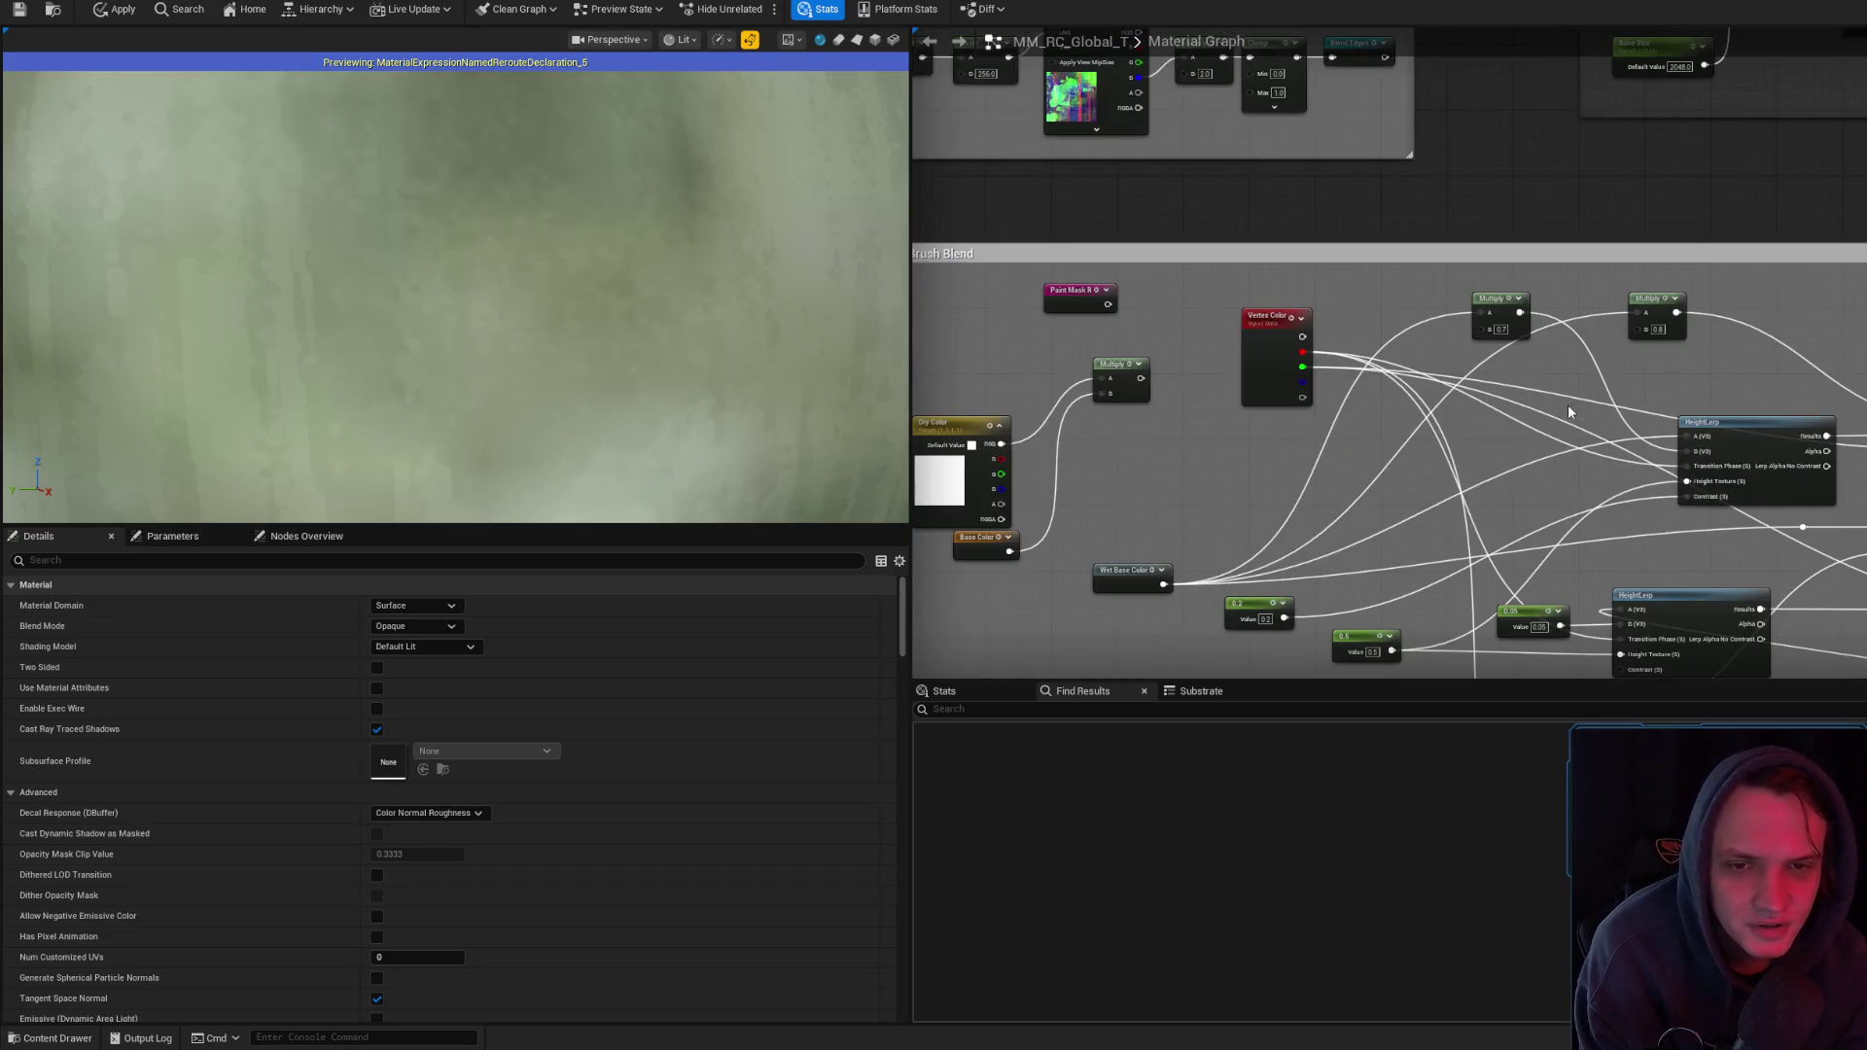
left_click_drag(1572, 403, 1380, 131)
left_click_drag(1568, 396, 1635, 402)
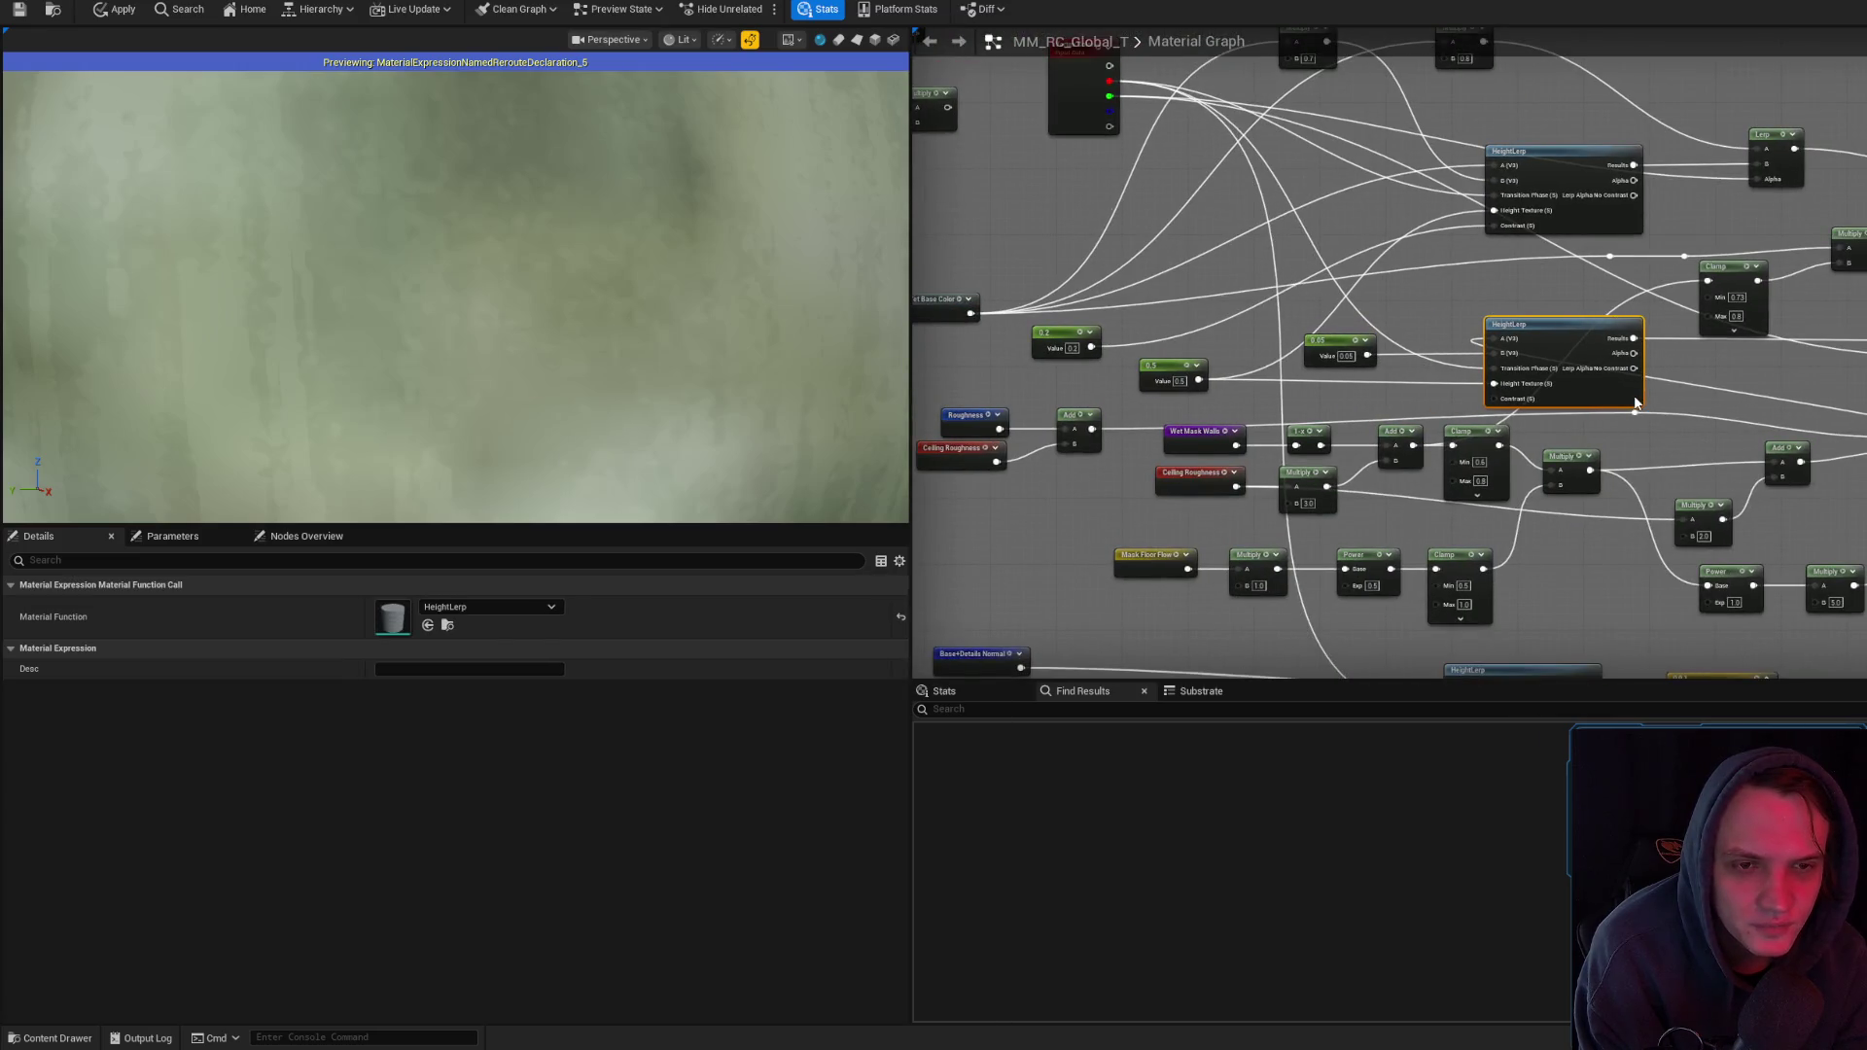
left_click(1703, 380)
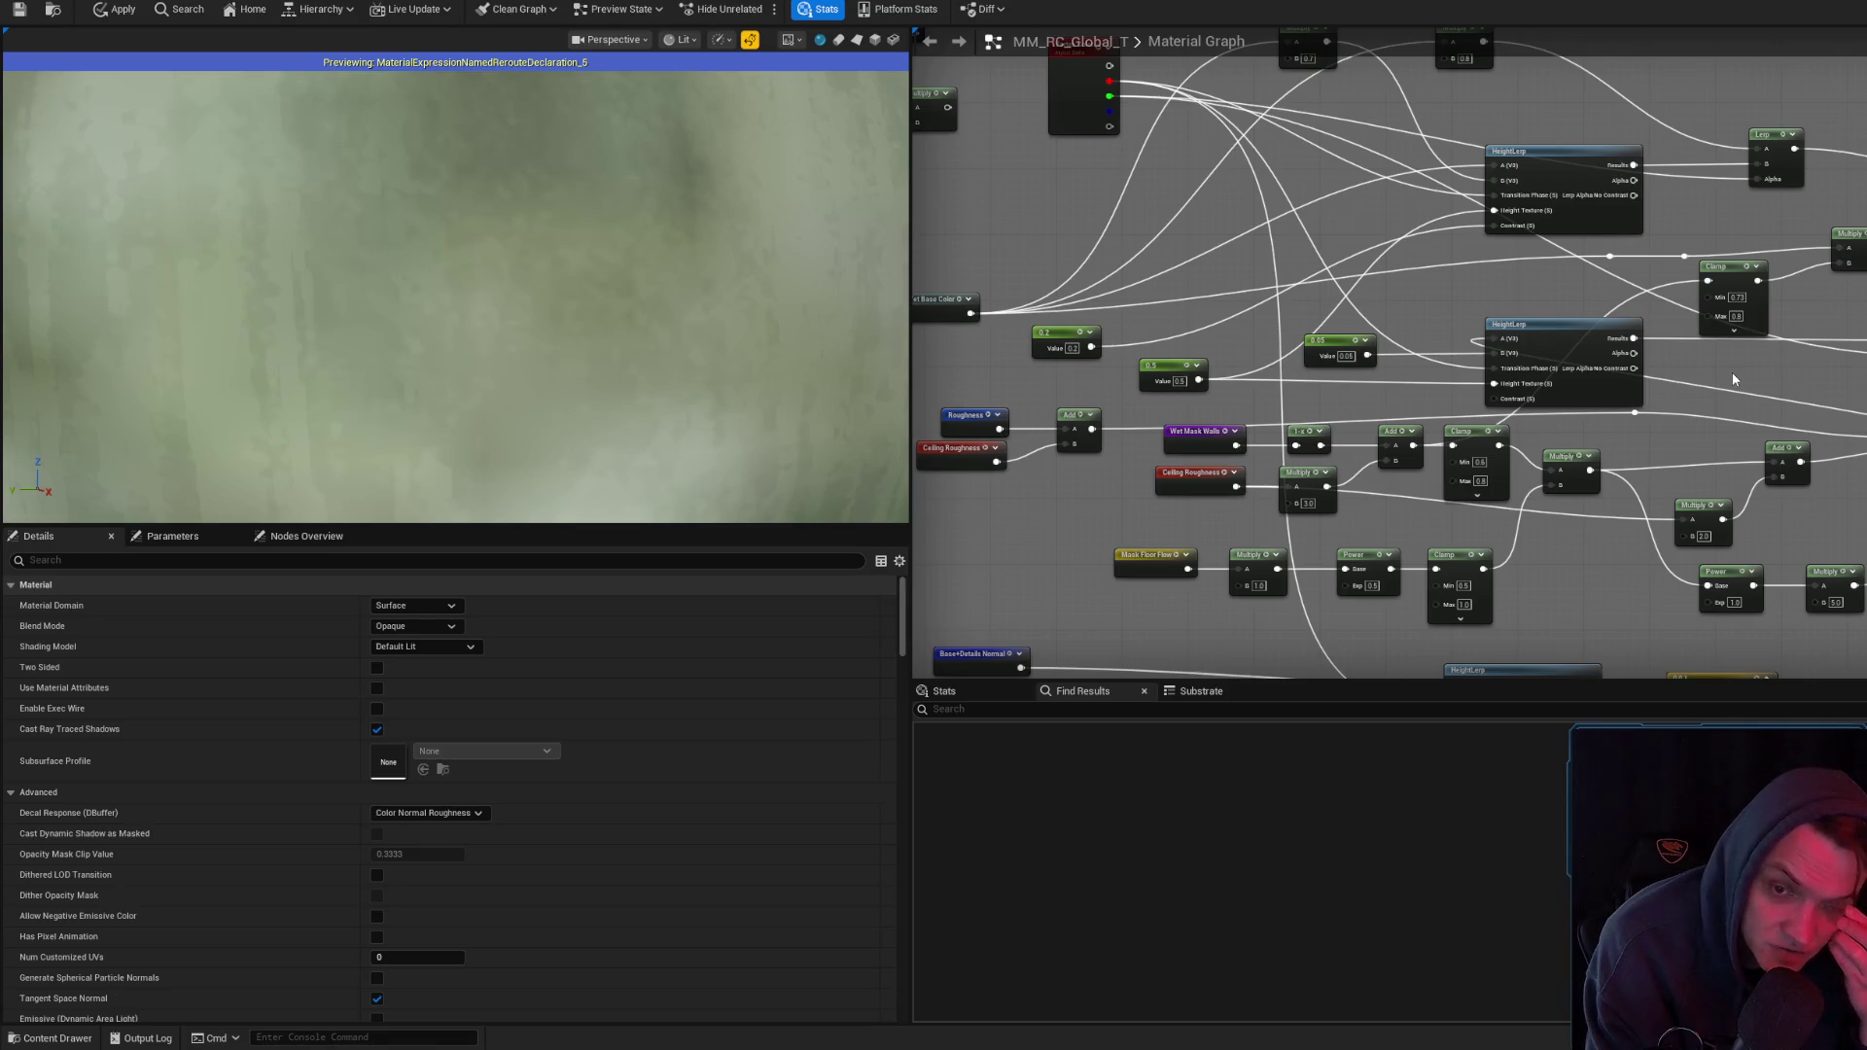
scroll(1732, 379, "down", 5)
- Lift MF_SurfaceRAIN and TopBottomMask, and stack Base+Details Normal directly beneath Base Color
scroll(1410, 452, "up", 8)
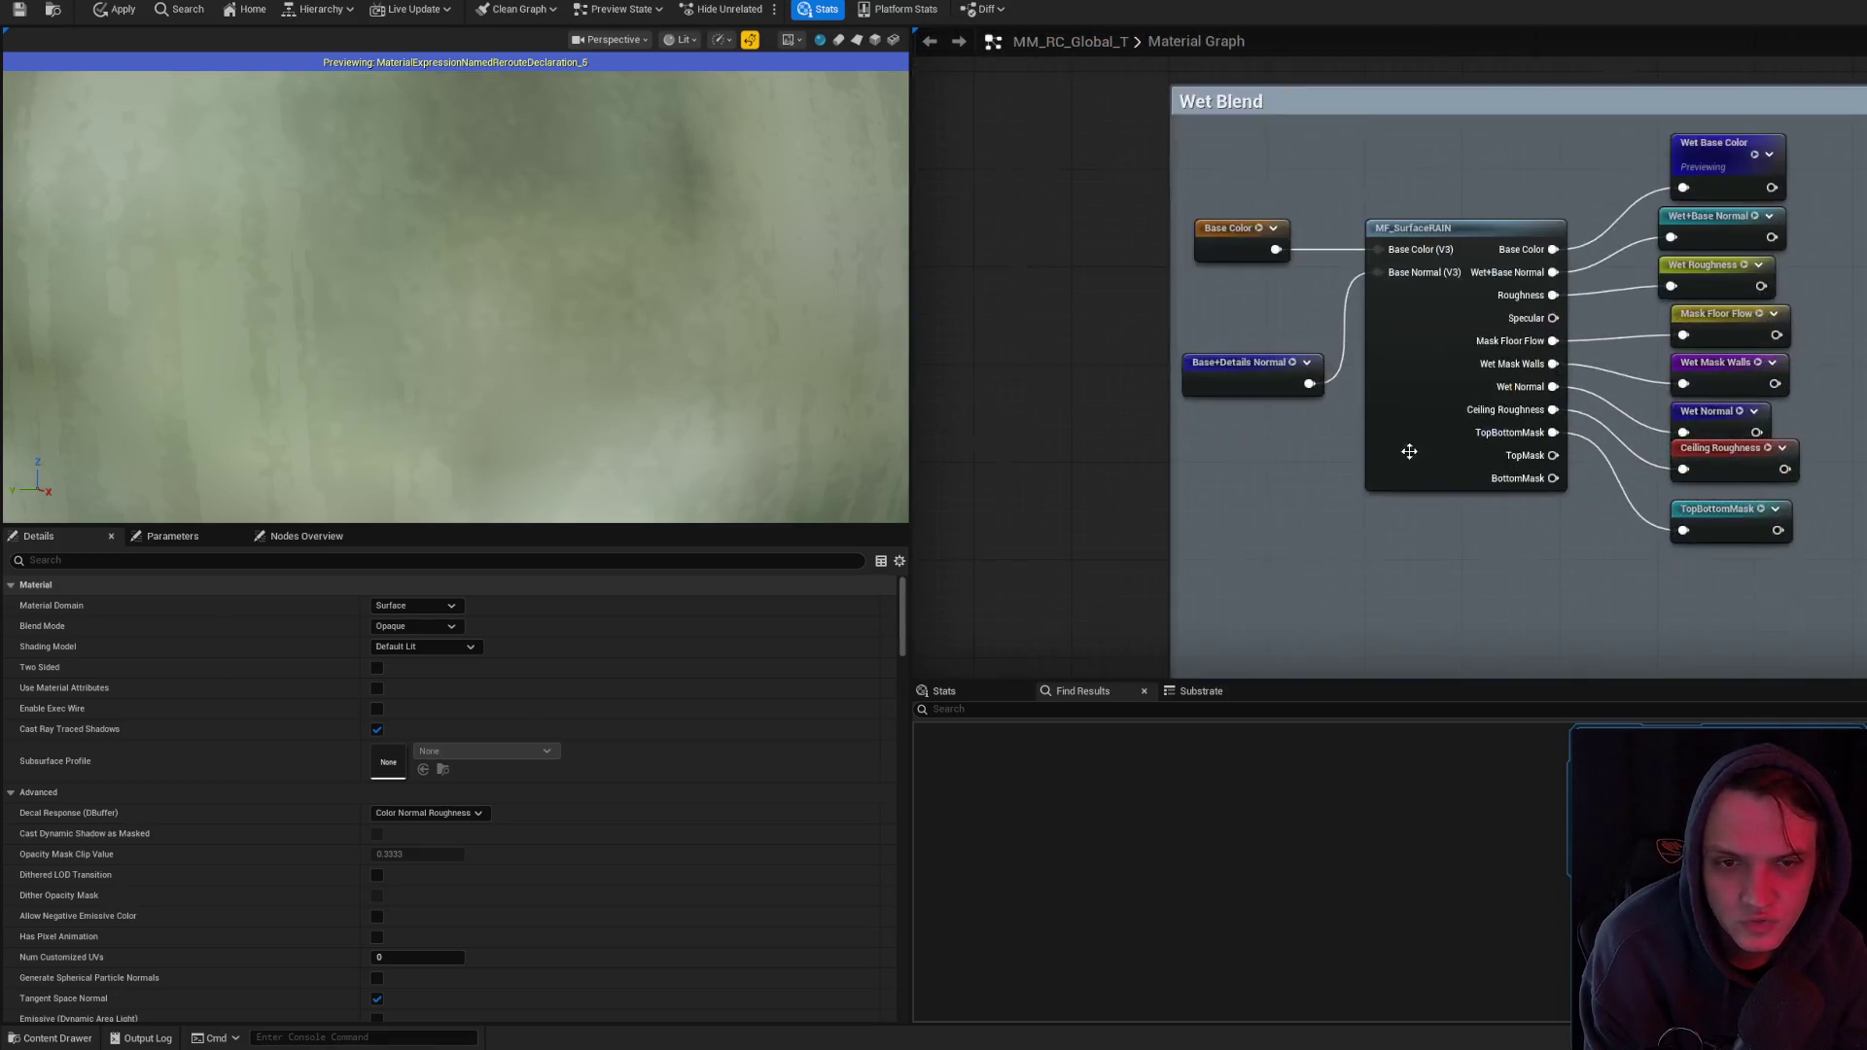
left_click(1415, 390)
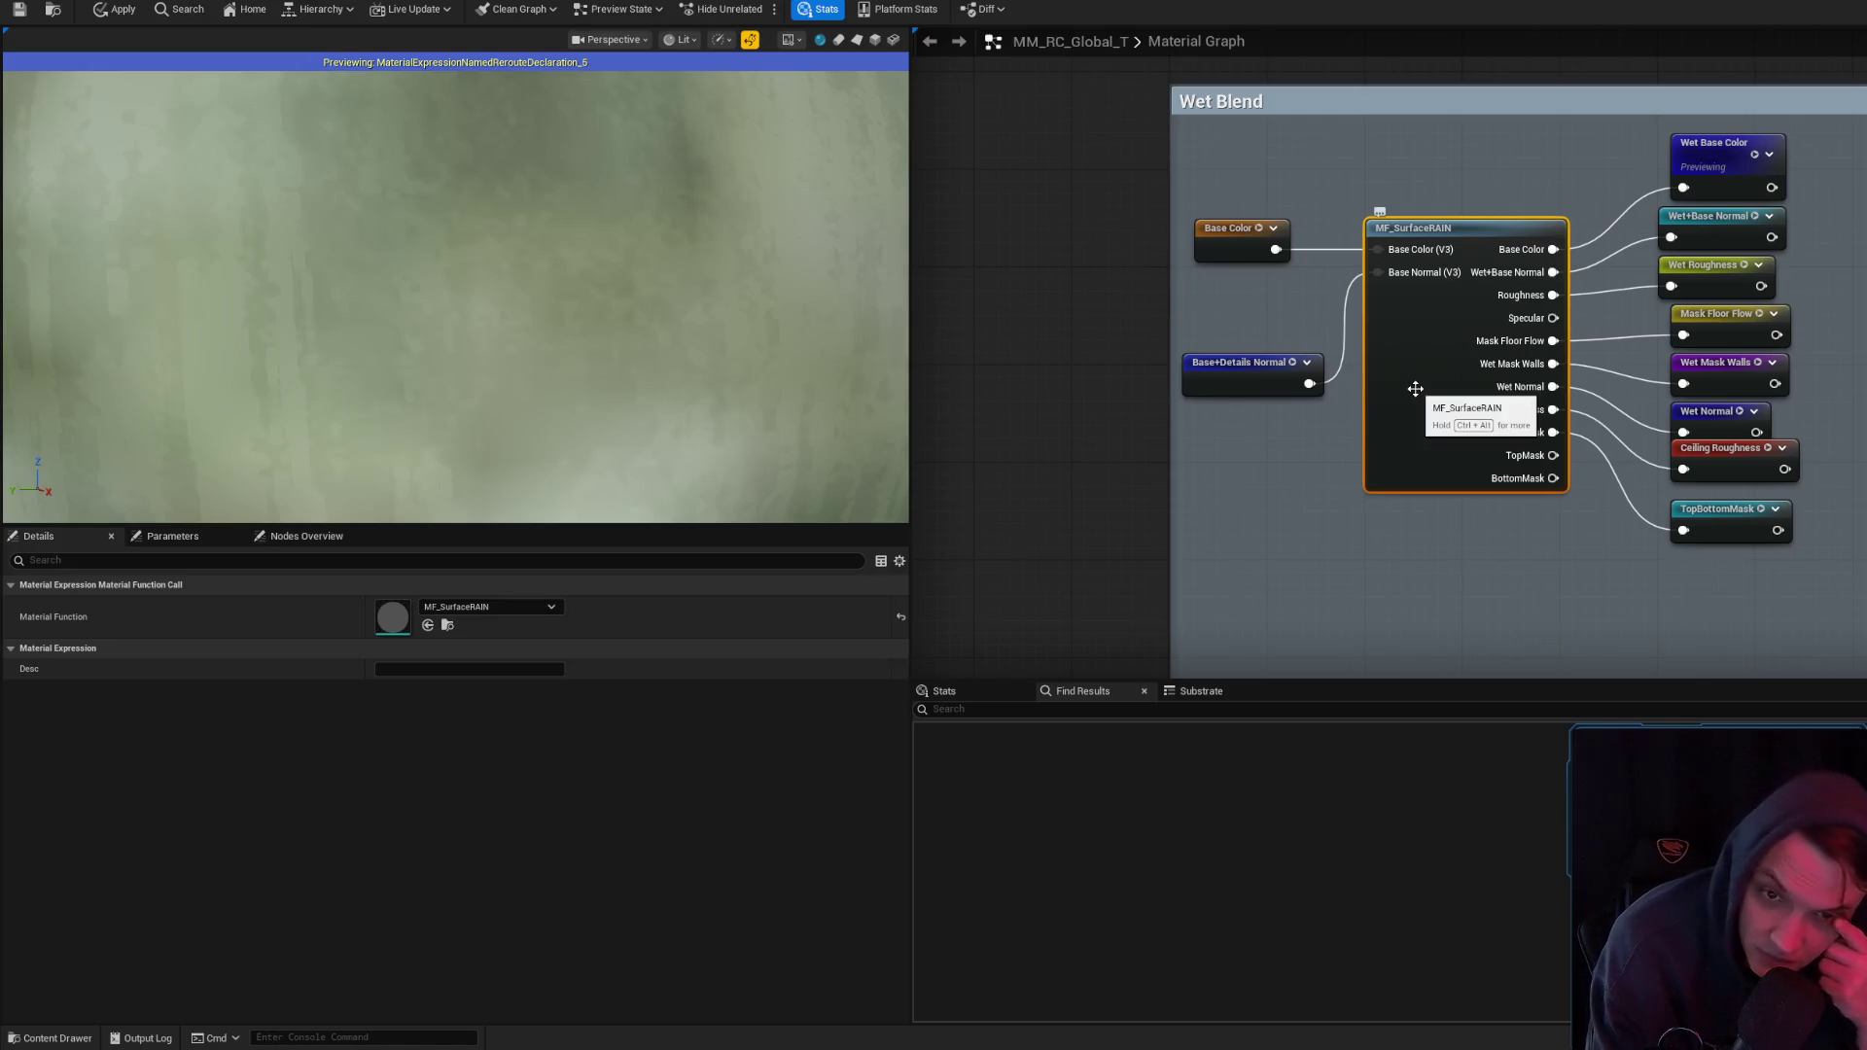
left_click_drag(1415, 389, 1411, 294)
left_click_drag(1707, 516, 1712, 495)
left_click(1214, 329)
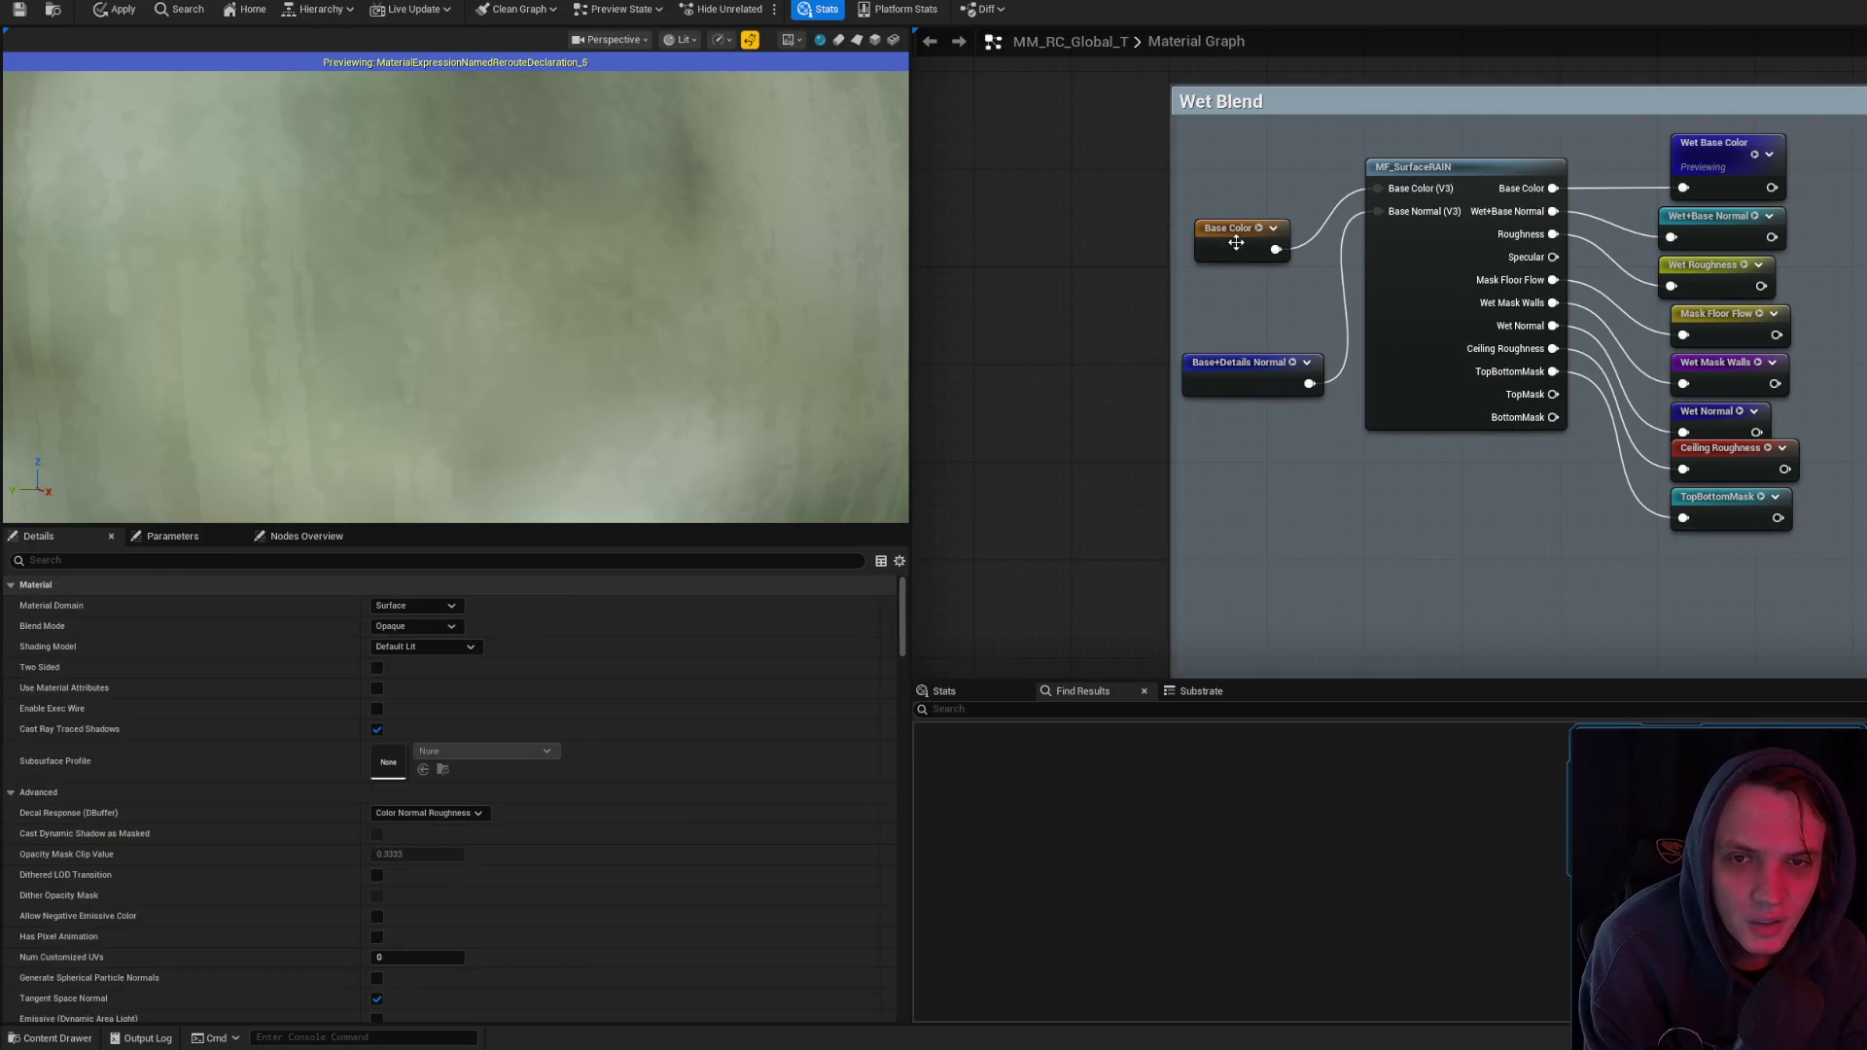
left_click_drag(1237, 242, 1237, 189)
left_click_drag(1250, 365, 1258, 218)
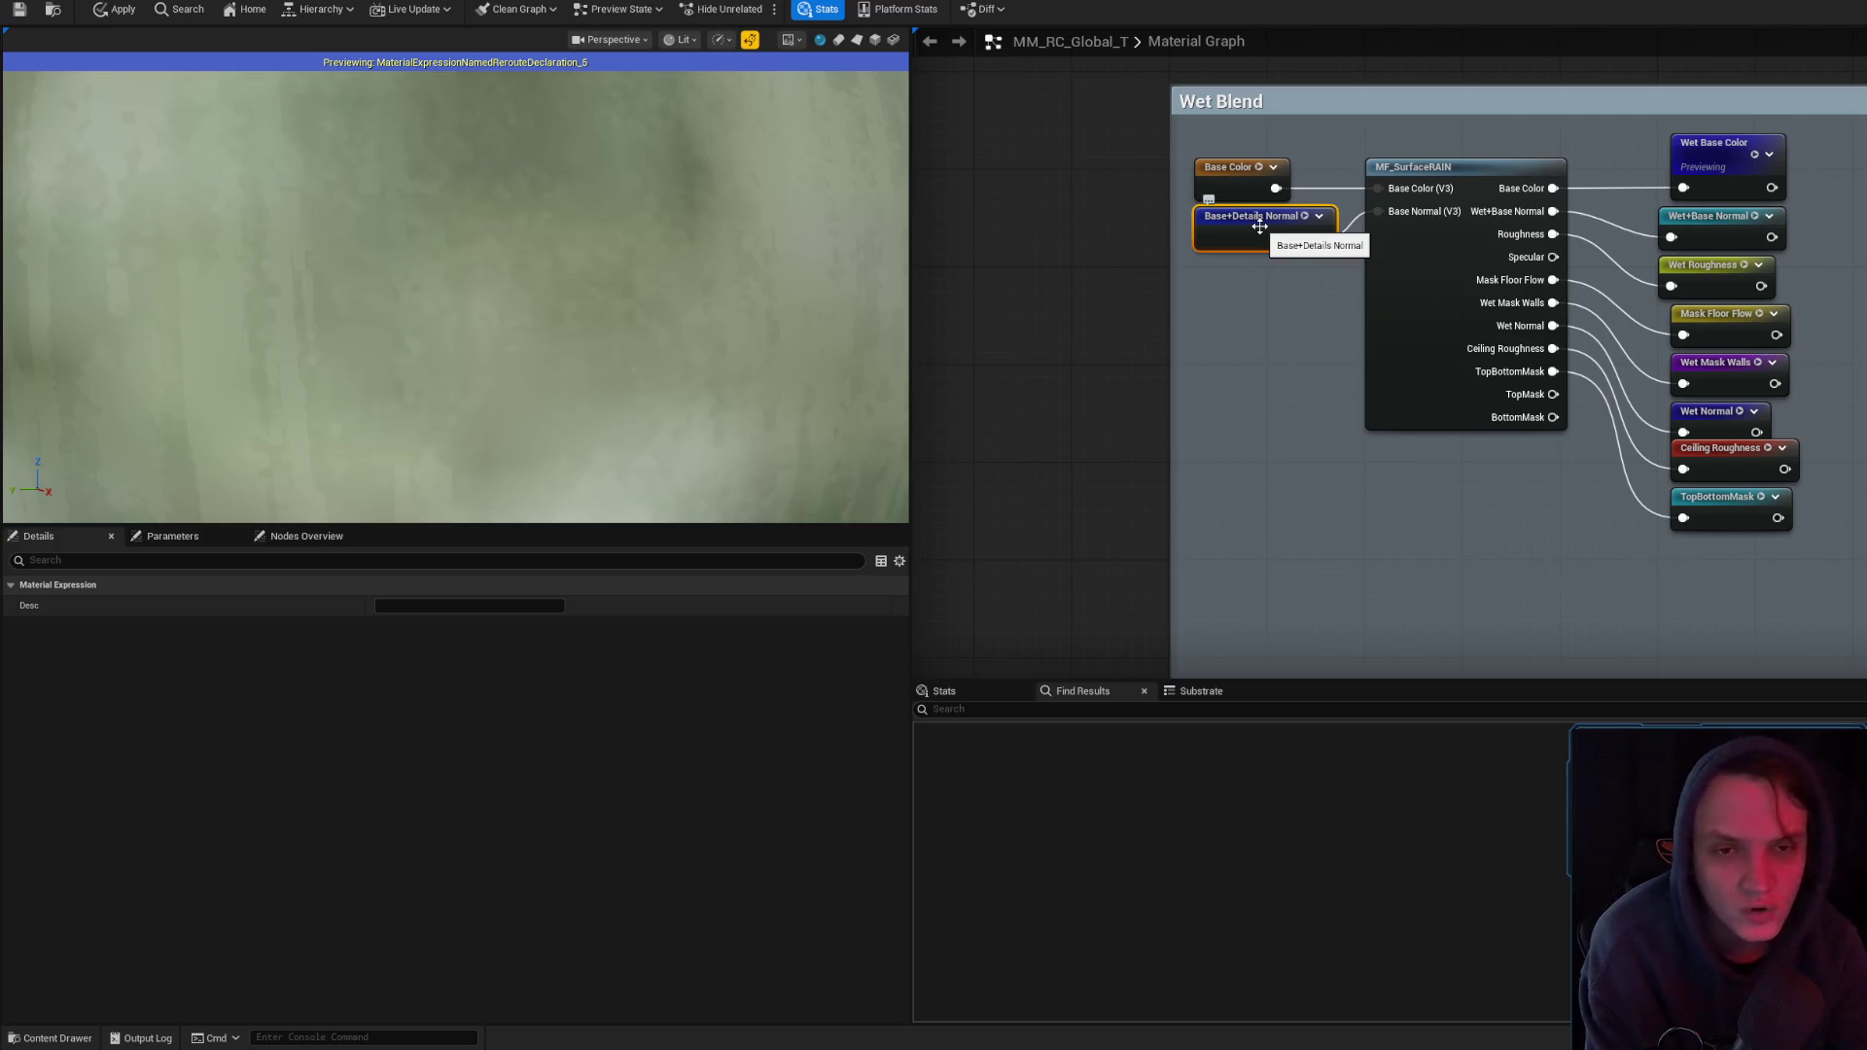
scroll(1260, 226, "down", 5)
- Enlarge the Detail Normal comment so it encloses the Local Space node
scroll(1525, 332, "up", 5)
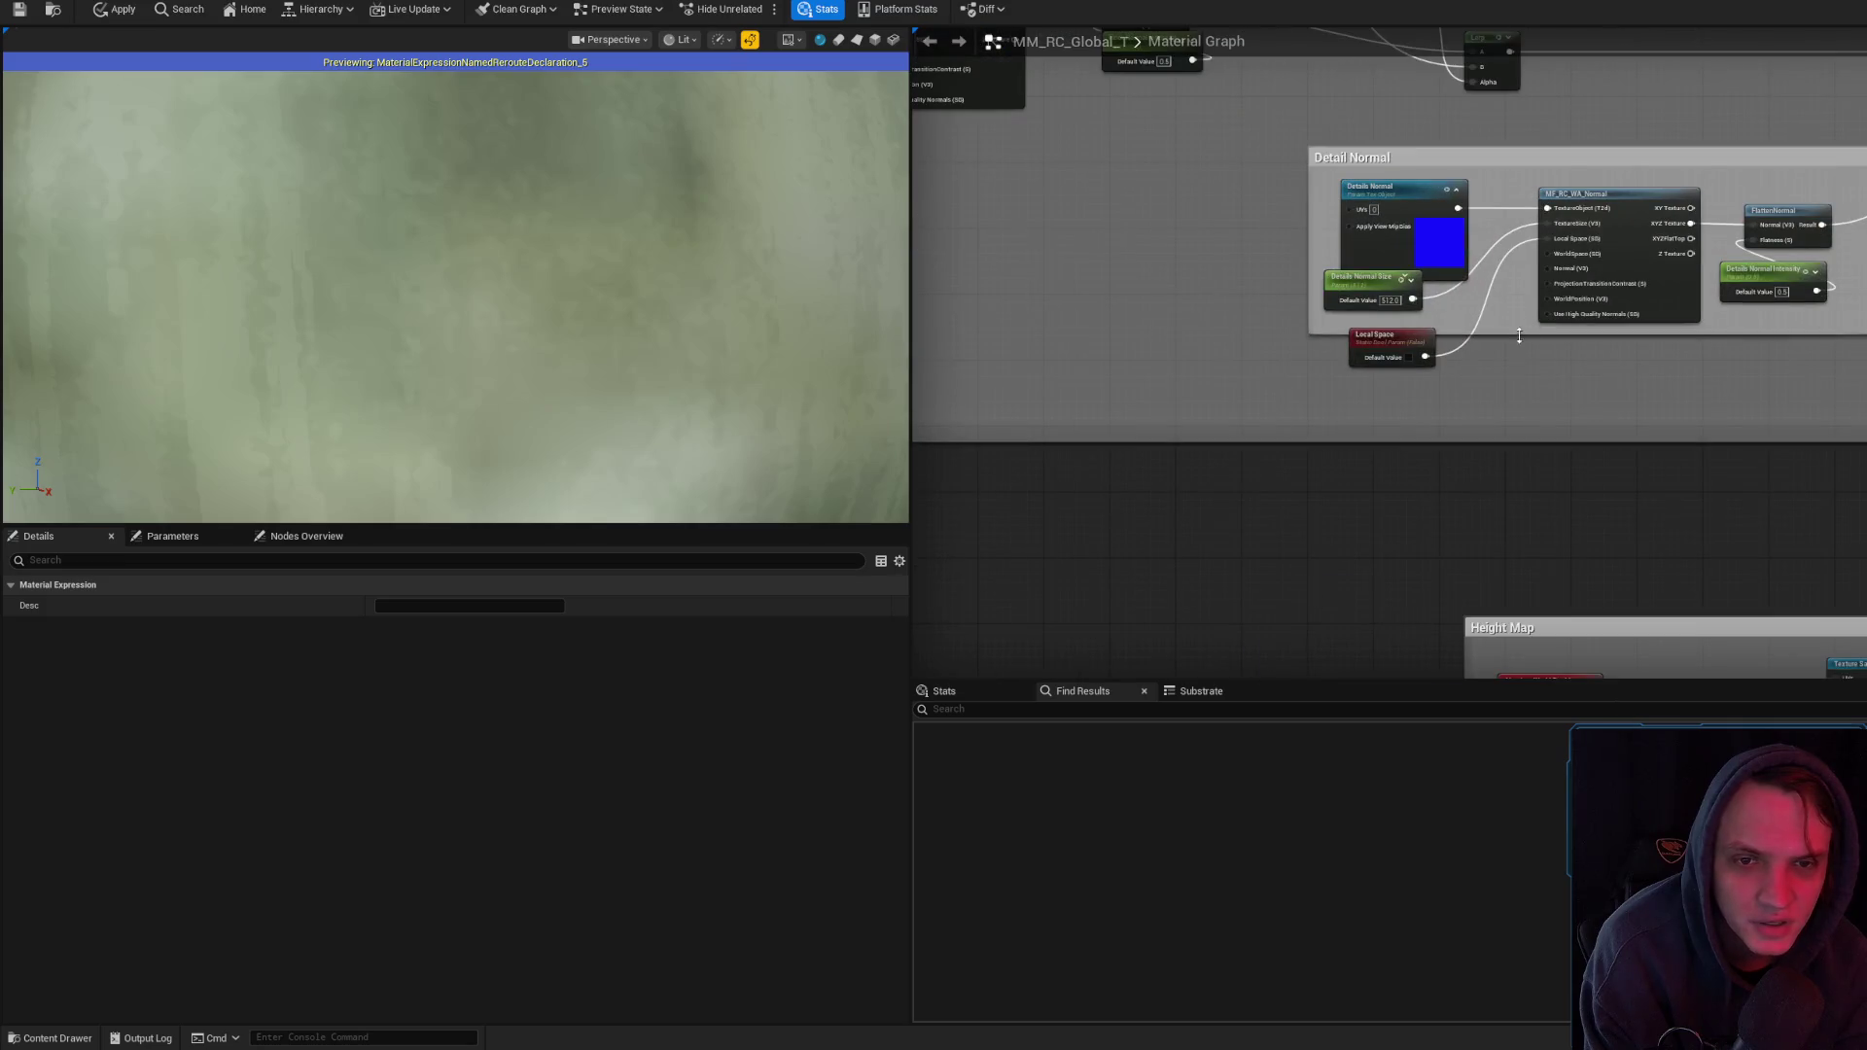
left_click(1386, 353)
left_click_drag(1386, 353, 1377, 337)
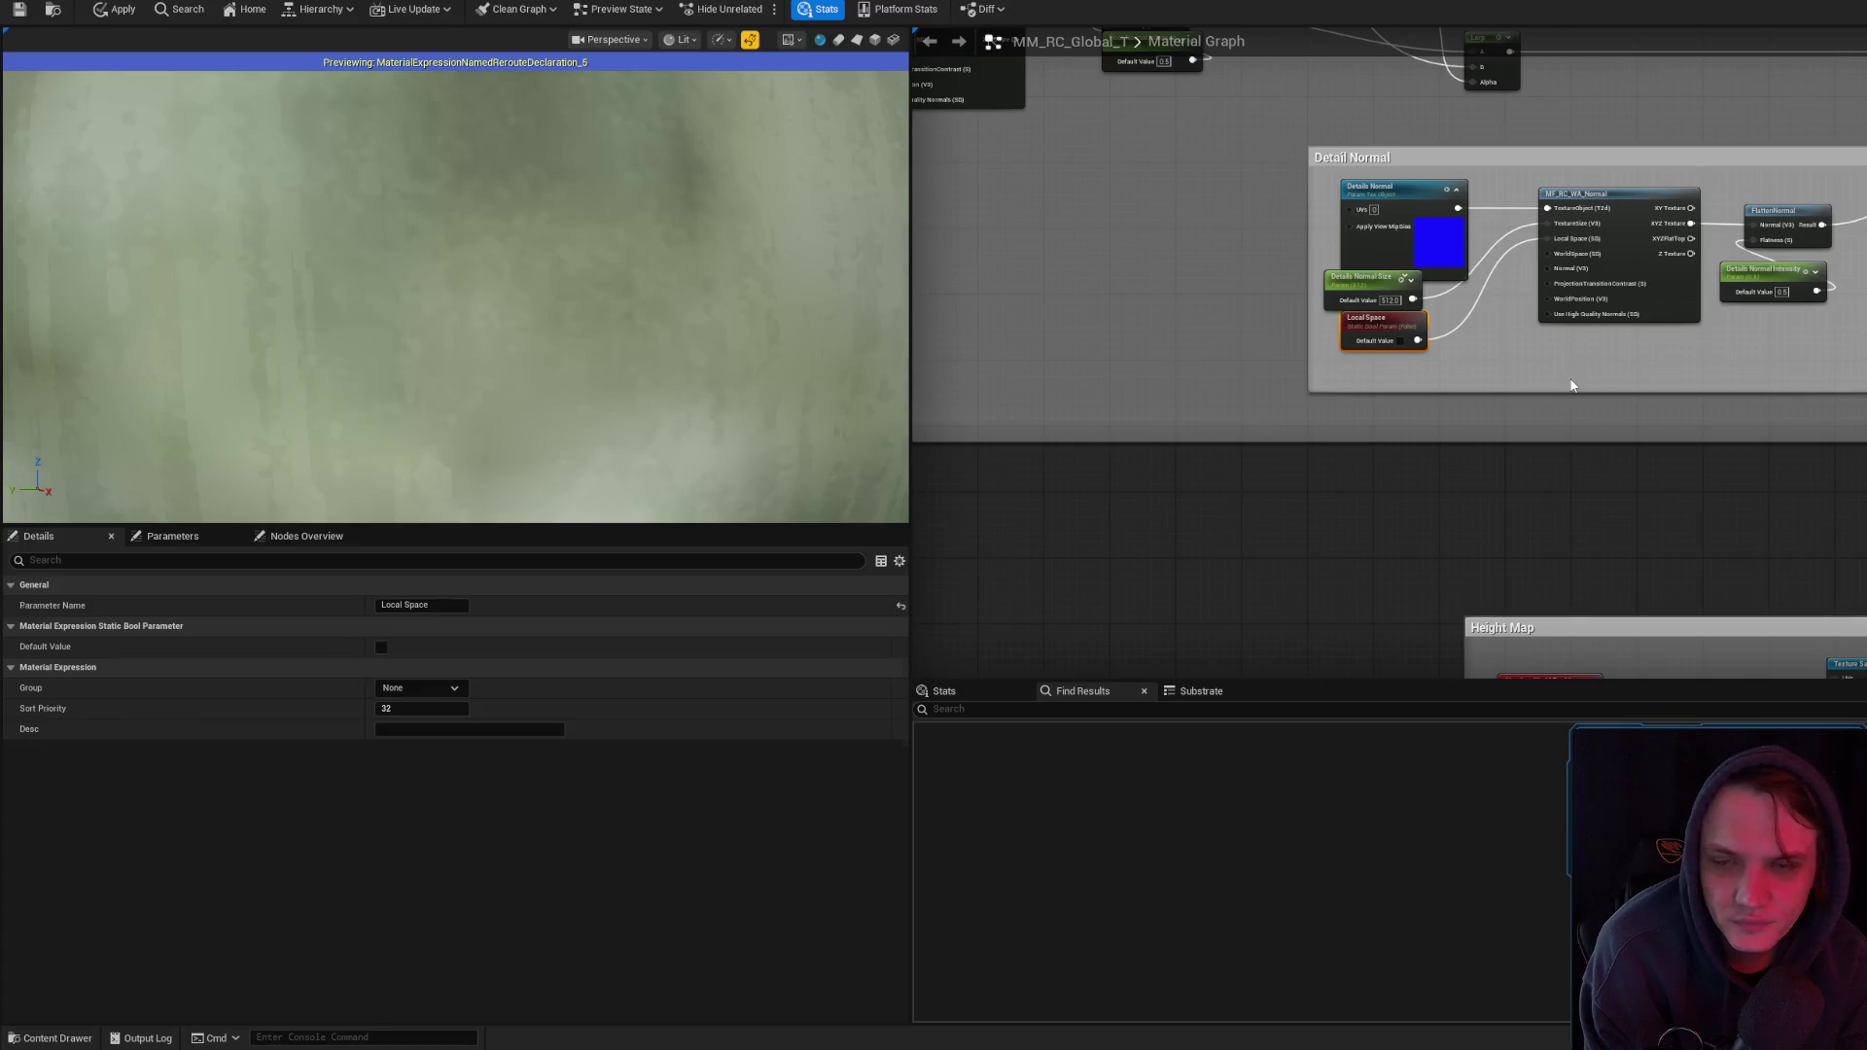
left_click(1573, 385)
- Browse the Cell Tint and Dry/Wet Paint Brush Blend groups, then show the Masters folder in the Content Drawer
scroll(1546, 428, "down", 5)
left_click_drag(1315, 441, 1412, 452)
left_click_drag(1513, 492, 1229, 405)
scroll(1534, 421, "down", 2)
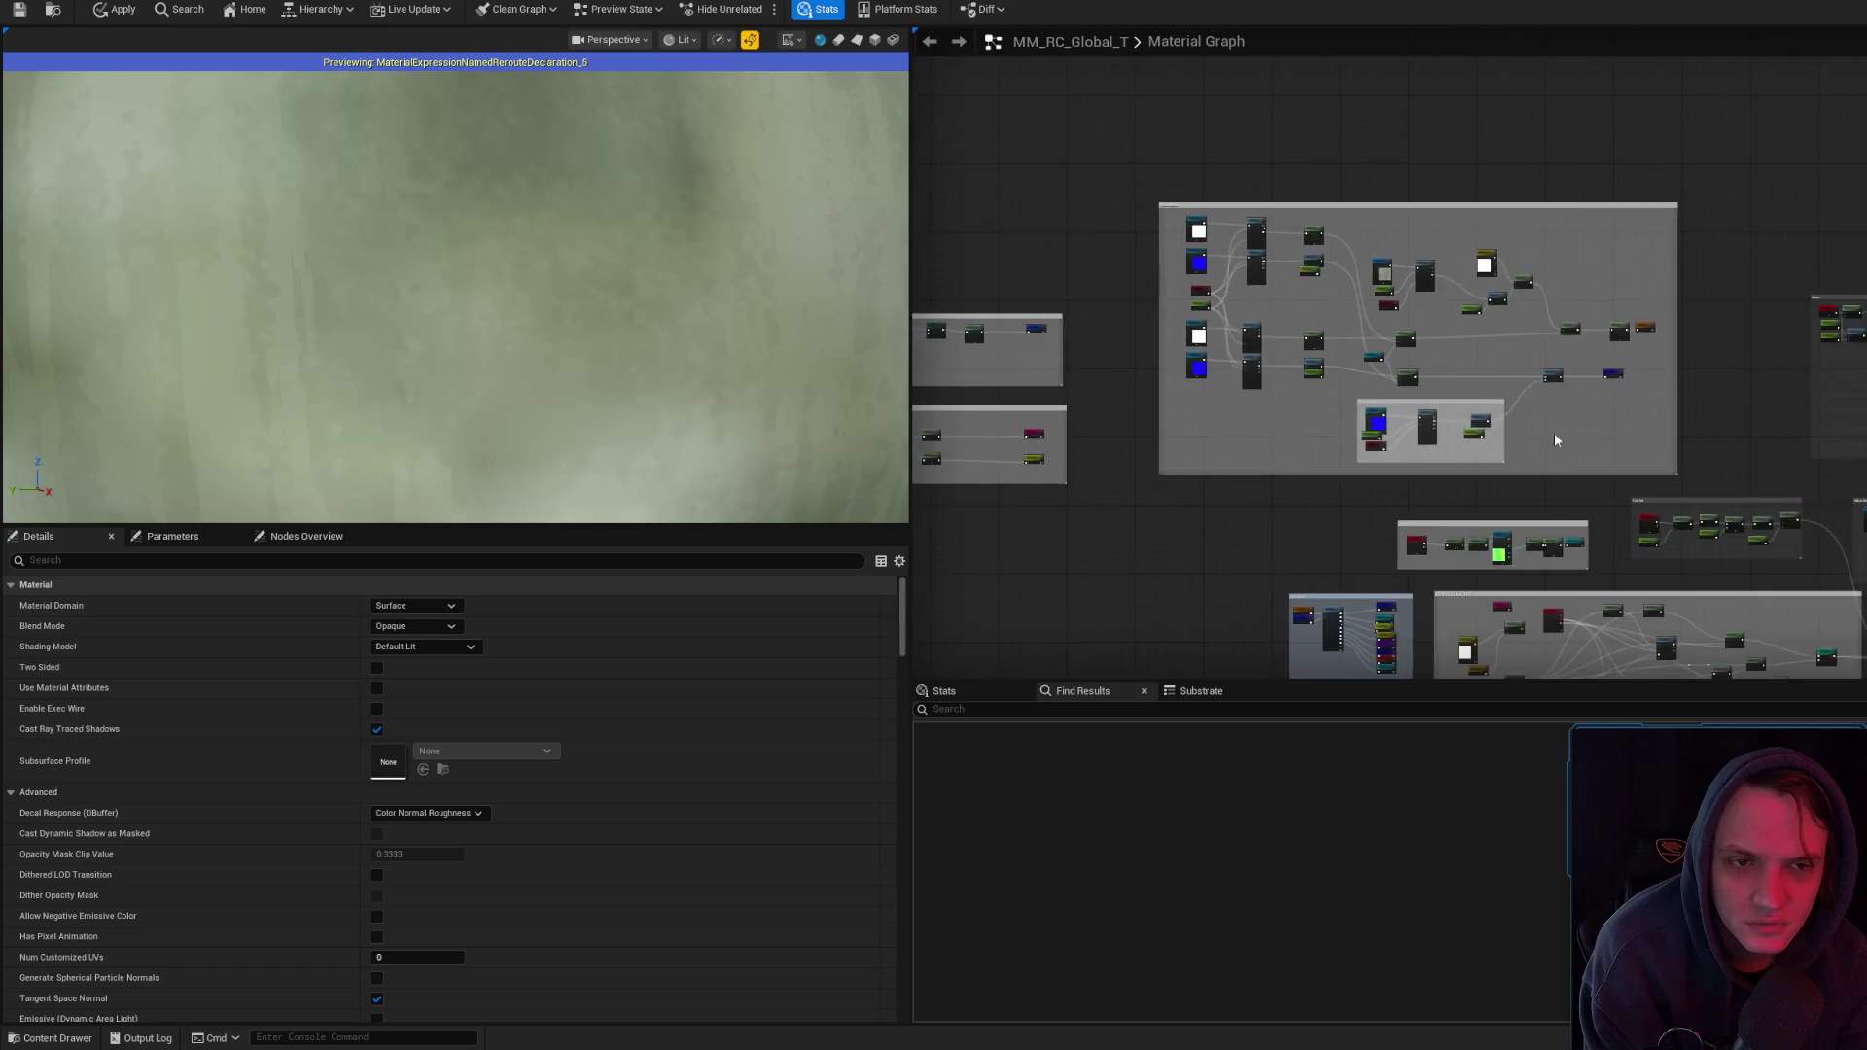
scroll(1648, 506, "up", 3)
left_click_drag(1648, 506, 1581, 321)
scroll(1579, 315, "down", 4)
scroll(1494, 278, "up", 6)
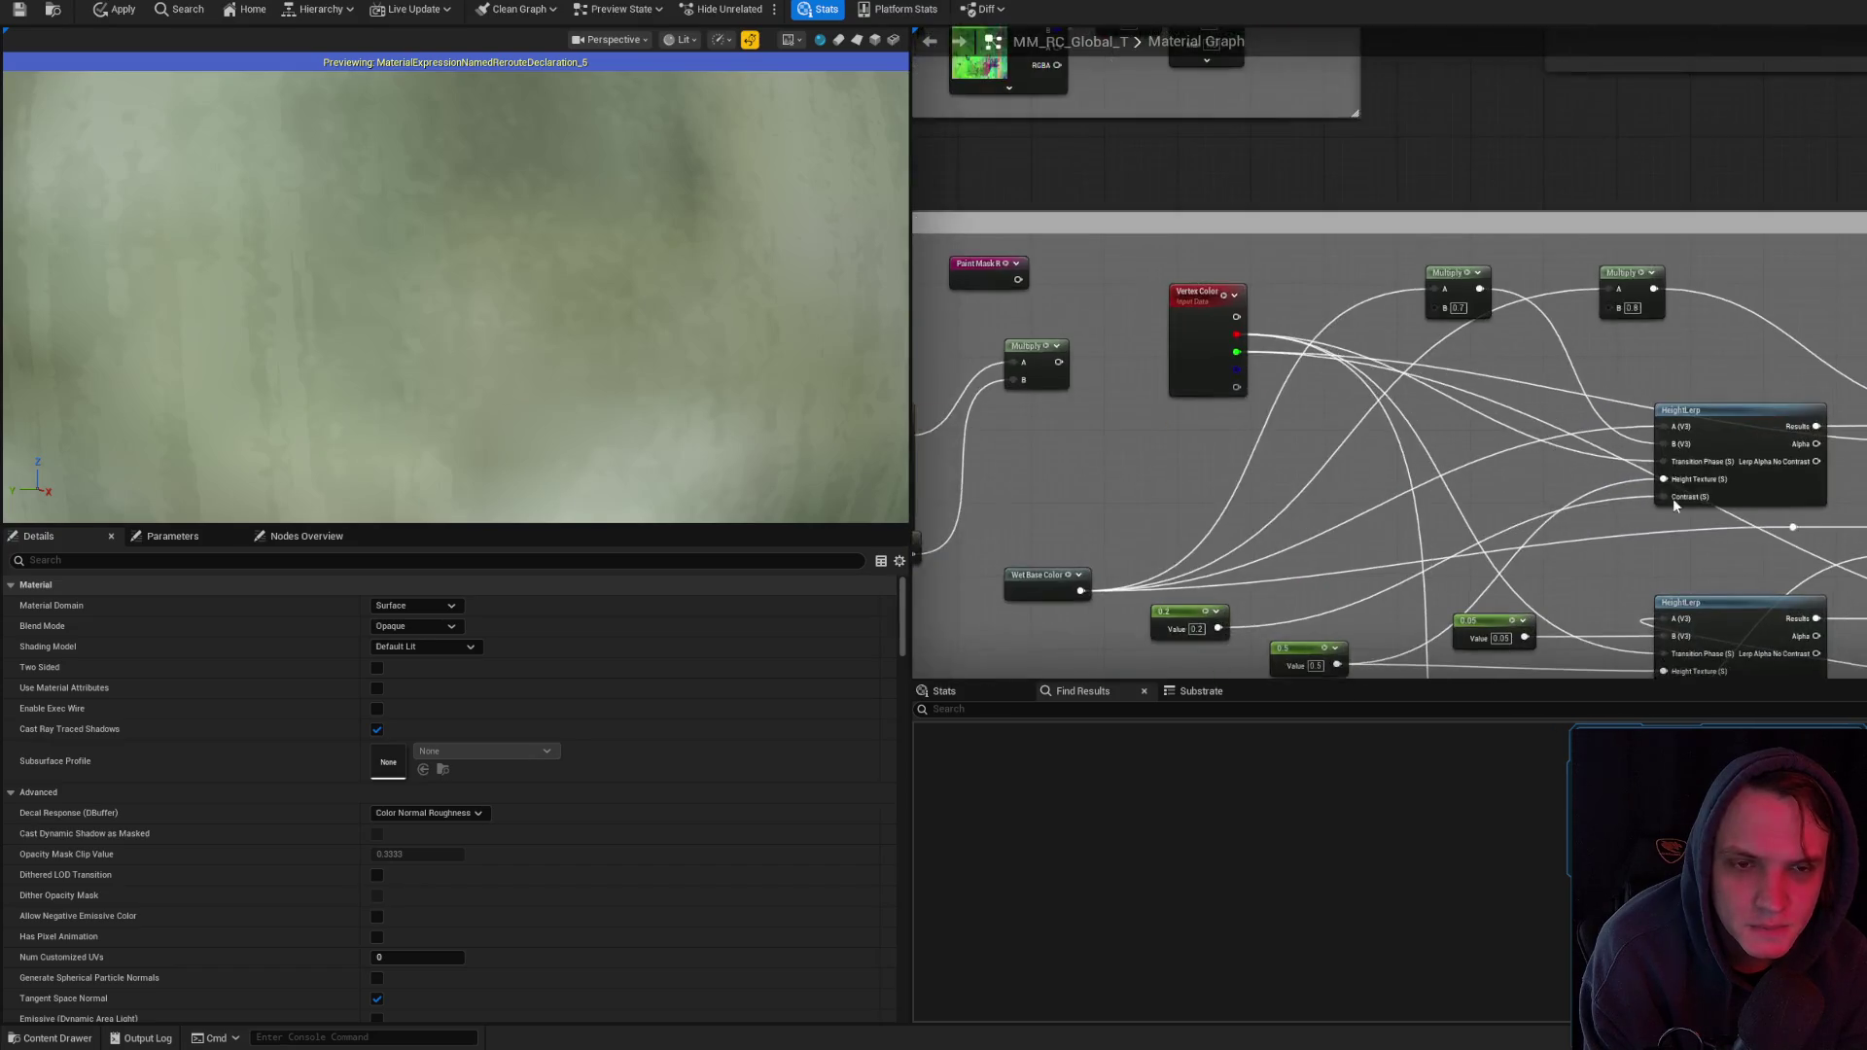
scroll(1494, 278, "down", 5)
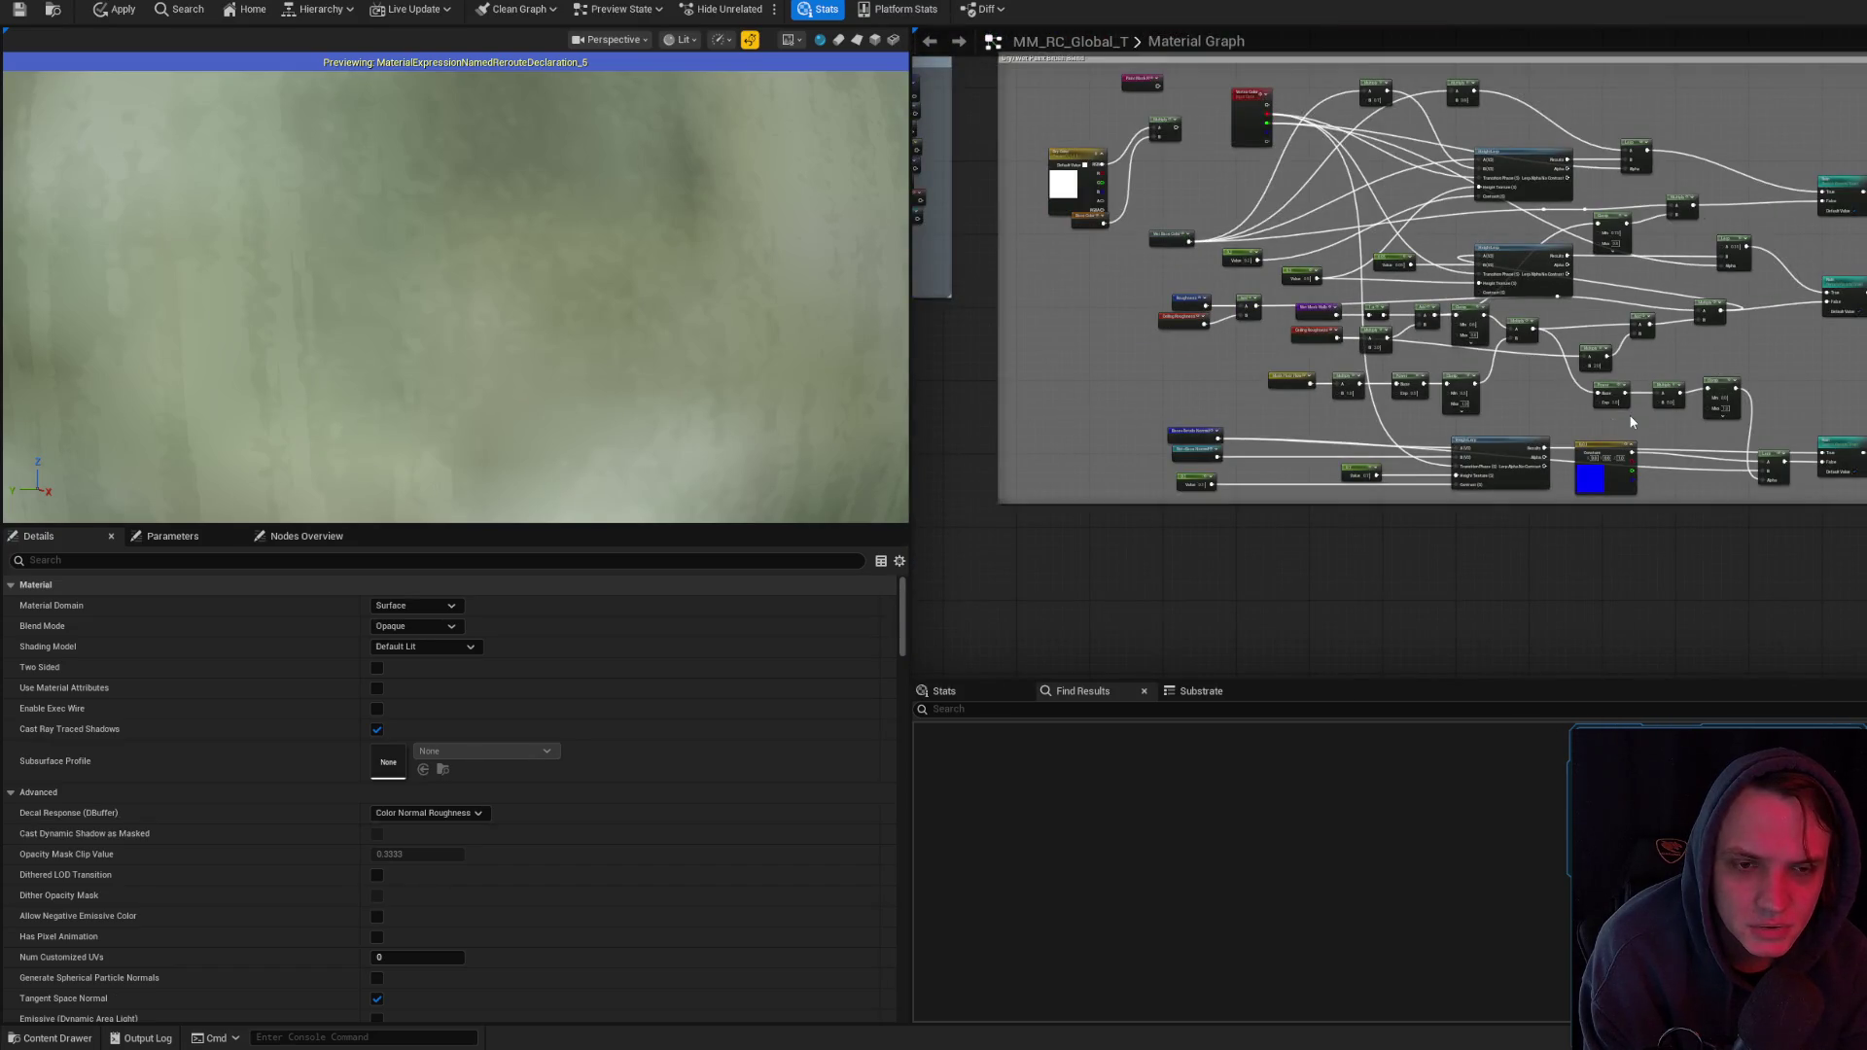
scroll(1609, 571, "up", 4)
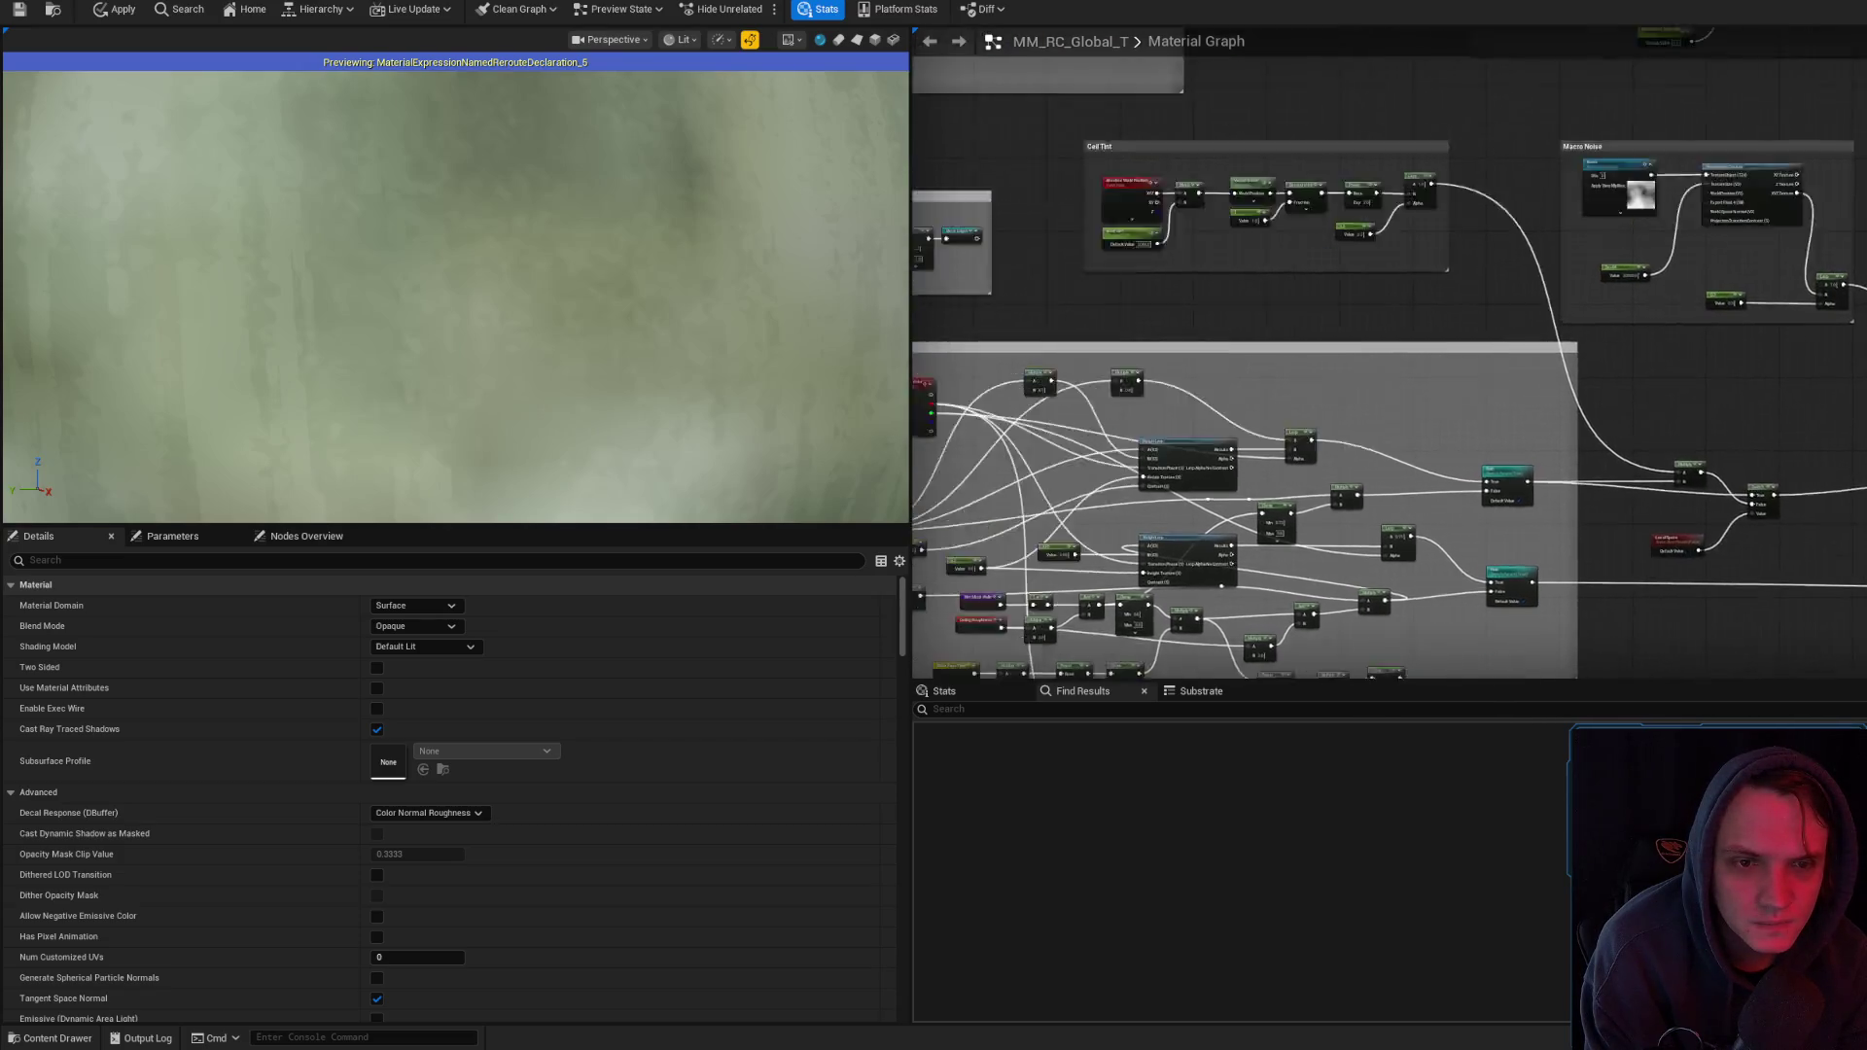
scroll(1610, 443, "down", 3)
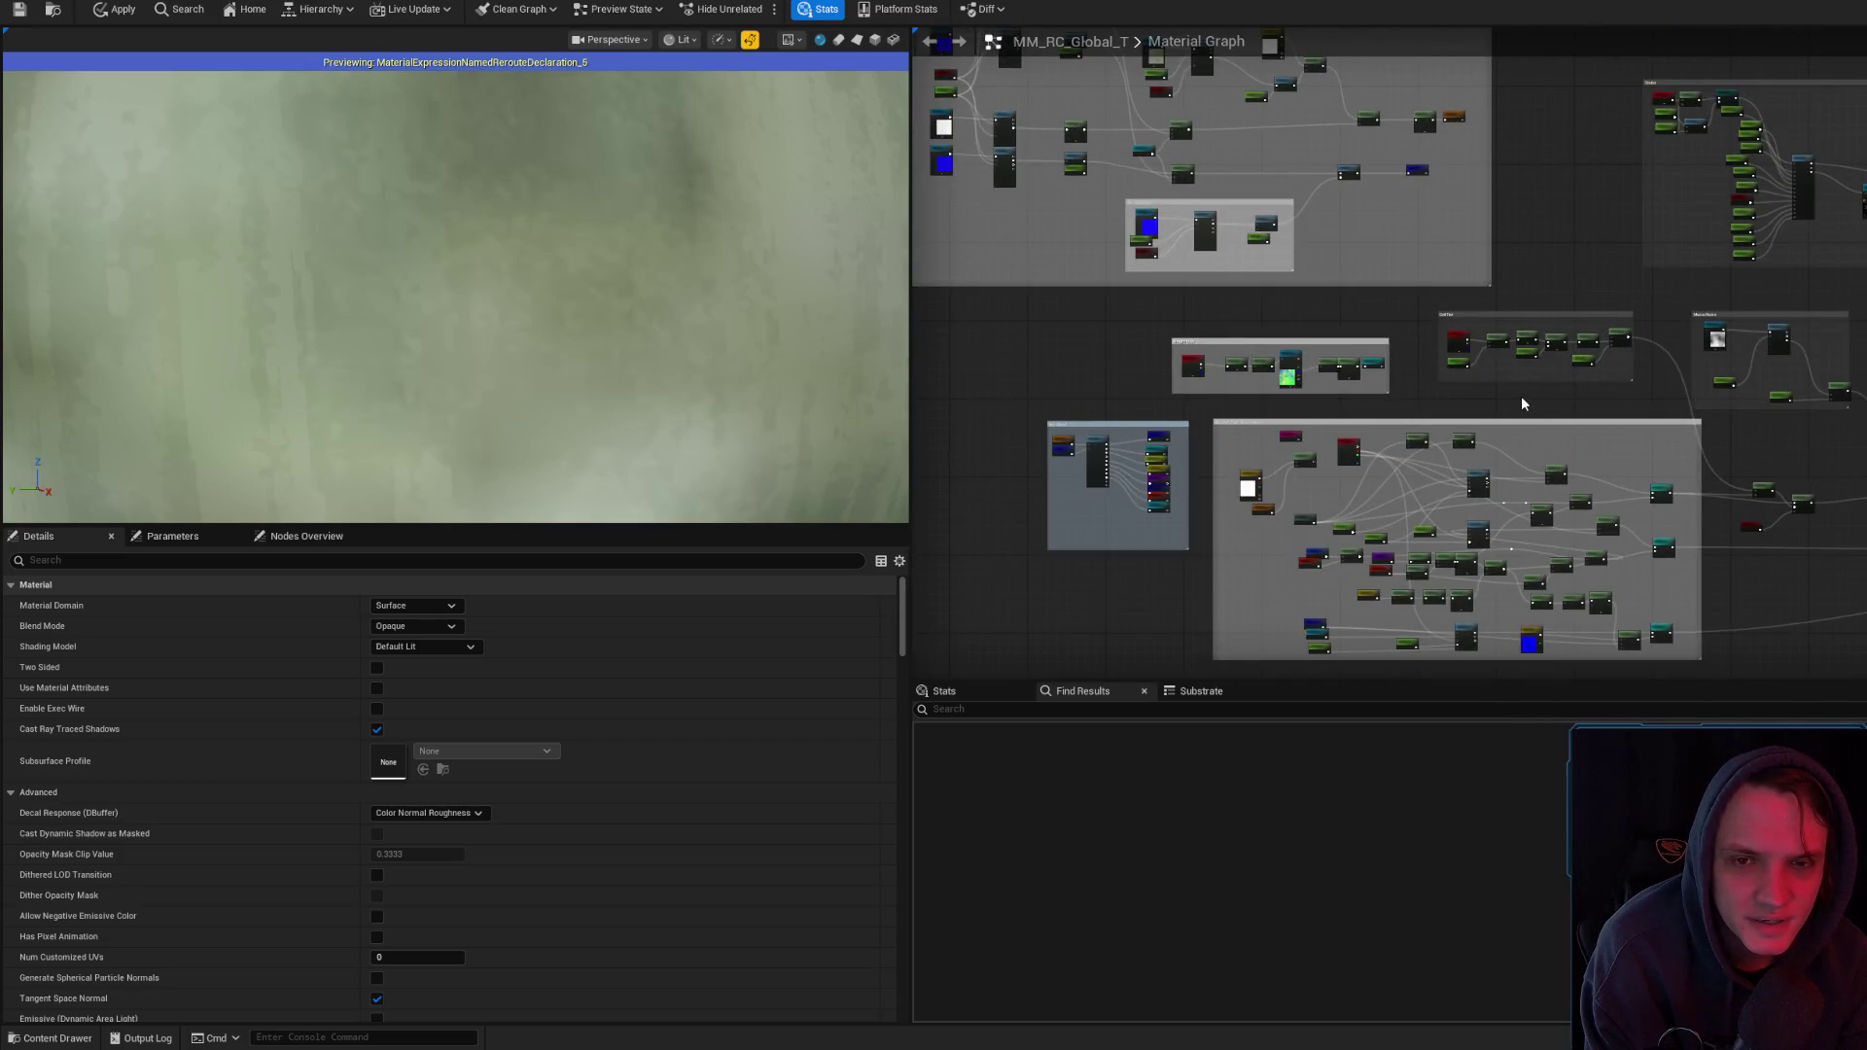
scroll(1304, 496, "up", 4)
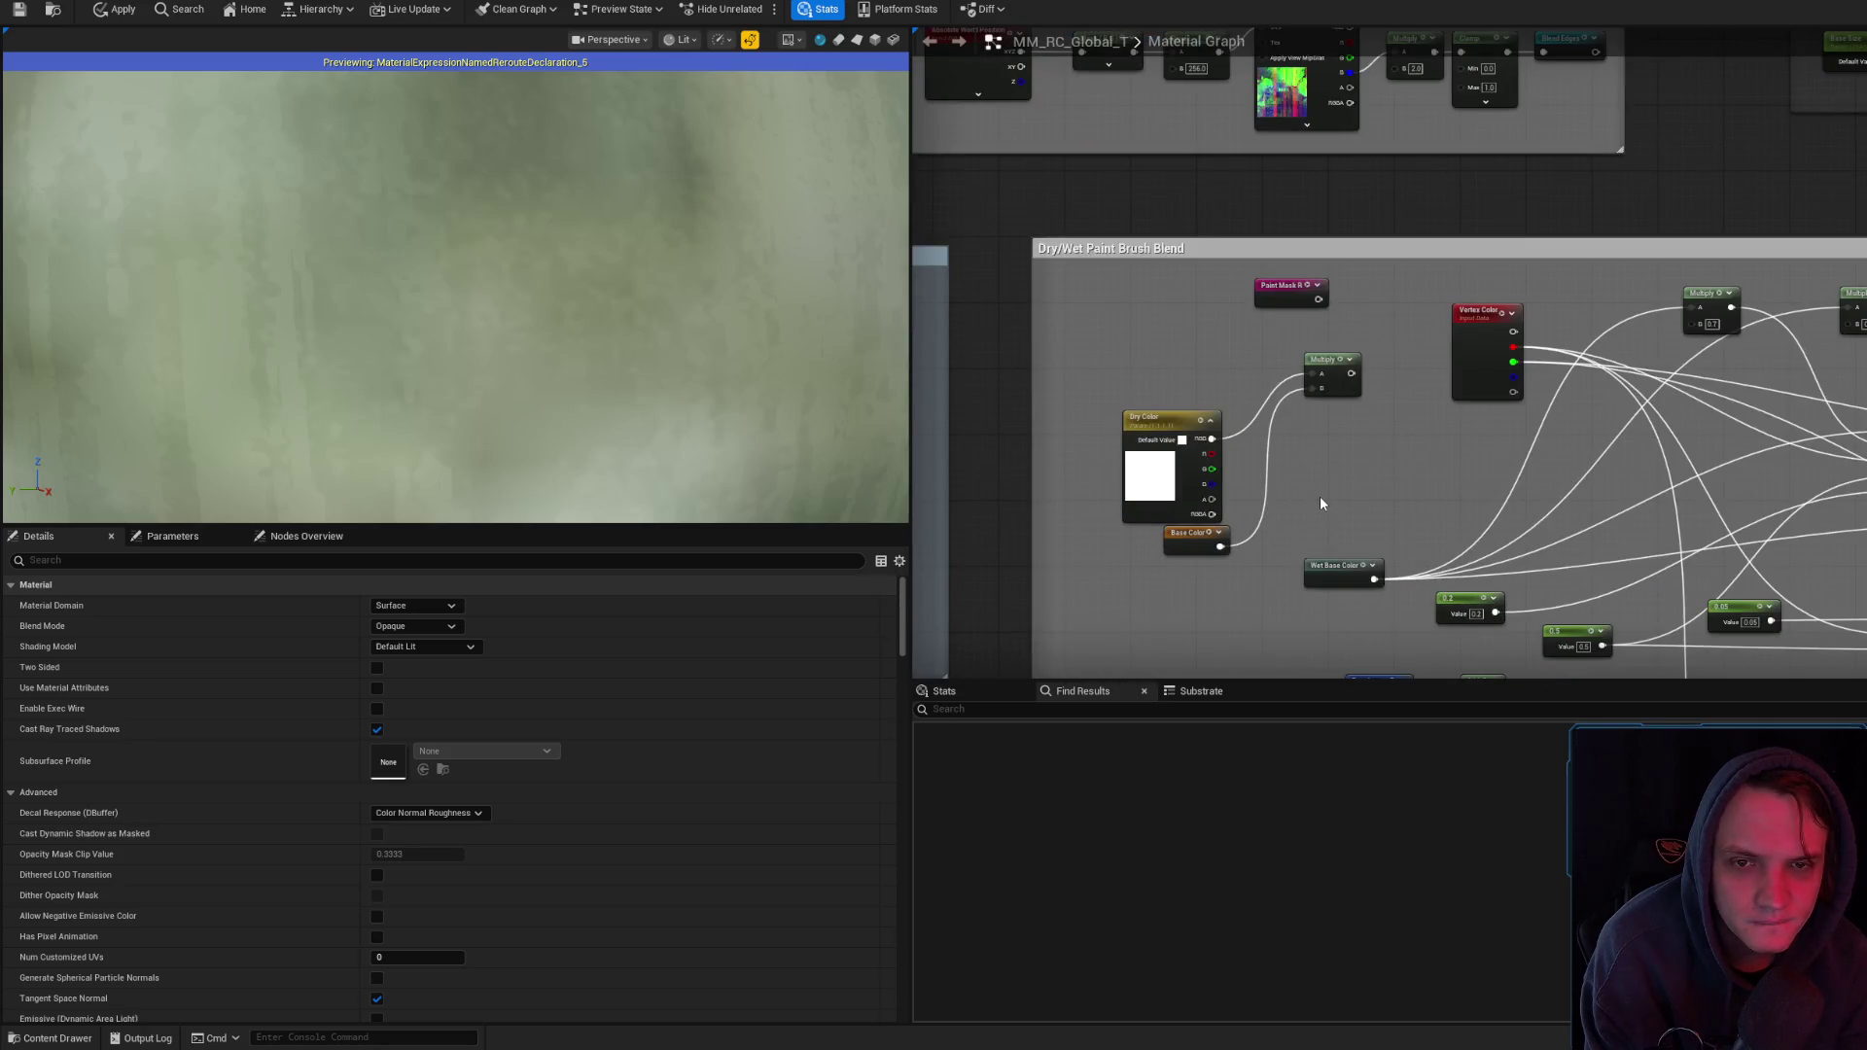
left_click(52, 9)
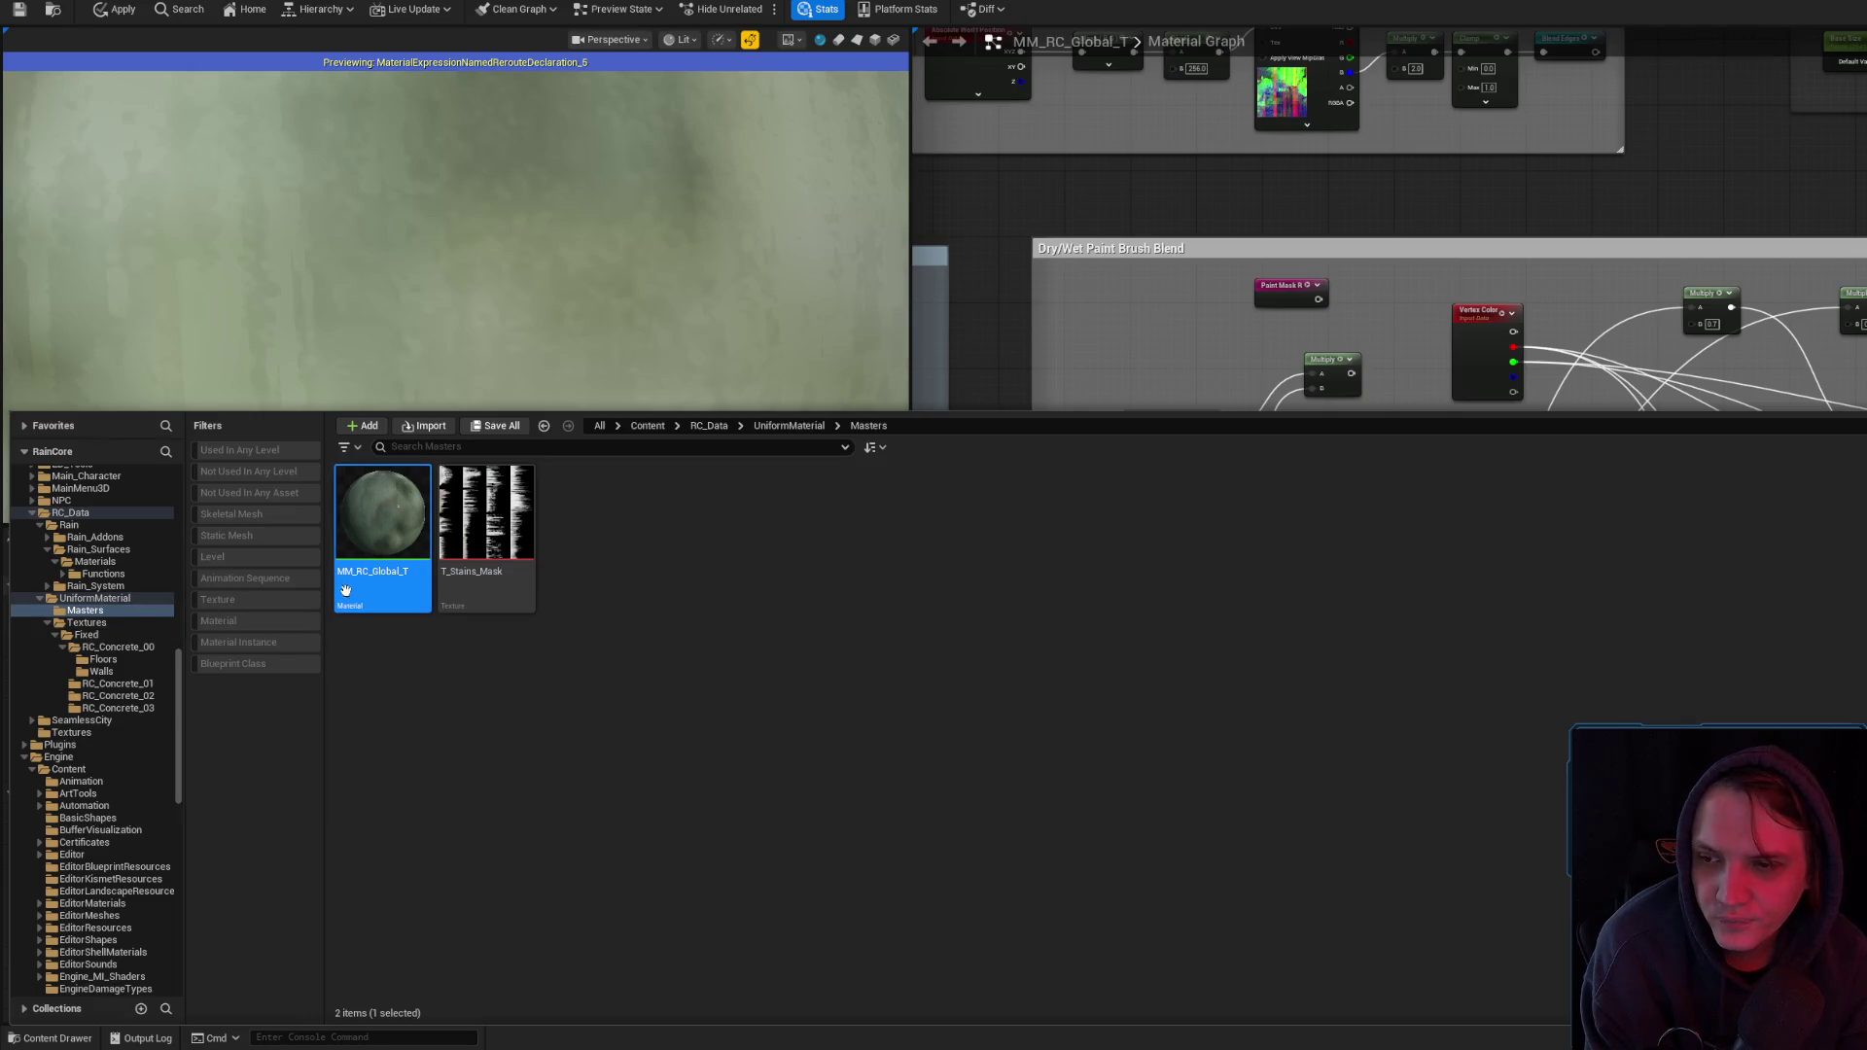
- Inspect MM_RC_Global_T's context menu, close the drawer, and view the roughness nodes and Paint group
right_click(377, 541)
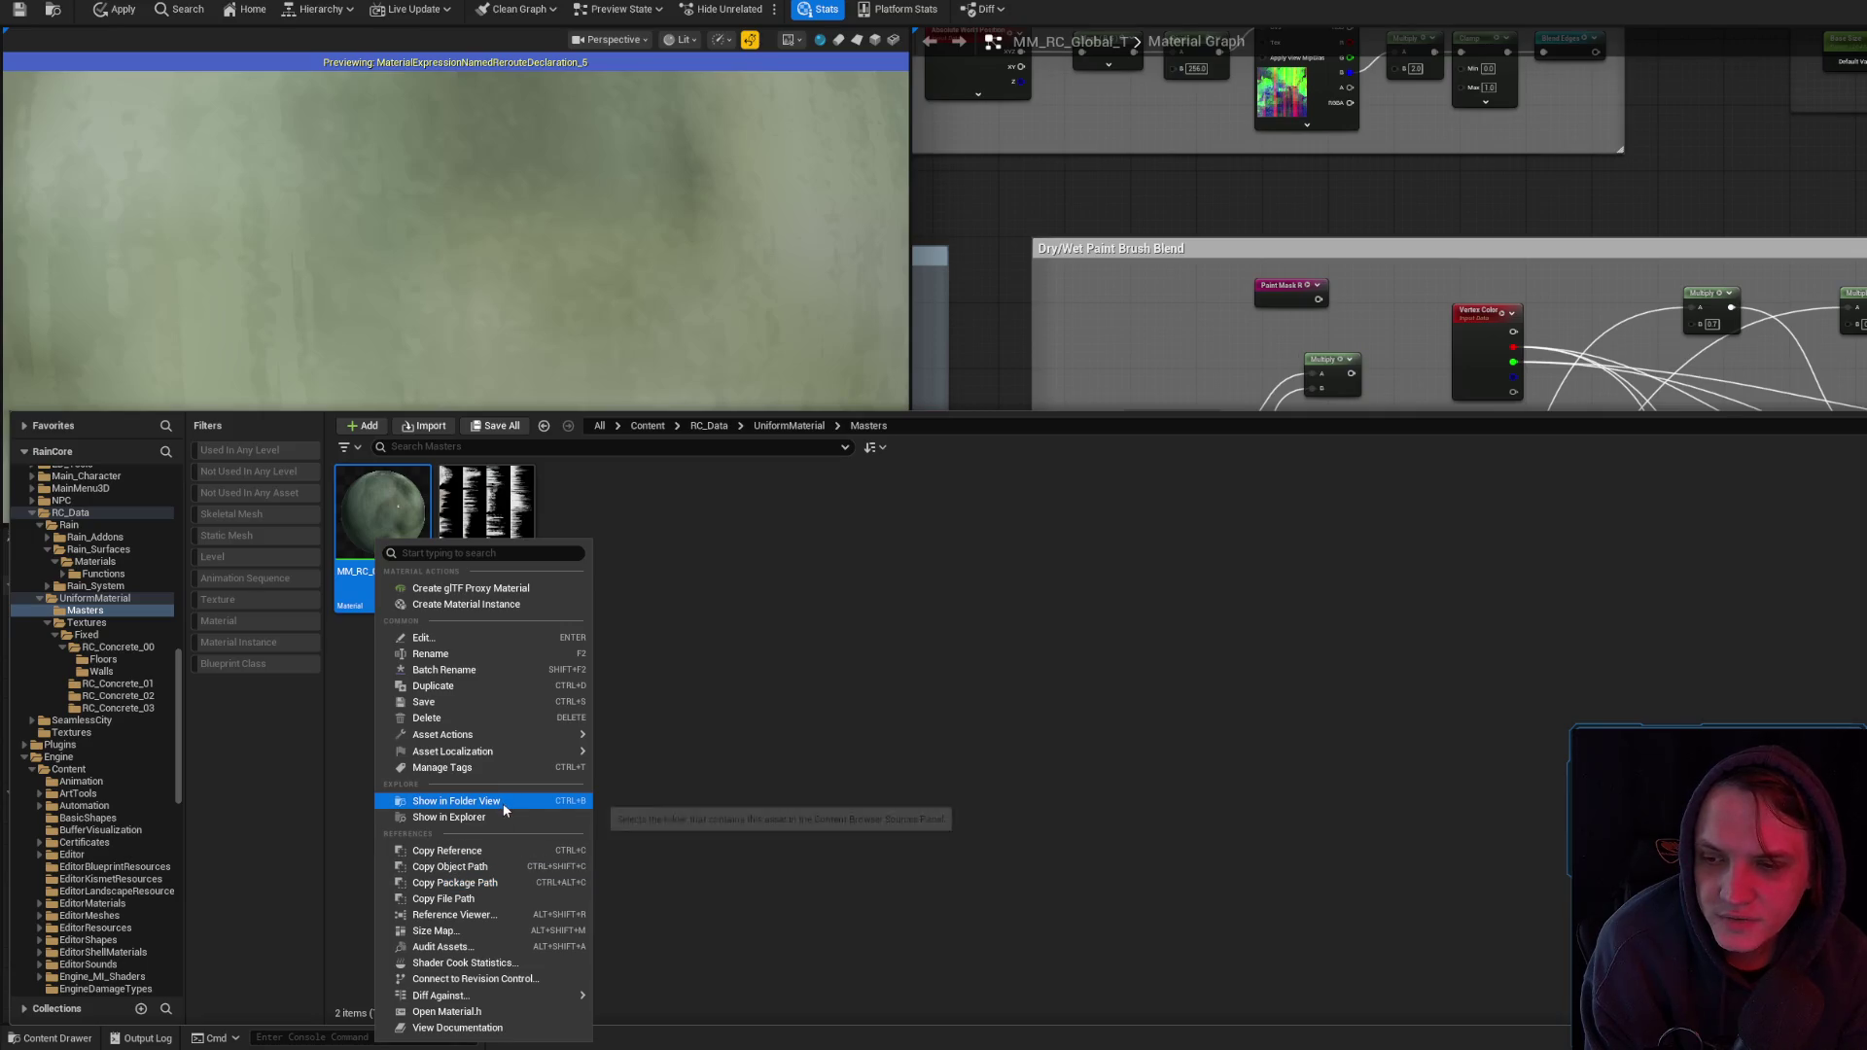
left_click(1079, 201)
scroll(1079, 201, "down", 5)
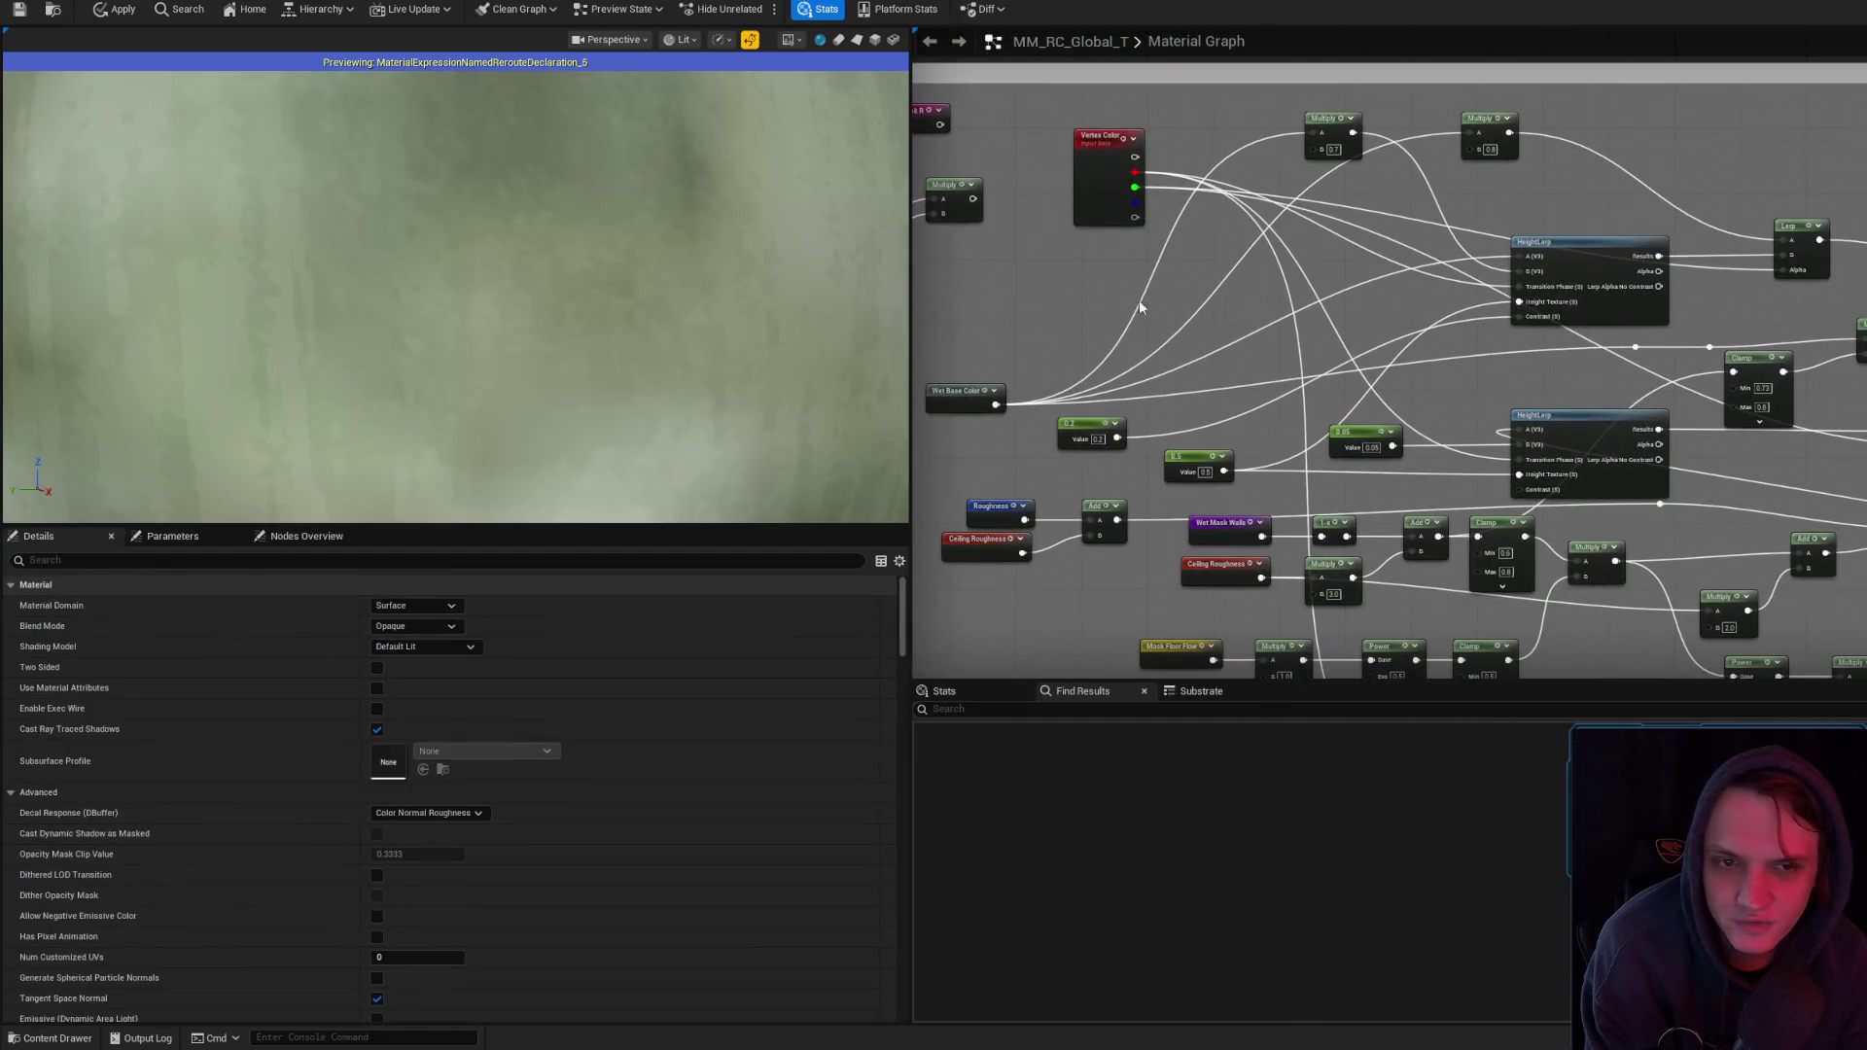
scroll(1486, 448, "up", 2)
left_click_drag(1486, 448, 1708, 633)
scroll(1505, 458, "up", 6)
scroll(1858, 454, "down", 3)
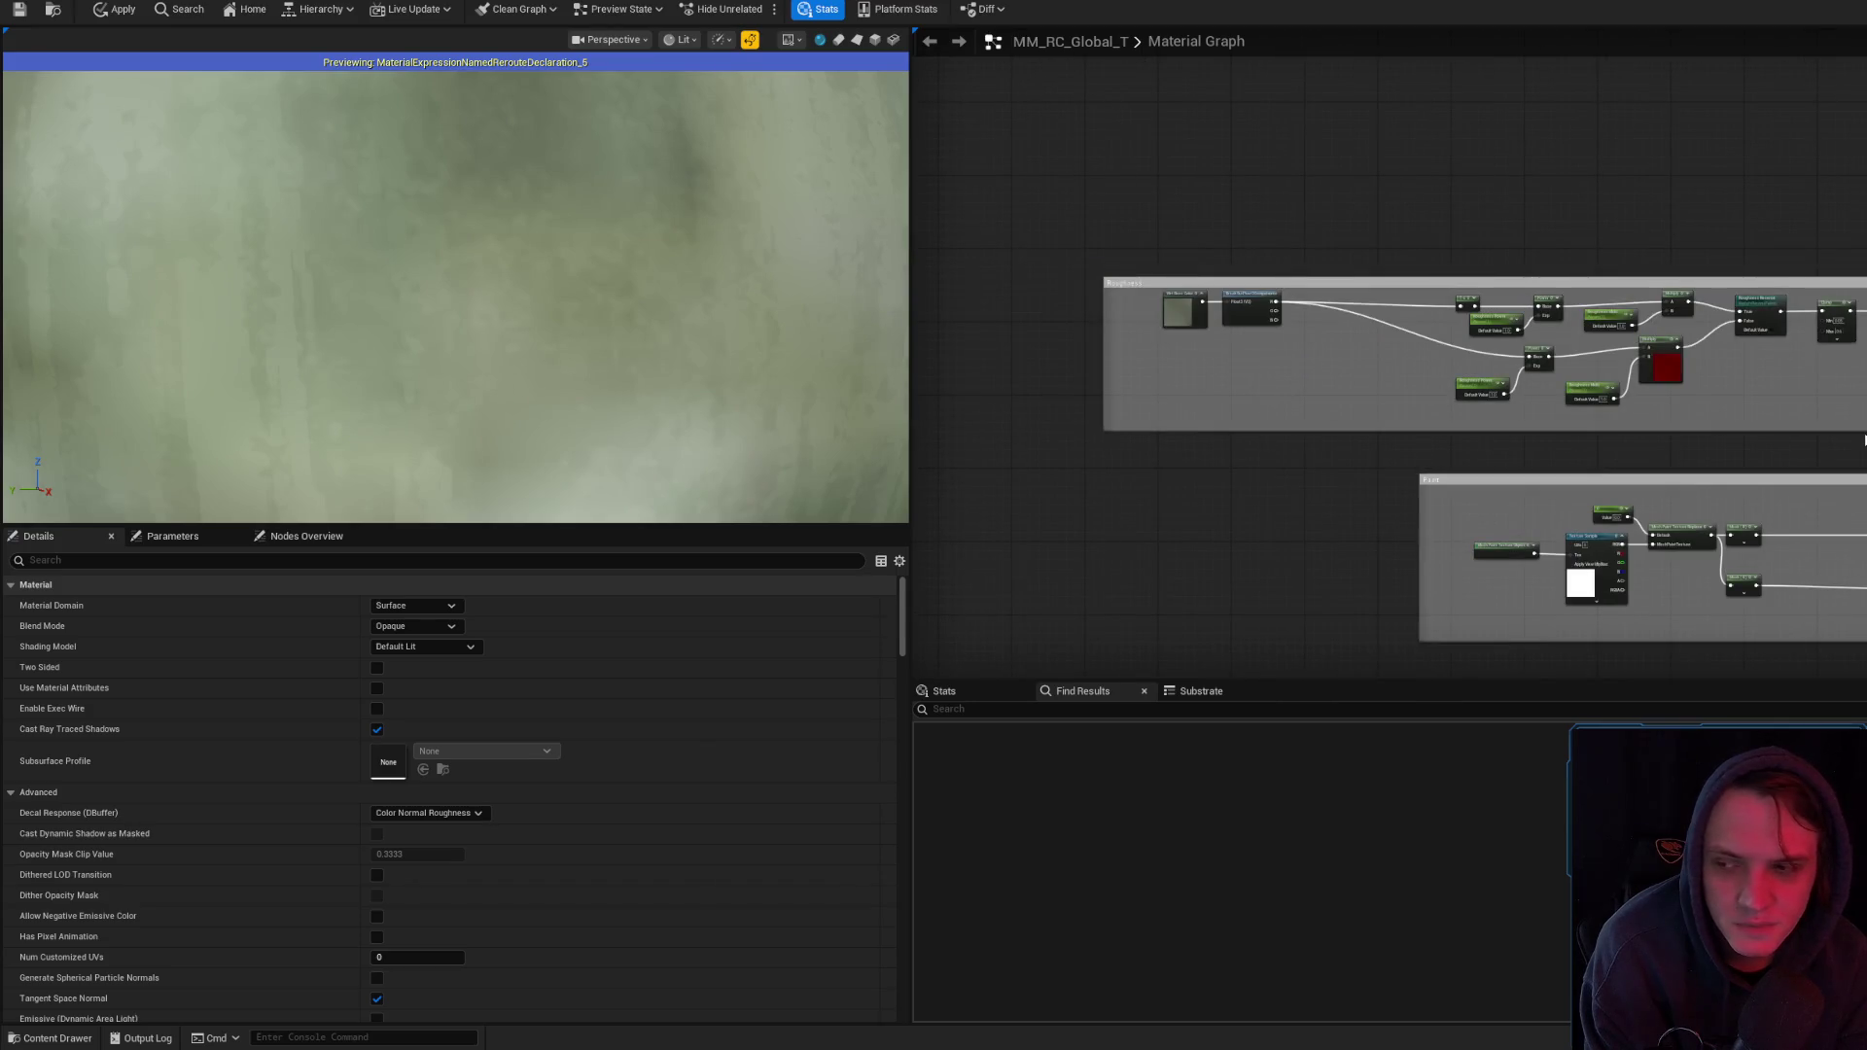
- Look over the Cell Tint group, then return the Material Editor to a floating window with Shift+F11
mouse_move(1865, 439)
left_mouse_down()
mouse_move(1568, 458)
mouse_move(1180, 325)
mouse_move(1379, 289)
mouse_move(1510, 475)
mouse_move(1026, 350)
mouse_move(1071, 84)
mouse_move(1464, 211)
left_mouse_up()
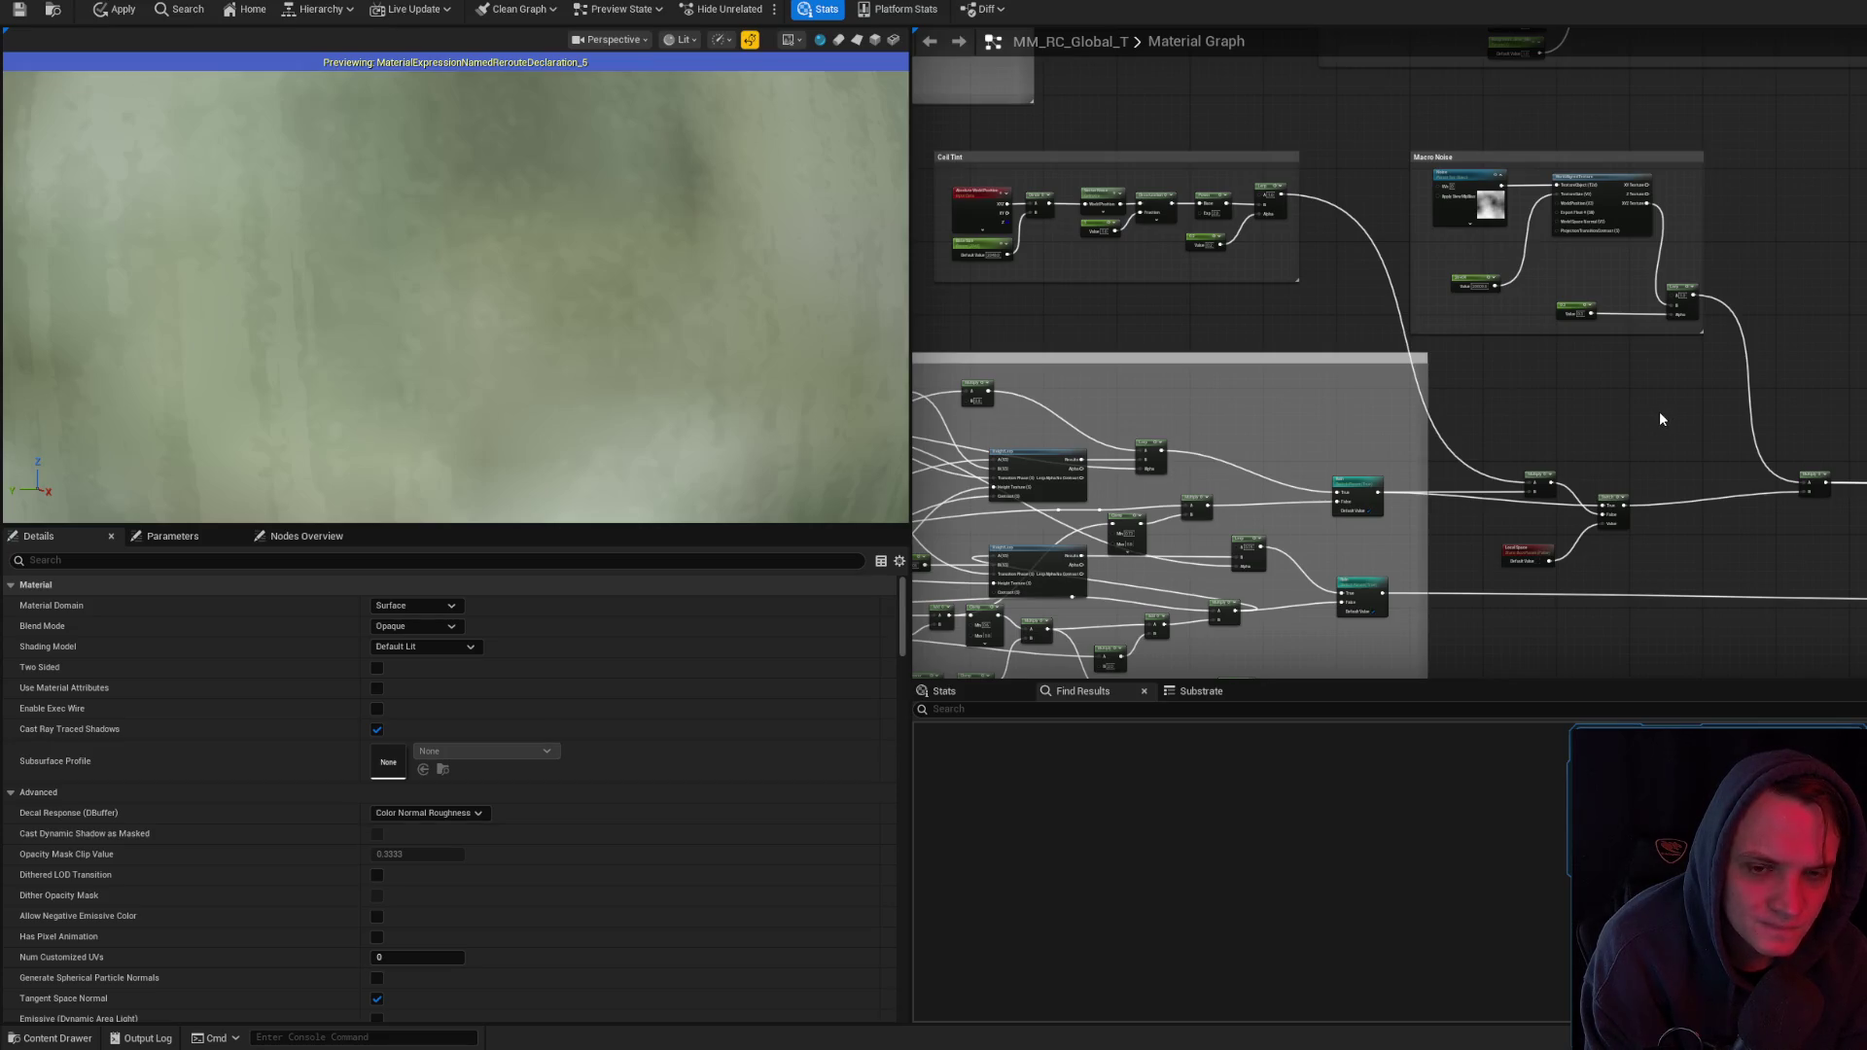
left_click_drag(1383, 569, 1659, 421)
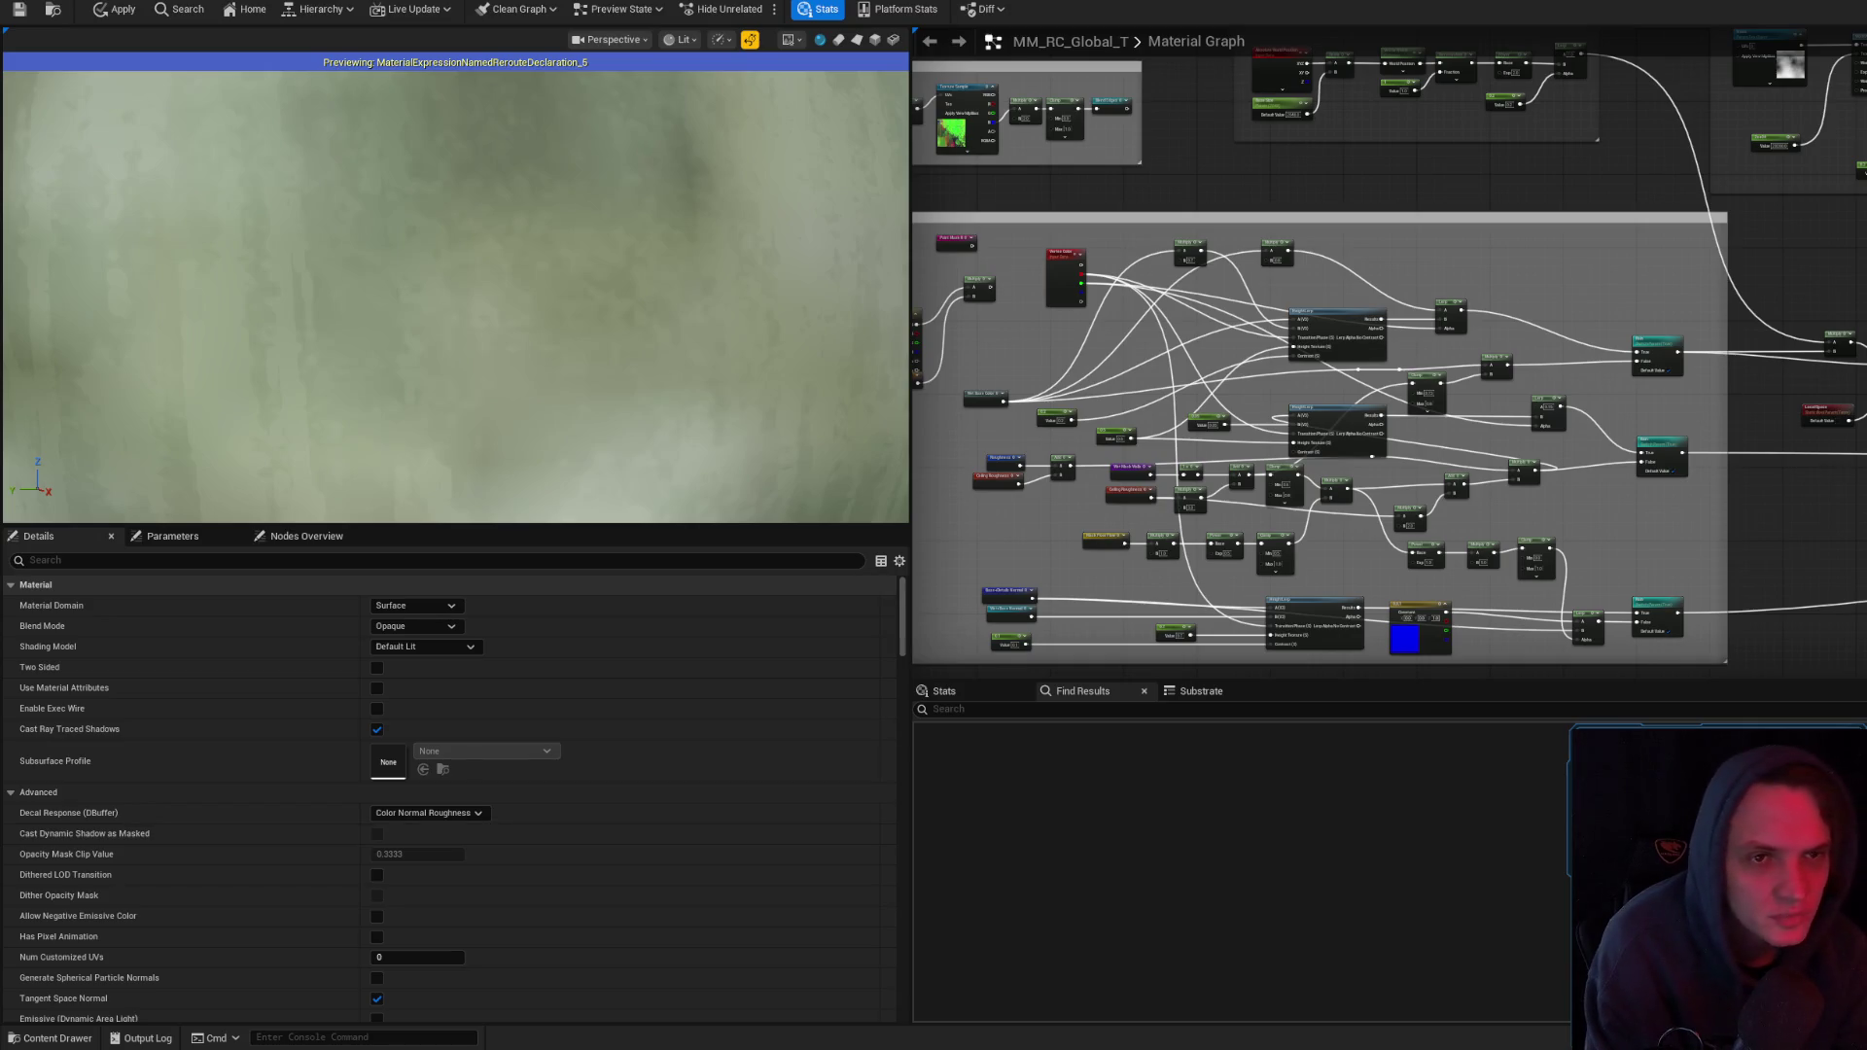
key("shift+F11")
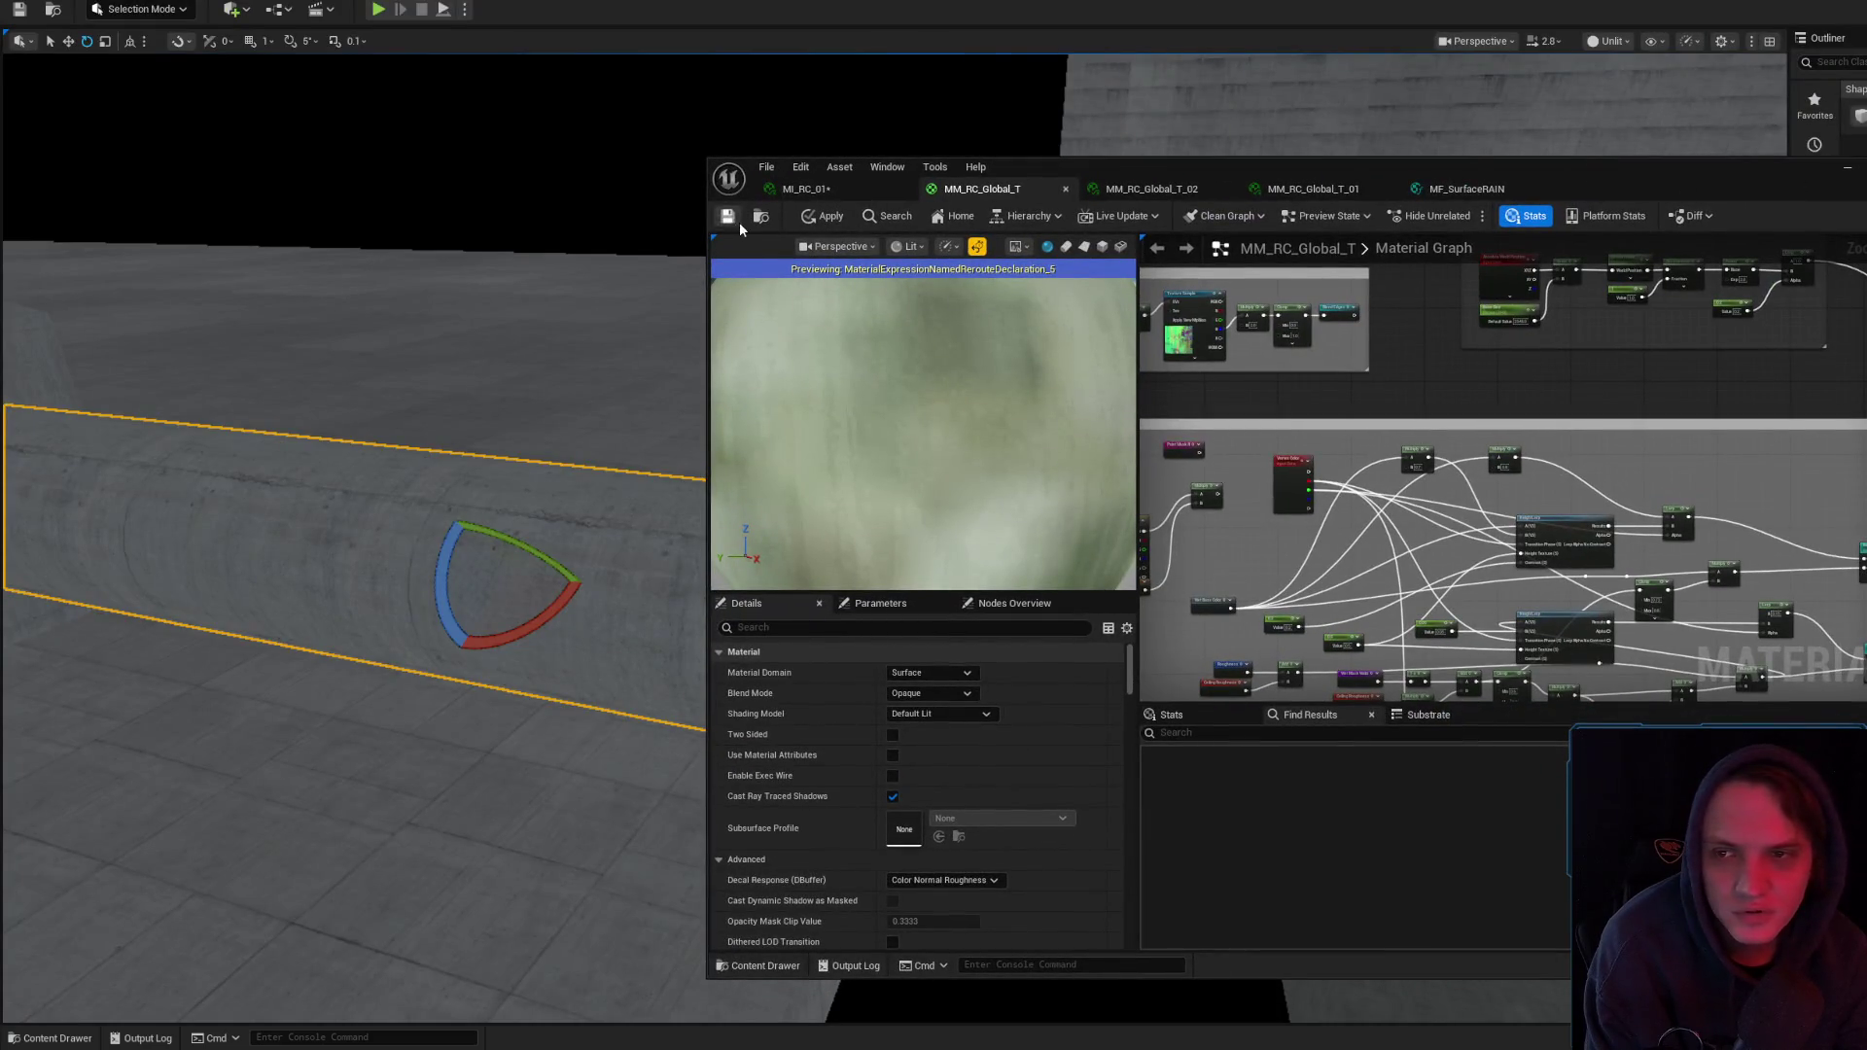
- Reveal the MM_RC_Global_T material file in Explorer from the Content Browser
key("ctrl+b")
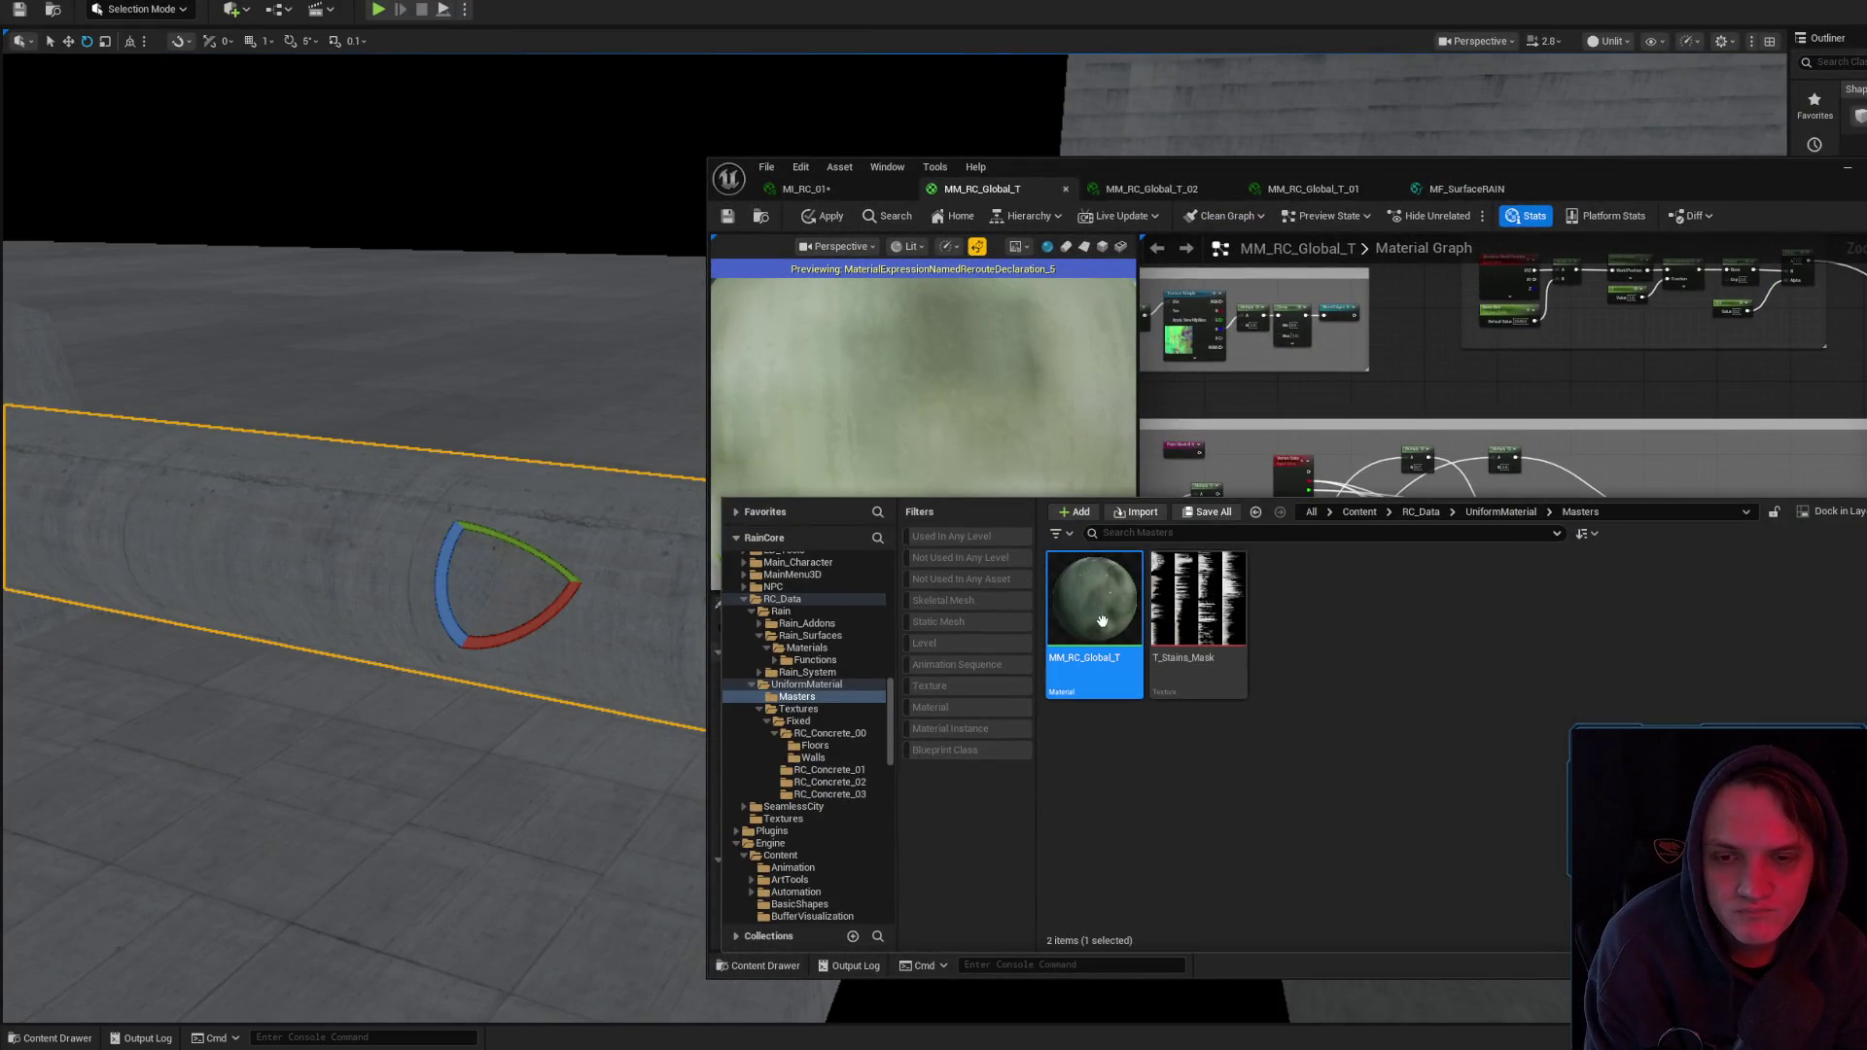
right_click(1095, 603)
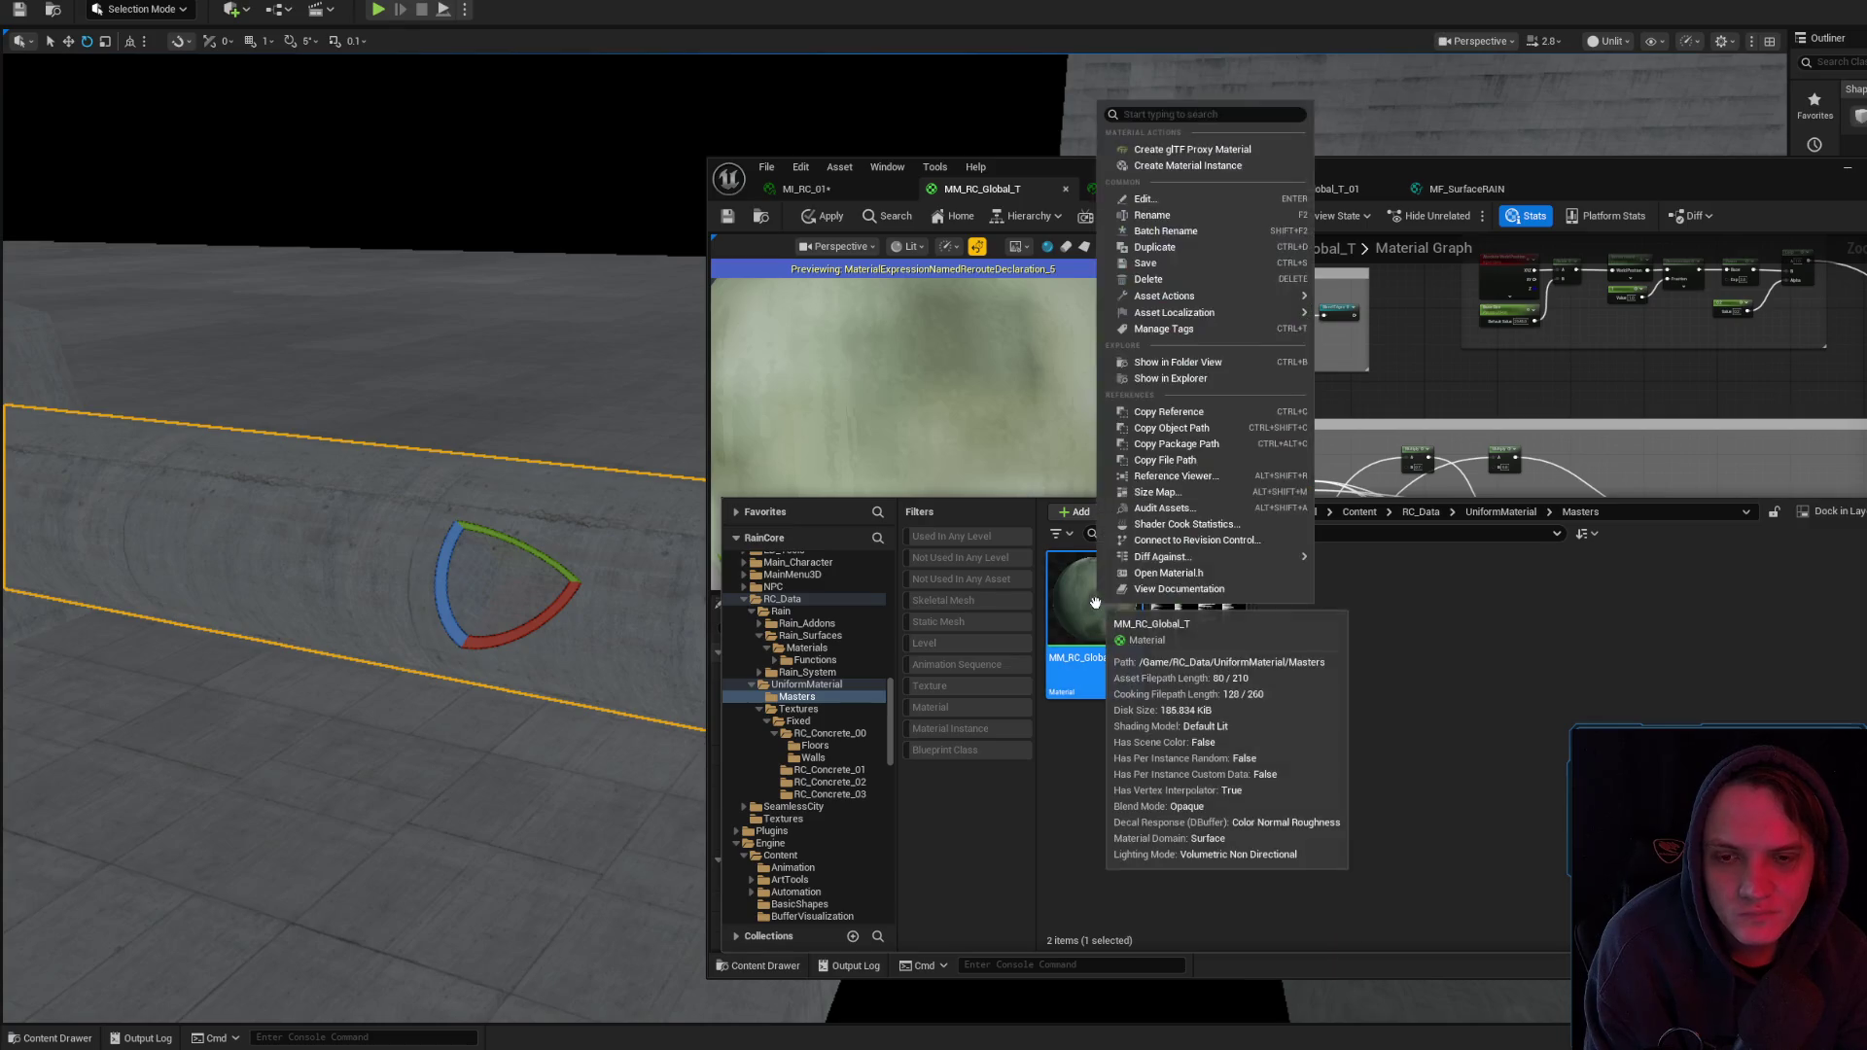
left_click(1199, 379)
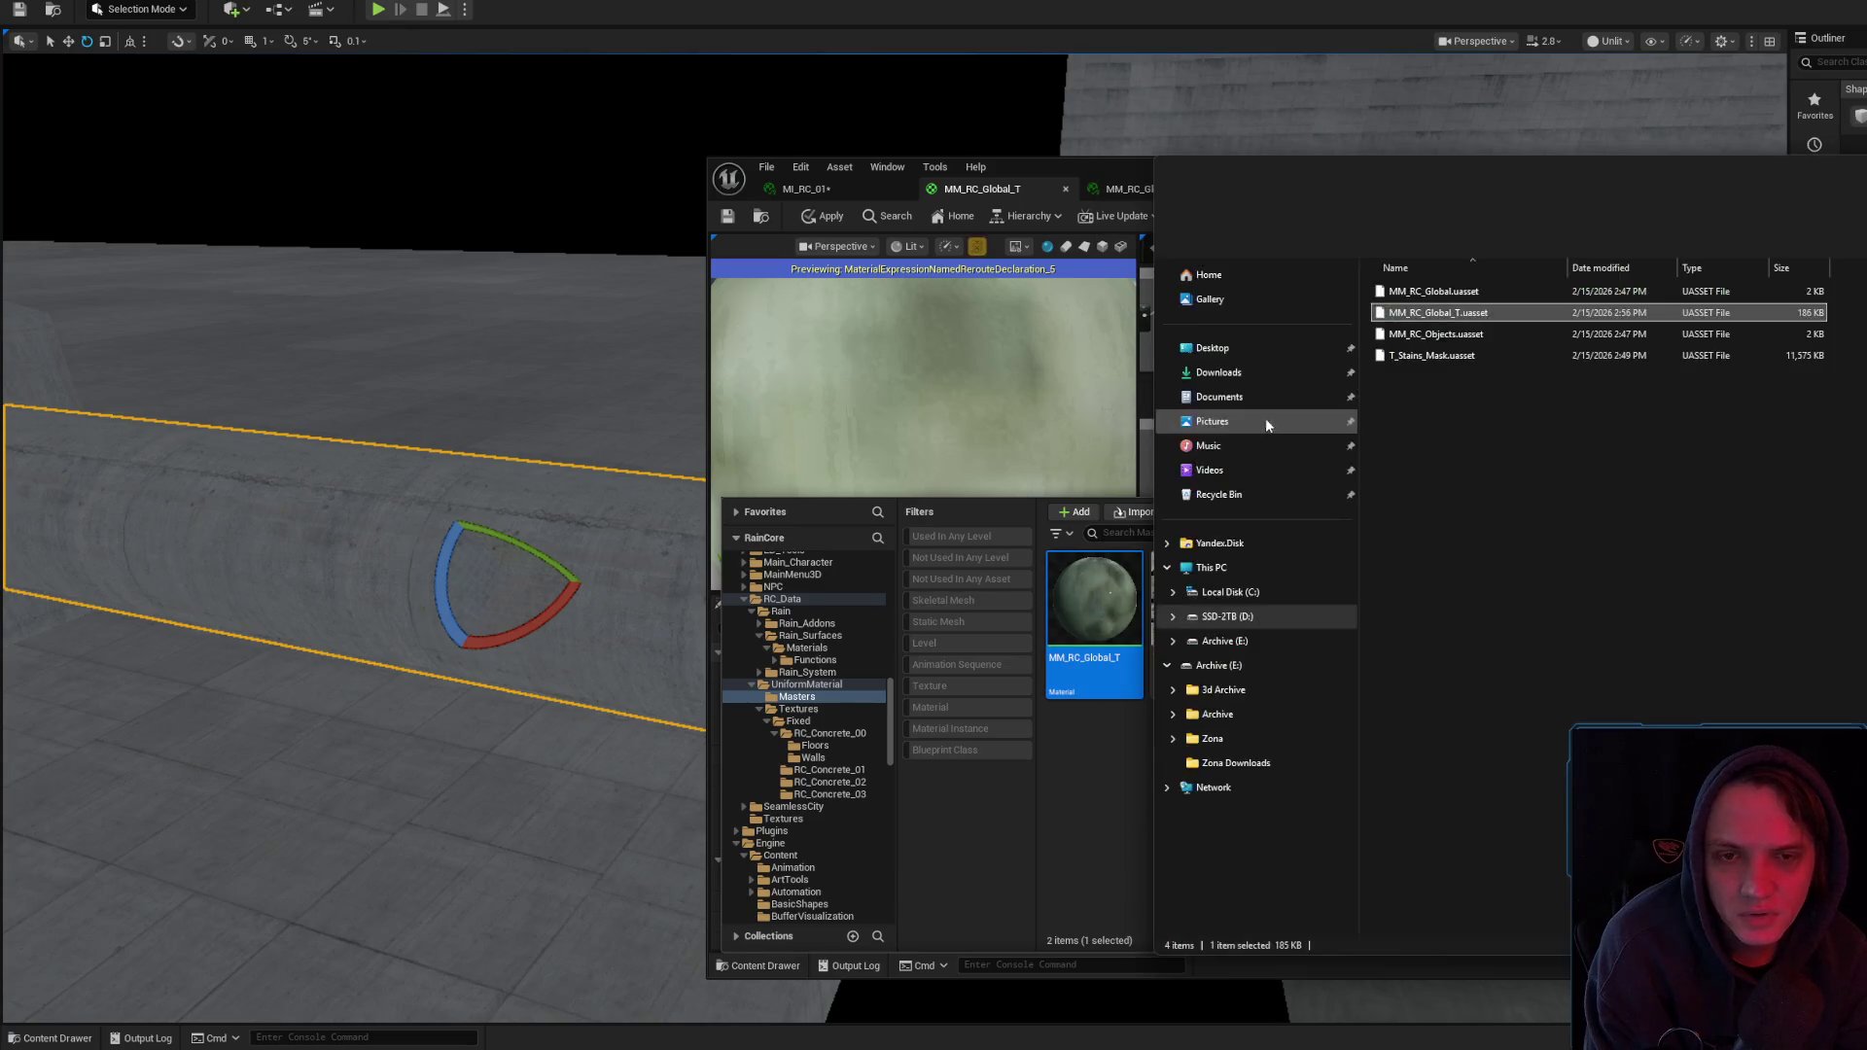
- Close the editor declining the material function changes, save the map and content, and show the Masters folder
key("alt+F4")
key("alt+F4")
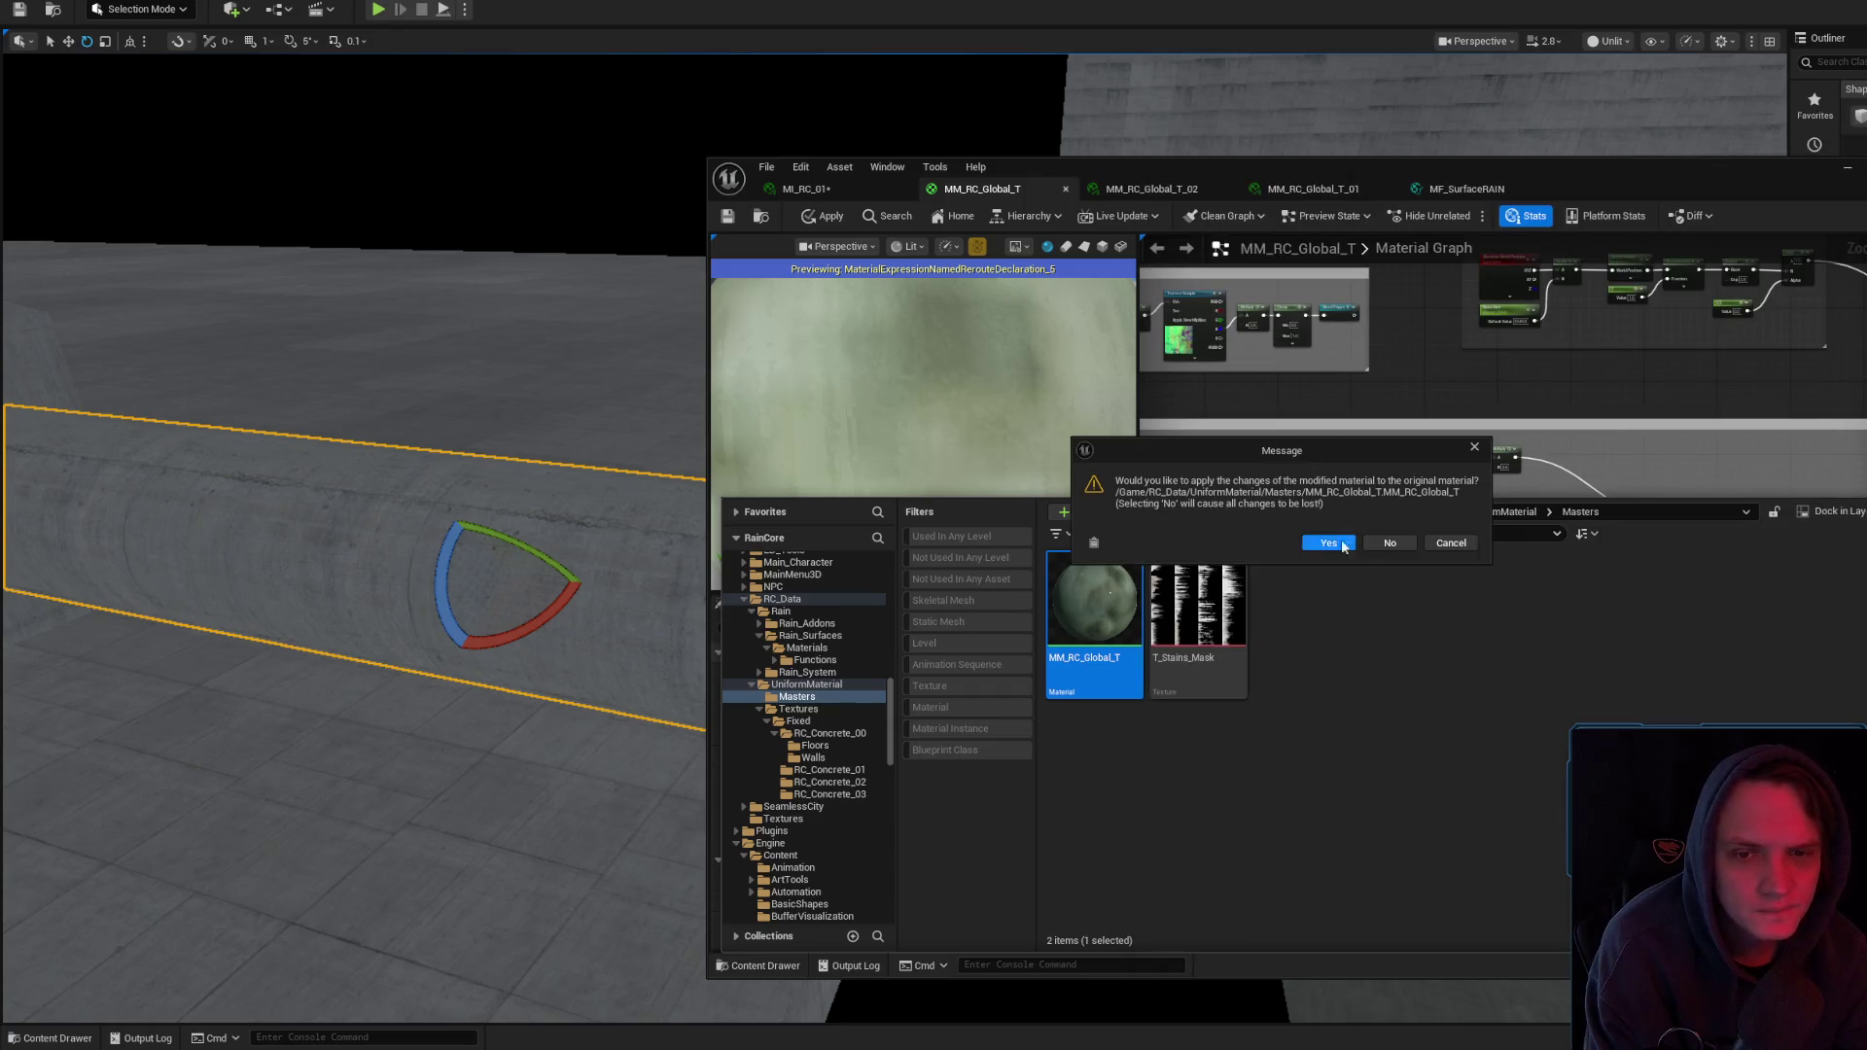
left_click(1393, 543)
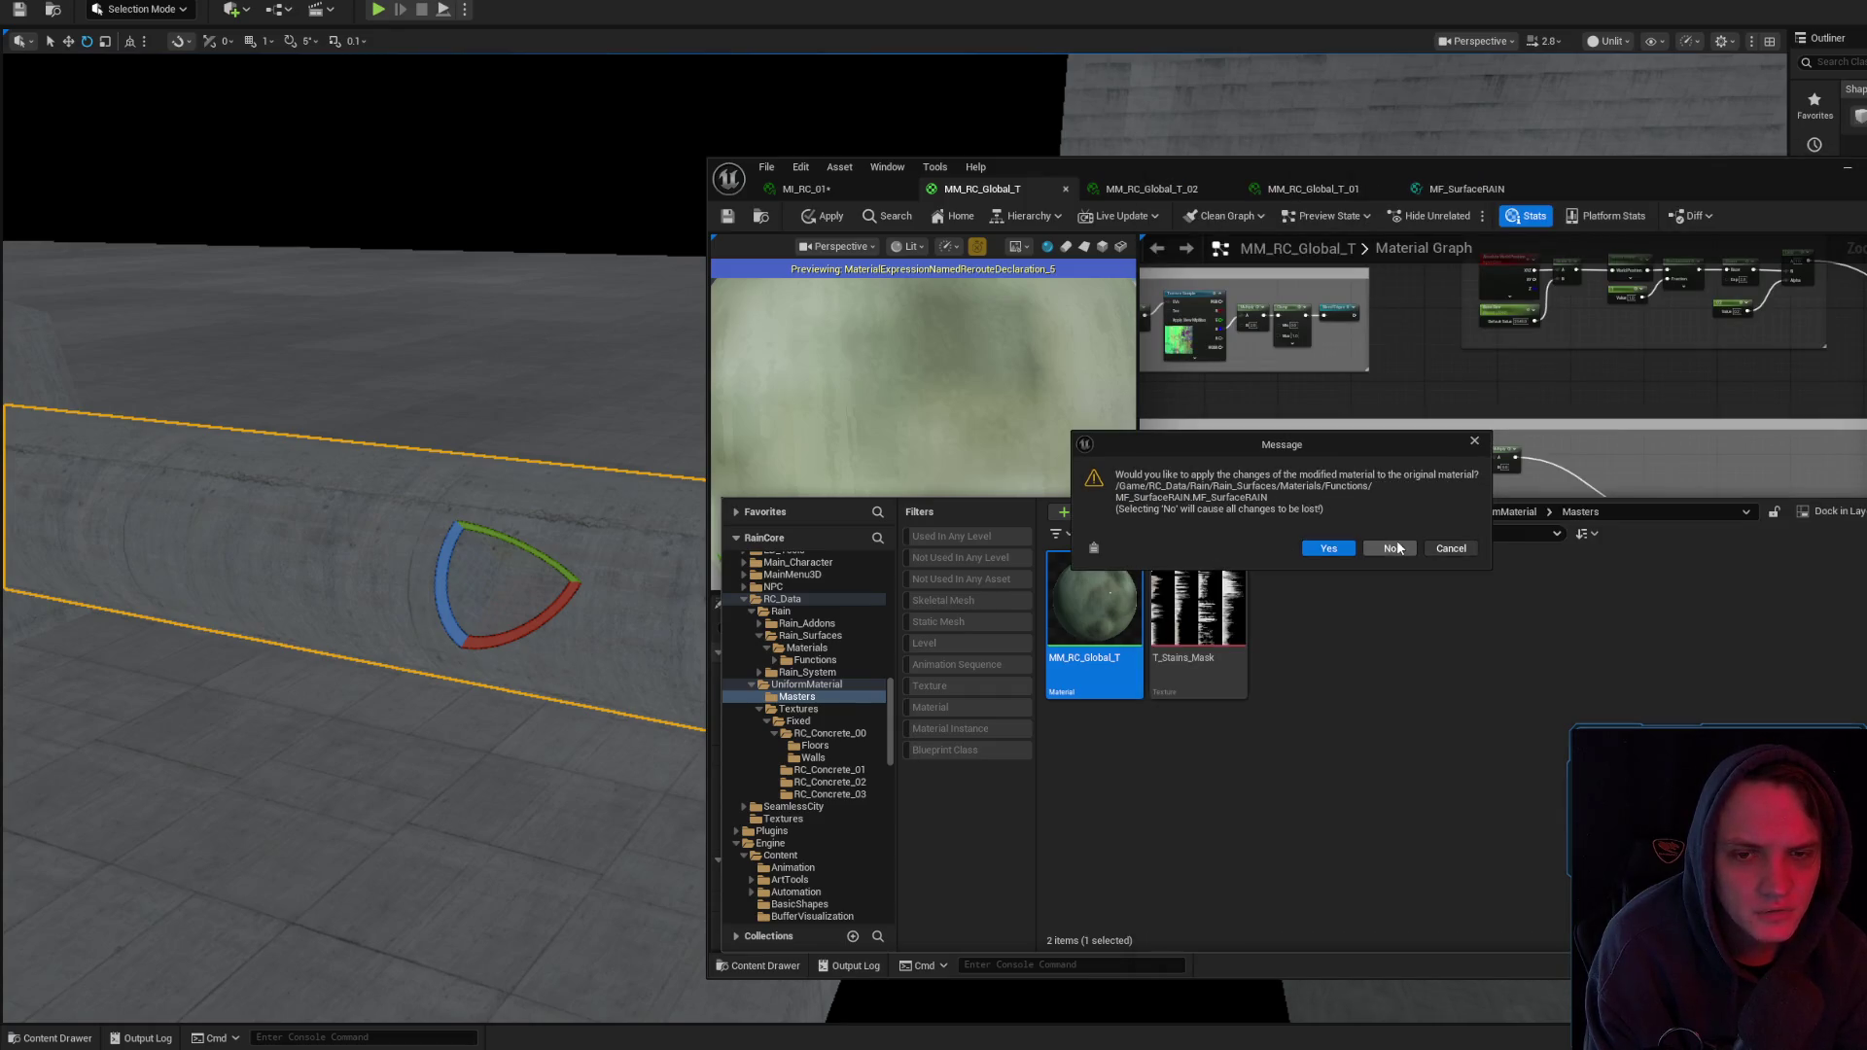
left_click(1394, 544)
left_click(1323, 679)
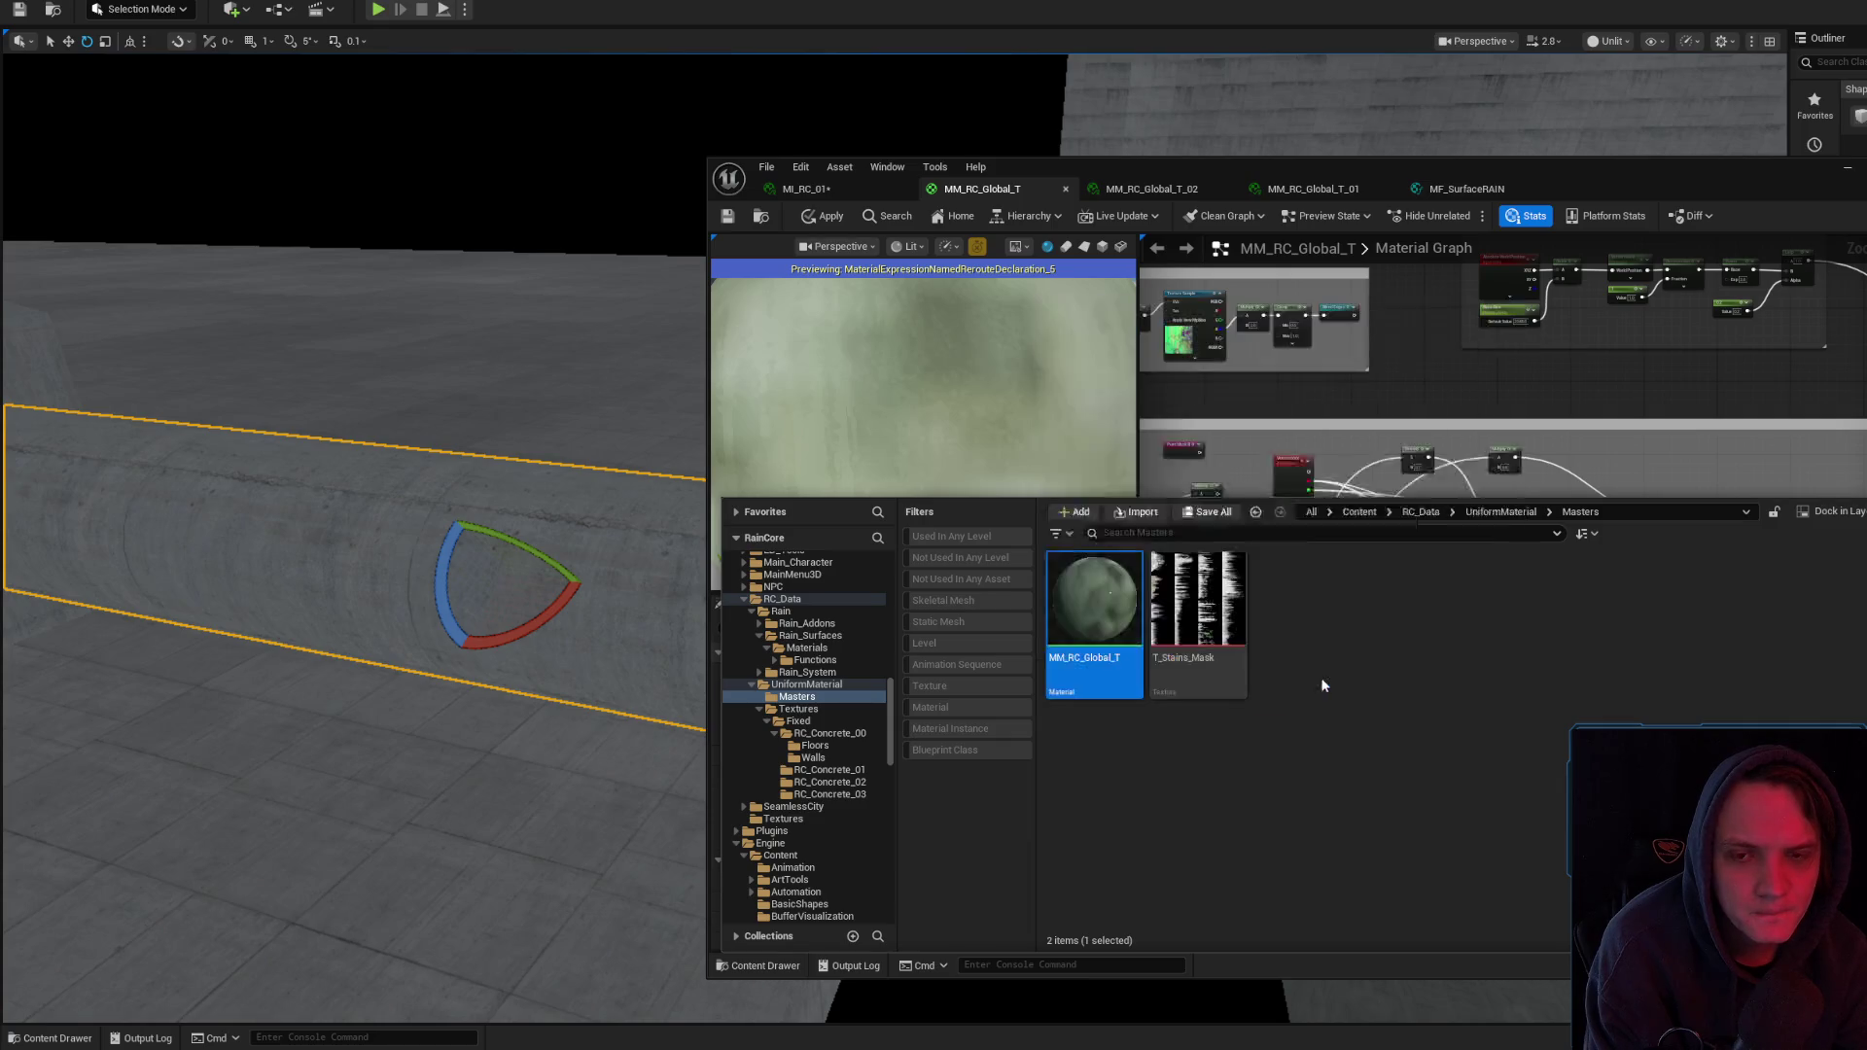
left_click(1338, 661)
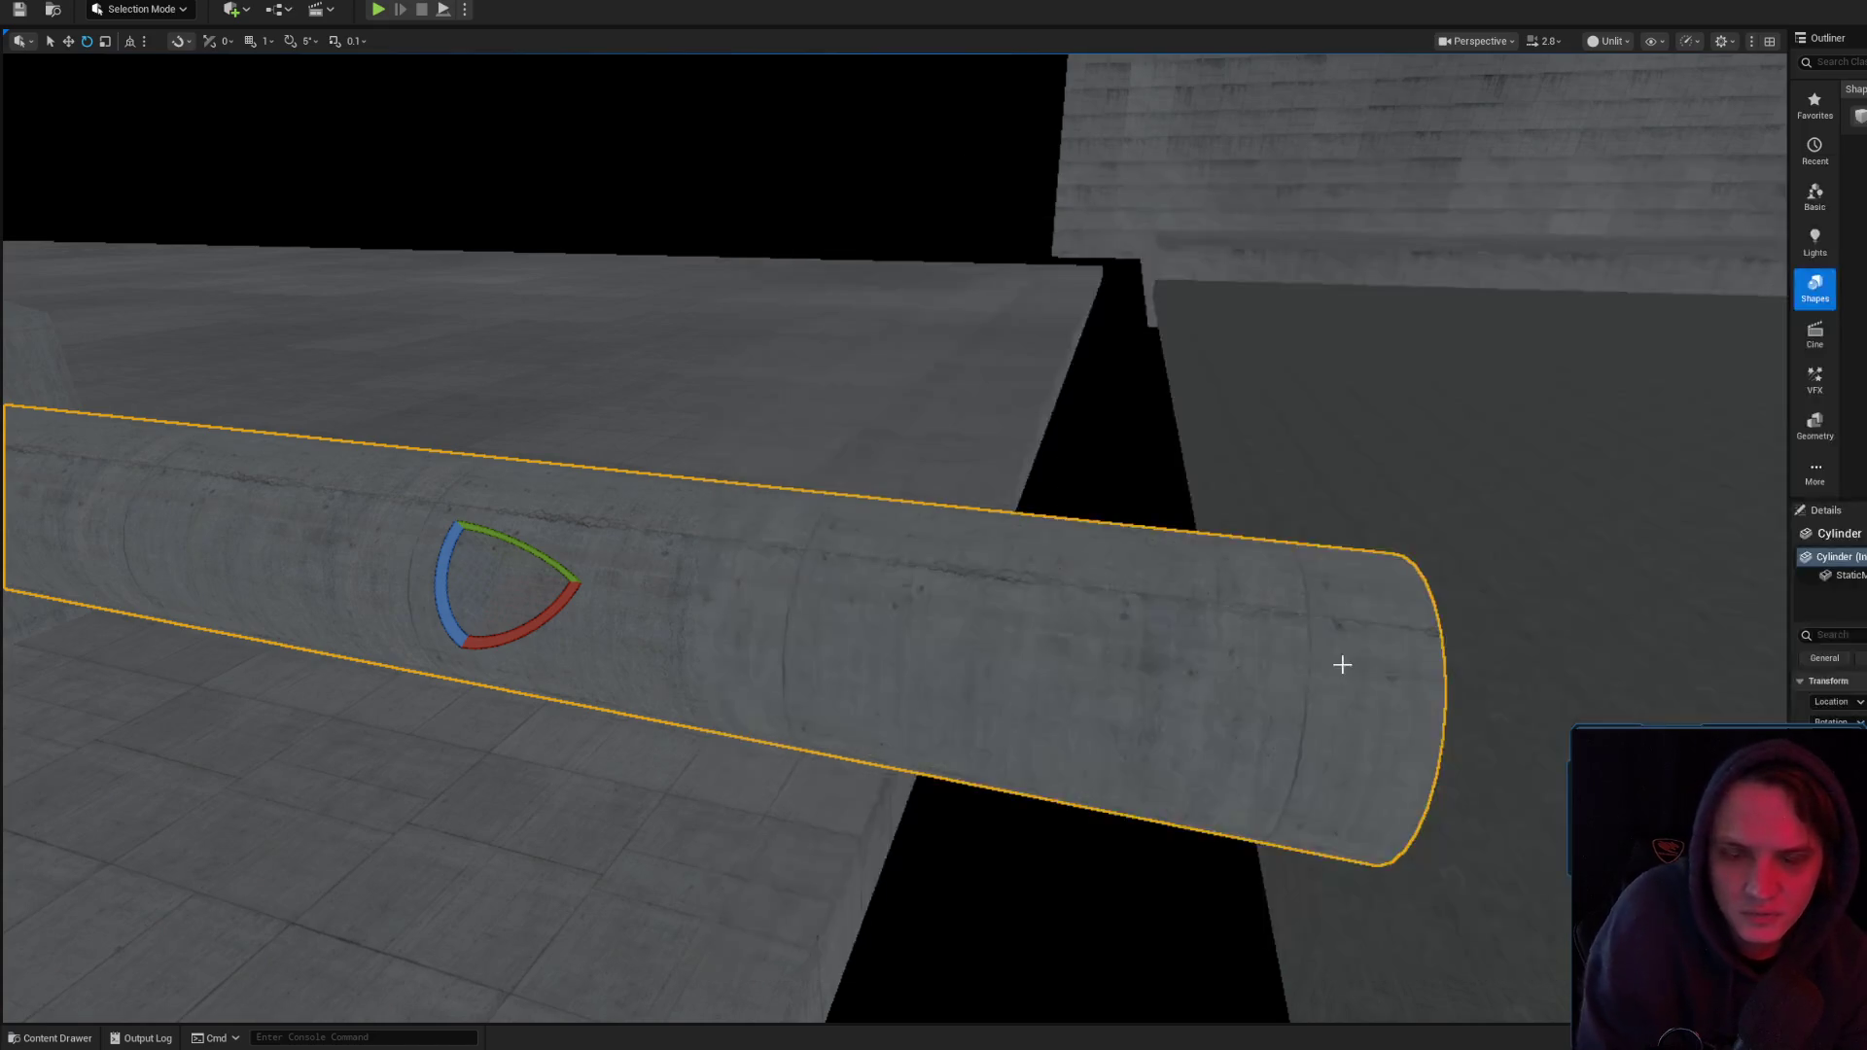
left_click(1472, 389)
right_click(1470, 388)
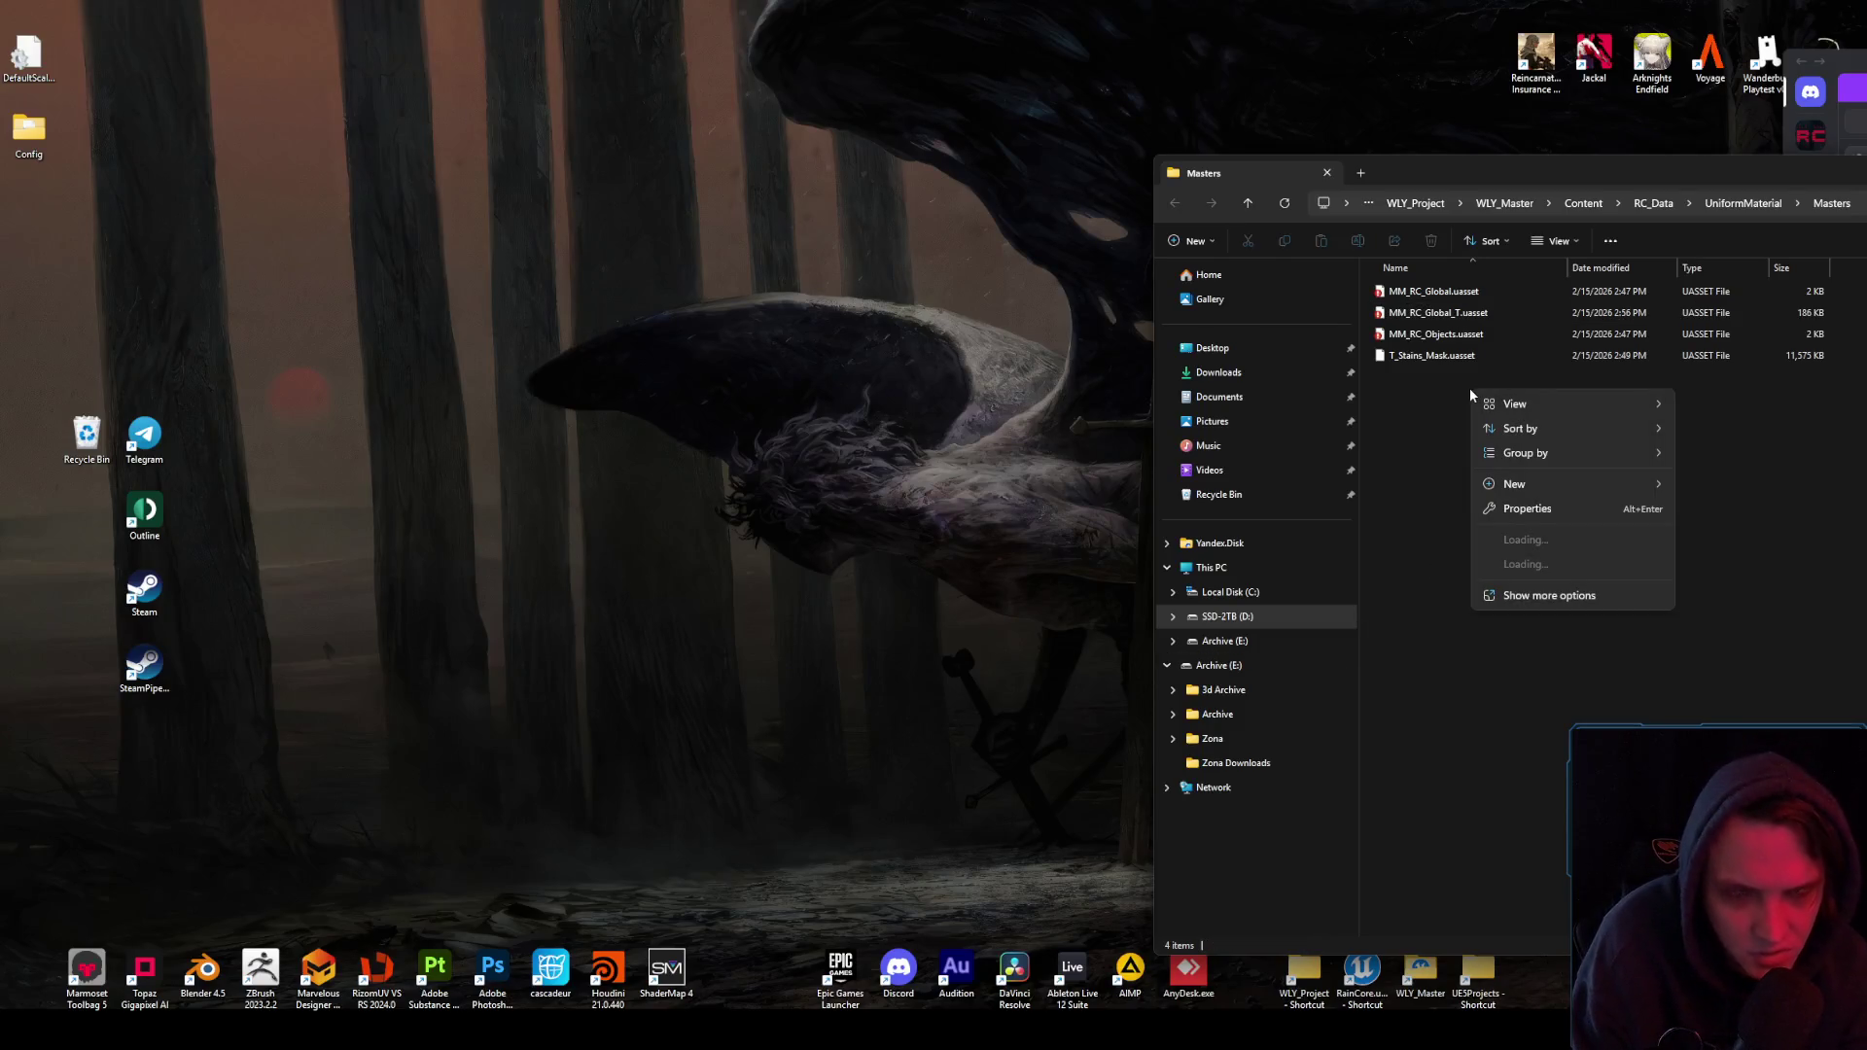
- Check the version-control options for the three material files and for MM_RC_Objects.uasset
left_click_drag(1439, 346, 1456, 293)
right_click(1456, 296)
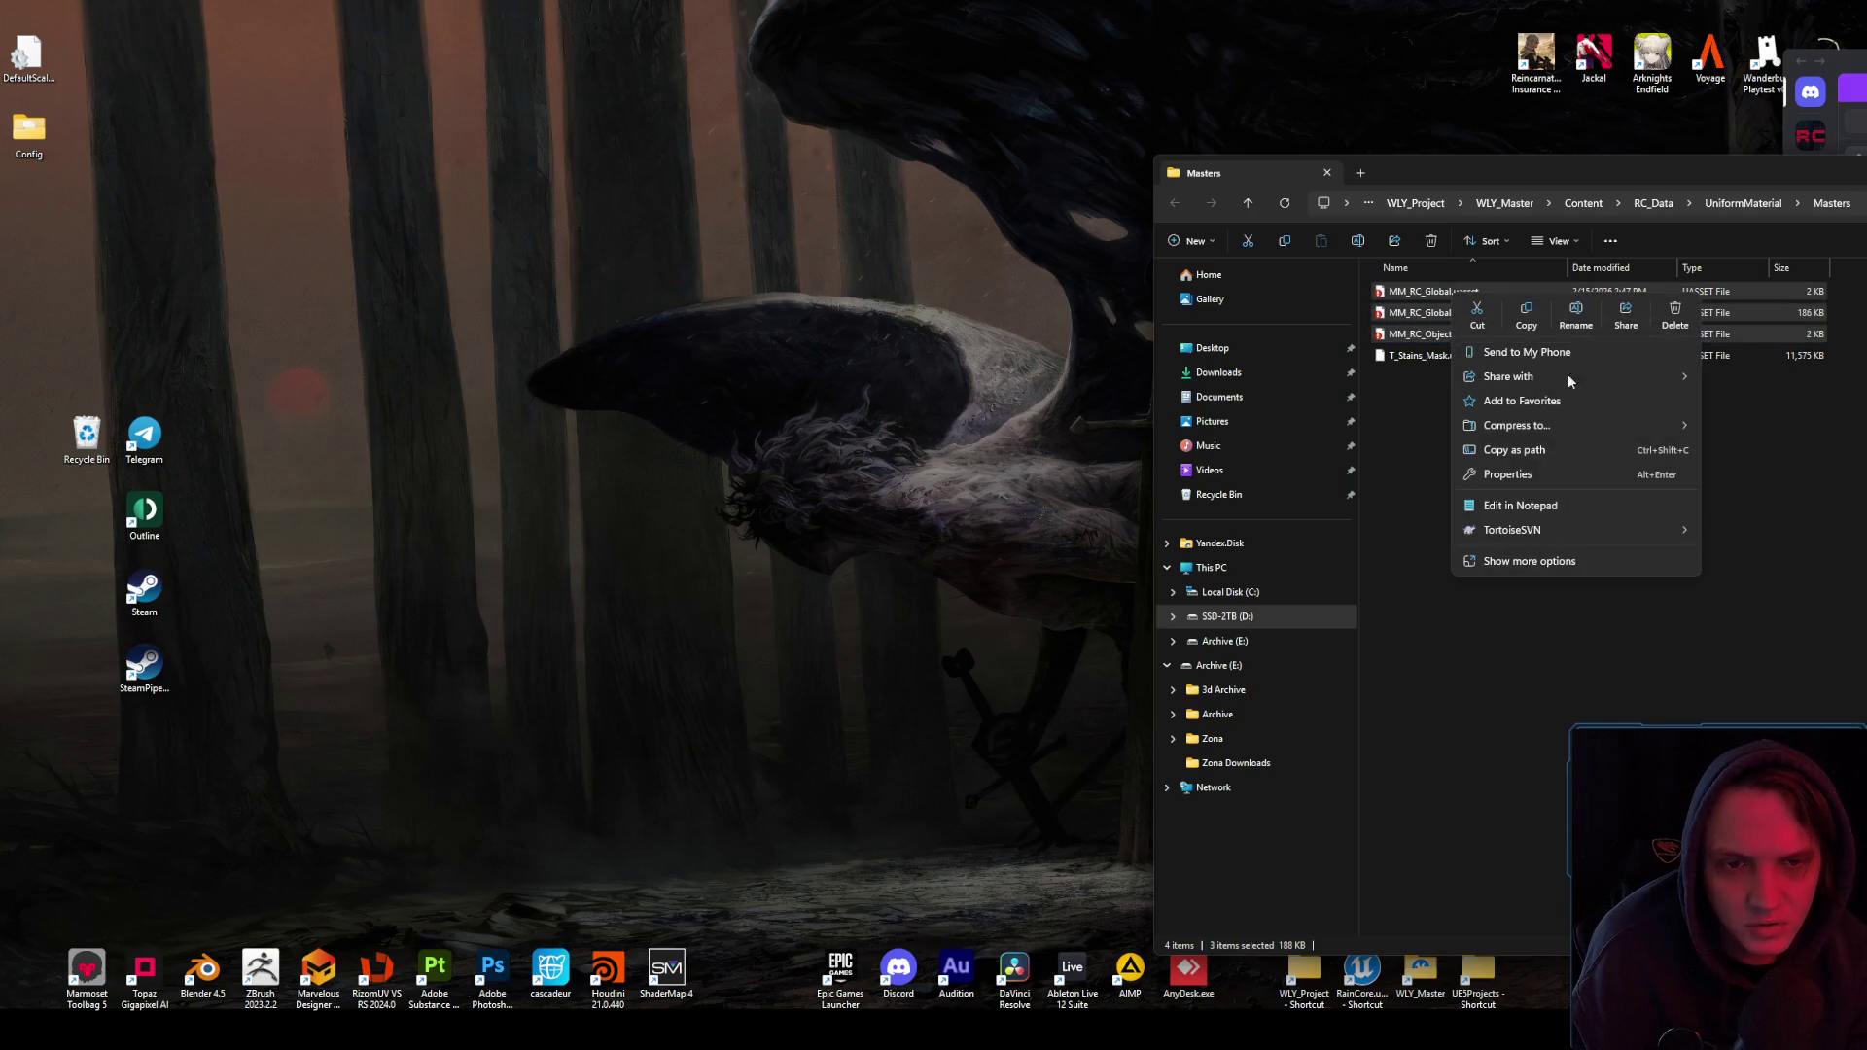
mouse_move(1556, 530)
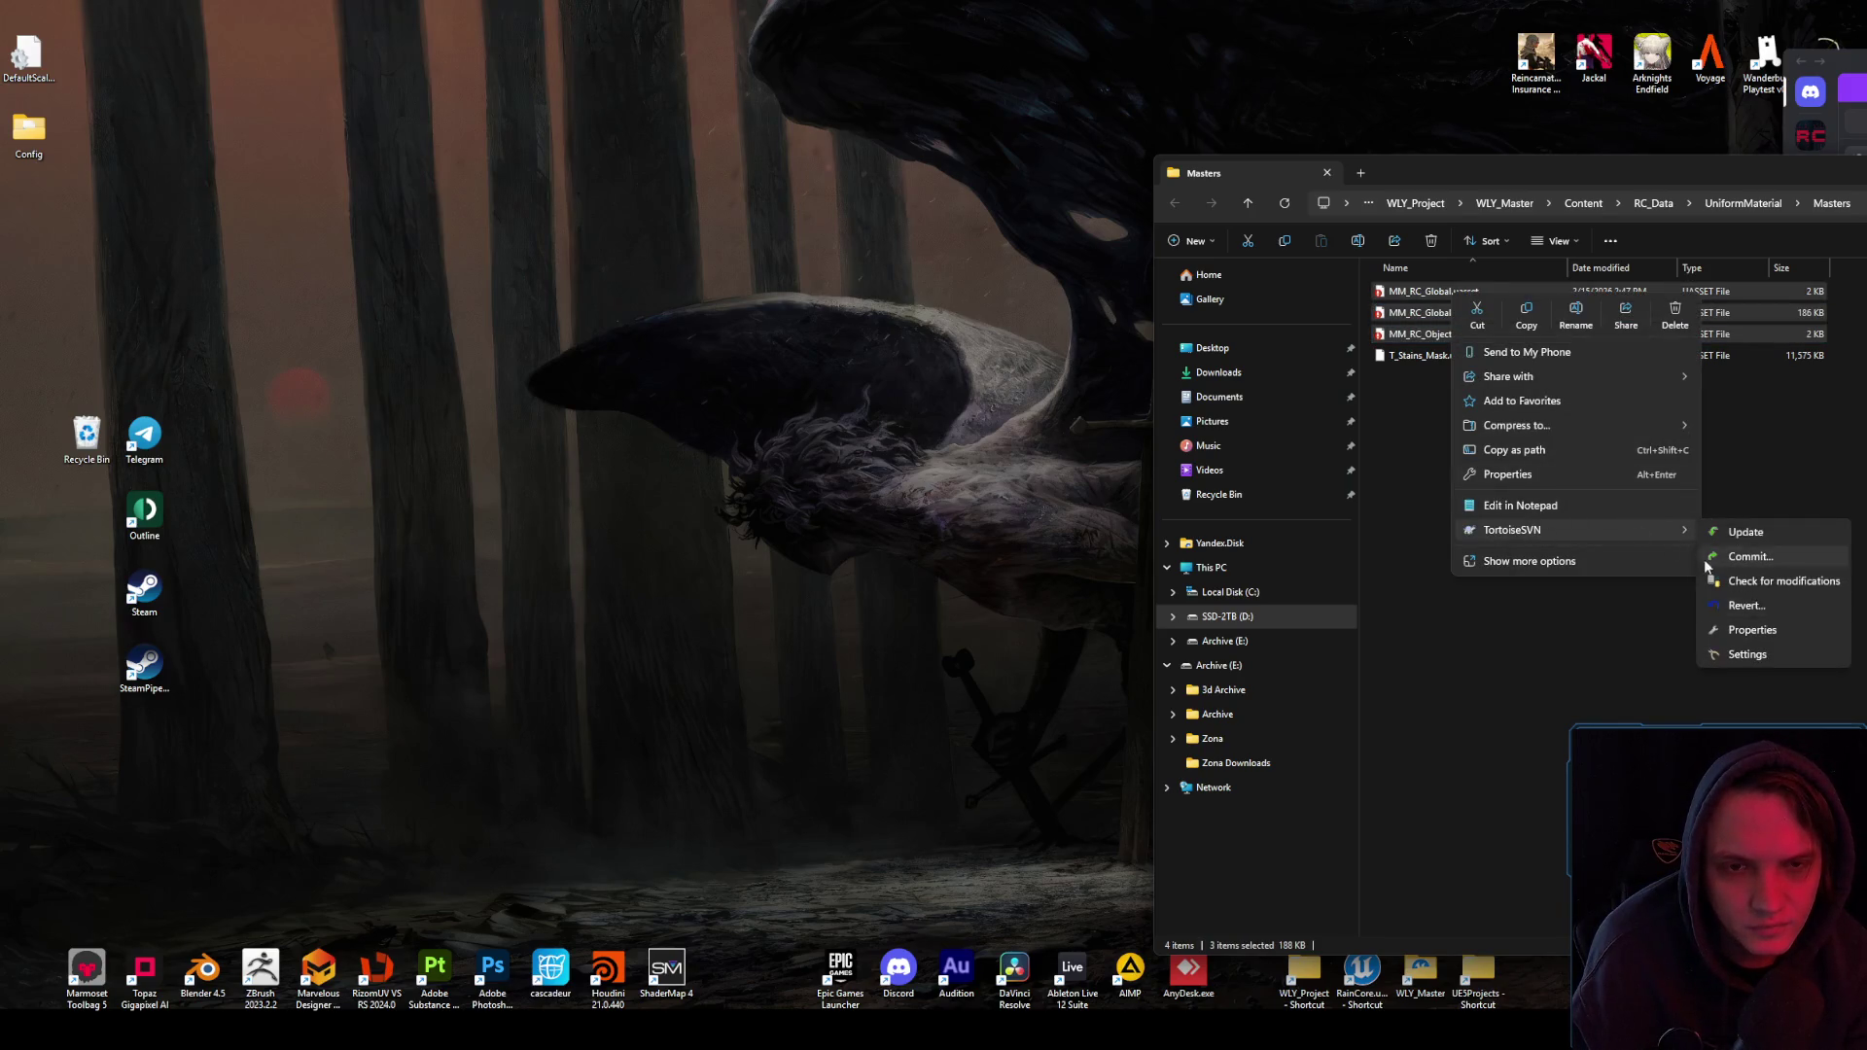
left_click(1420, 393)
left_click(1450, 337)
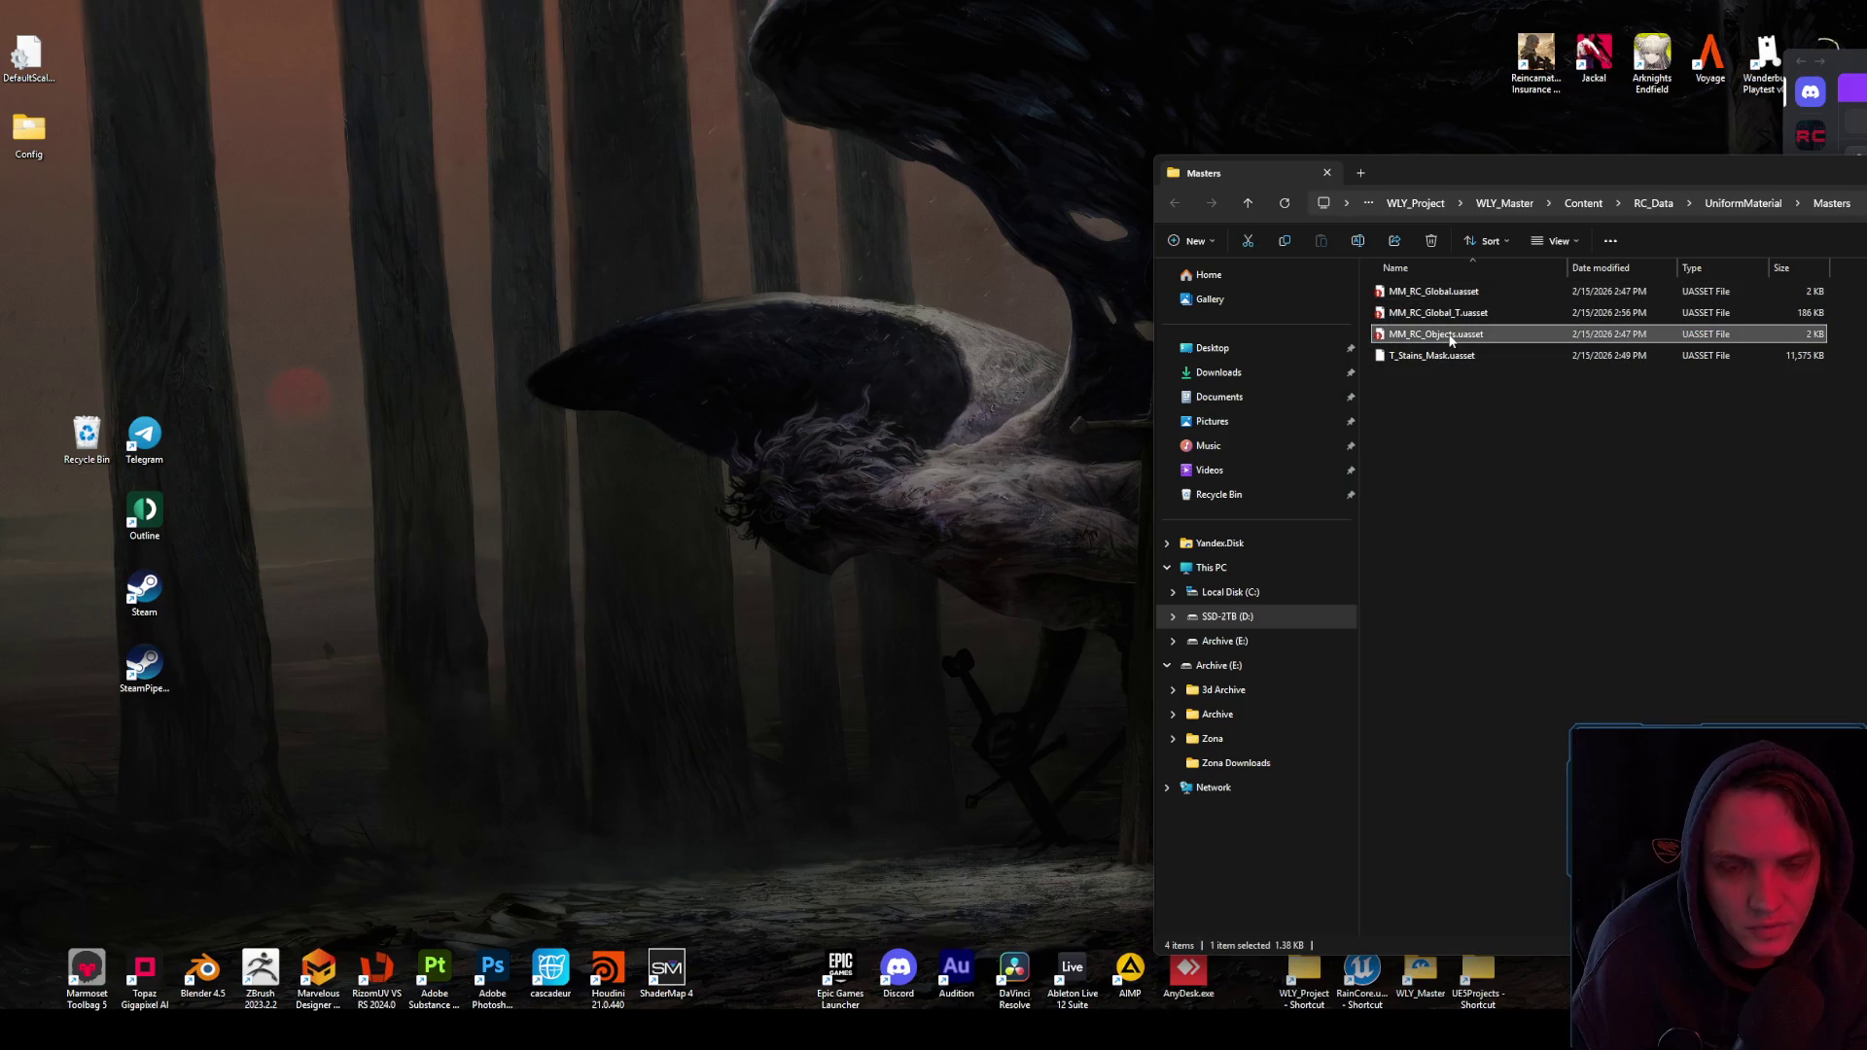
right_click(1451, 338)
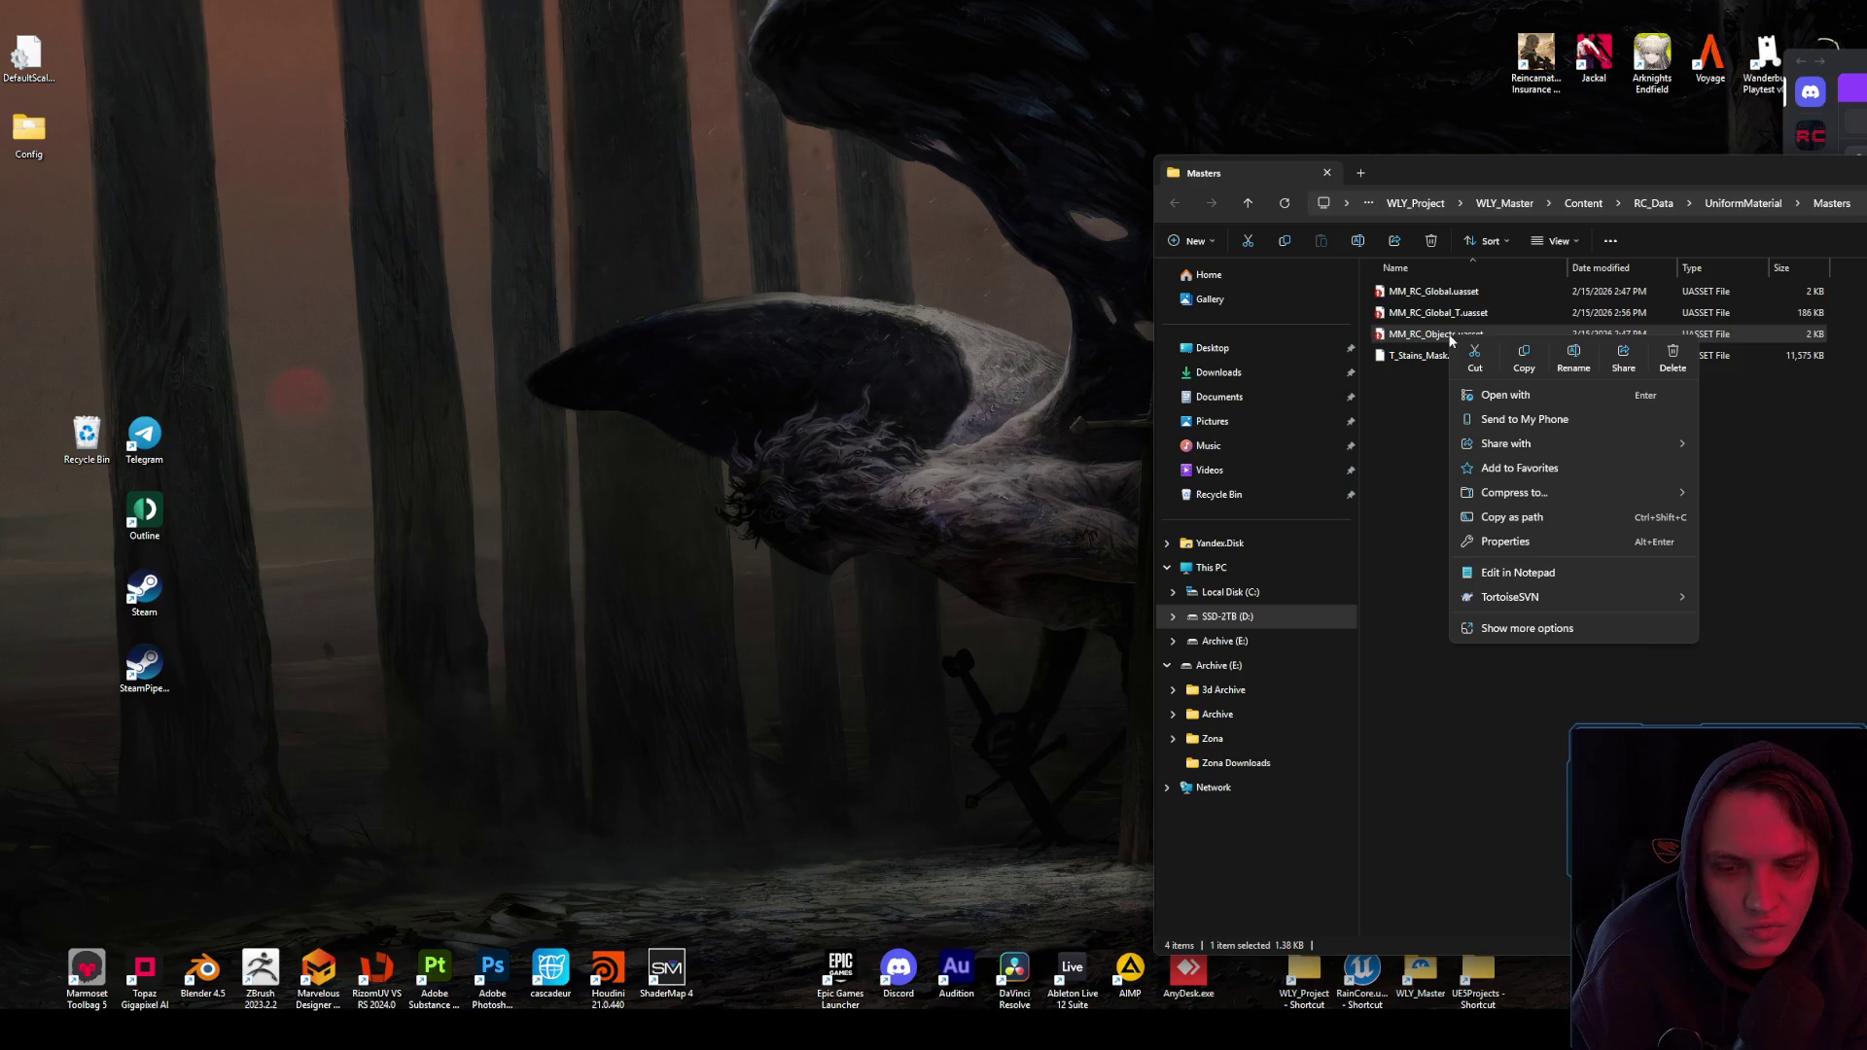
left_click(1416, 428)
left_click(1417, 424)
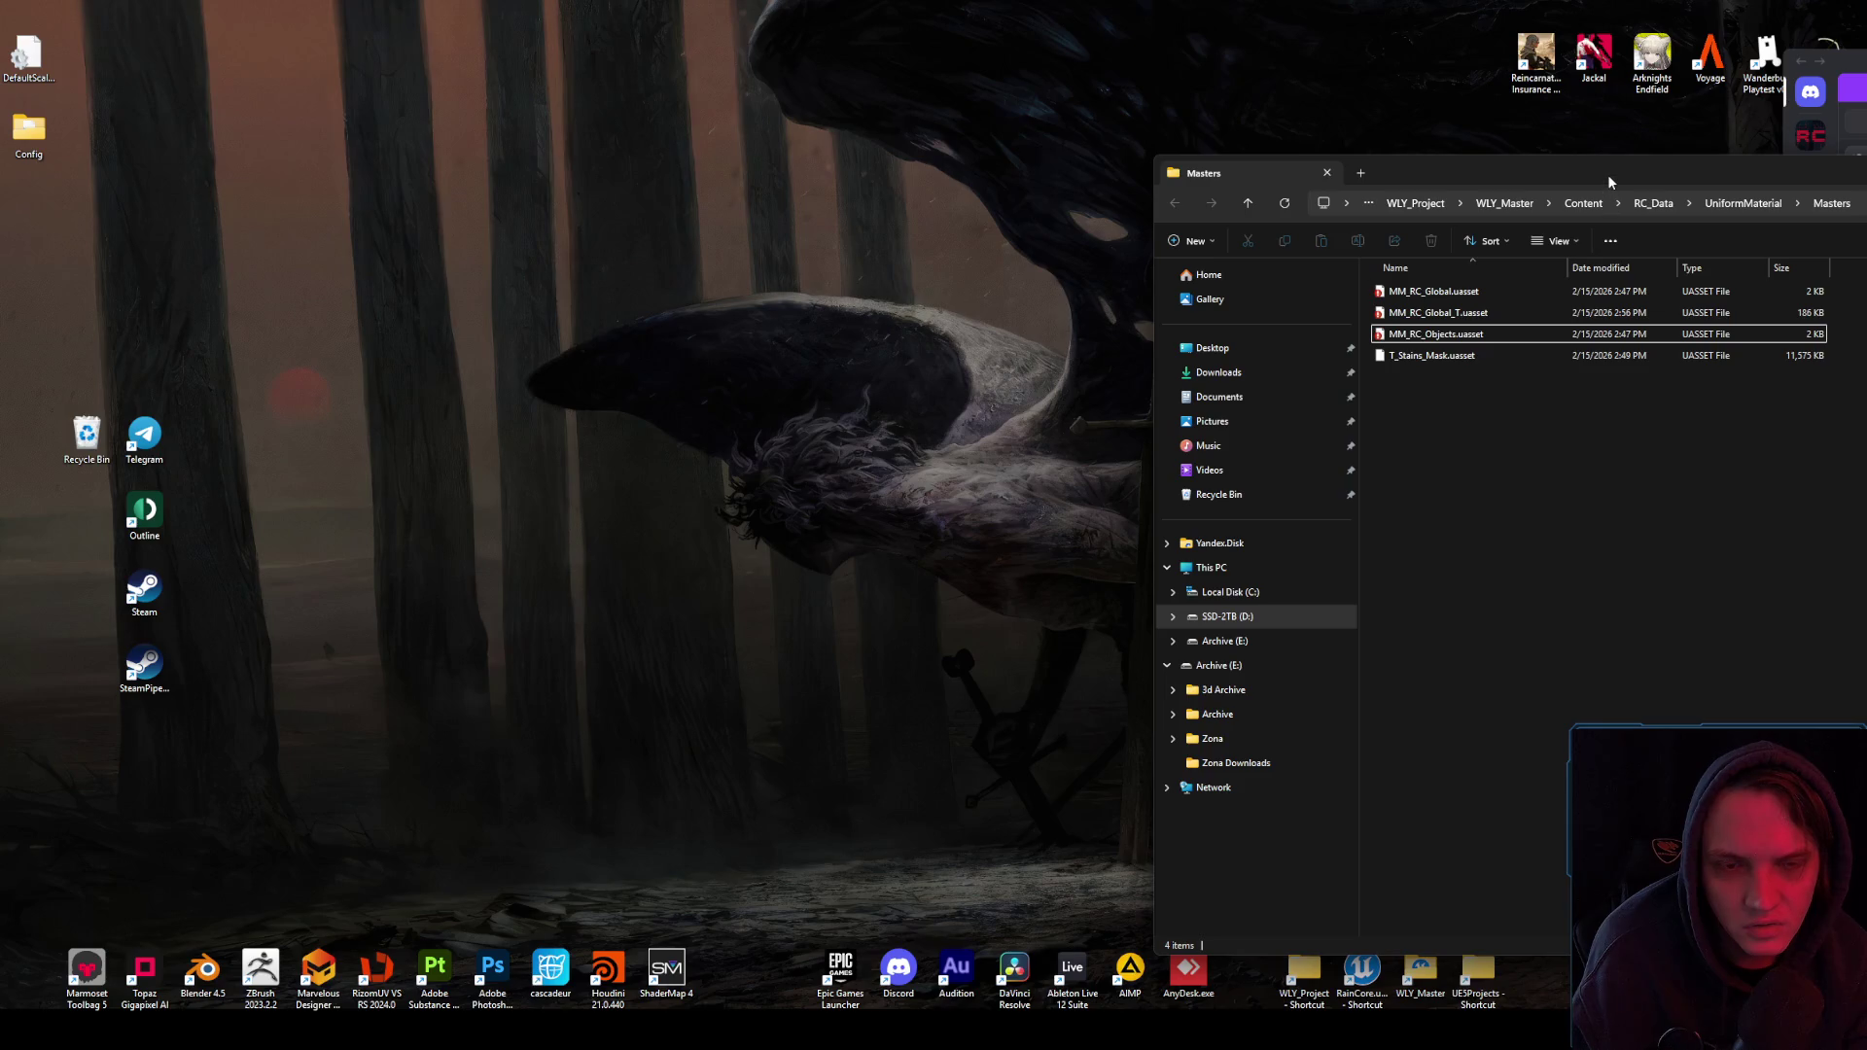
- Start a TortoiseSVN Revert on MM_RC_Global_T.uasset
right_click(1454, 310)
mouse_move(1557, 573)
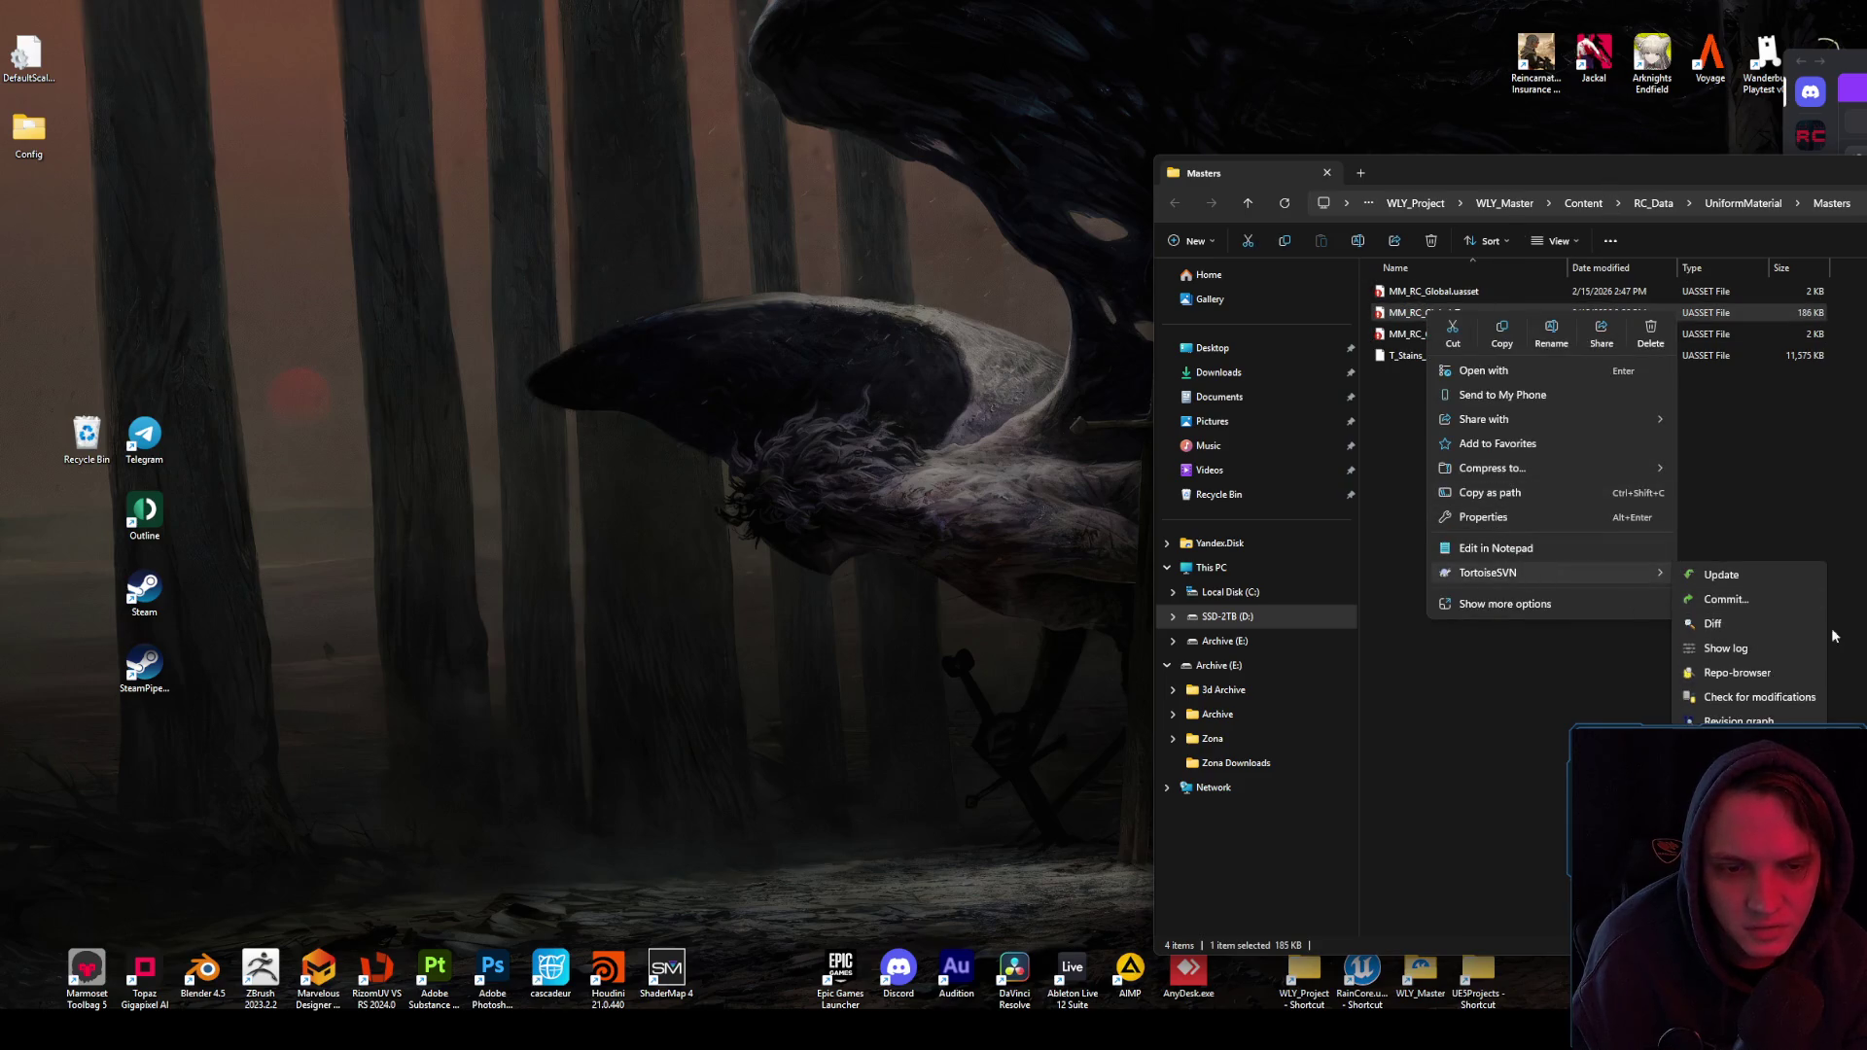
left_click(1731, 771)
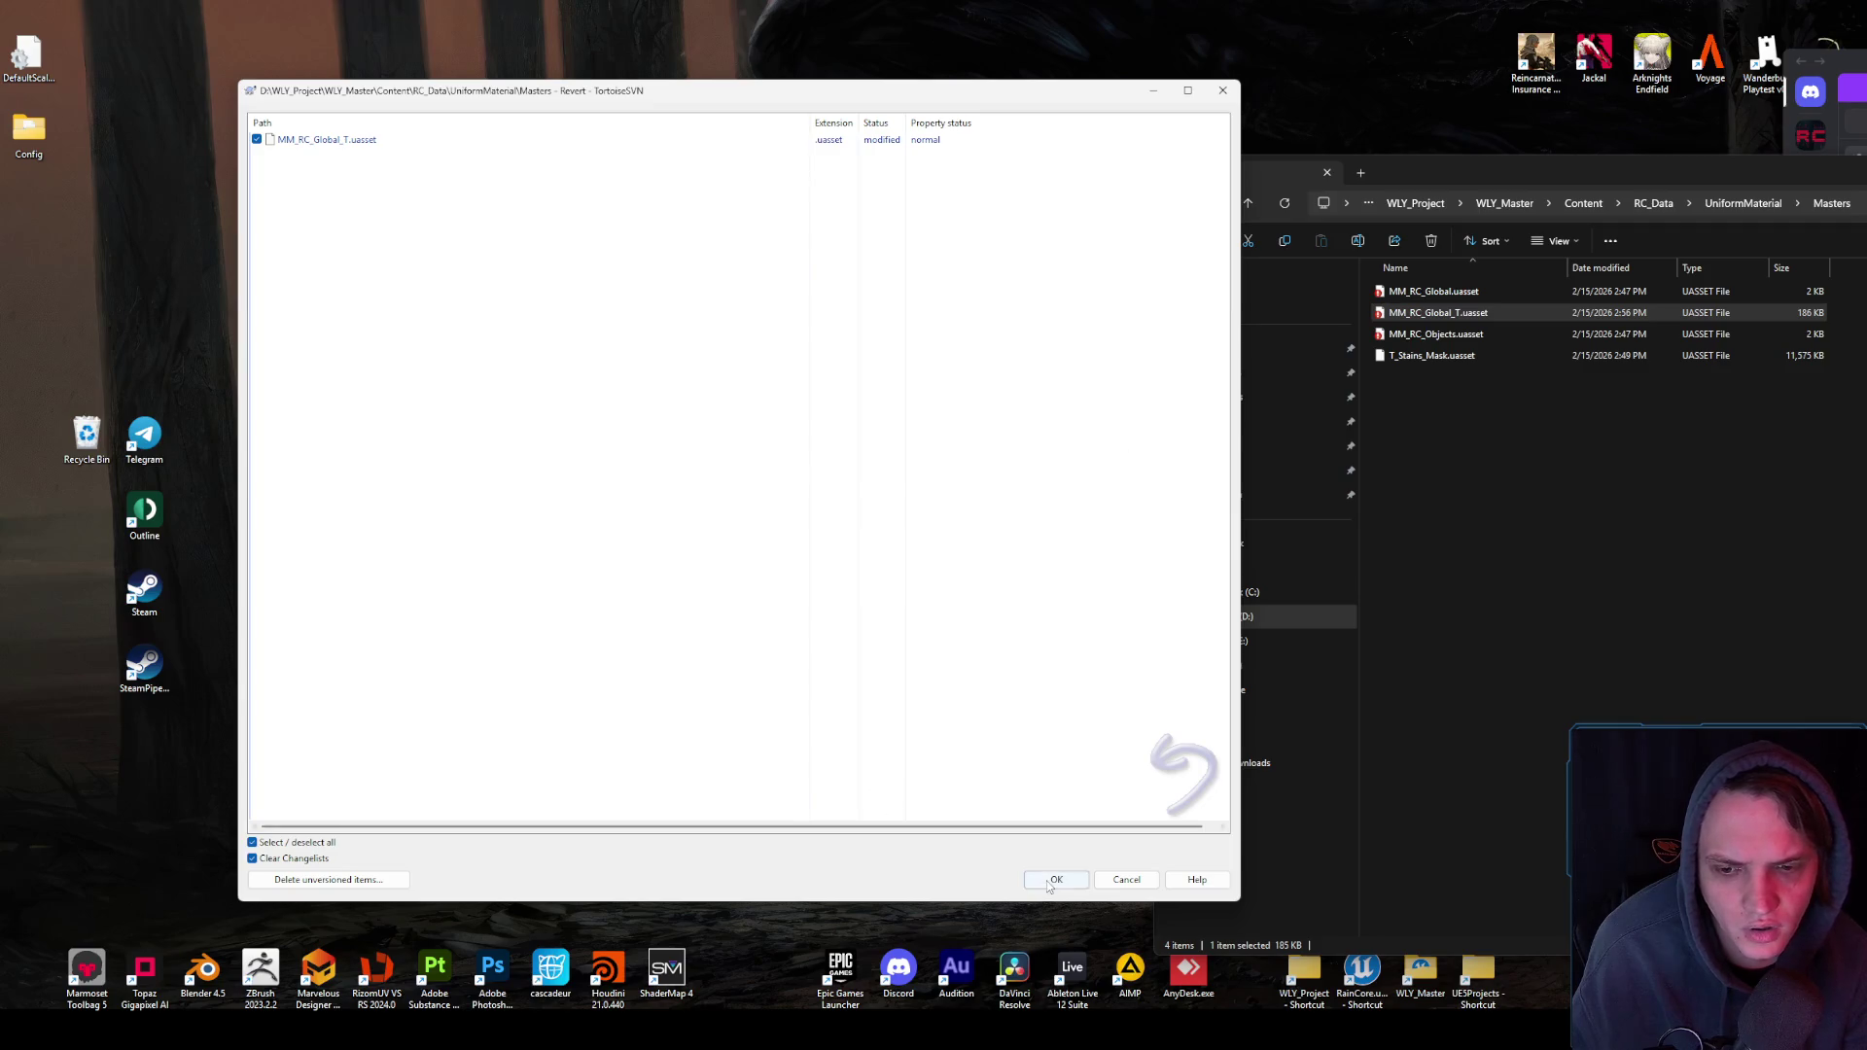
- Confirm reverting MM_RC_Global_T.uasset, relaunch RainCore.uproject, and close Explorer
left_click(1320, 100)
mouse_move(1567, 184)
left_mouse_down()
mouse_move(588, 44)
mouse_move(1084, 124)
left_mouse_up()
double_click(1362, 968)
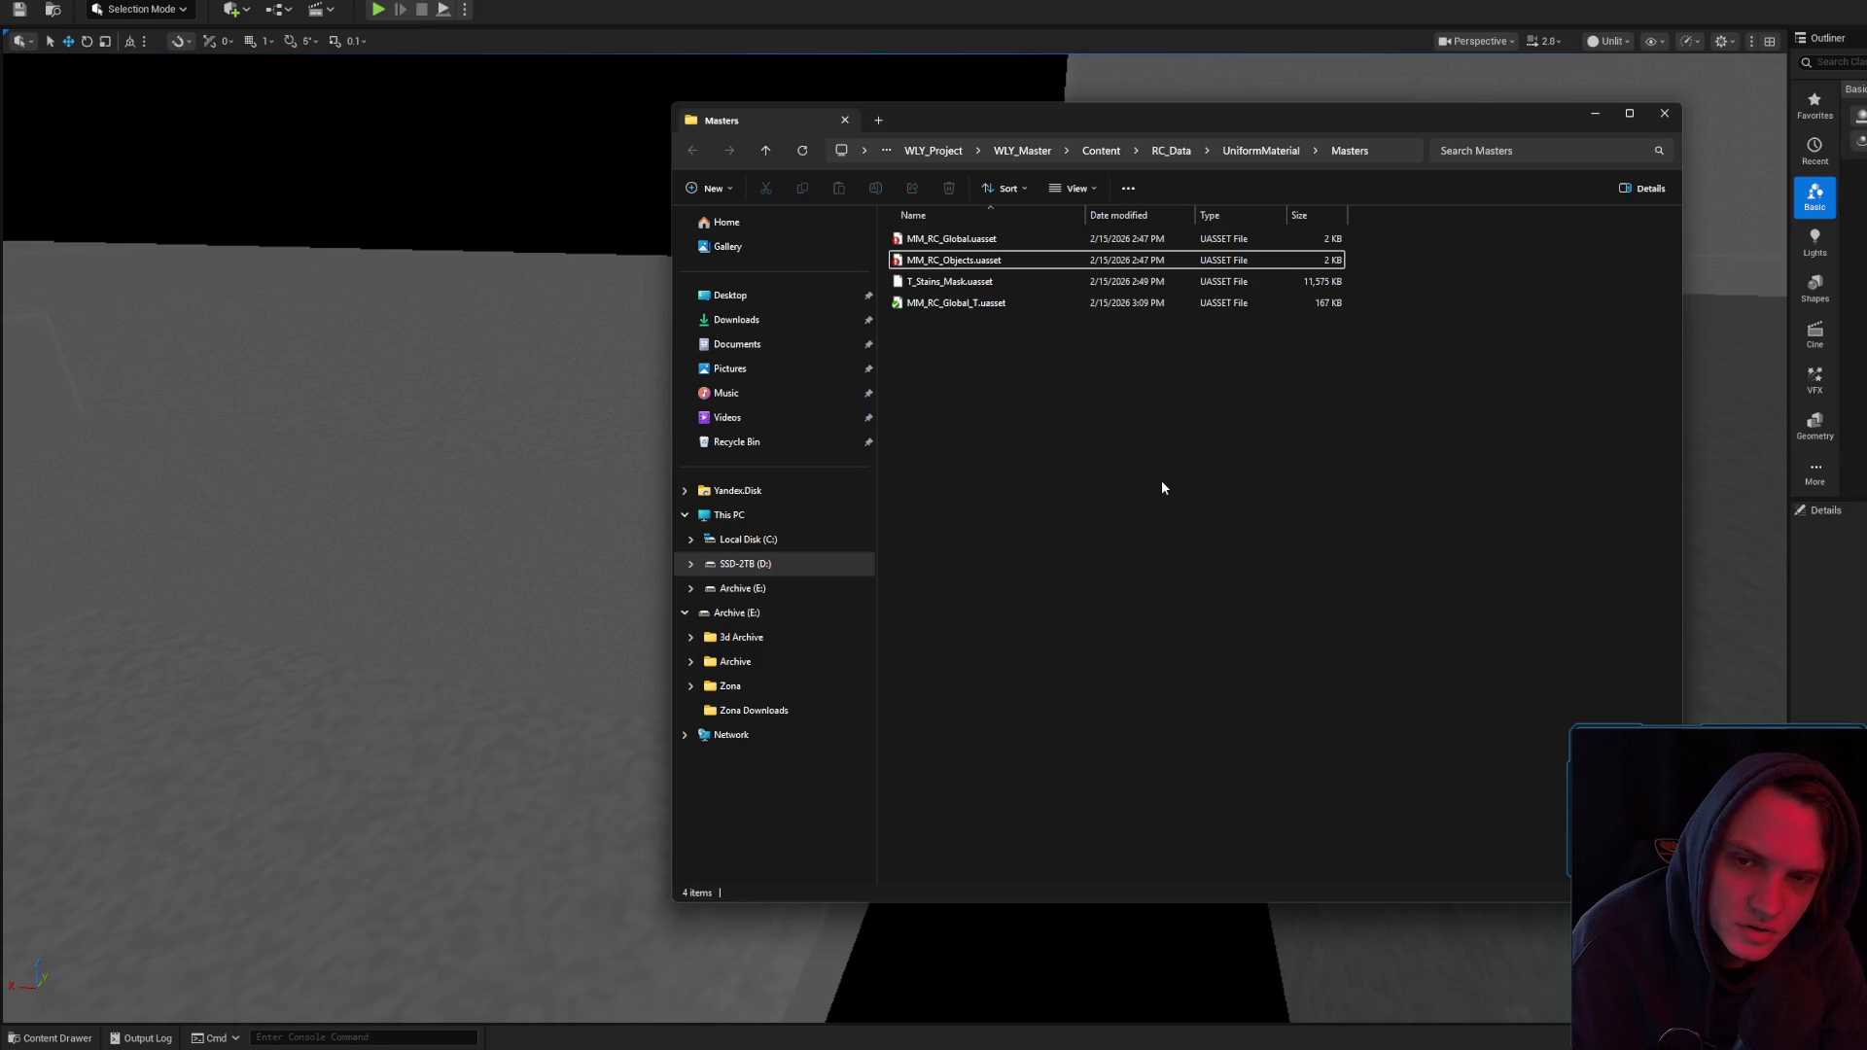
left_click(1595, 113)
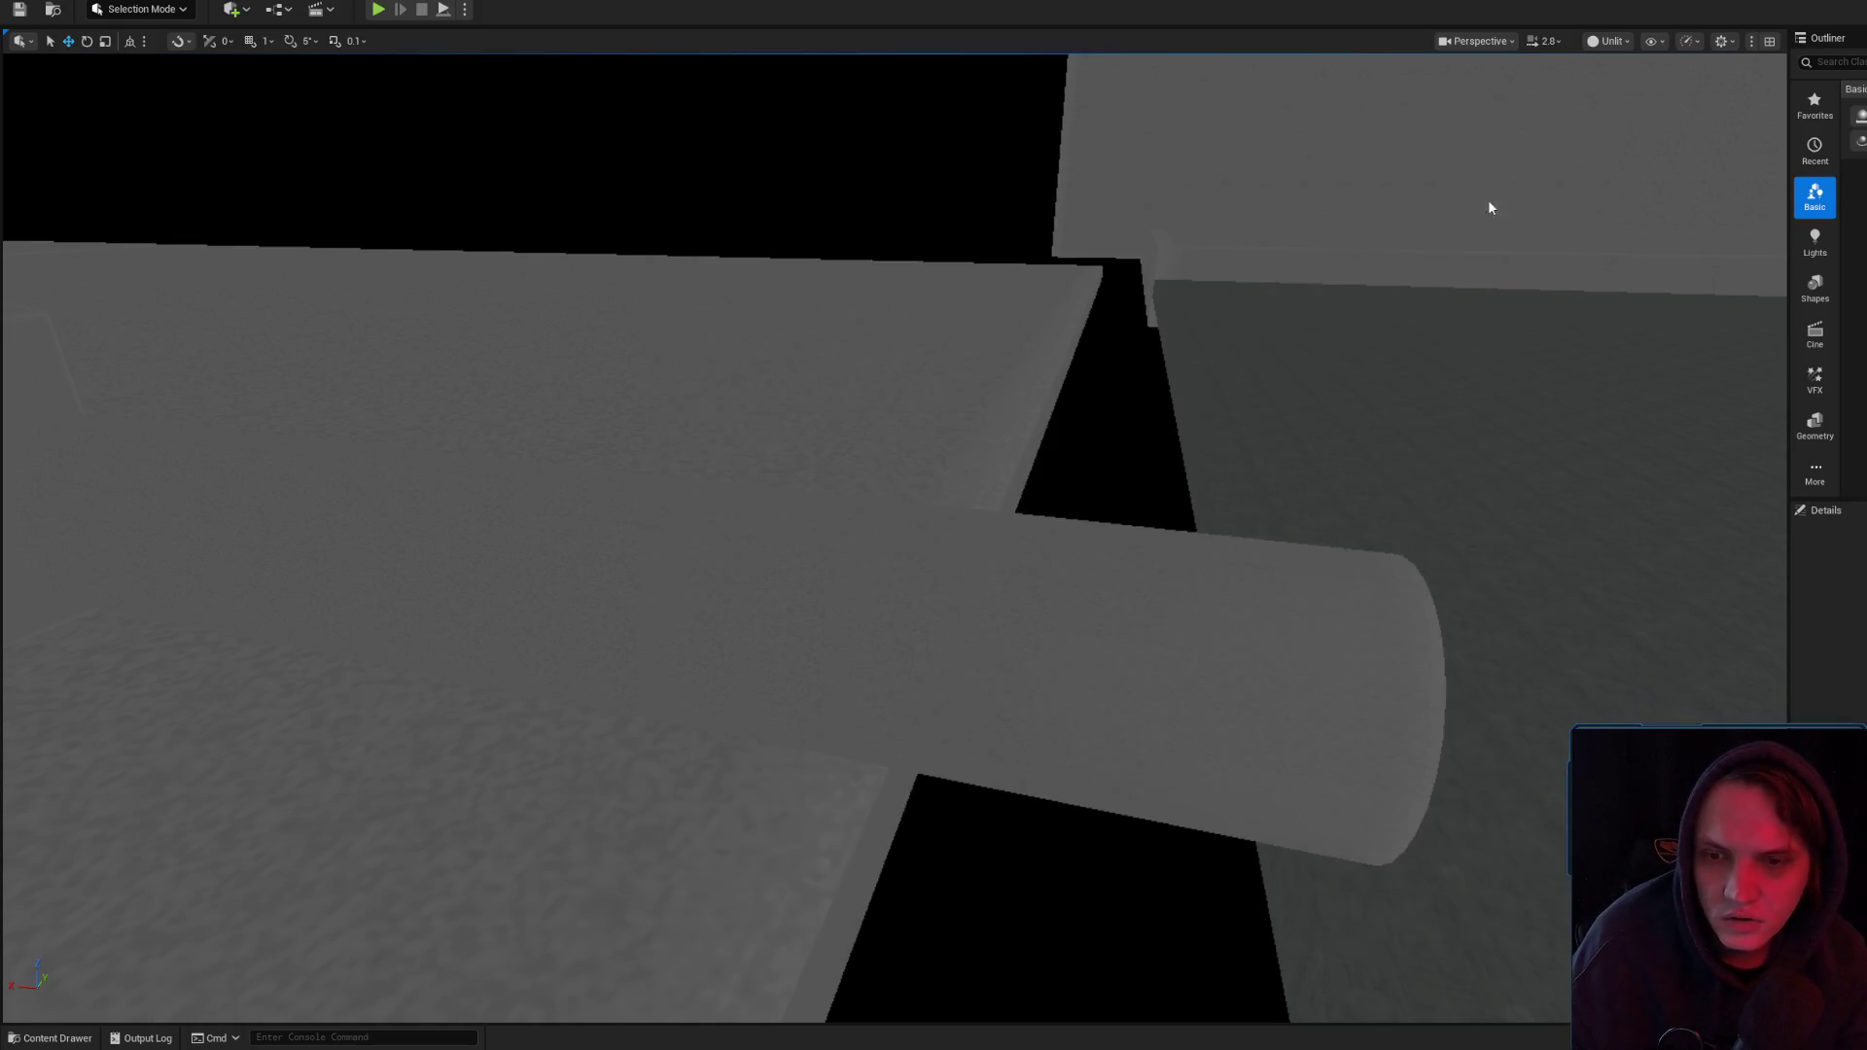
- Switch the viewport to Lit shading and select the large wall
left_click(1610, 40)
left_click(1624, 101)
left_click_drag(1579, 139, 470, 342)
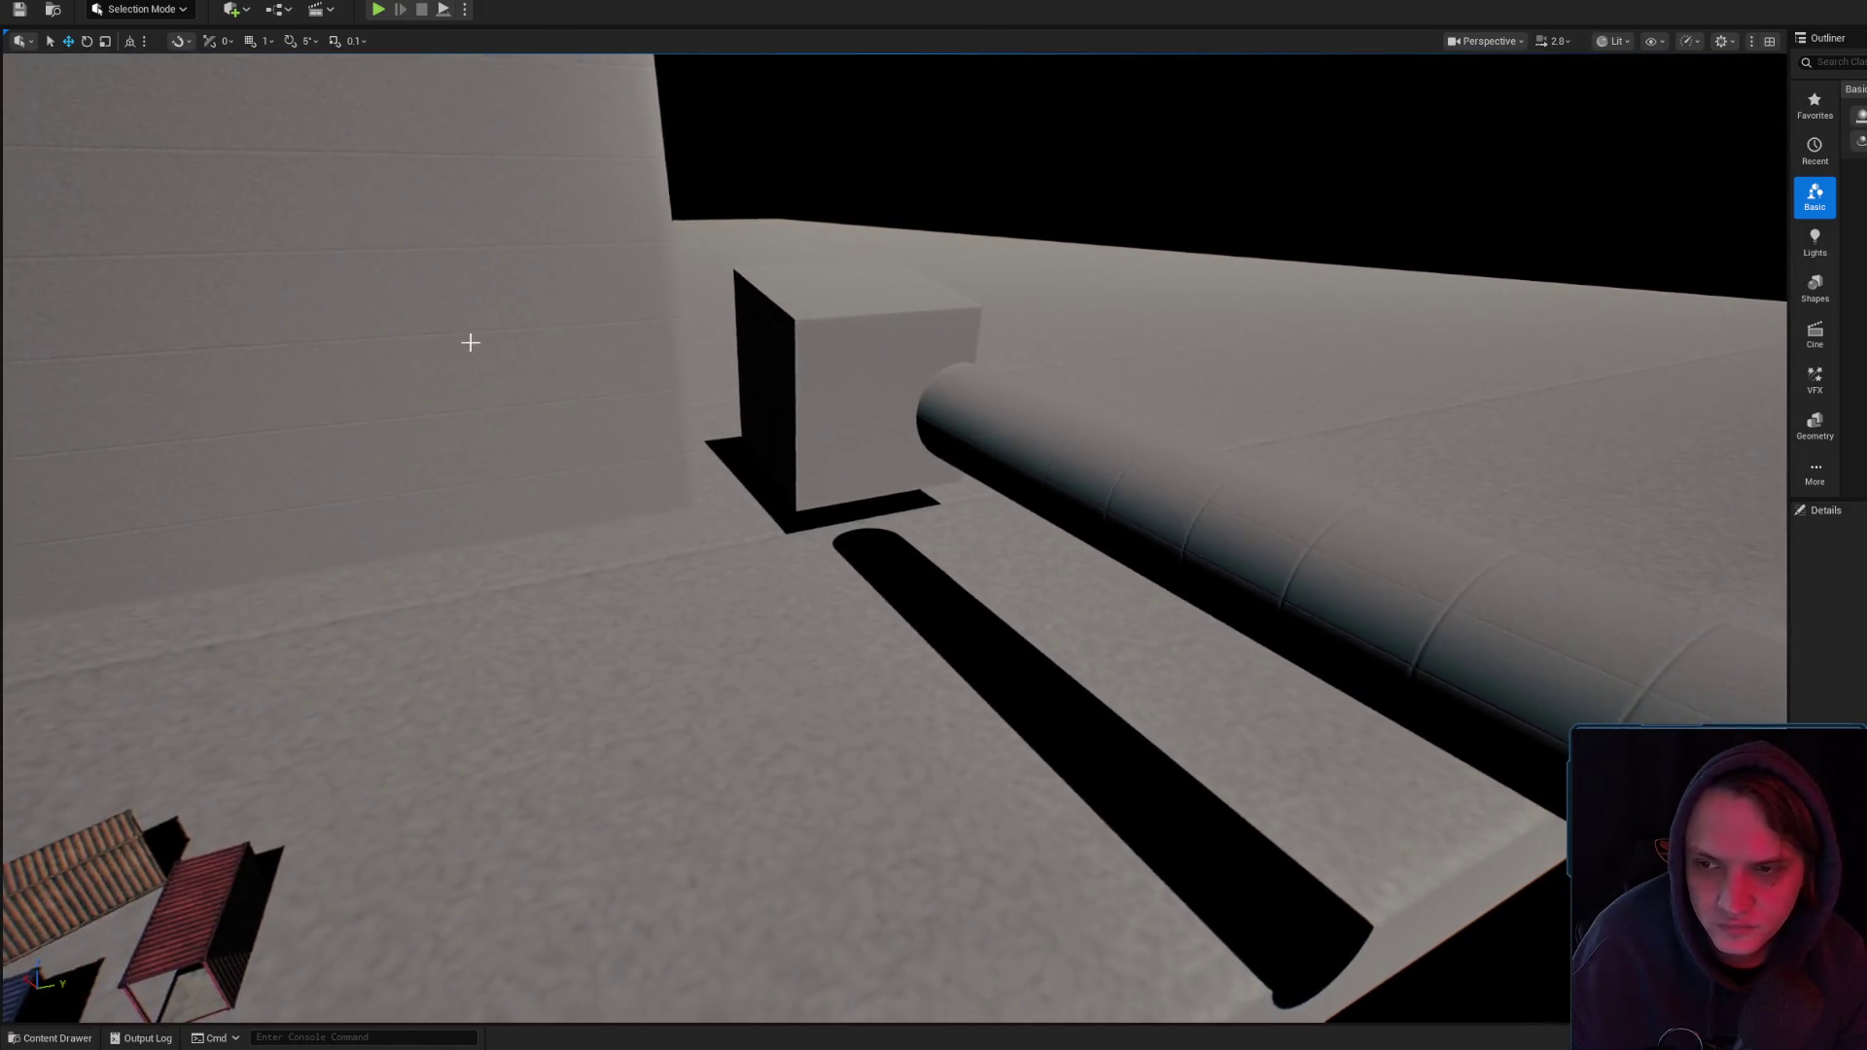
left_click(470, 342)
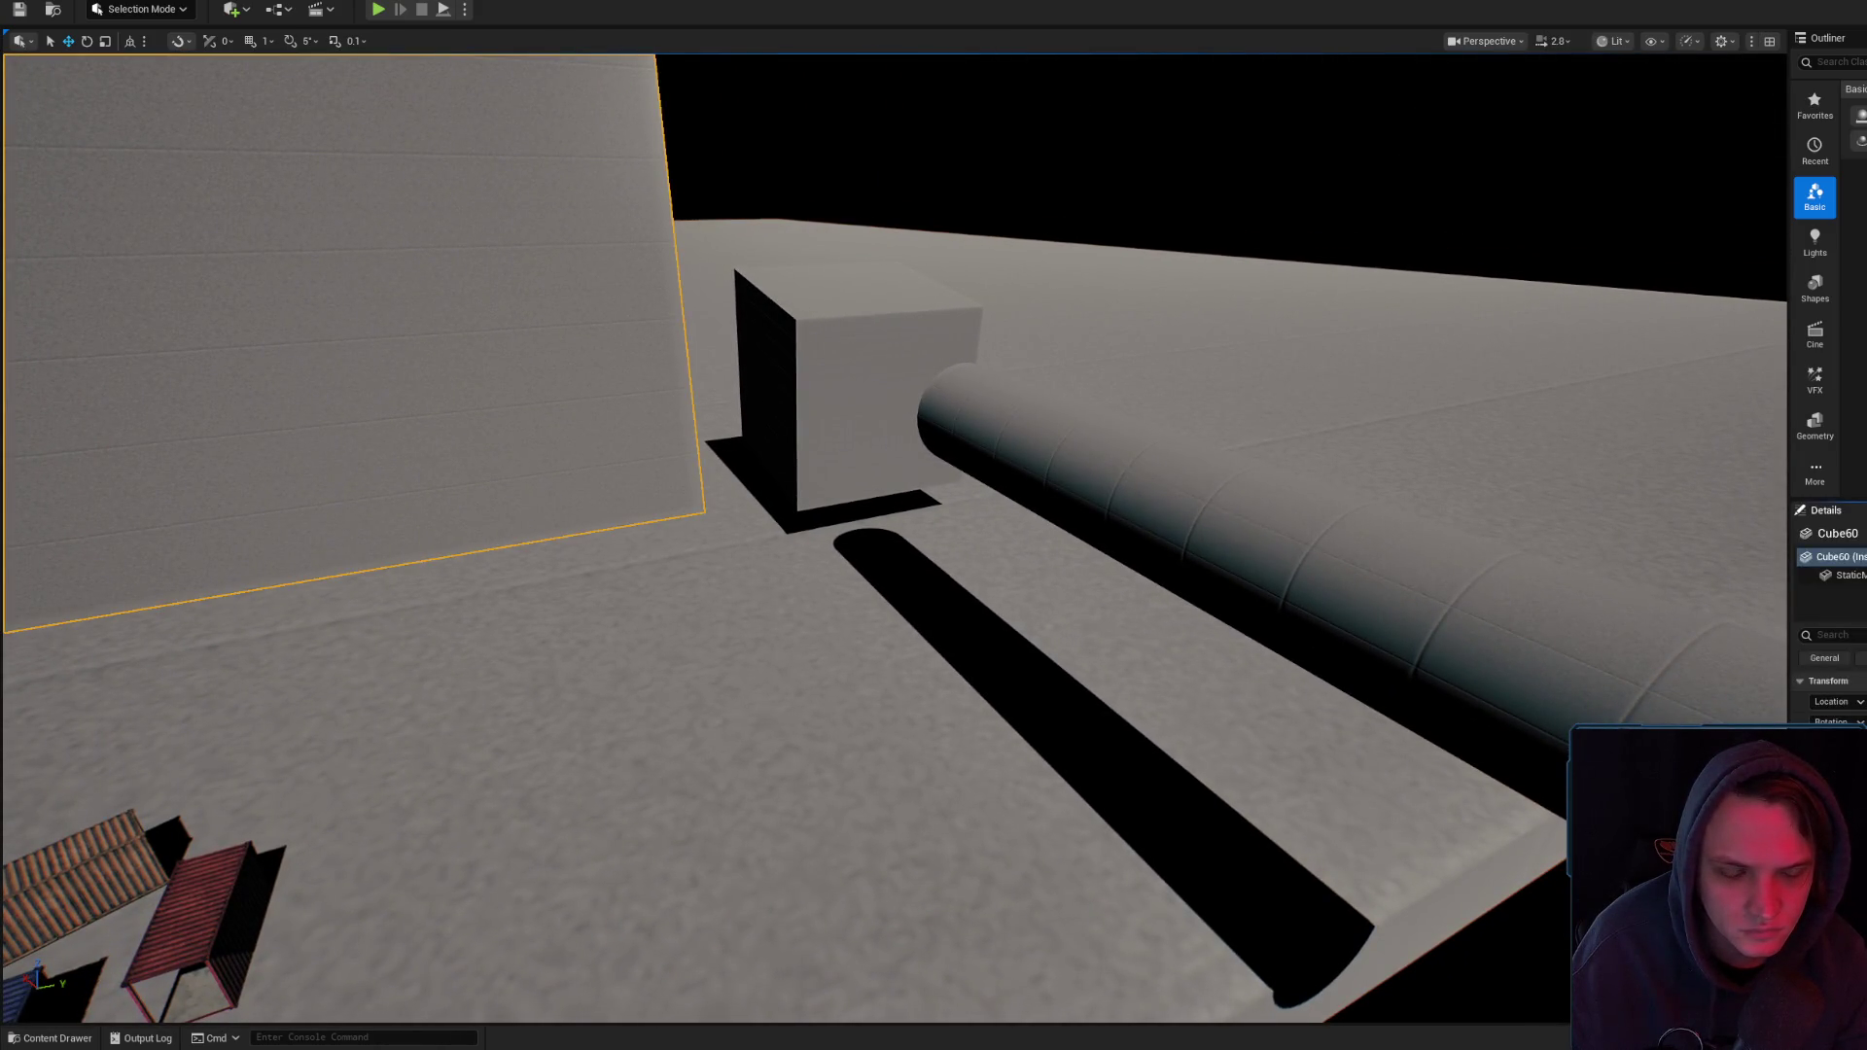
- Open the wall's MM_RC_Global_T_01 instance, then its parent MM_RC_Global_T full-screen
double_click(1834, 778)
scroll(1617, 665, "down", 5)
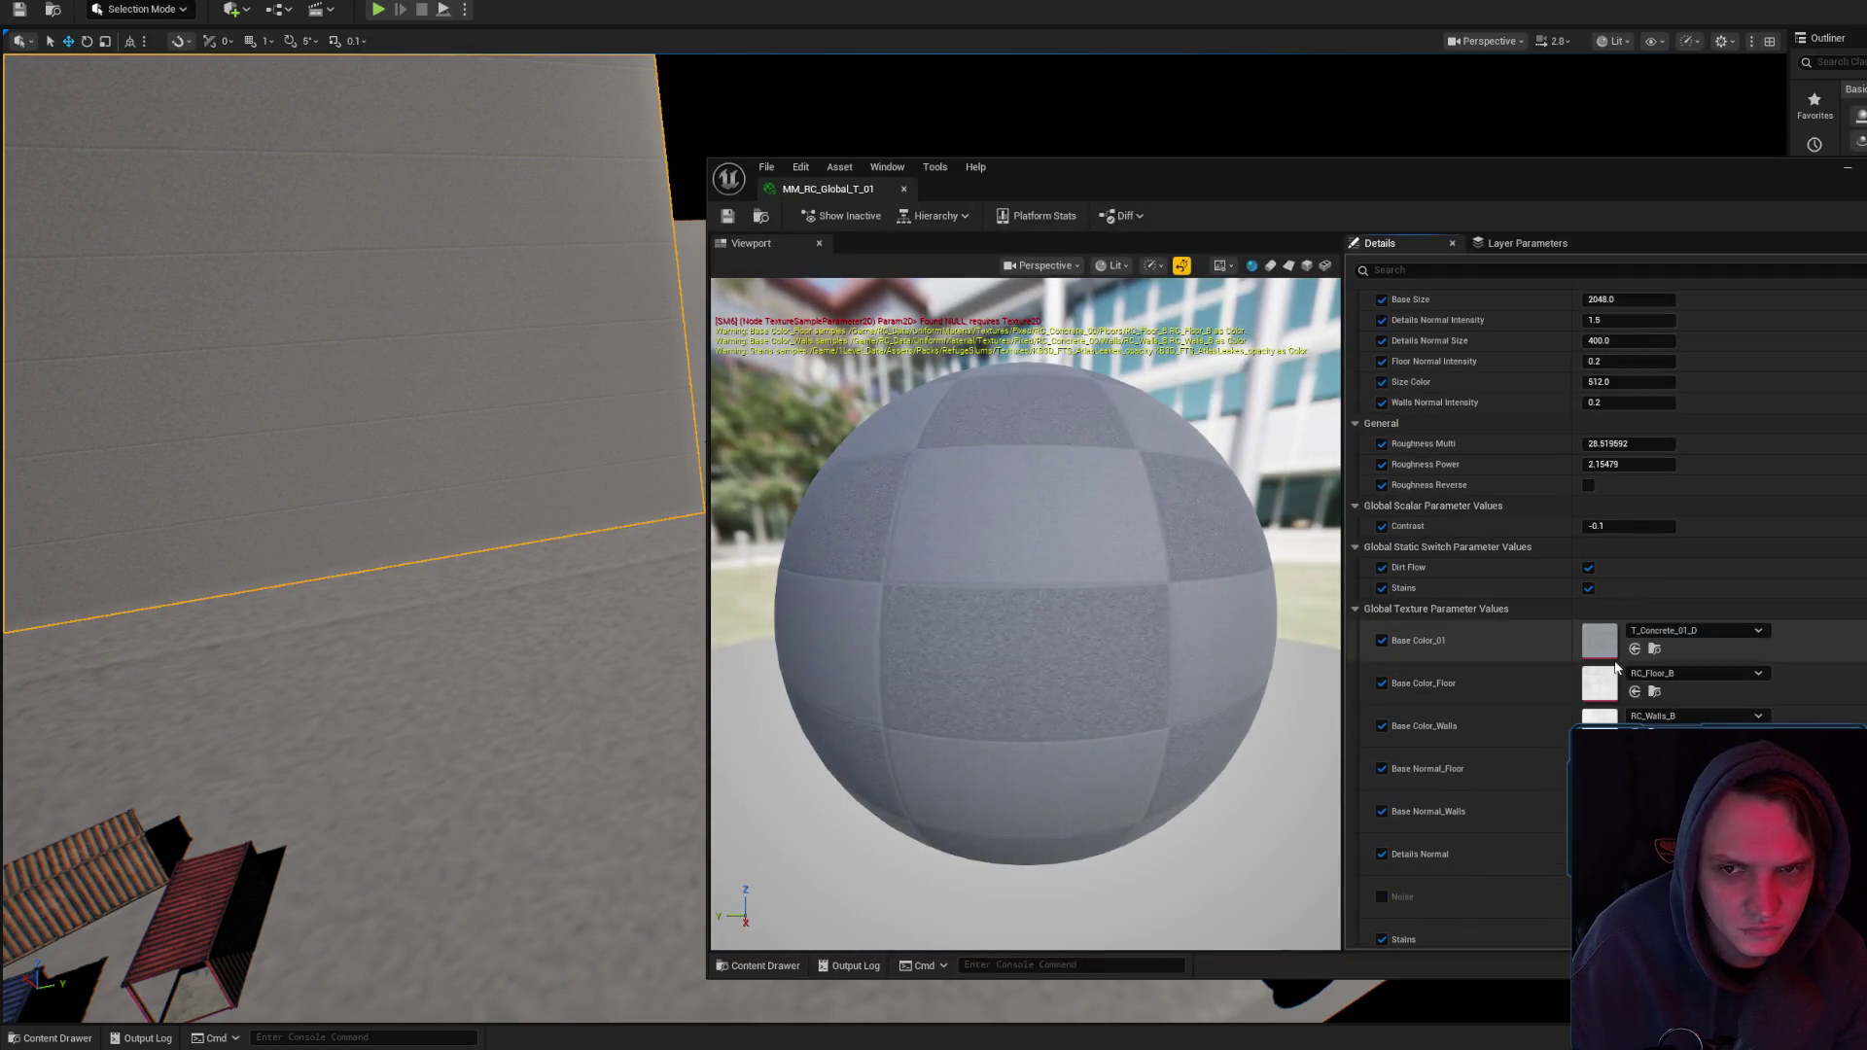
scroll(1593, 670, "down", 5)
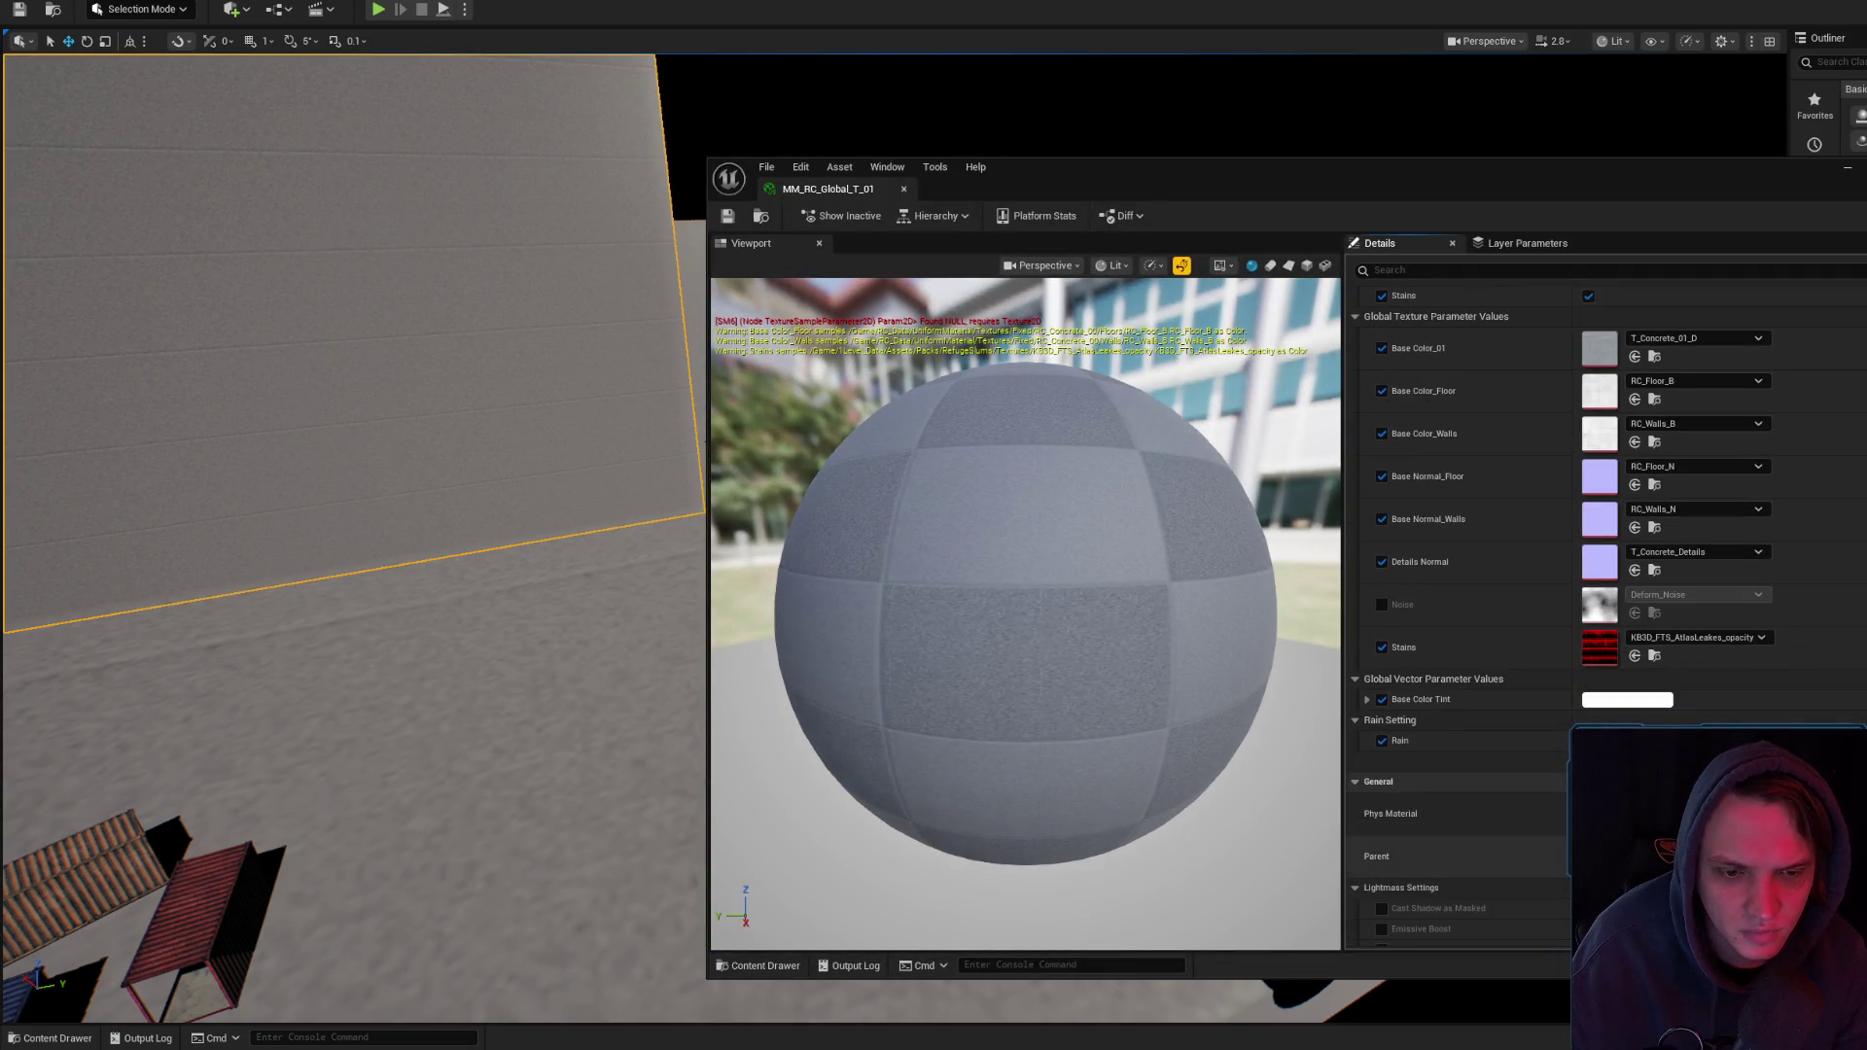
scroll(1519, 522, "down", 10)
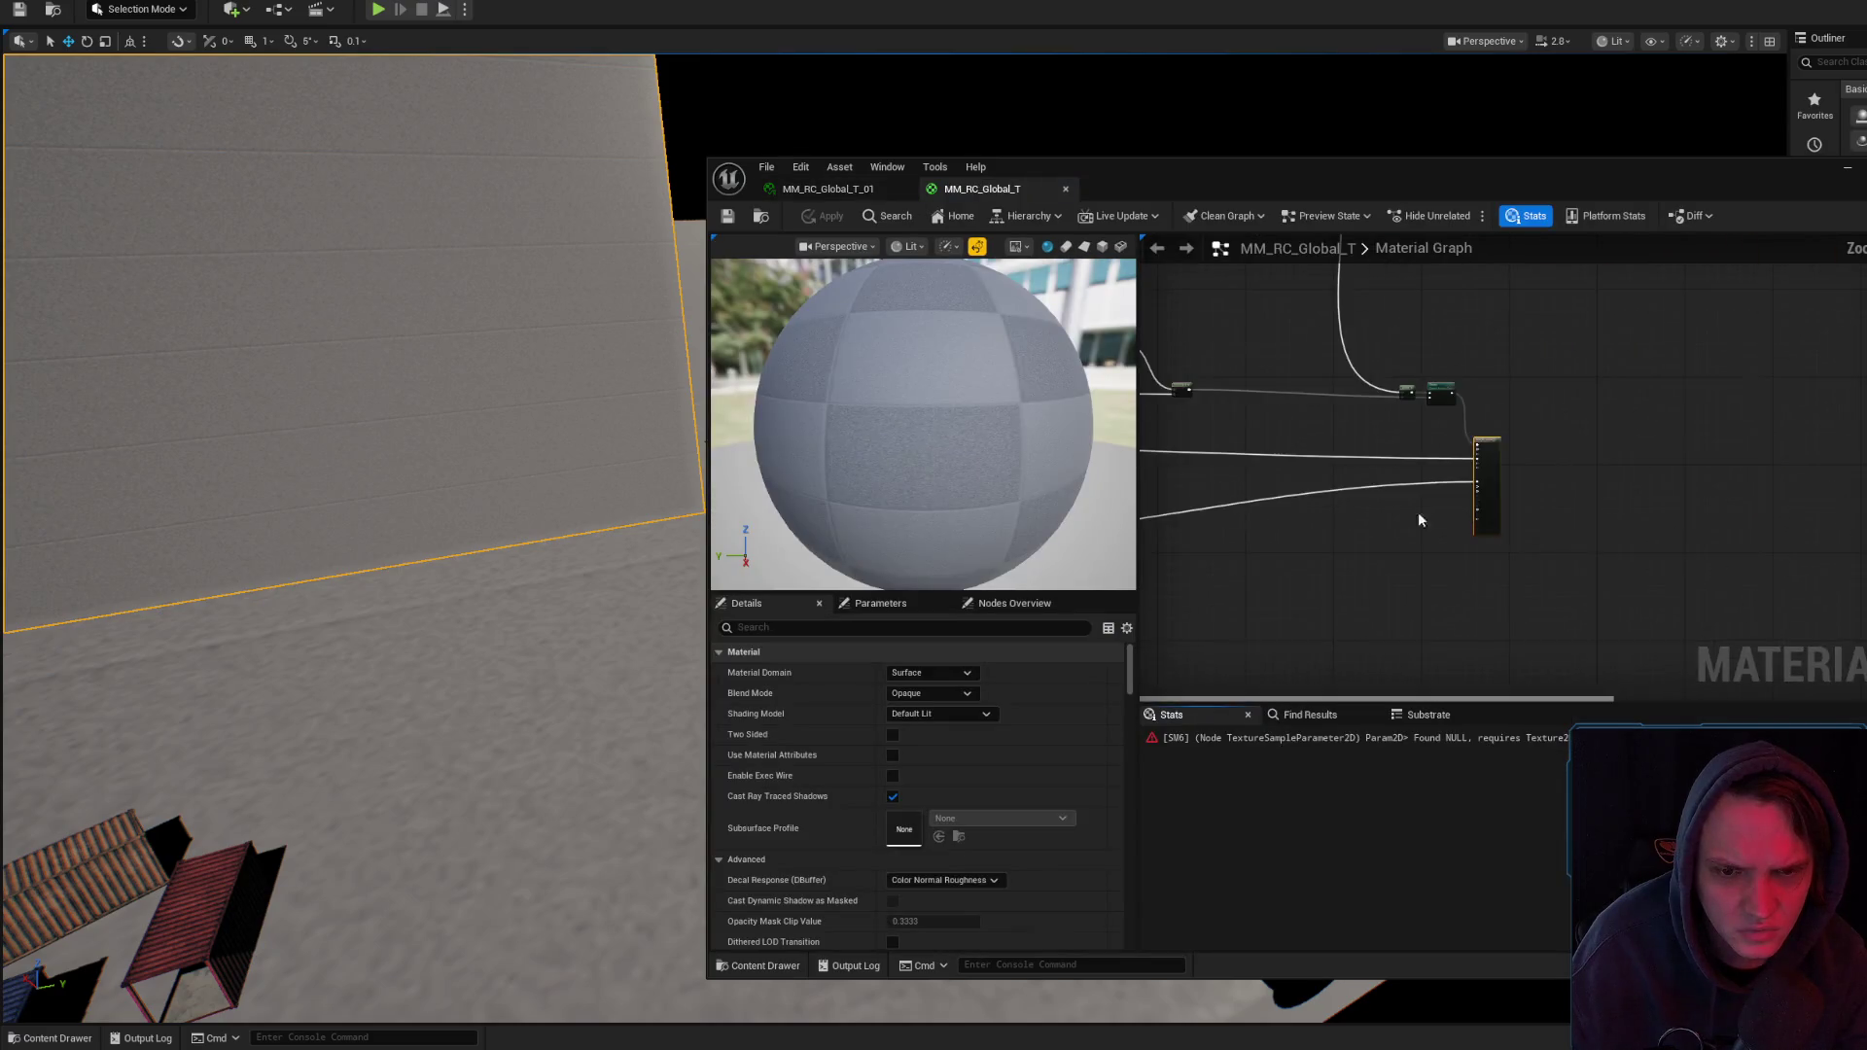
scroll(1507, 398, "up", 5)
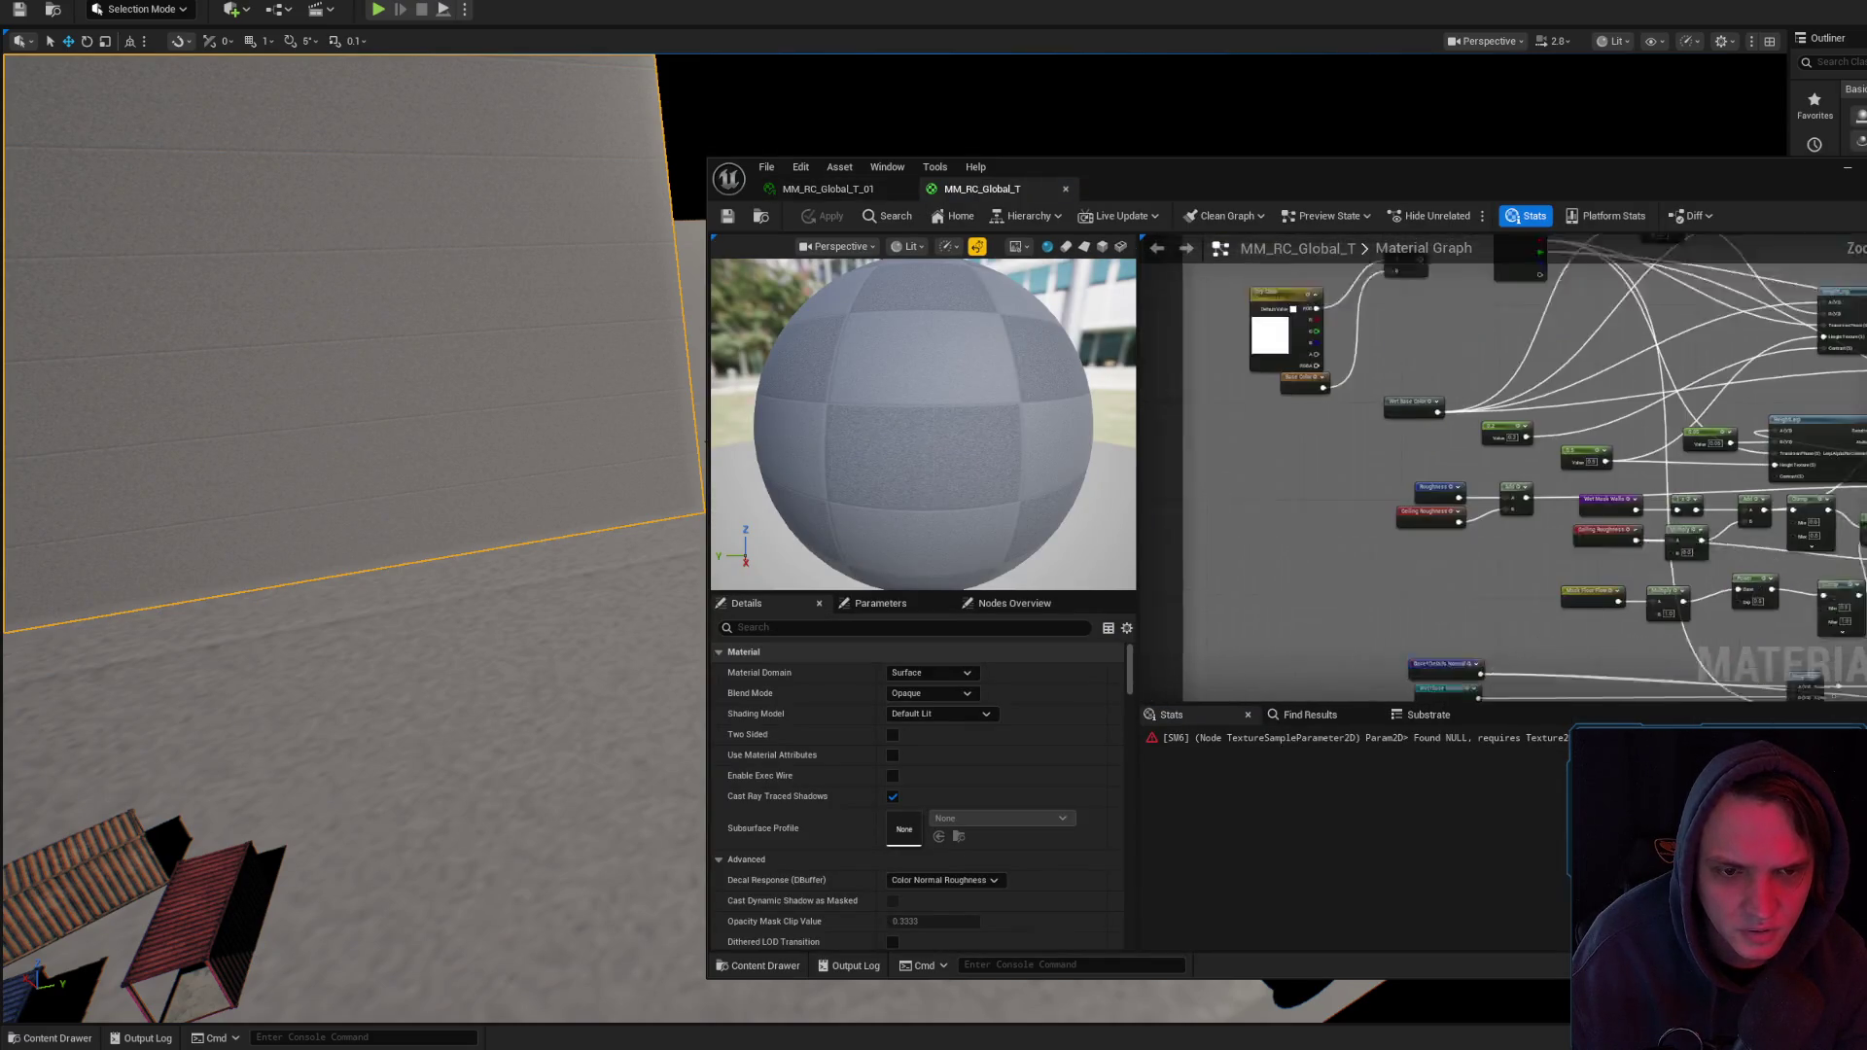
scroll(1508, 399, "down", 4)
scroll(1607, 540, "up", 5)
scroll(1503, 467, "down", 5)
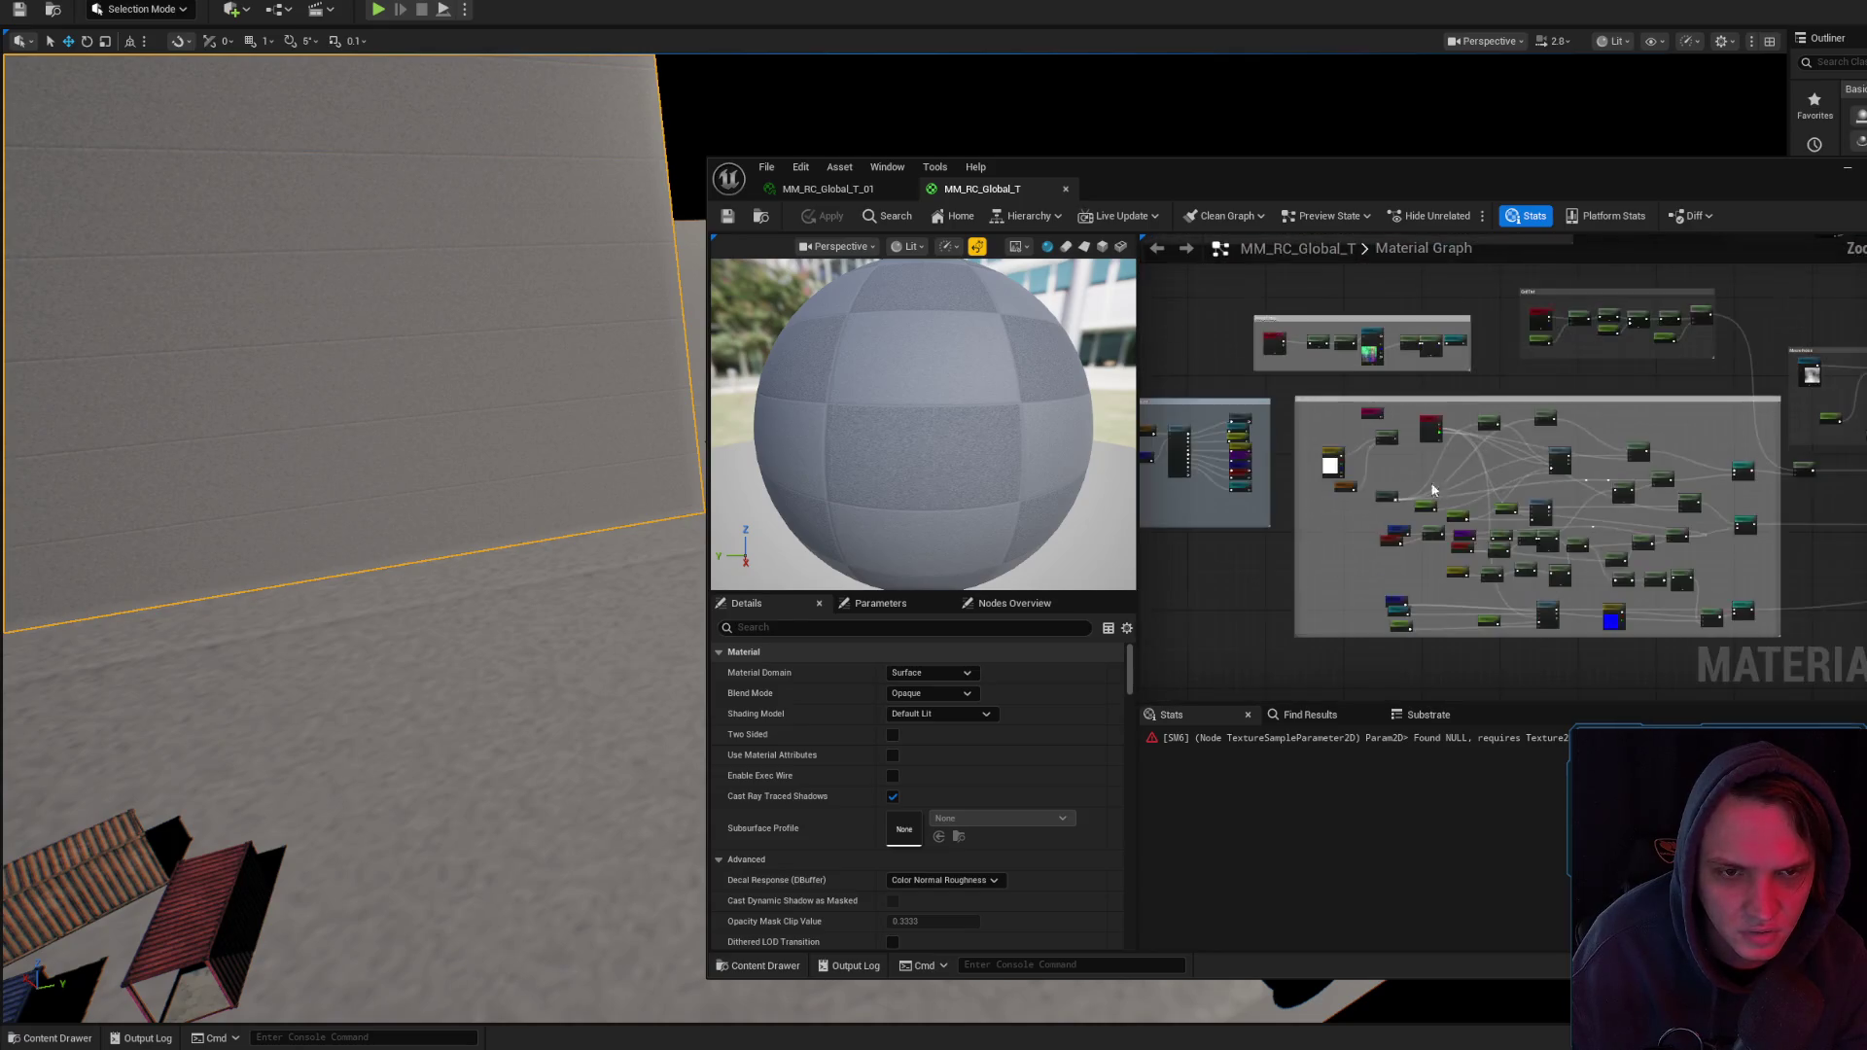
scroll(1503, 467, "up", 2)
key("shift+F11")
scroll(1397, 234, "up", 6)
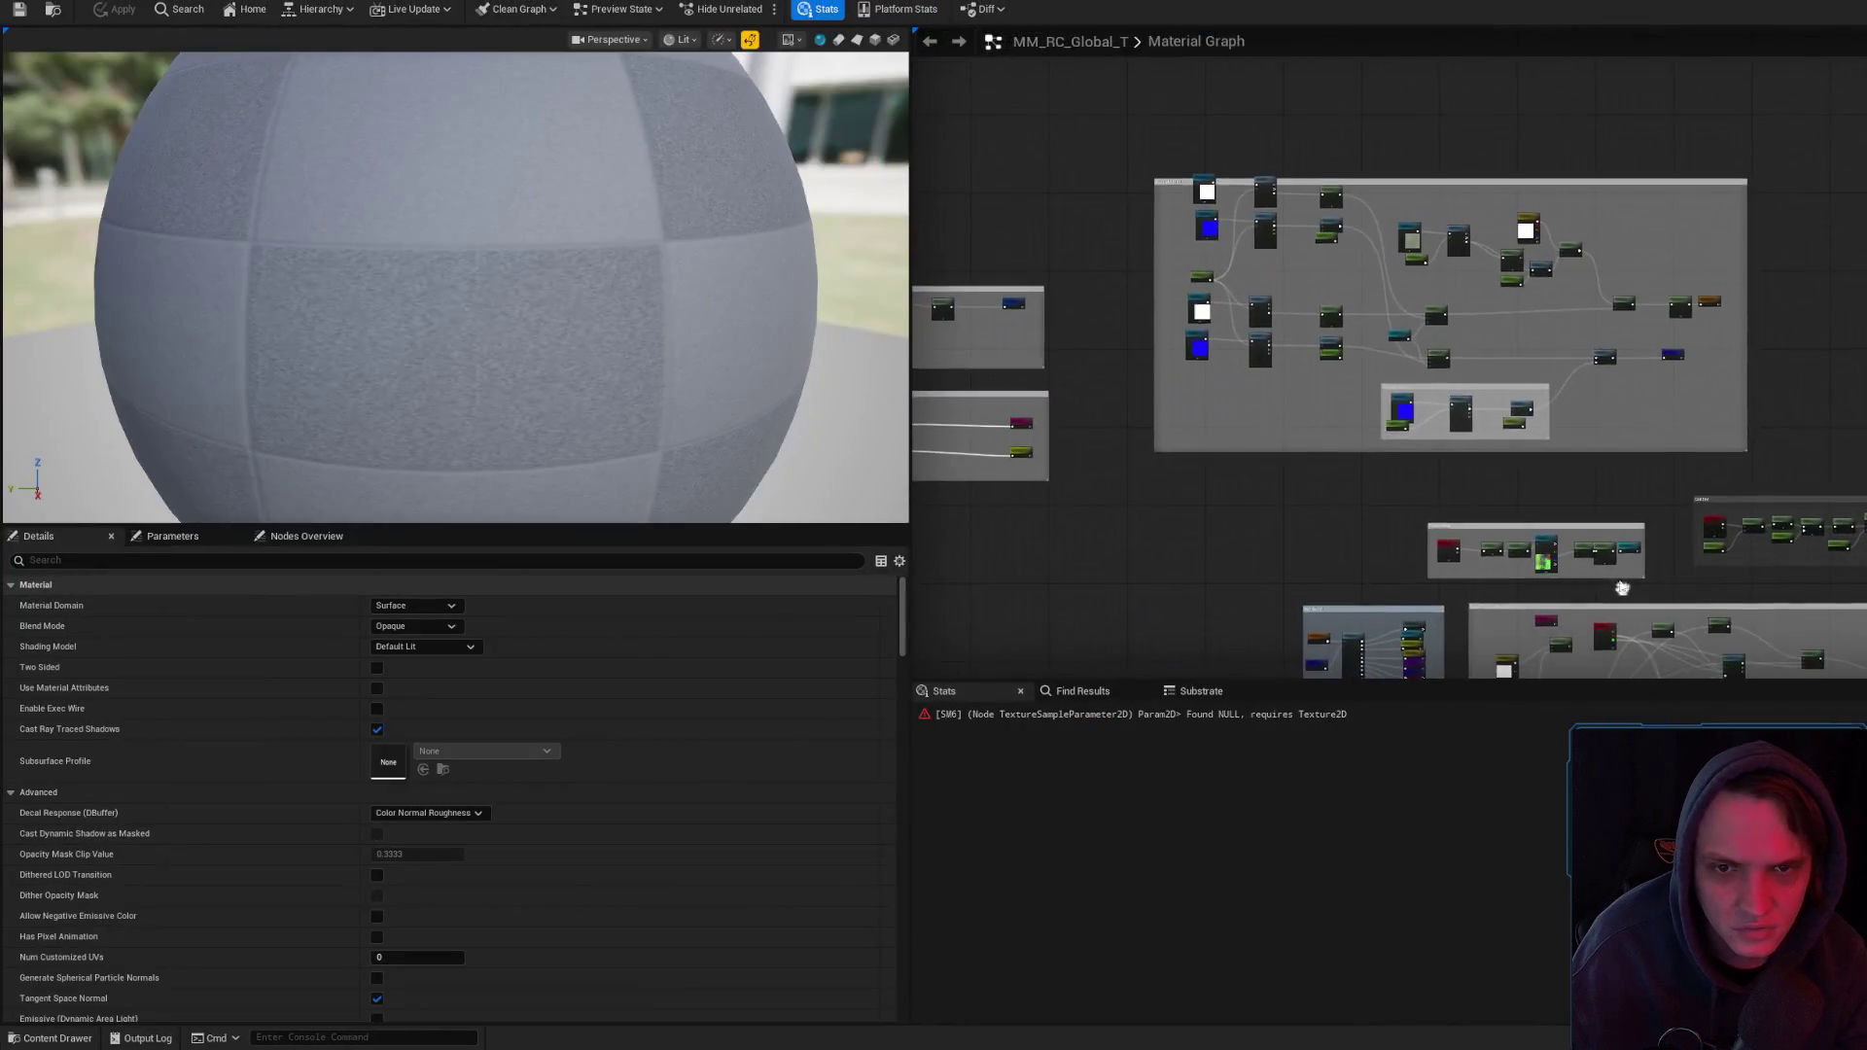
- Assign T_Stains_Mask to the erroring Stains parameter and apply the material
scroll(1339, 412, "up", 1)
scroll(1635, 467, "down", 5)
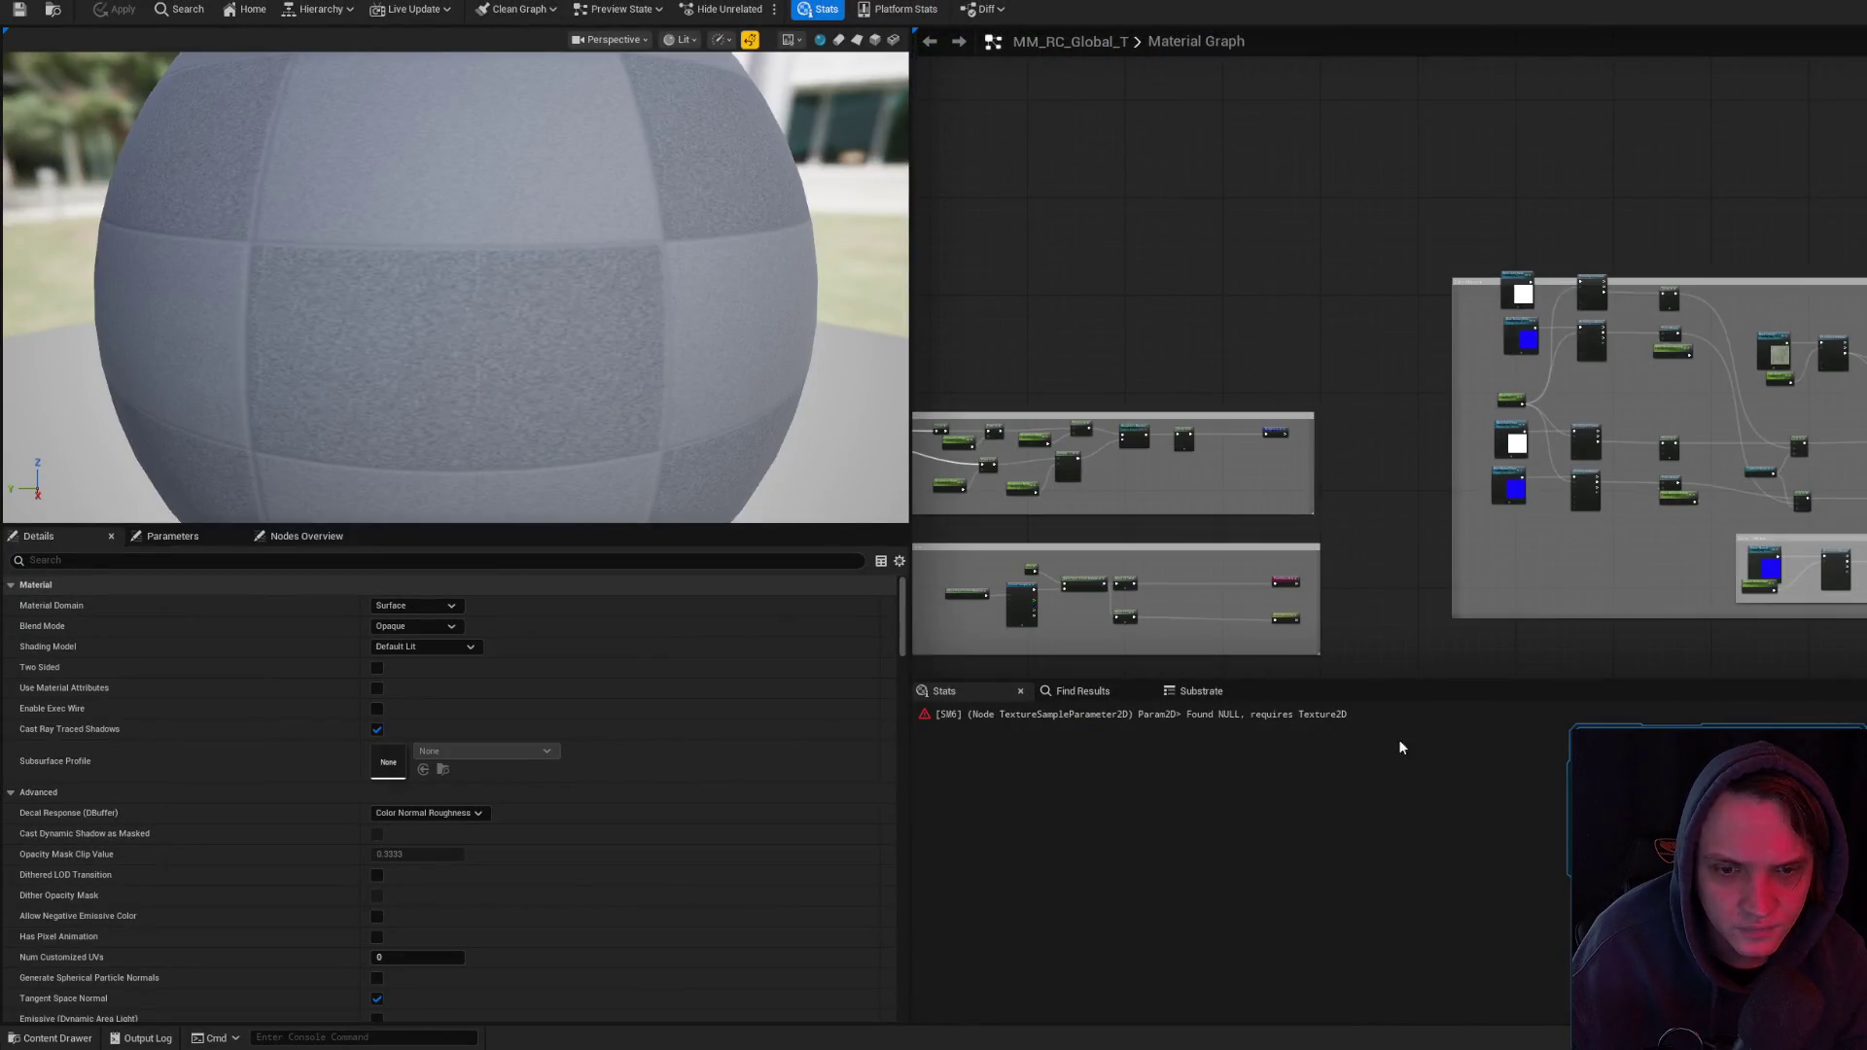
left_click(1255, 715)
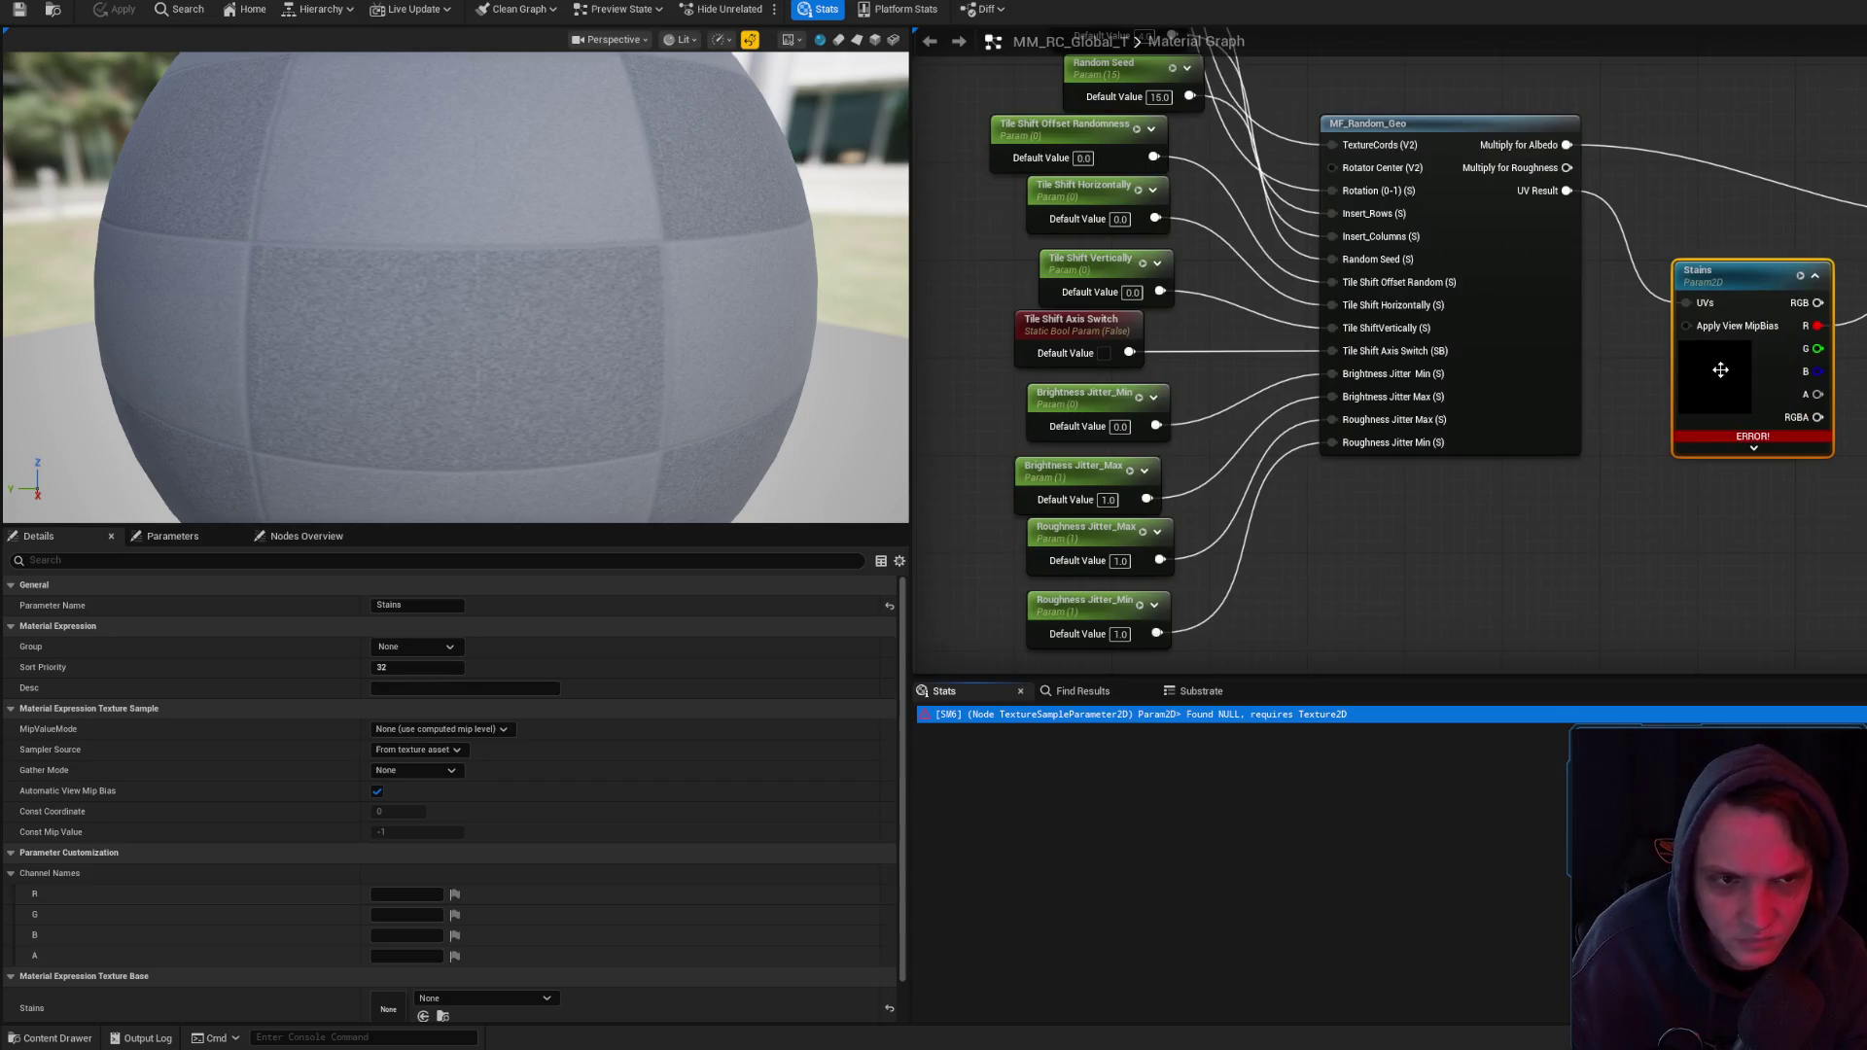
scroll(437, 754, "down", 1)
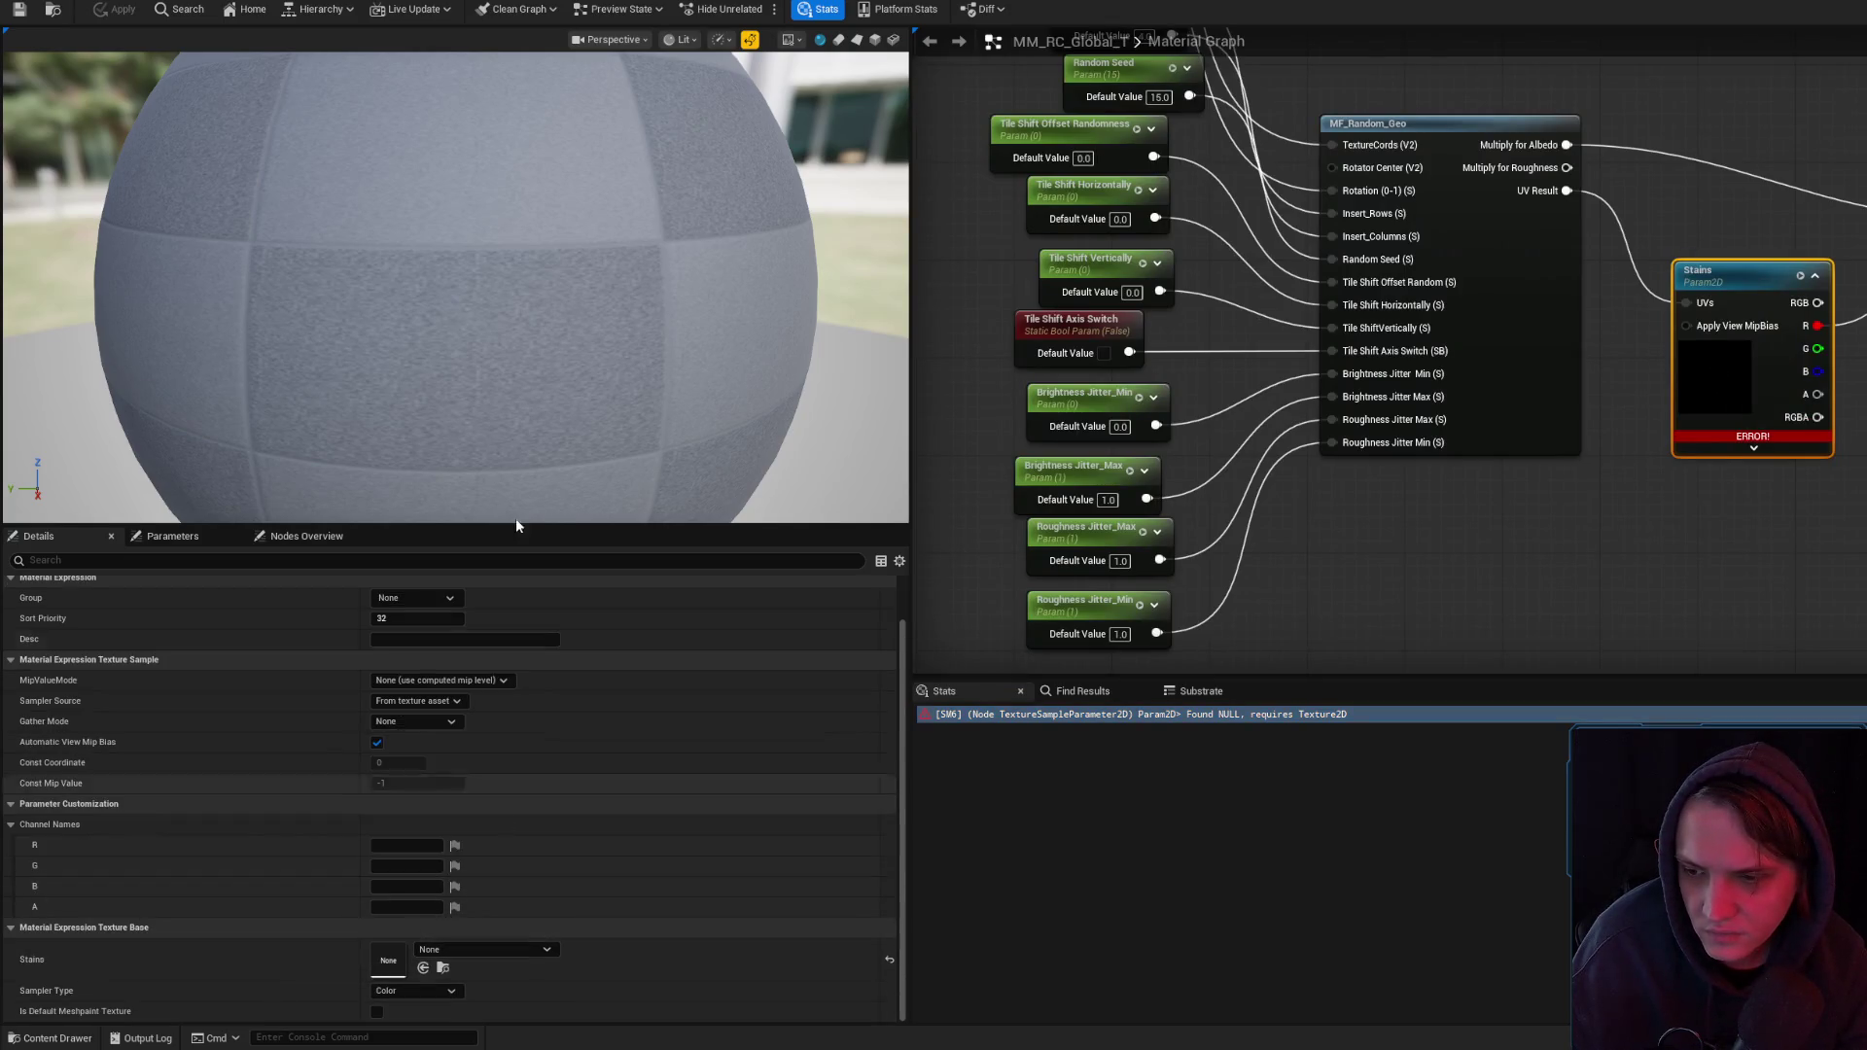
key("ctrl+space")
left_click(487, 513)
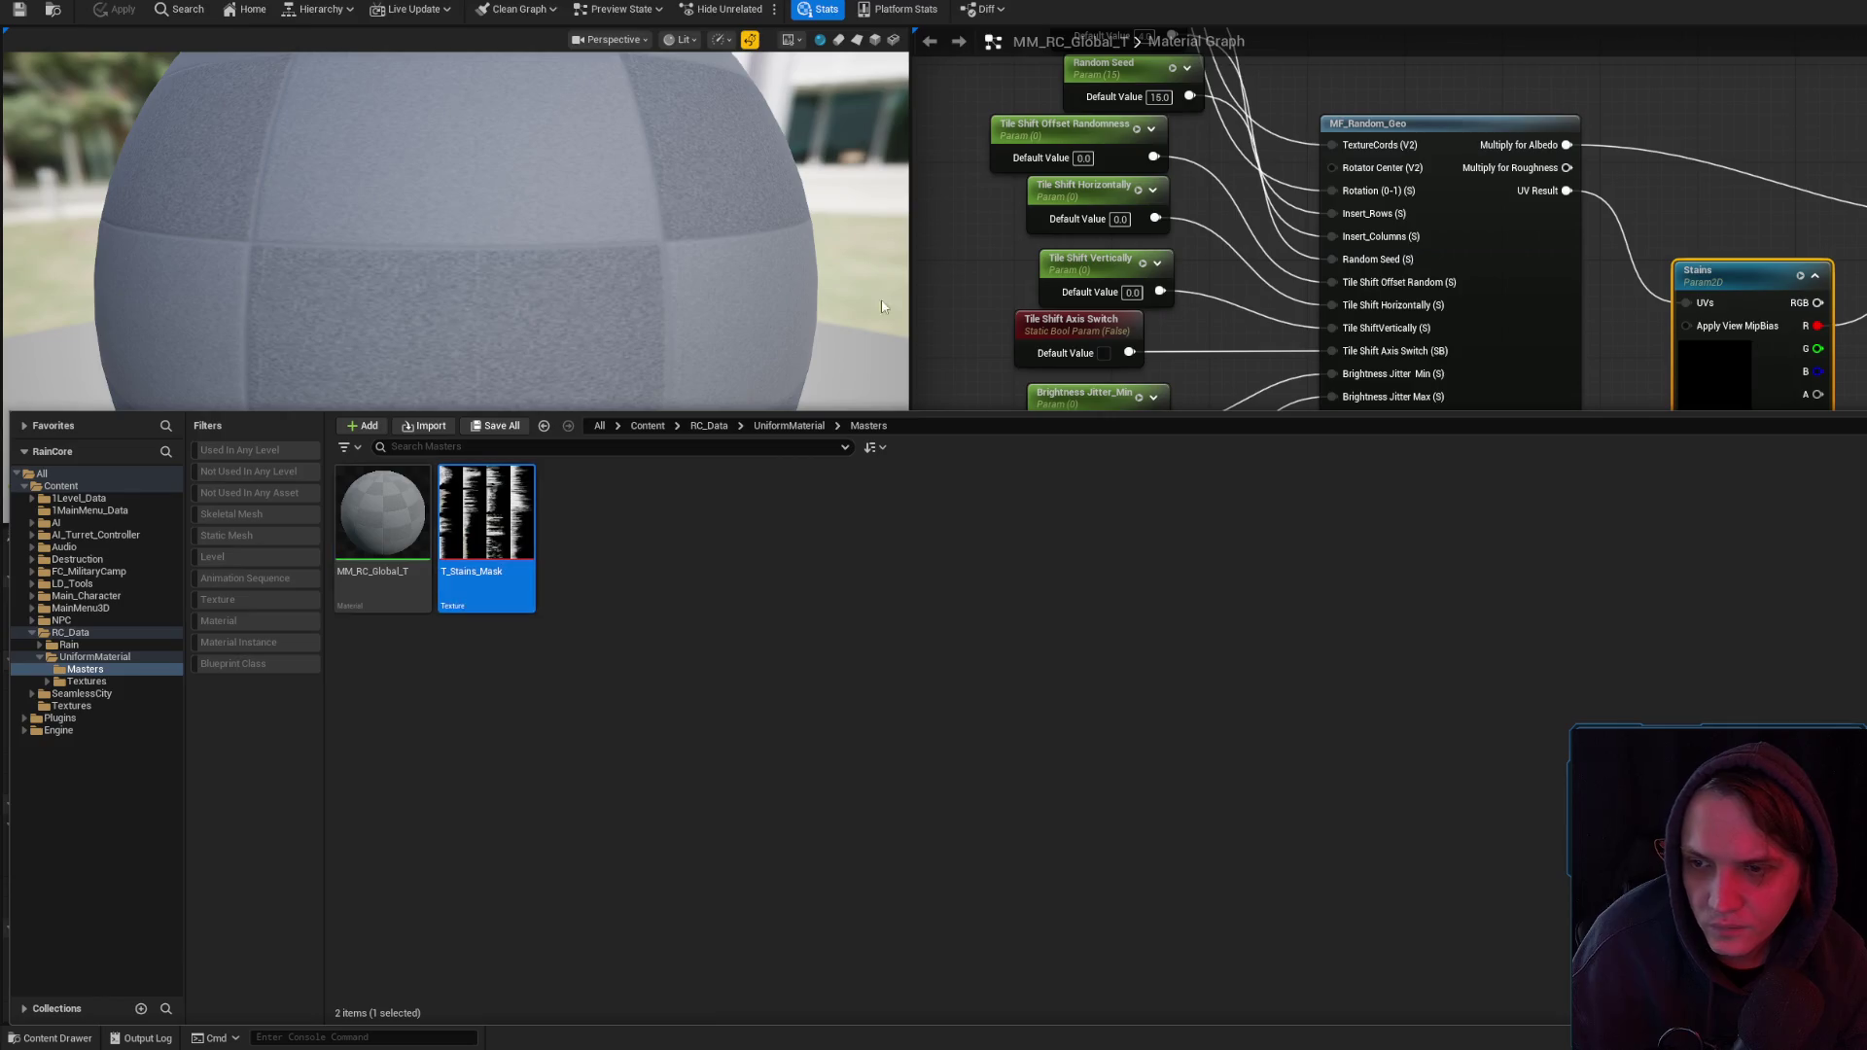
left_click(1717, 360)
left_click(424, 969)
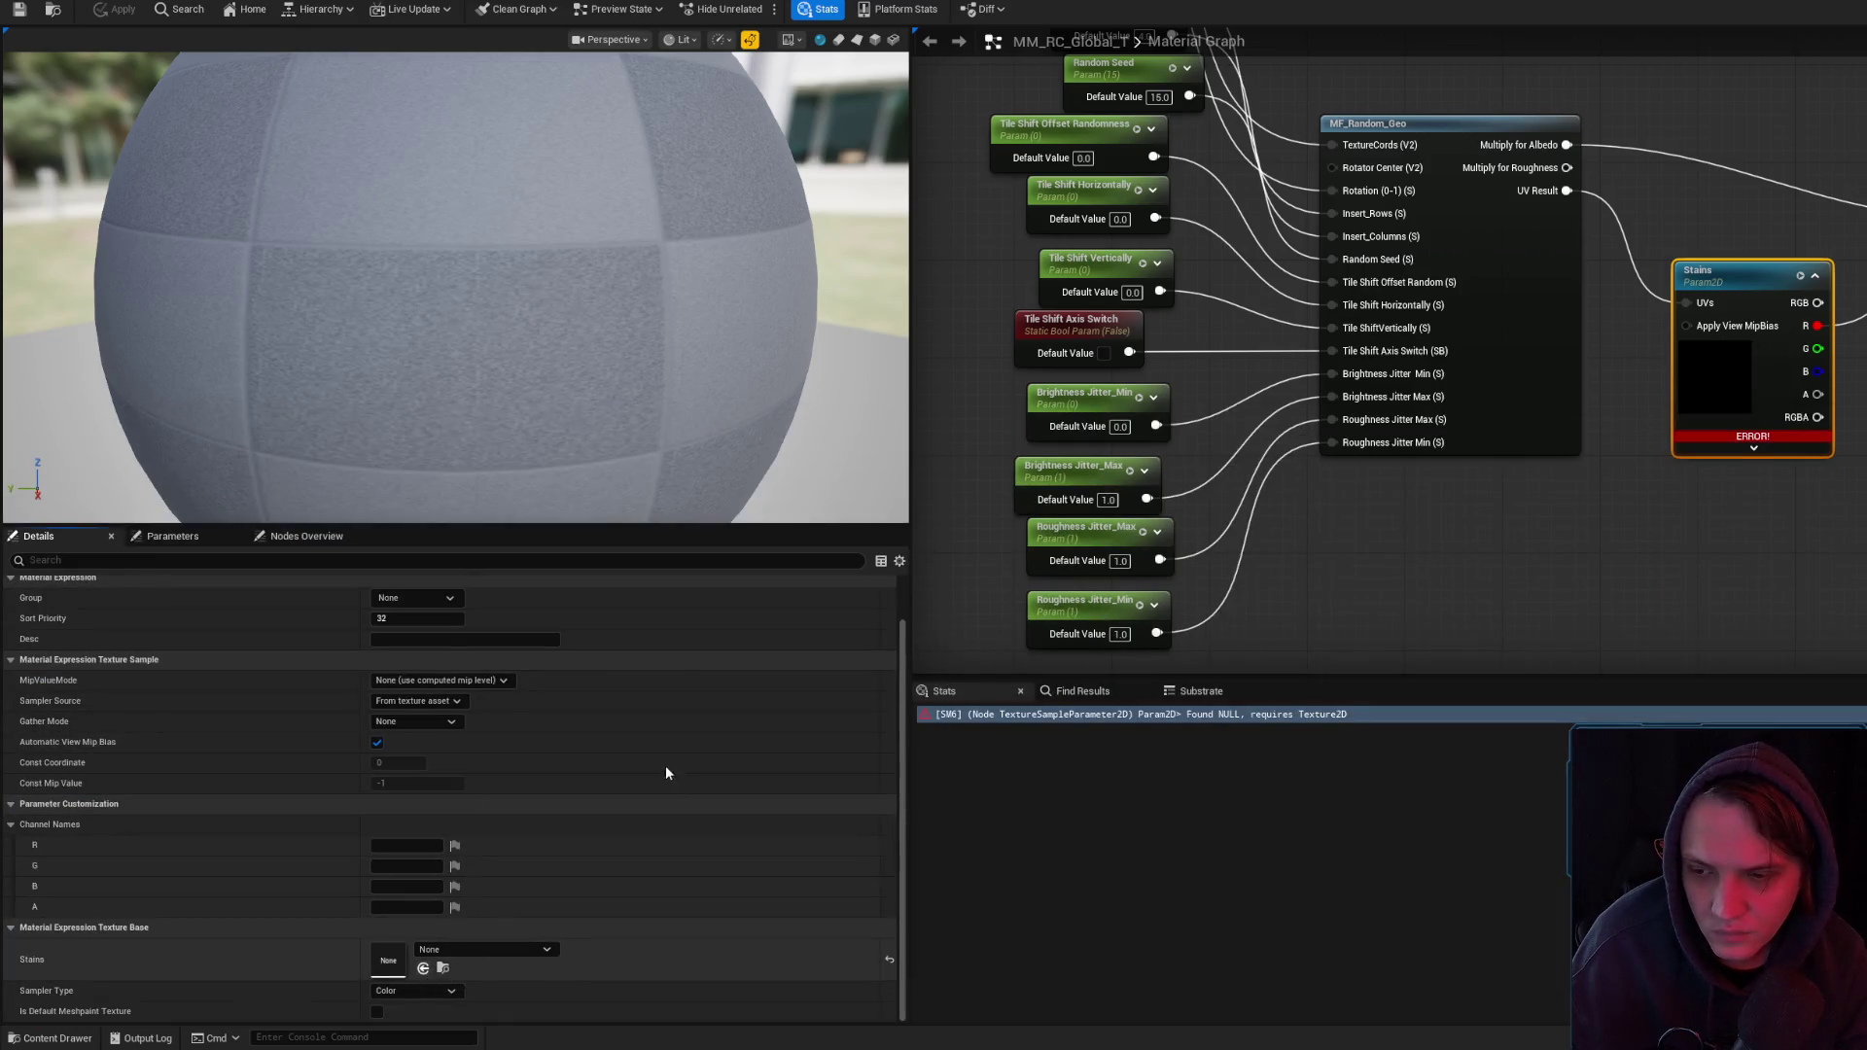
left_click(101, 9)
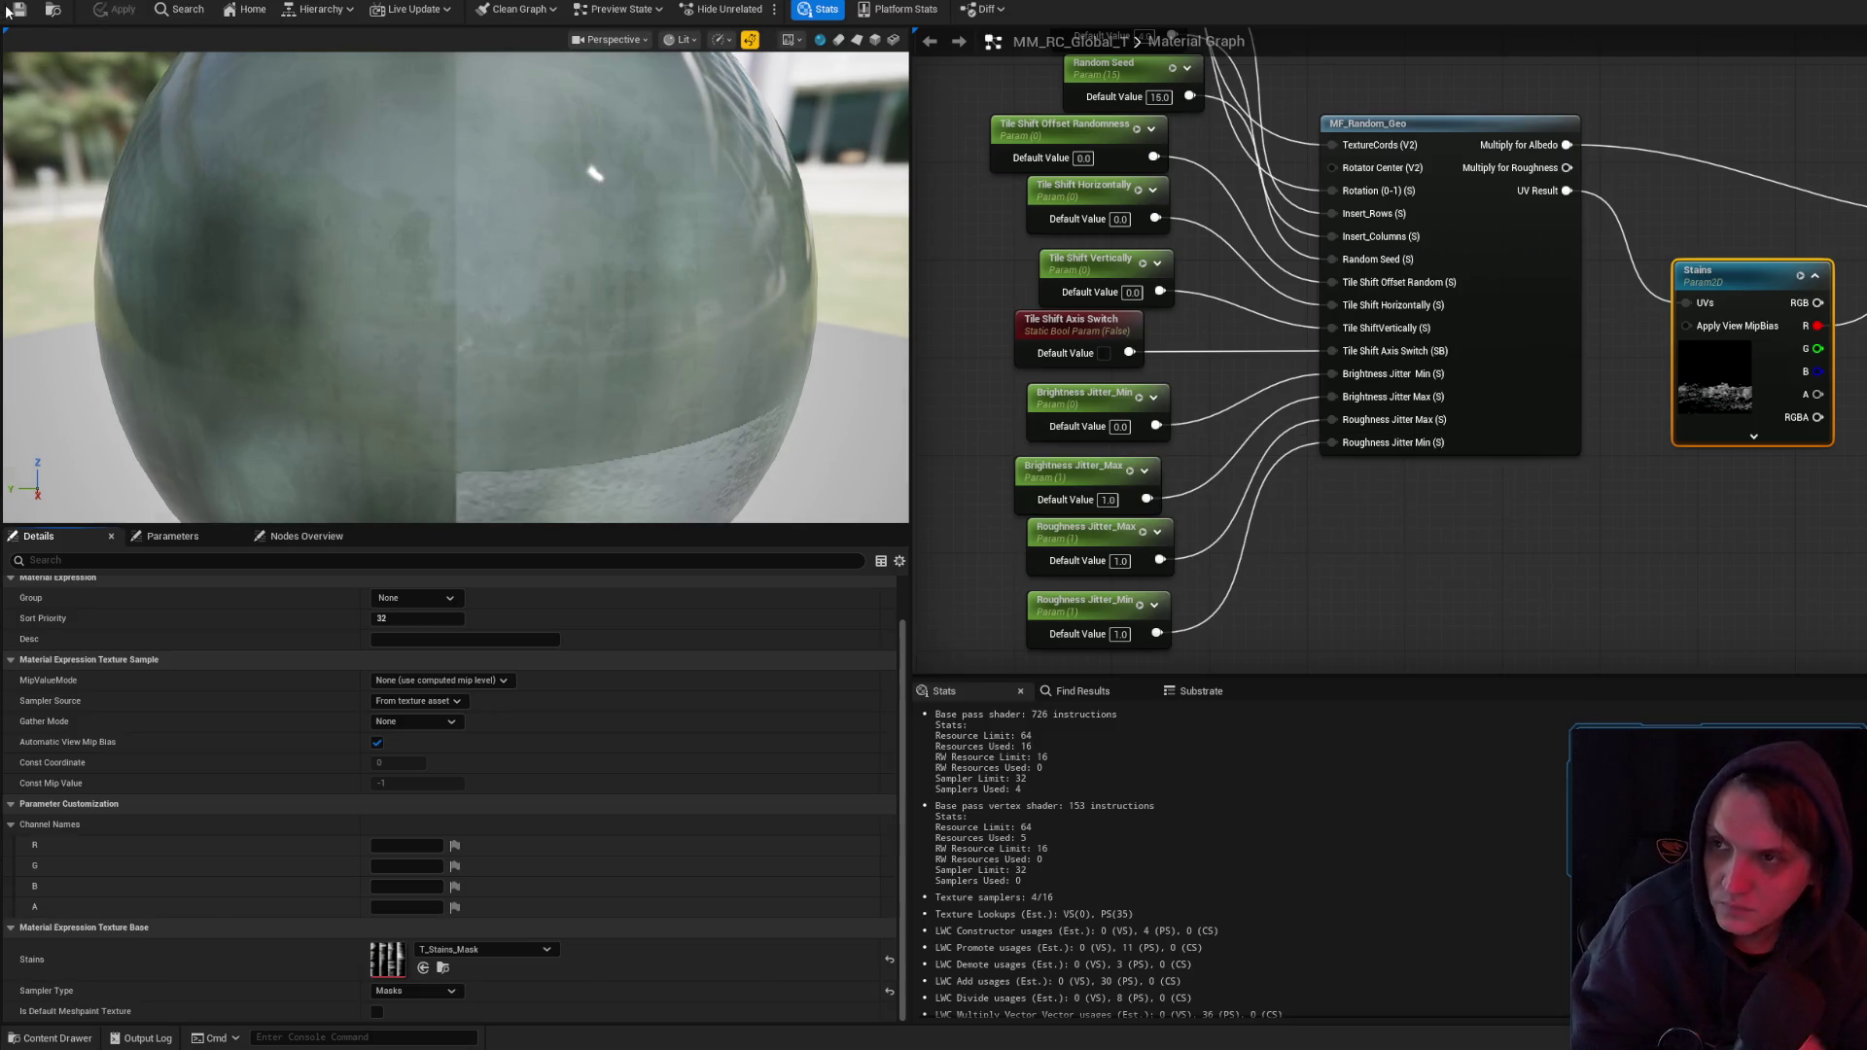
- Restore the editor window and rotate the box beside the cylinder about 90°
key("shift+F11")
mouse_move(509, 392)
left_mouse_down()
mouse_move(623, 408)
mouse_move(644, 433)
left_mouse_up()
left_click(536, 383)
key("e")
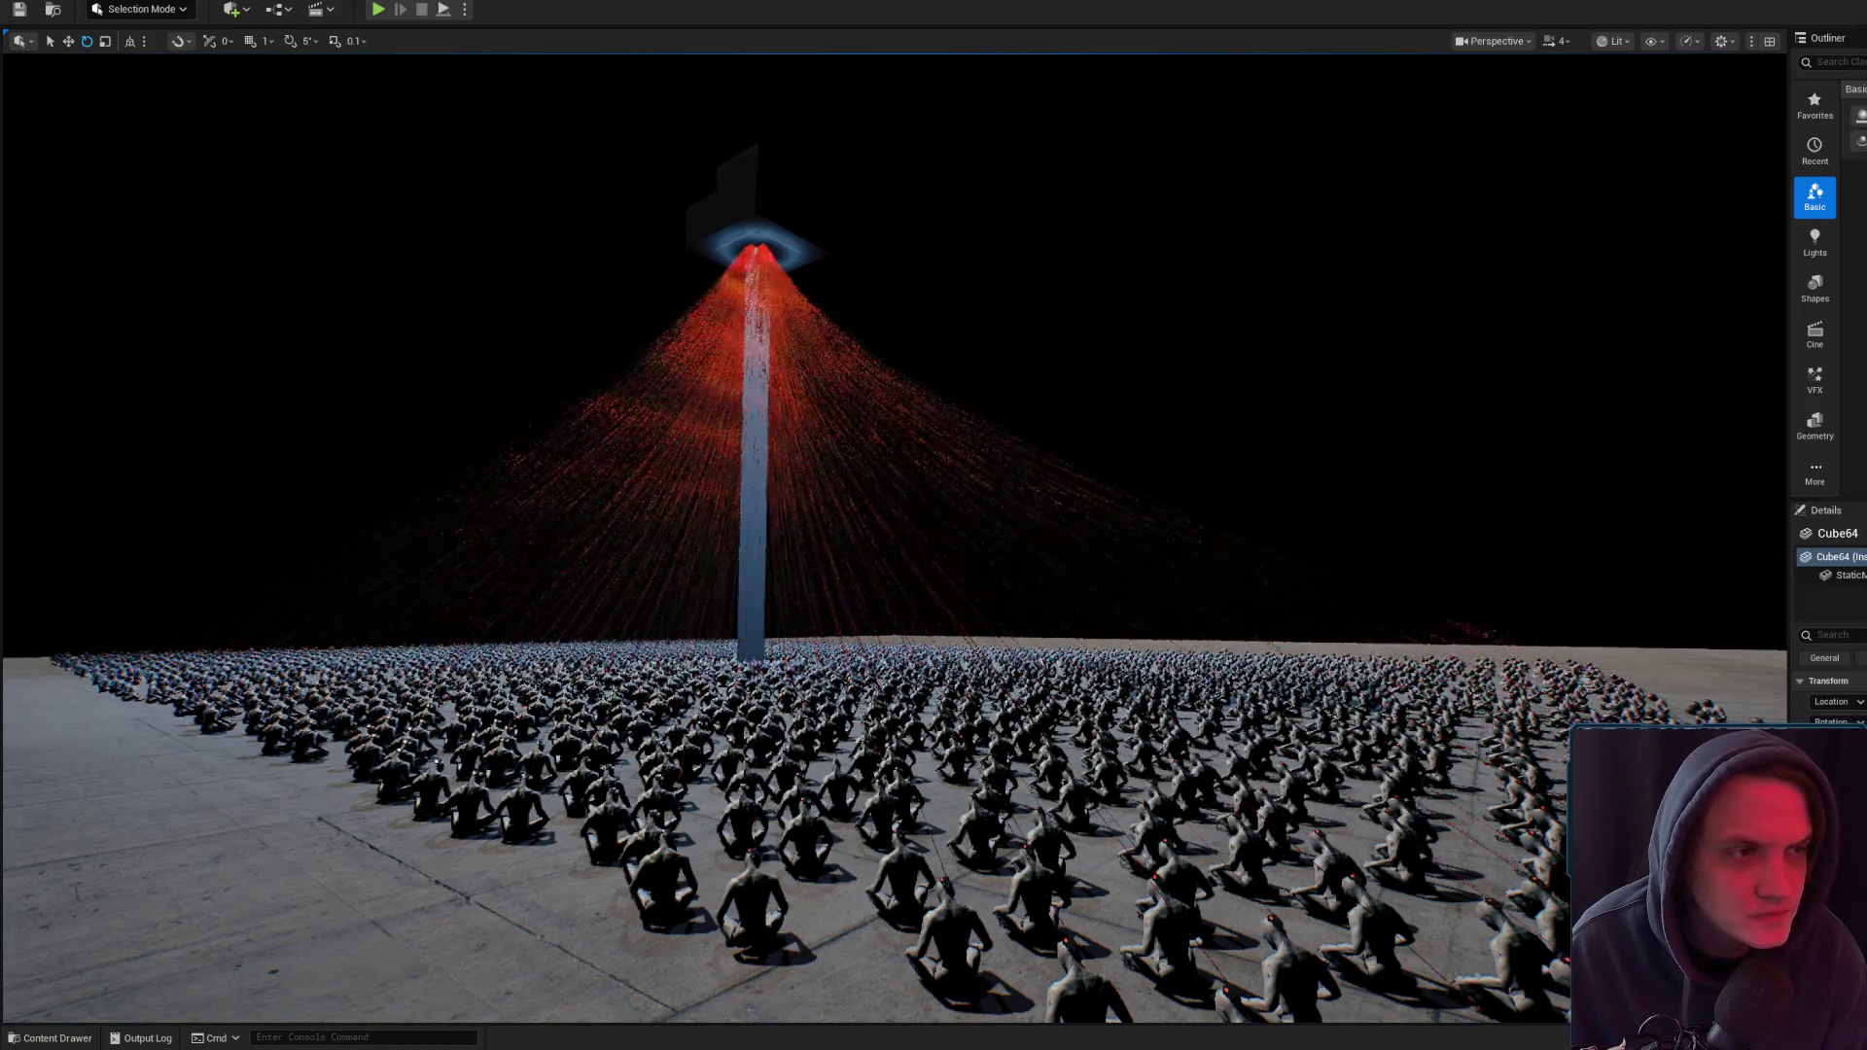
- Fly the camera down across the level to the concrete slab and select it
key("alt+Tab")
key("alt+Tab")
left_click_drag(1439, 279, 1439, 351)
key("w")
scroll(895, 525, "up", 3)
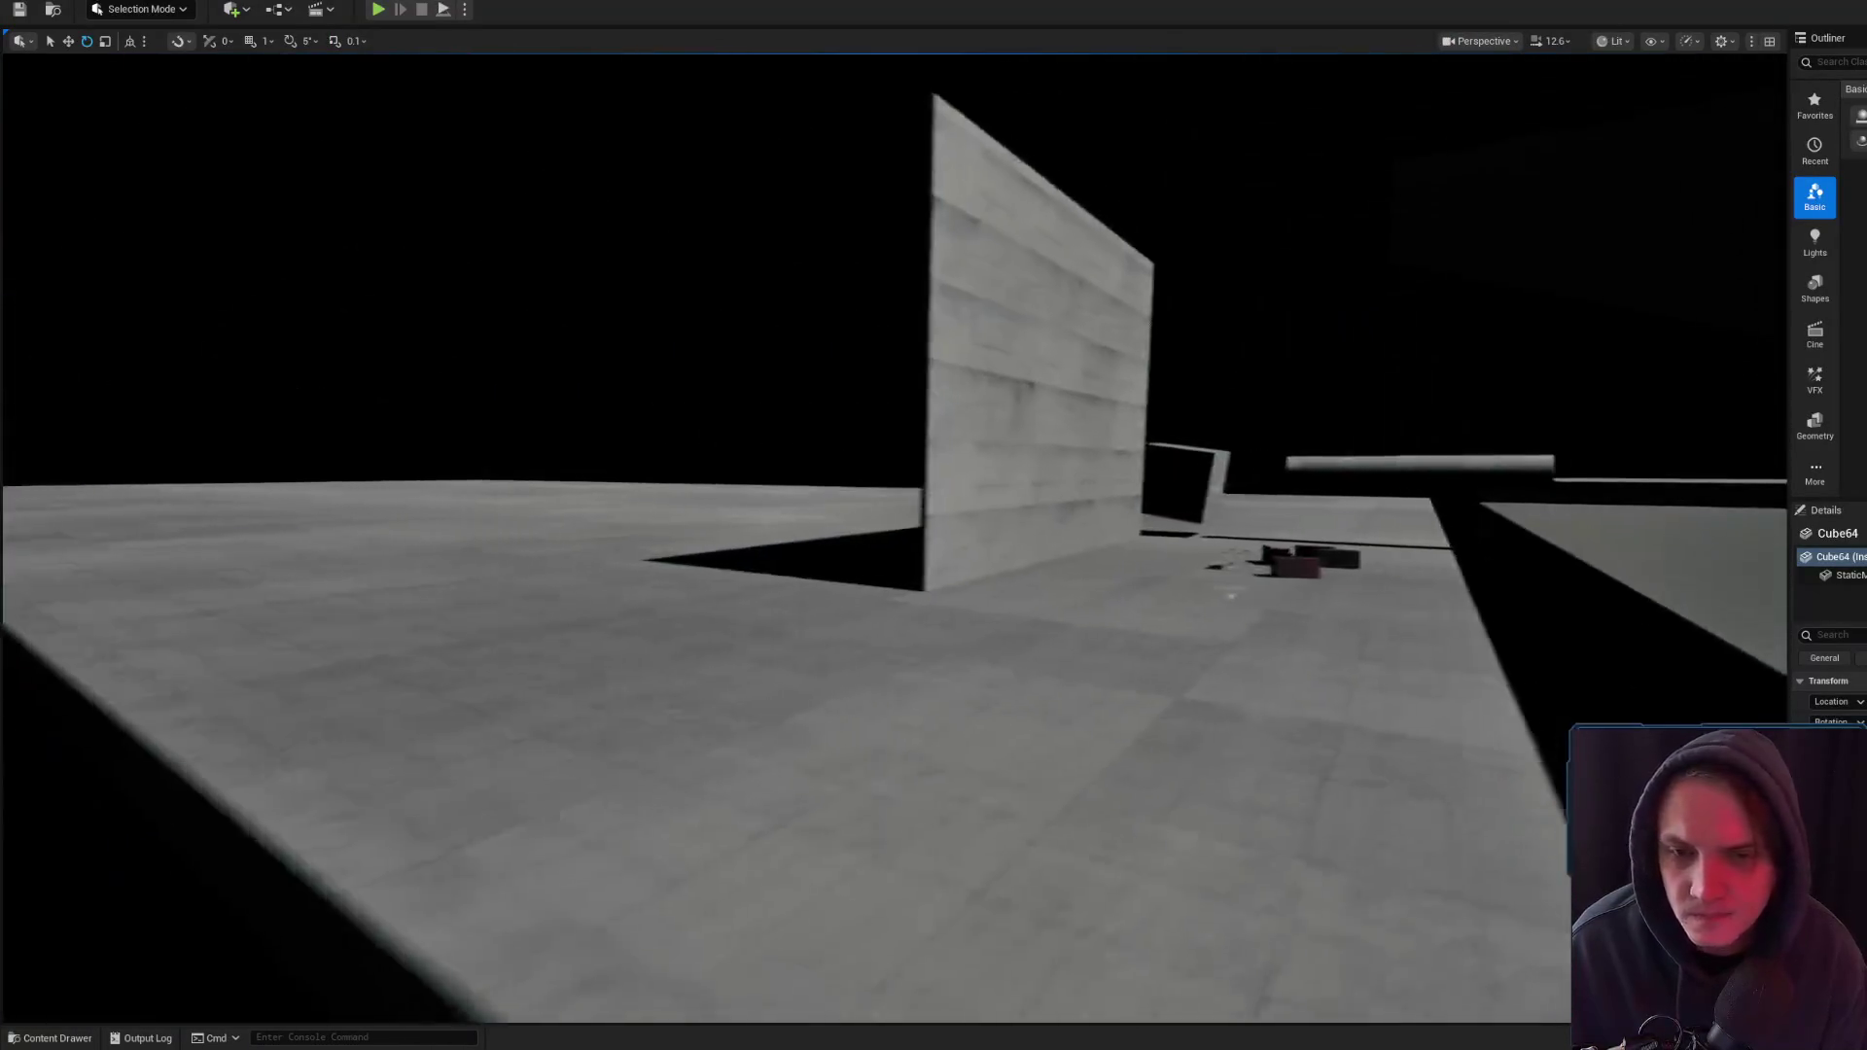
scroll(895, 525, "down", 3)
mouse_move(1168, 430)
left_mouse_down()
mouse_move(1070, 430)
mouse_move(1216, 429)
mouse_move(1109, 408)
mouse_move(1114, 461)
mouse_move(1099, 418)
left_mouse_up()
left_click(1168, 430)
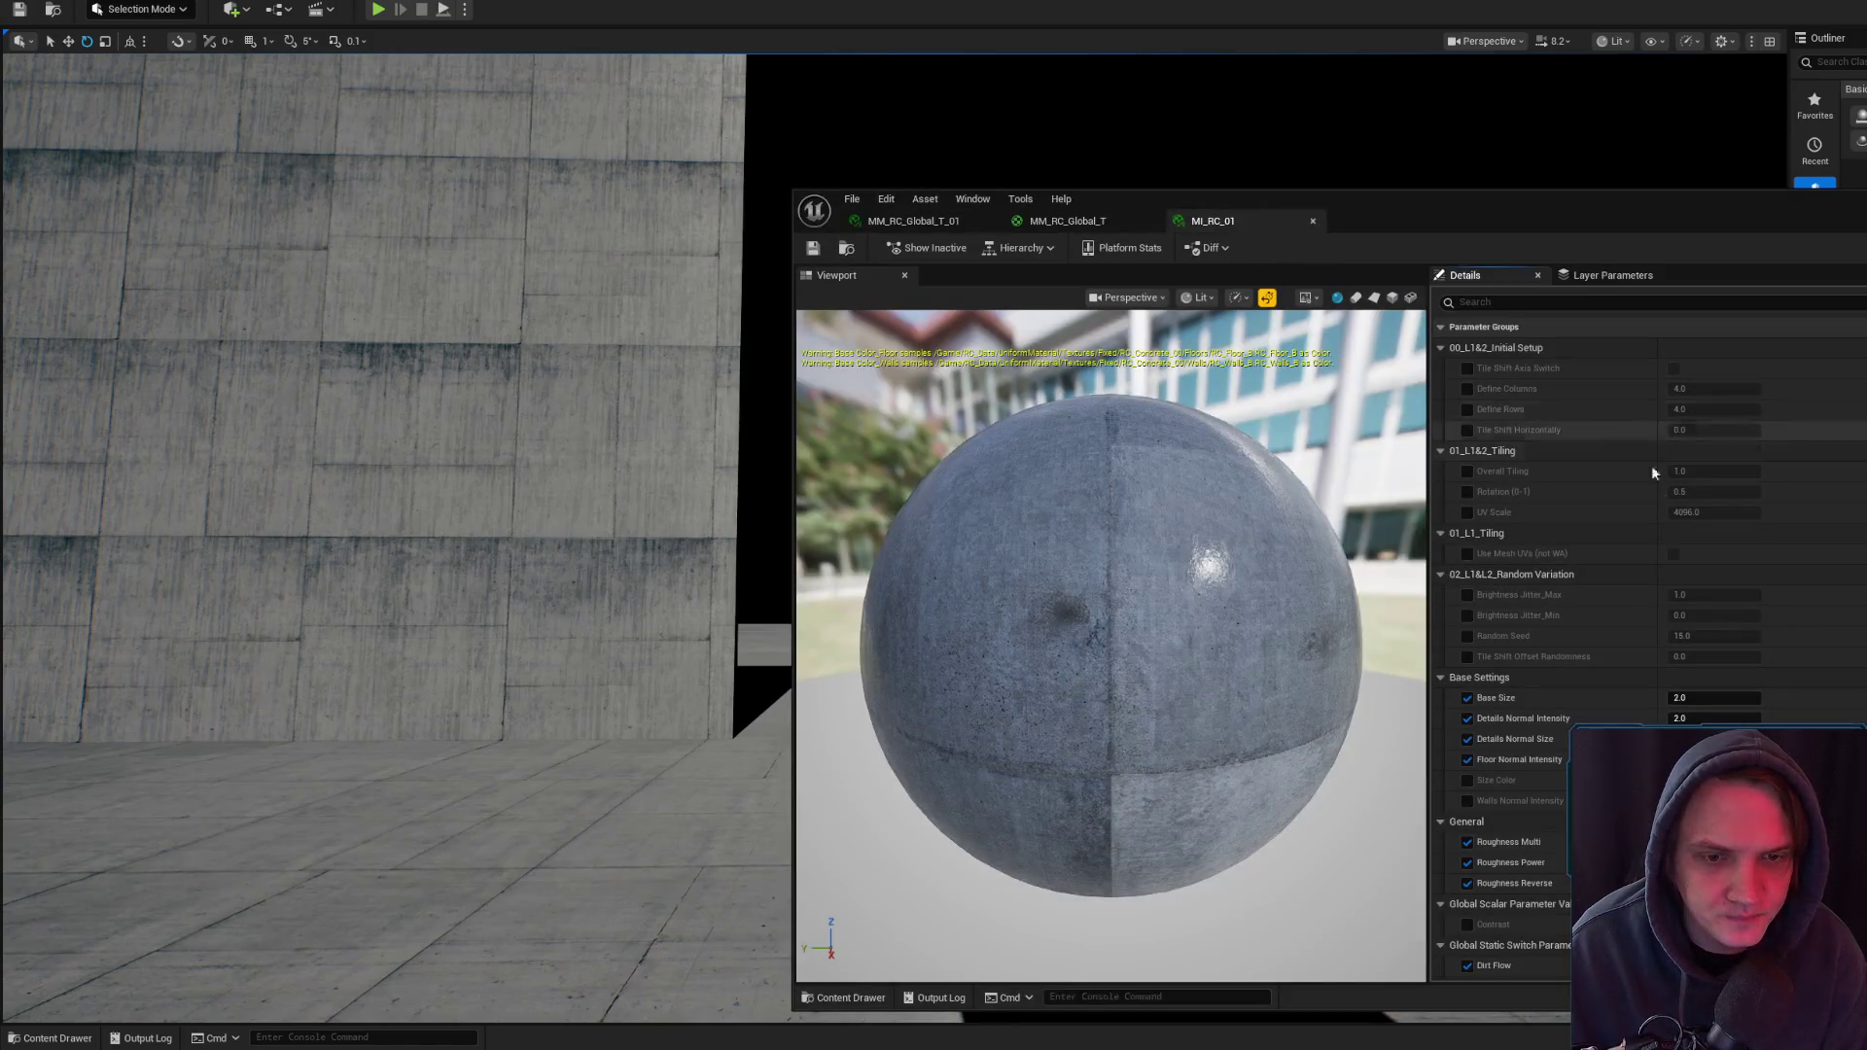
- Focus on the slab and rotate it to about 107 degrees
mouse_move(1128, 209)
left_mouse_down()
mouse_move(1585, 136)
mouse_move(1754, 136)
mouse_move(1744, 122)
left_mouse_up()
key("f")
mouse_move(875, 505)
left_mouse_down()
mouse_move(865, 447)
mouse_move(906, 384)
mouse_move(941, 417)
mouse_move(904, 534)
mouse_move(950, 405)
mouse_move(944, 418)
left_mouse_up()
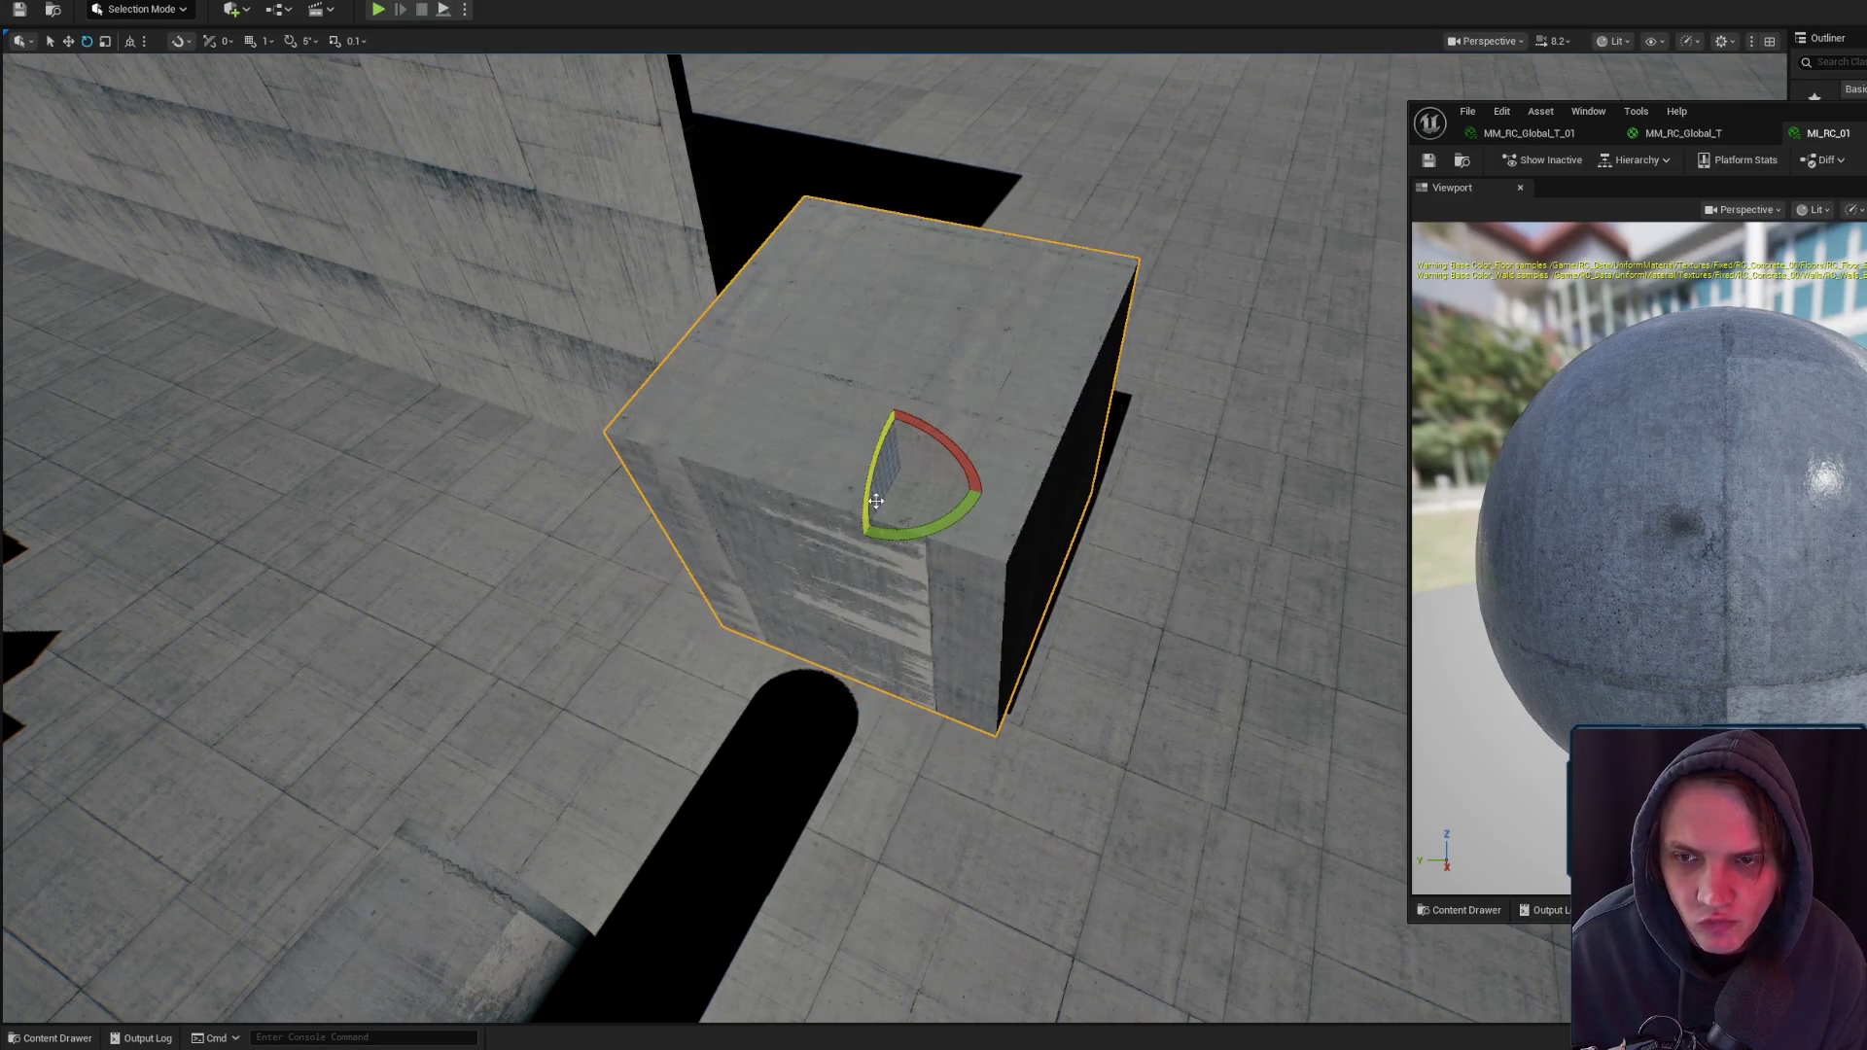
left_click_drag(784, 465, 784, 465)
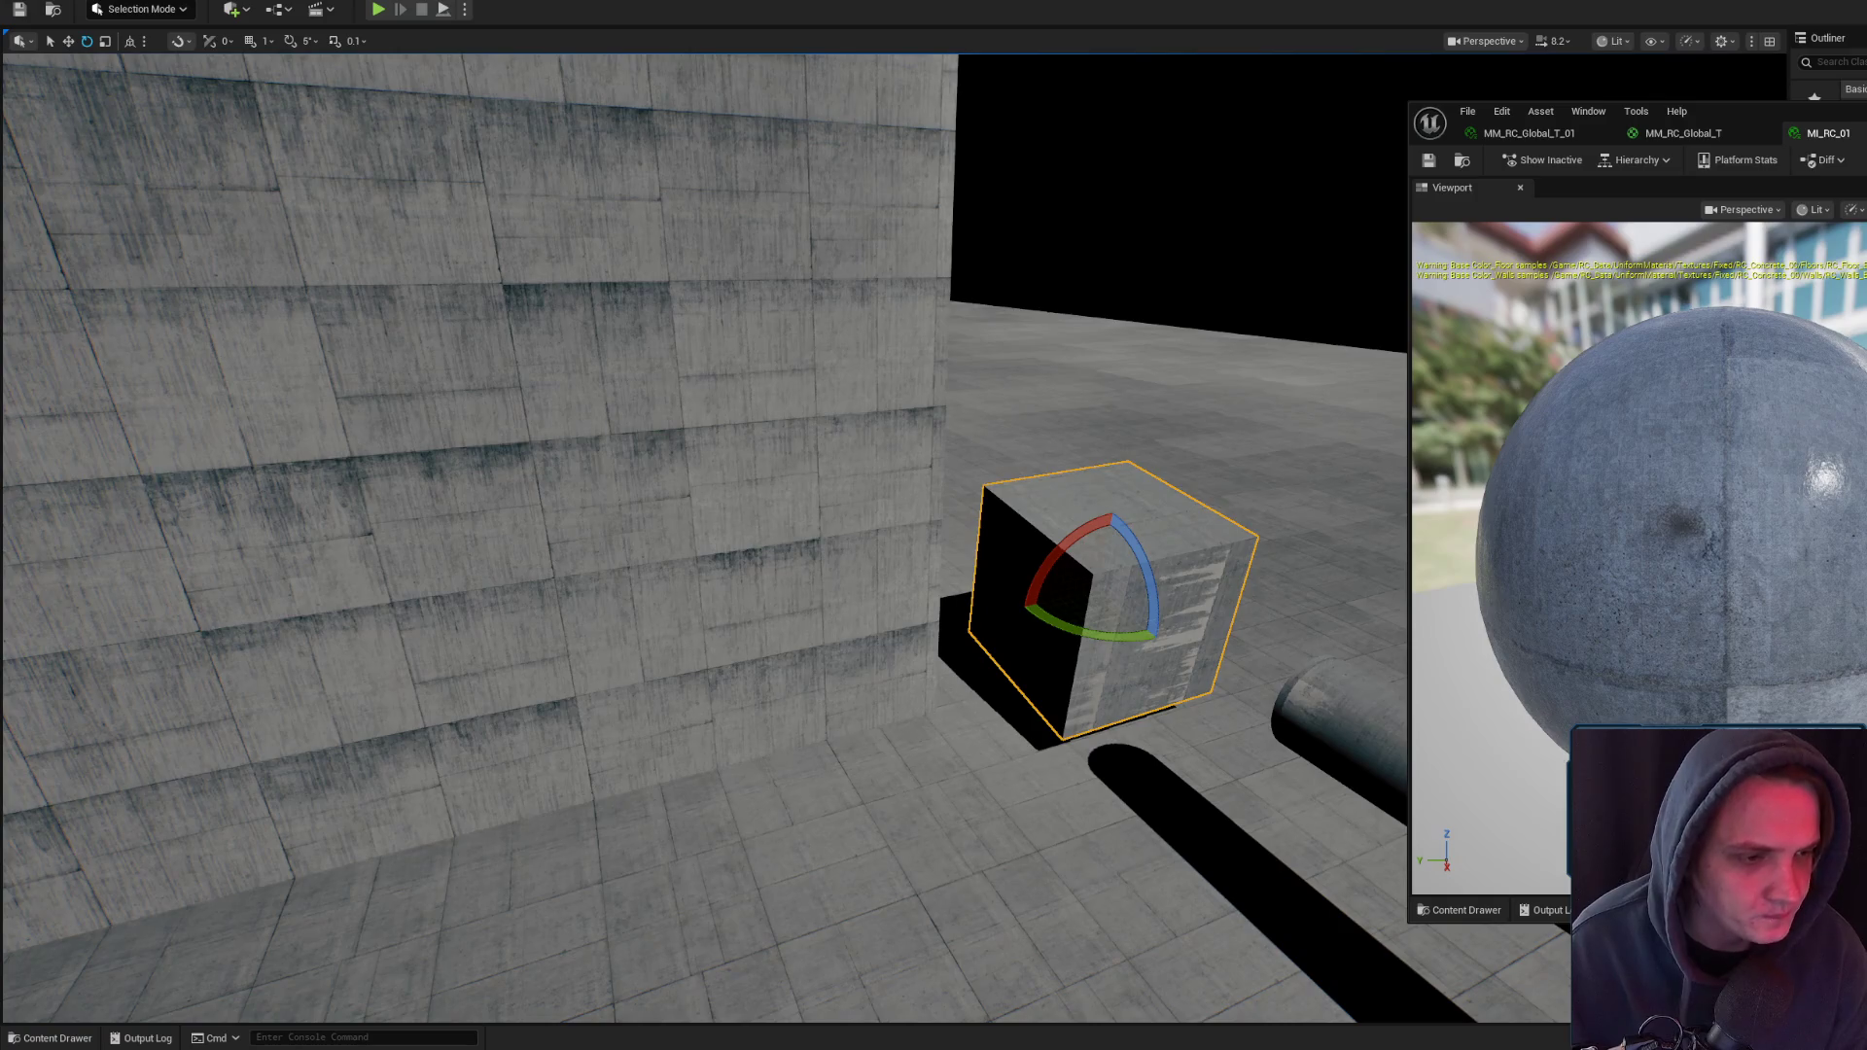
- Switch between MM_RC_Global_T and MI_RC_01 while rotating the cube to about -49 degrees
left_click(1684, 133)
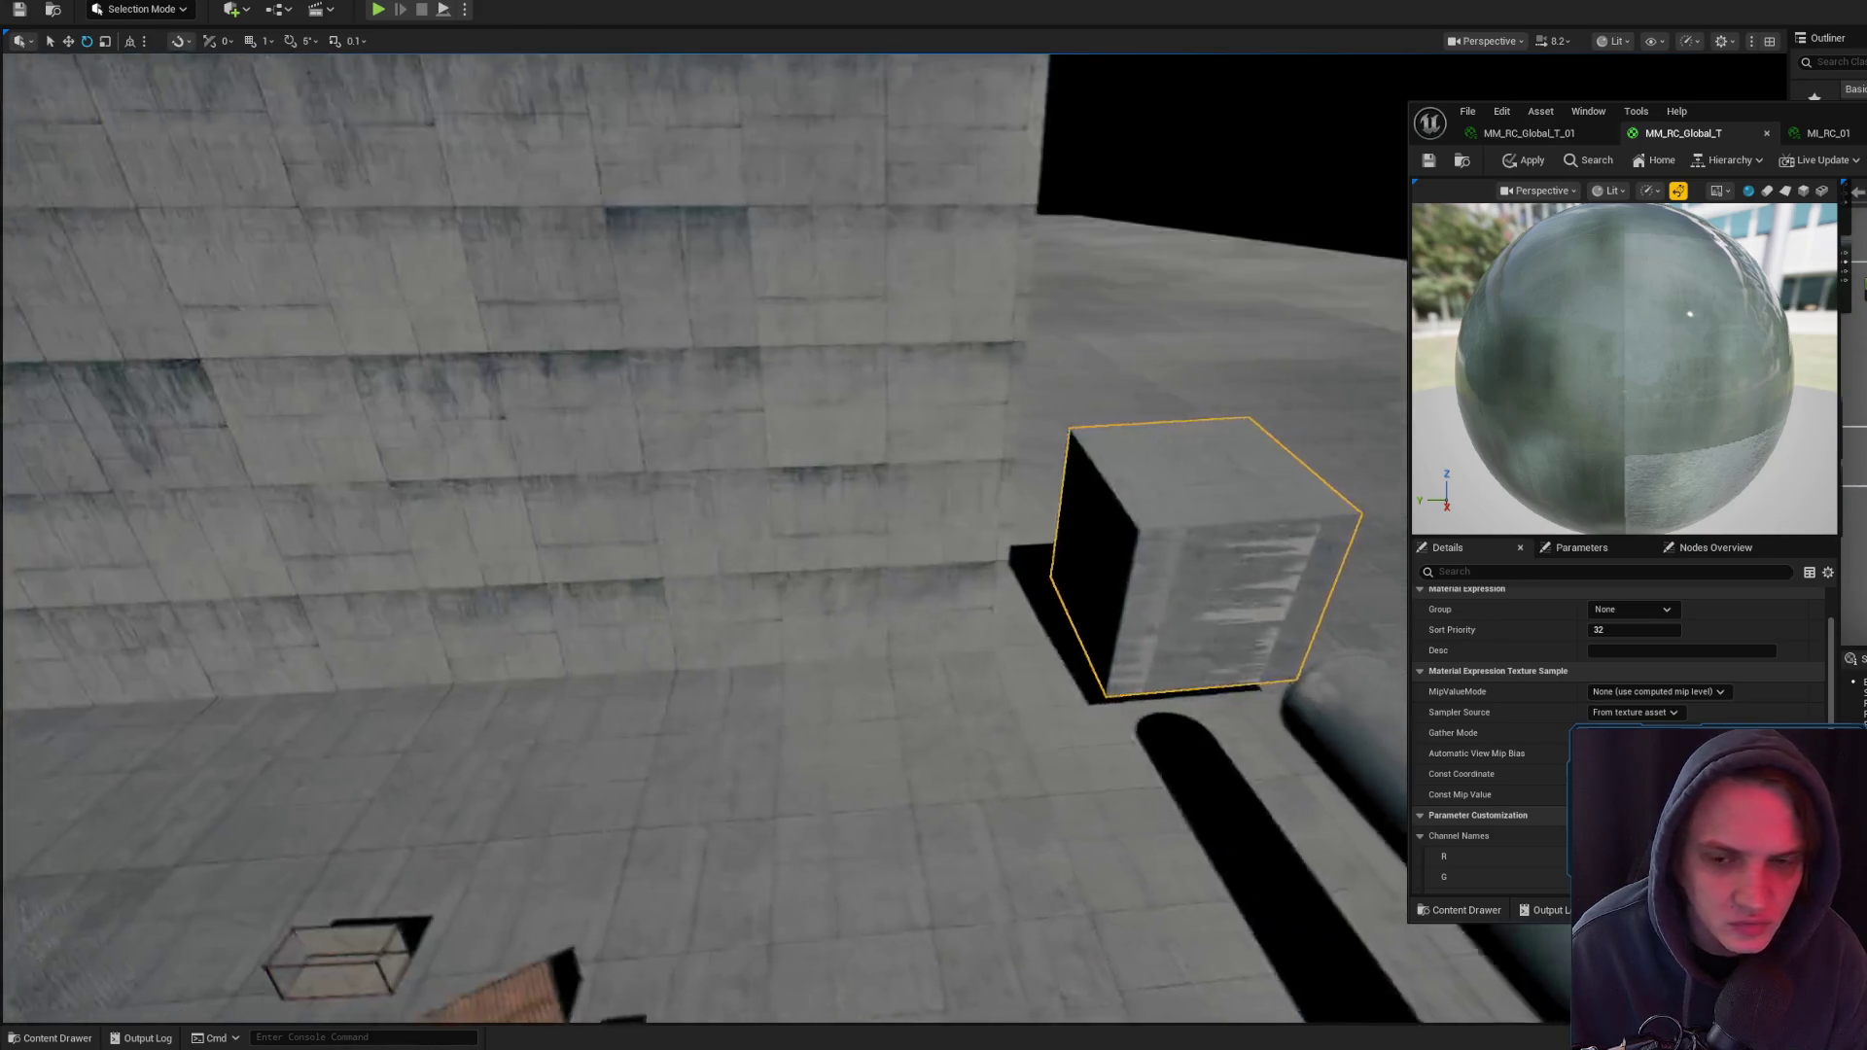
left_click_drag(1089, 511, 1185, 548)
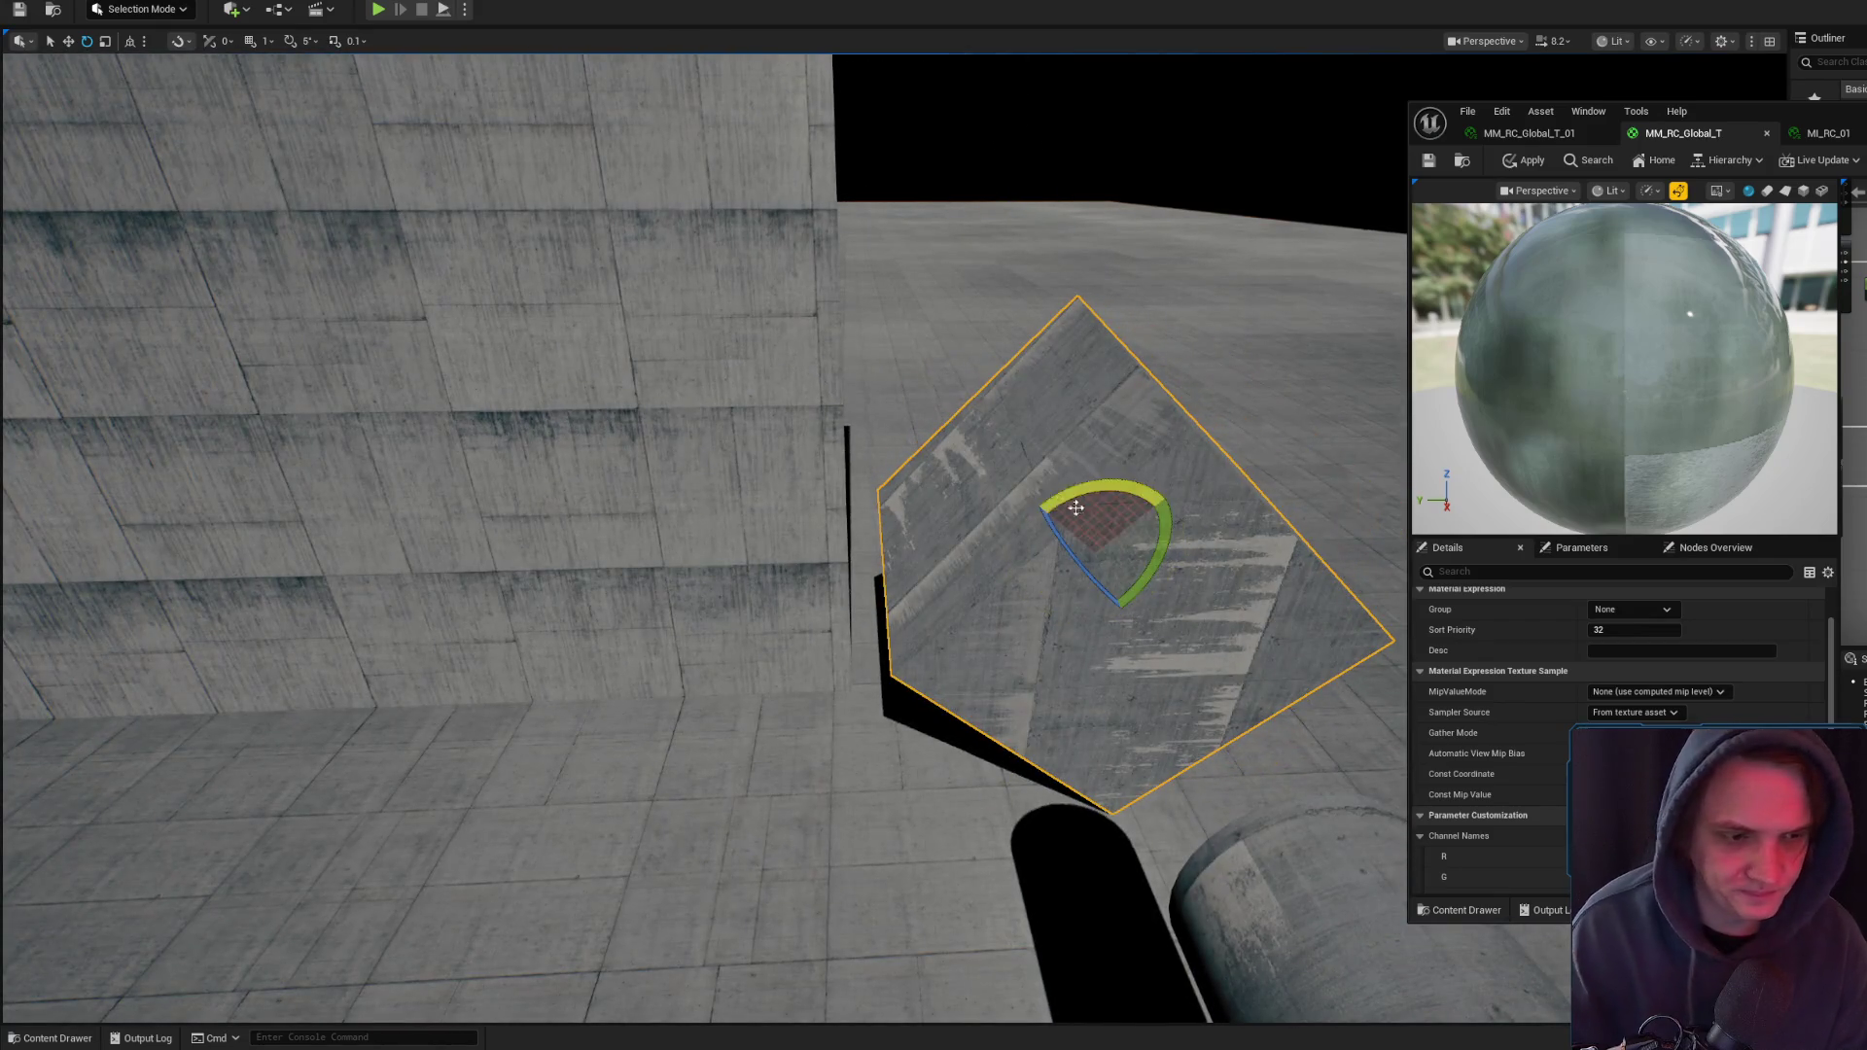
double_click(1832, 107)
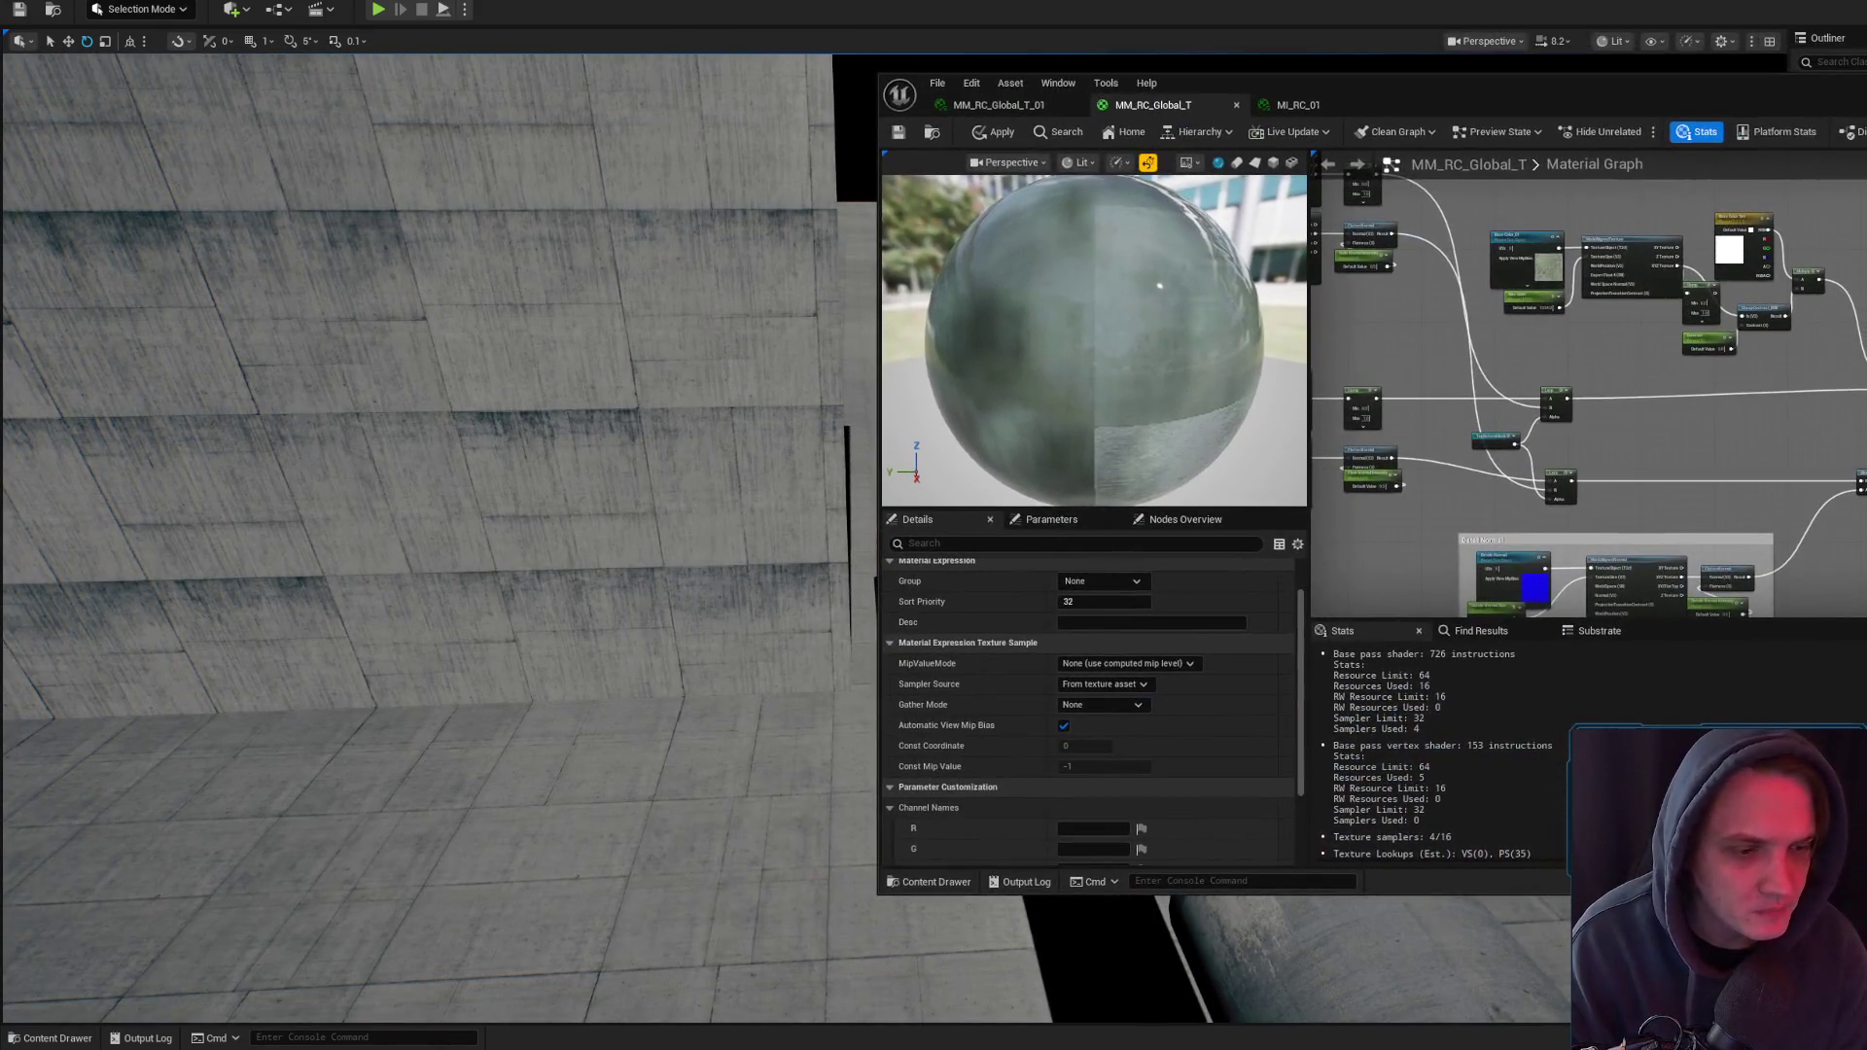
left_click(1299, 105)
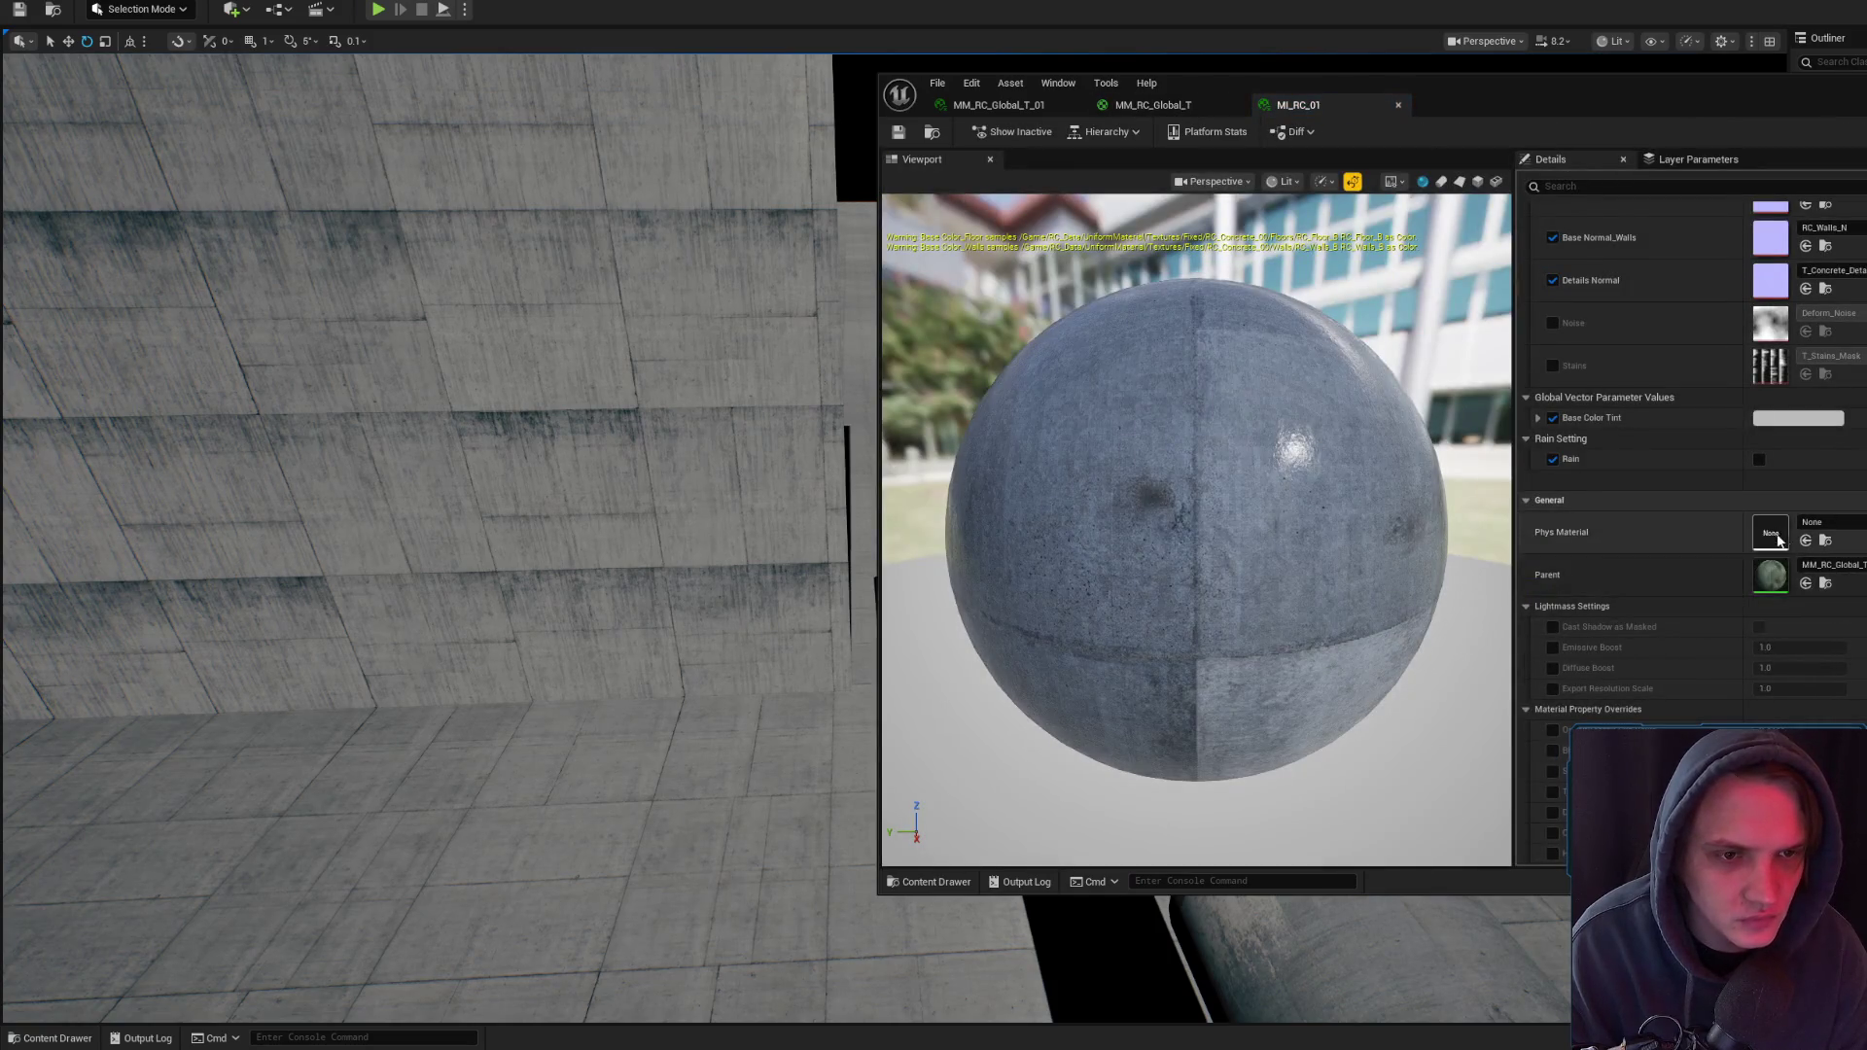
scroll(1809, 593, "up", 5)
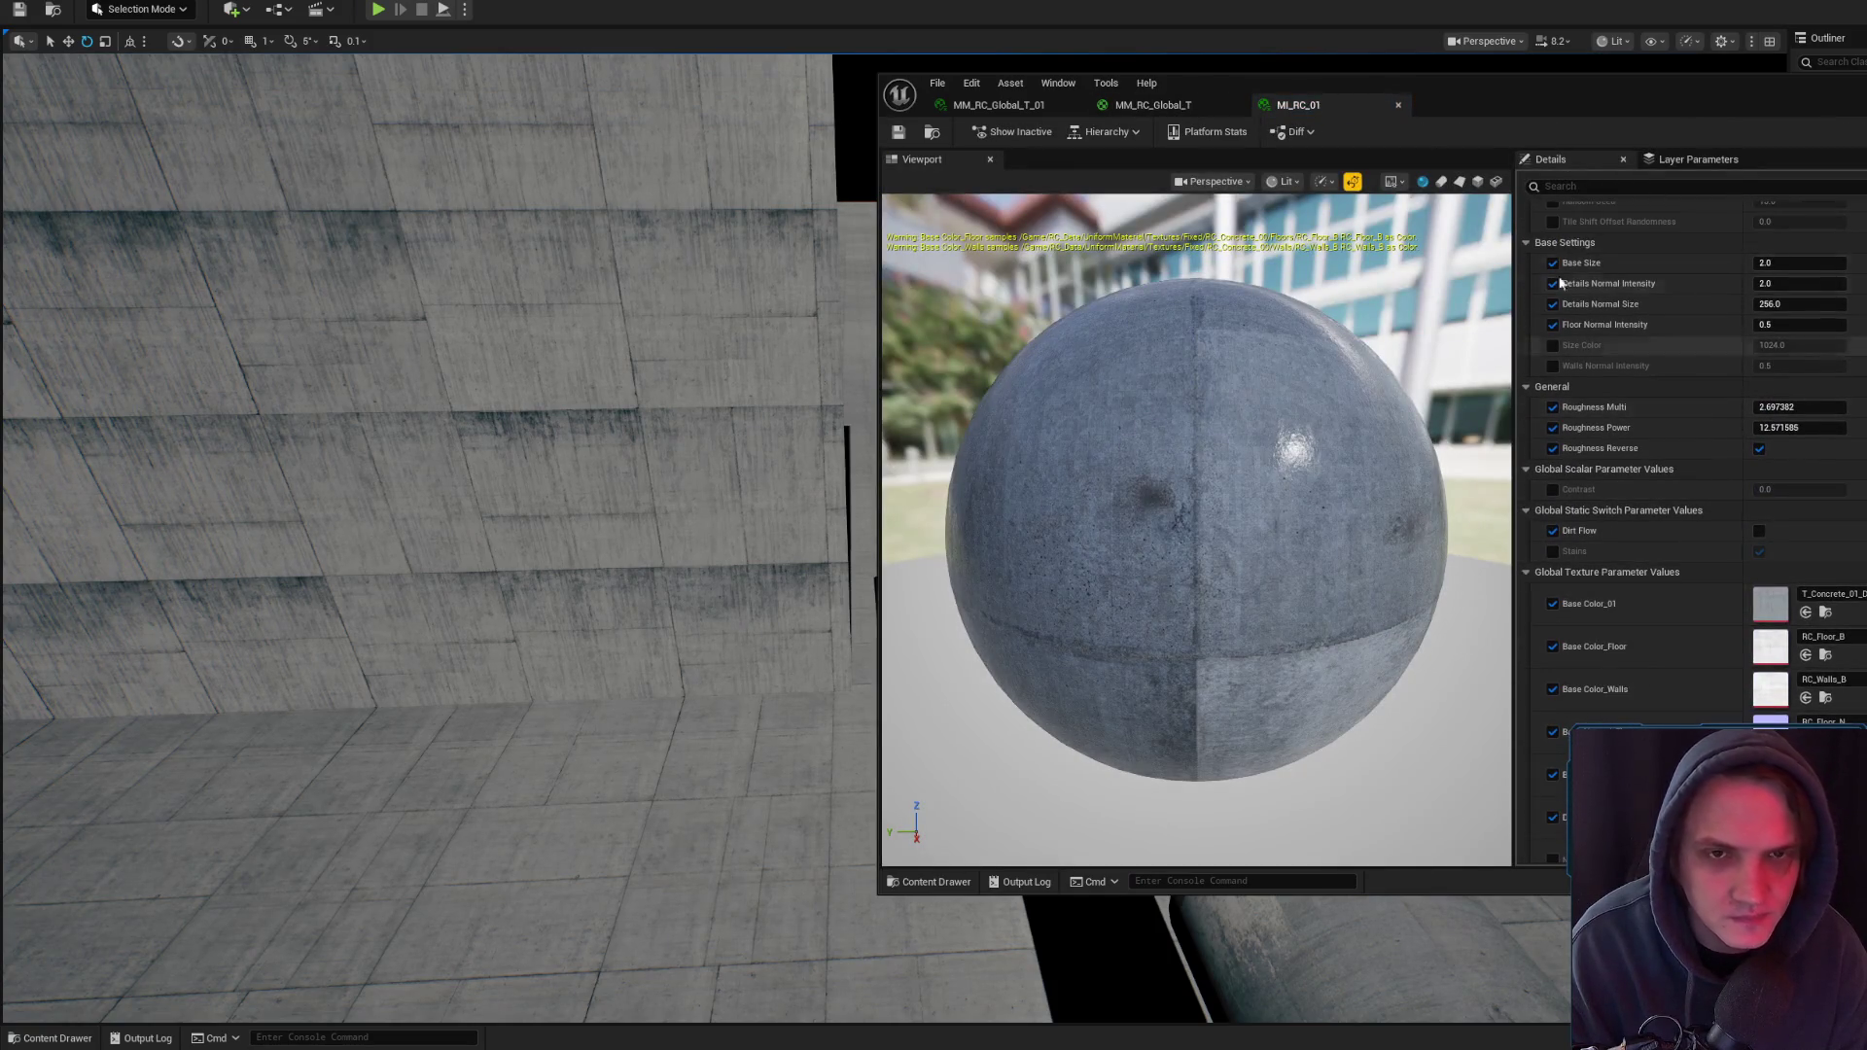
left_click_drag(1545, 112, 1866, 152)
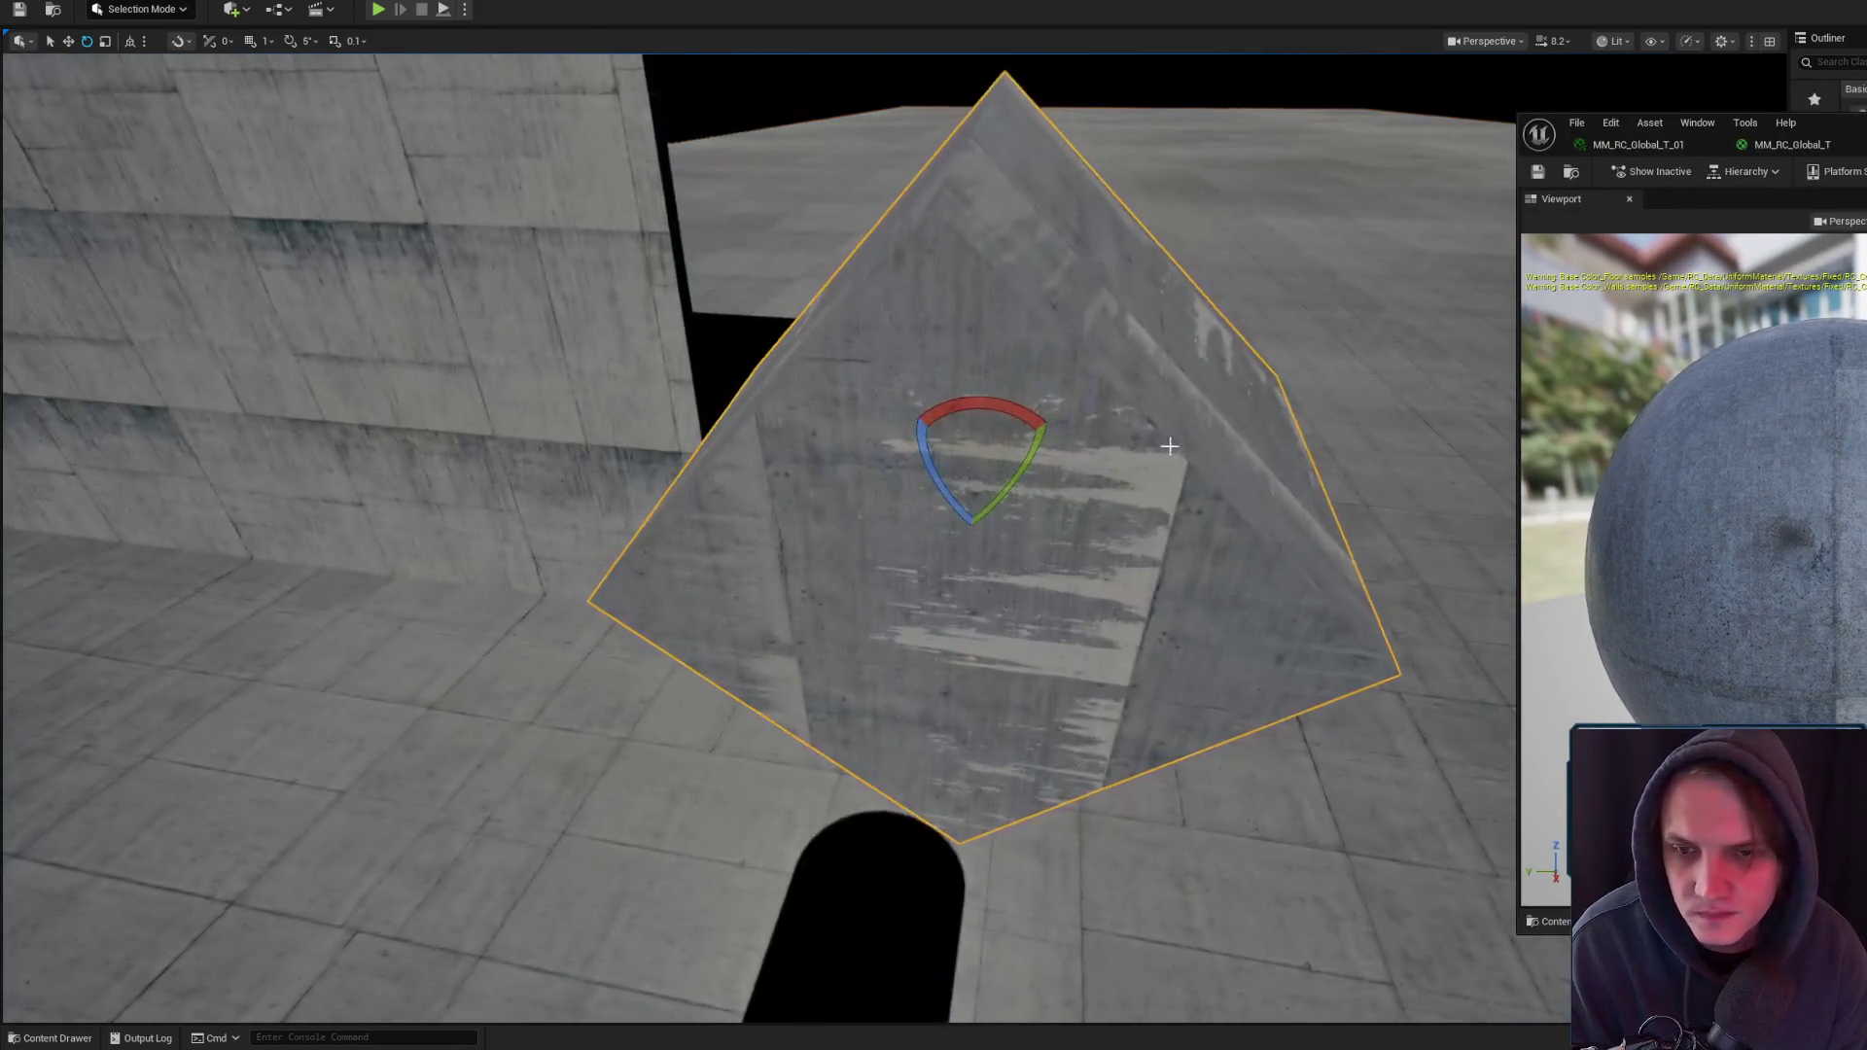
mouse_move(954, 374)
left_mouse_down()
mouse_move(875, 479)
mouse_move(1098, 491)
left_mouse_up()
mouse_move(980, 465)
left_mouse_down()
mouse_move(994, 363)
mouse_move(966, 587)
left_mouse_up()
key("alt+Tab")
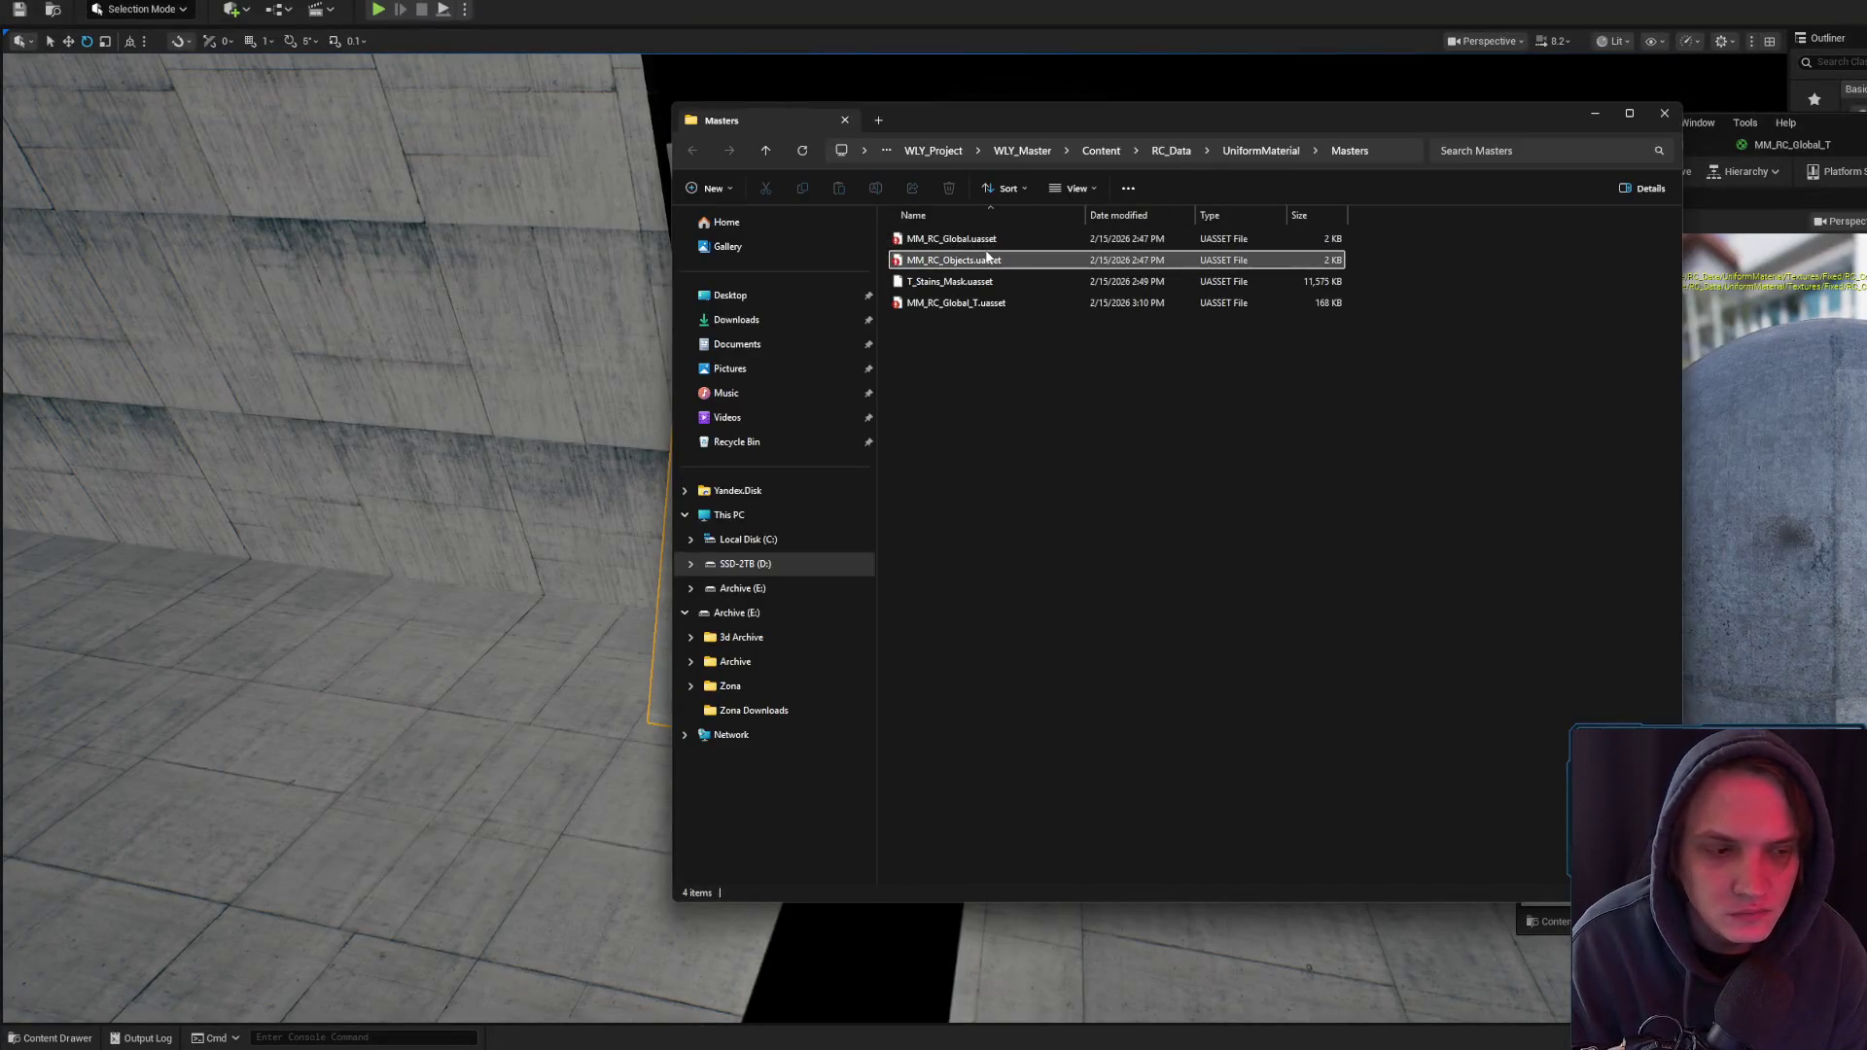
key("alt+Tab")
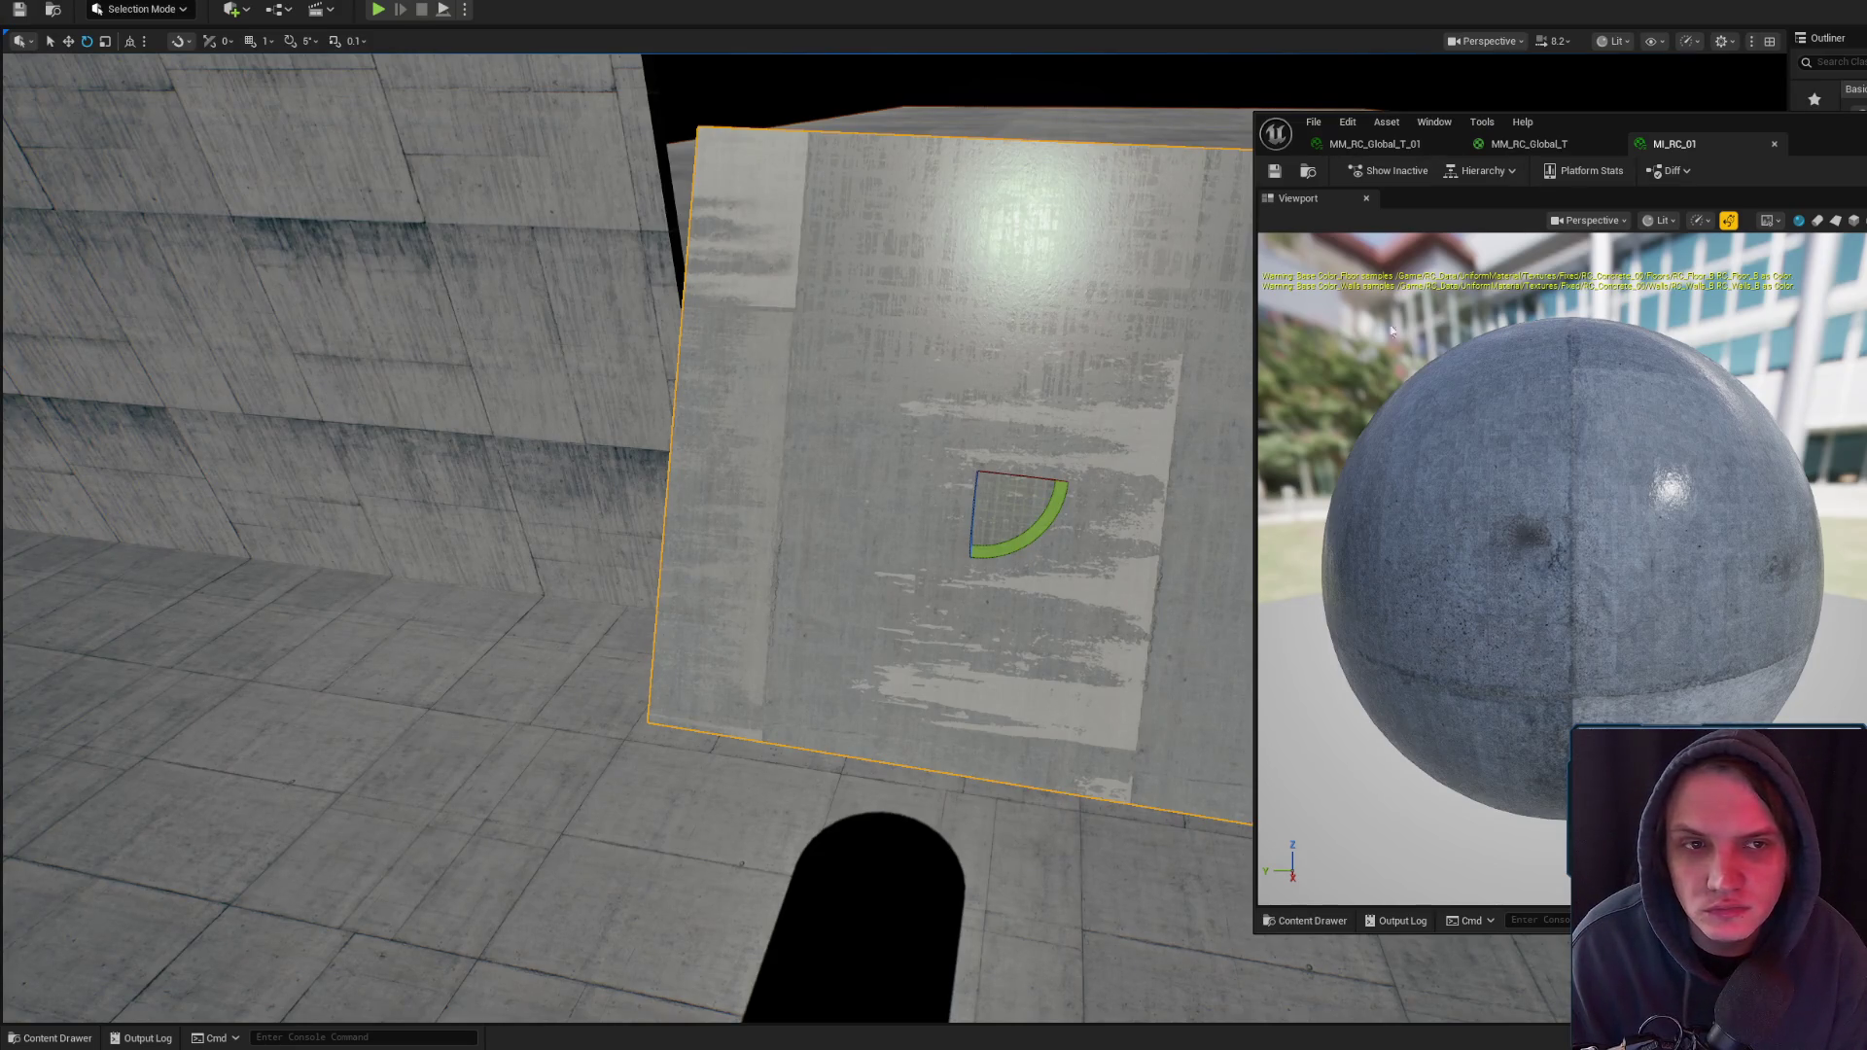
left_click(1309, 170)
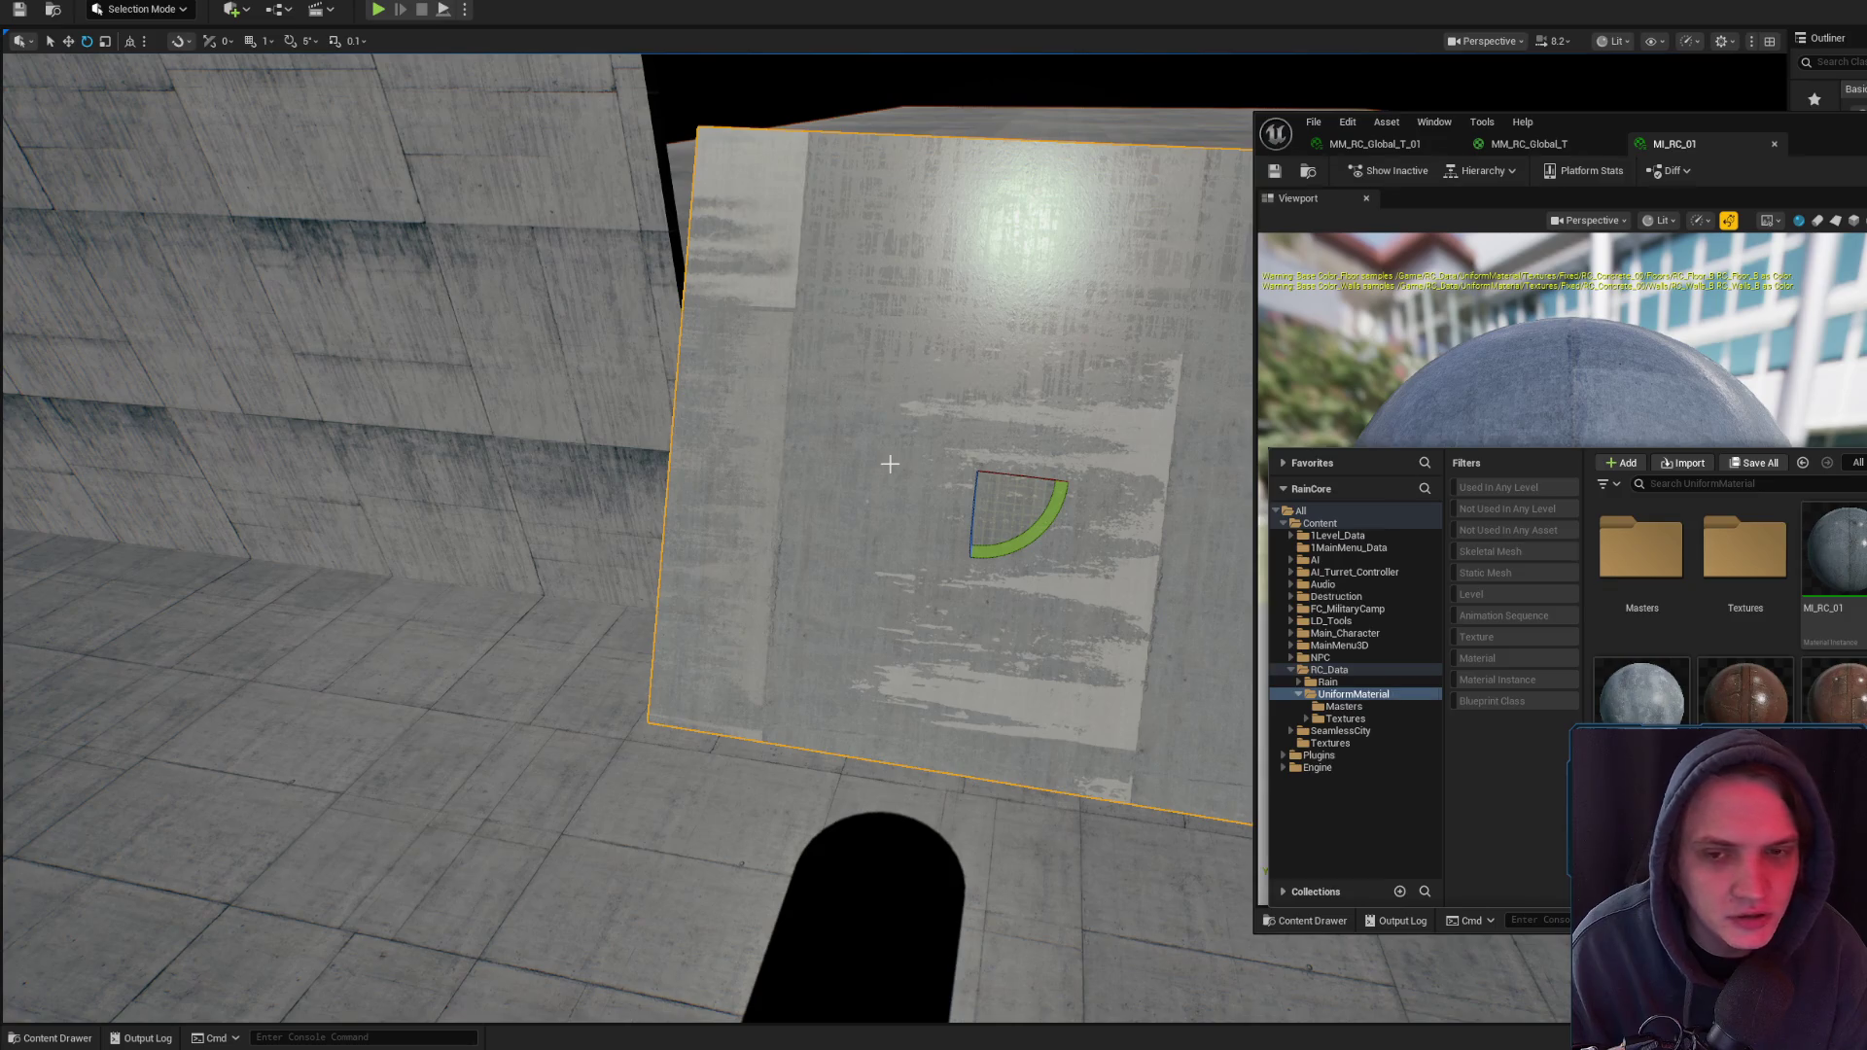
- Apply the material changes and save both Level_3_ALS and MM_RC_Global_T
scroll(895, 459, "up", 5)
scroll(846, 740, "down", 5)
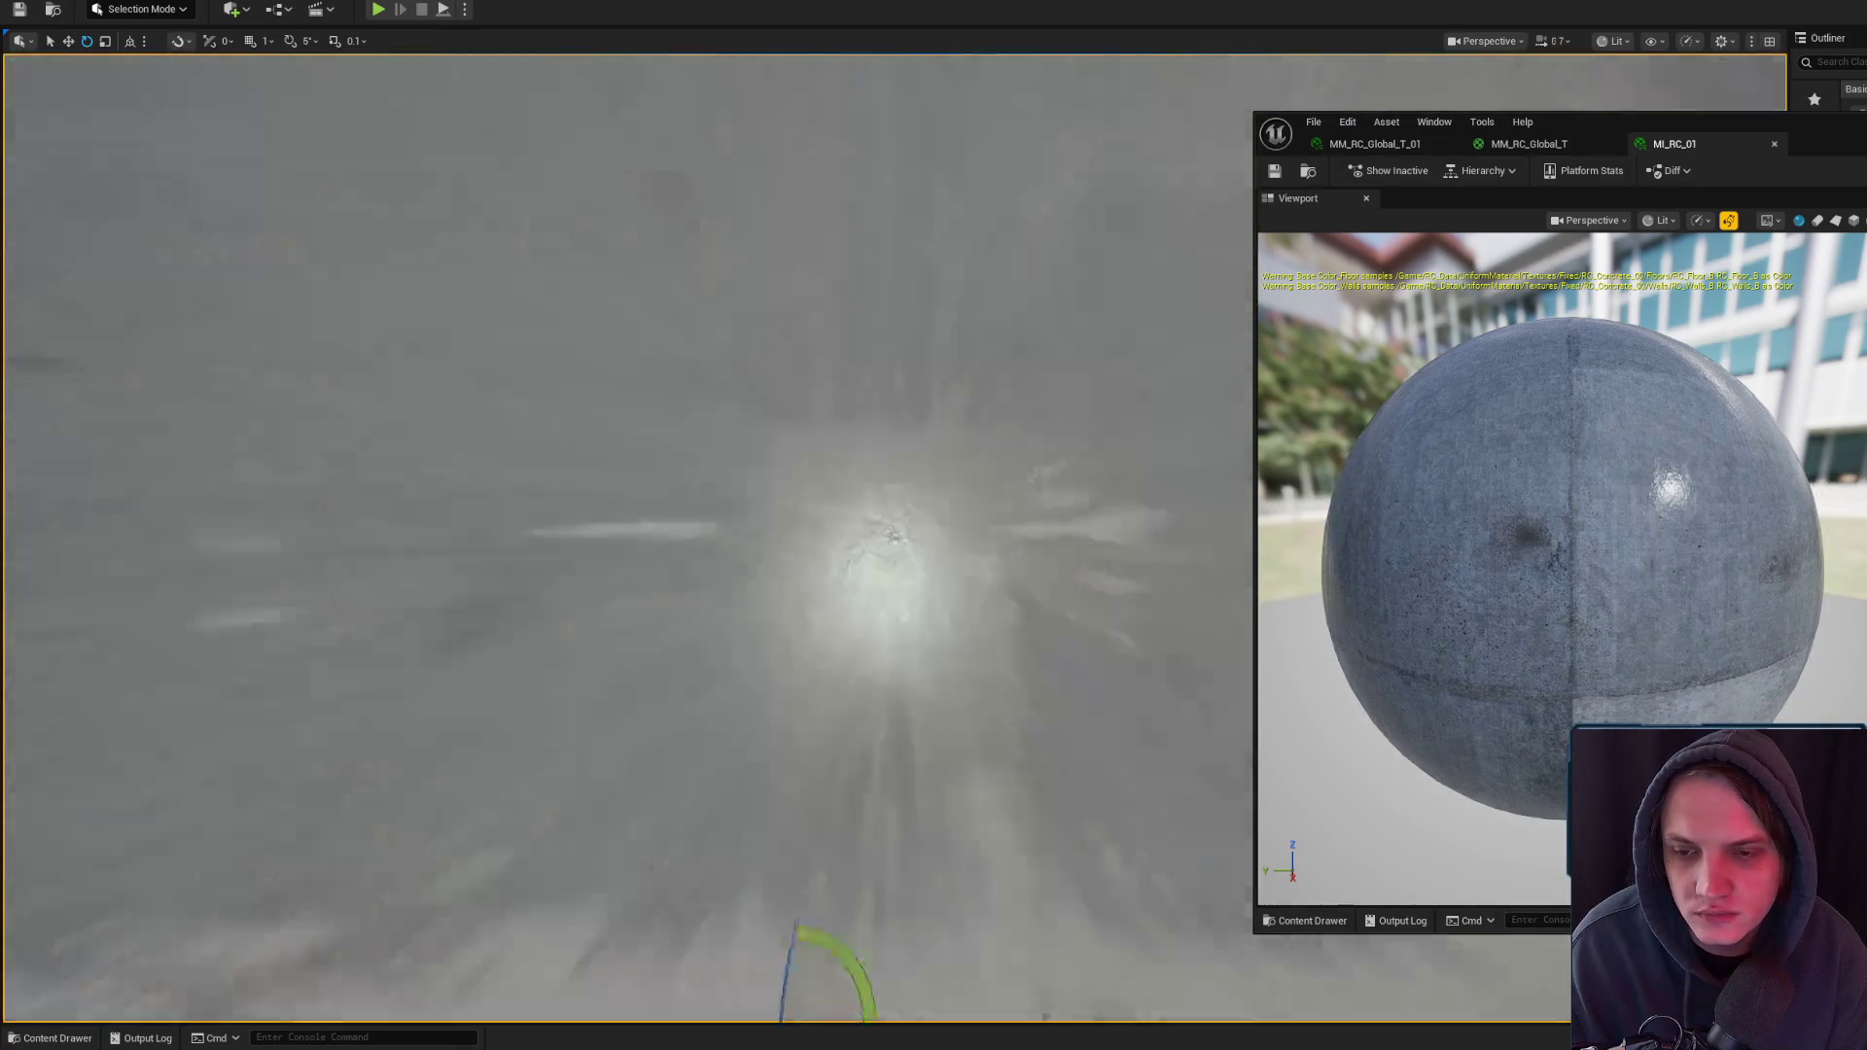
scroll(846, 545, "up", 8)
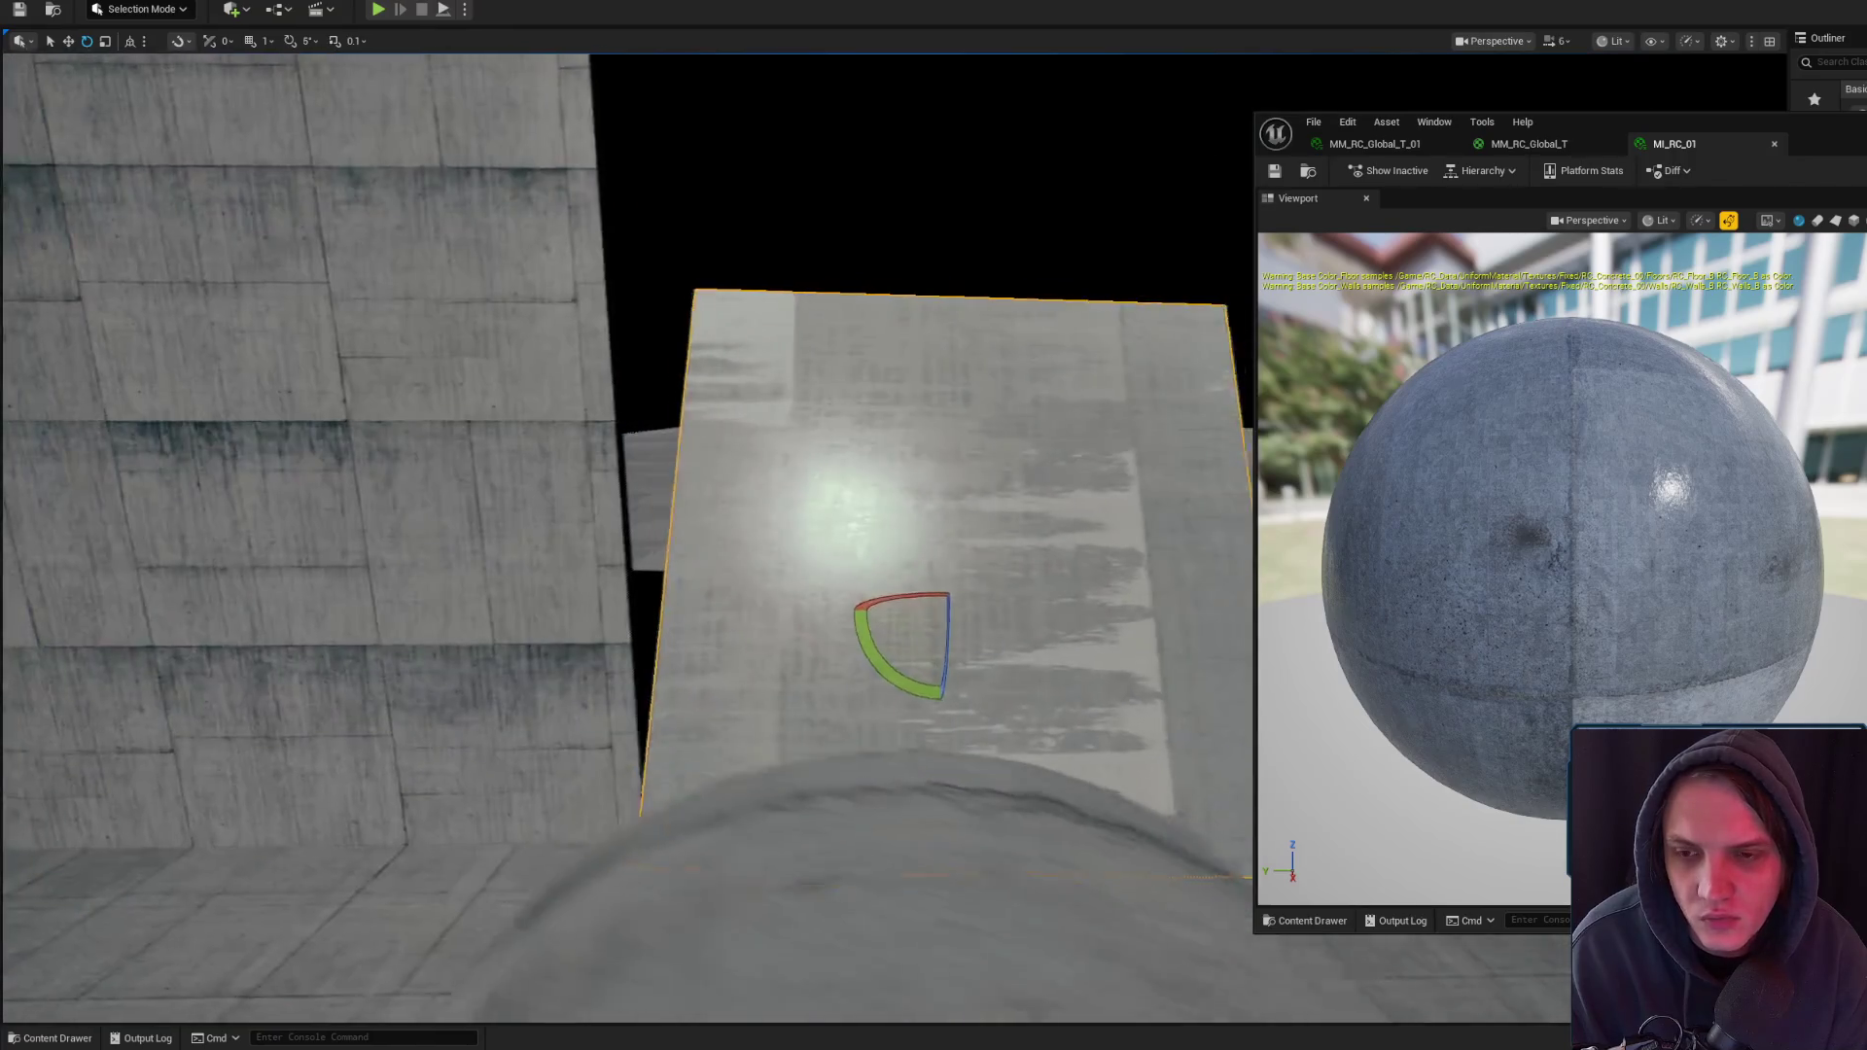
scroll(895, 544, "down", 6)
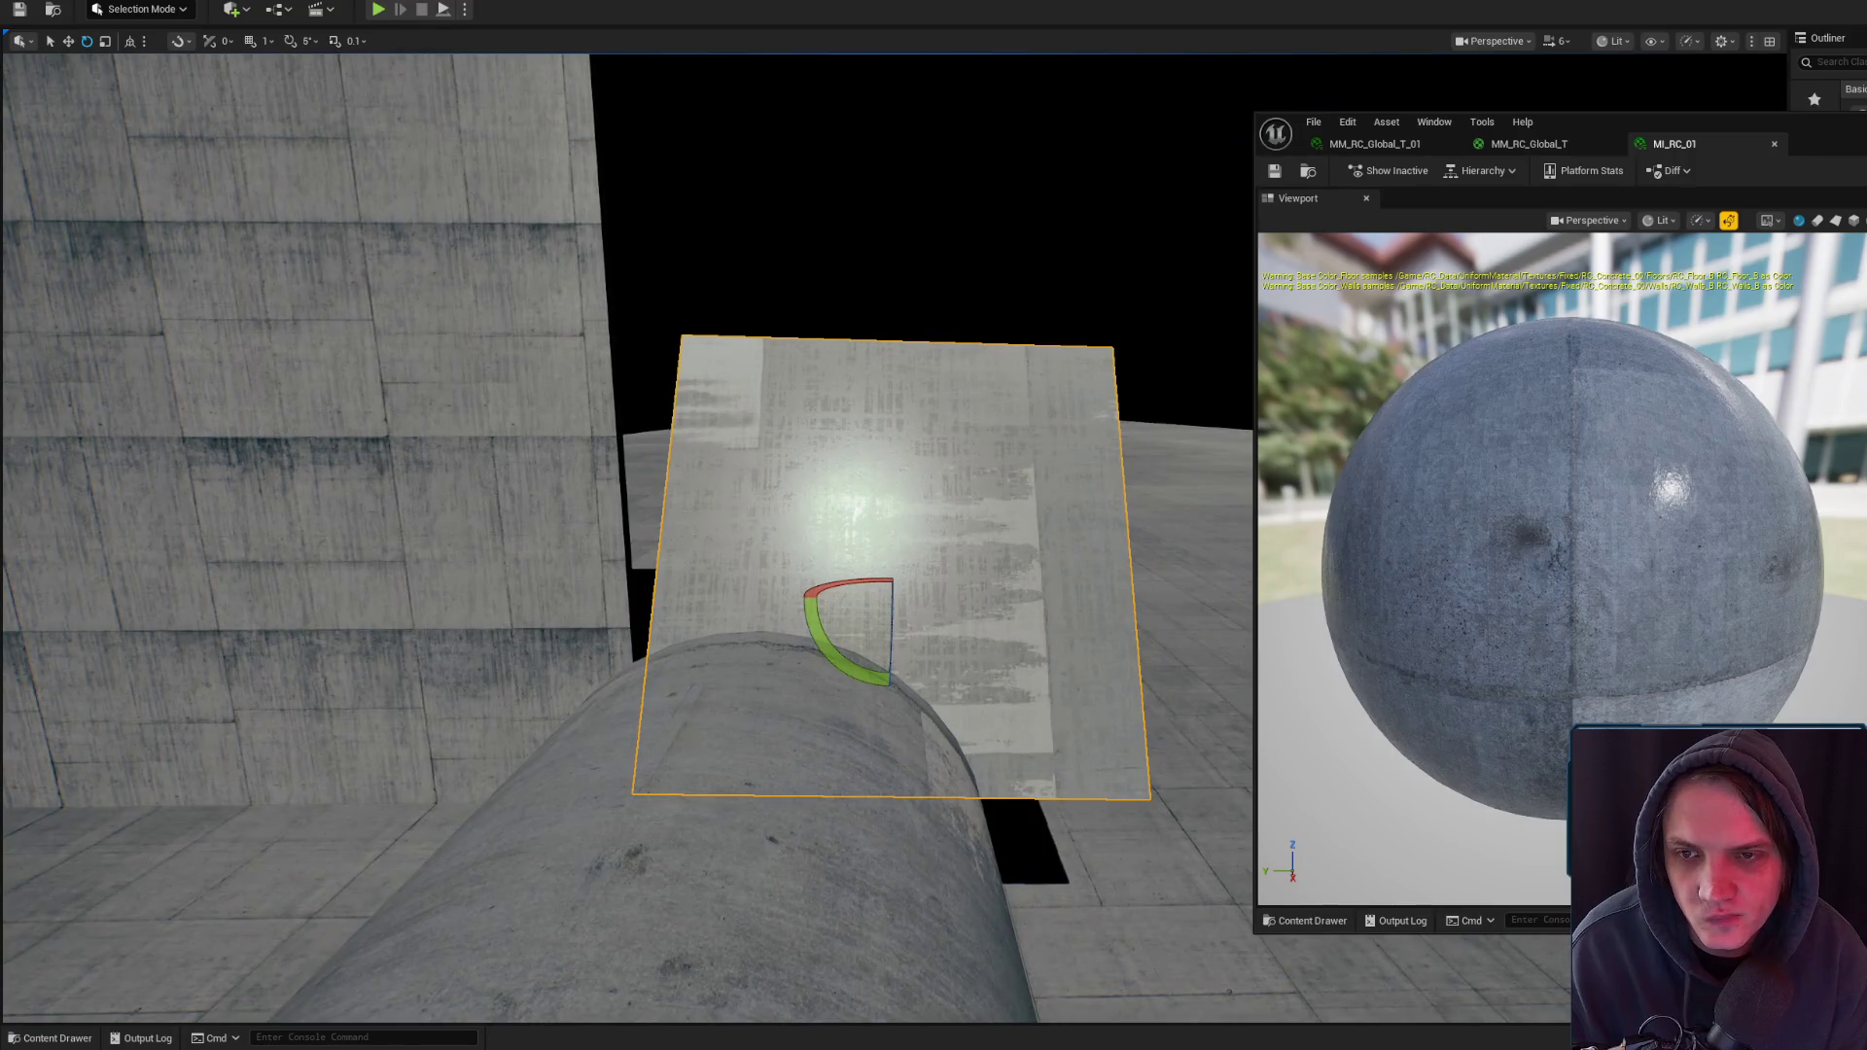
scroll(622, 535, "up", 10)
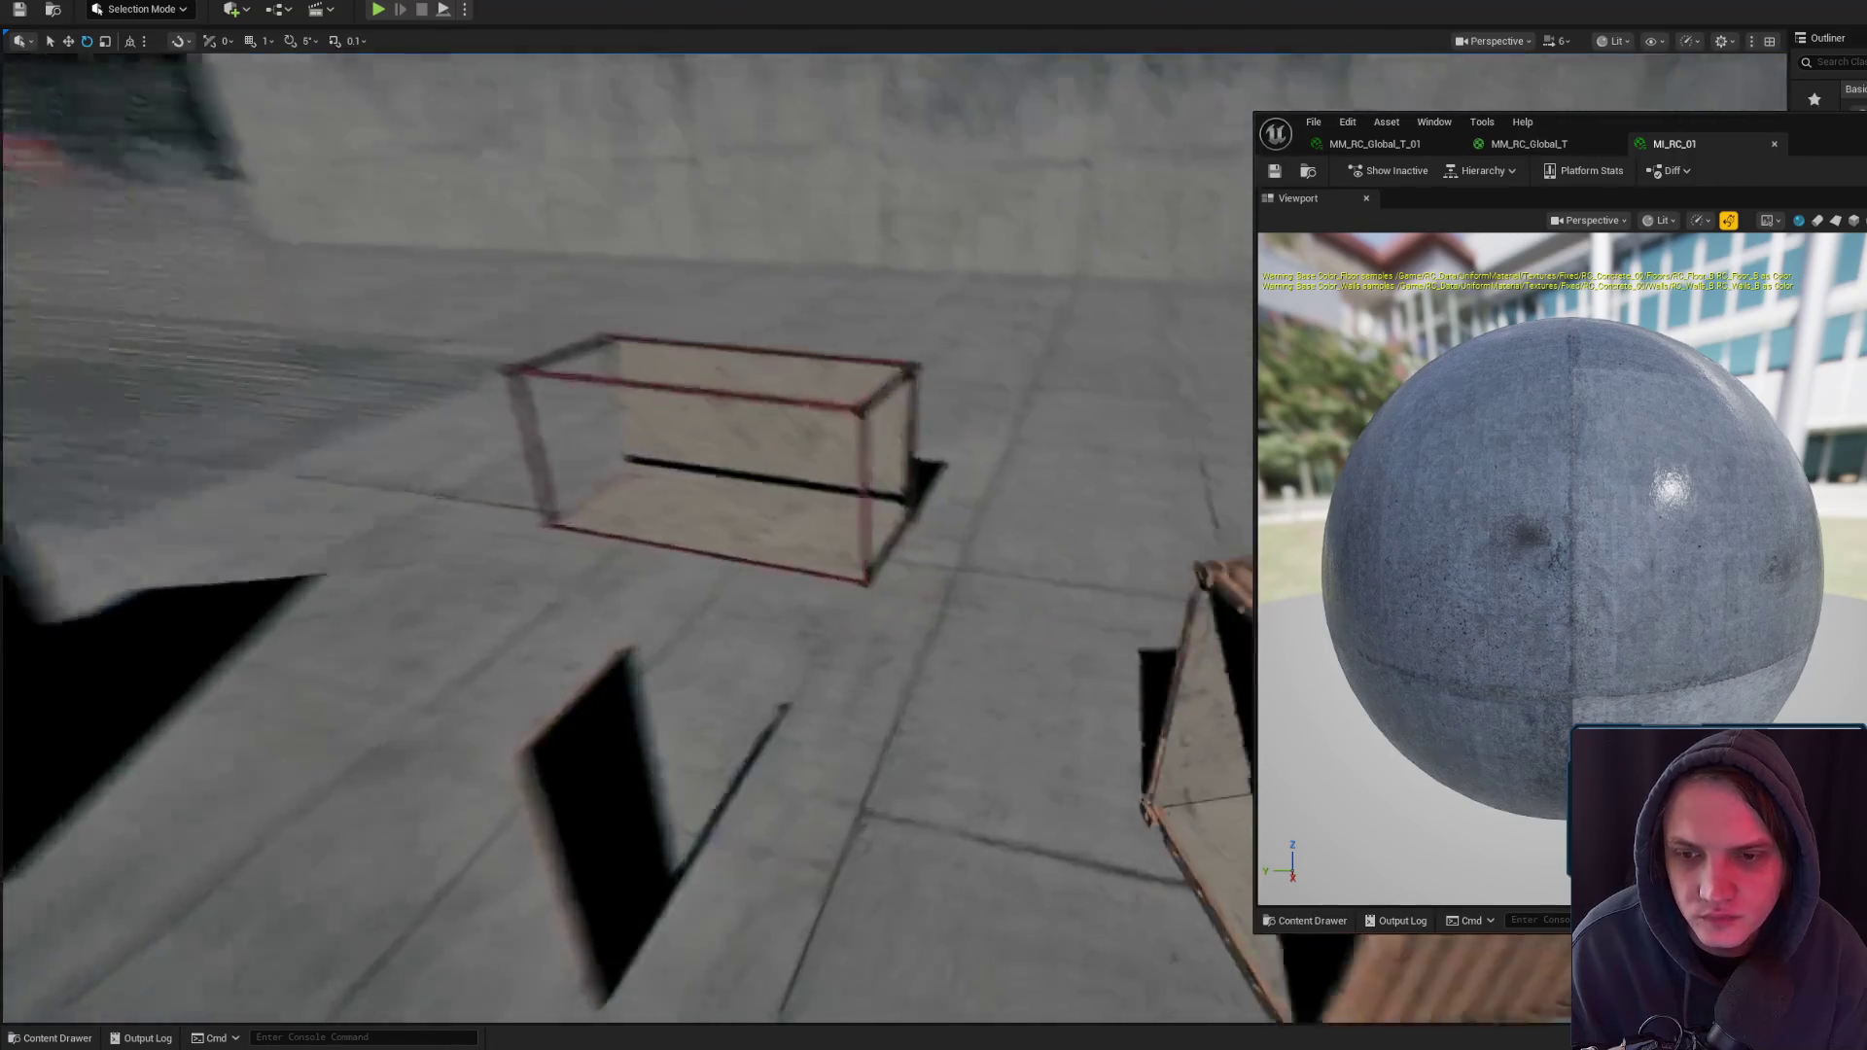
scroll(622, 535, "up", 10)
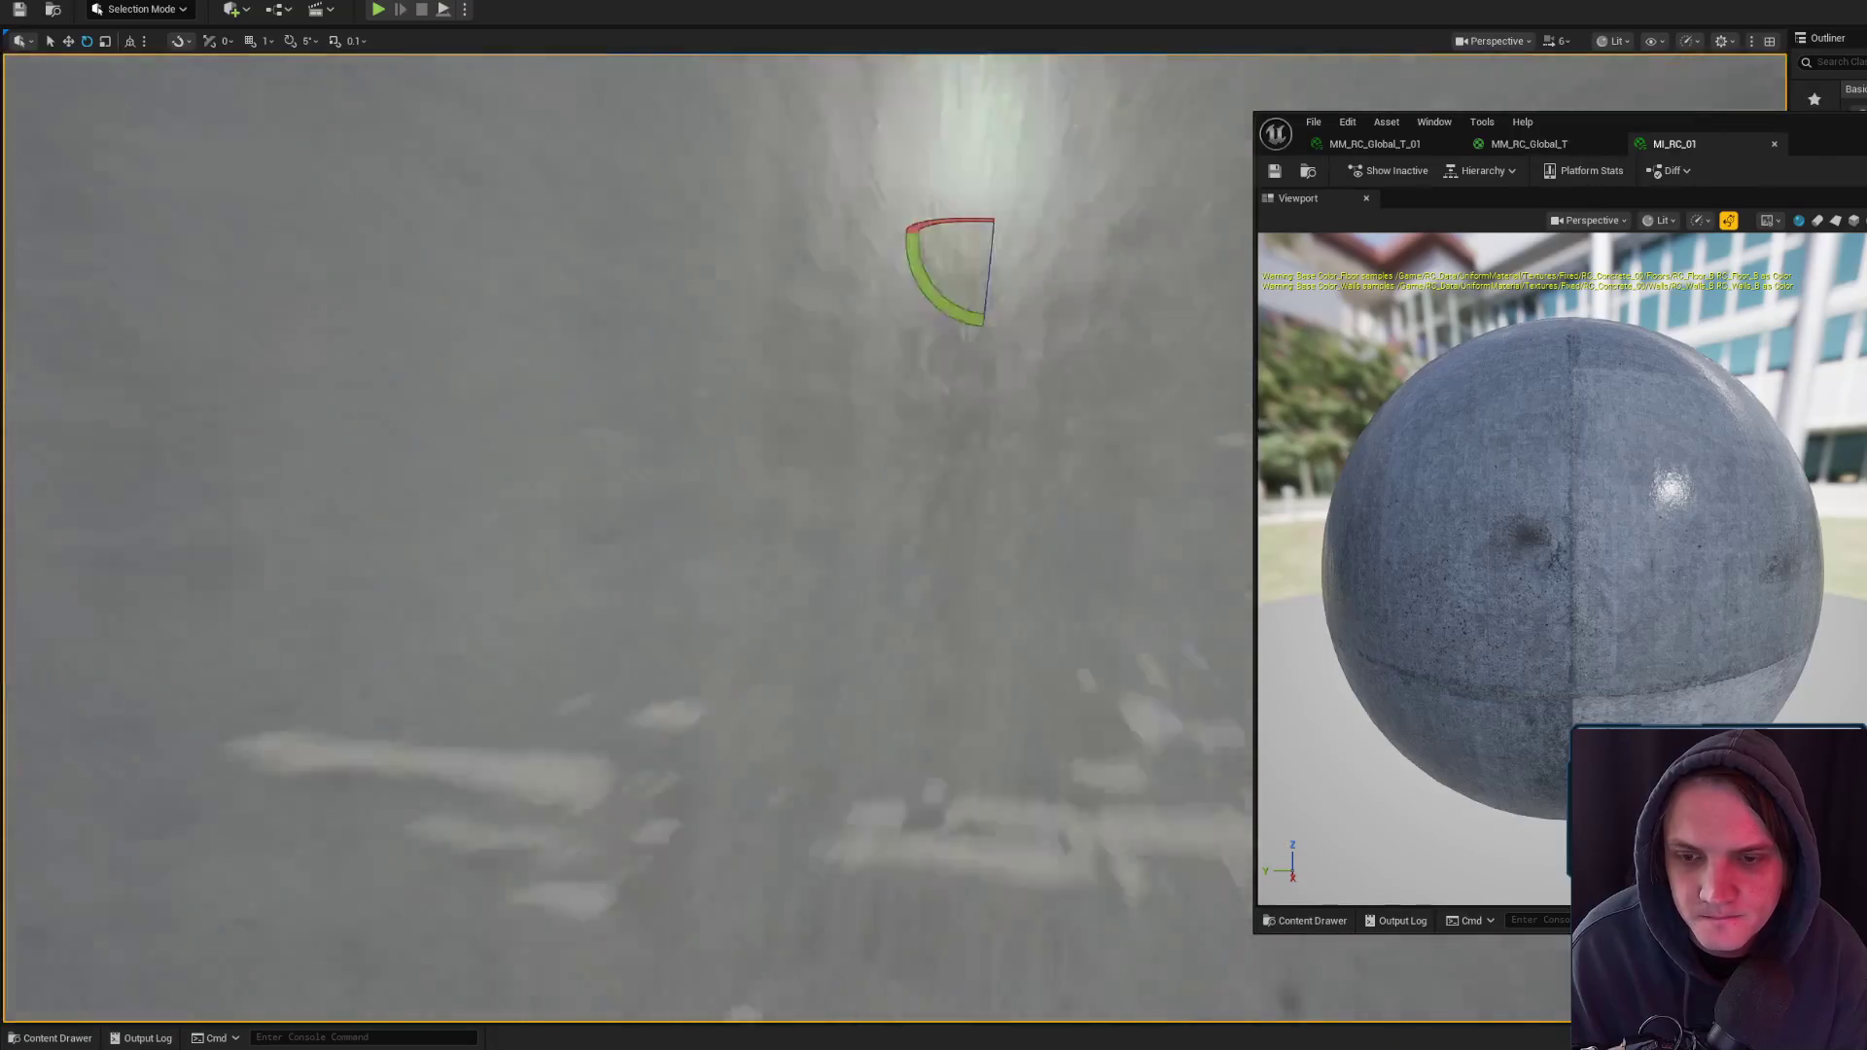
scroll(622, 535, "down", 5)
scroll(623, 535, "up", 5)
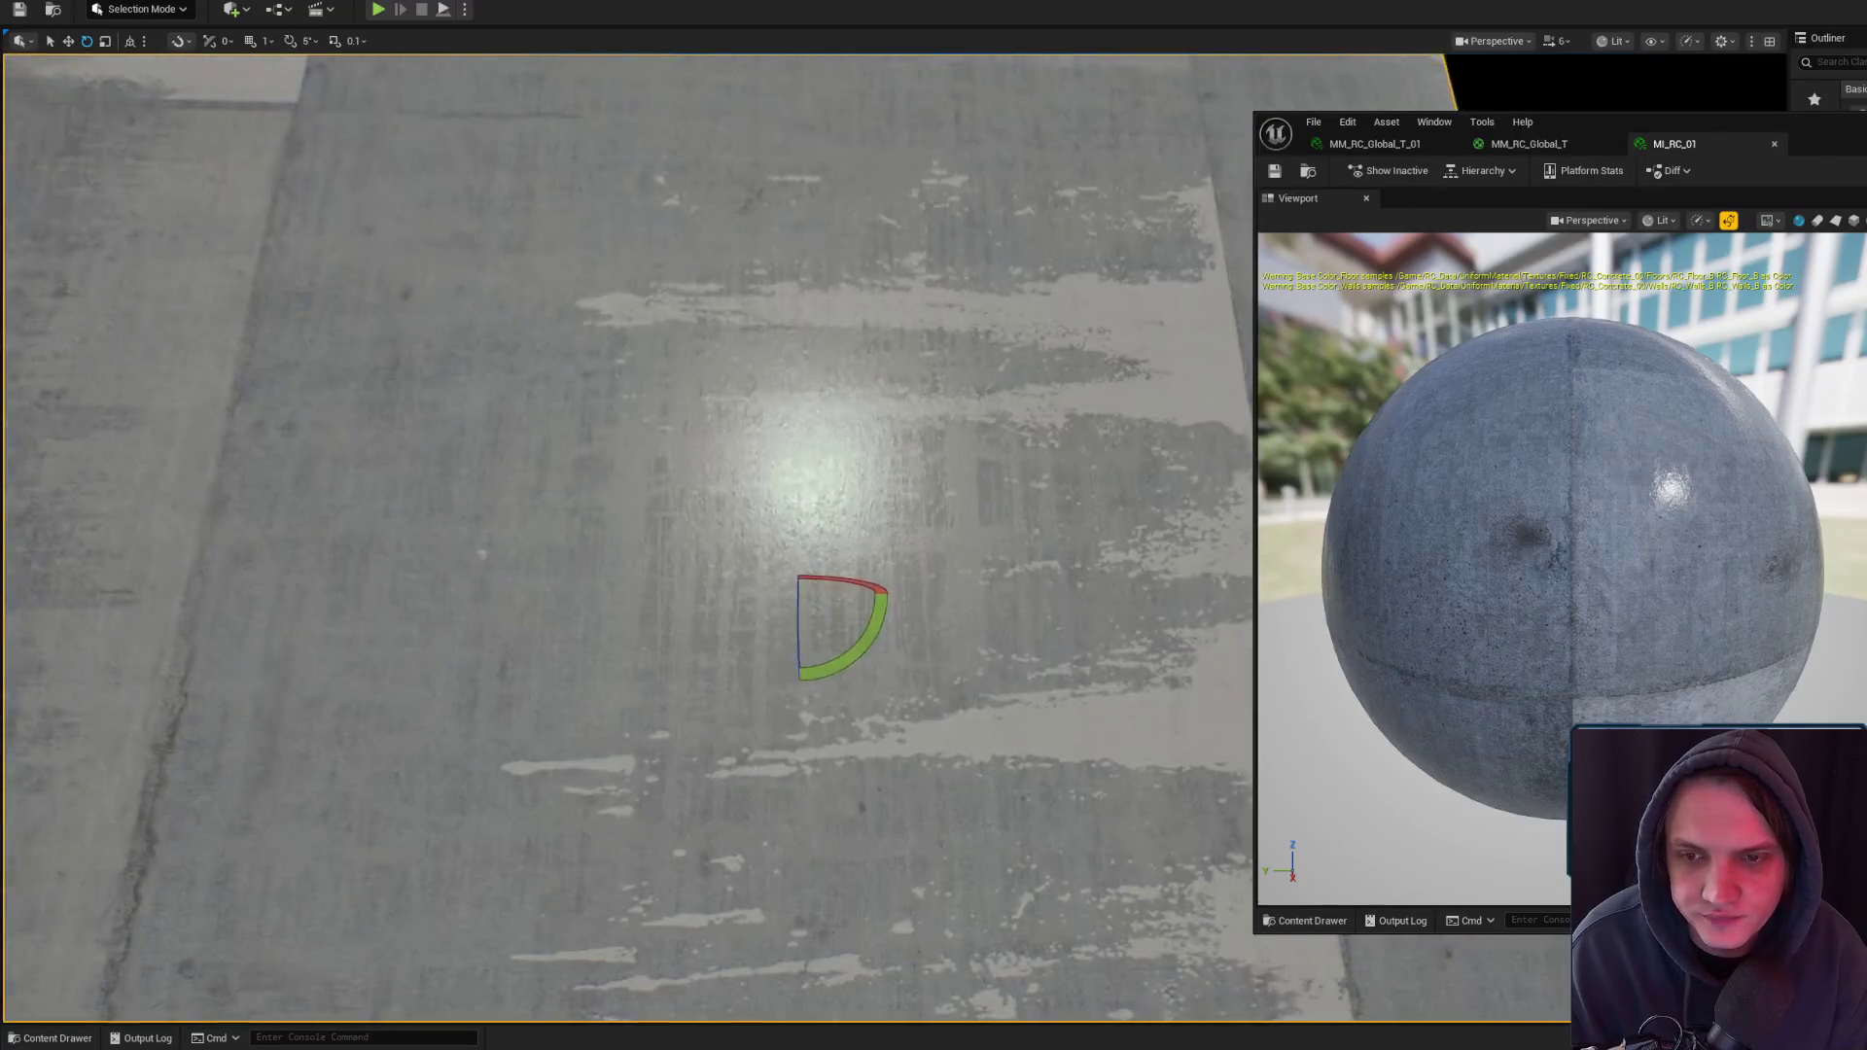
scroll(622, 535, "down", 5)
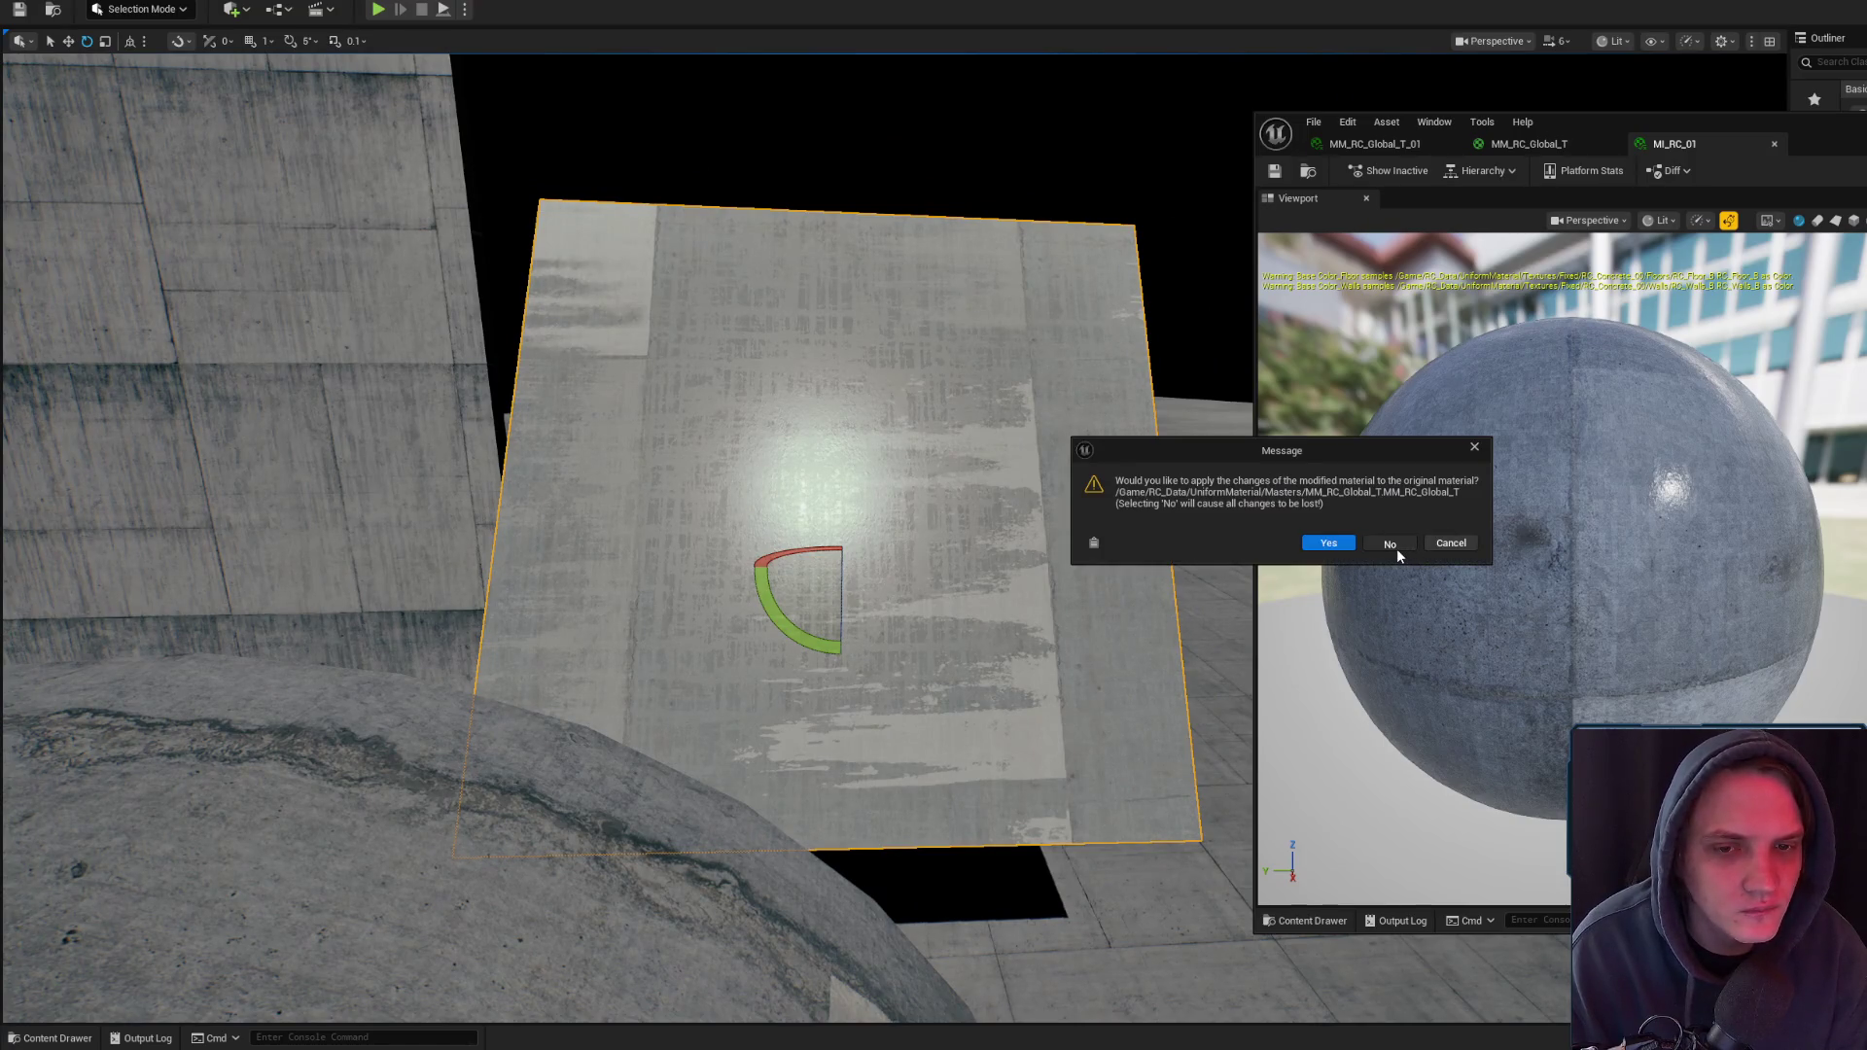
left_click(1326, 541)
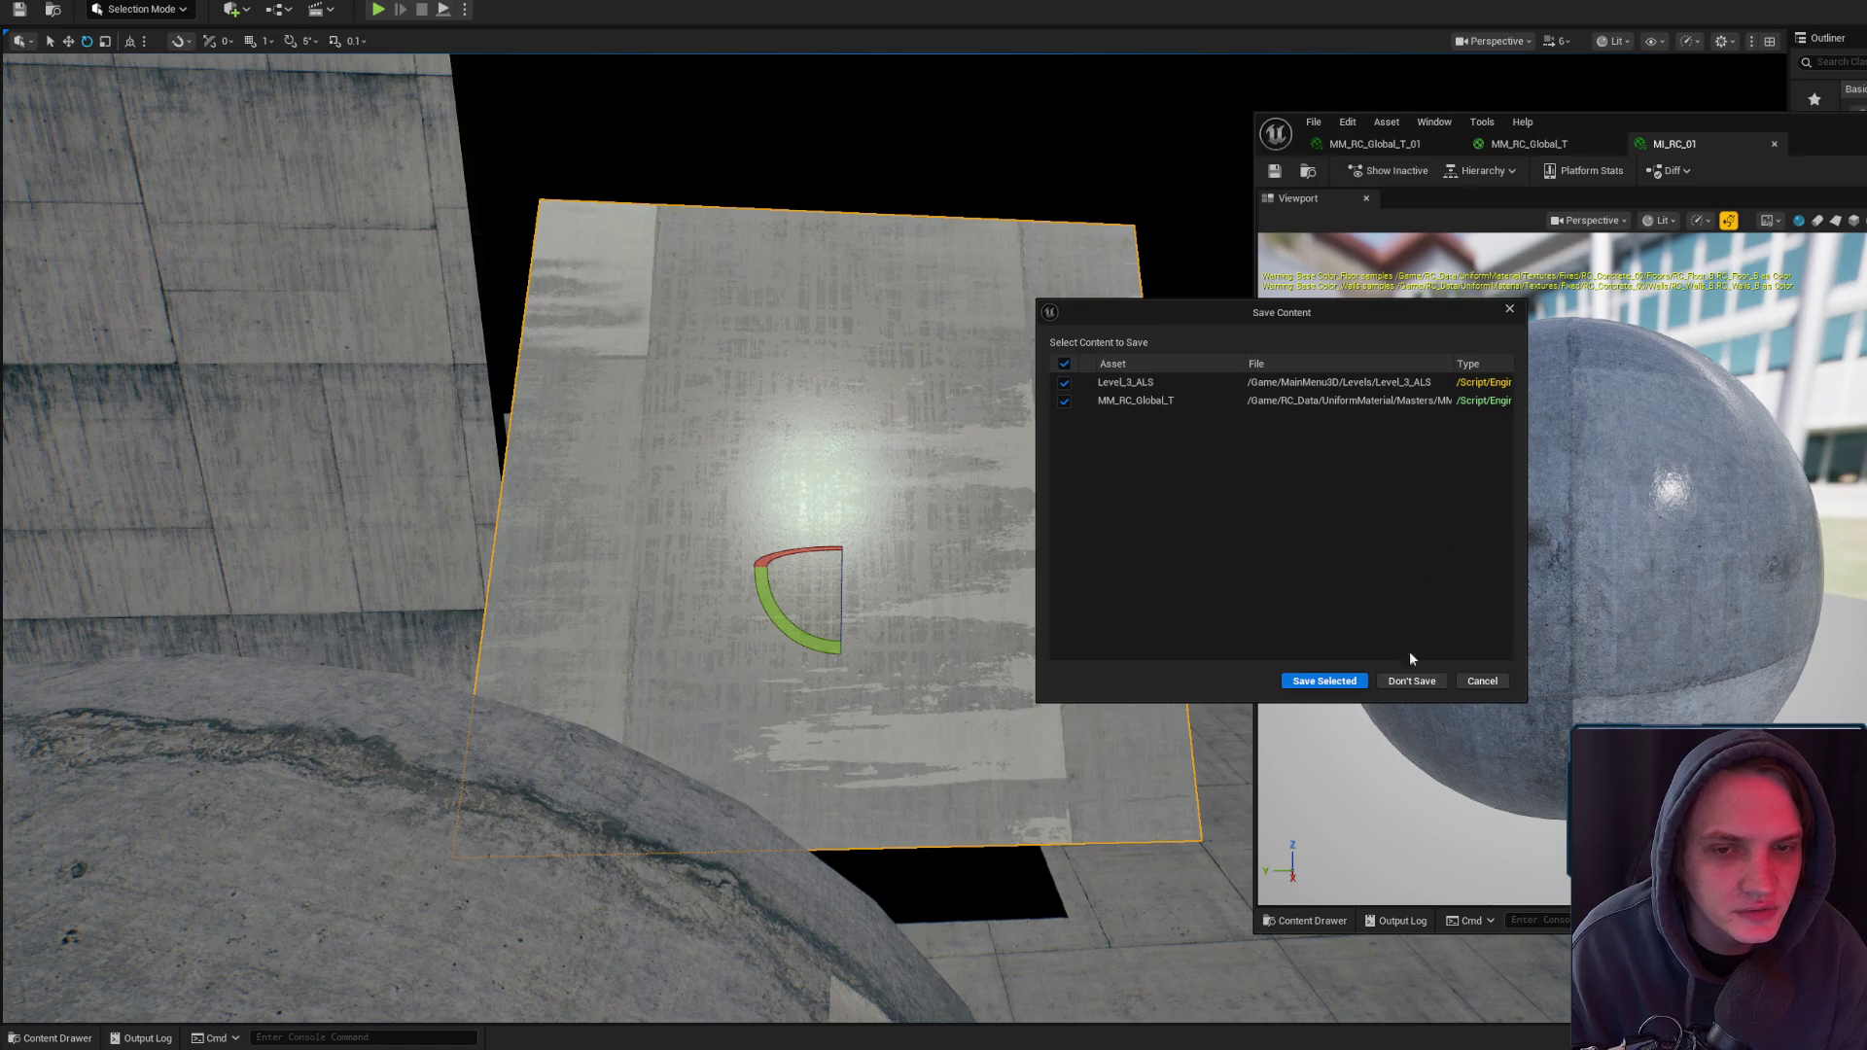
left_click(1290, 680)
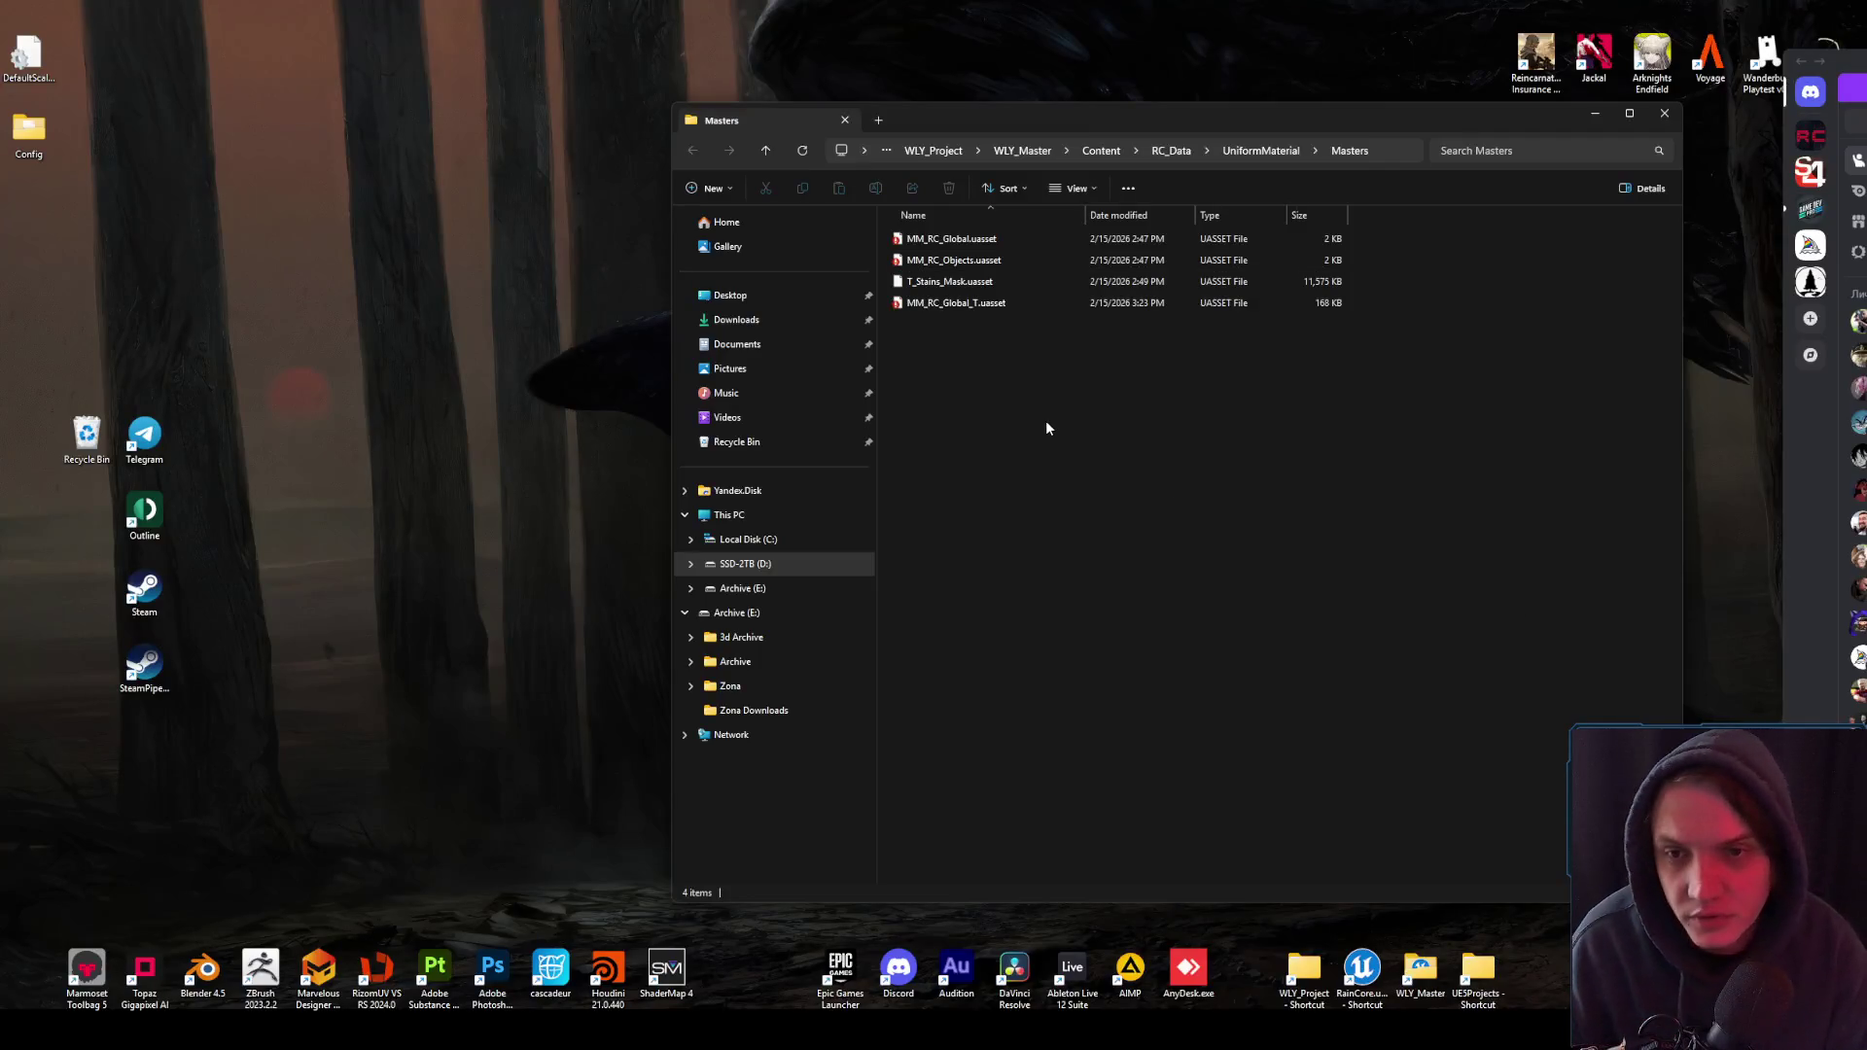
right_click(1047, 423)
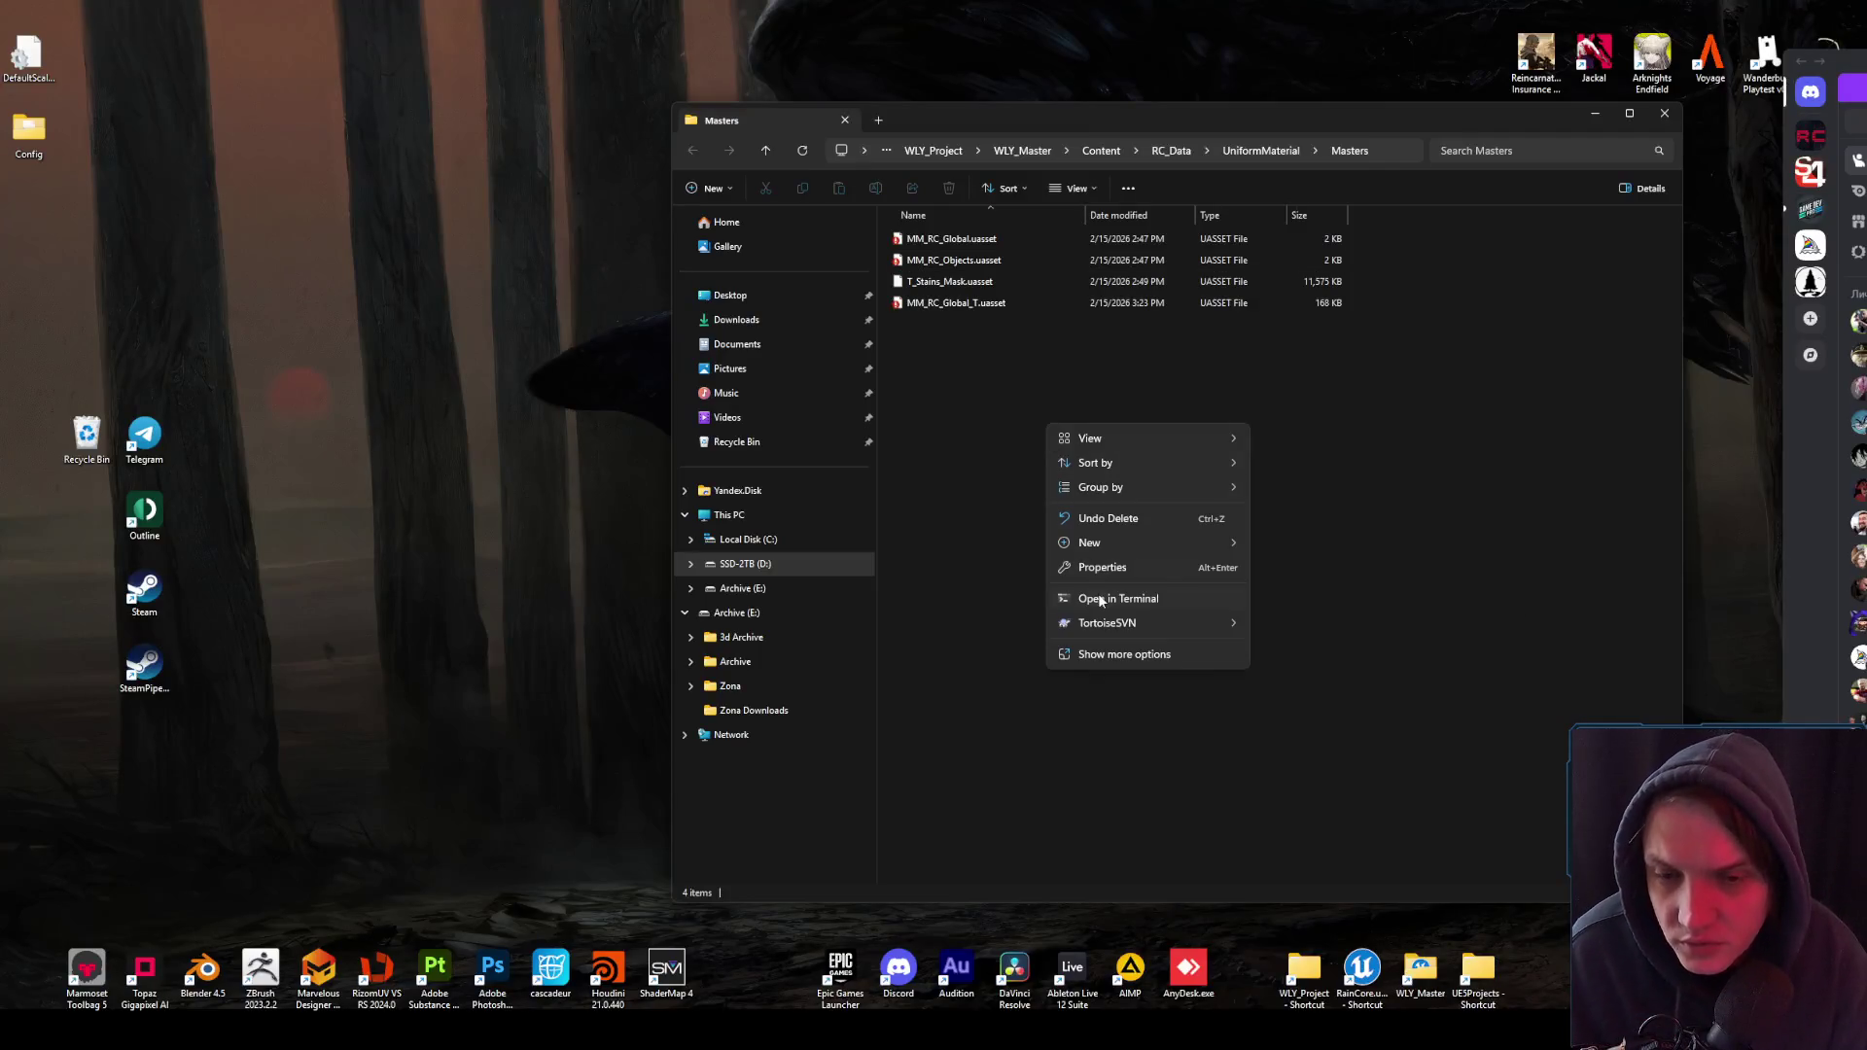
- Revert MM_RC_Global, MM_RC_Global_T and MM_RC_Objects in Masters to their repository versions
mouse_move(1118, 624)
left_click(1283, 824)
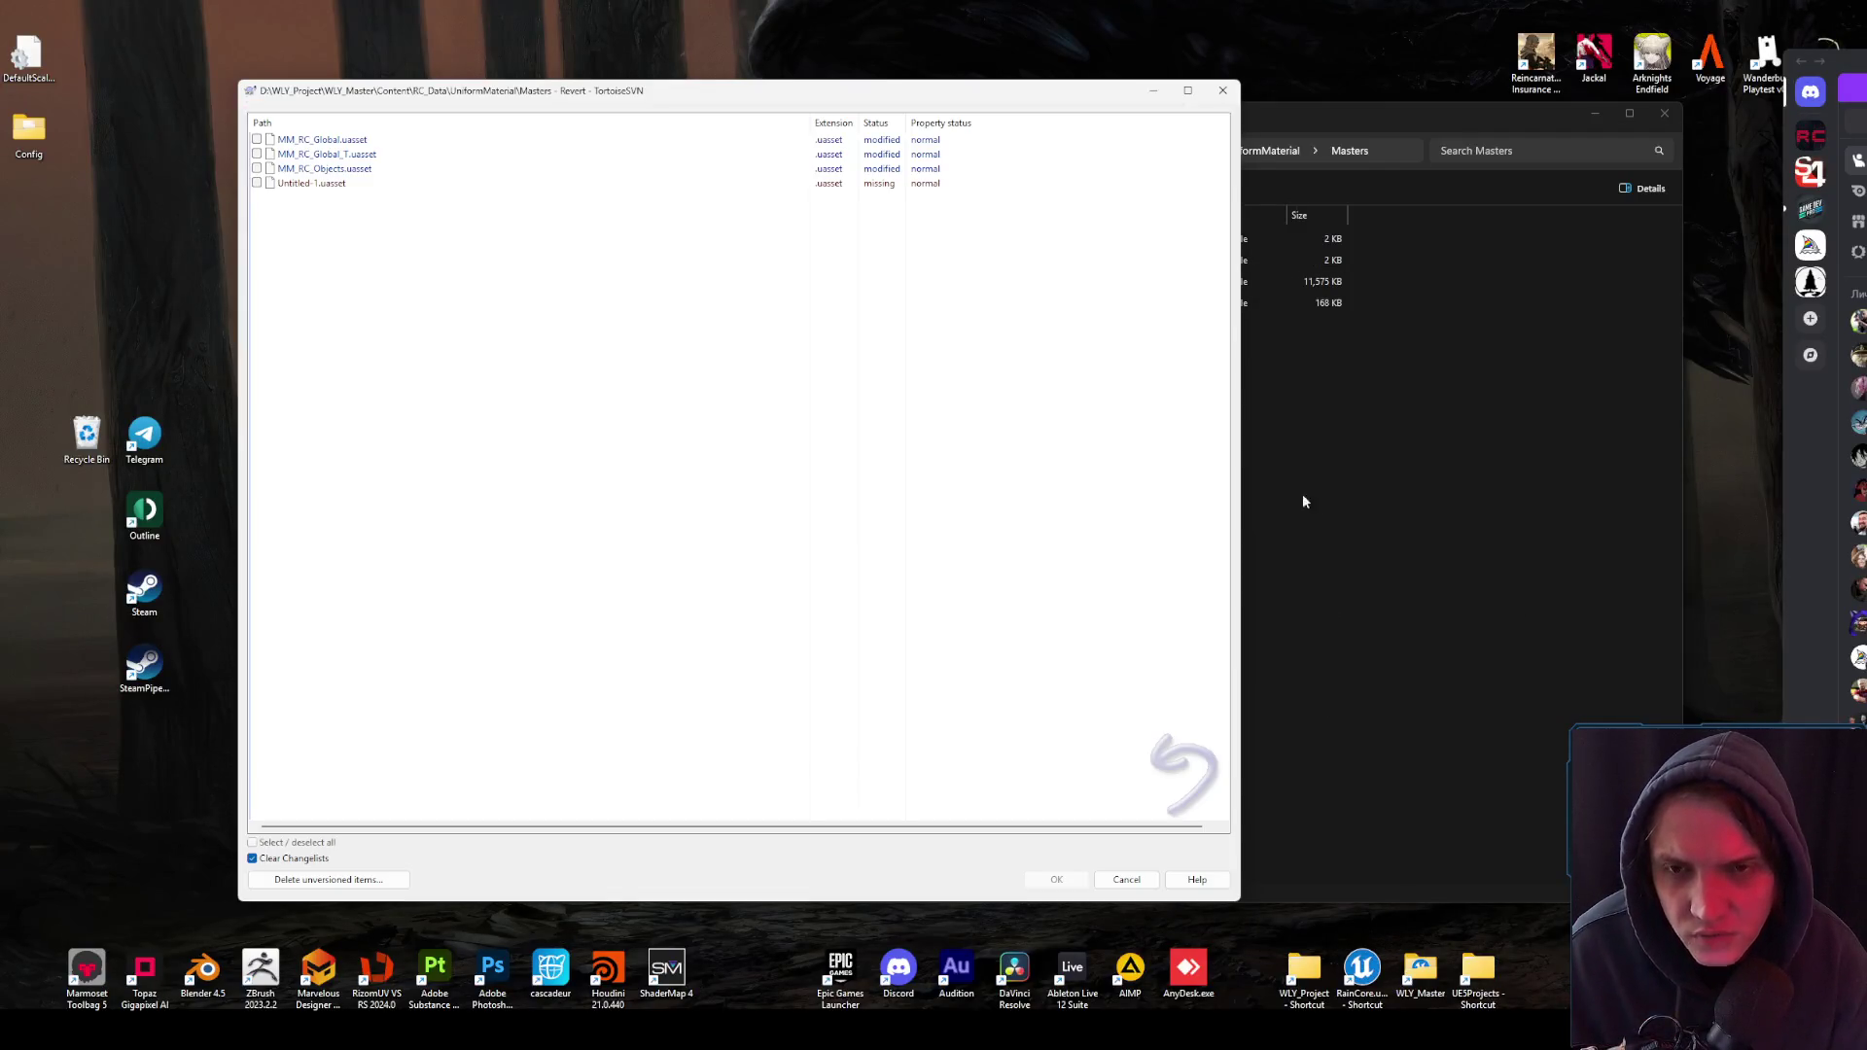
mouse_move(545, 90)
left_mouse_down()
mouse_move(1098, 94)
mouse_move(1795, 146)
mouse_move(1756, 146)
left_mouse_up()
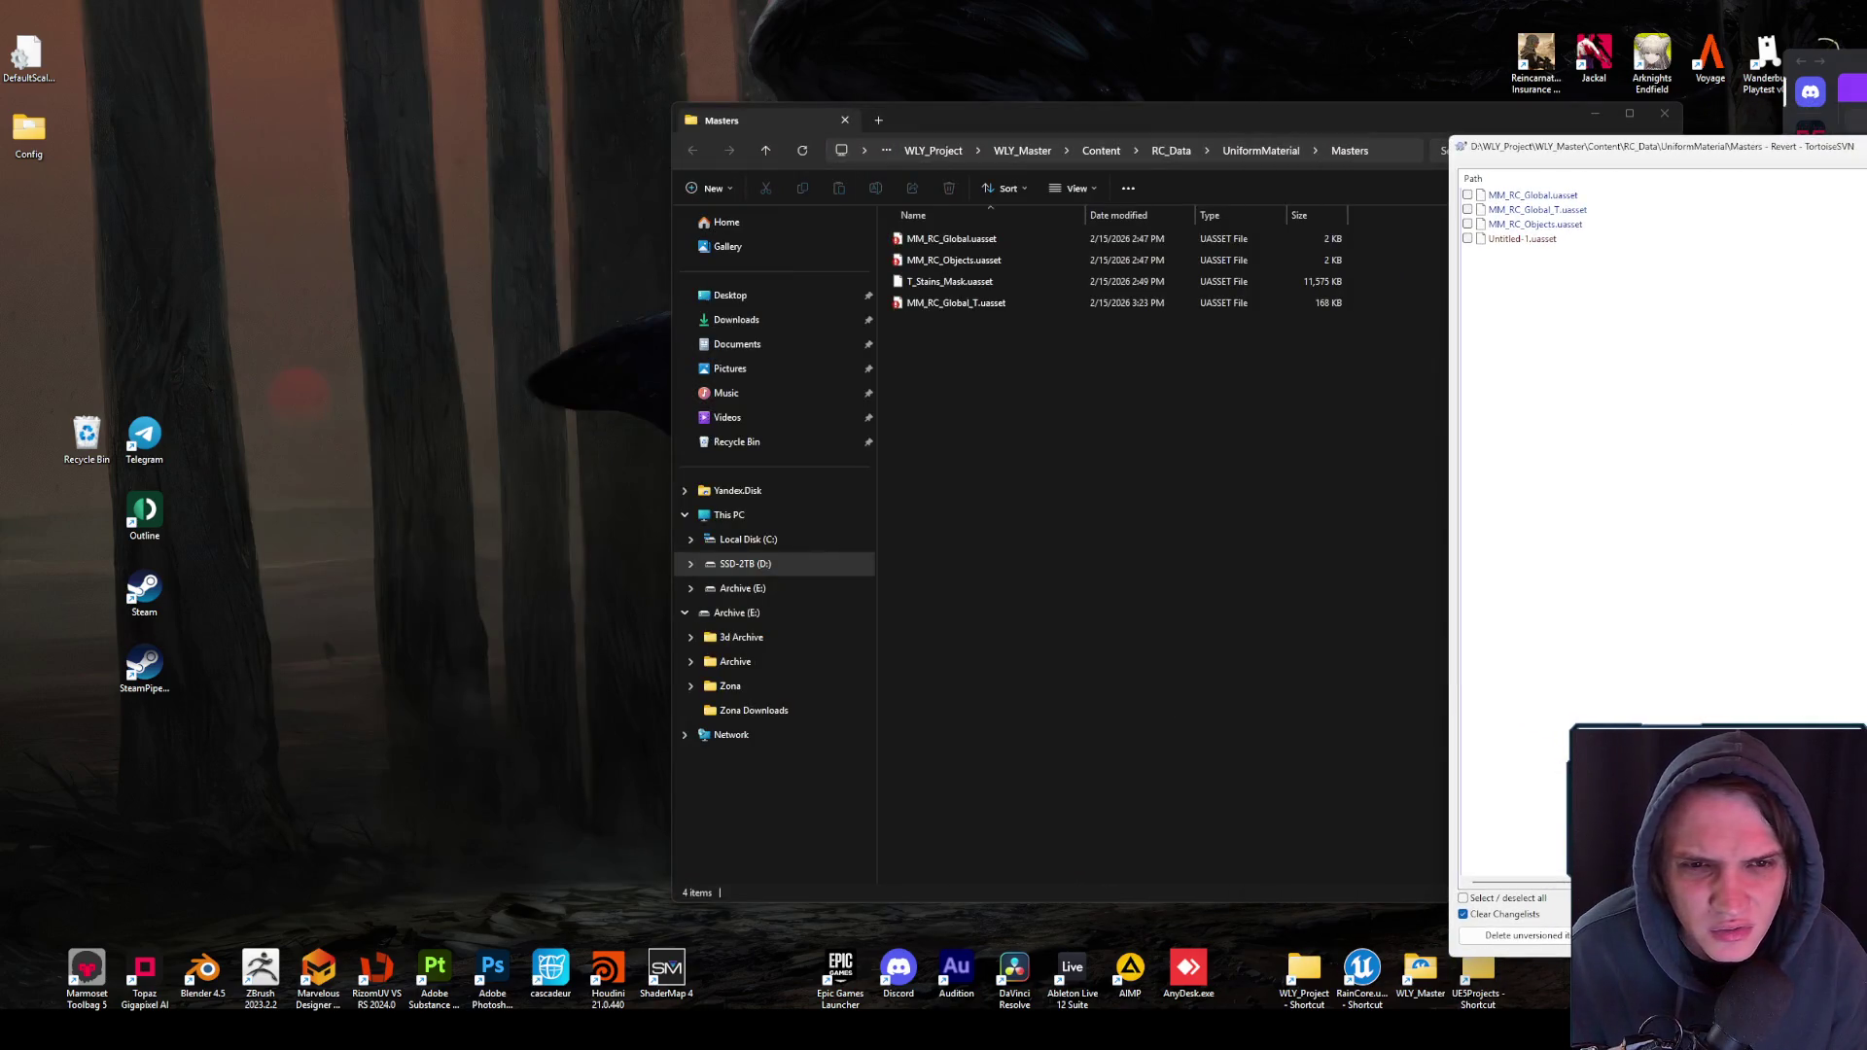
left_click(1468, 224)
left_click(1468, 209)
left_click(1467, 194)
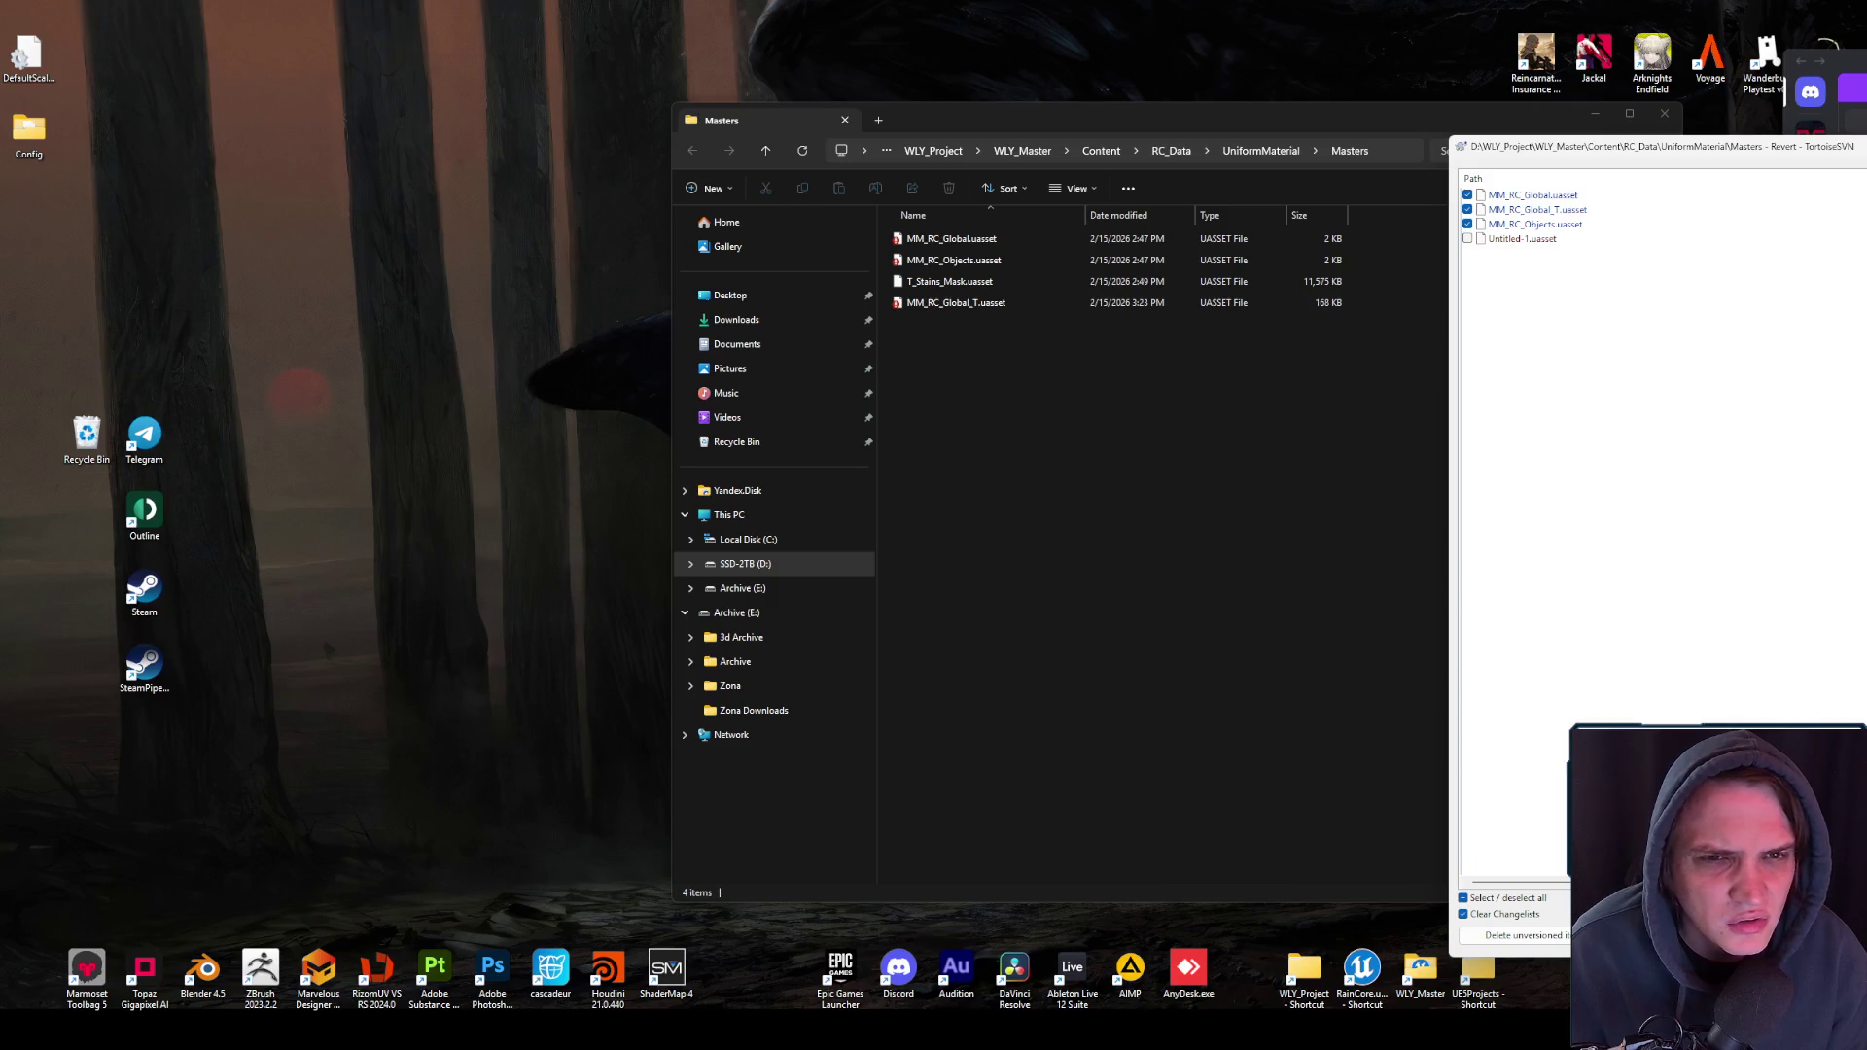
key("Return")
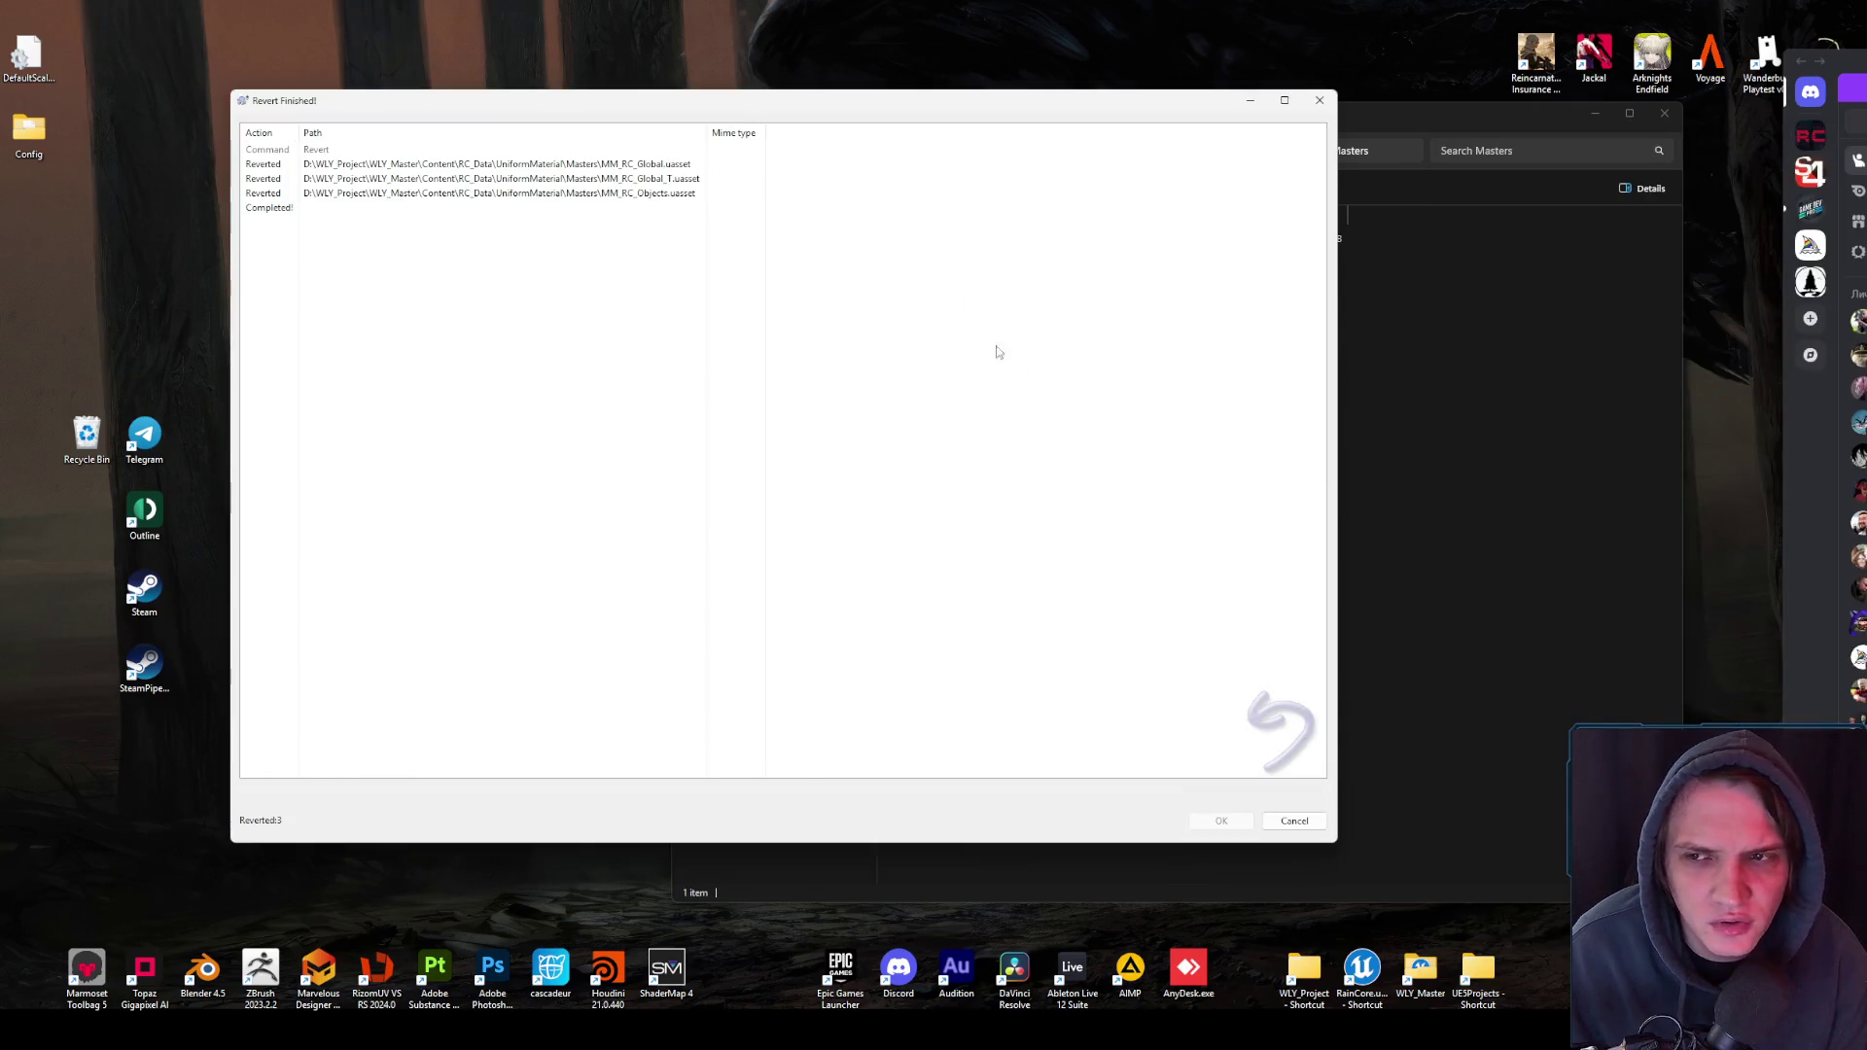
left_click(1221, 821)
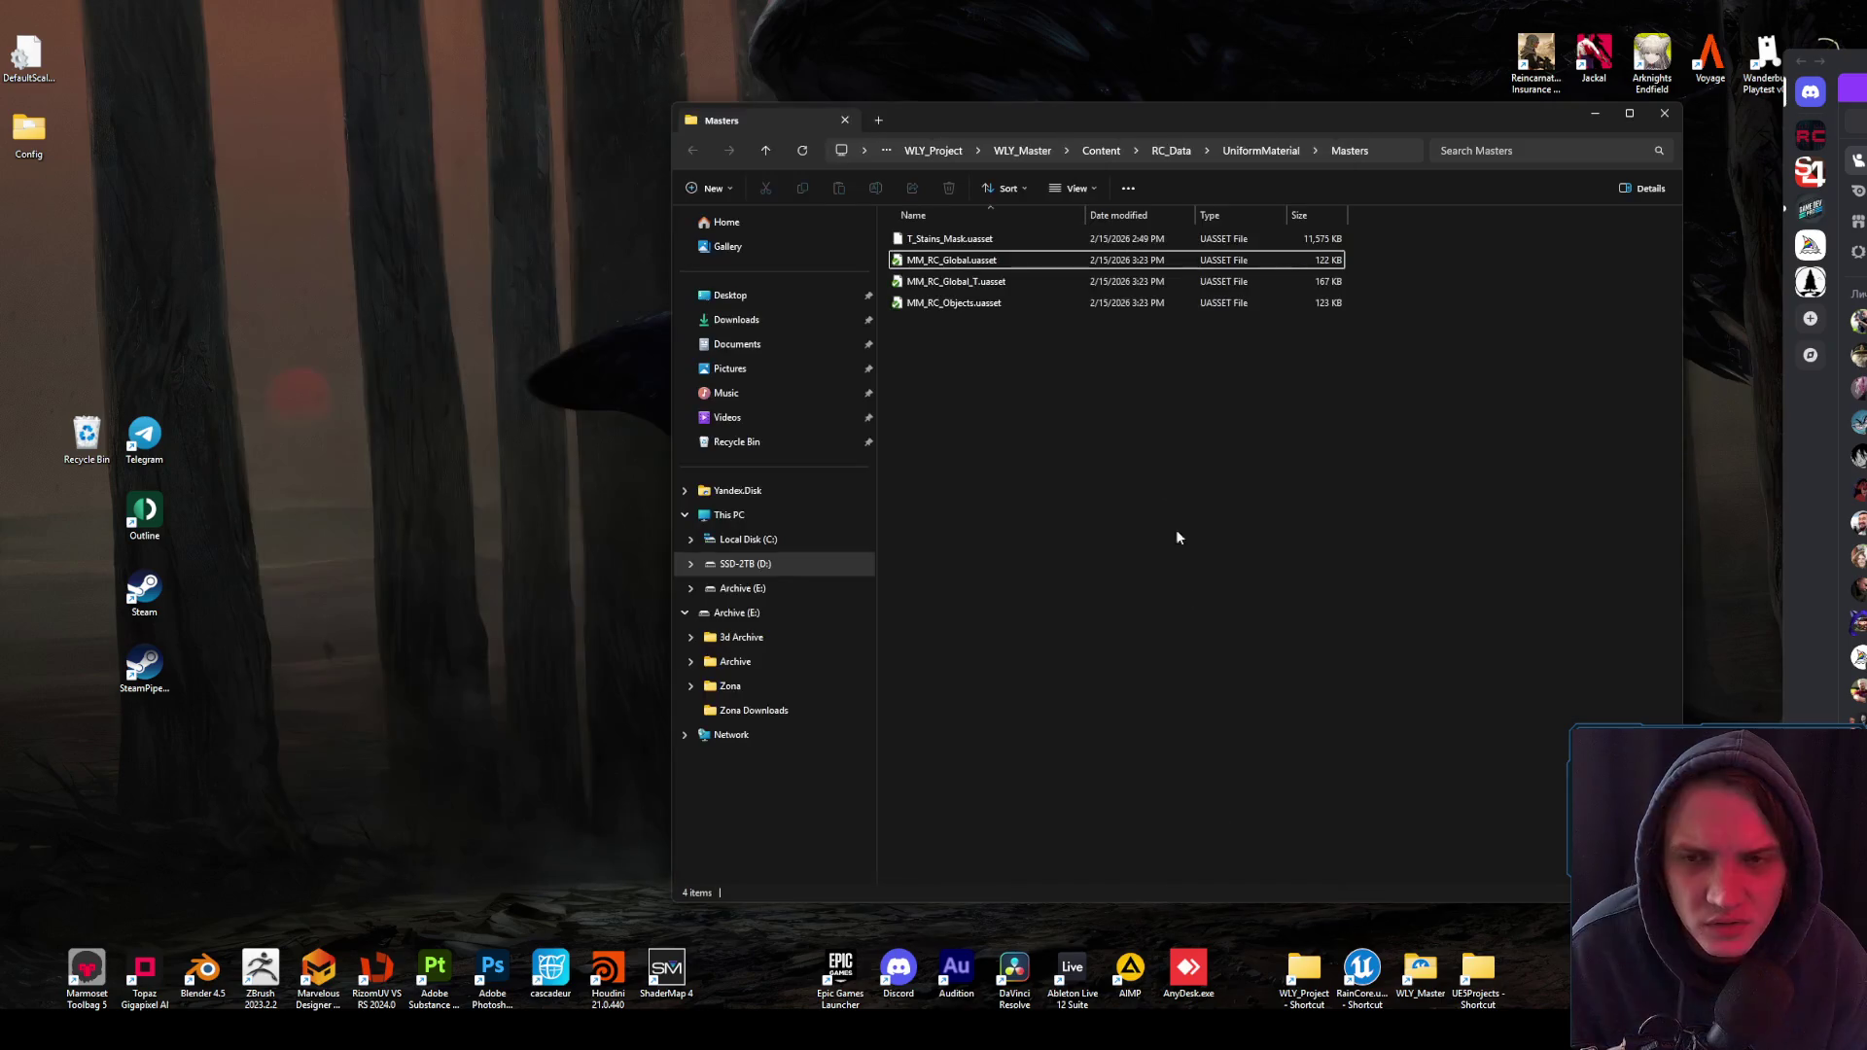
- Revert the modified UniformMaterial assets and relaunch the RainCore project
left_click(1233, 151)
right_click(1515, 352)
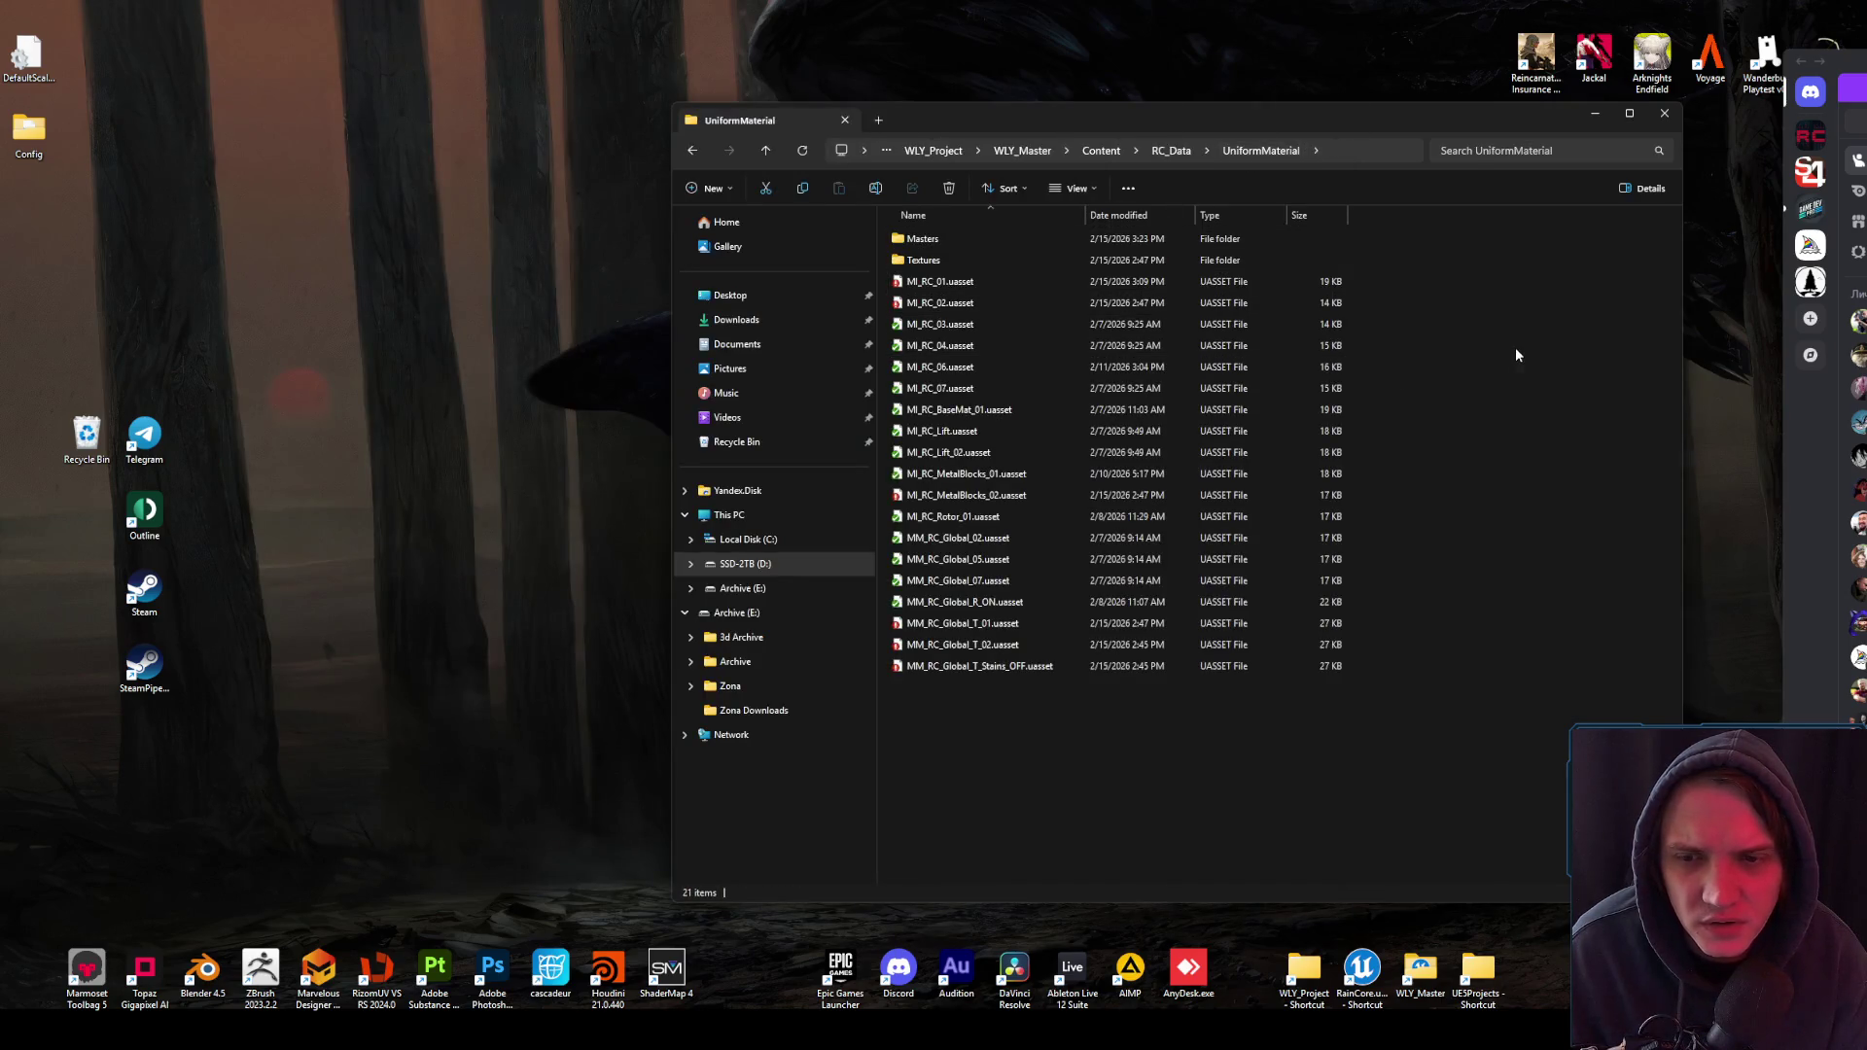
mouse_move(1613, 551)
left_click(1770, 607)
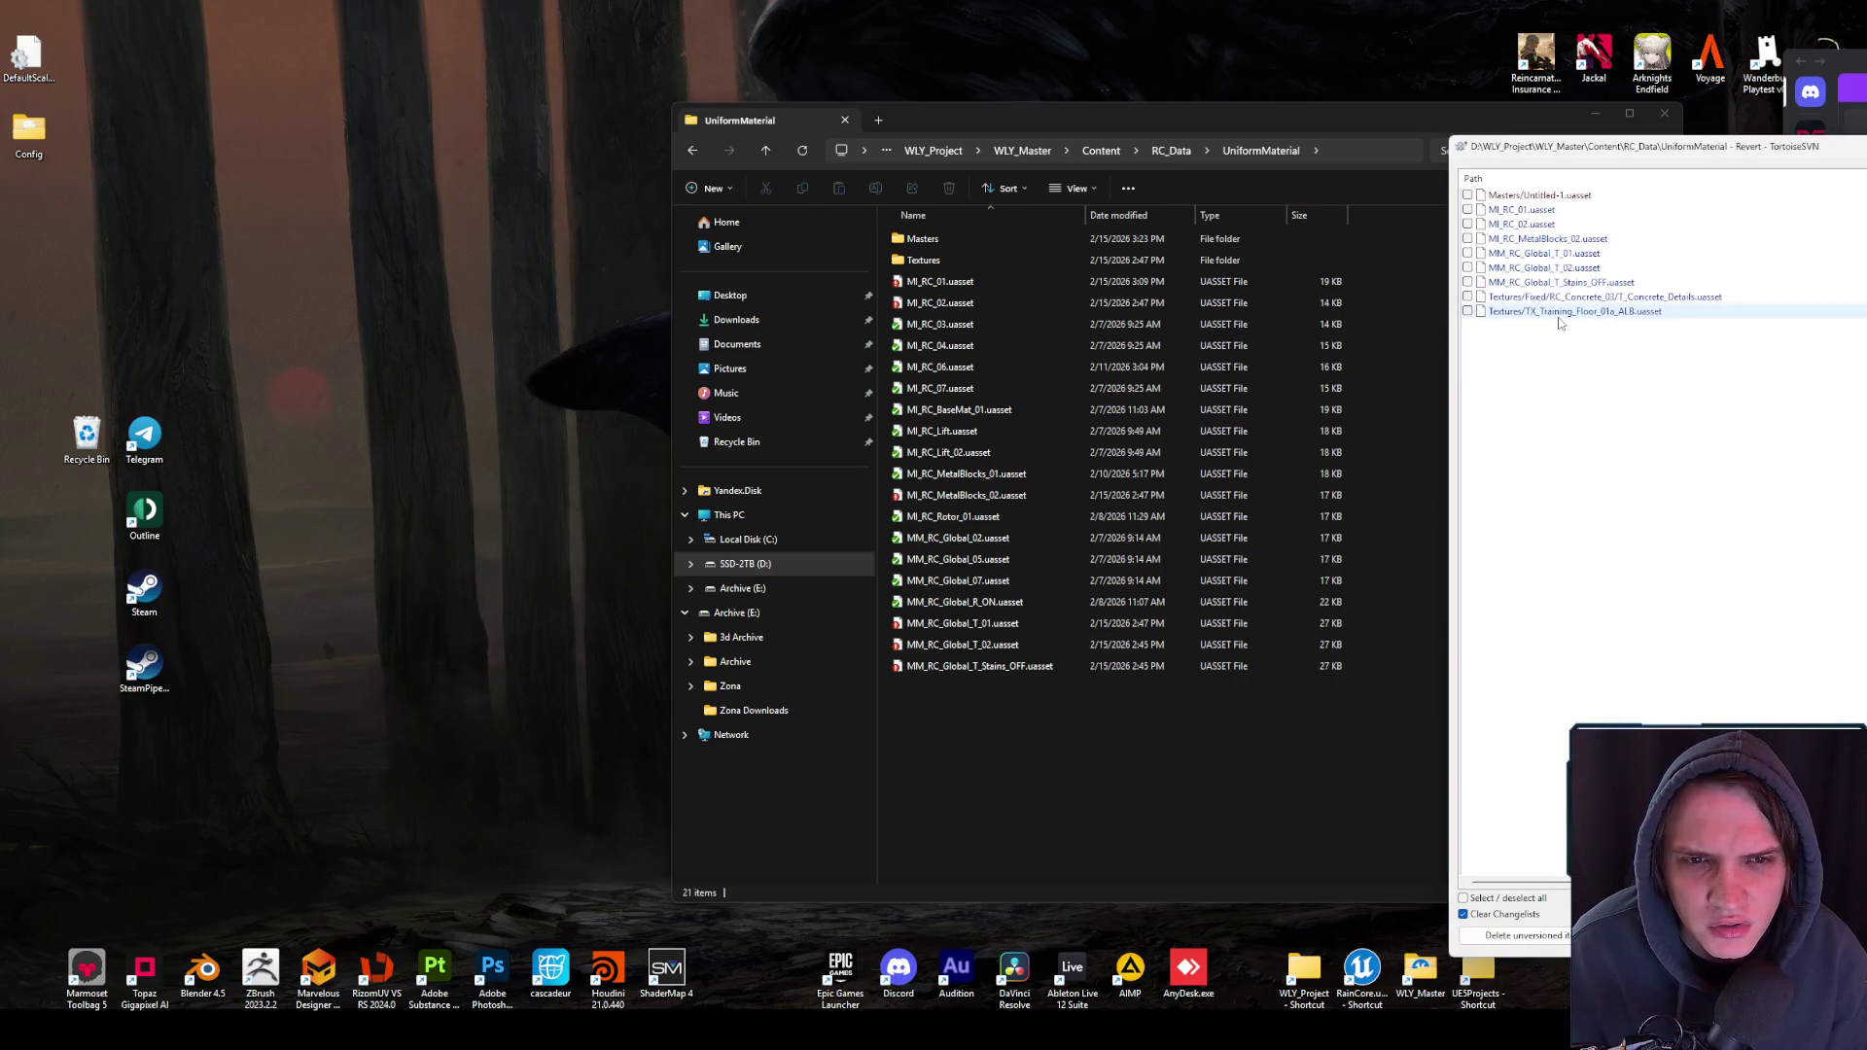
left_click_drag(1468, 312, 1468, 209)
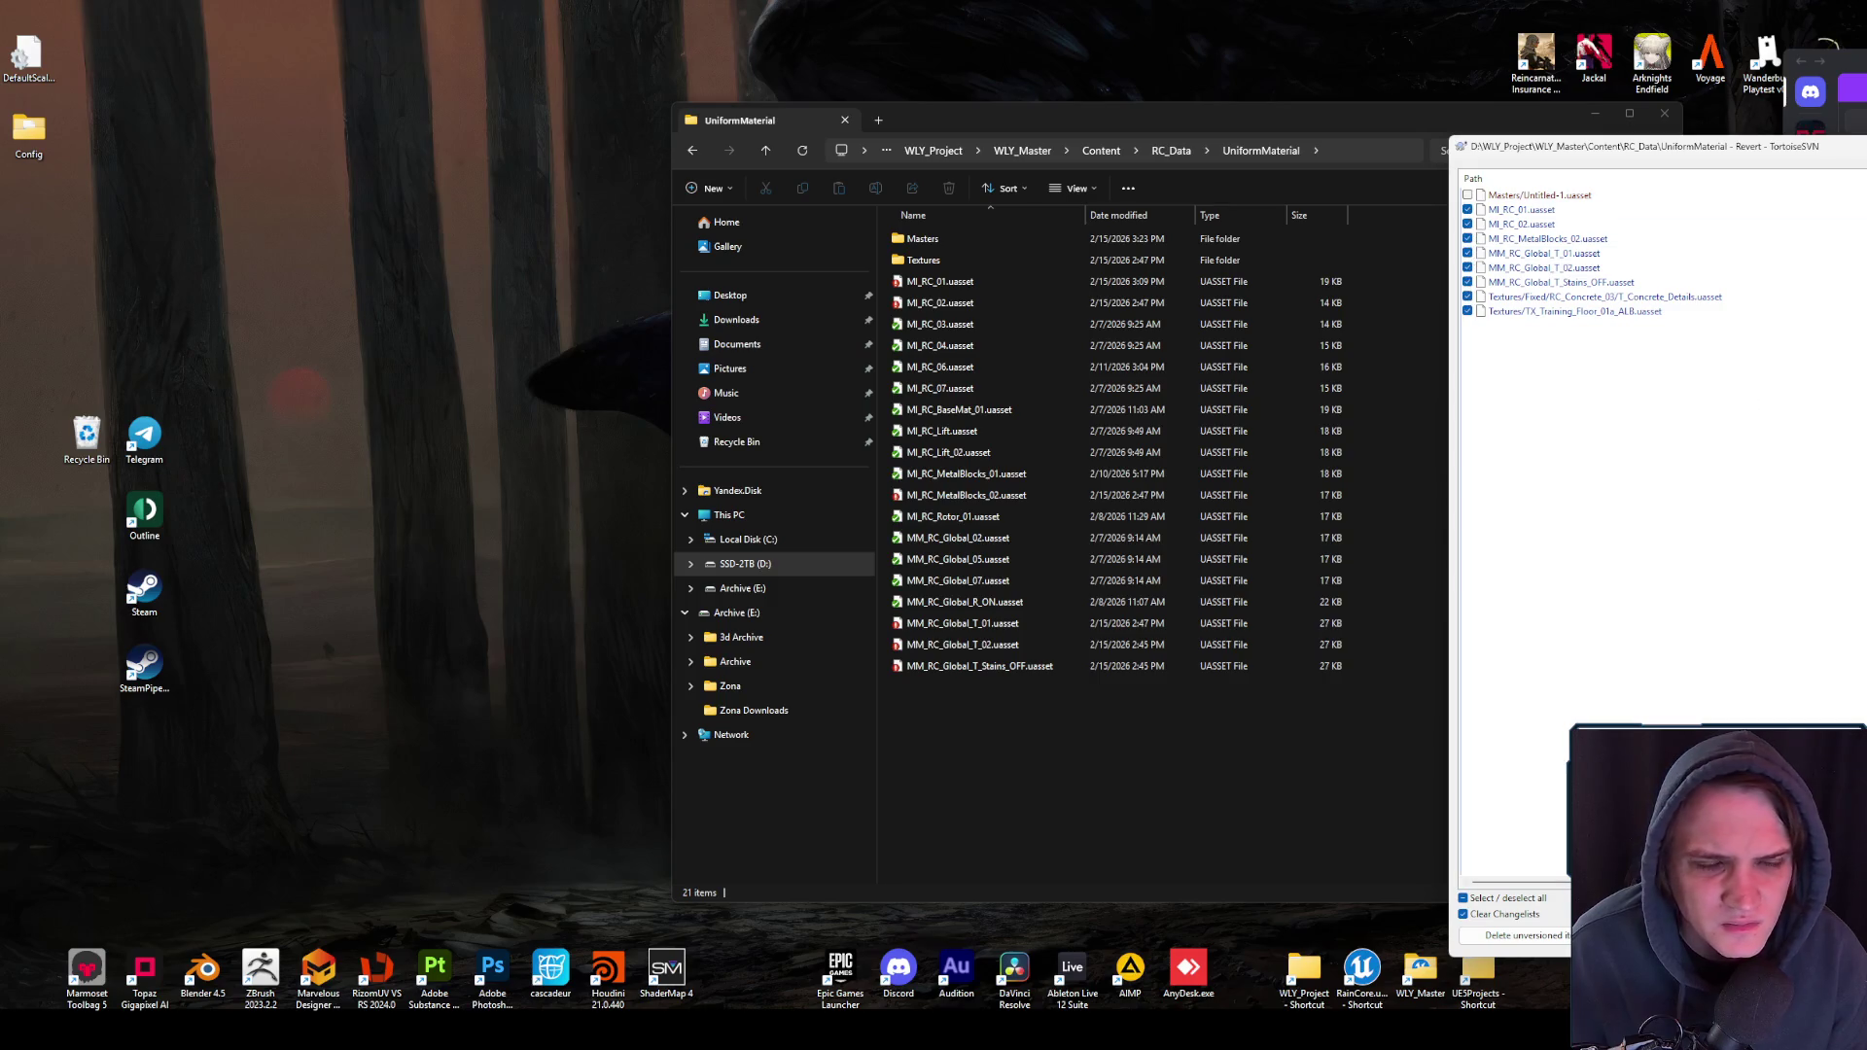
key("Return")
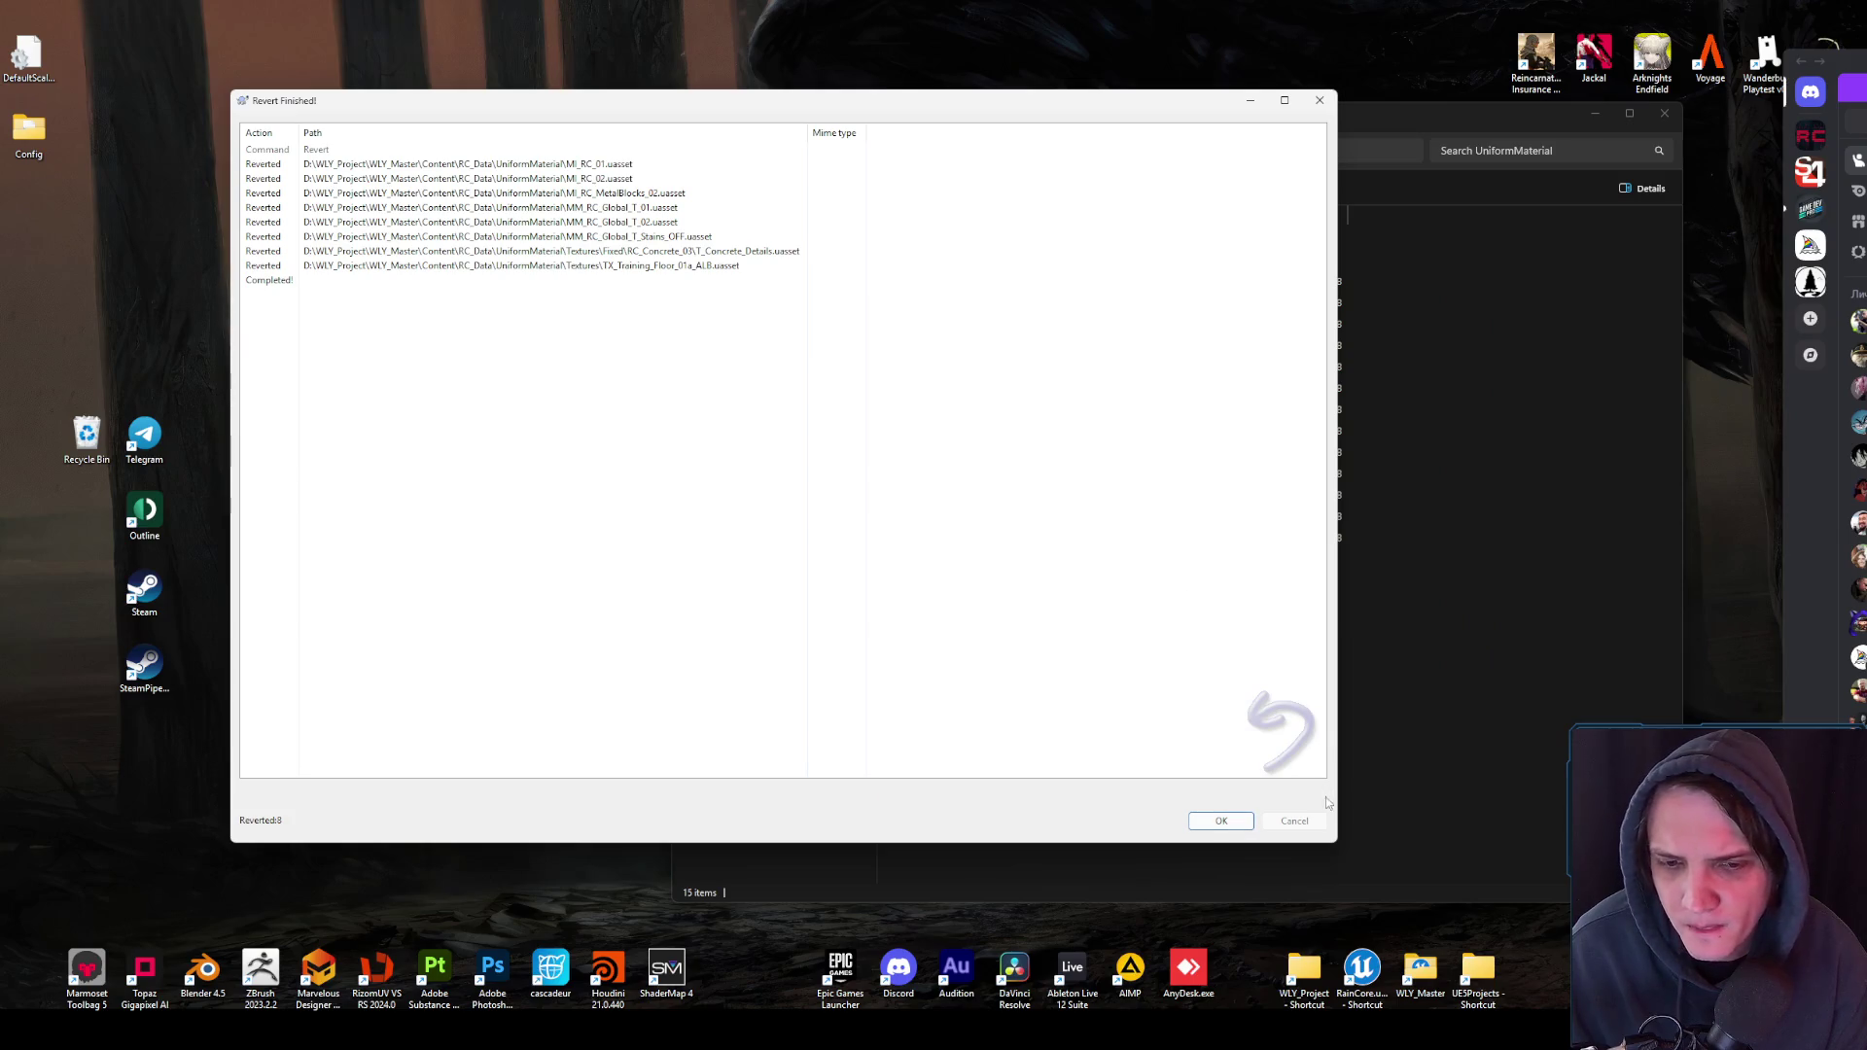
left_click(1222, 821)
double_click(1363, 972)
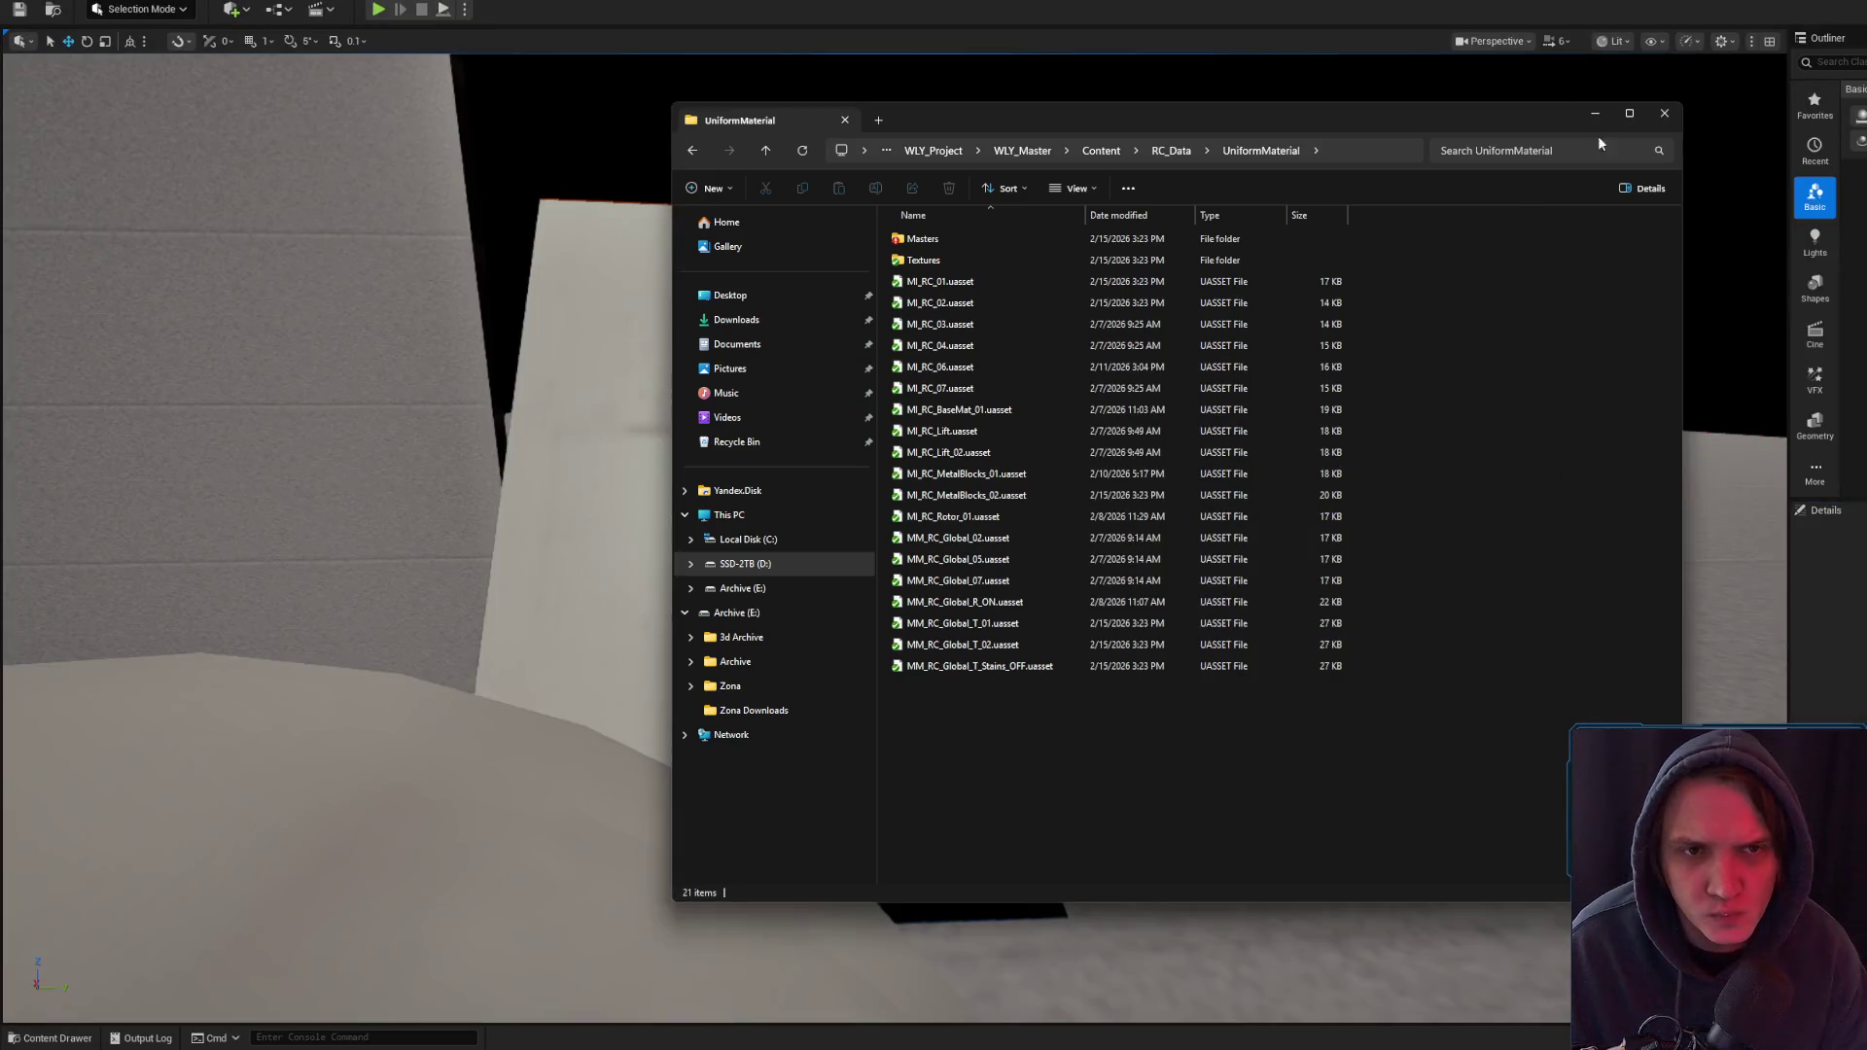
- Select the left concrete wall in the level and frame it in the viewport
left_click(1666, 114)
left_click(1178, 541)
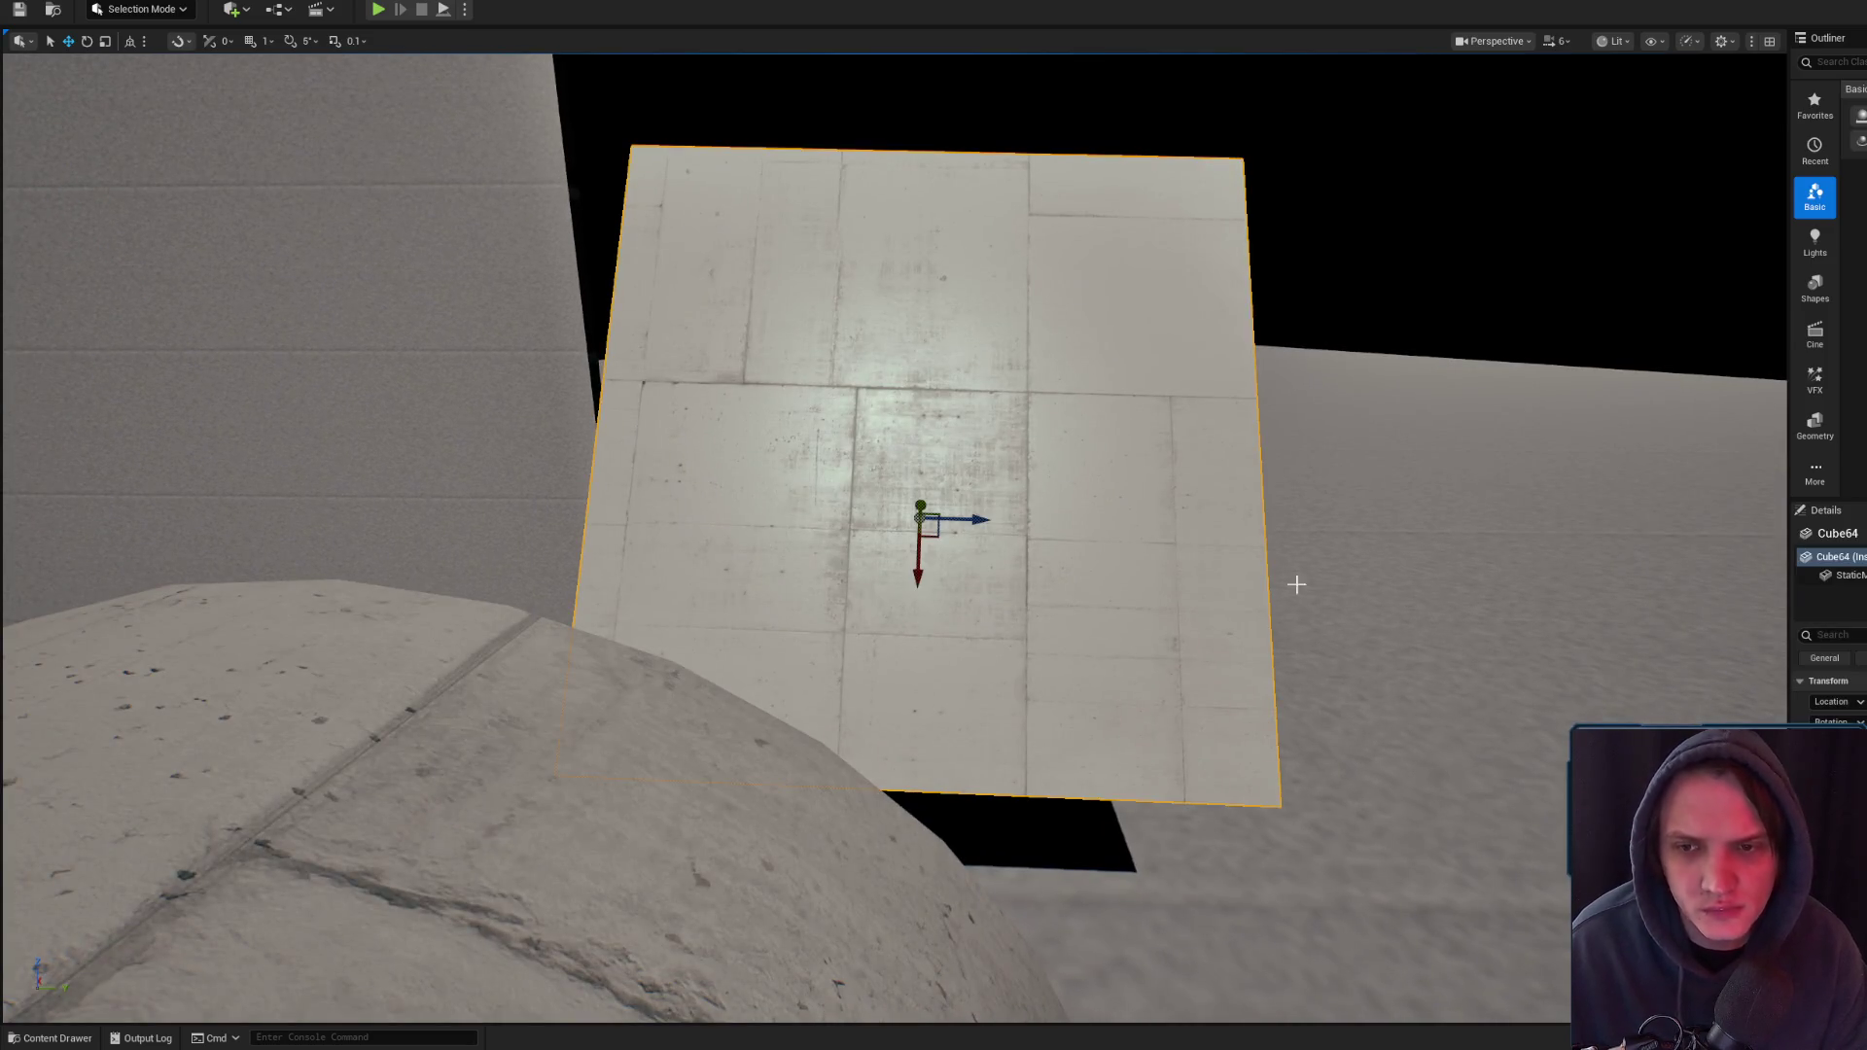
left_click(531, 375)
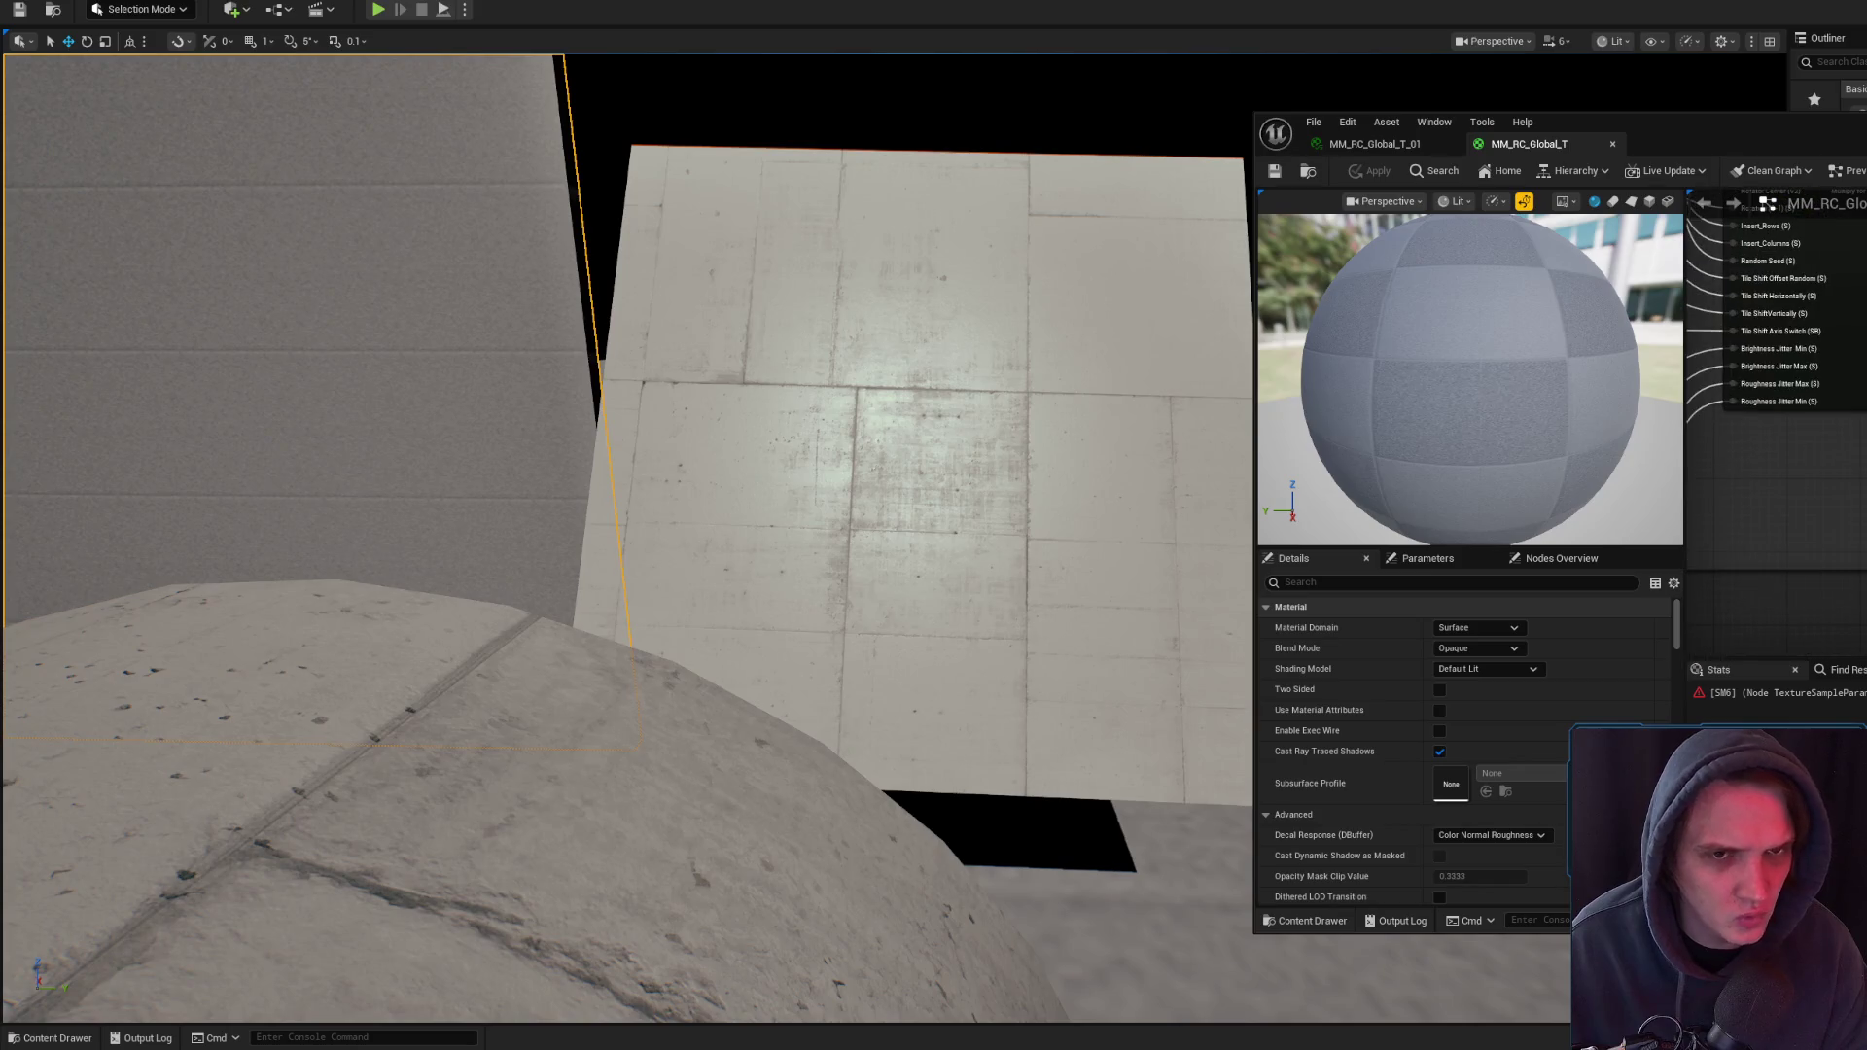
key("f")
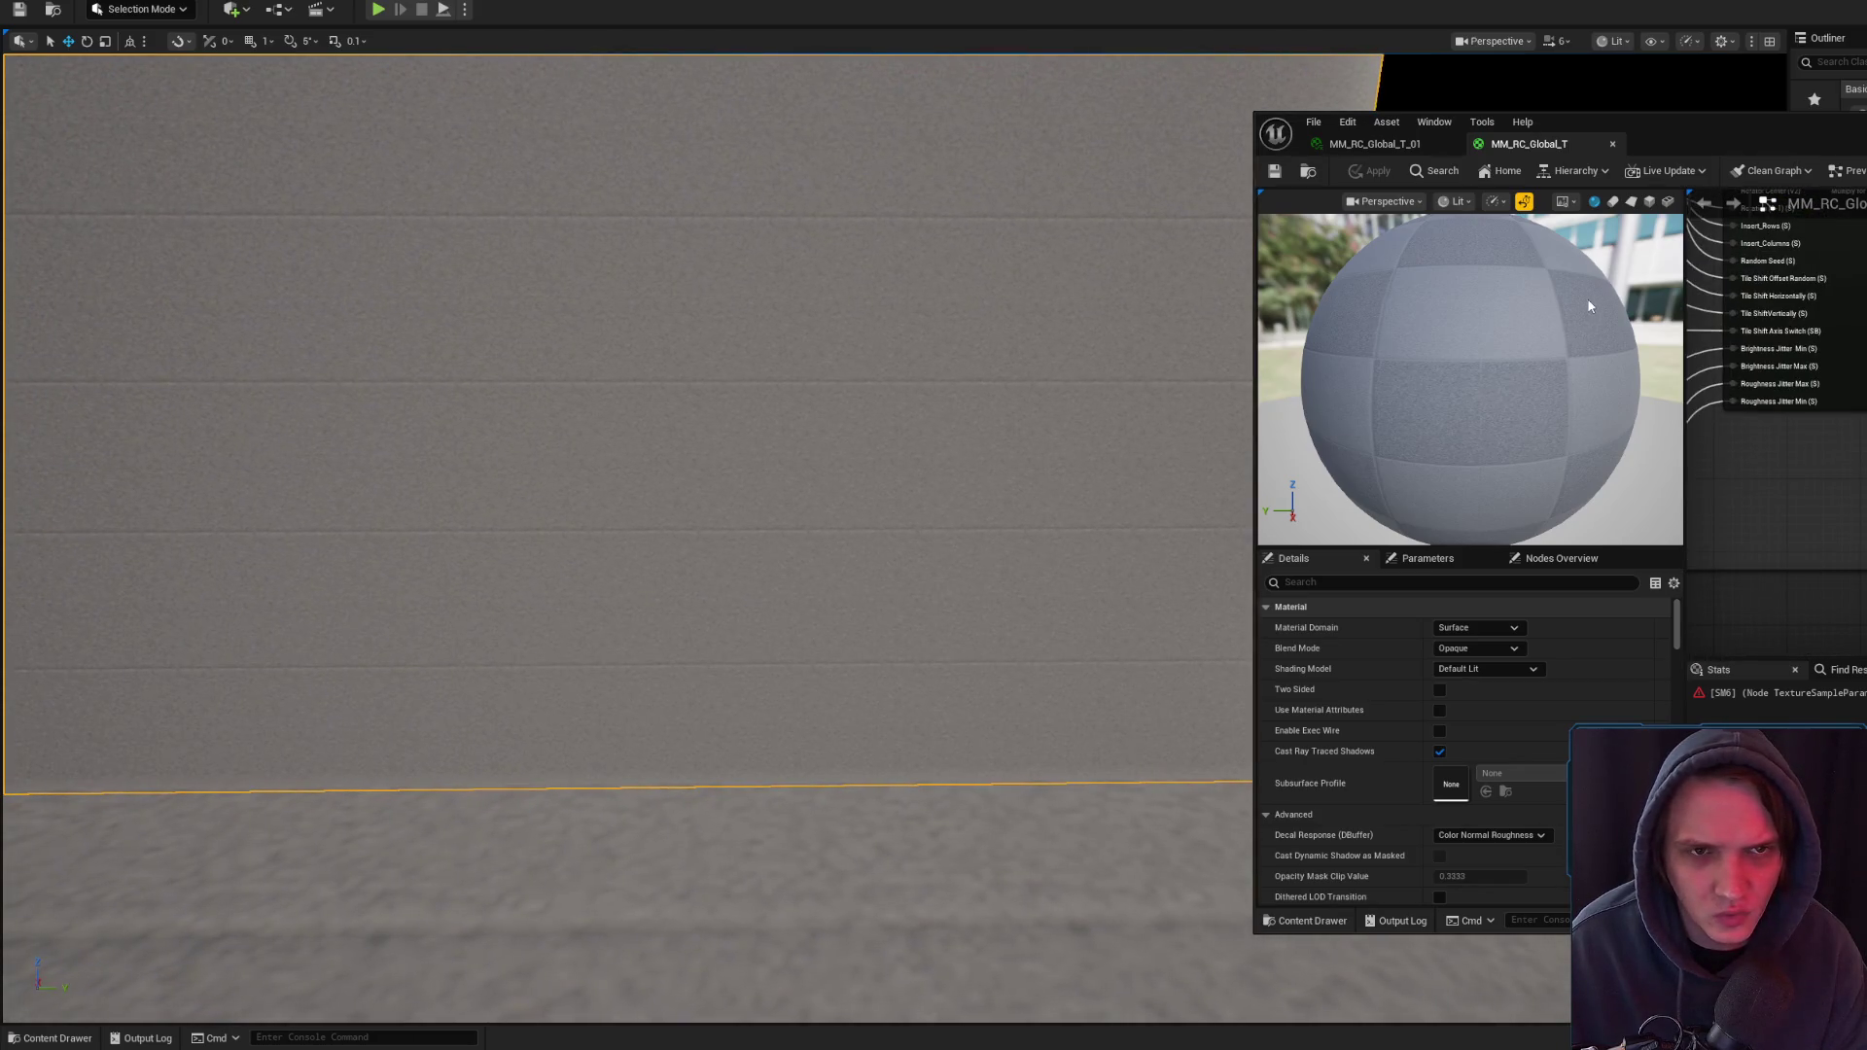
- Assign KB3D_FTS_AtlasLeakes_opacity to the Stains parameter as a Masks sampler and apply
left_click(1399, 146)
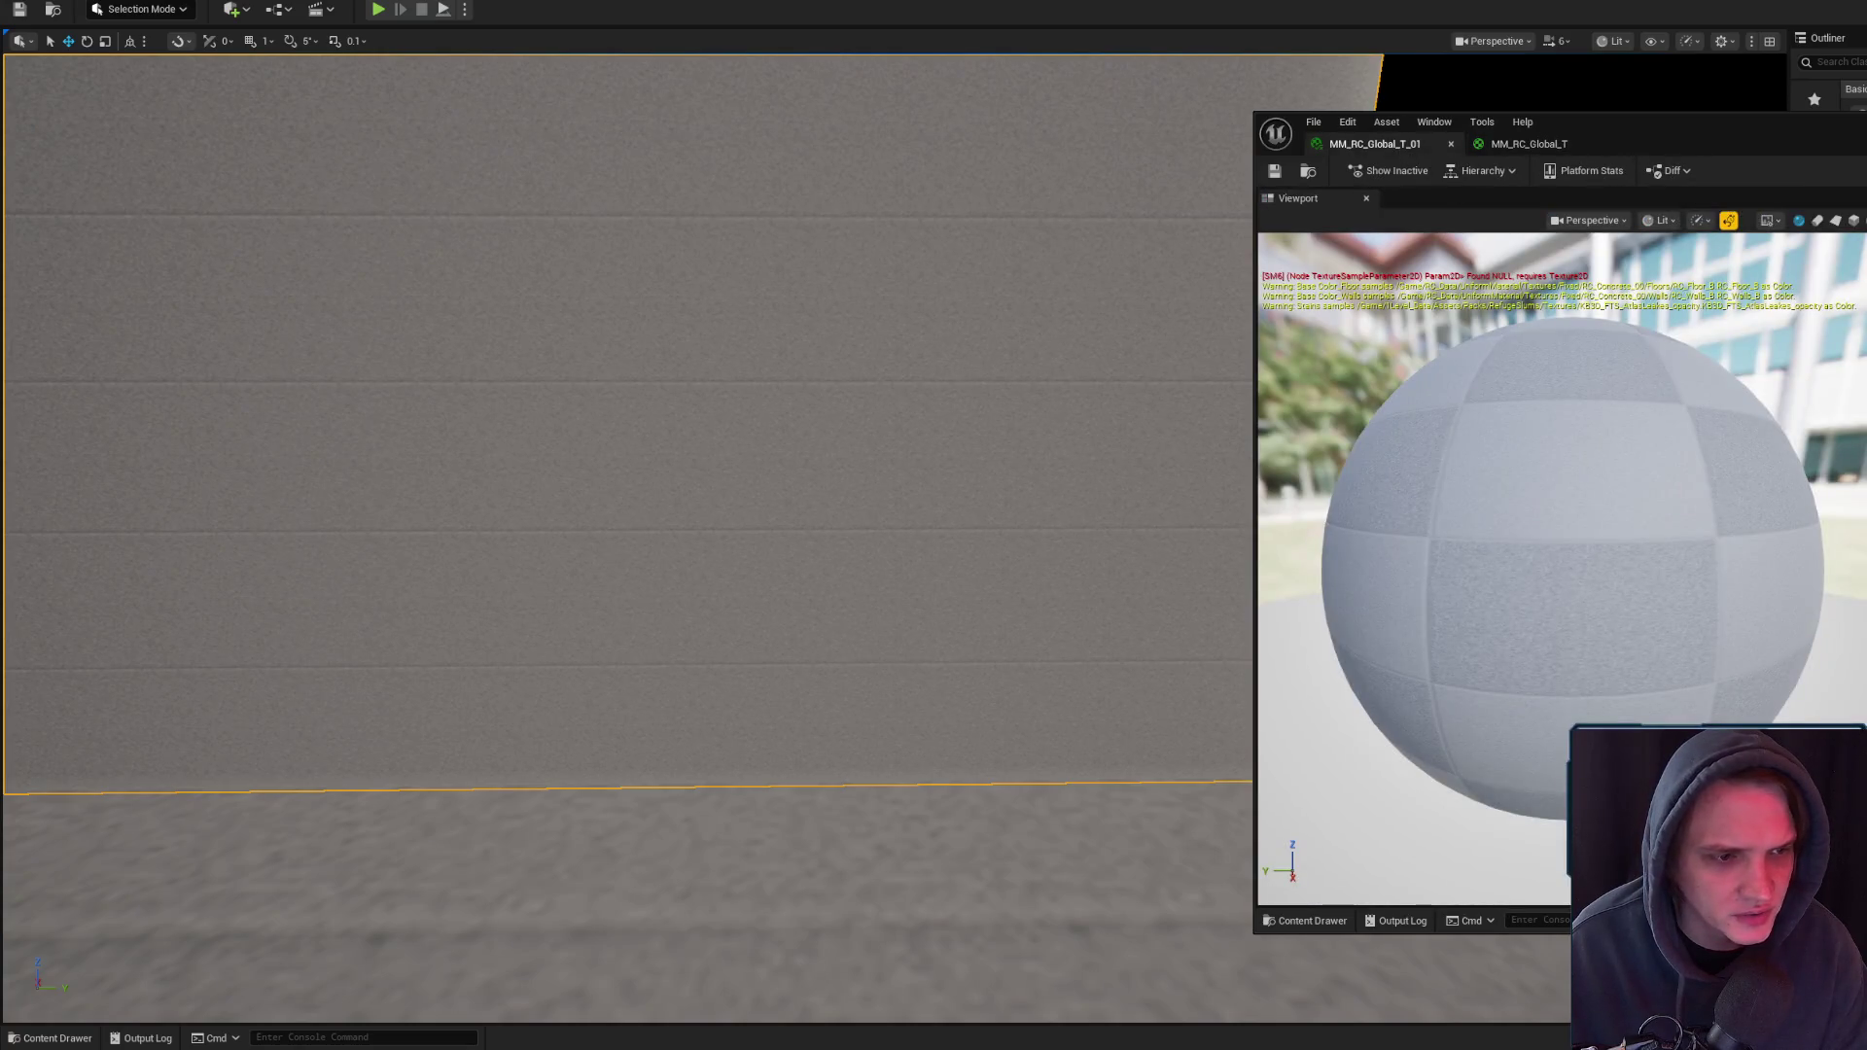
key("ctrl+space")
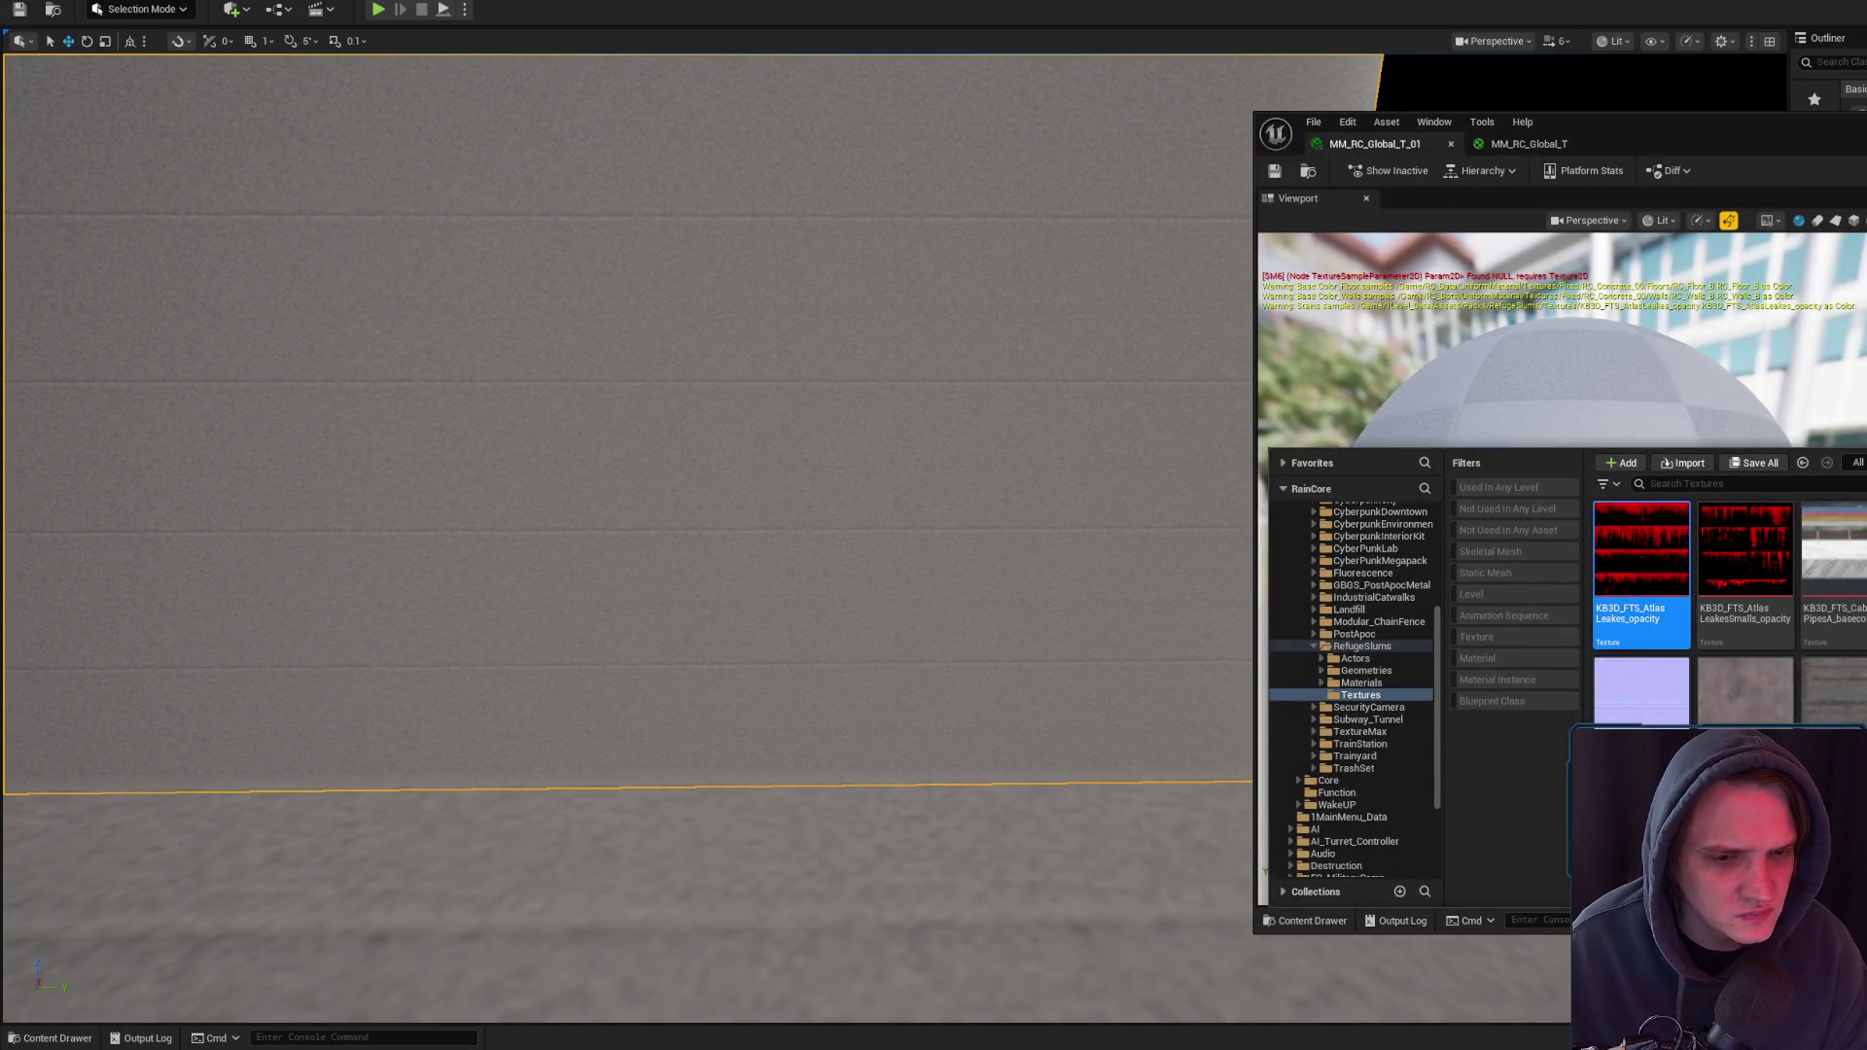
double_click(1643, 544)
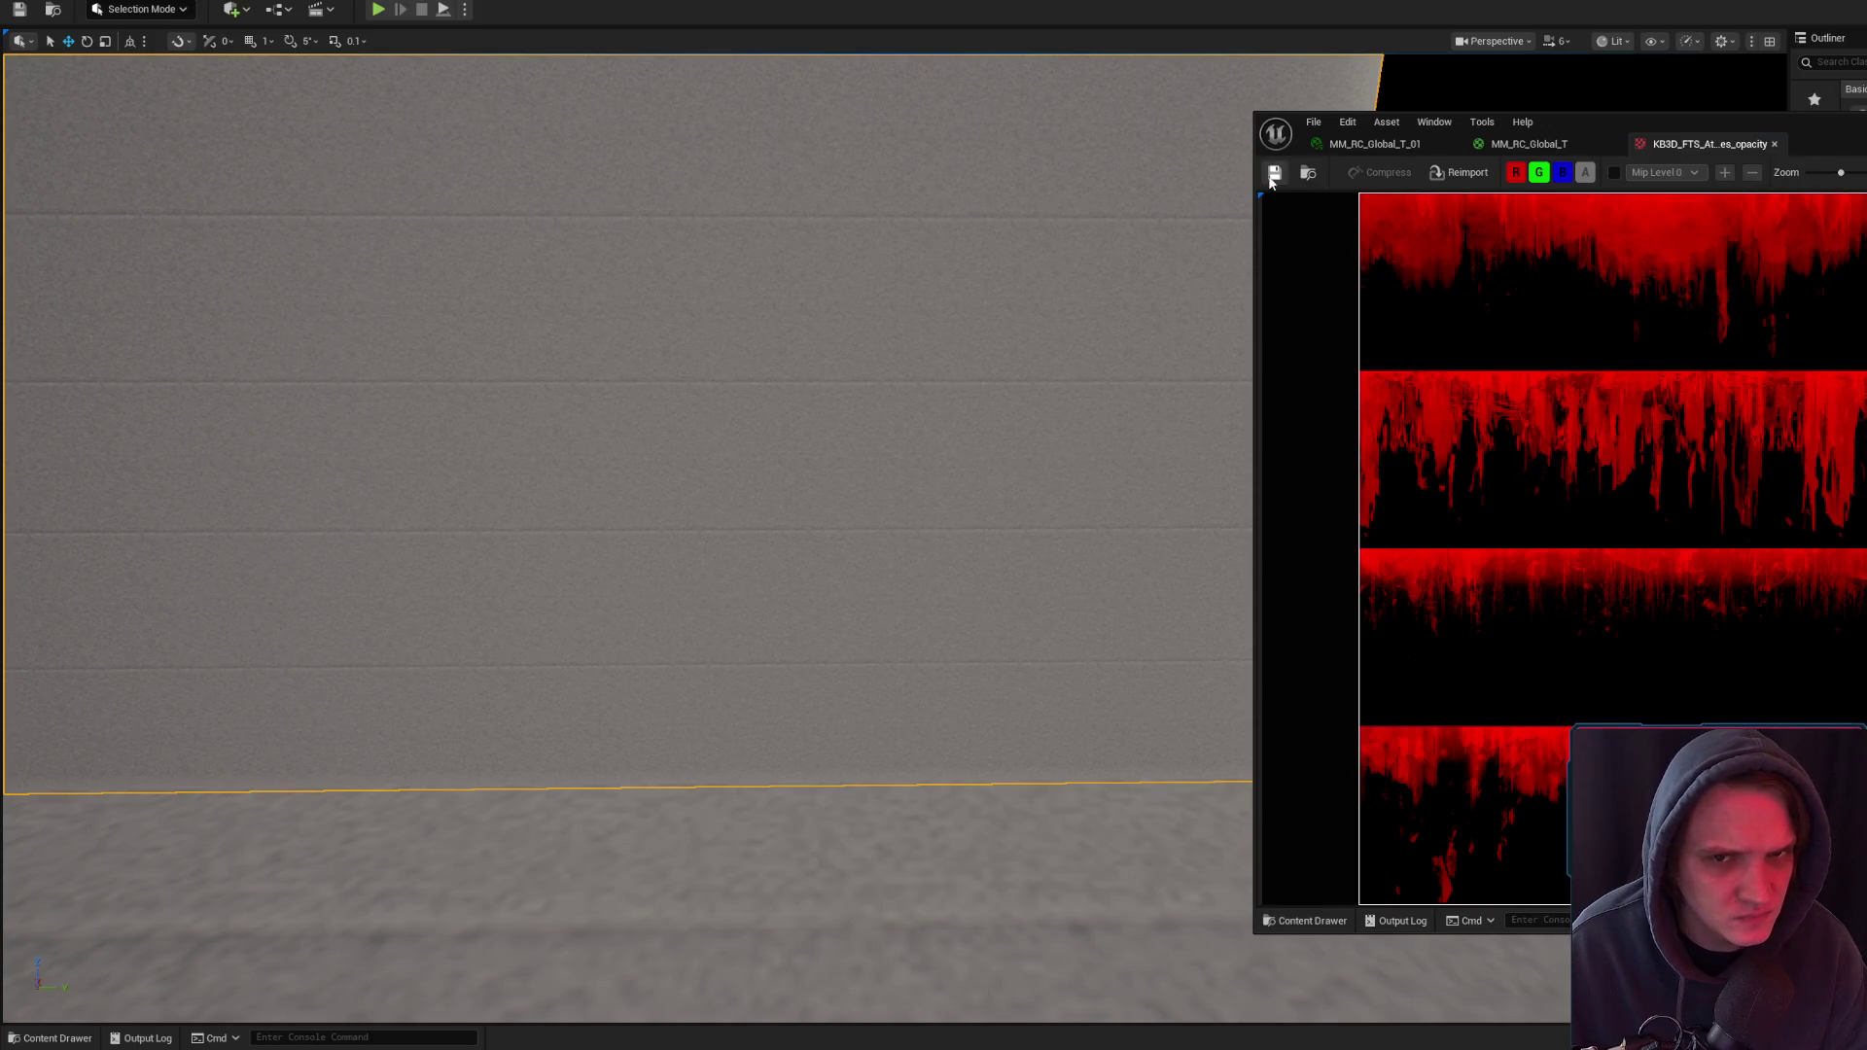
left_click(1522, 146)
left_click(1792, 302)
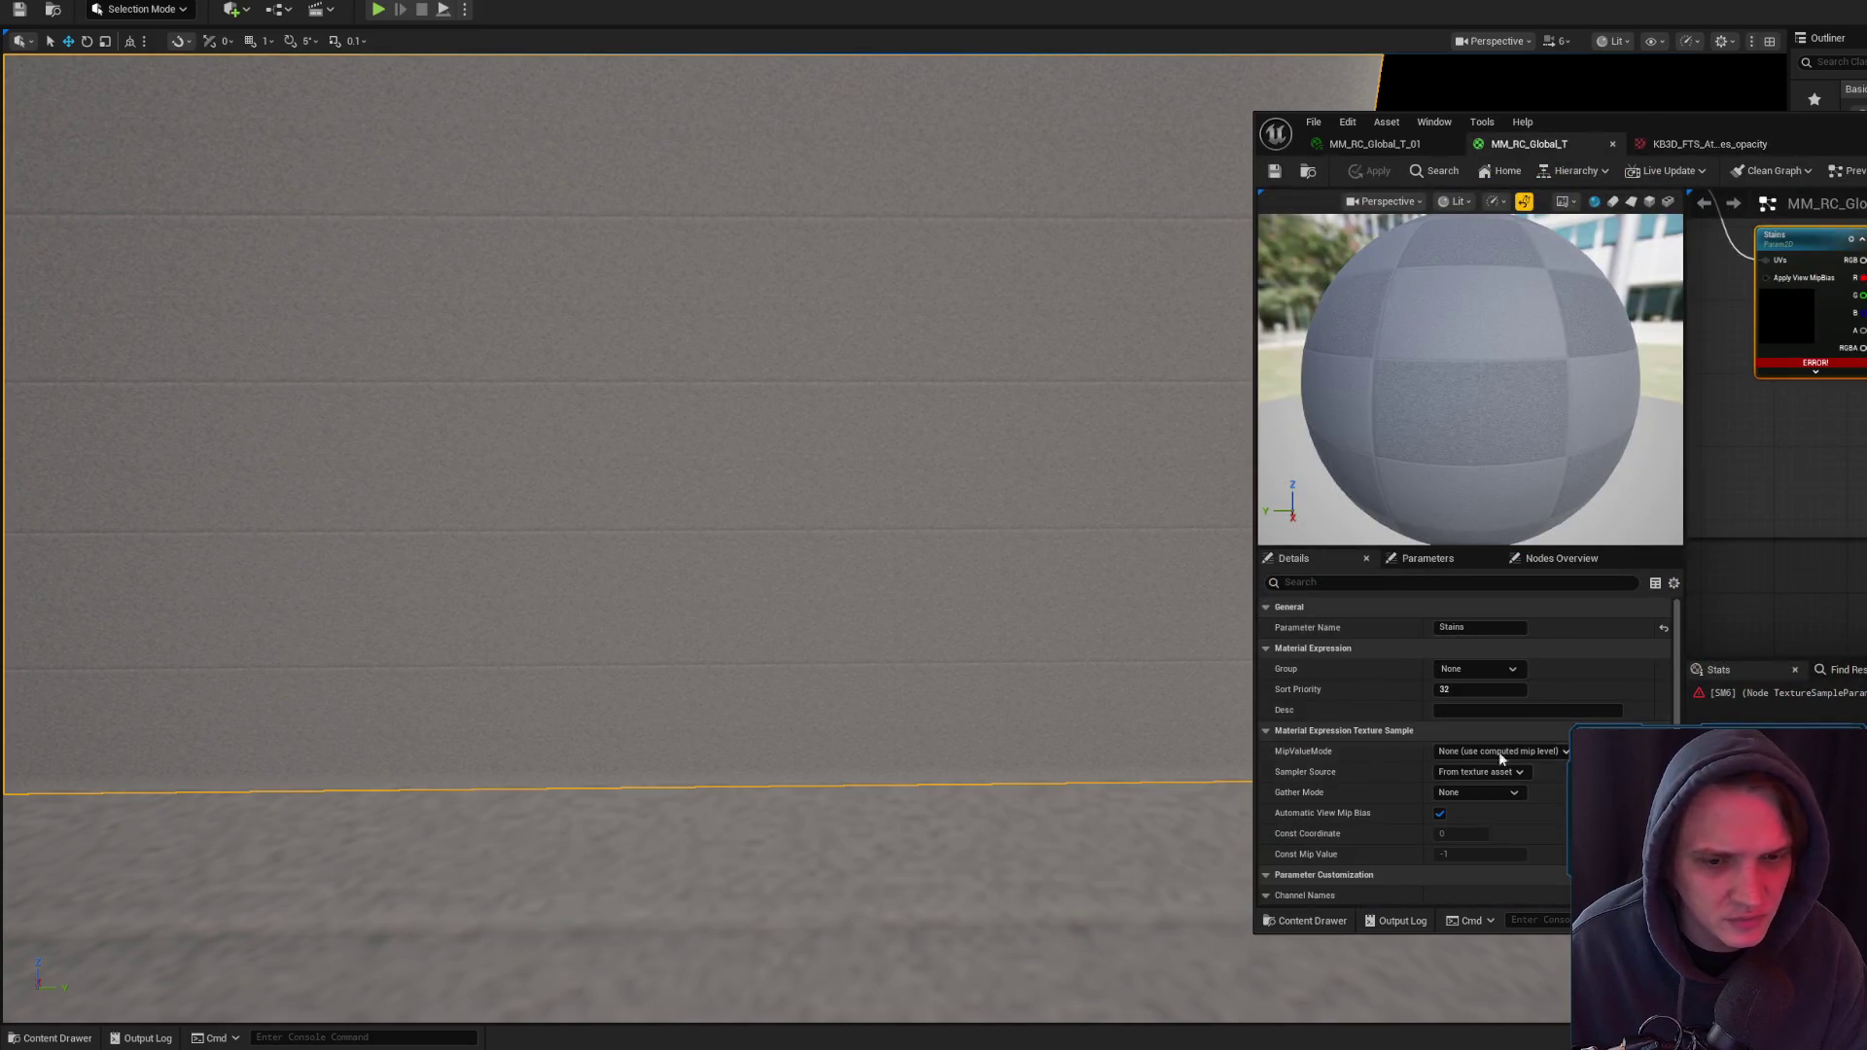
scroll(1513, 737, "down", 5)
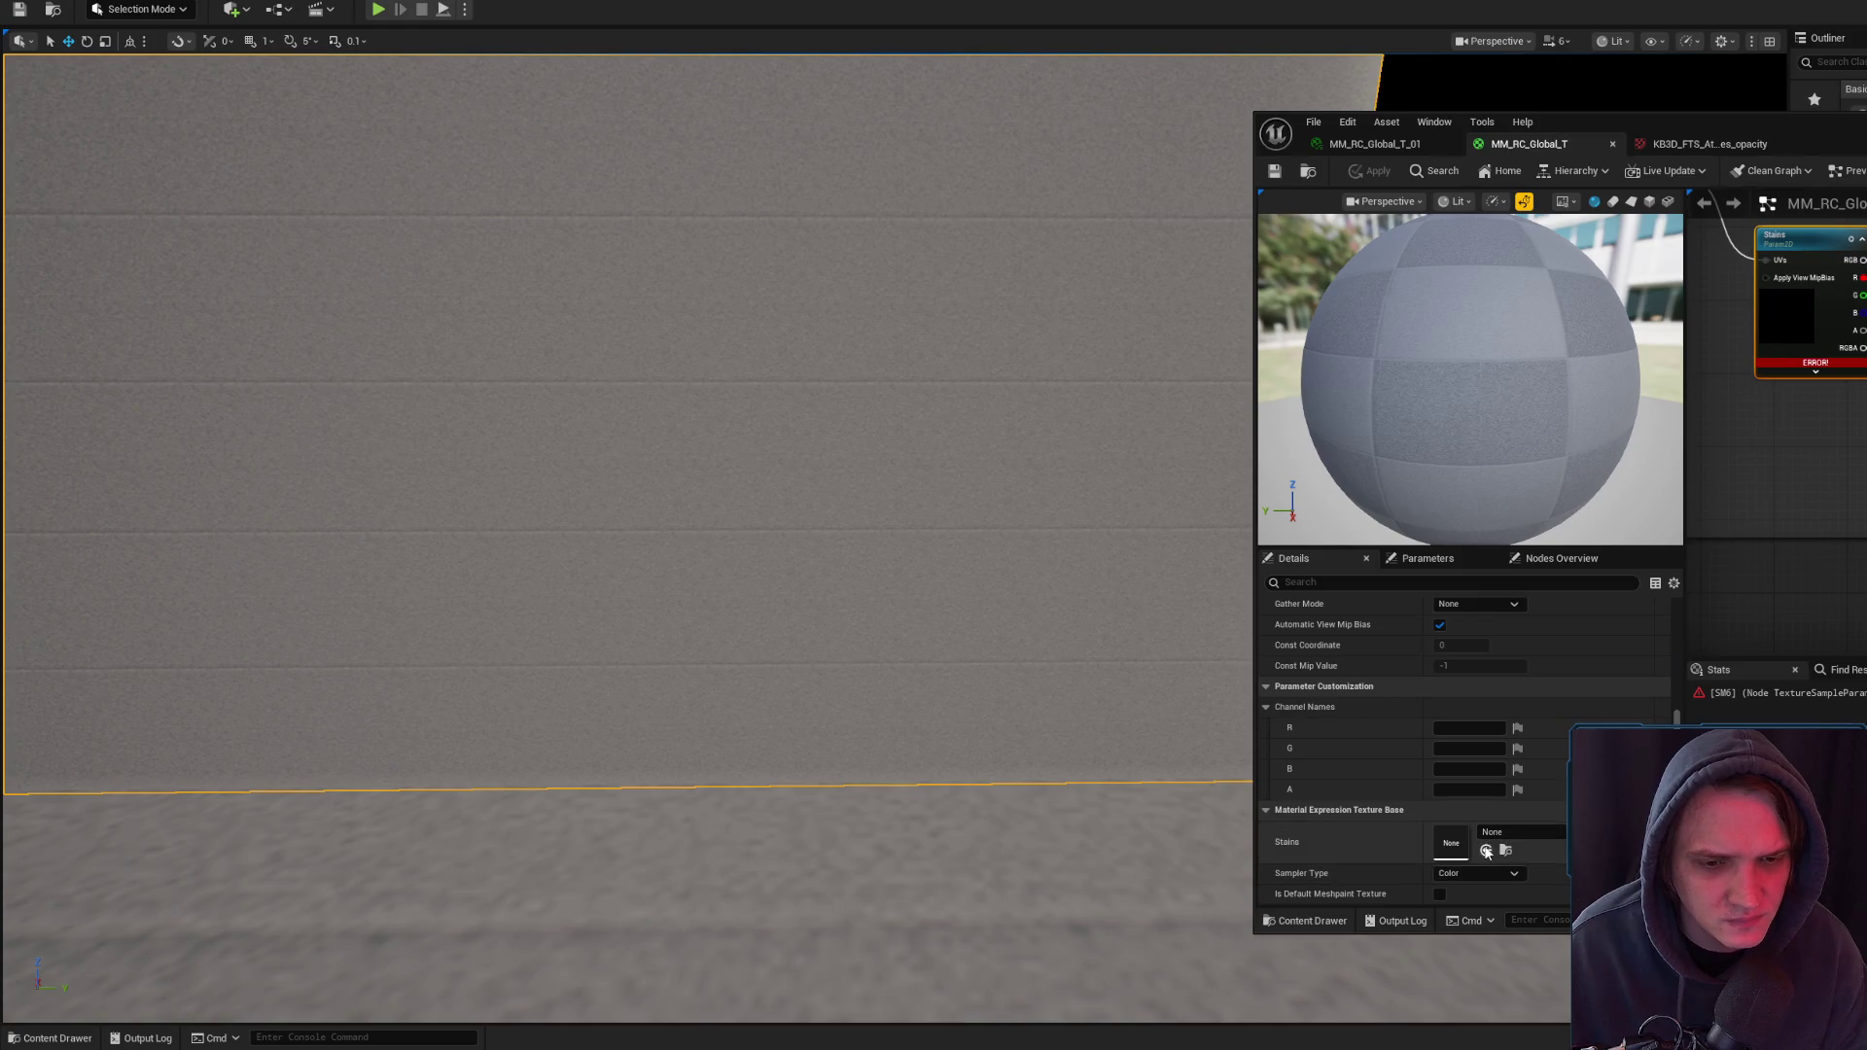
left_click(1372, 169)
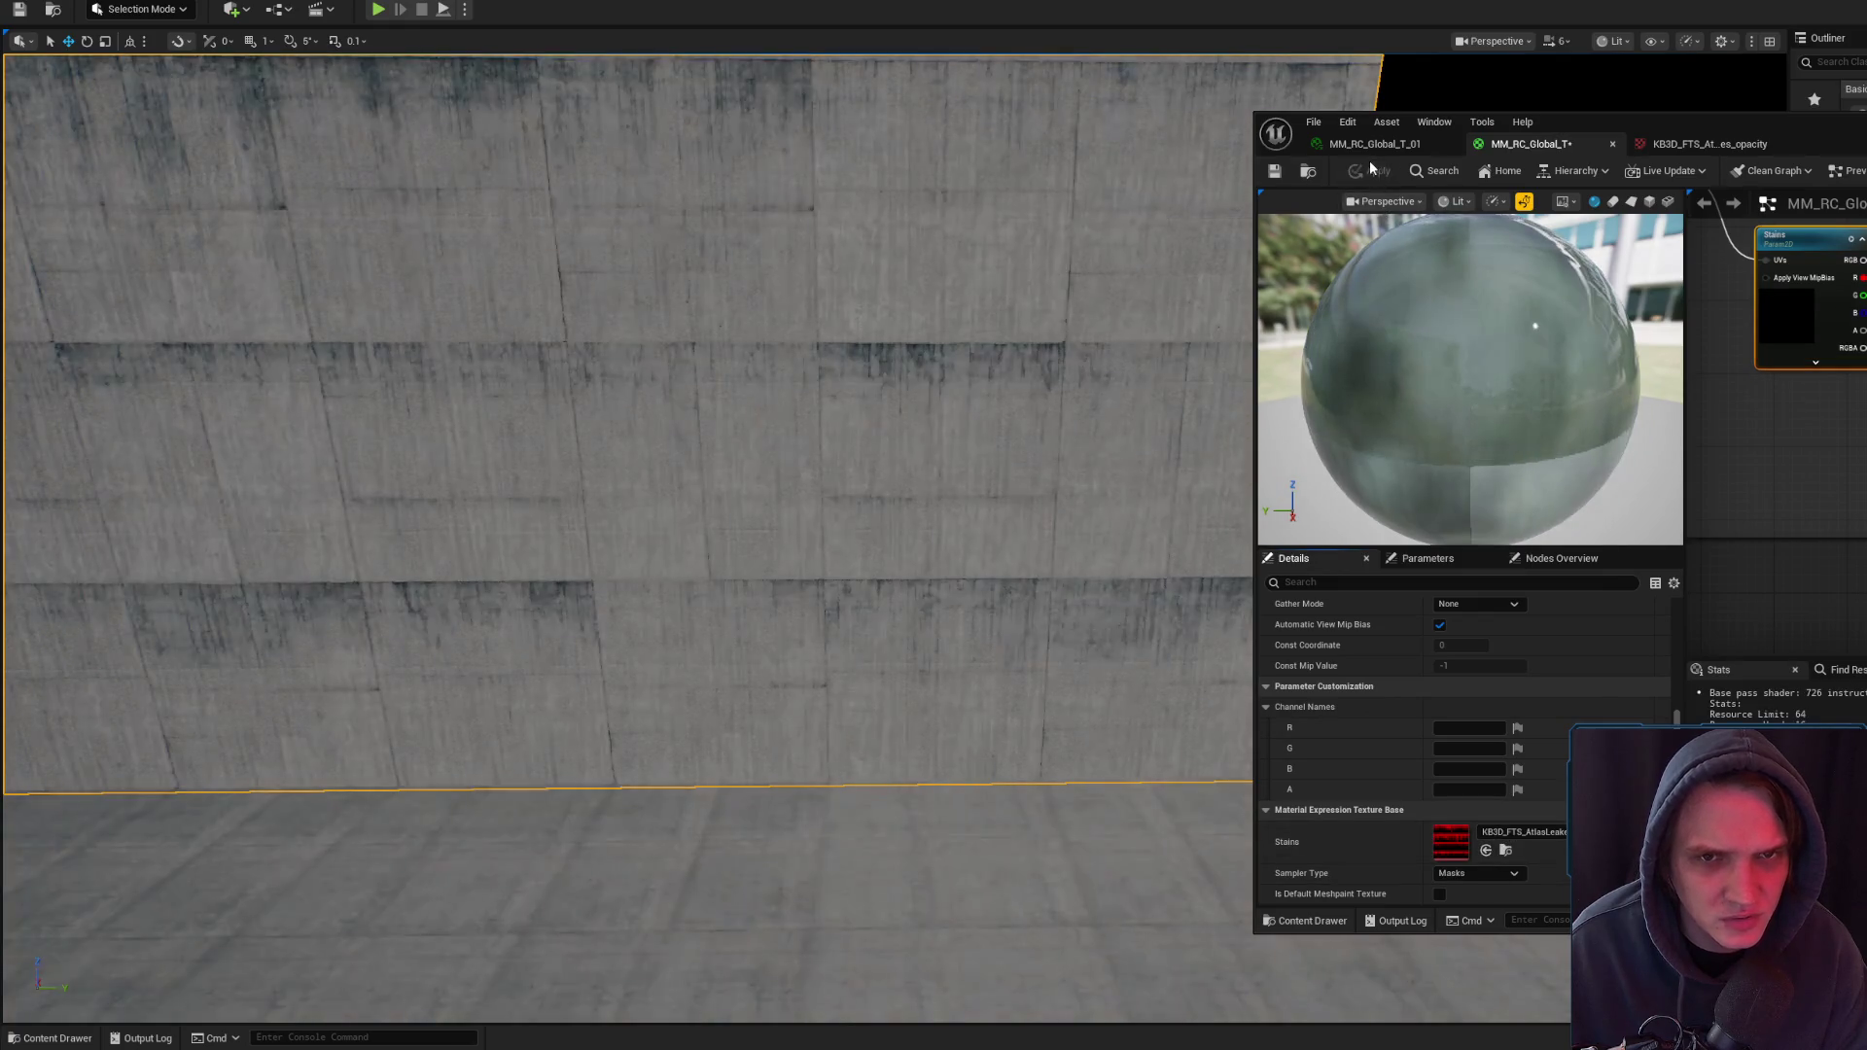
mouse_move(973, 357)
left_mouse_down()
mouse_move(955, 401)
mouse_move(867, 425)
left_mouse_up()
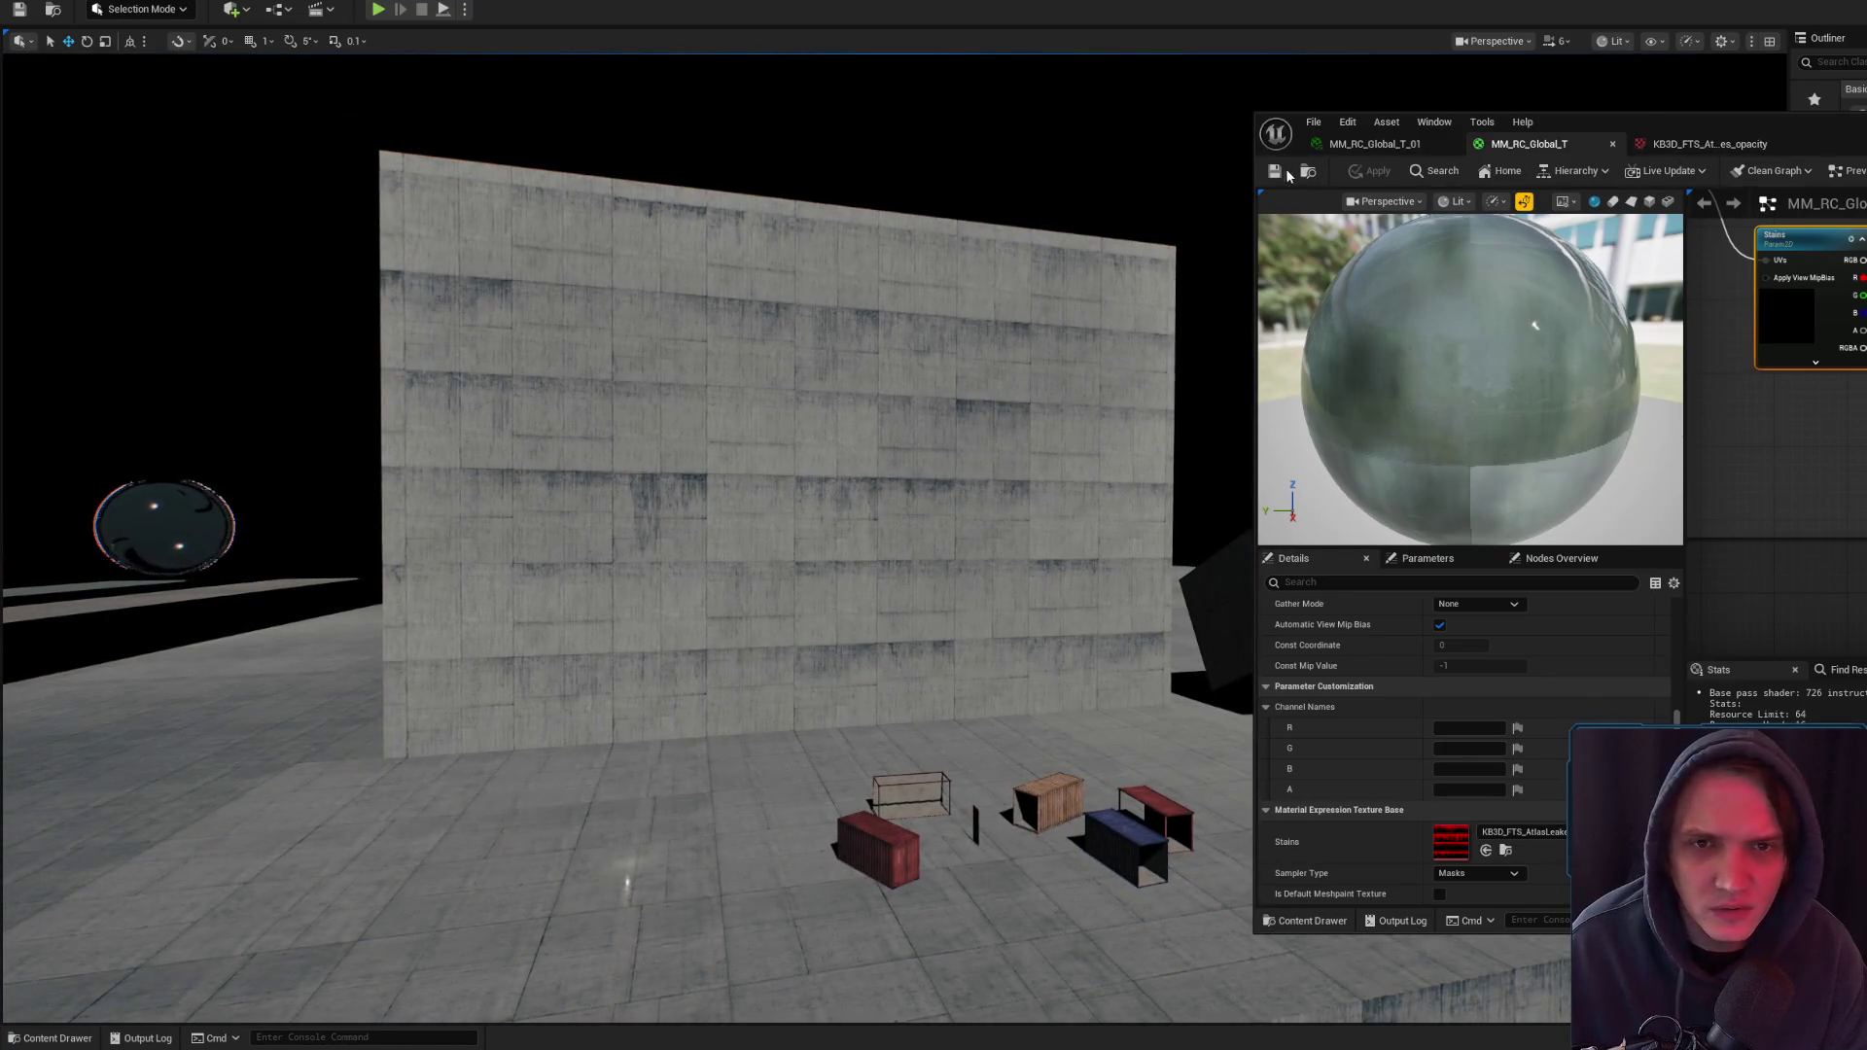
- Close the leakes texture and MM_RC_Global_T tabs and save MM_RC_Global_T_01
left_click(1653, 144)
middle_click(1718, 146)
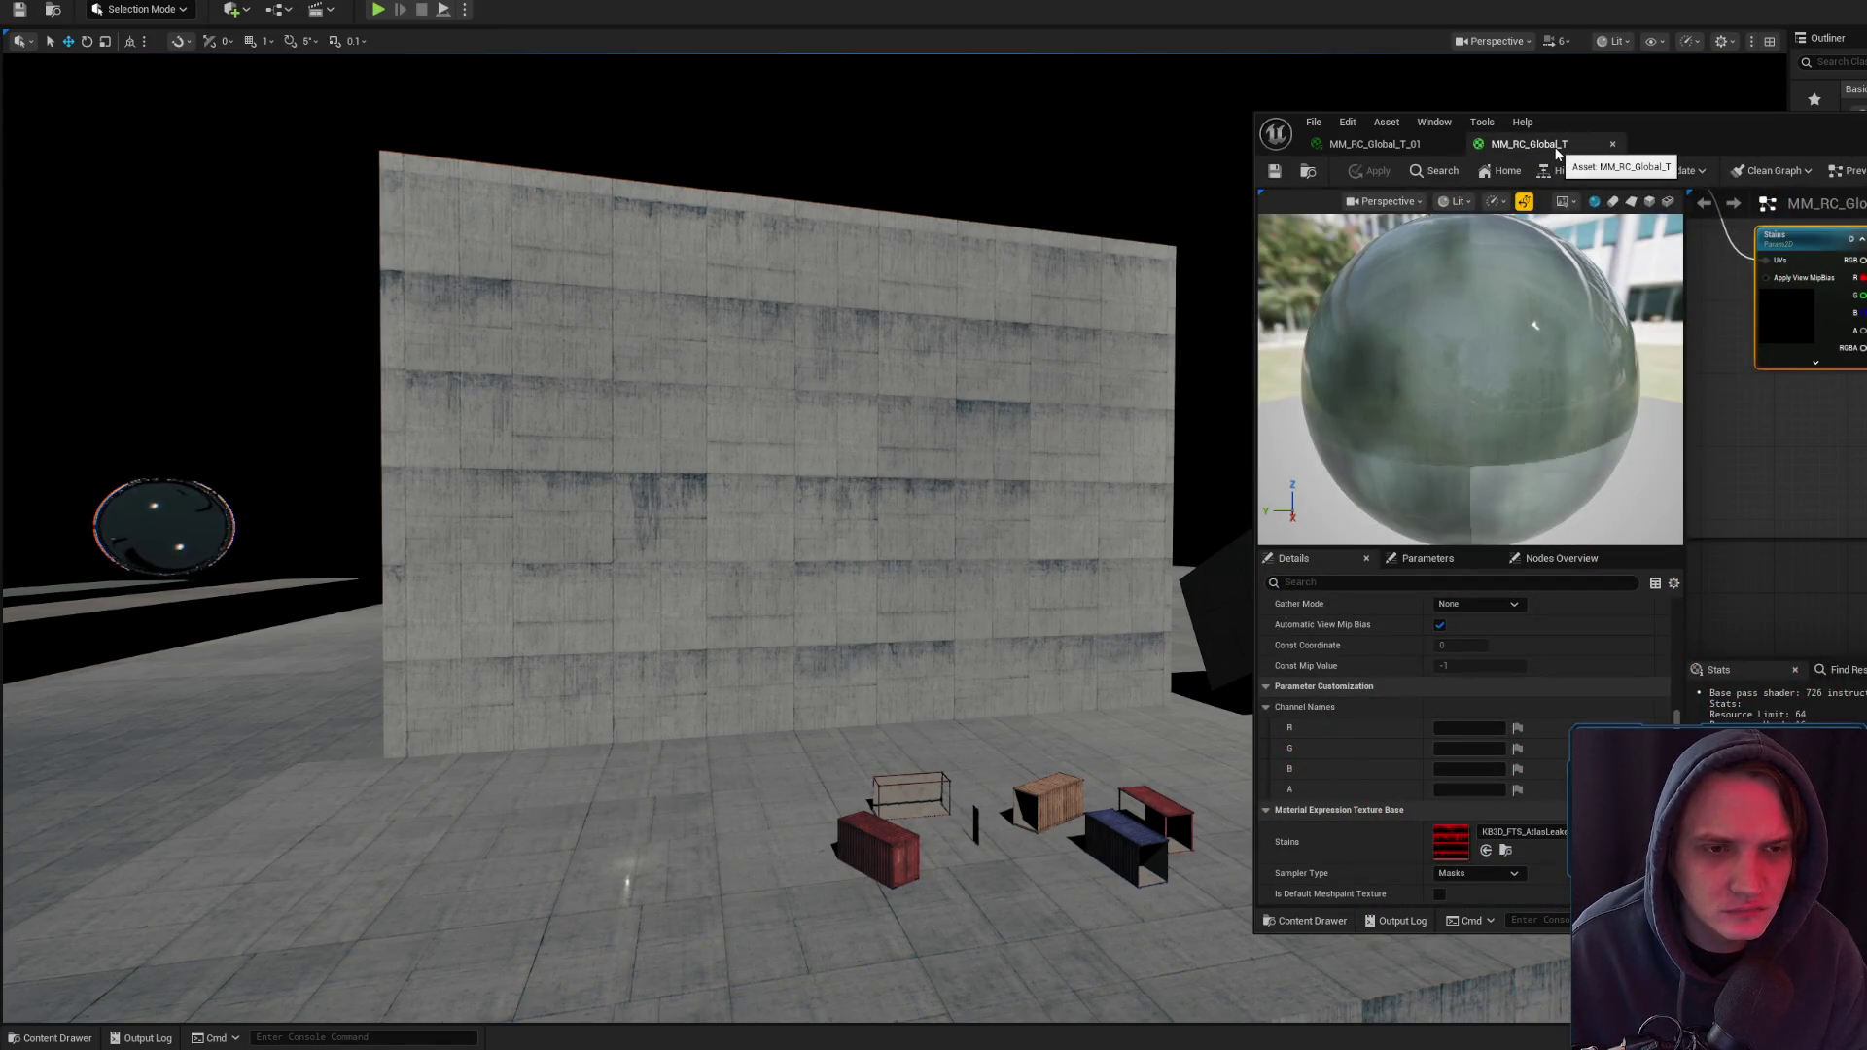
middle_click(1437, 160)
left_click(1274, 173)
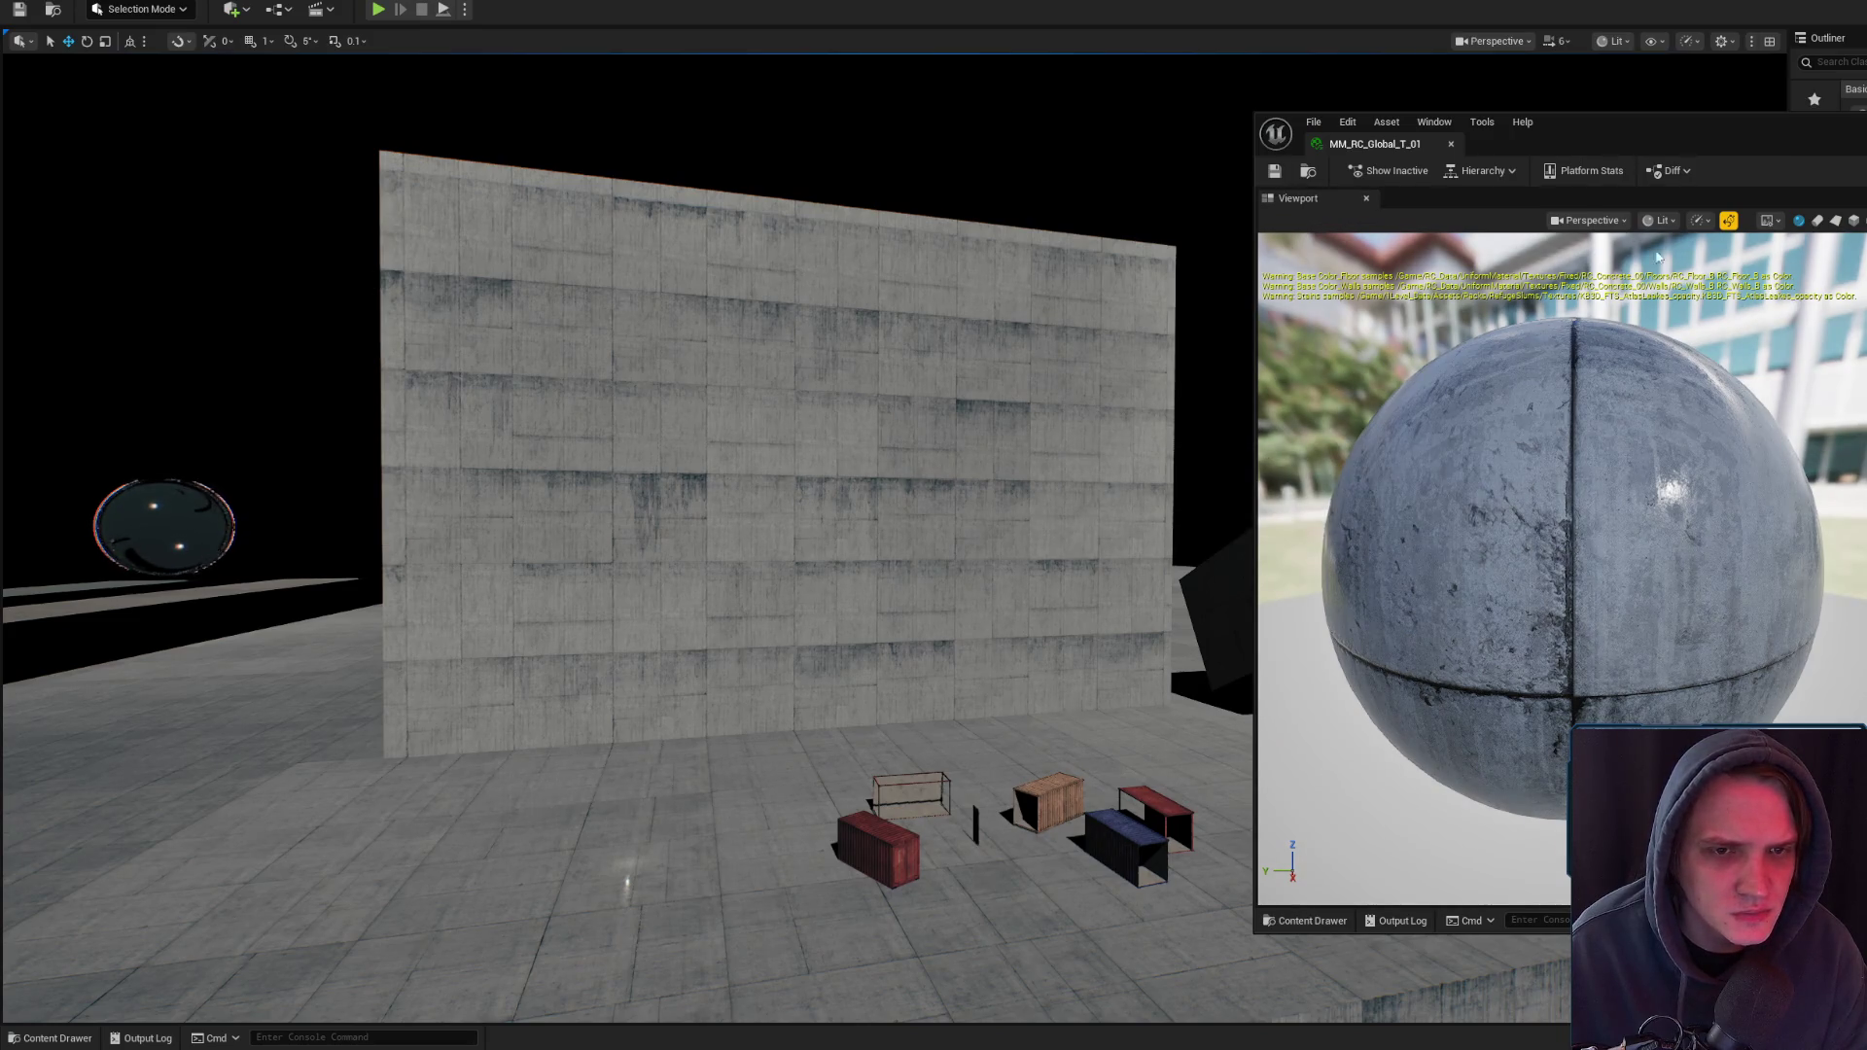
- Fly to the wire cage, select it and bring up its M_ChainLink material
left_click_drag(934, 525, 905, 438)
scroll(933, 525, "up", 5)
left_click(918, 603)
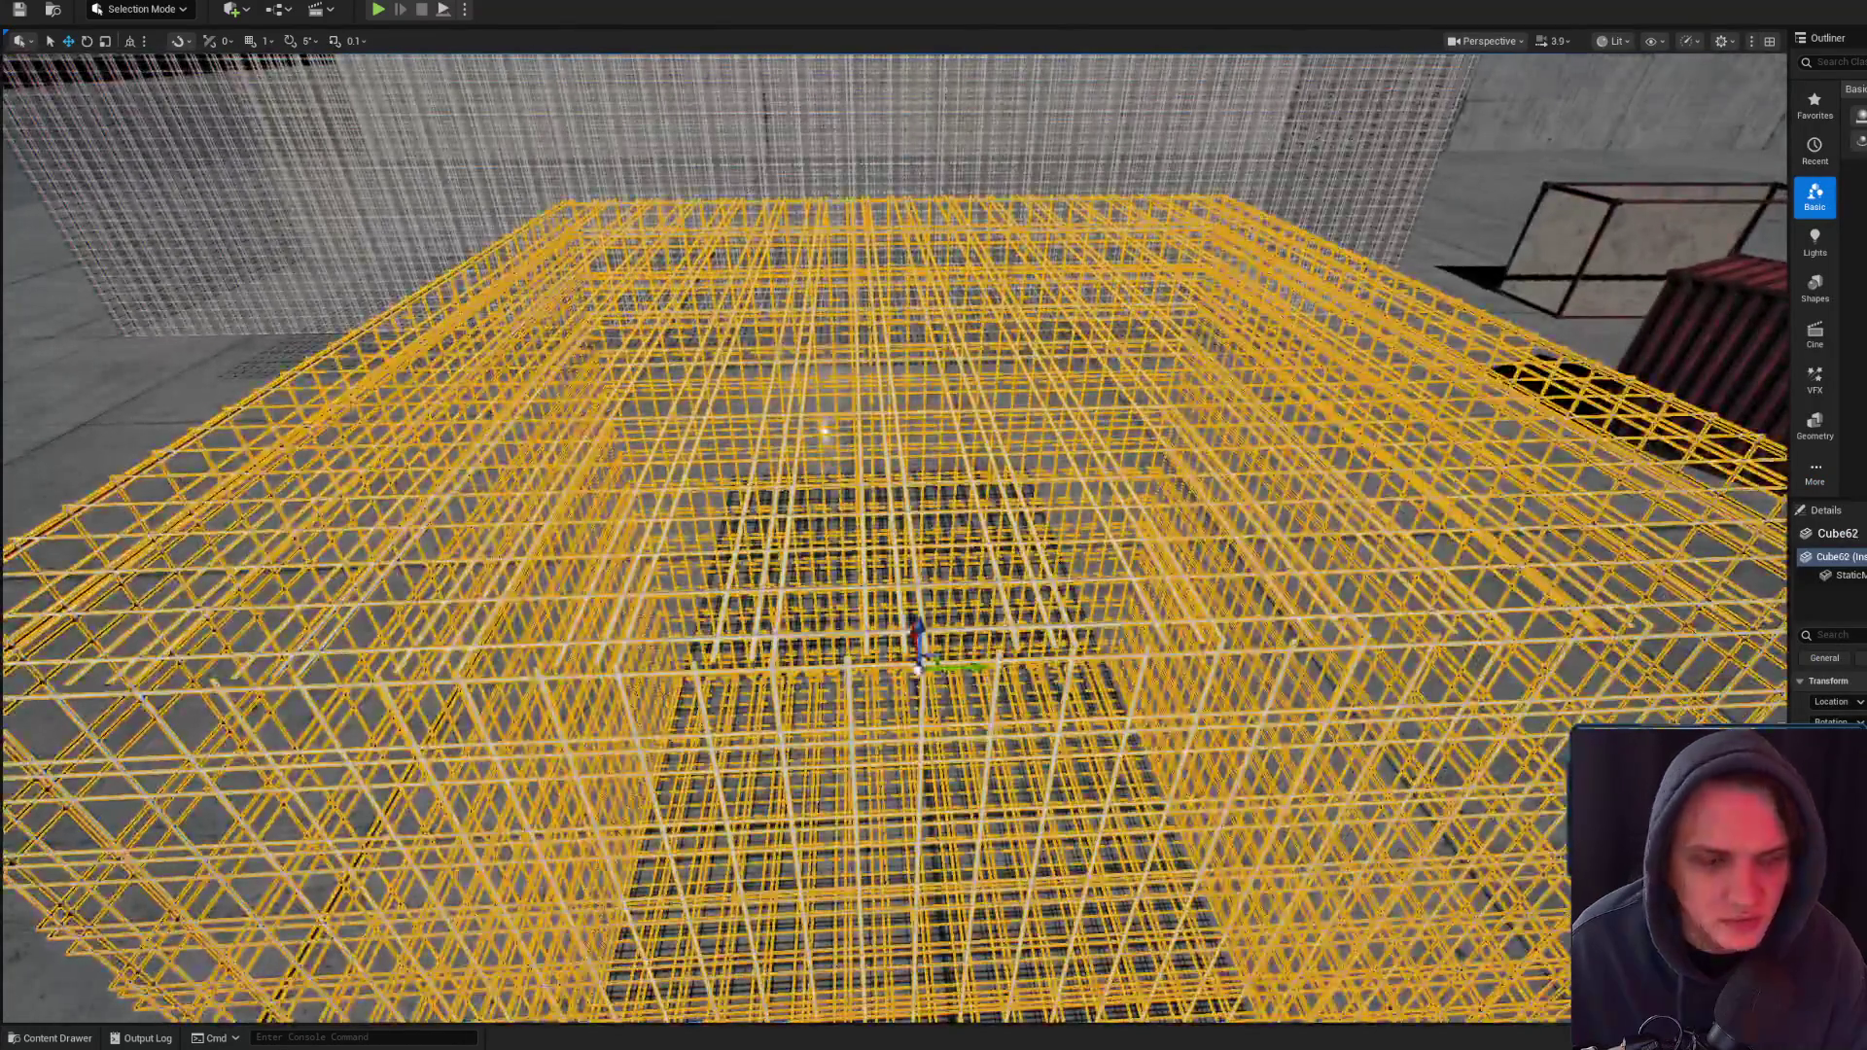
key("alt+Tab")
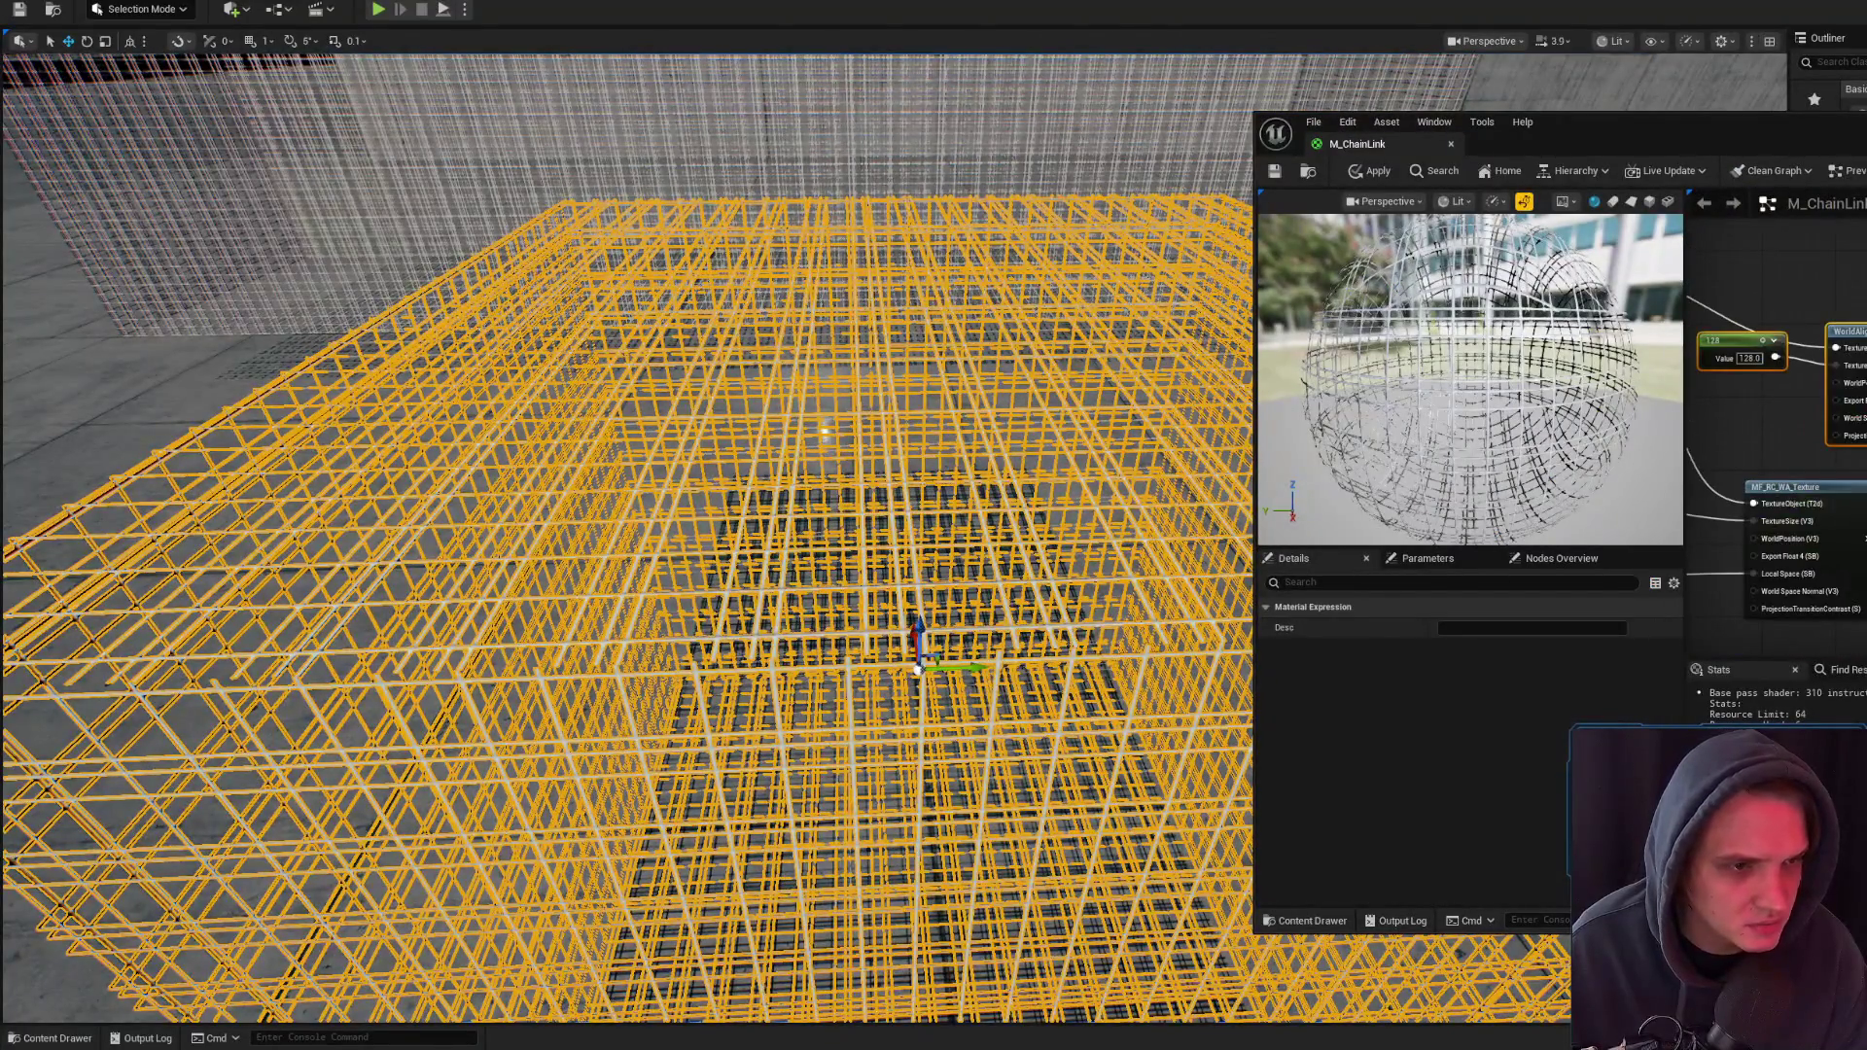
- Apply the M_ChainLink changes and fly around the cage to check the dark wire
left_click(1364, 173)
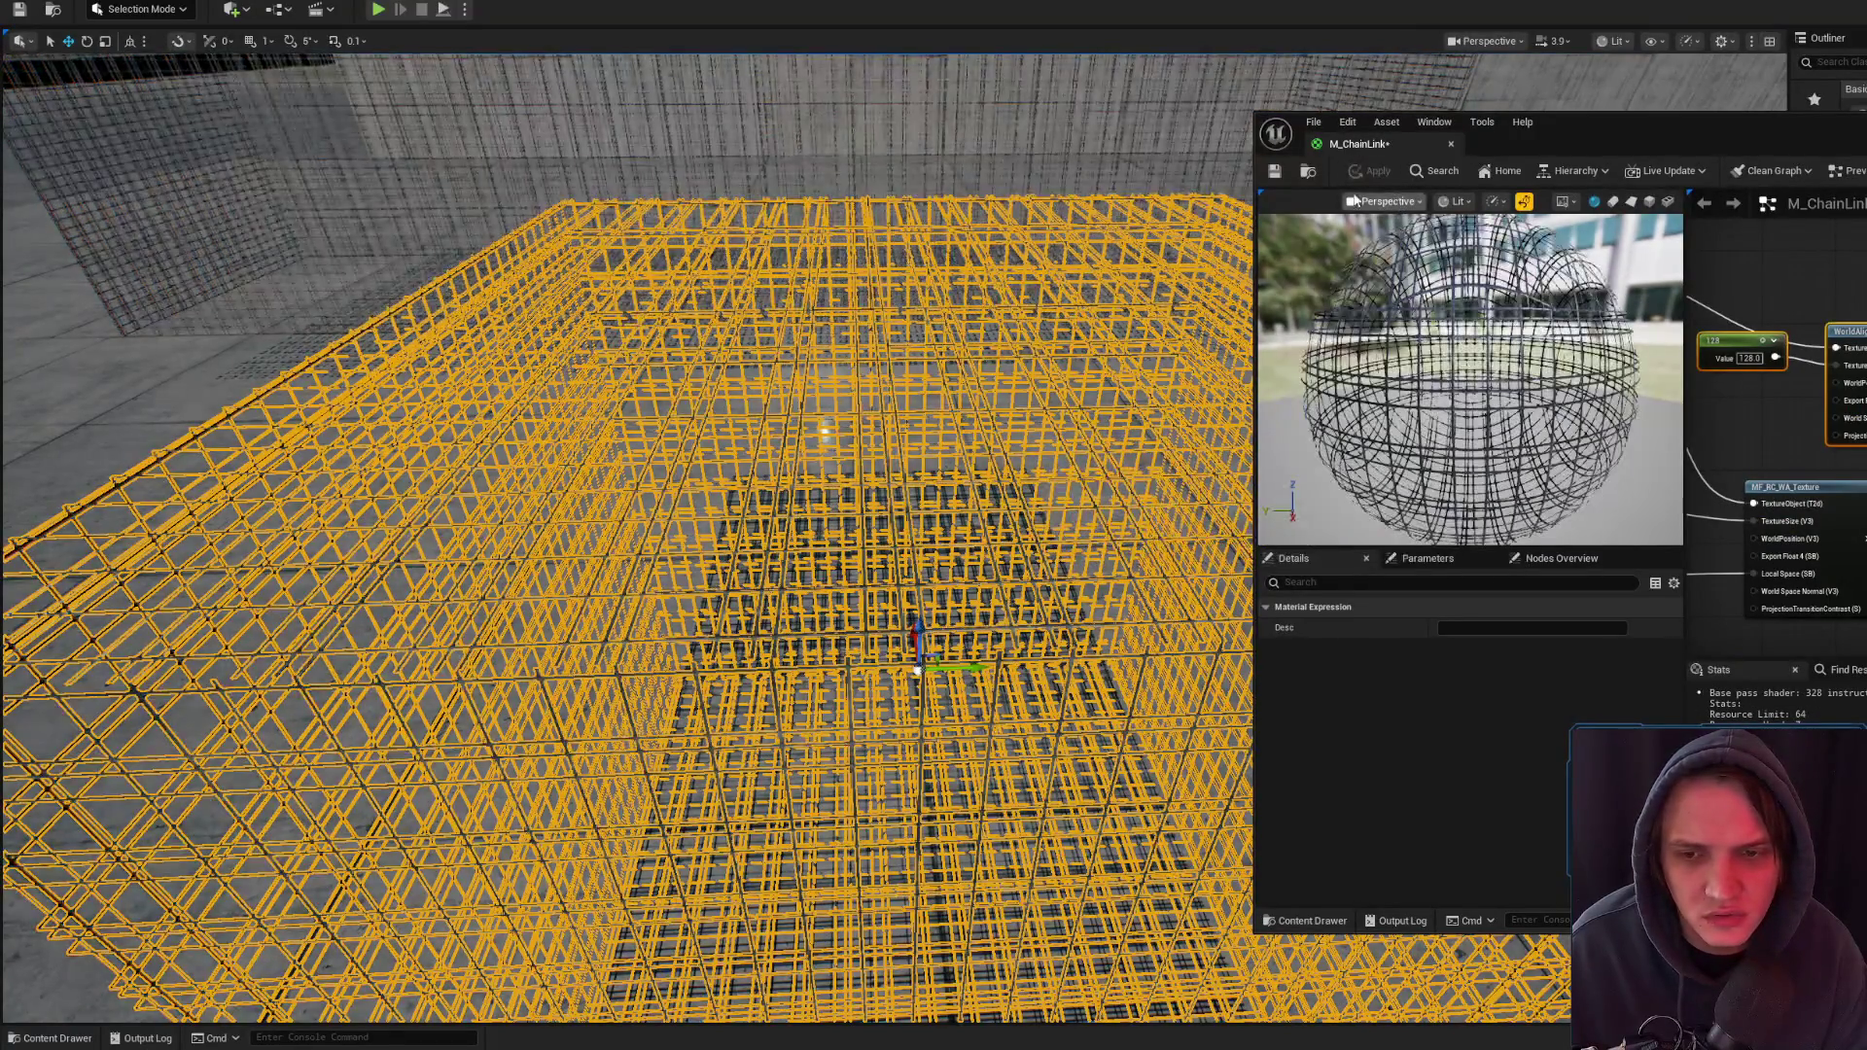
left_click_drag(1341, 152, 1341, 331)
mouse_move(800, 468)
left_mouse_down()
mouse_move(800, 384)
mouse_move(799, 469)
left_mouse_up()
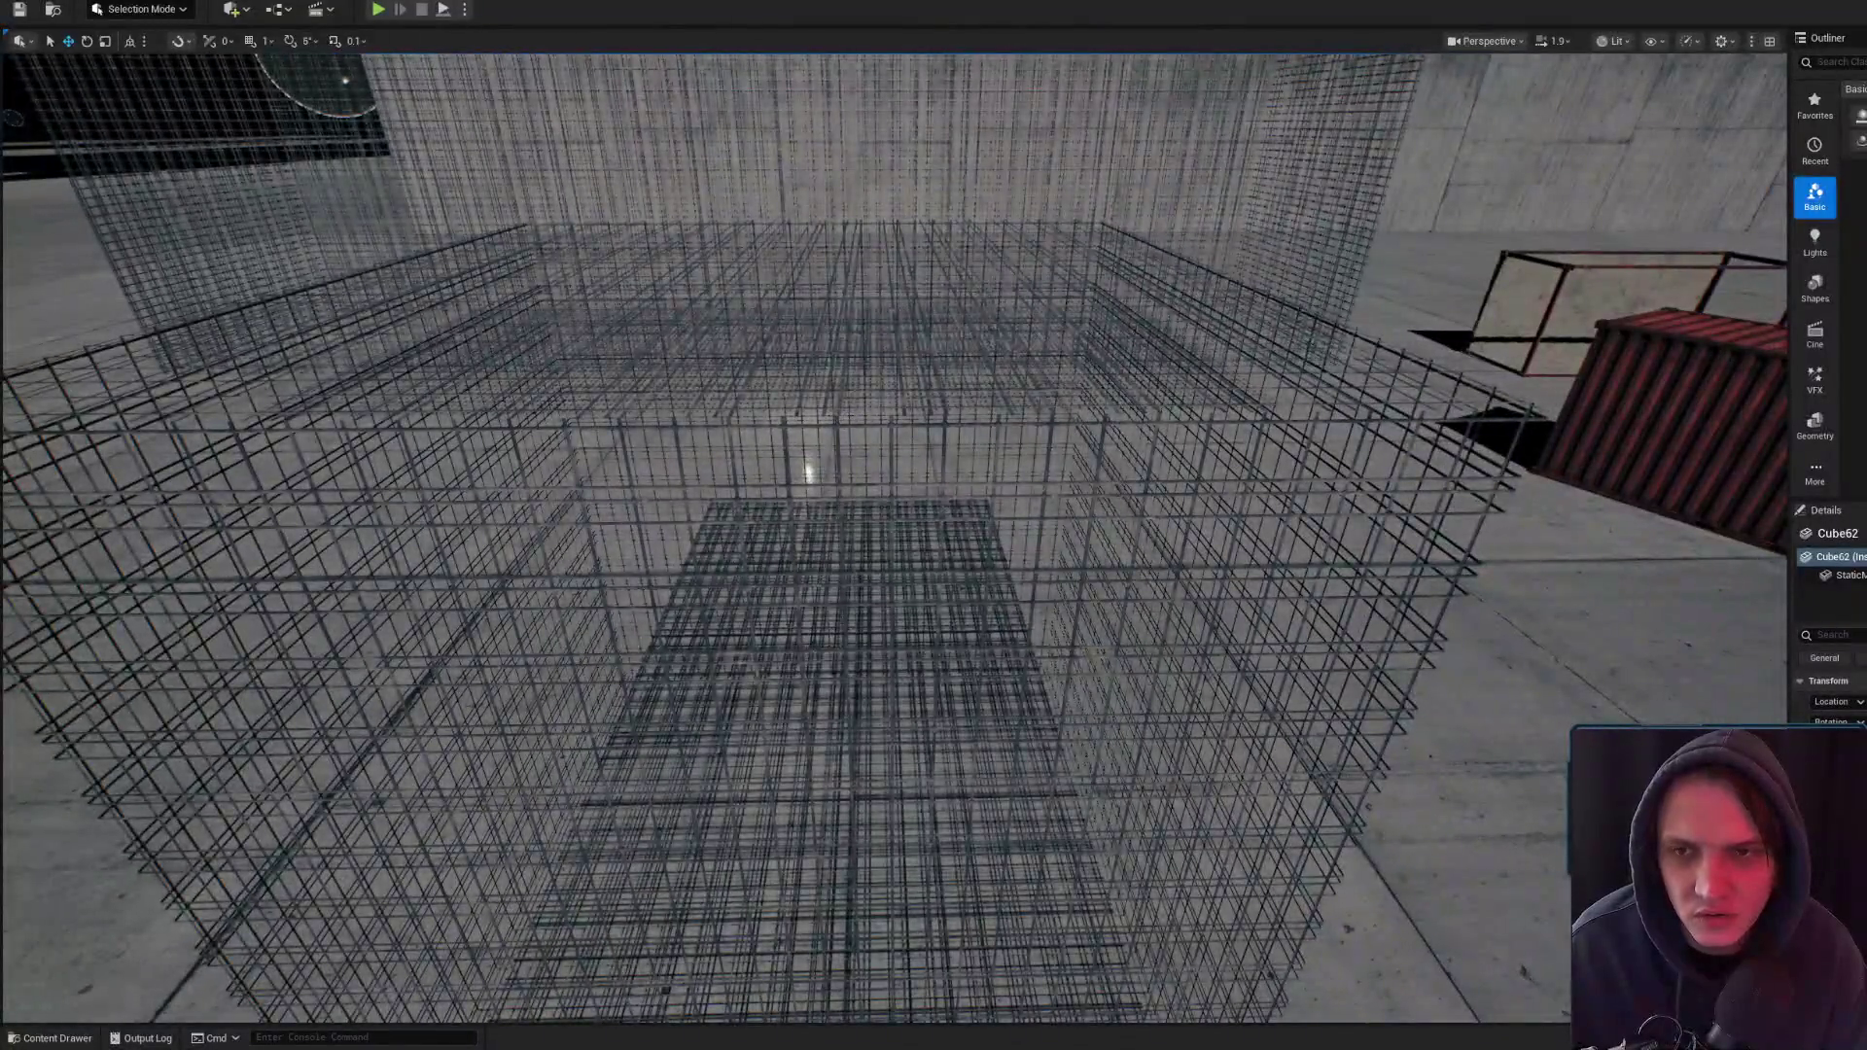
key("f")
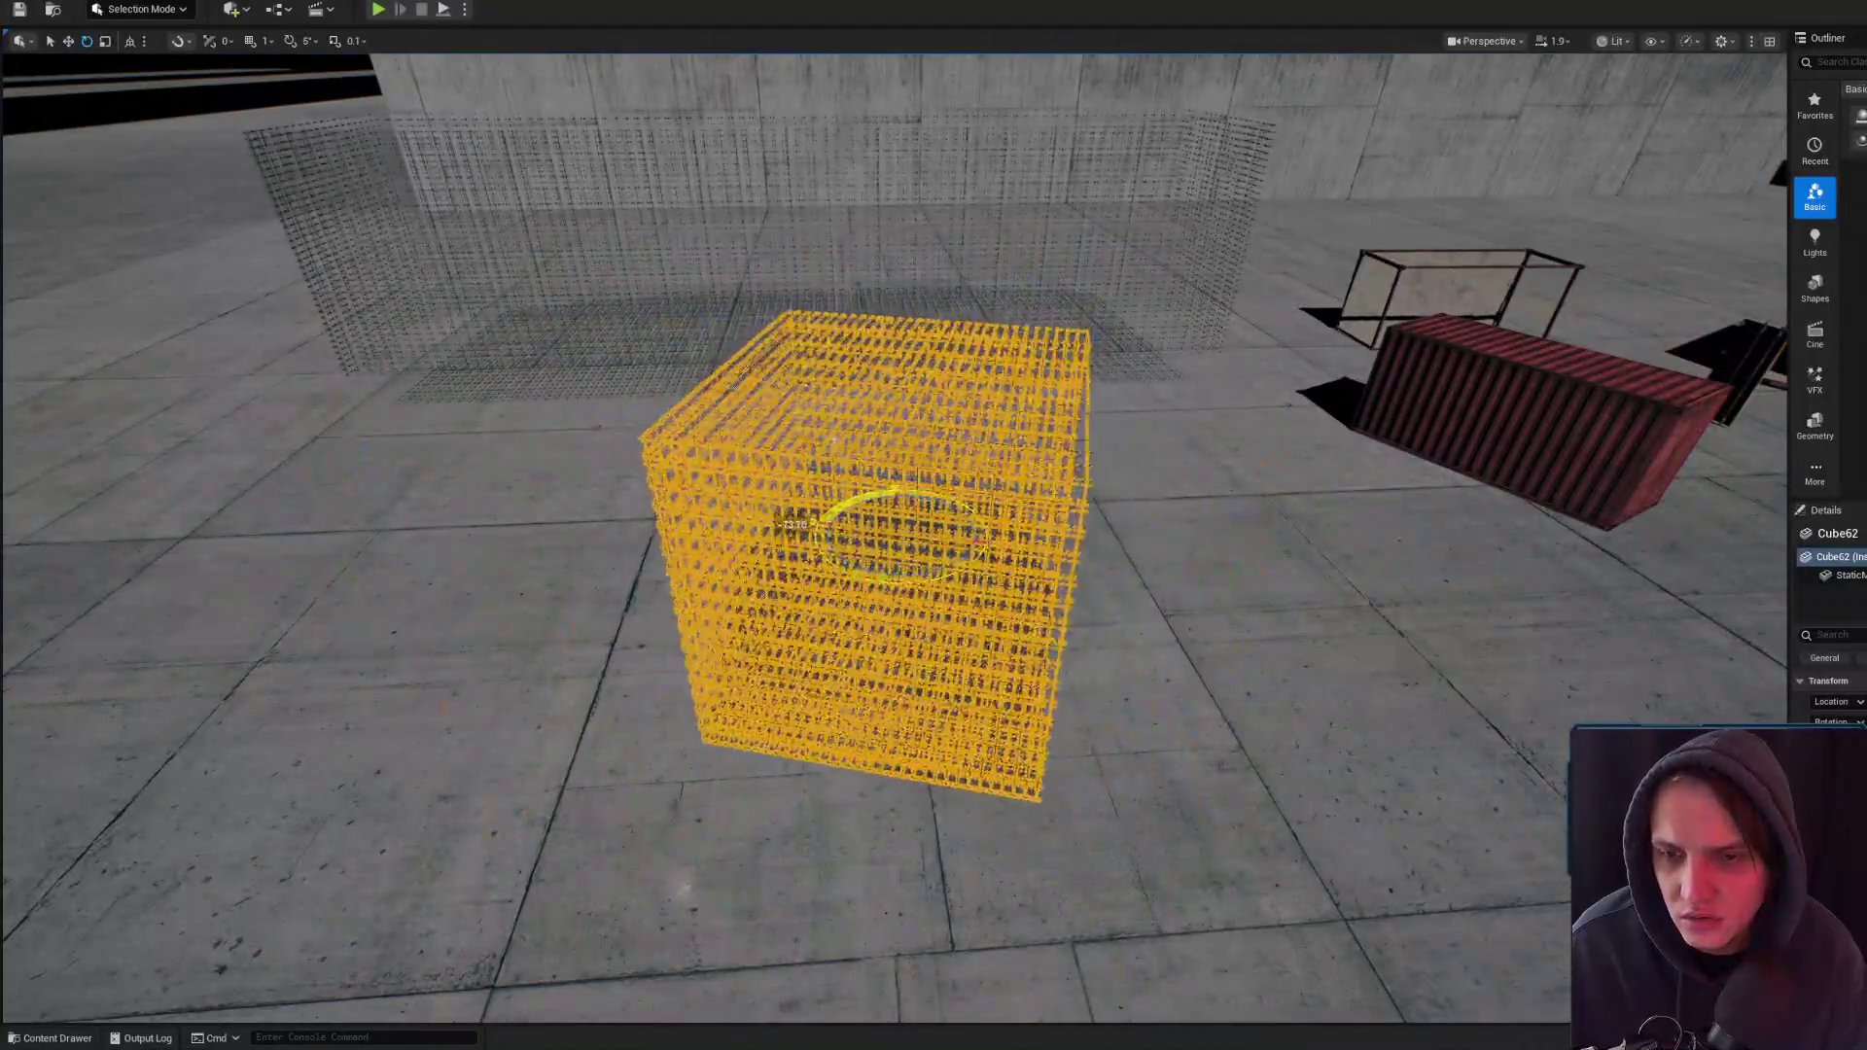
mouse_move(986, 521)
left_mouse_down()
mouse_move(986, 399)
mouse_move(934, 496)
mouse_move(934, 408)
mouse_move(934, 603)
mouse_move(933, 447)
left_mouse_up()
left_click_drag(1145, 561, 1145, 581)
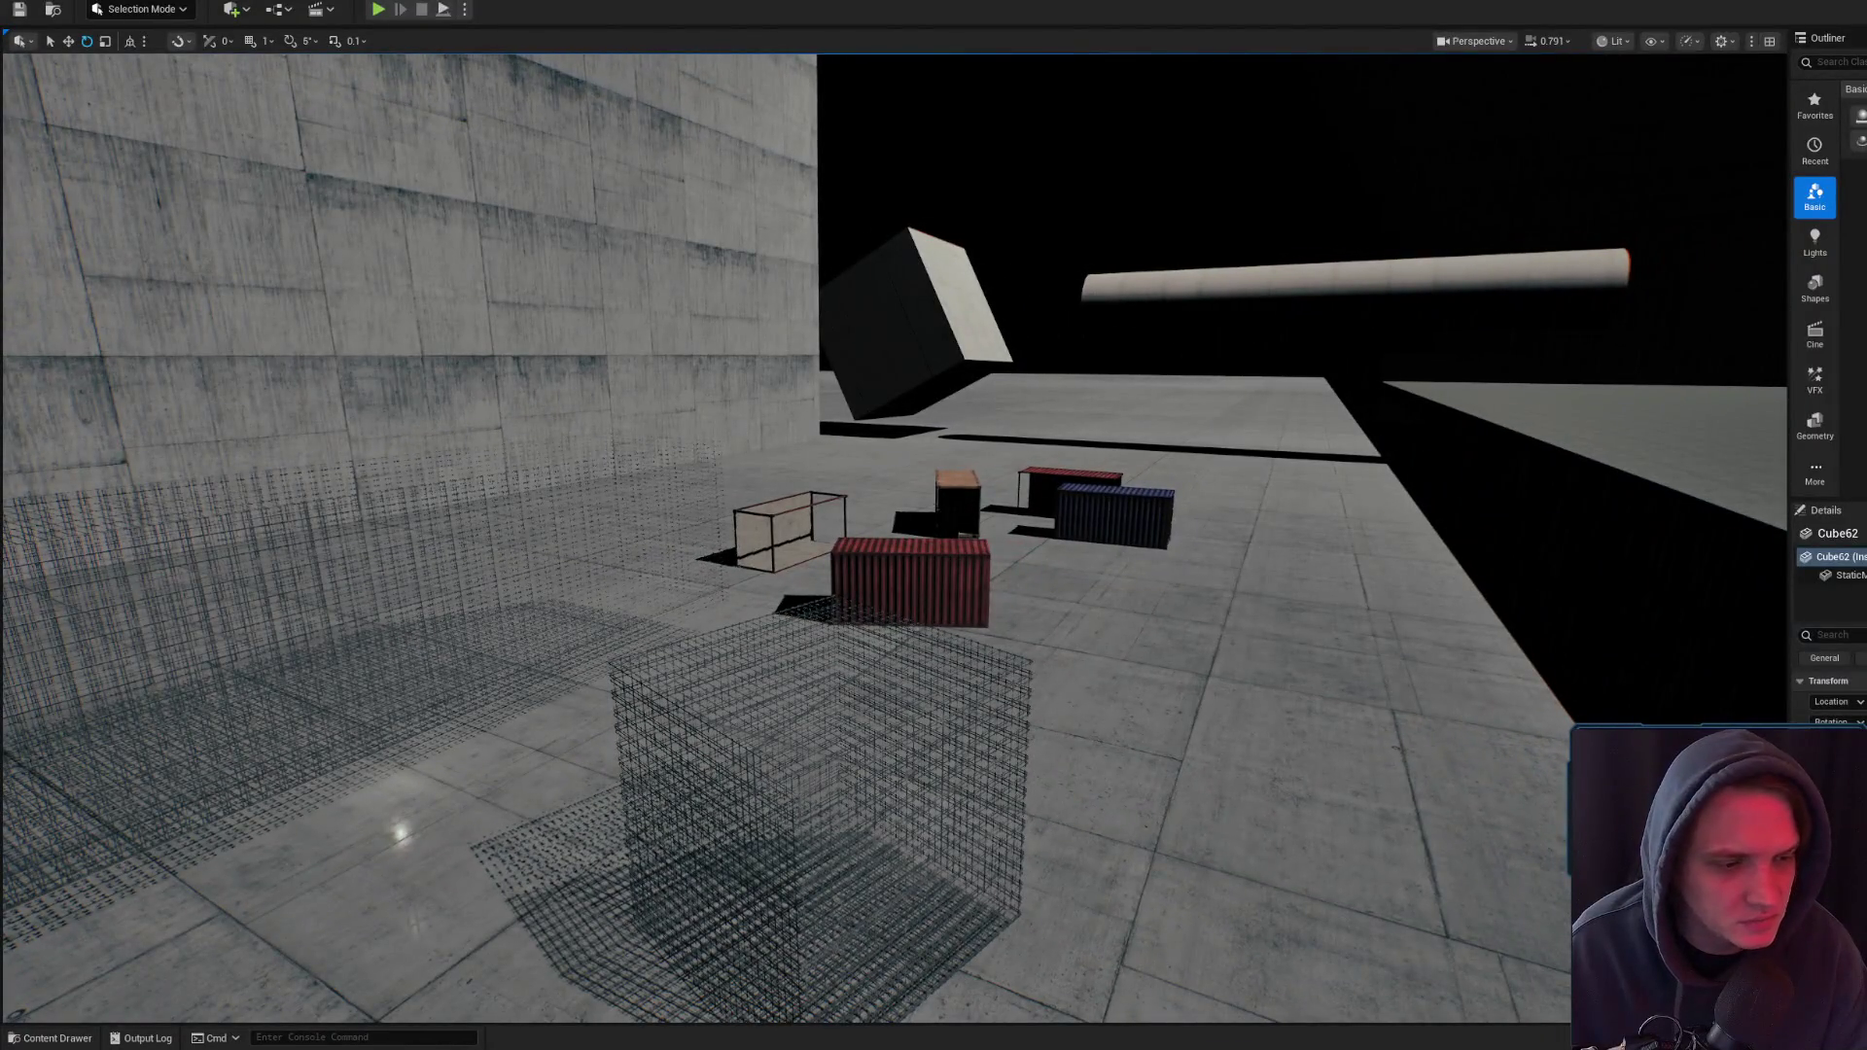
- Save the Level_3_ALS level
key("ctrl+shift+s")
left_click(1398, 683)
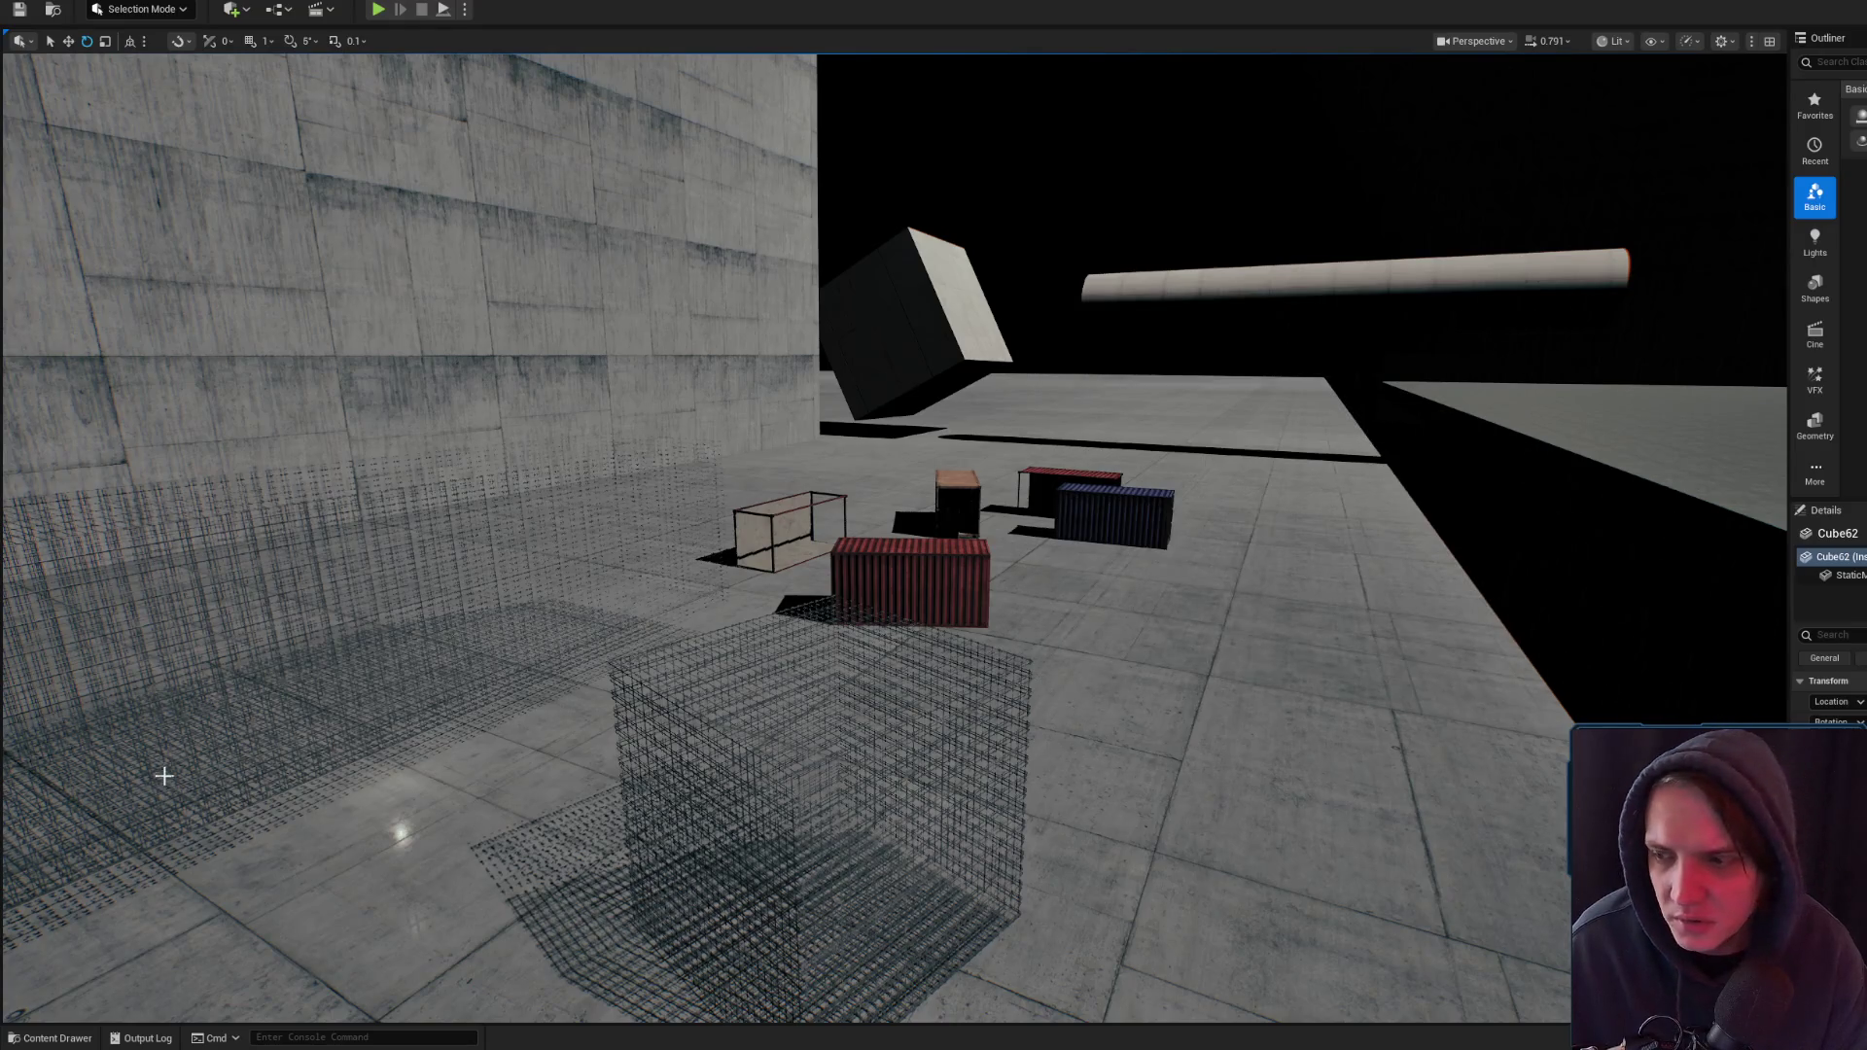
left_click(50, 1037)
mouse_move(1054, 380)
left_mouse_down()
mouse_move(1077, 336)
mouse_move(1128, 613)
left_mouse_up()
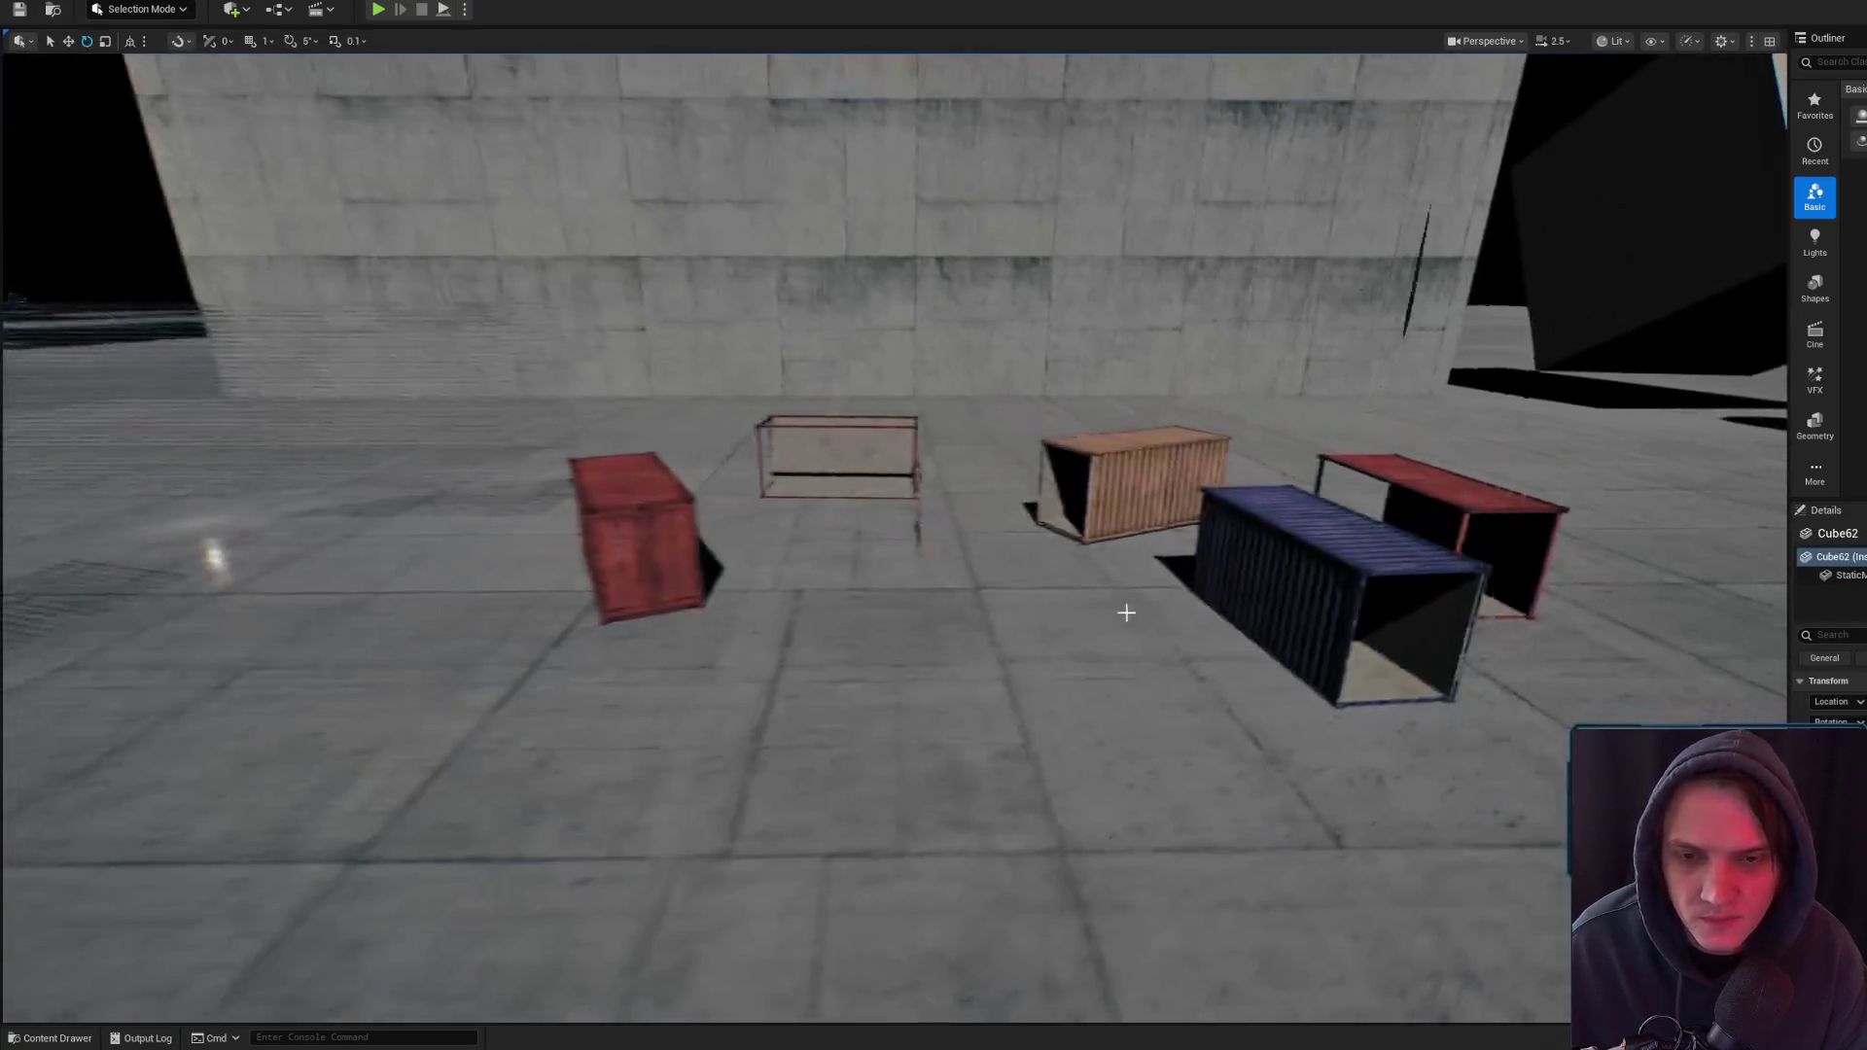
- Show the top-level Content folder filtered to levels, then minimise the editor
left_click(14, 1036)
scroll(173, 735, "up", 5)
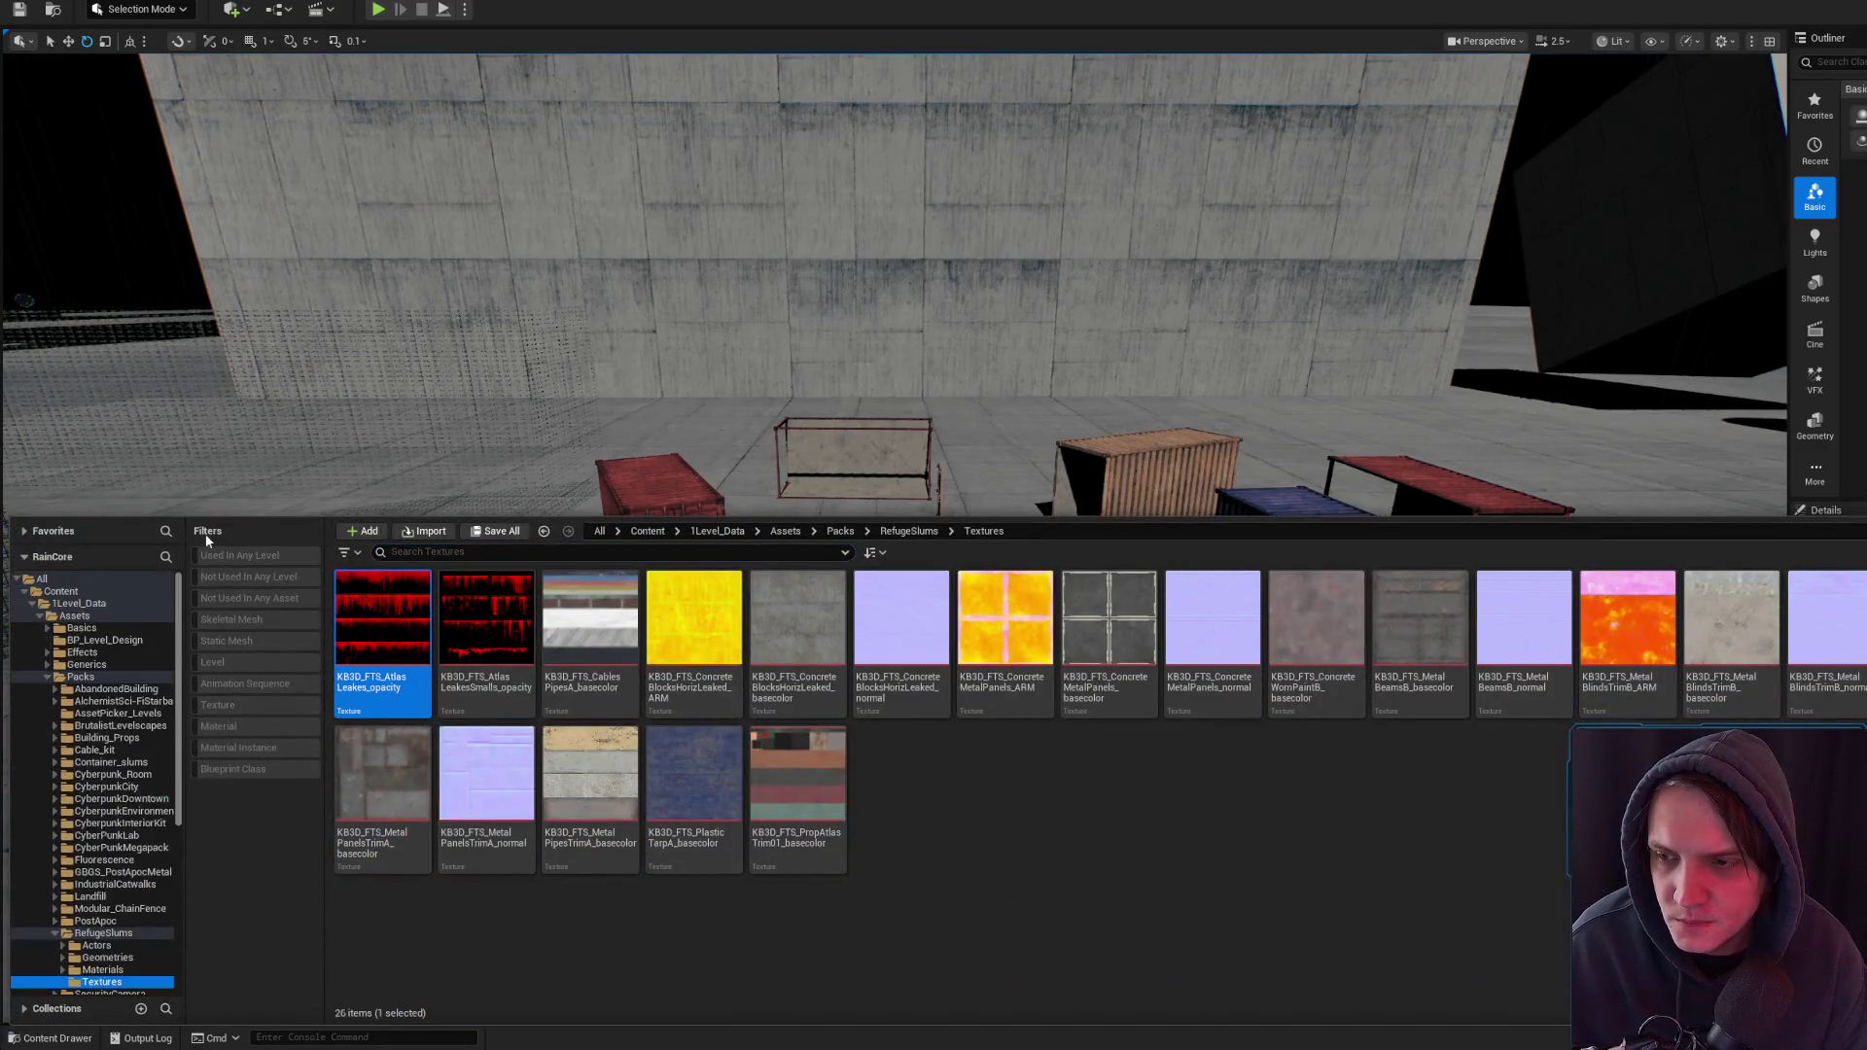
left_click(109, 589)
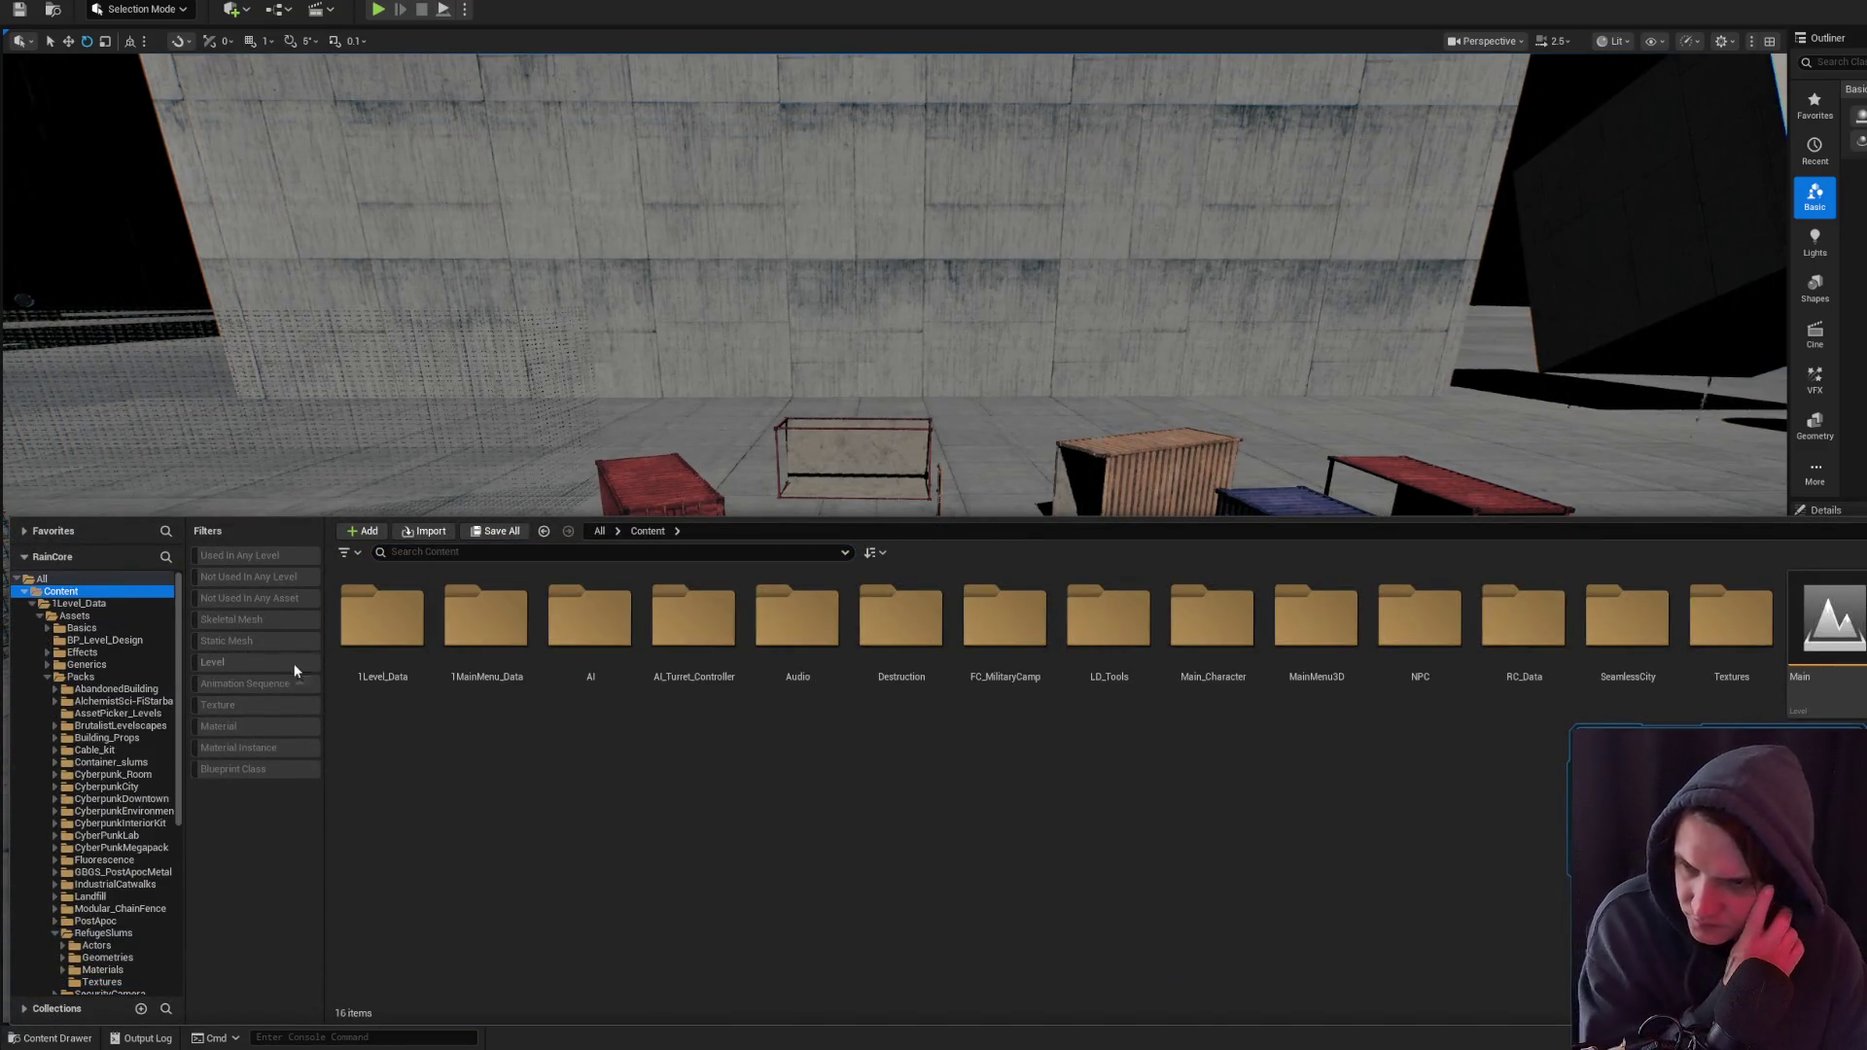
left_click(243, 666)
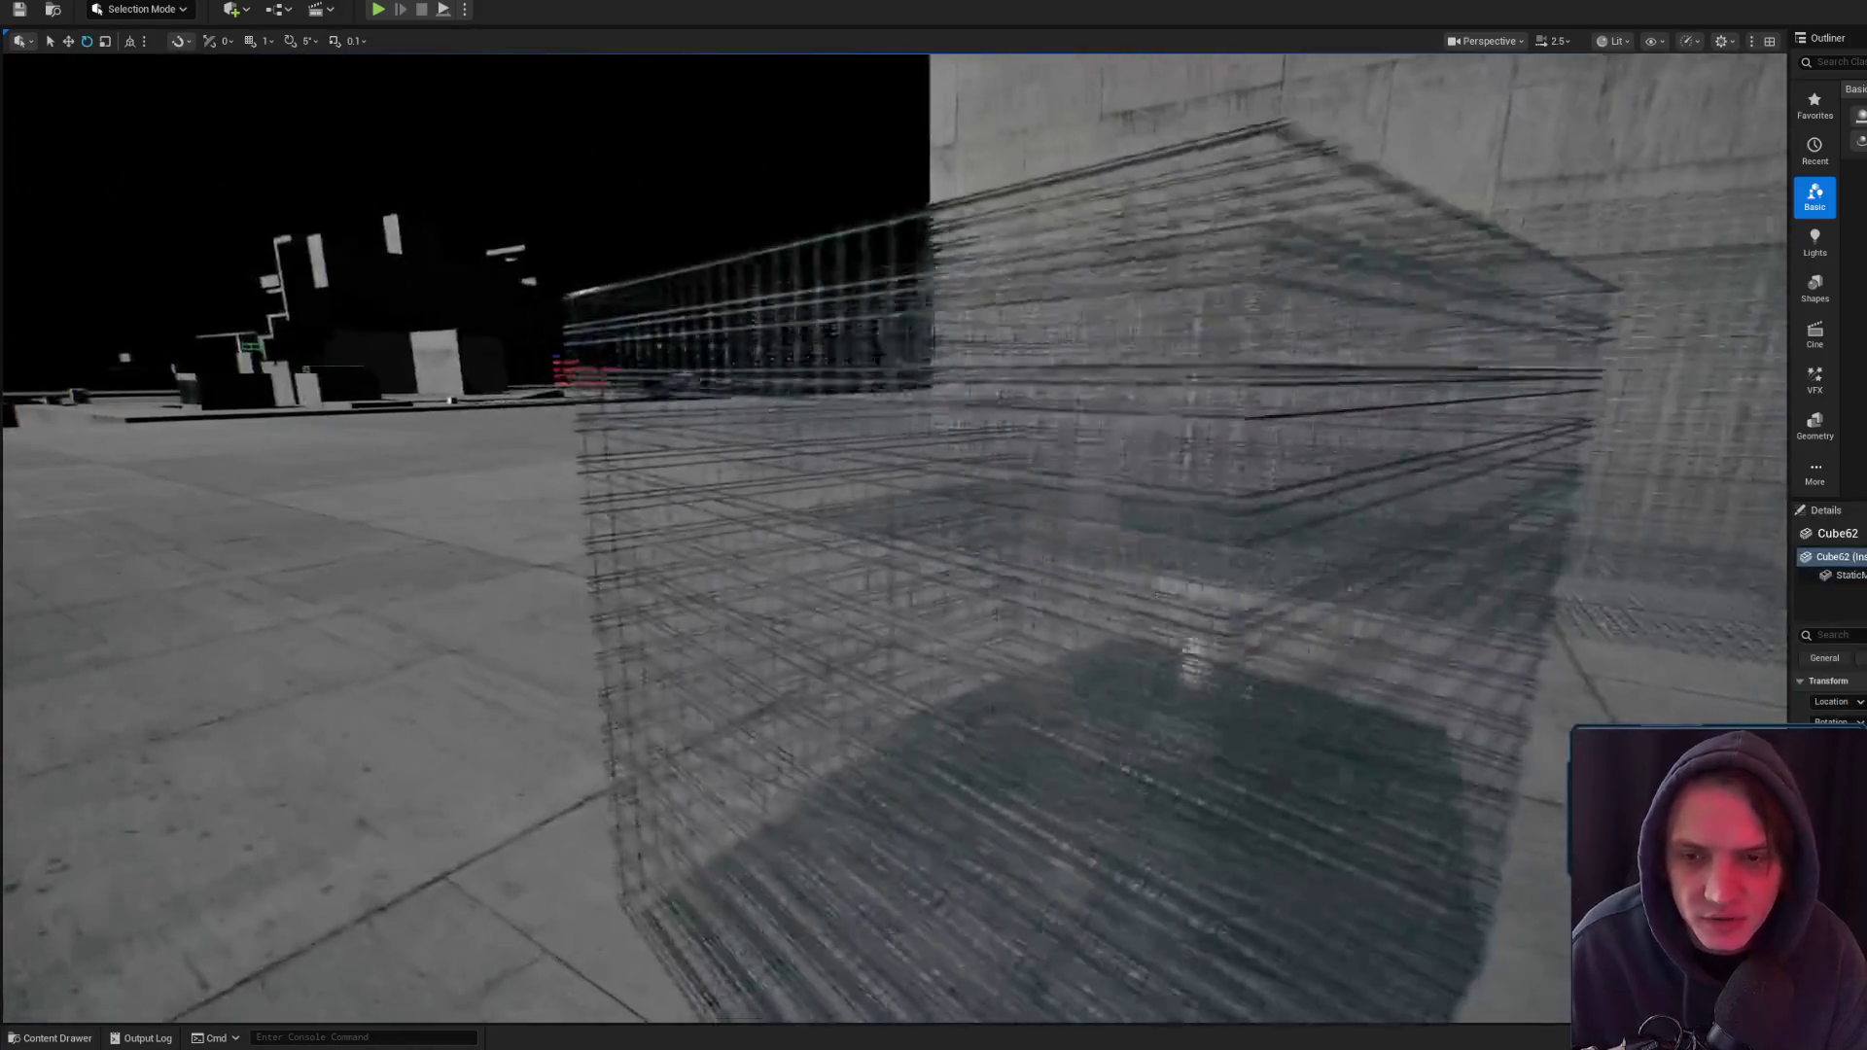
left_click(1087, 453)
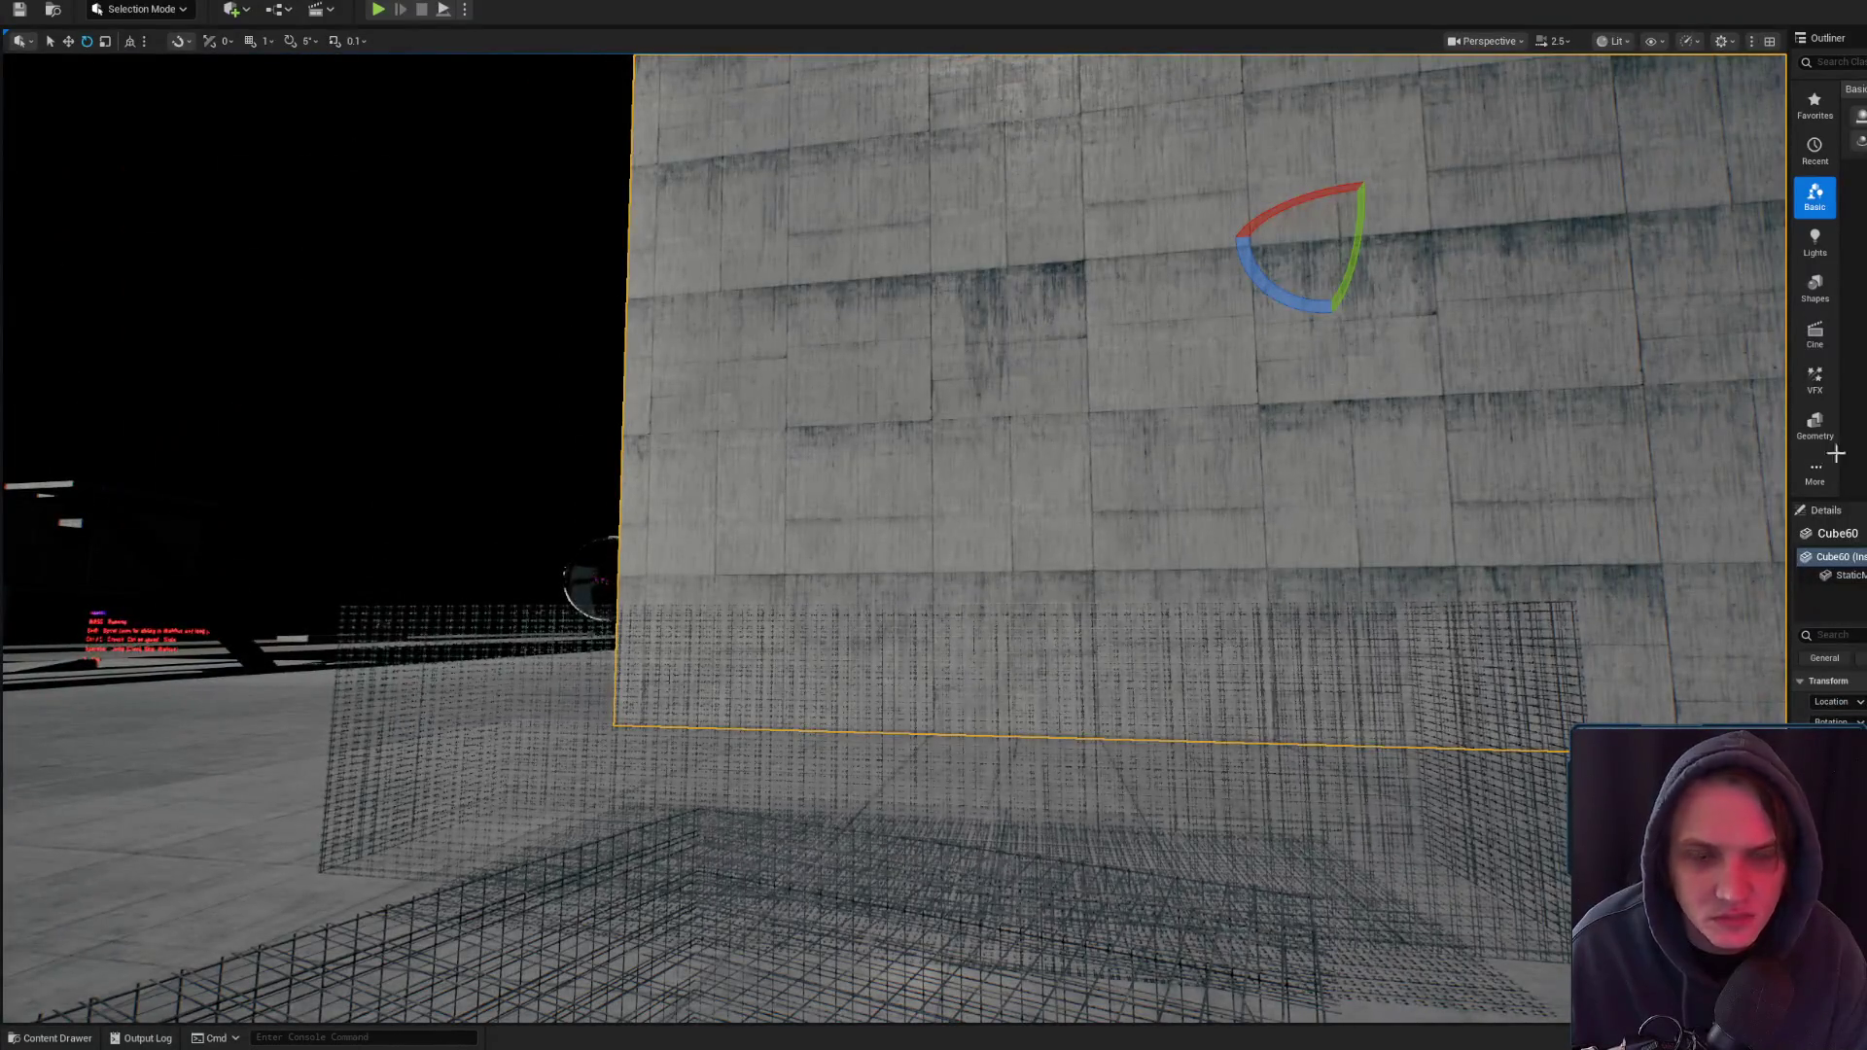
key("super+d")
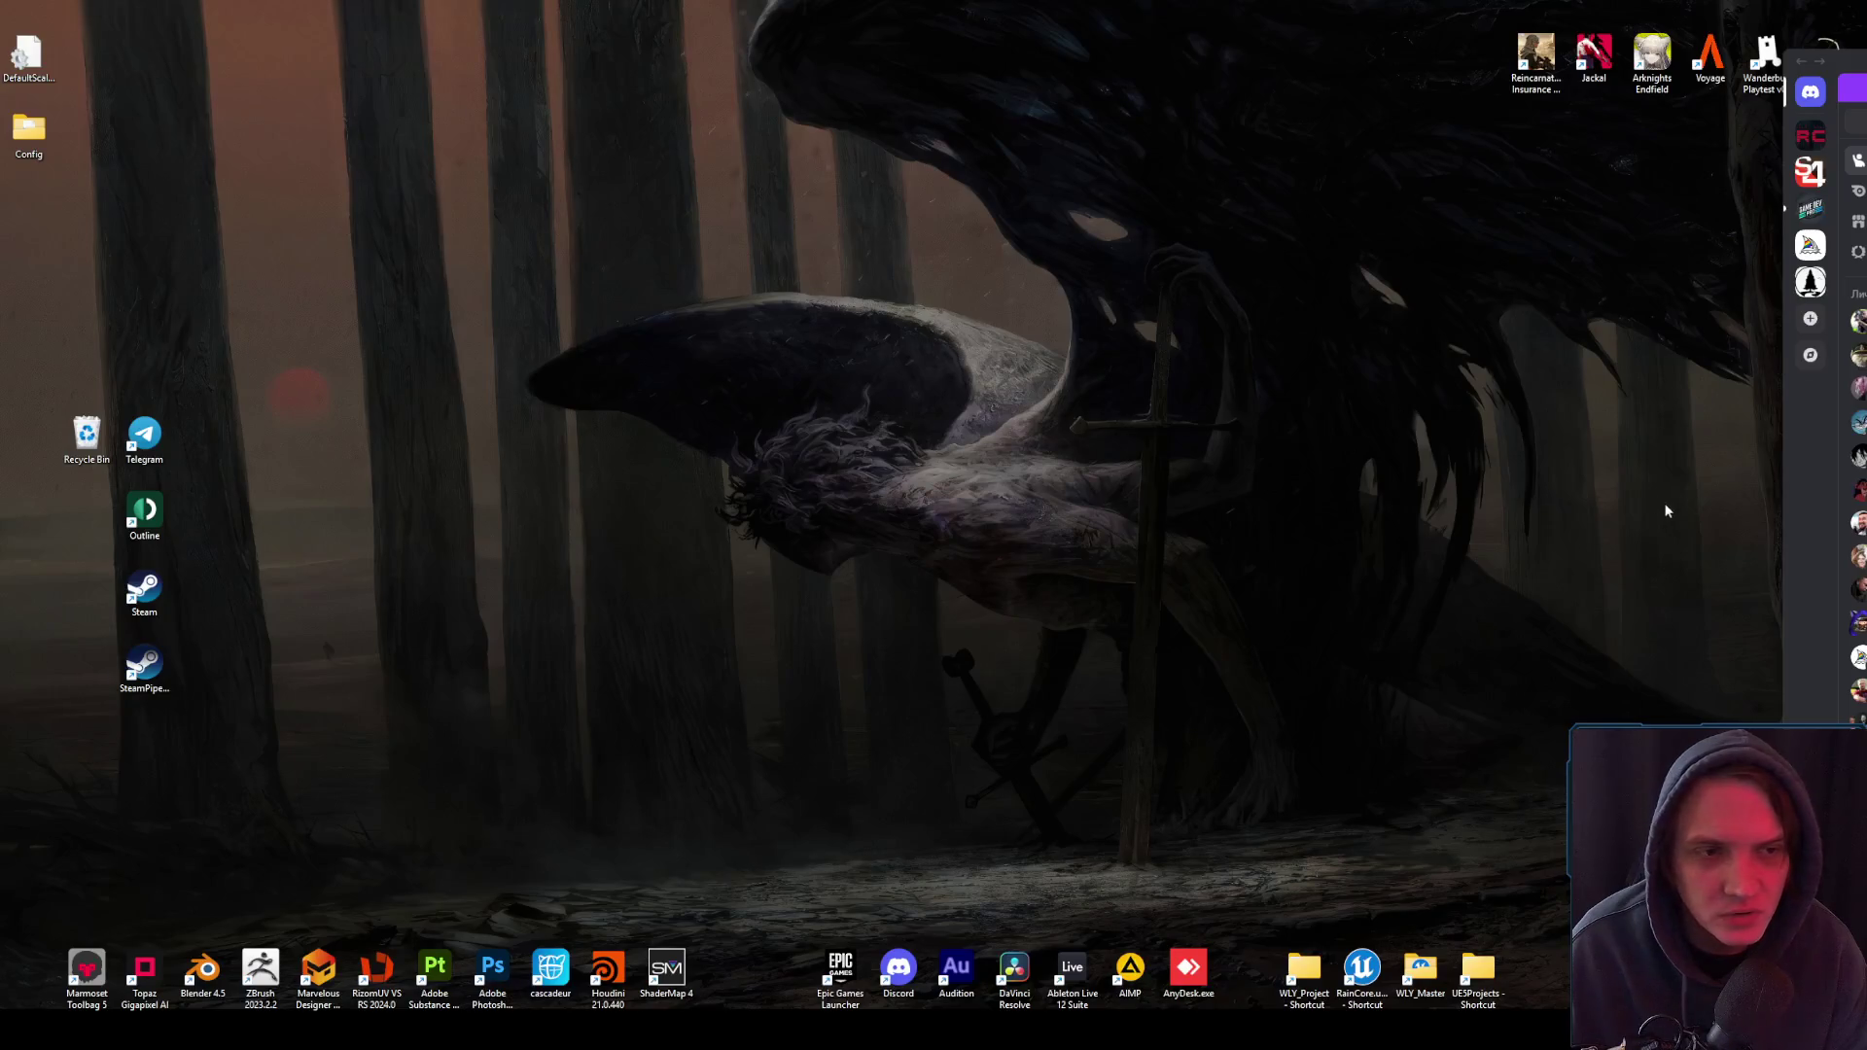
- Start an SVN commit of WLY_Master's Content folder and mark Untitled-1.uasset deleted
double_click(1420, 967)
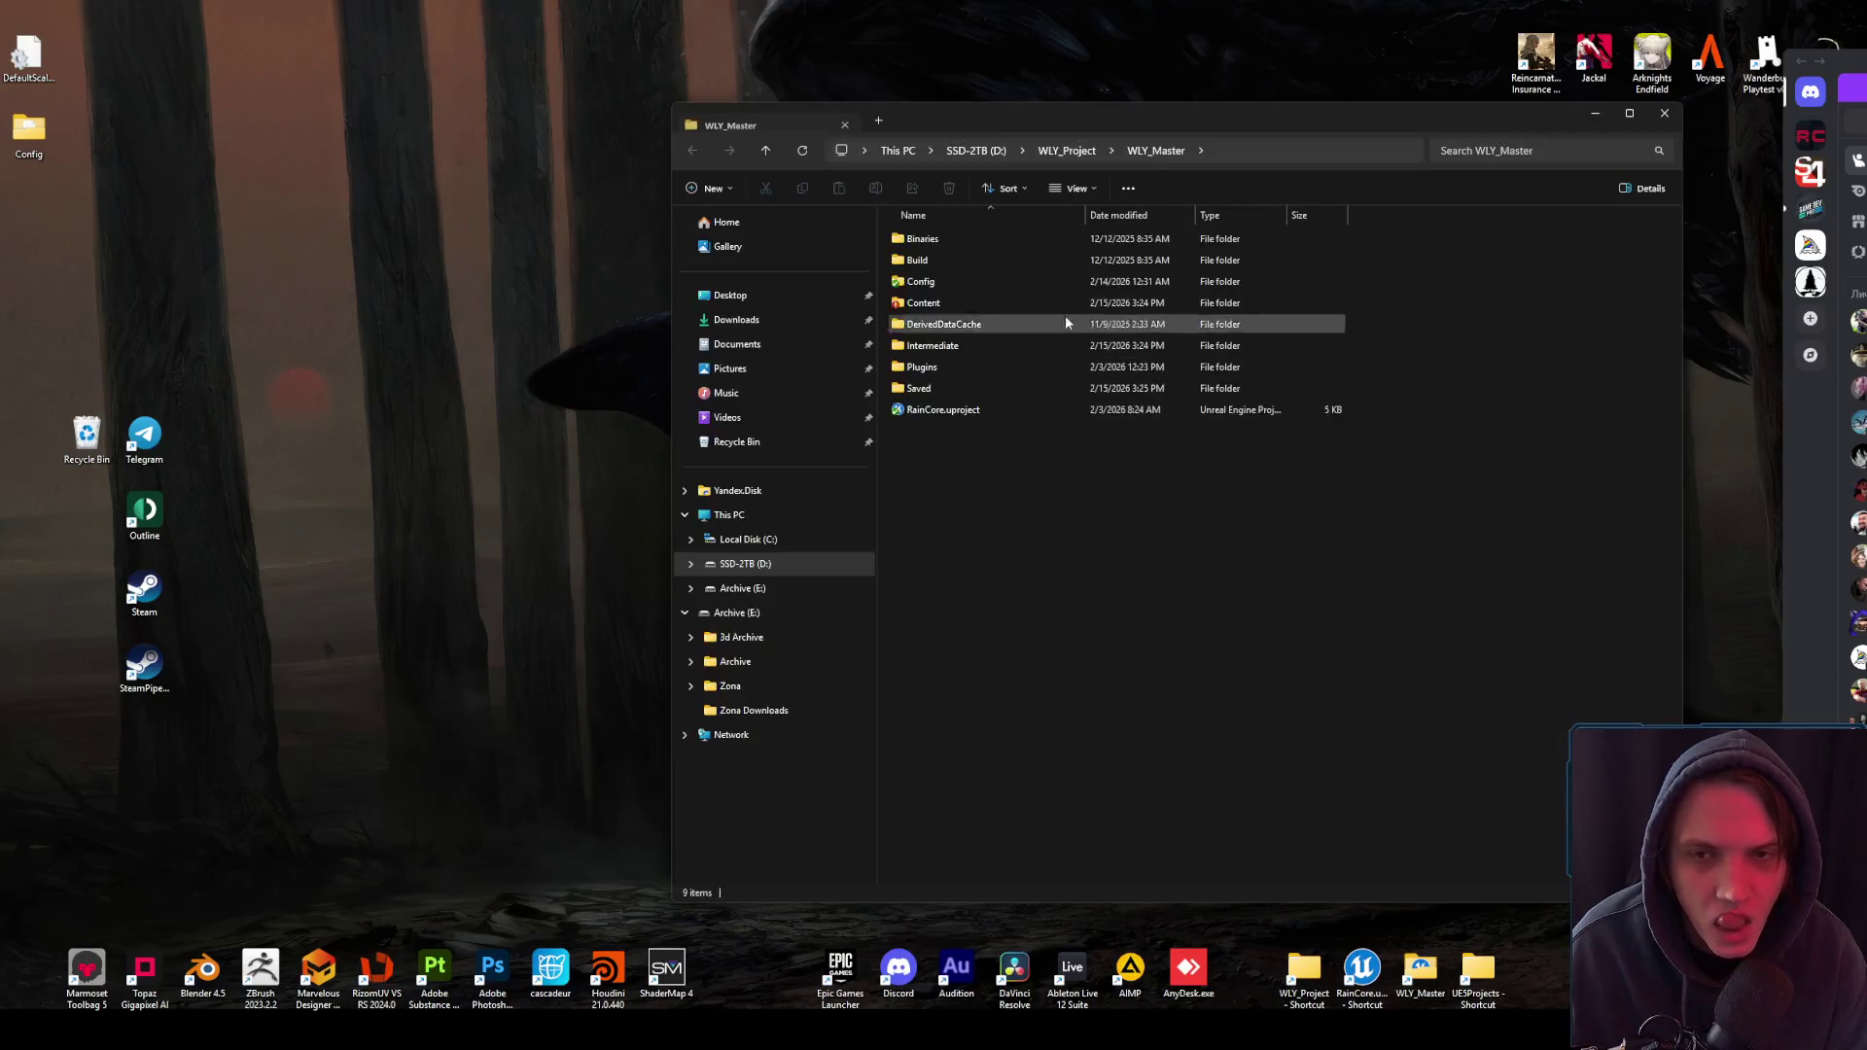
left_click(914, 304)
right_click(915, 305)
left_click(1012, 619)
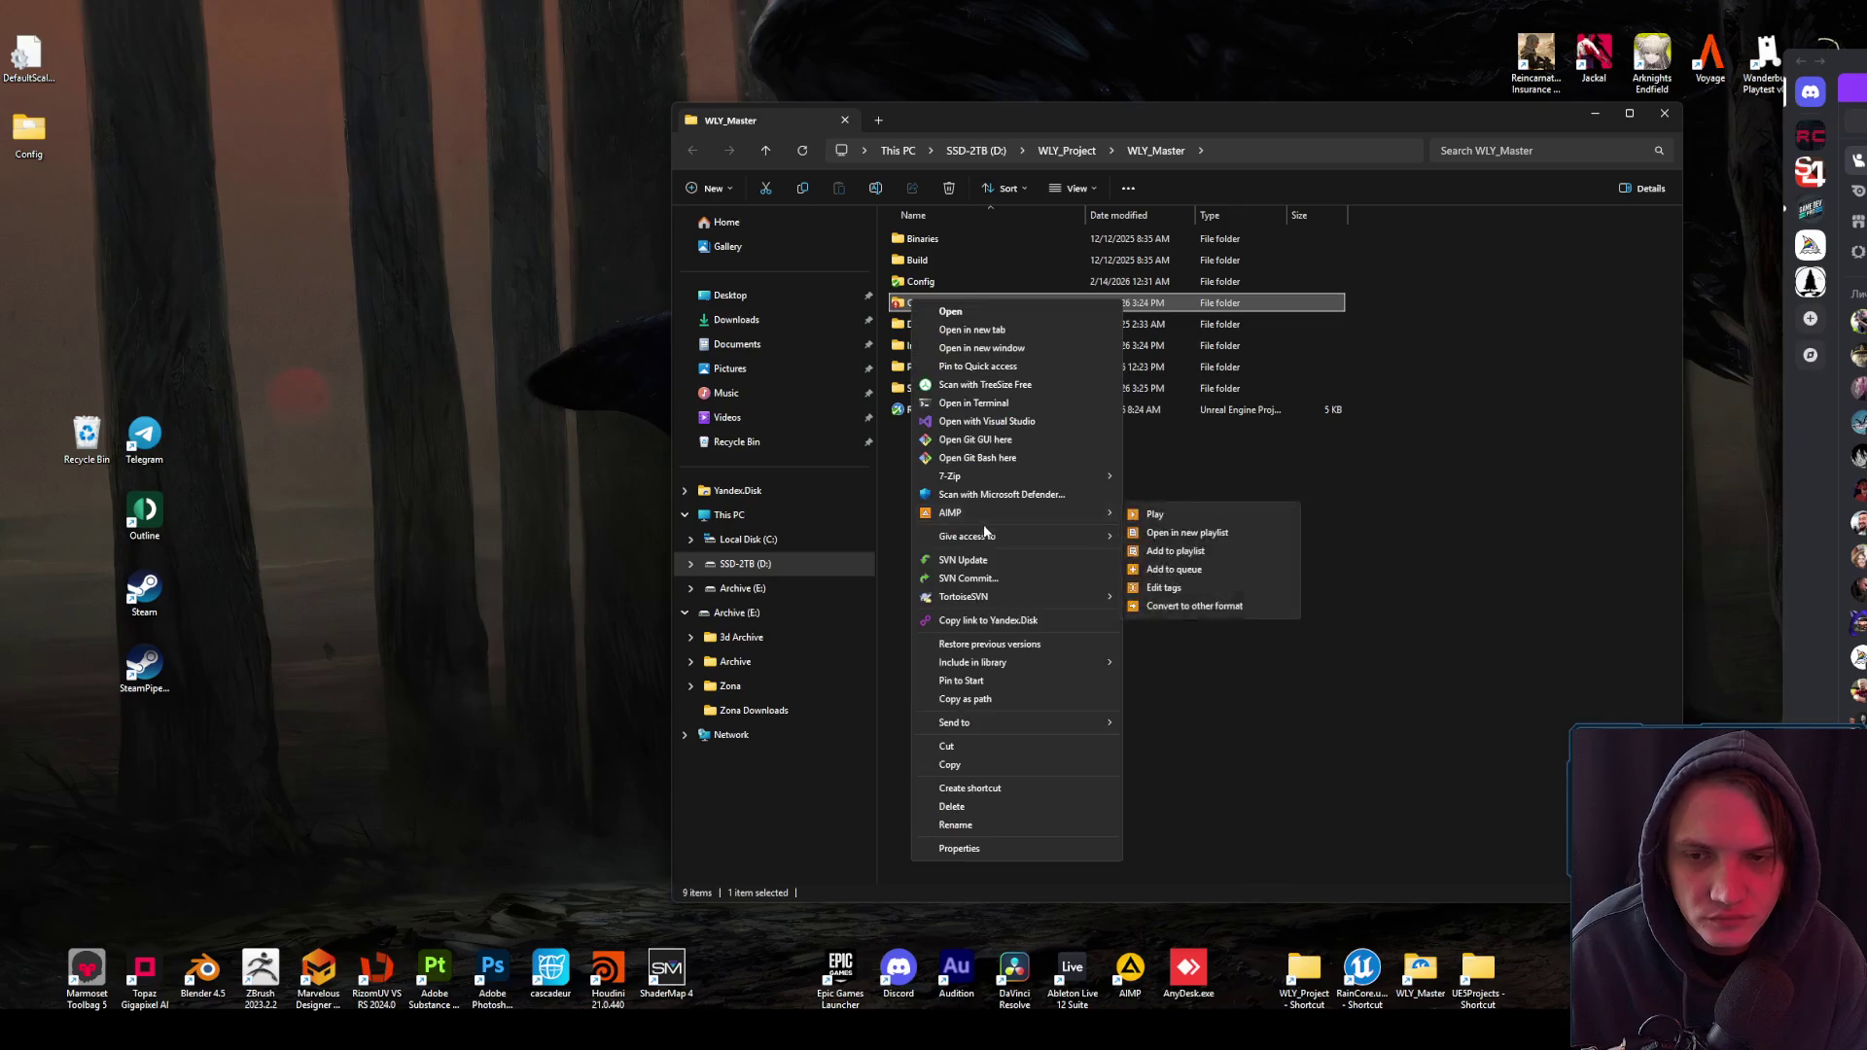
left_click(1060, 562)
right_click(907, 408)
left_click(957, 556)
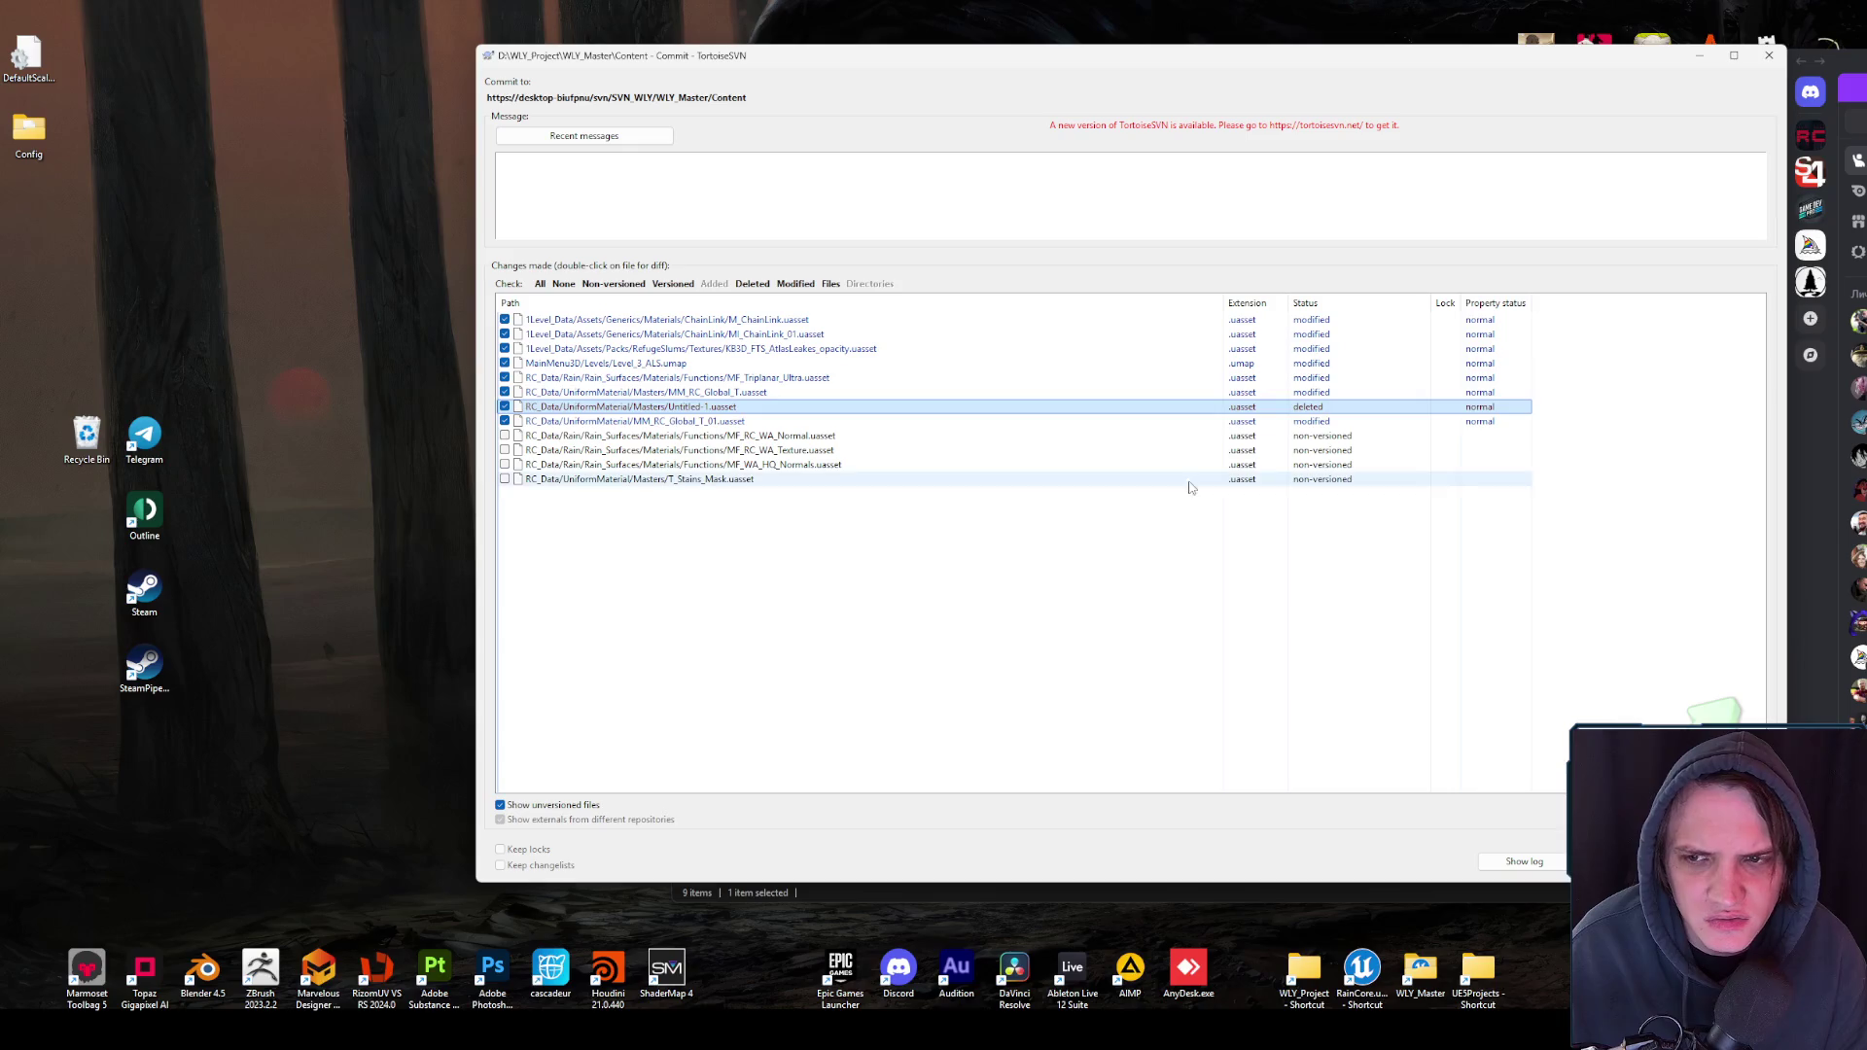
- Add all the non-versioned files in the commit list to version control
left_click(1192, 480)
left_click(855, 436, "shift")
right_click(846, 441)
mouse_move(902, 517)
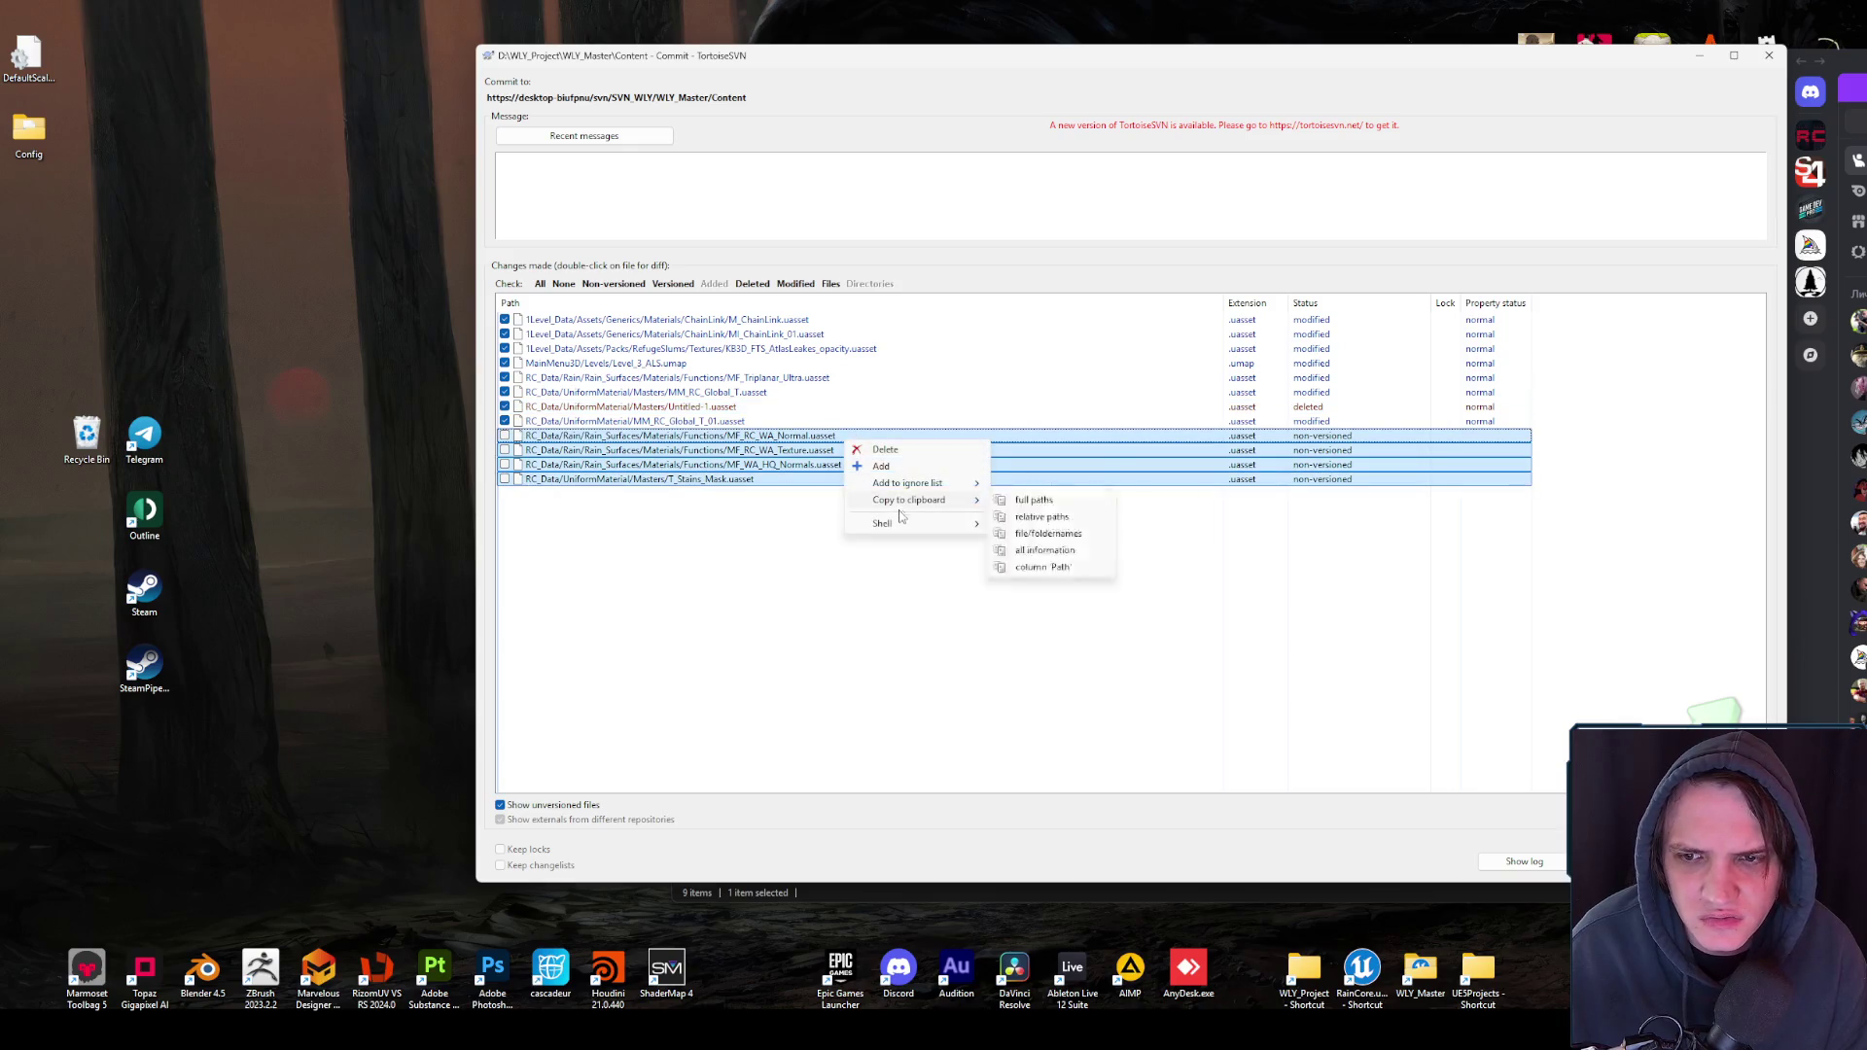
left_click(881, 466)
- Commit with the message "added WA func" (revision 163) and relaunch RainCore
left_click(925, 192)
type("хм")
key("BackSpace")
key("BackSpace")
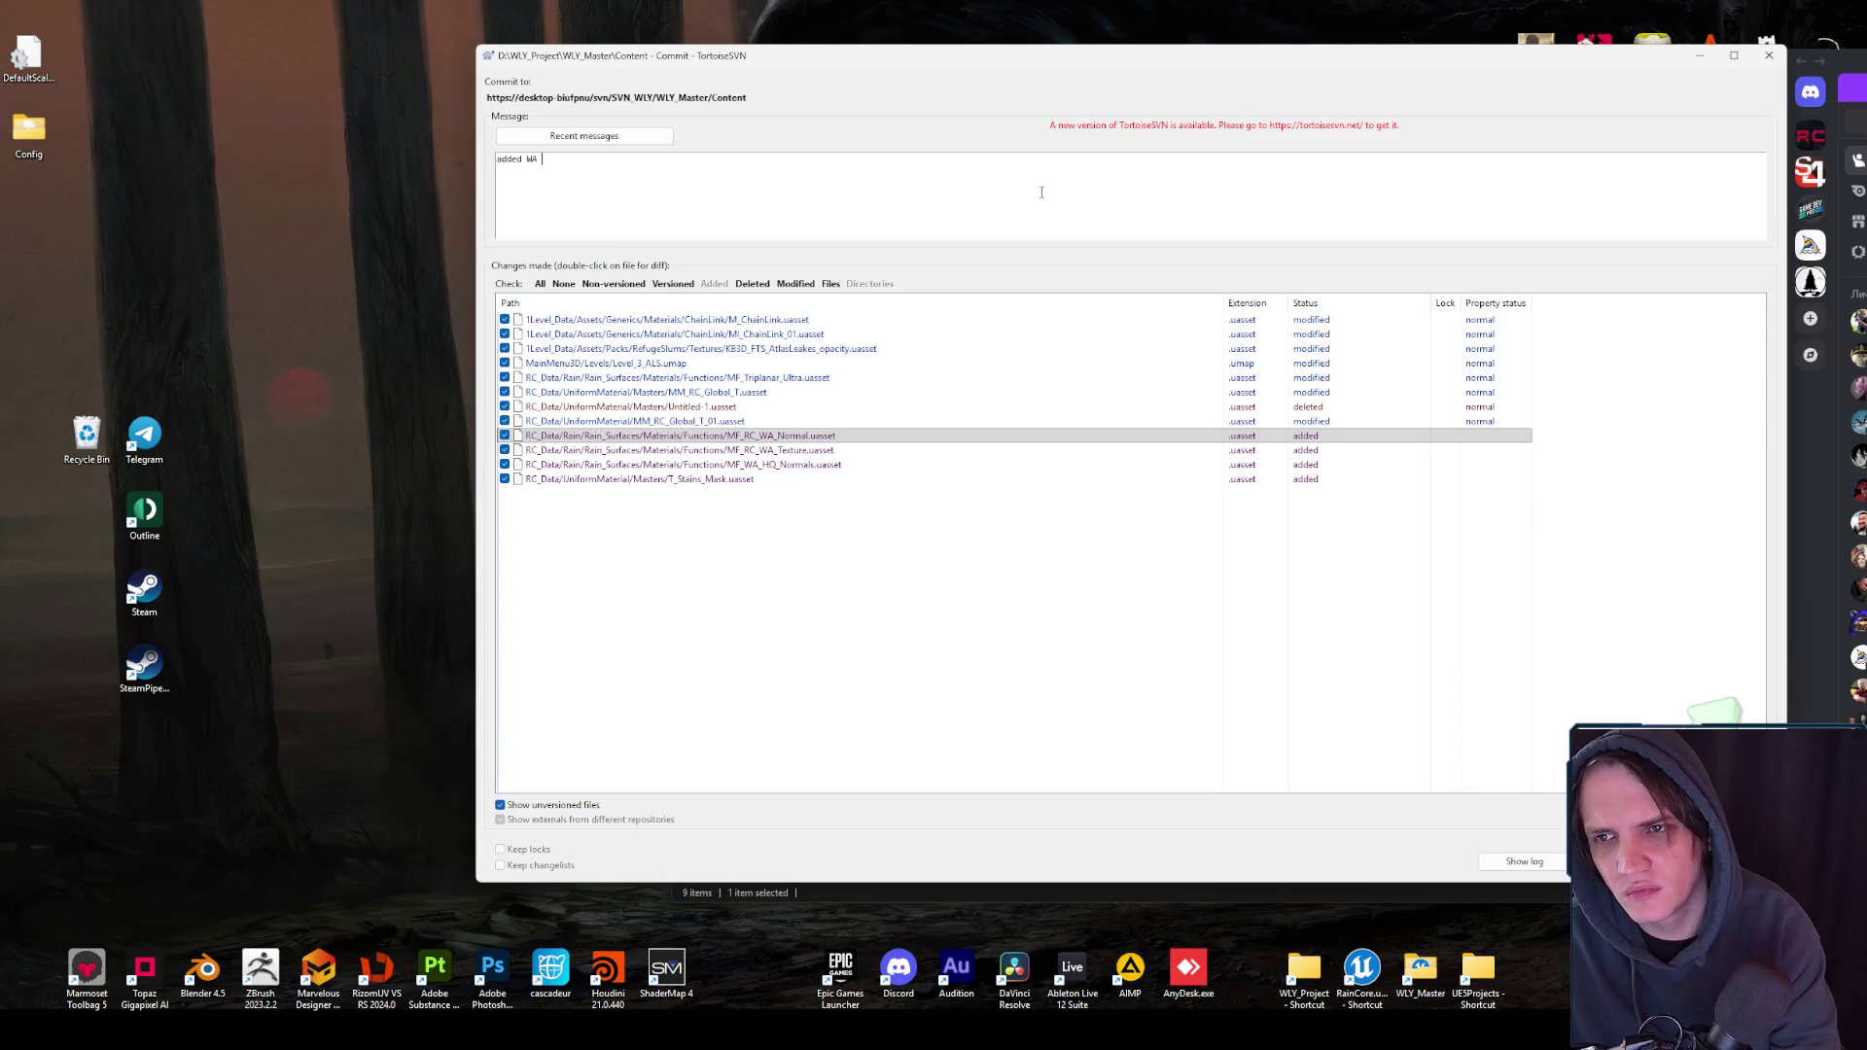
type("func")
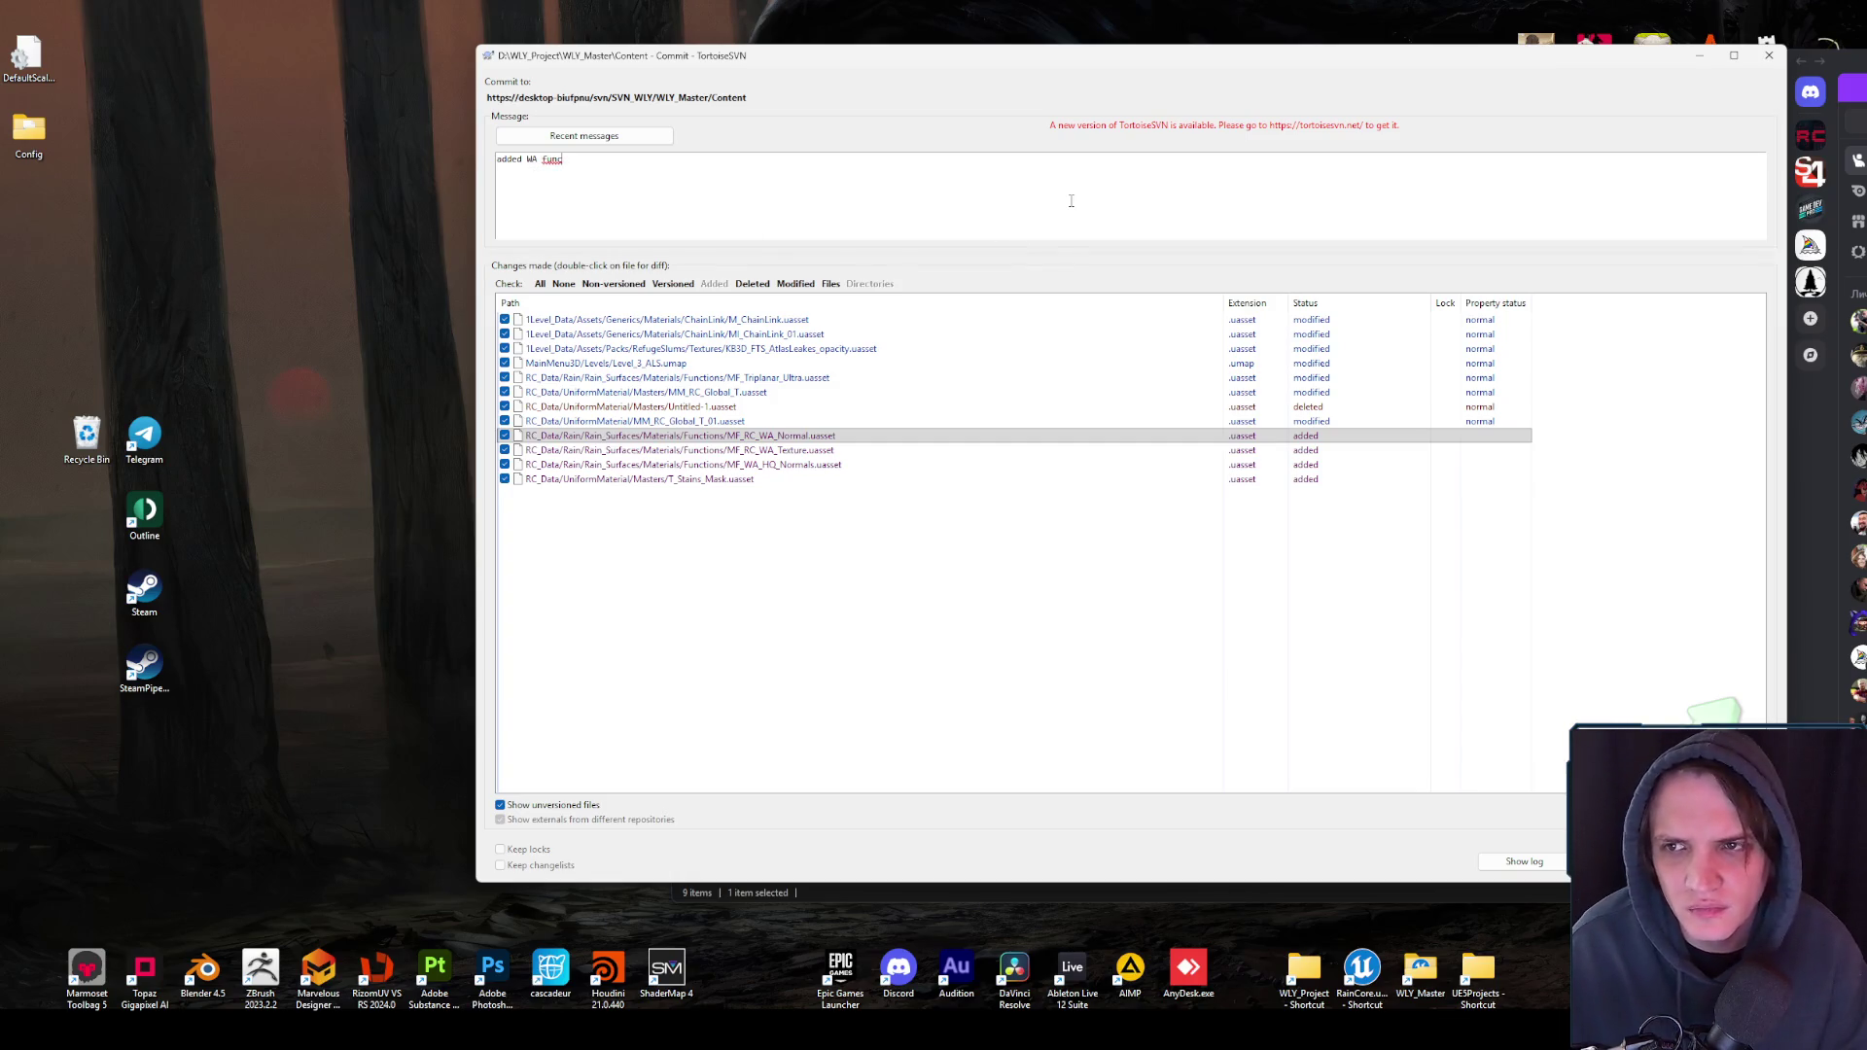
left_click(1605, 862)
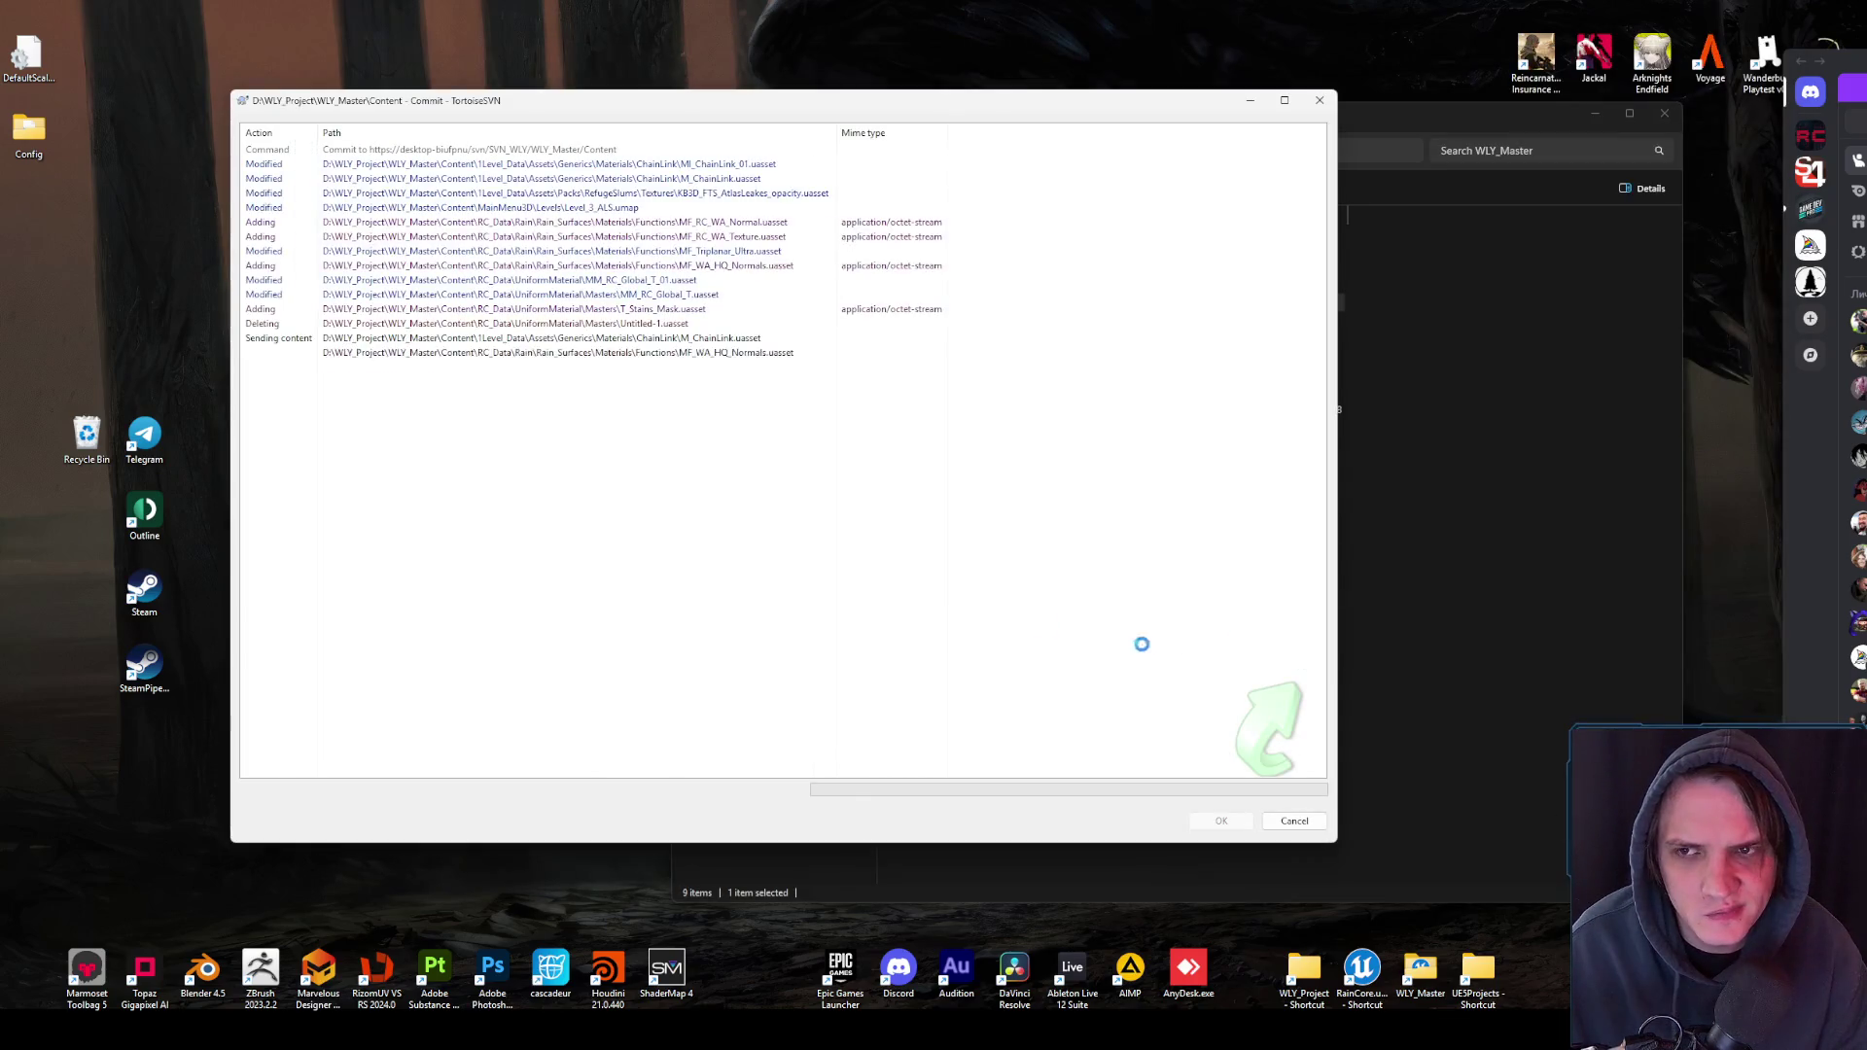
left_click(1224, 821)
double_click(1036, 409)
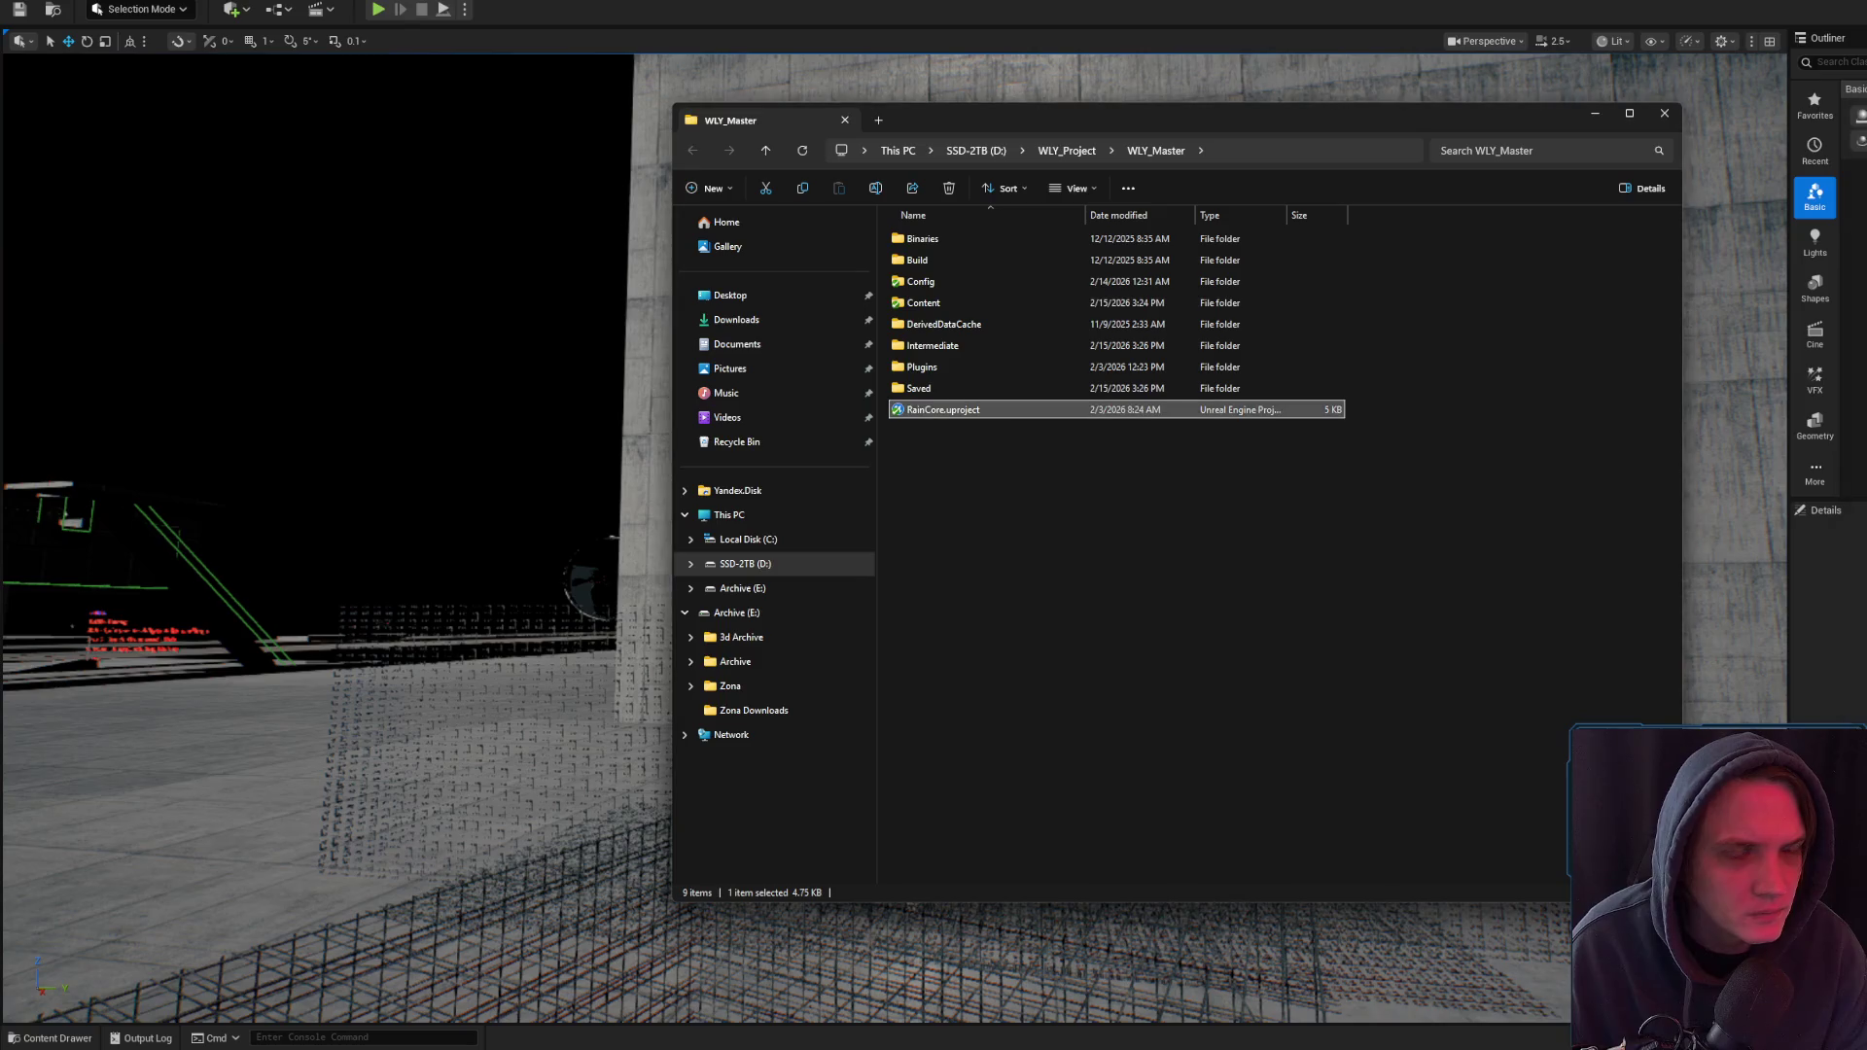
- Select and frame the floor wire cage Cube63 to inspect it
left_click(1595, 112)
scroll(941, 709, "up", 3)
scroll(941, 709, "up", 2)
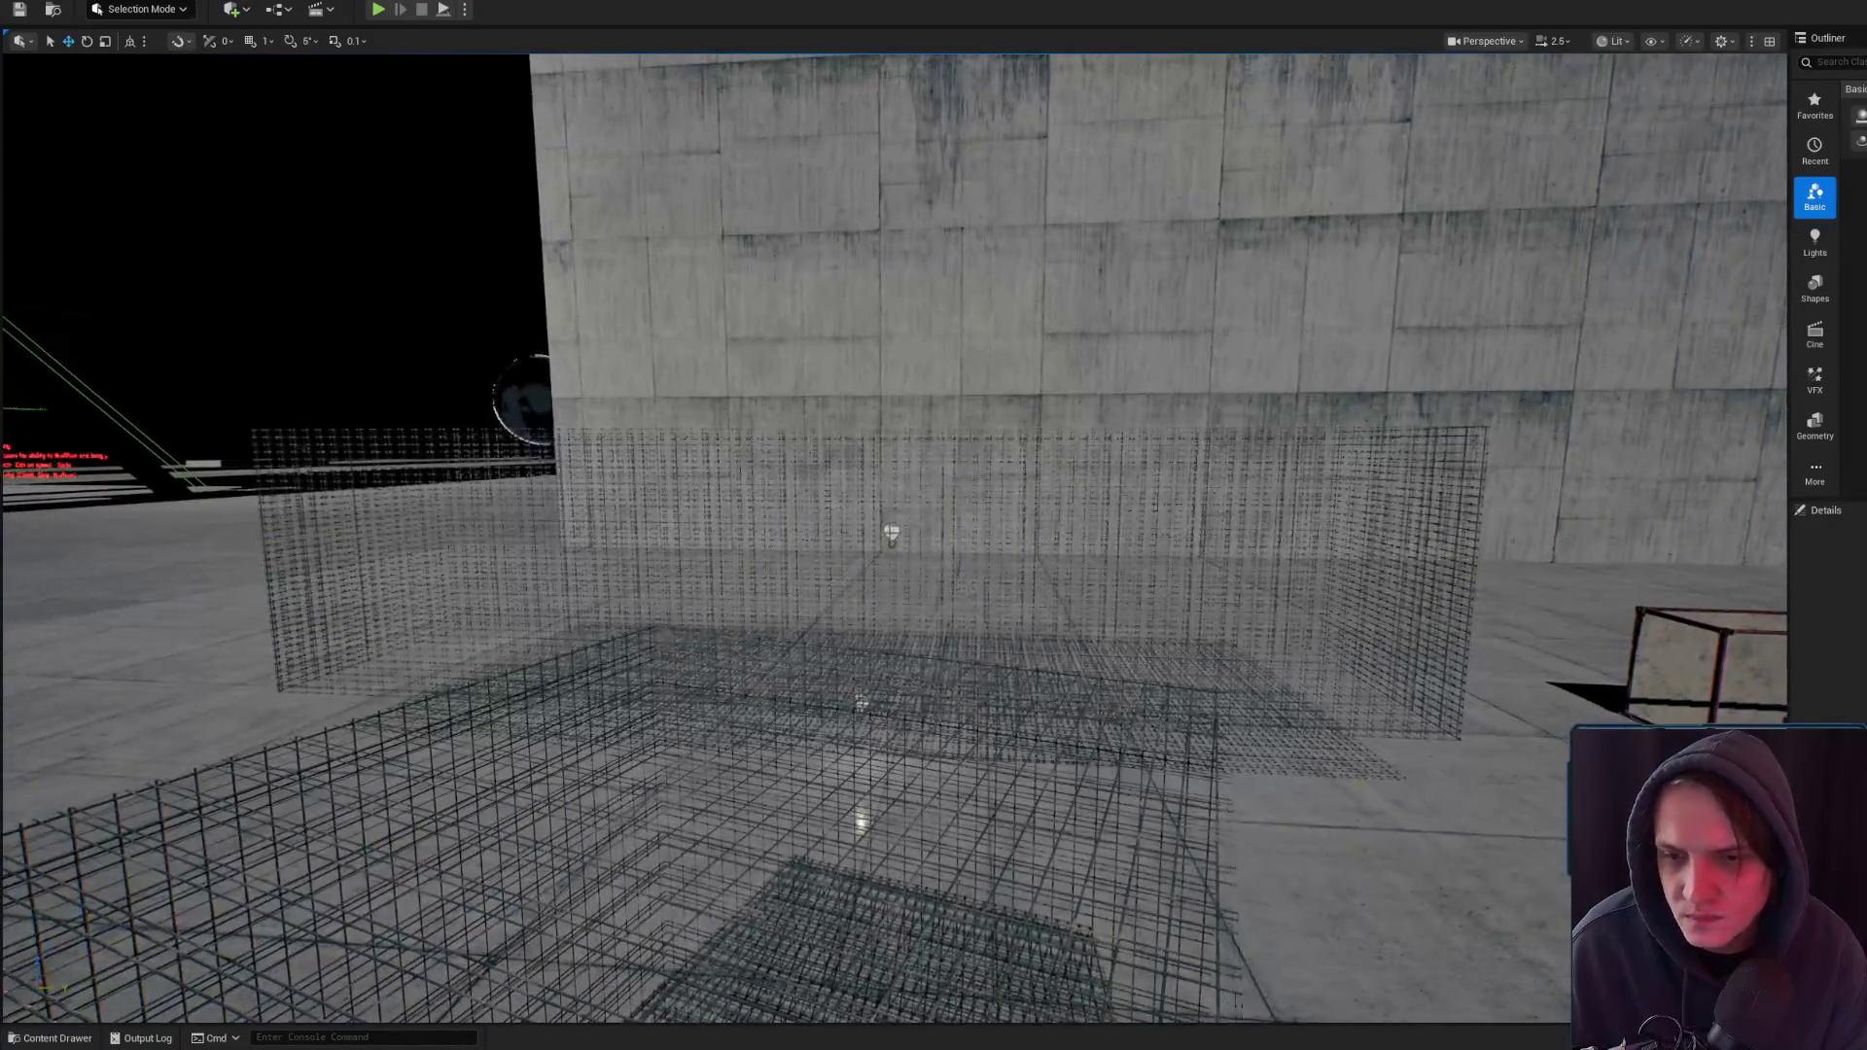
mouse_move(414, 856)
left_mouse_down()
mouse_move(742, 681)
mouse_move(995, 353)
mouse_move(885, 370)
mouse_move(1070, 291)
mouse_move(1021, 438)
mouse_move(973, 408)
left_mouse_up()
left_click(762, 671)
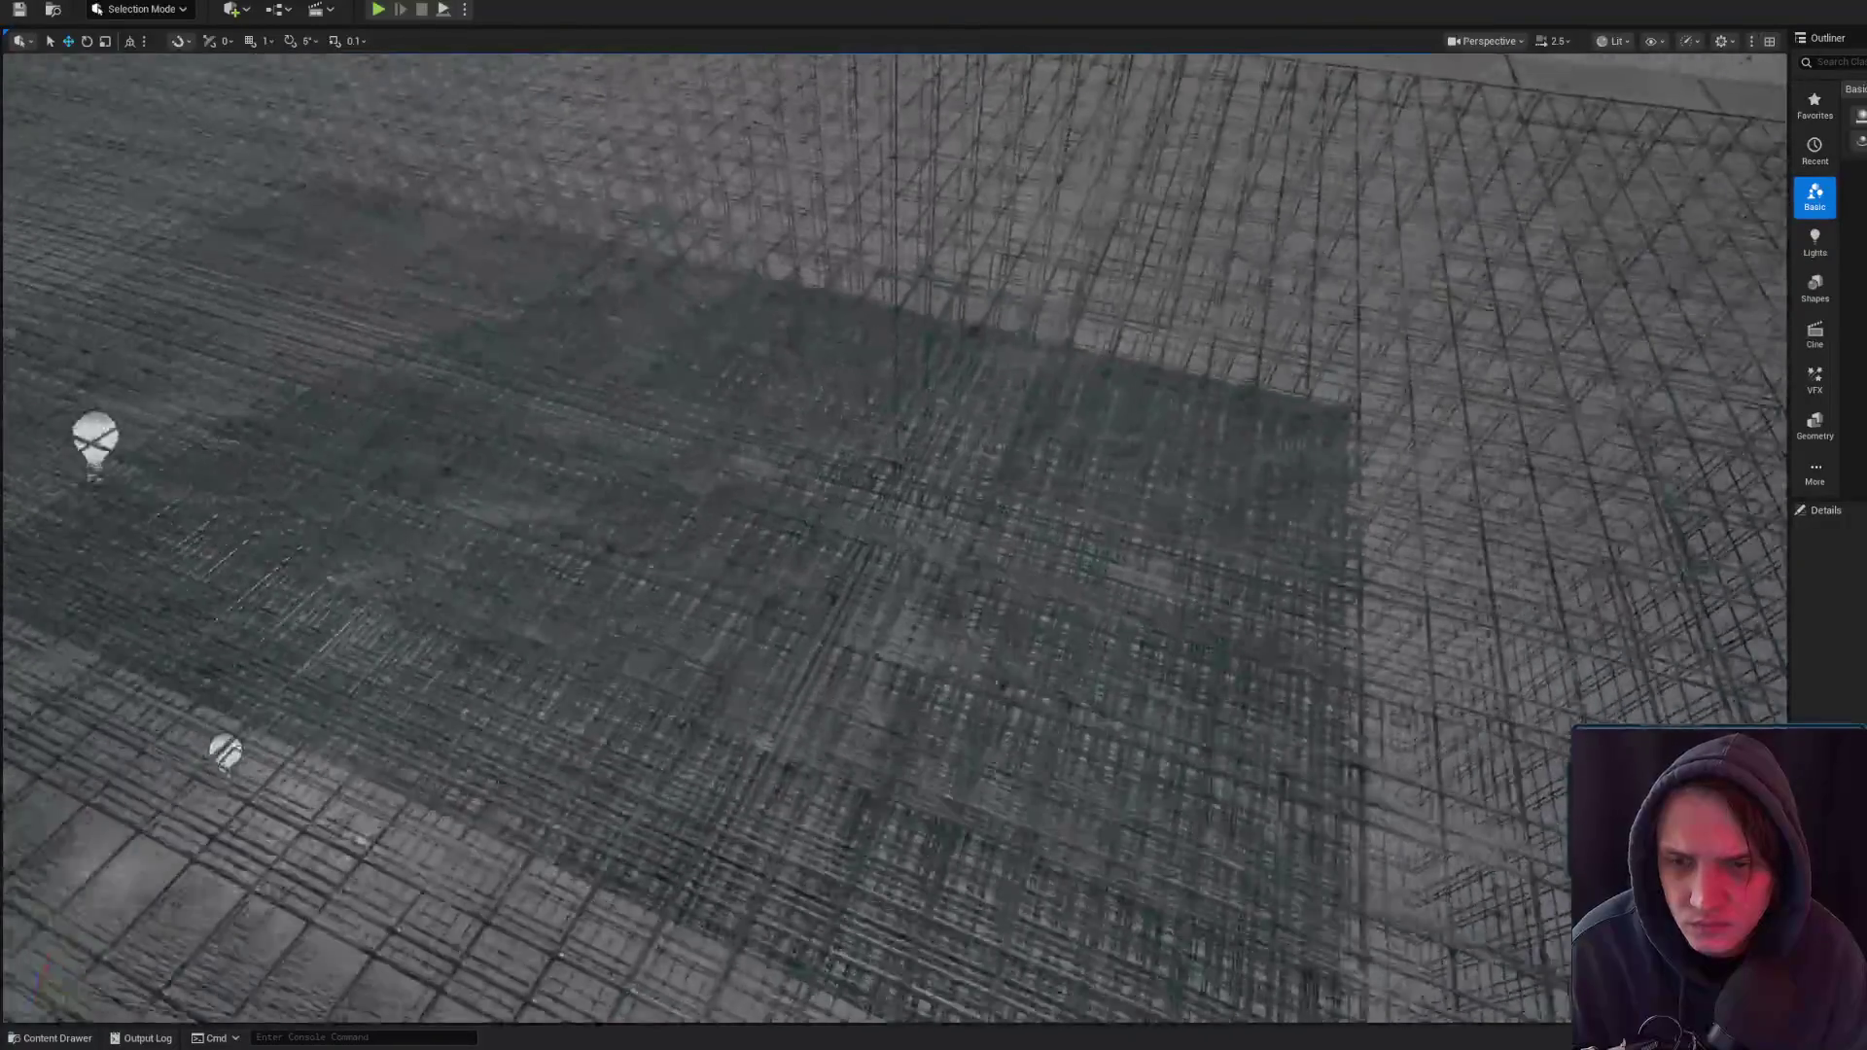
left_click(876, 626)
key("f")
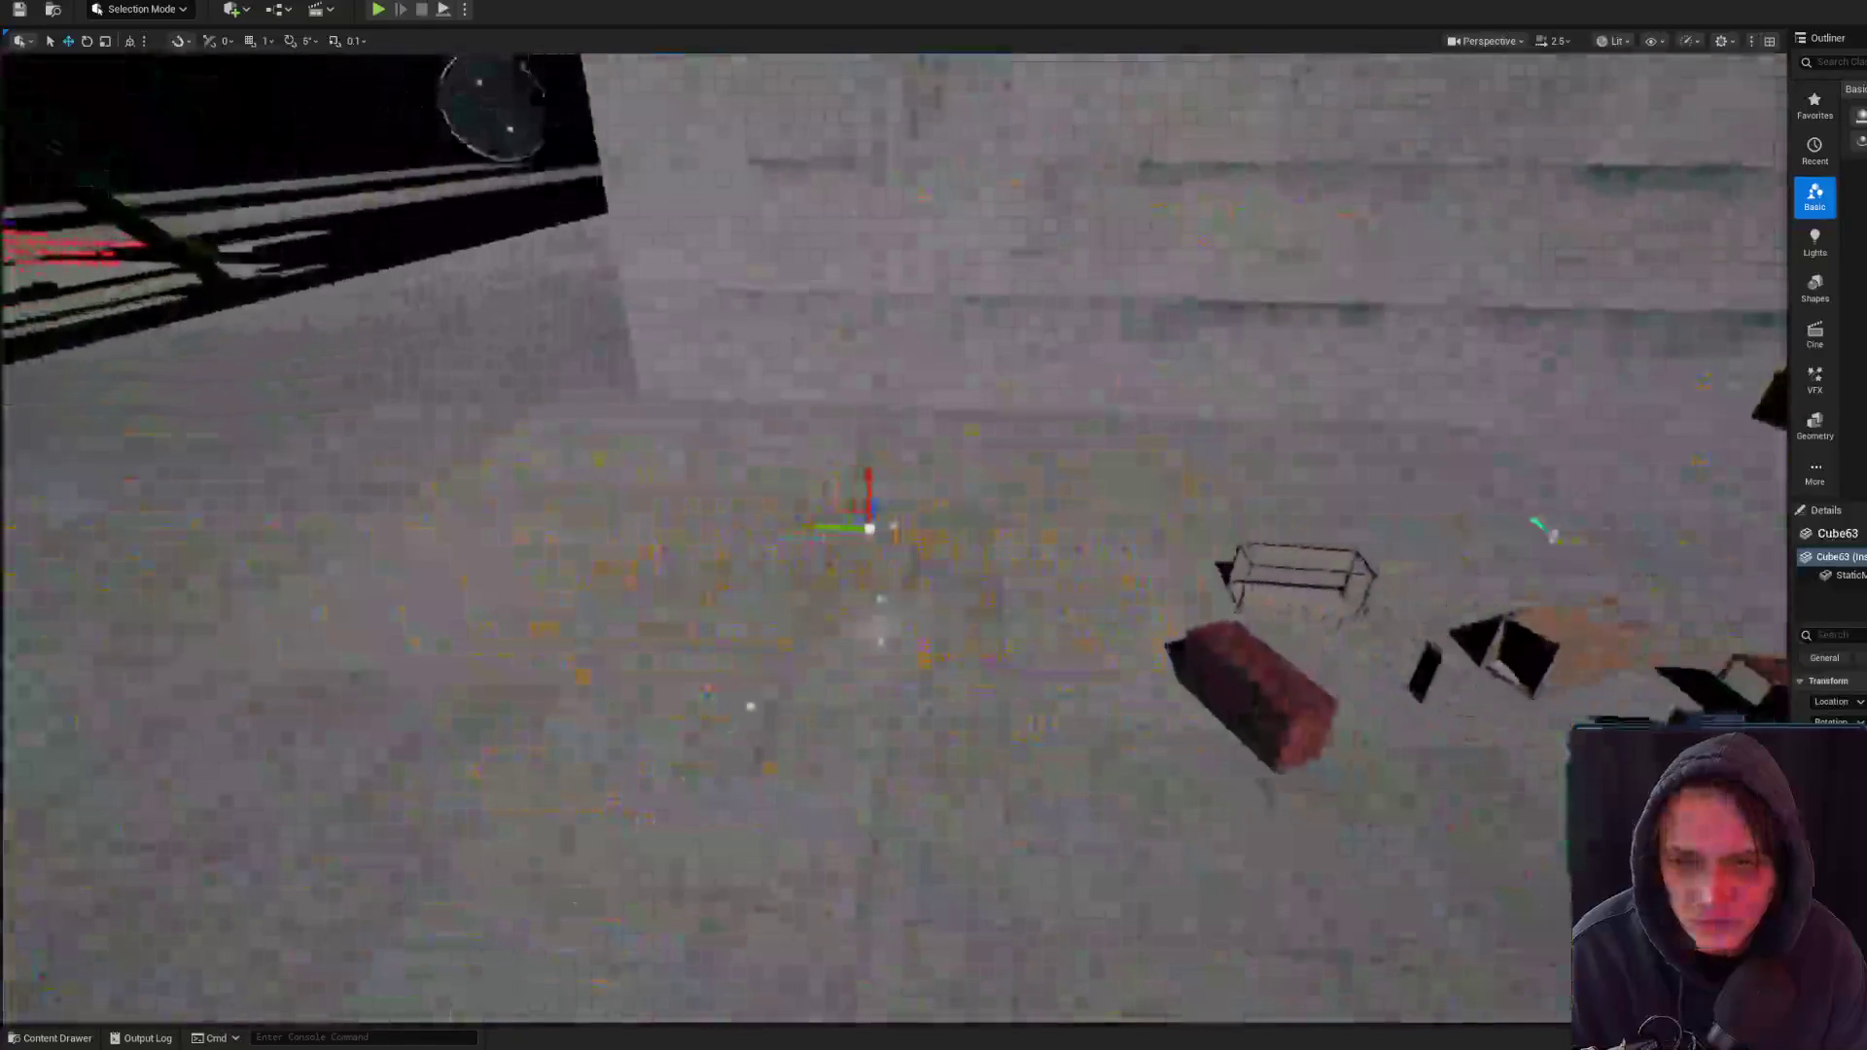
key("f")
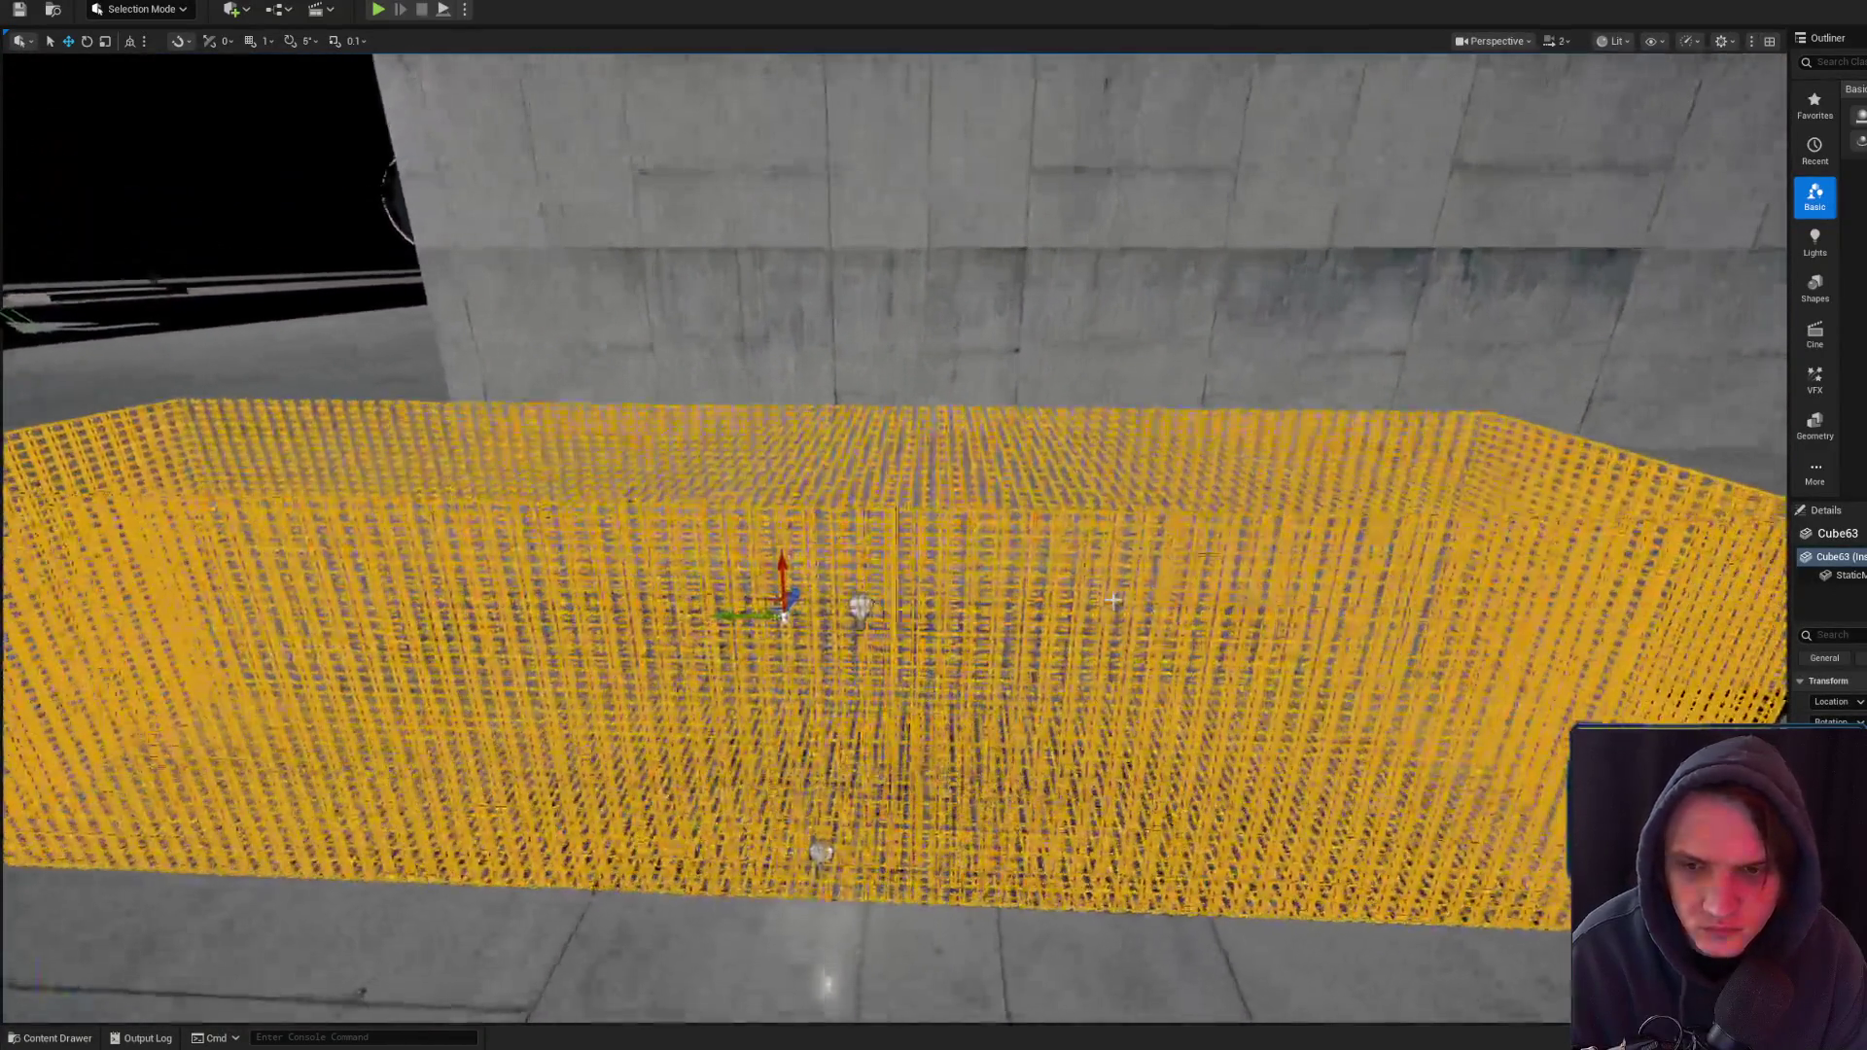
key("Escape")
- Fly around the containers, the stained wall and through the cage mesh to inspect them
scroll(1113, 600, "down", 5)
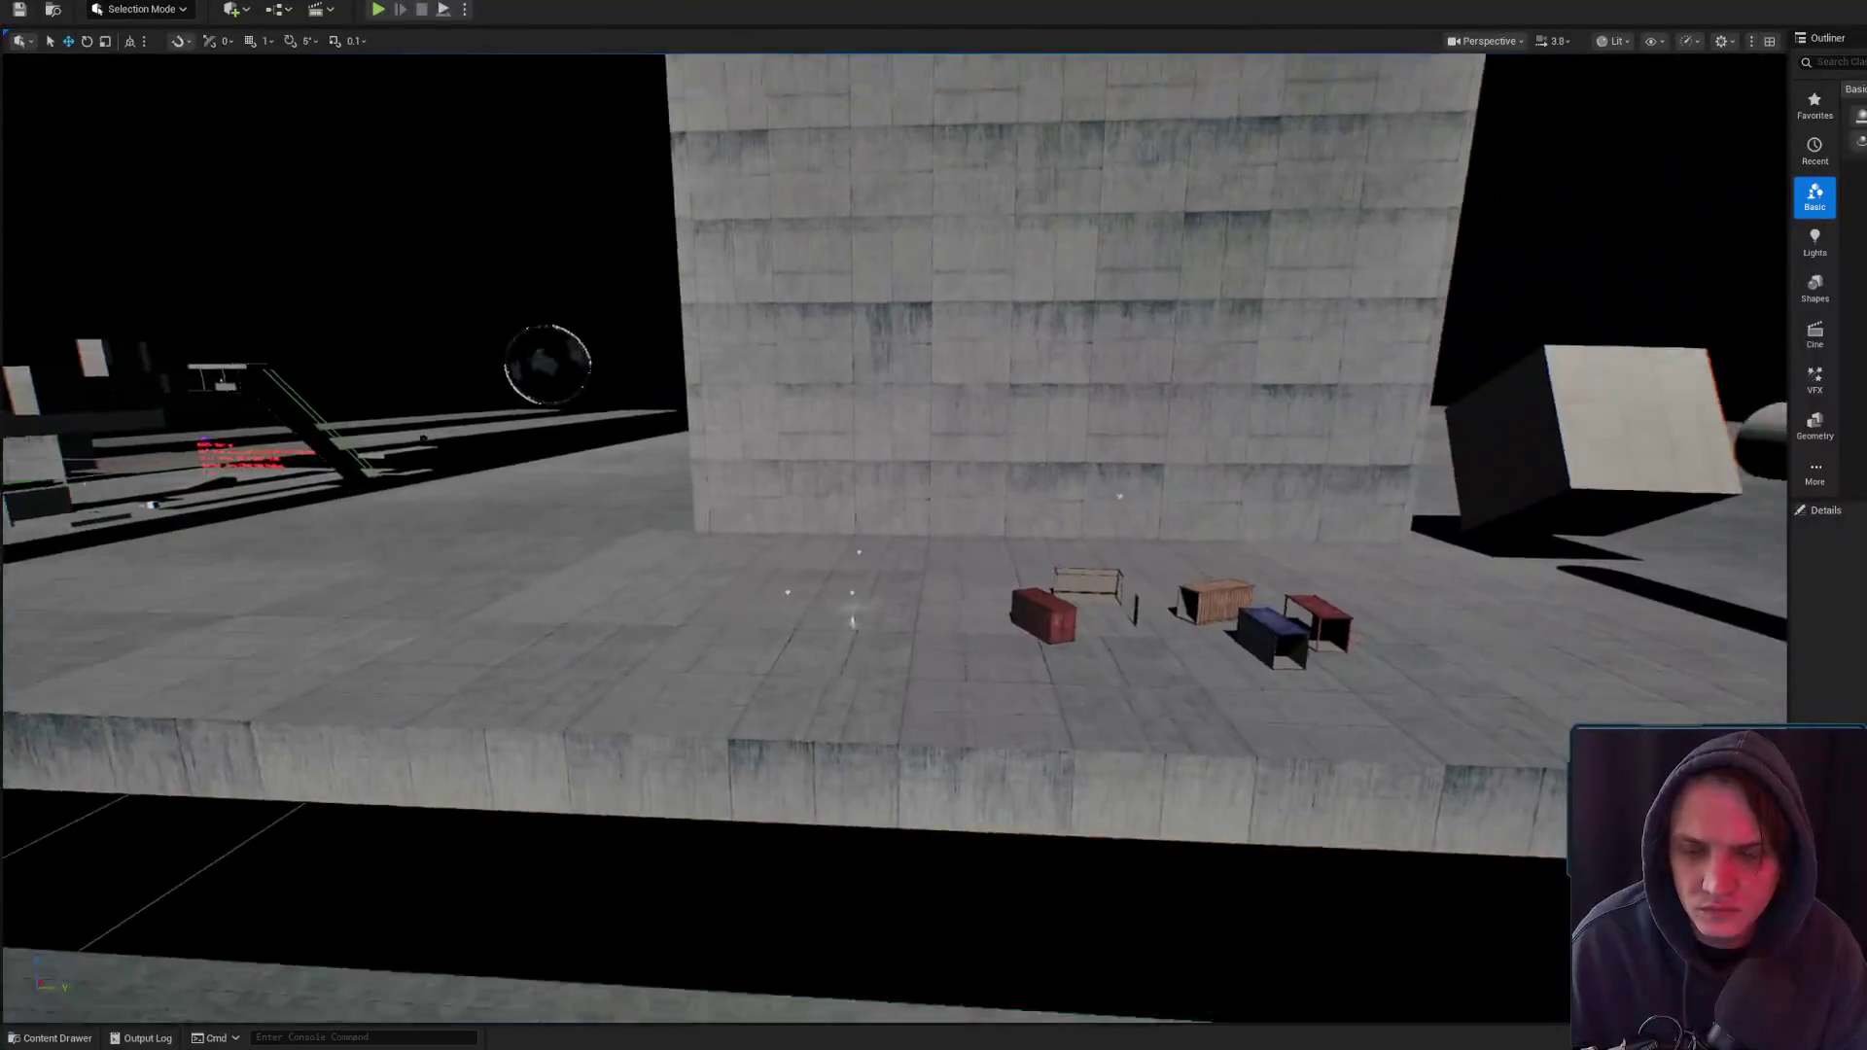
scroll(934, 526, "down", 2)
key("w")
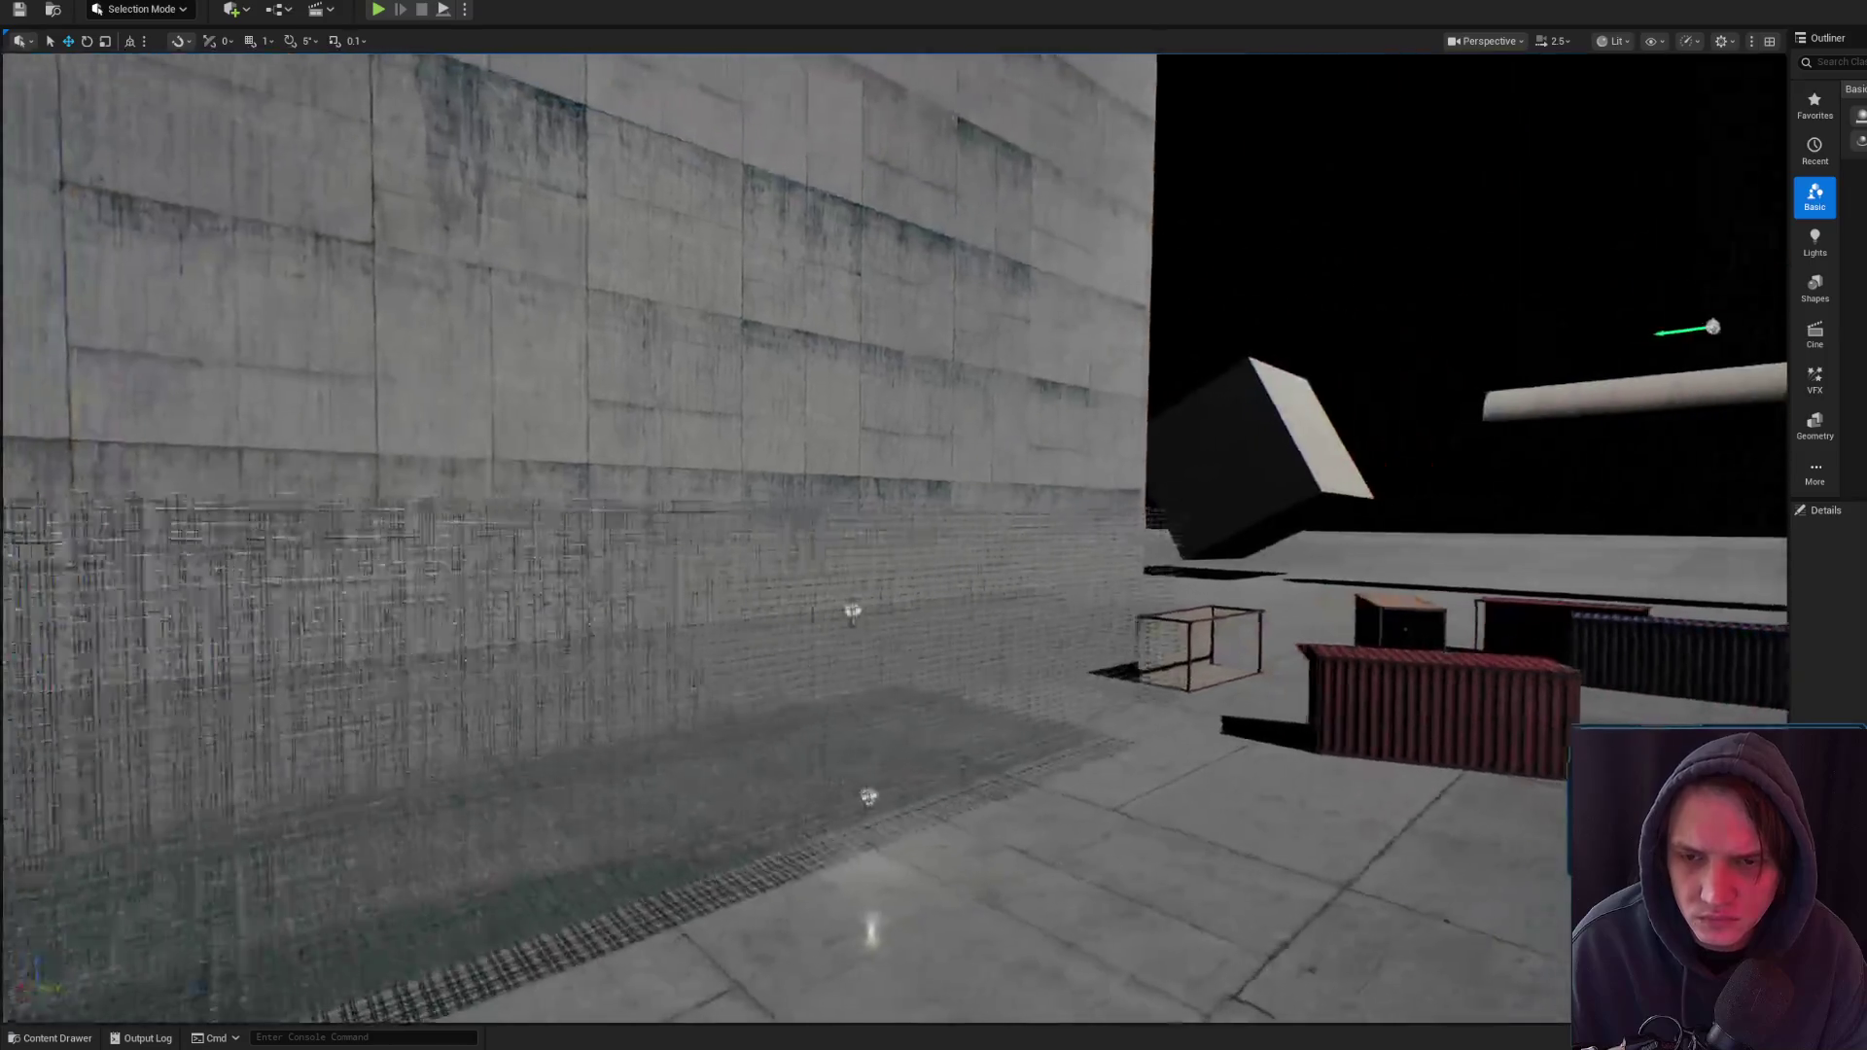
scroll(934, 525, "down", 1)
key("s")
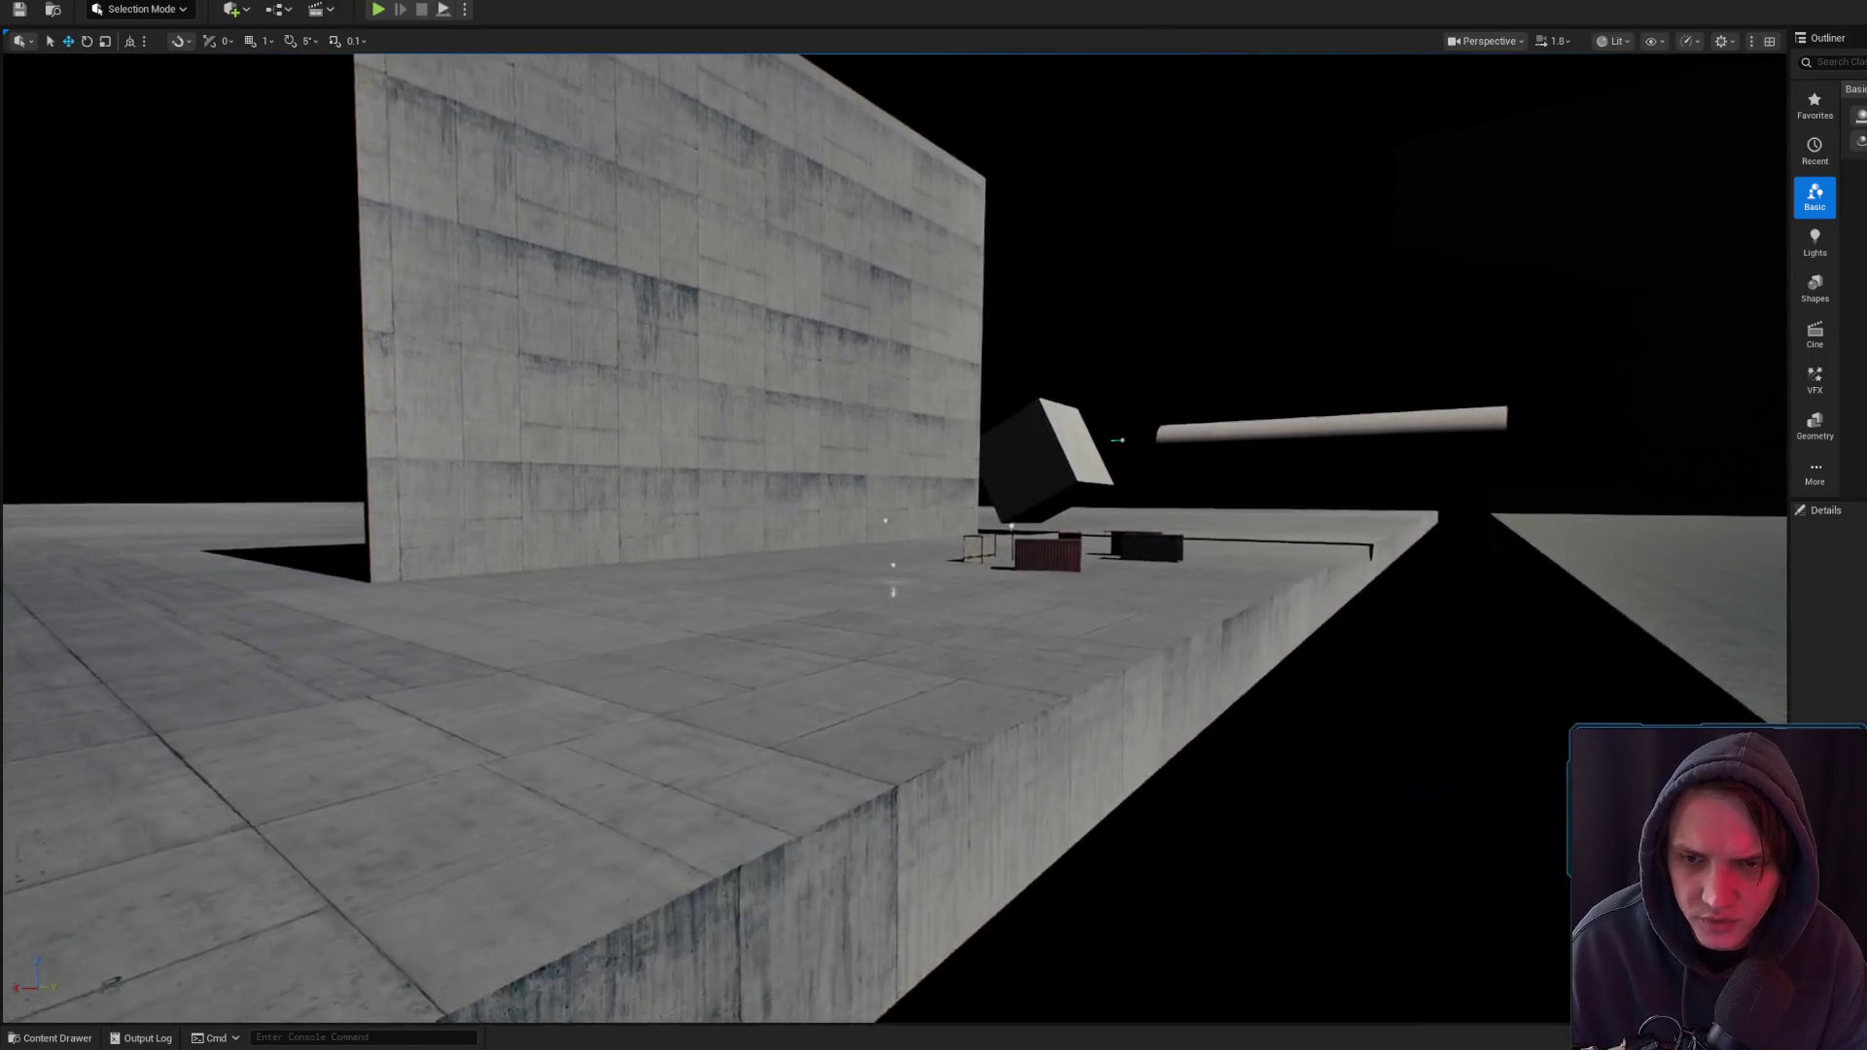
key("w")
scroll(934, 525, "up", 3)
key("s")
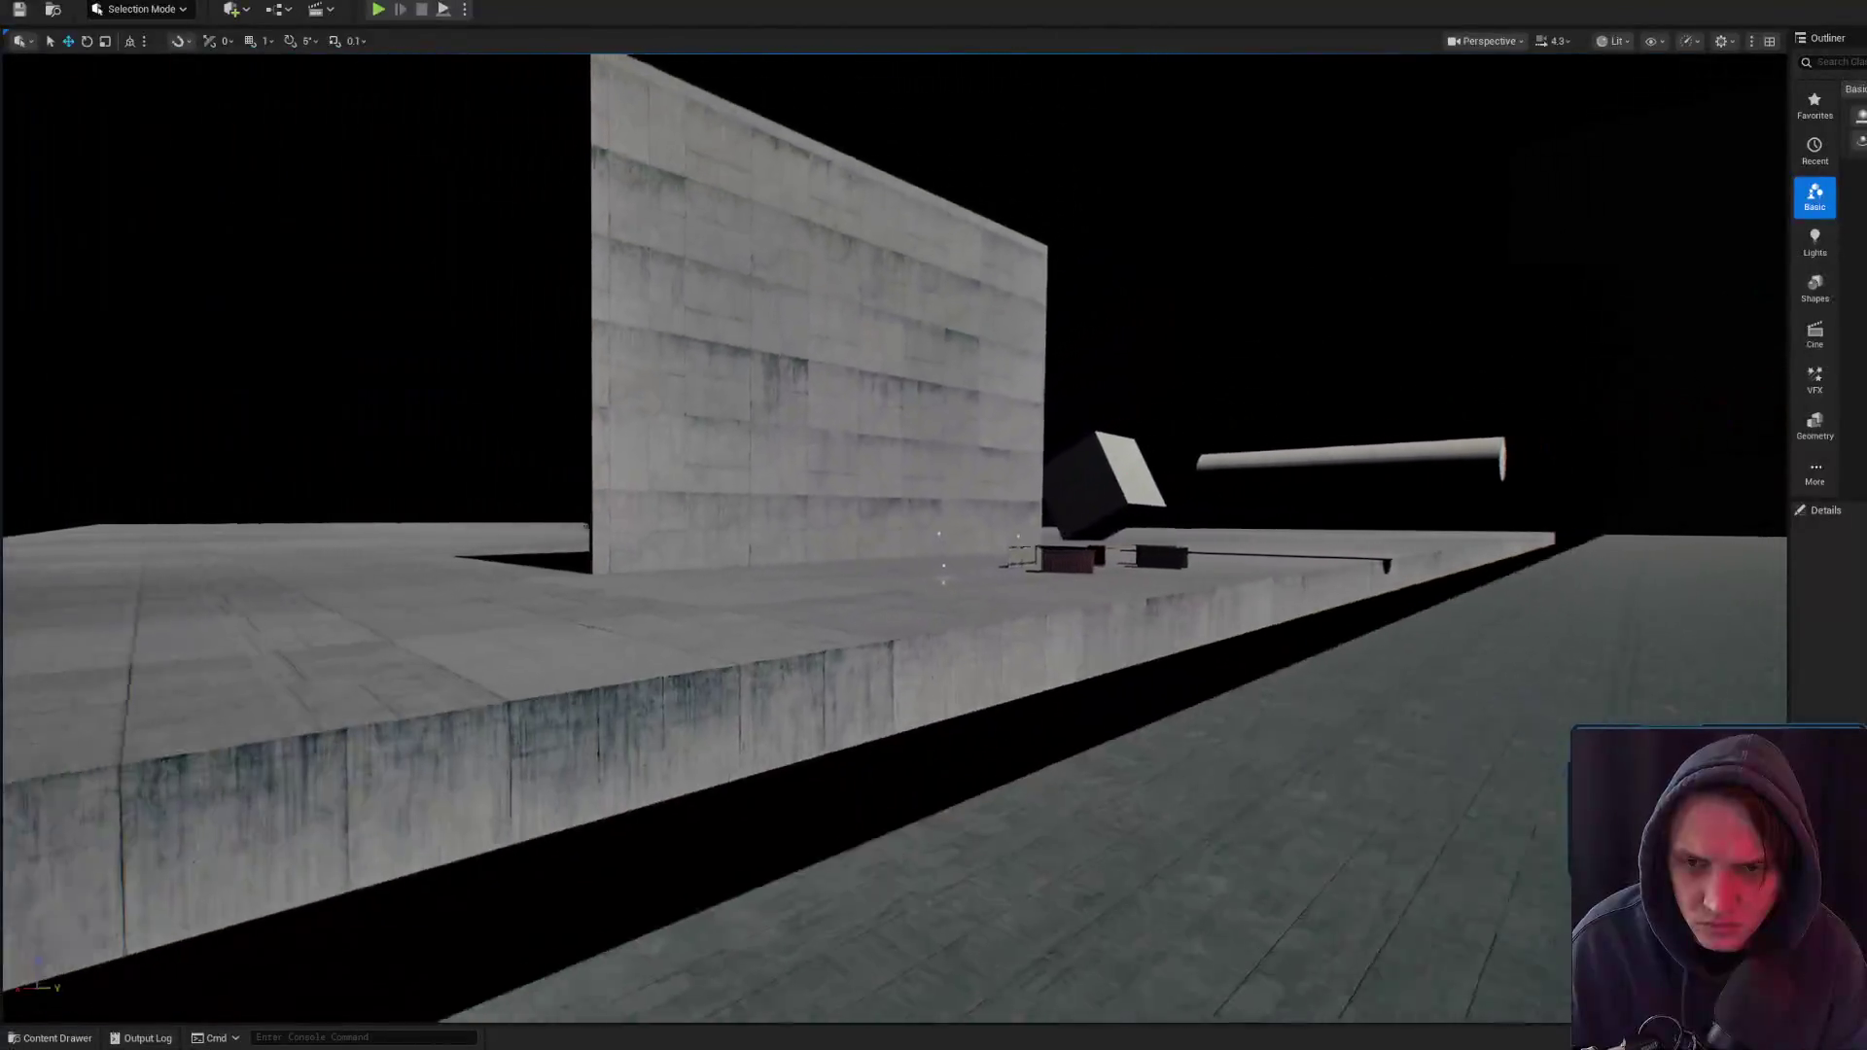
key("w")
scroll(934, 525, "down", 2)
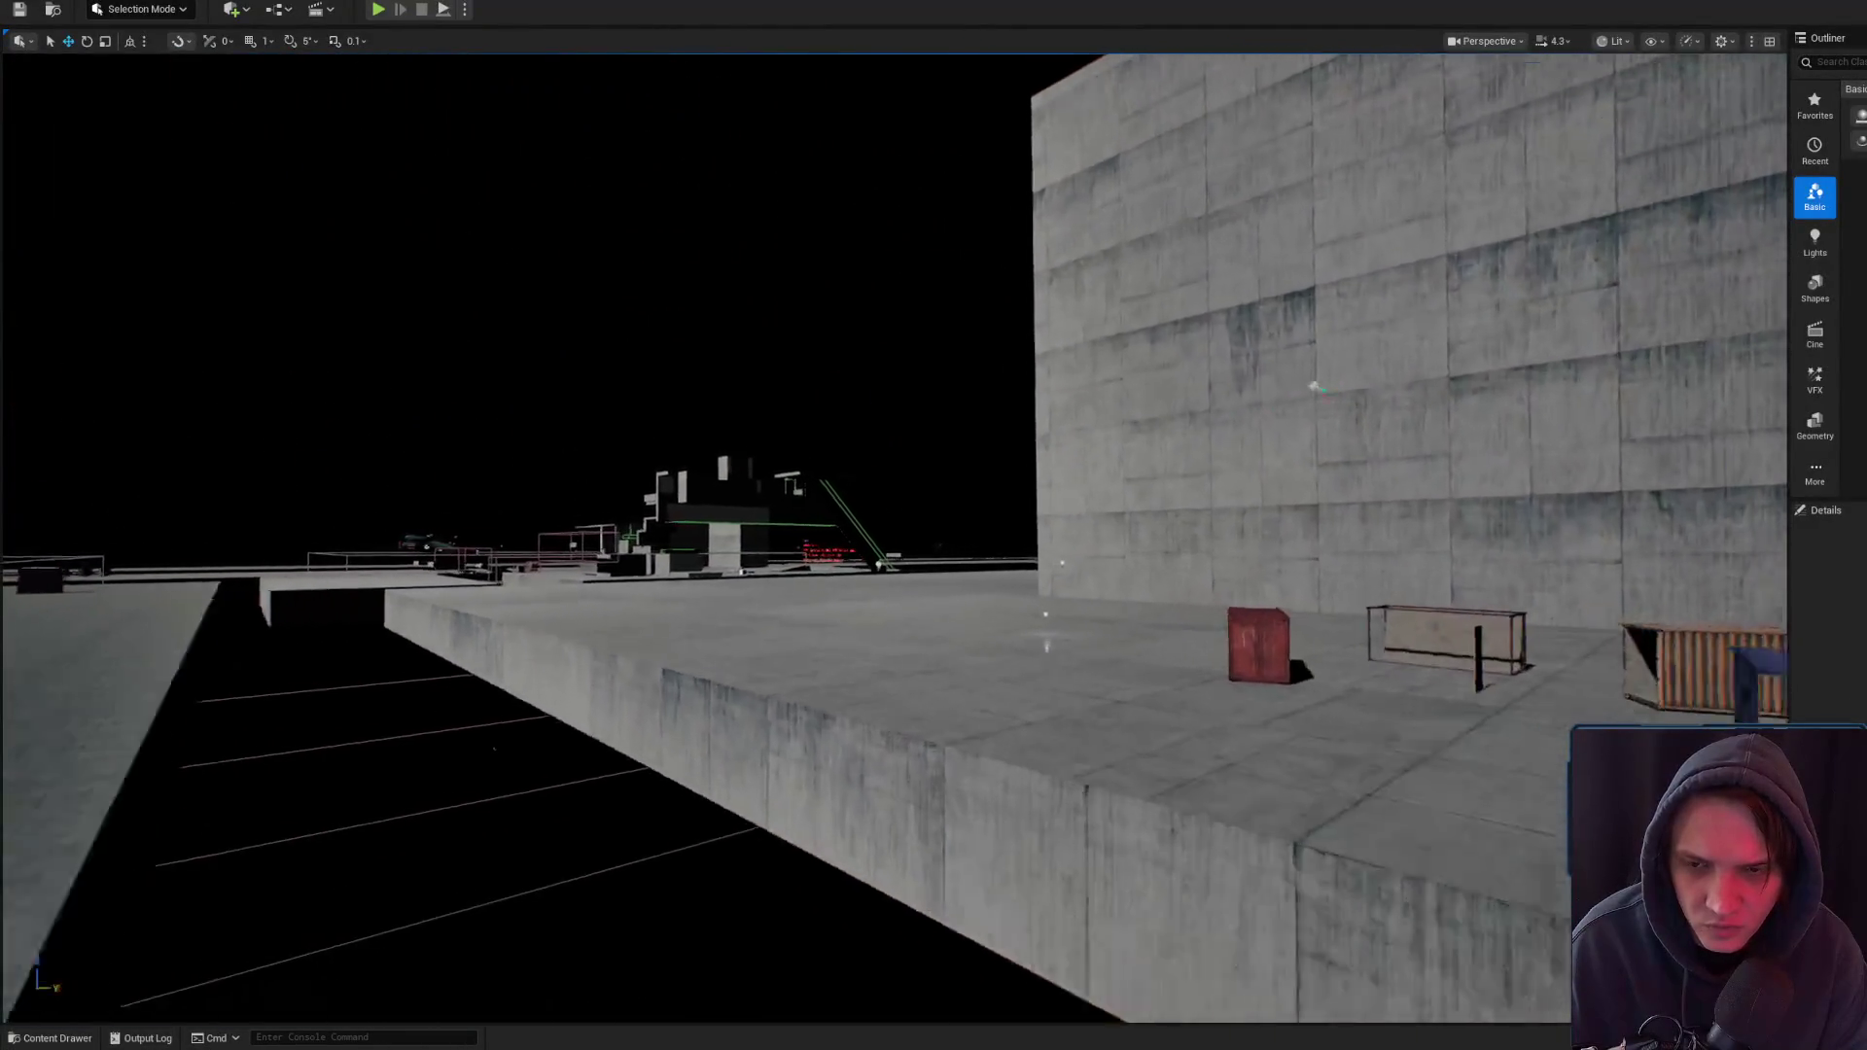
key("w")
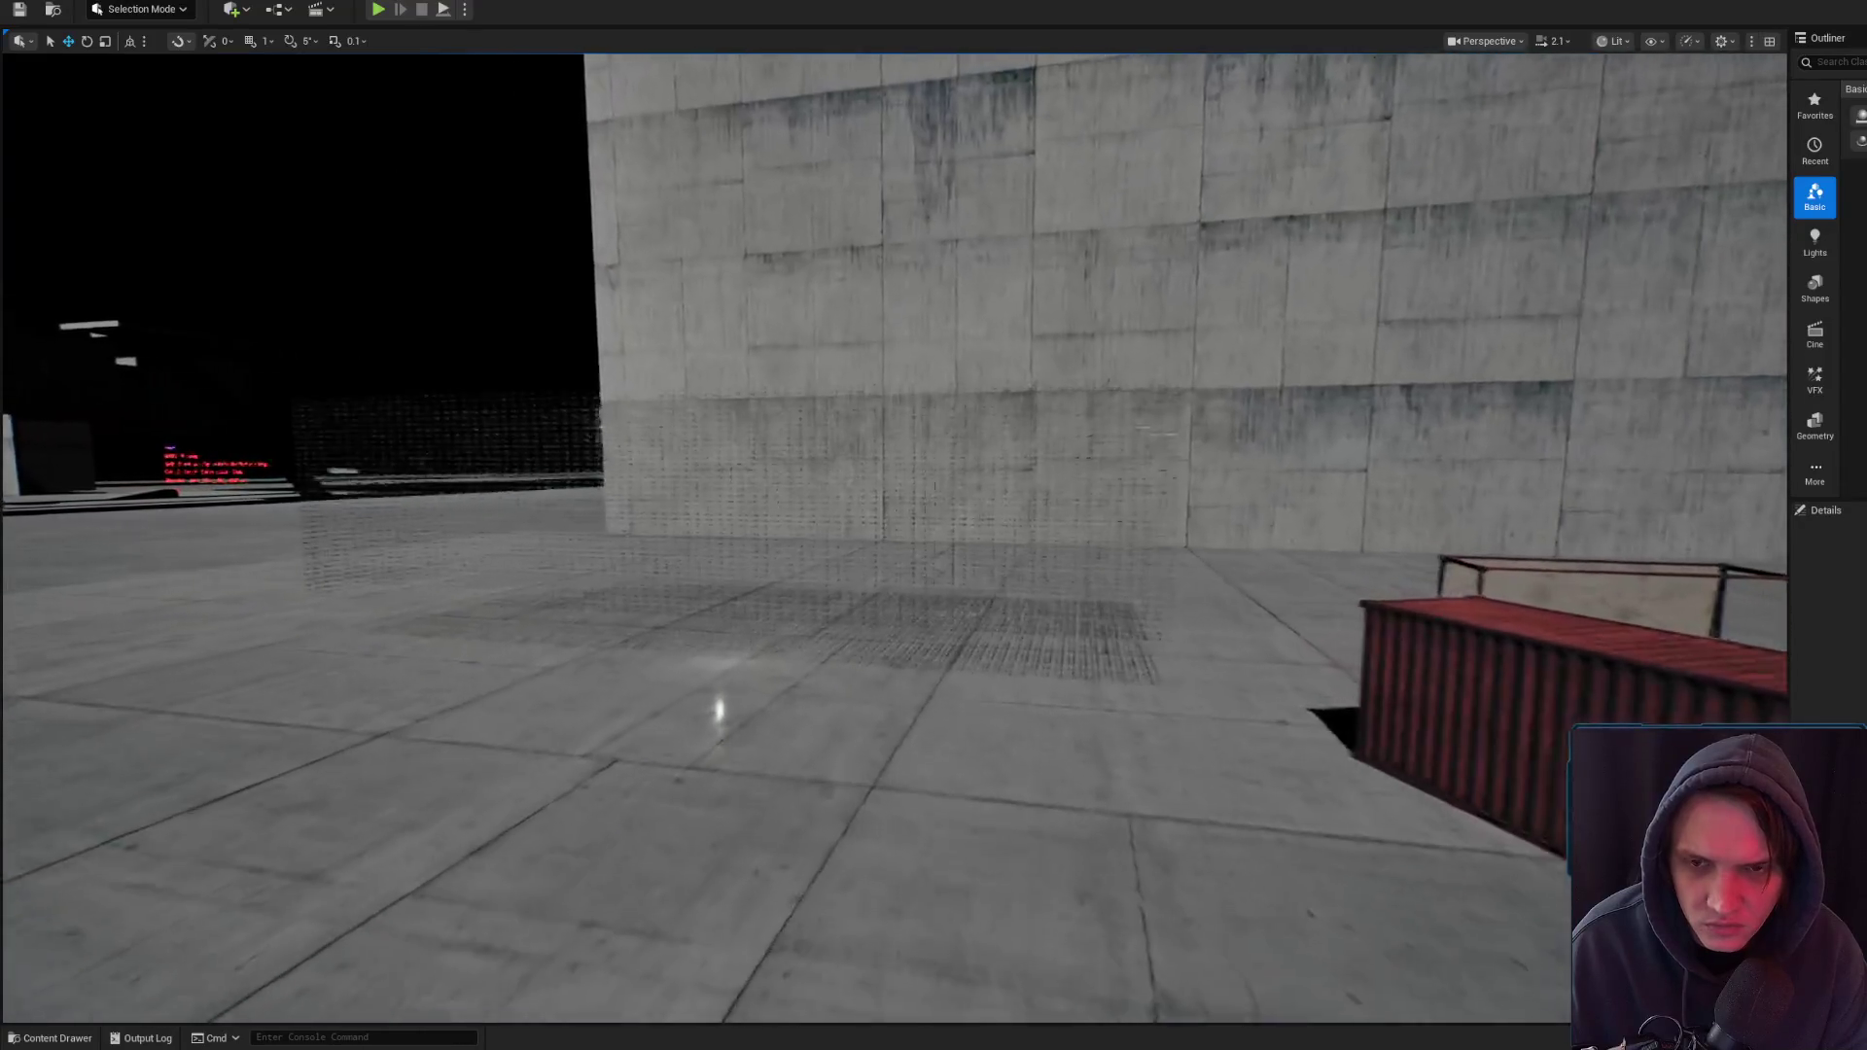
scroll(934, 525, "down", 1)
key("w")
scroll(934, 525, "down", 1)
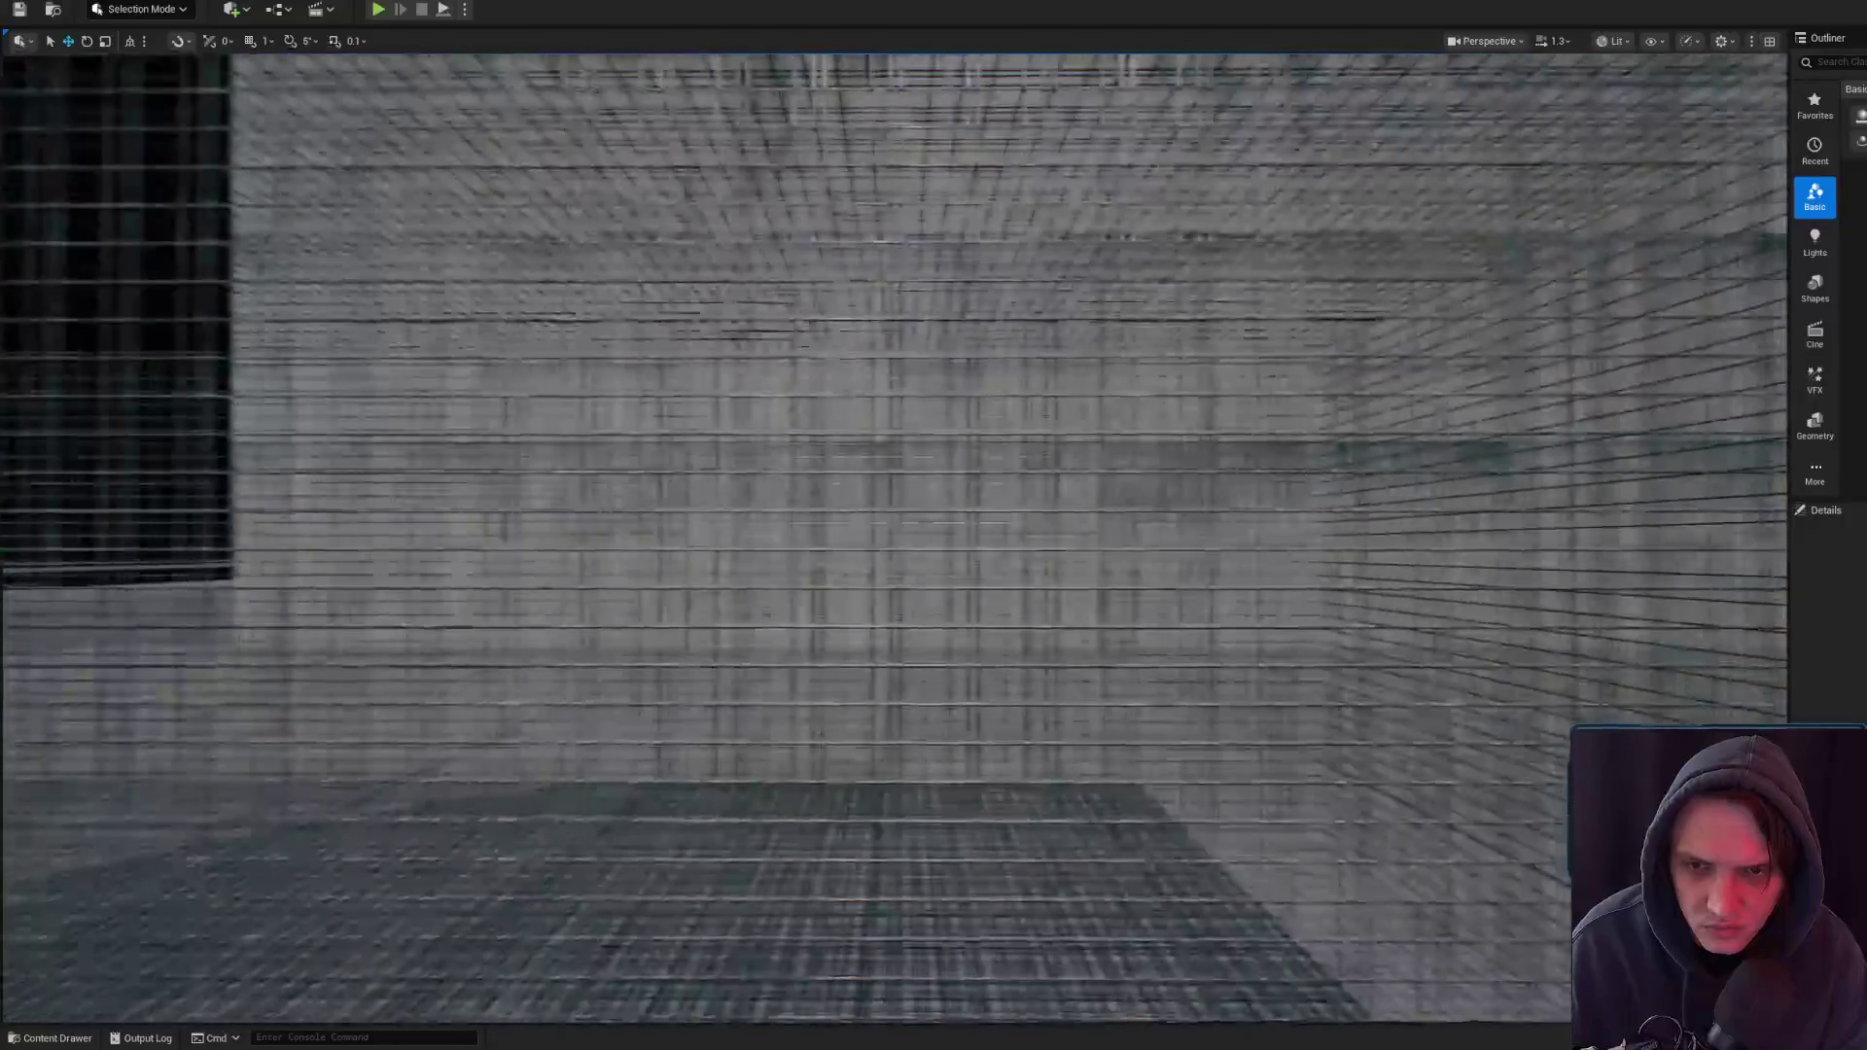
key("w")
- Open Cube63's MI_ChainLink_01 material instance briefly, then list the Content folder's levels
left_click(826, 563)
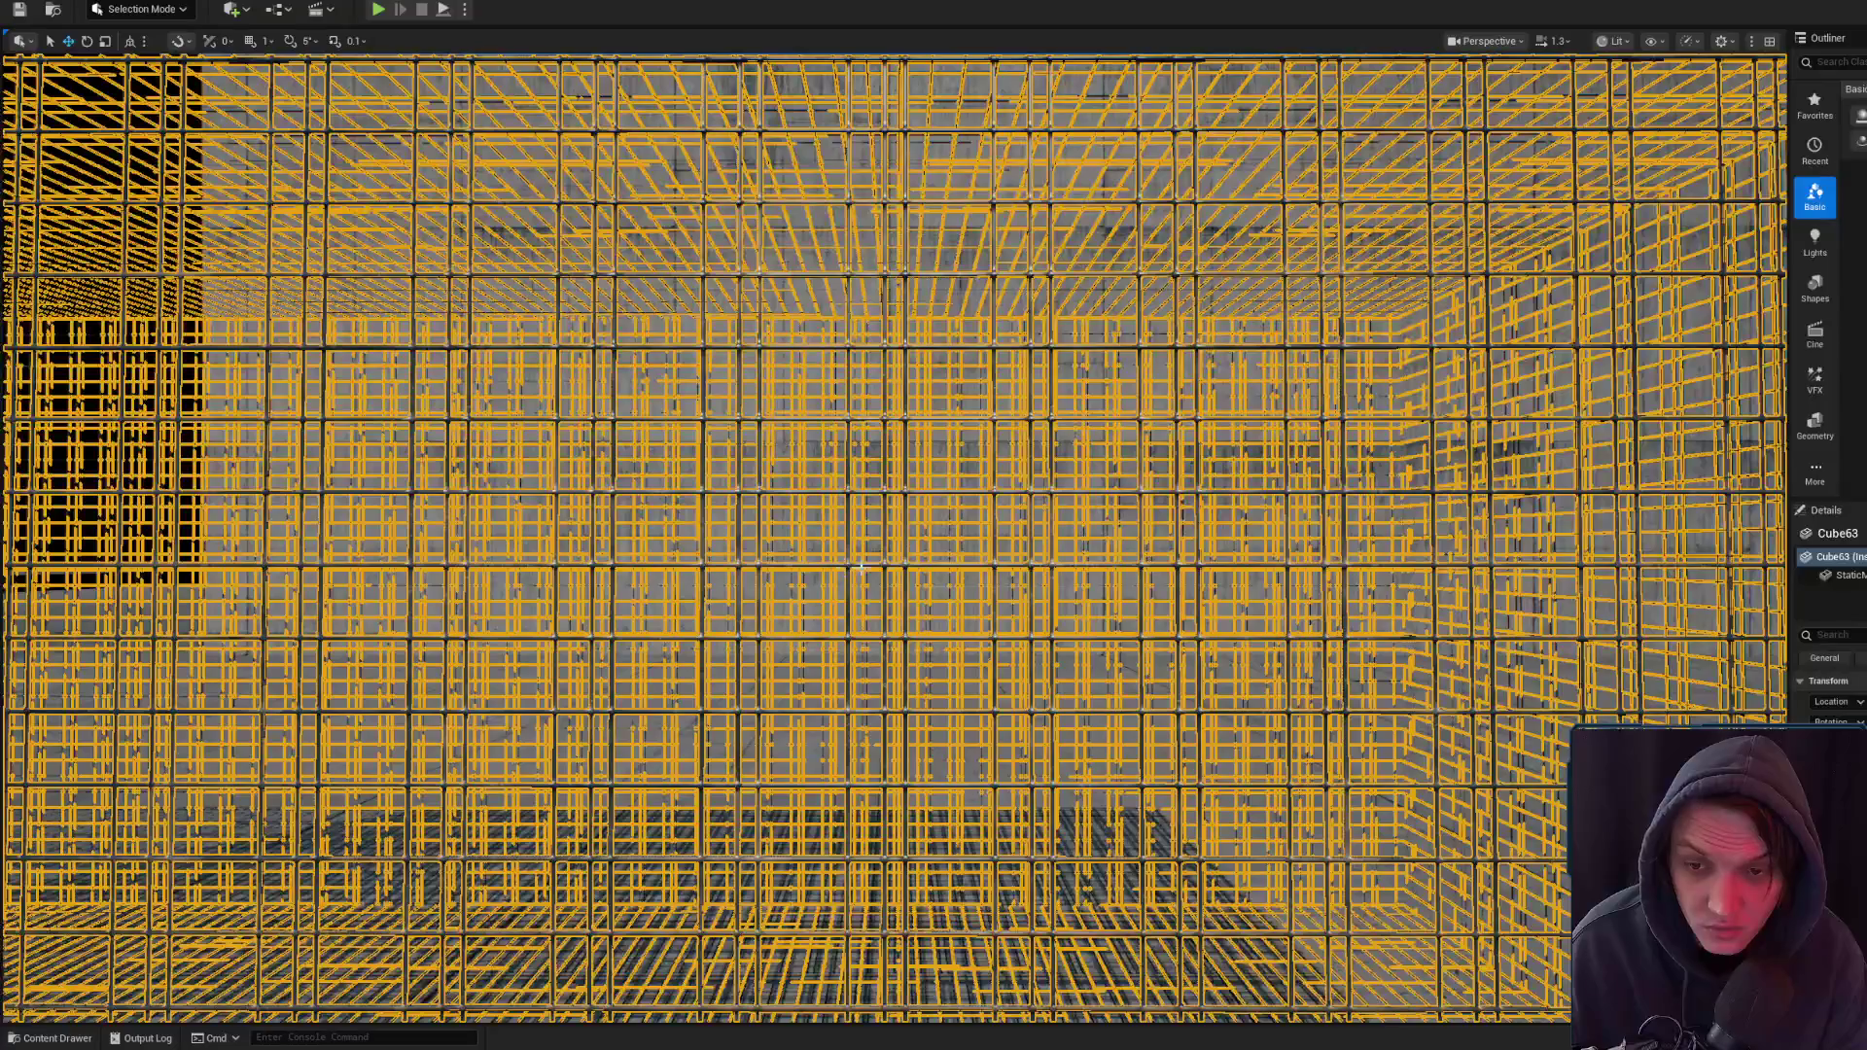
key("ctrl+e")
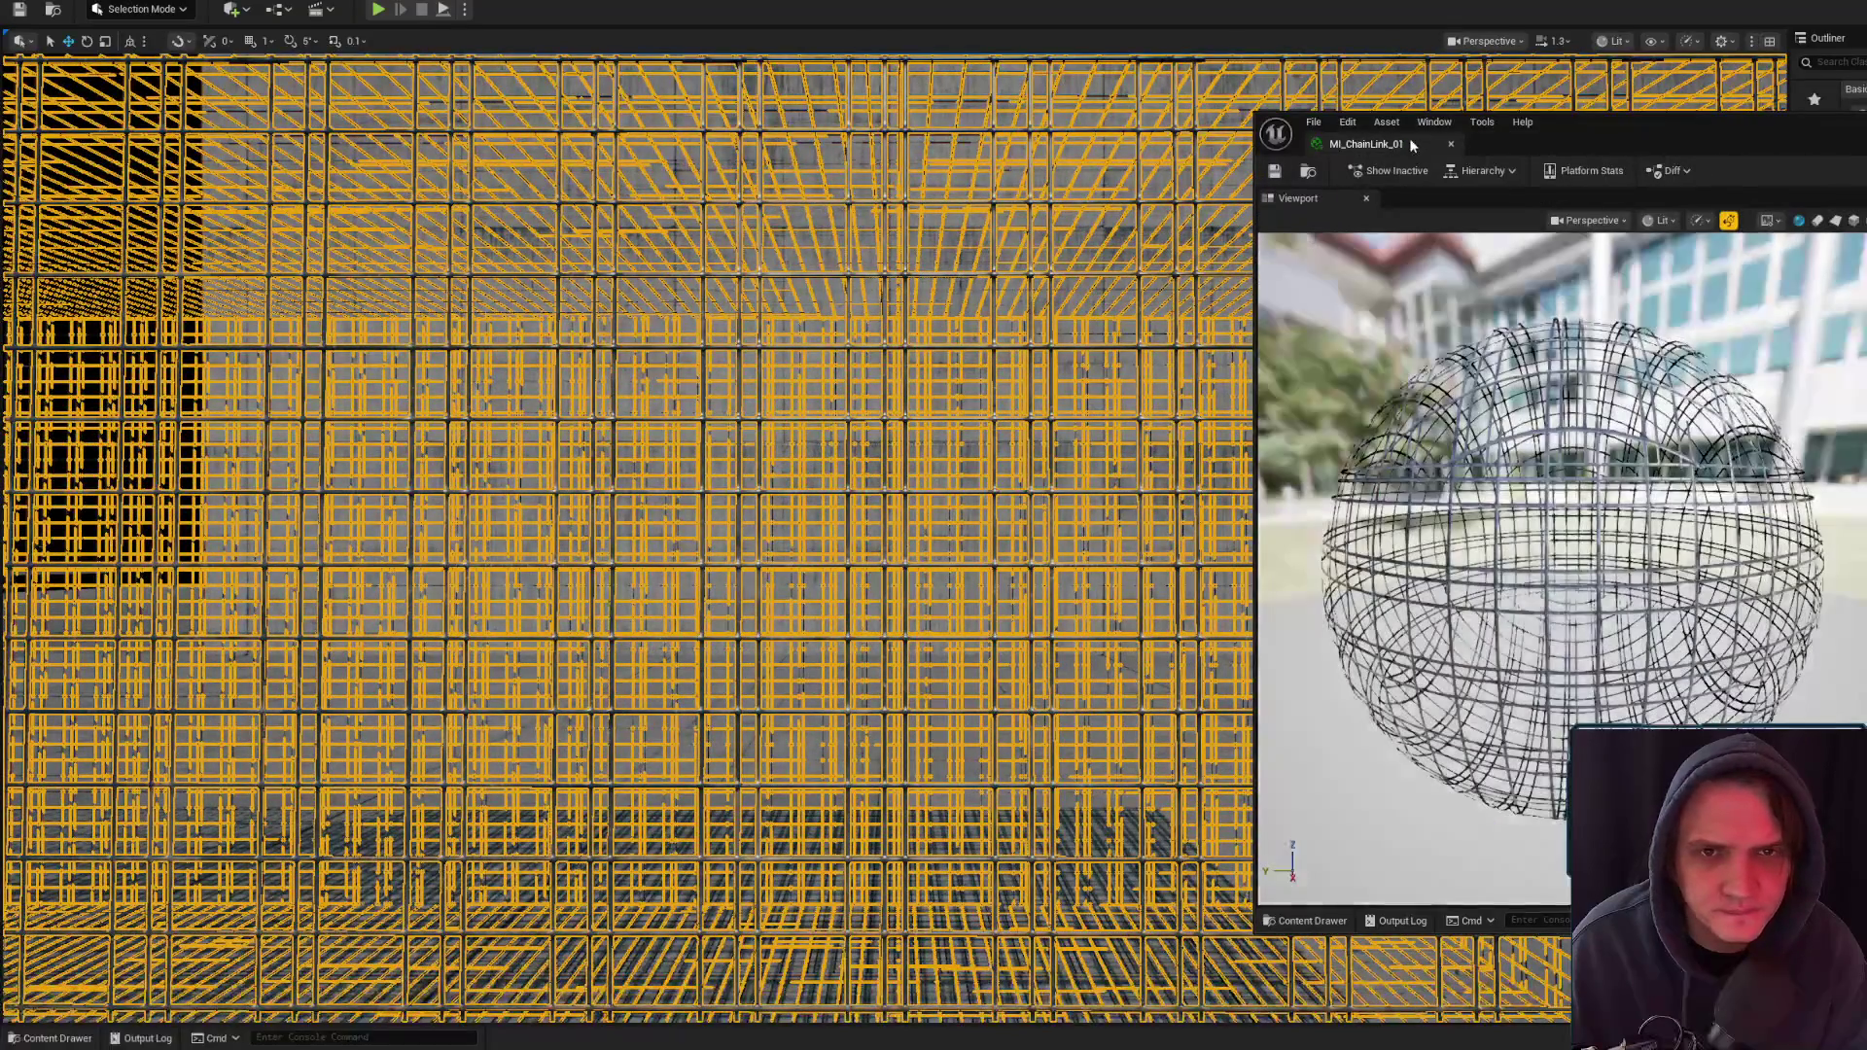
left_click_drag(778, 486, 778, 486)
scroll(778, 486, "up", 3)
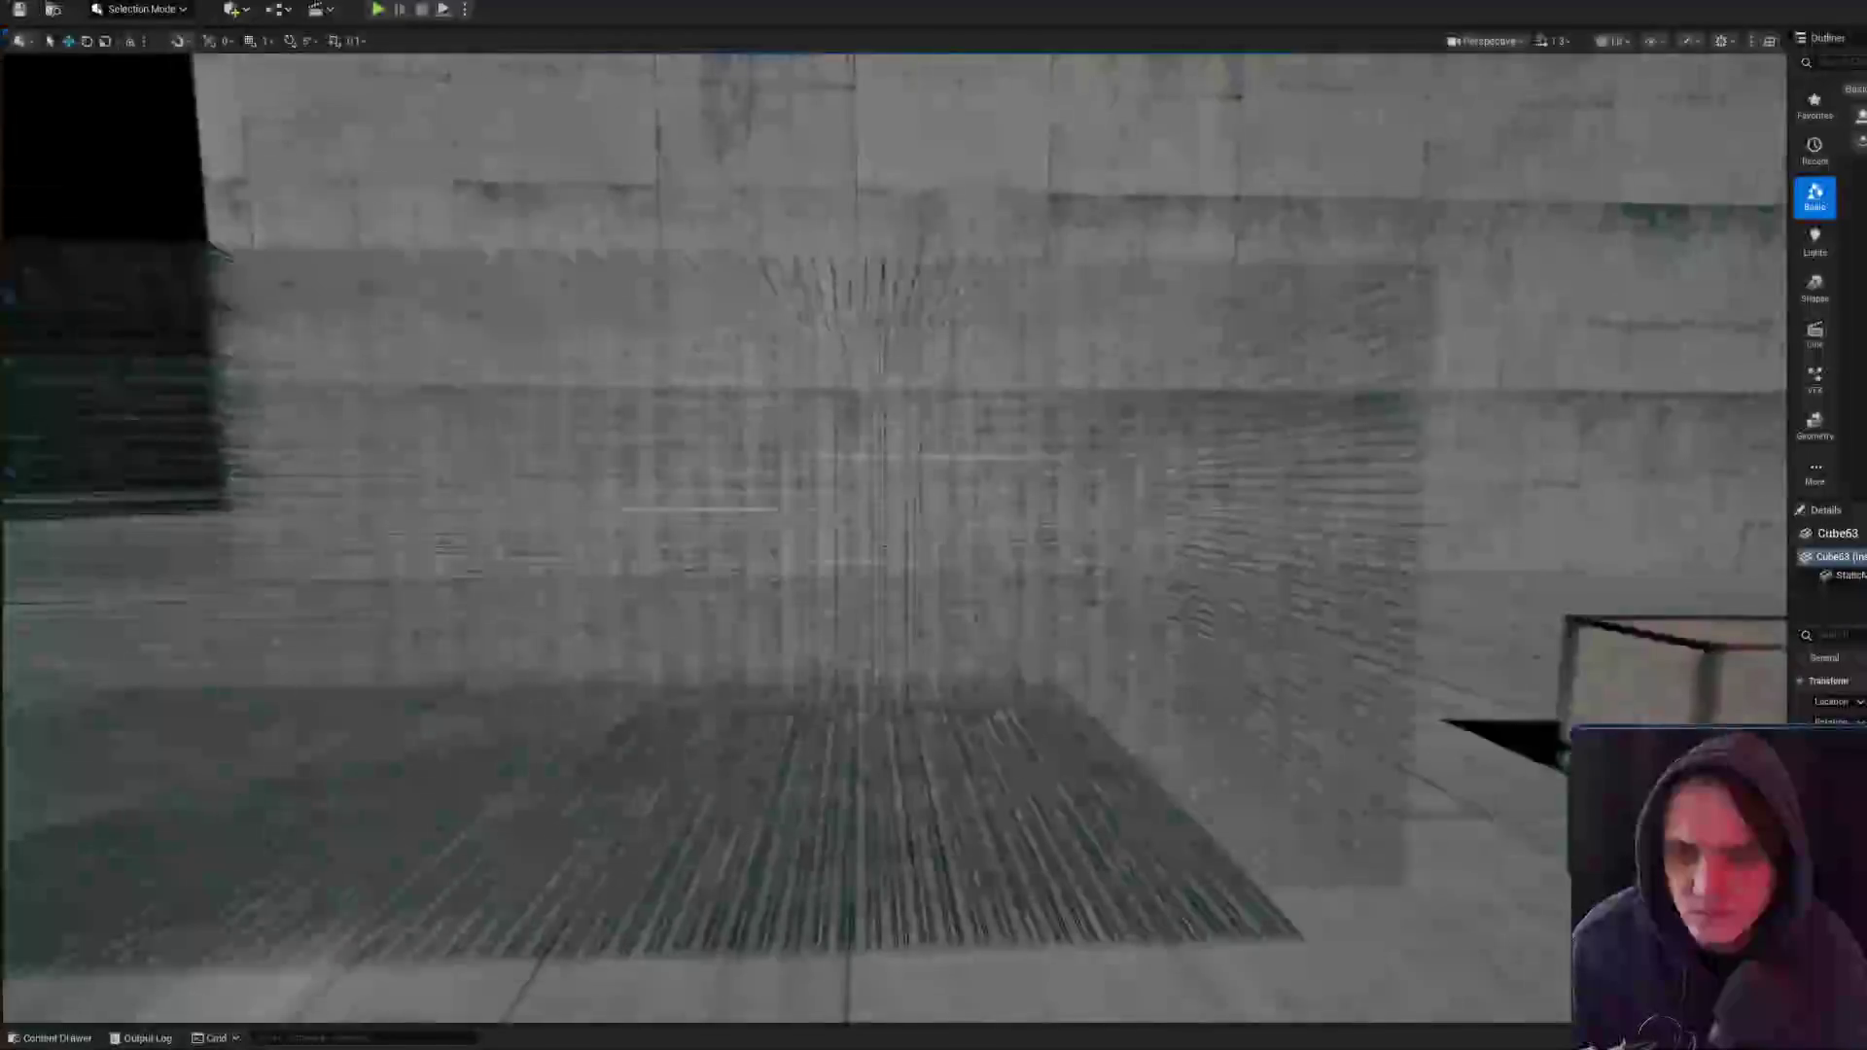
scroll(895, 535, "down", 3)
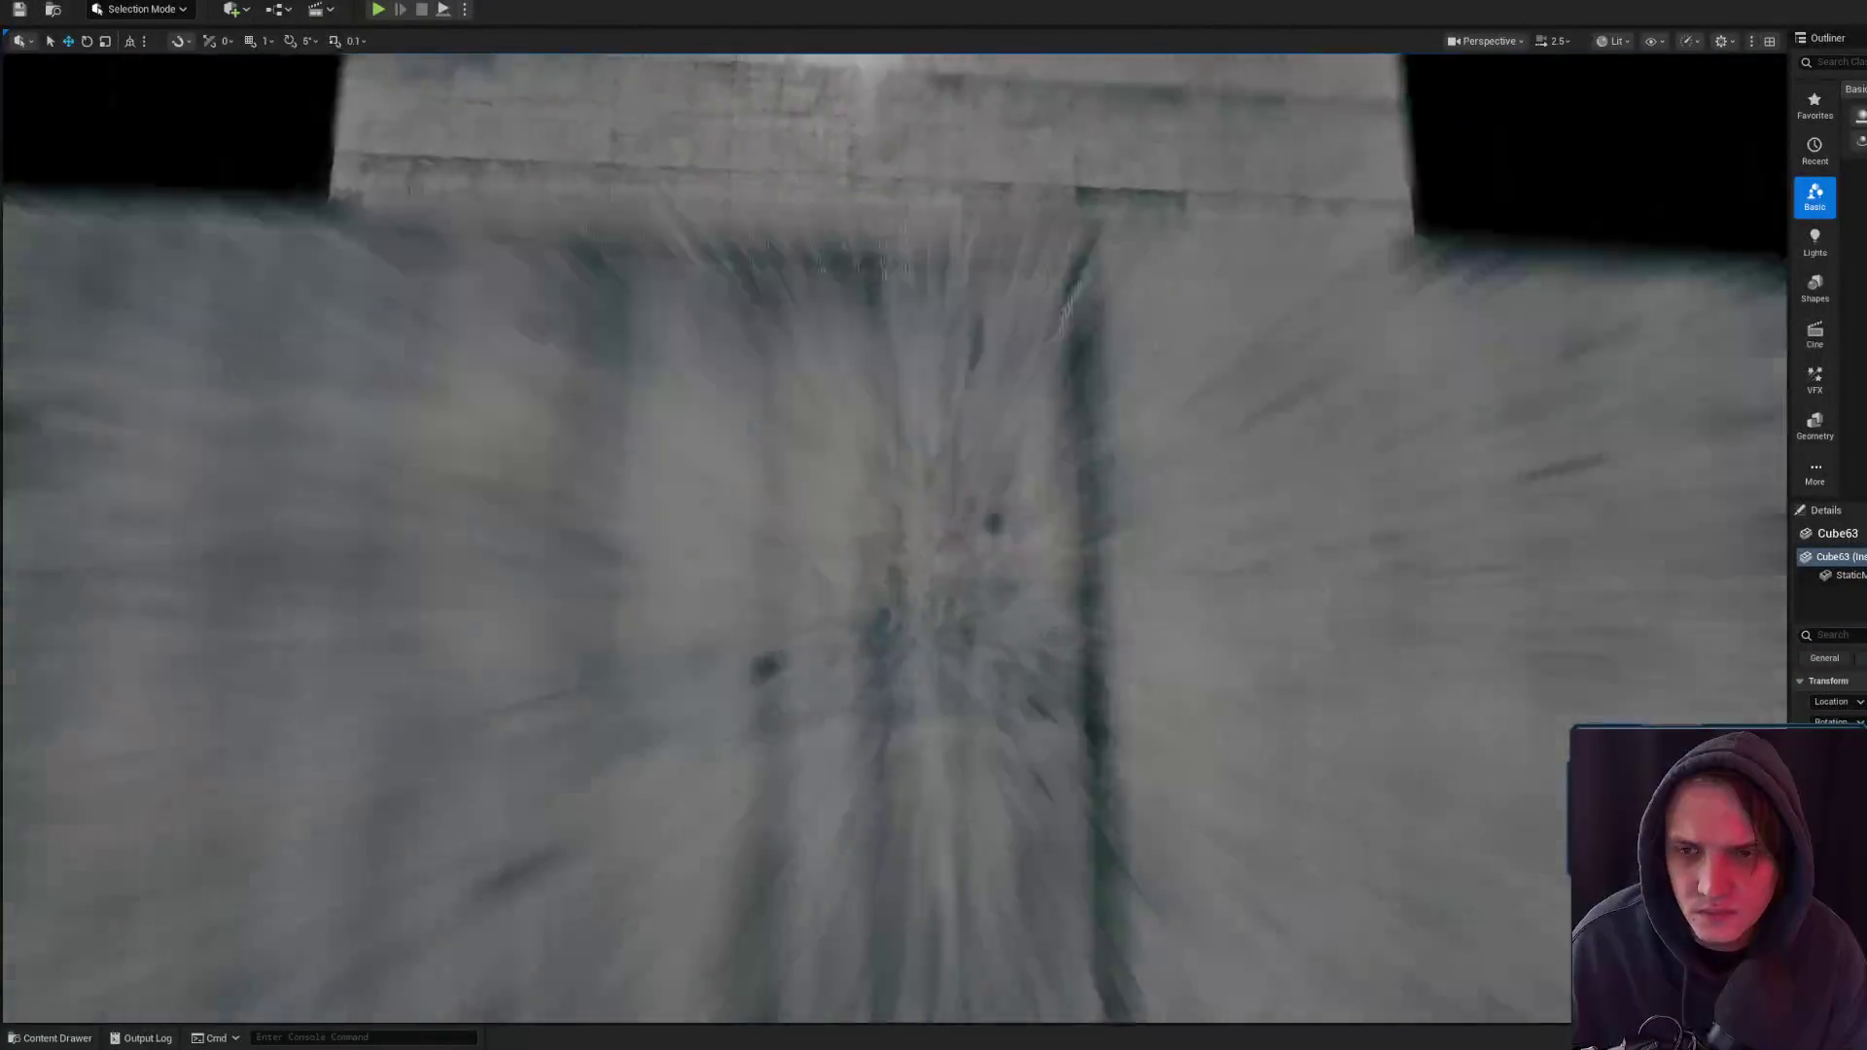
key("s")
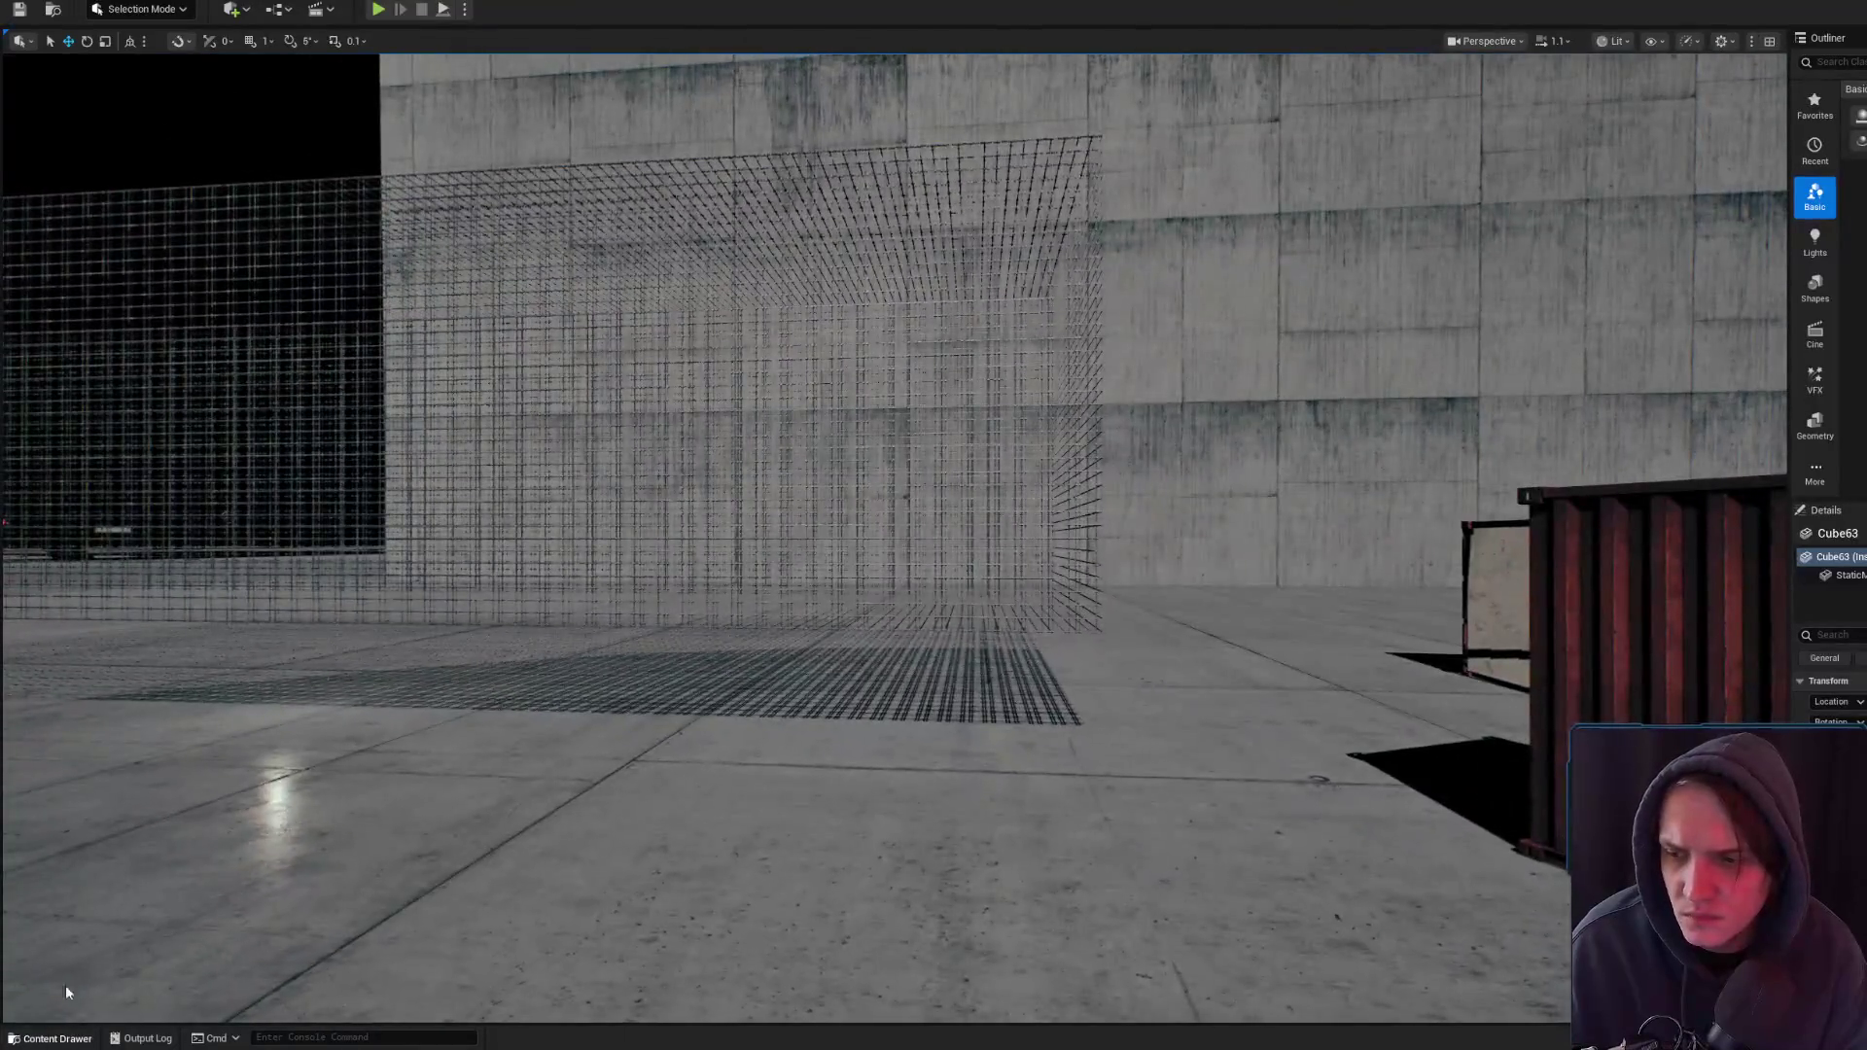
left_click(53, 1037)
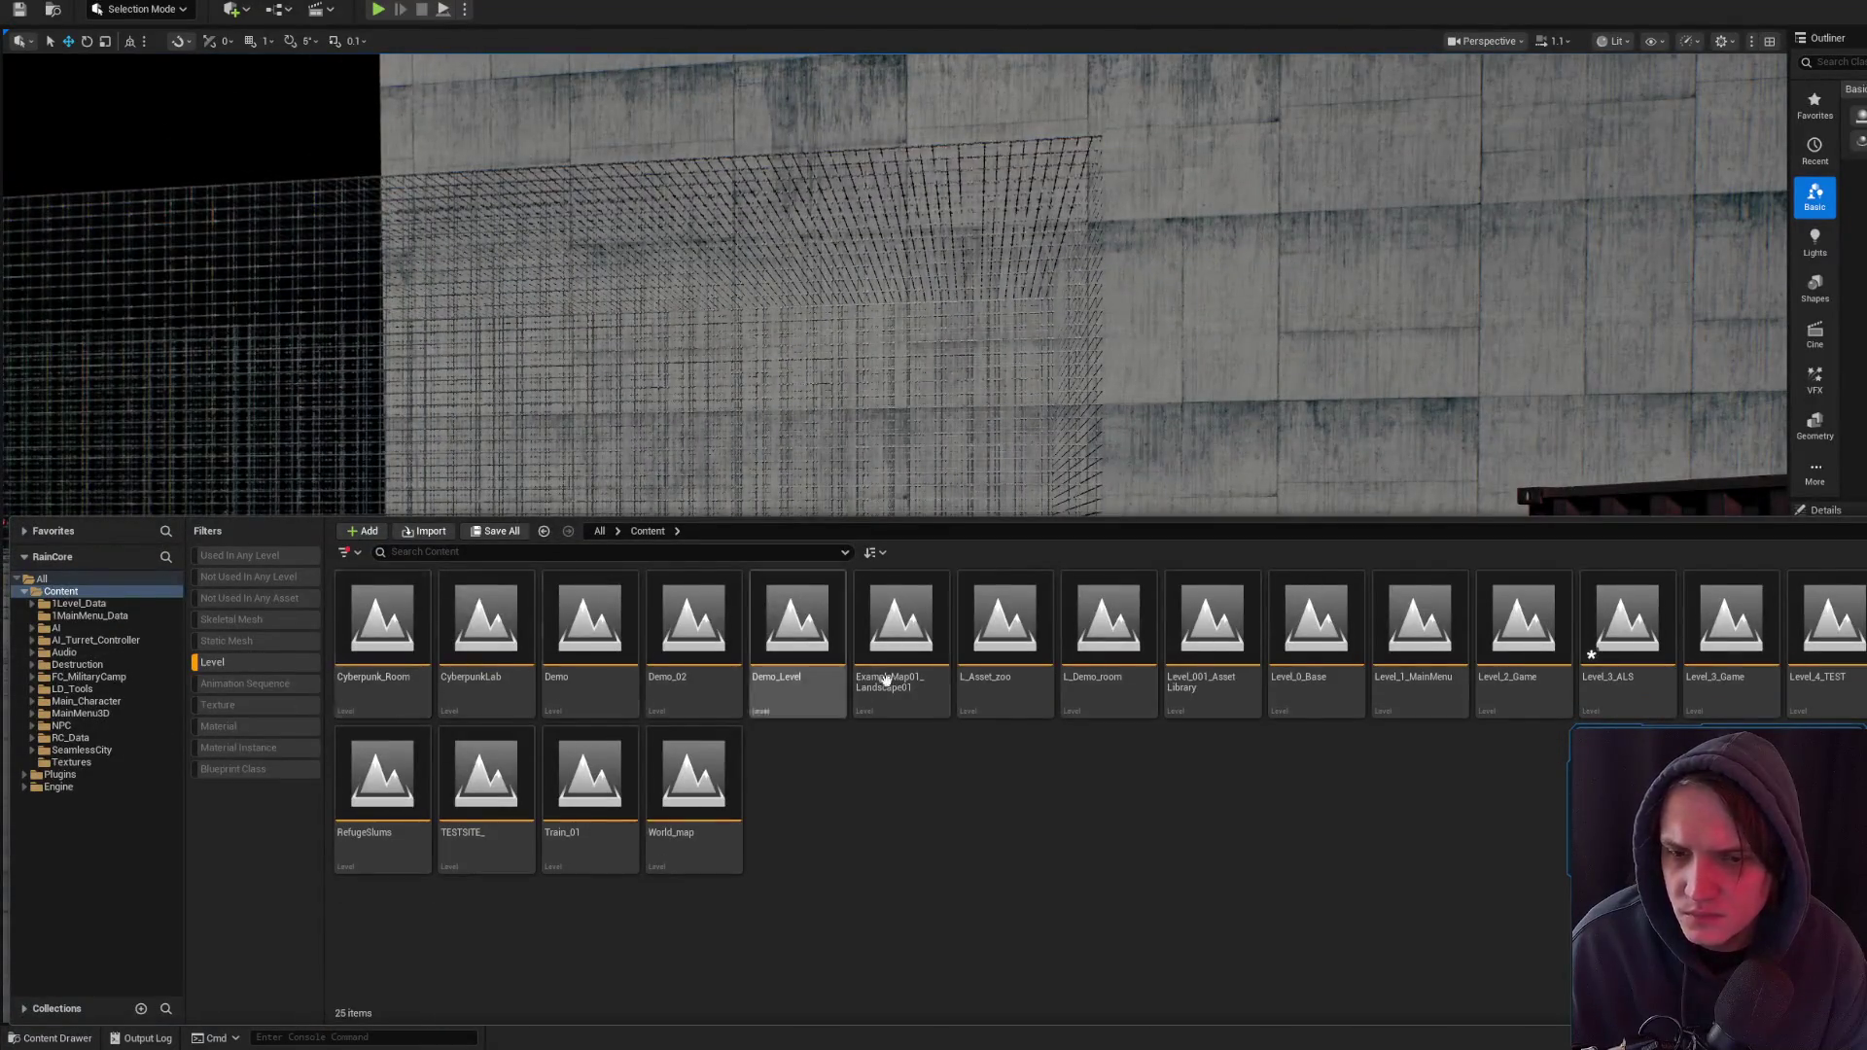
- Save Level_3_ALS from the Content Drawer and open Level_3_Game
right_click(1626, 623)
left_click(1672, 222)
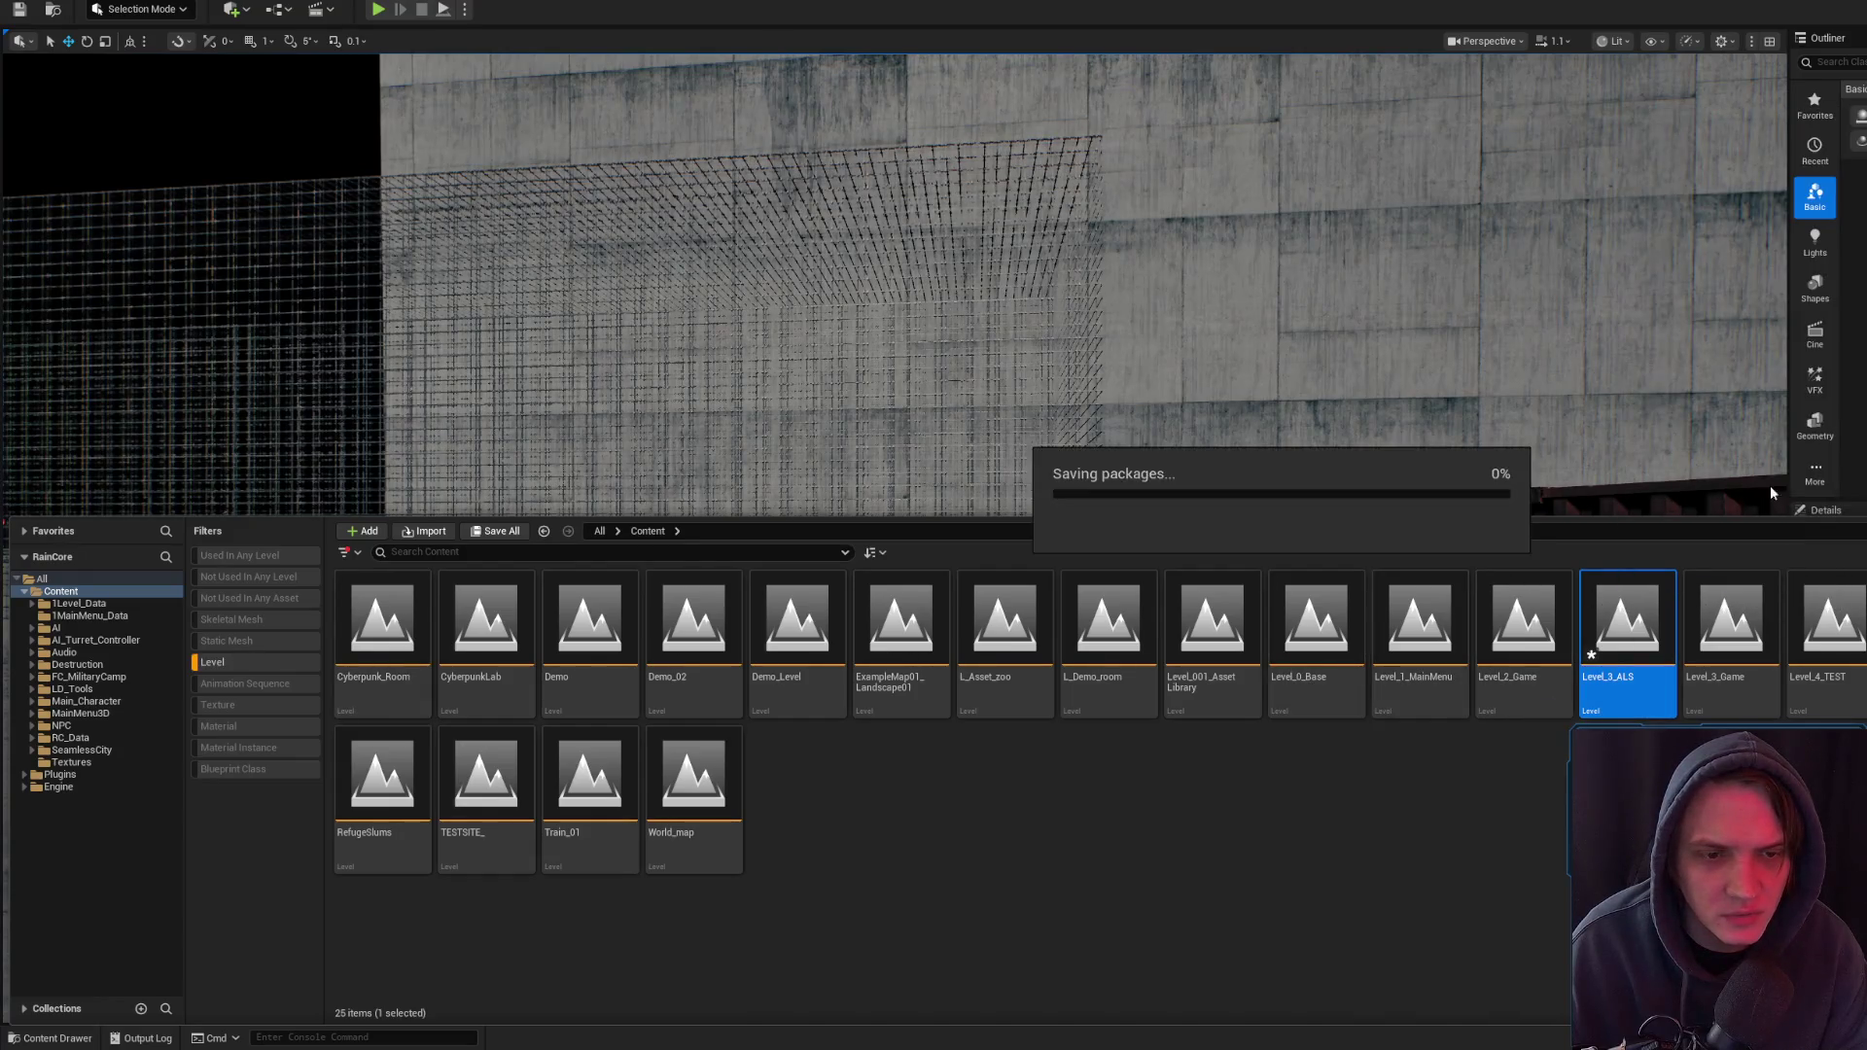
left_click(1738, 634)
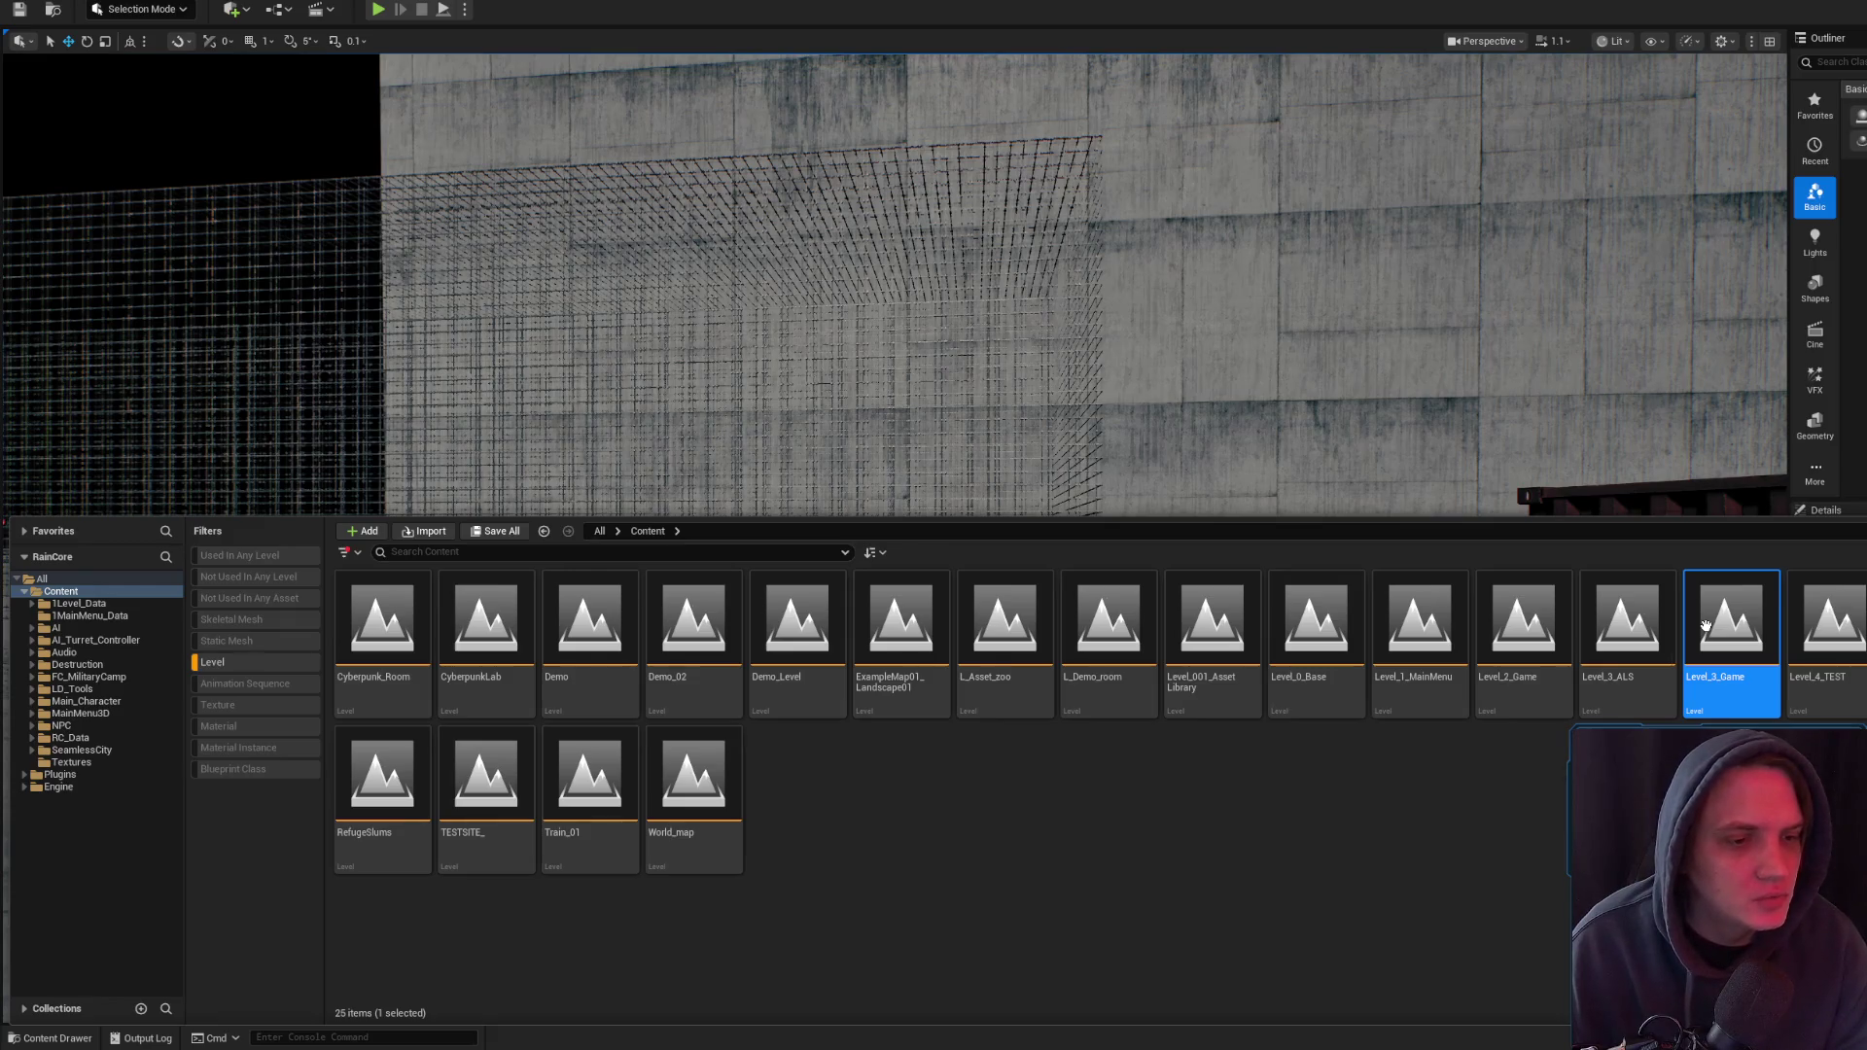
double_click(1708, 630)
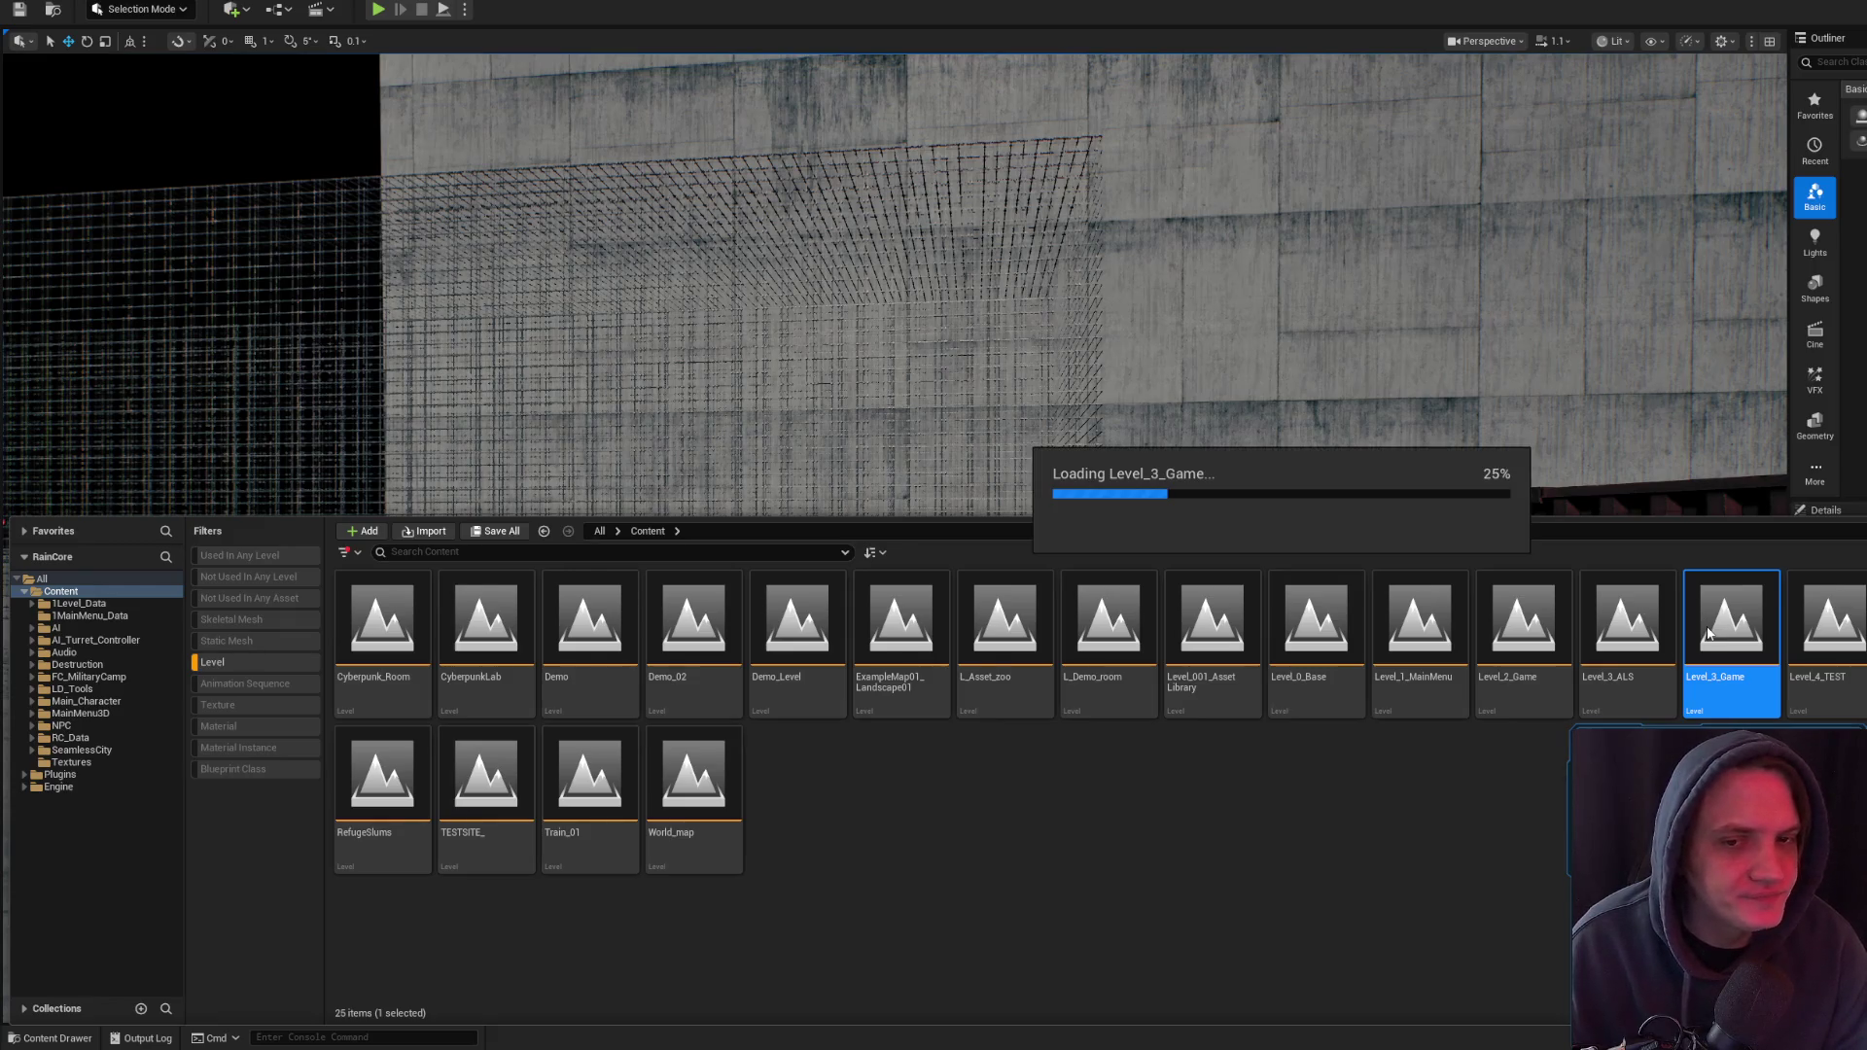